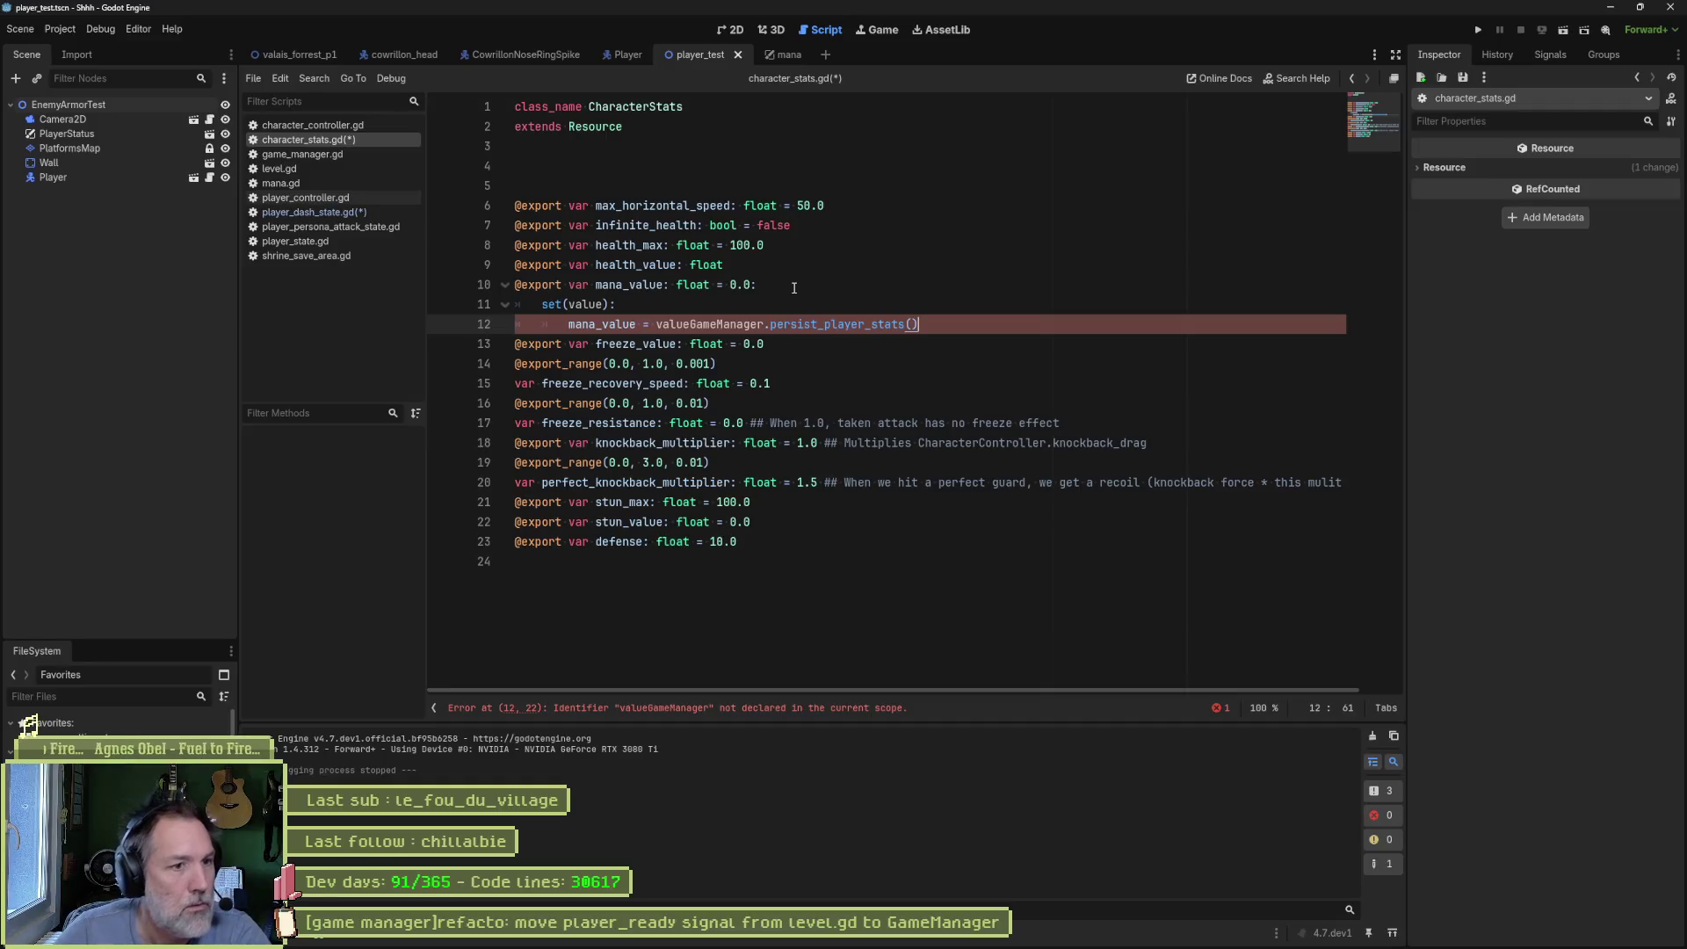
Move the persist_player_stats call in the mana_value setter onto its own line 13 and run the scene
{"action": "left_click", "coordinate": [689, 324]}
{"action": "key", "text": "Return"}
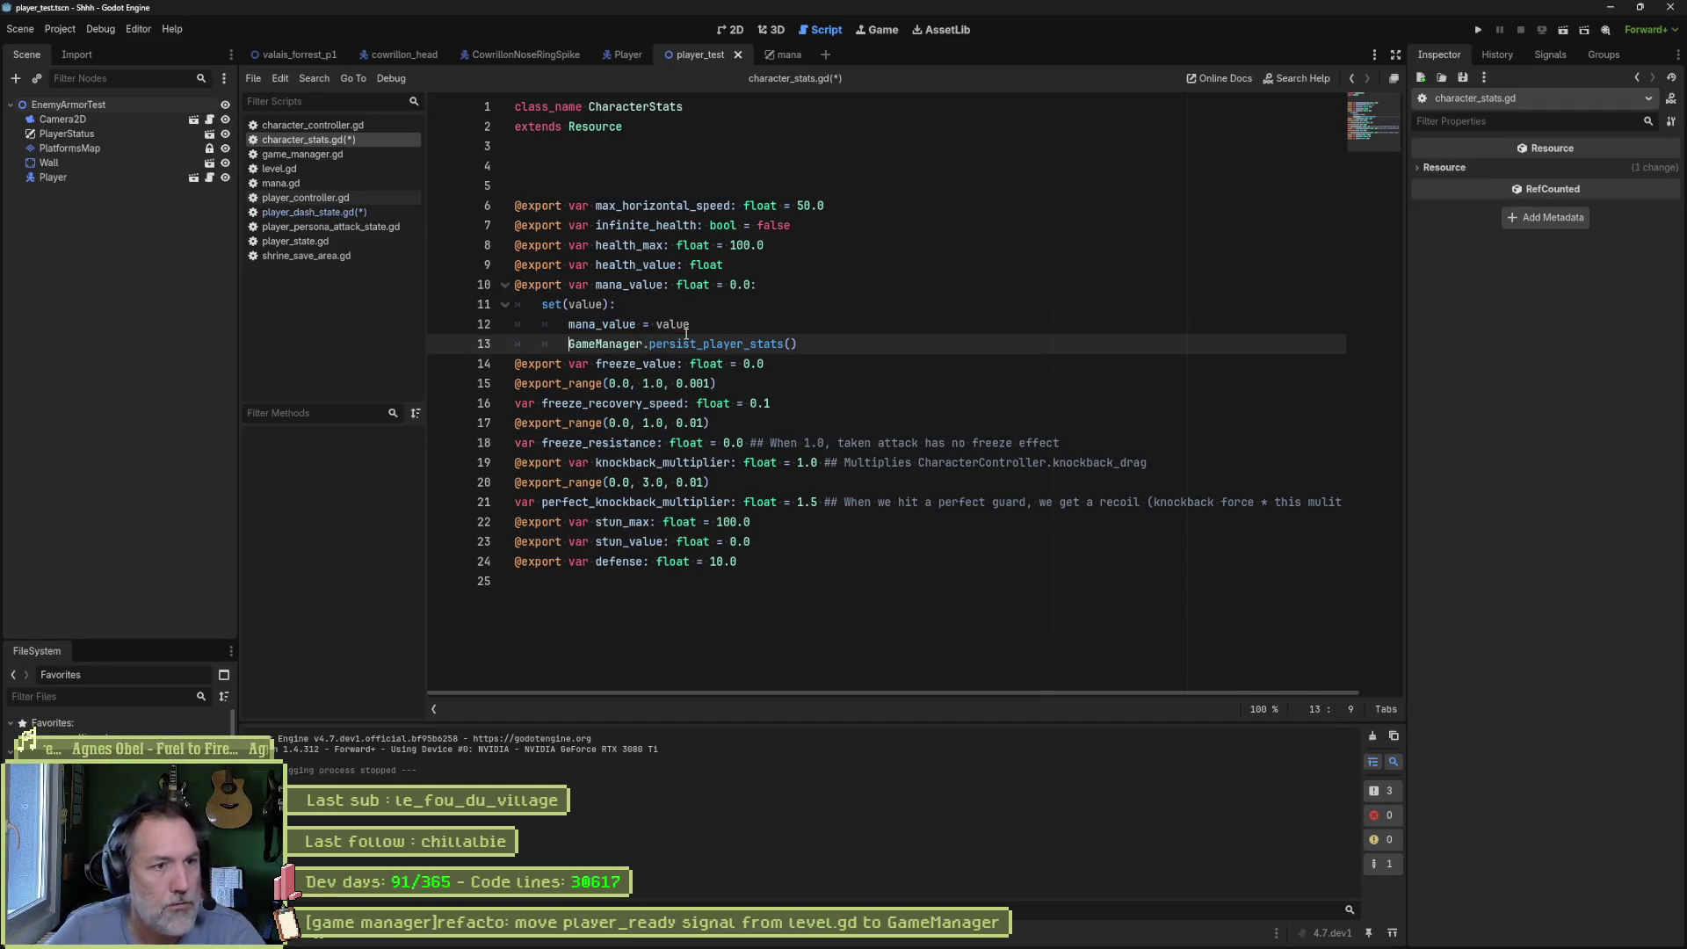
{"action": "key", "text": "F6"}
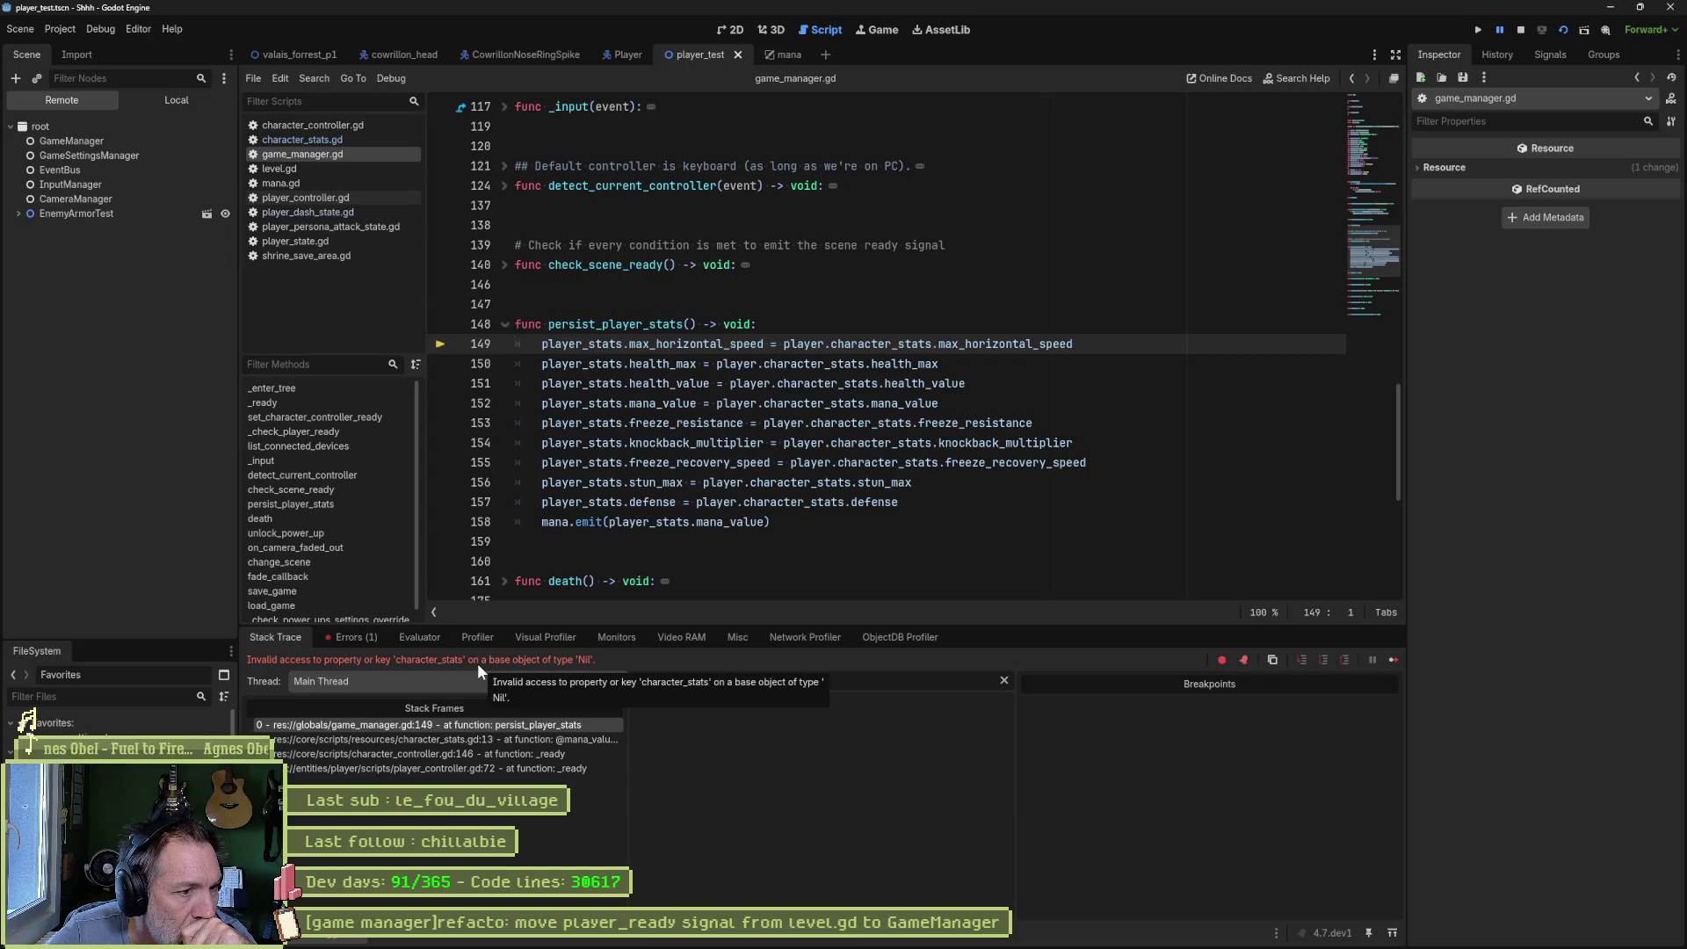
Trace the Nil error from game_manager.gd through the stack frames to player_controller.gd _ready, stop, and check Errors
{"action": "left_click", "coordinate": [453, 742]}
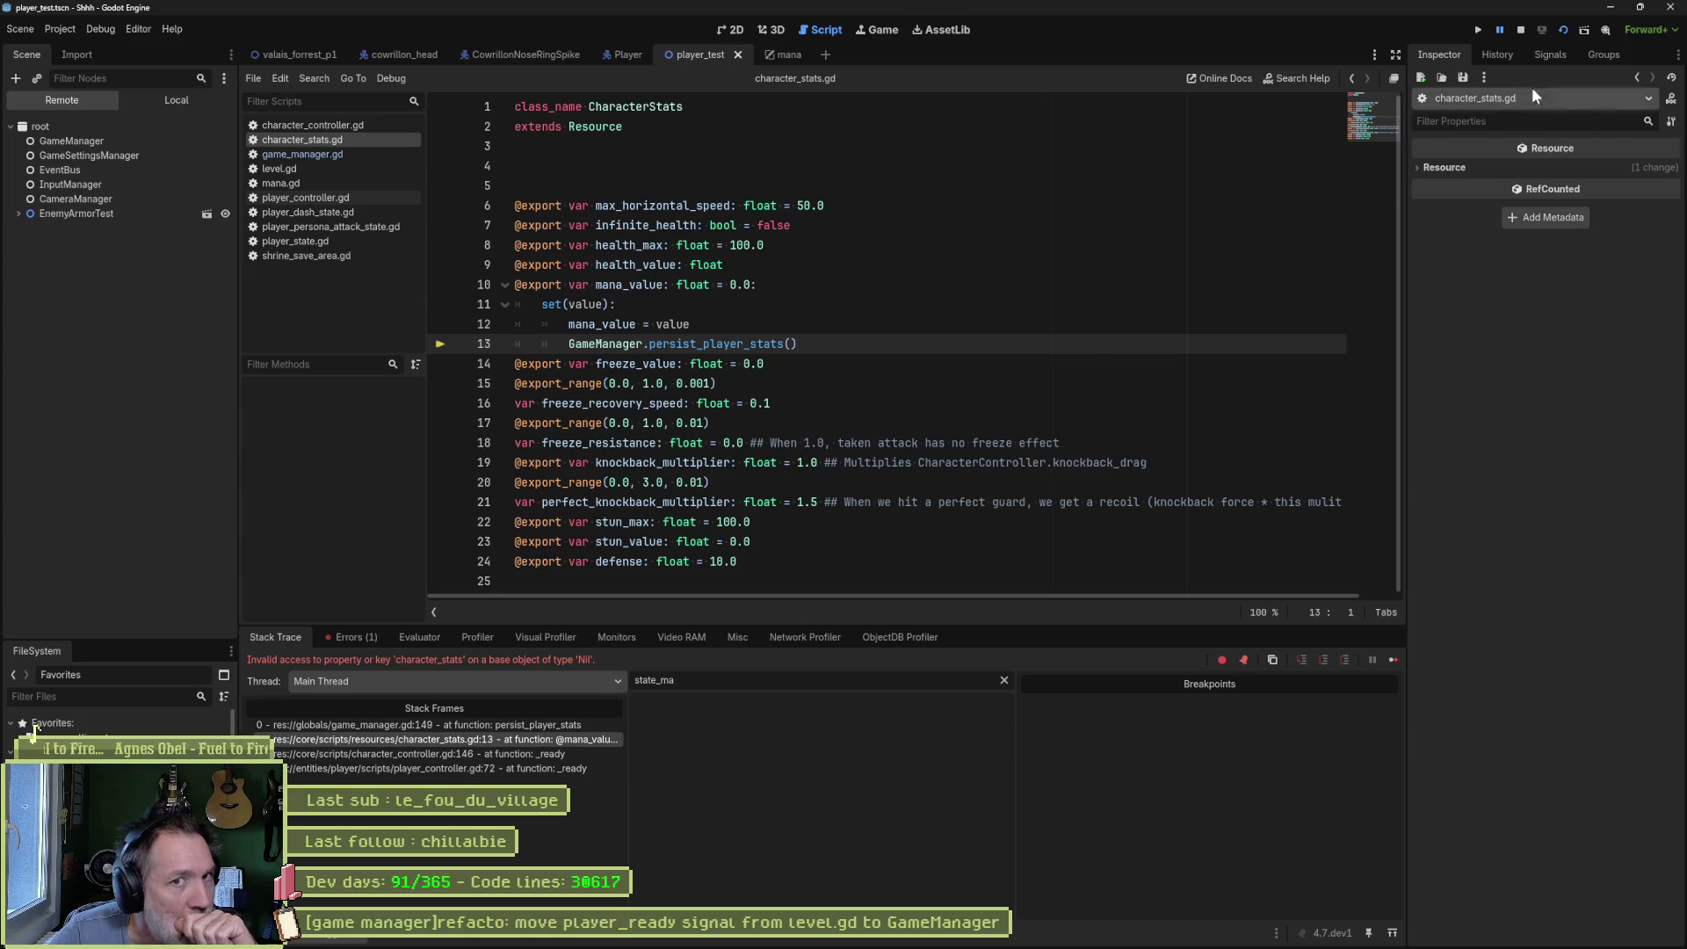
{"action": "left_click", "coordinate": [478, 725]}
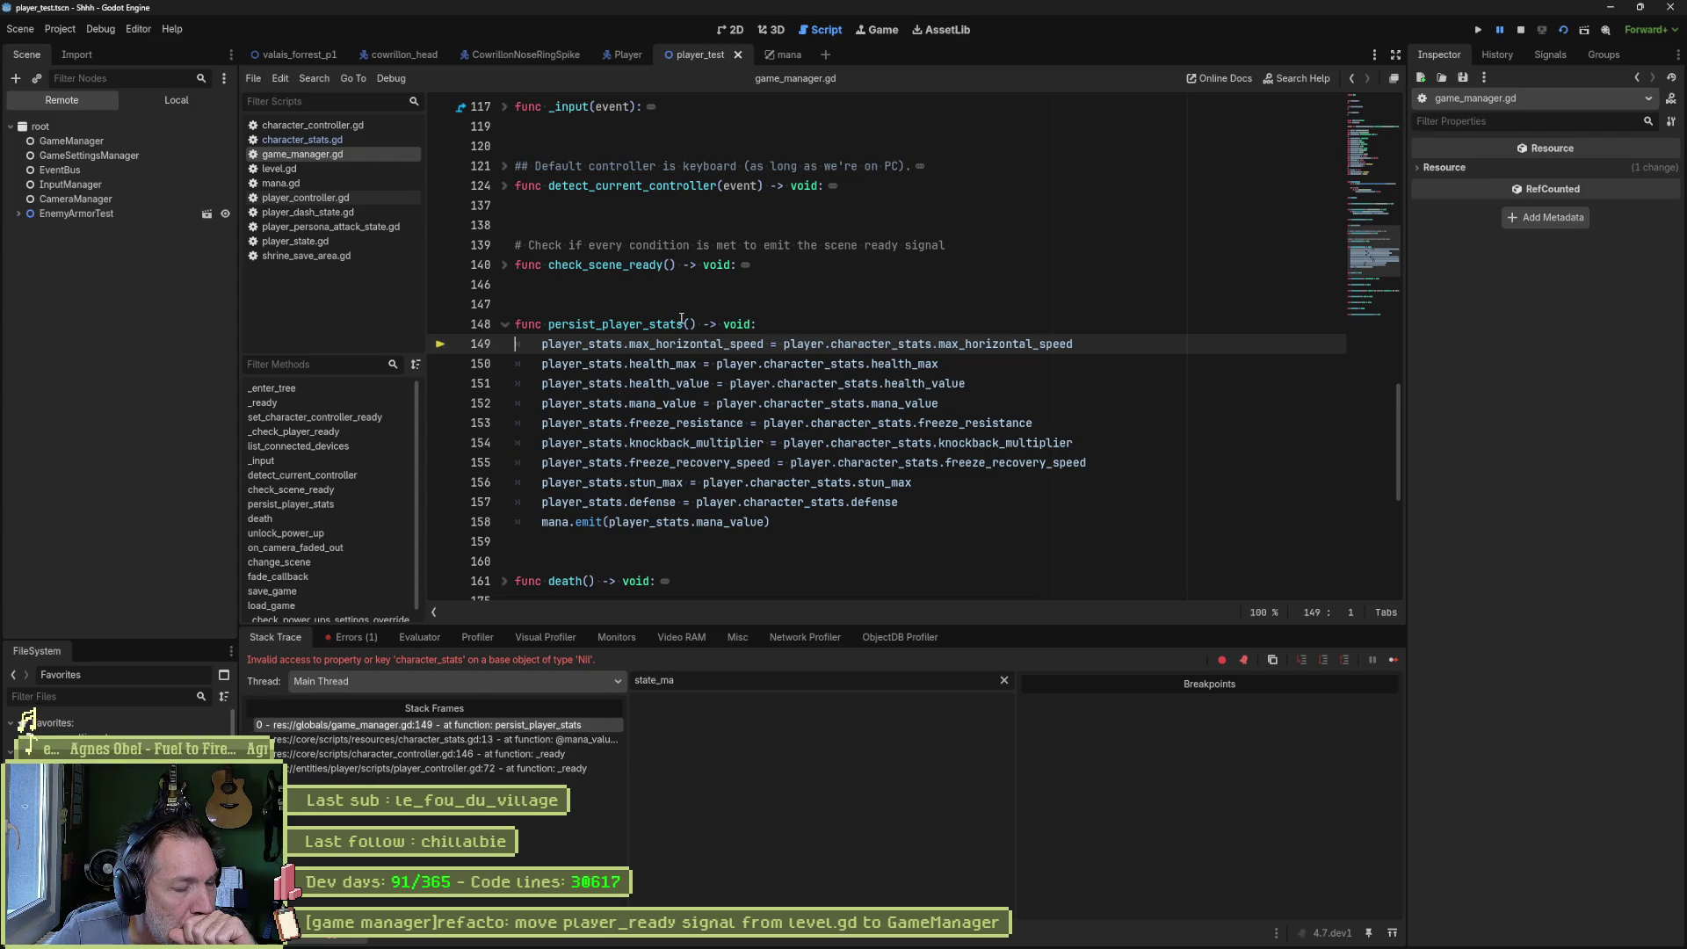
{"action": "left_click", "coordinate": [543, 754]}
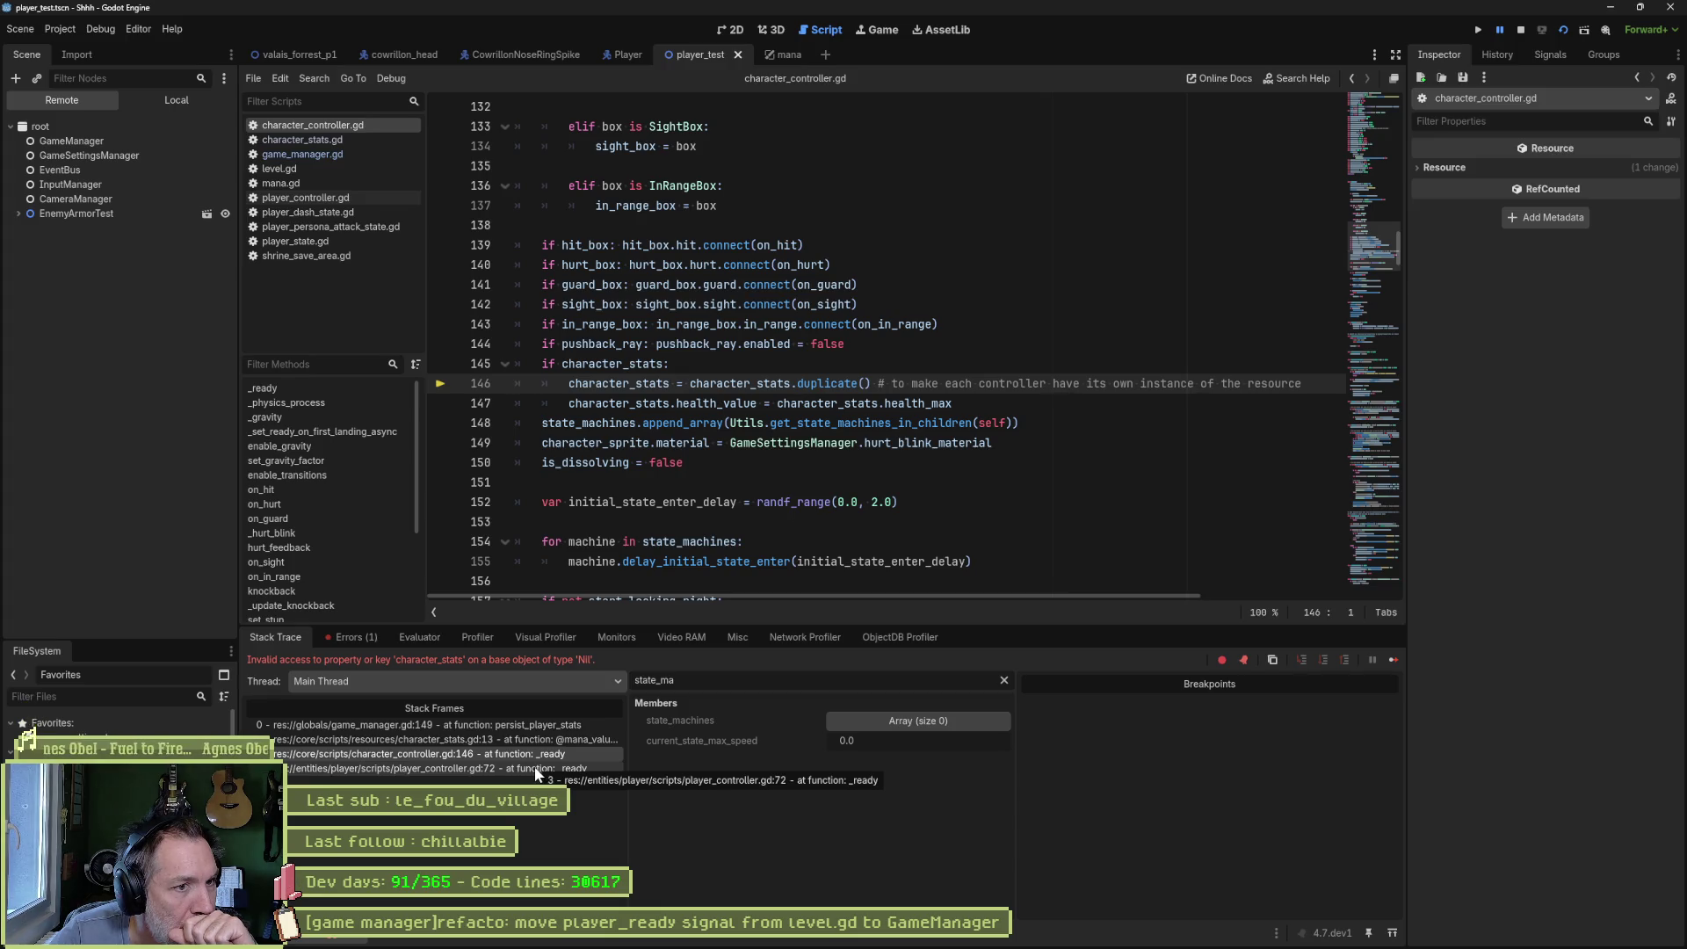
{"action": "left_click", "coordinate": [533, 769]}
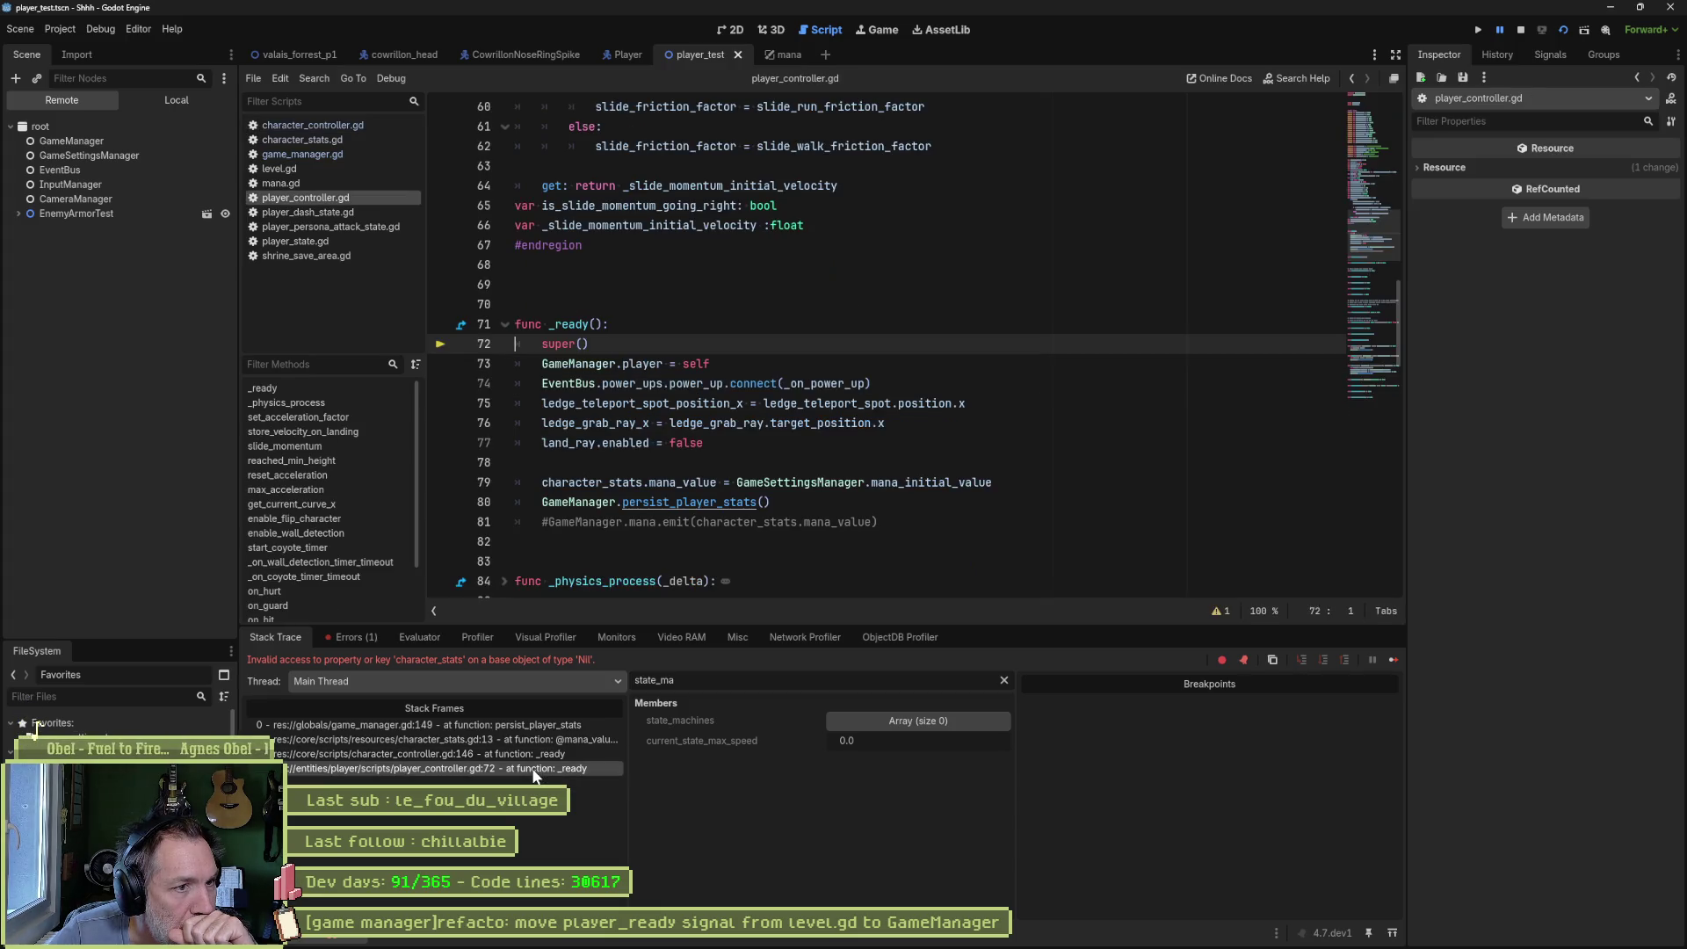
{"action": "left_click", "coordinate": [523, 725]}
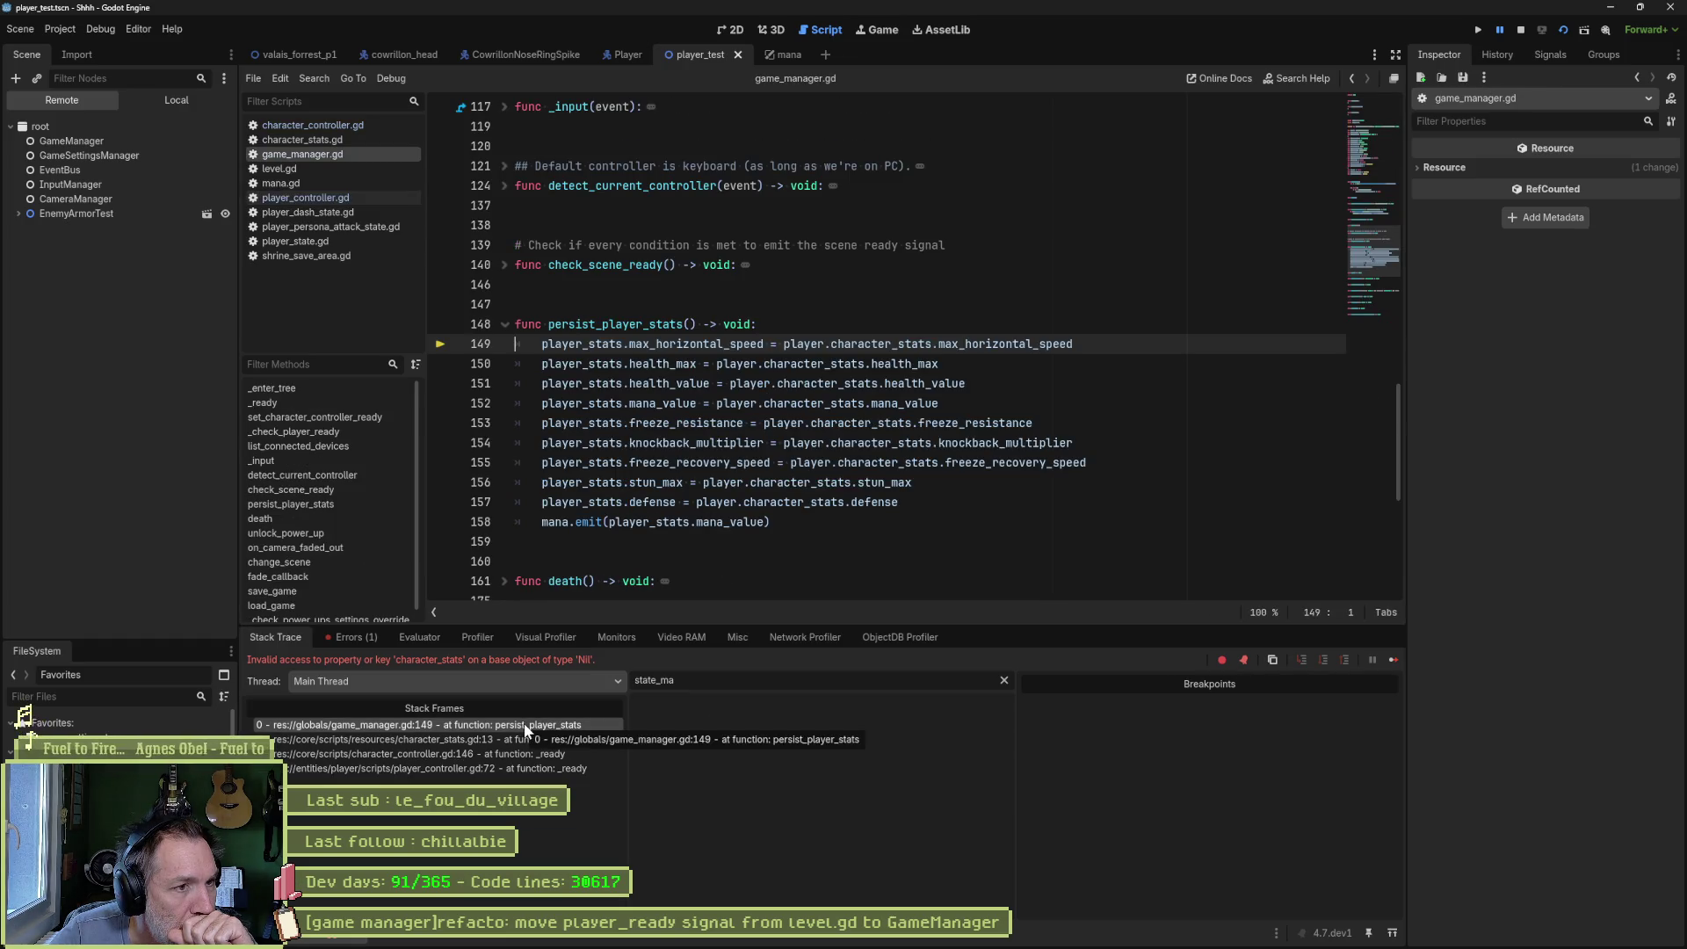
{"action": "left_click", "coordinate": [529, 739]}
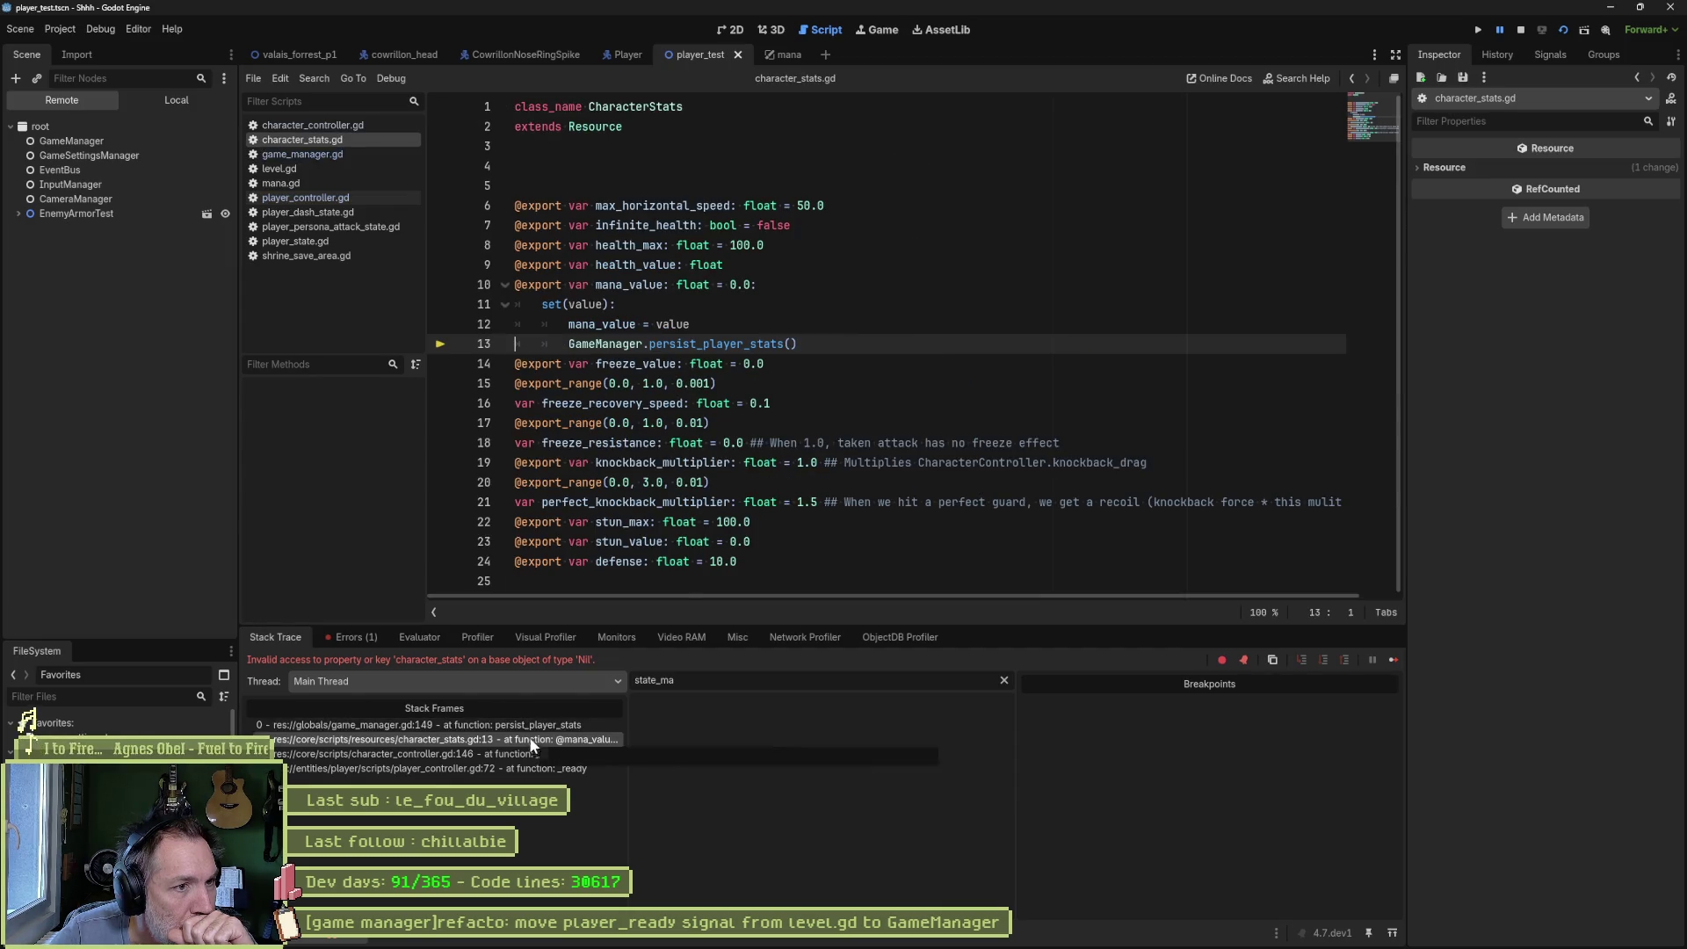
{"action": "key", "text": "F8"}
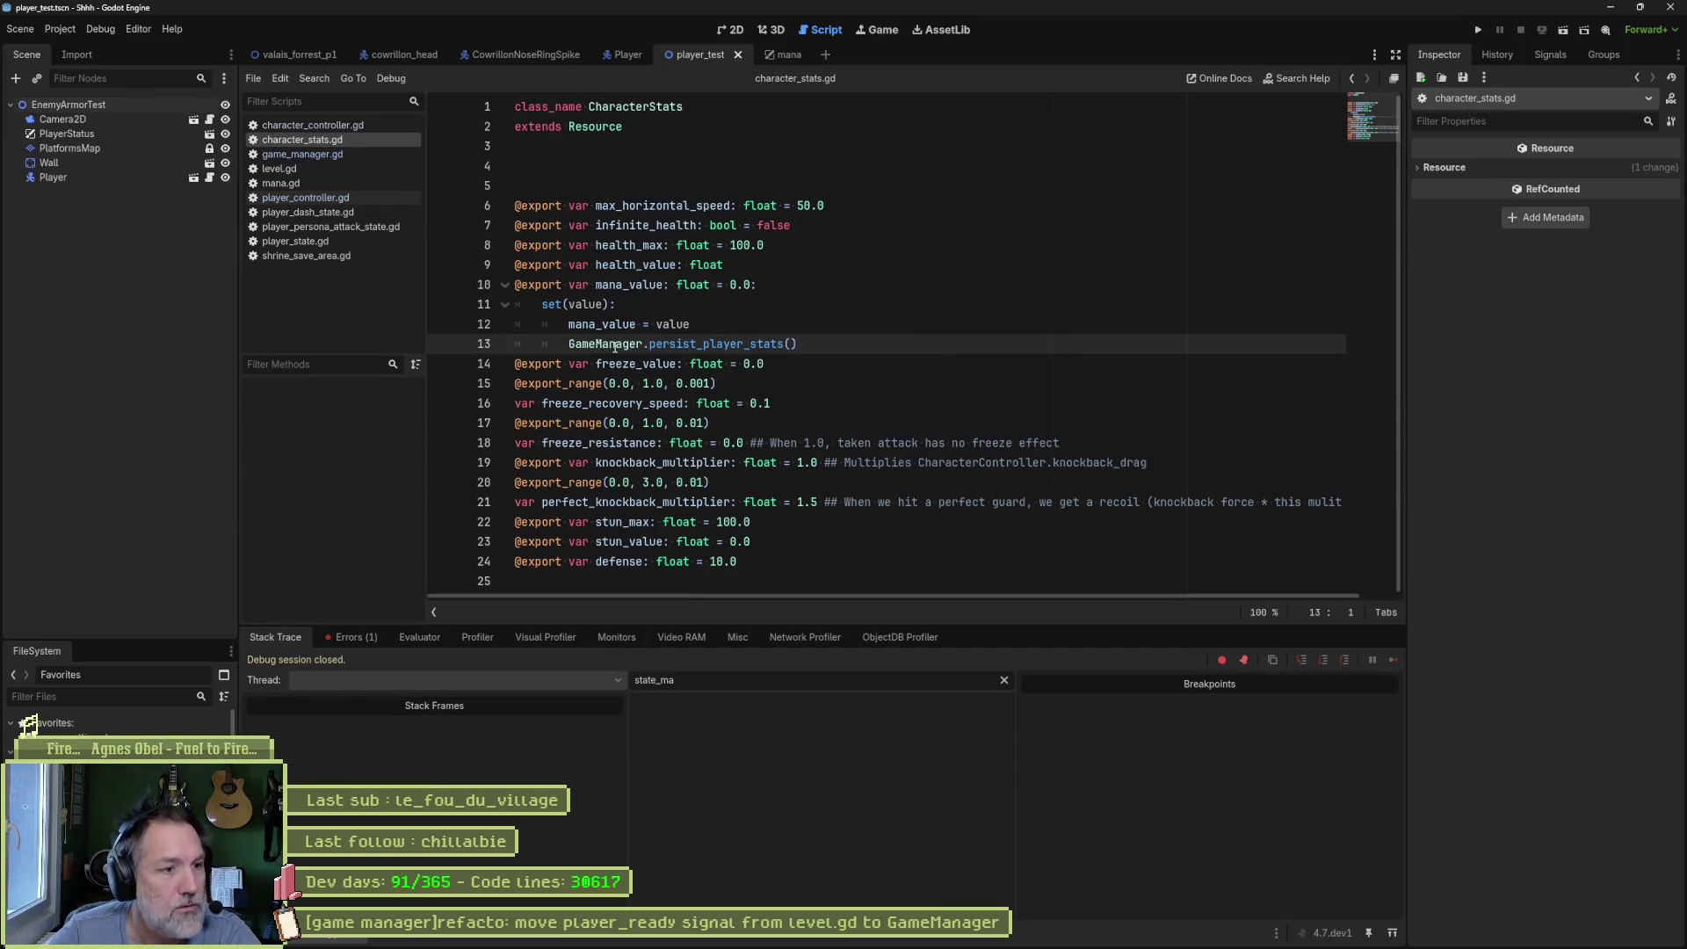
{"action": "left_click", "coordinate": [356, 637]}
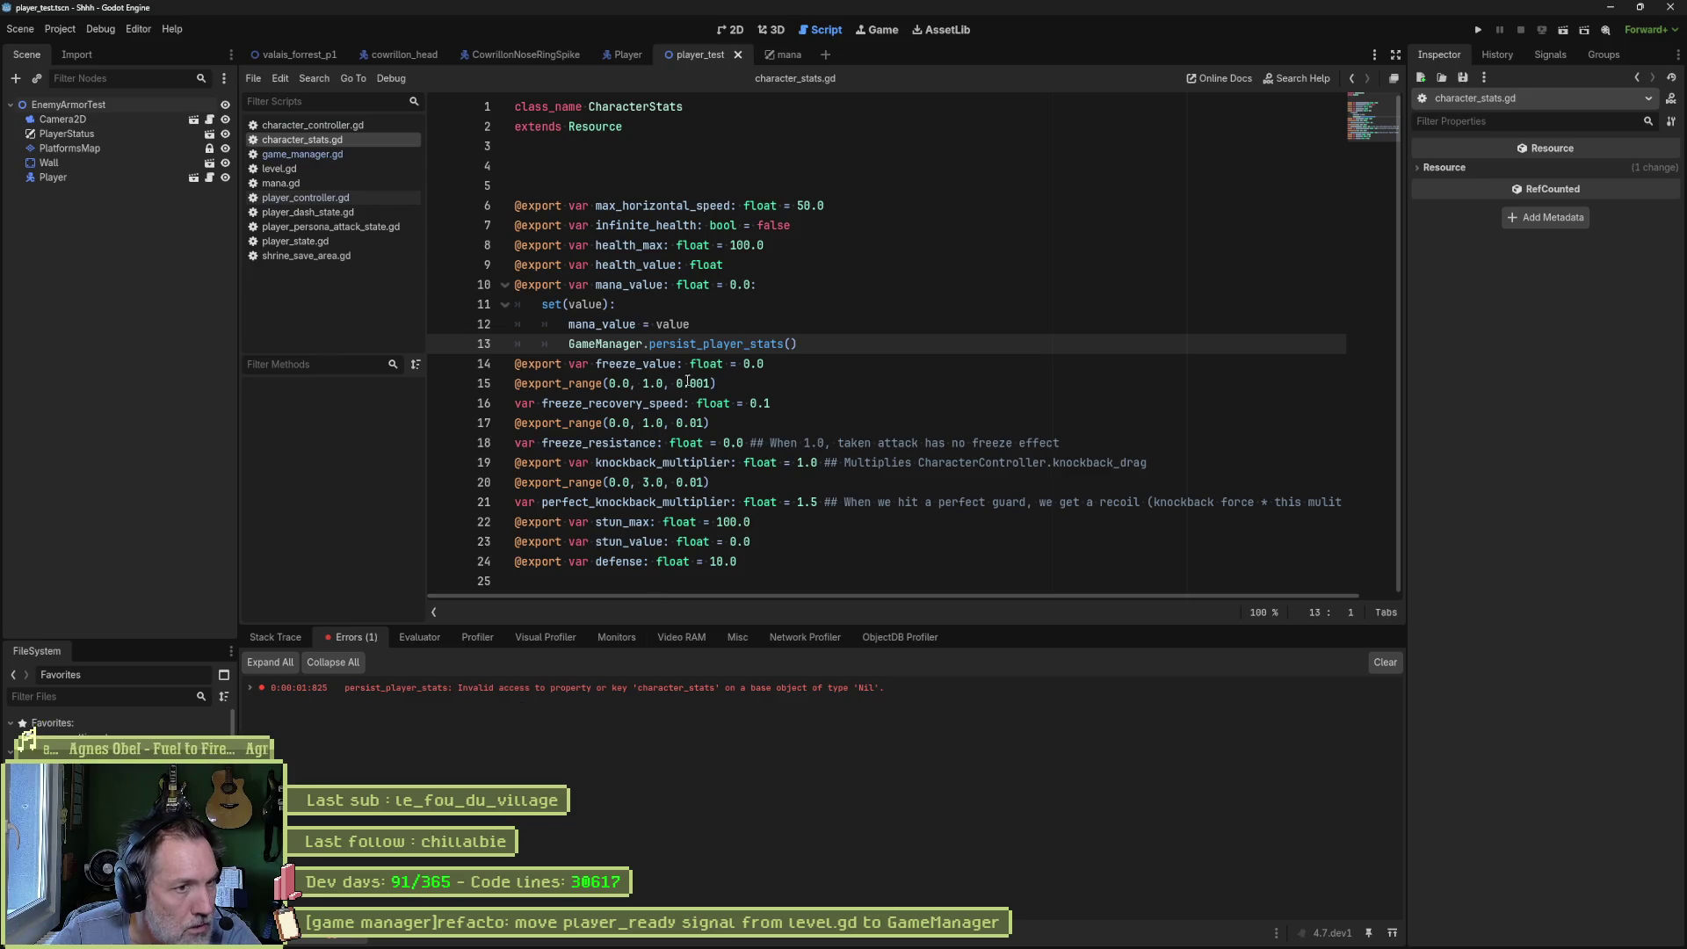
Start an if line below the mana_value assignment, then undo it
{"action": "left_click", "coordinate": [718, 327]}
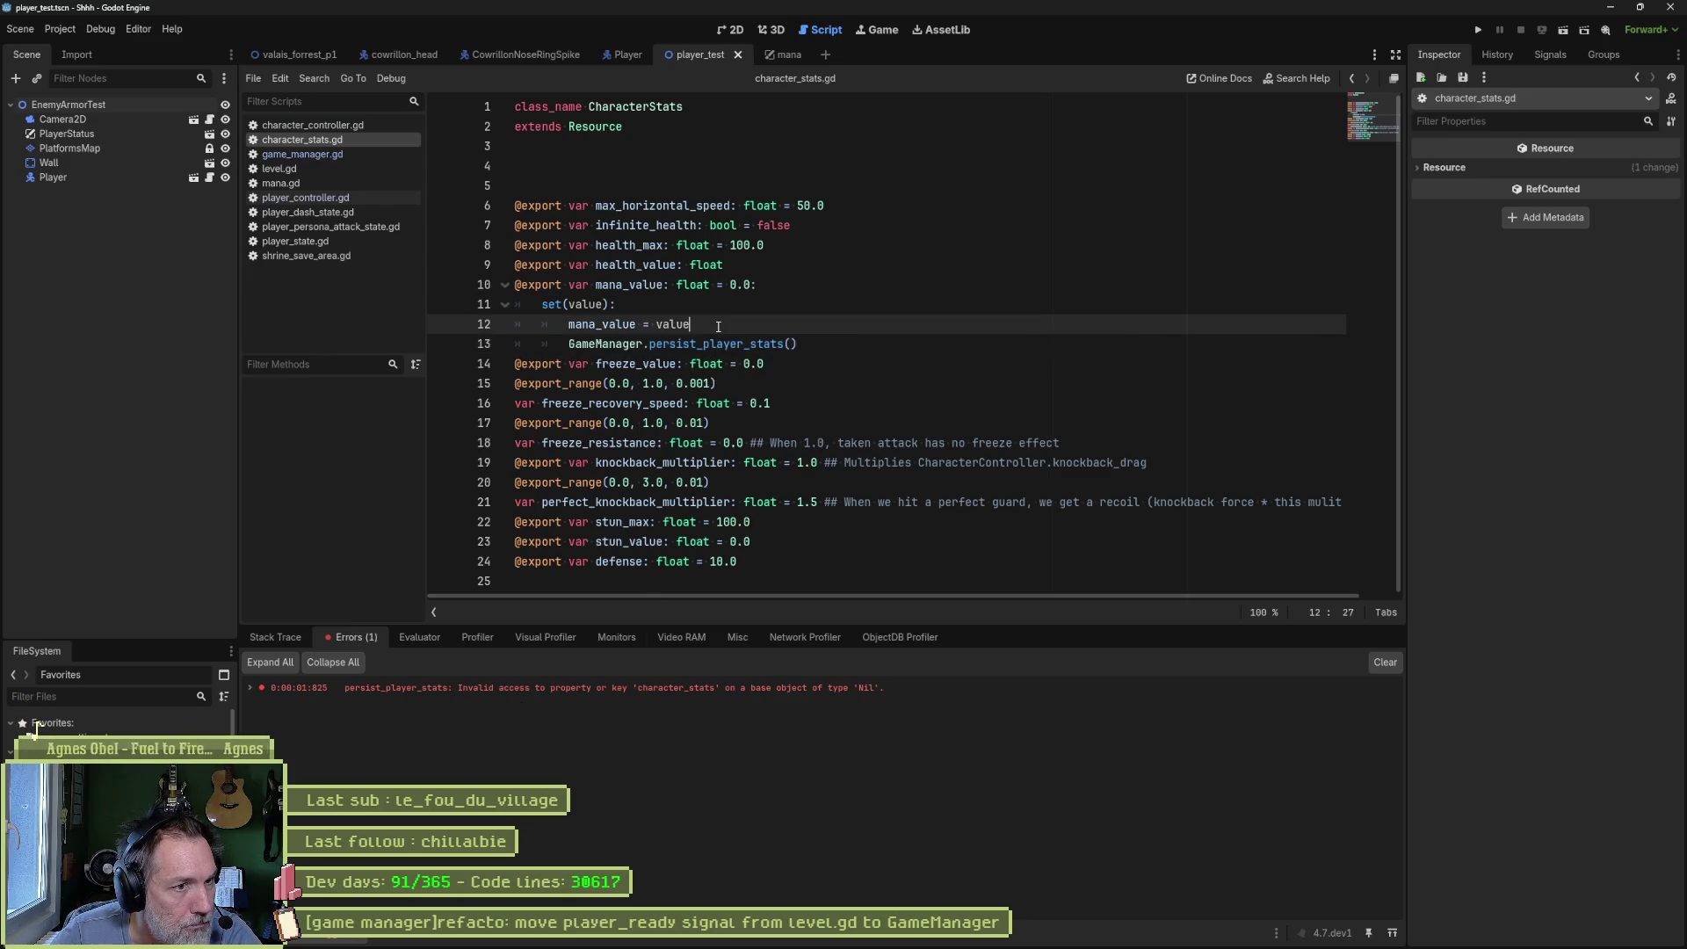
{"action": "key", "text": "Return"}
{"action": "type", "text": "if"}
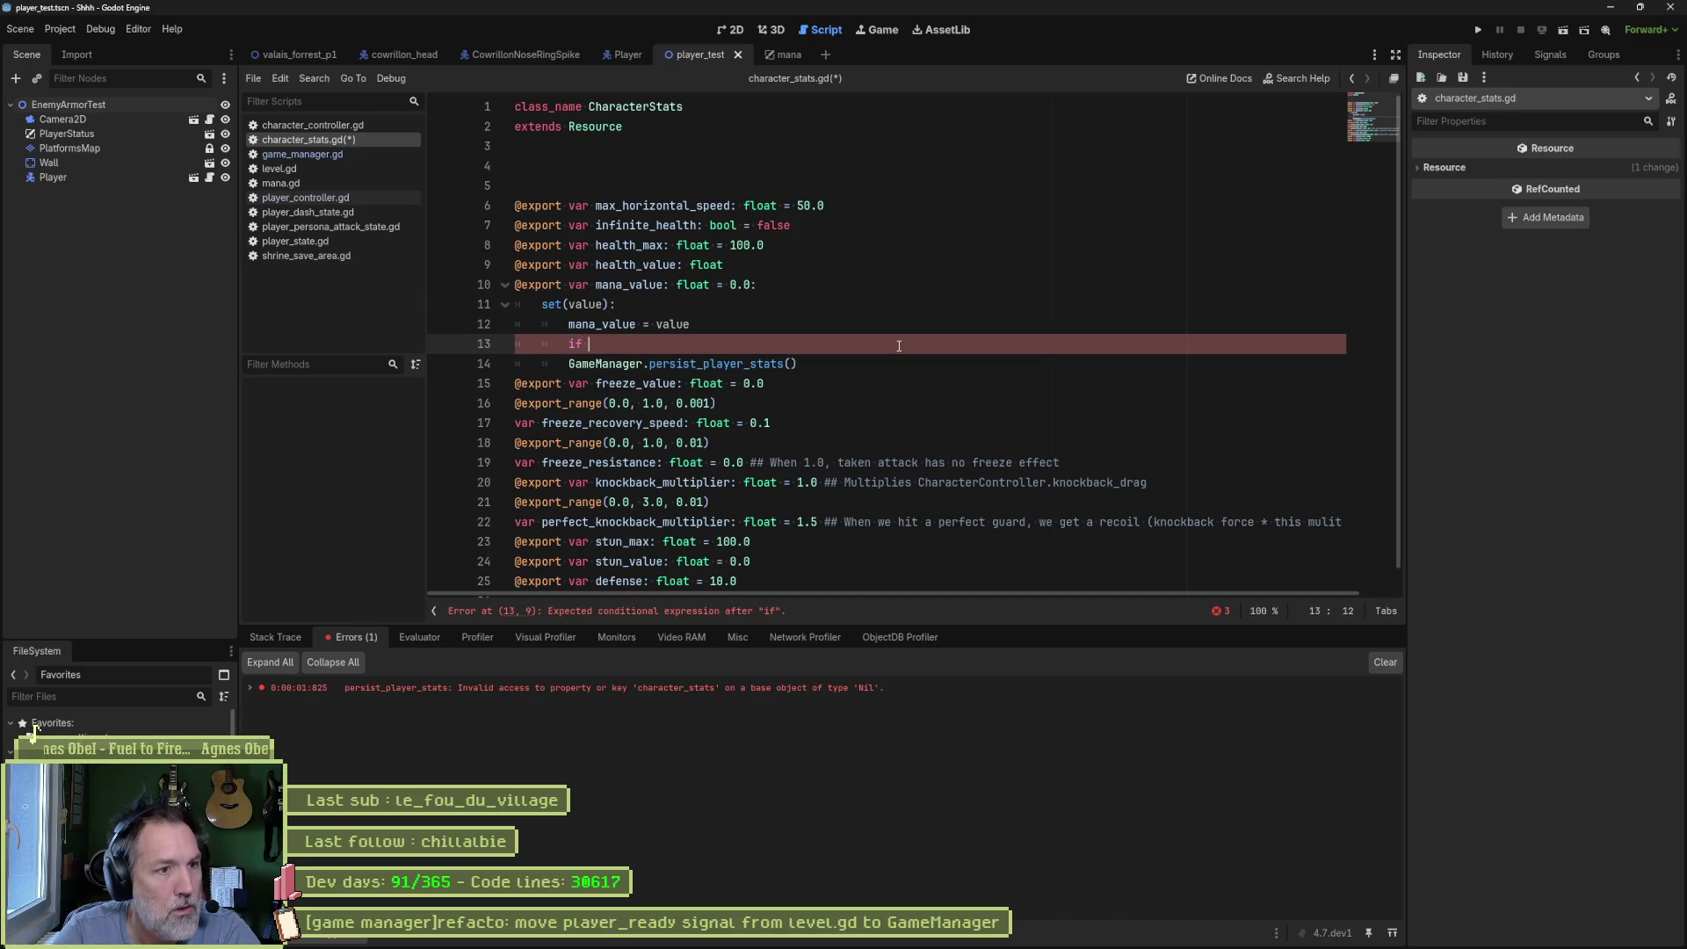
{"action": "key", "text": "ctrl+z"}
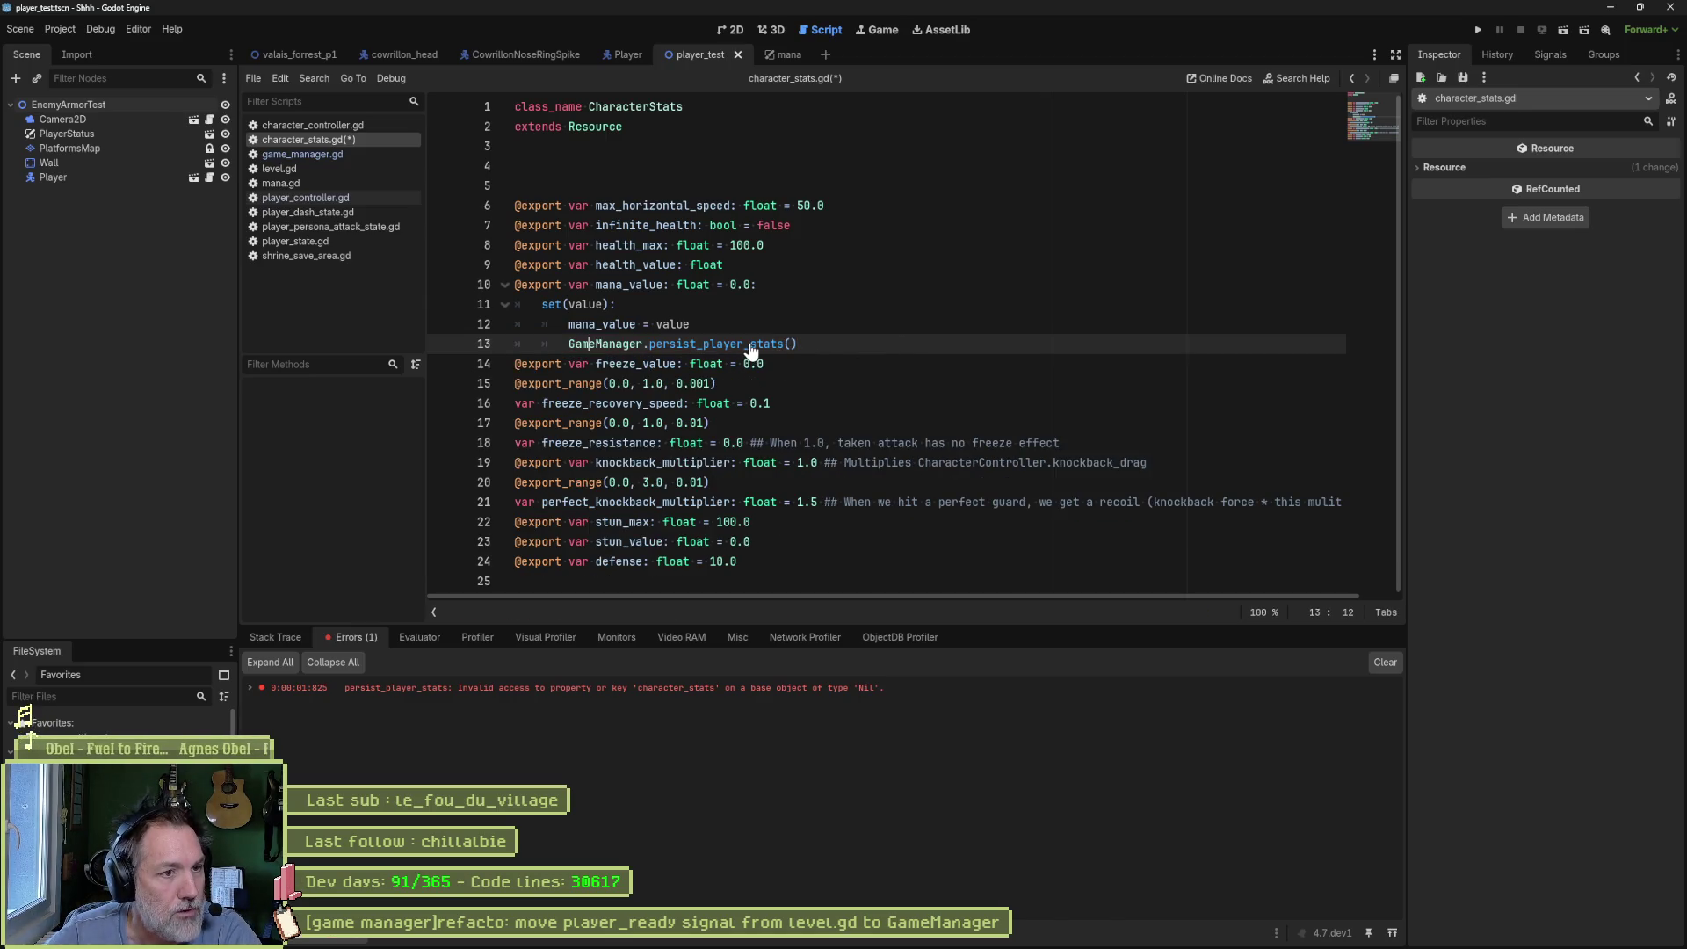
Add an 'if player_stats:' line at the top of persist_player_stats in game_manager.gd
{"action": "left_click", "coordinate": [751, 350], "text": "ctrl"}
{"action": "key", "text": "Return"}
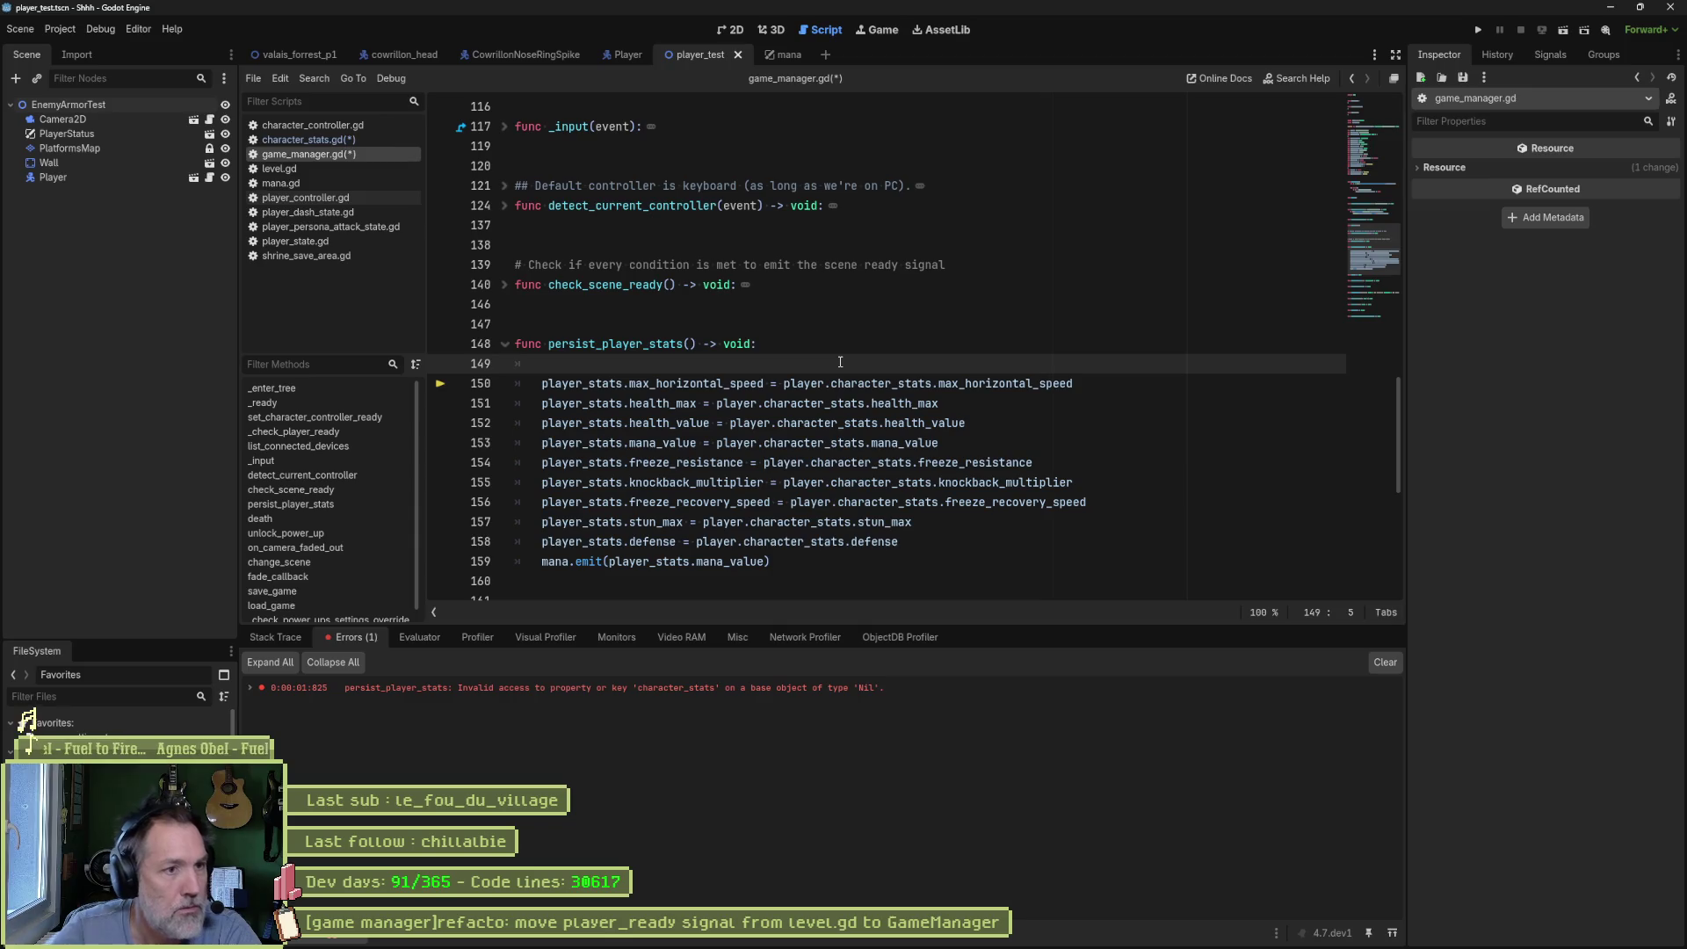
{"action": "type", "text": "play"}
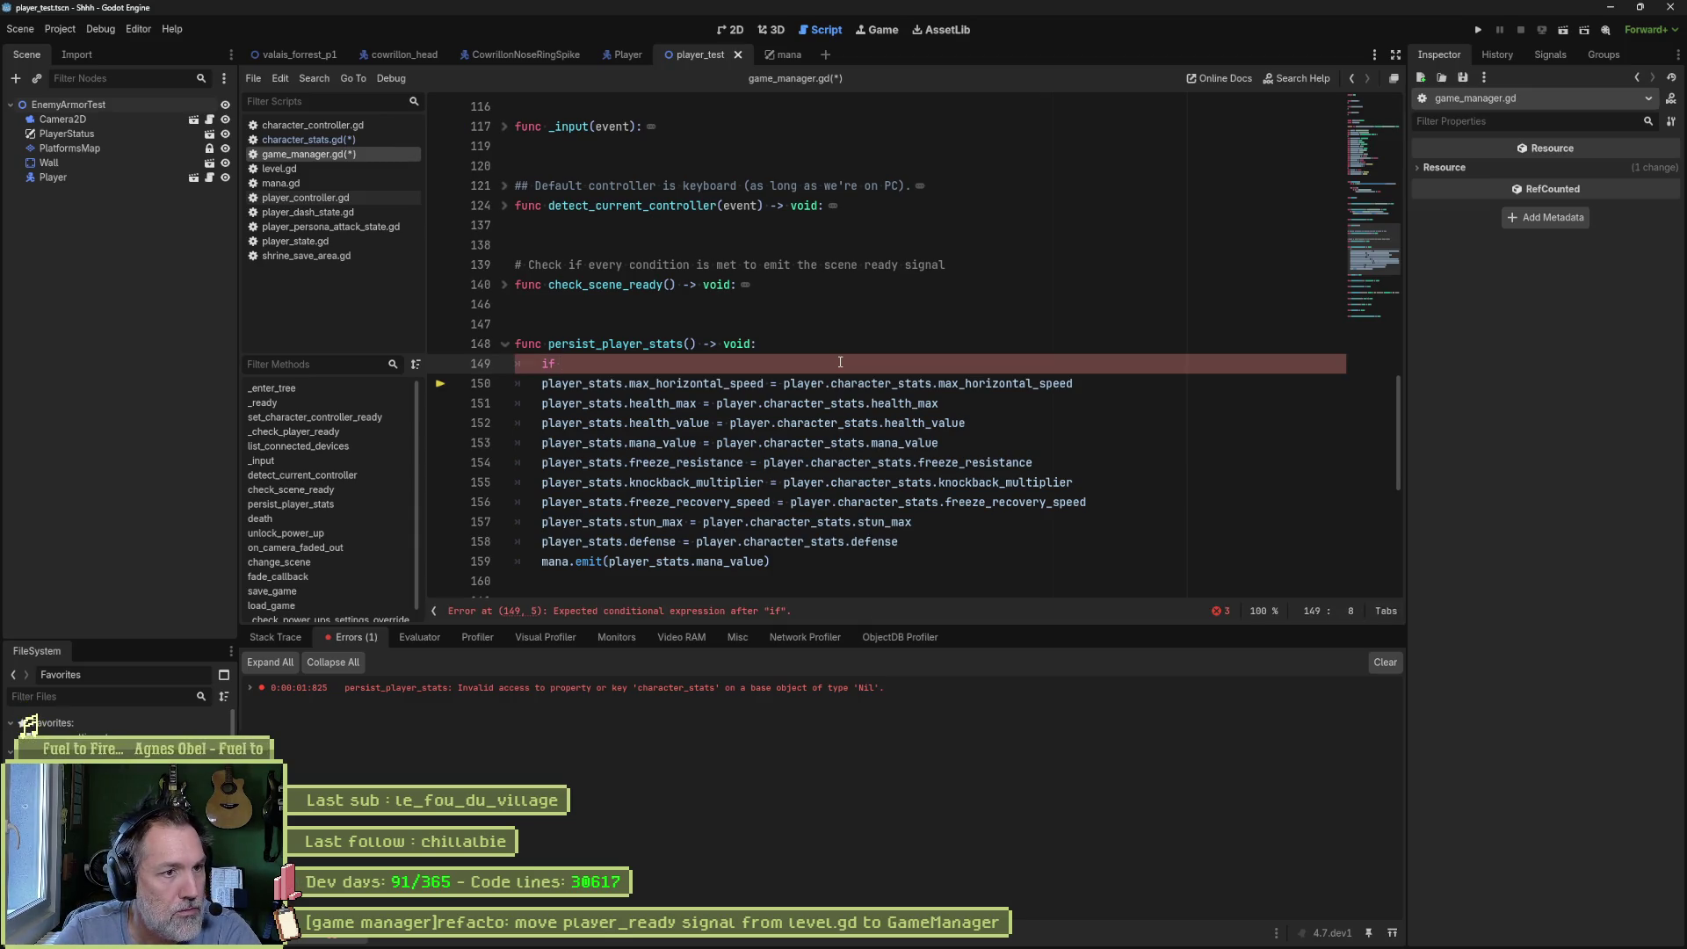
{"action": "type", "text": "er_stats>"}
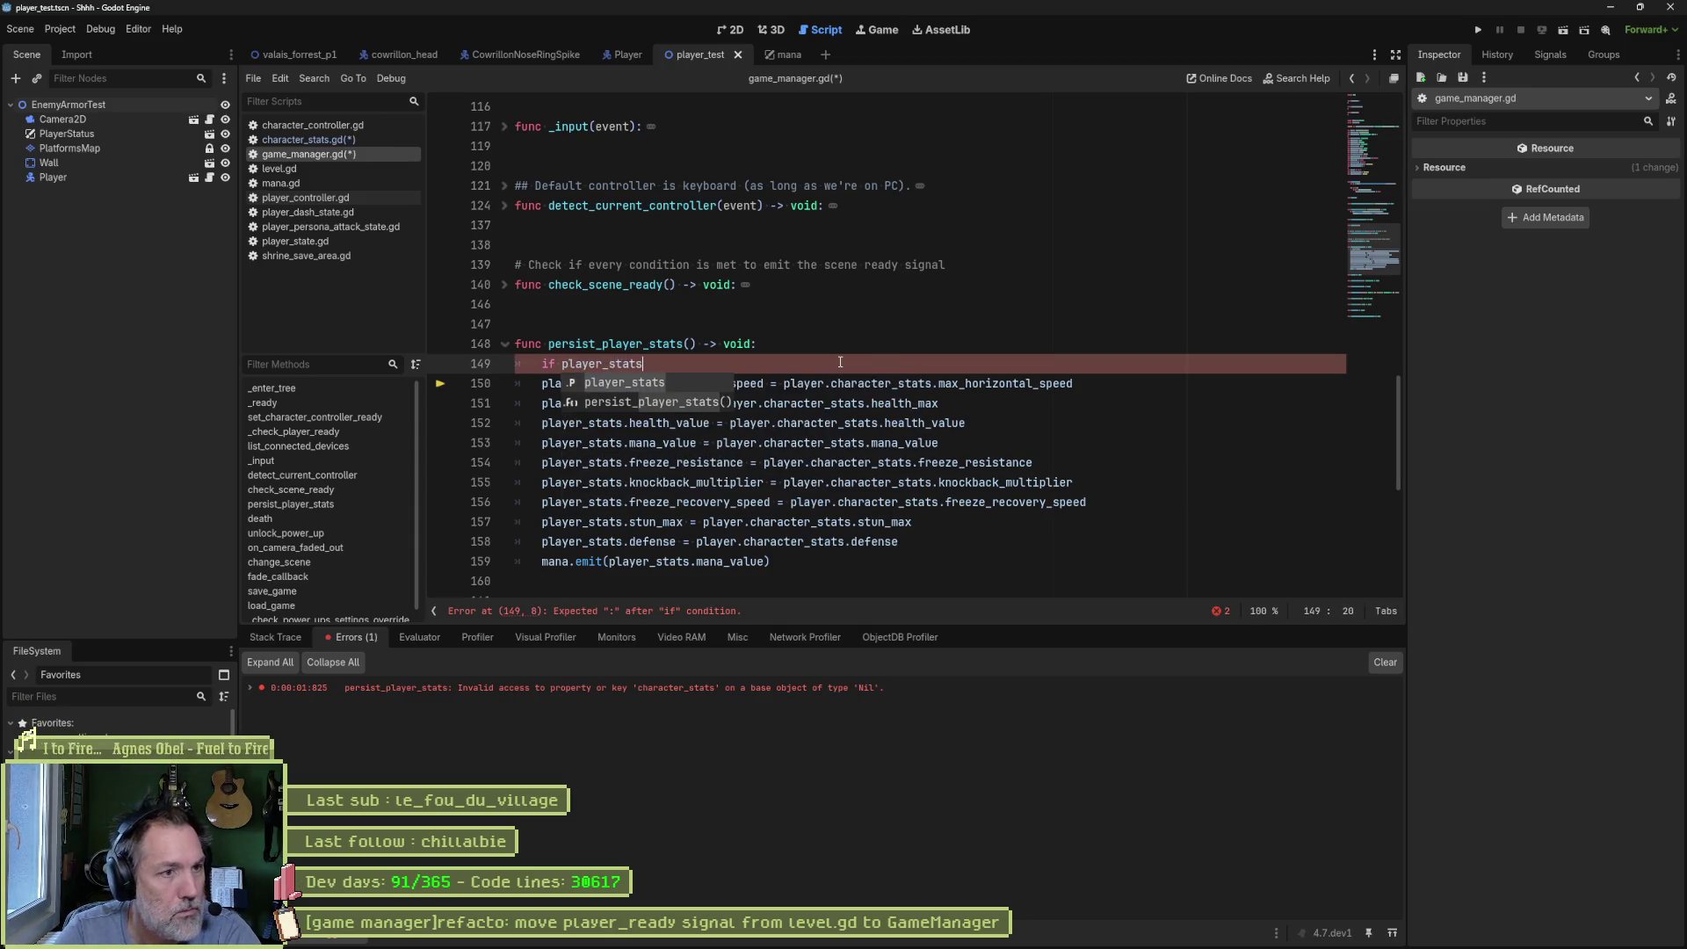
{"action": "key", "text": "BackSpace"}
{"action": "type", "text": ":"}
Indent lines 150–159 under the 'if player_stats:' guard, save, and rerun the game
{"action": "key", "text": "Down"}
{"action": "key", "text": "shift+Down"}
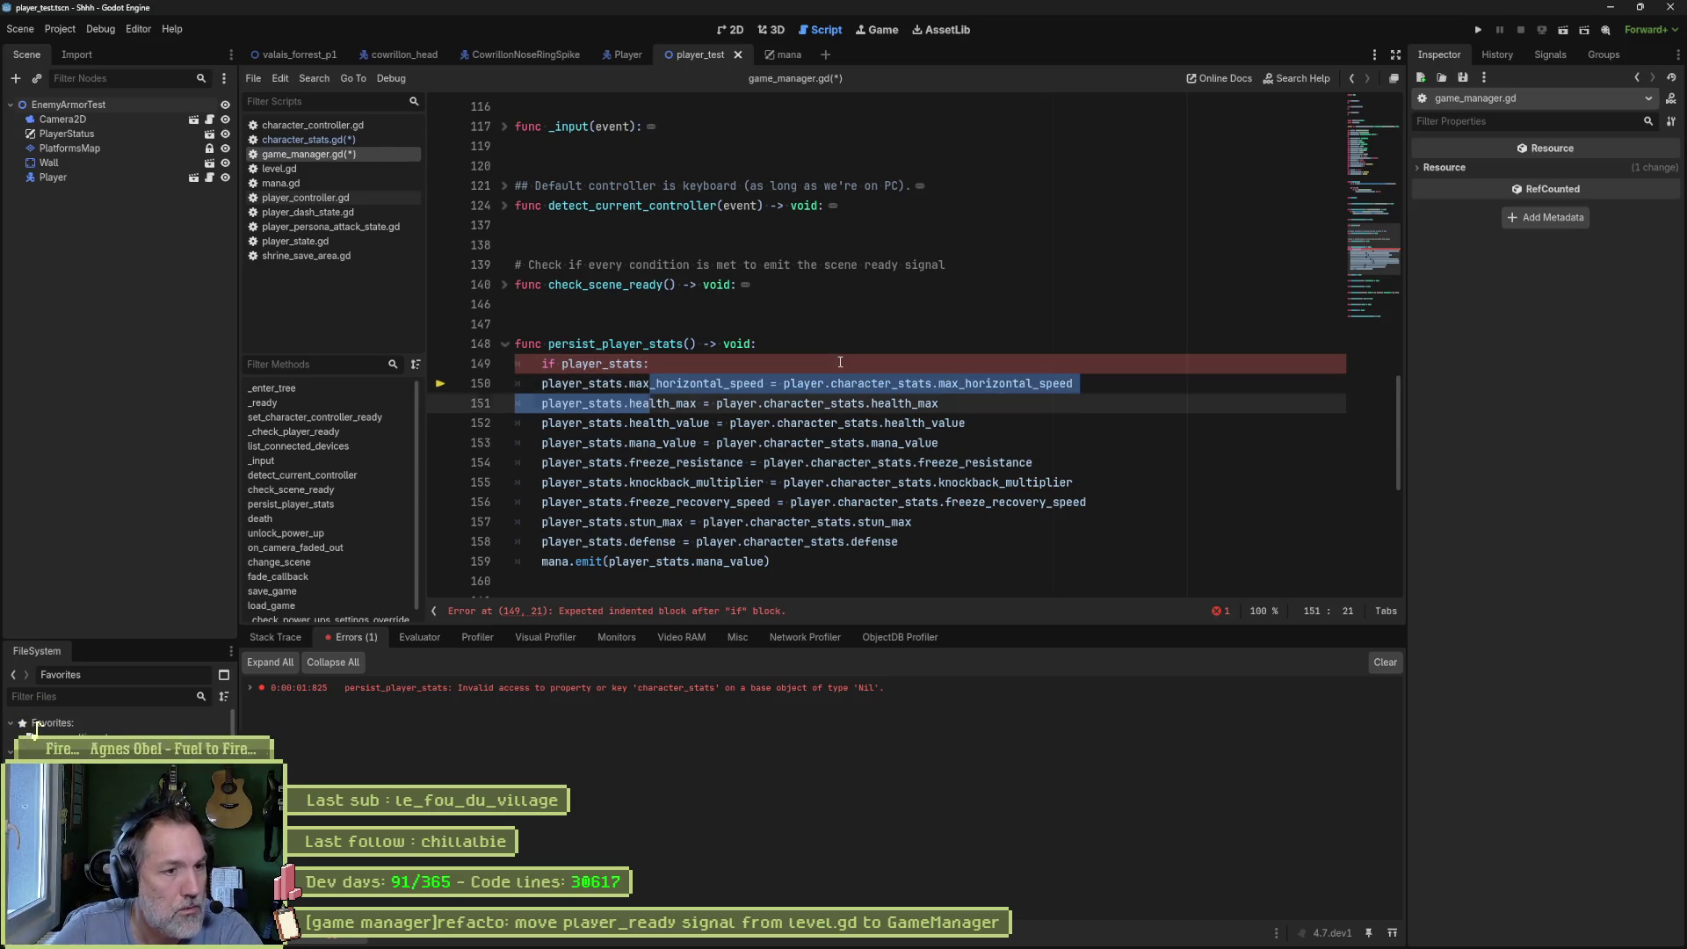
{"action": "key", "text": "shift+Down"}
{"action": "key", "text": "shift+Down"}
{"action": "key", "text": "shift+Down"}
{"action": "key", "text": "Tab"}
{"action": "key", "text": "ctrl+s"}
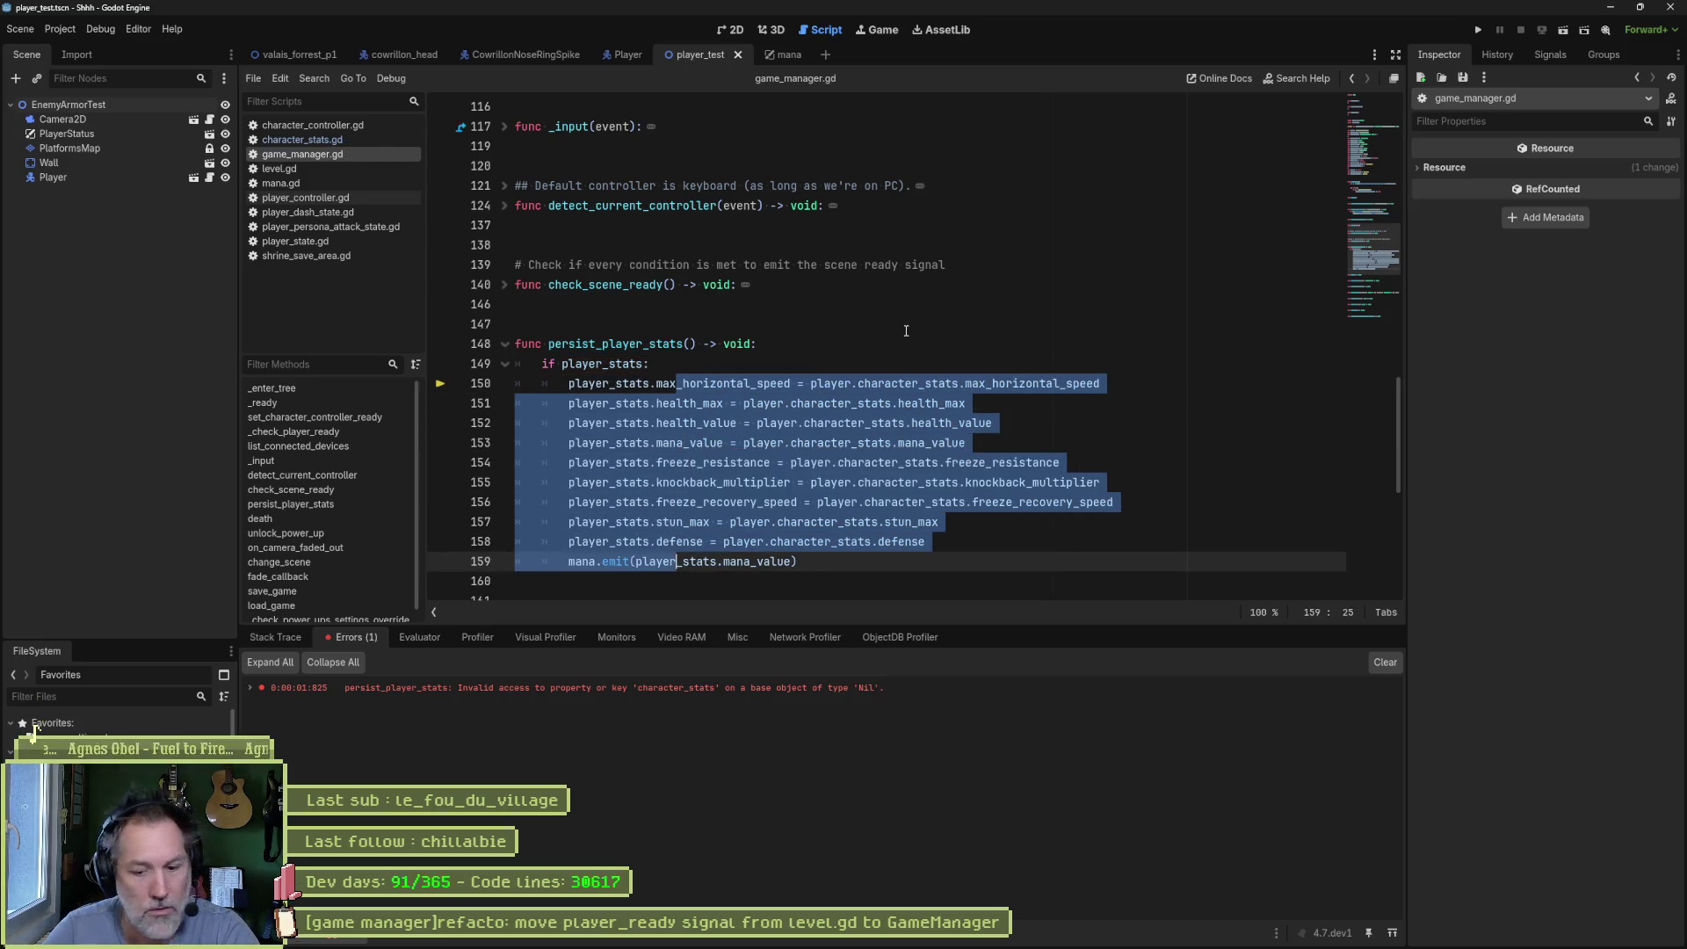
{"action": "key", "text": "F6"}
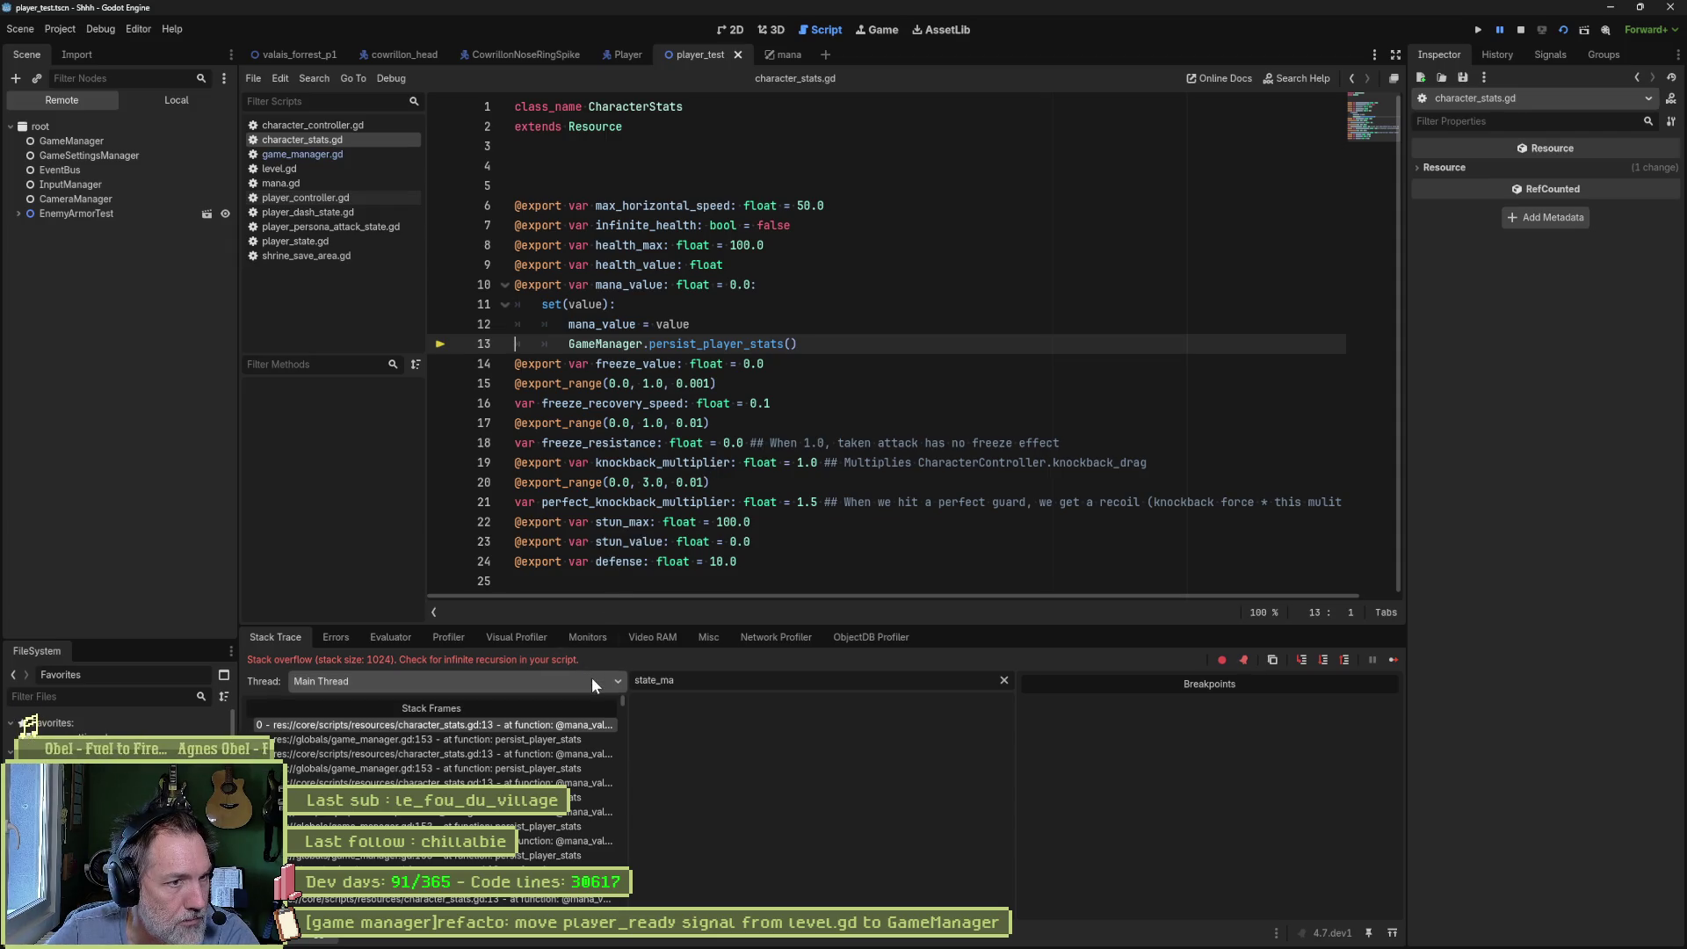
Stop the stack-overflowing game, check the Errors and Stack Trace views, and select persist_player_stats
{"action": "key", "text": "F8"}
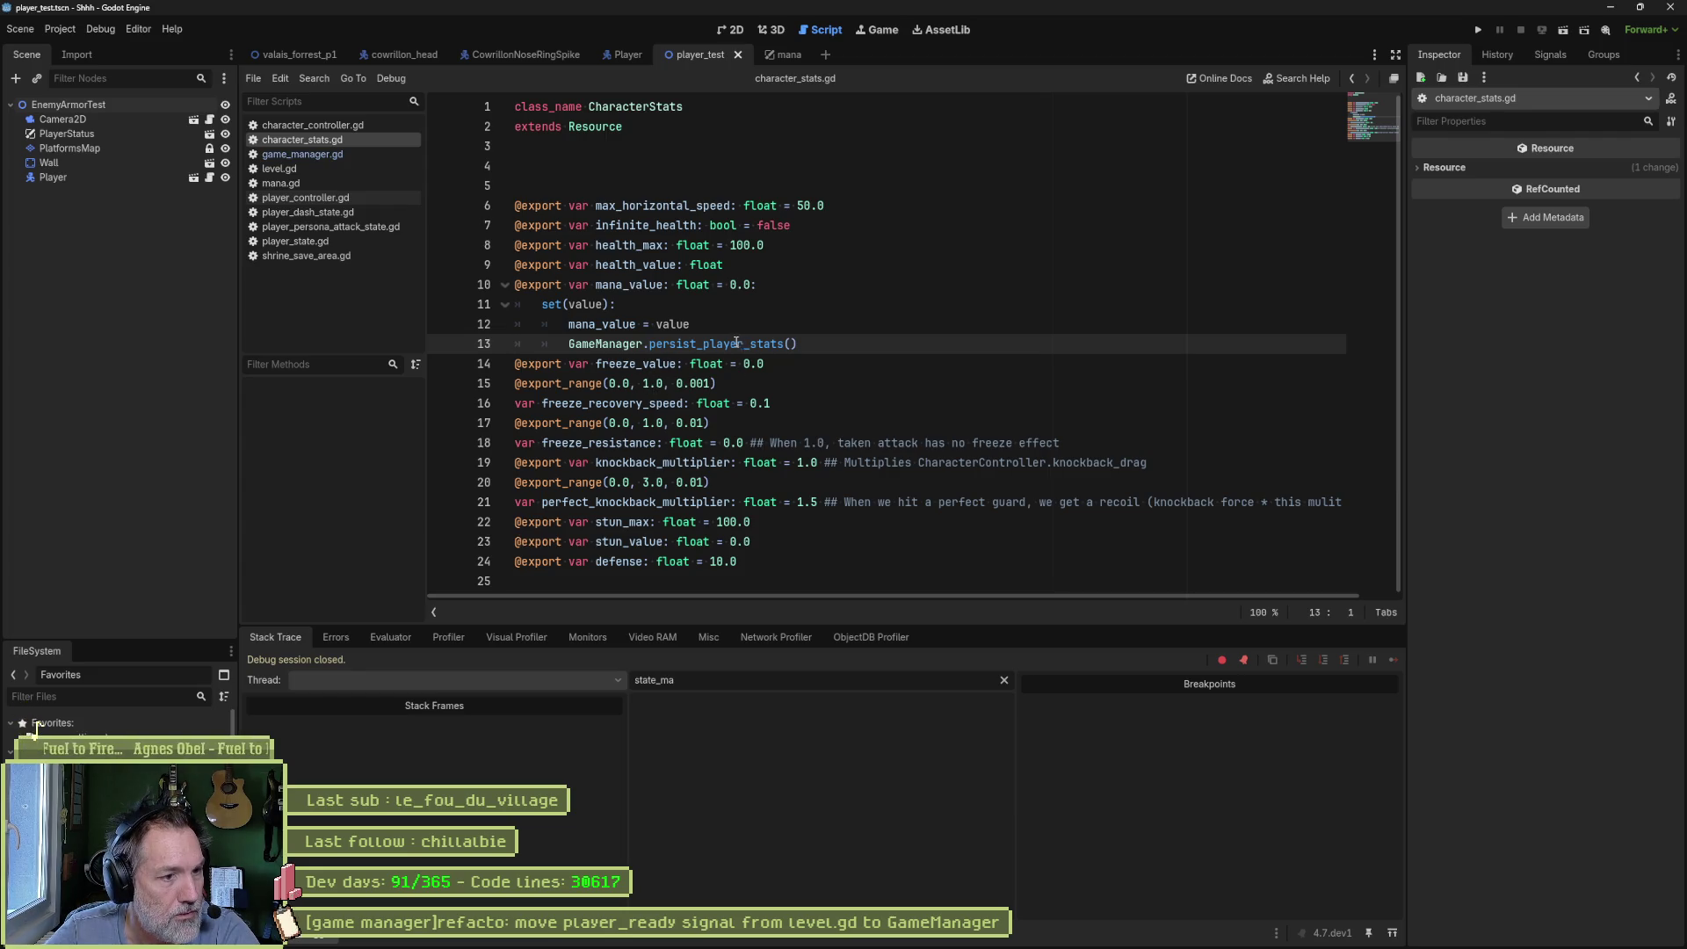
{"action": "left_click", "coordinate": [350, 647]}
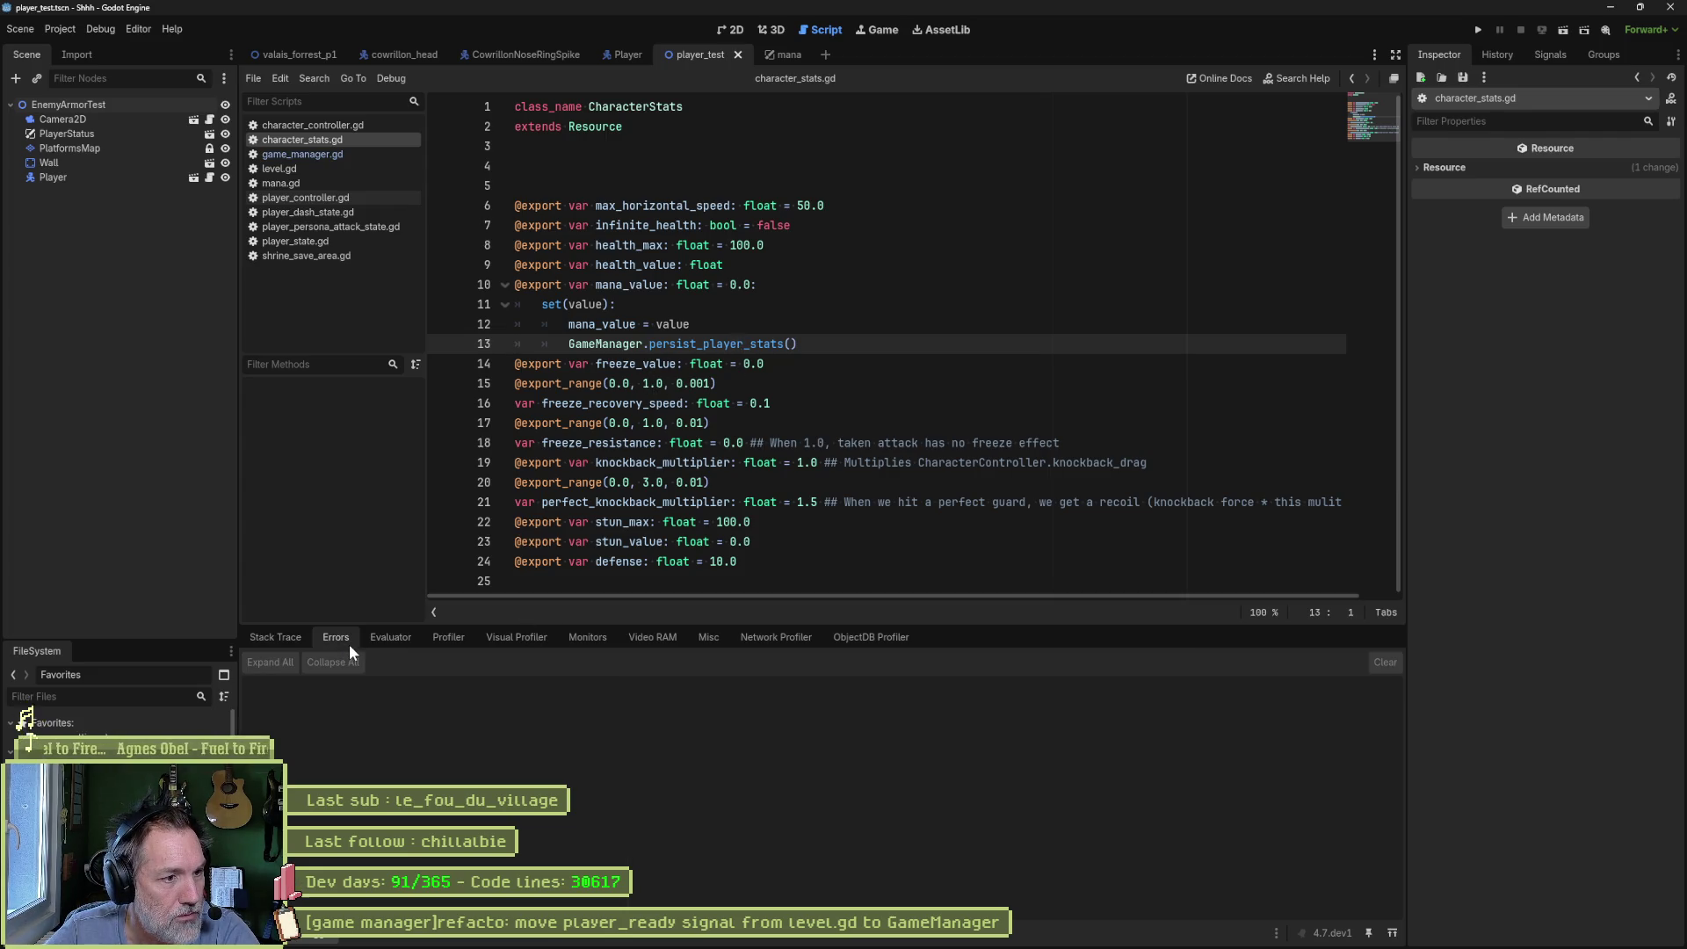
{"action": "left_click", "coordinate": [298, 645]}
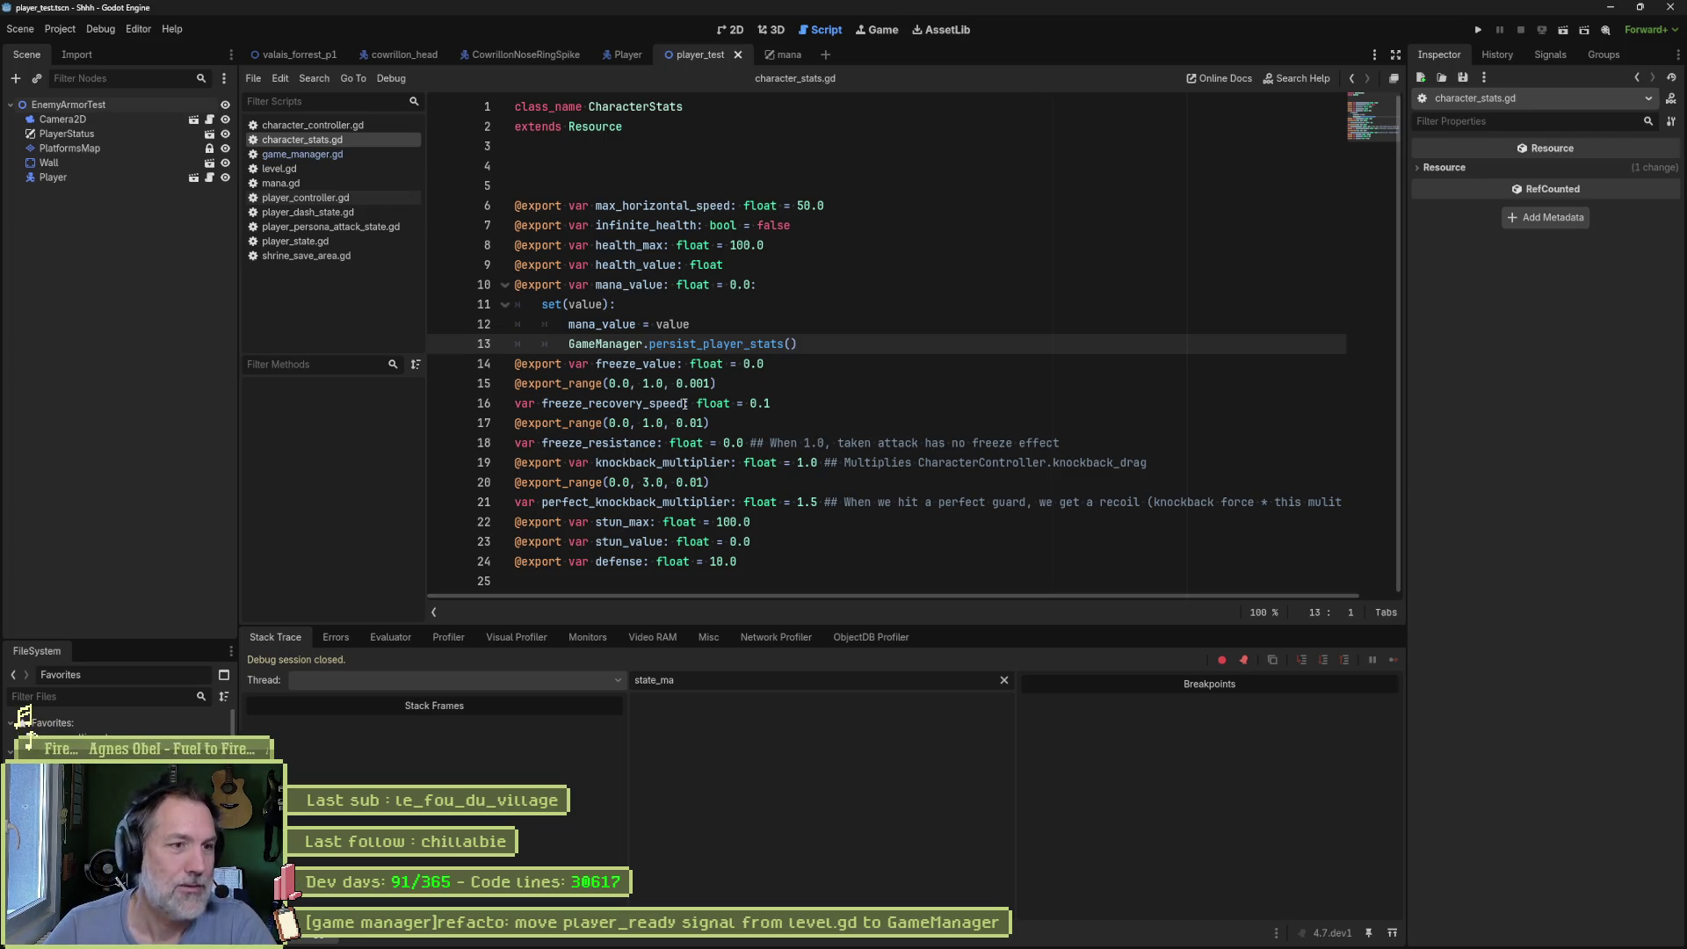
{"action": "double_click", "coordinate": [738, 344]}
Search all scripts for persist_player_stats and comment out the call on player_controller.gd line 80
{"action": "key", "text": "ctrl+shift+f"}
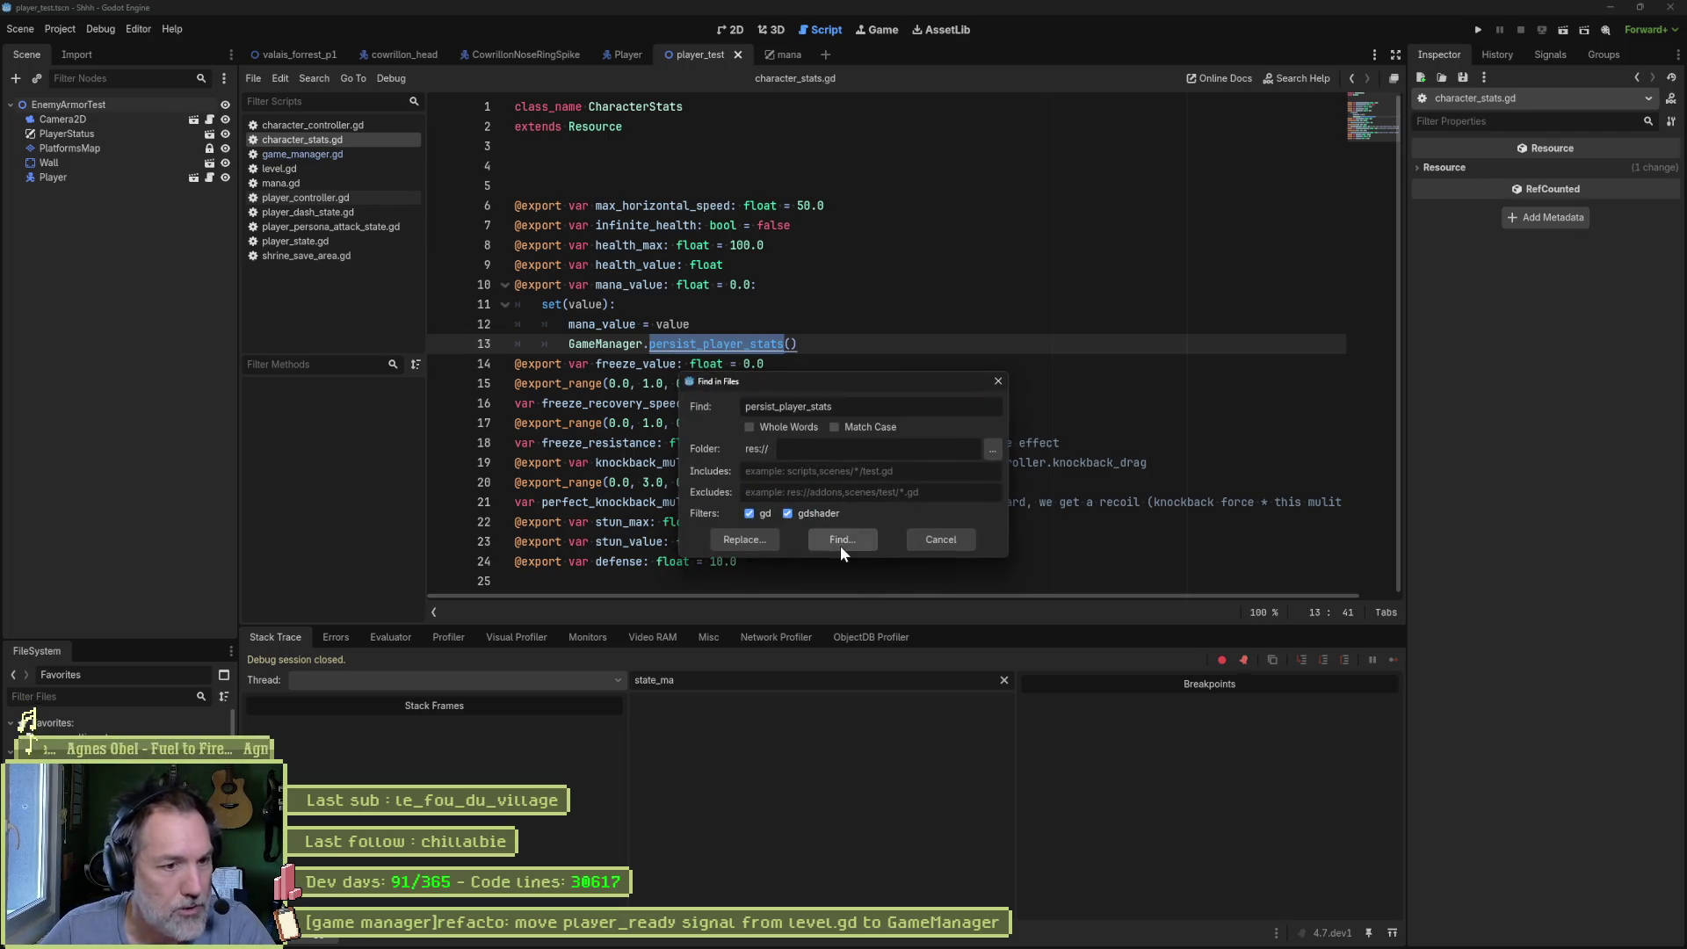
{"action": "left_click", "coordinate": [840, 545]}
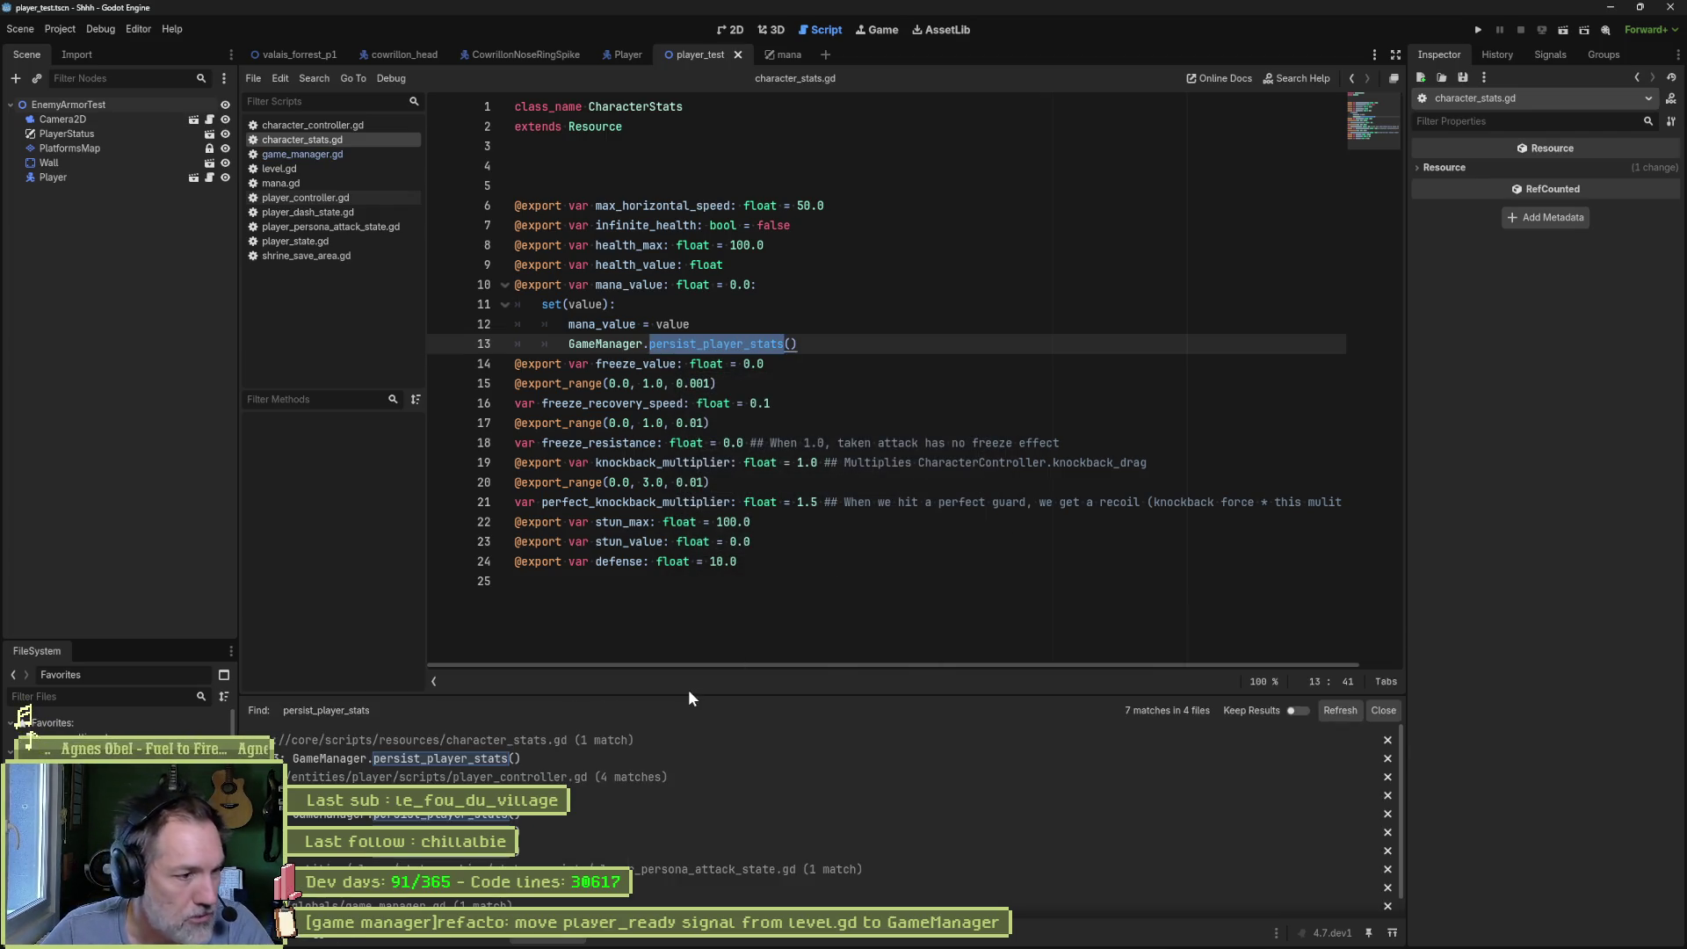
{"action": "left_click", "coordinate": [578, 796]}
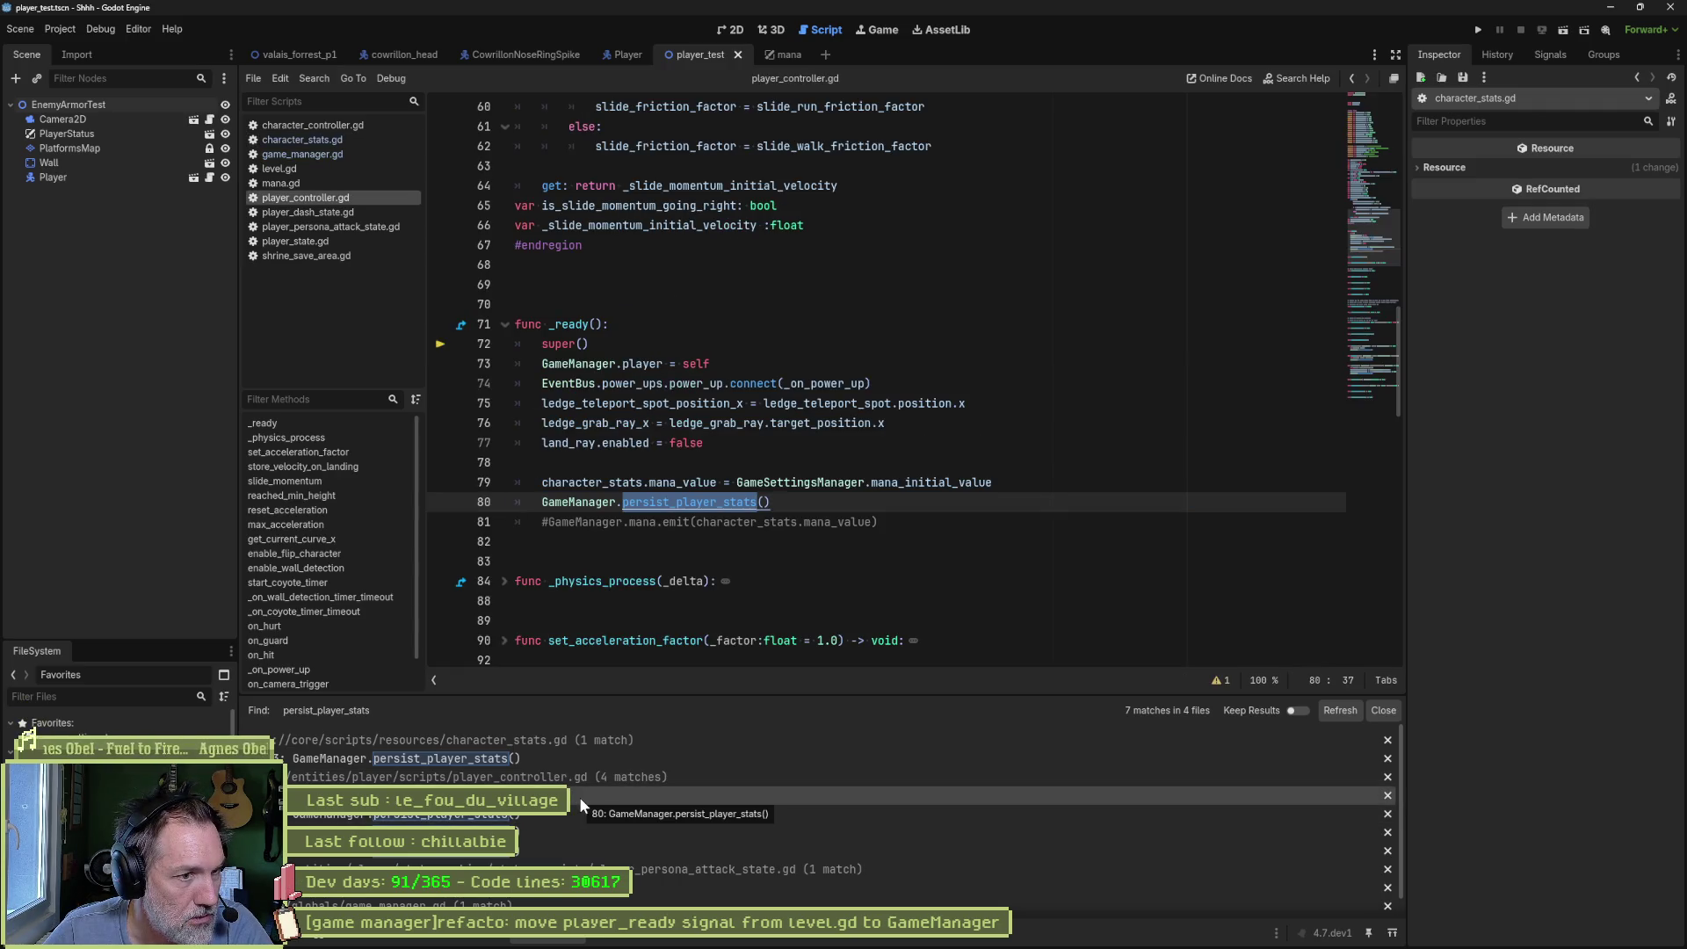
{"action": "left_click", "coordinate": [542, 501]}
{"action": "type", "text": "#"}
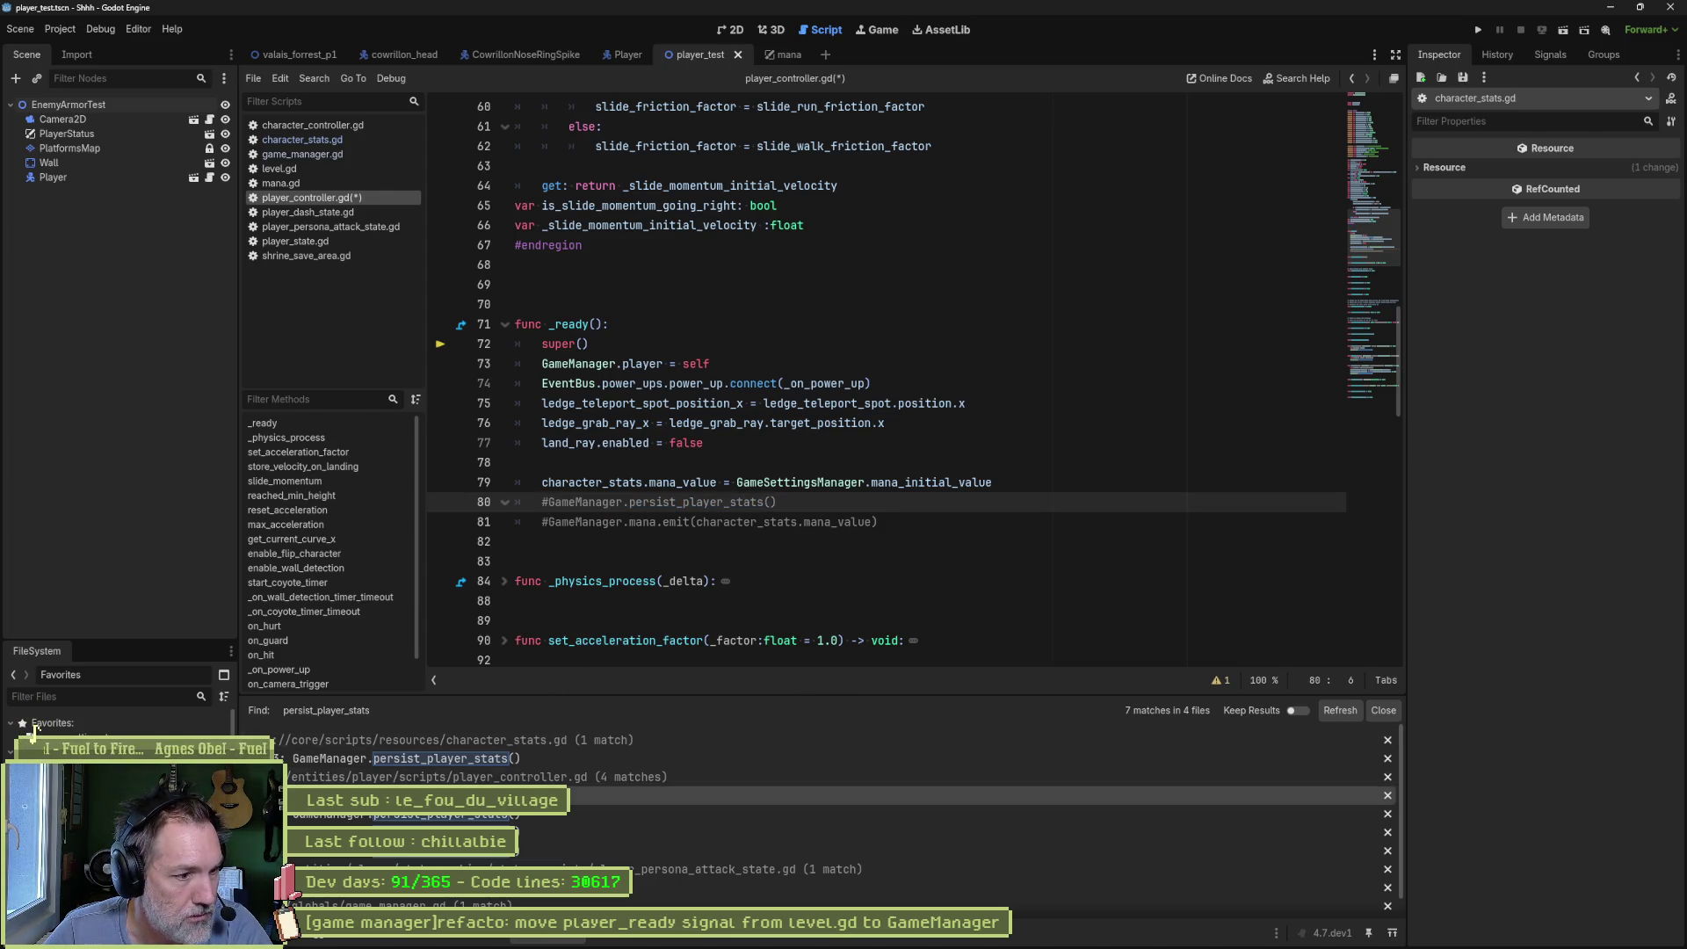
Inspect the persist_player_stats call in on_hurt, then run the game again
{"action": "left_click", "coordinate": [528, 815]}
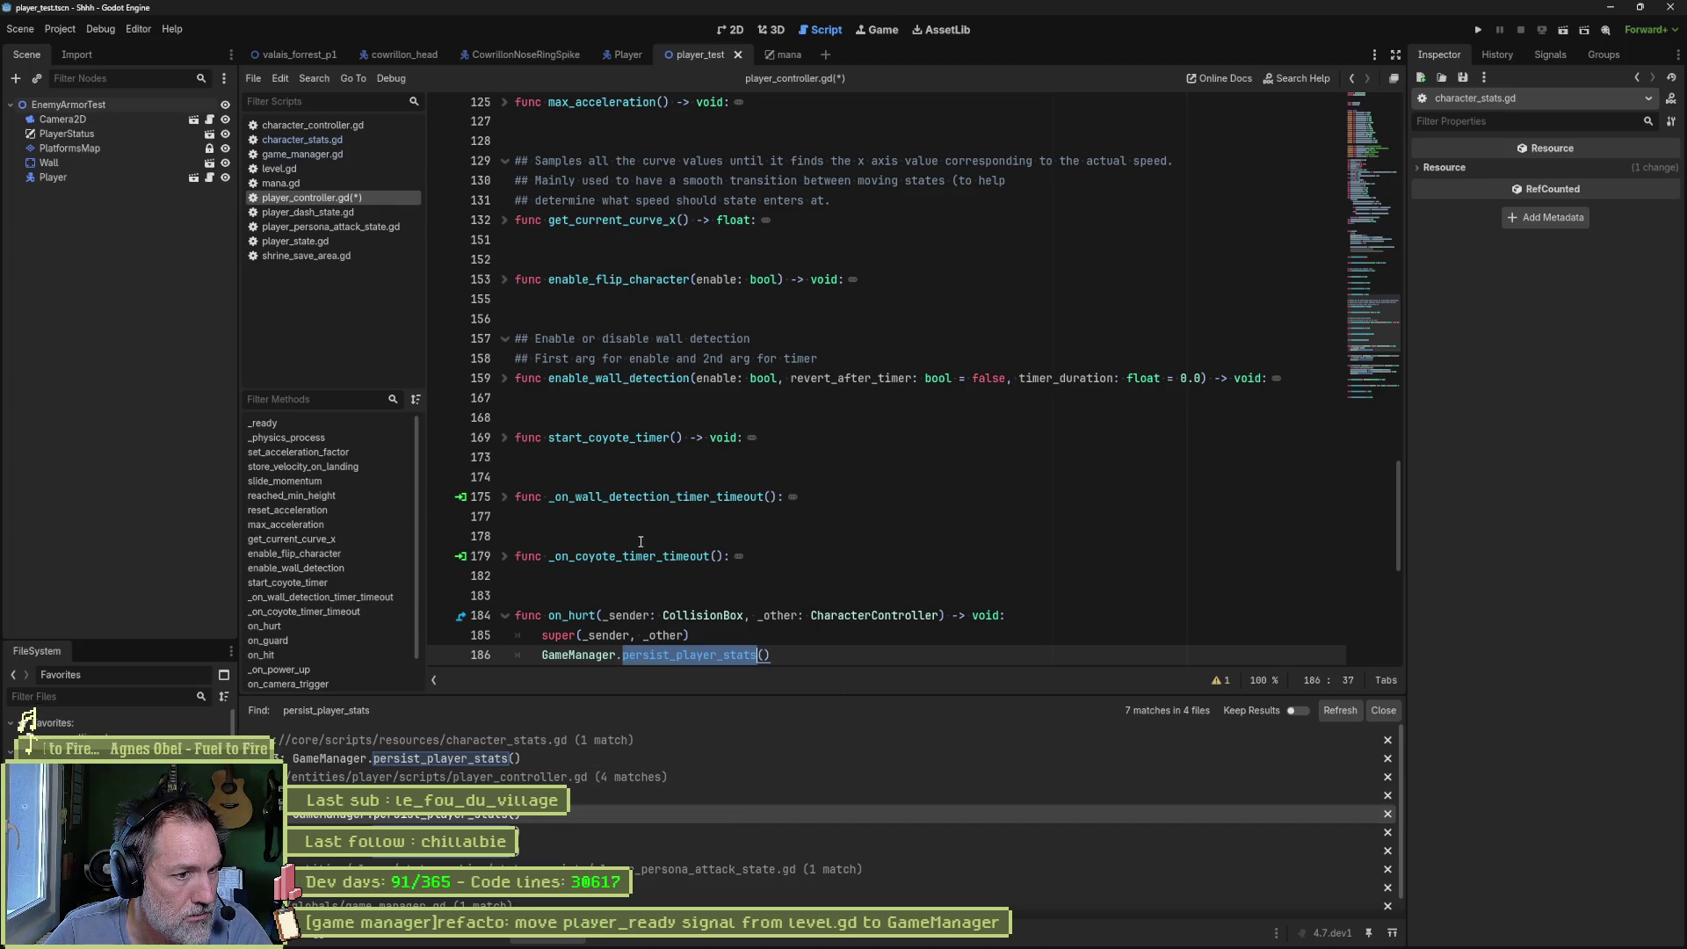
{"action": "scroll", "coordinate": [642, 538], "scroll_direction": "down", "scroll_amount": 1}
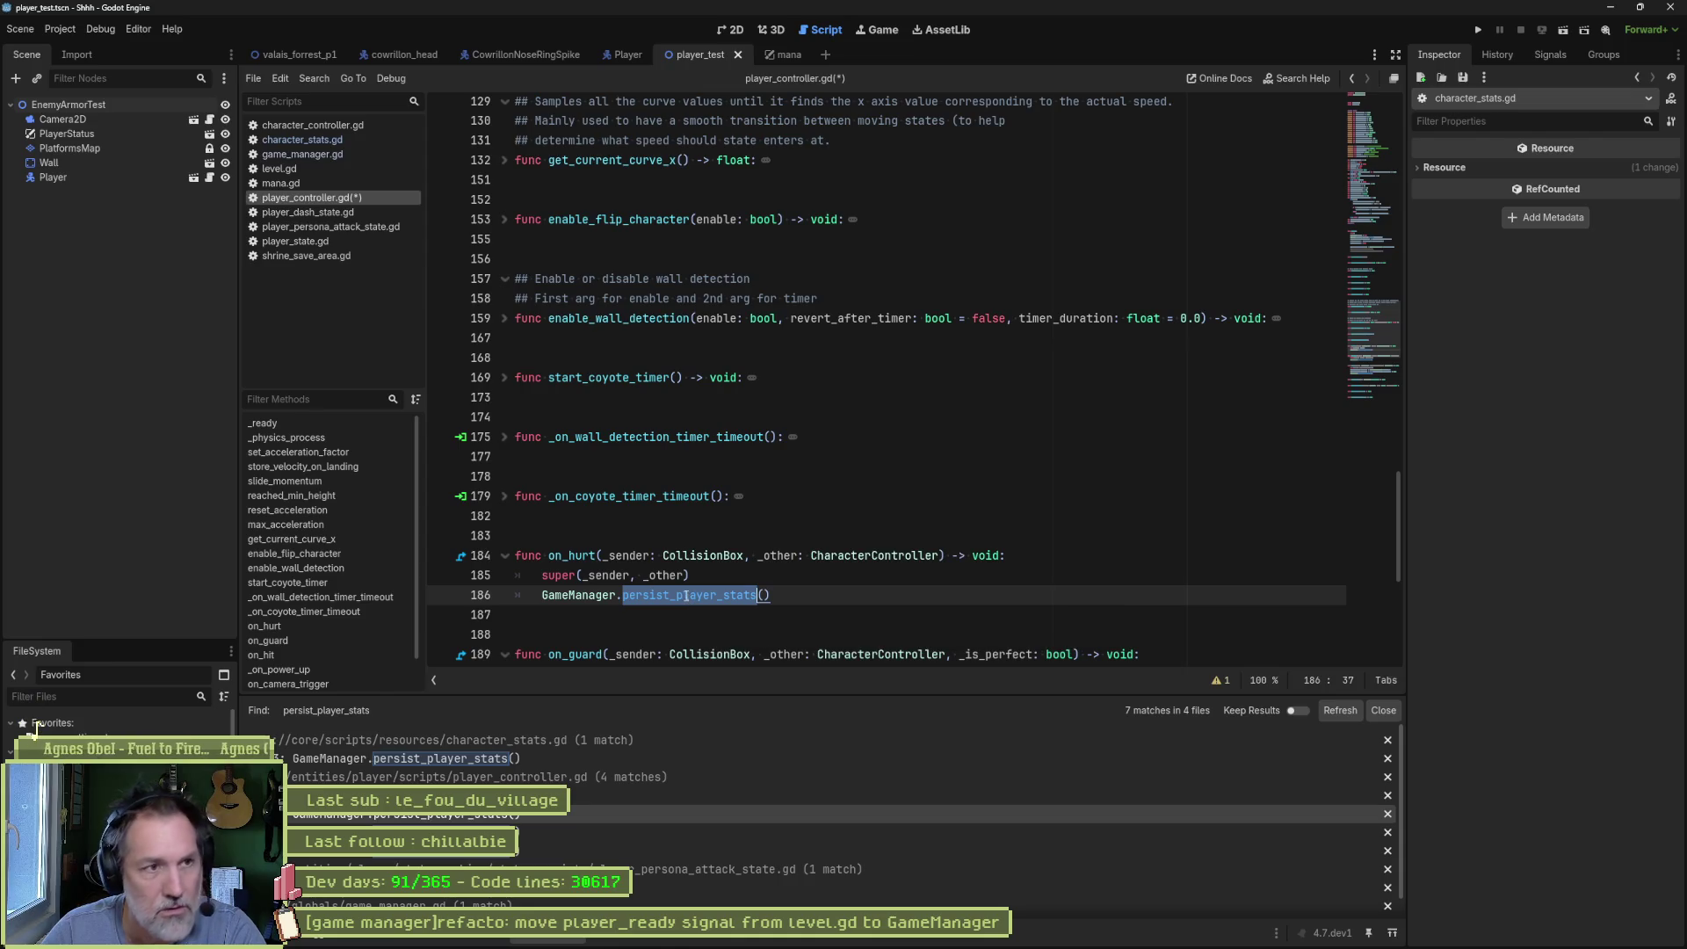
{"action": "key", "text": "F6"}
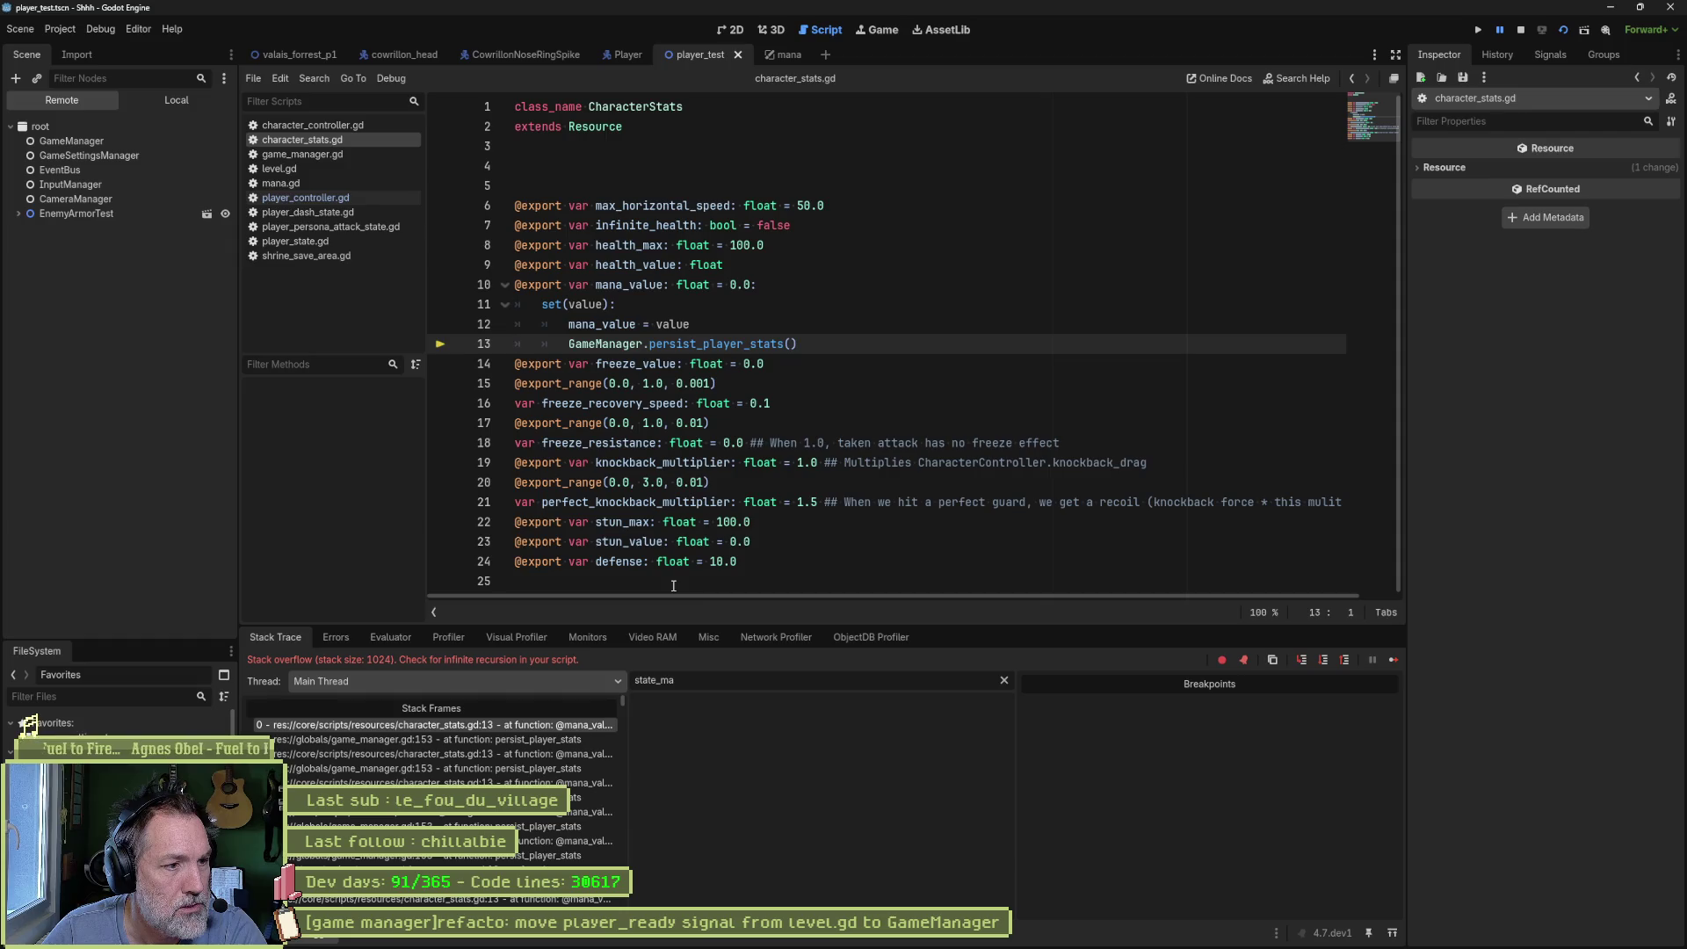
Check the game_manager.gd line 153 frame, end the crashed session, and open mana.gd
{"action": "left_click", "coordinate": [465, 746]}
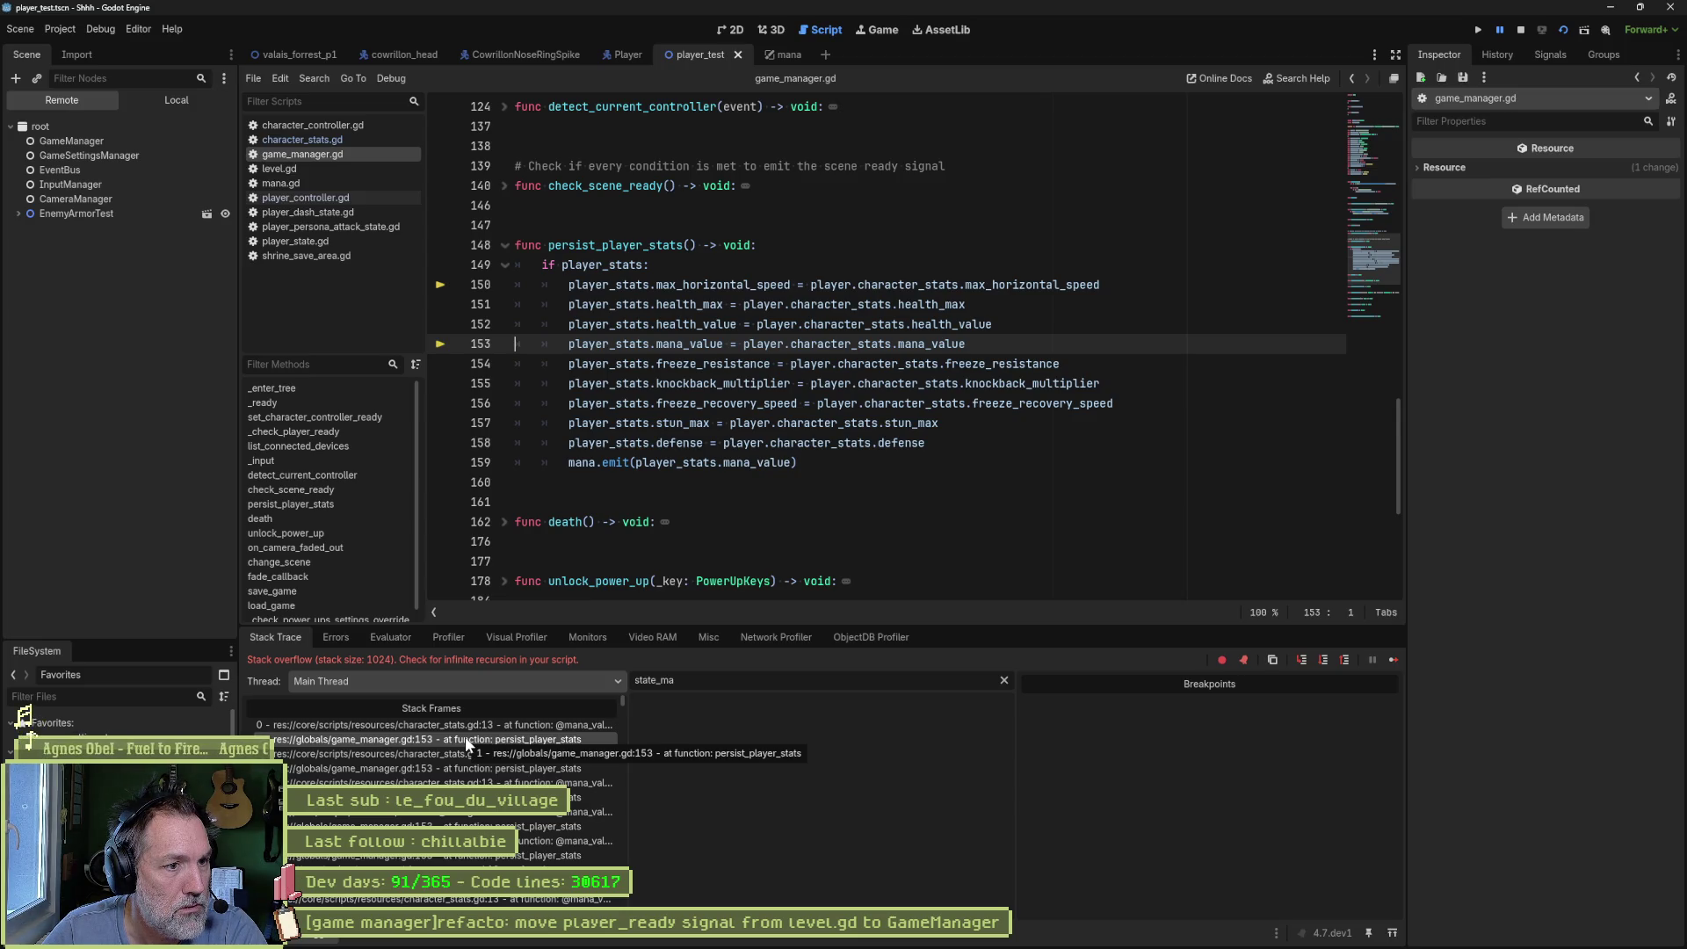
{"action": "key", "text": "F8"}
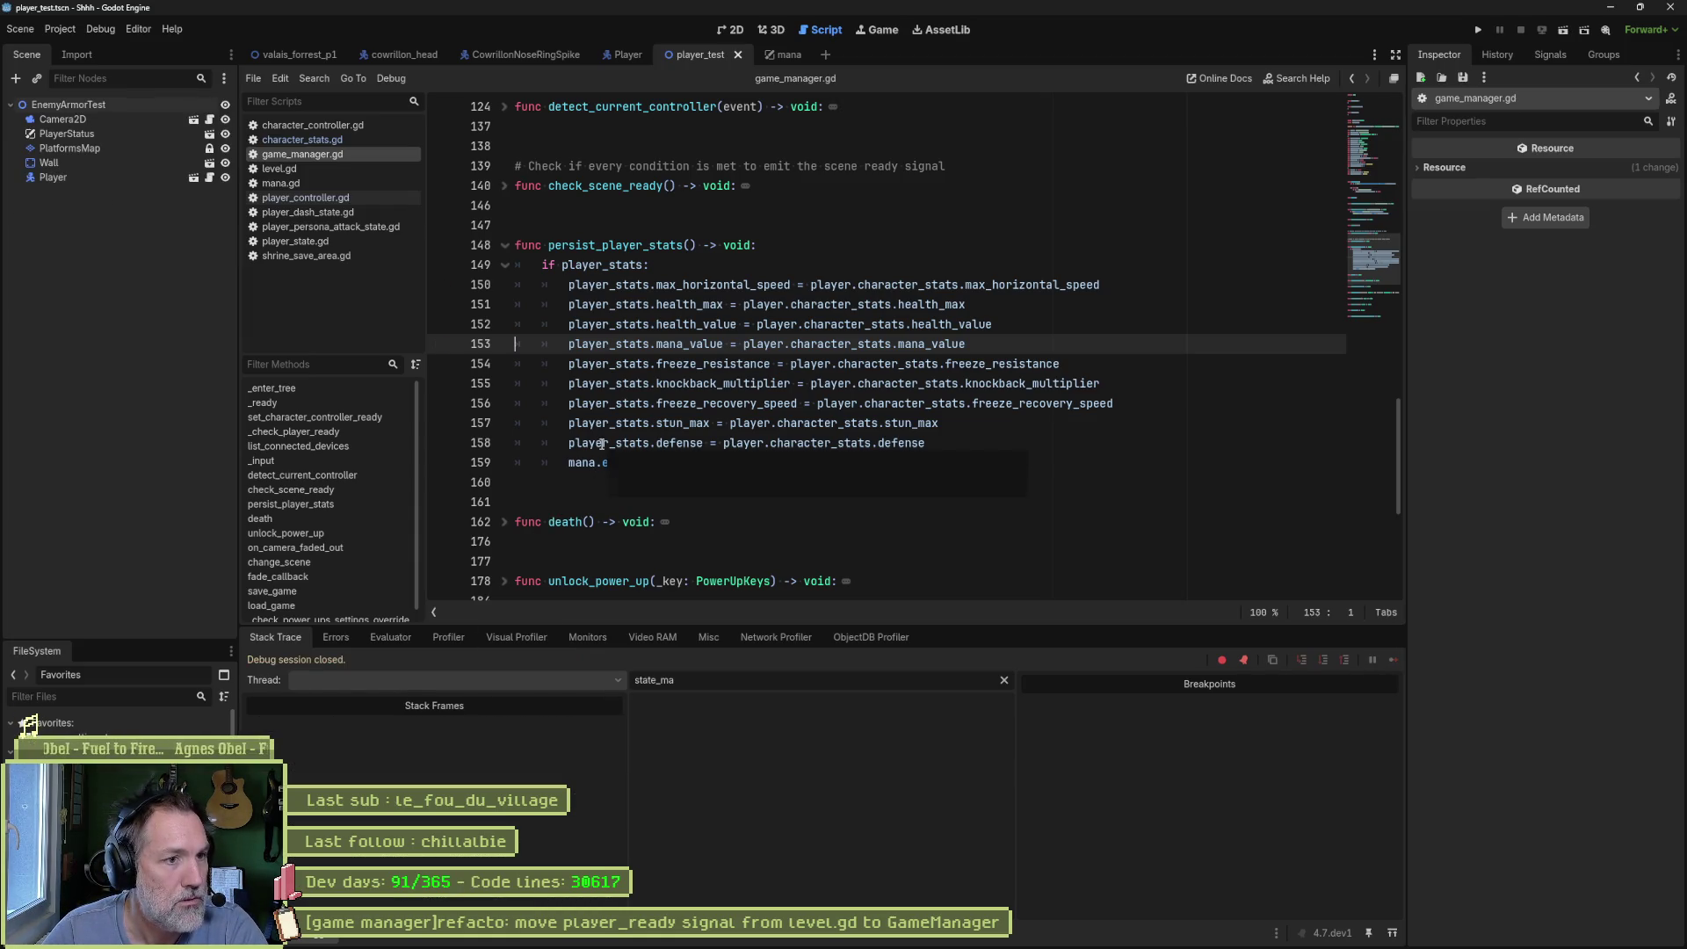
{"action": "left_click", "coordinate": [304, 185]}
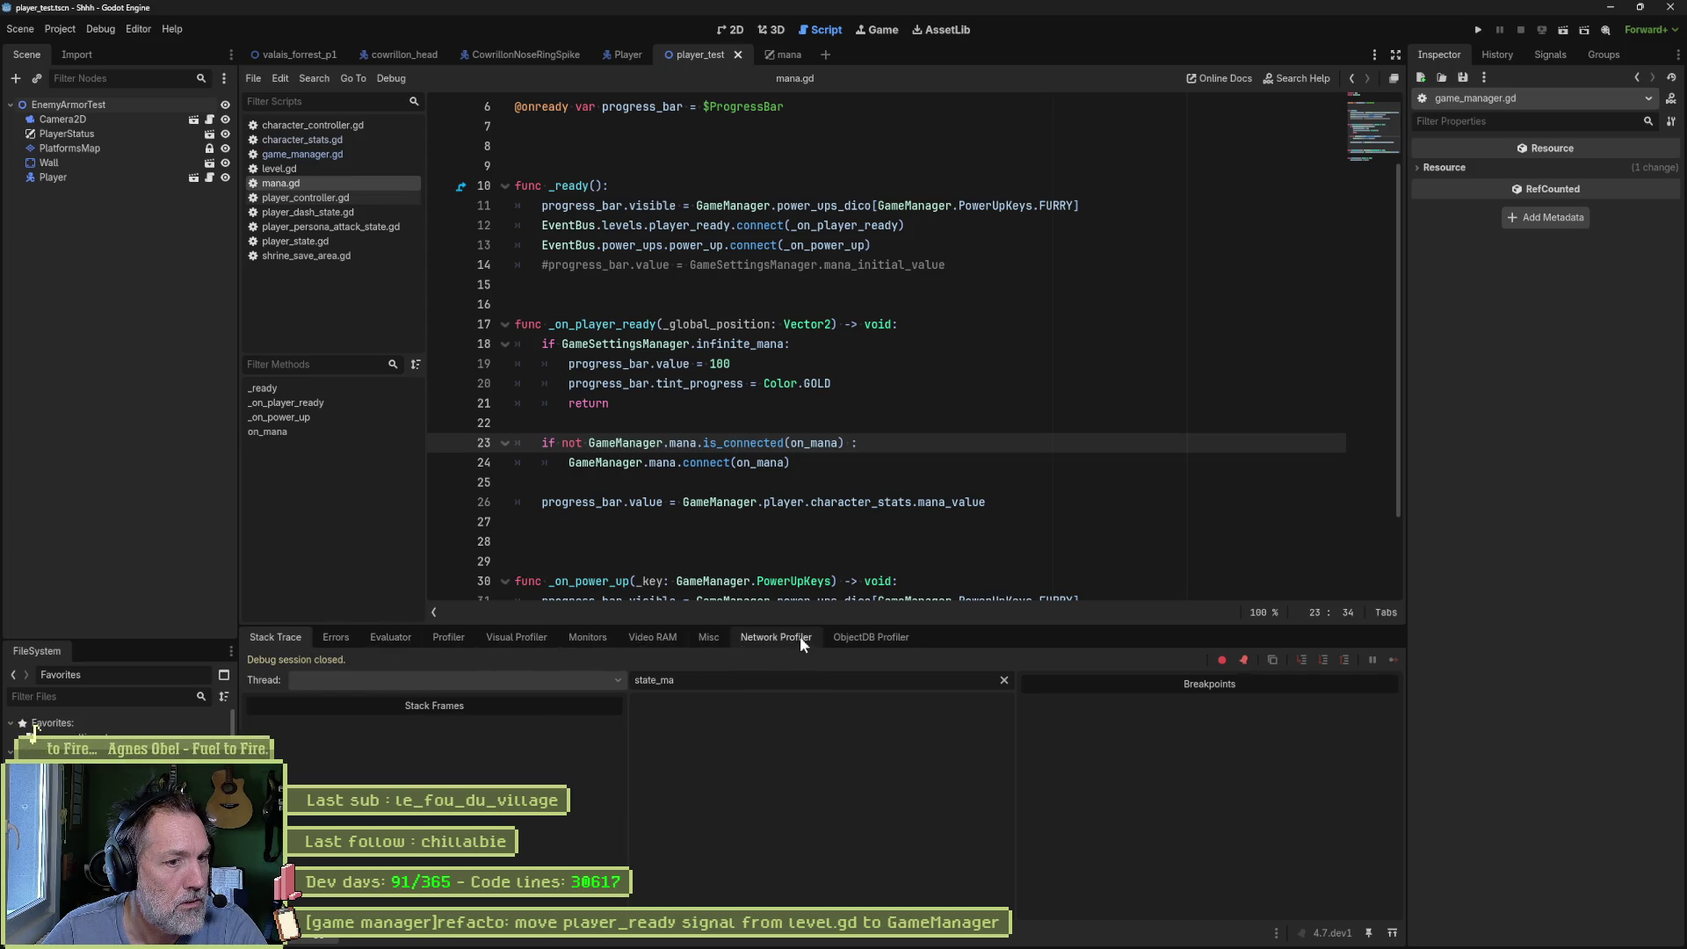
Switch the bottom panel from Output to the persist_player_stats search results (7 matches in 4 files)
{"action": "key", "text": "alt+o"}
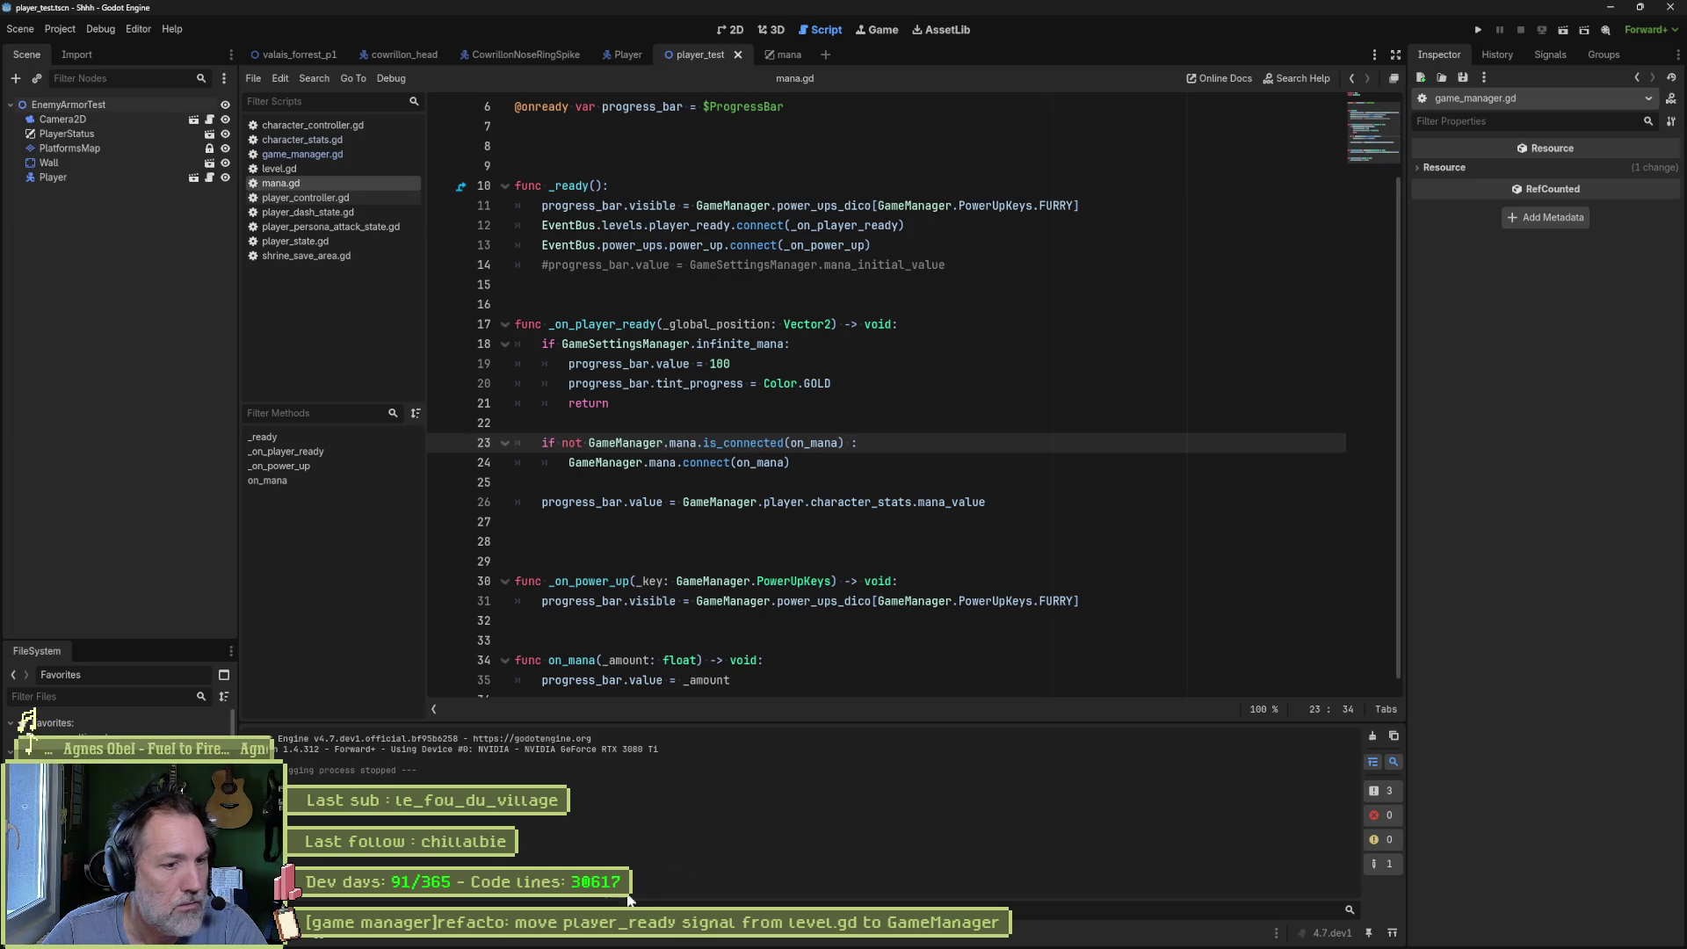
{"action": "key", "text": "alt+f"}
{"action": "scroll", "coordinate": [536, 840], "scroll_direction": "down", "scroll_amount": 1}
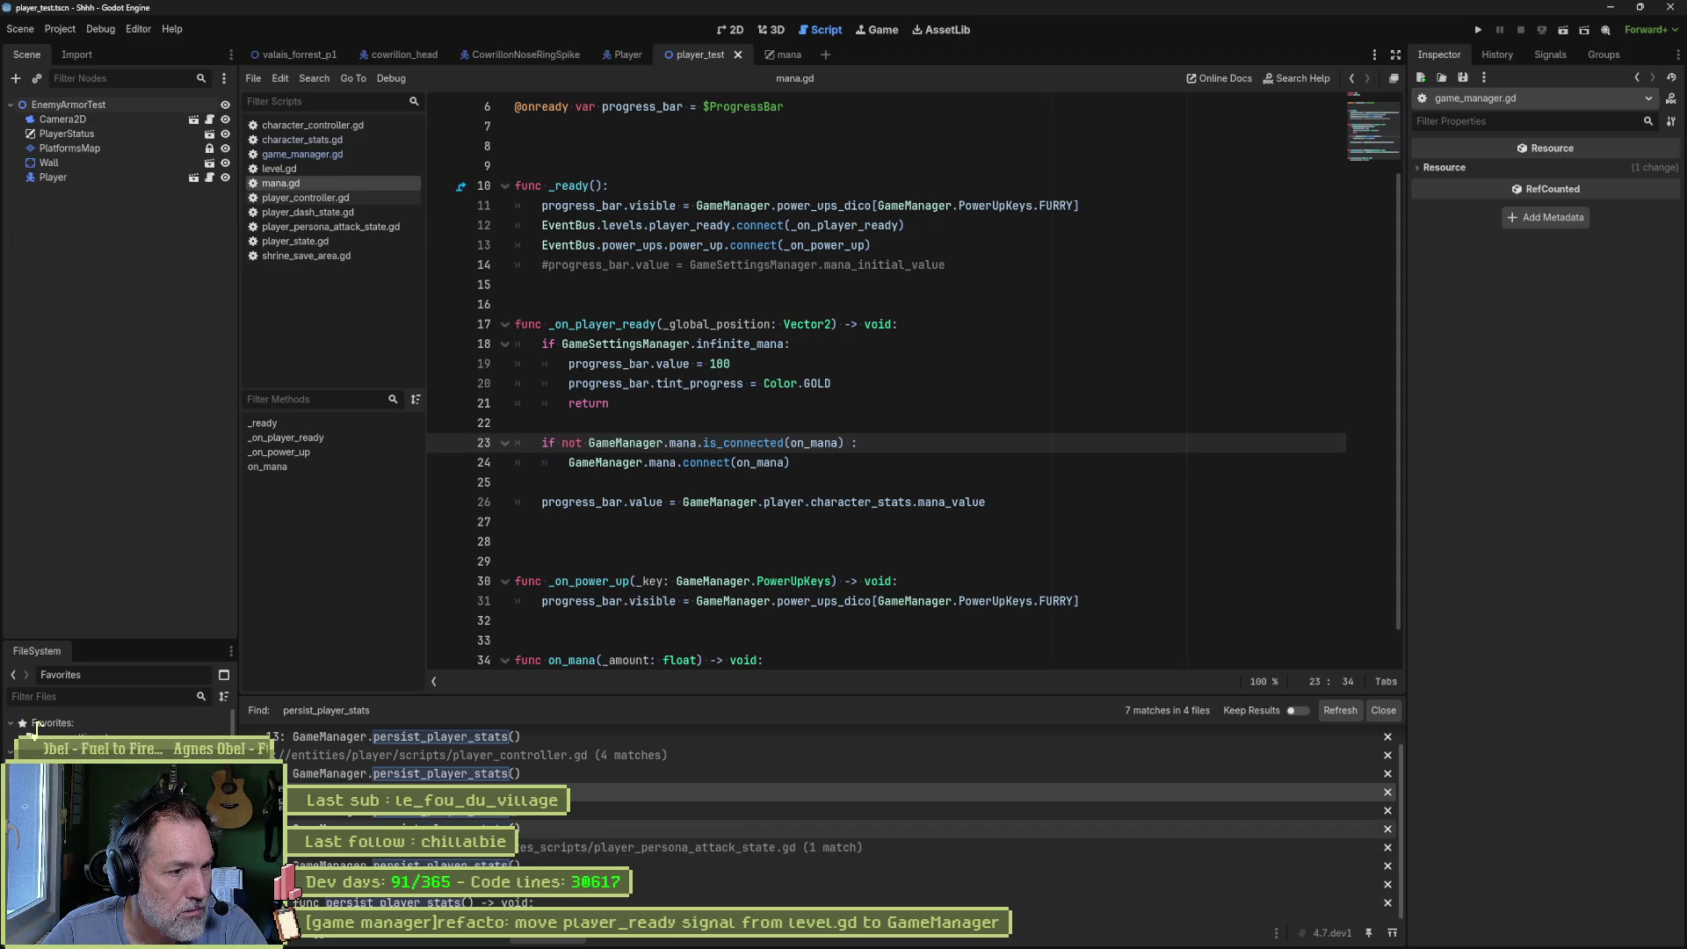
{"action": "scroll", "coordinate": [523, 826], "scroll_direction": "up", "scroll_amount": 1}
Review each persist_player_stats call (on_hurt, on_guard, on_hit, attack state) and its definition, then rerun
{"action": "left_click", "coordinate": [536, 759]}
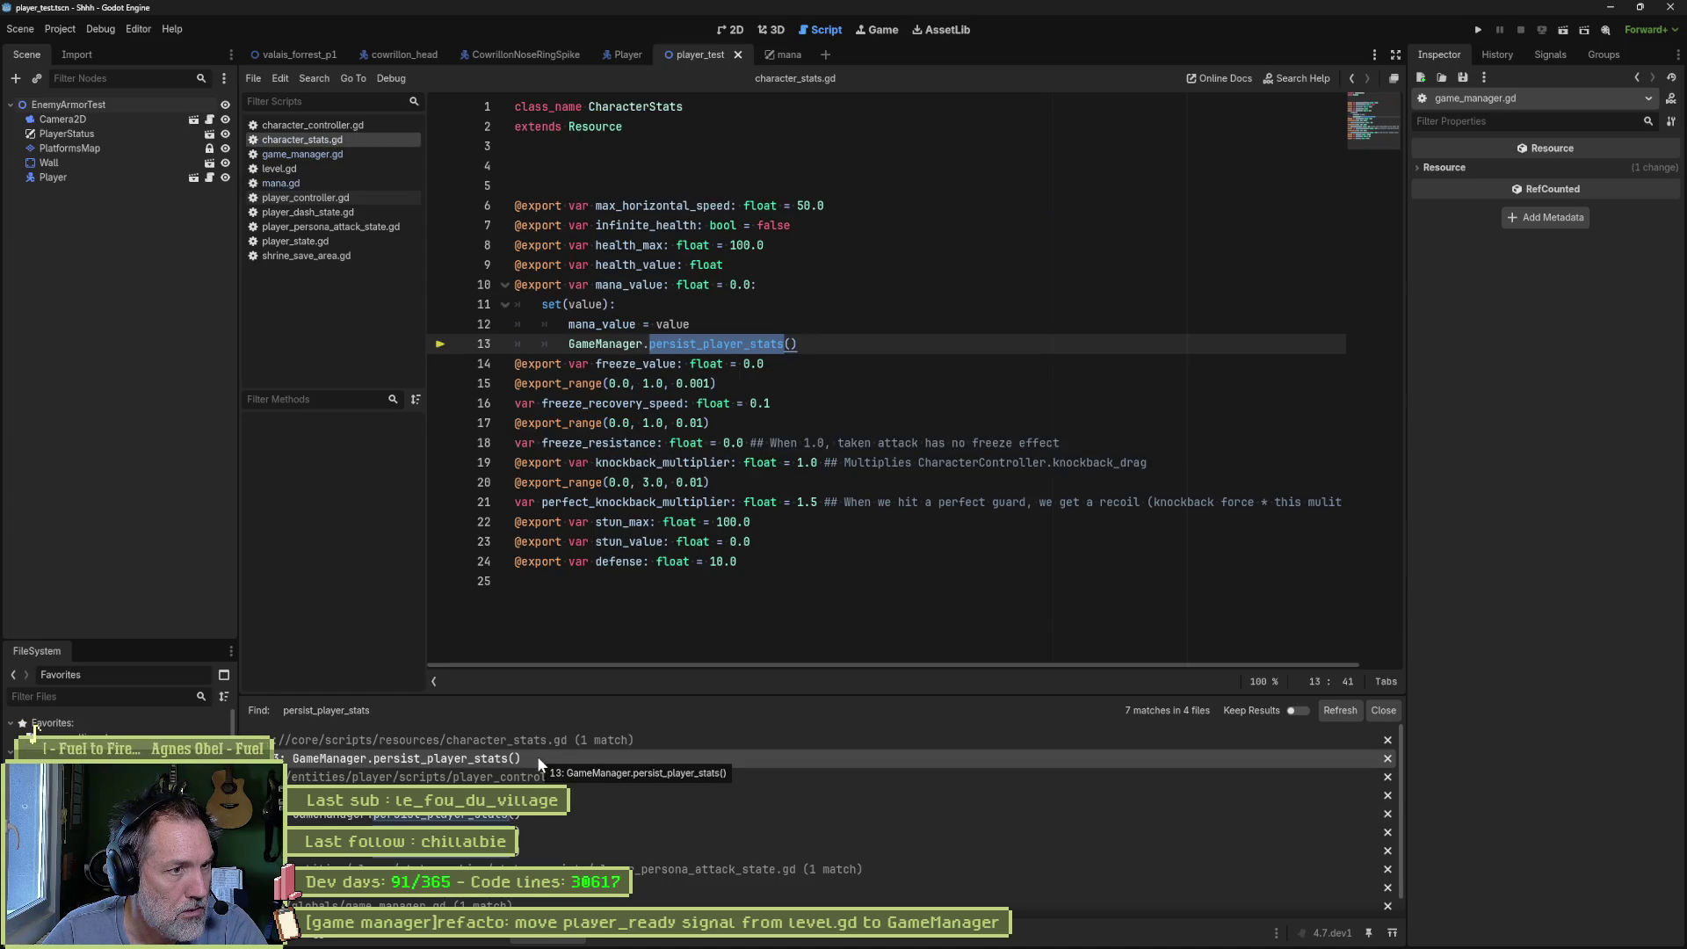
{"action": "left_click", "coordinate": [530, 795]}
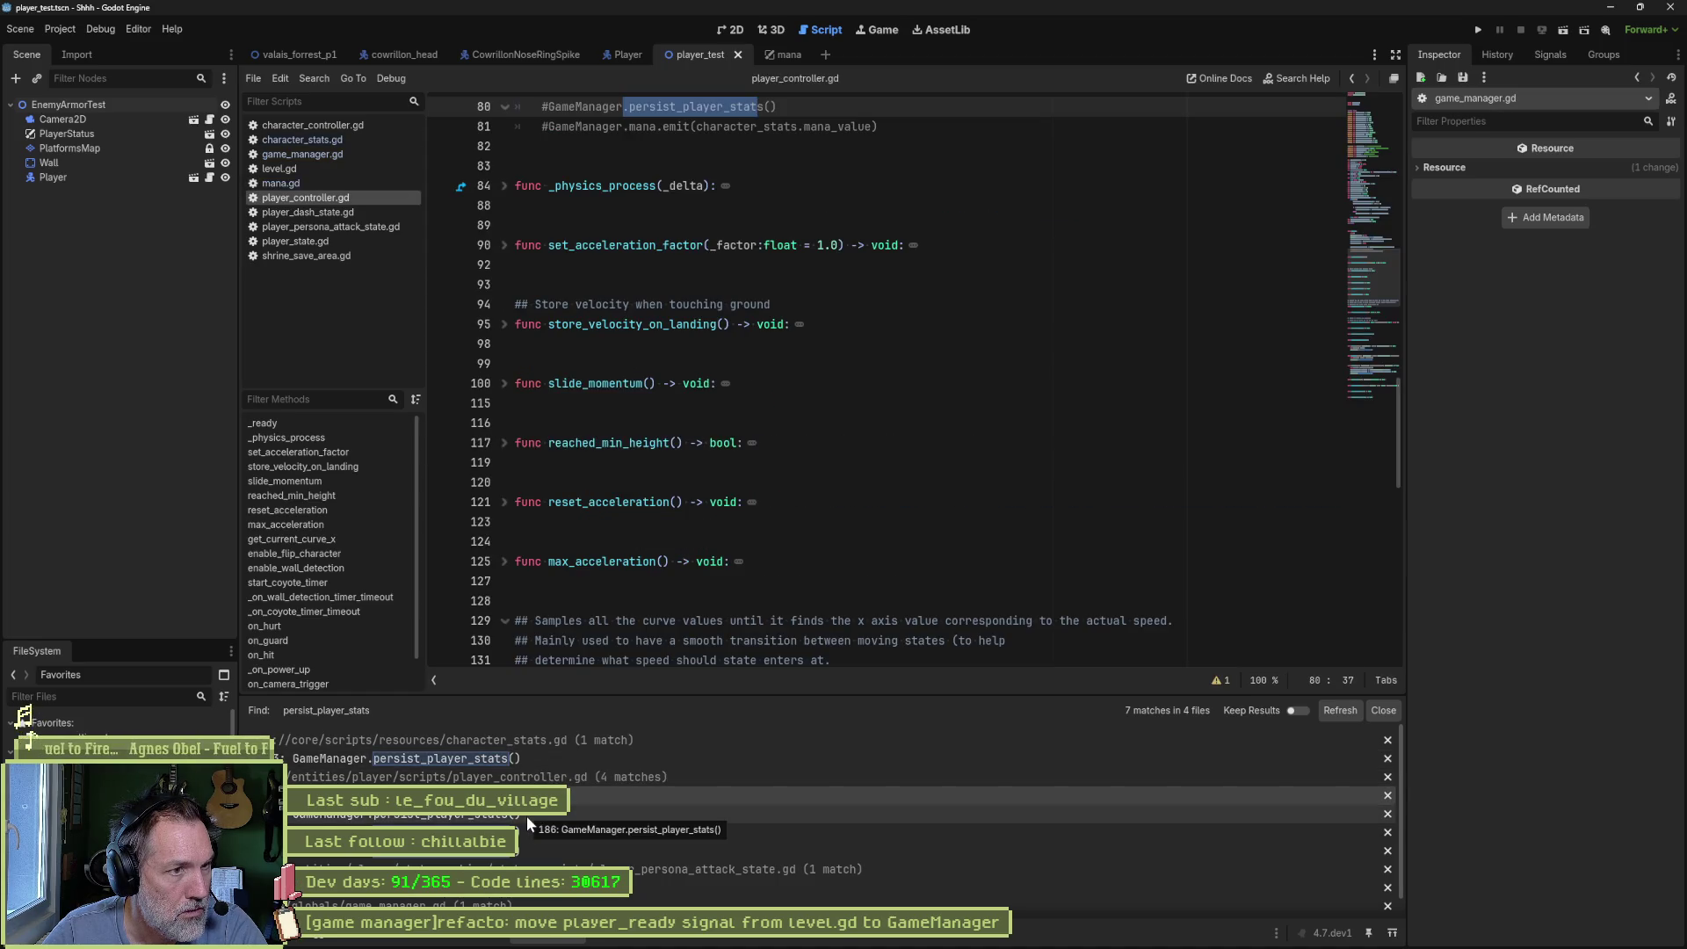
{"action": "left_click", "coordinate": [526, 815]}
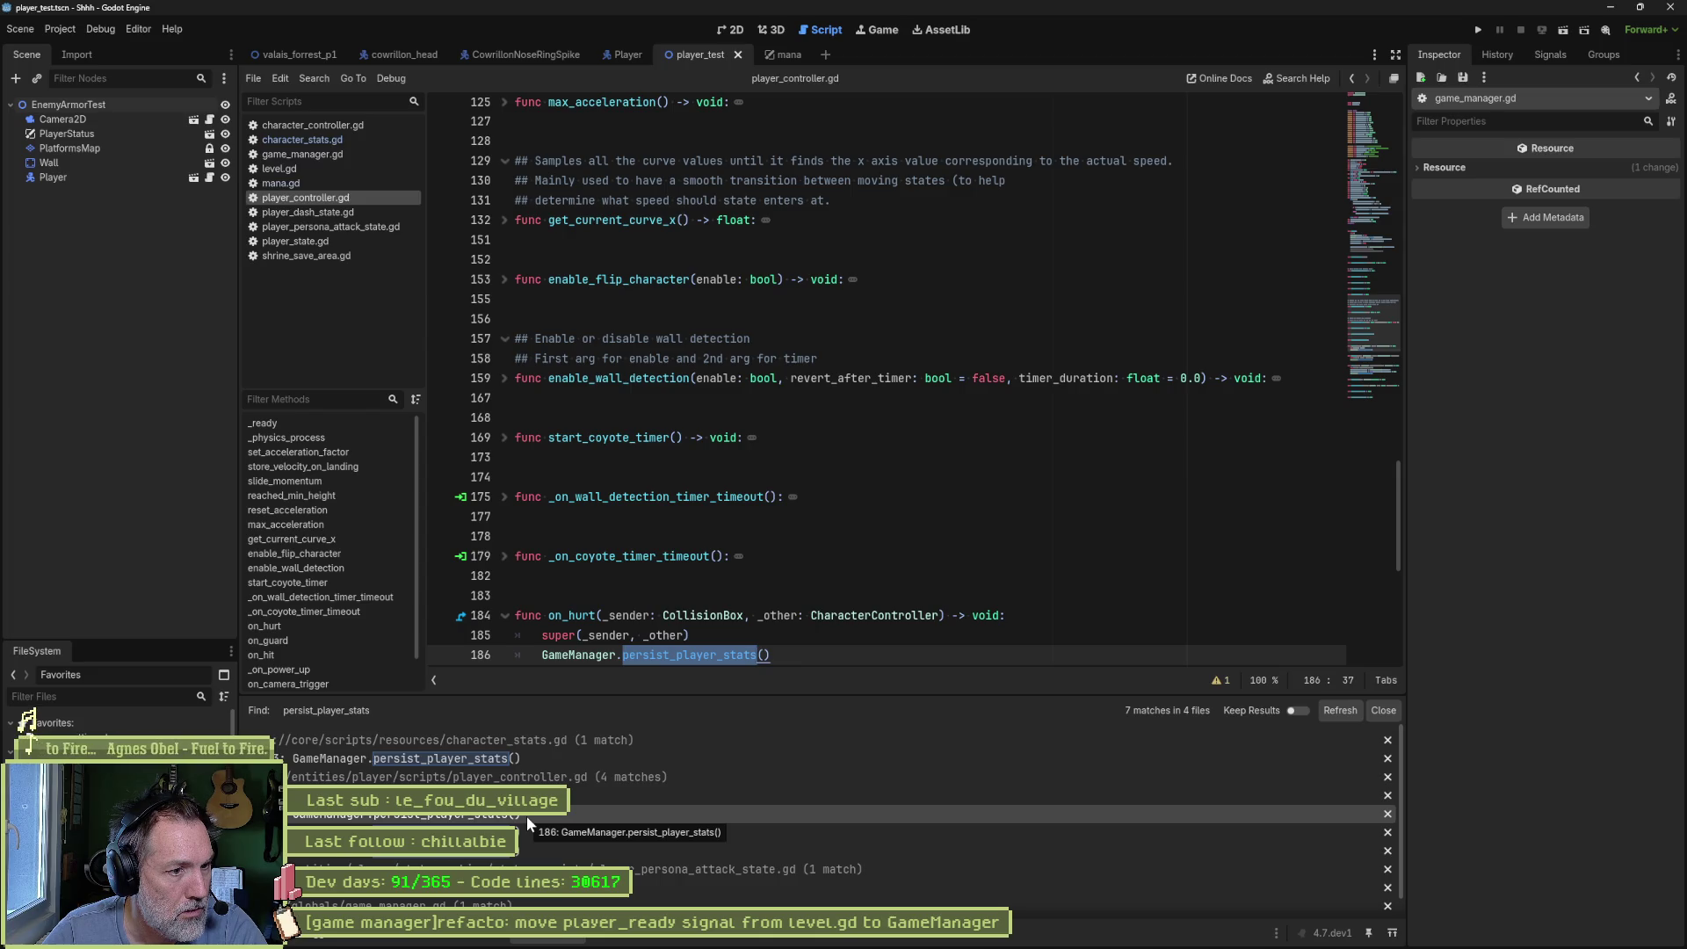
{"action": "left_click", "coordinate": [525, 829]}
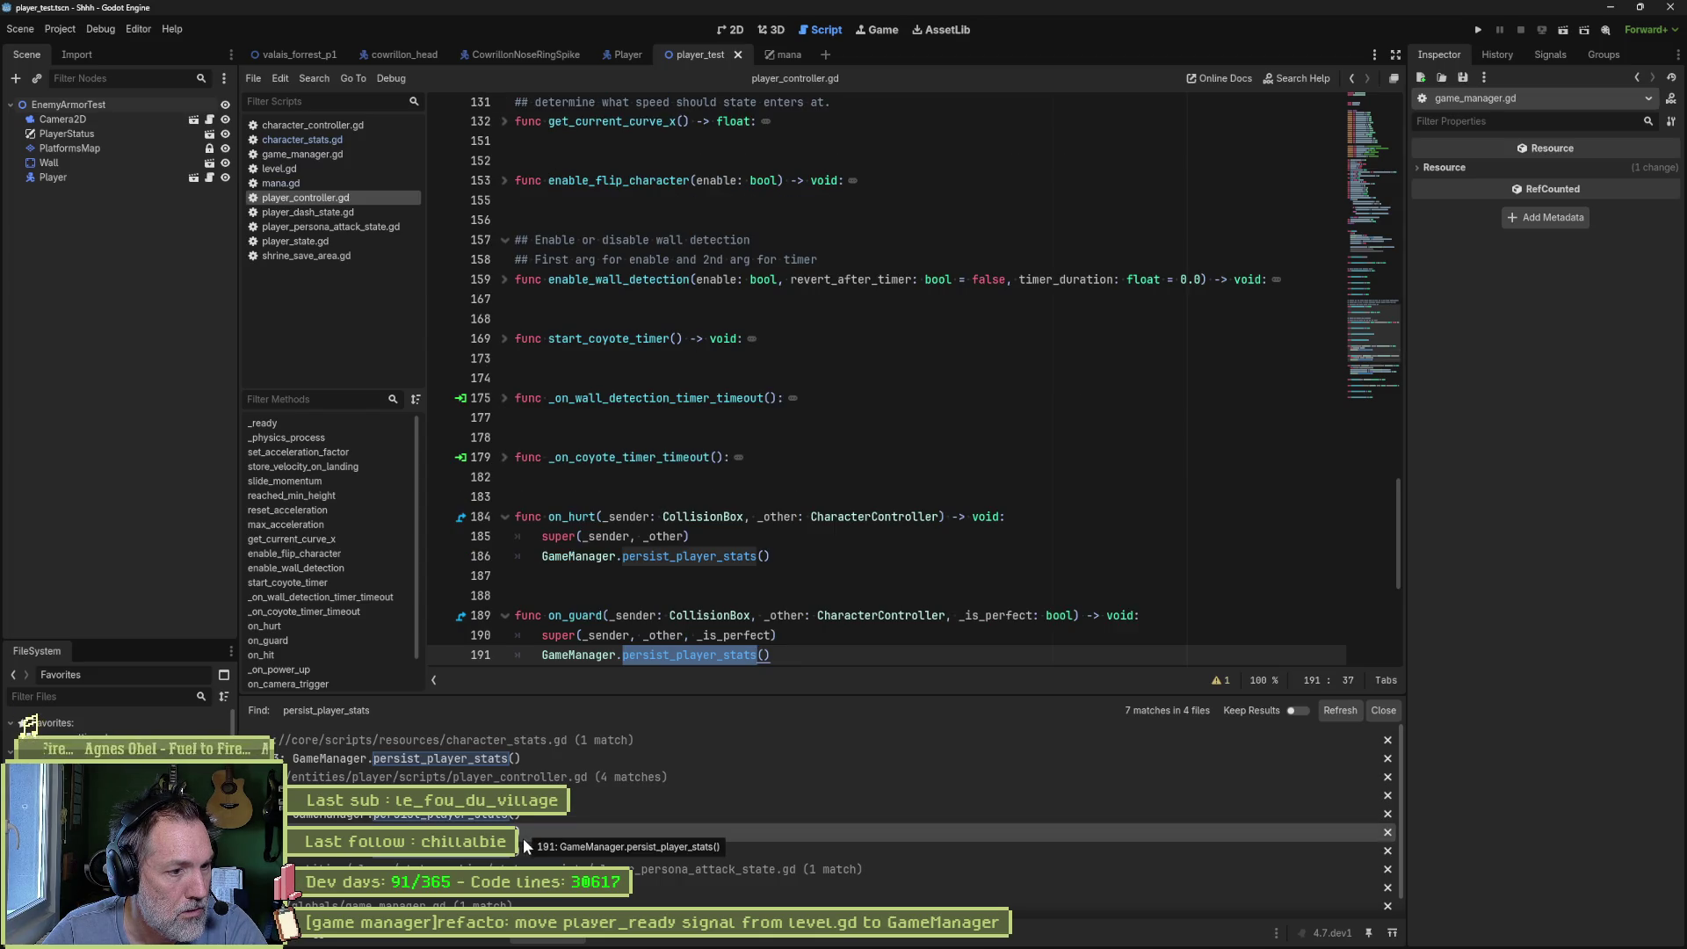
{"action": "left_click", "coordinate": [520, 846]}
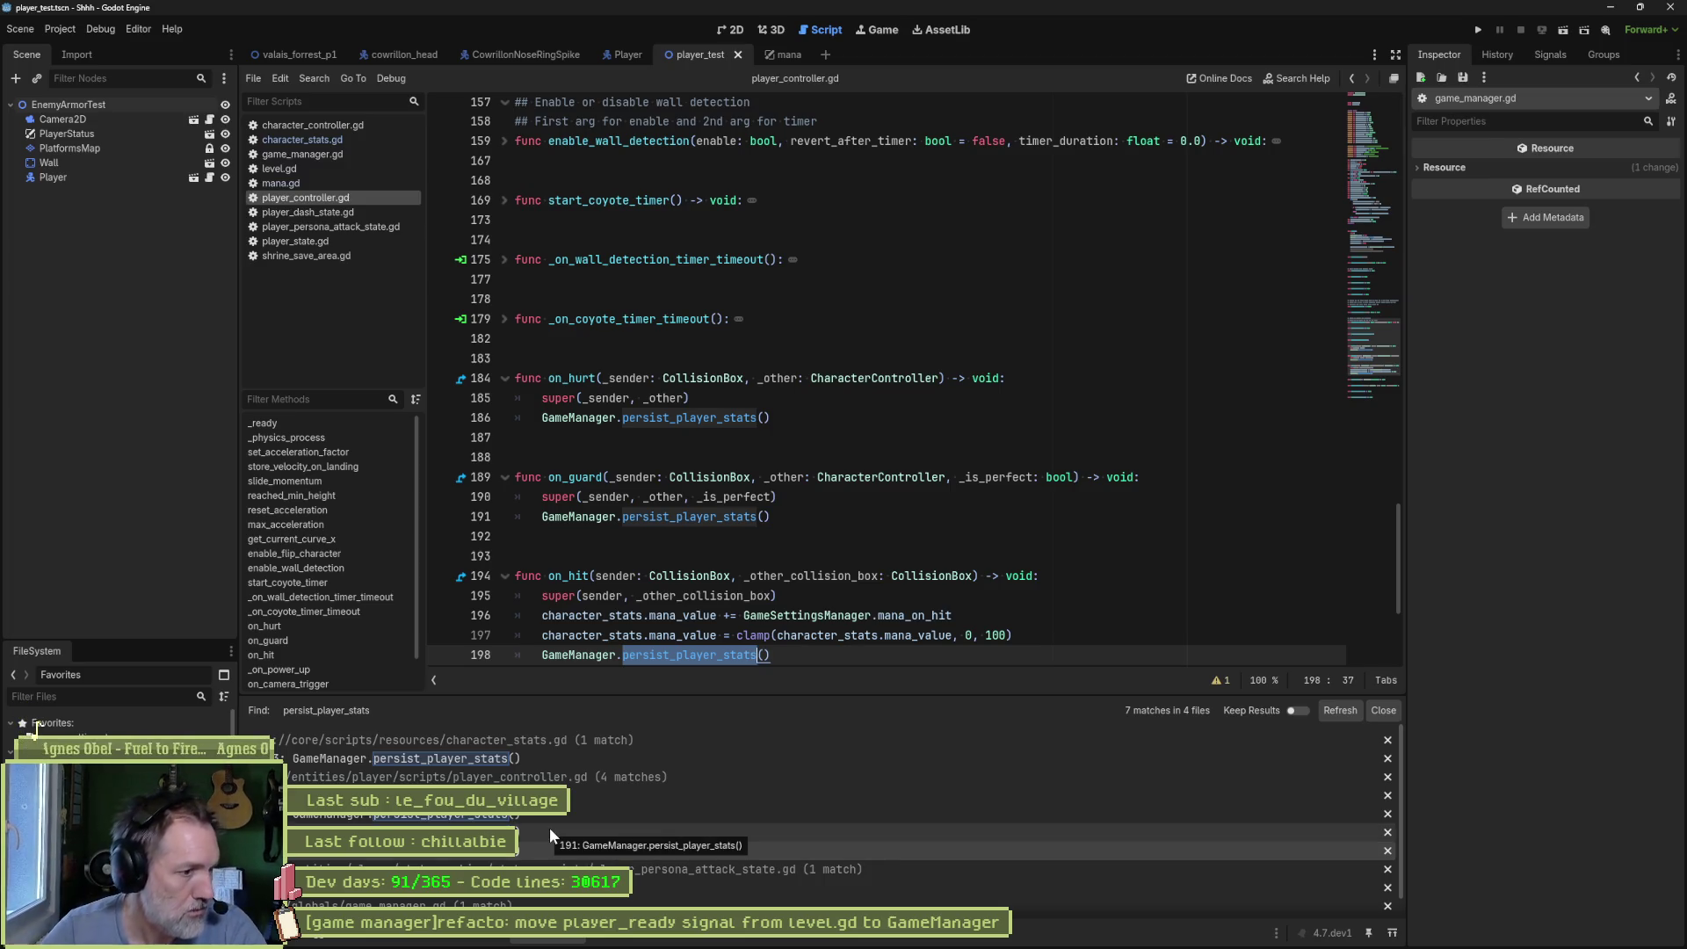
{"action": "left_click", "coordinate": [580, 888]}
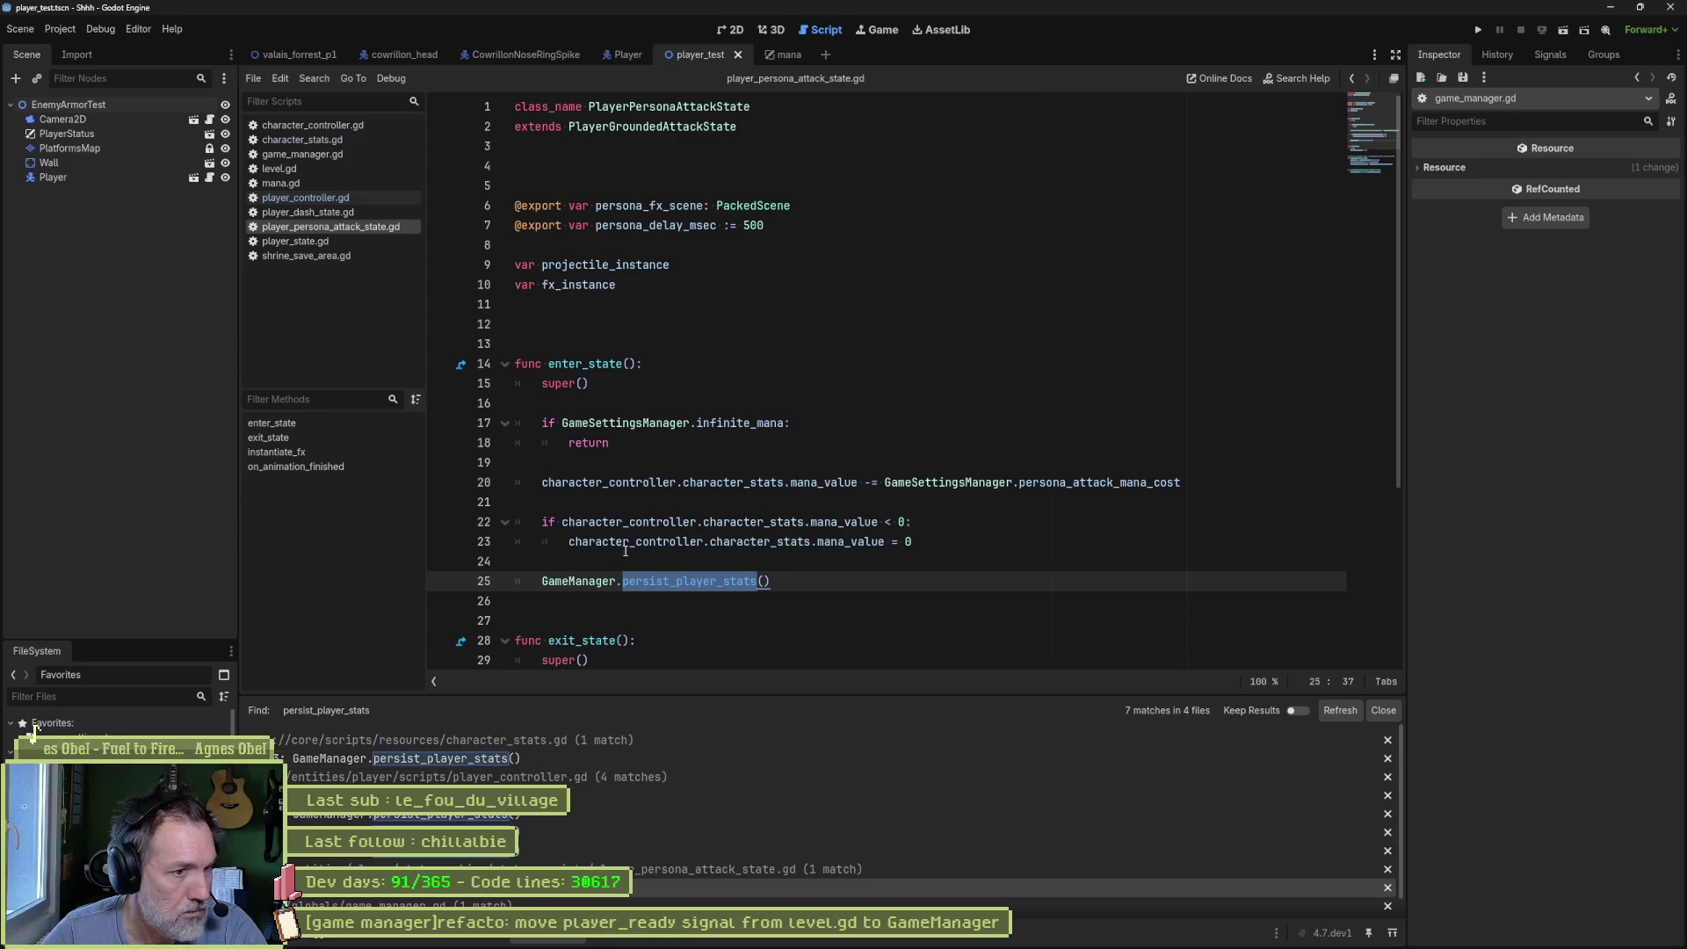
{"action": "left_click", "coordinate": [680, 580], "text": "ctrl"}
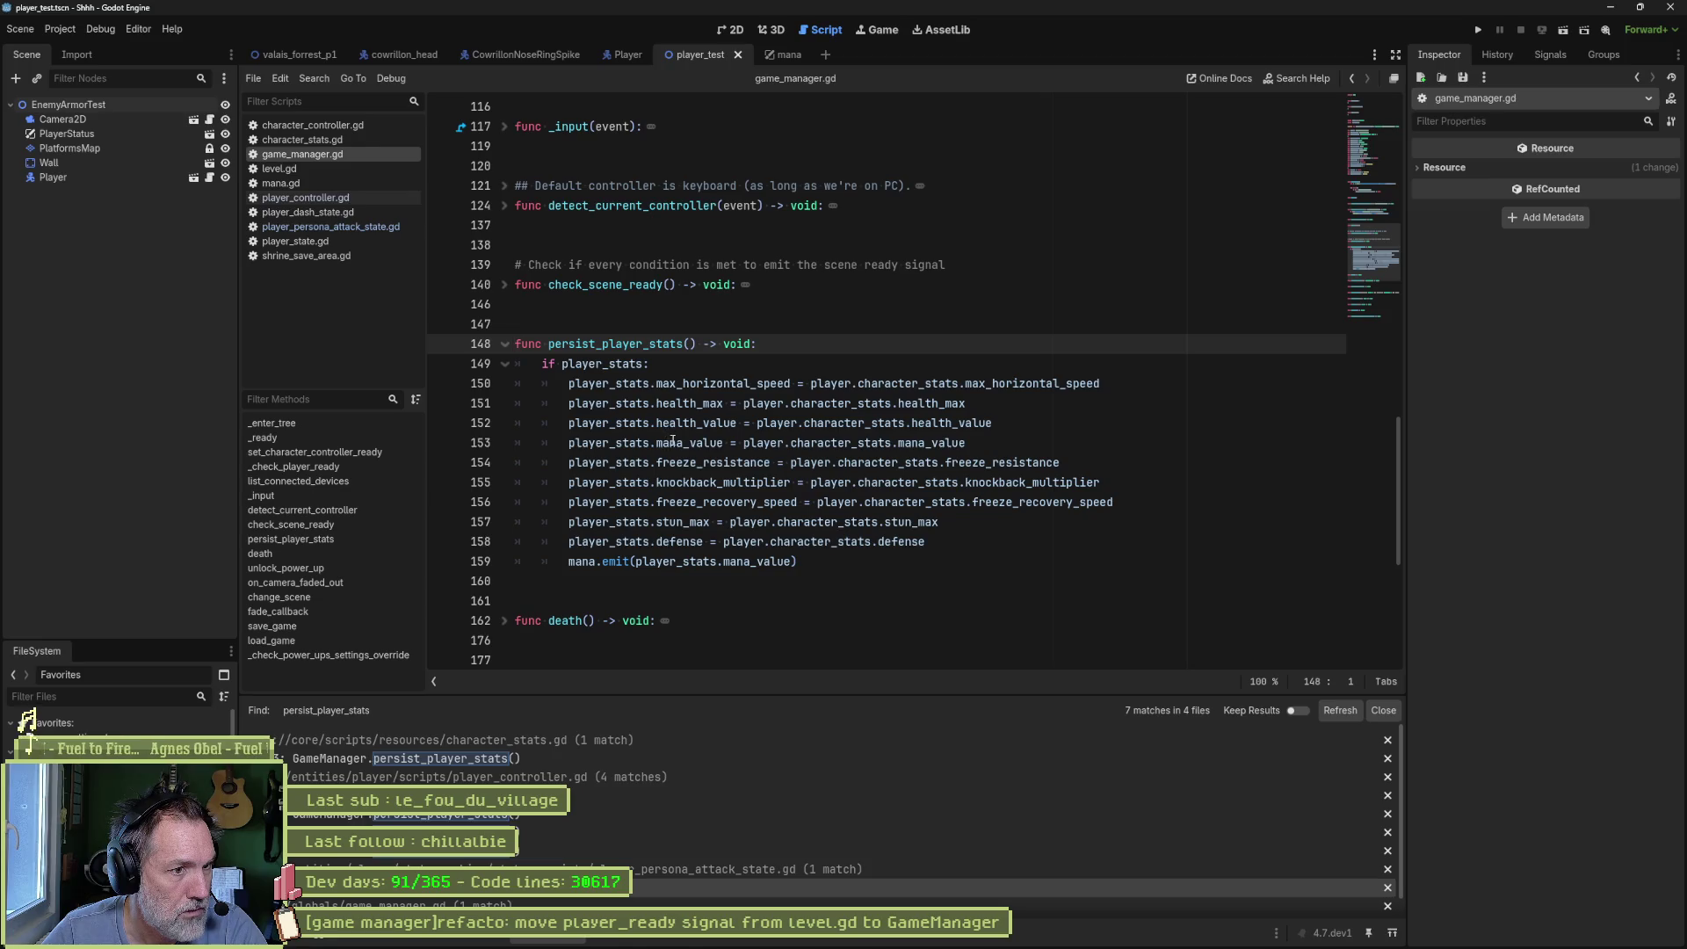
{"action": "key", "text": "F6"}
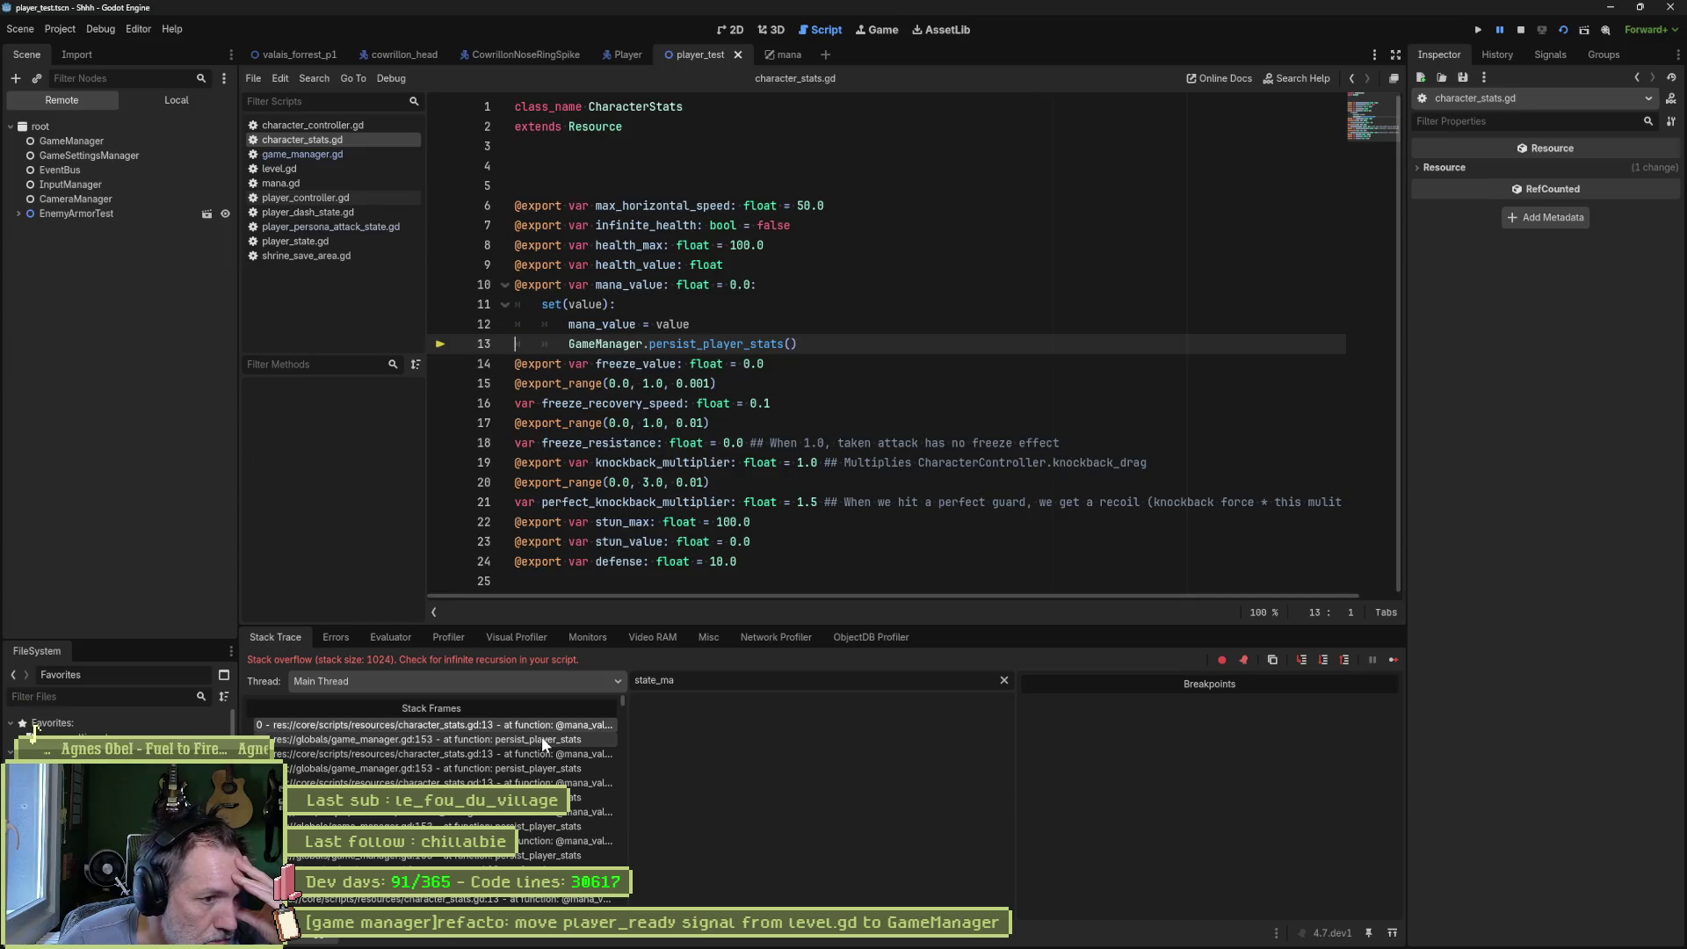
Compare the game_manager.gd line 153 and character_stats.gd line 13 frames, inspect variable values, then stop debugging
{"action": "left_click", "coordinate": [542, 739]}
{"action": "mouse_move", "coordinate": [931, 379]}
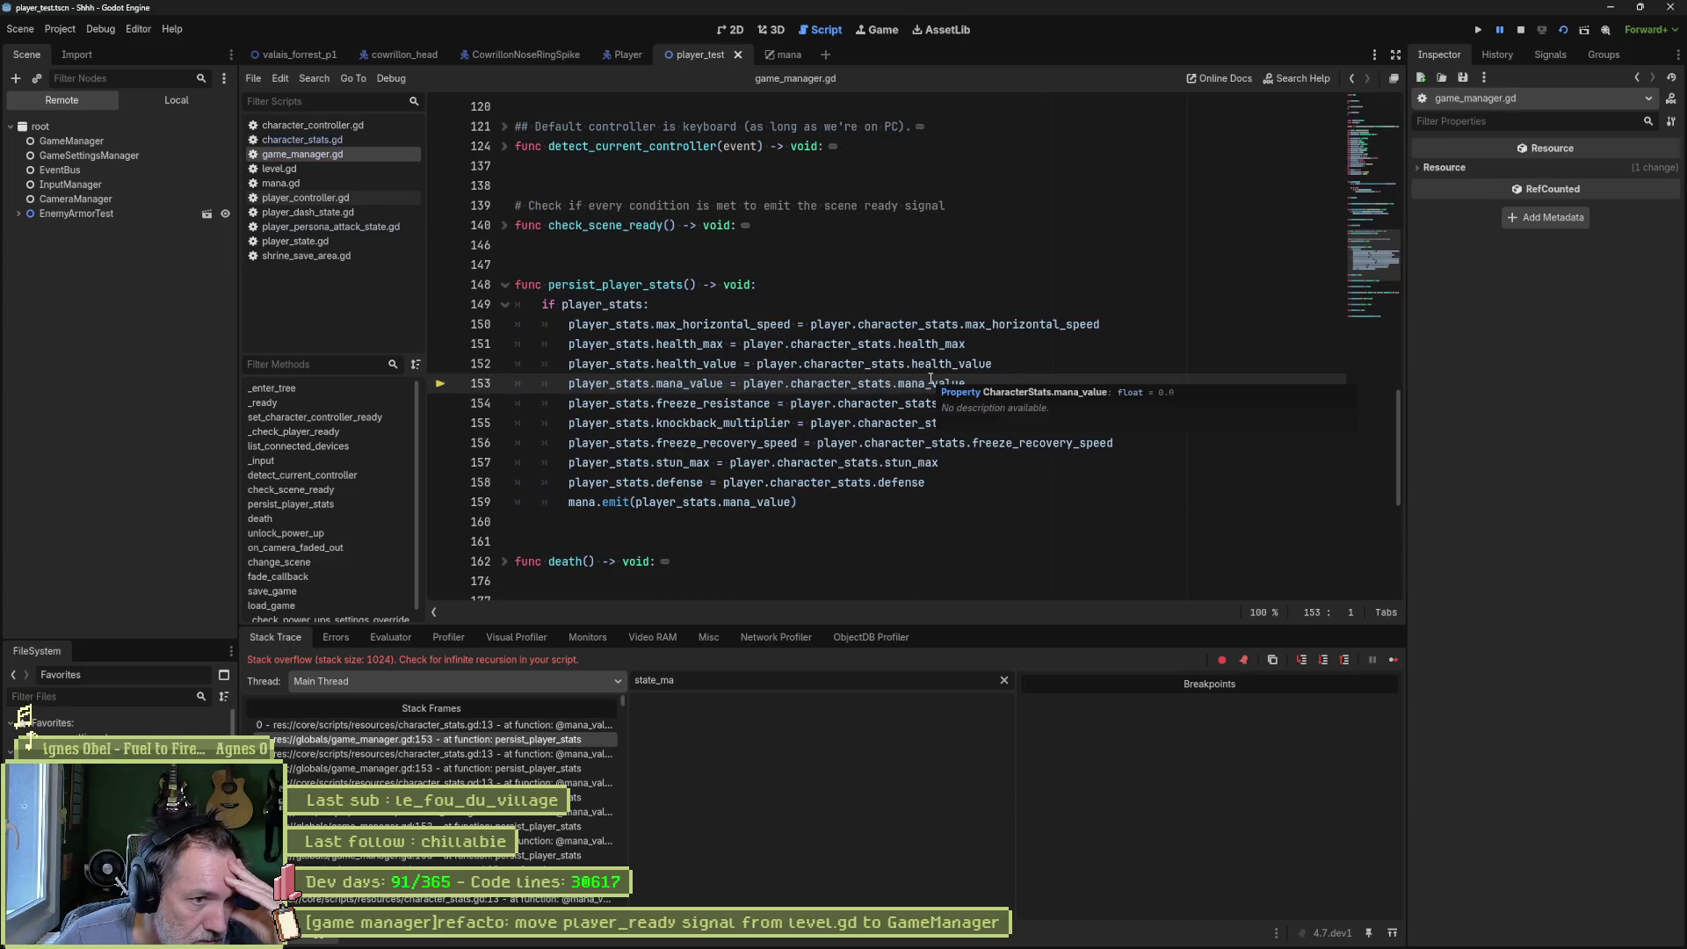
{"action": "left_click", "coordinate": [551, 754]}
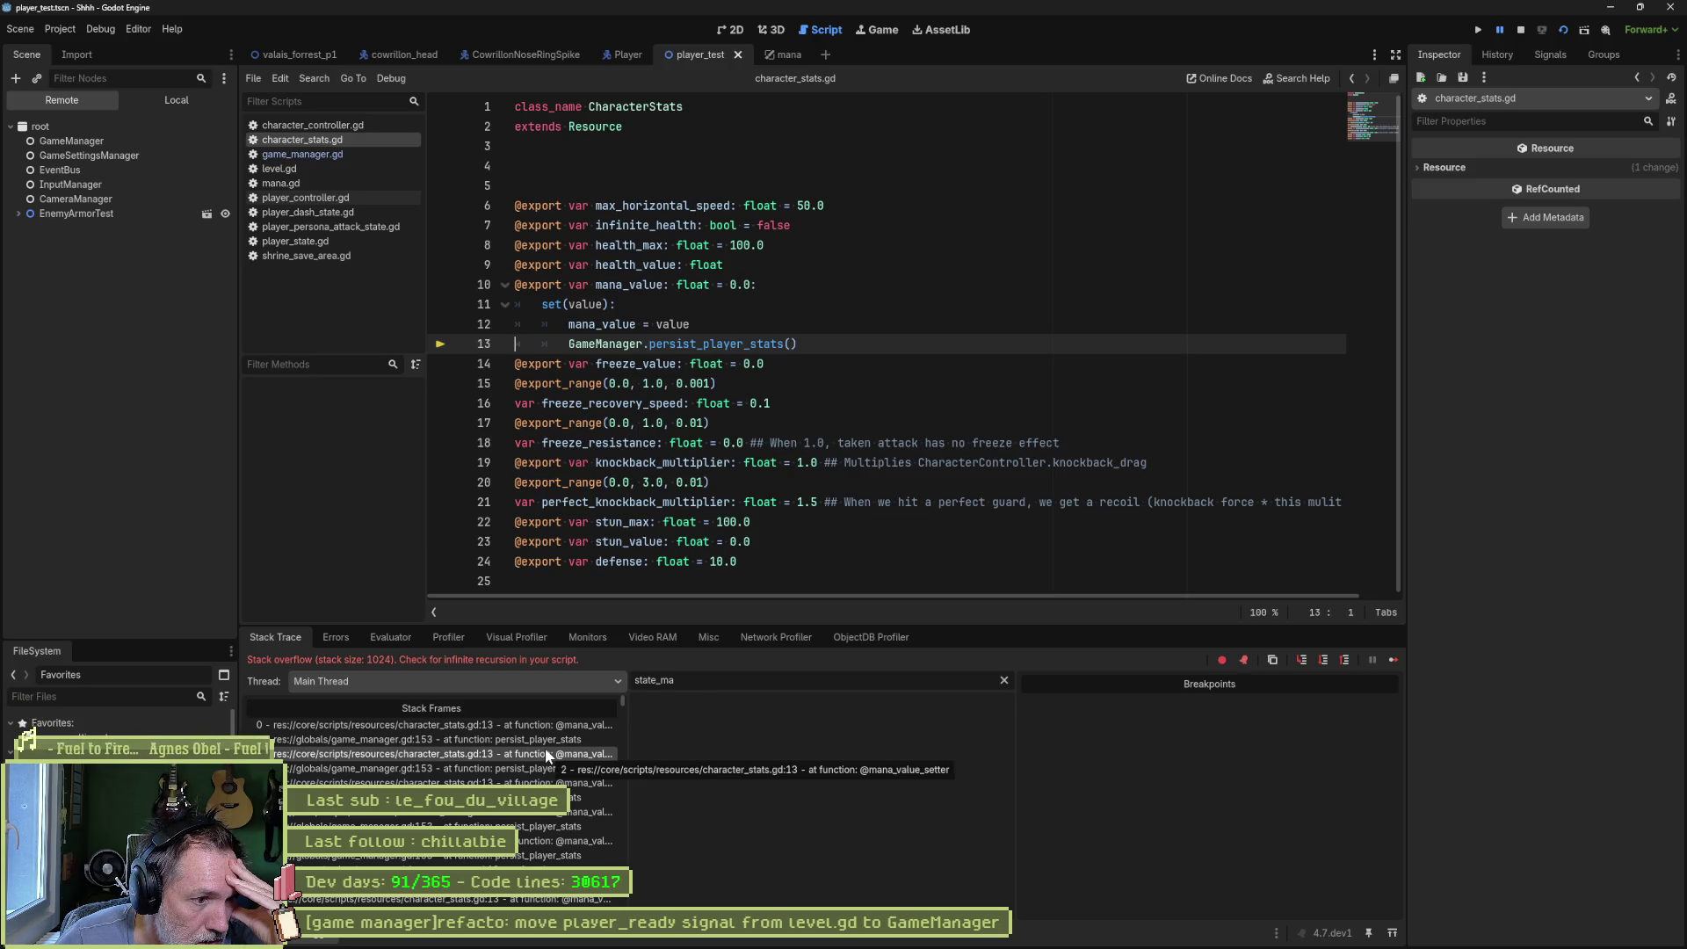
{"action": "left_click", "coordinate": [544, 743]}
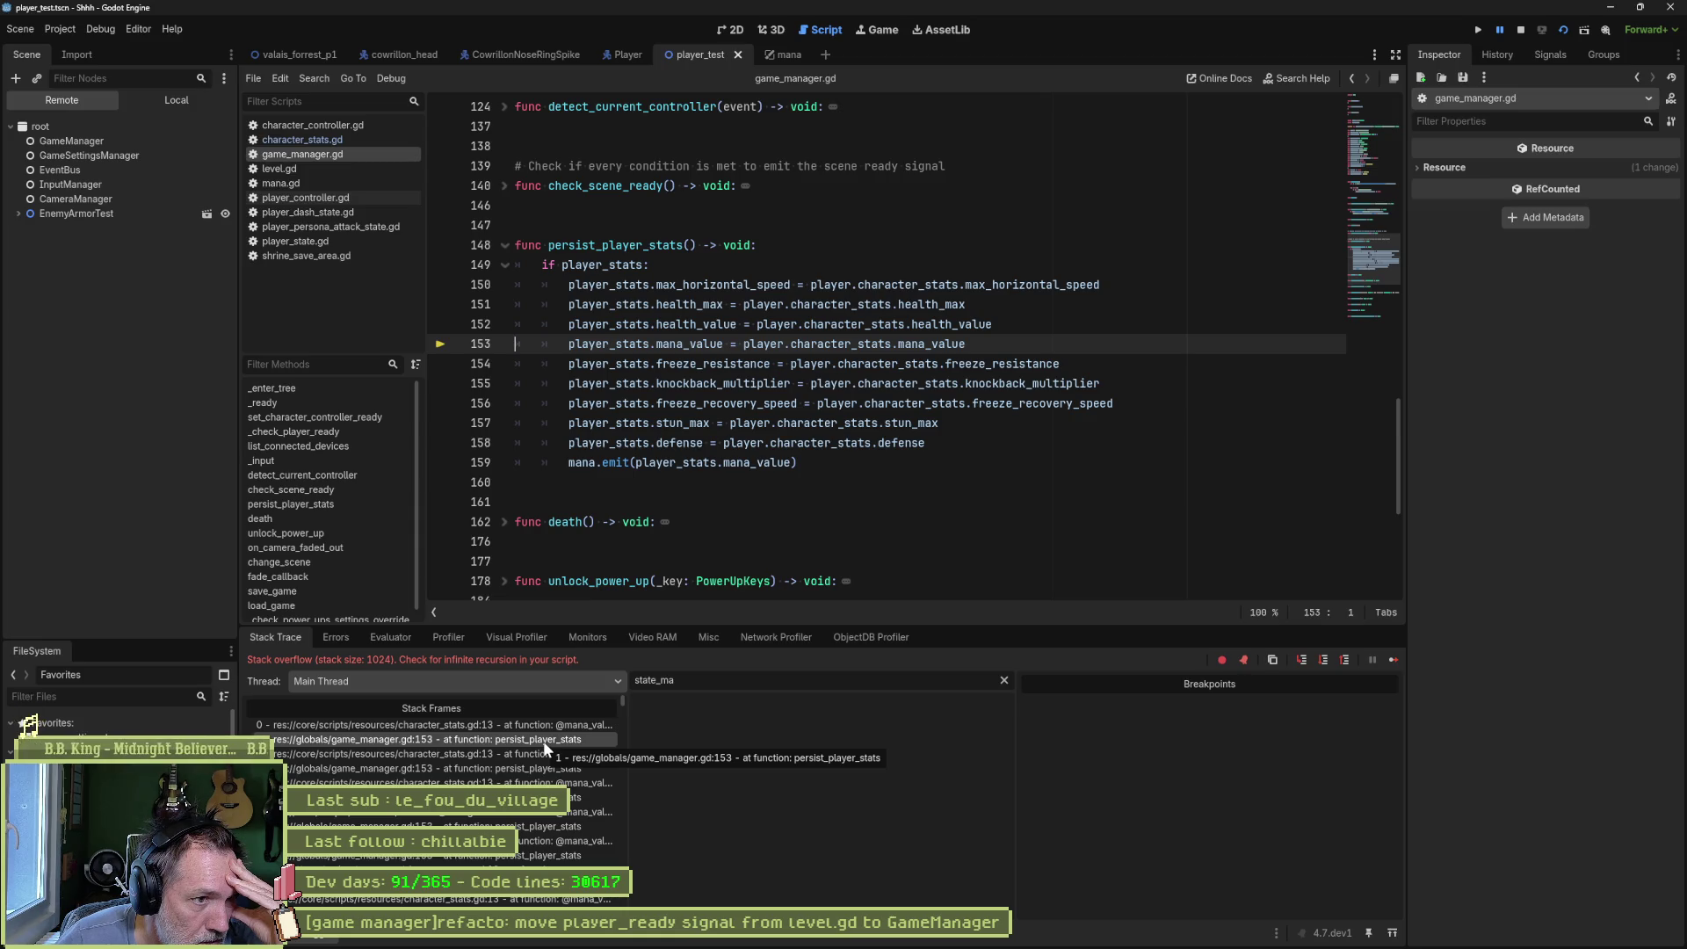
{"action": "mouse_move", "coordinate": [663, 363]}
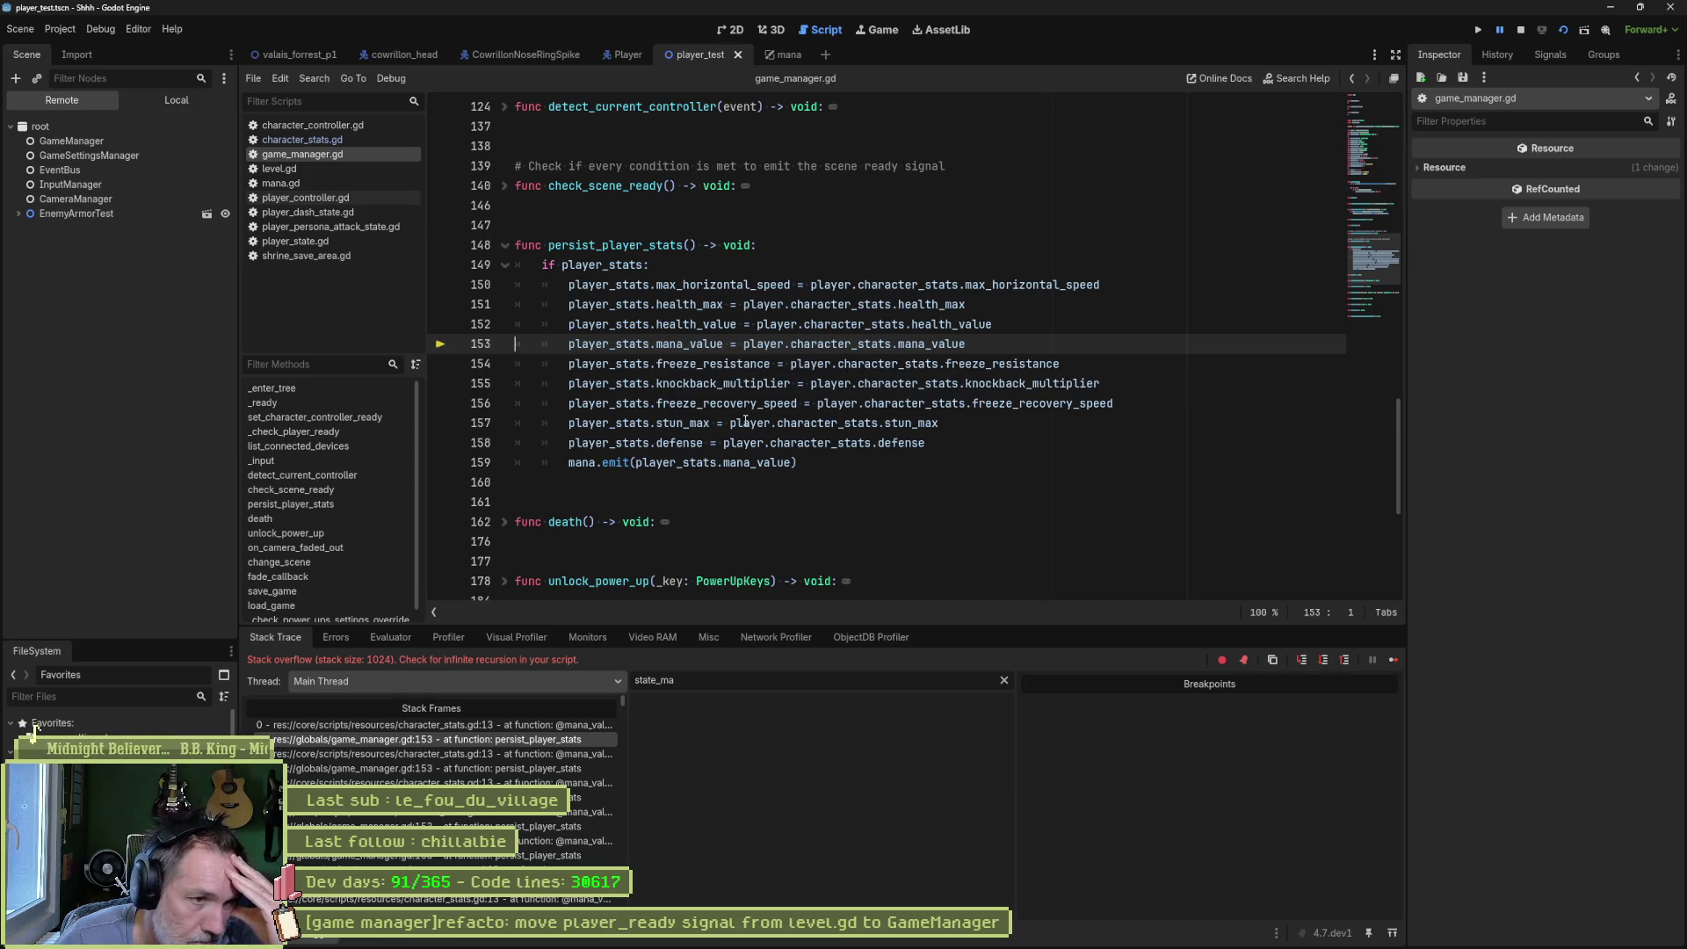
{"action": "mouse_move", "coordinate": [745, 421]}
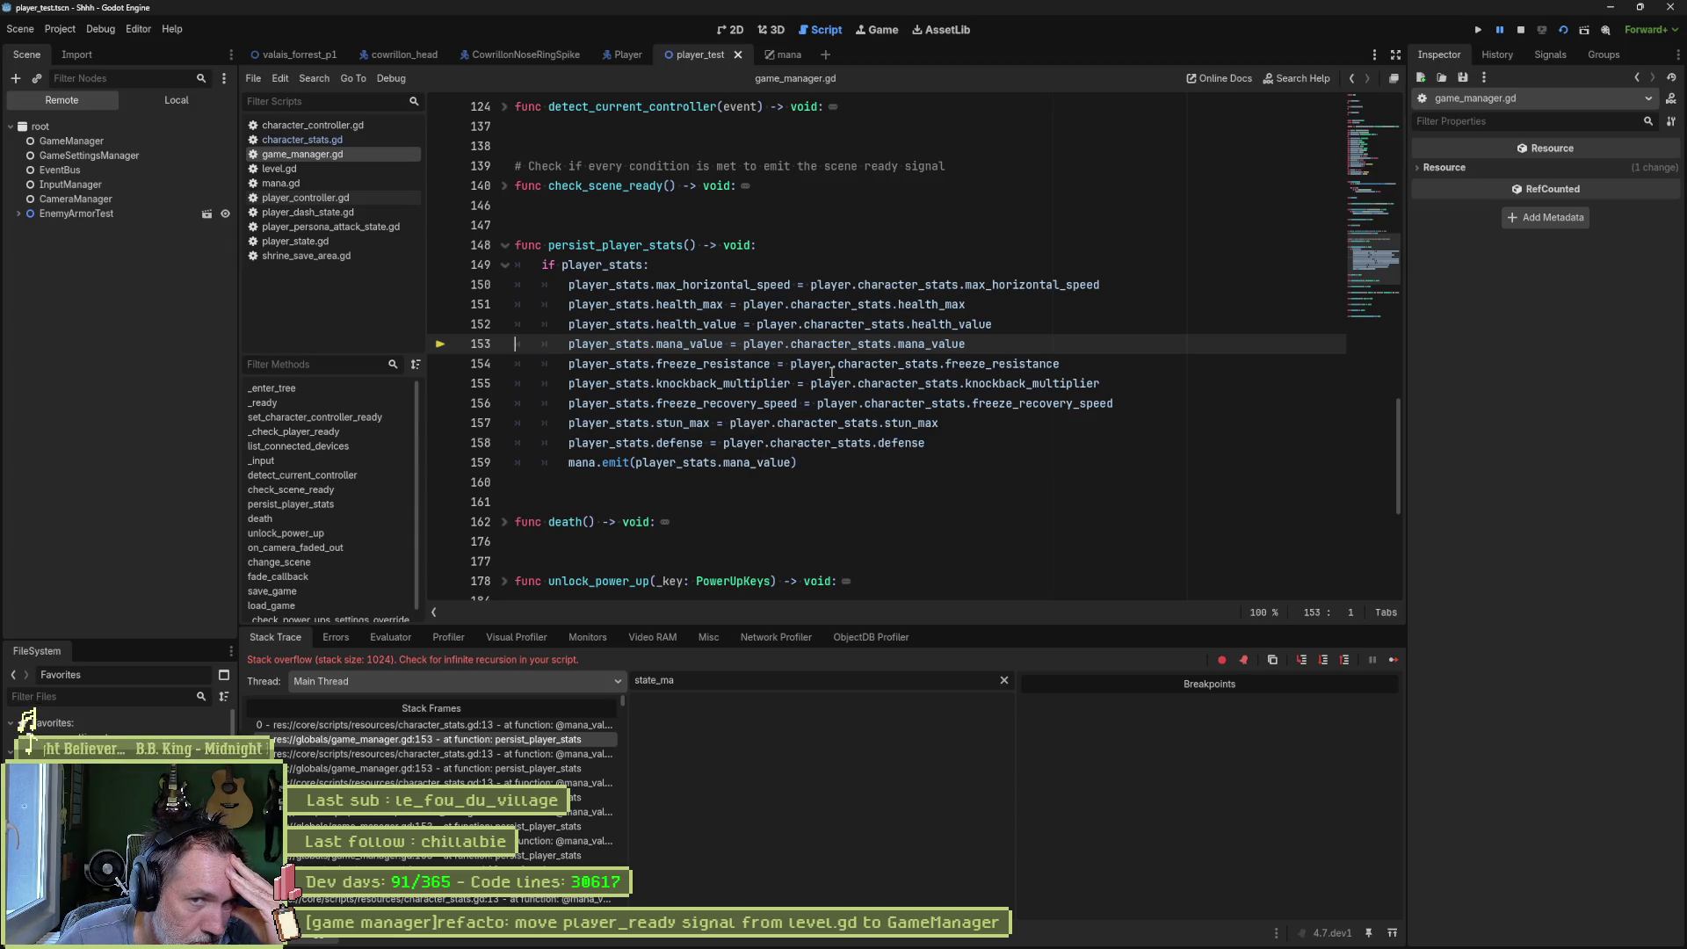
{"action": "left_click", "coordinate": [1521, 32]}
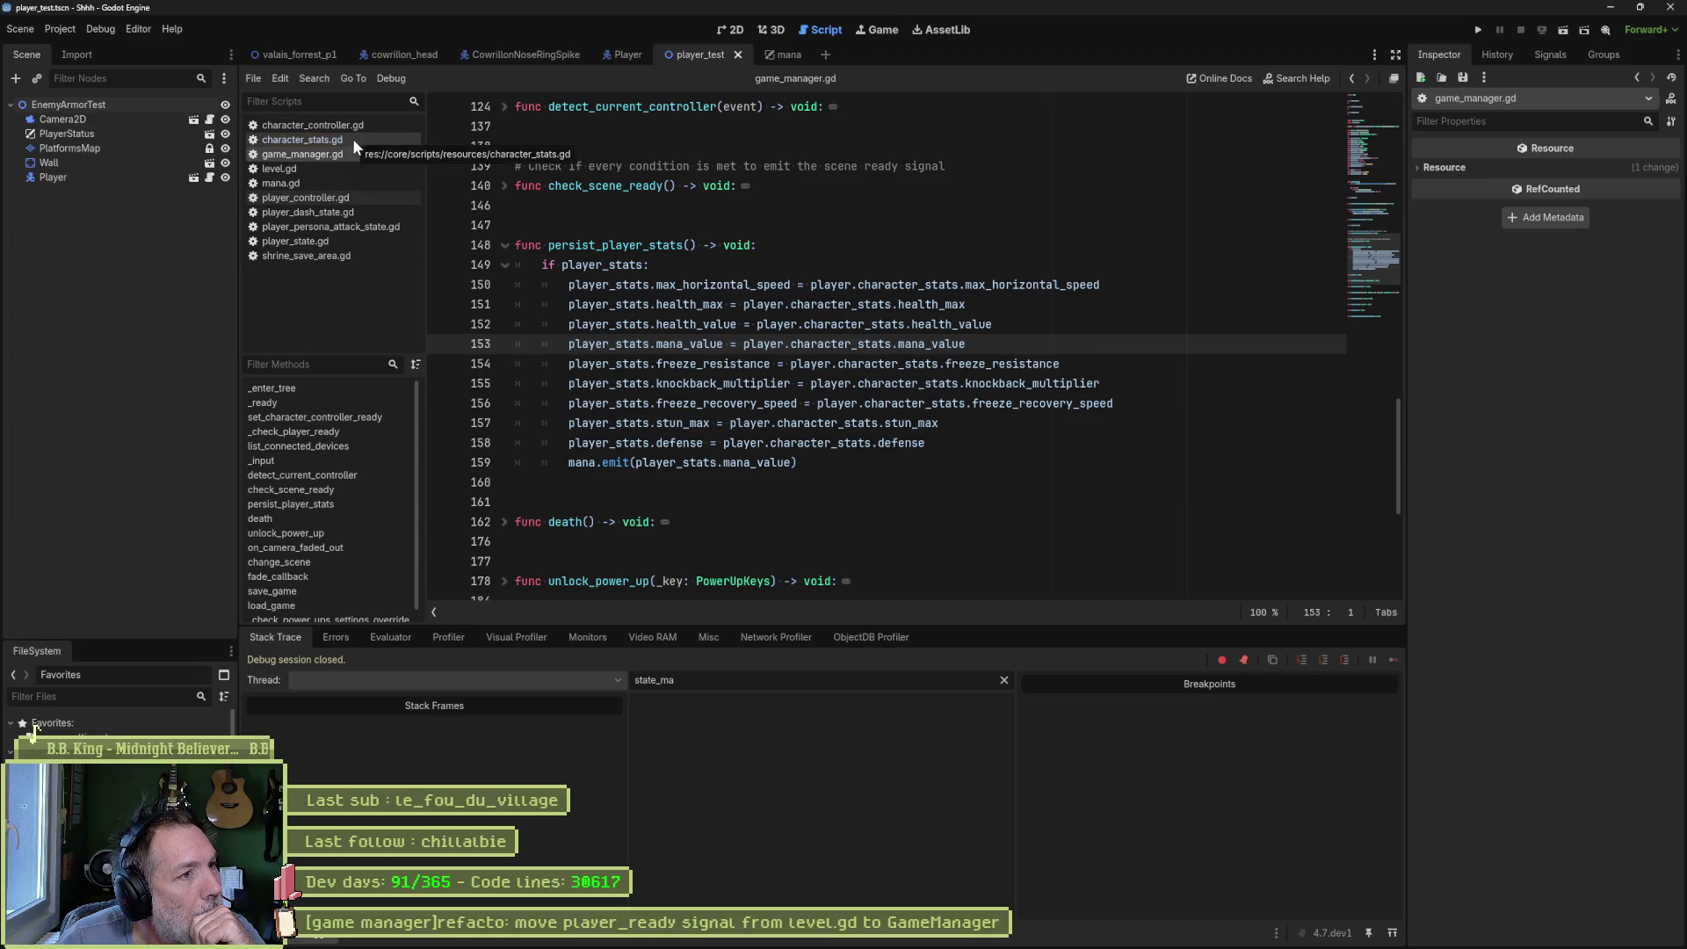
Delete the mana_value setter in character_stats.gd, leaving a plain 0.0 float, and save the script
{"action": "scroll", "coordinate": [742, 319], "scroll_direction": "up", "scroll_amount": 20}
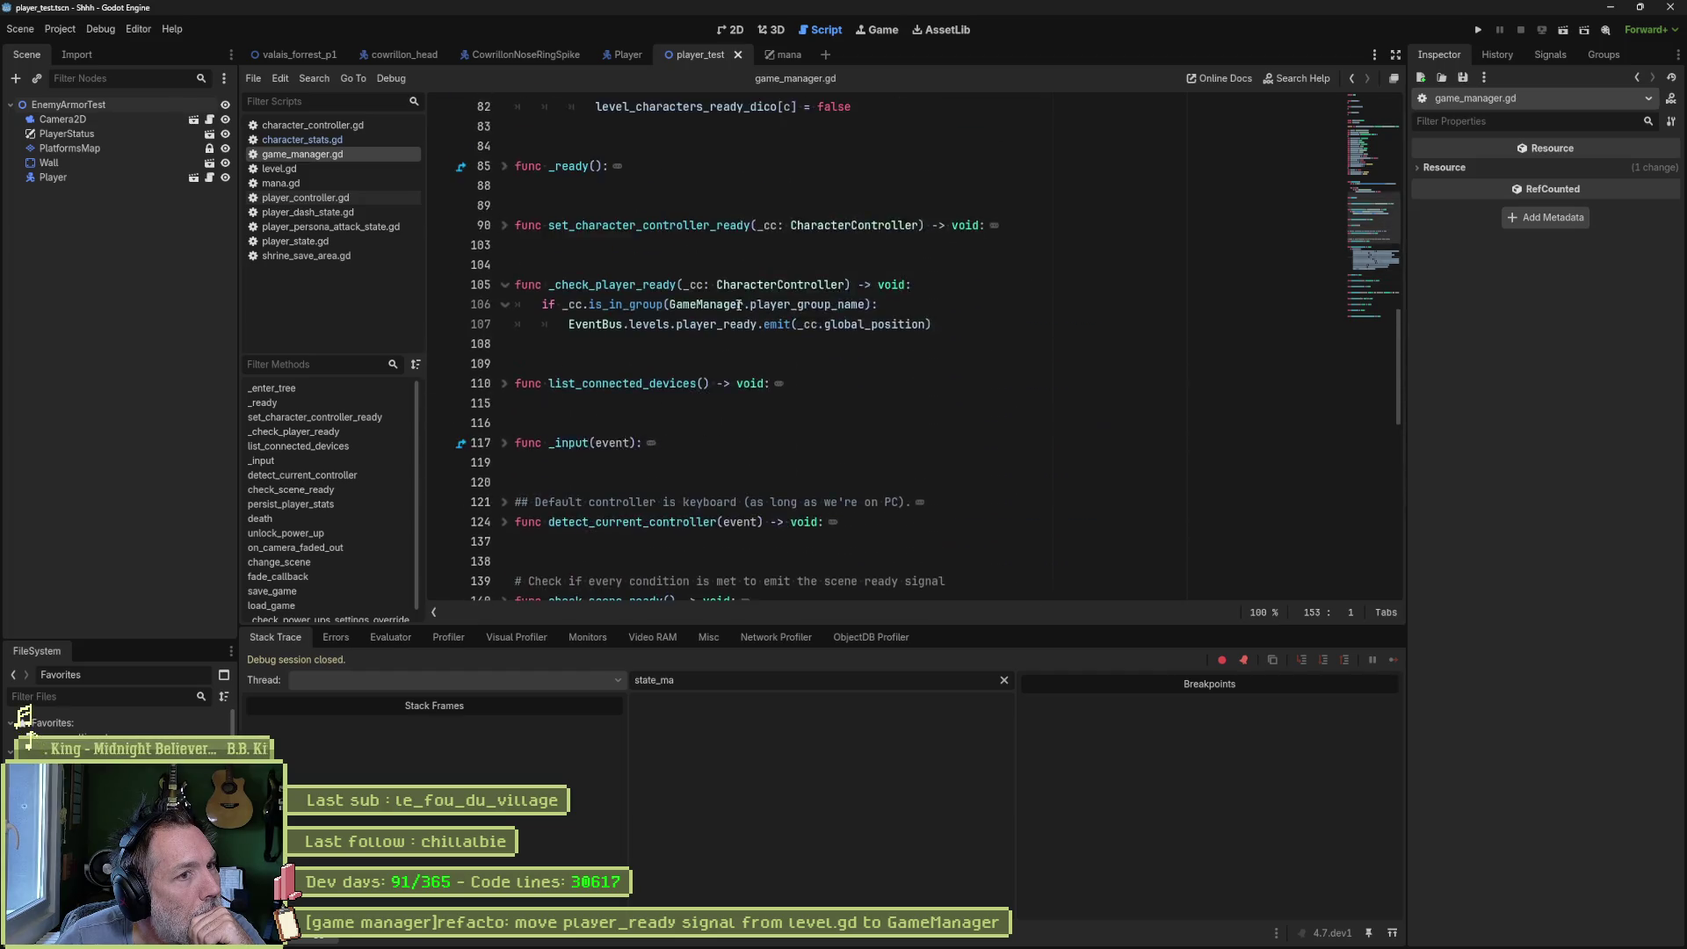
{"action": "left_click", "coordinate": [334, 141]}
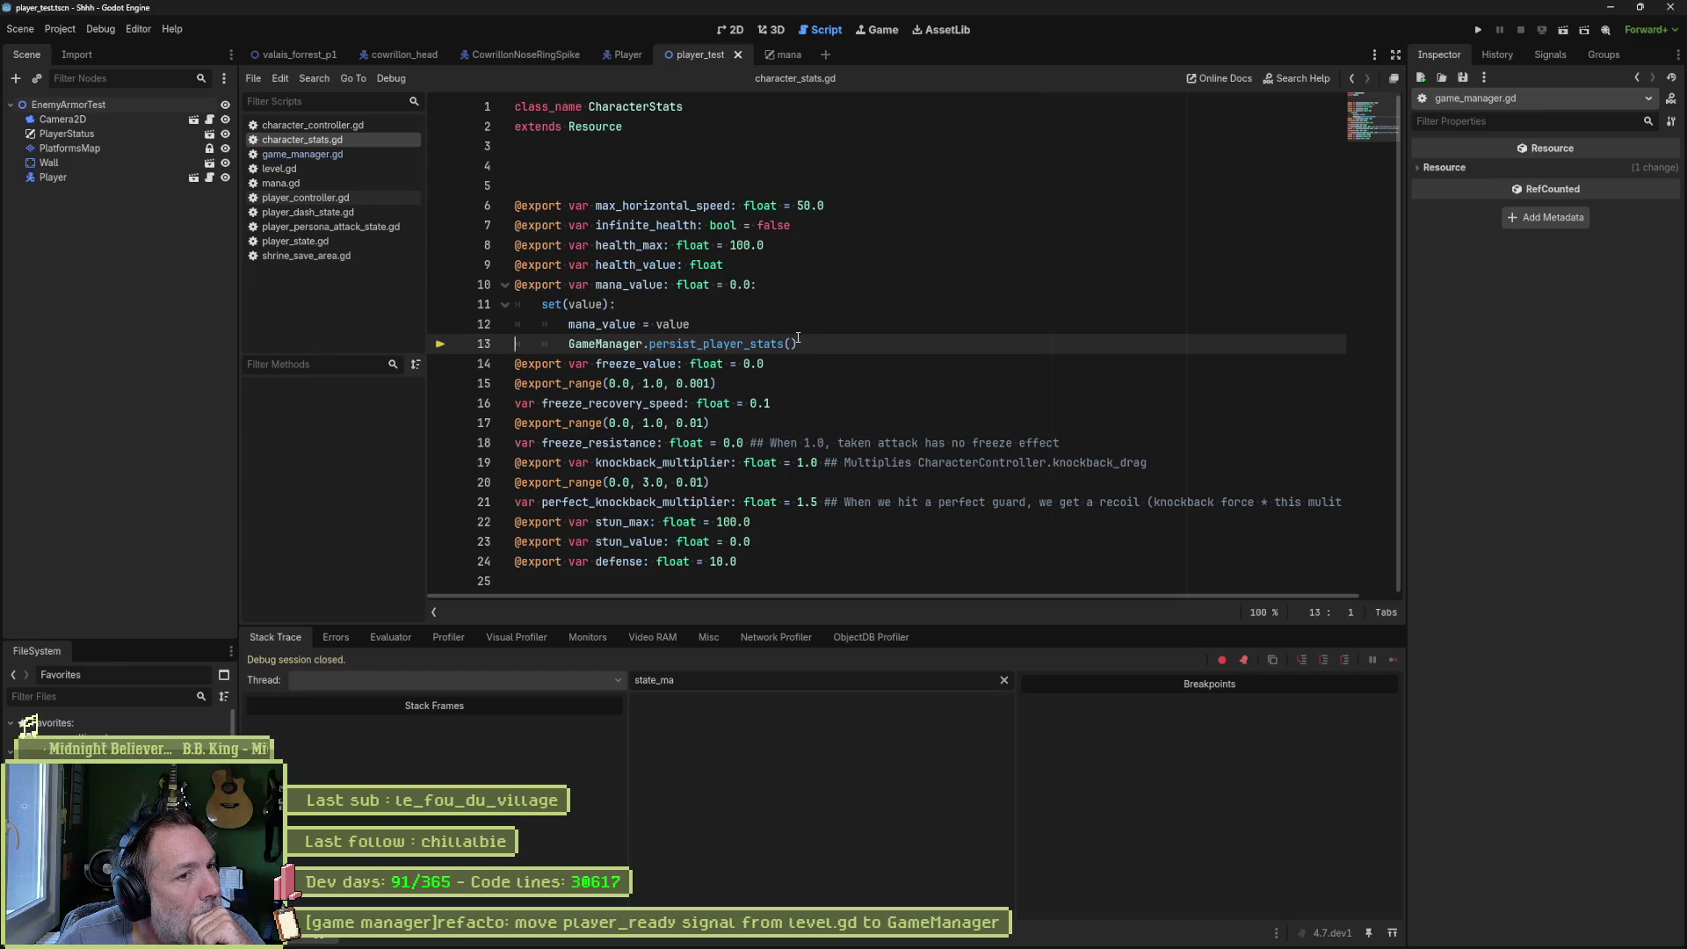
{"action": "left_click_drag", "start_coordinate": [798, 344], "coordinate": [959, 330]}
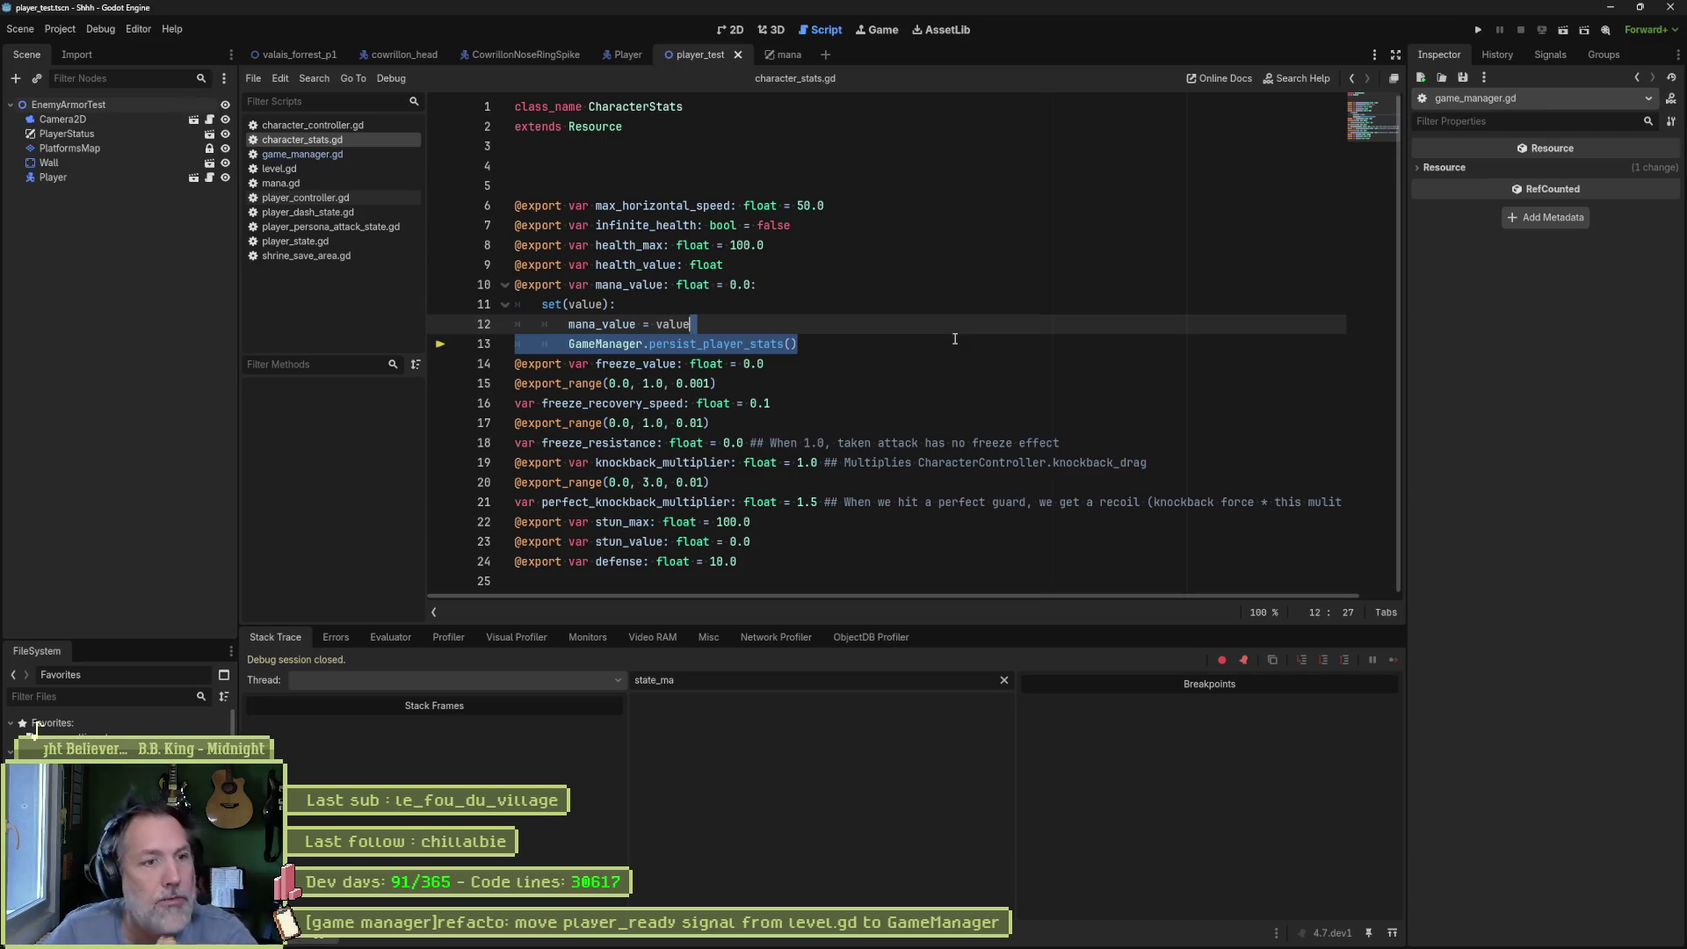
{"action": "key", "text": "BackSpace"}
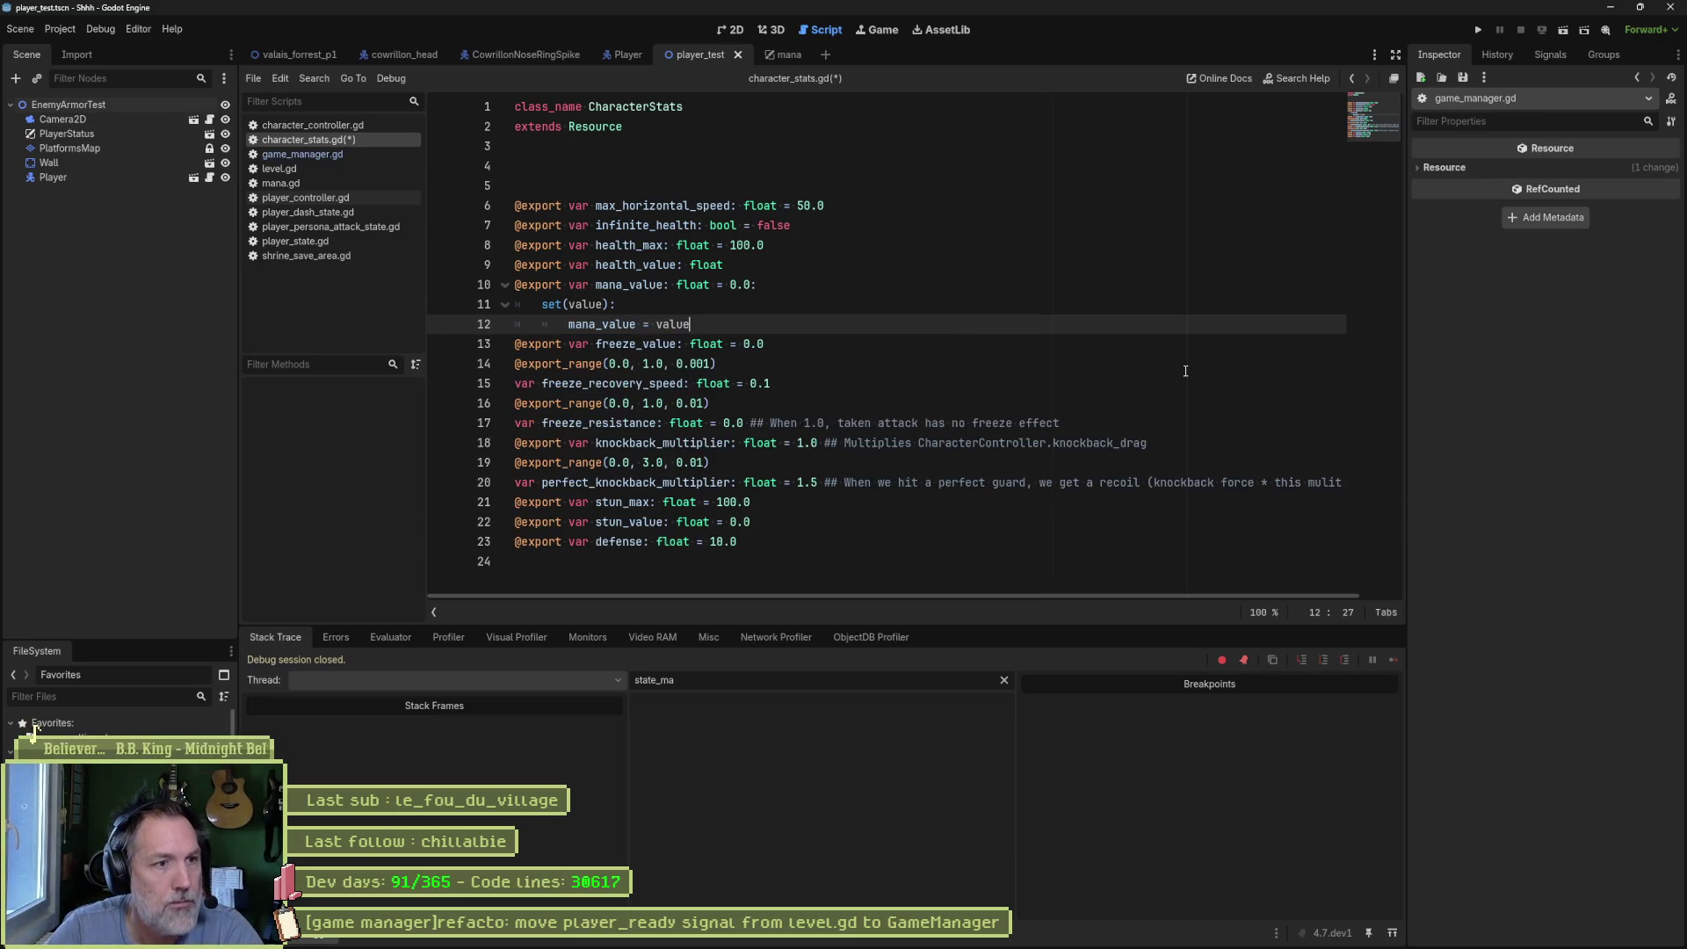
{"action": "key", "text": "ctrl+z"}
{"action": "key", "text": "ctrl+shift+z"}
{"action": "key", "text": "BackSpace"}
{"action": "key", "text": "BackSpace"}
{"action": "key", "text": "BackSpace"}
{"action": "key", "text": "BackSpace"}
{"action": "key", "text": "BackSpace"}
{"action": "key", "text": "BackSpace"}
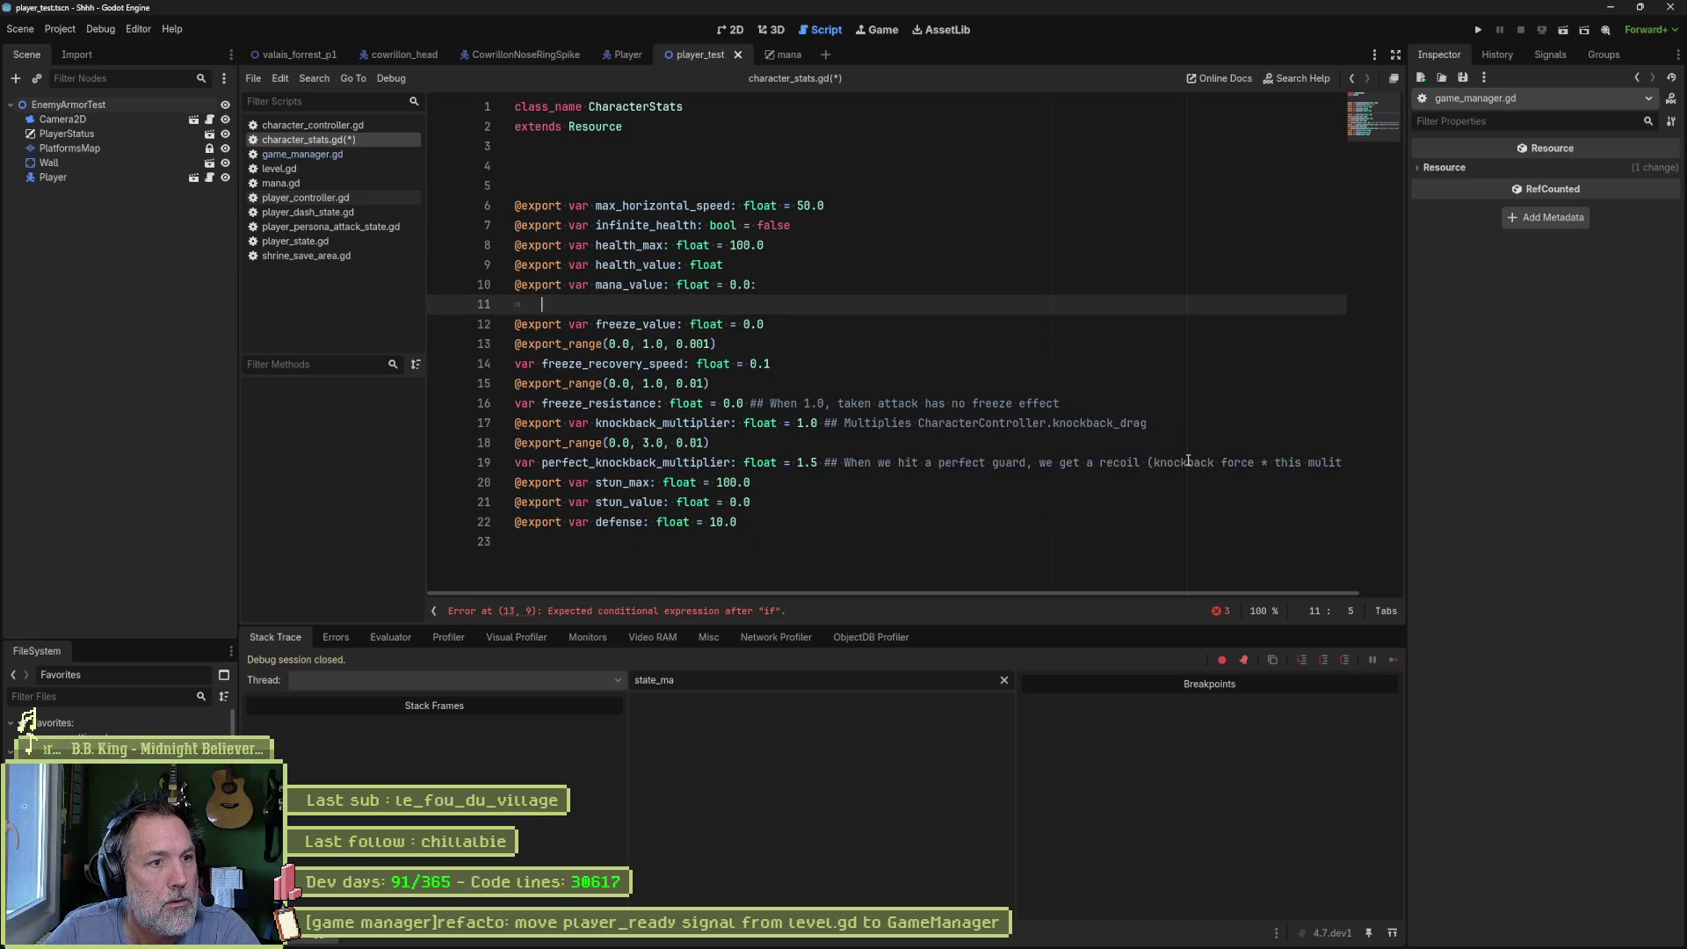
{"action": "key", "text": "ctrl+s"}
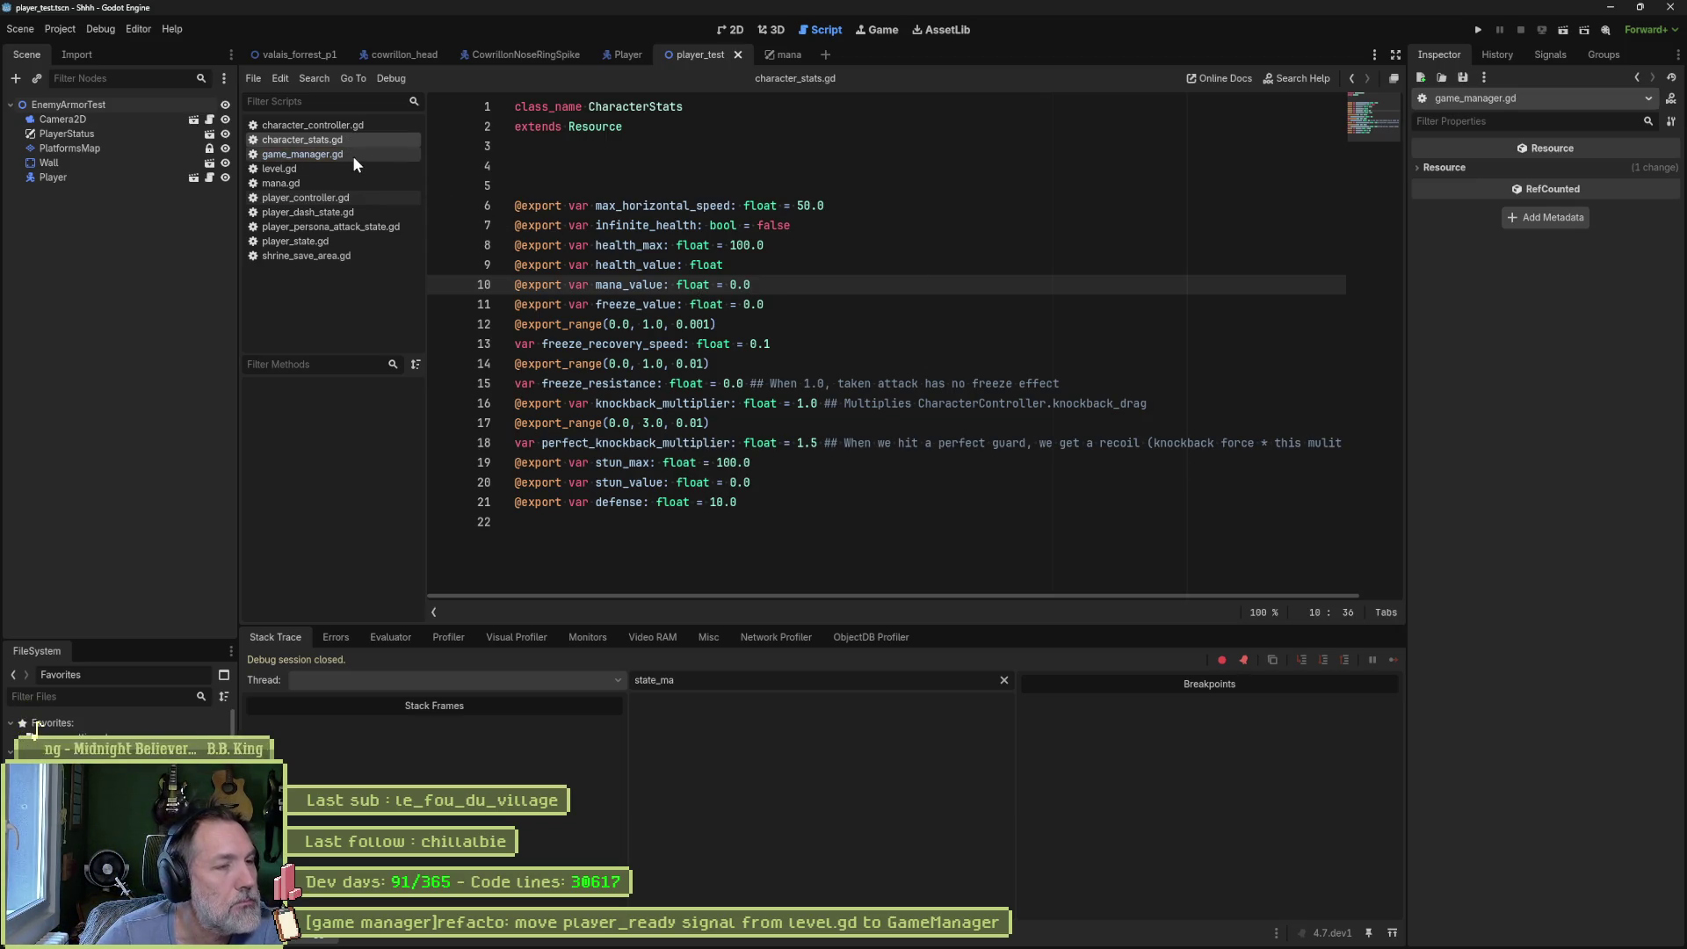
{"action": "left_click", "coordinate": [340, 128]}
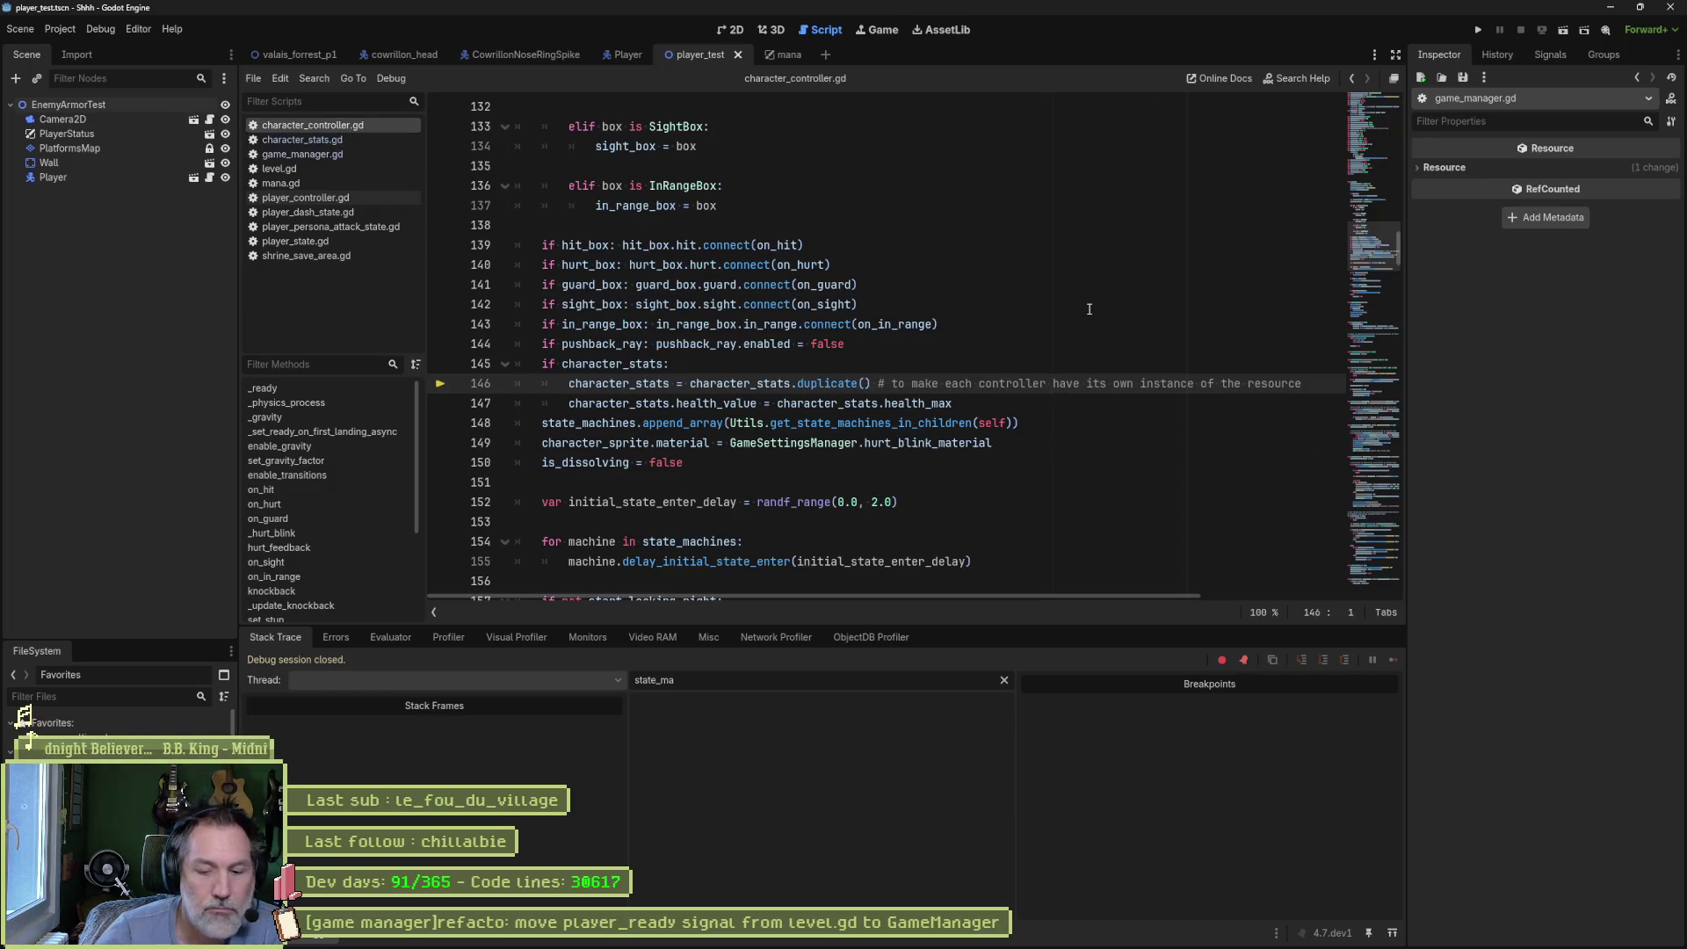
Run the scene briefly to confirm it loads, stop it, and open player_dash_state.gd
{"action": "key", "text": "F6"}
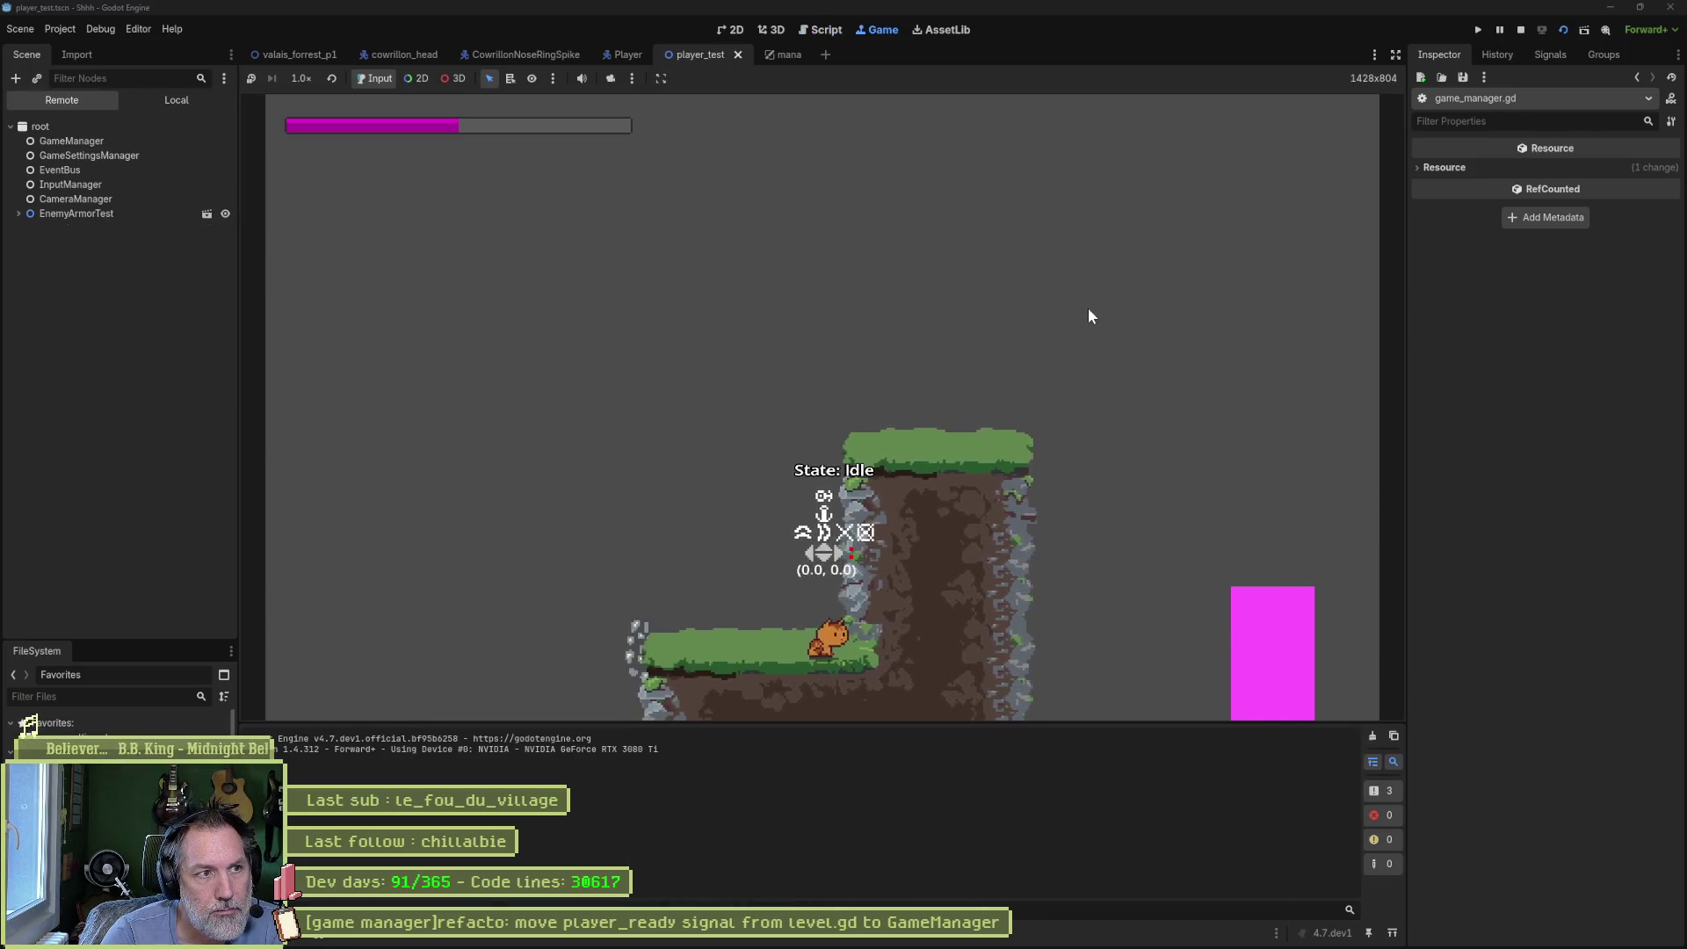
{"action": "key", "text": "F8"}
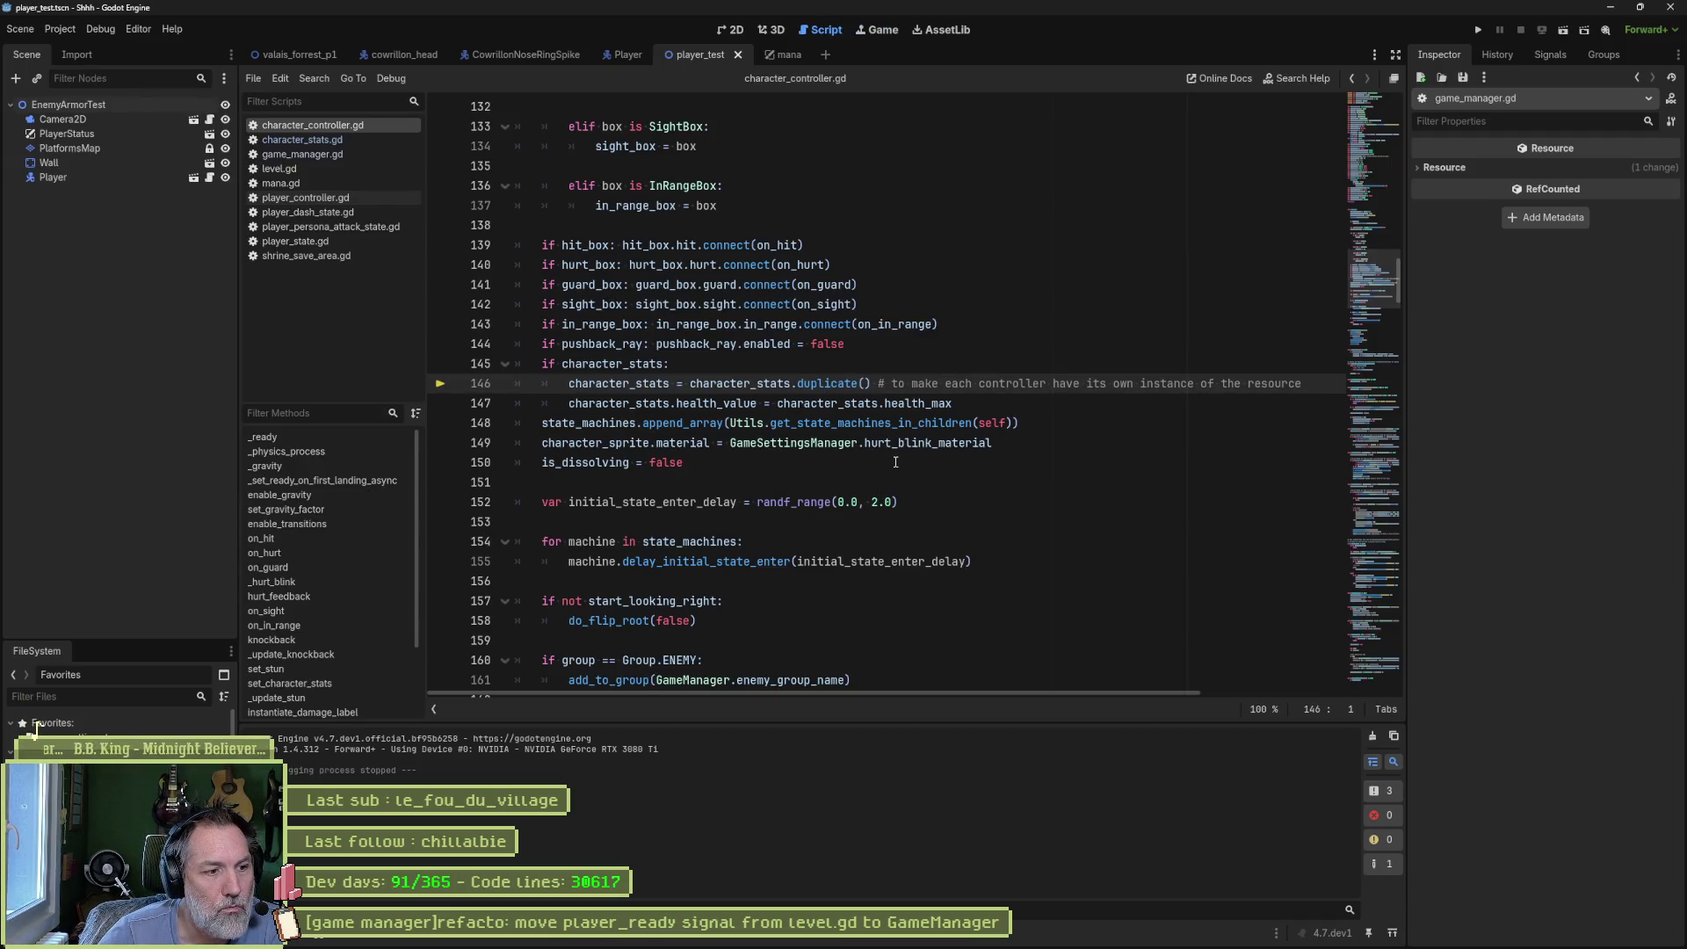
{"action": "left_click", "coordinate": [308, 212]}
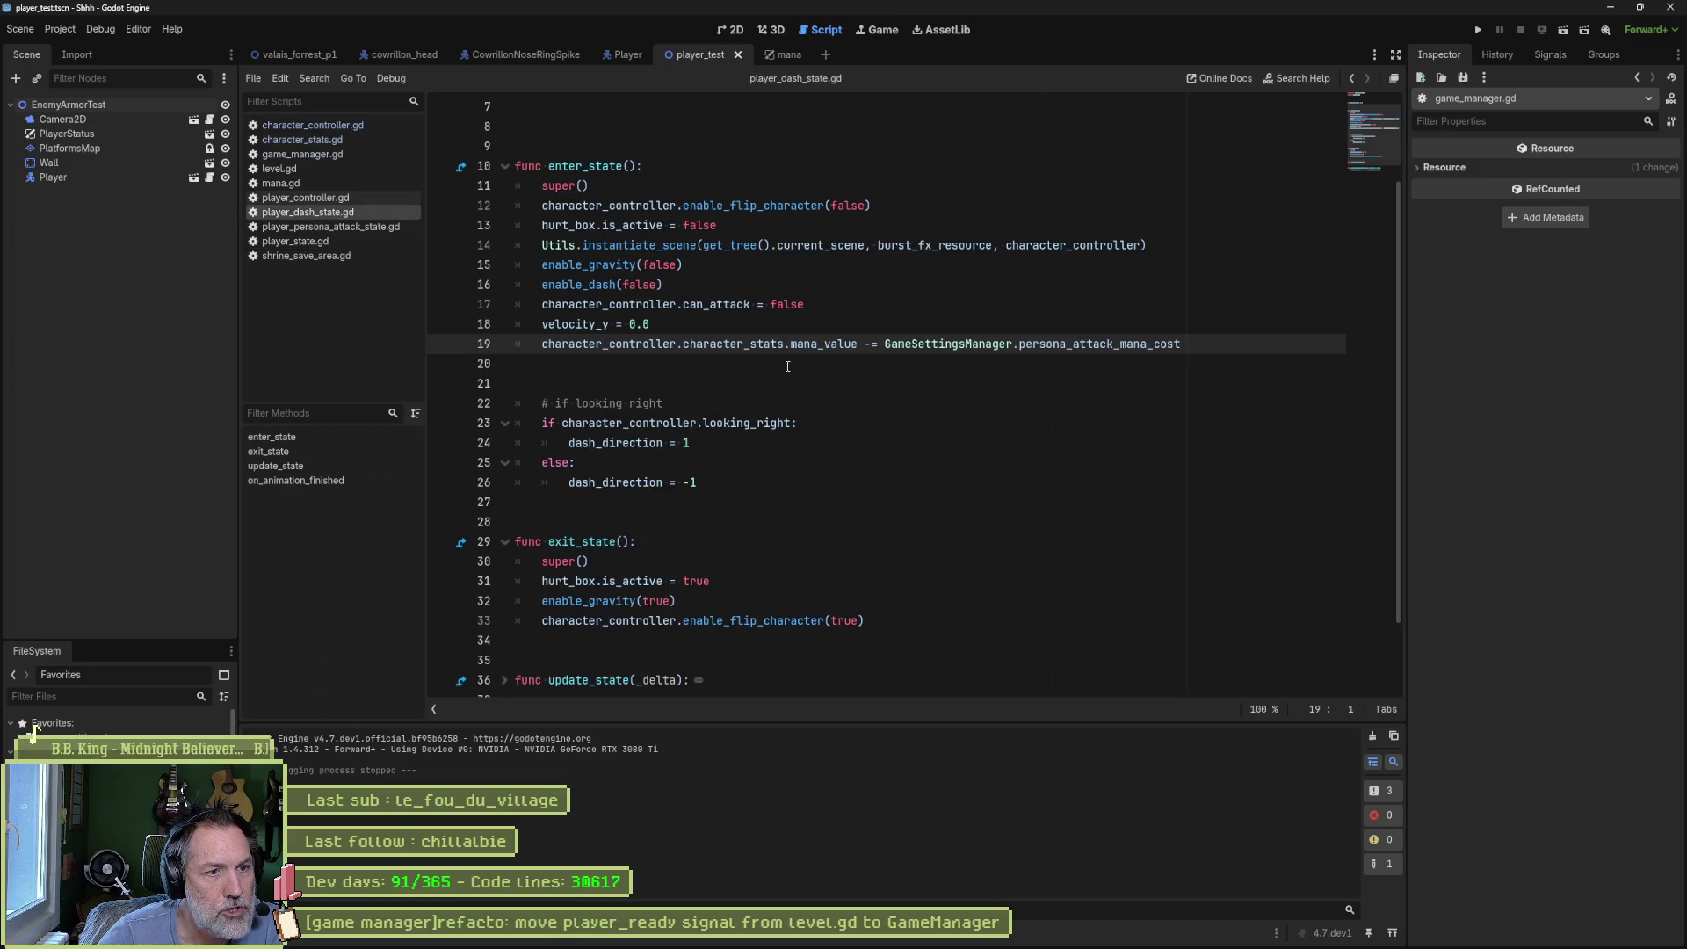
Insert GameManager.persist_player_stats() after line 19's mana deduction, then launch the game
{"action": "left_click_drag", "start_coordinate": [791, 347], "coordinate": [1216, 349]}
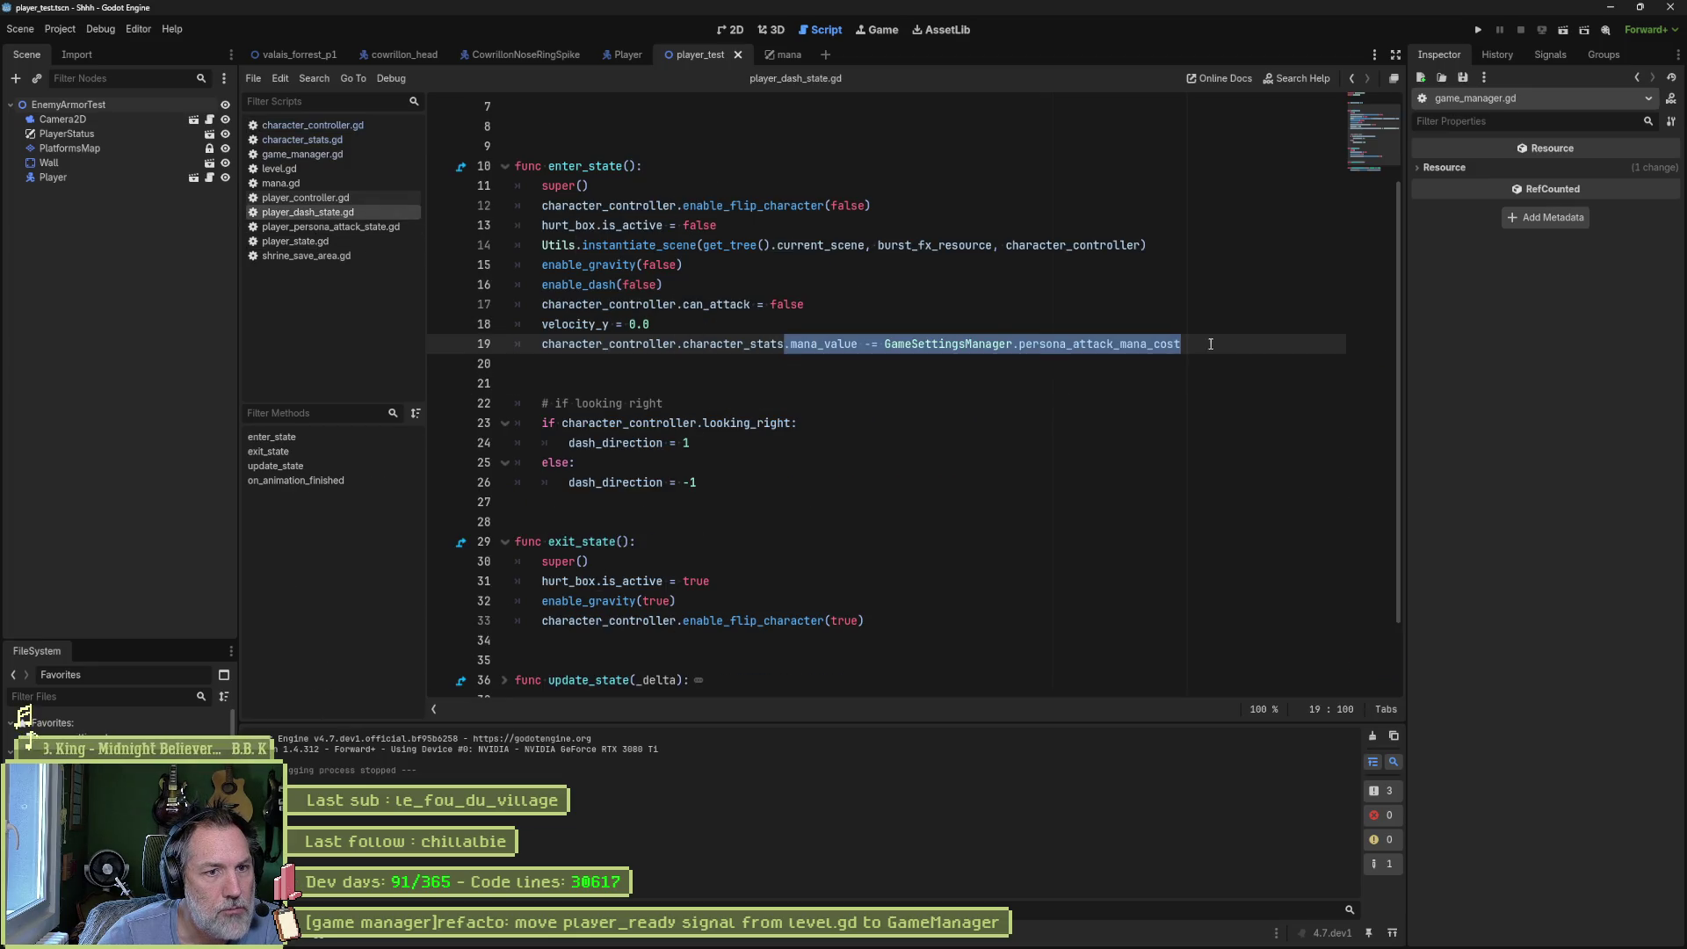
{"action": "left_click", "coordinate": [1210, 343]}
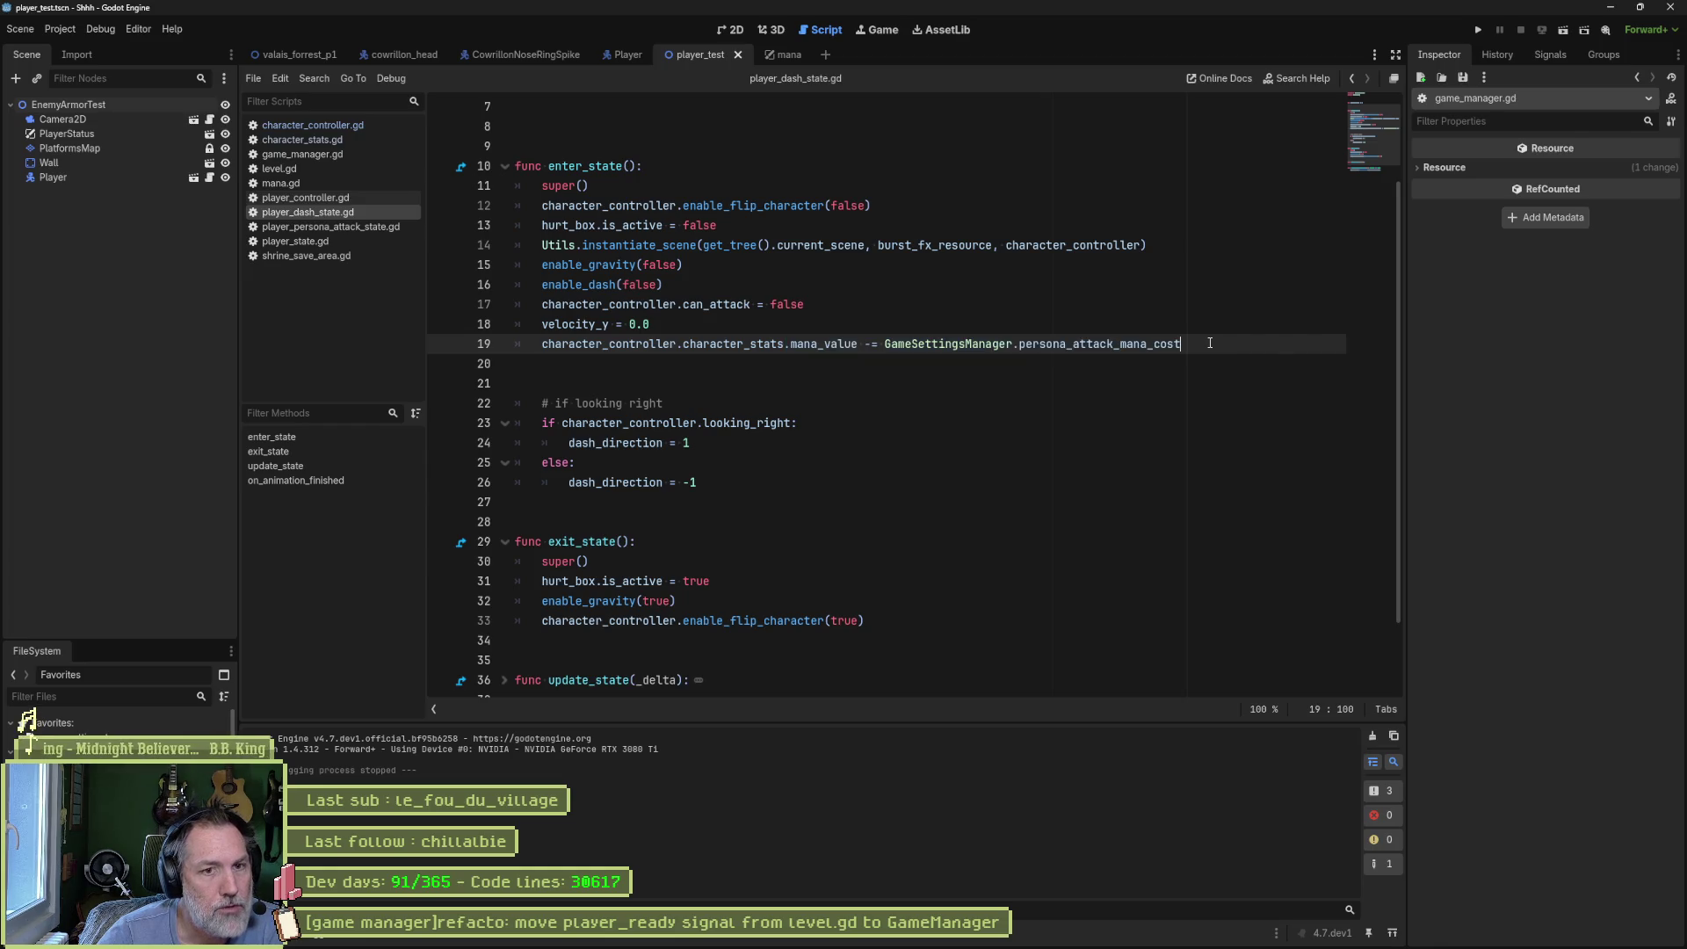
{"action": "key", "text": "Return"}
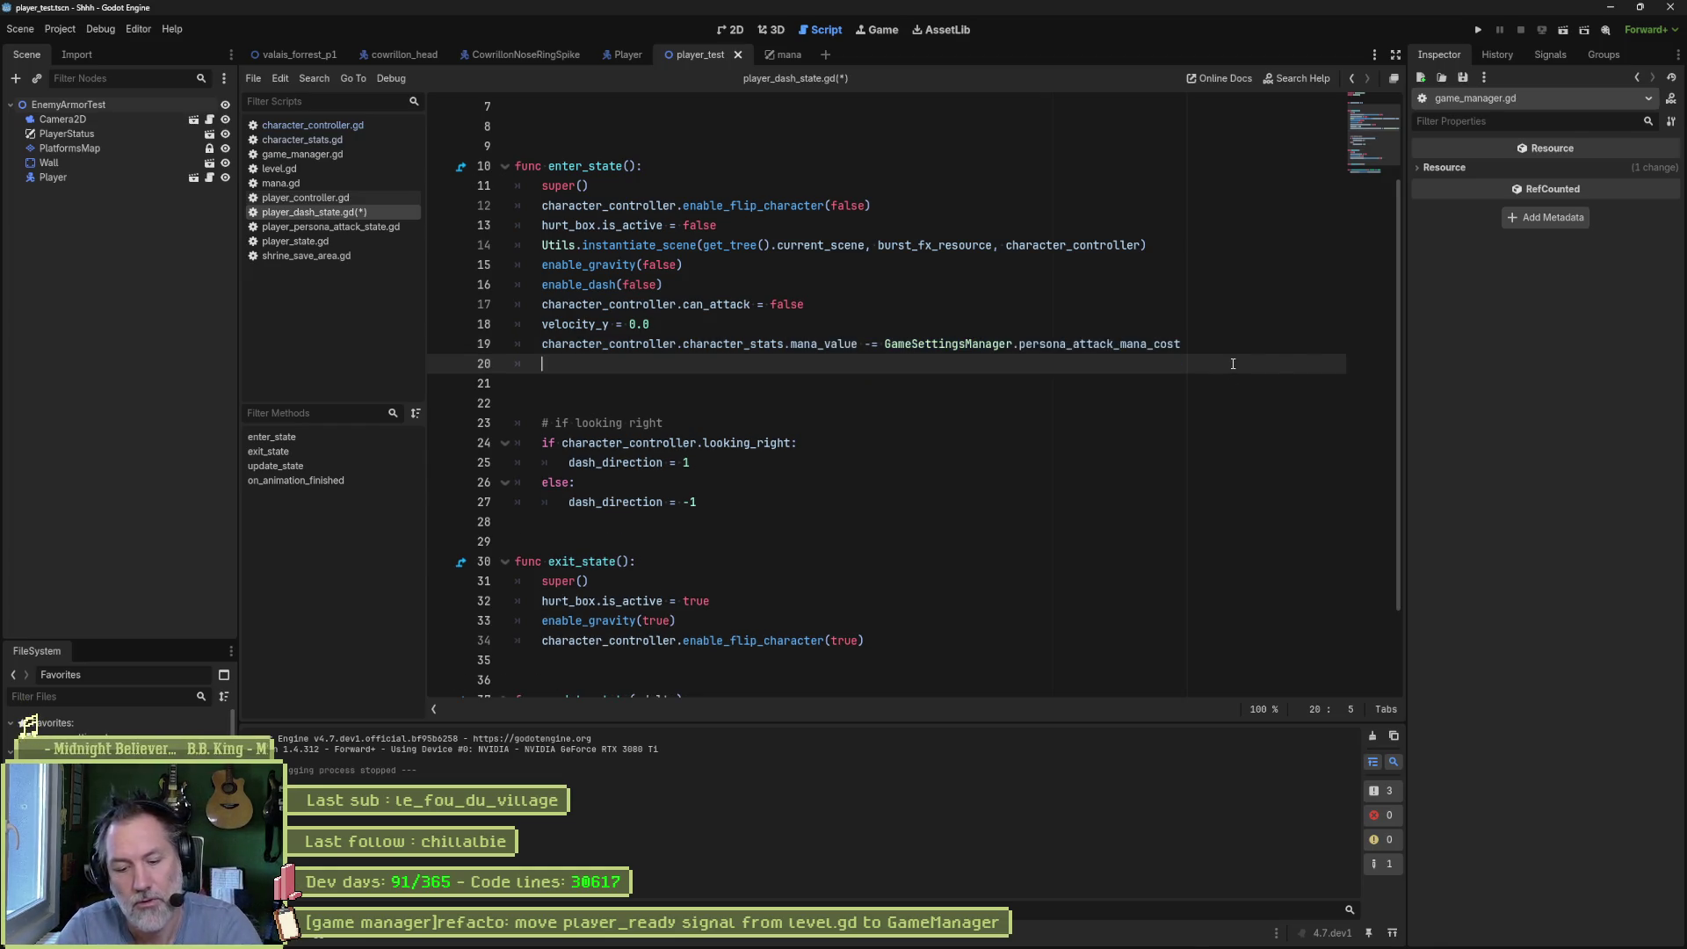
{"action": "type", "text": "Game"}
{"action": "key", "text": "Down"}
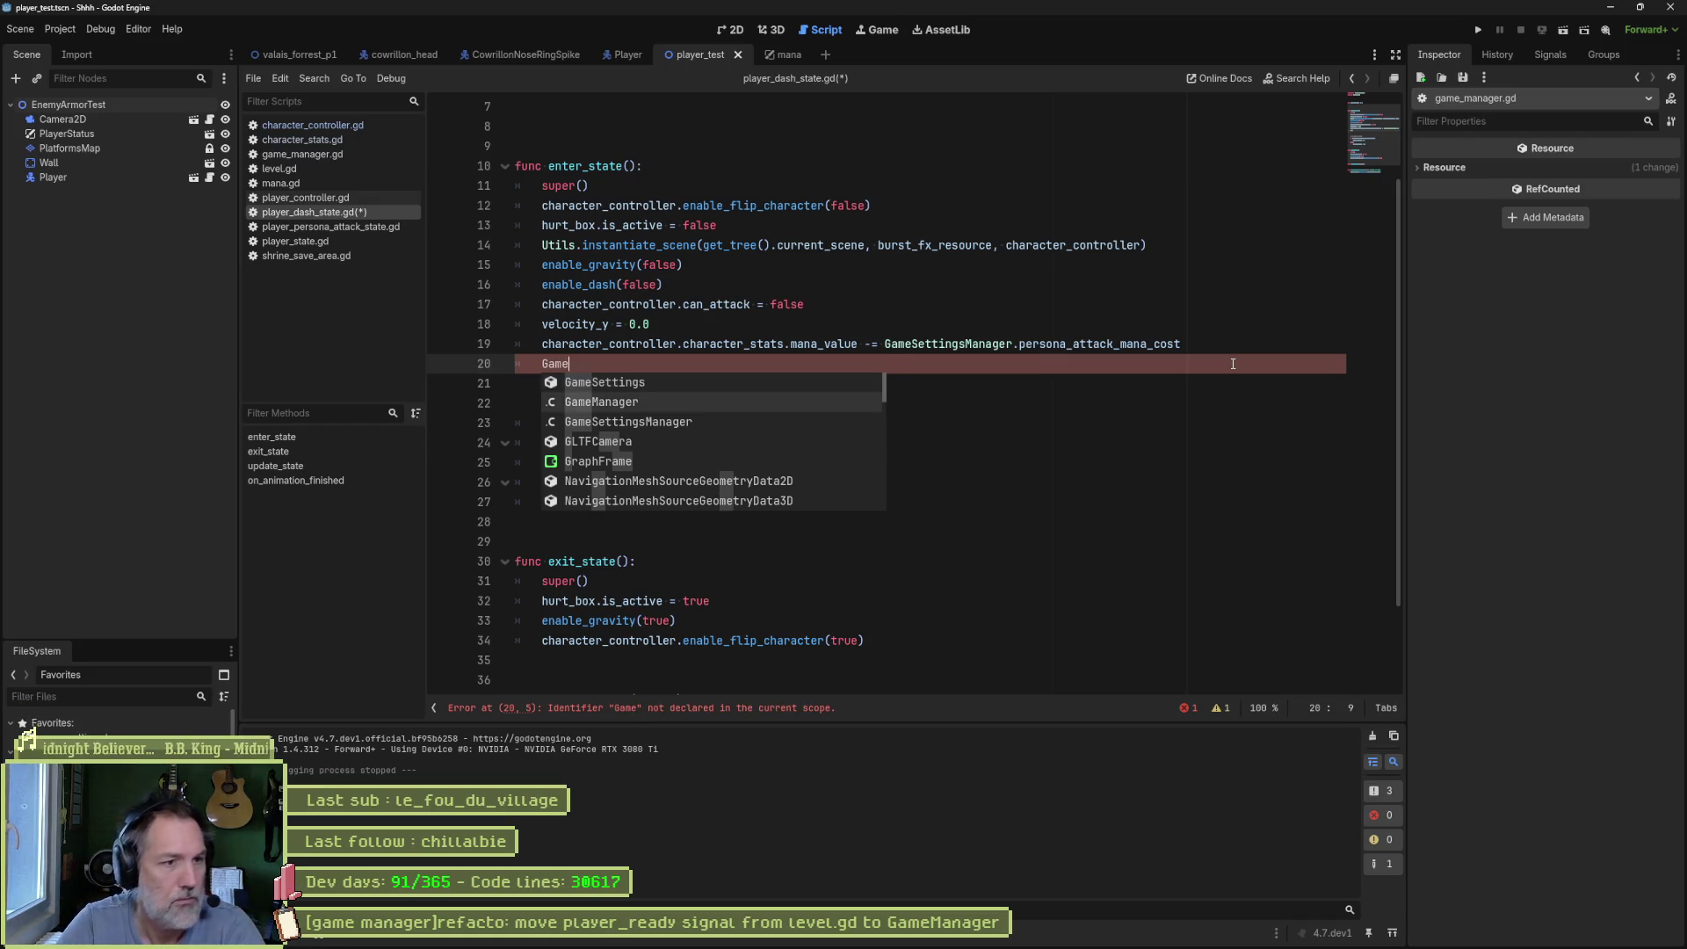
{"action": "key", "text": "Return"}
{"action": "type", "text": ".per"}
{"action": "key", "text": "Return"}
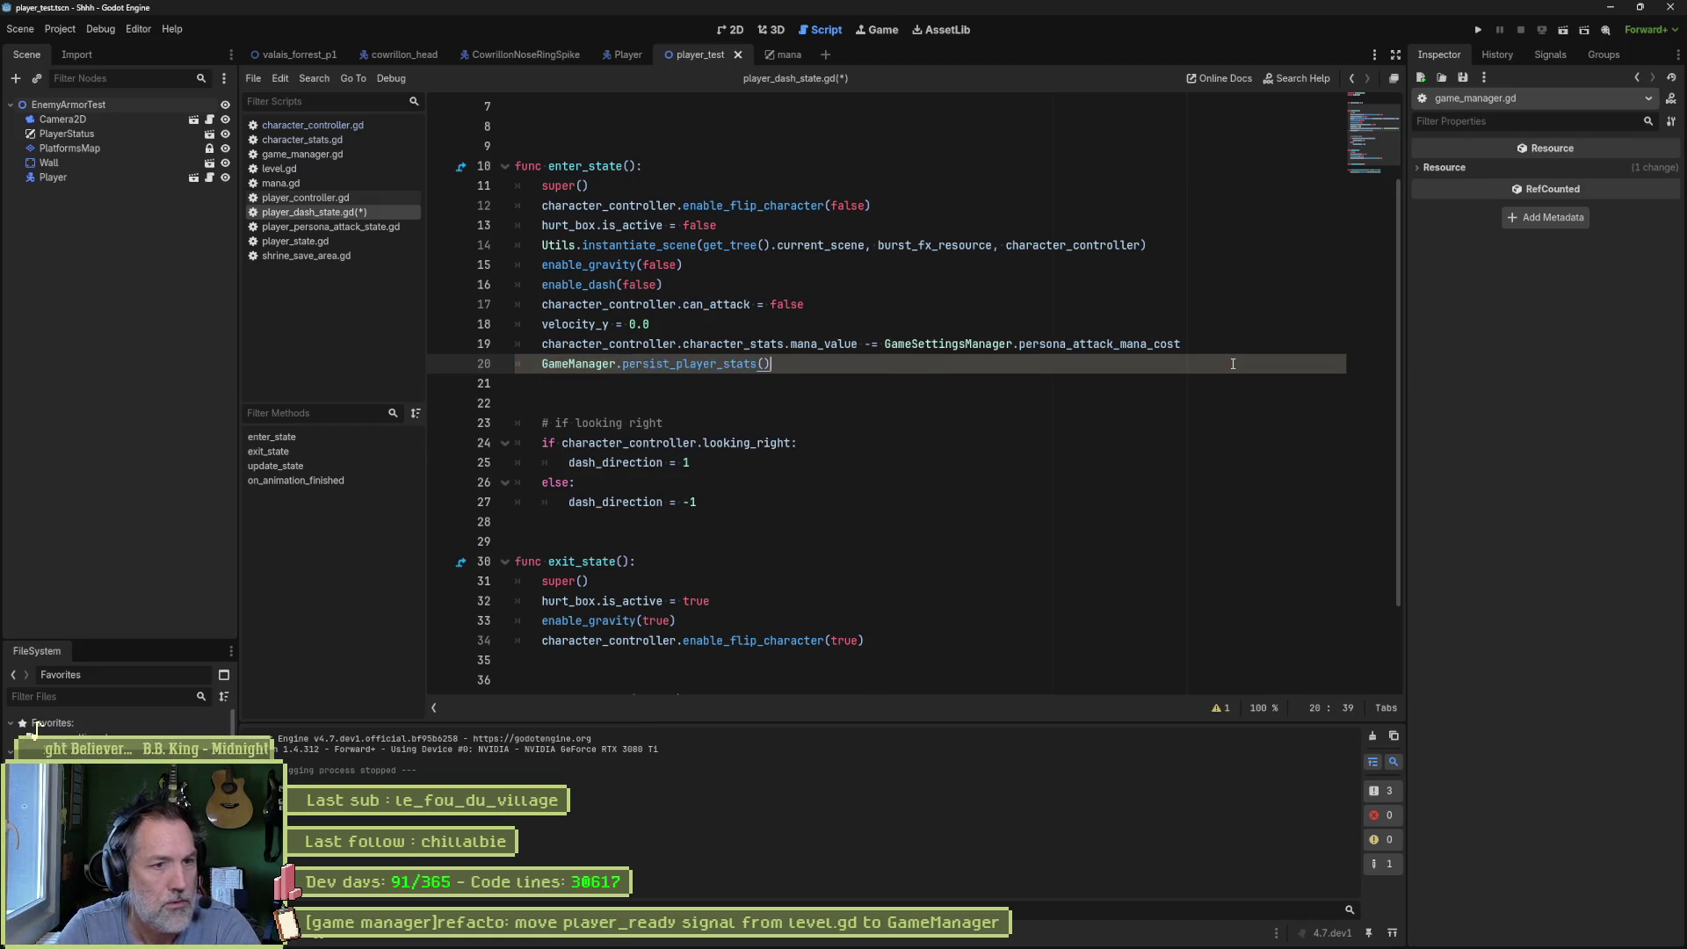
{"action": "key", "text": "F6"}
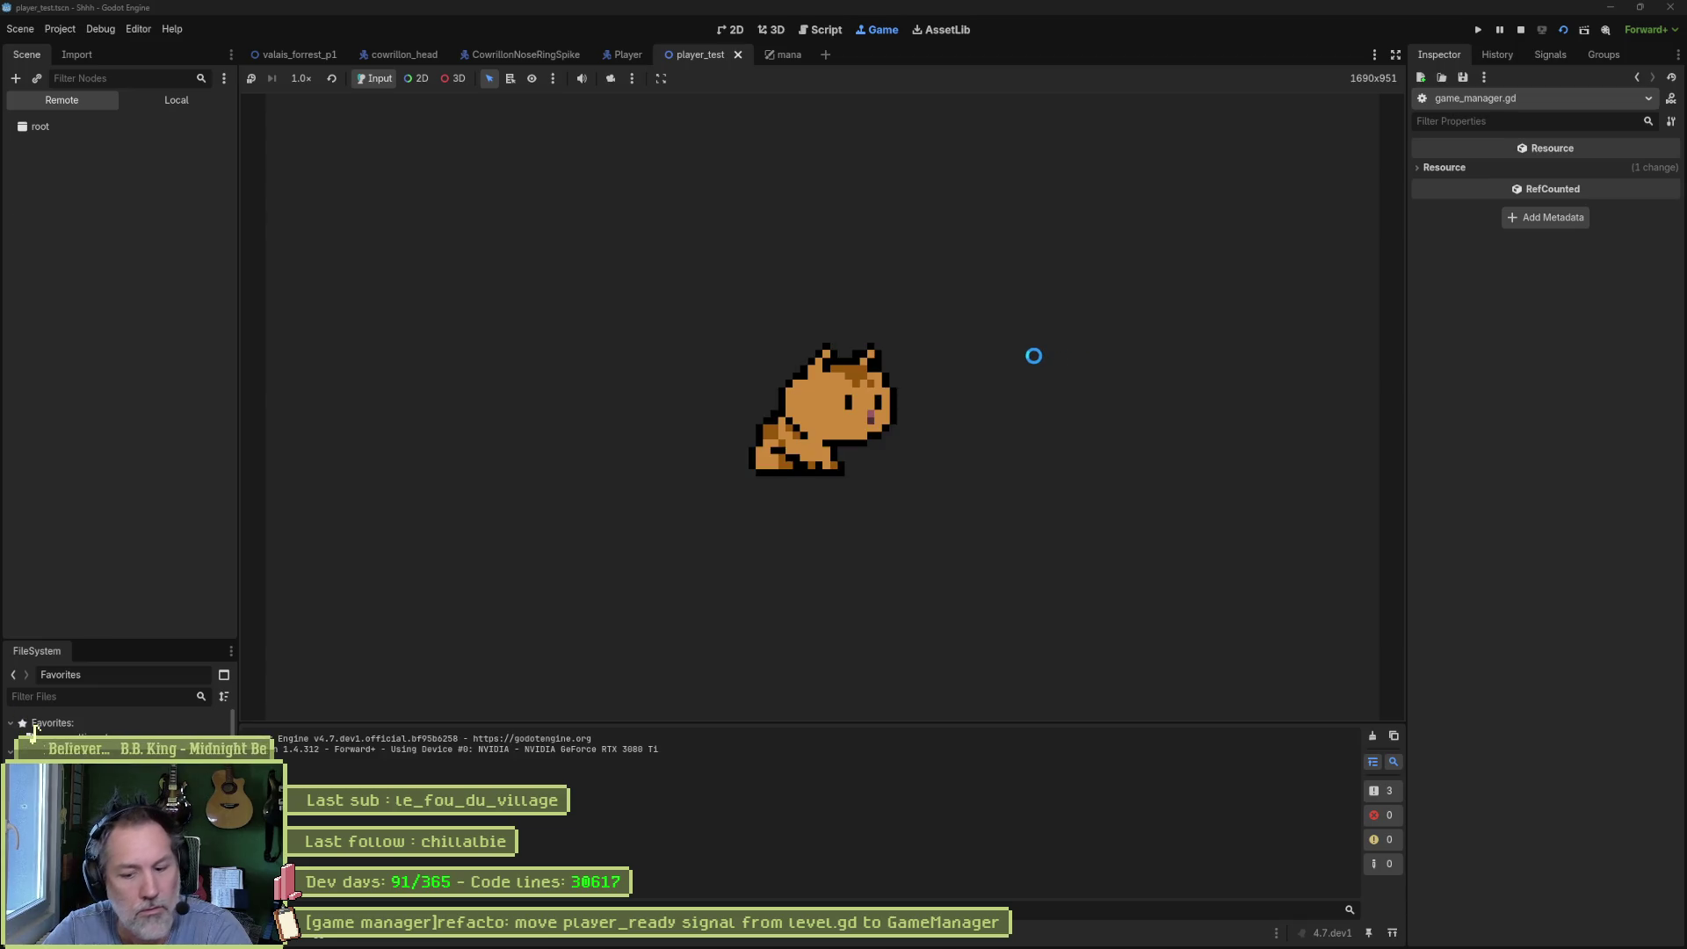
Dash and move the cat left to watch the mana bar drain, then stop the game
{"action": "key", "text": "shift"}
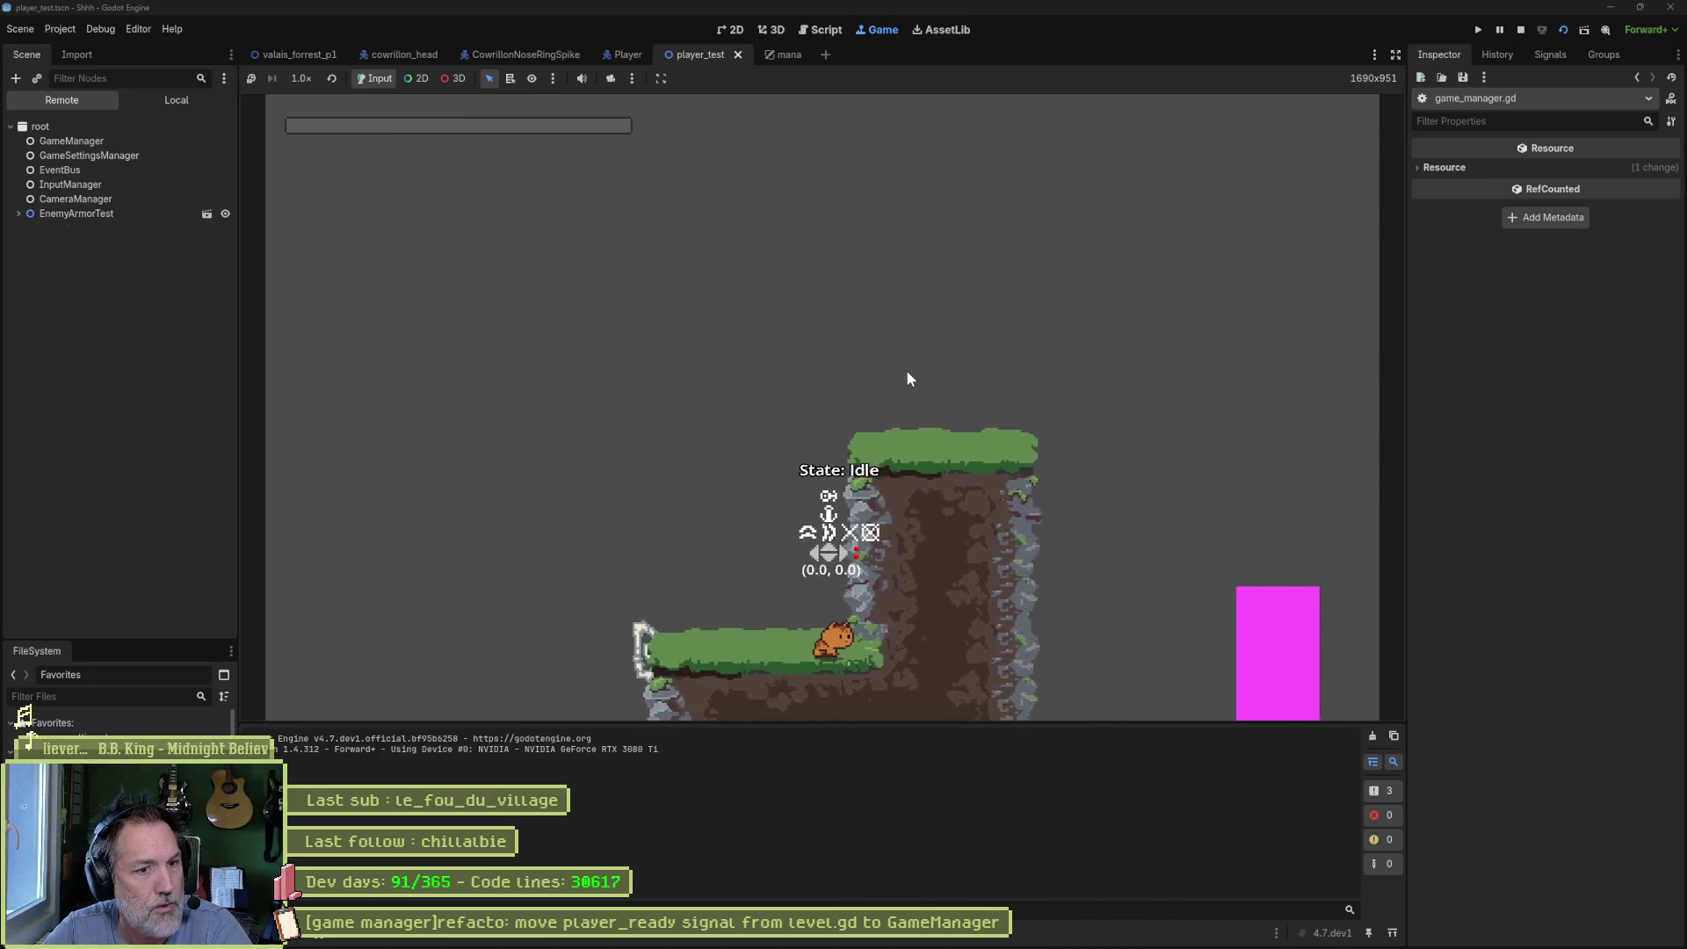
{"action": "key", "text": "Left"}
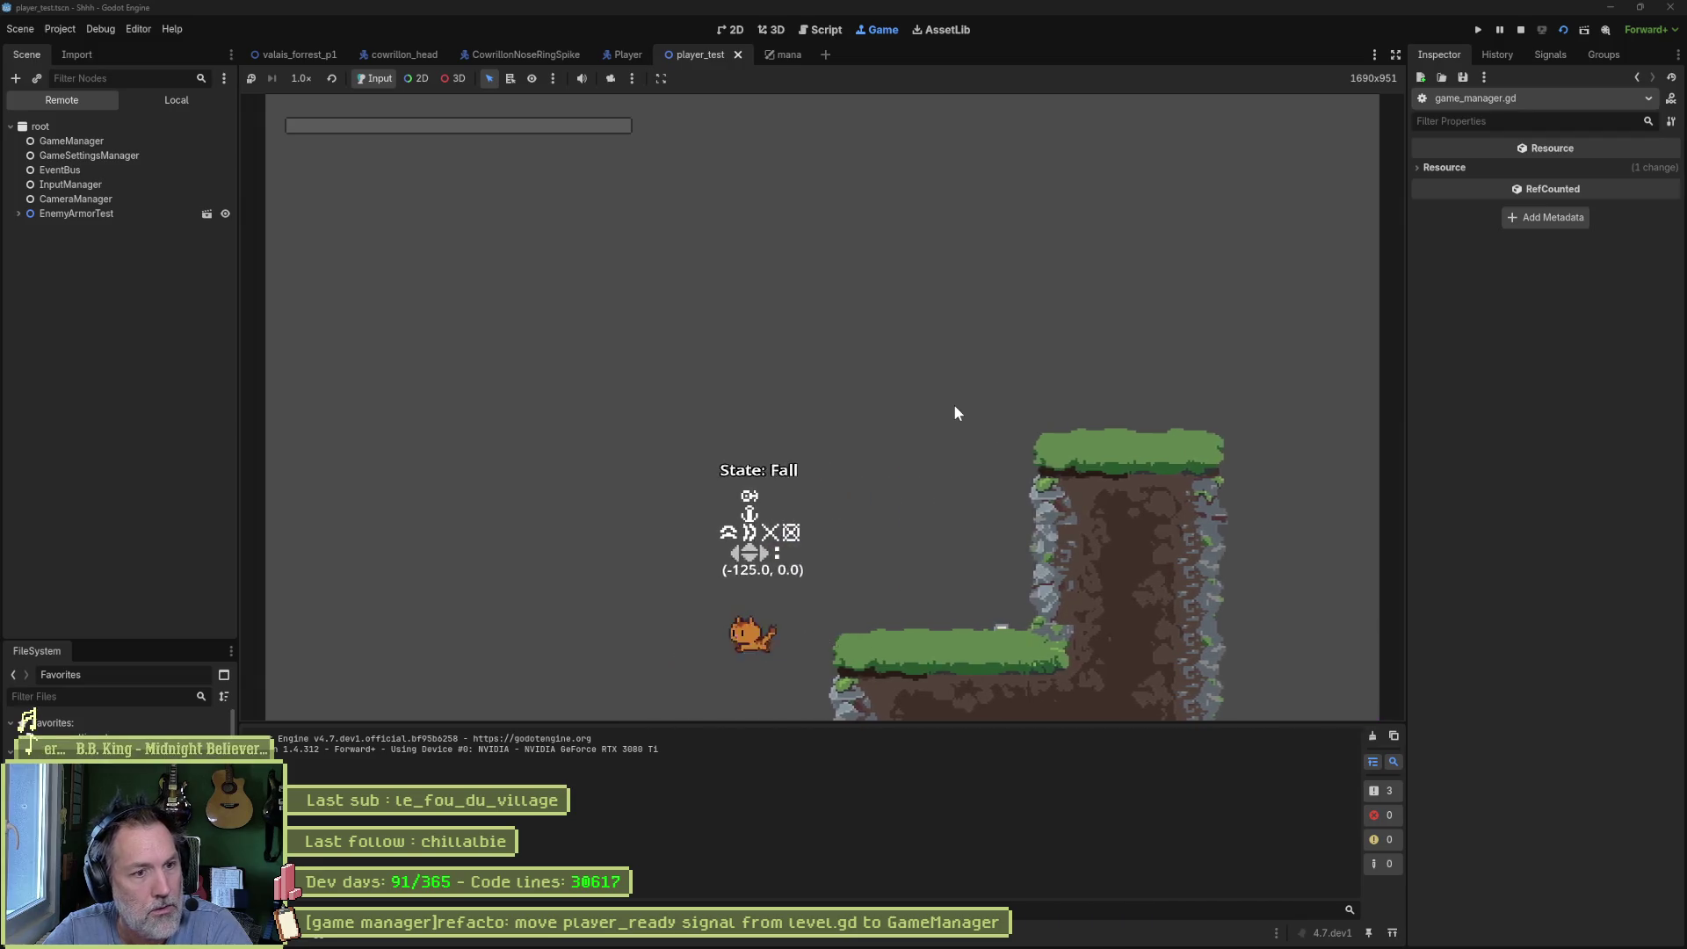
{"action": "key", "text": "F8"}
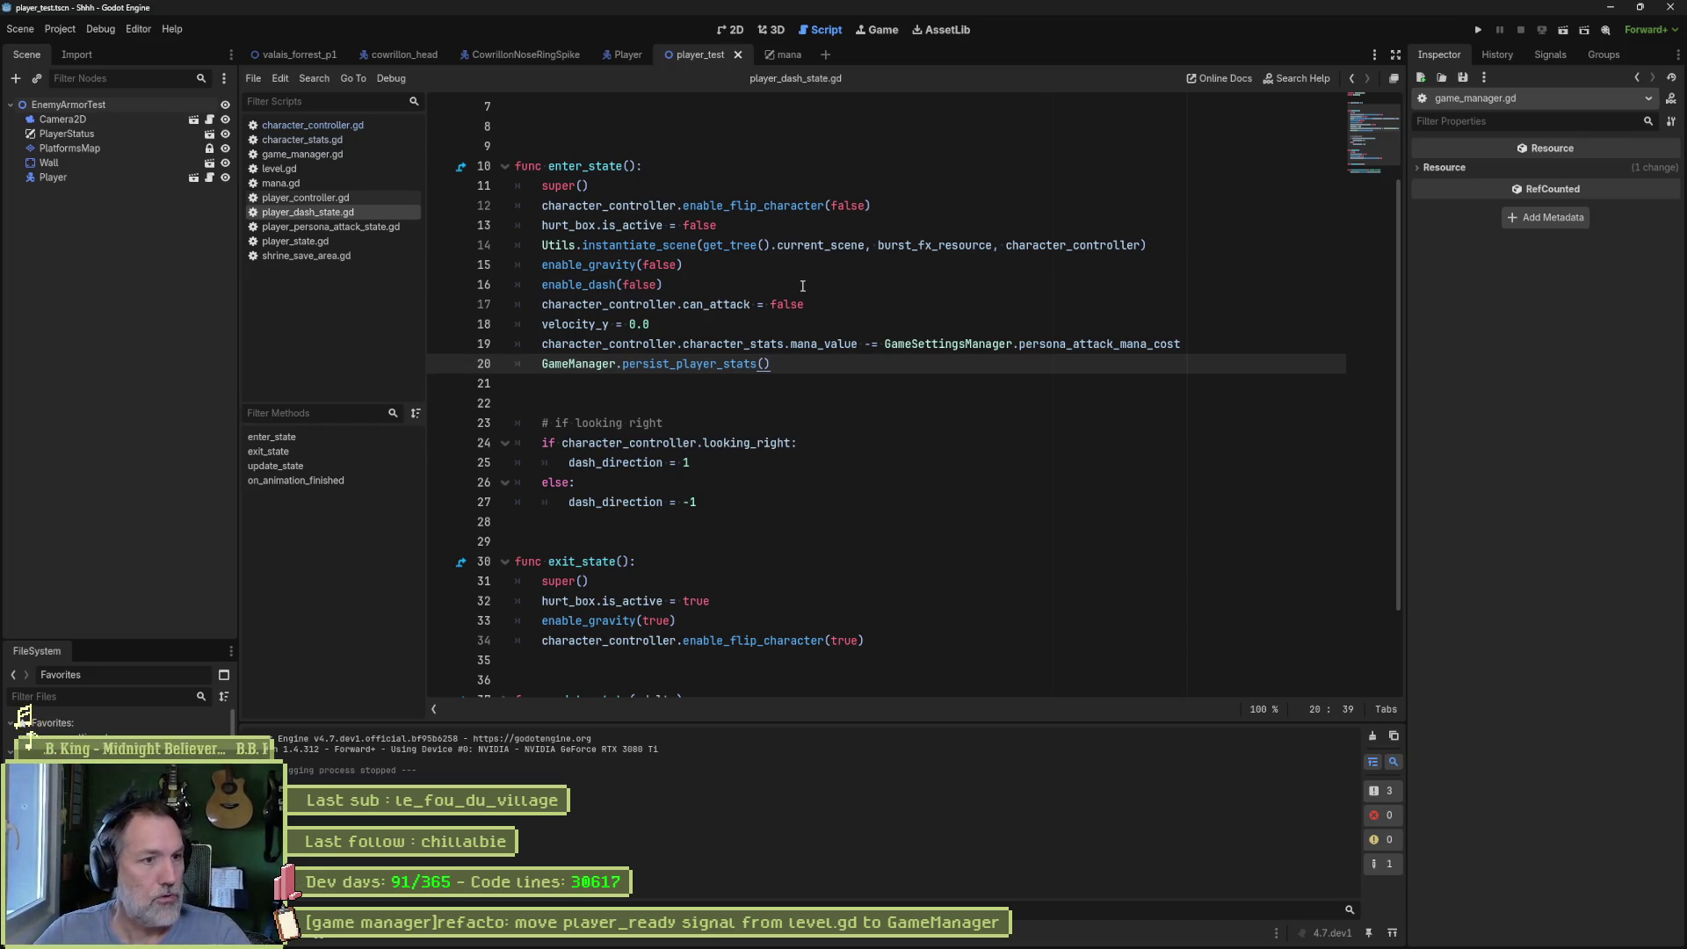
In the Player scene, expand StateMachine > Move and open player_grounded_state.gd from the Grounded node
{"action": "left_click_drag", "start_coordinate": [1167, 348], "coordinate": [879, 323]}
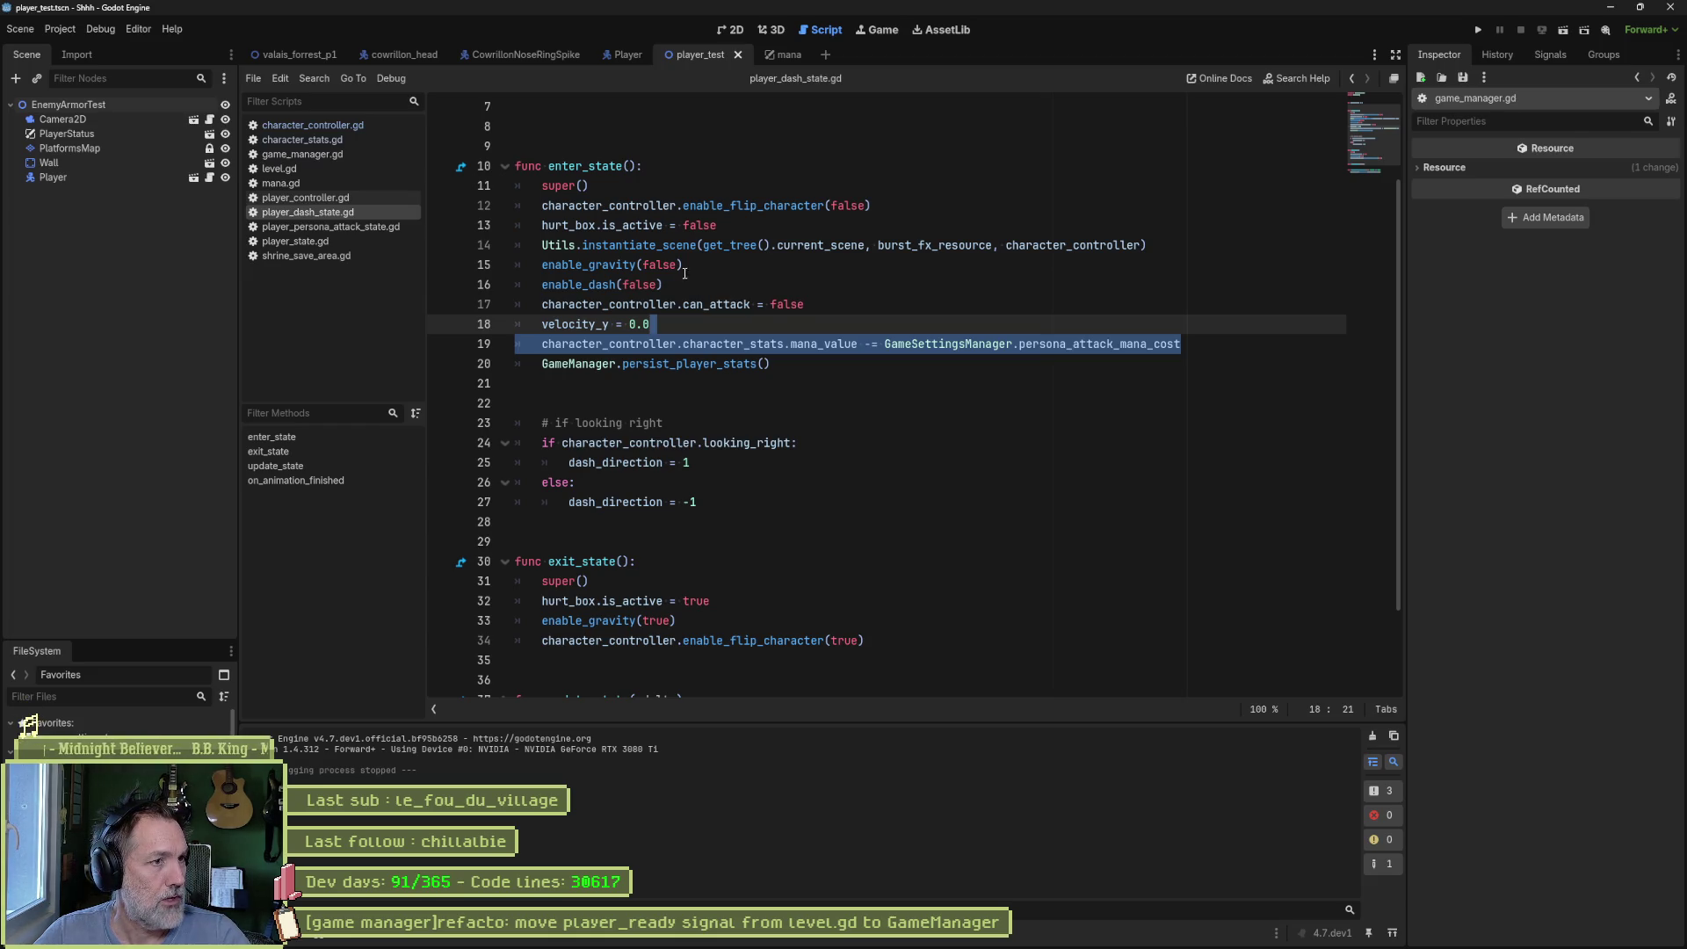
{"action": "left_click", "coordinate": [627, 54]}
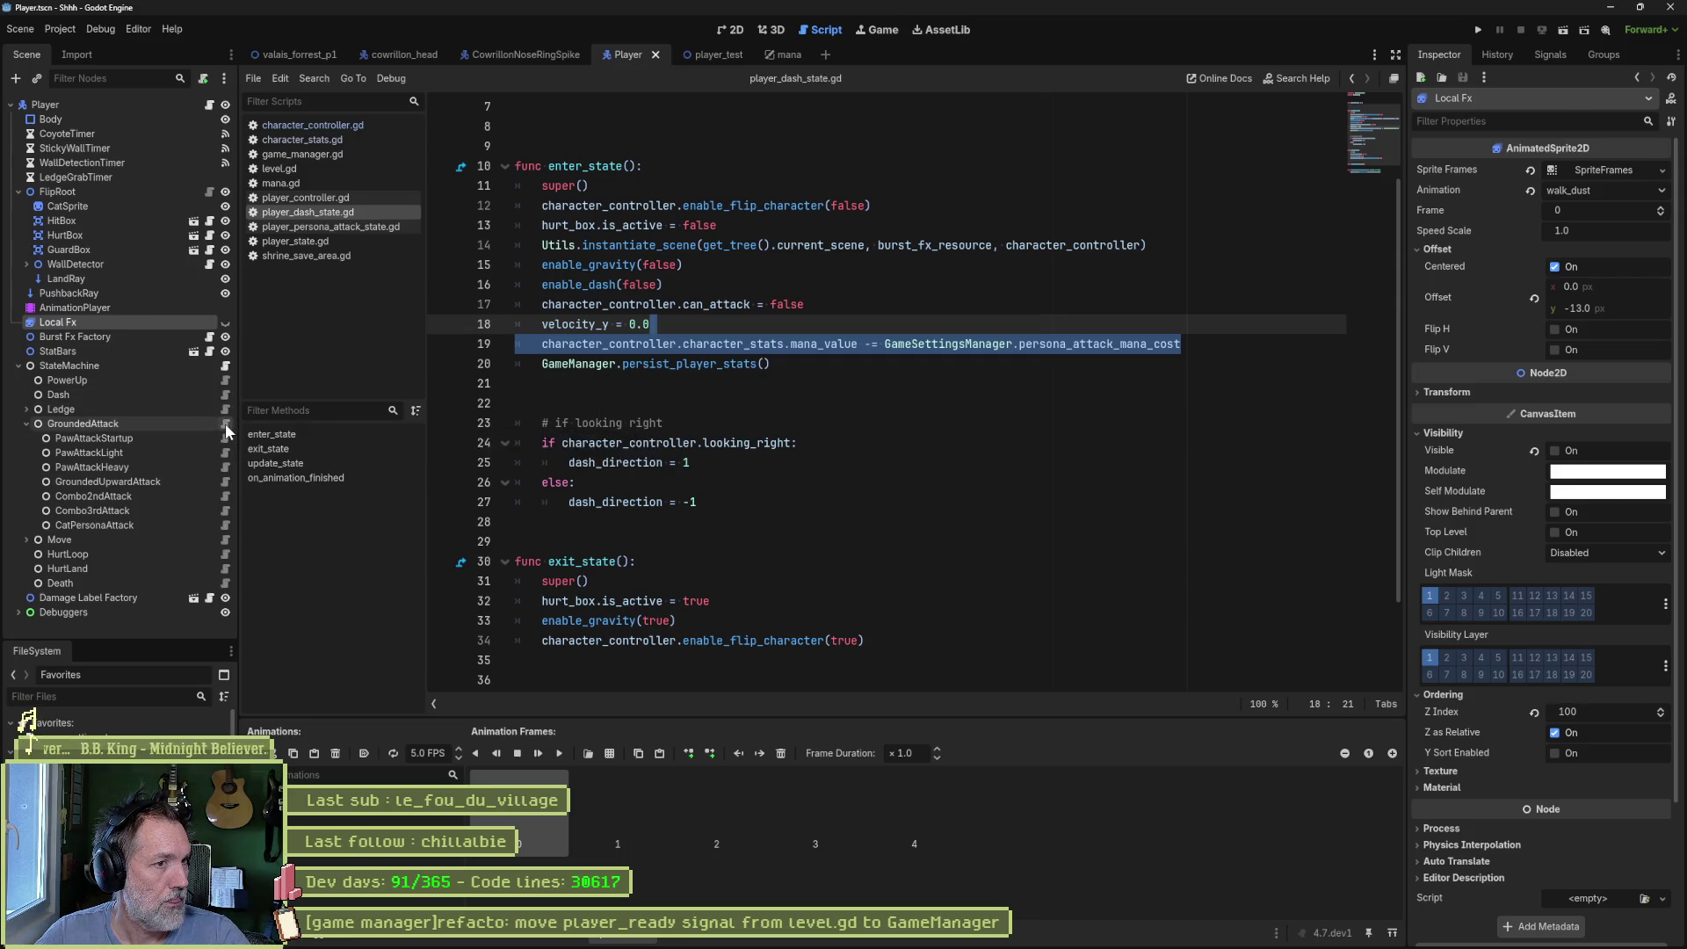
{"action": "left_click", "coordinate": [225, 425]}
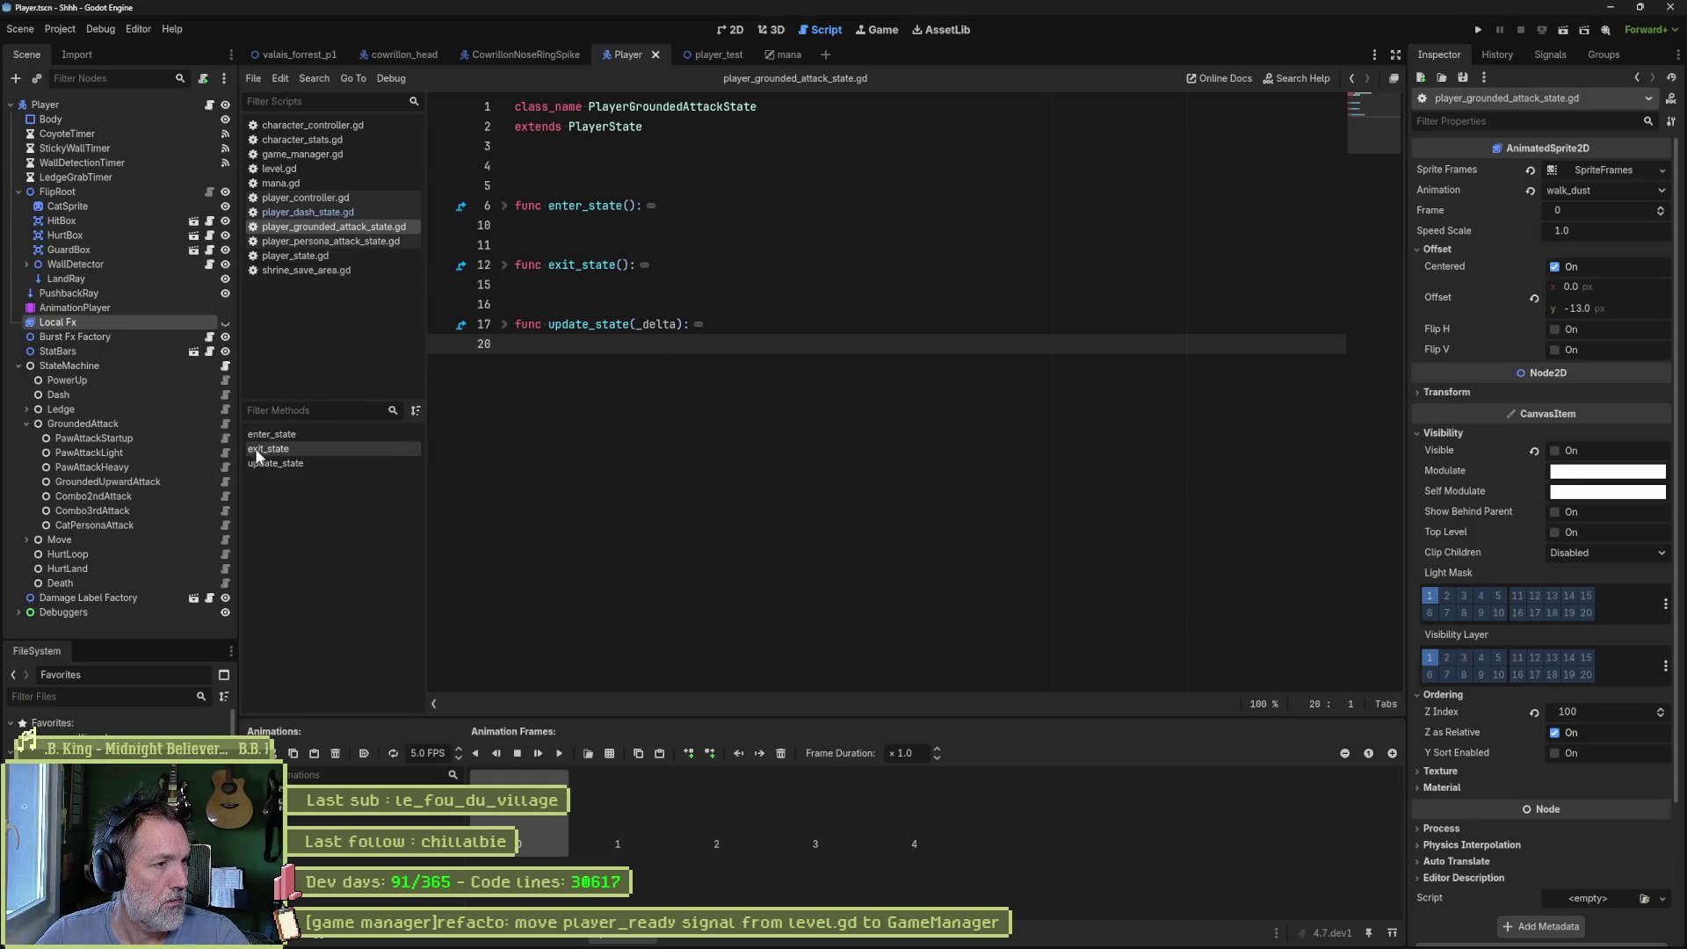
{"action": "left_click", "coordinate": [229, 538]}
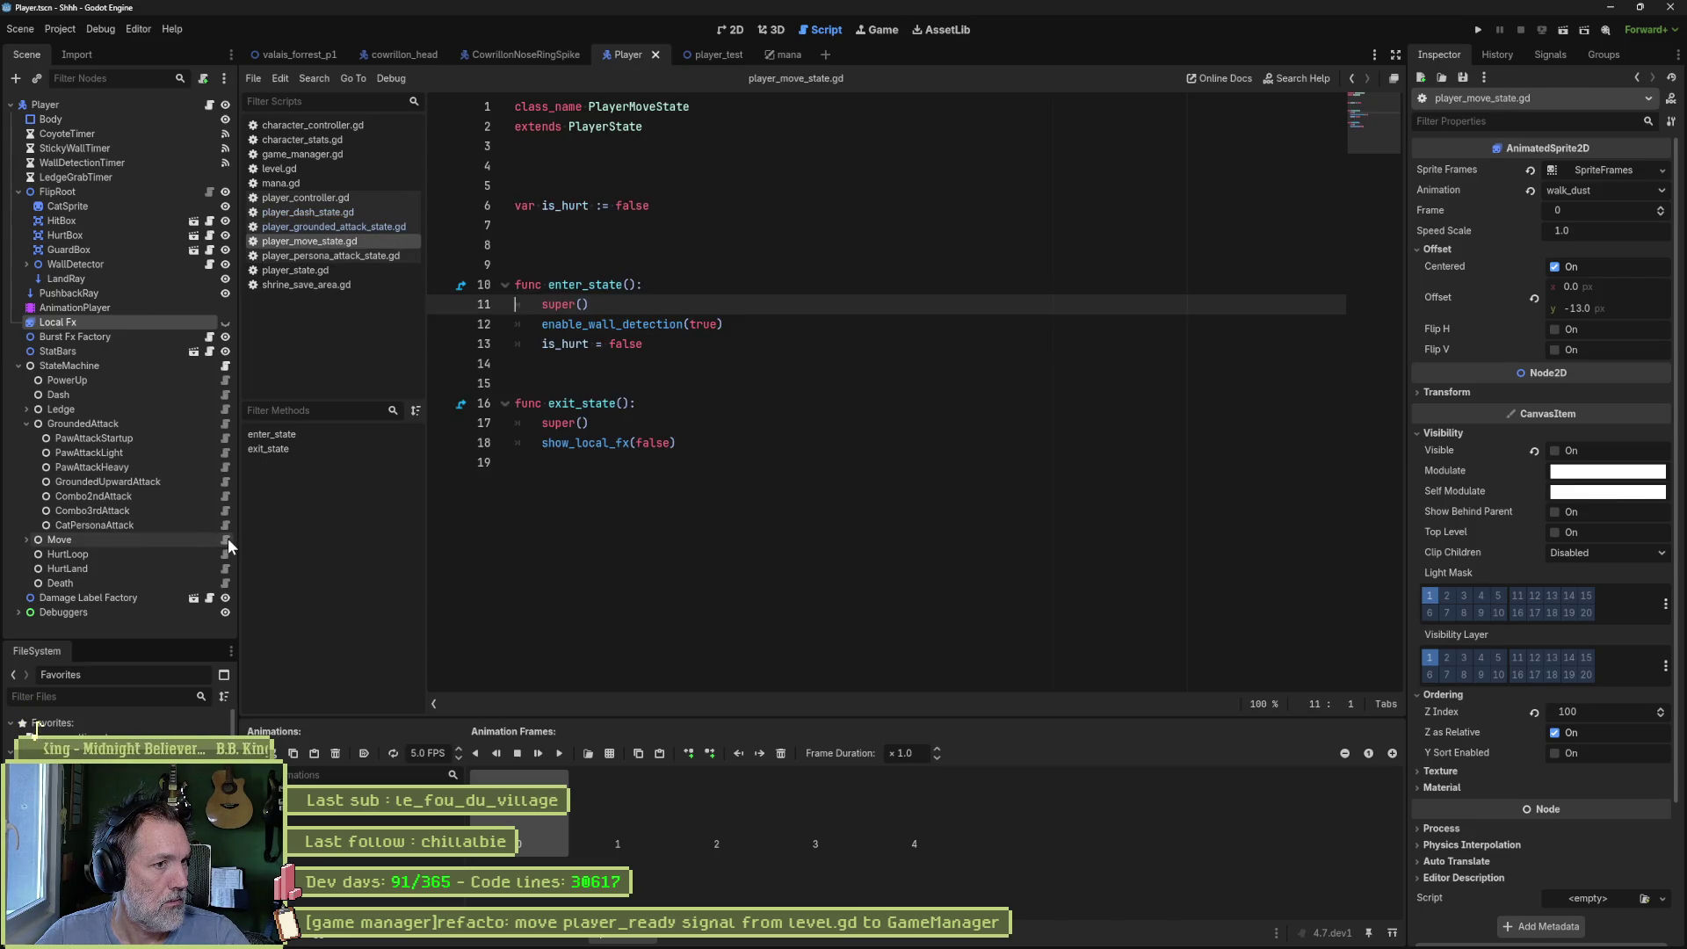
{"action": "left_click", "coordinate": [44, 540]}
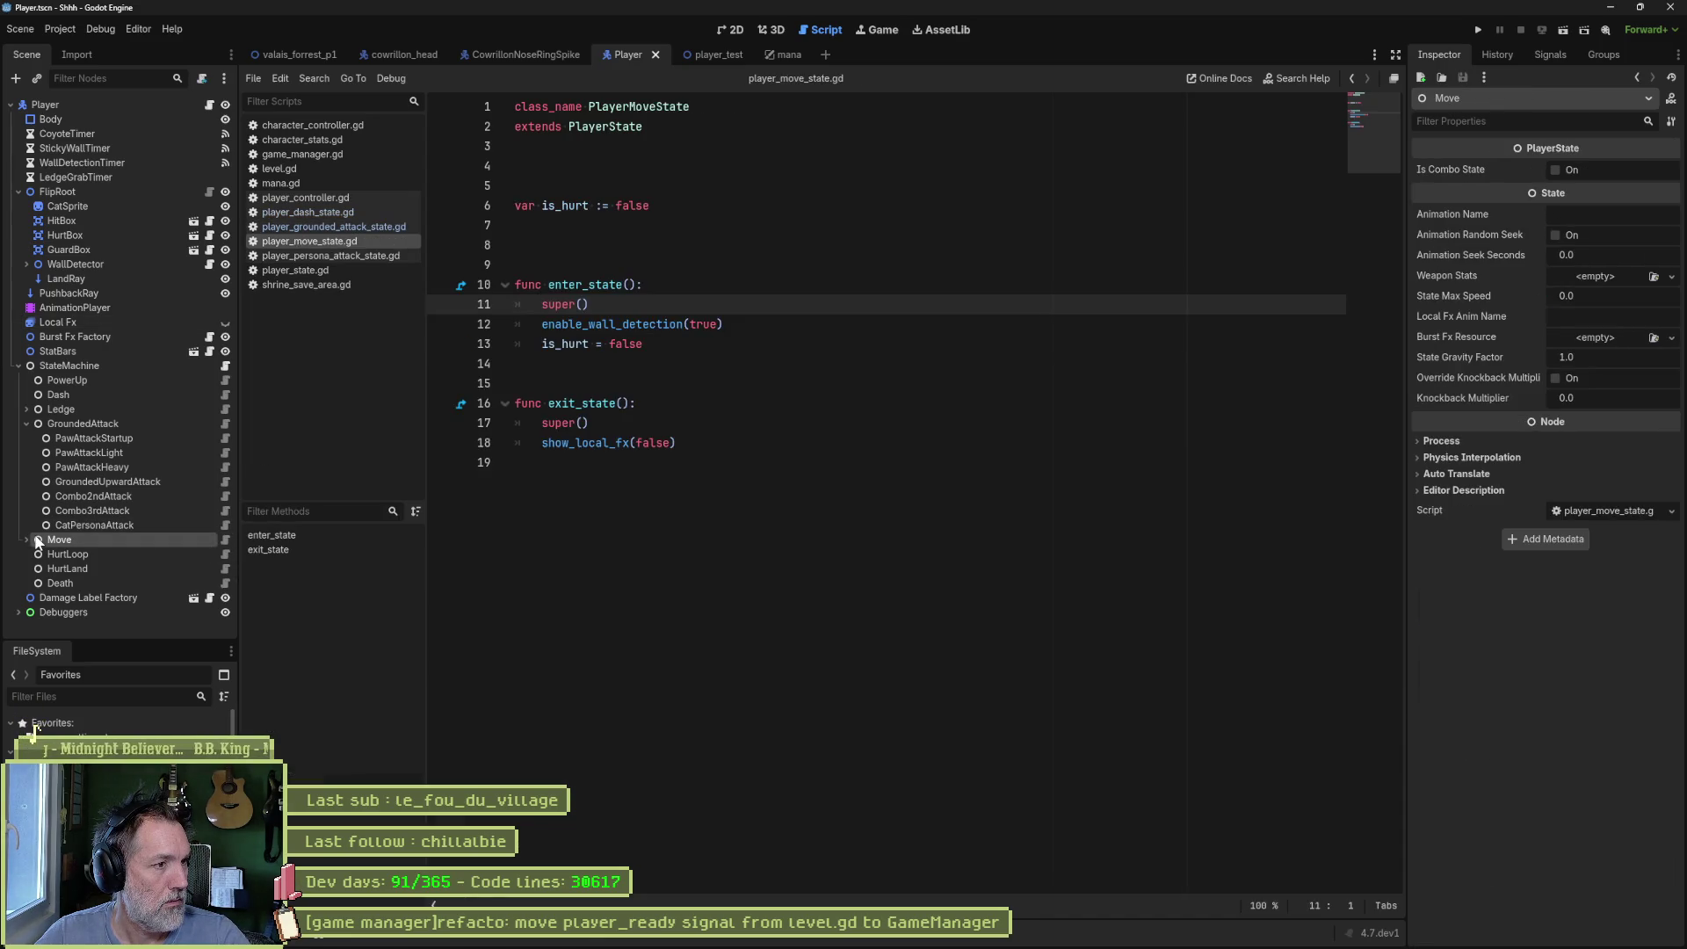
{"action": "left_click", "coordinate": [26, 539]}
{"action": "left_click", "coordinate": [220, 552]}
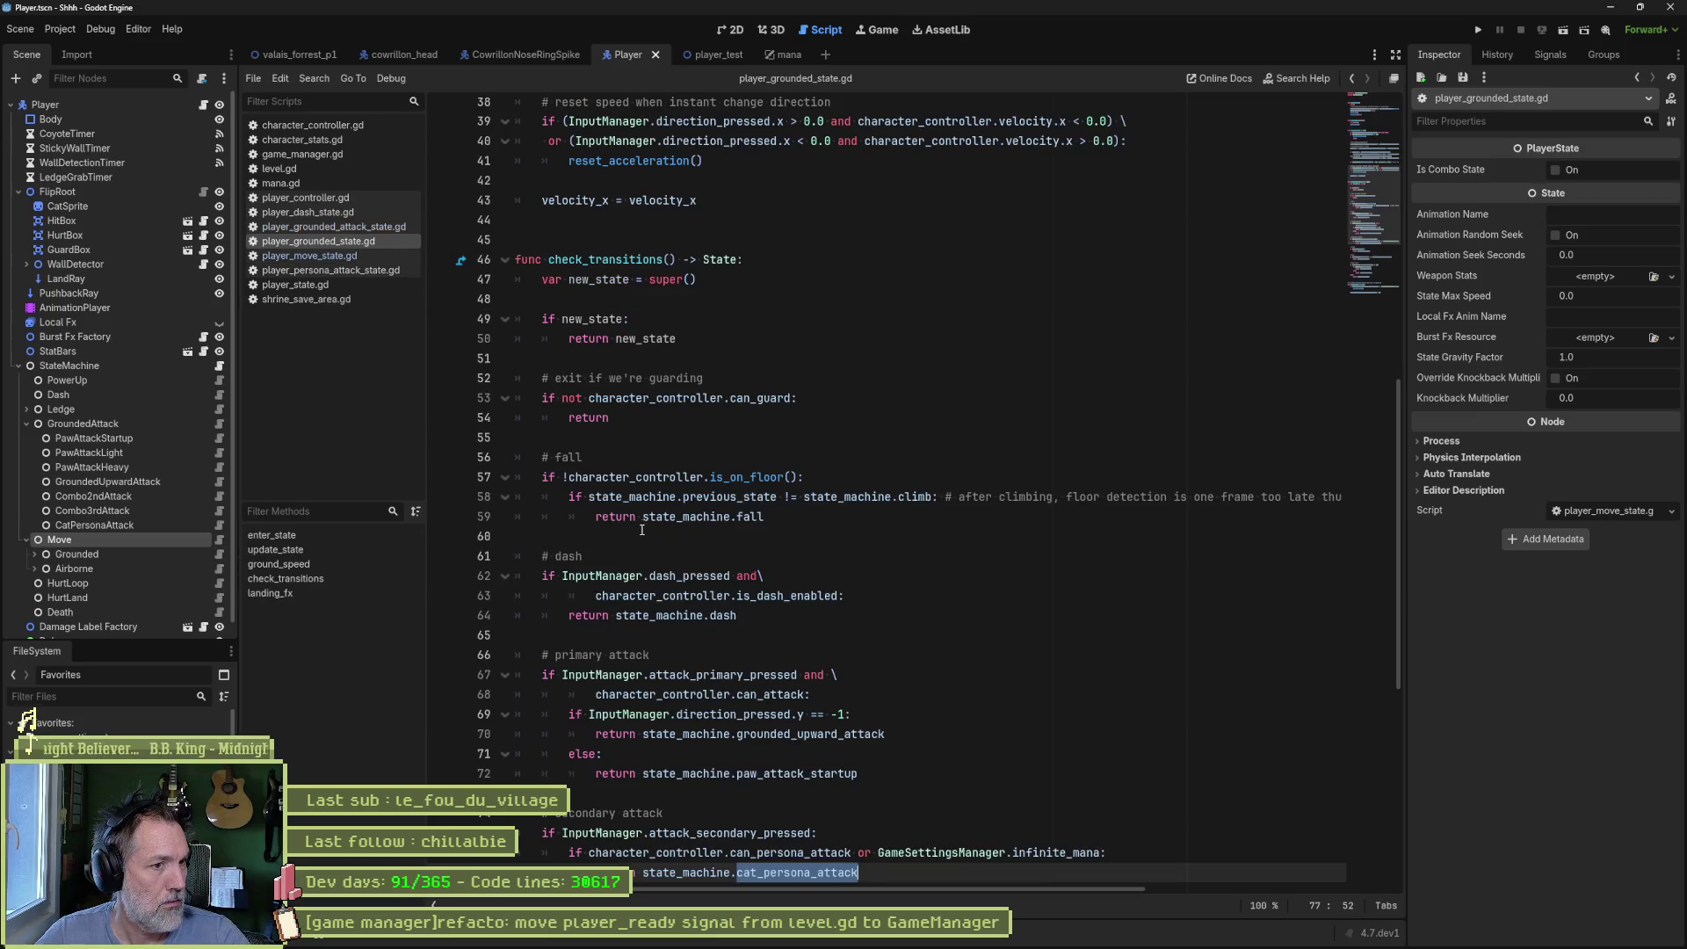
Select dash_pressed on line 62 and search the whole project for it
{"action": "double_click", "coordinate": [720, 580]}
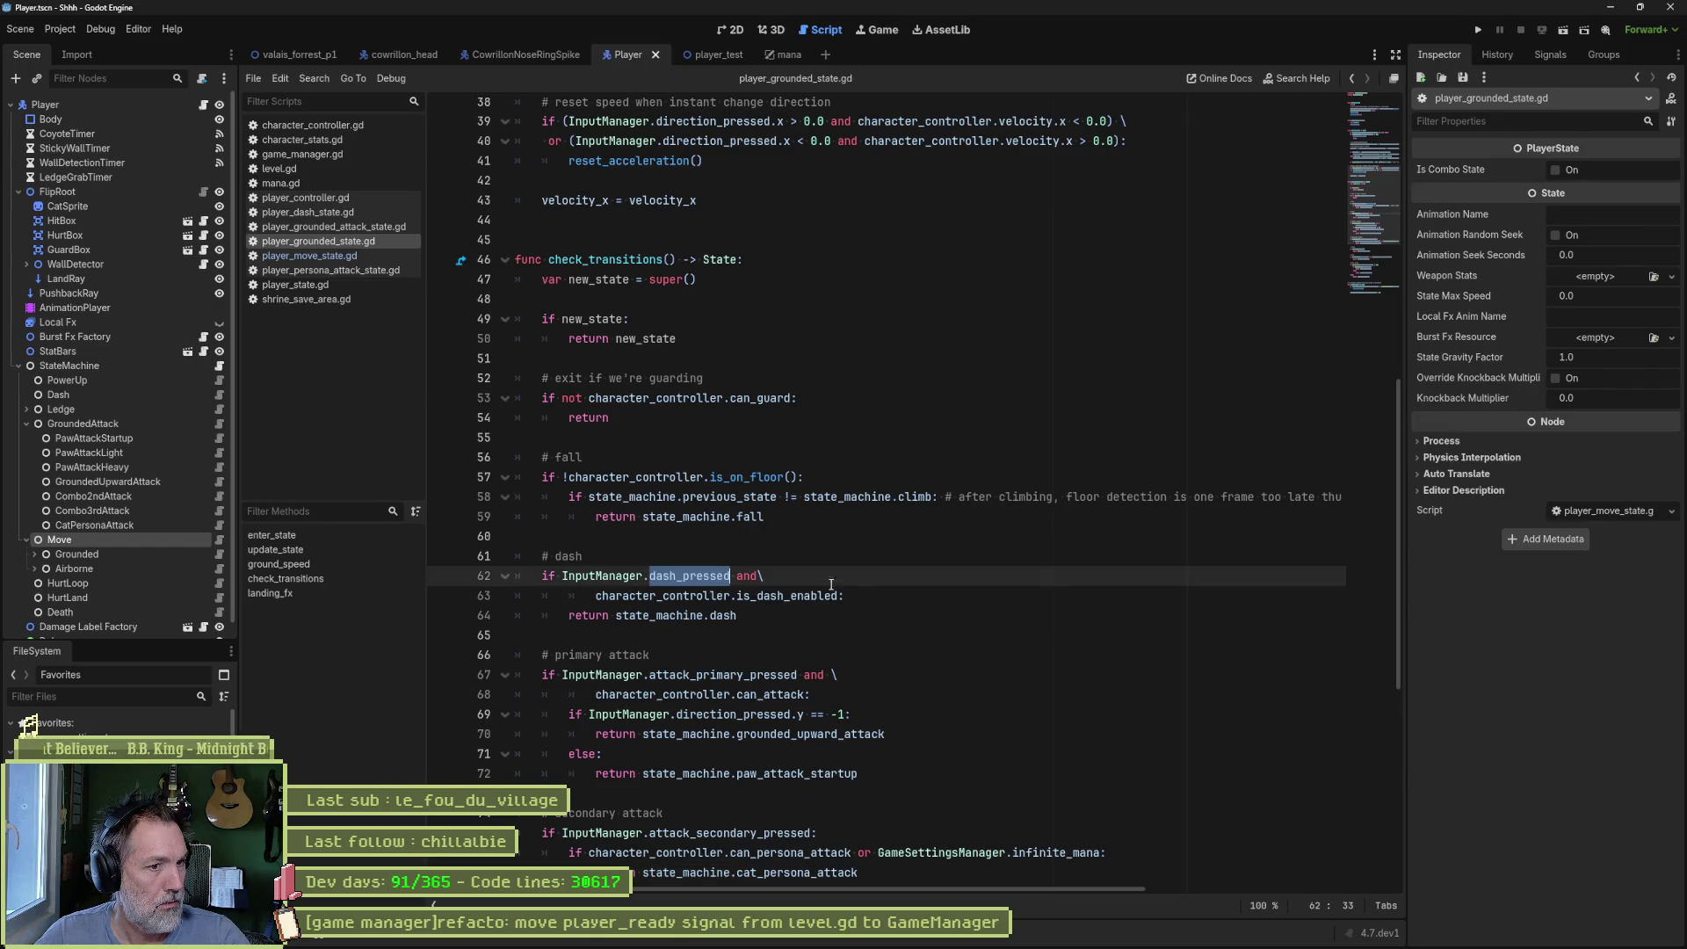
{"action": "double_click", "coordinate": [950, 588]}
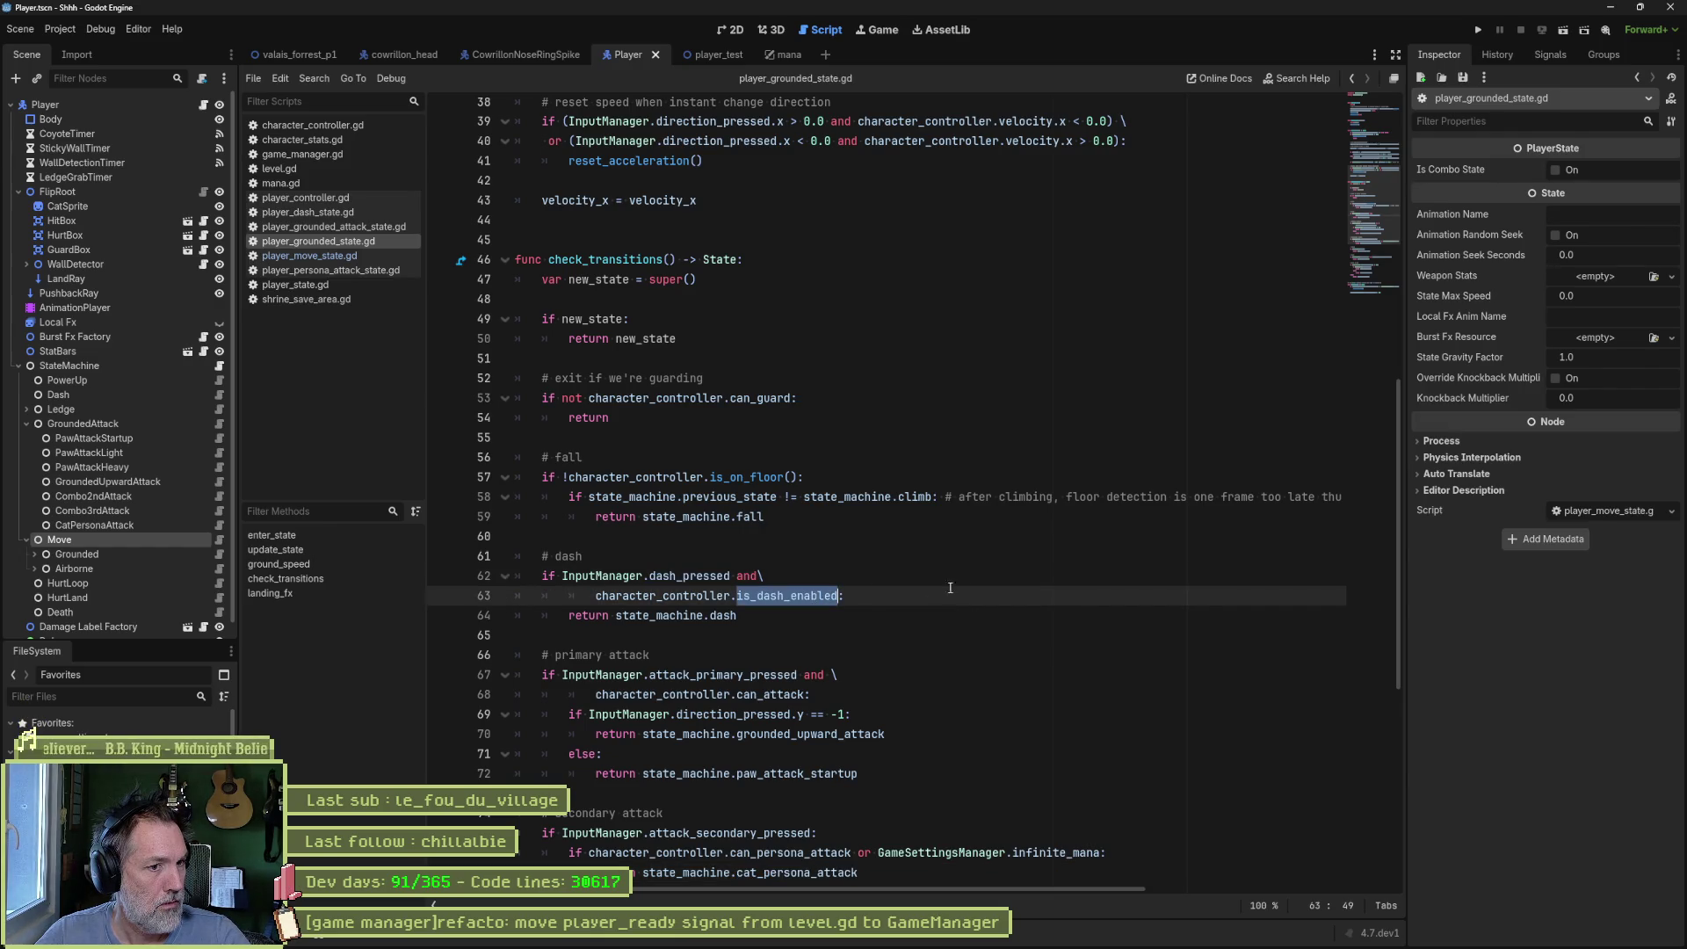
{"action": "left_click", "coordinate": [817, 595]}
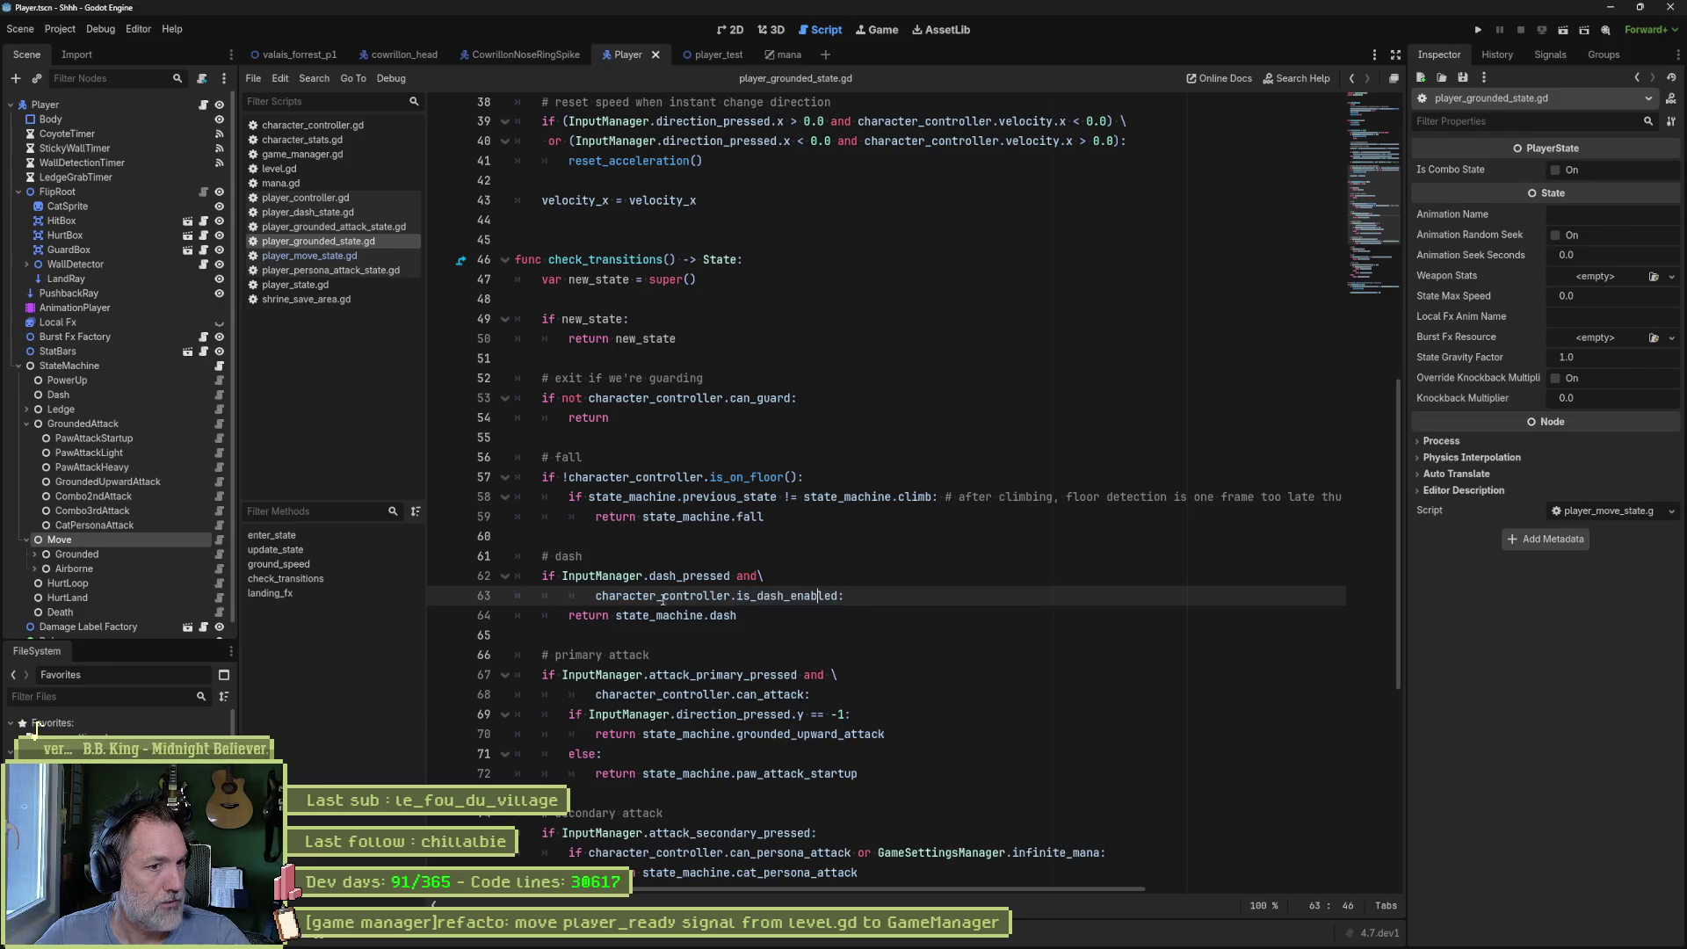
{"action": "left_click_drag", "start_coordinate": [597, 596], "coordinate": [839, 596]}
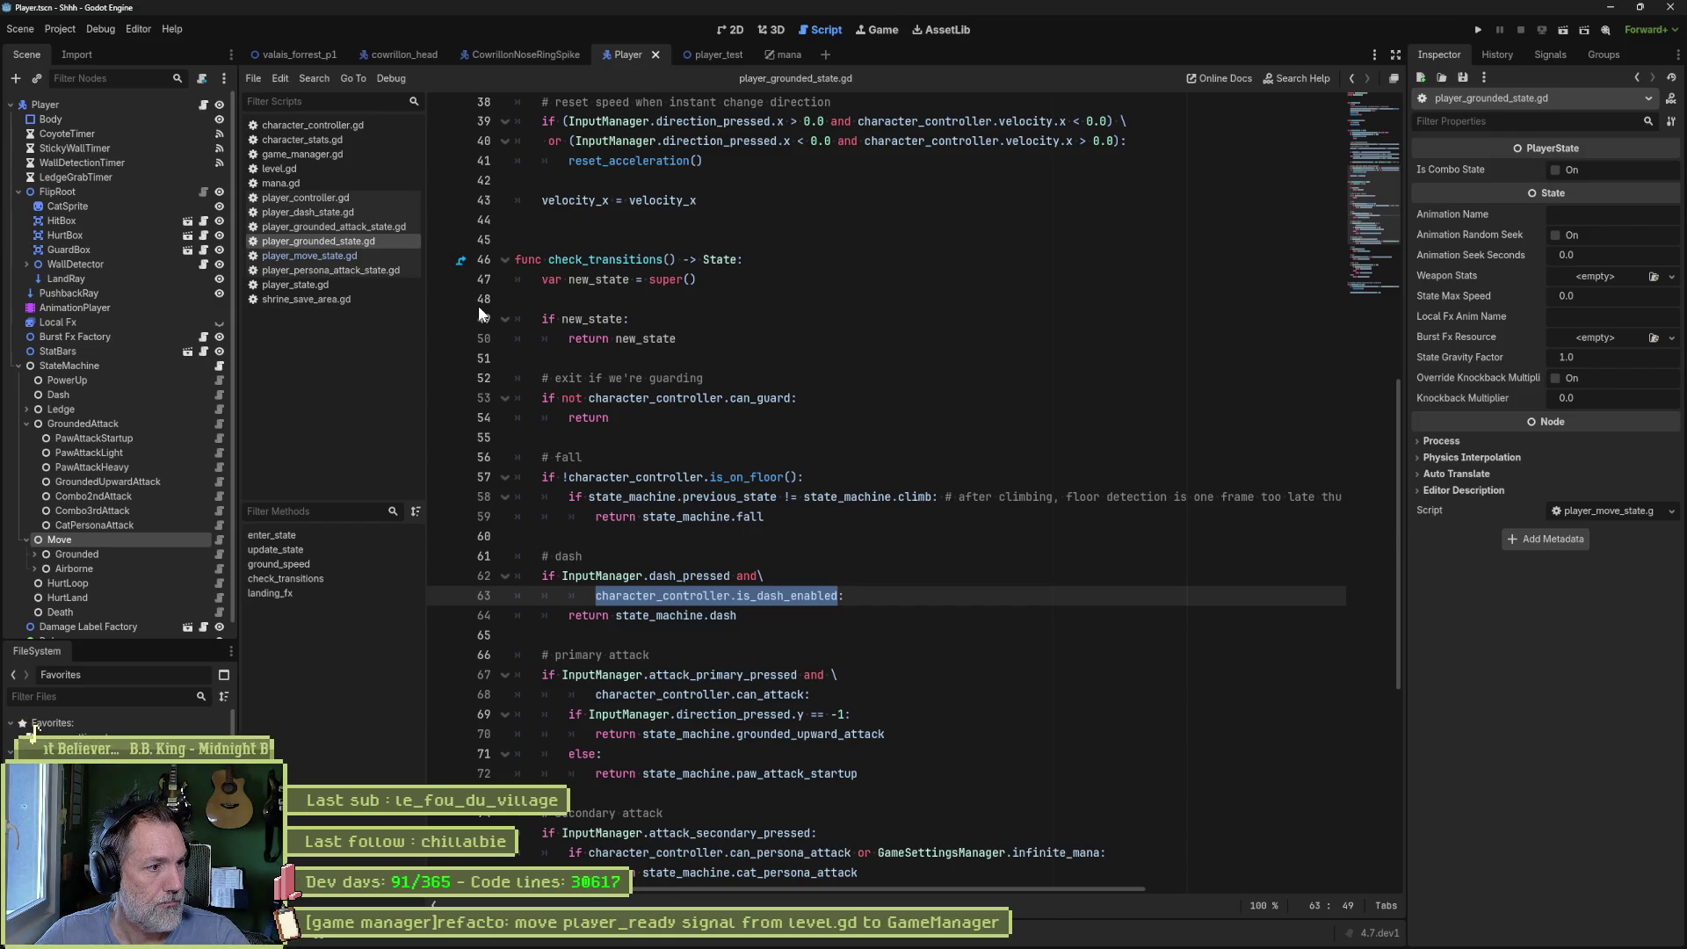
{"action": "double_click", "coordinate": [690, 576]}
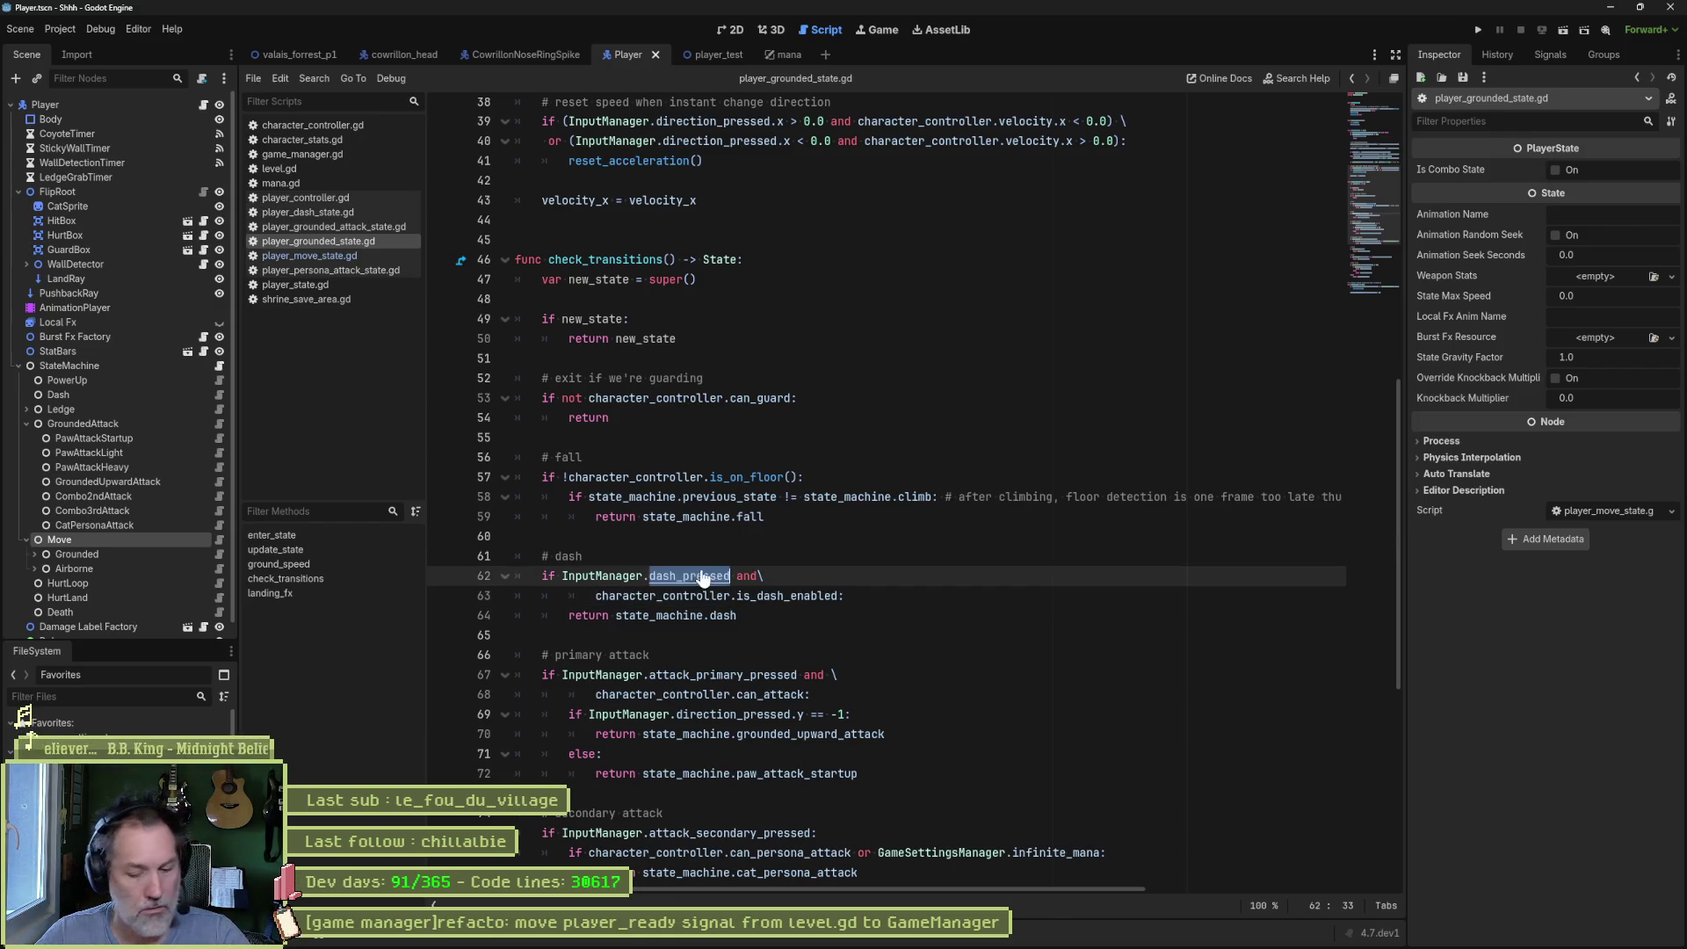
{"action": "key", "text": "ctrl+shift+f"}
{"action": "left_click", "coordinate": [858, 542]}
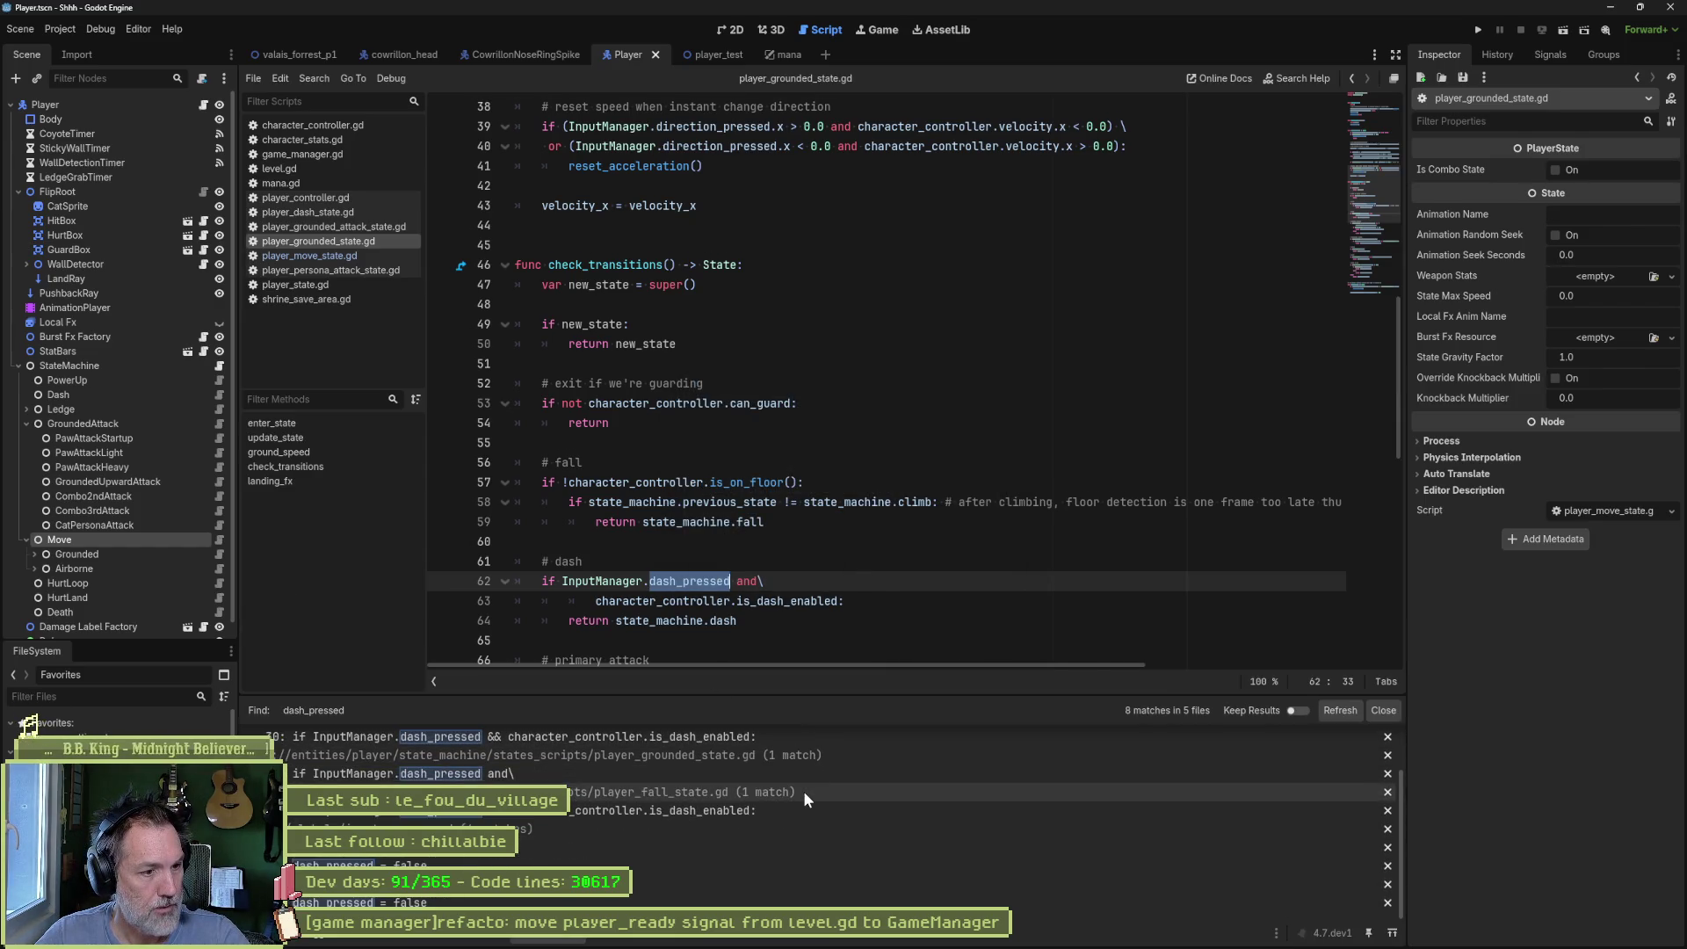
Review the wall-jump state's dash_pressed match, then return to the grounded state's dash check
{"action": "scroll", "coordinate": [852, 800], "scroll_direction": "up", "scroll_amount": 3}
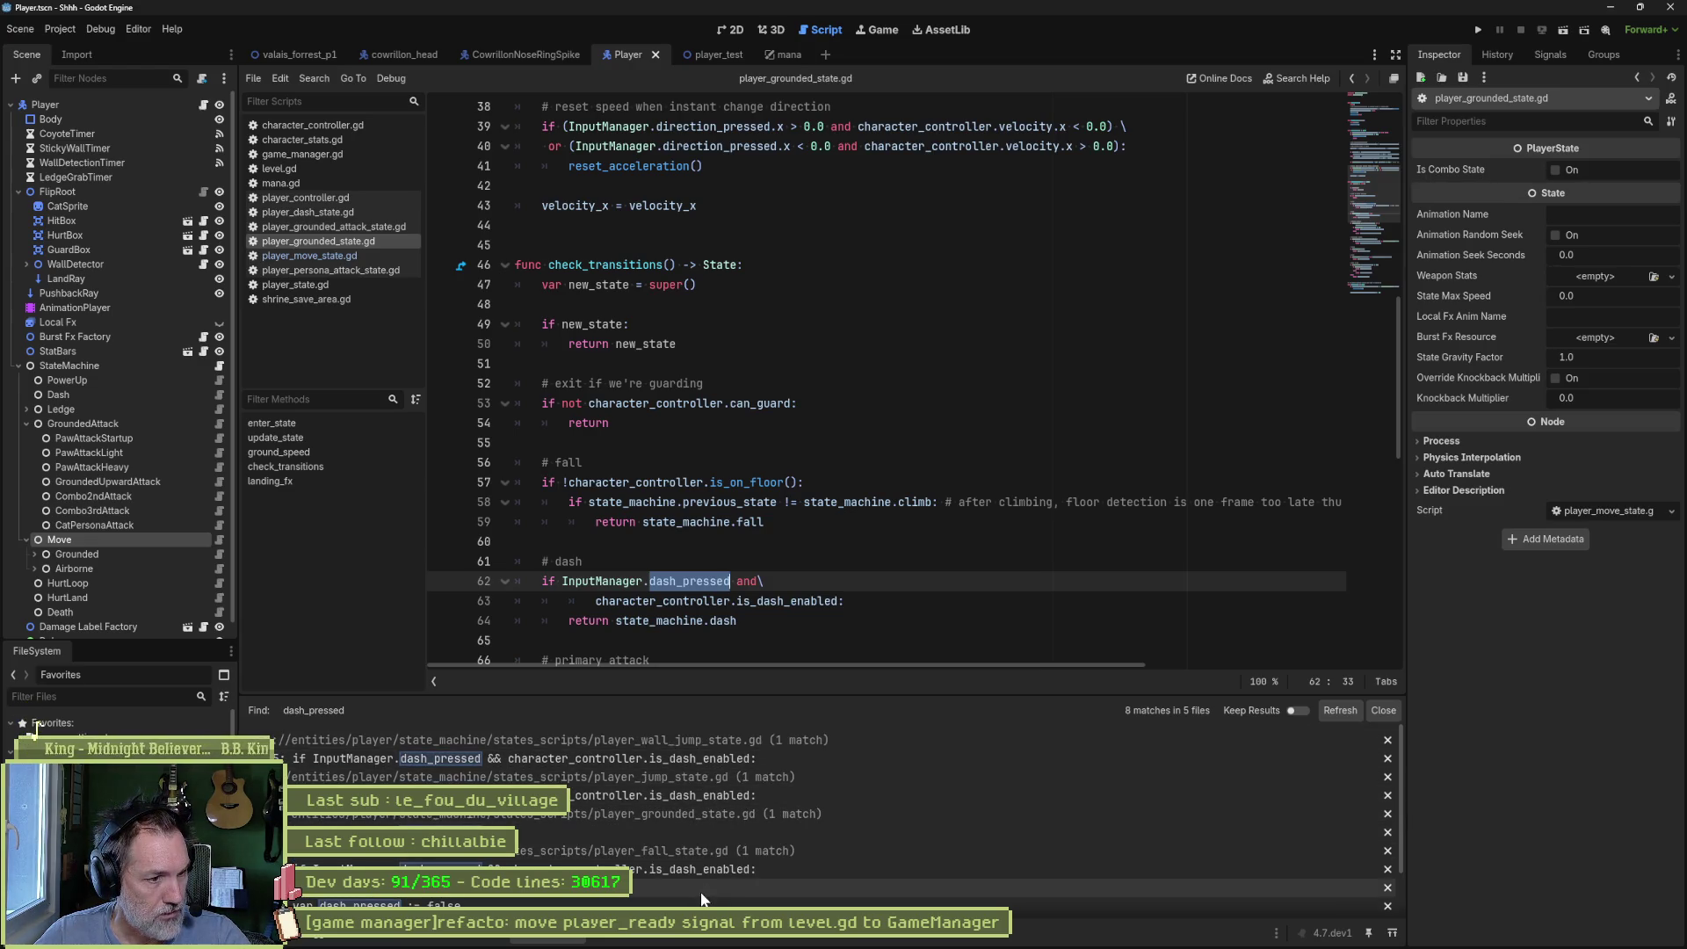
{"action": "left_click", "coordinate": [740, 757]}
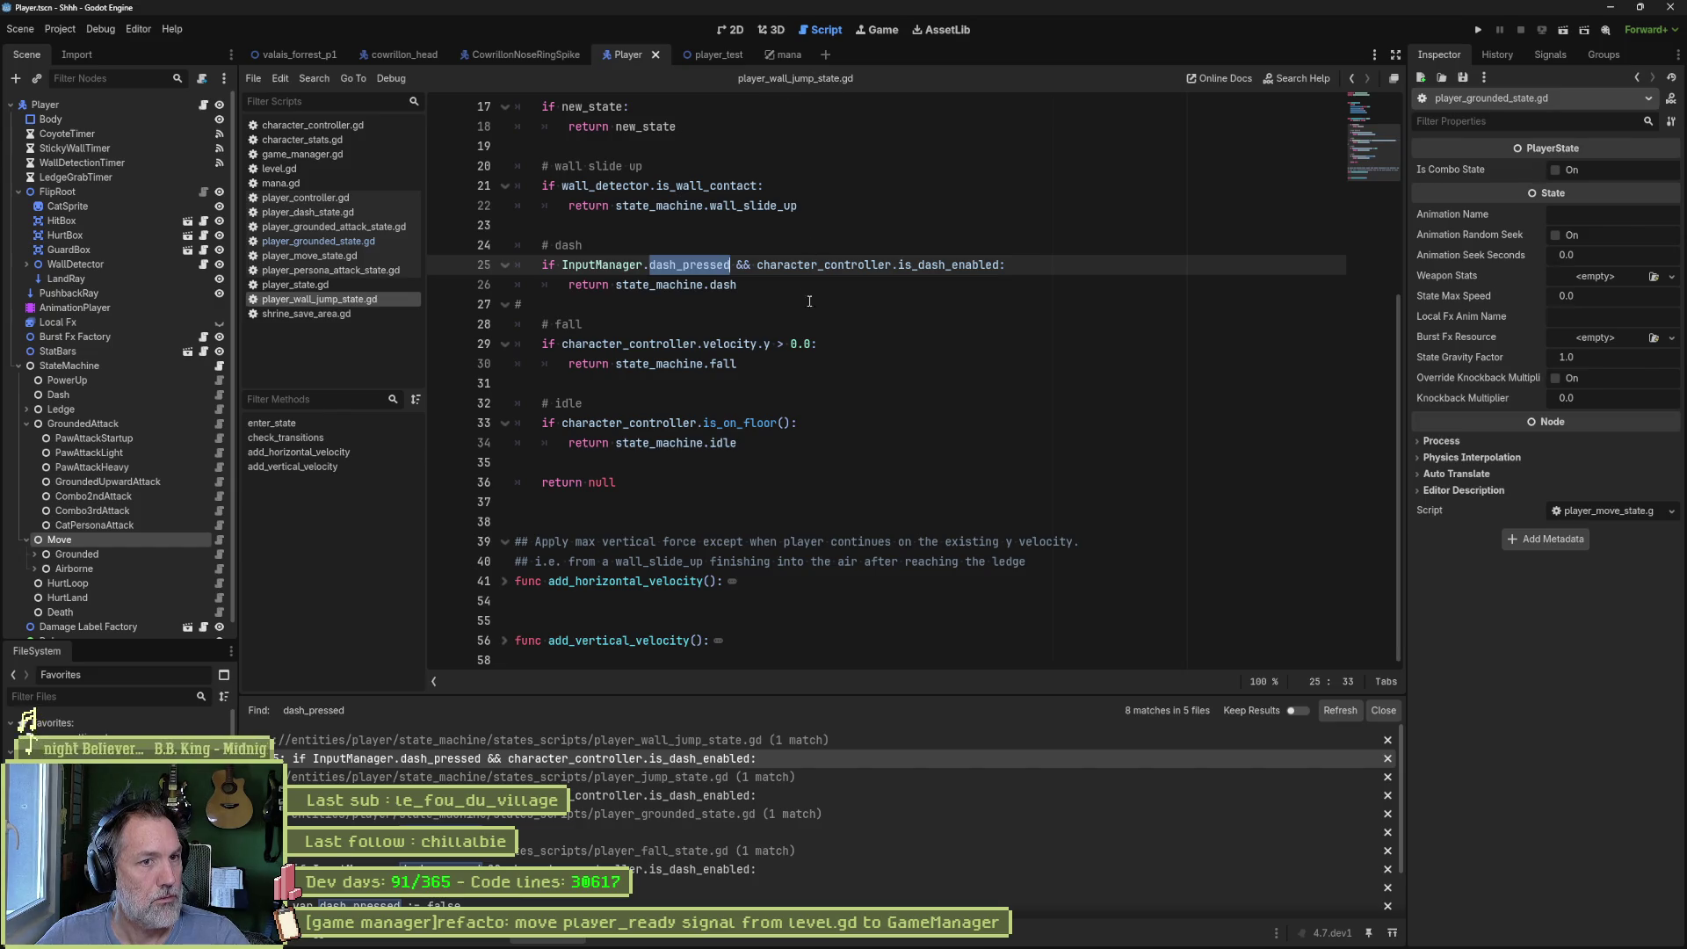
{"action": "scroll", "coordinate": [809, 301], "scroll_direction": "up", "scroll_amount": 2}
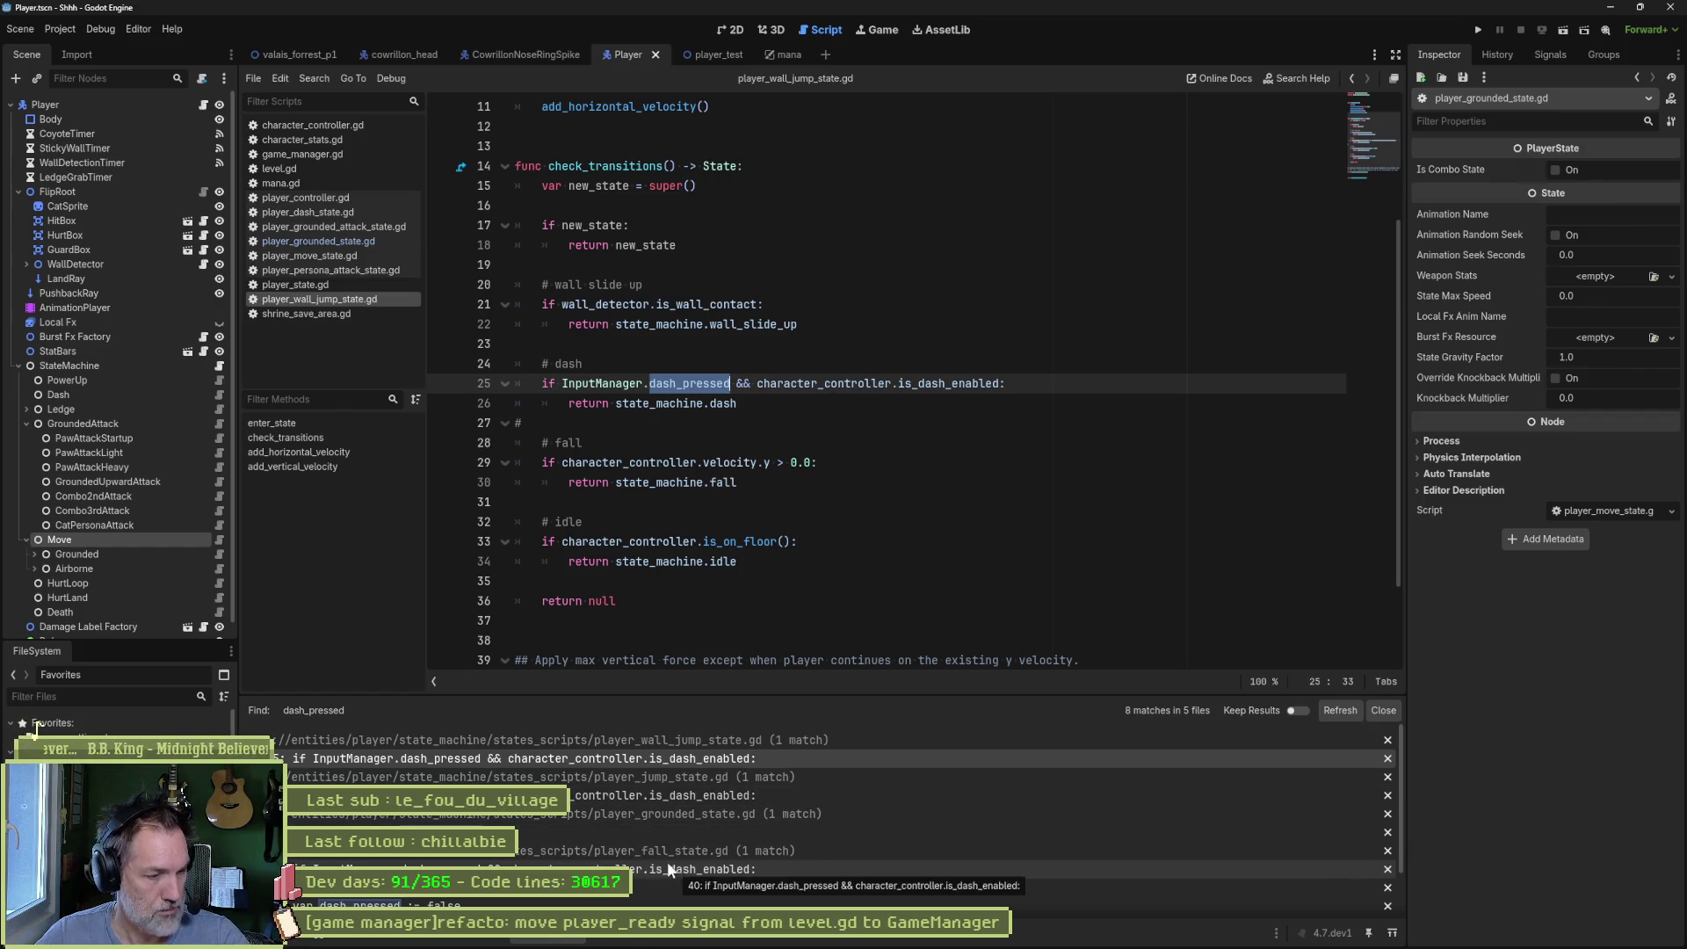
{"action": "left_click", "coordinate": [662, 835]}
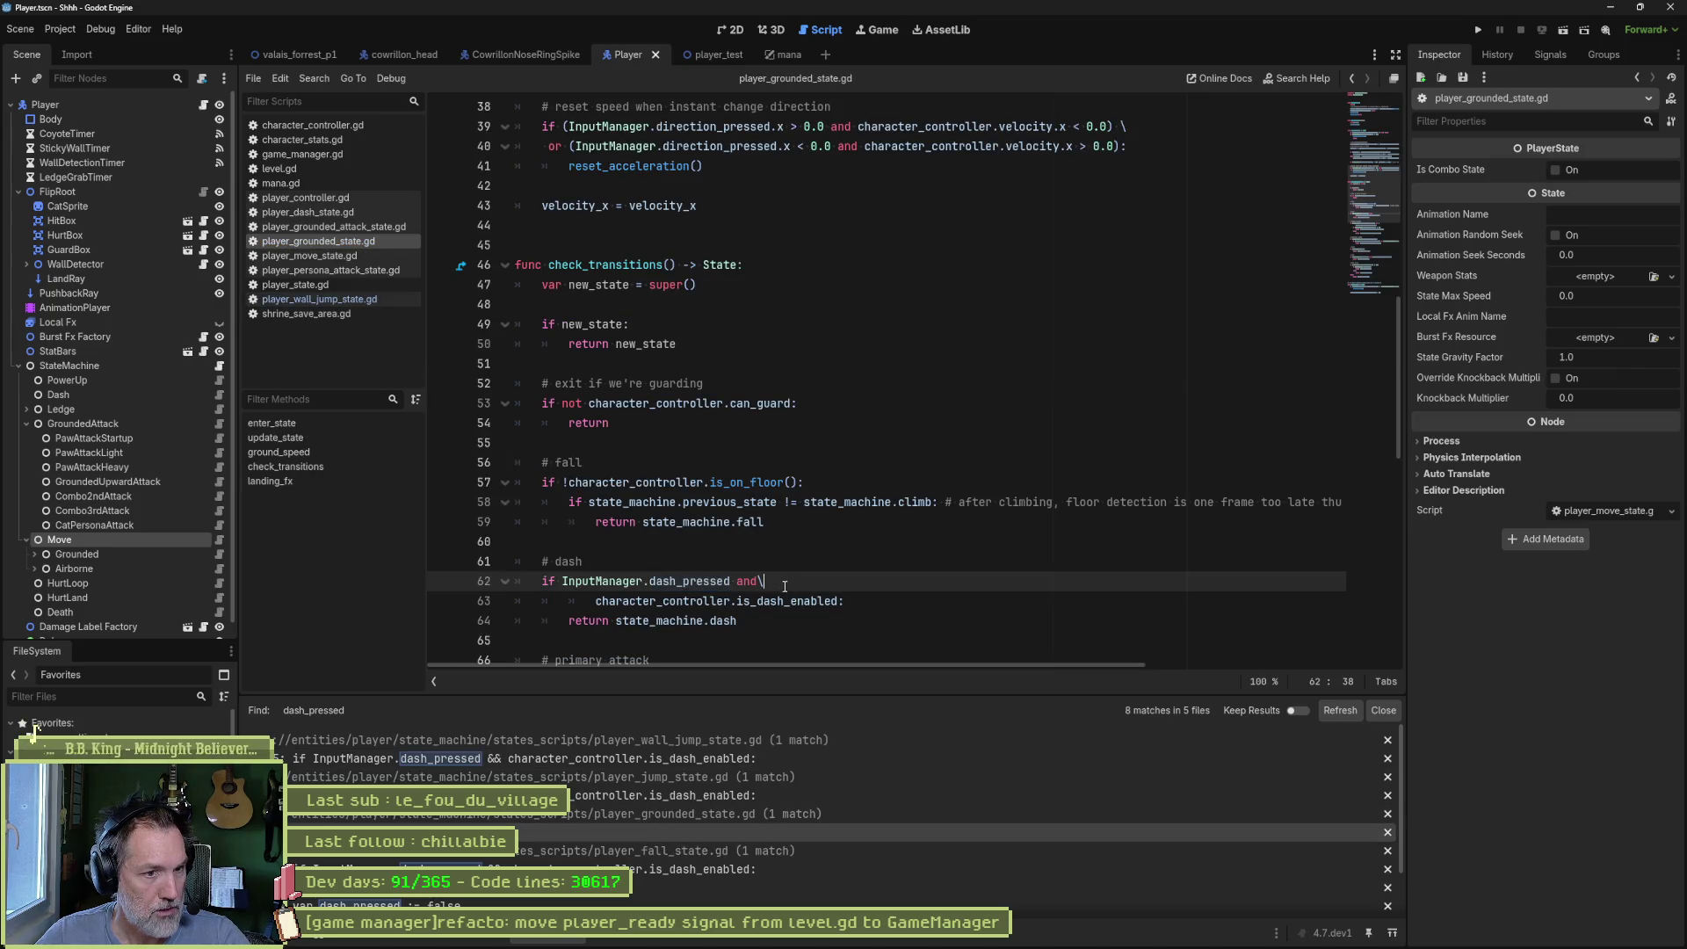
Join the dash condition onto line 62, save the script, and refresh the search results
{"action": "key", "text": "Delete"}
{"action": "key", "text": "Delete"}
{"action": "key", "text": "Delete"}
{"action": "key", "text": "BackSpace"}
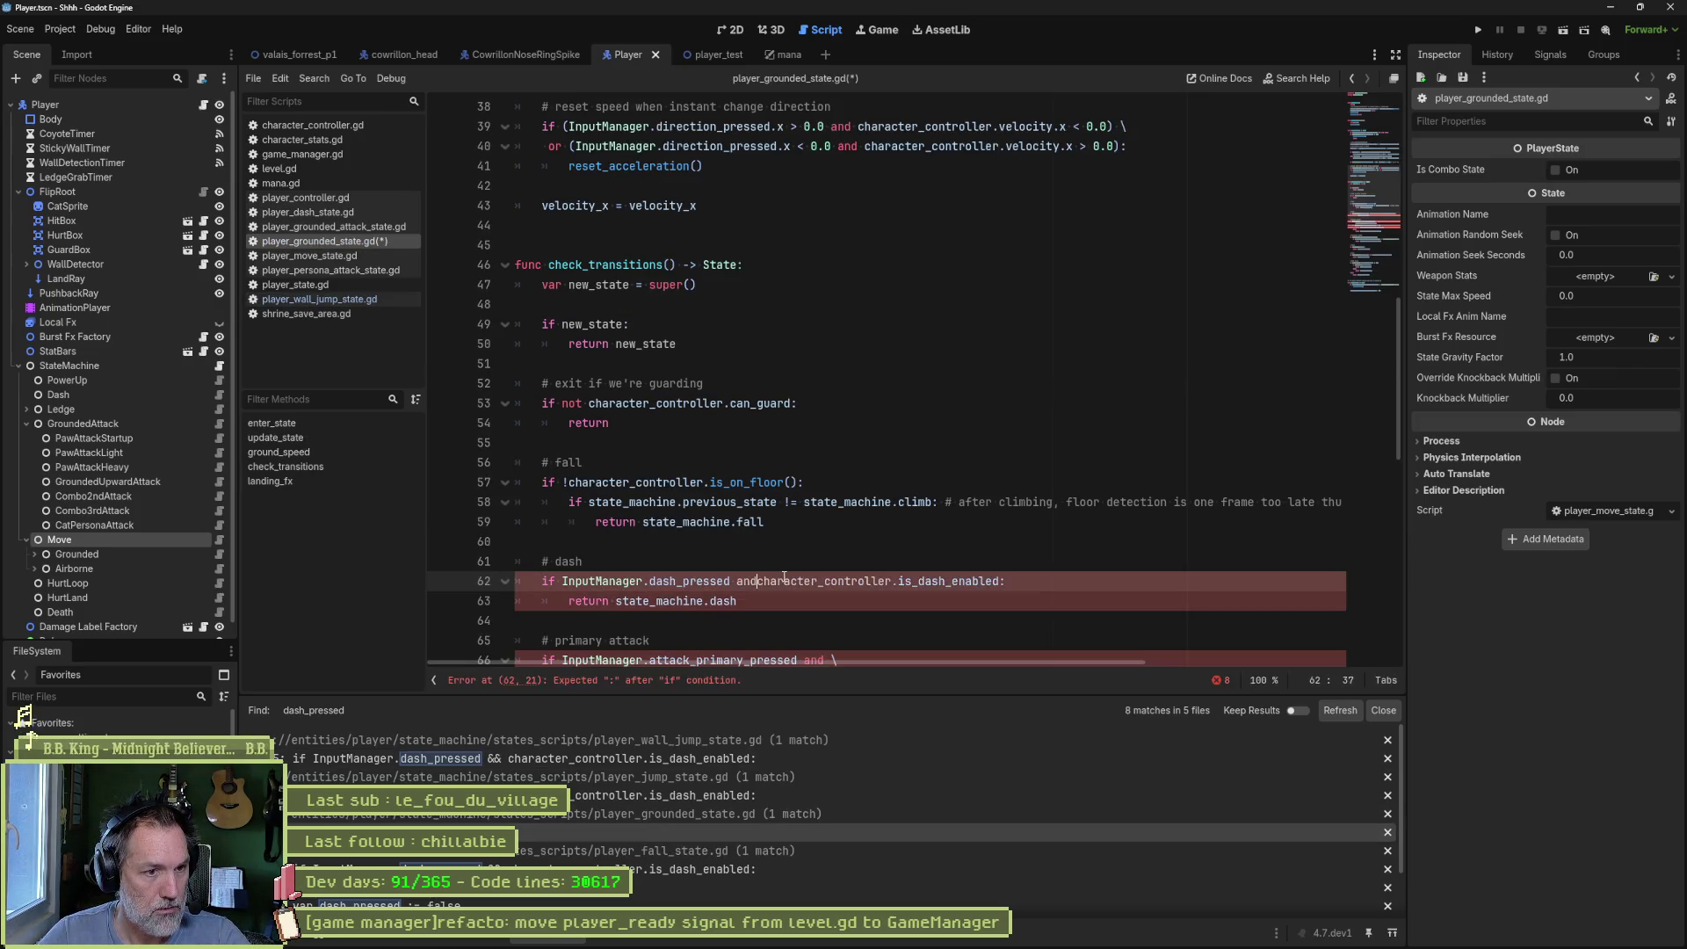
{"action": "key", "text": "ctrl+s"}
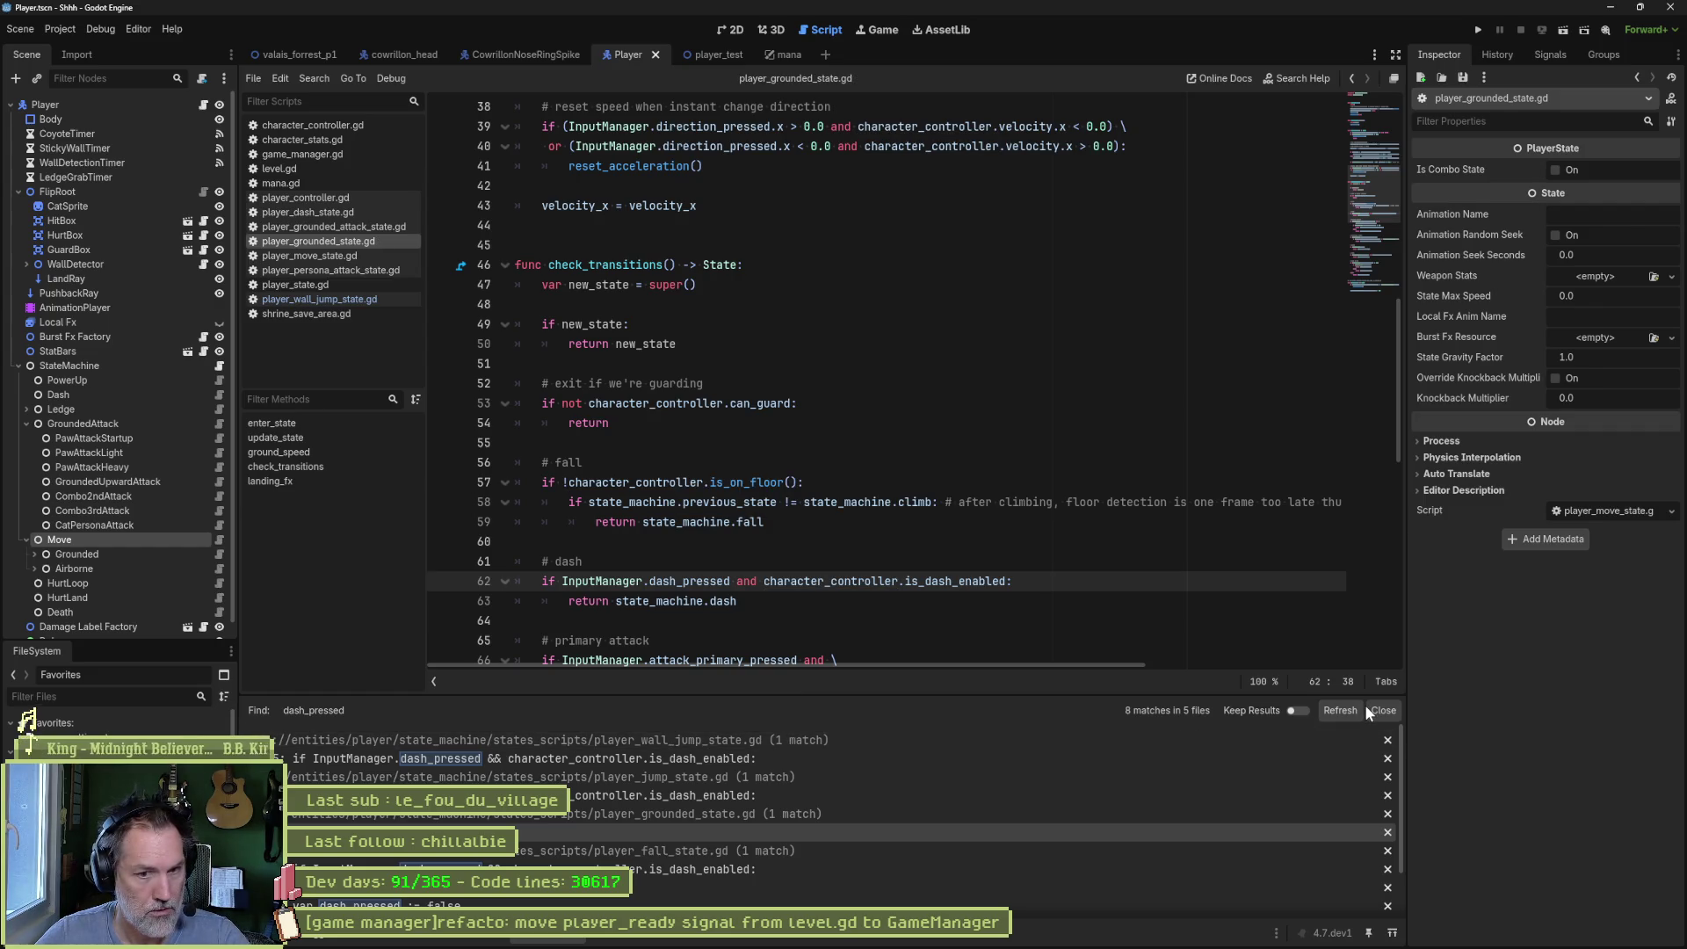
{"action": "left_click", "coordinate": [1344, 711]}
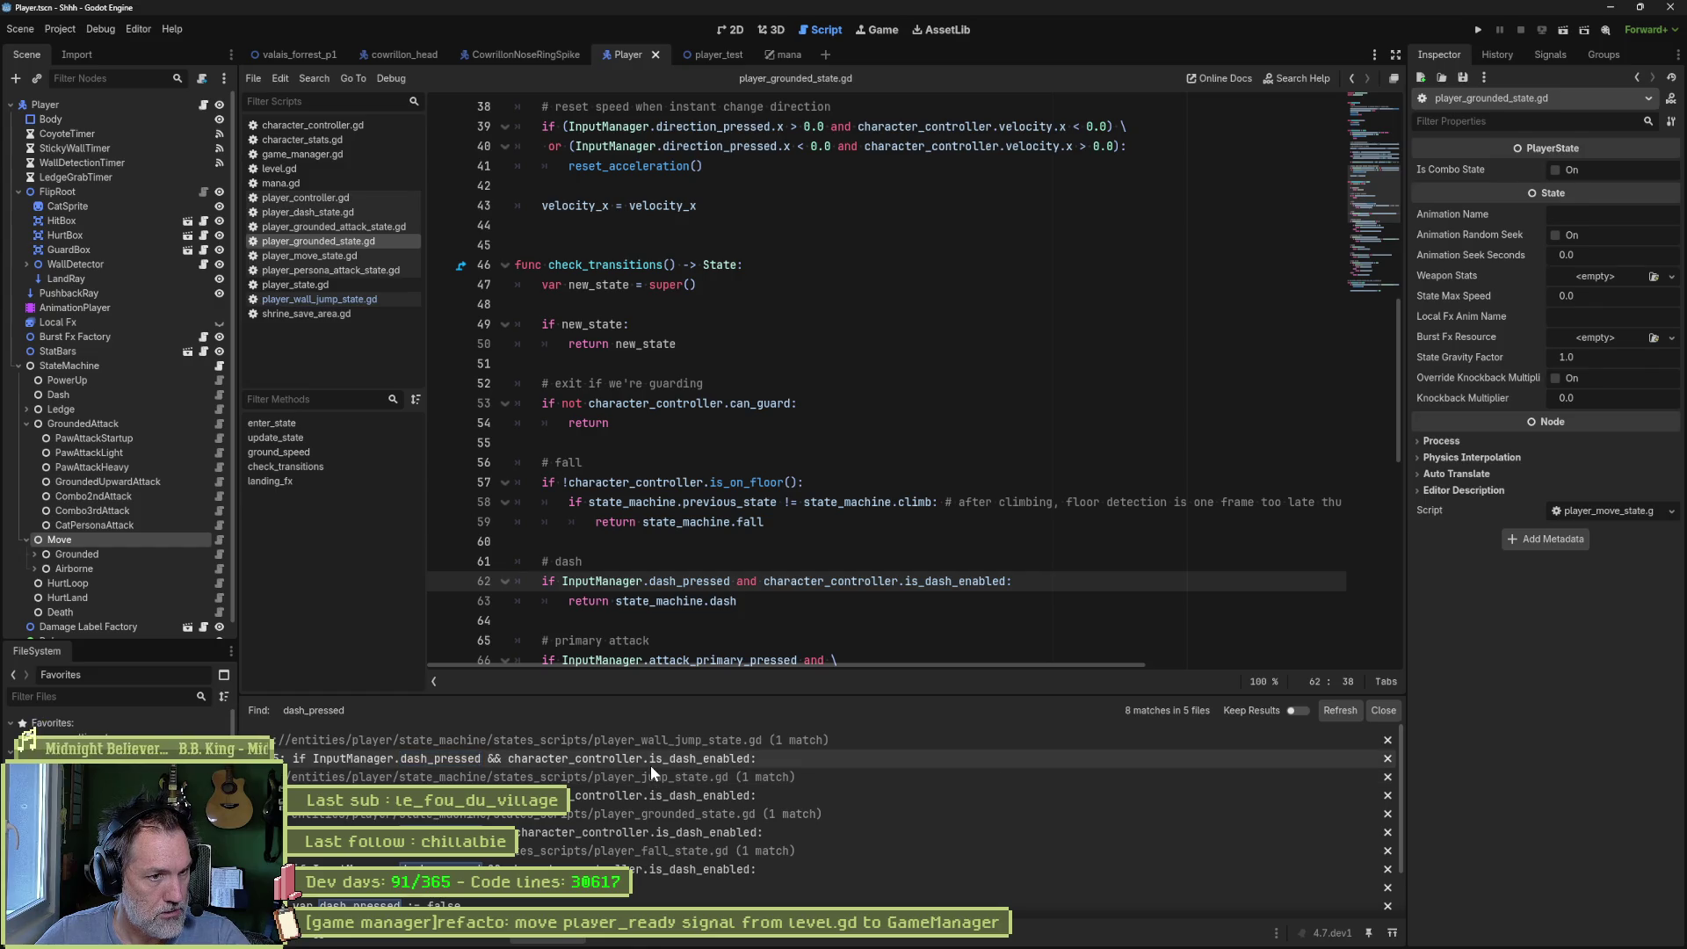
{"action": "double_click", "coordinate": [940, 581]}
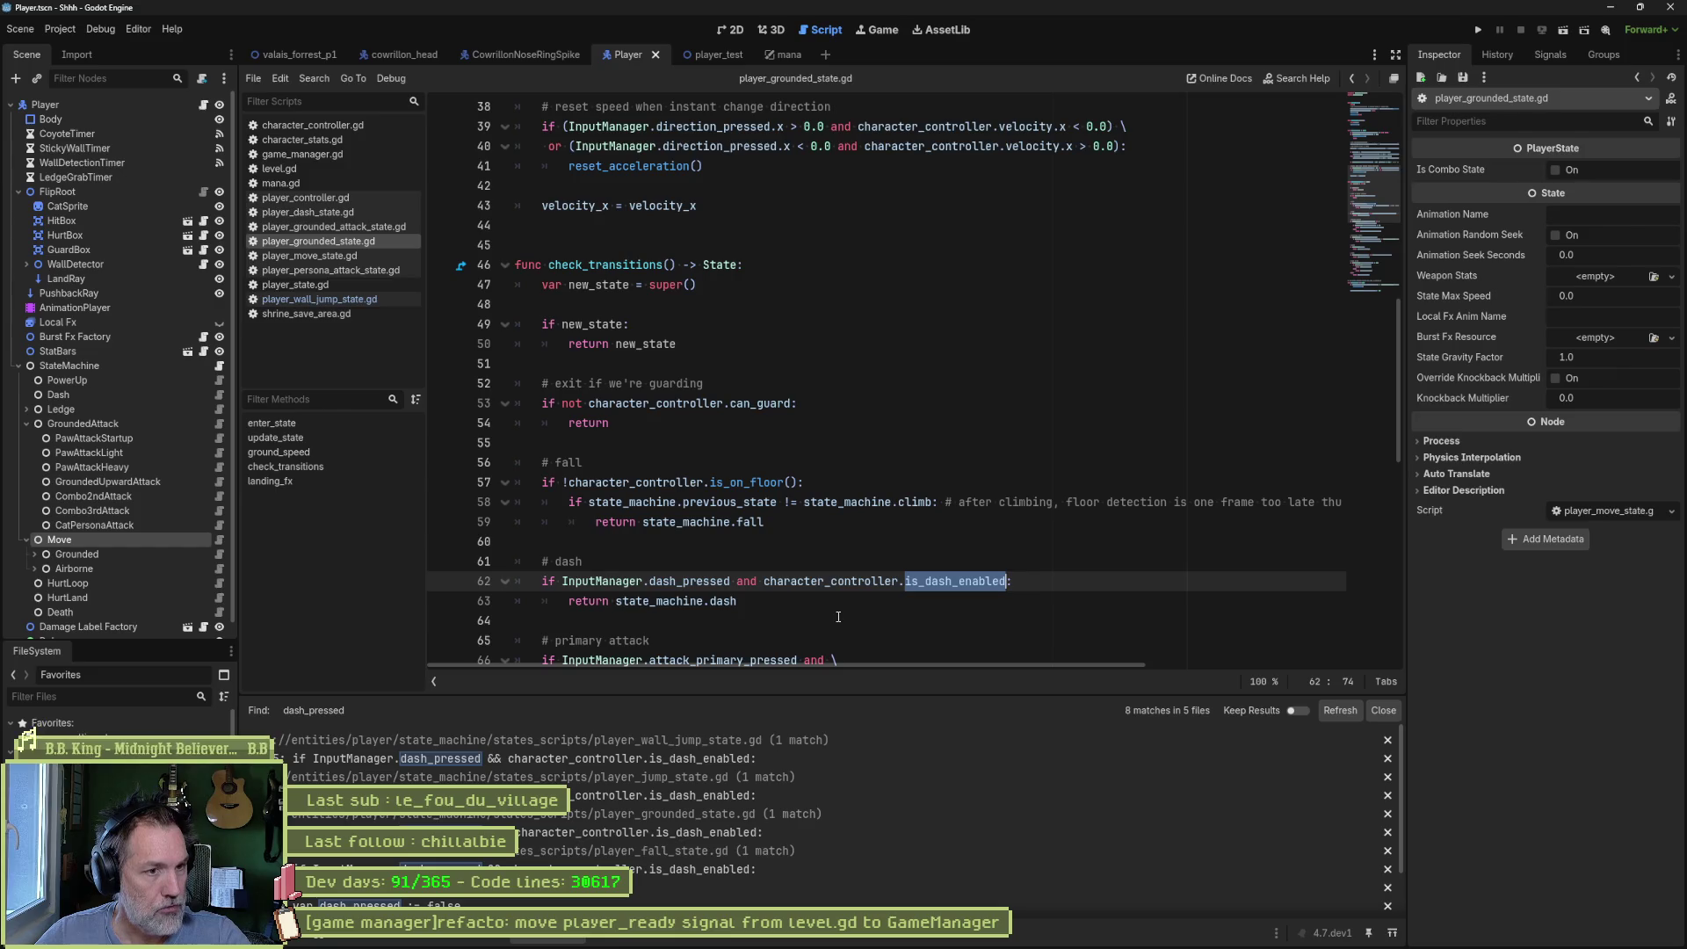
{"action": "left_click", "coordinate": [936, 584]}
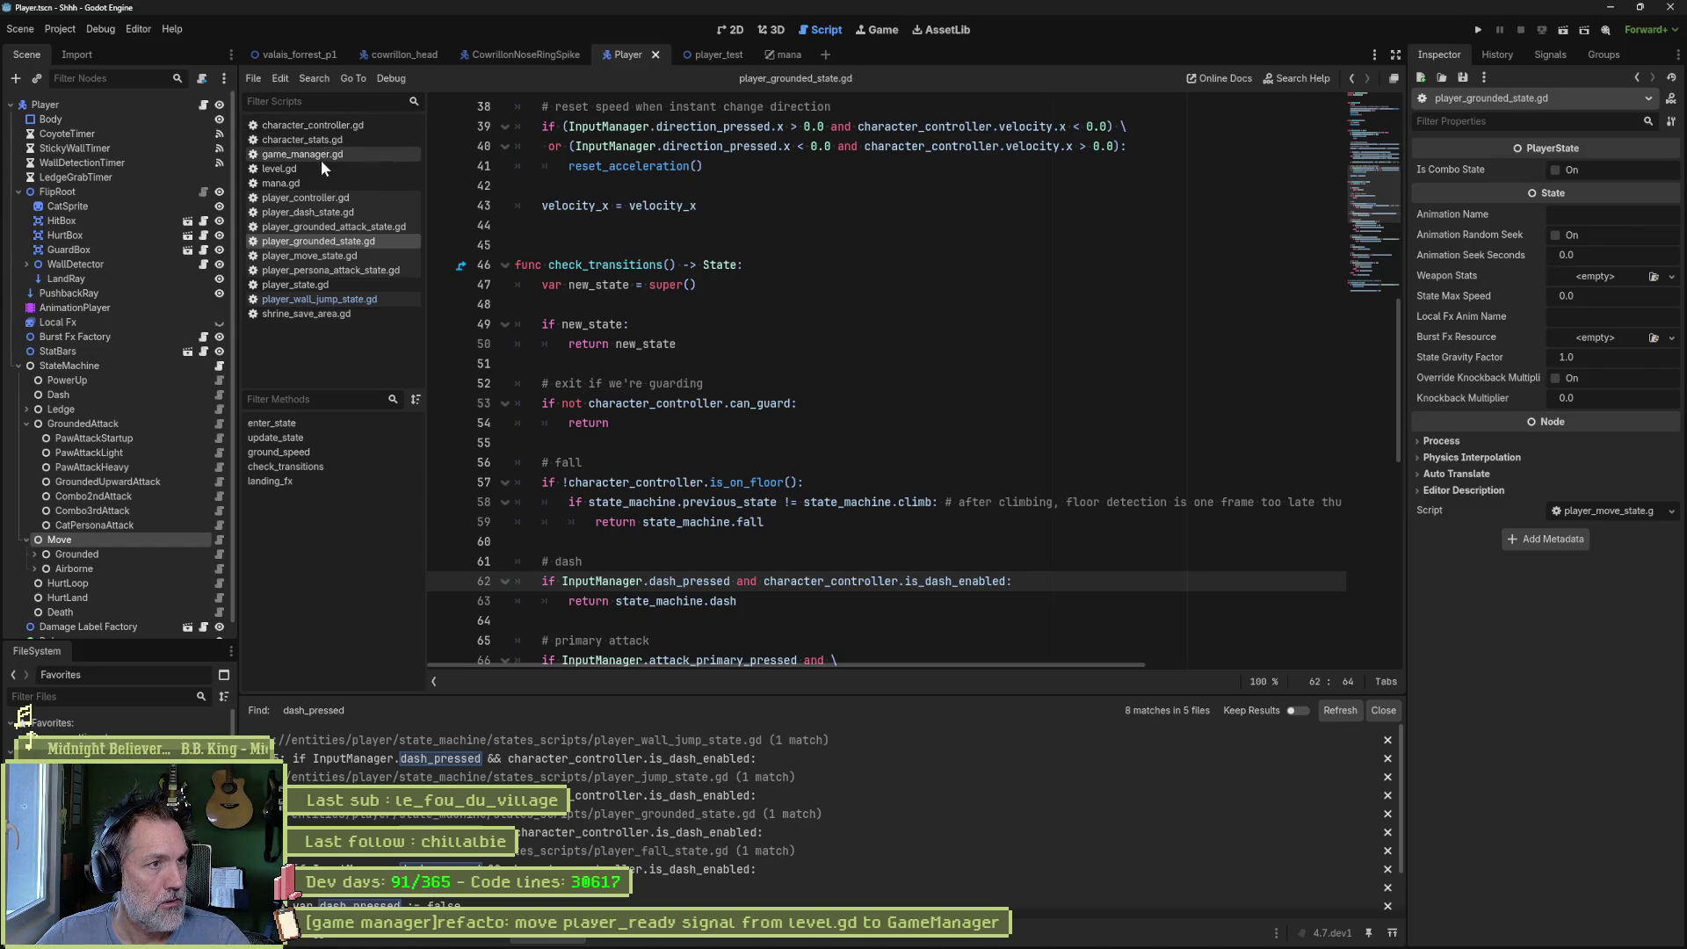
In player_controller.gd, inspect can_dash and has_mana, then search the project for can_dash
{"action": "left_click", "coordinate": [302, 197]}
{"action": "left_click_drag", "start_coordinate": [1374, 334], "coordinate": [1362, 129]}
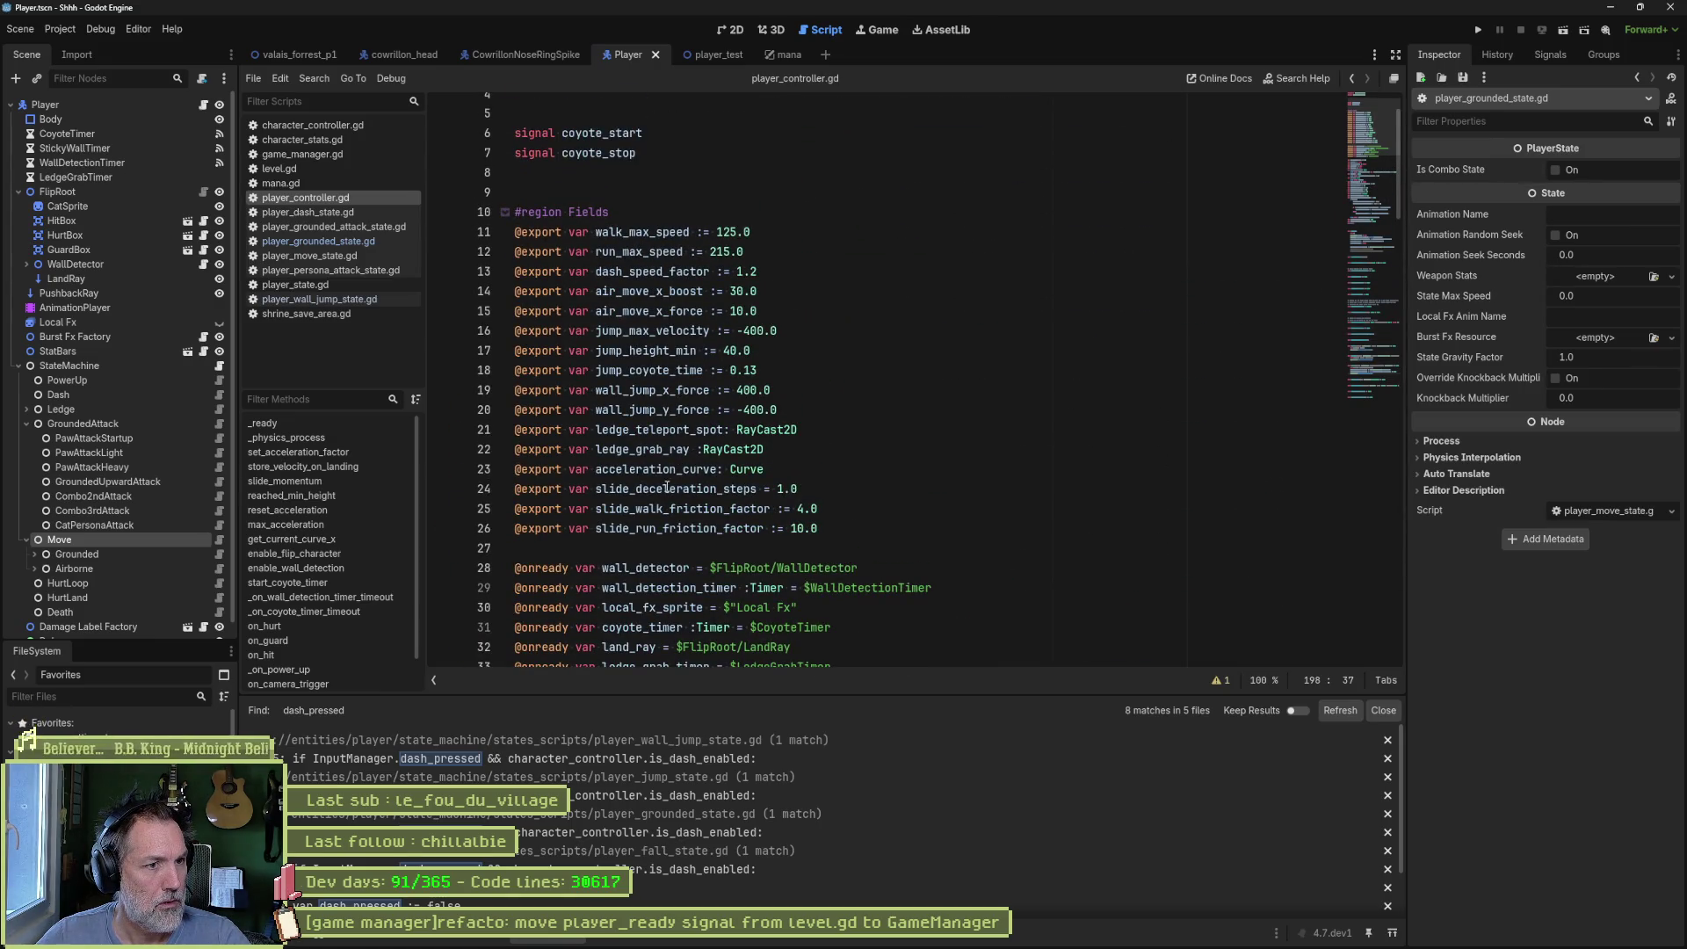
{"action": "scroll", "coordinate": [659, 554], "scroll_direction": "down", "scroll_amount": 6}
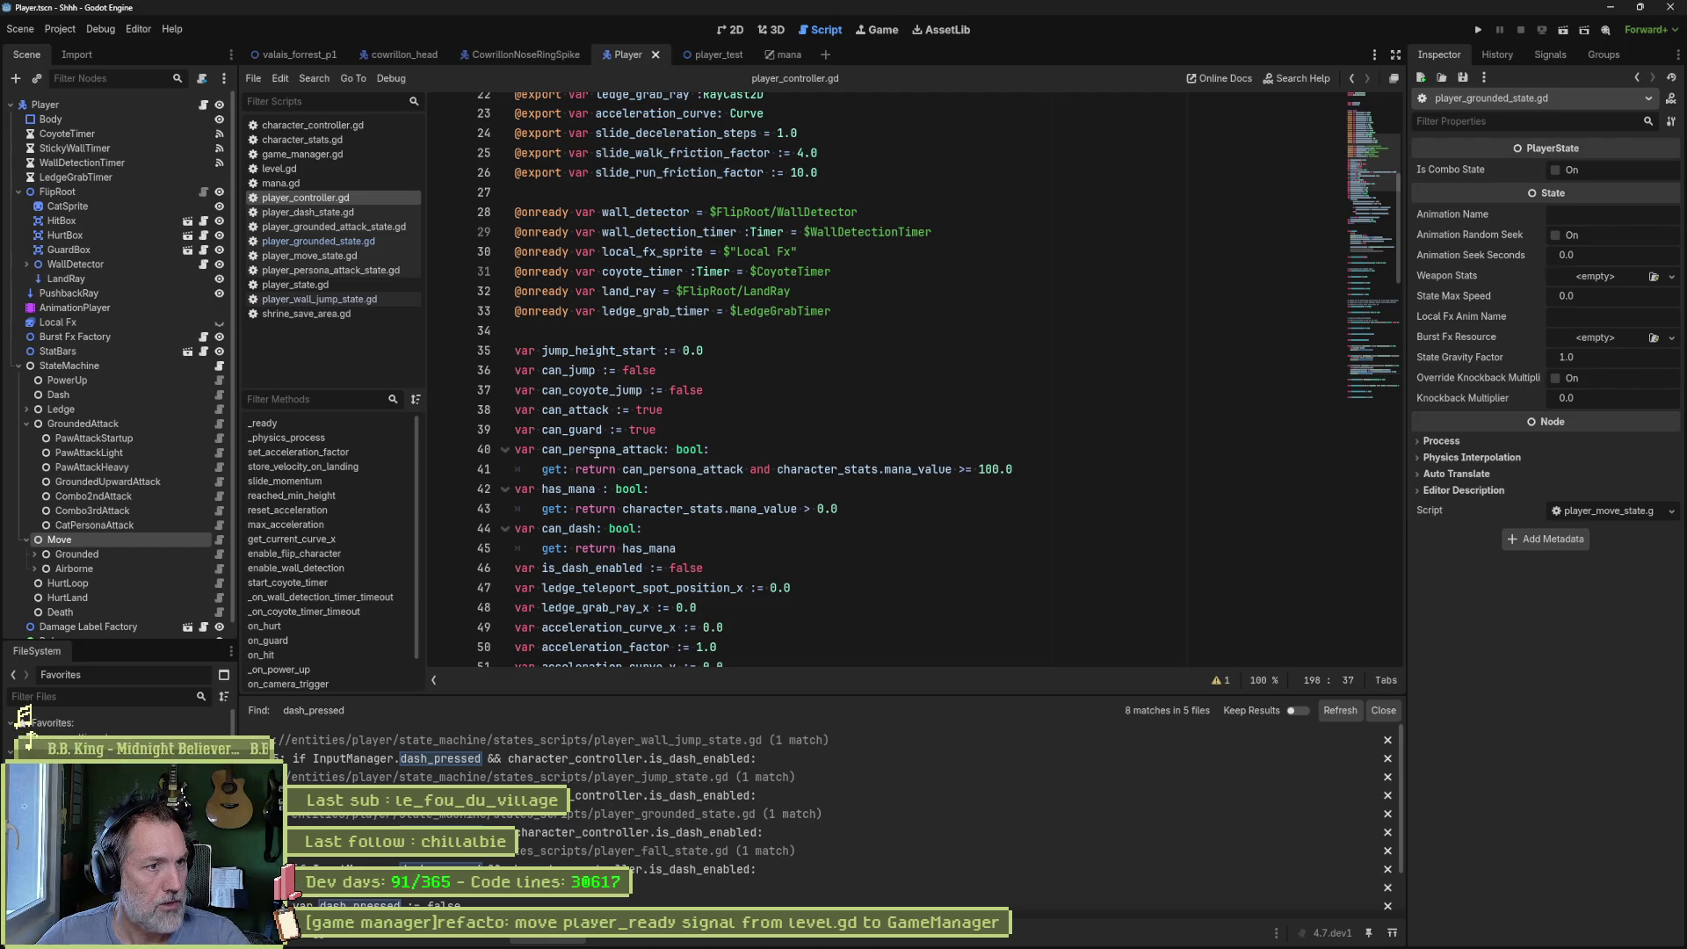
{"action": "double_click", "coordinate": [569, 528]}
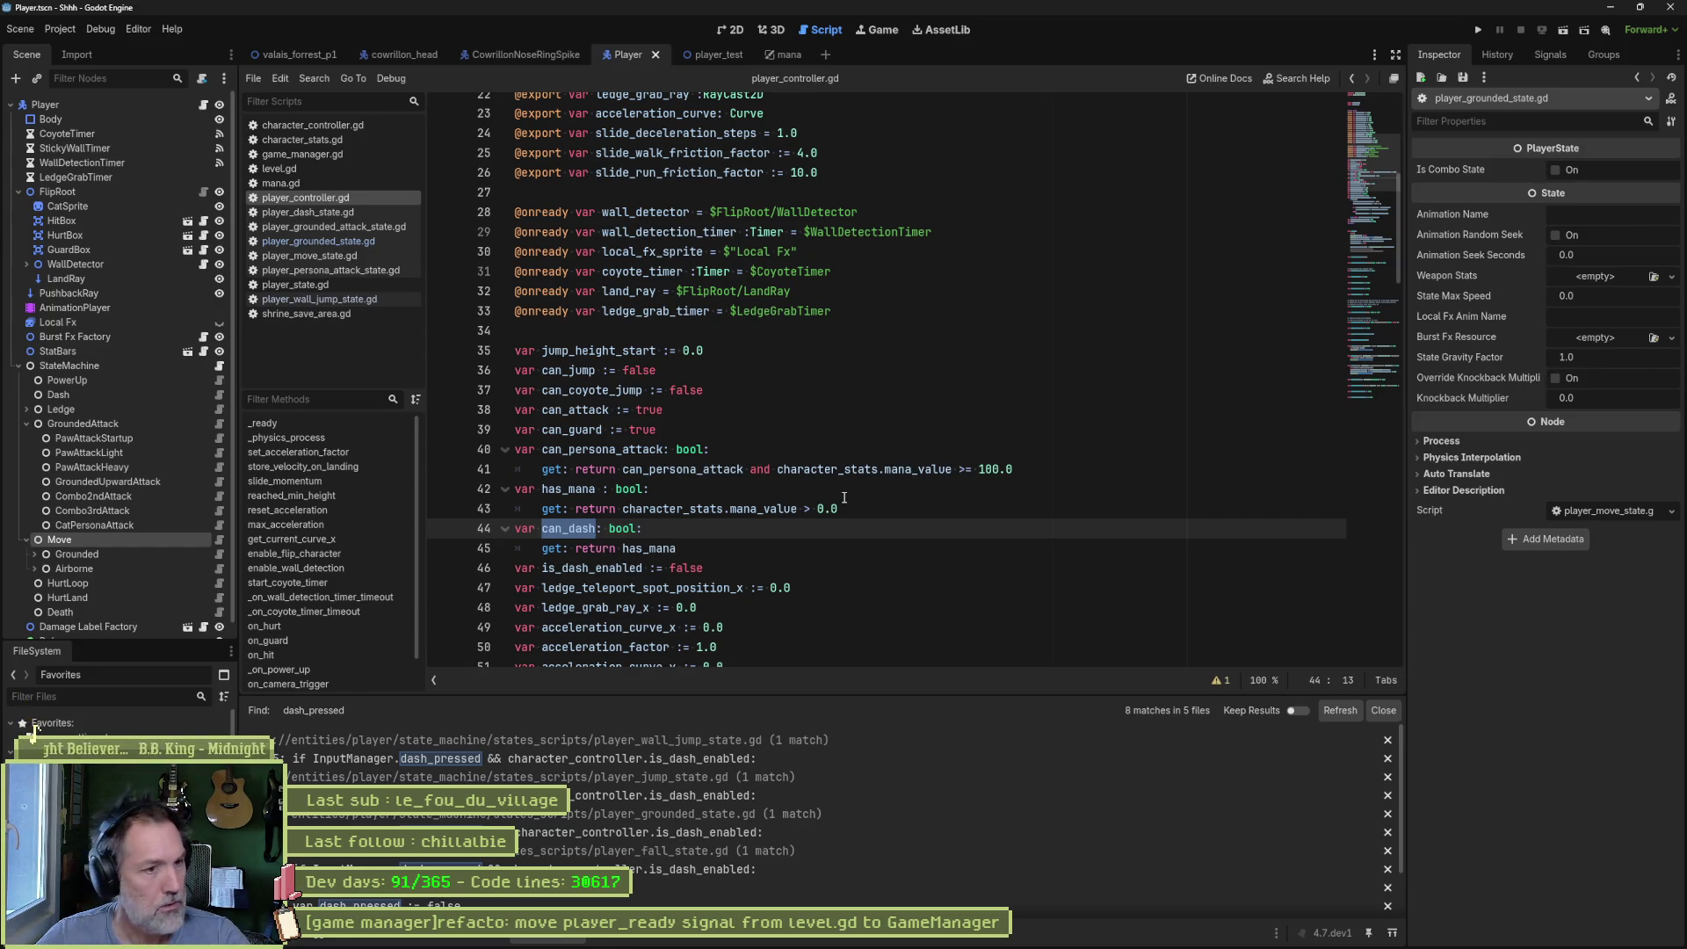
{"action": "left_click", "coordinate": [674, 549]}
{"action": "double_click", "coordinate": [674, 547]}
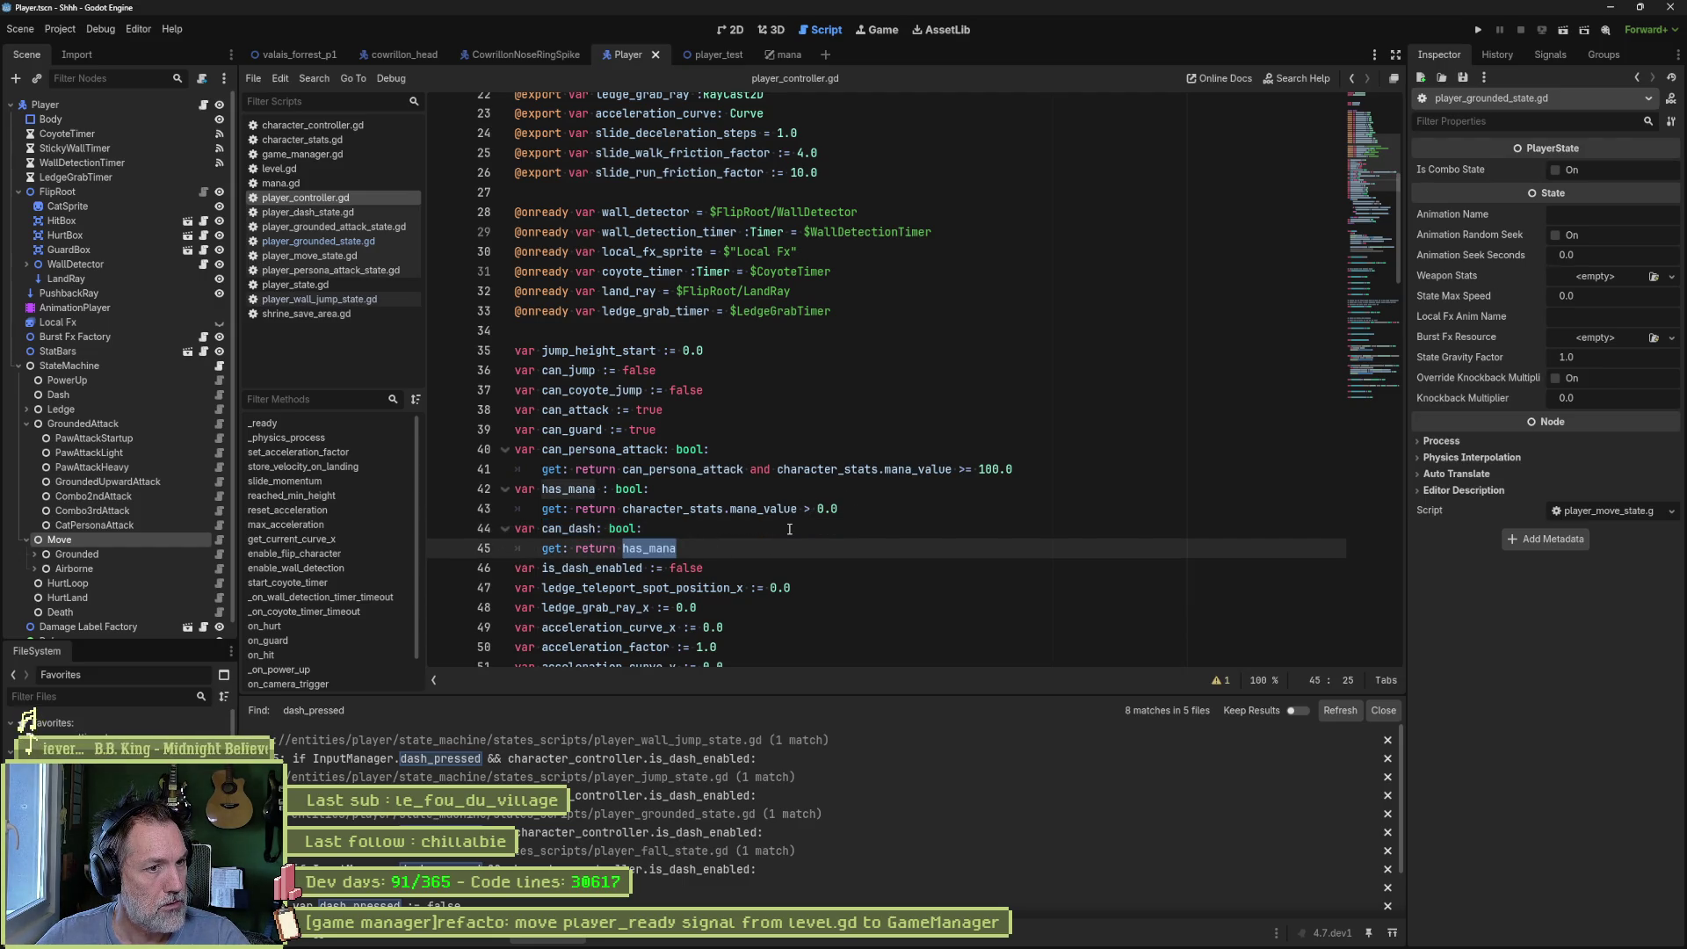
{"action": "double_click", "coordinate": [568, 528]}
{"action": "key", "text": "ctrl+shift+f"}
{"action": "key", "text": "Return"}
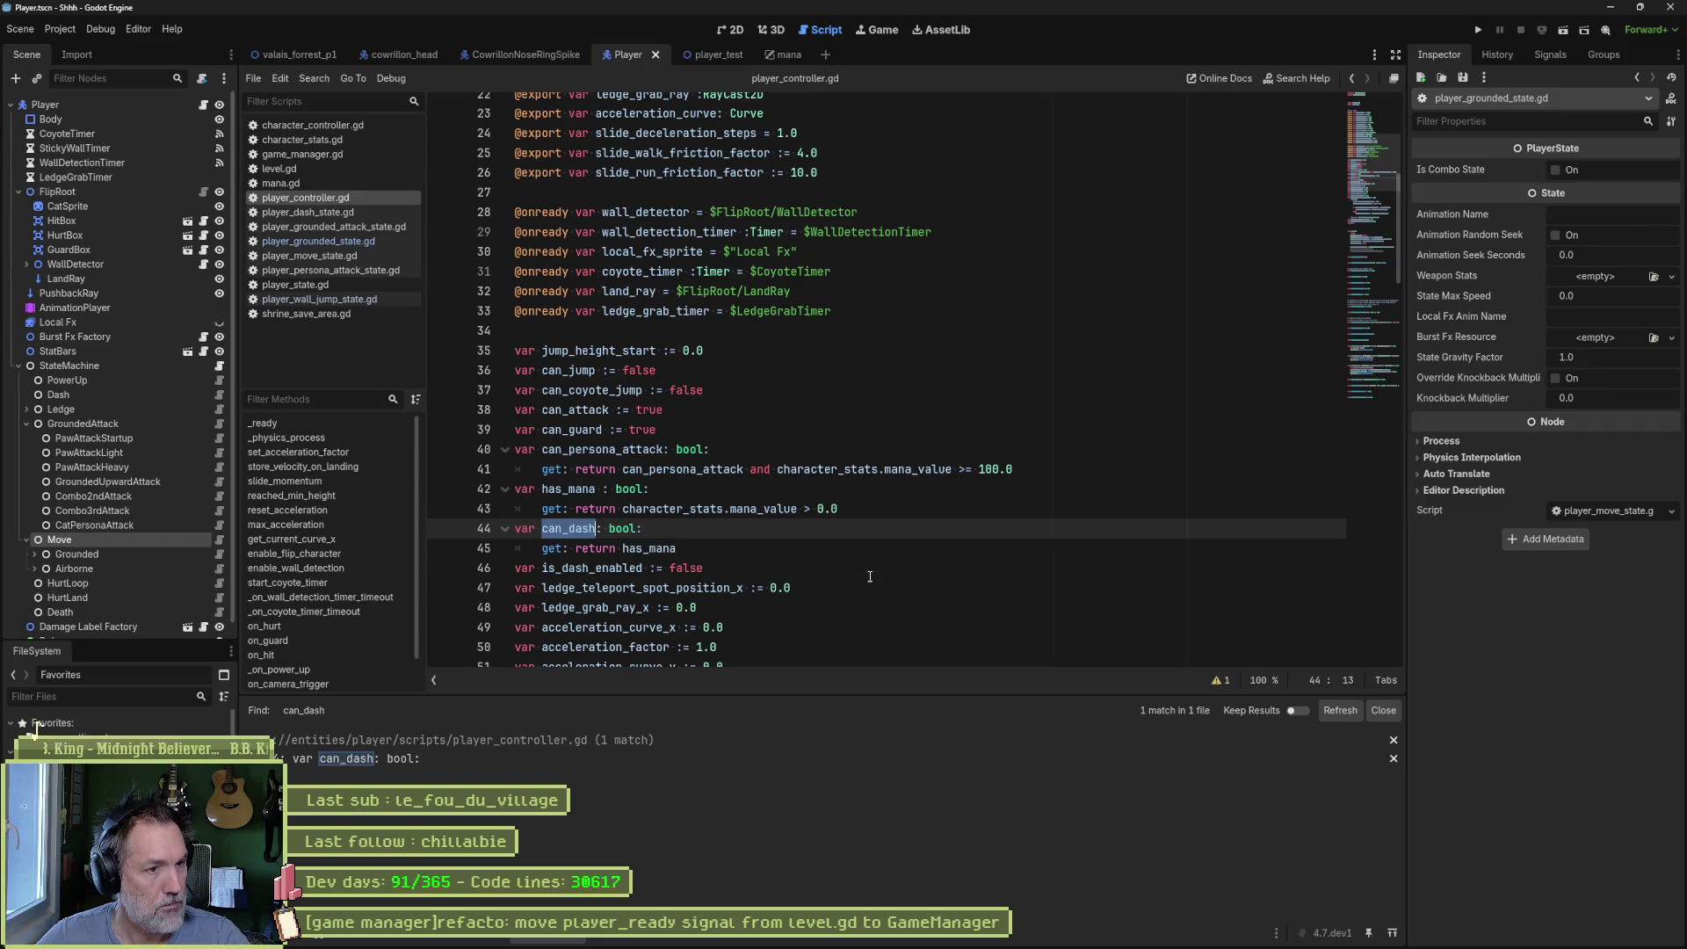
Search for is_dash_enabled and start extending wall-jump line 25's dash condition with &&
{"action": "double_click", "coordinate": [626, 568]}
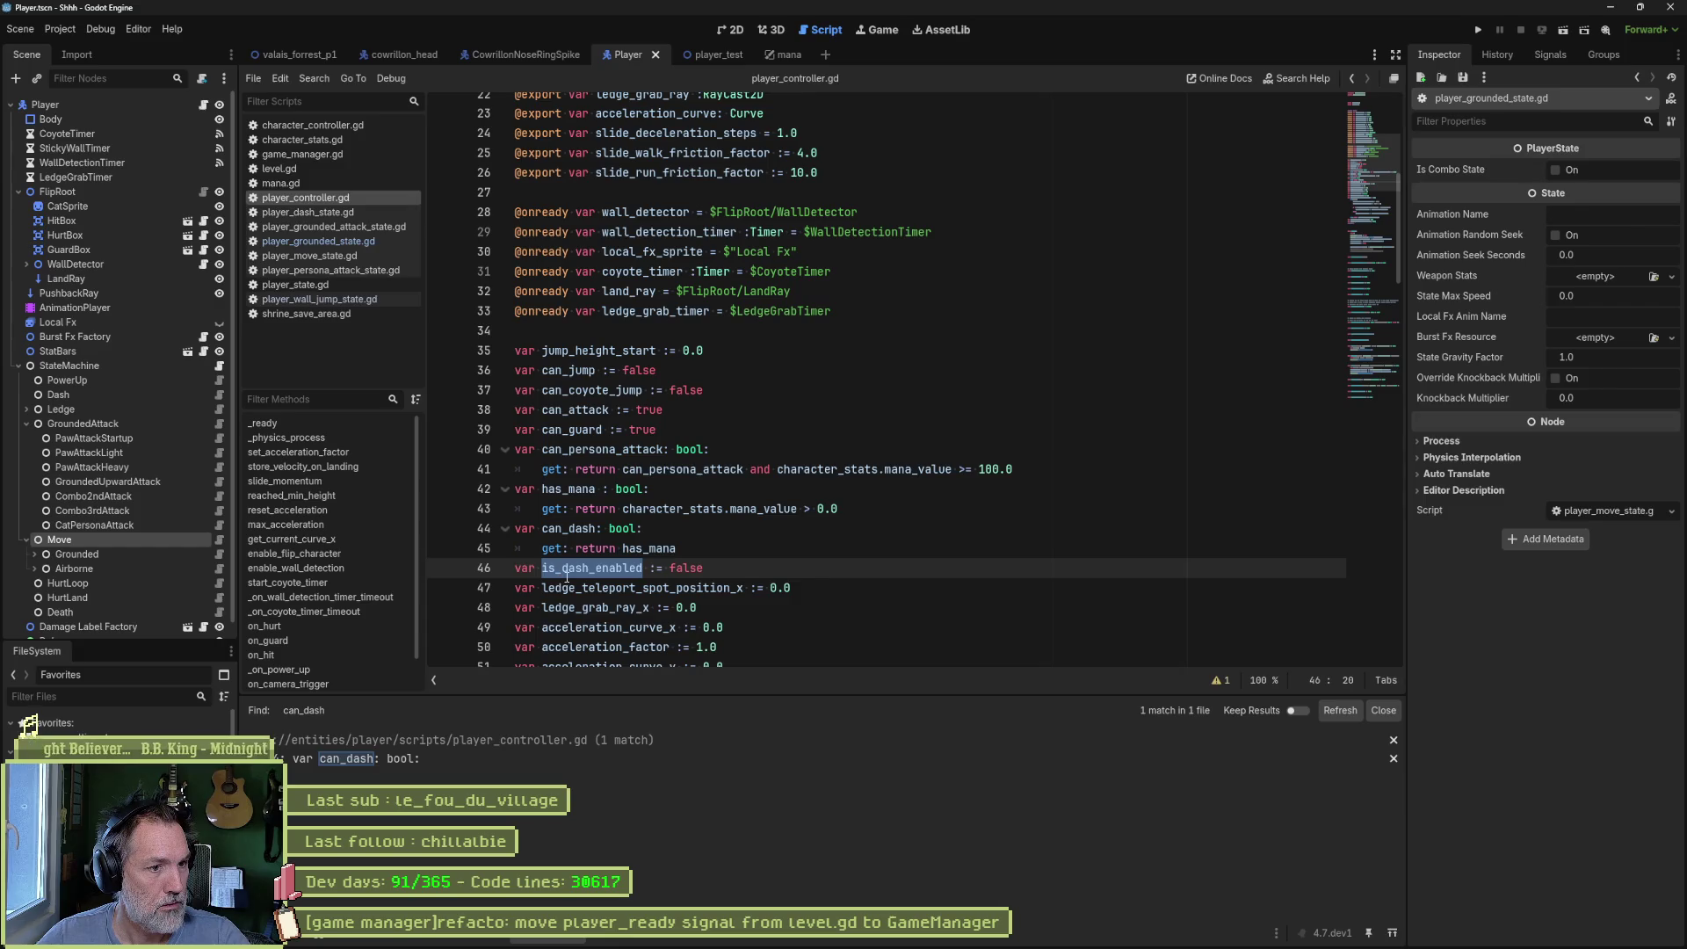
{"action": "key", "text": "ctrl+shift+f"}
{"action": "key", "text": "Return"}
{"action": "left_click", "coordinate": [693, 794]}
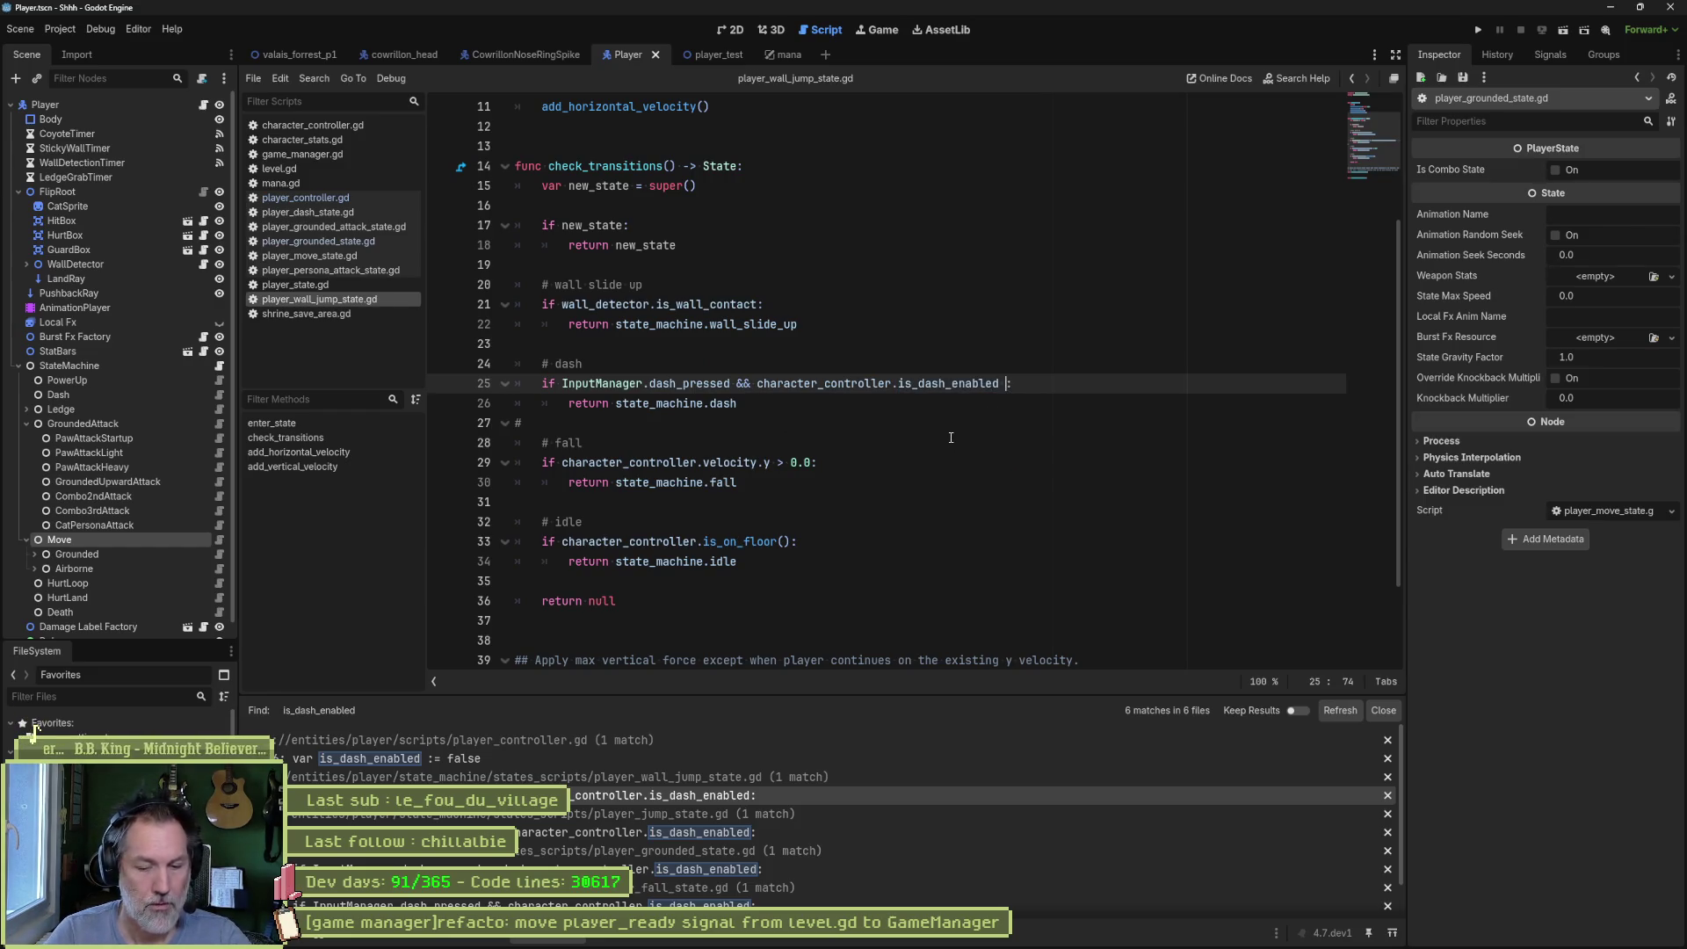
{"action": "type", "text": "&&"}
{"action": "key", "text": "ctrl+Left"}
{"action": "key", "text": "ctrl+Left"}
{"action": "key", "text": "ctrl+Left"}
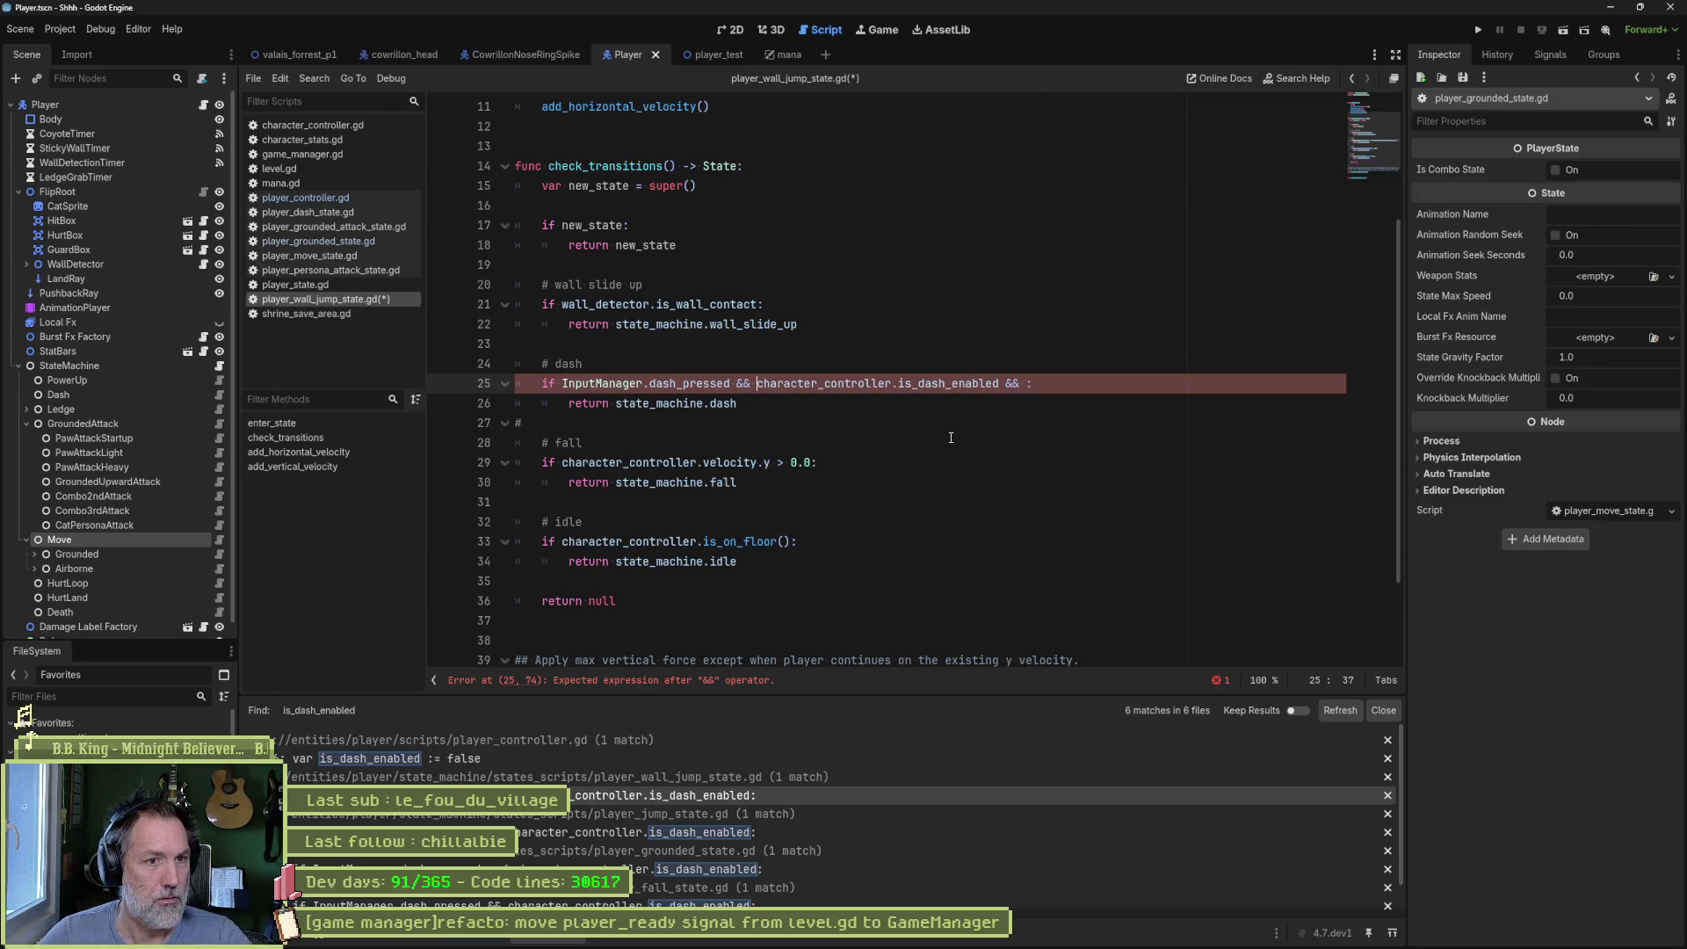
Finish wall-jump line 25 with && character_controller.can_dash and copy the added condition
{"action": "key", "text": "ctrl+shift+Right"}
{"action": "key", "text": "shift+Right"}
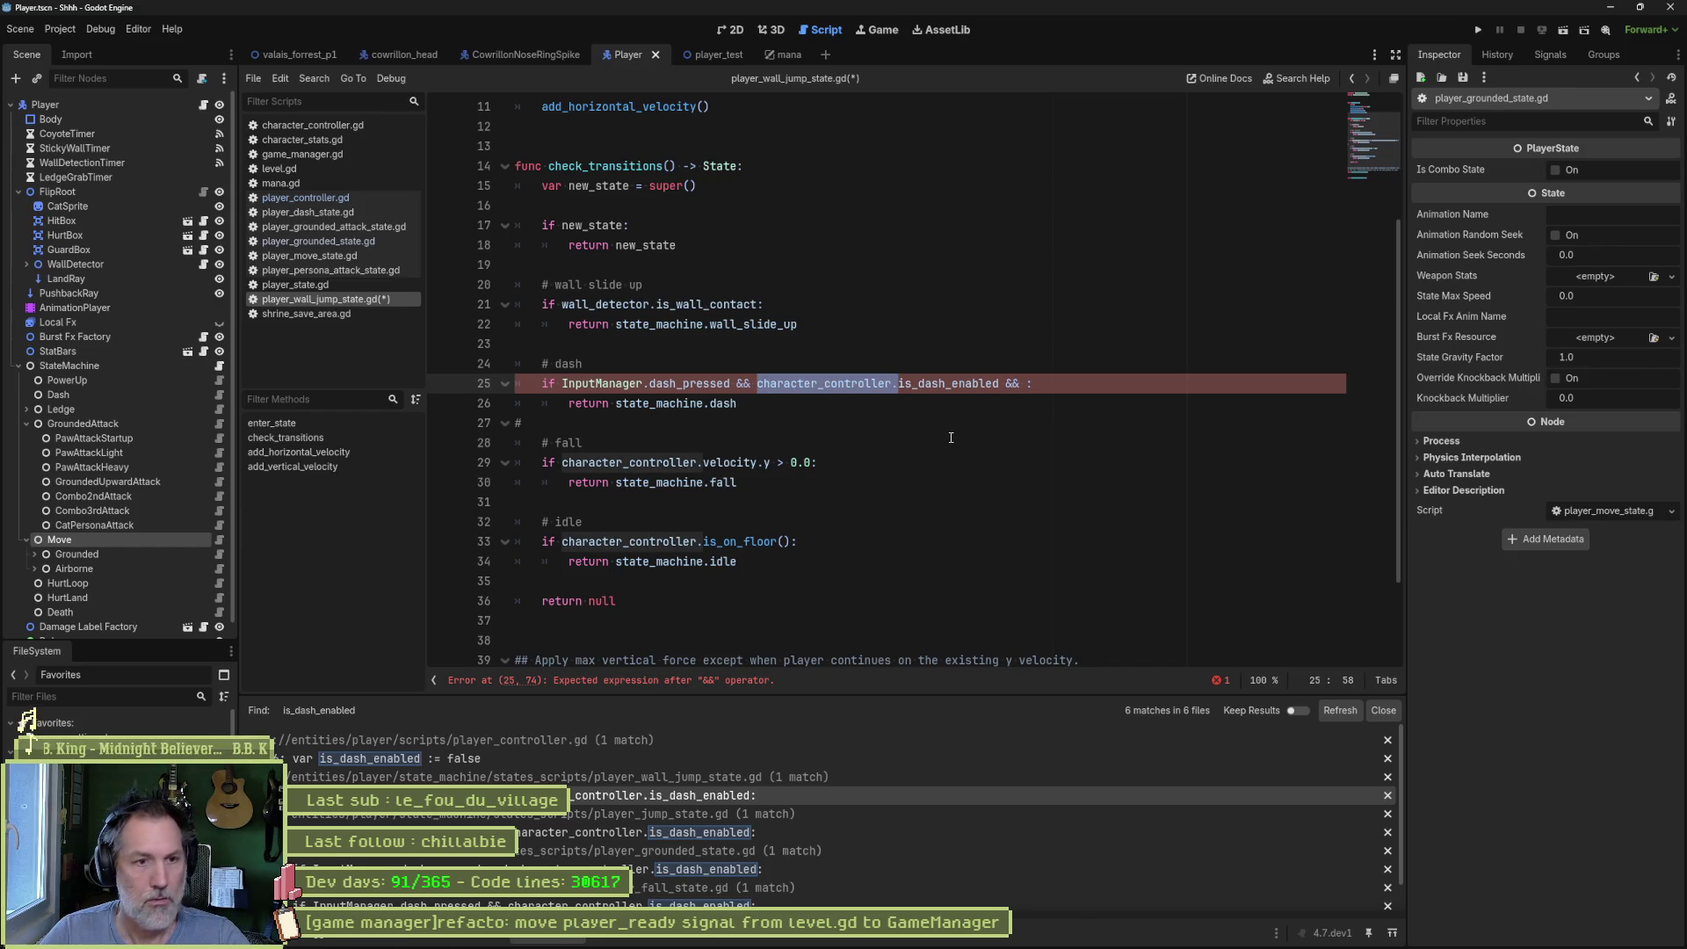
{"action": "key", "text": "ctrl+c"}
{"action": "key", "text": "End"}
{"action": "key", "text": "Left"}
{"action": "key", "text": "ctrl+v"}
{"action": "type", "text": "can"}
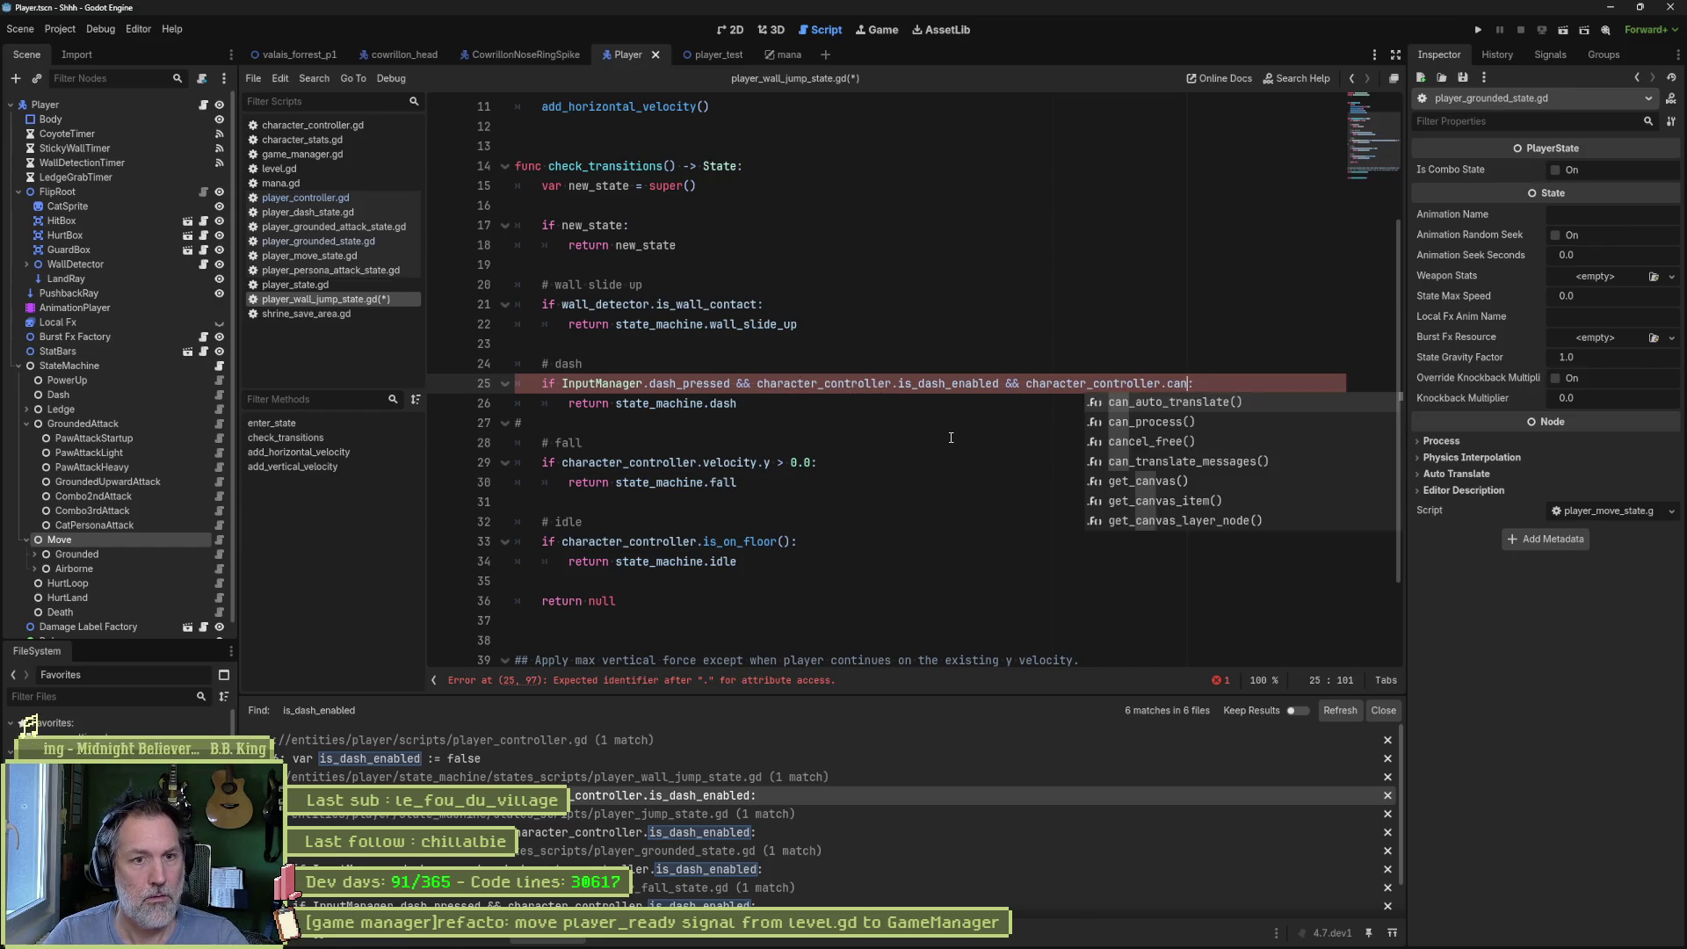
{"action": "type", "text": "_dash"}
{"action": "key", "text": "ctrl+shift+Left"}
{"action": "key", "text": "ctrl+shift+Left"}
{"action": "key", "text": "ctrl+shift+Left"}
{"action": "key", "text": "shift+Left"}
{"action": "key", "text": "shift+Left"}
{"action": "key", "text": "shift+Left"}
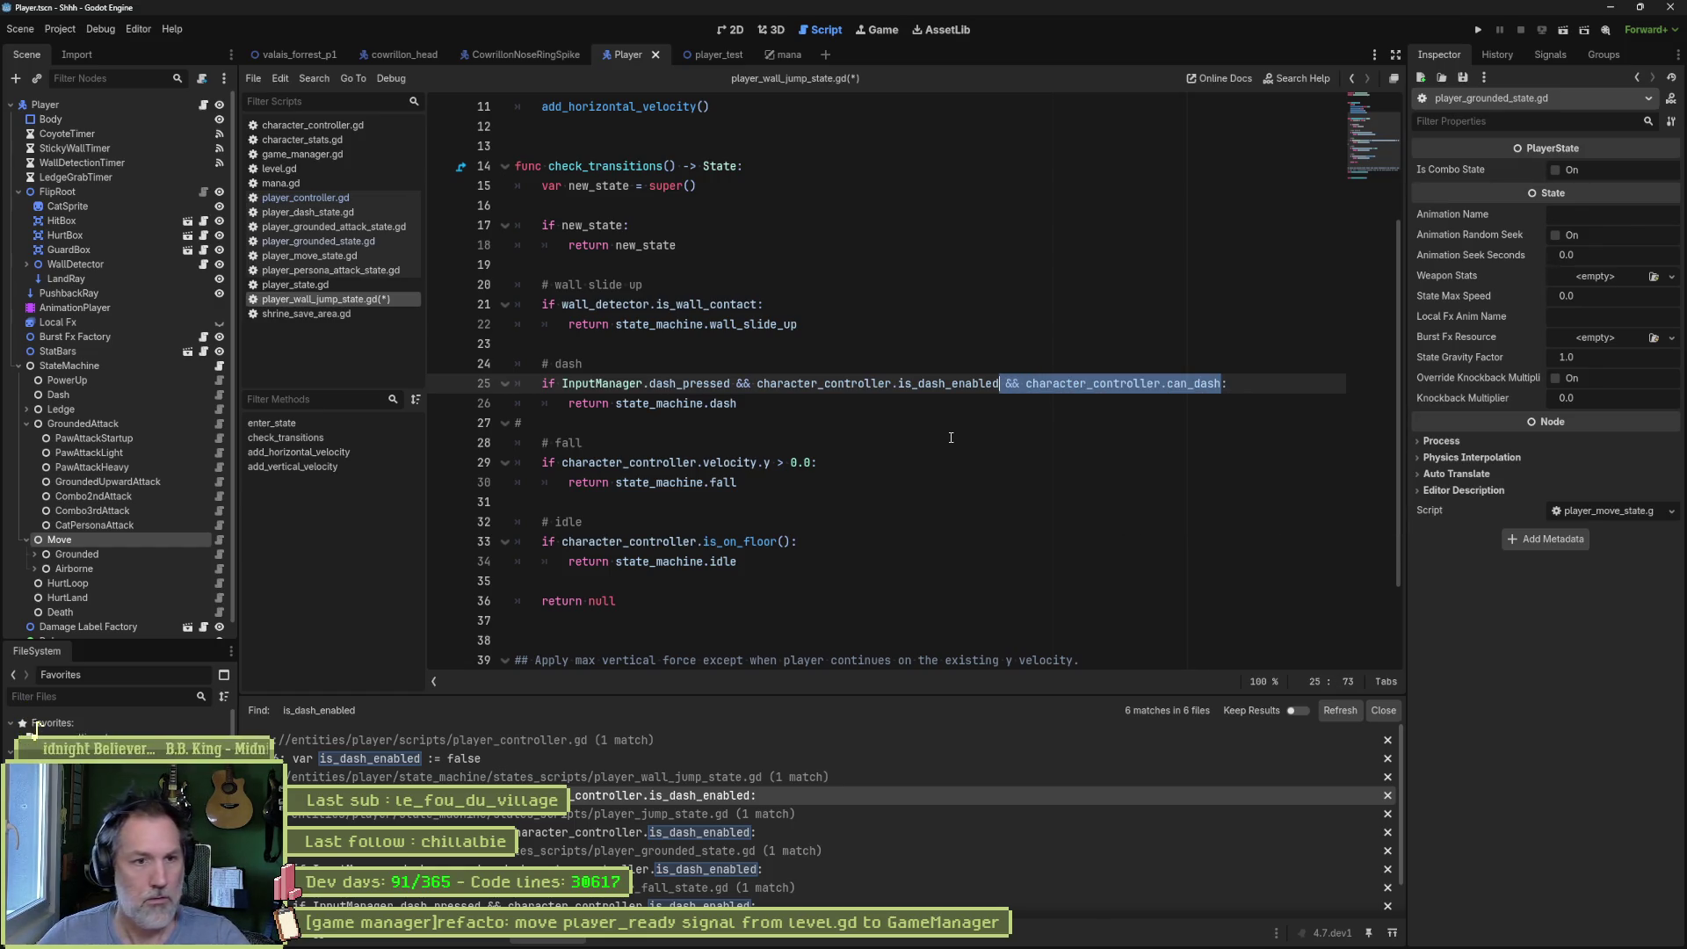
Paste the can_dash condition into the jump, grounded and fall states' dash checks
{"action": "left_click", "coordinate": [694, 833]}
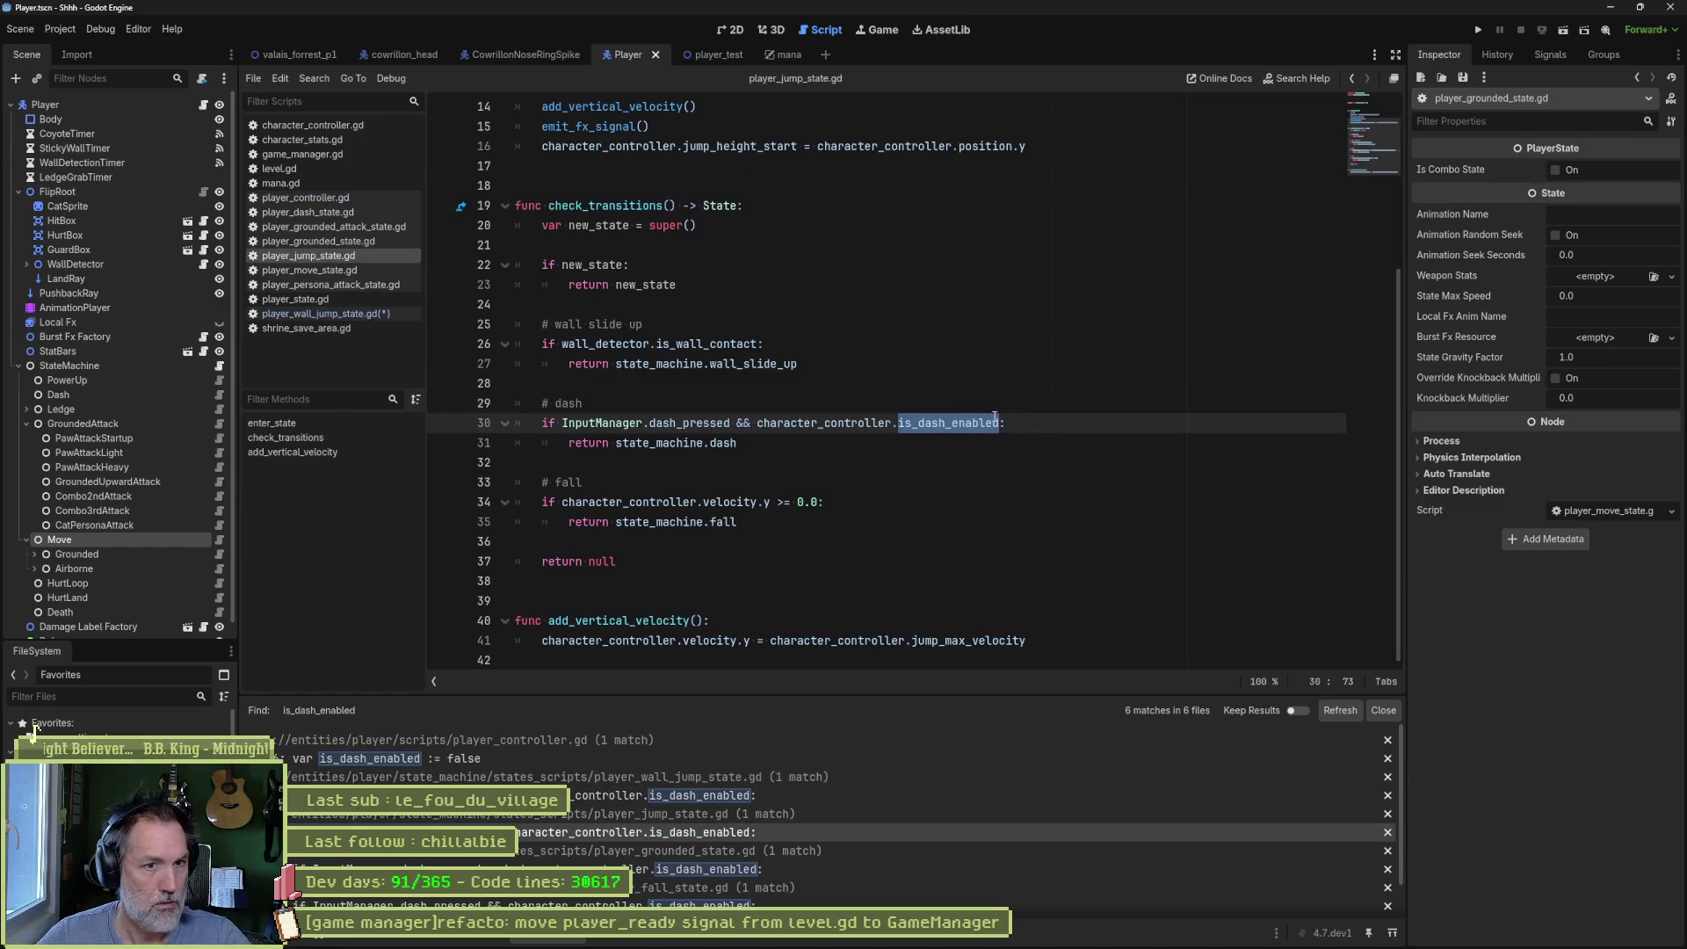
{"action": "key", "text": "Right"}
{"action": "key", "text": "ctrl+v"}
{"action": "left_click", "coordinate": [774, 869]}
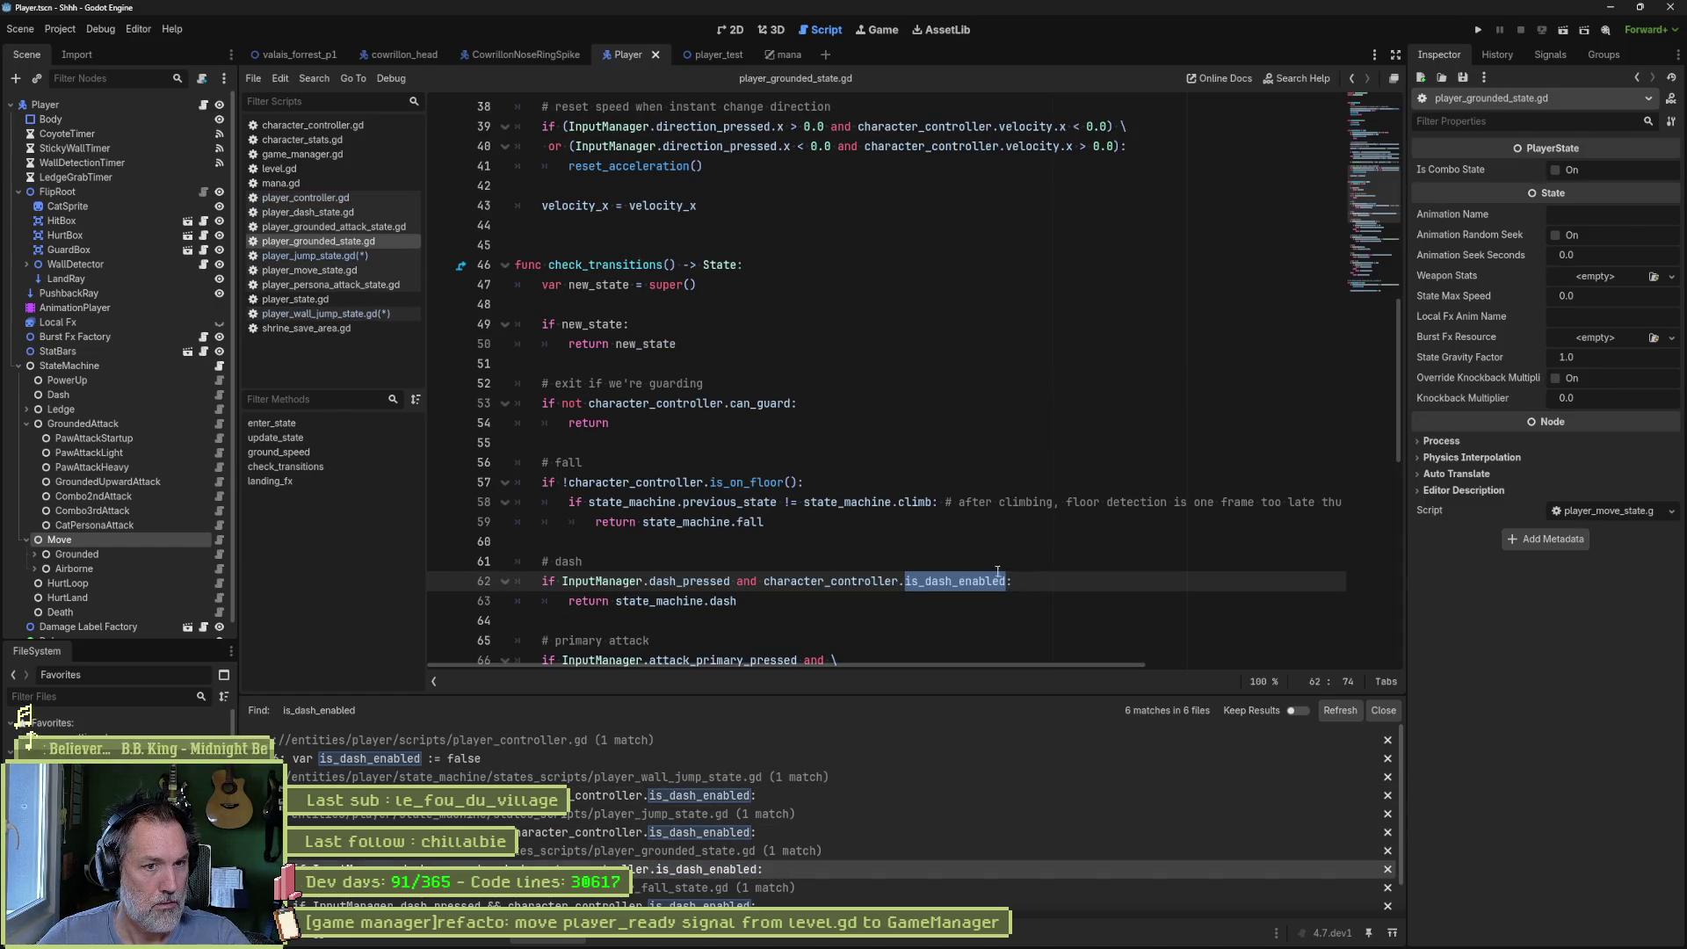
{"action": "key", "text": "Right"}
{"action": "key", "text": "ctrl+v"}
{"action": "left_click", "coordinate": [843, 906]}
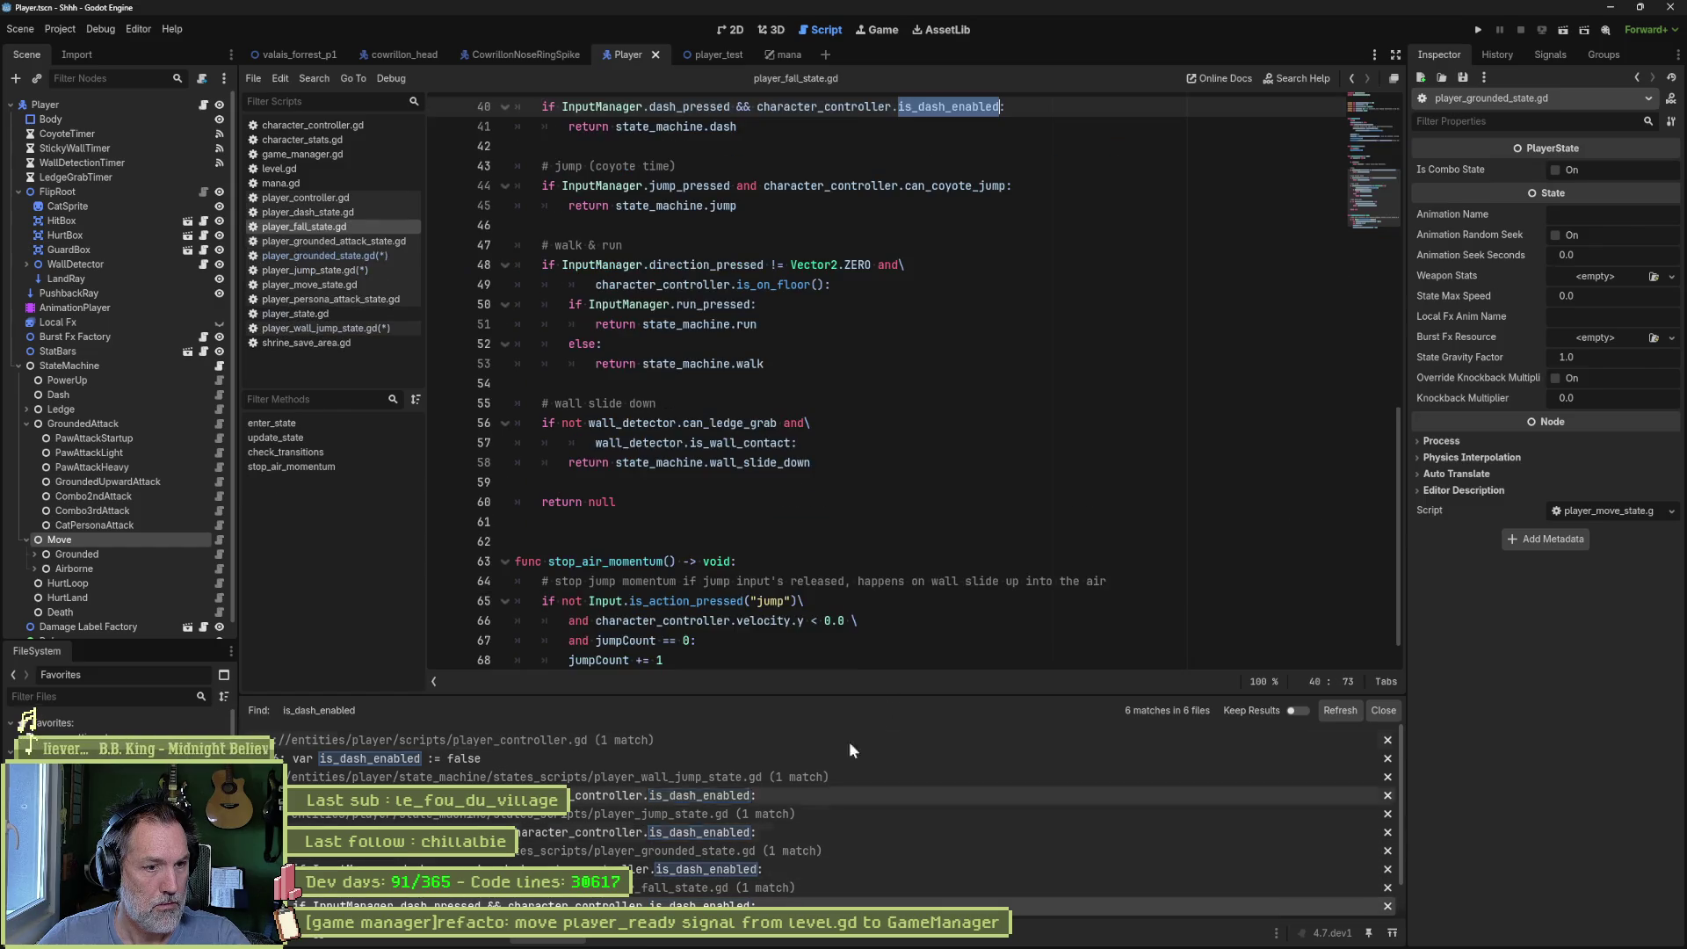
{"action": "key", "text": "Right"}
{"action": "key", "text": "ctrl+v"}
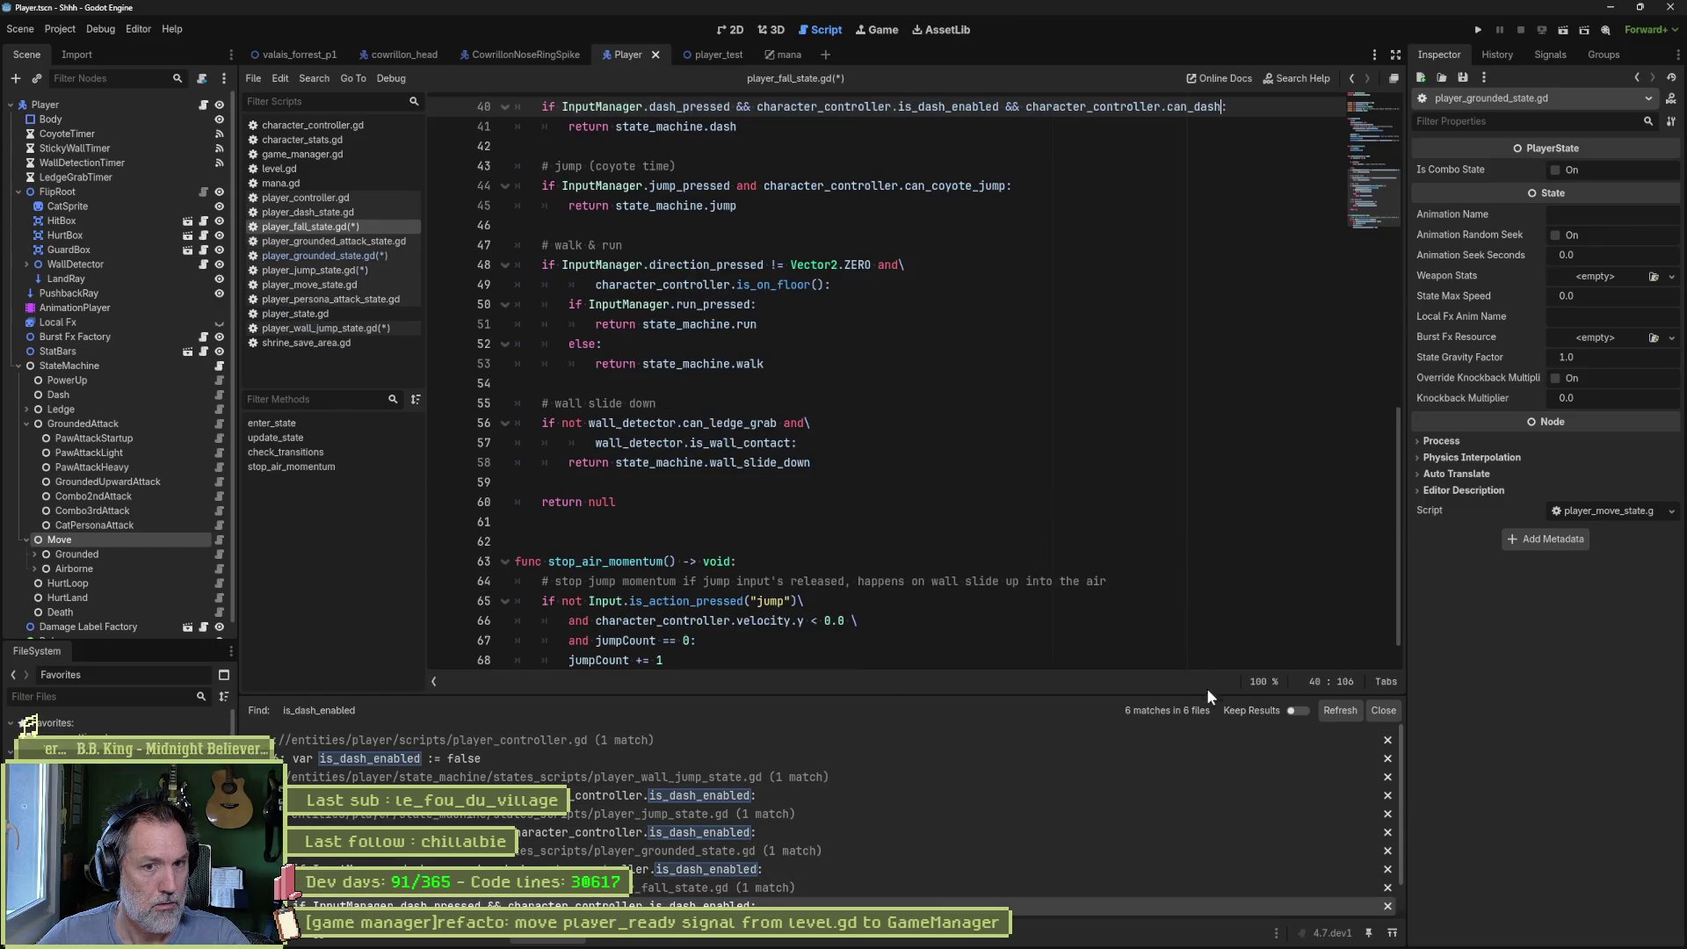
Refresh the is_dash_enabled results to verify the edits and run the game
{"action": "left_click", "coordinate": [1325, 713]}
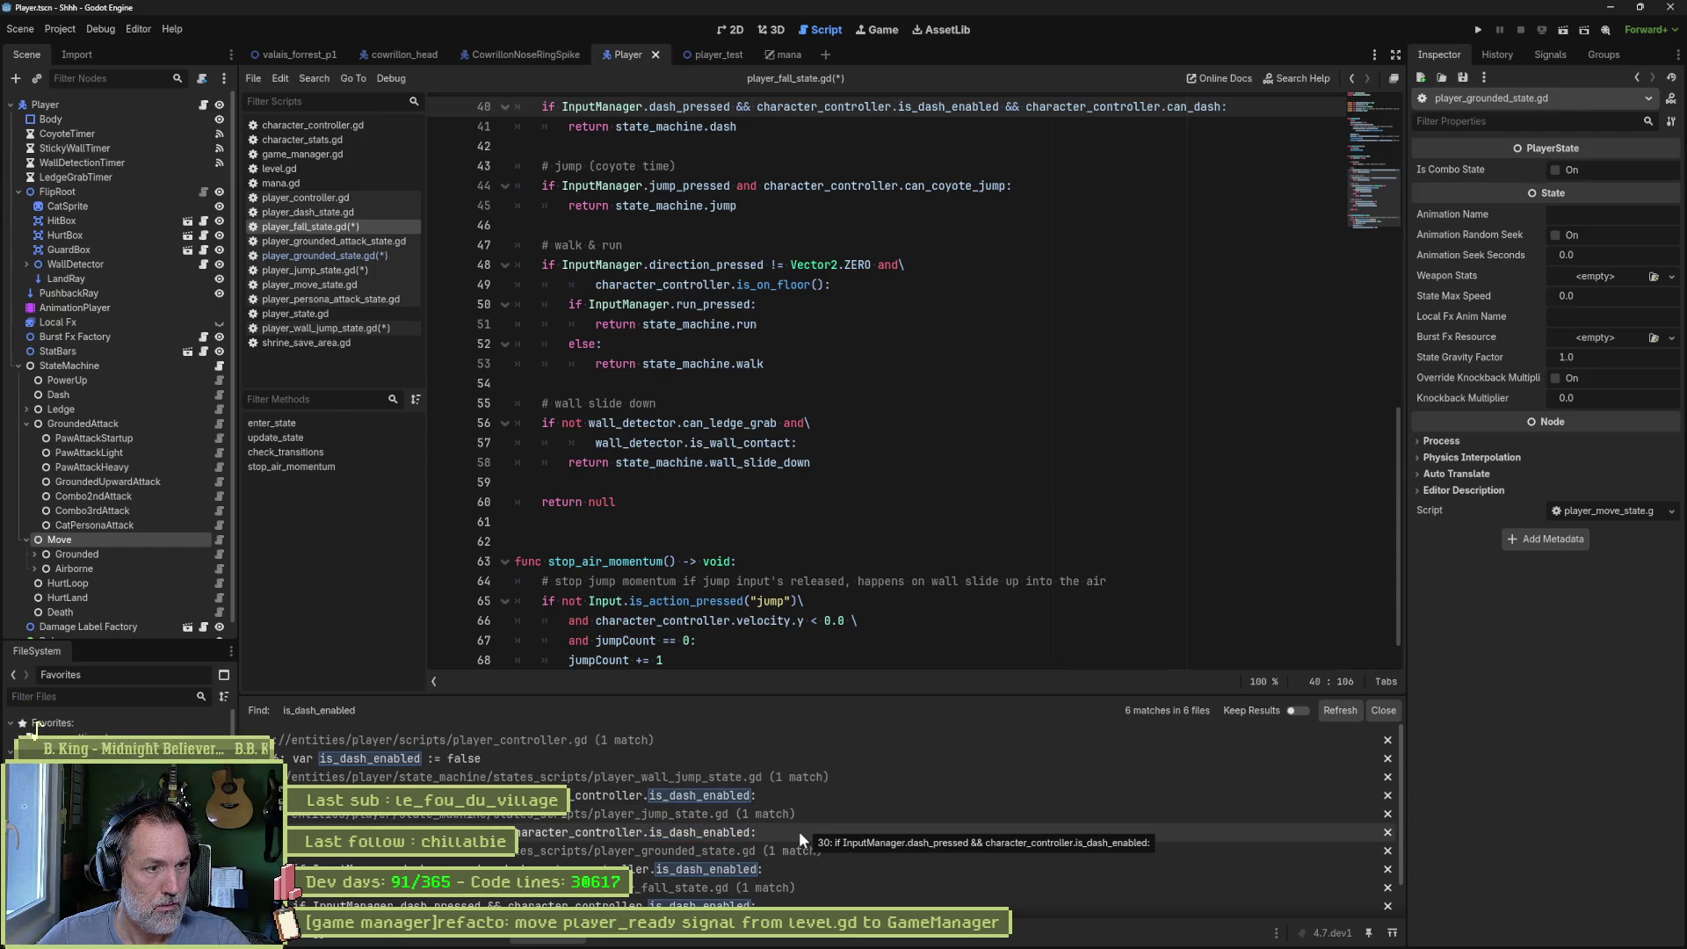
{"action": "scroll", "coordinate": [799, 831], "scroll_direction": "down", "scroll_amount": 2}
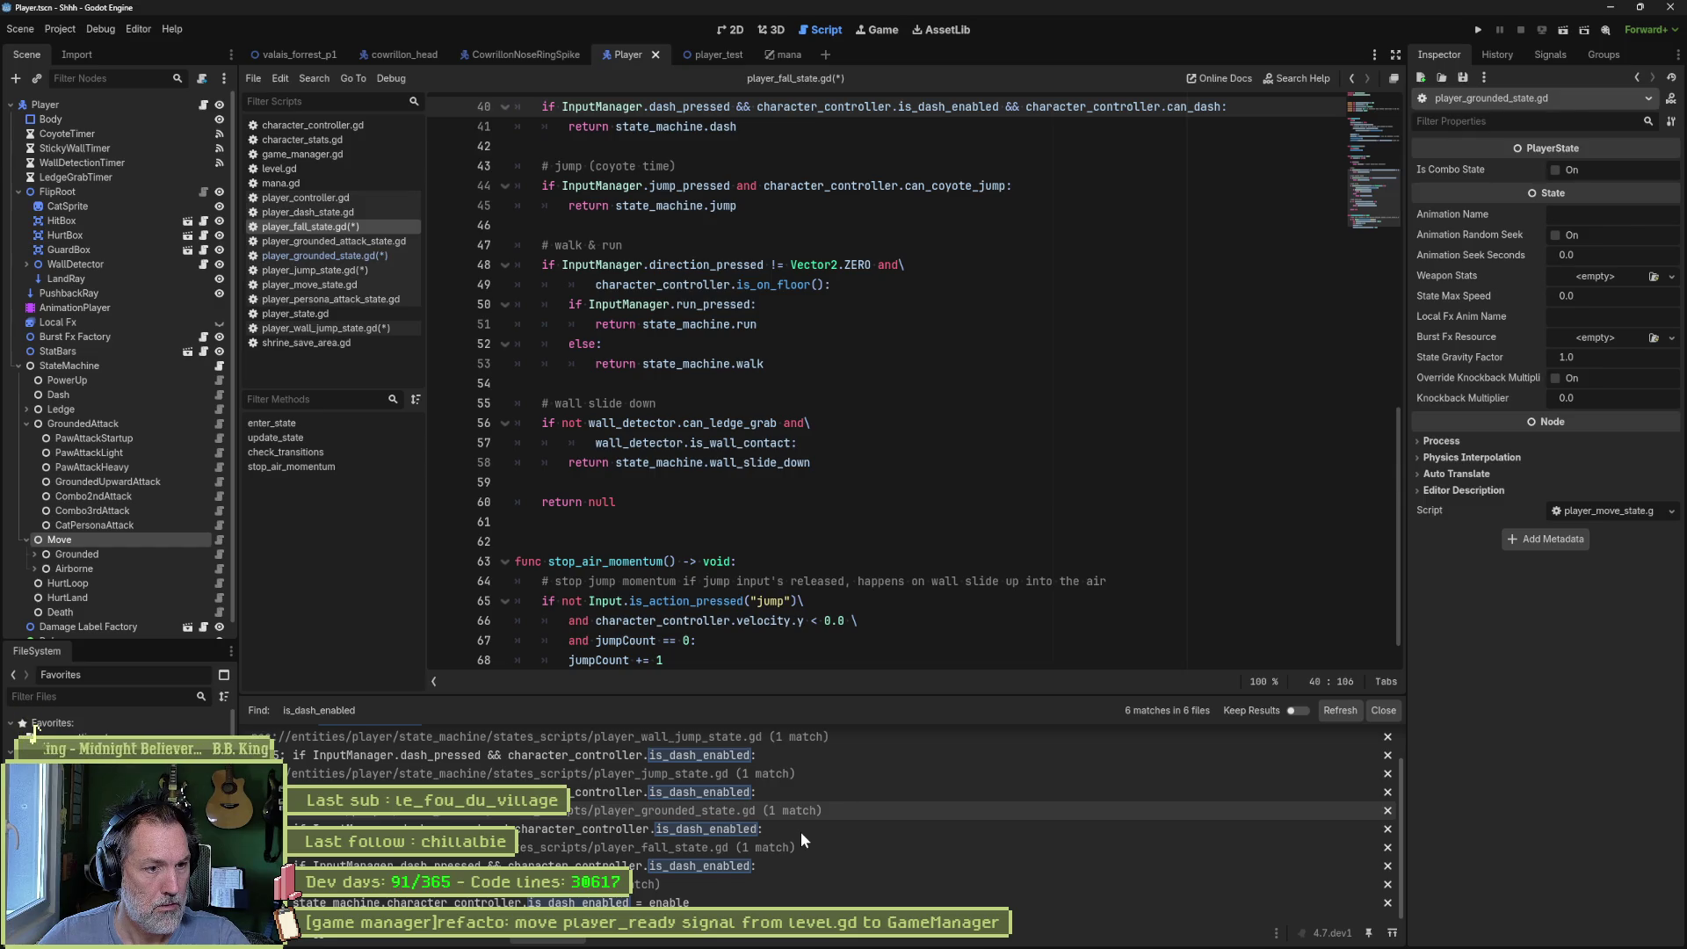
{"action": "scroll", "coordinate": [799, 832], "scroll_direction": "up", "scroll_amount": 1}
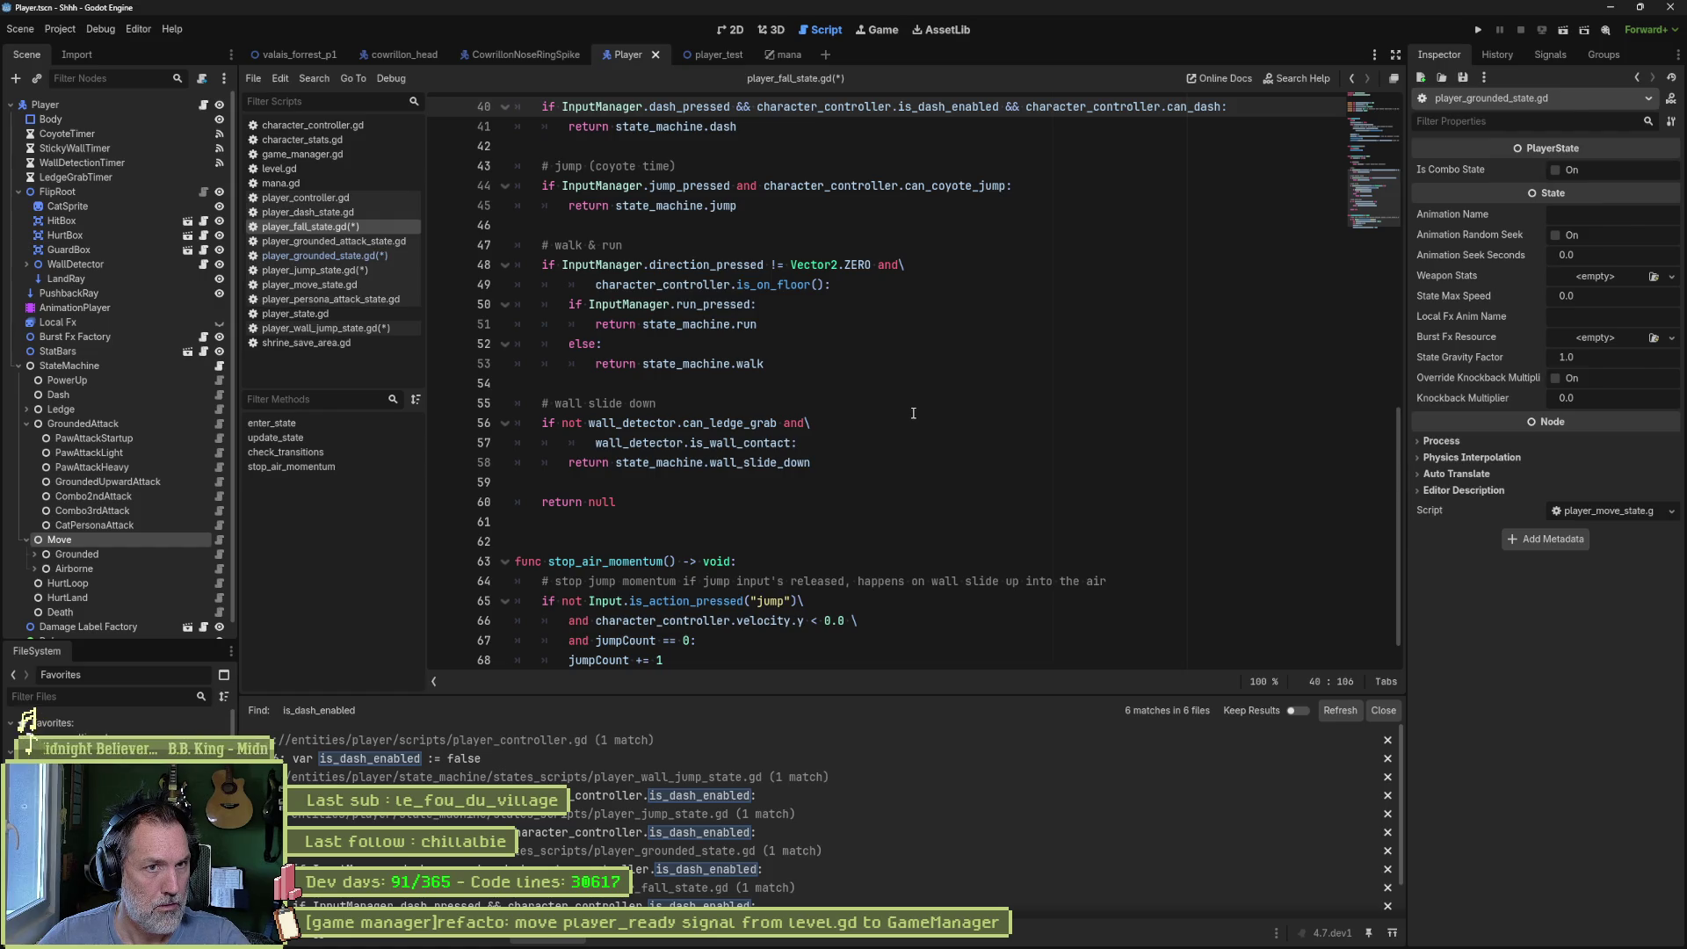
{"action": "key", "text": "F6"}
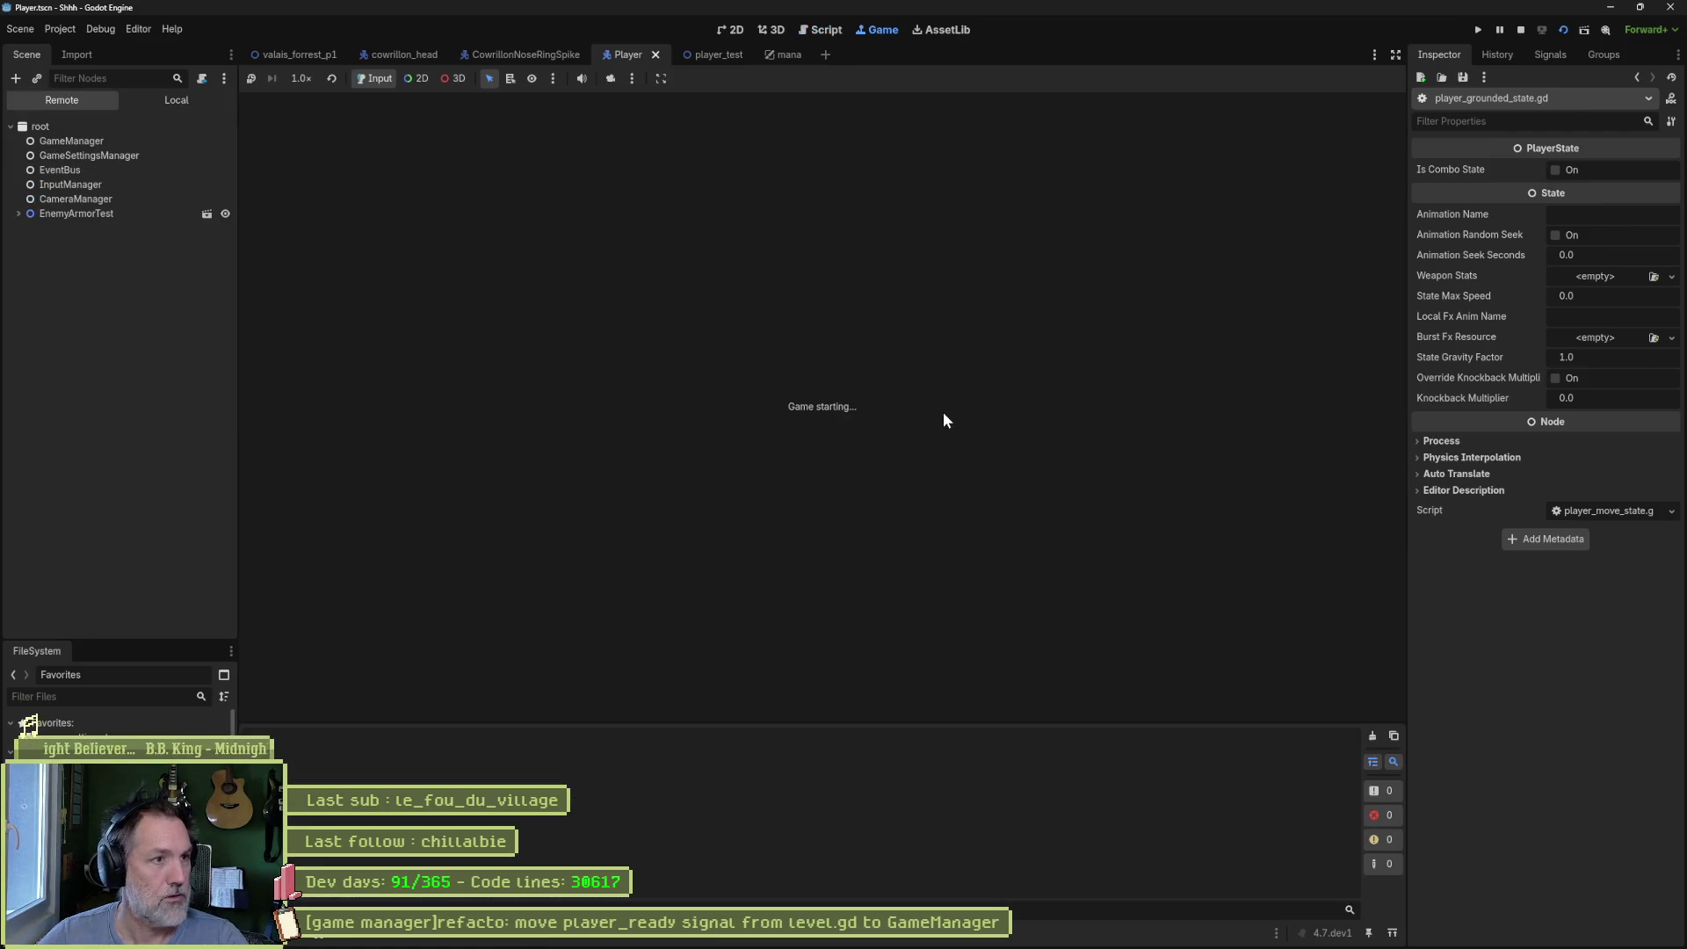
Run the player_test scene, move and dash the cat right, then stop it
{"action": "left_click", "coordinate": [700, 55]}
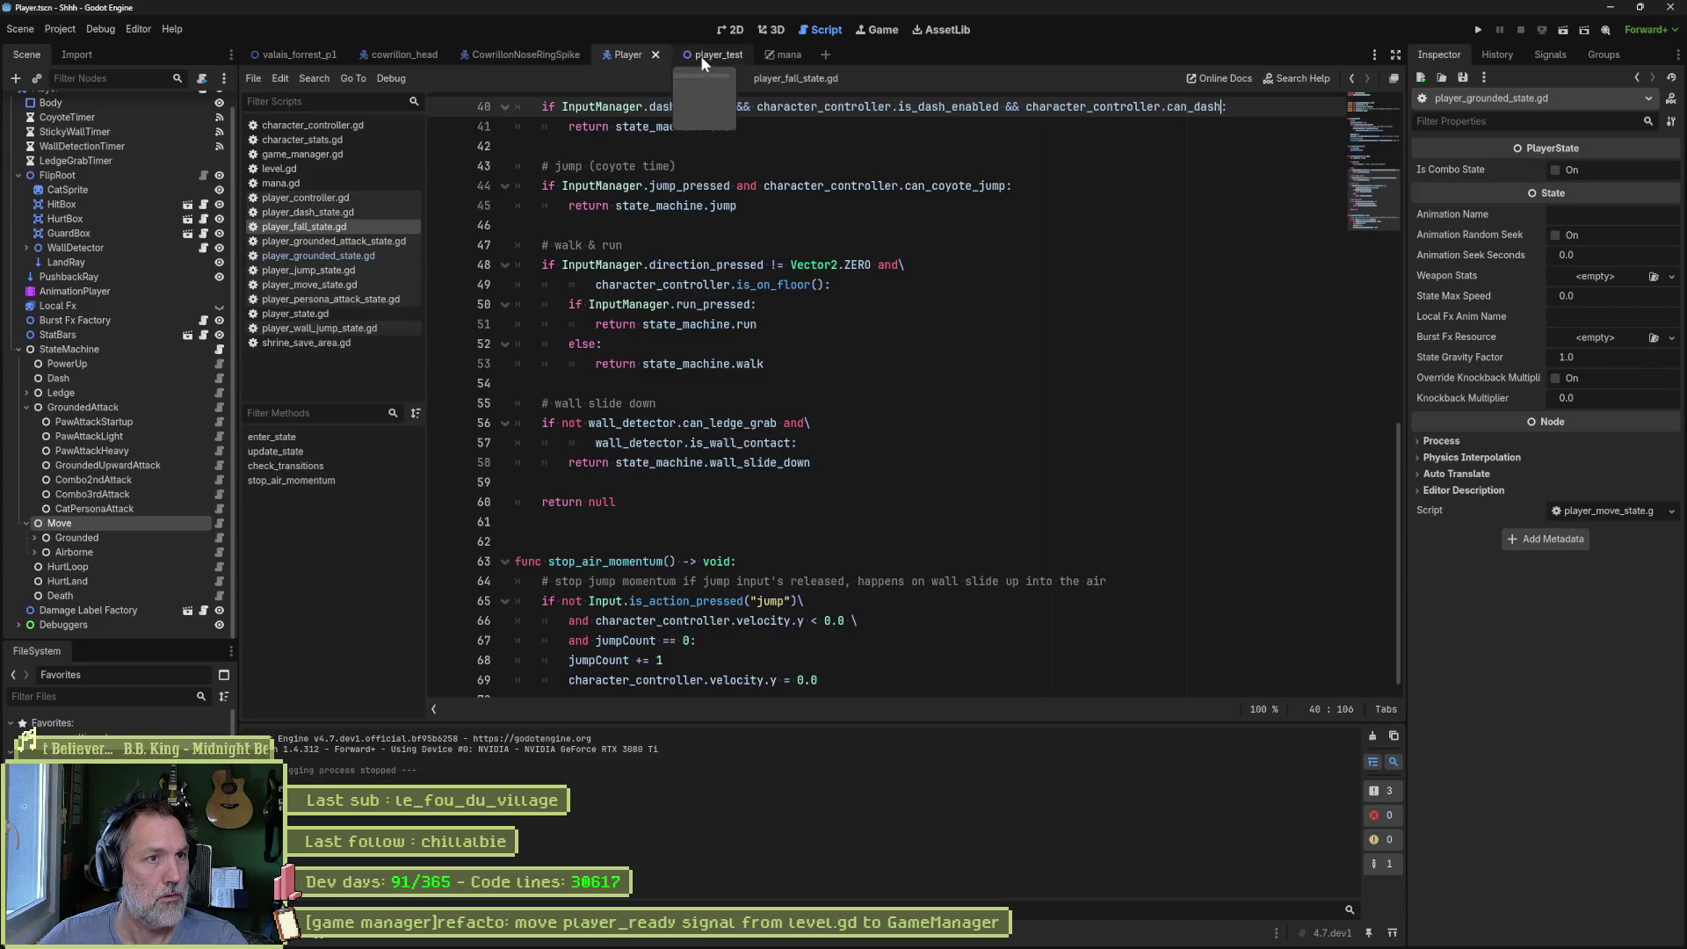
{"action": "key", "text": "F6"}
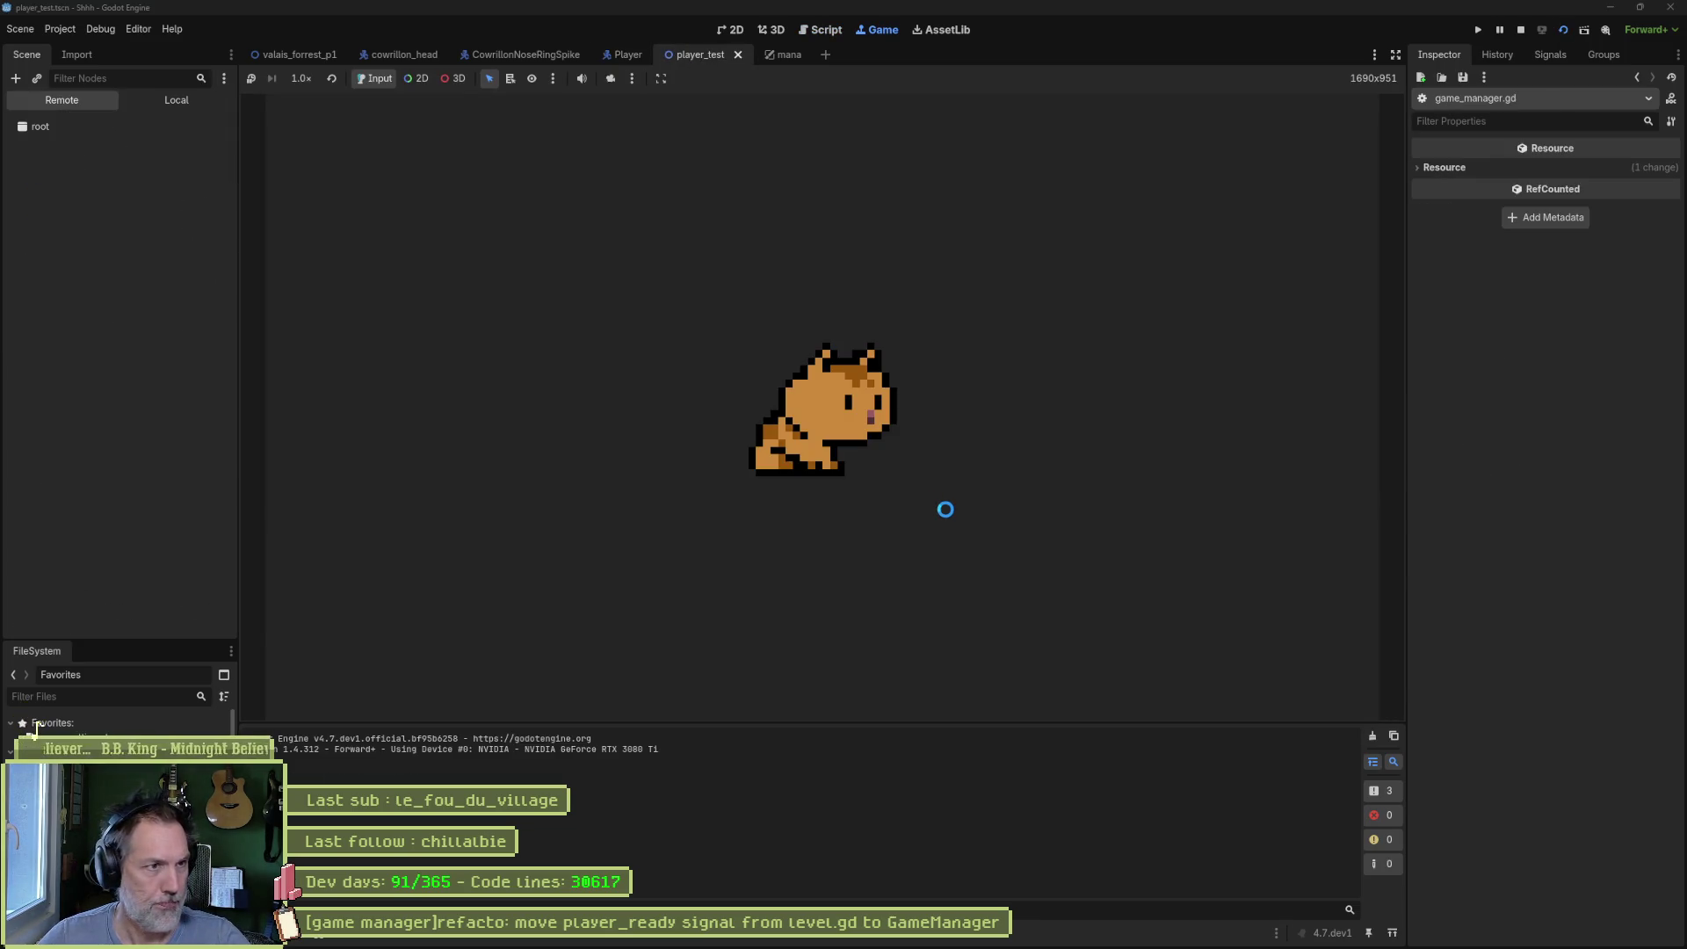
{"action": "key", "text": "Right"}
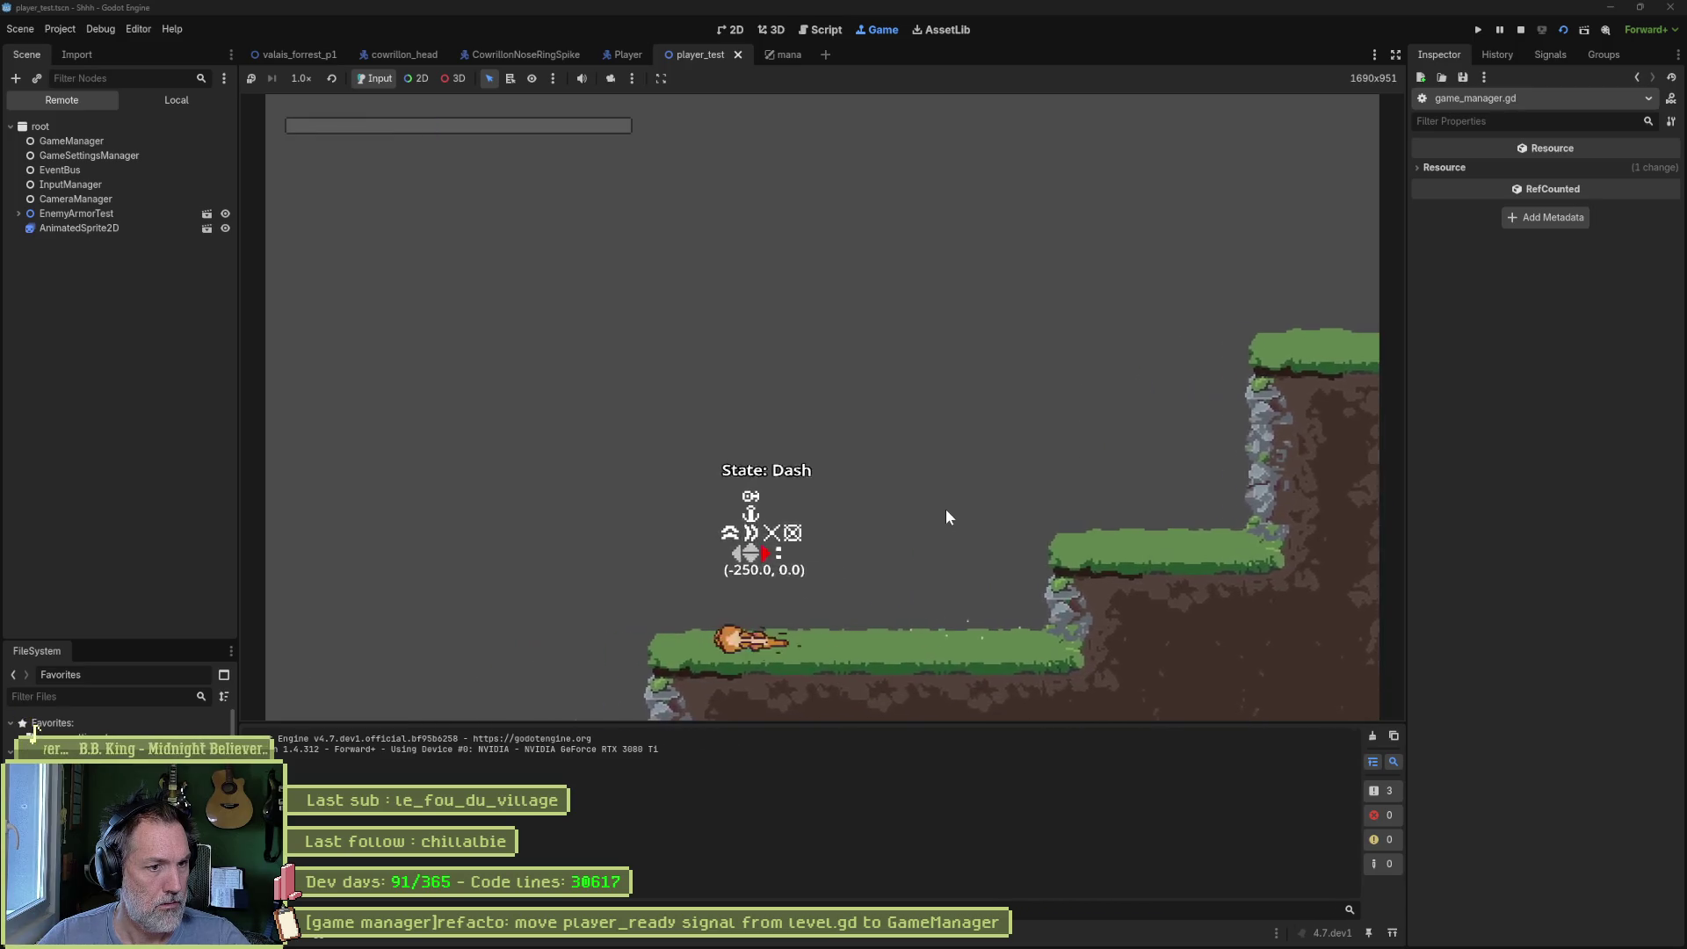
{"action": "key", "text": "Right"}
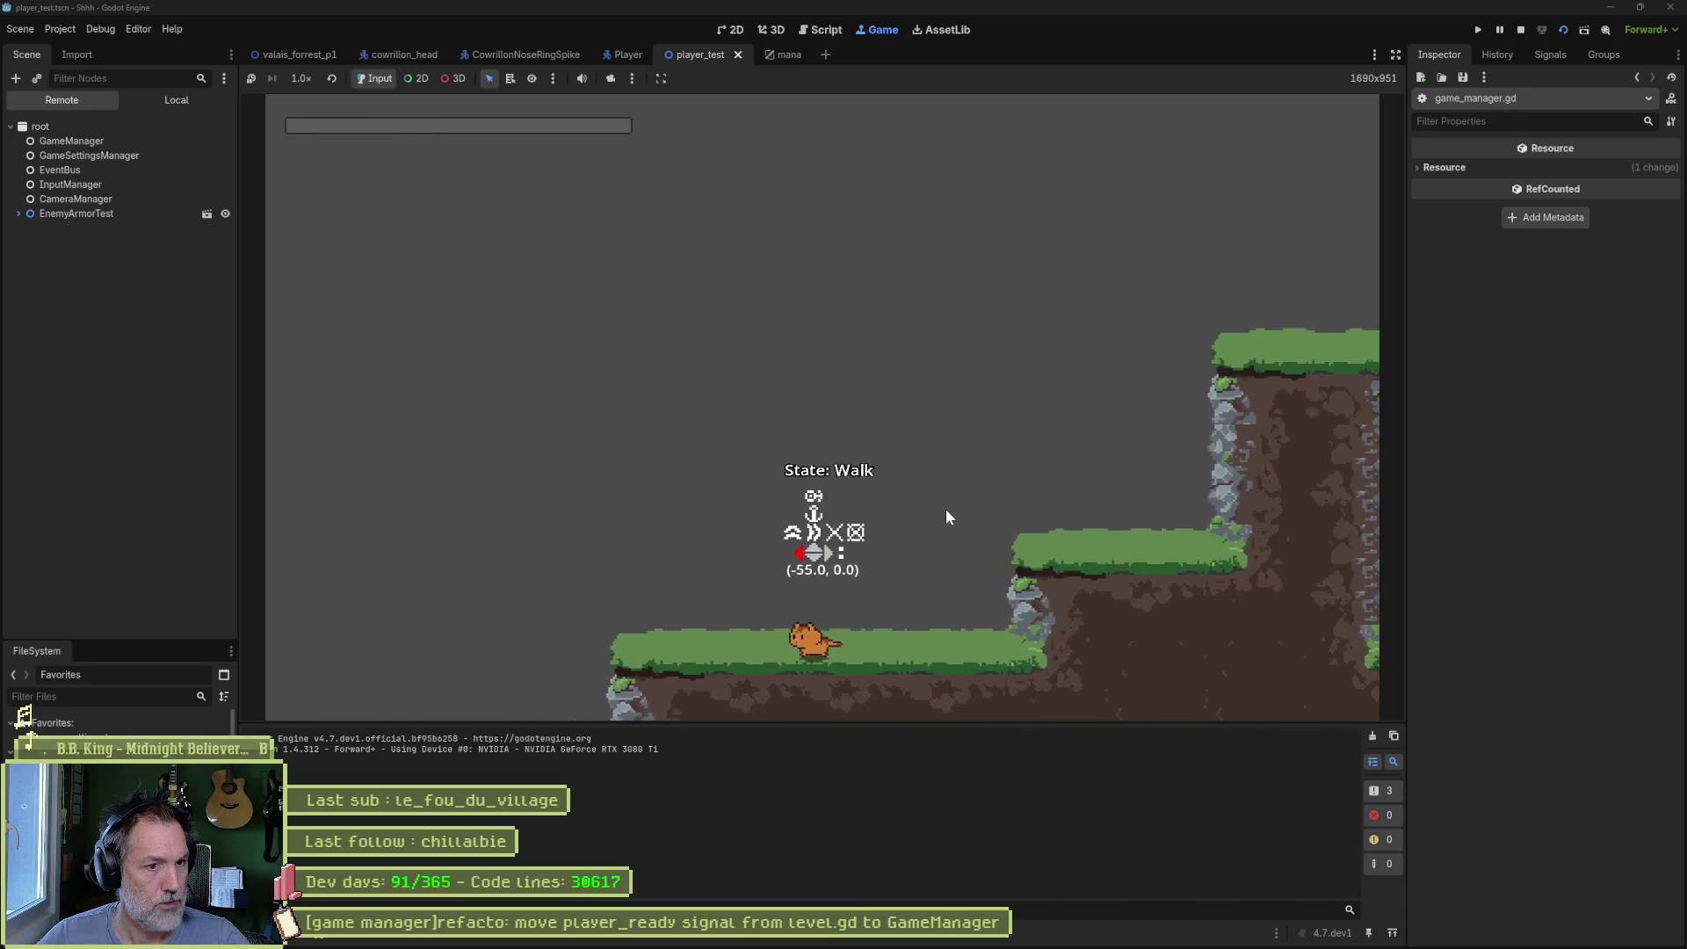
{"action": "key", "text": "F8"}
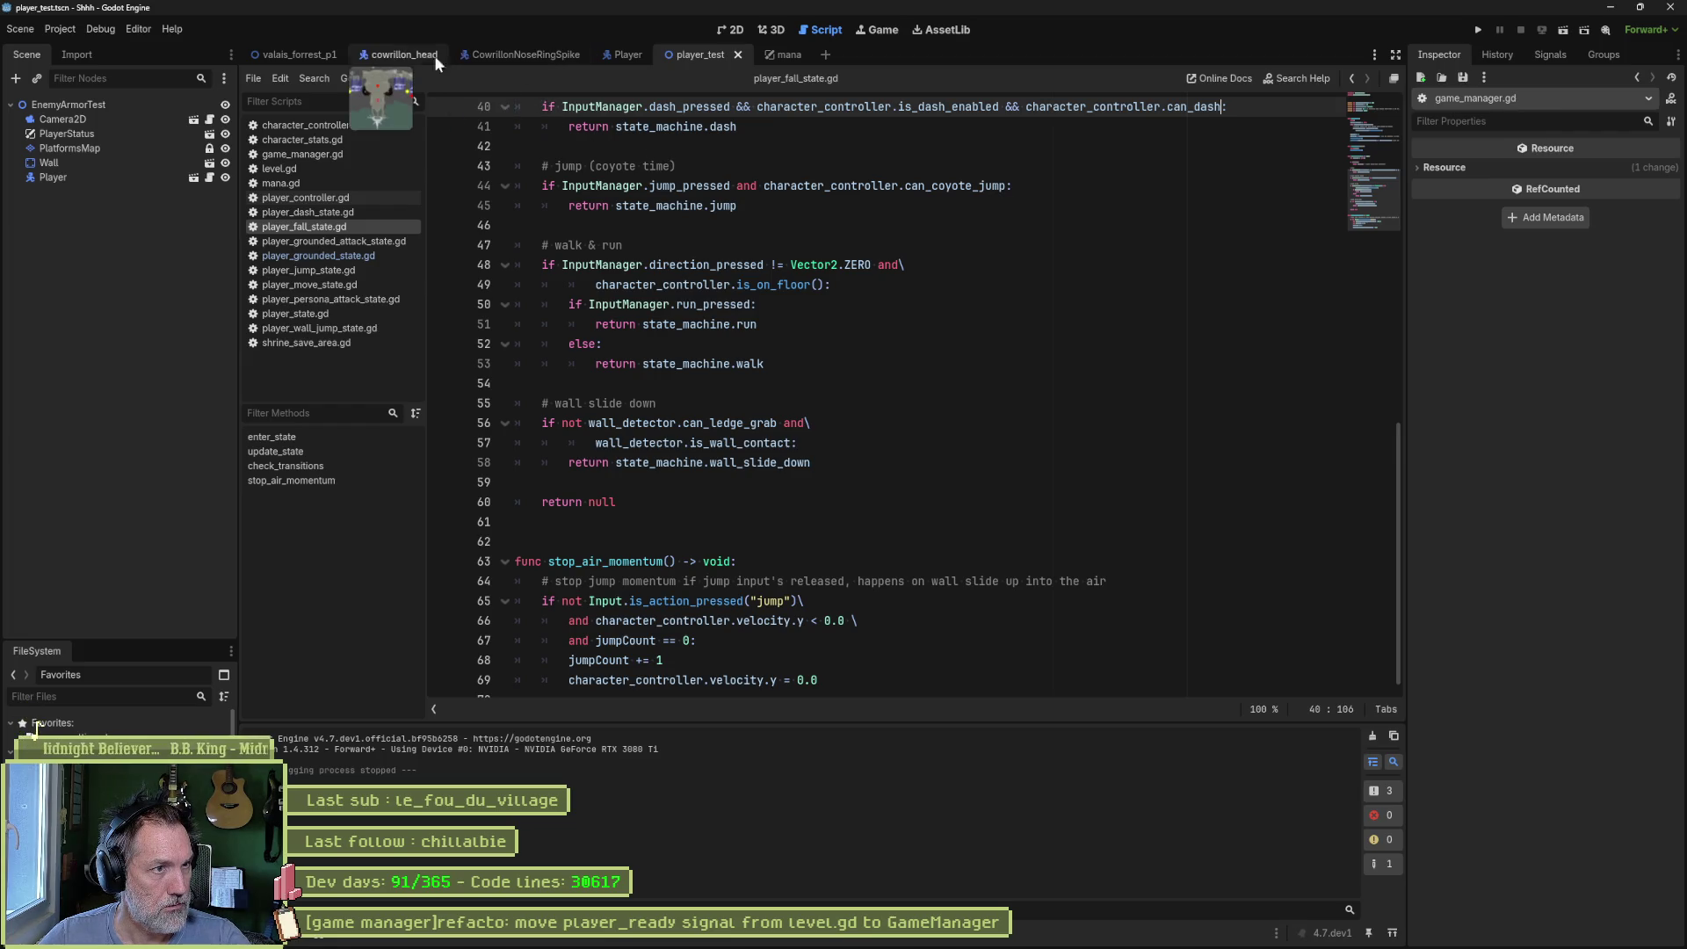
Run valais_forrest_p1, move the cat right, left and right around the boss, then stop
{"action": "left_click", "coordinate": [299, 54]}
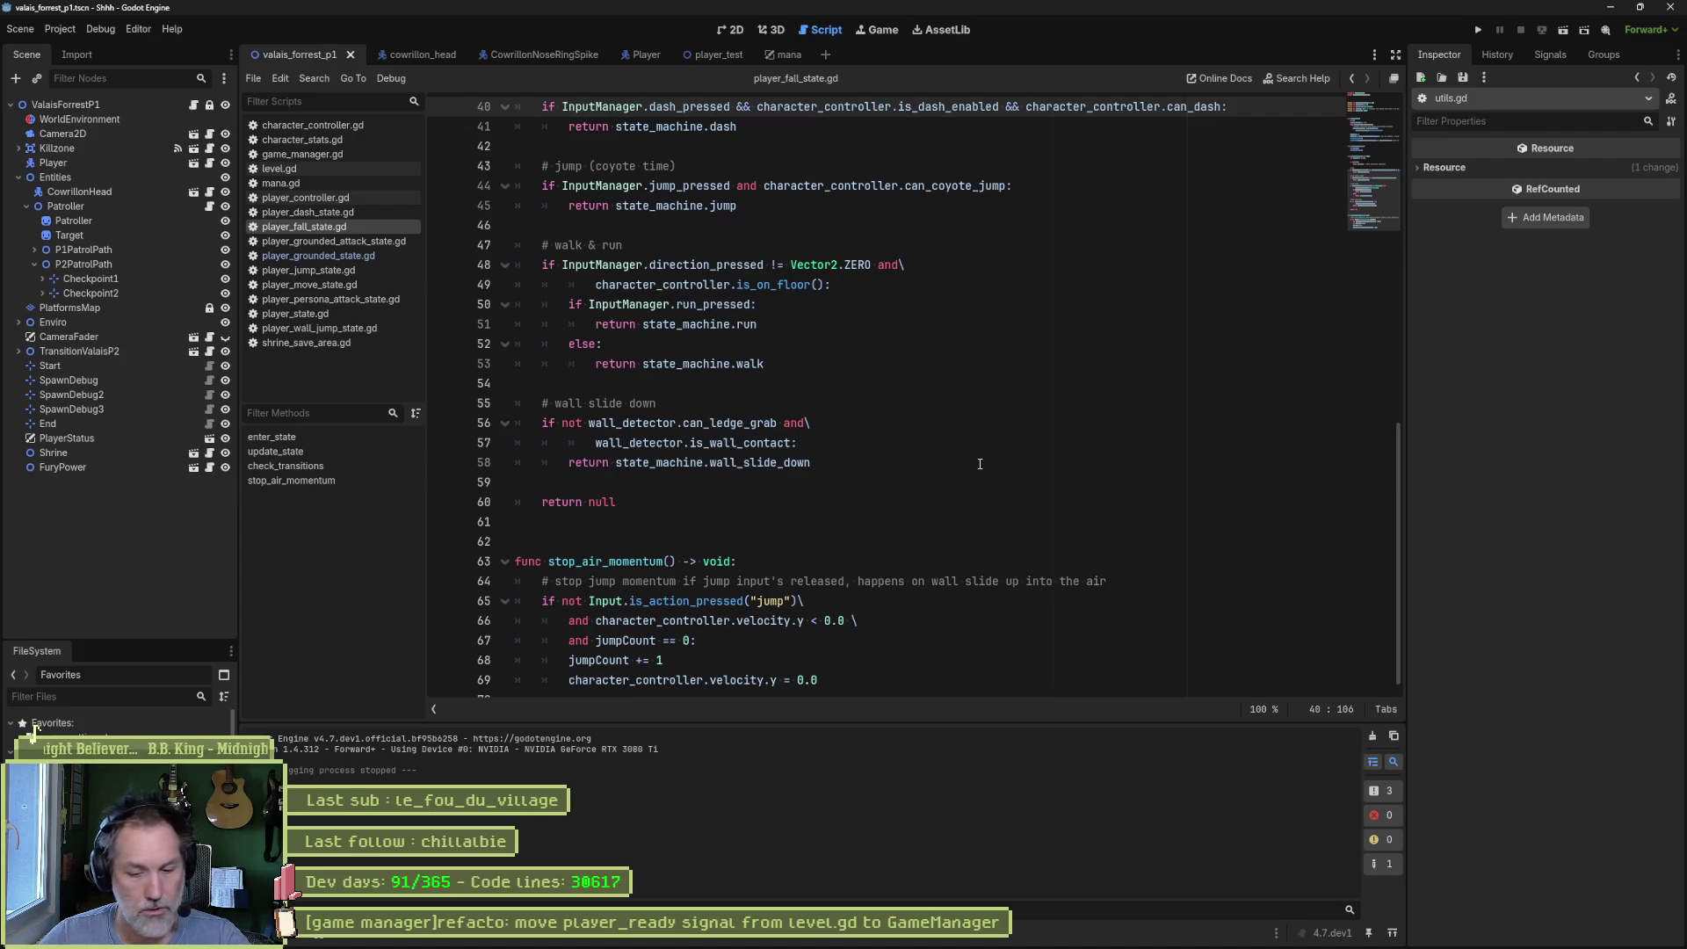
{"action": "left_click", "coordinate": [1028, 527]}
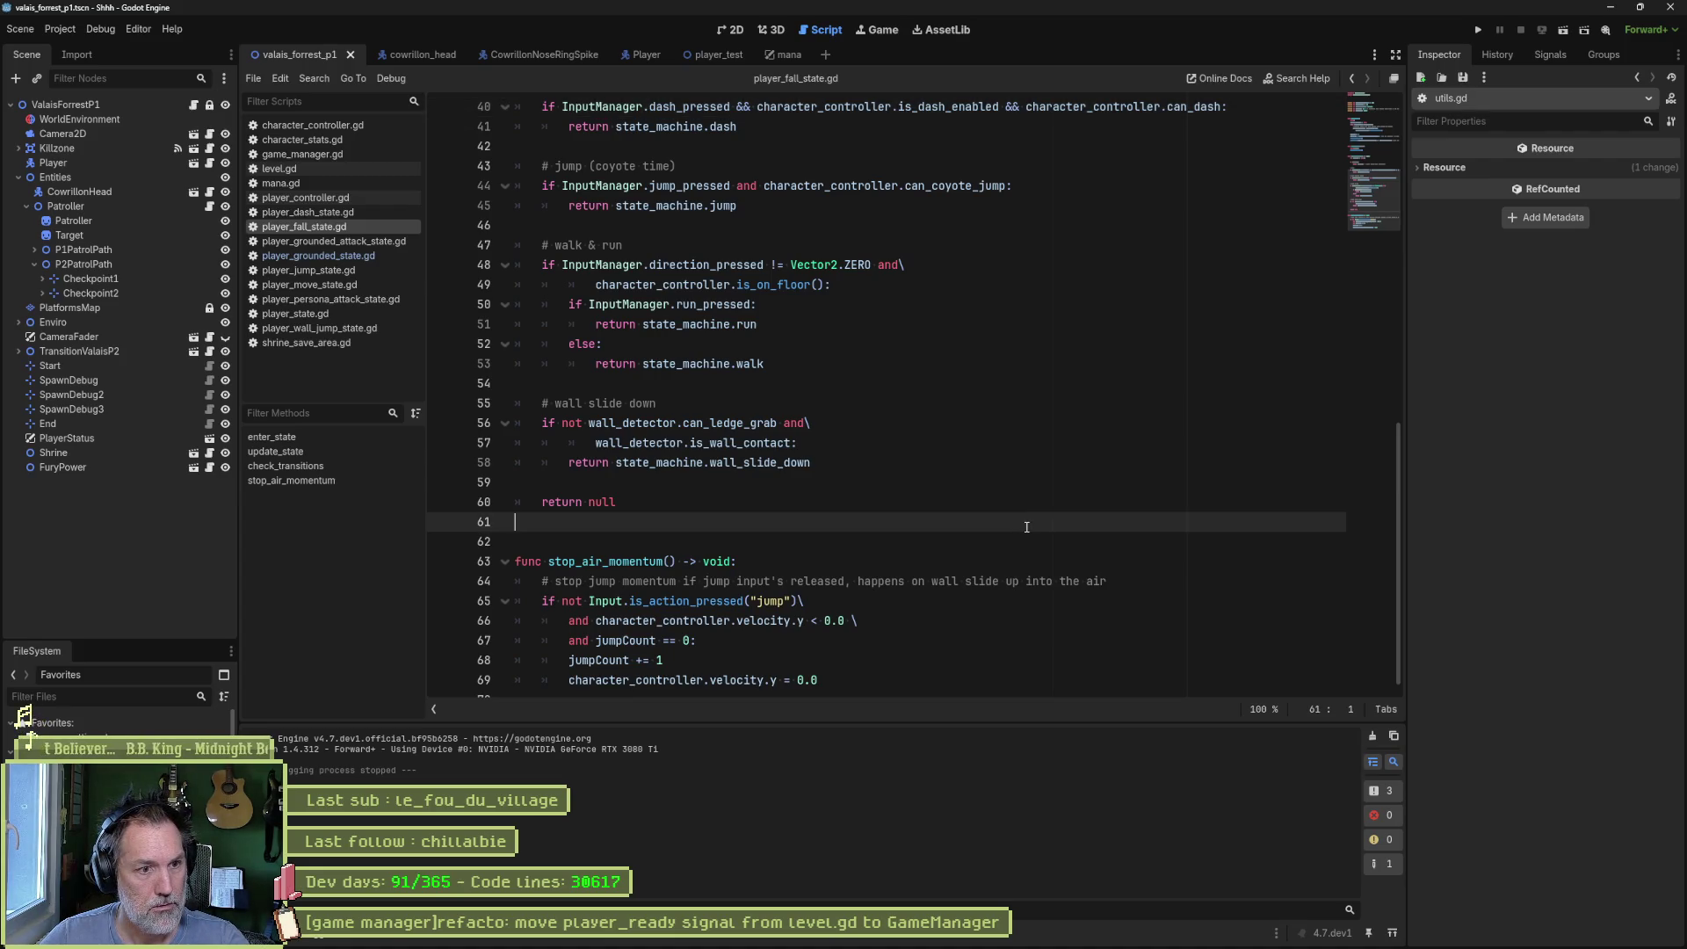
{"action": "key", "text": "F6"}
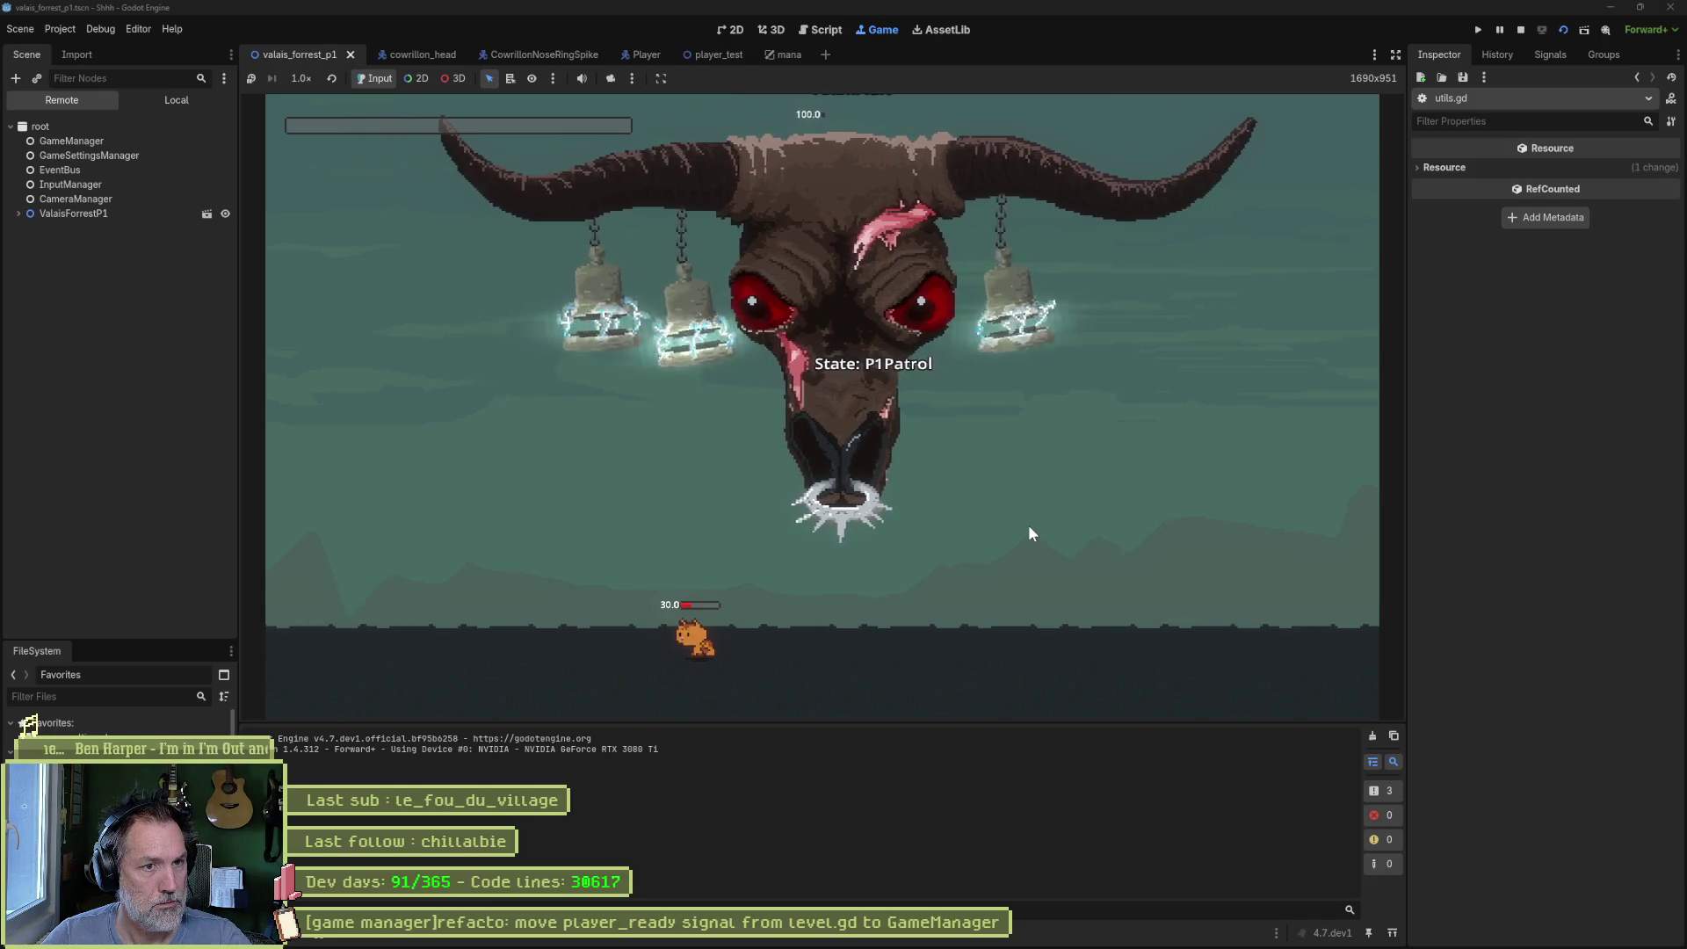
{"action": "key", "text": "d"}
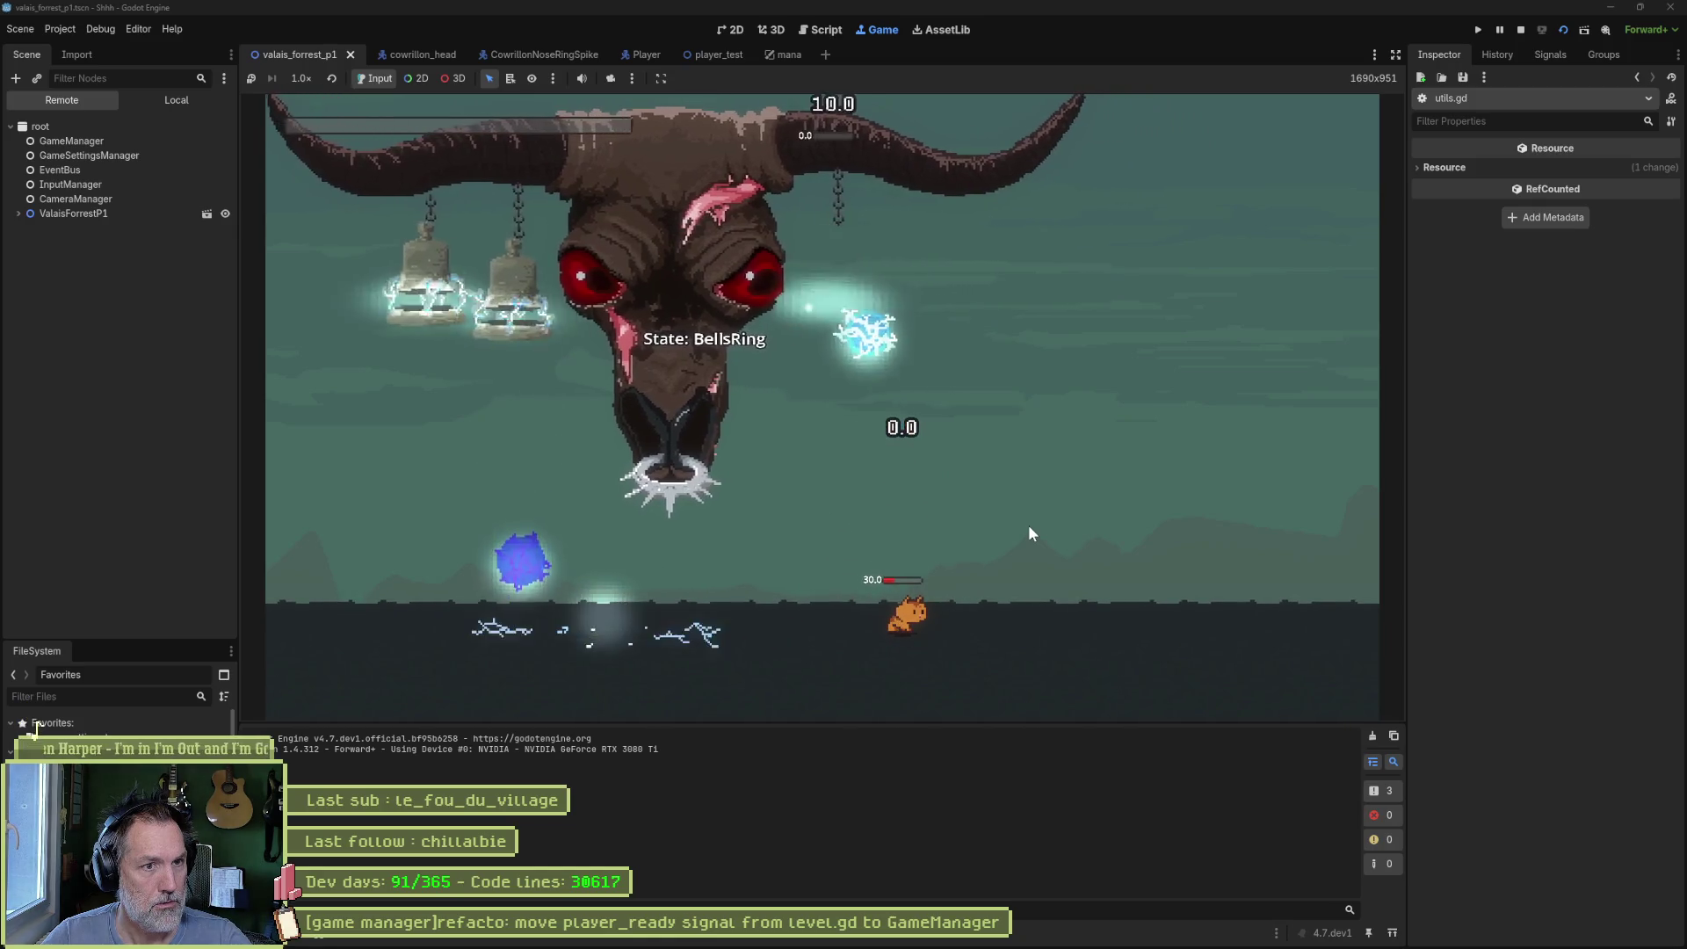
{"action": "key", "text": "a"}
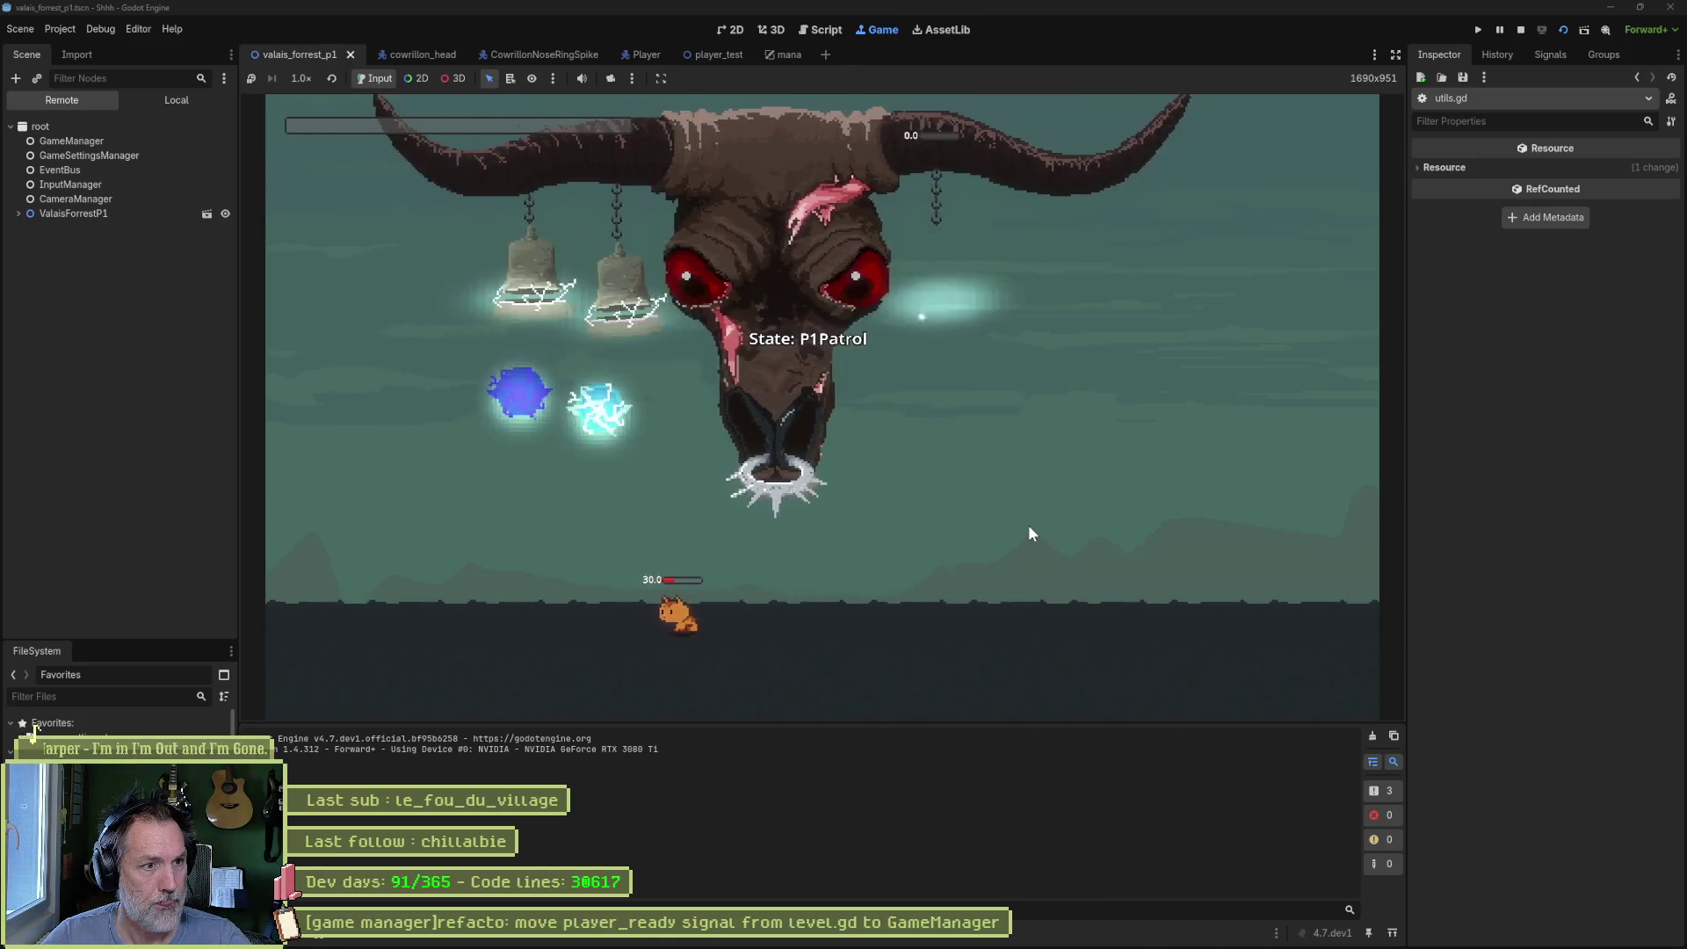
{"action": "key", "text": "d"}
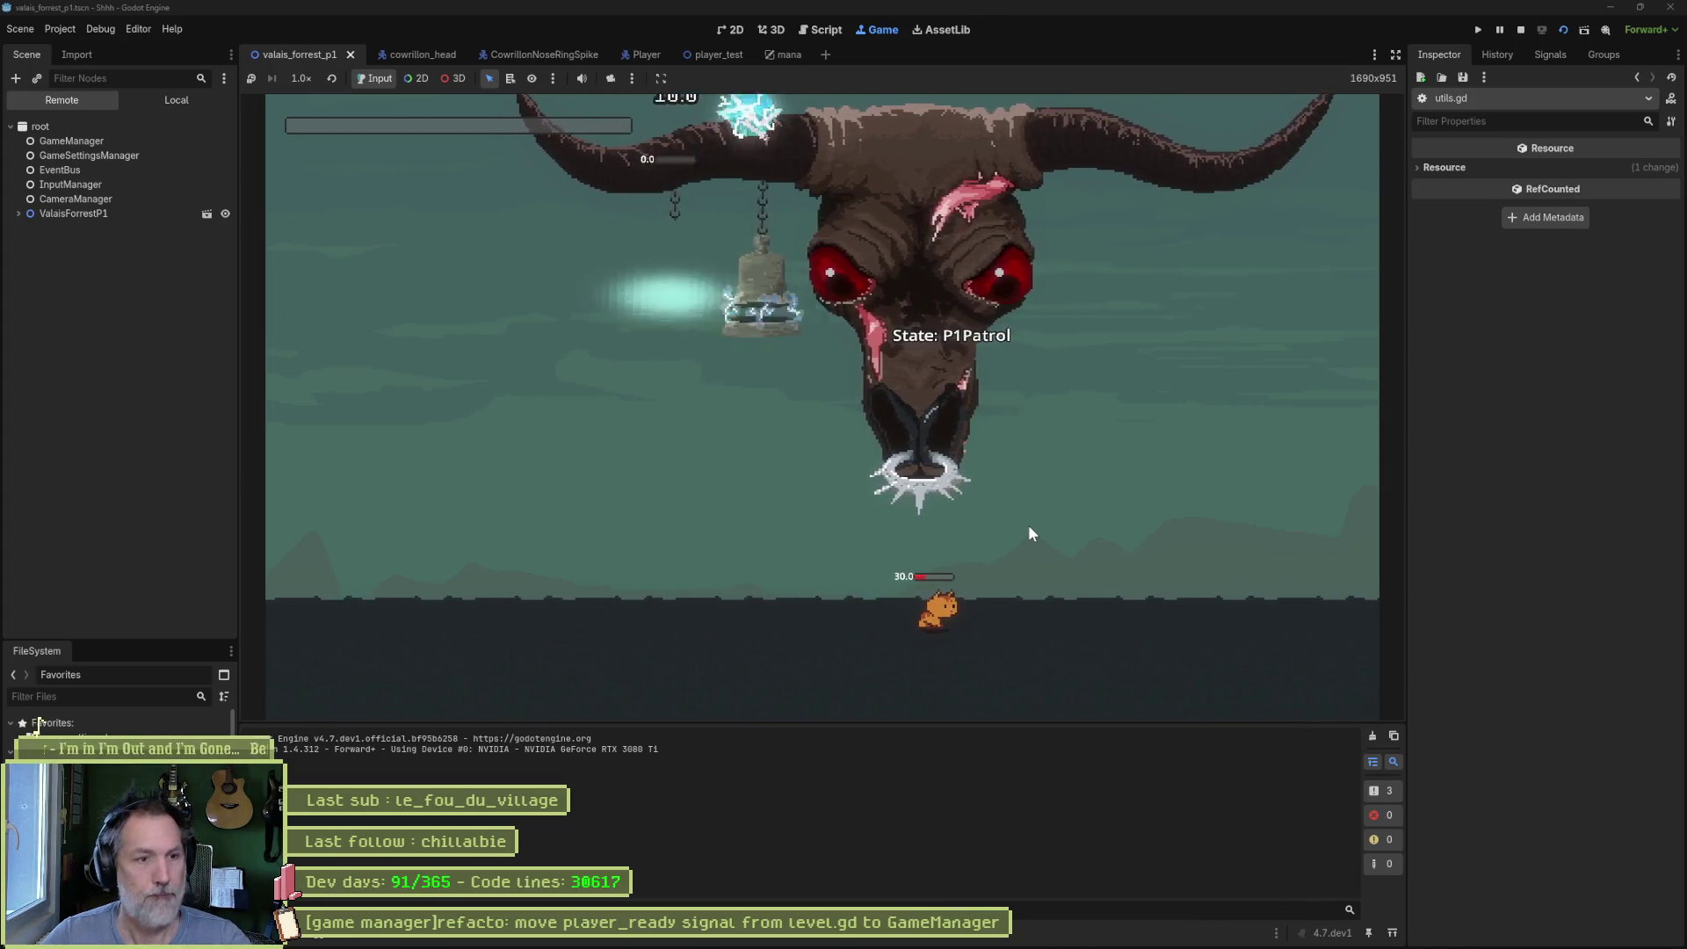
{"action": "key", "text": "F8"}
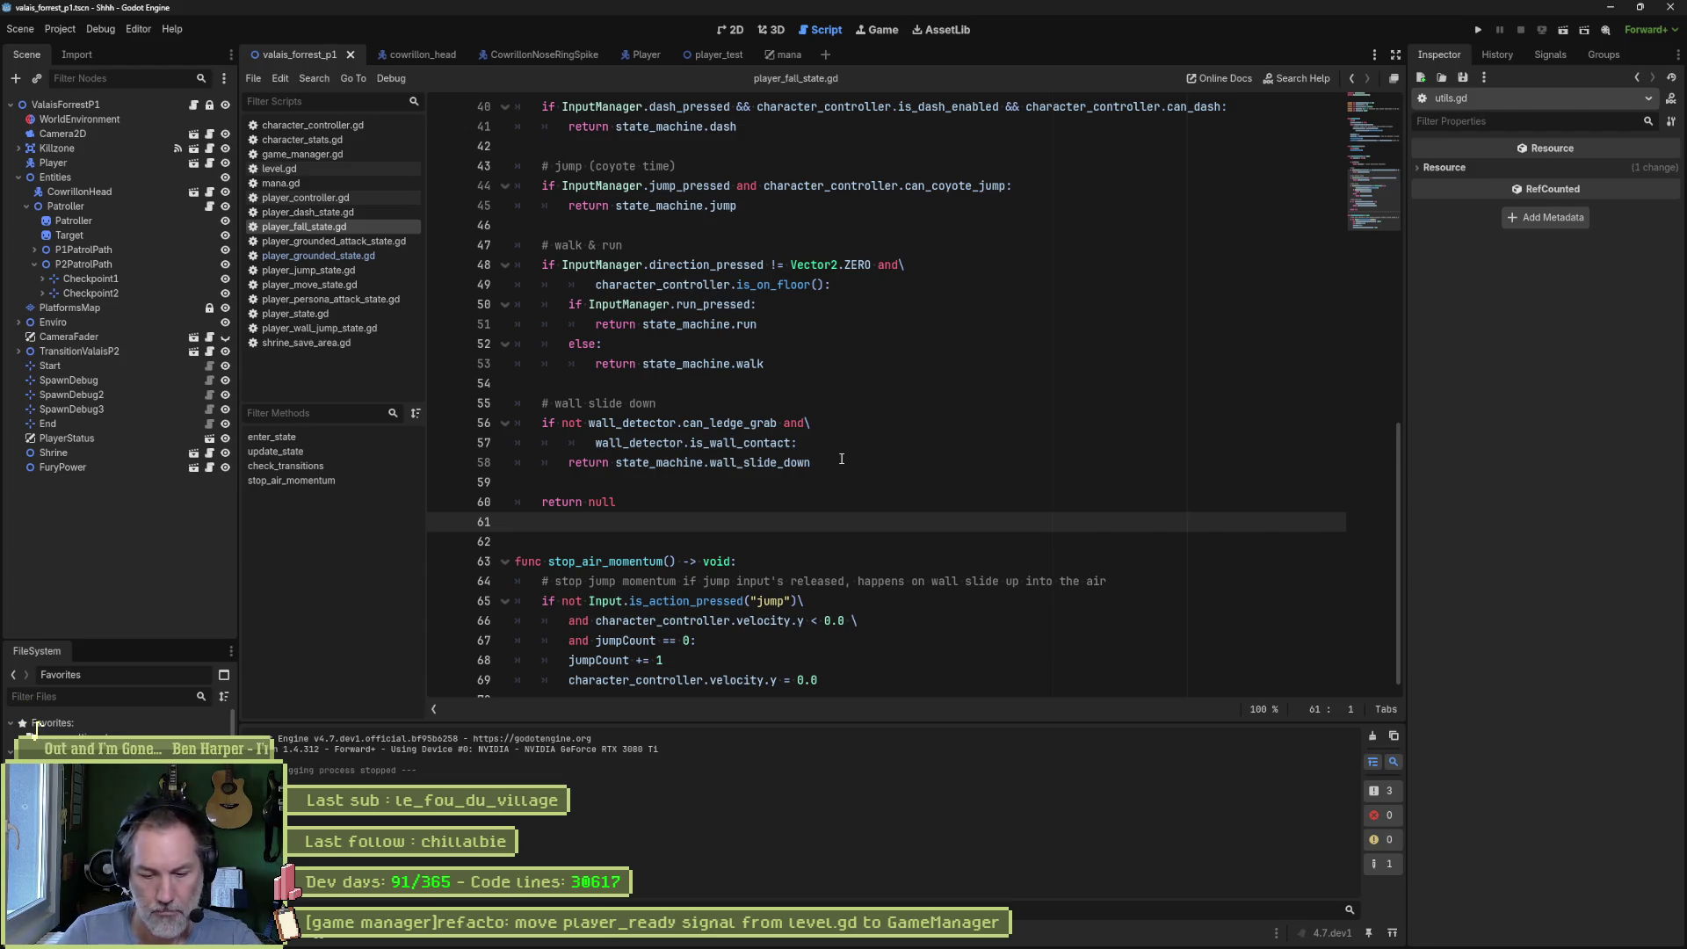
Quick-open the player_guard_state.gd script by searching for 'guard'
{"action": "key", "text": "shift+alt+o"}
{"action": "type", "text": "guard"}
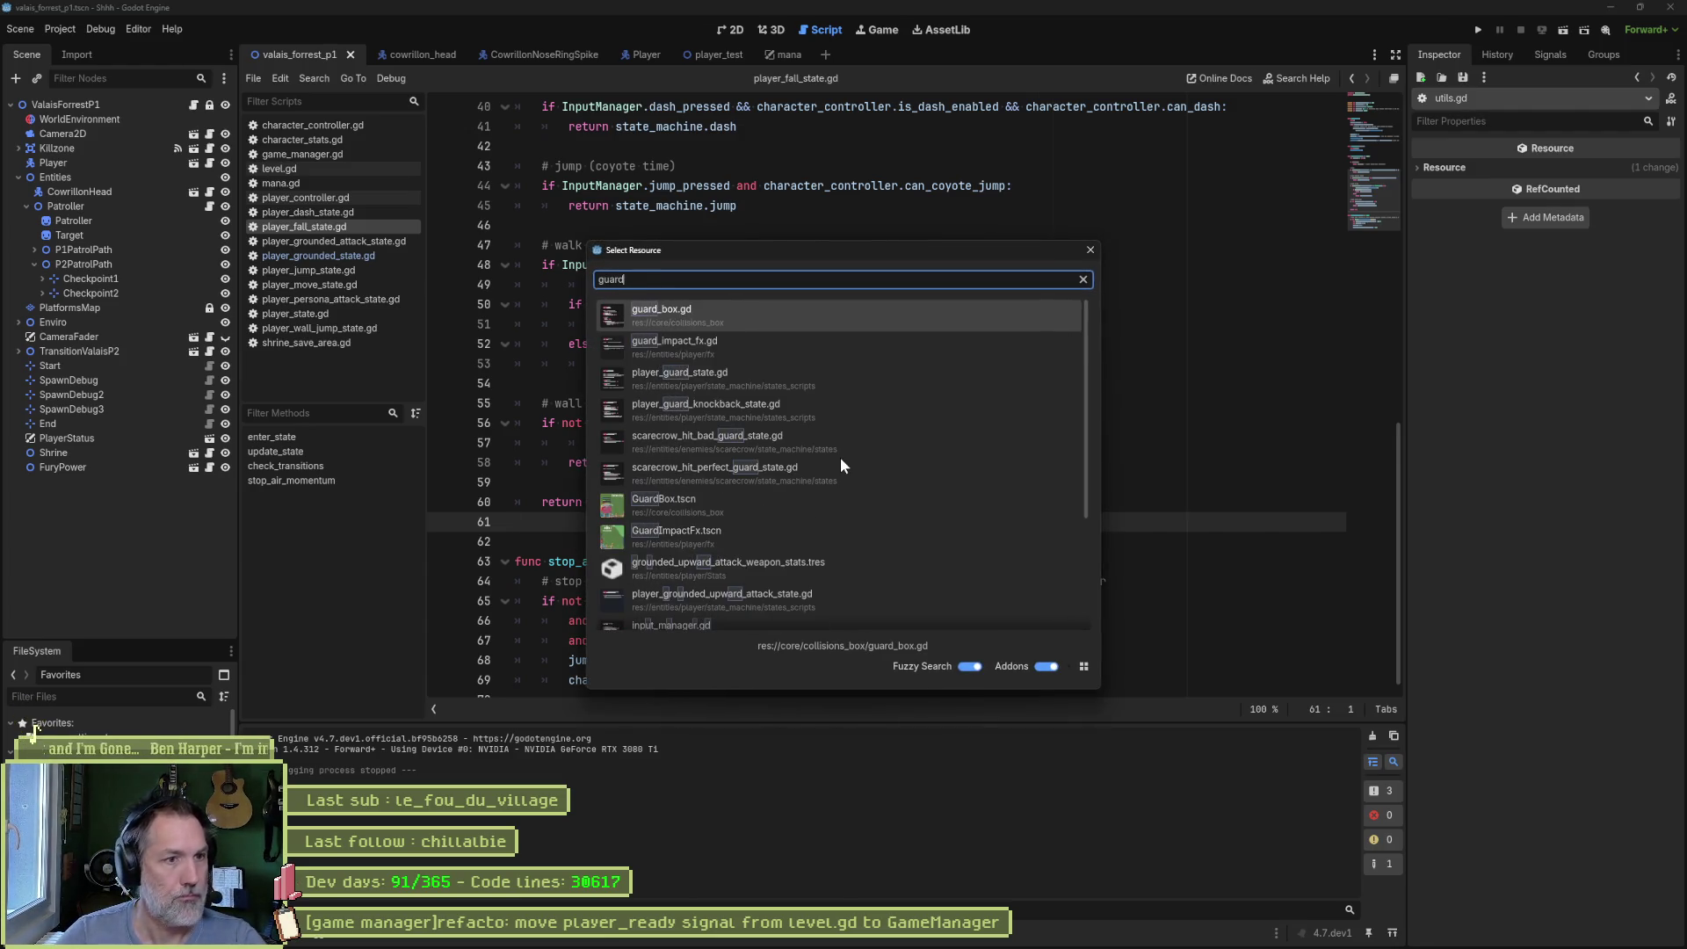
{"action": "key", "text": "Down"}
{"action": "key", "text": "Down"}
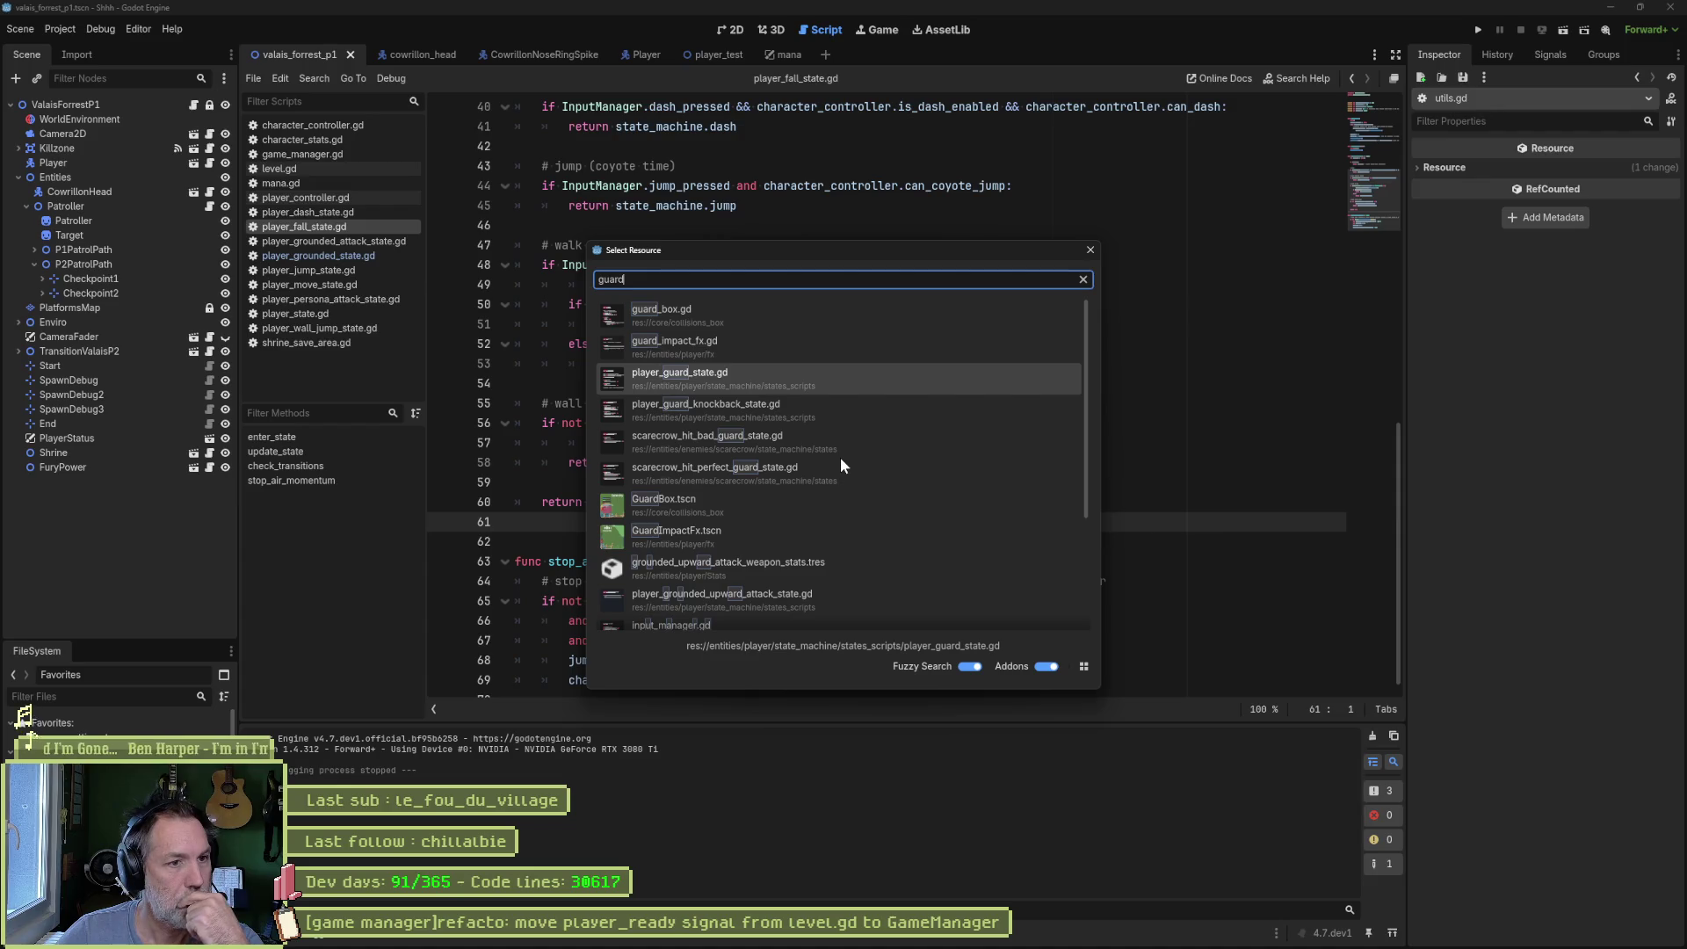
{"action": "key", "text": "Return"}
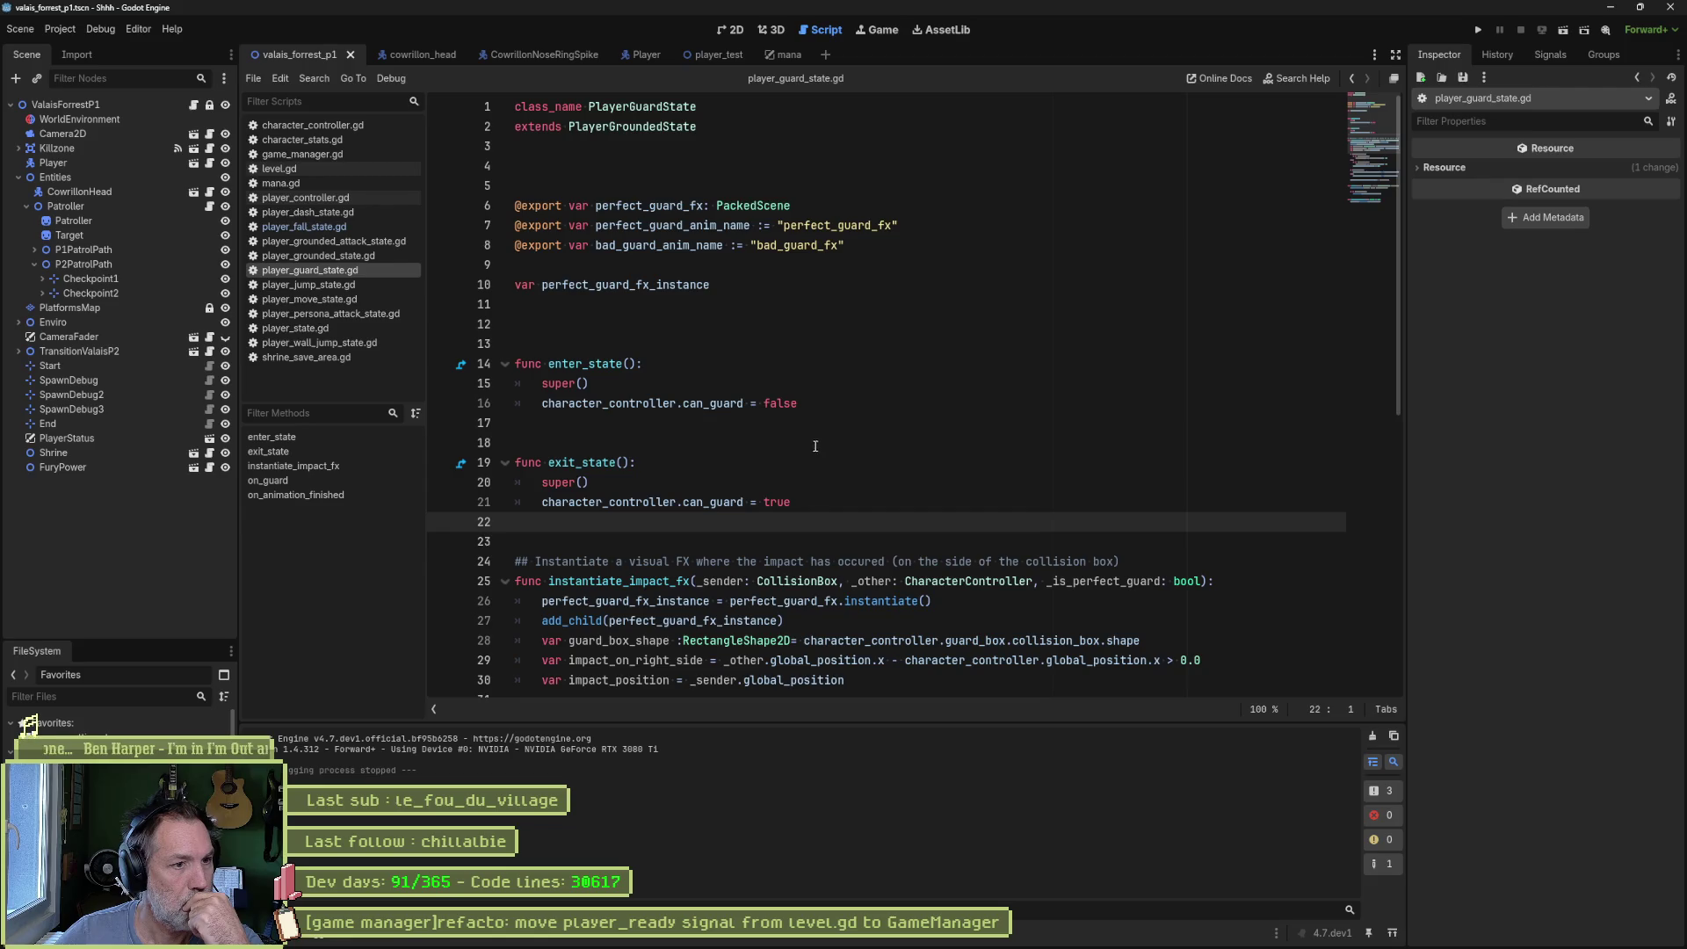
Read through the guard state code, then switch to character_controller.gd
{"action": "scroll", "coordinate": [768, 475], "scroll_direction": "down", "scroll_amount": 3}
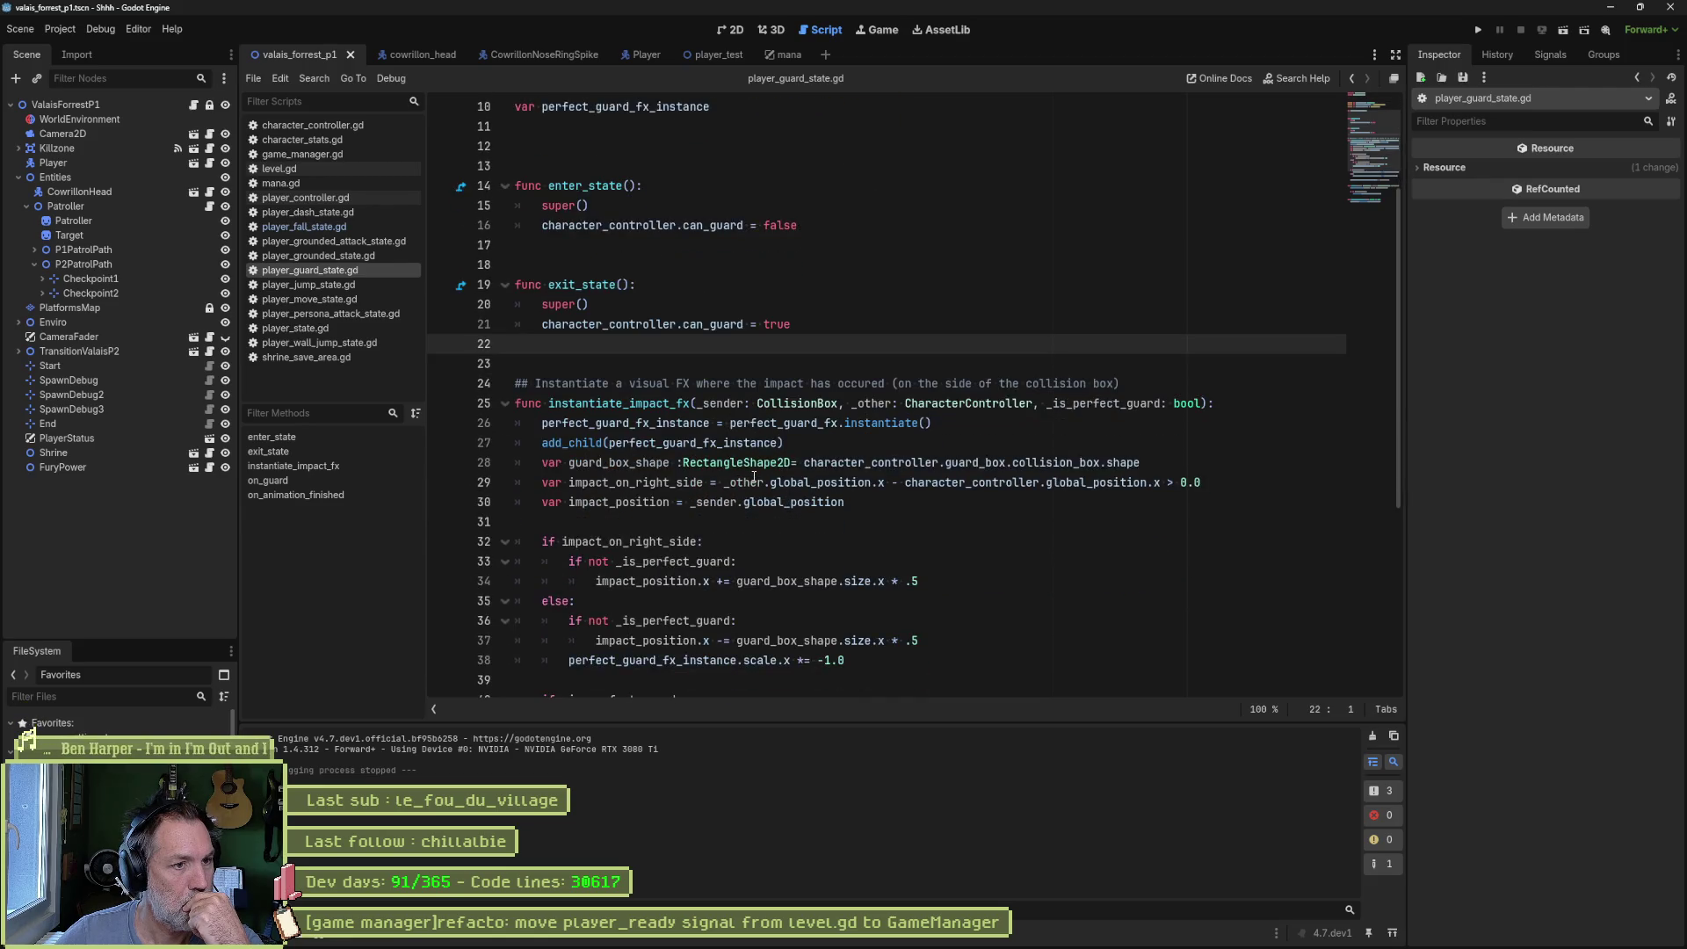
{"action": "mouse_move", "coordinate": [739, 468]}
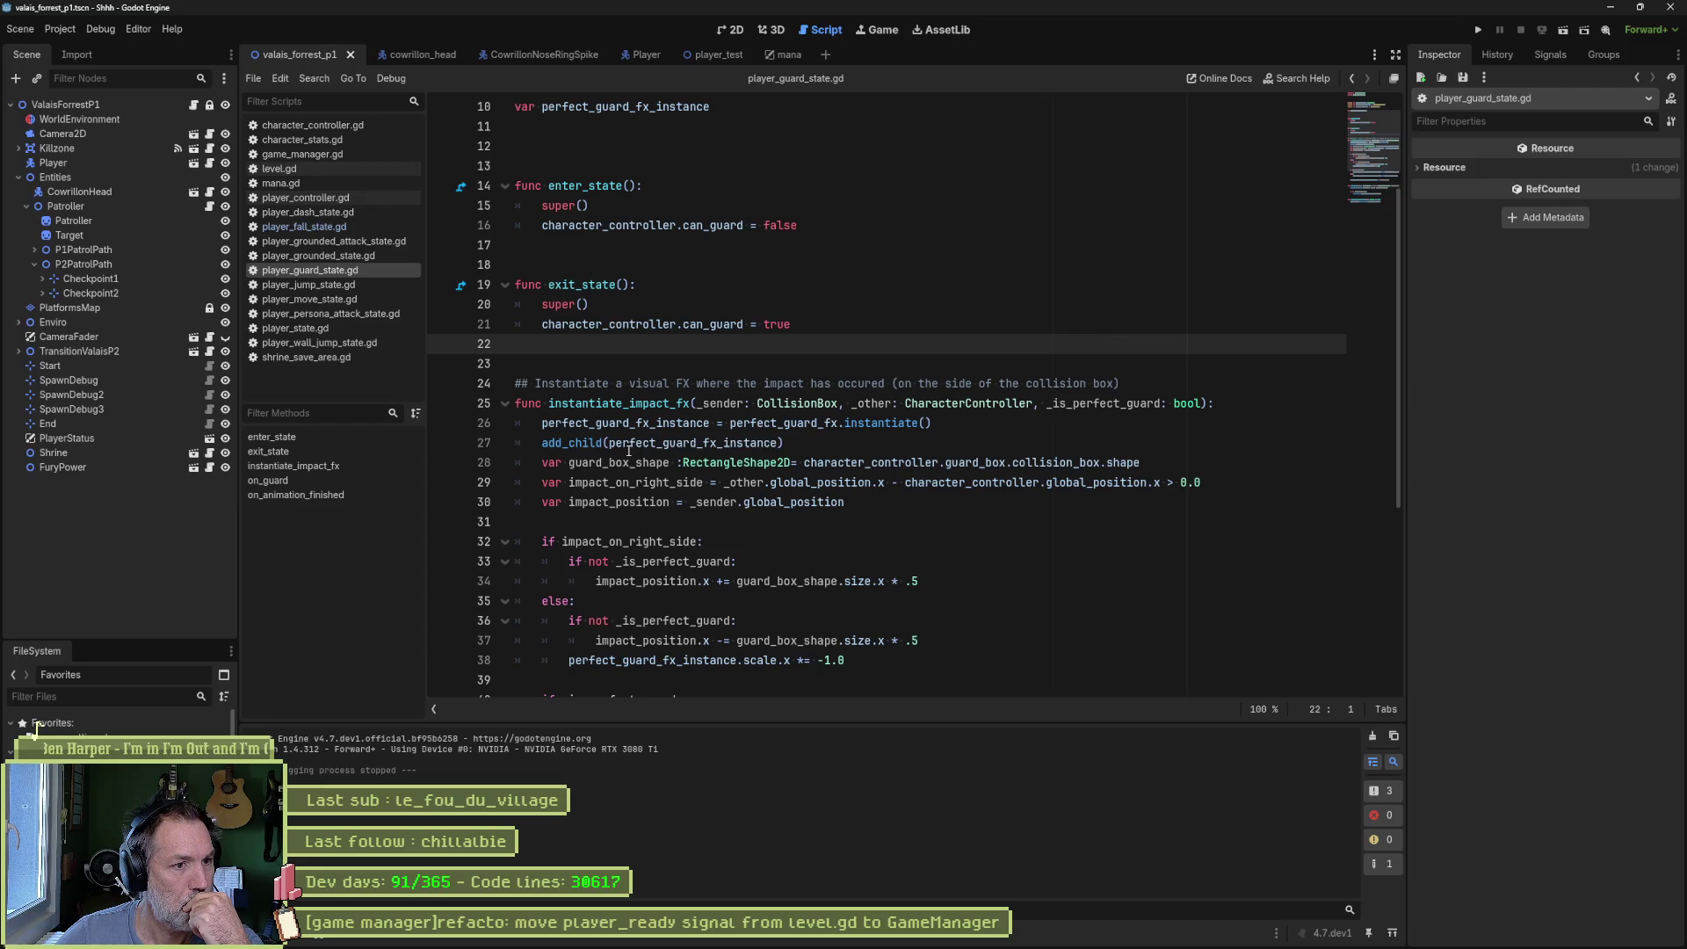
{"action": "scroll", "coordinate": [631, 437], "scroll_direction": "down", "scroll_amount": 1}
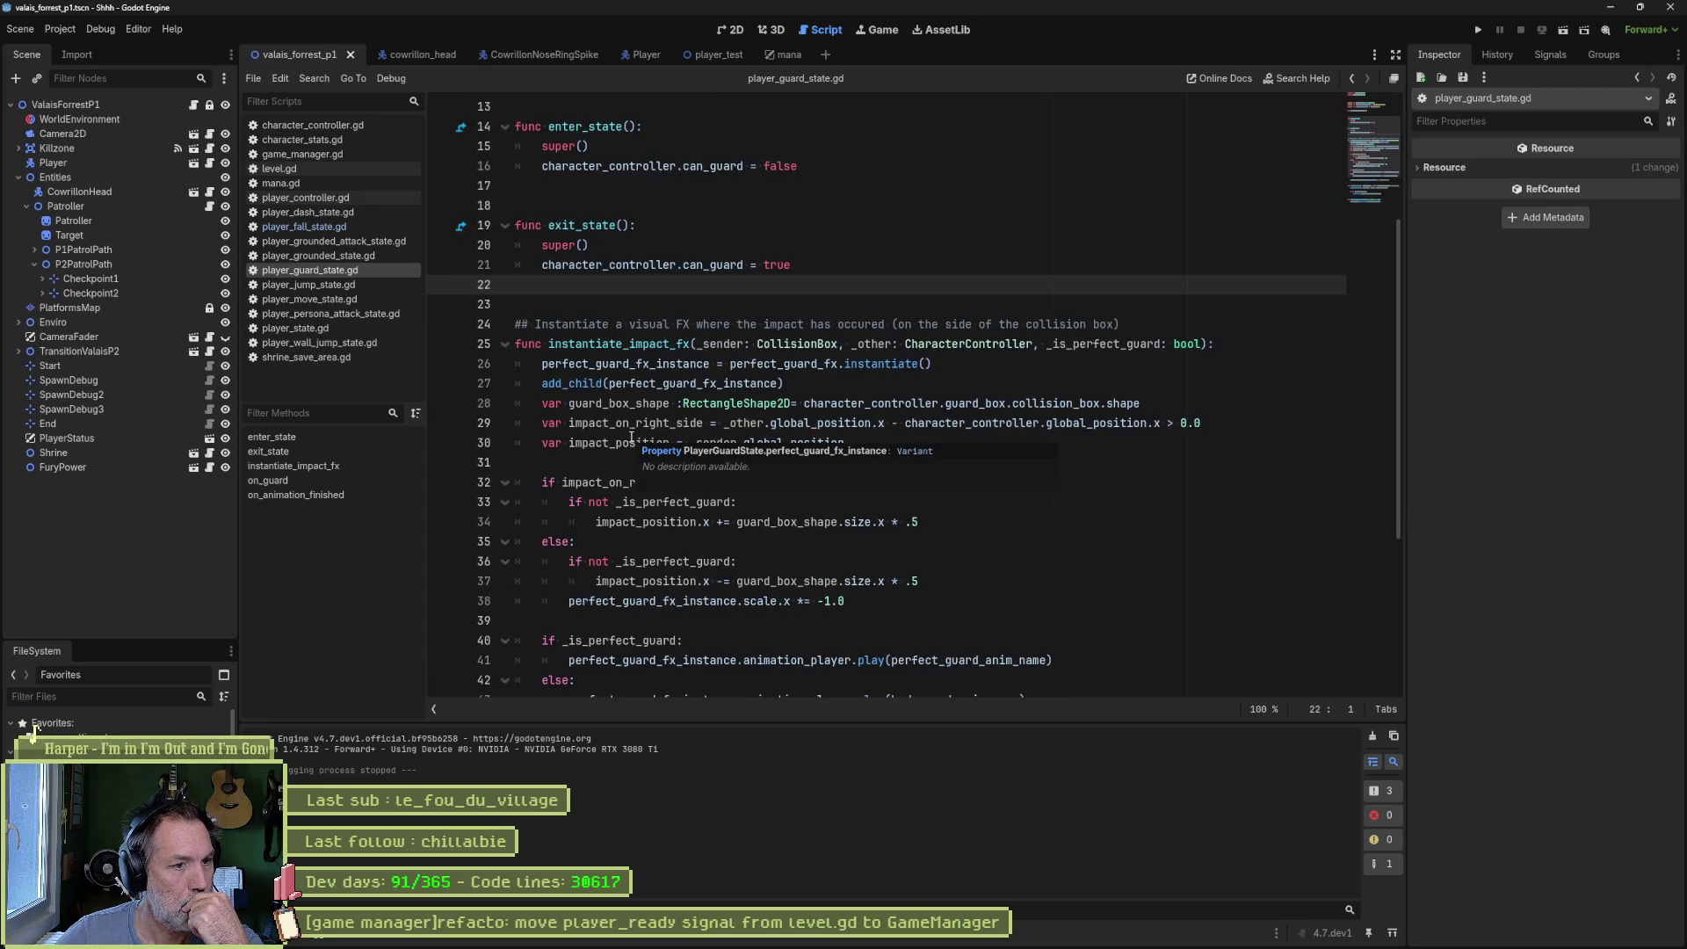
{"action": "scroll", "coordinate": [631, 437], "scroll_direction": "down", "scroll_amount": 1}
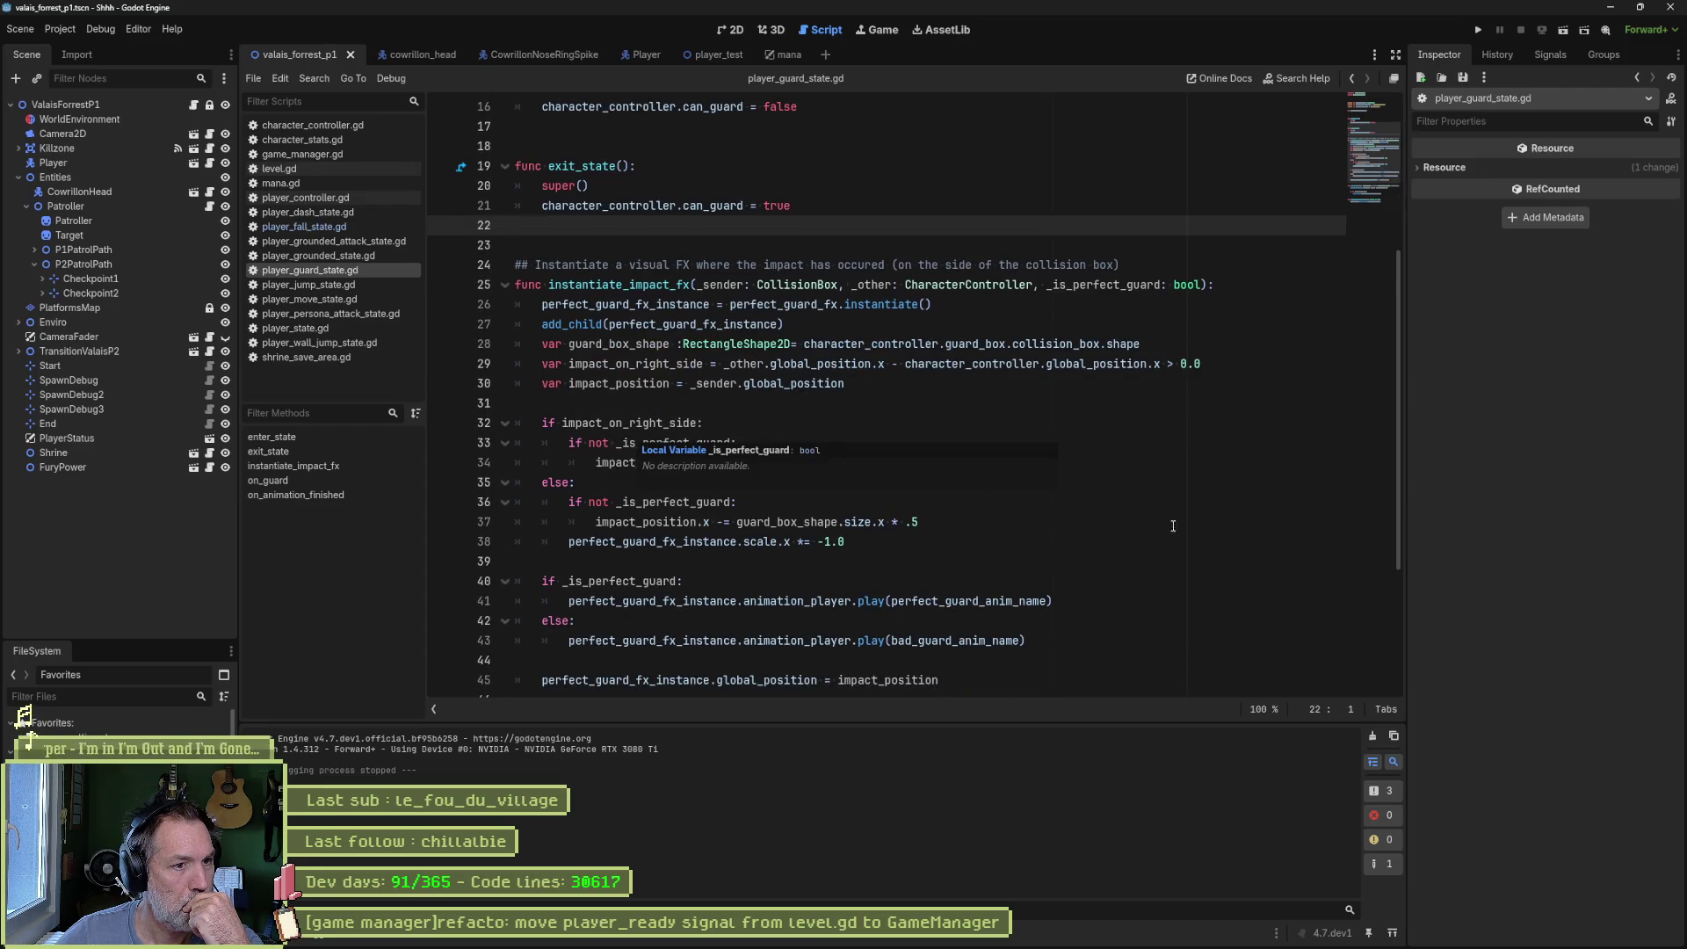
{"action": "scroll", "coordinate": [1173, 526], "scroll_direction": "down", "scroll_amount": 1}
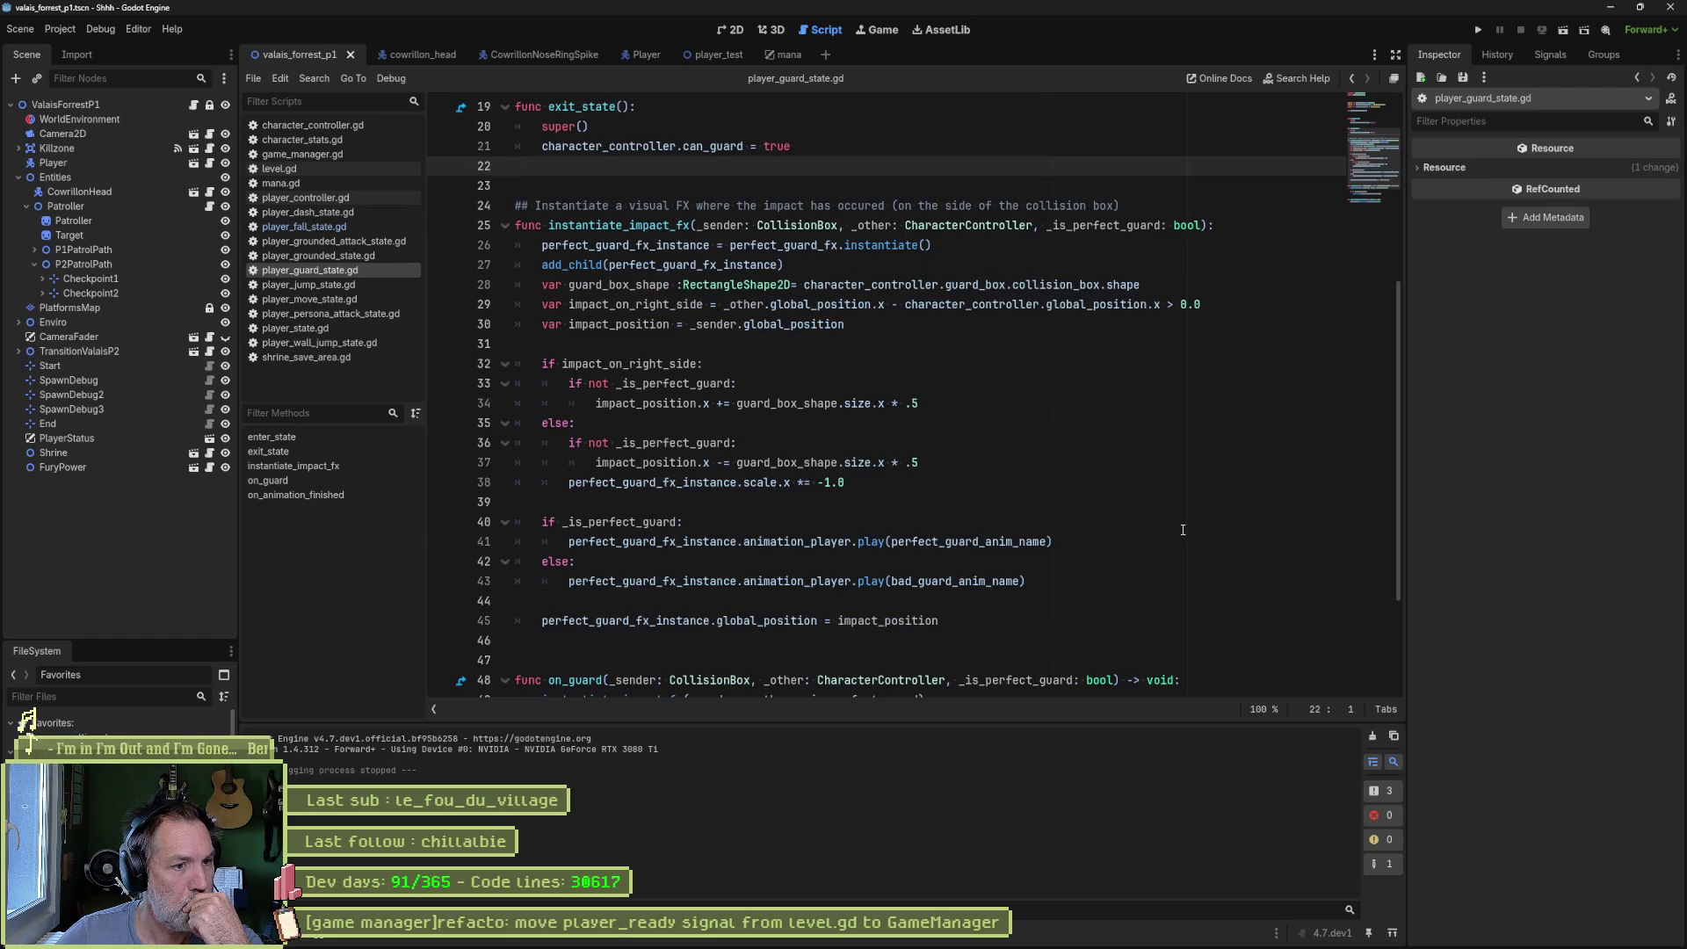
{"action": "scroll", "coordinate": [1183, 530], "scroll_direction": "down", "scroll_amount": 3}
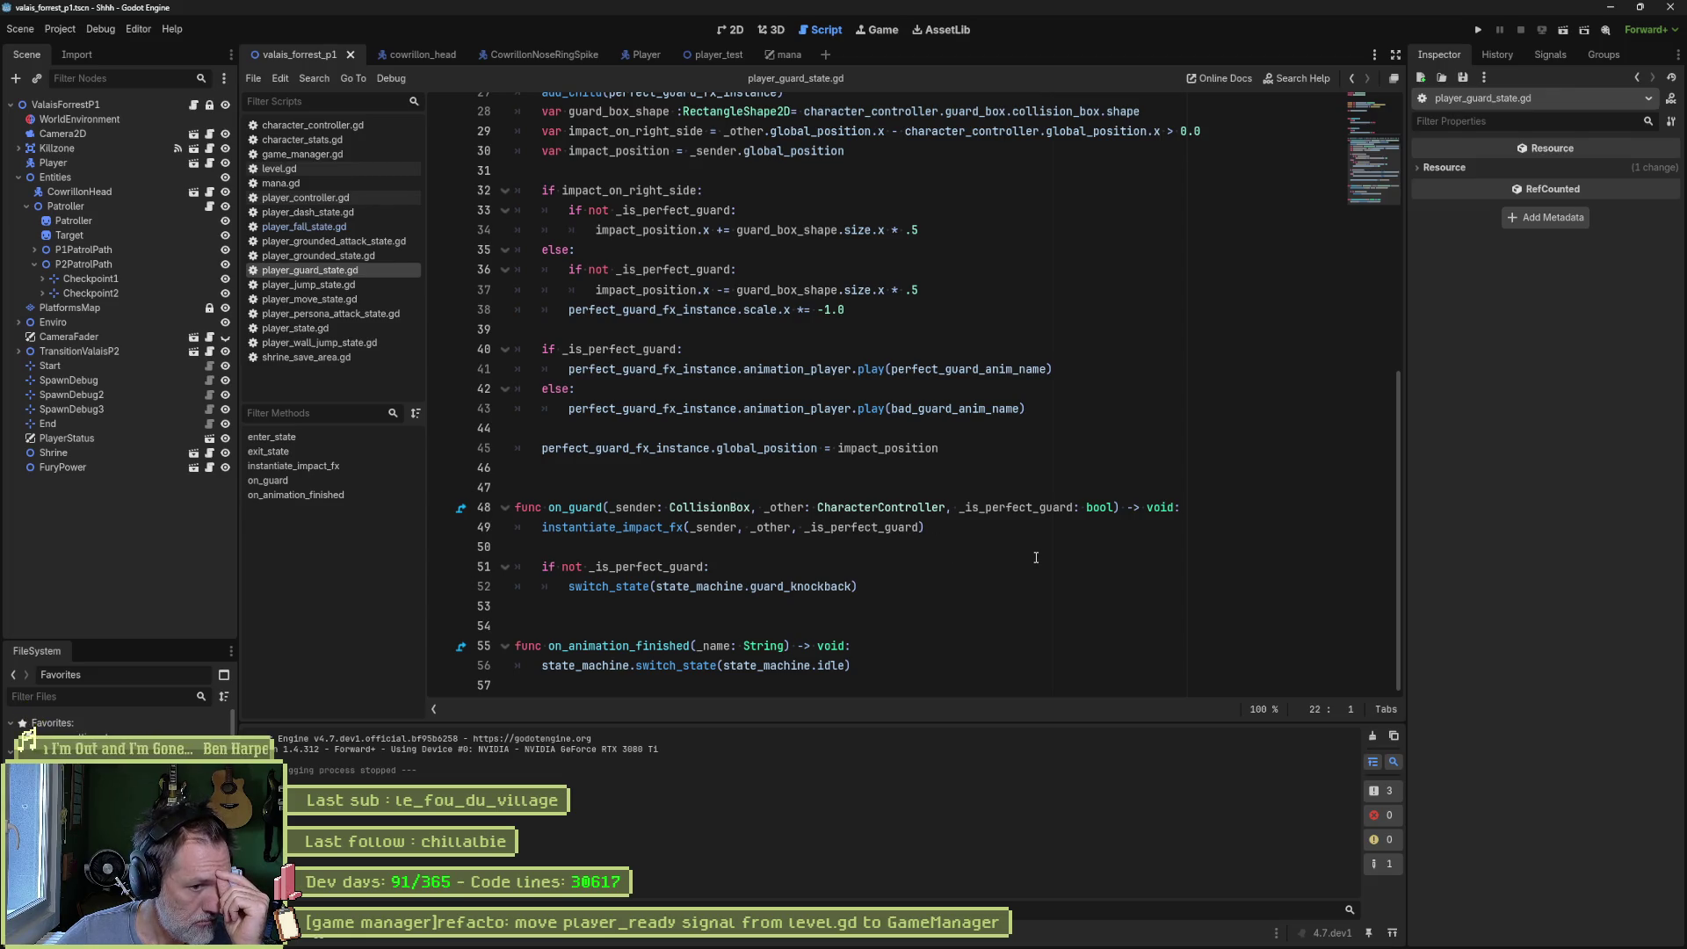
{"action": "scroll", "coordinate": [1036, 557], "scroll_direction": "up", "scroll_amount": 8}
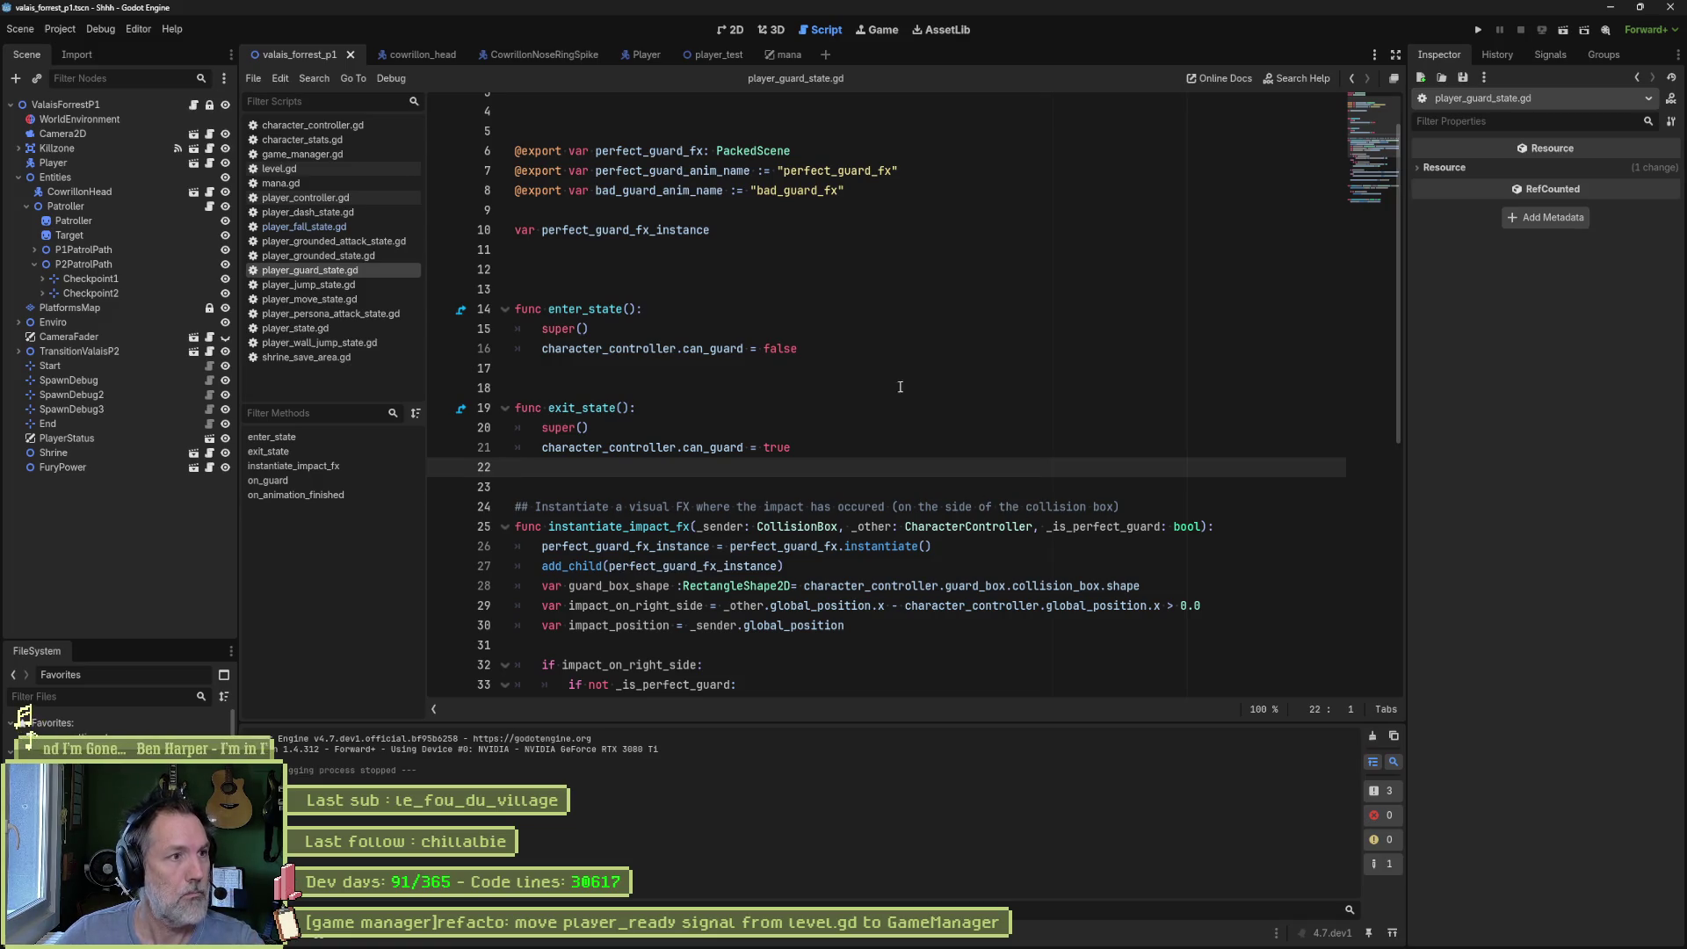
{"action": "left_click", "coordinate": [350, 126]}
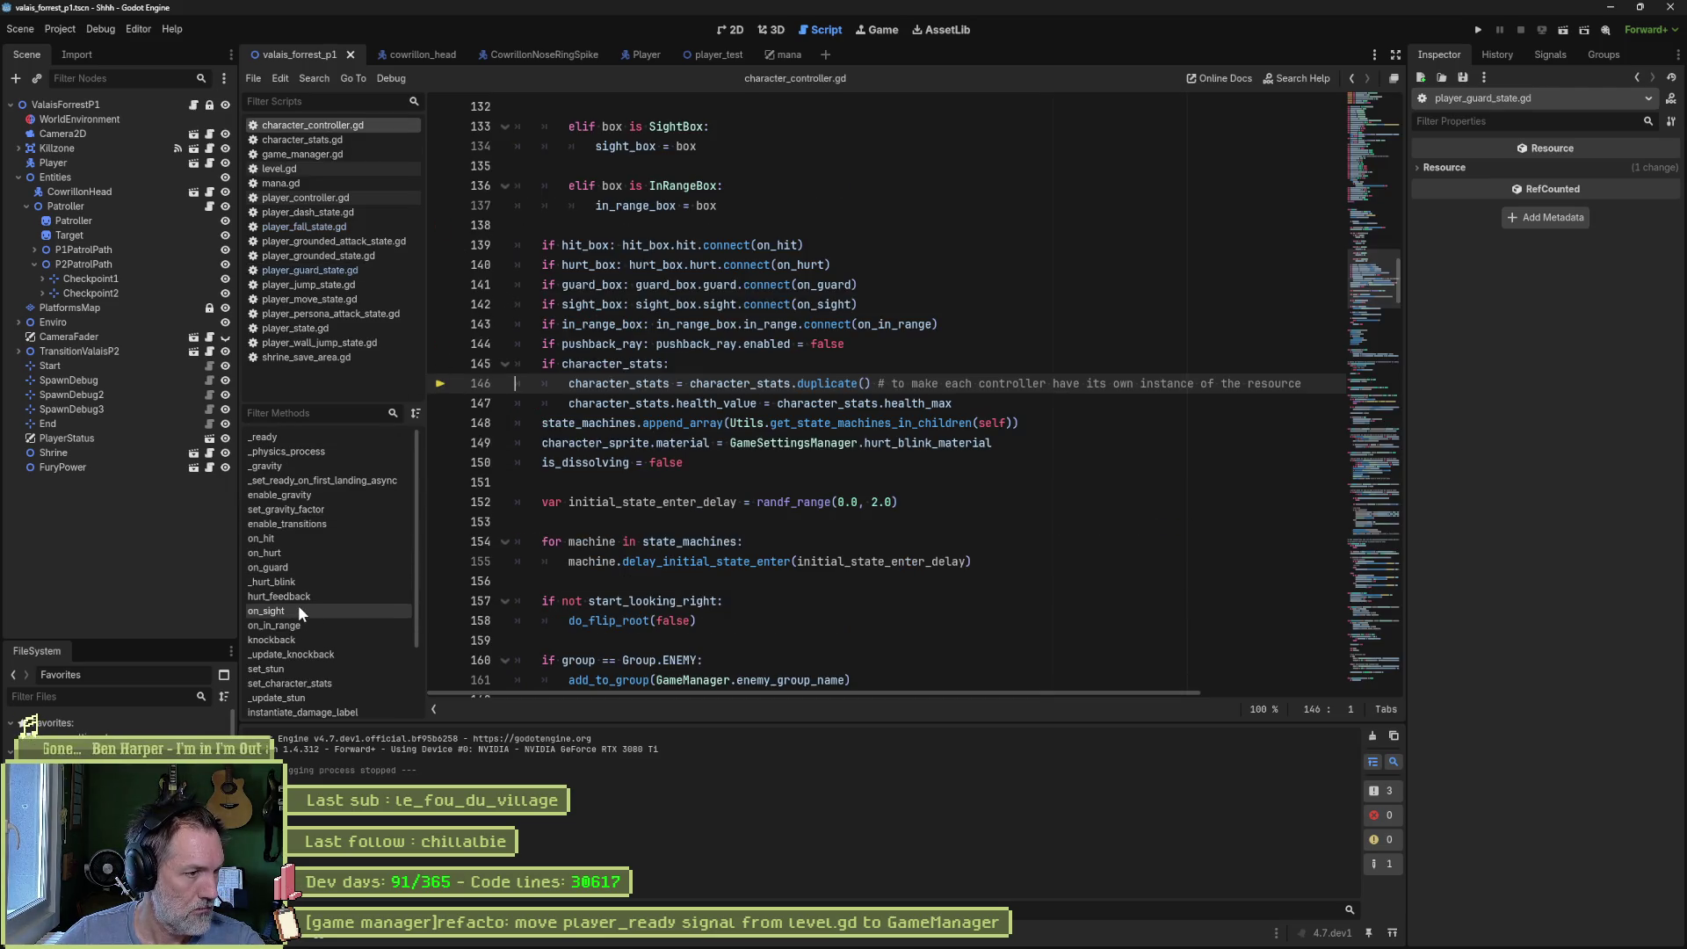
Inspect the set_character_stats definition, then select the word guard on line 275
{"action": "left_click", "coordinate": [297, 570]}
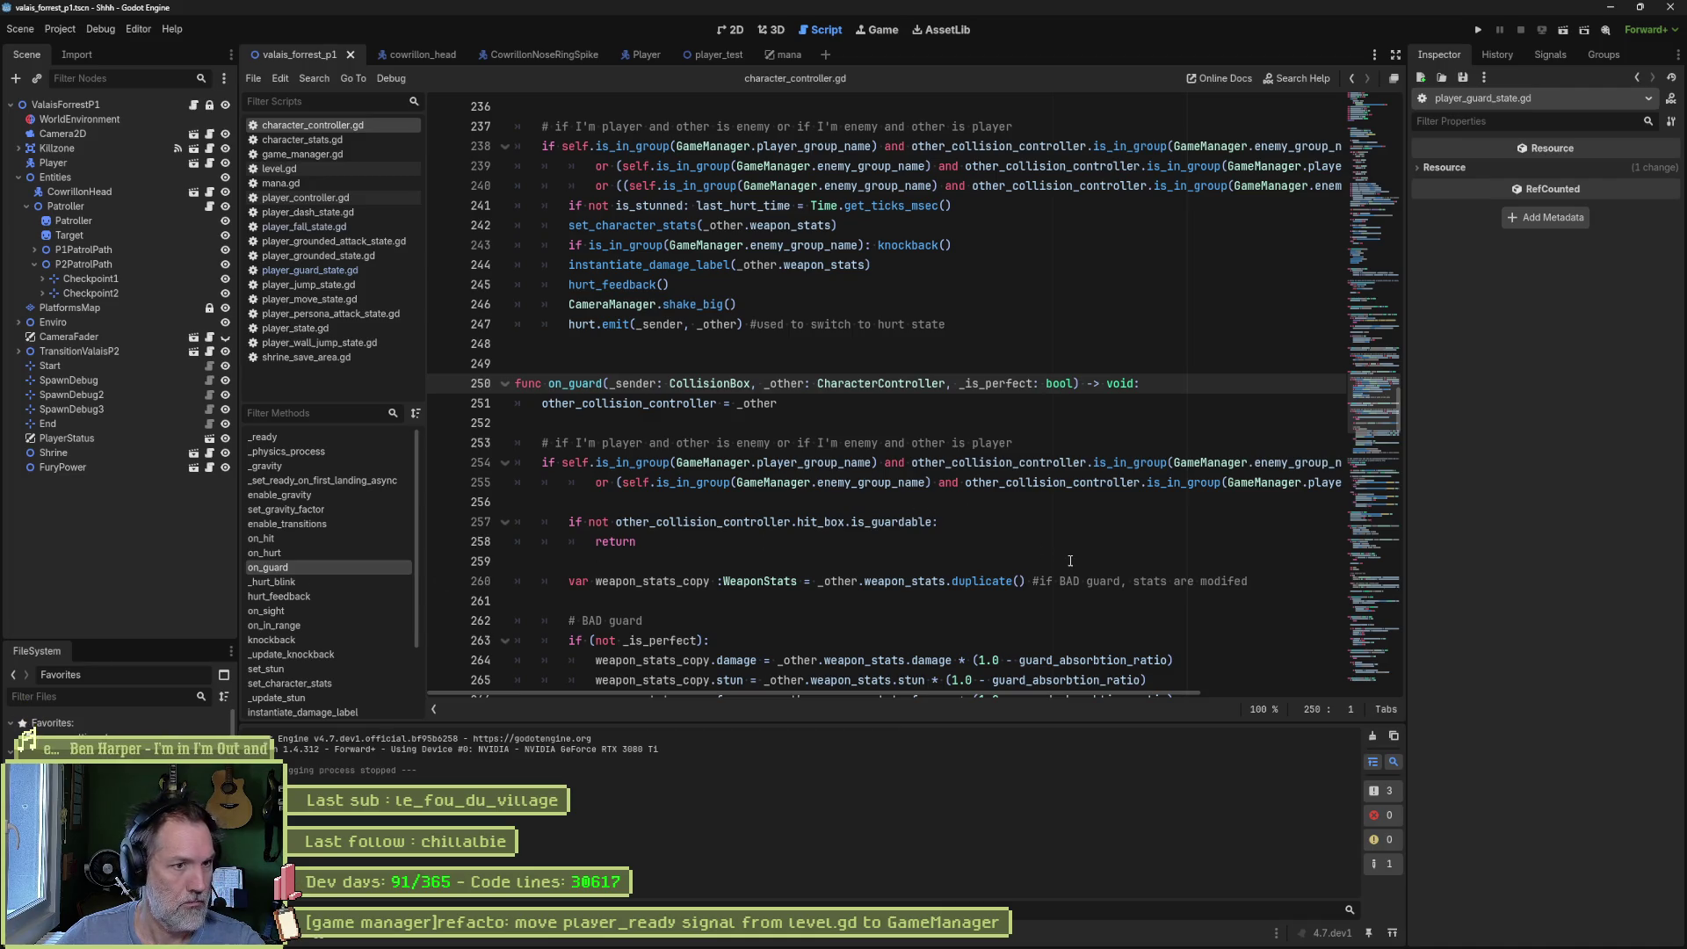
{"action": "scroll", "coordinate": [997, 557], "scroll_direction": "down", "scroll_amount": 3}
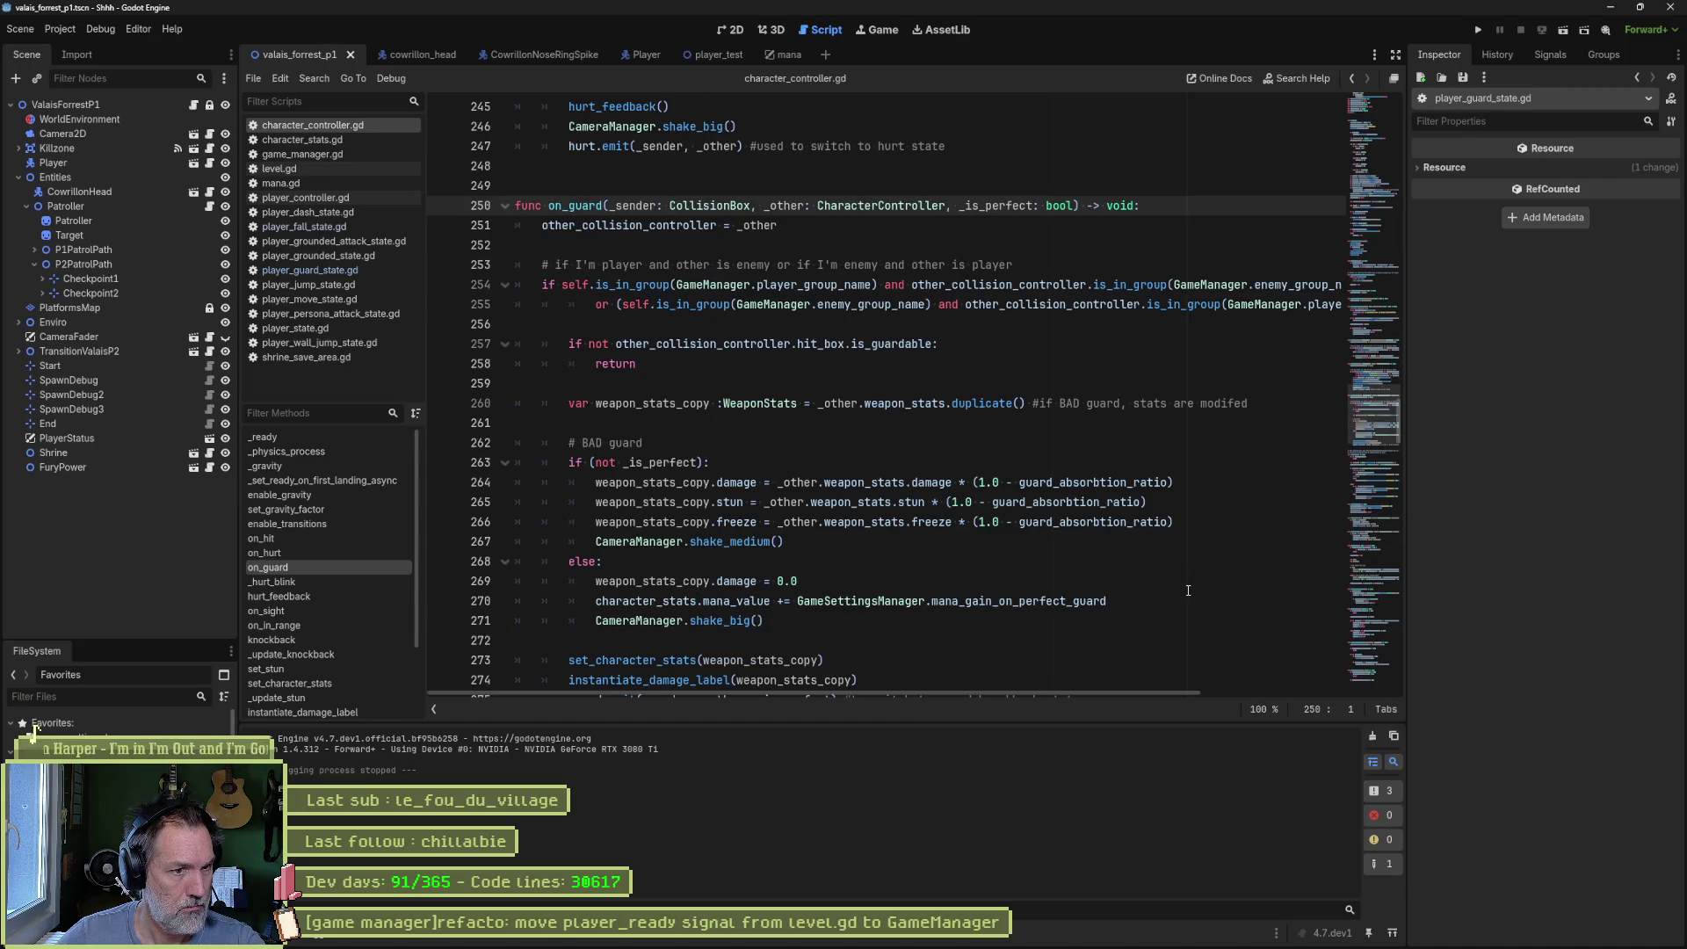
{"action": "scroll", "coordinate": [1188, 591], "scroll_direction": "down", "scroll_amount": 2}
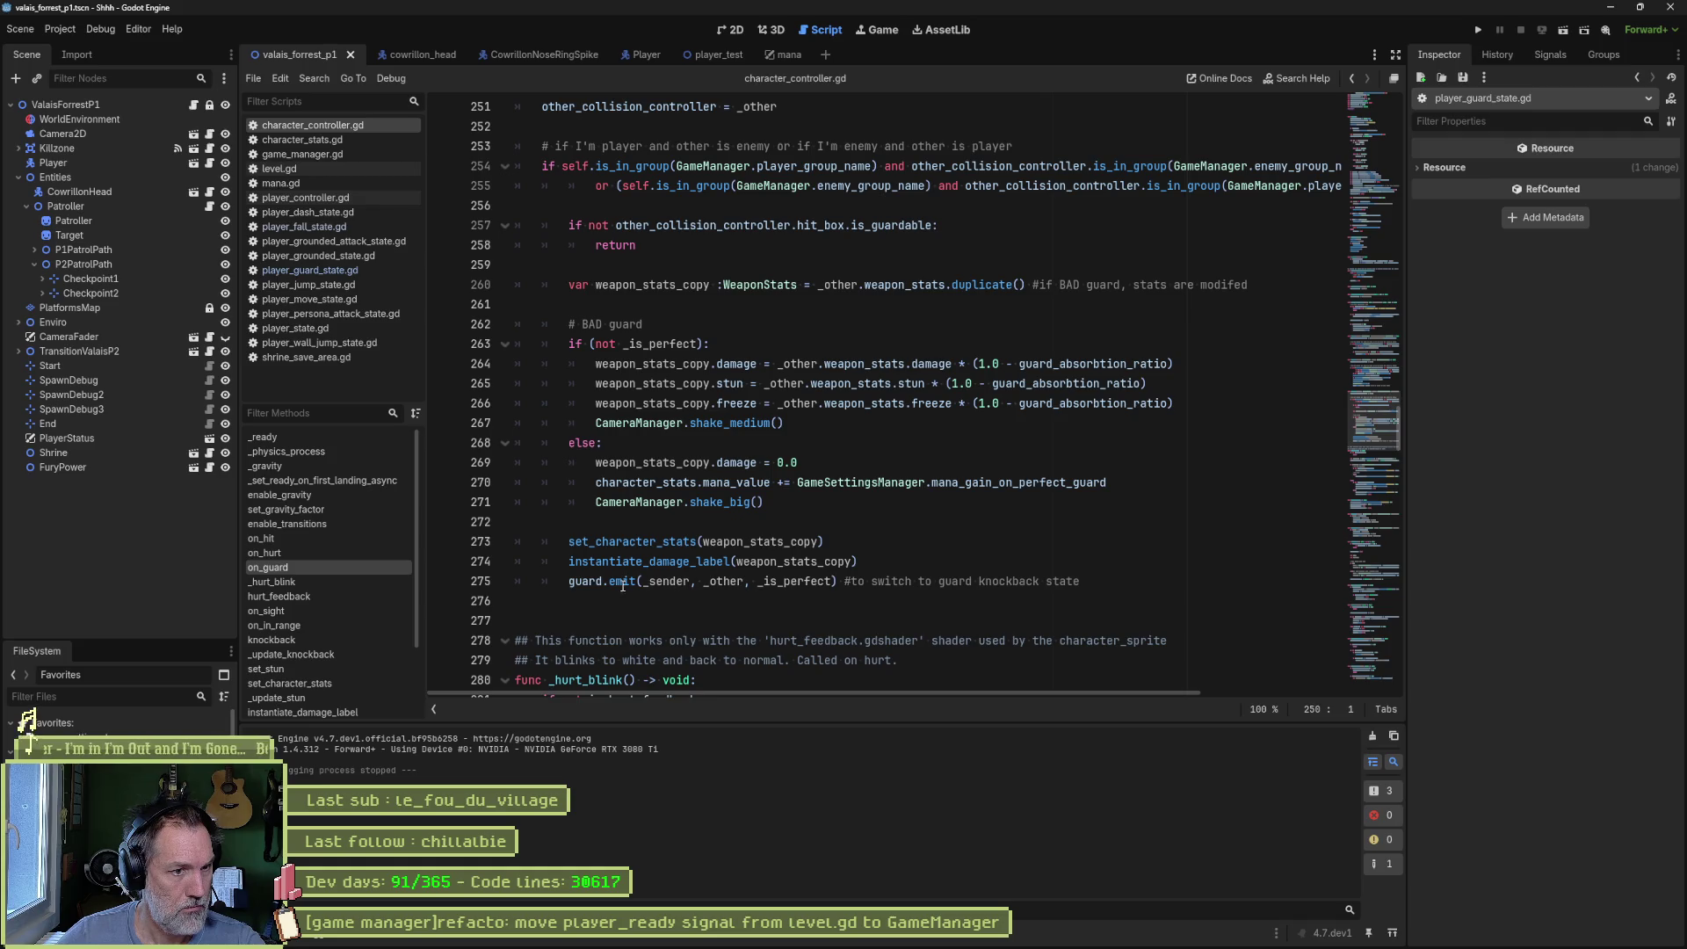
{"action": "double_click", "coordinate": [585, 581]}
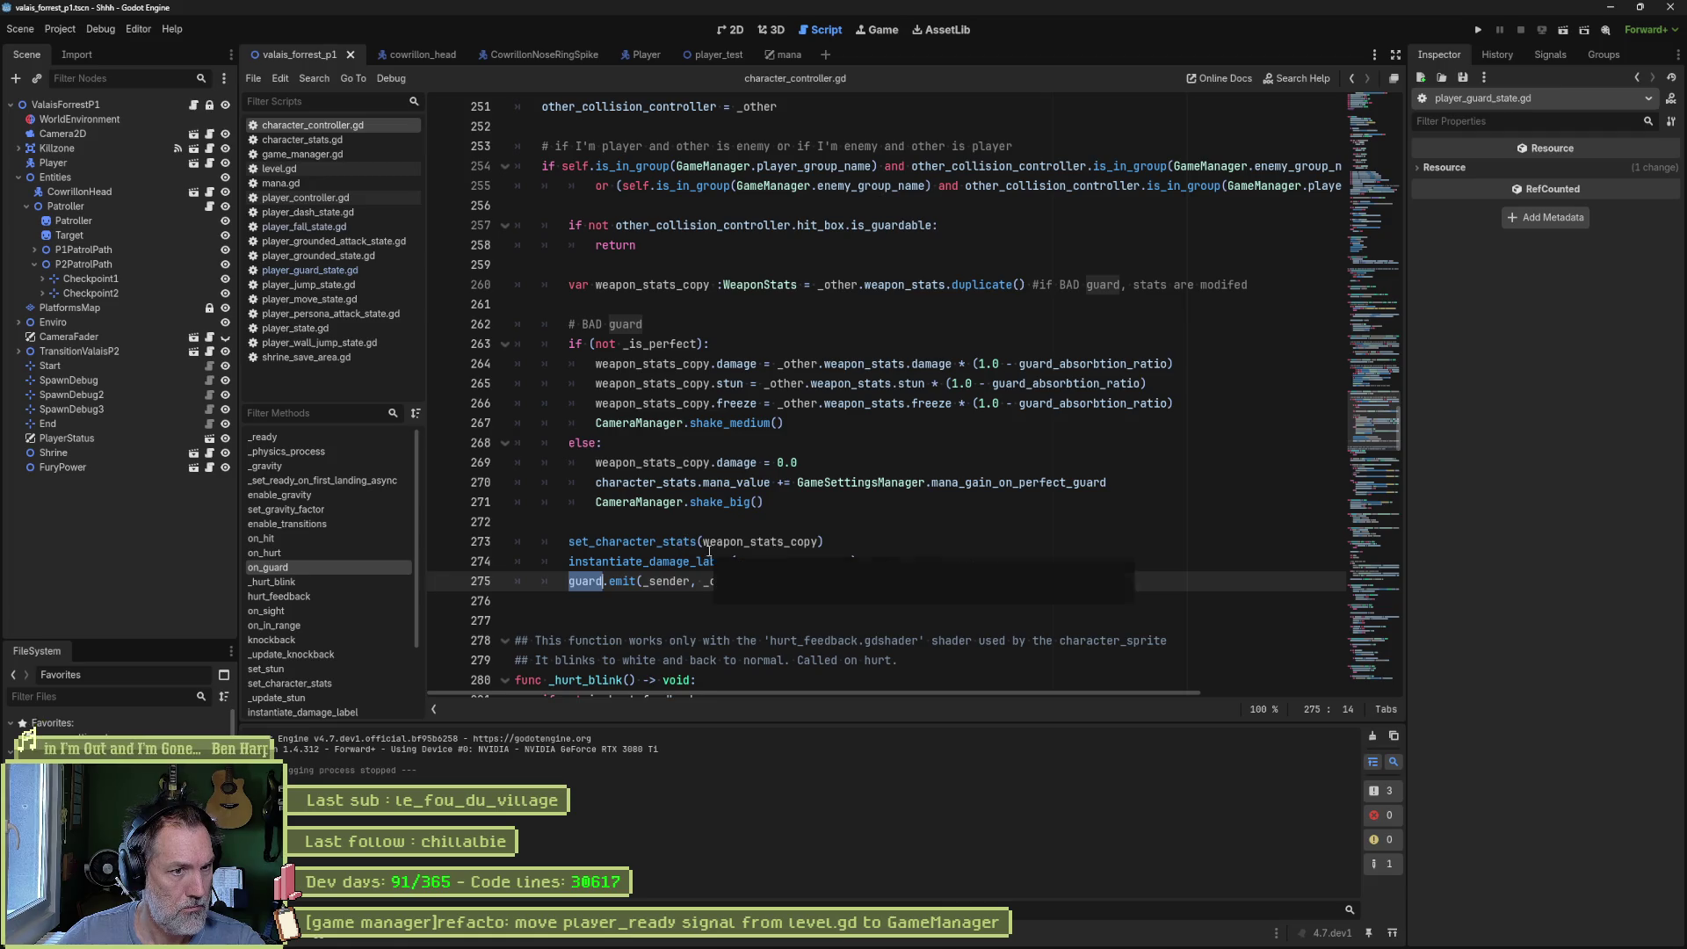
{"action": "mouse_move", "coordinate": [767, 542]}
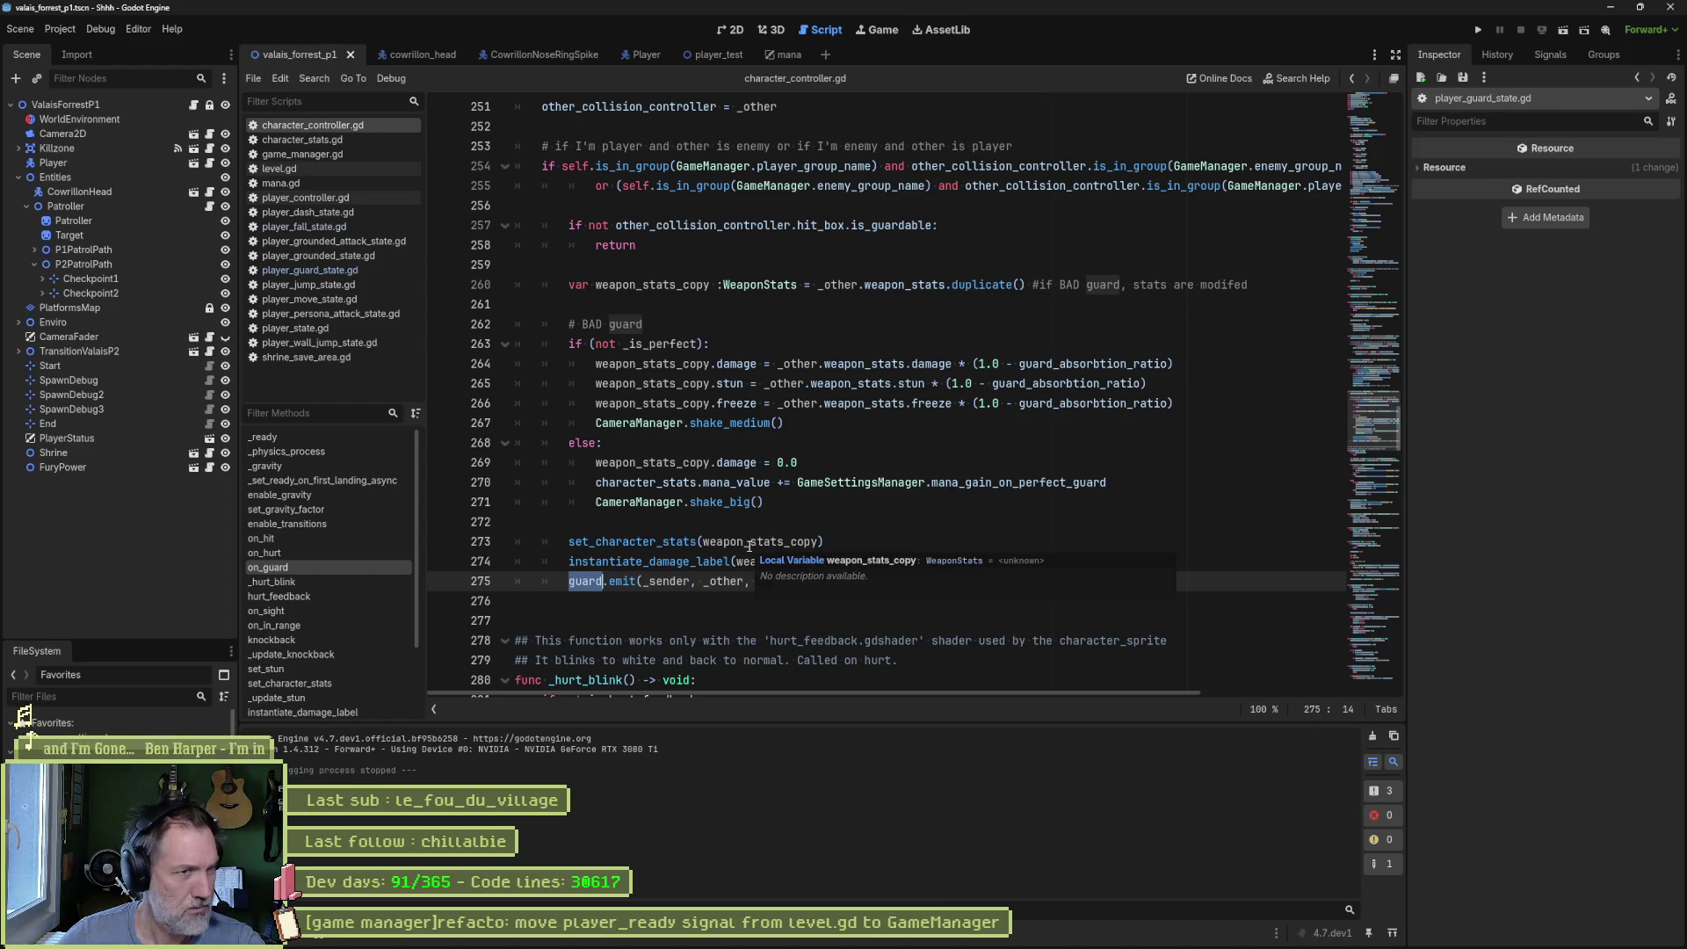
{"action": "left_click", "coordinate": [675, 543], "text": "ctrl"}
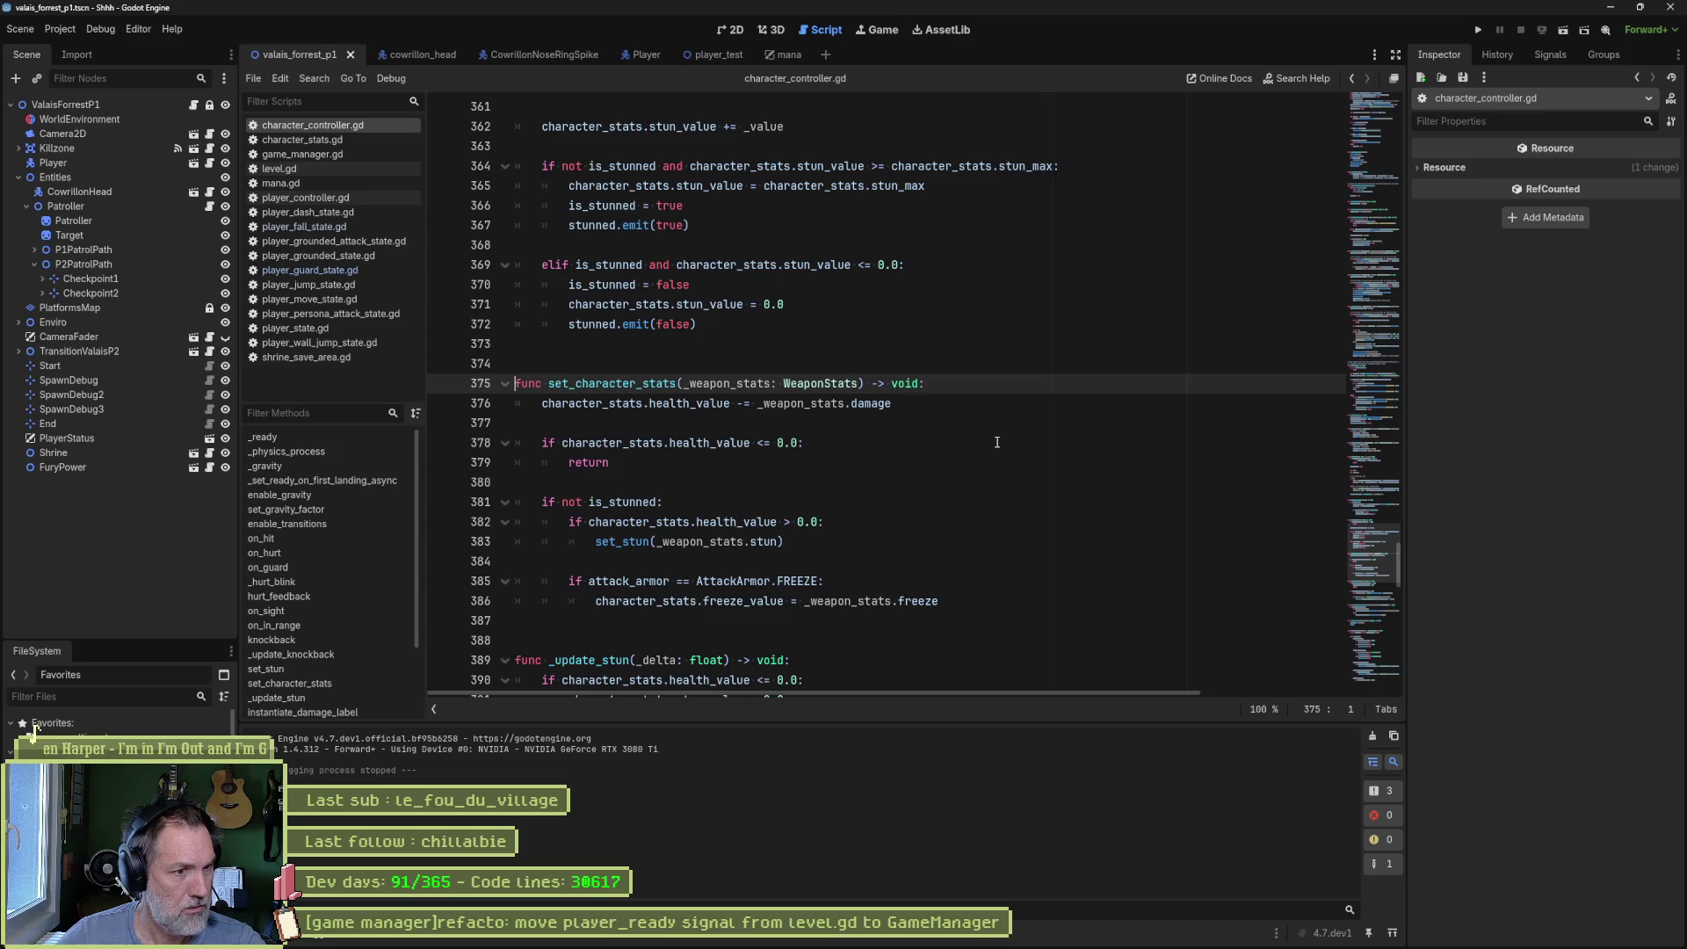
{"action": "key", "text": "alt+Left"}
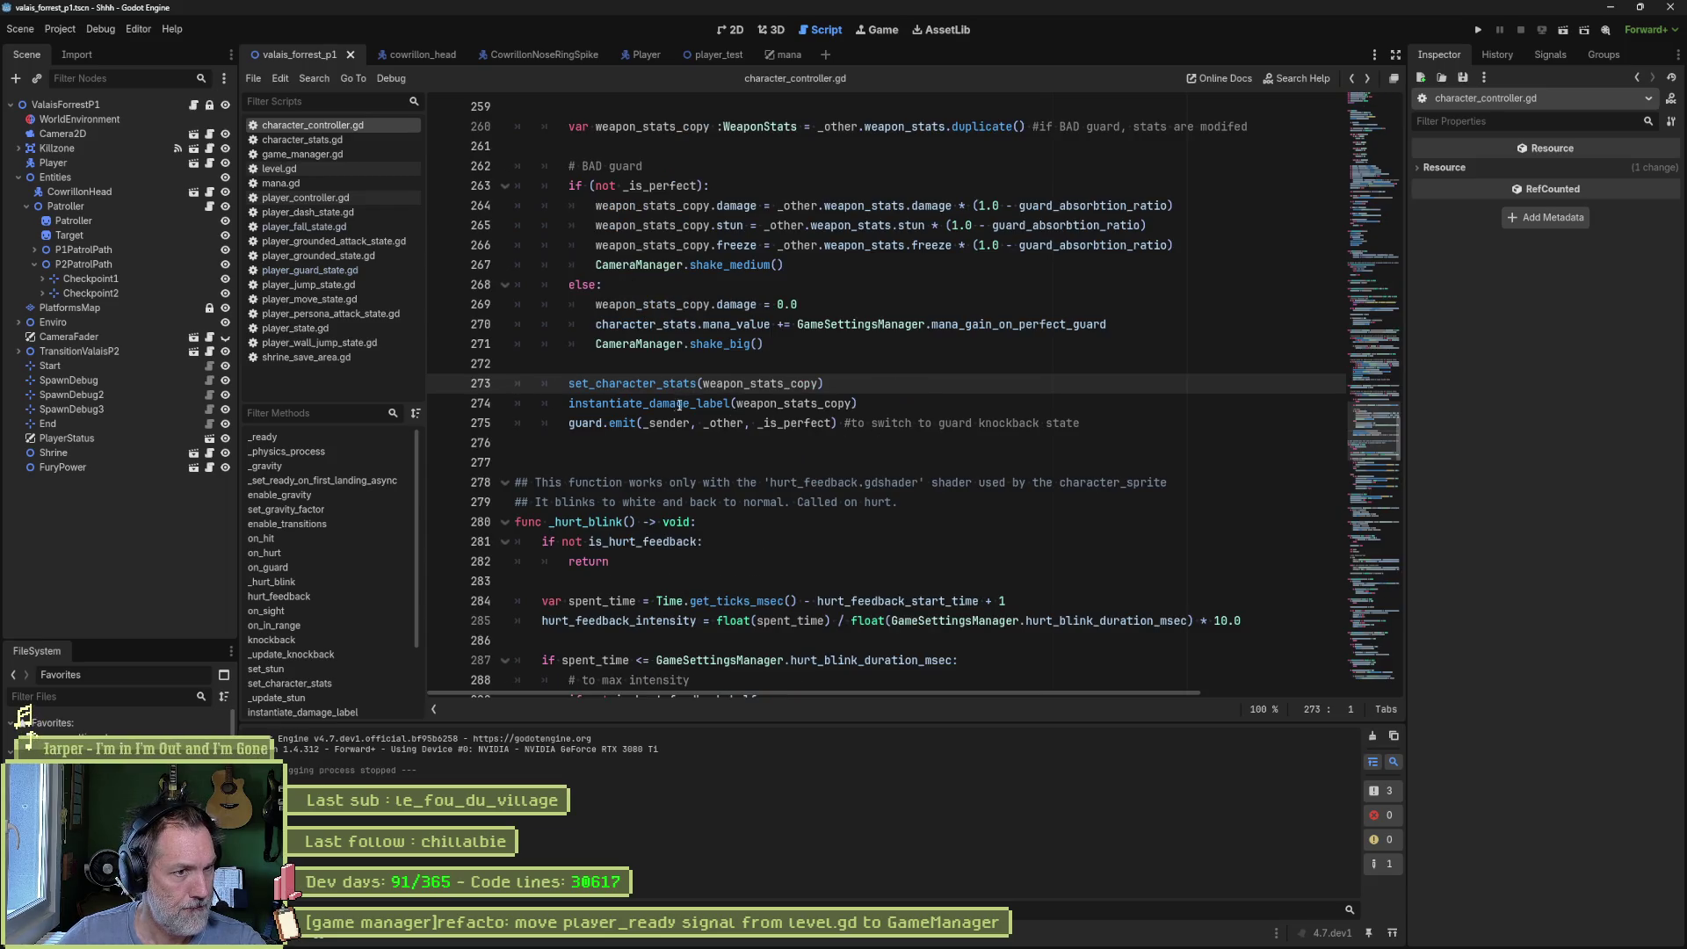
{"action": "left_click", "coordinate": [594, 426]}
{"action": "double_click", "coordinate": [594, 425]}
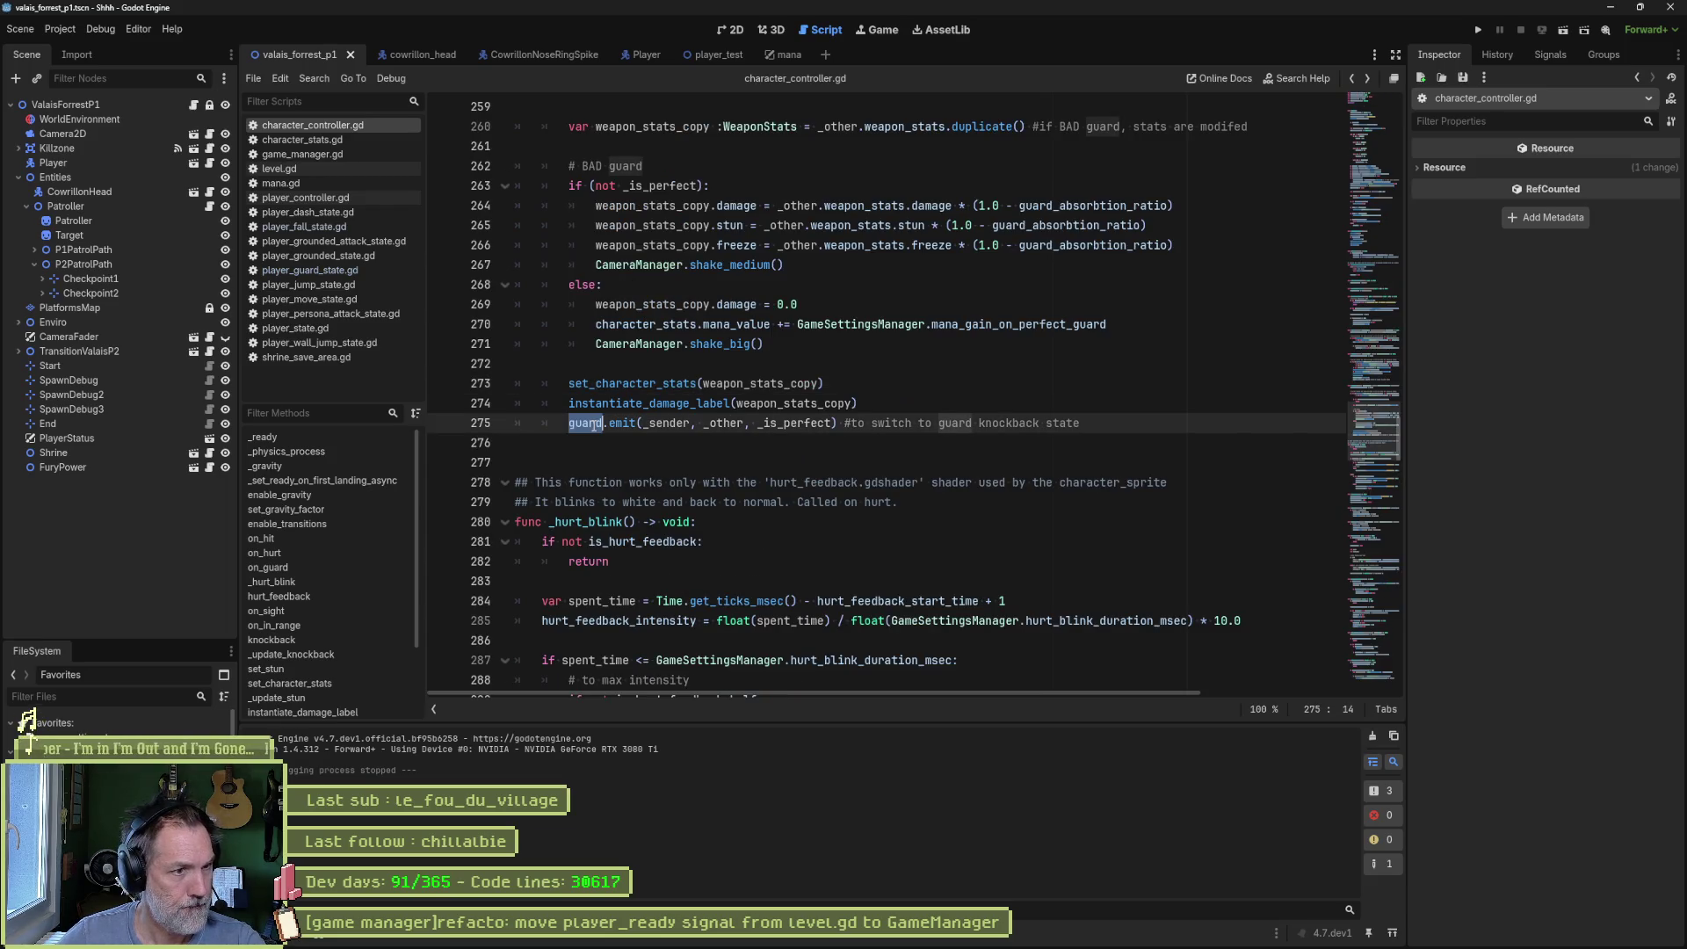
Search the whole project for 'guard' and browse the matches
{"action": "key", "text": "ctrl+shift+f"}
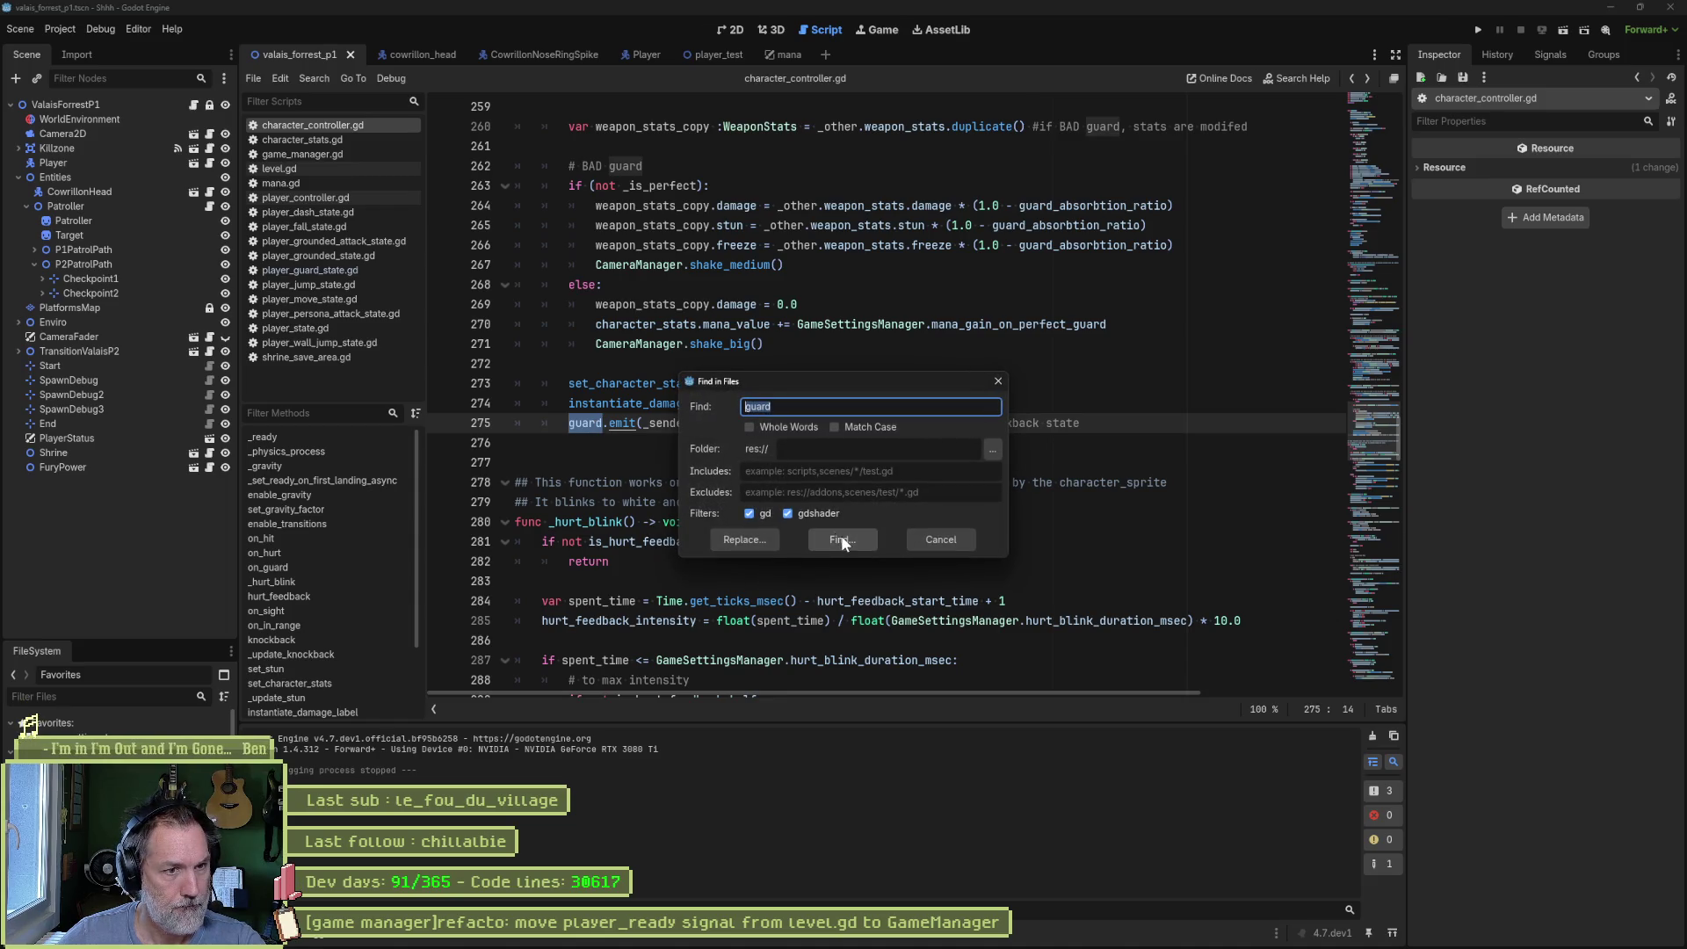
{"action": "left_click", "coordinate": [840, 539]}
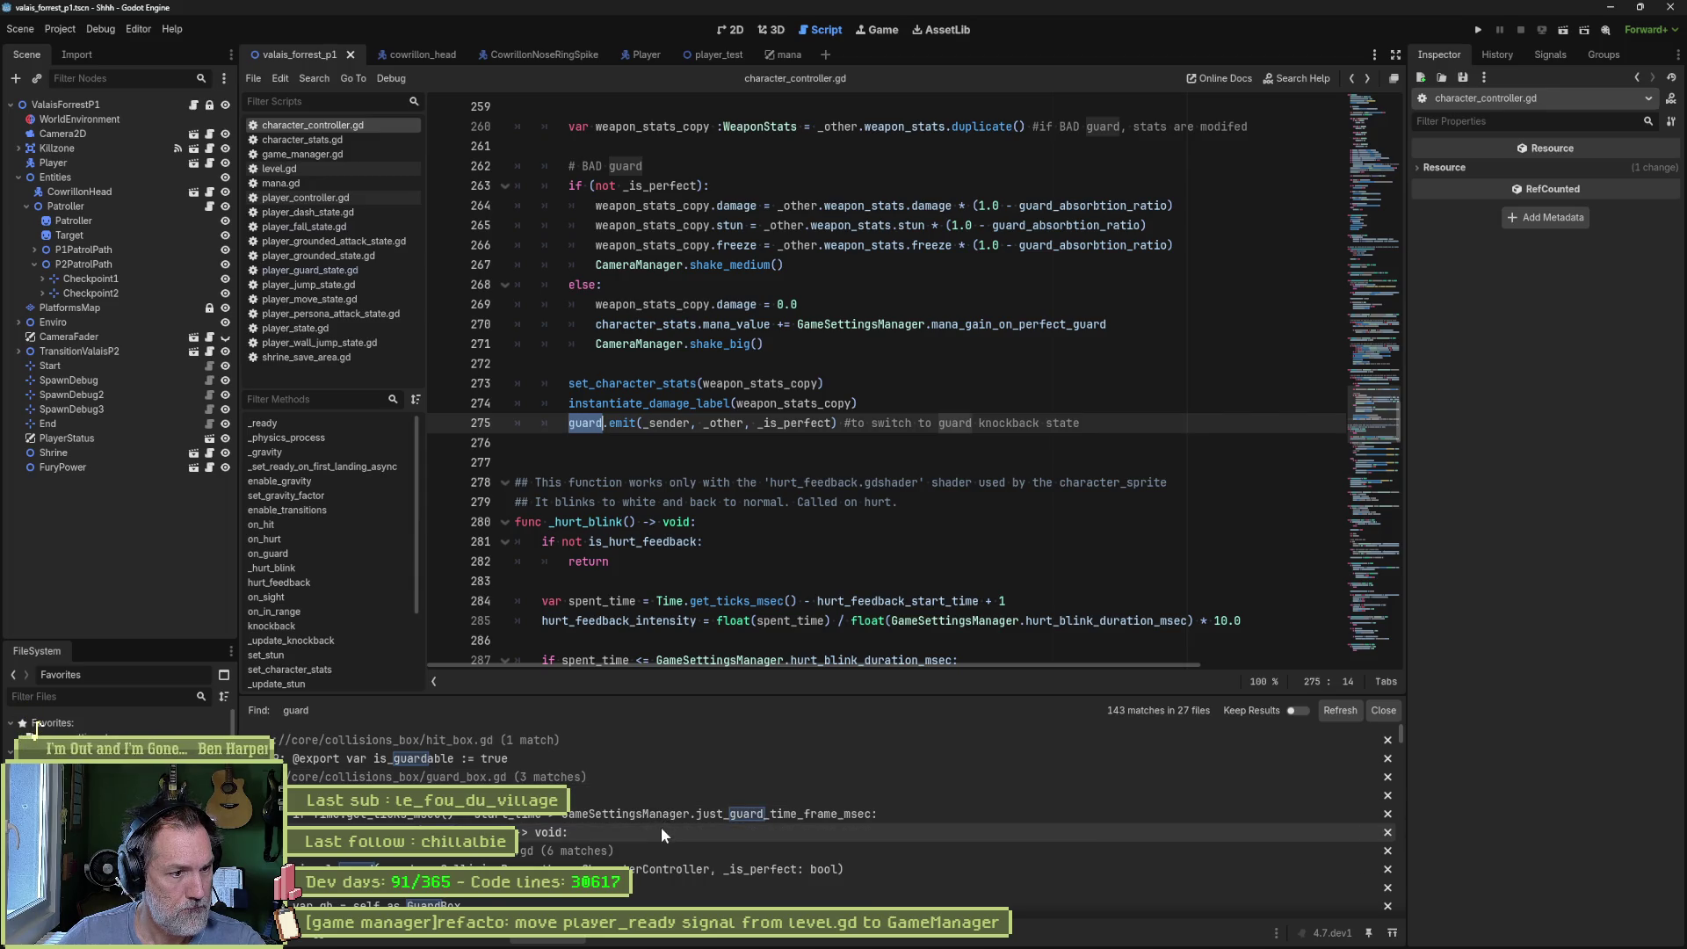
{"action": "scroll", "coordinate": [661, 830], "scroll_direction": "down", "scroll_amount": 2}
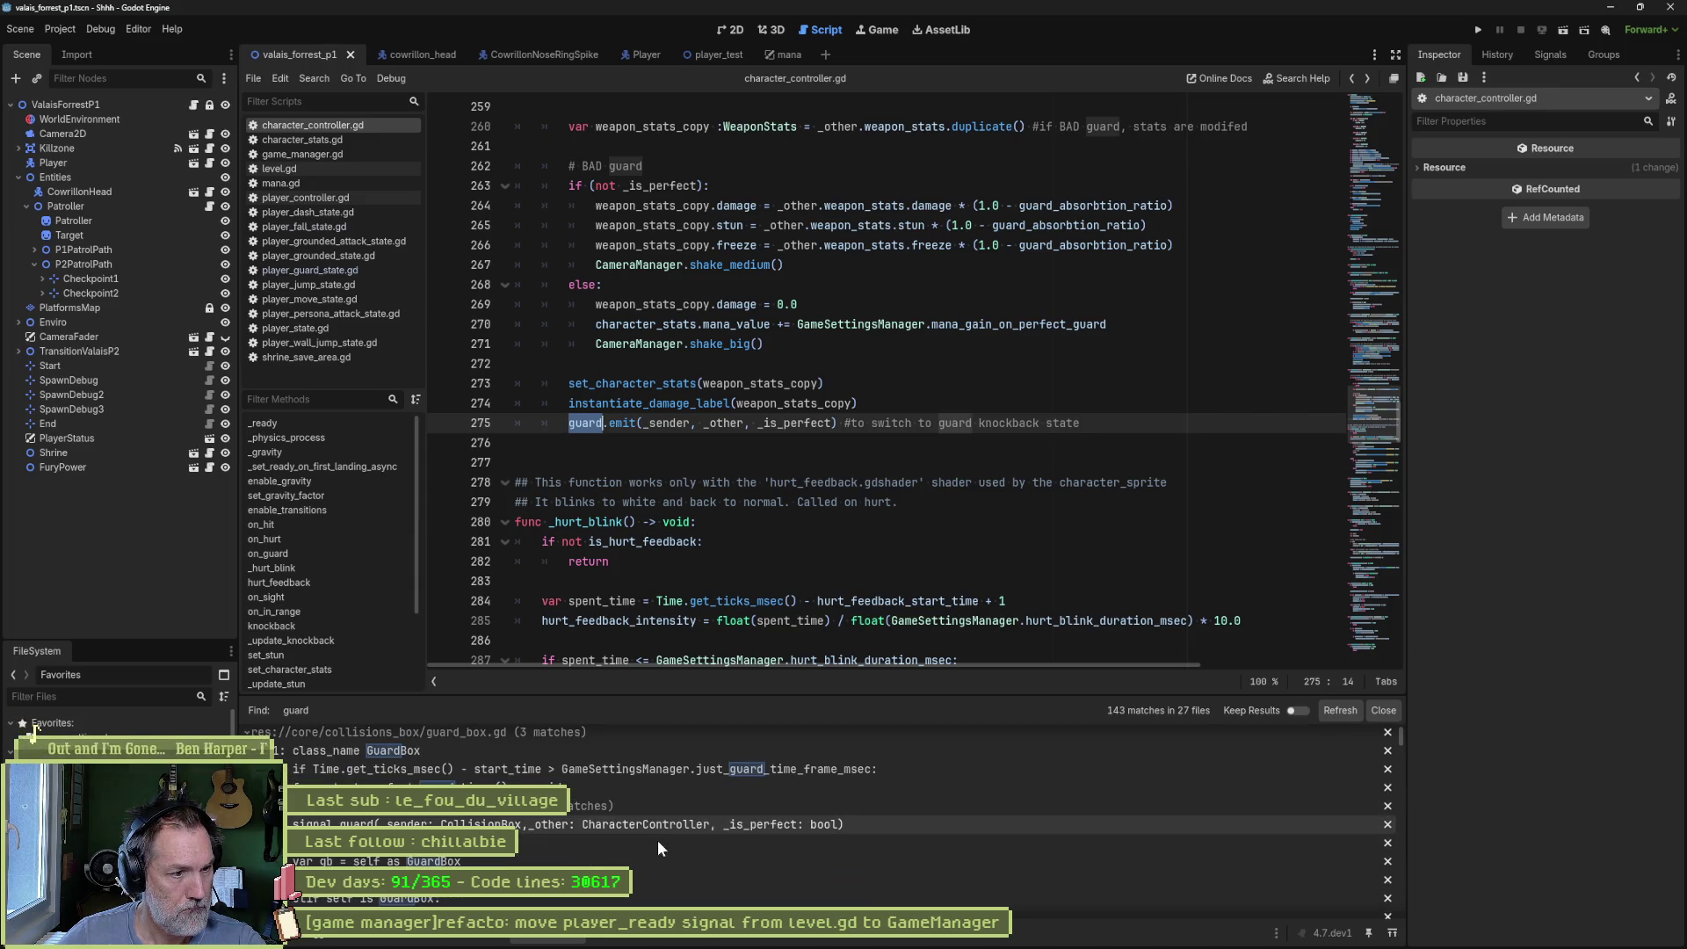
{"action": "scroll", "coordinate": [656, 842], "scroll_direction": "down", "scroll_amount": 2}
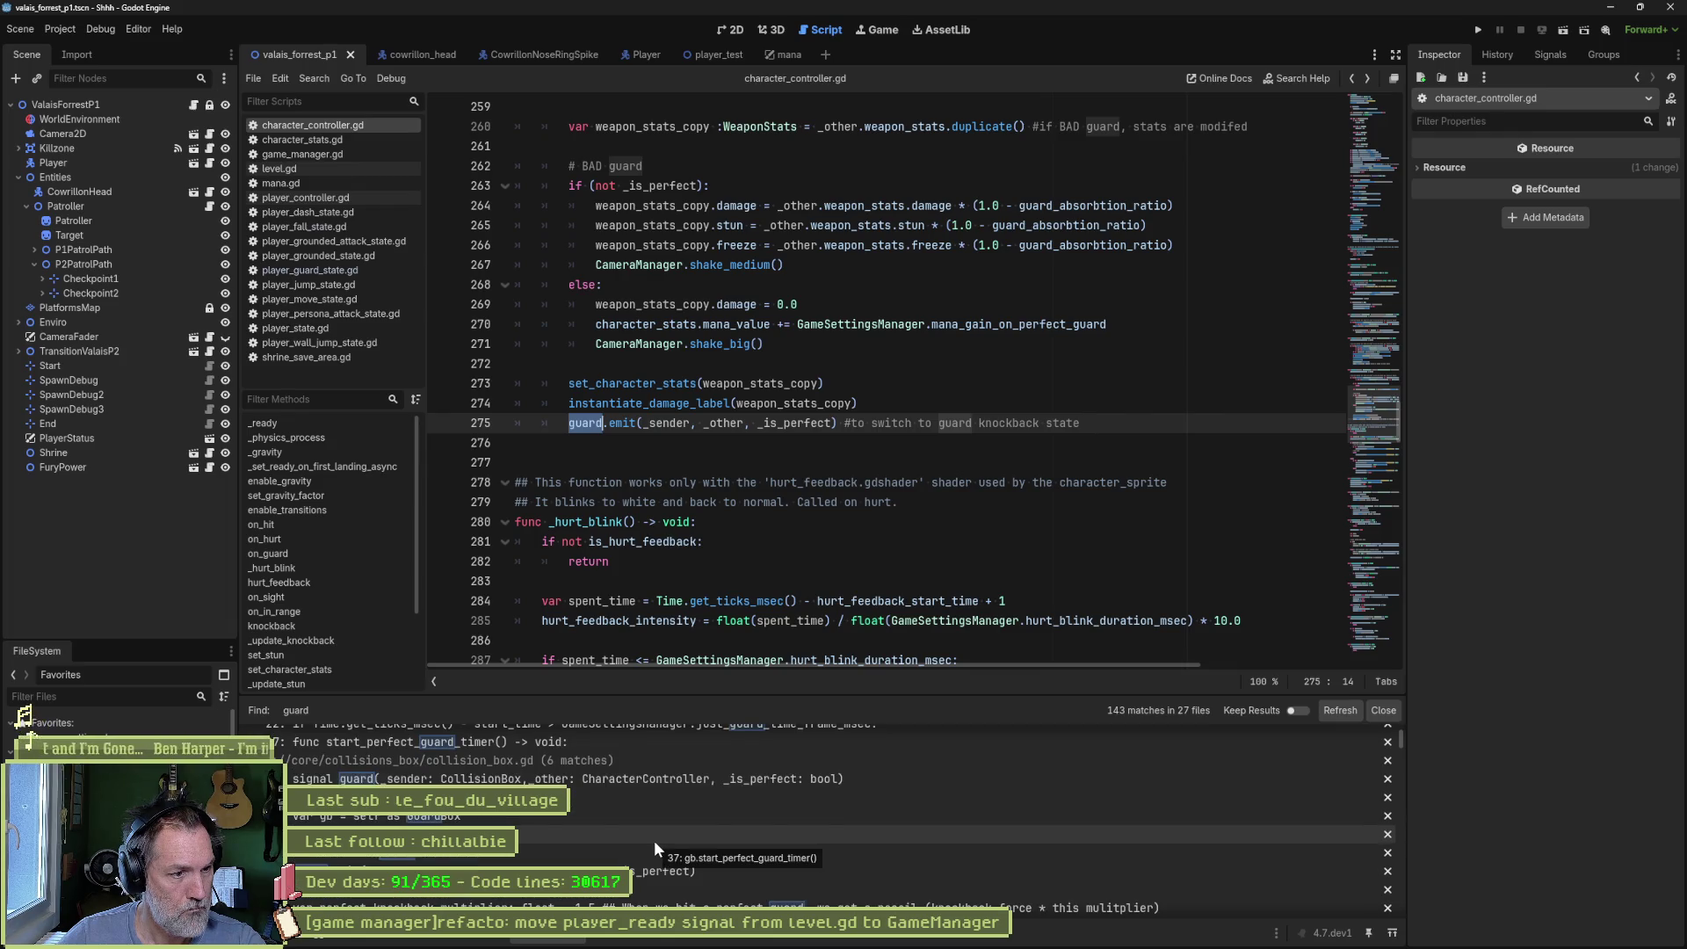
{"action": "scroll", "coordinate": [847, 849], "scroll_direction": "down", "scroll_amount": 4}
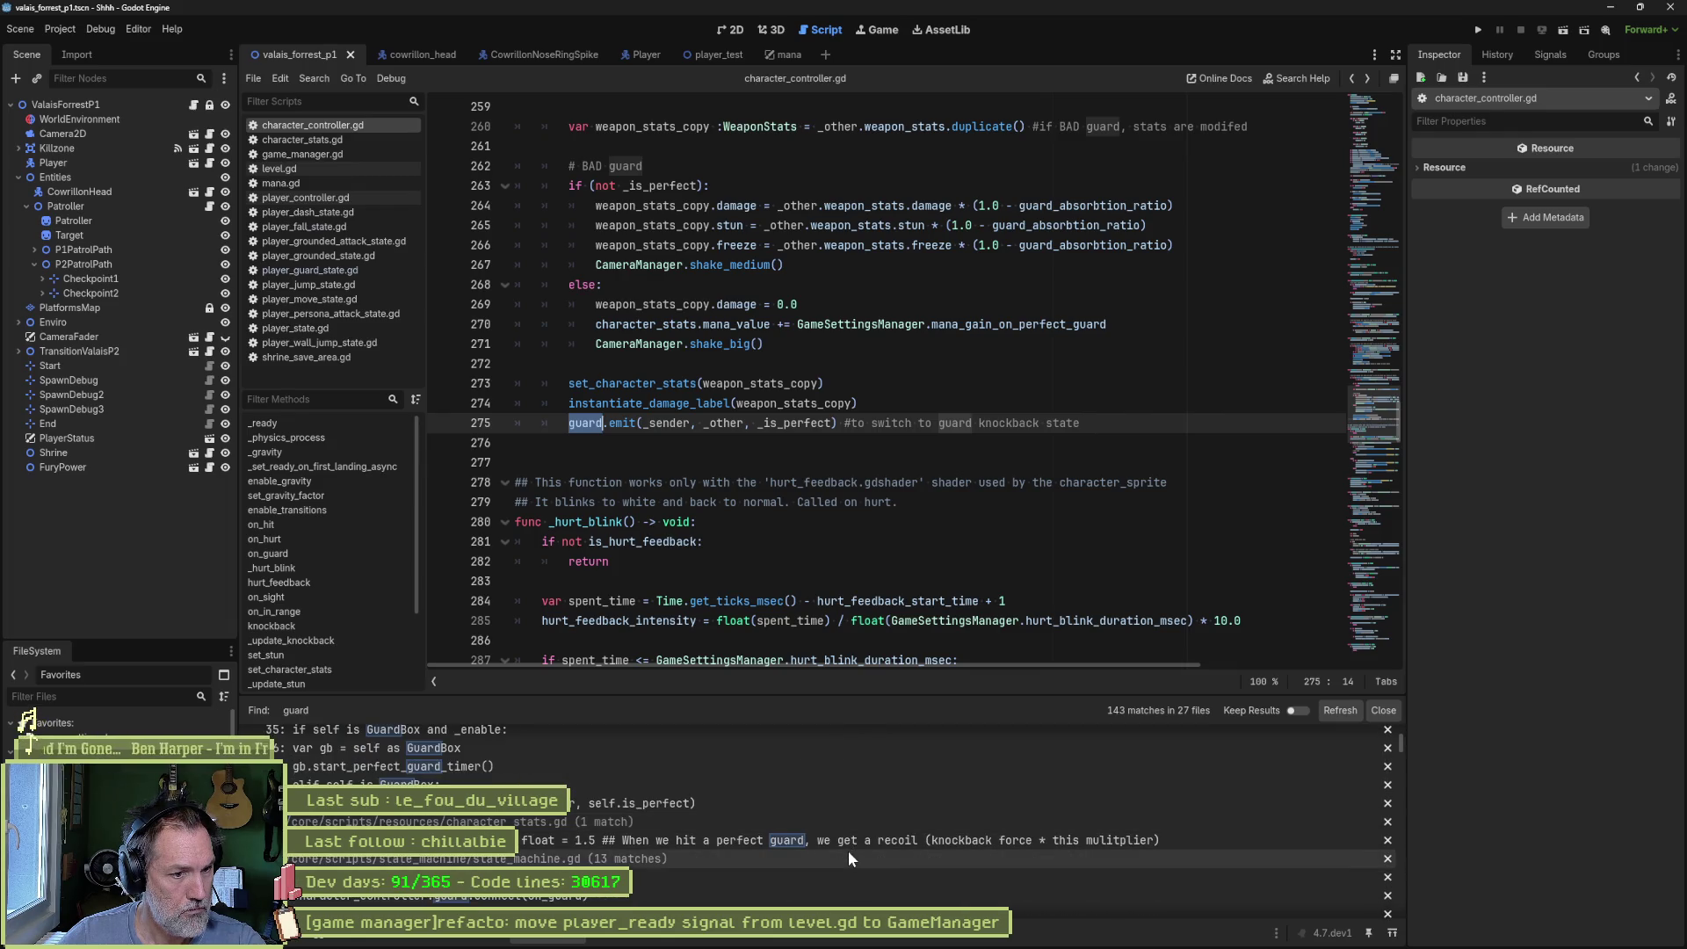
{"action": "scroll", "coordinate": [847, 851], "scroll_direction": "down", "scroll_amount": 4}
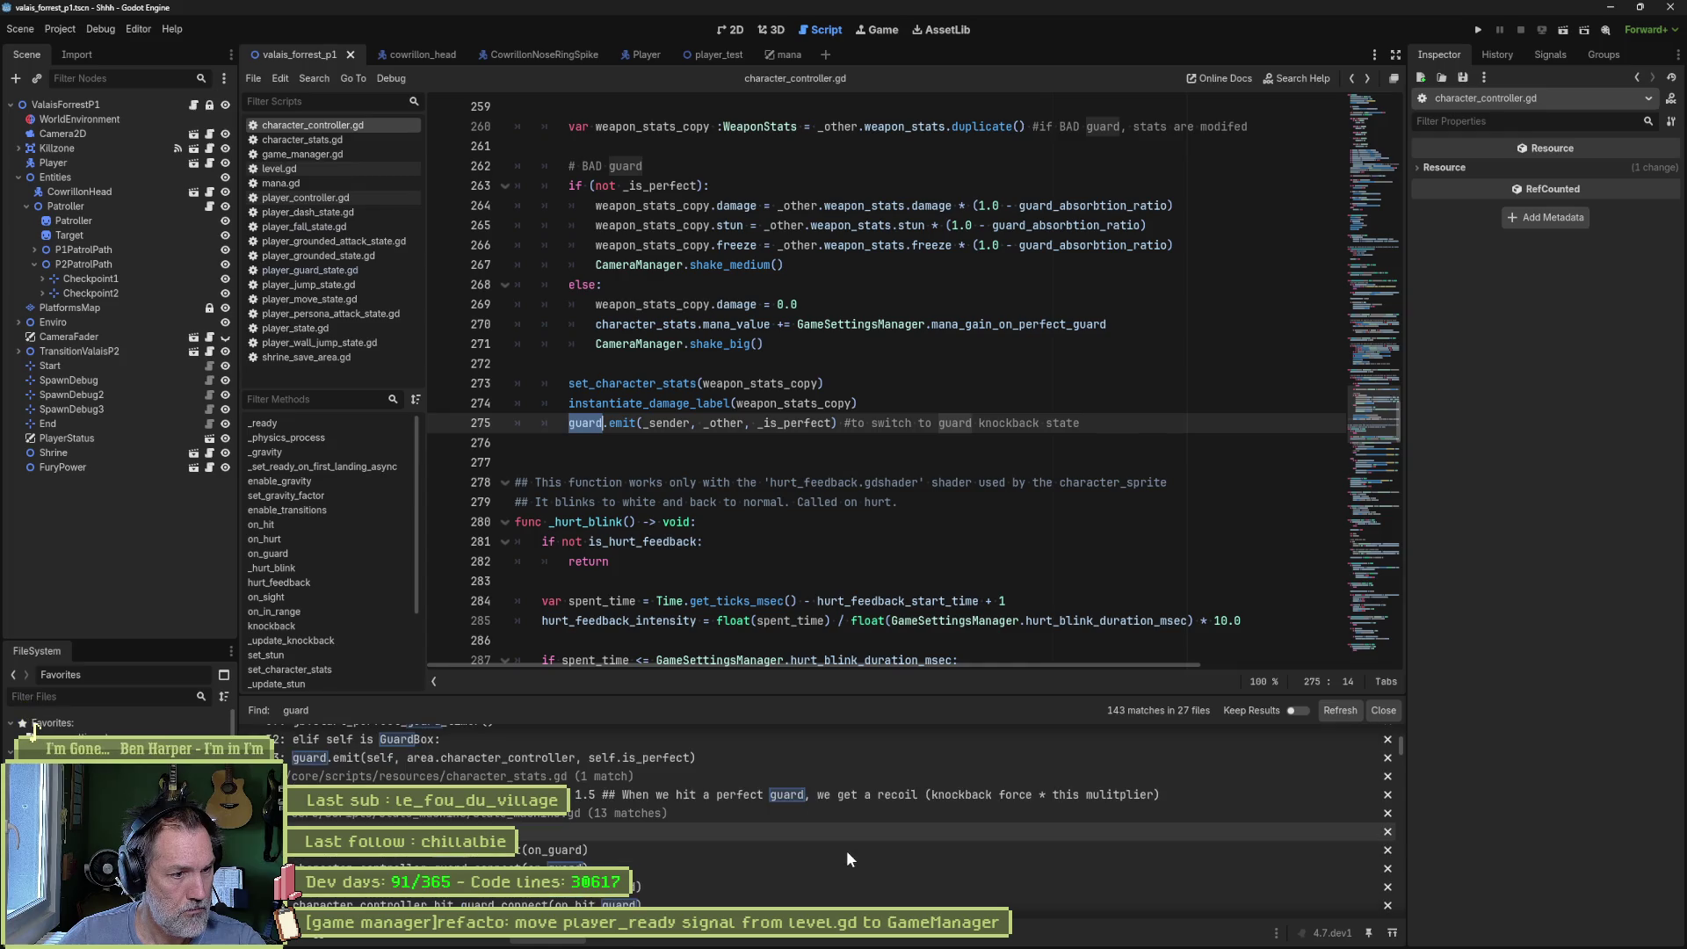
Open state_machine.gd's on_guard connection and its on_guard handler at line 127
{"action": "left_click", "coordinate": [592, 830]}
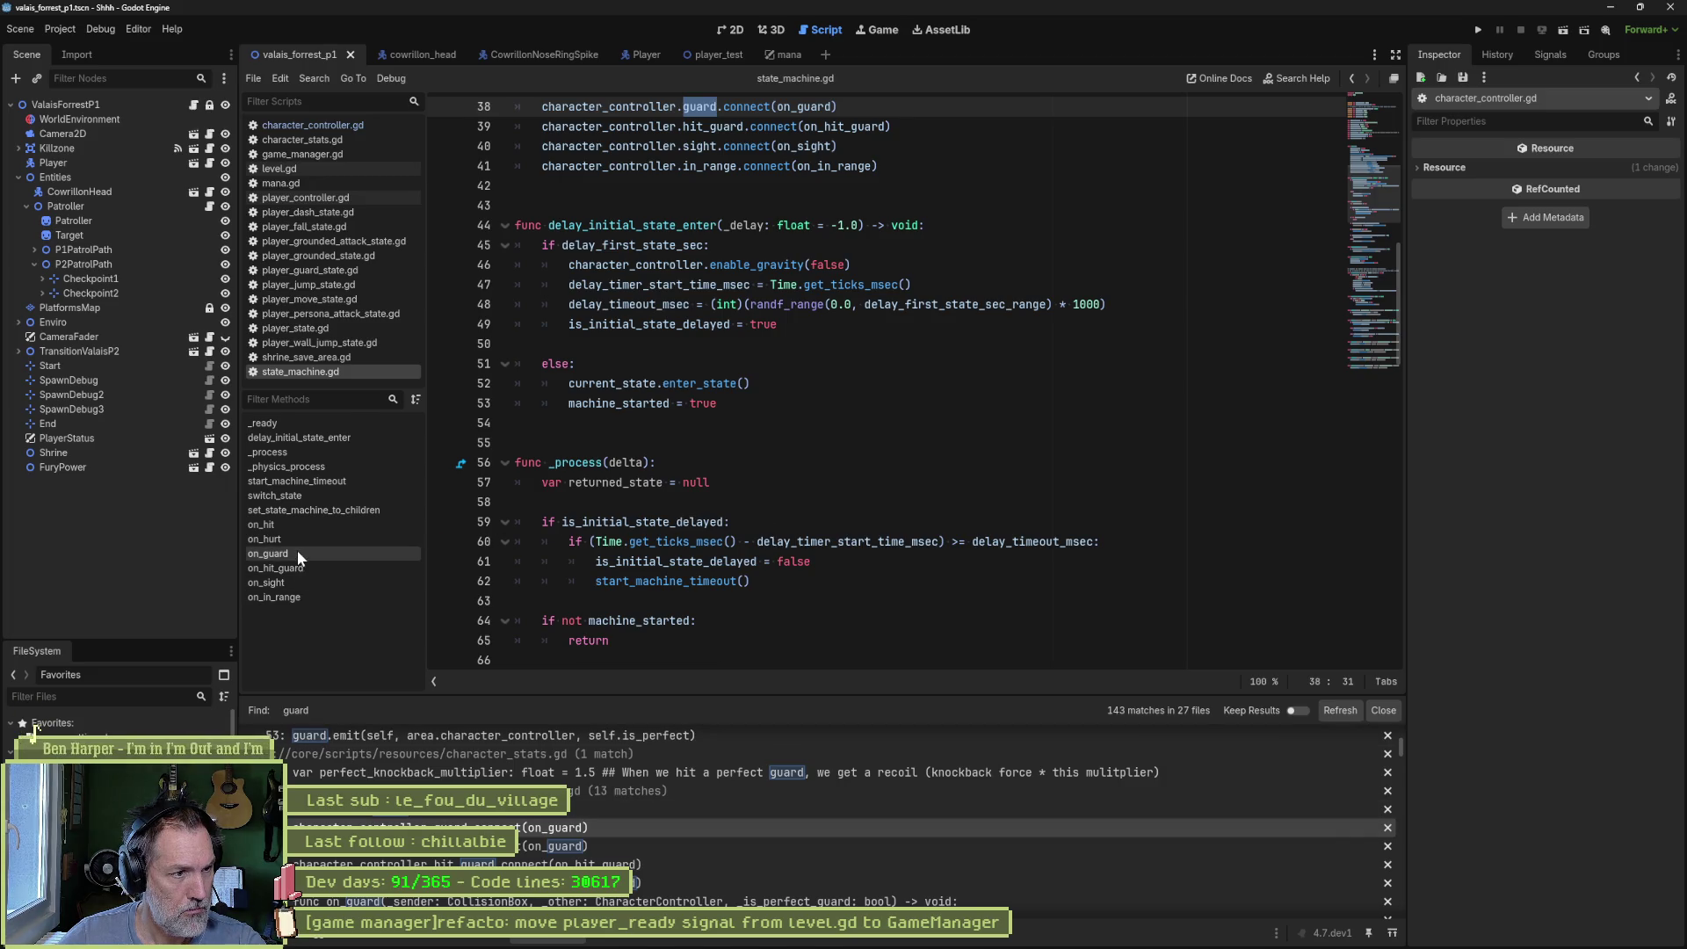
{"action": "left_click", "coordinate": [397, 550]}
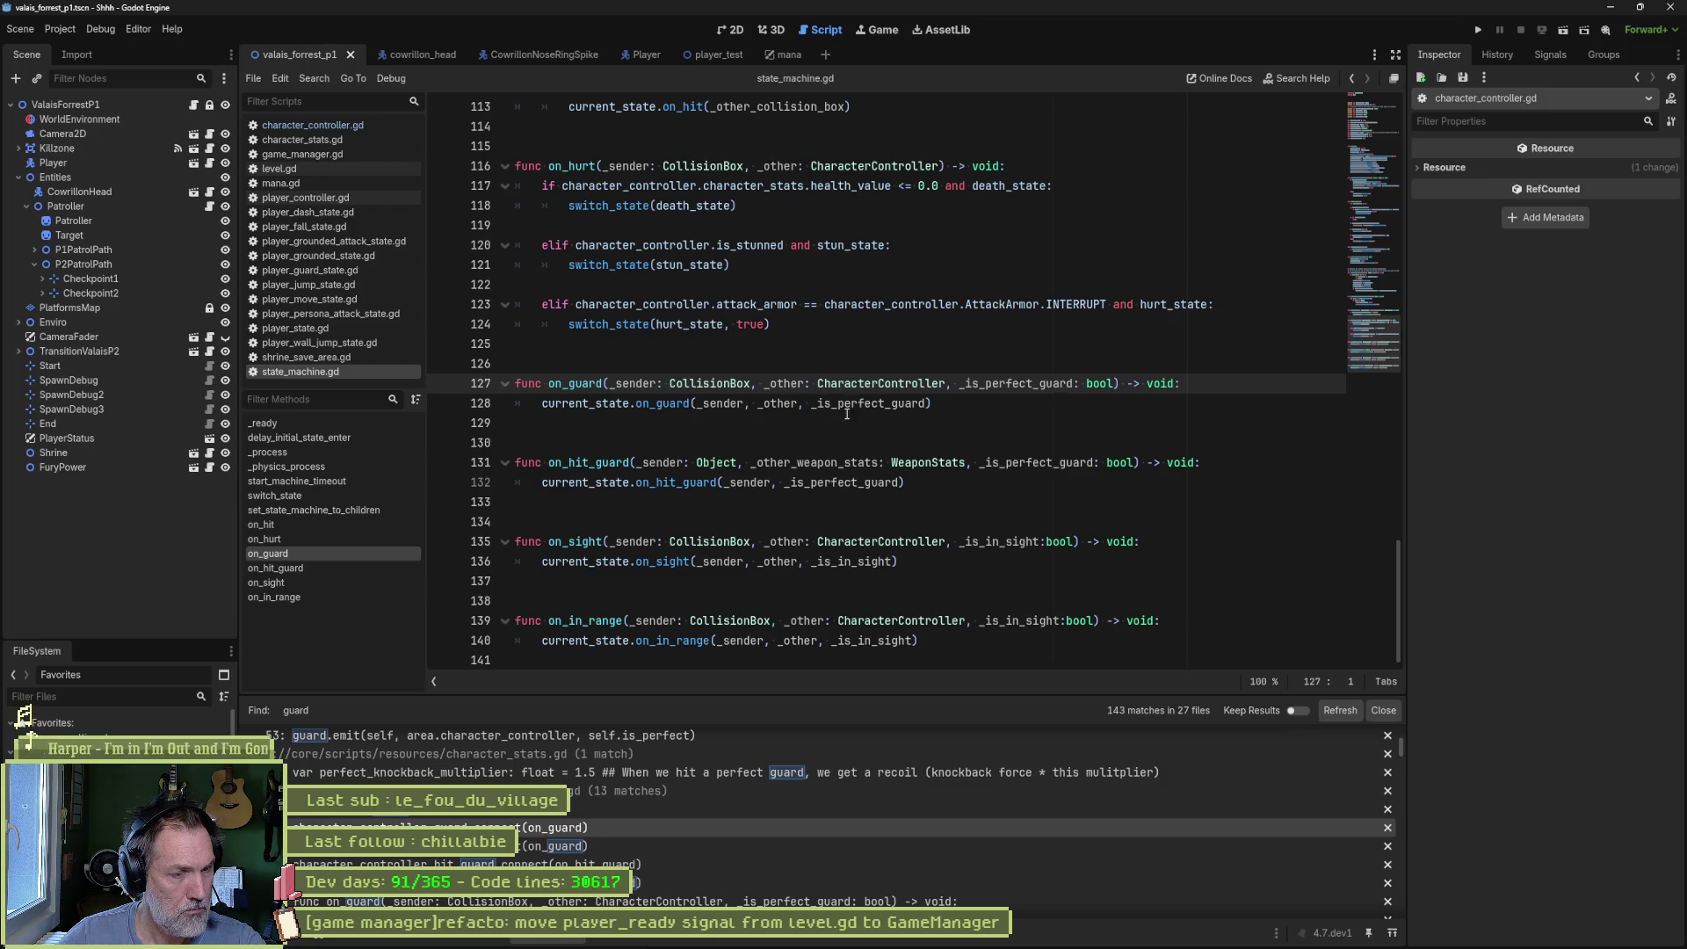
{"action": "scroll", "coordinate": [679, 850], "scroll_direction": "down", "scroll_amount": 1}
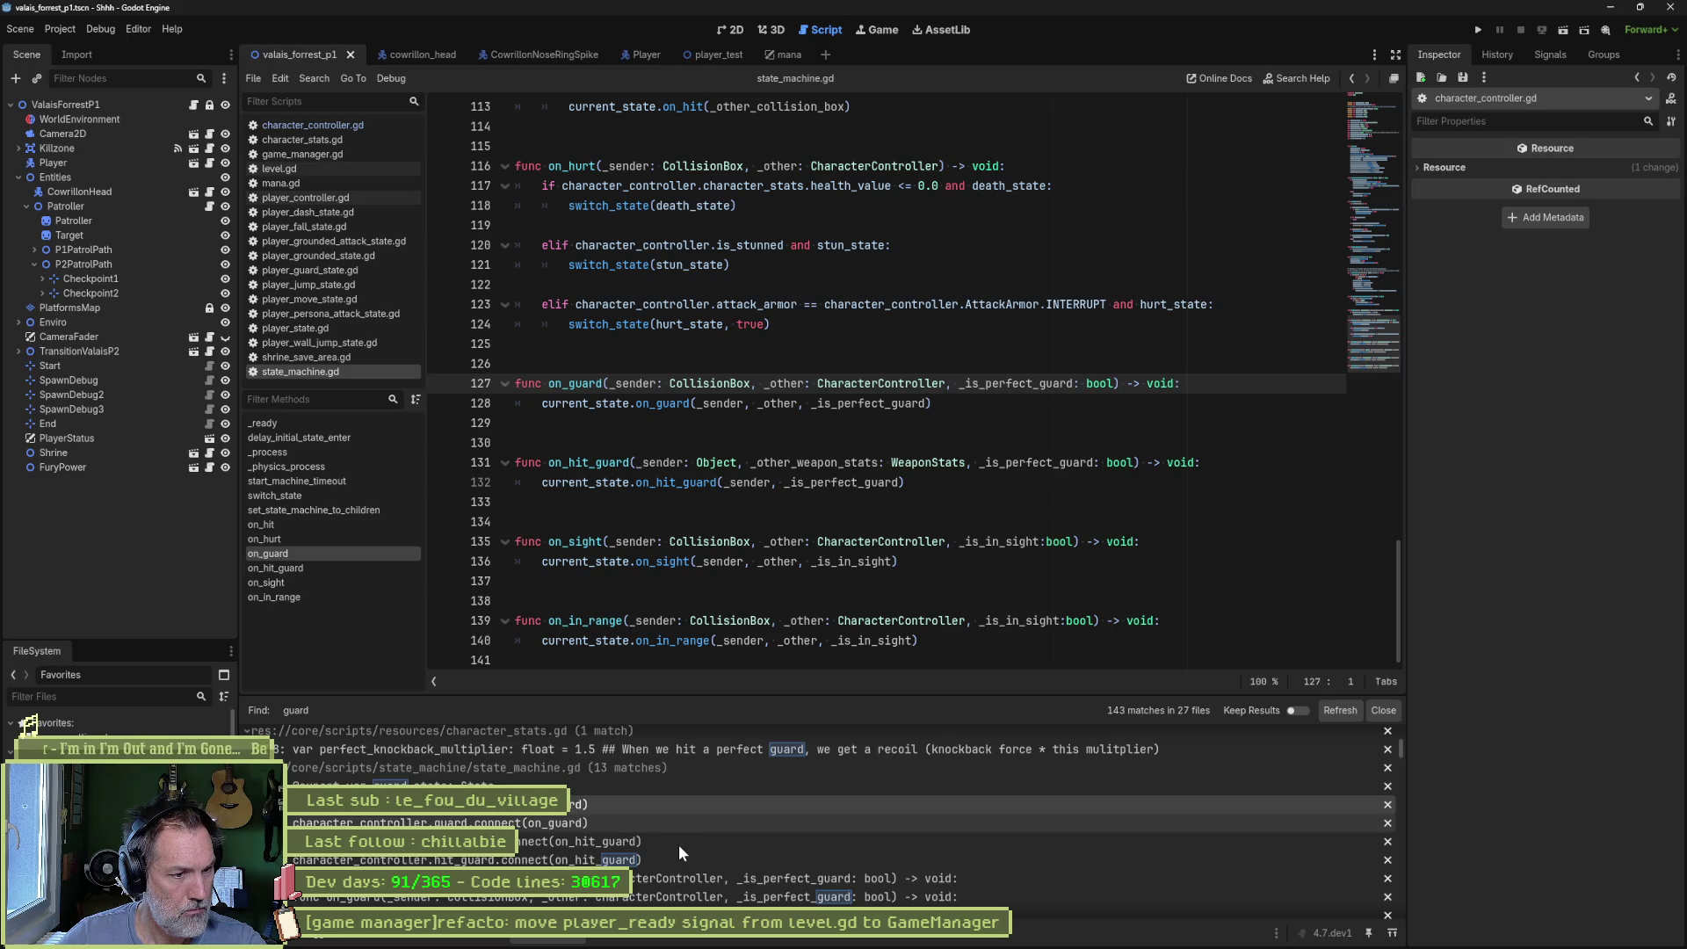
{"action": "scroll", "coordinate": [678, 845], "scroll_direction": "down", "scroll_amount": 2}
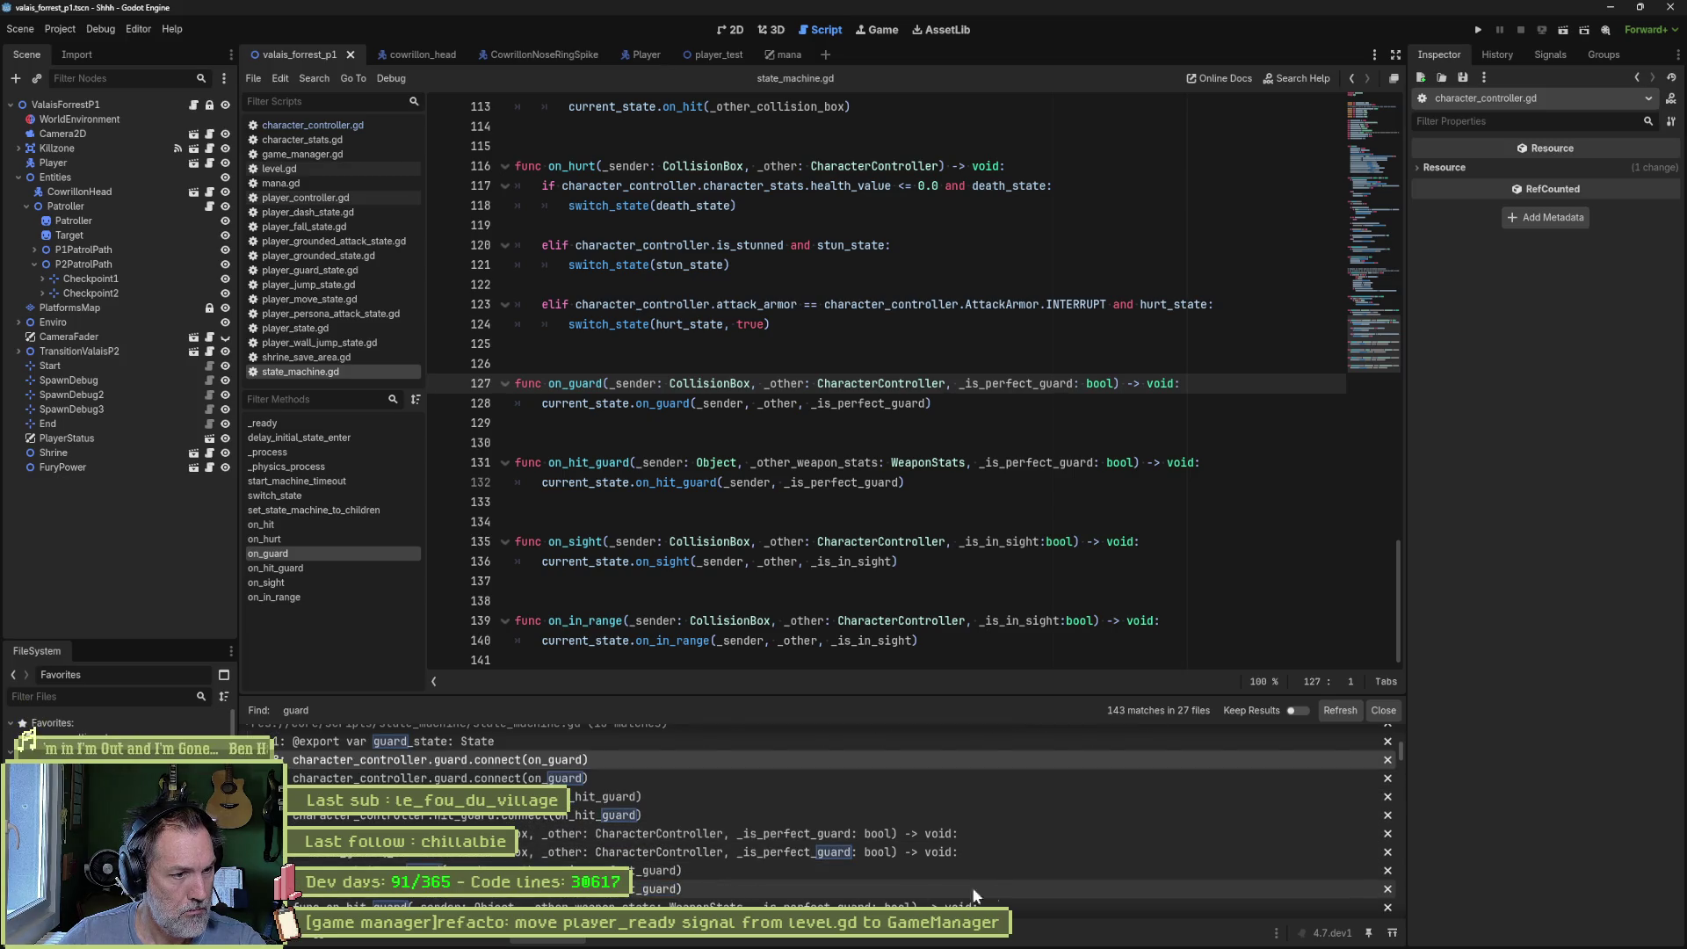
{"action": "left_click", "coordinate": [983, 838]}
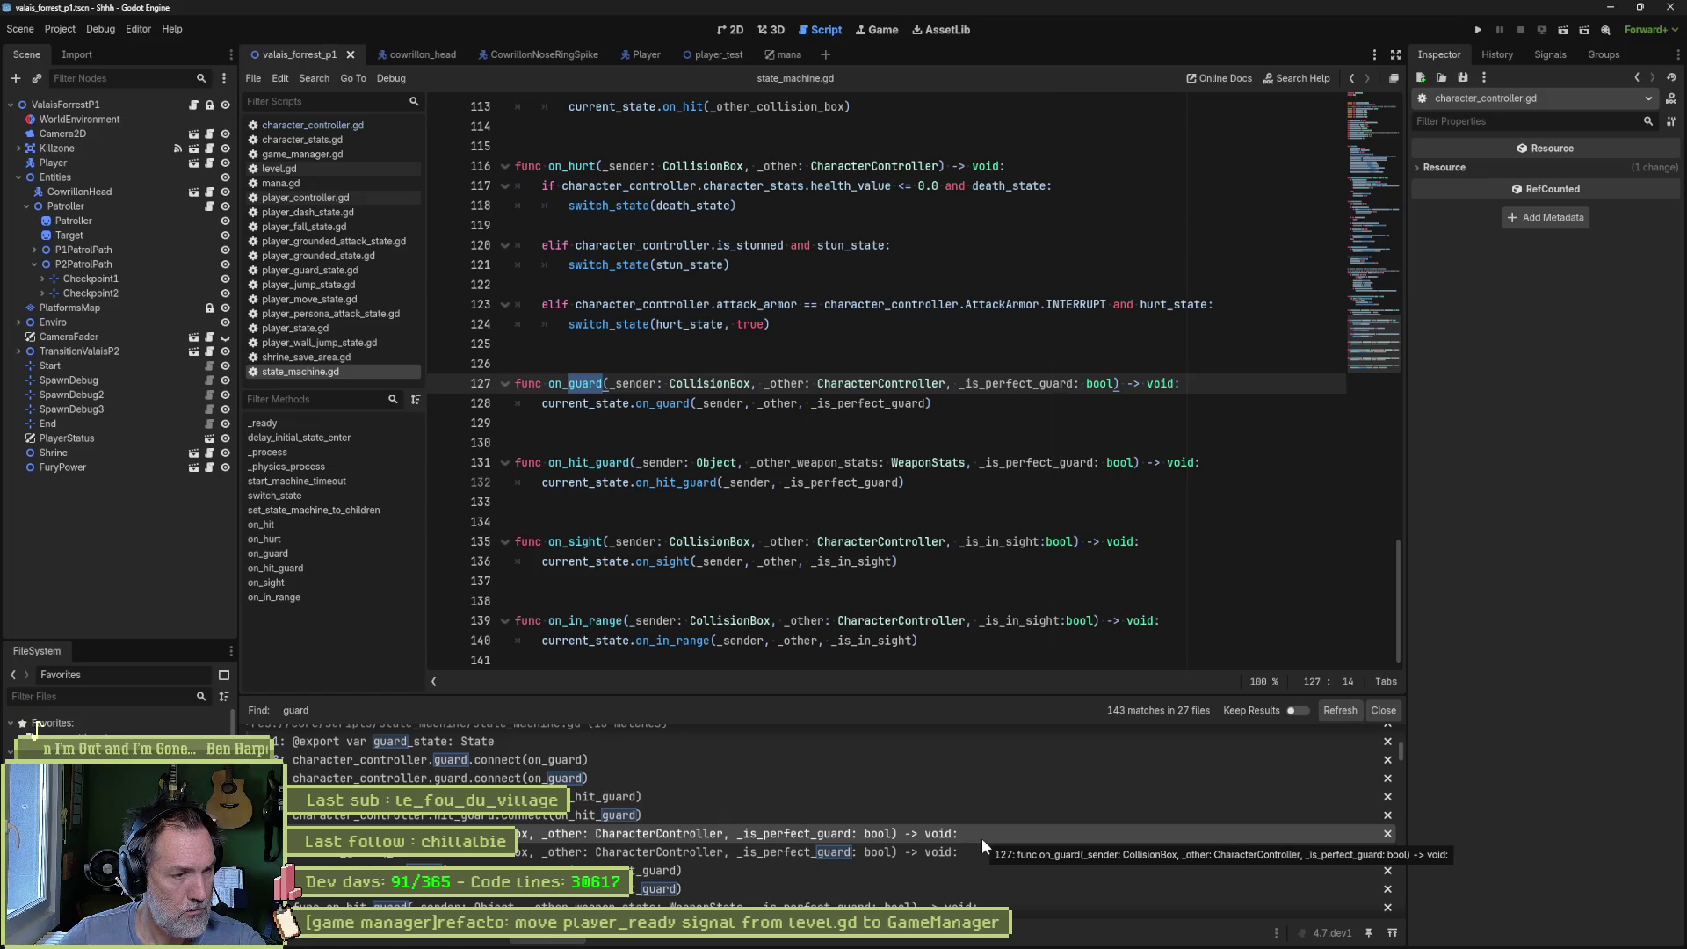
{"action": "left_click", "coordinate": [915, 854]}
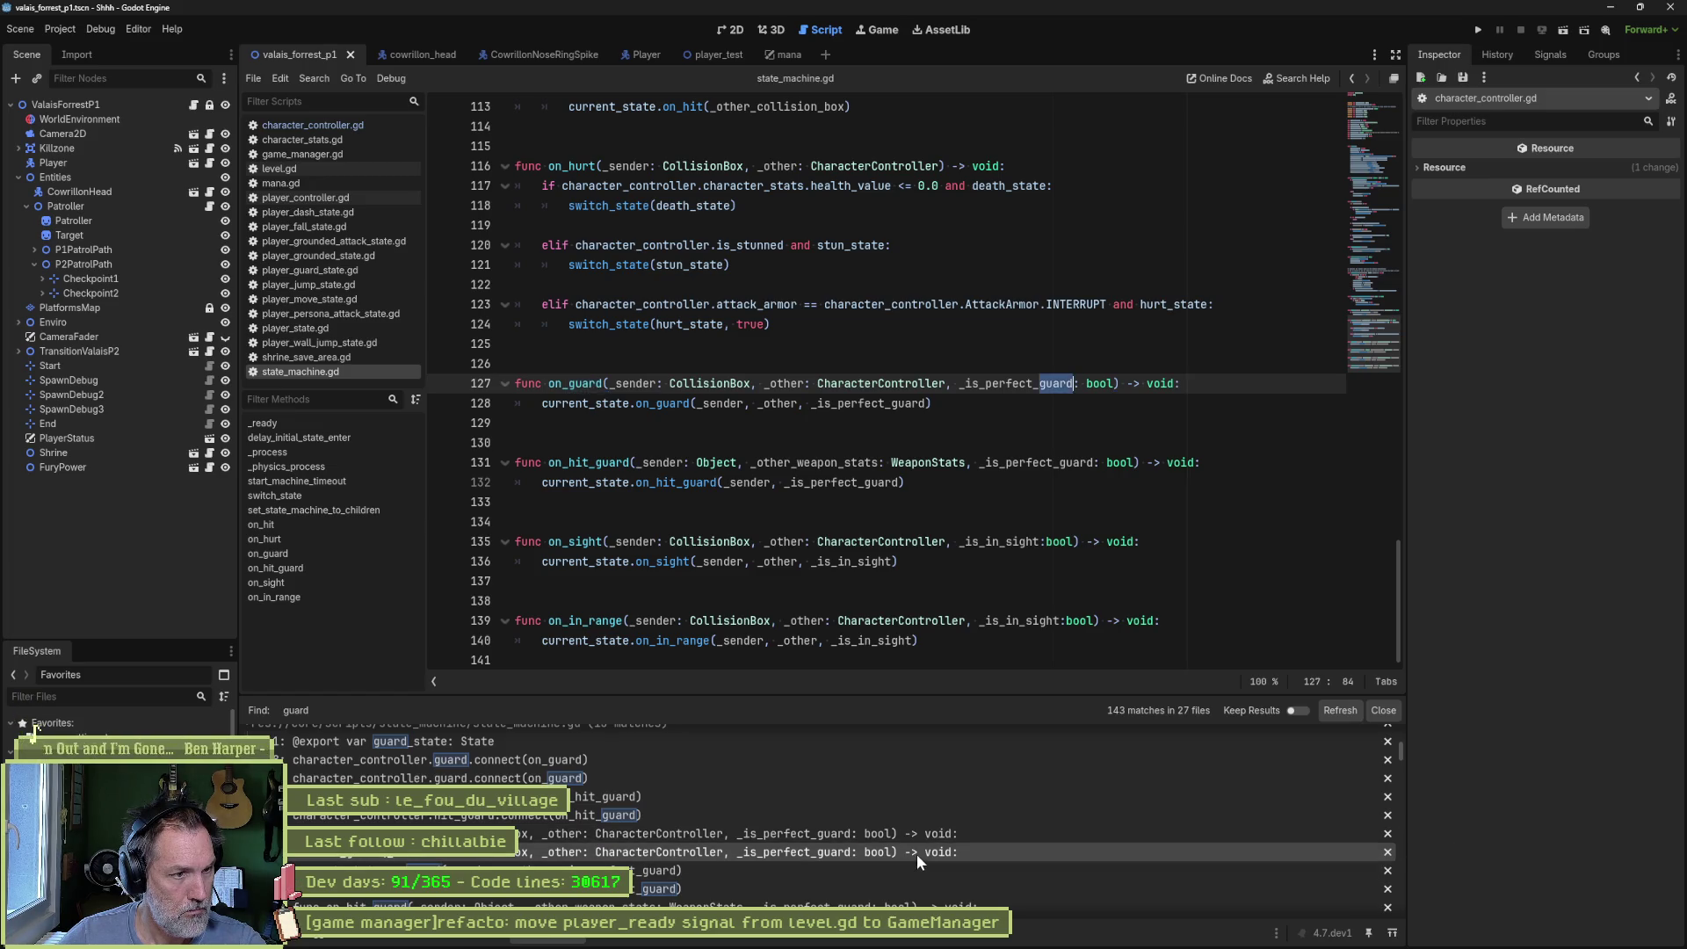
{"action": "scroll", "coordinate": [897, 870], "scroll_direction": "down", "scroll_amount": 2}
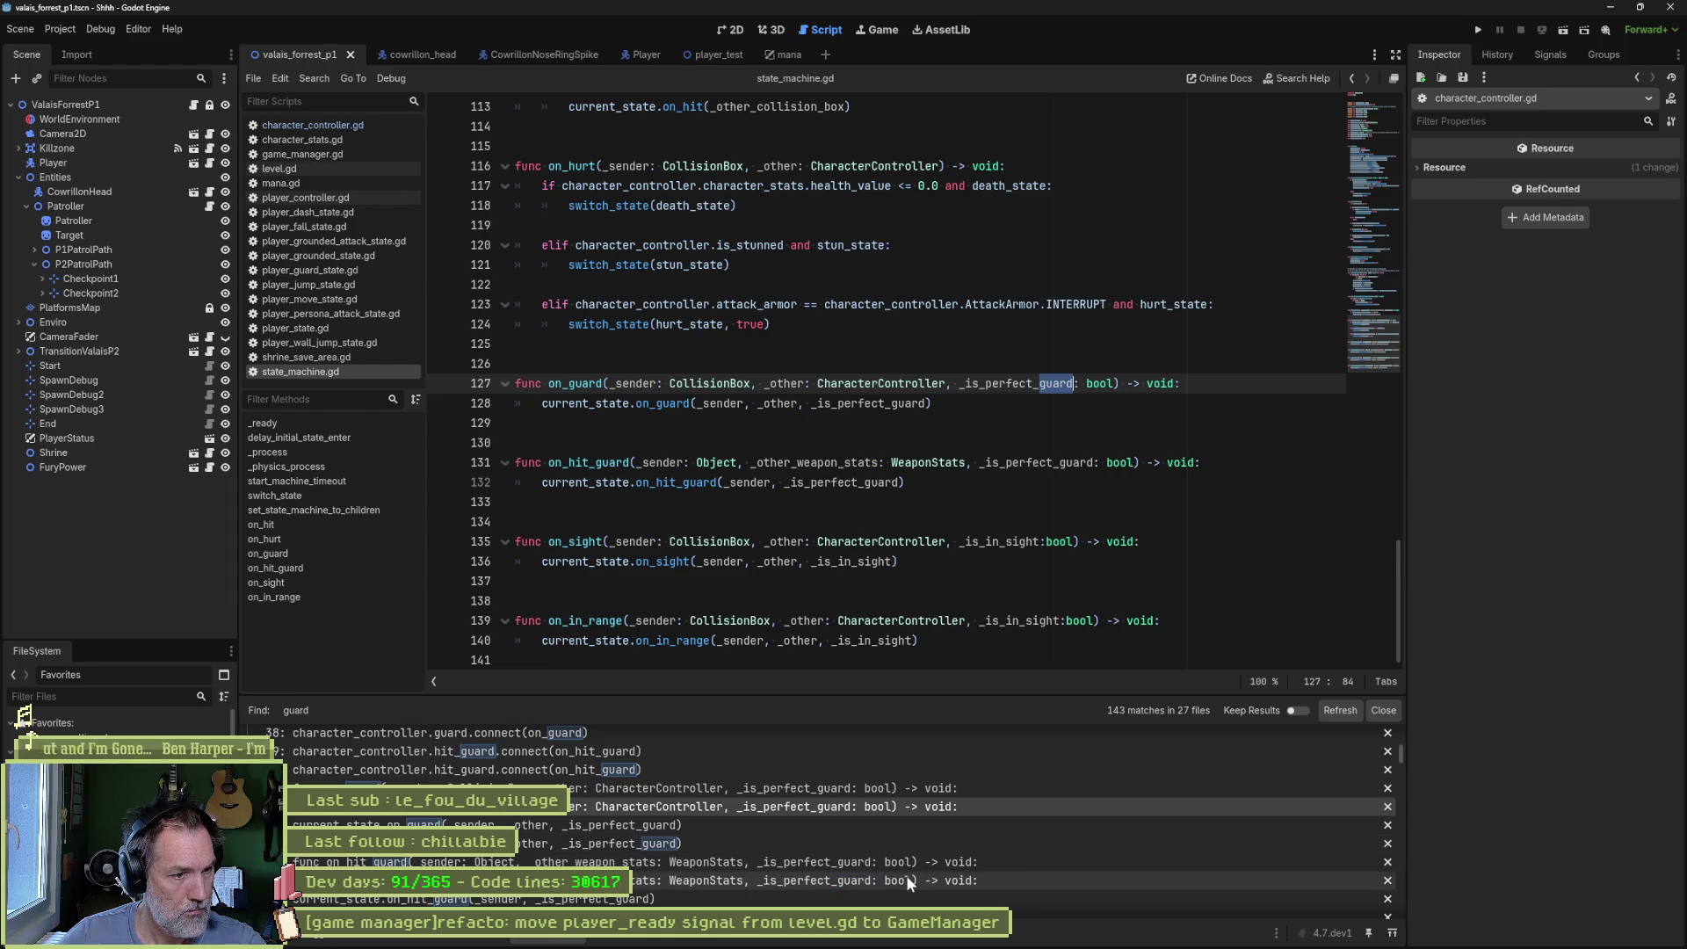
Check the on_hit_guard matches at lines 131–132, then open the guard box connection in character_controller.gd
{"action": "left_click", "coordinate": [857, 868]}
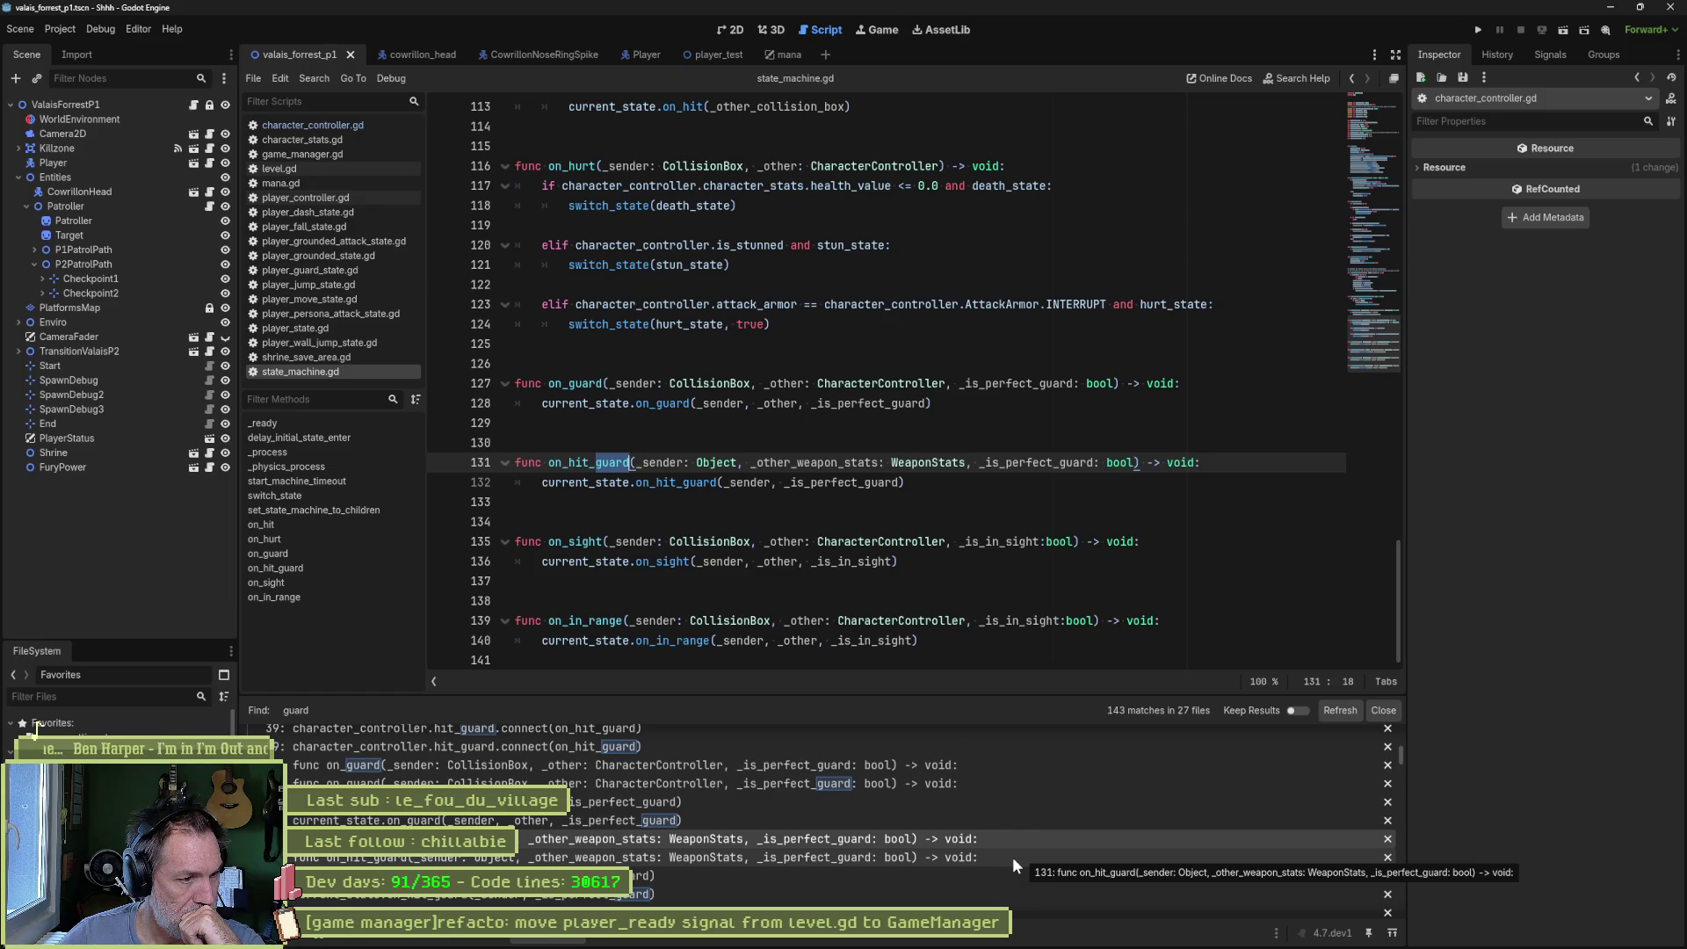
{"action": "scroll", "coordinate": [1013, 856], "scroll_direction": "down", "scroll_amount": 2}
{"action": "left_click", "coordinate": [837, 858]}
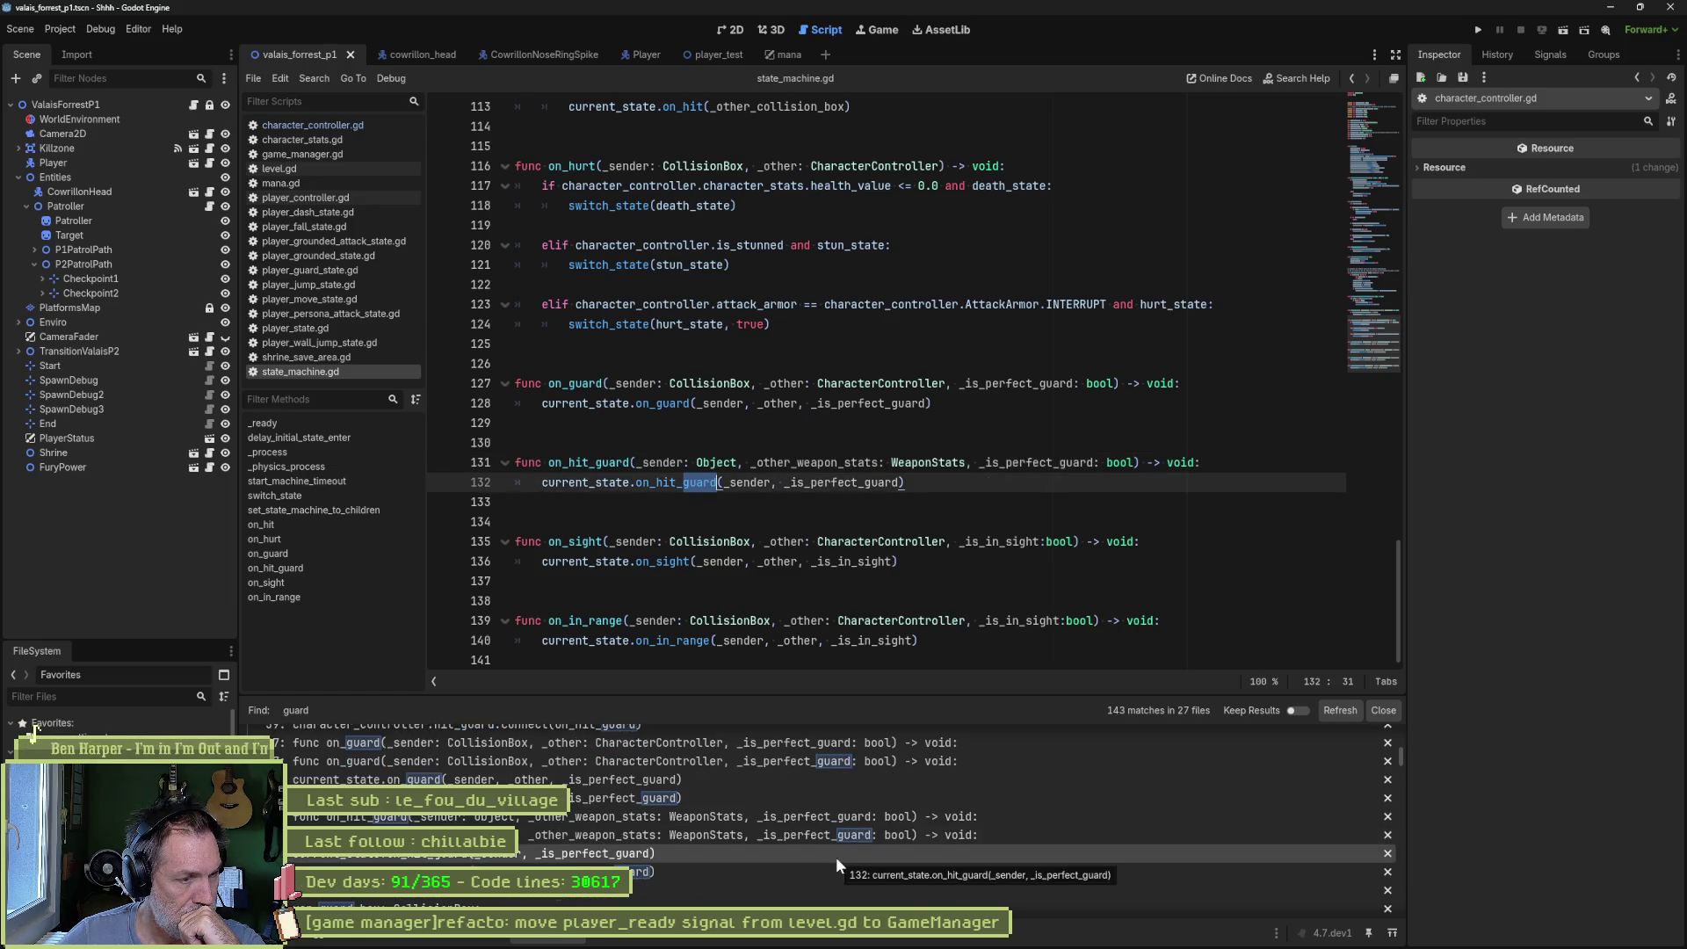
{"action": "scroll", "coordinate": [836, 857], "scroll_direction": "down", "scroll_amount": 3}
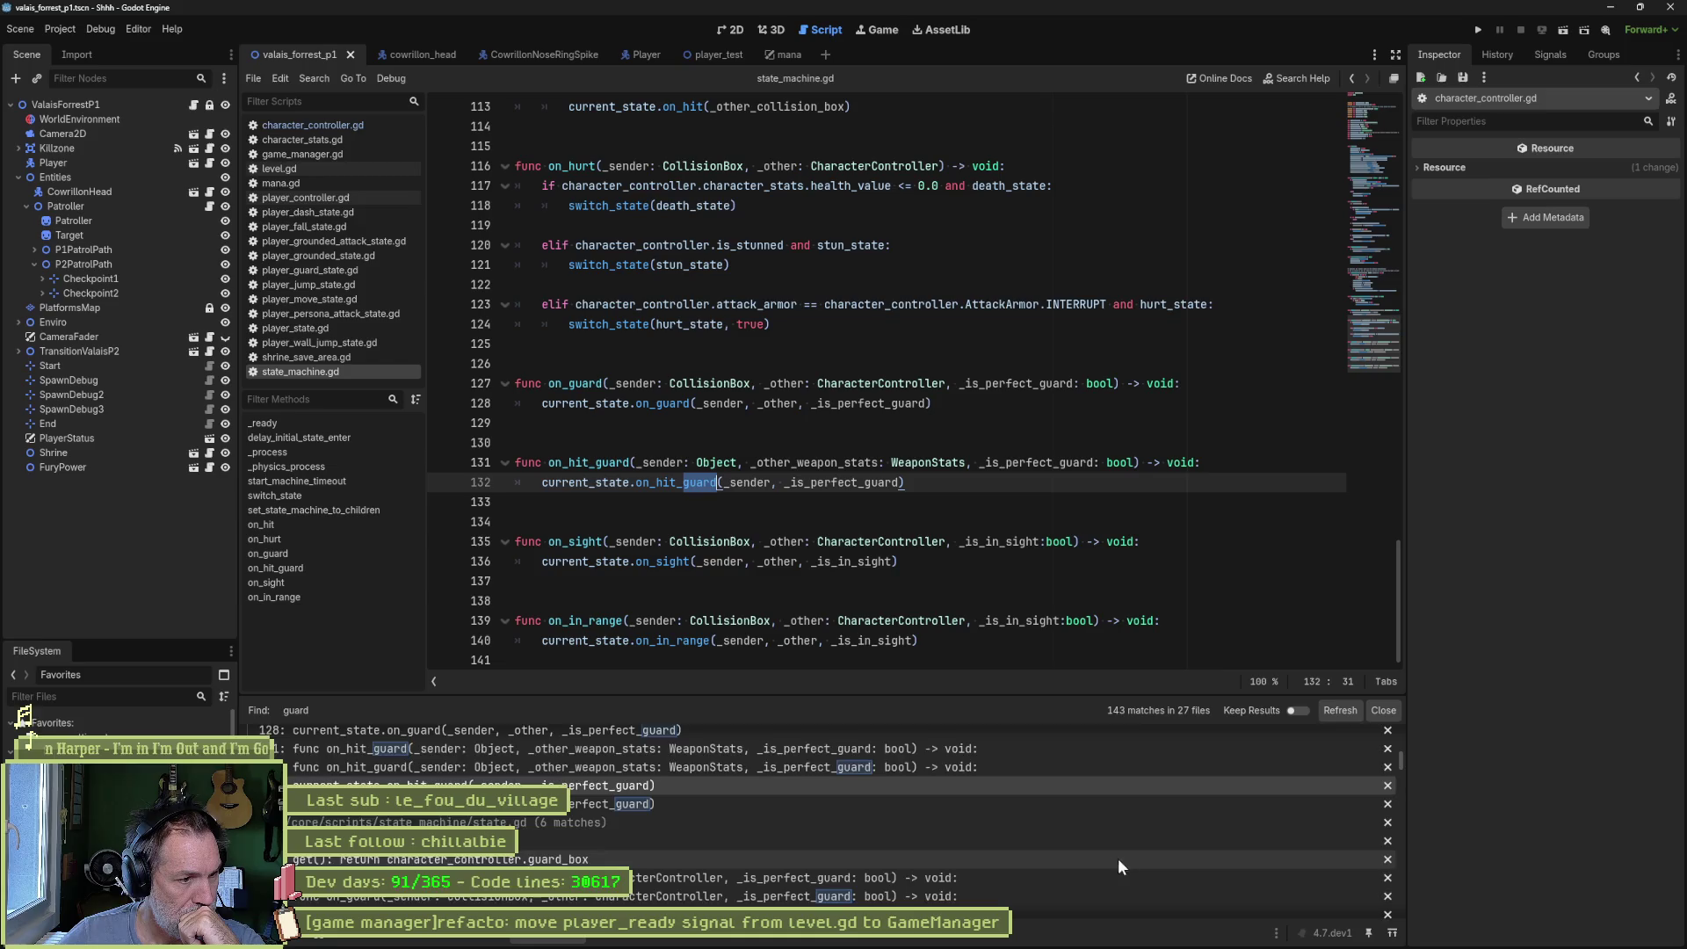
{"action": "scroll", "coordinate": [1120, 866], "scroll_direction": "down", "scroll_amount": 3}
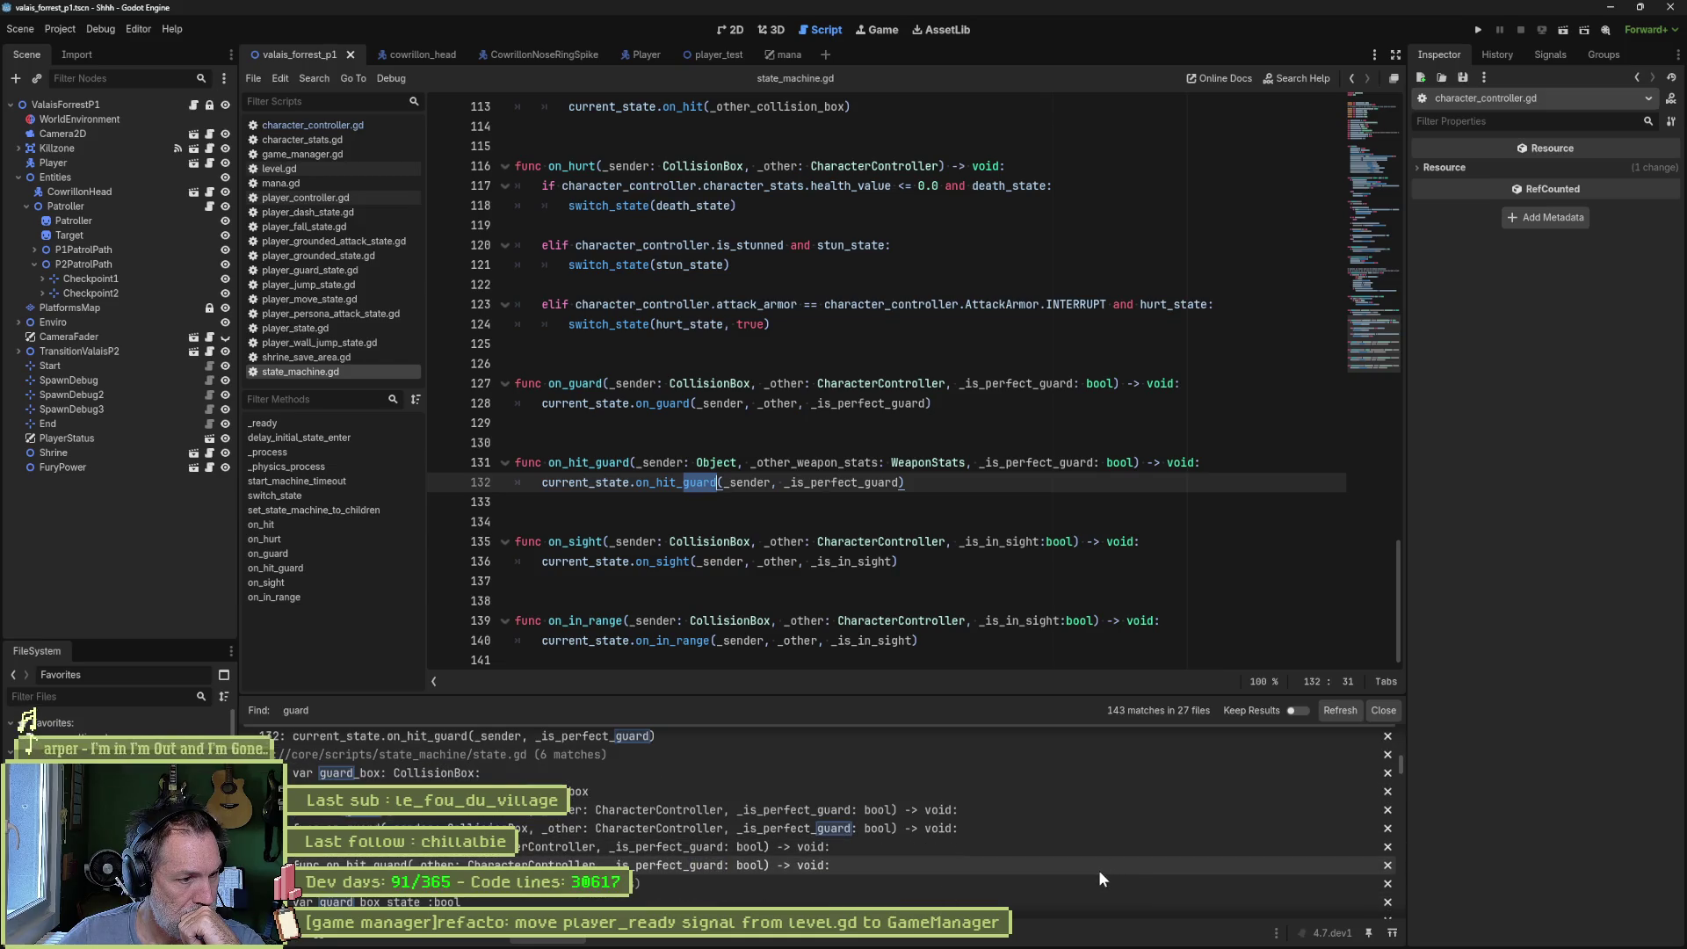
{"action": "scroll", "coordinate": [1098, 870], "scroll_direction": "down", "scroll_amount": 4}
{"action": "scroll", "coordinate": [1095, 871], "scroll_direction": "down", "scroll_amount": 4}
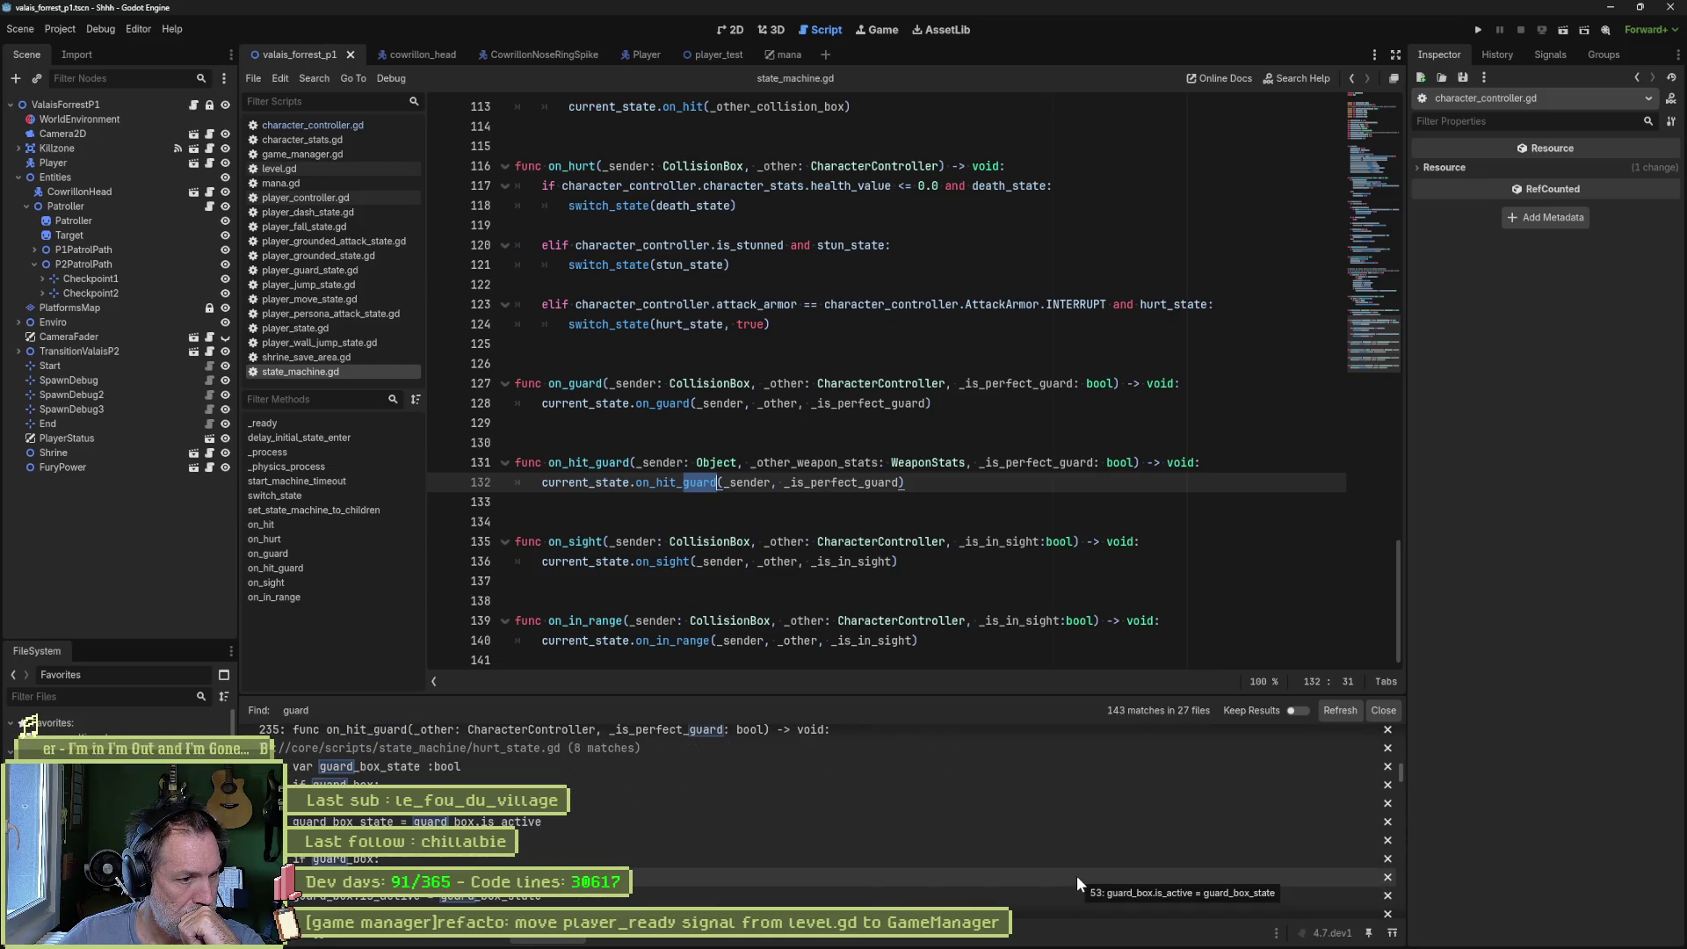
{"action": "scroll", "coordinate": [1067, 870], "scroll_direction": "down", "scroll_amount": 3}
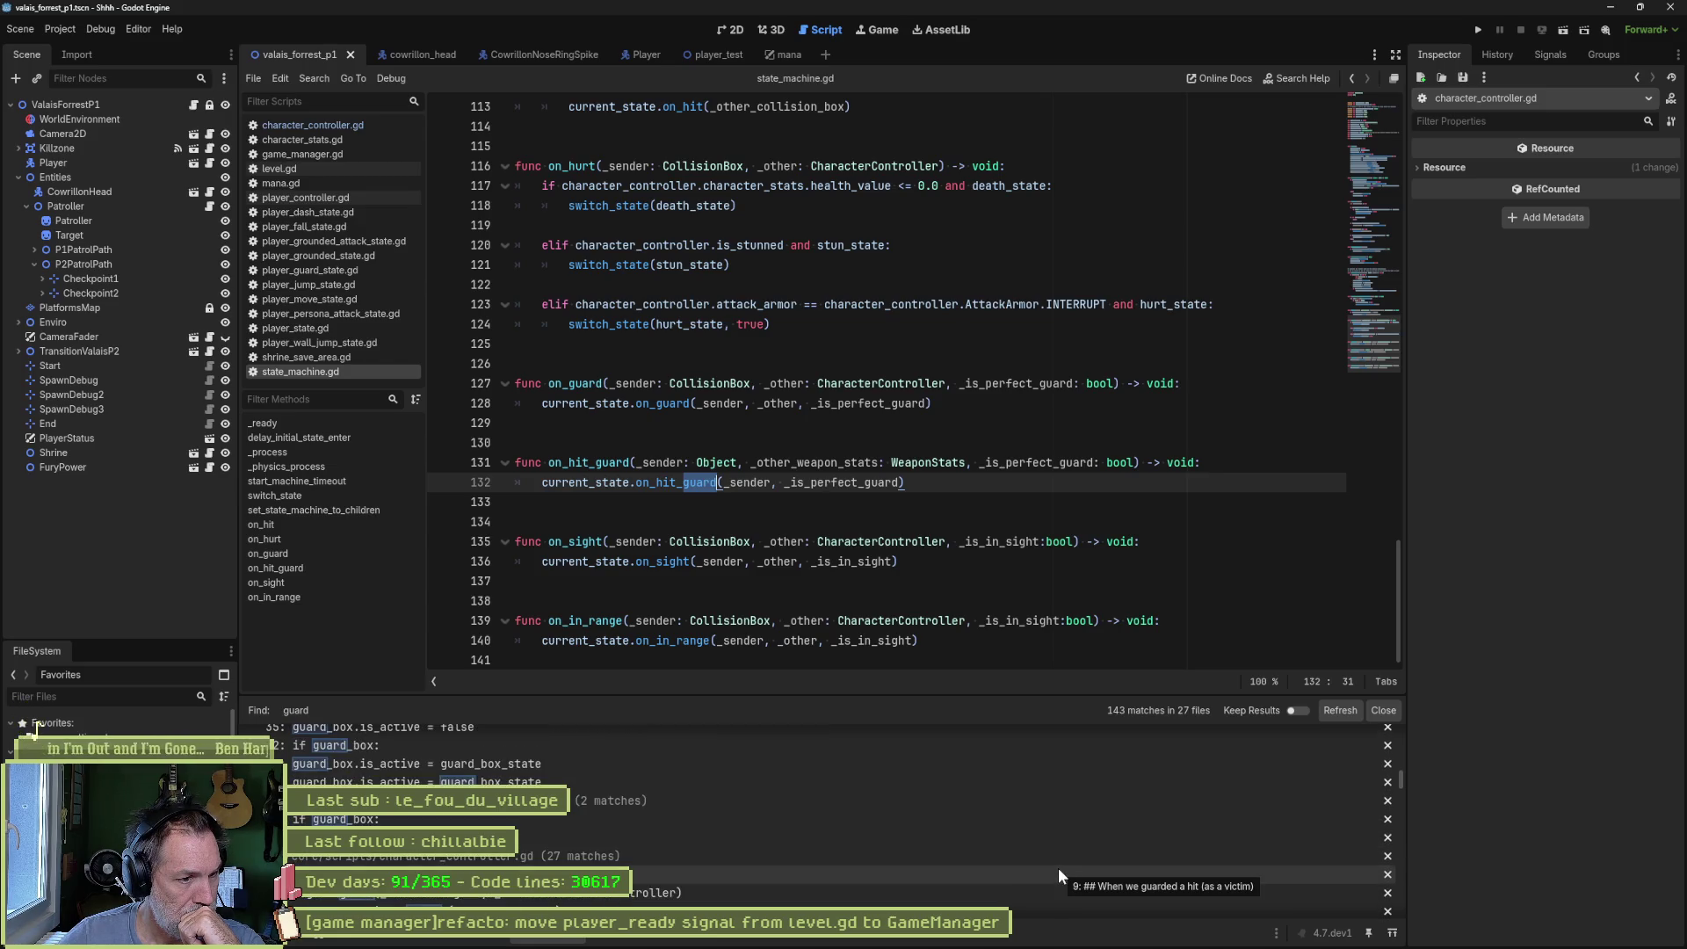
{"action": "scroll", "coordinate": [1057, 868], "scroll_direction": "down", "scroll_amount": 3}
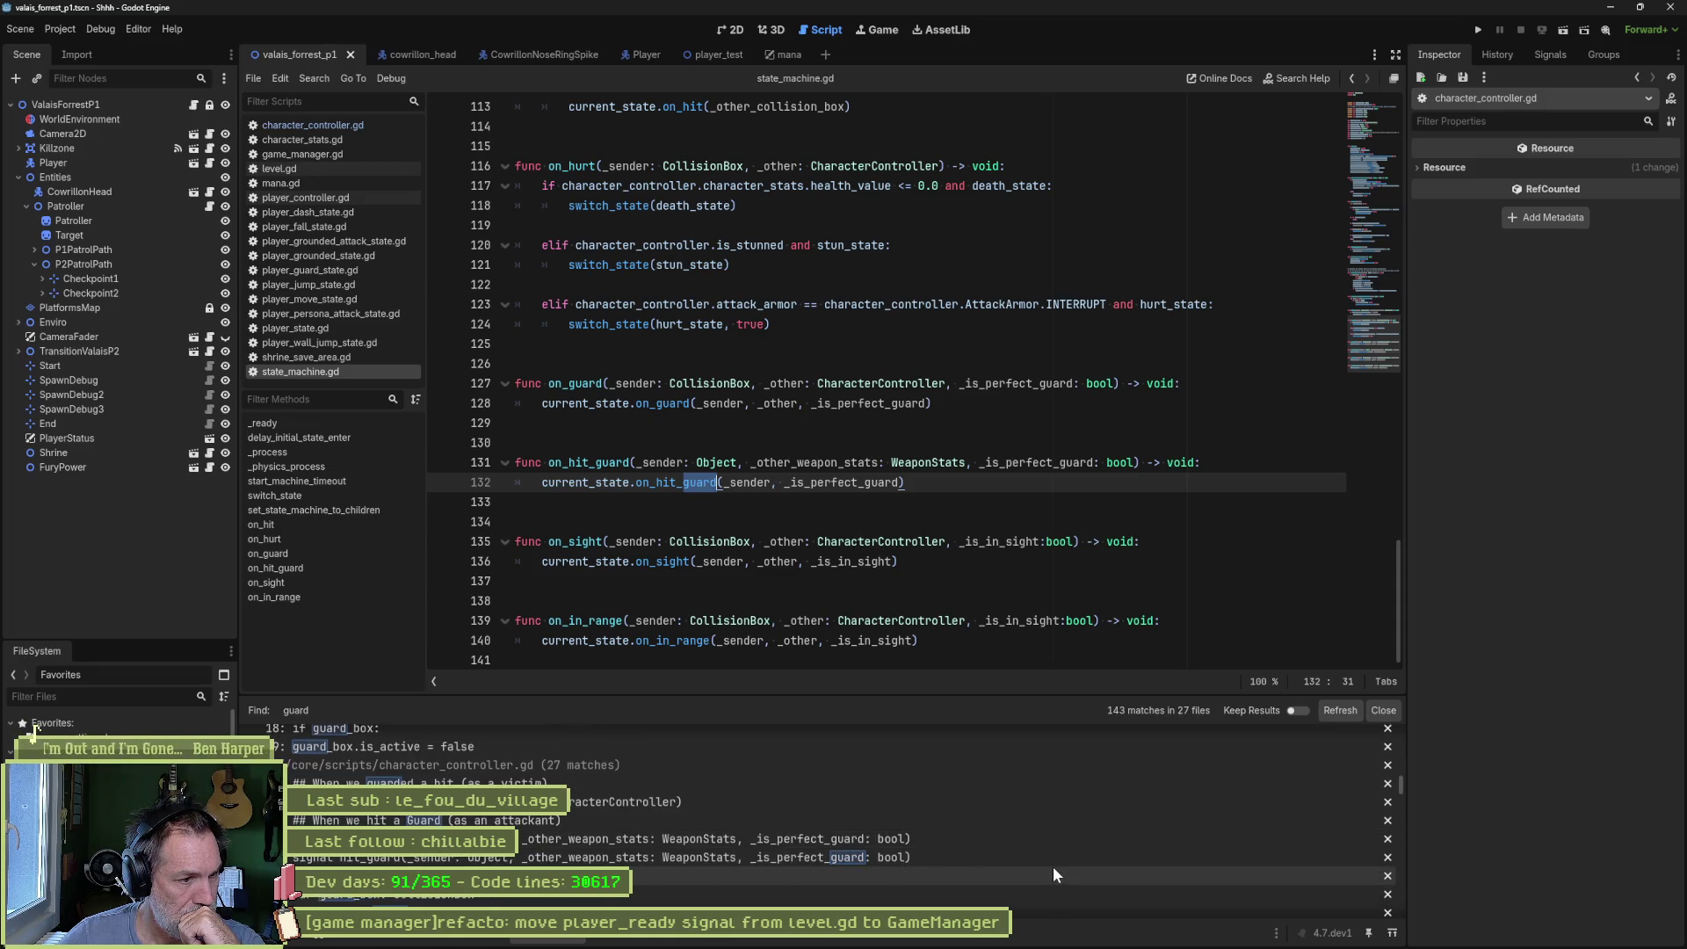
{"action": "scroll", "coordinate": [1035, 868], "scroll_direction": "down", "scroll_amount": 1}
{"action": "scroll", "coordinate": [1030, 867], "scroll_direction": "down", "scroll_amount": 1}
{"action": "scroll", "coordinate": [1023, 868], "scroll_direction": "down", "scroll_amount": 1}
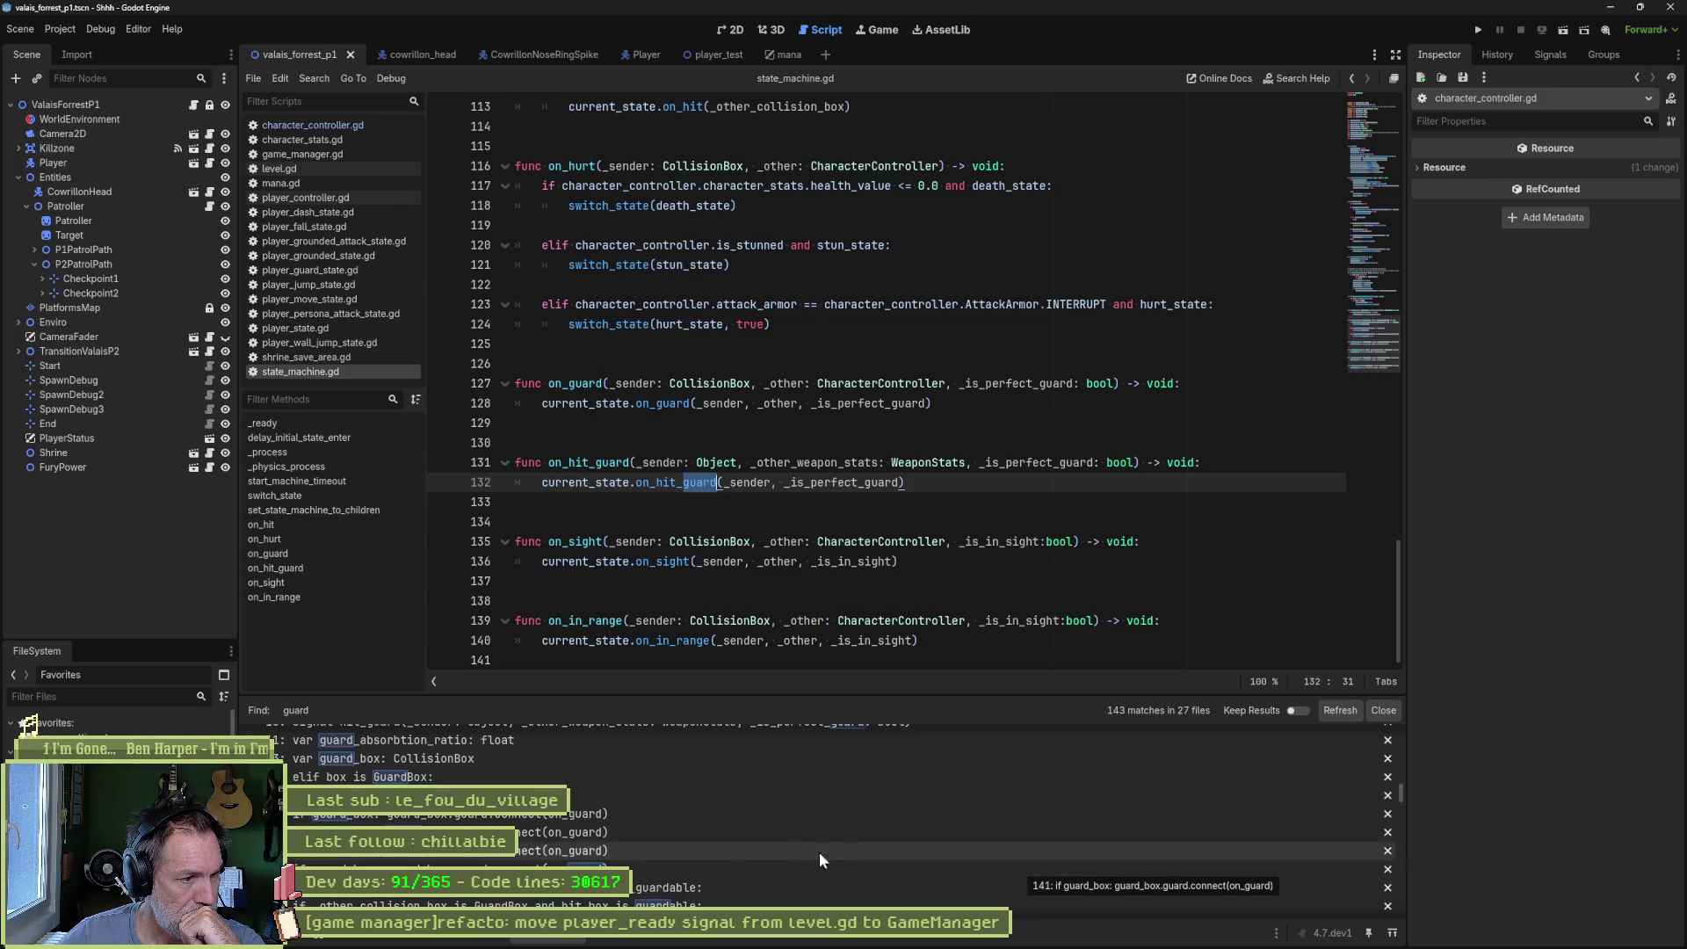
{"action": "left_click", "coordinate": [550, 815]}
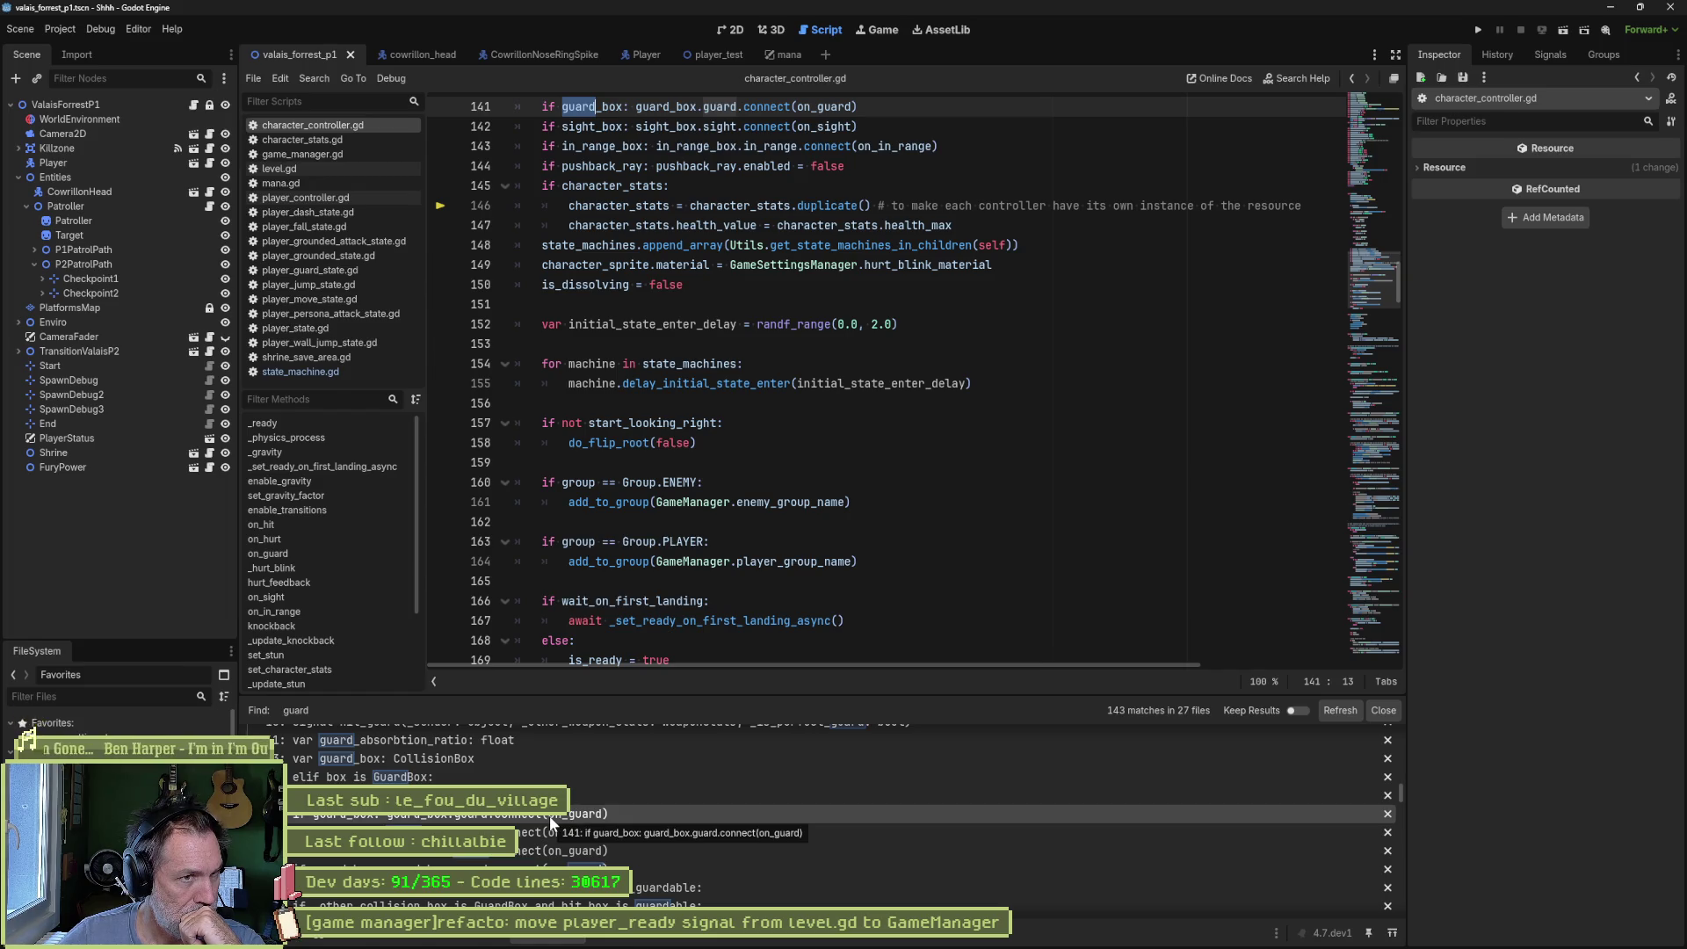
Go to on_guard at line 250 and inspect line 270's mana_gain_on_perfect_guard expression
{"action": "scroll", "coordinate": [676, 837], "scroll_direction": "down", "scroll_amount": 2}
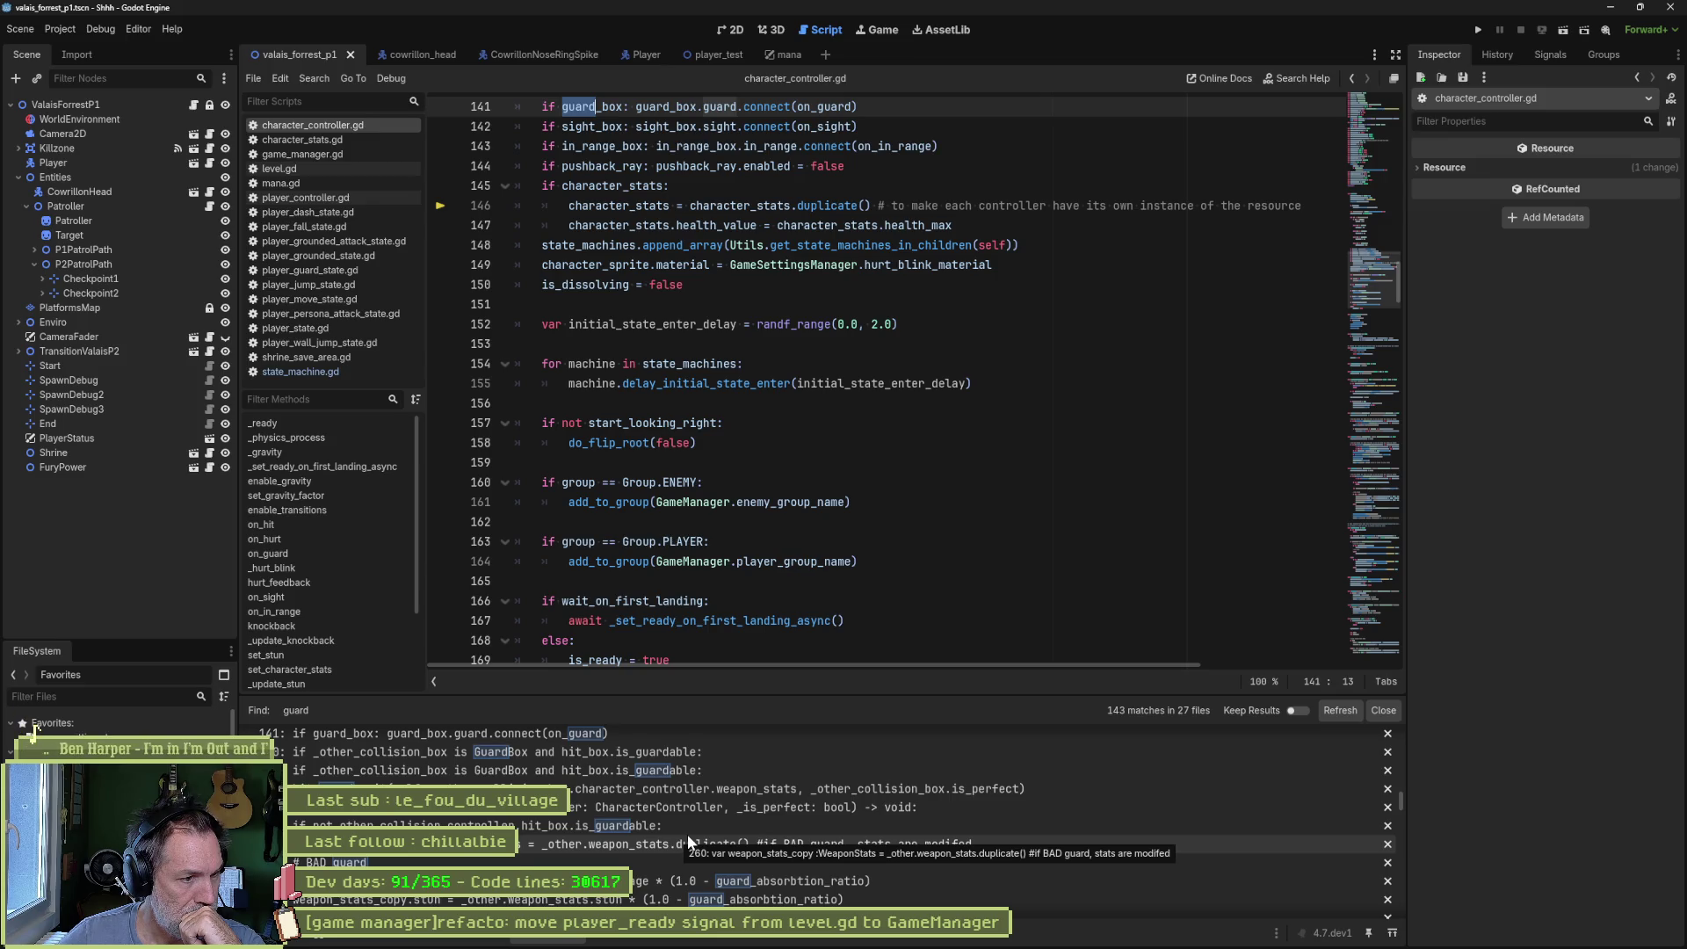
{"action": "left_click", "coordinate": [704, 808]}
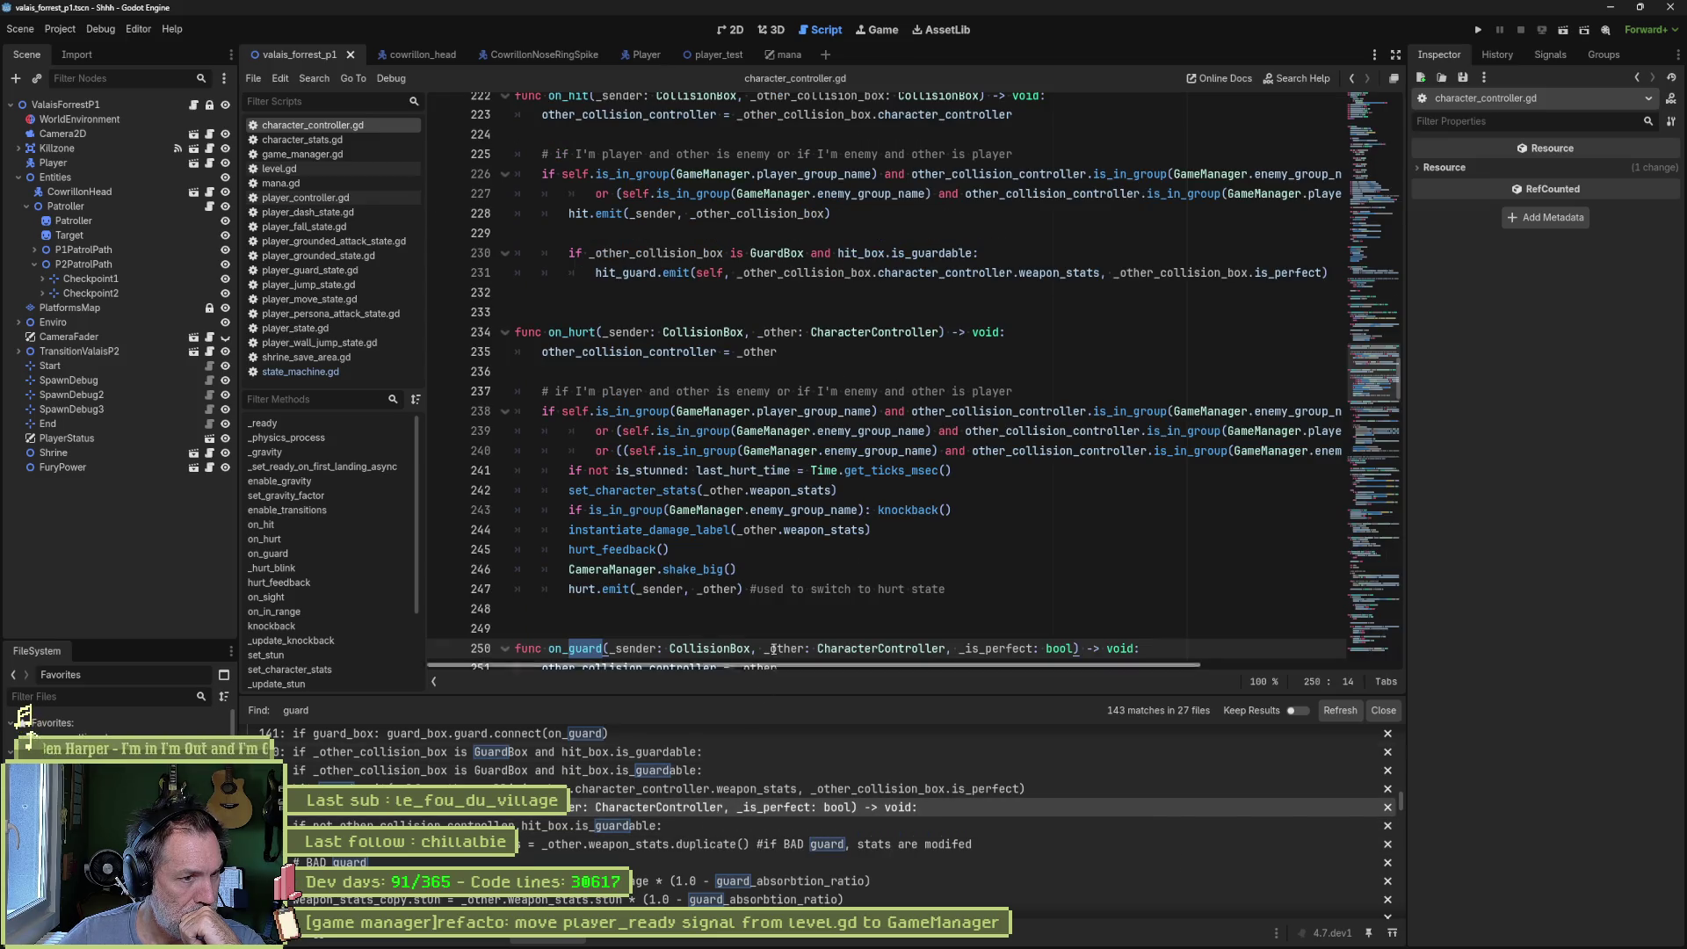
{"action": "scroll", "coordinate": [833, 590], "scroll_direction": "down", "scroll_amount": 2}
{"action": "scroll", "coordinate": [806, 608], "scroll_direction": "down", "scroll_amount": 5}
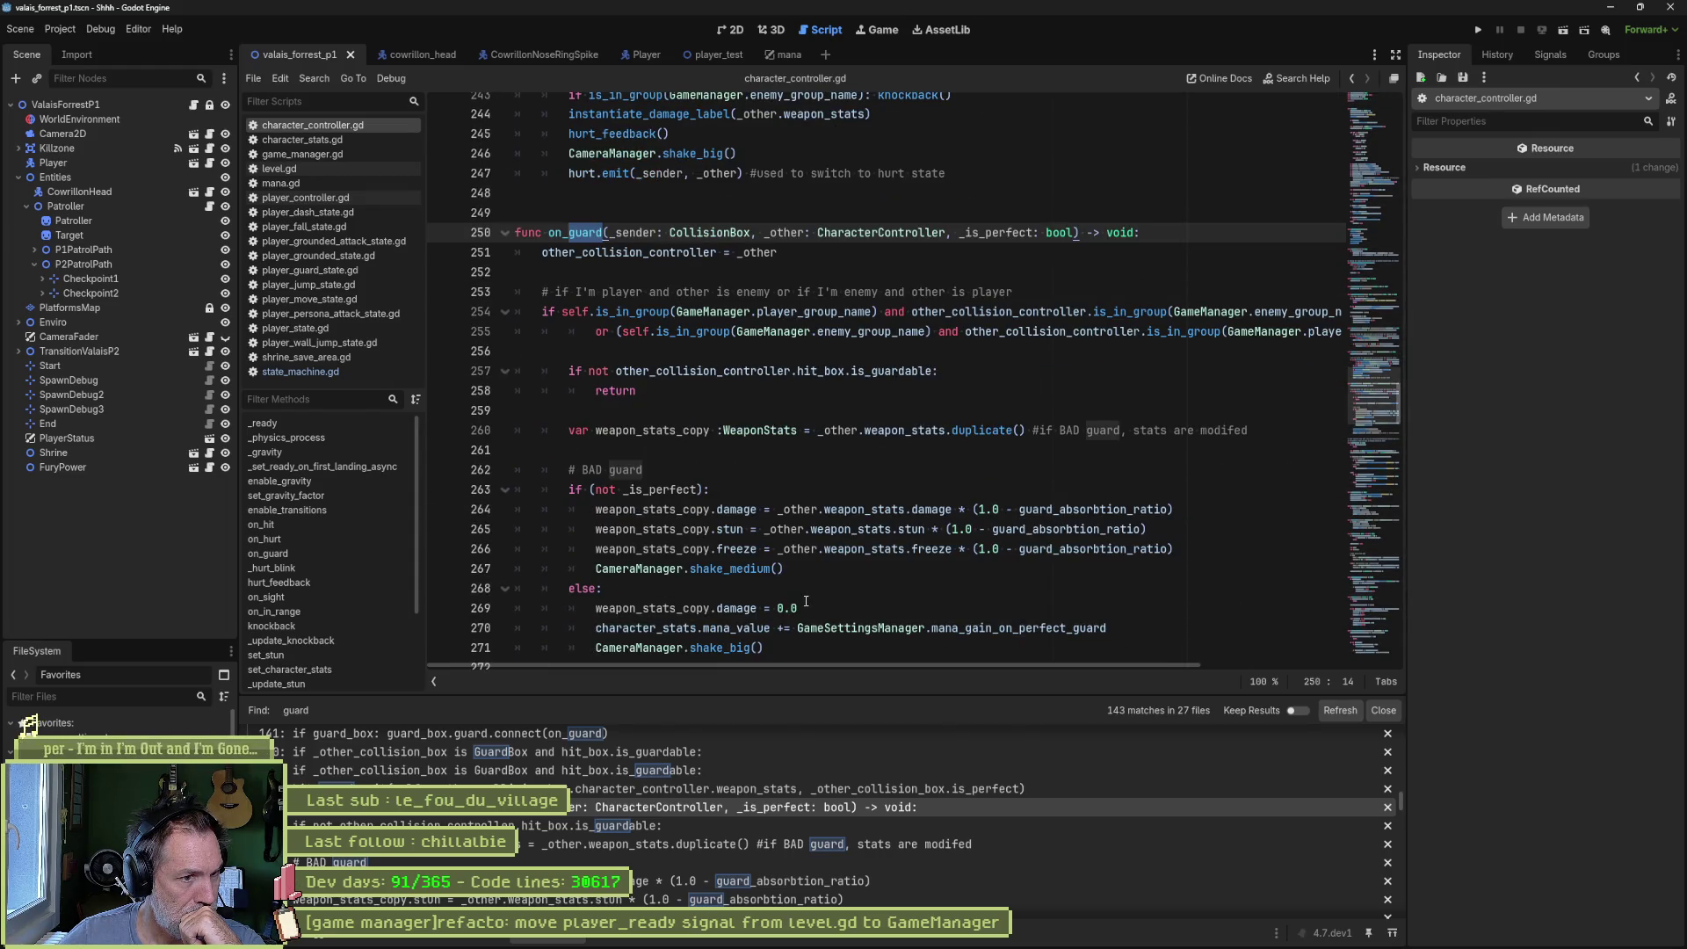
{"action": "left_click_drag", "start_coordinate": [643, 627], "coordinate": [1045, 627]}
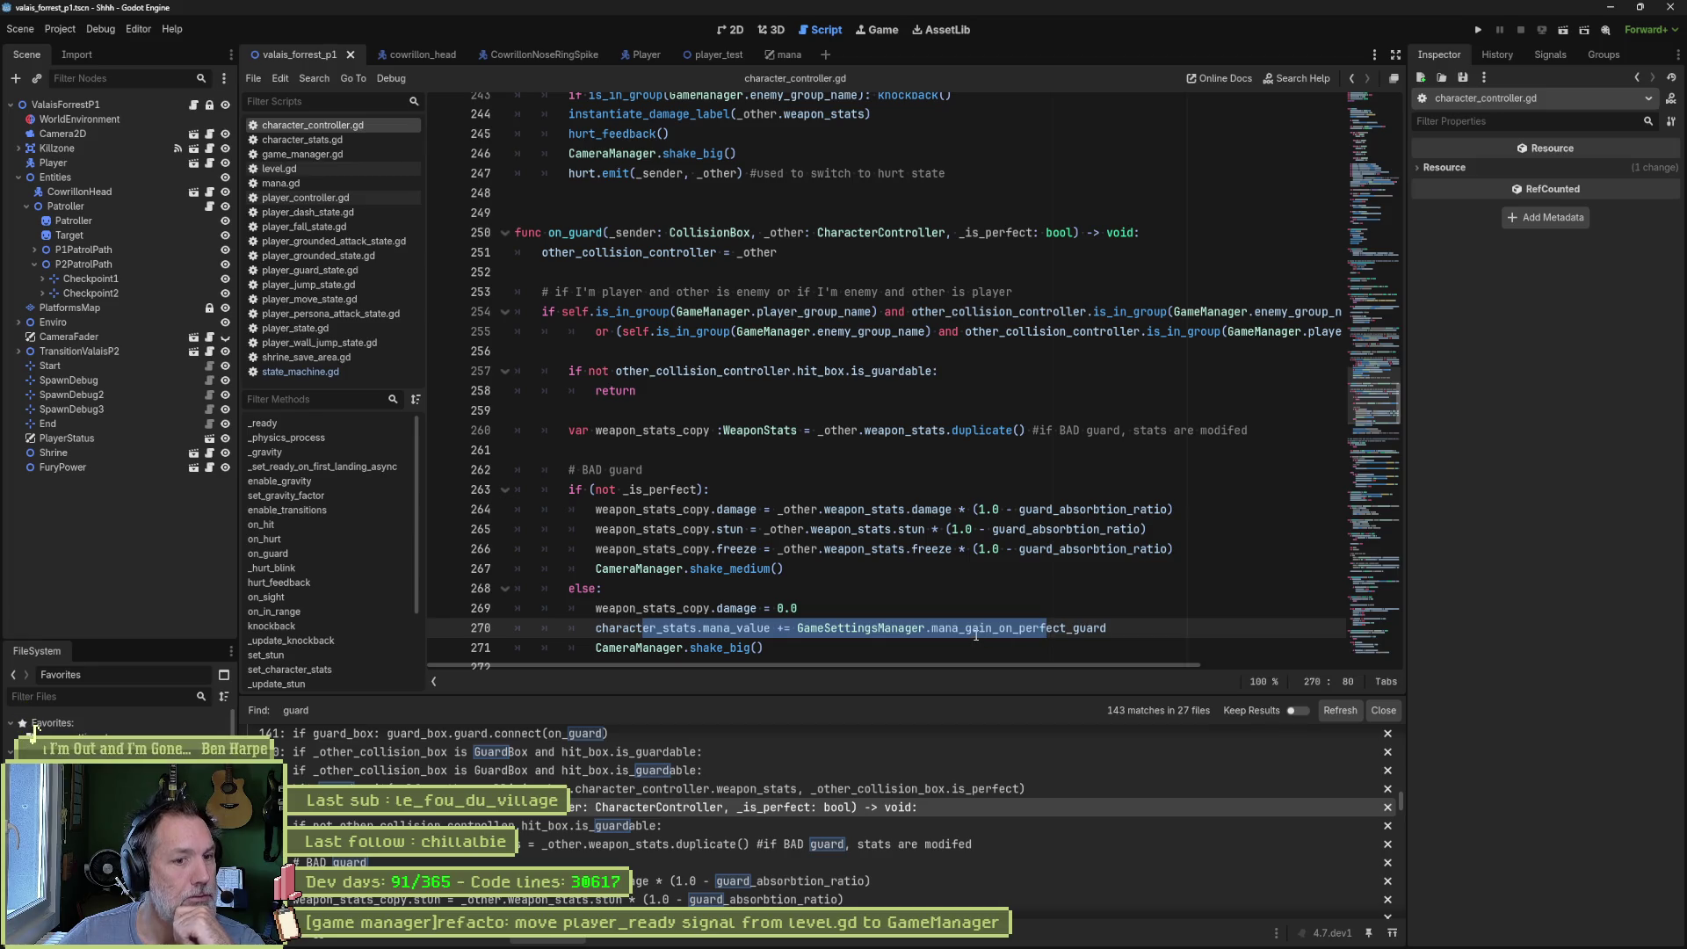
{"action": "mouse_move", "coordinate": [971, 634]}
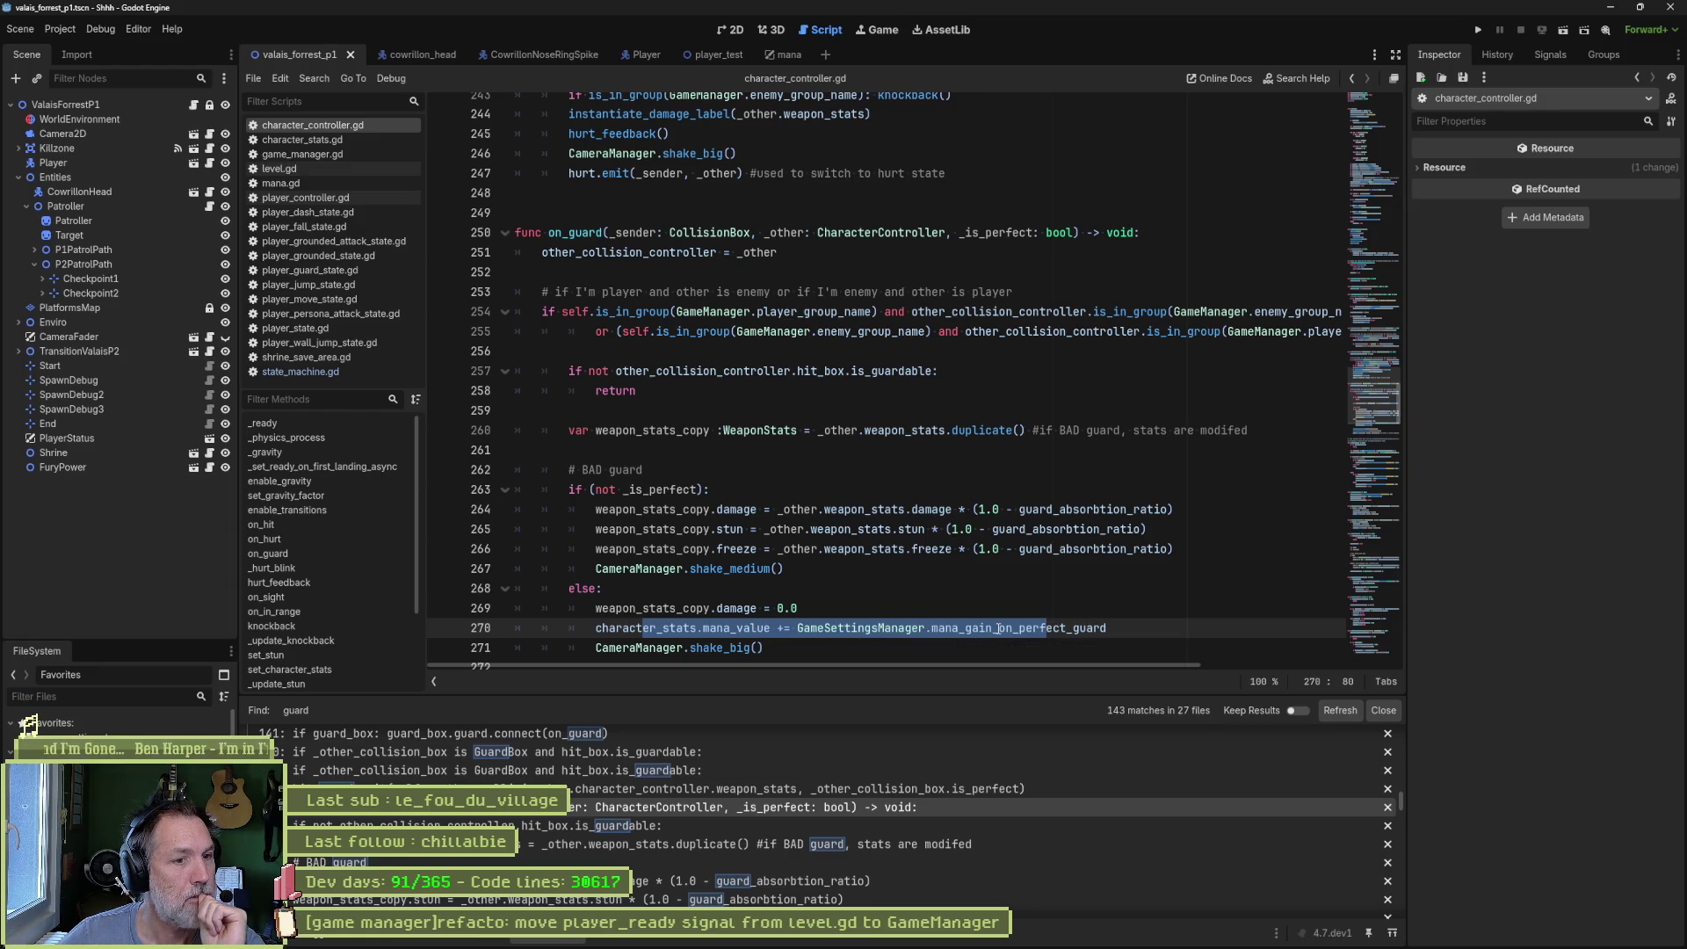
Add a breakpoint on line 270's perfect-guard mana gain line
{"action": "scroll", "coordinate": [956, 632], "scroll_direction": "down", "scroll_amount": 1}
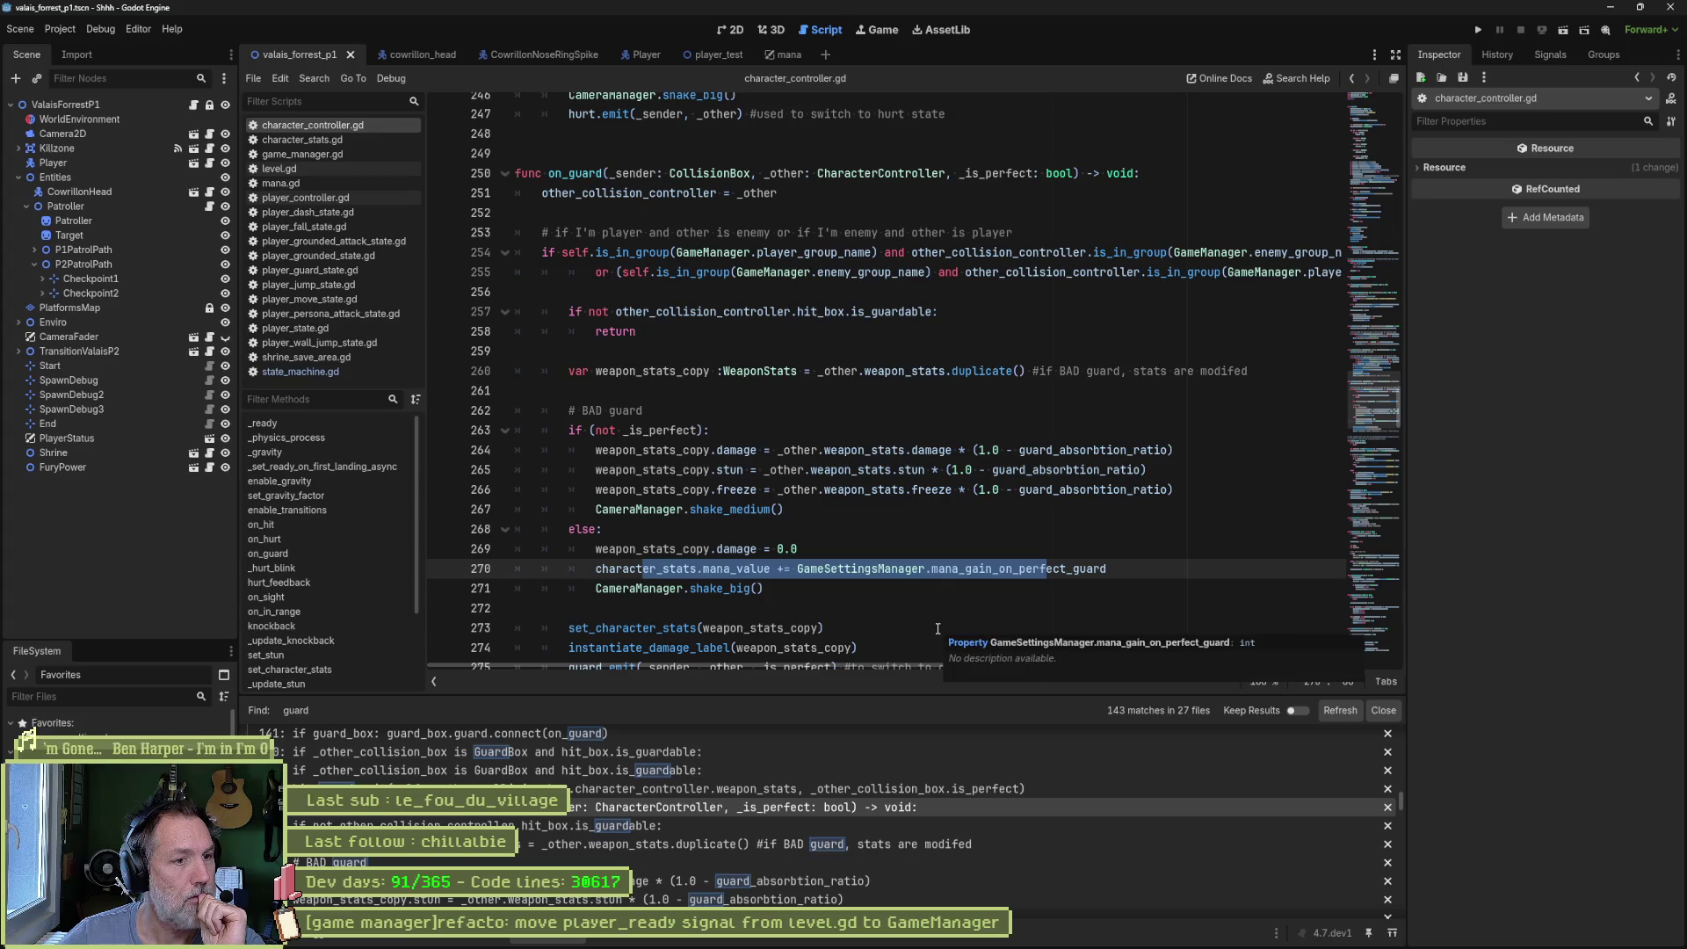
{"action": "scroll", "coordinate": [914, 629], "scroll_direction": "down", "scroll_amount": 1}
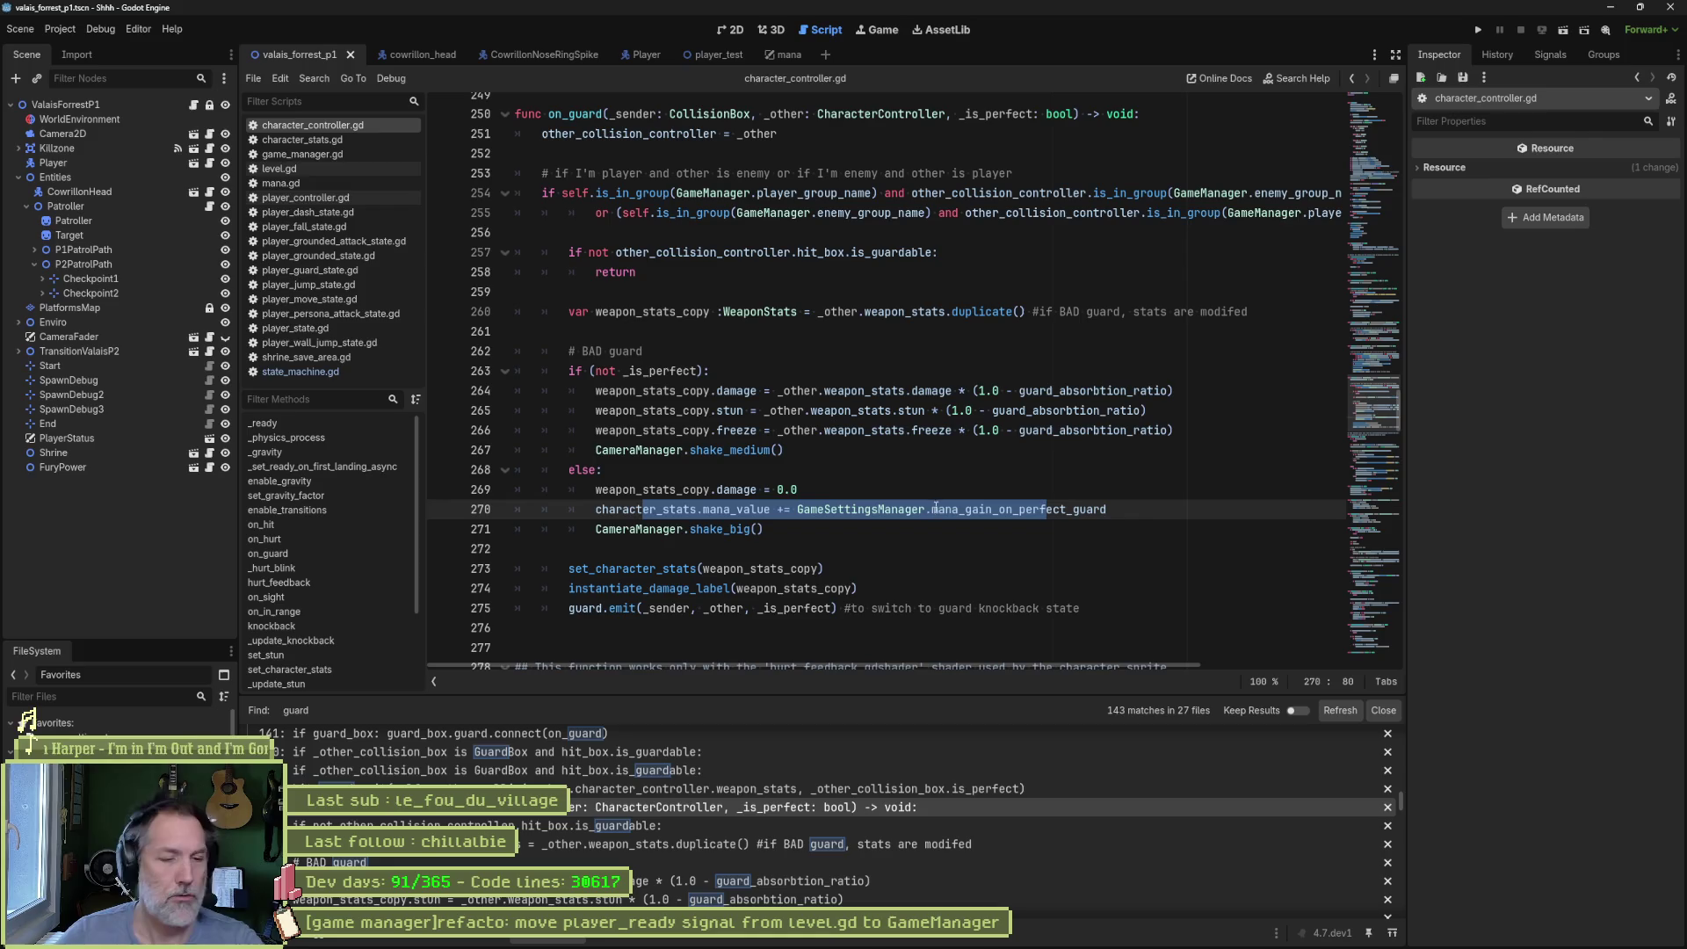
{"action": "left_click", "coordinate": [442, 515]}
Run the player_test scene, then relaunch valais_forrest_p1 so it hits the breakpoint
{"action": "left_click", "coordinate": [707, 55]}
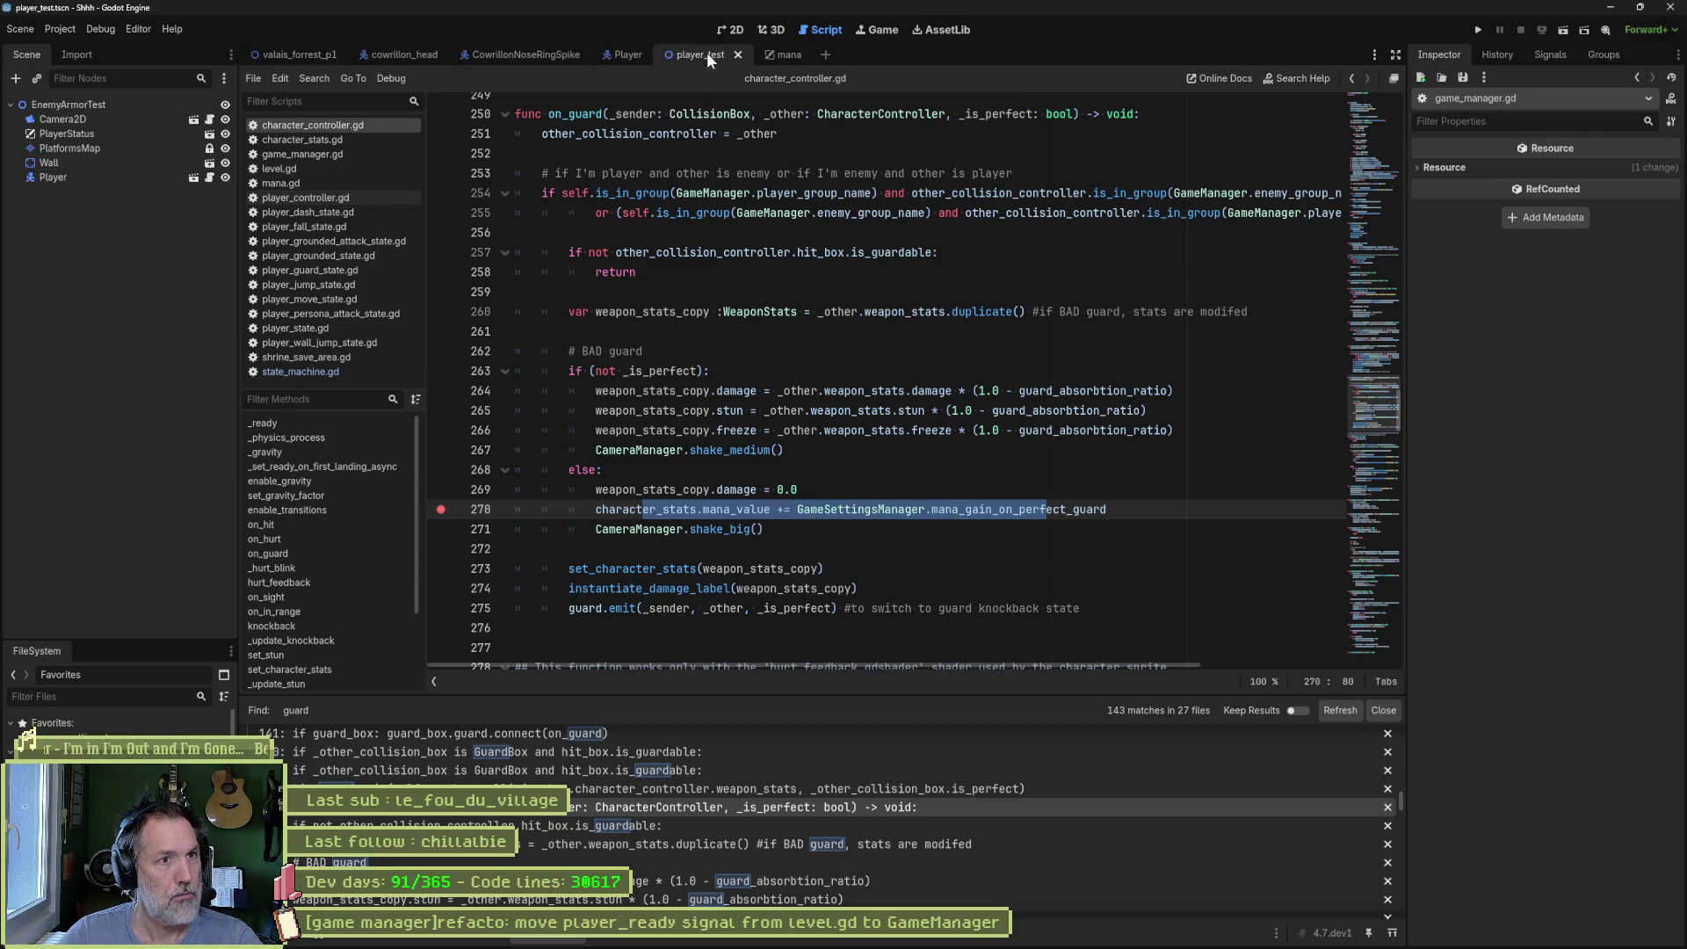
{"action": "key", "text": "F6"}
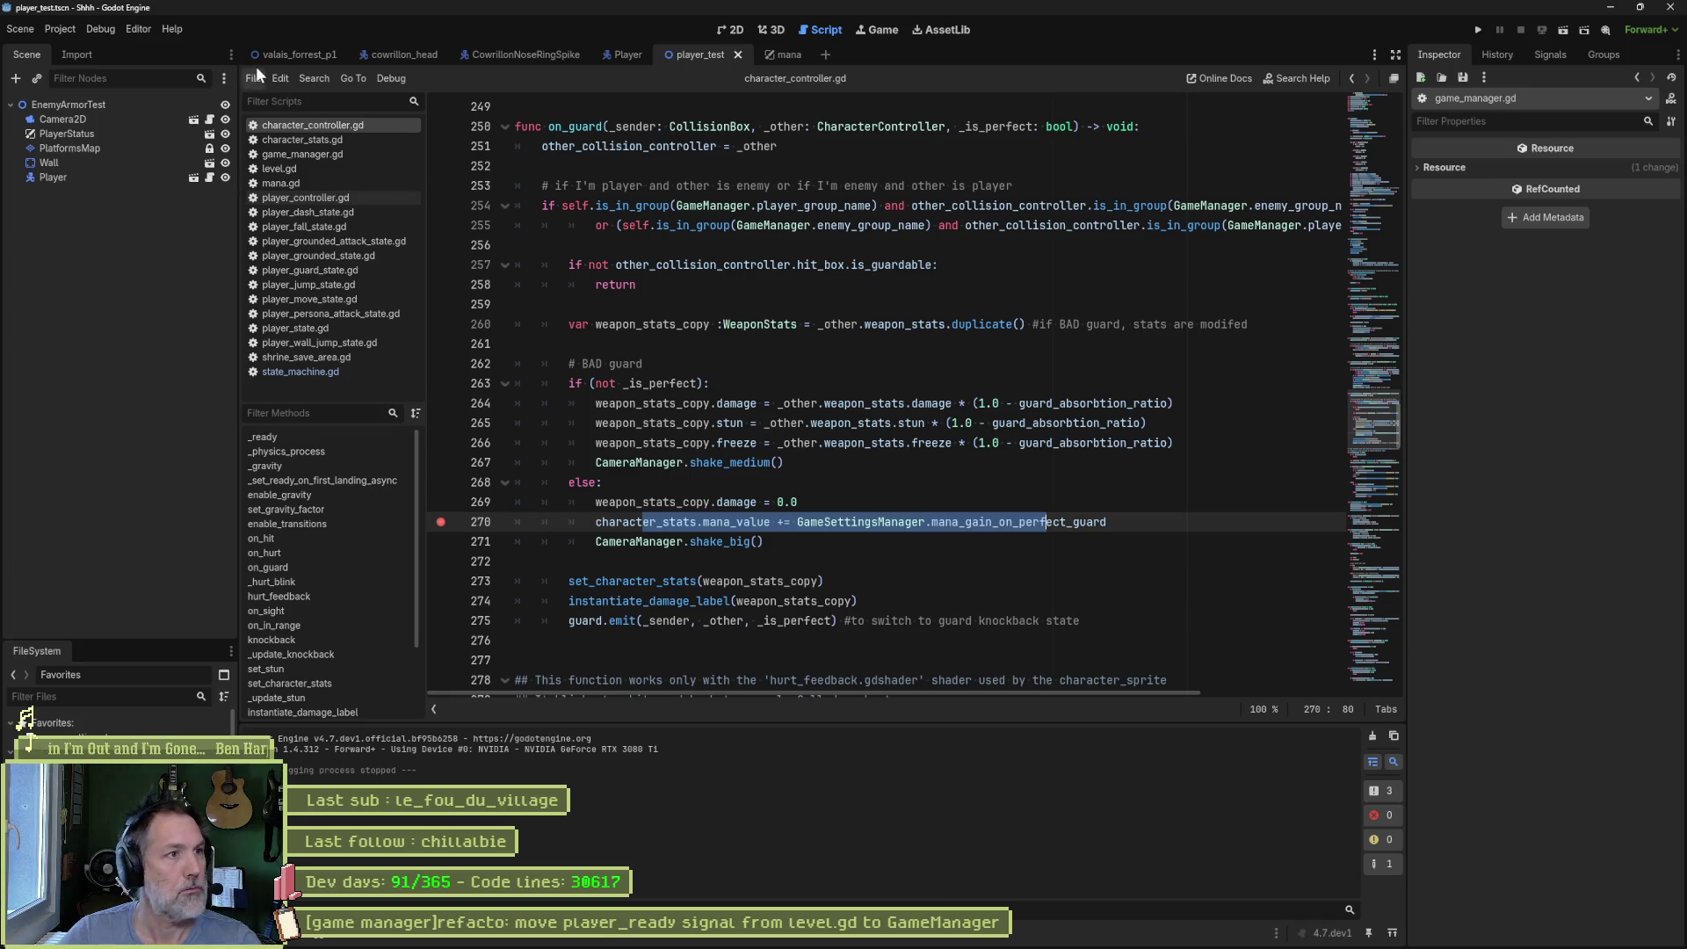
{"action": "left_click", "coordinate": [264, 56]}
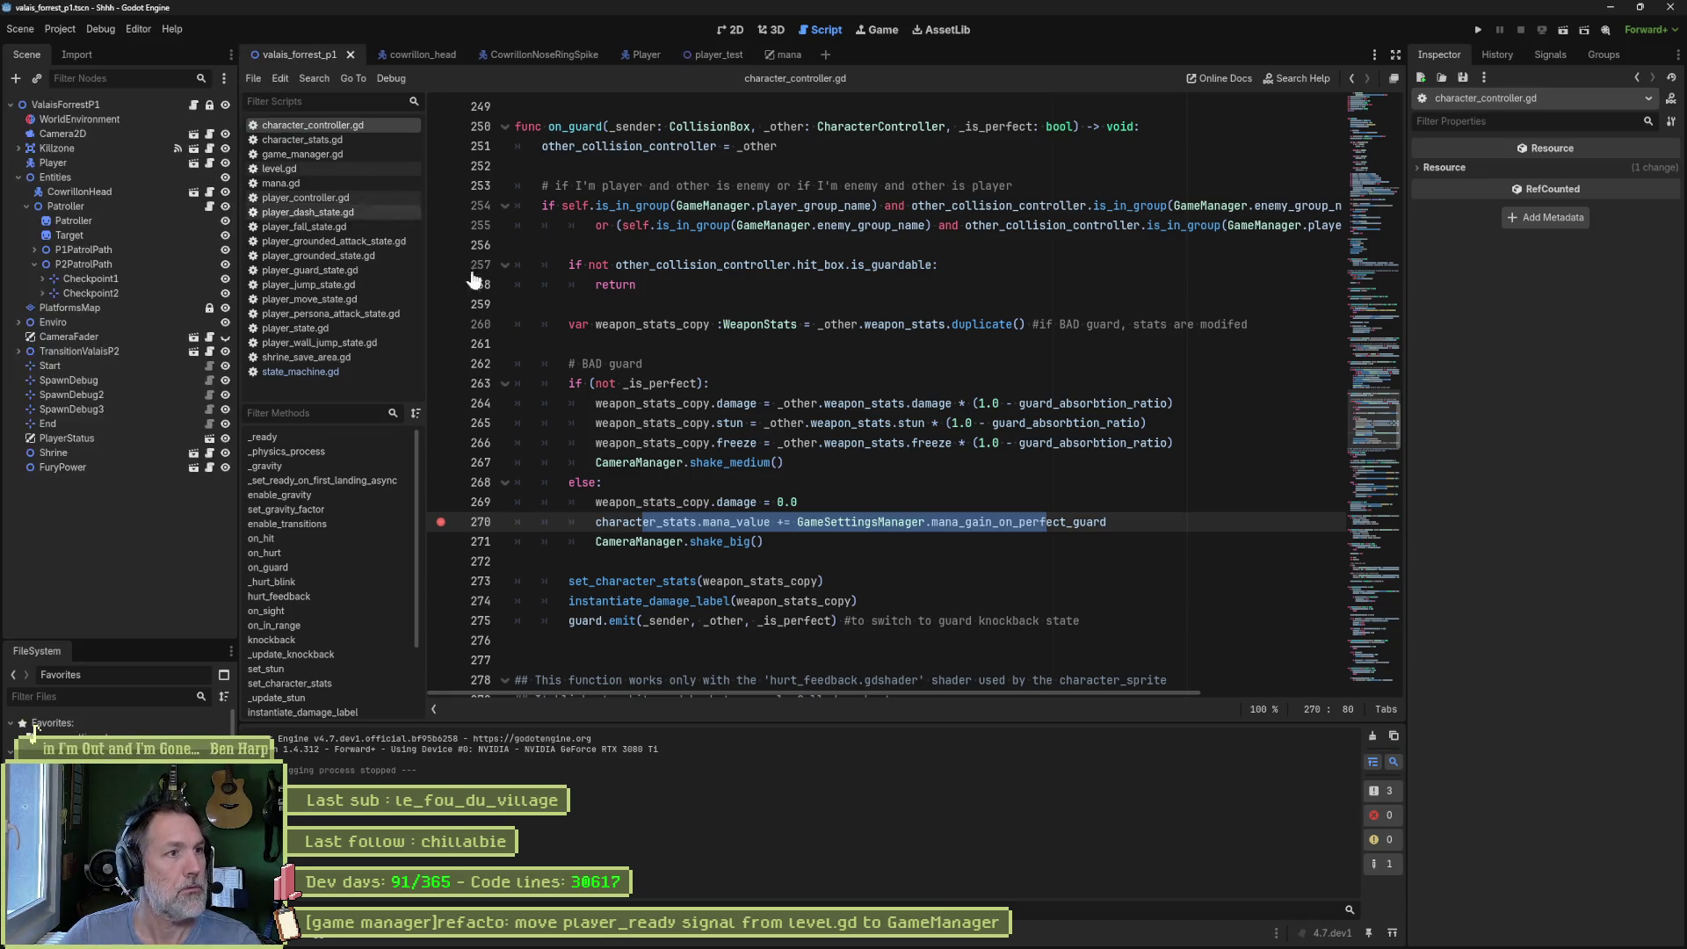
{"action": "key", "text": "F6"}
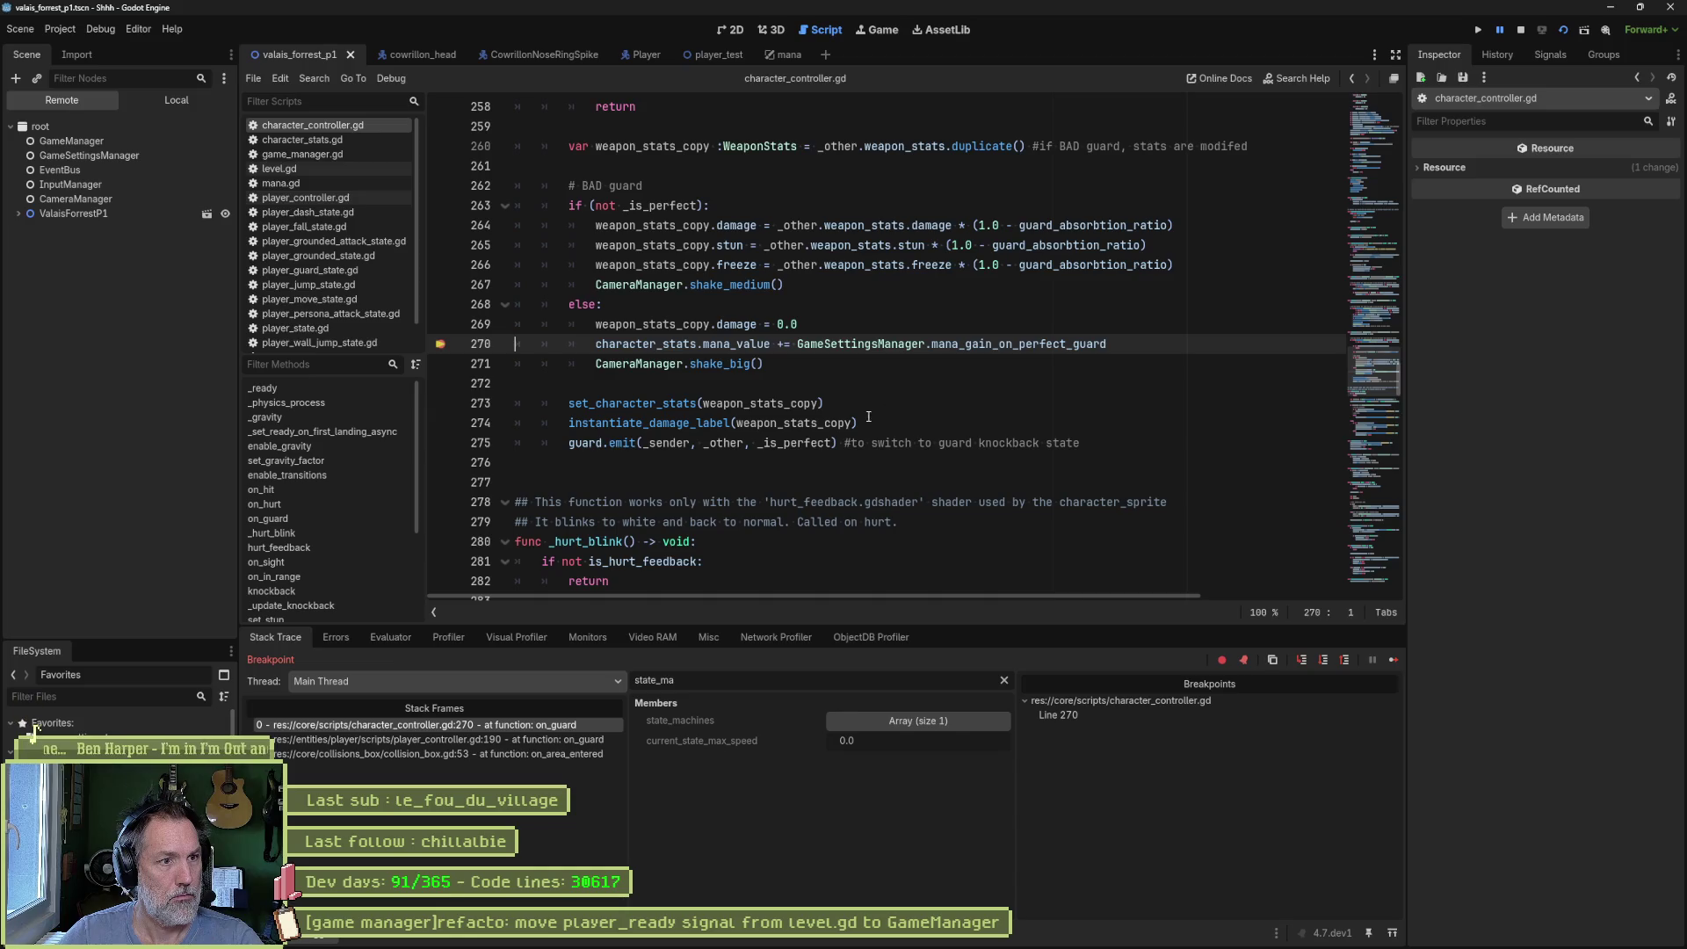
Inspect set_character_stats and the guard.emit call on line 275, then stop the debug session
{"action": "left_click", "coordinate": [673, 404], "text": "ctrl"}
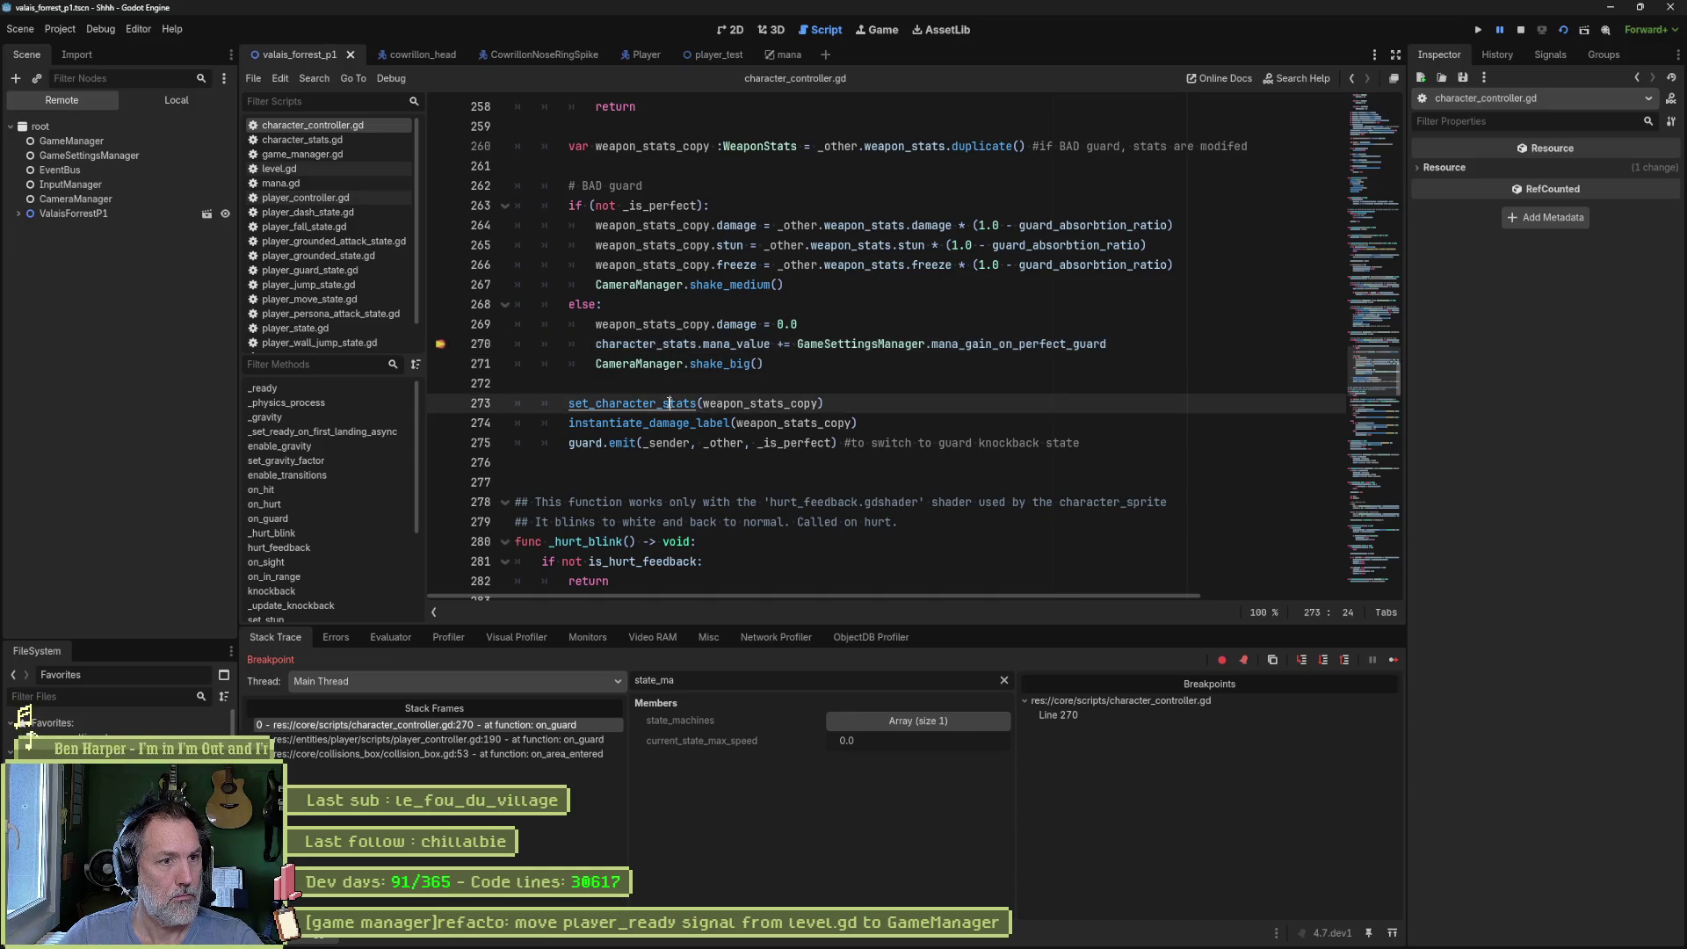
{"action": "scroll", "coordinate": [673, 417], "scroll_direction": "up", "scroll_amount": 2}
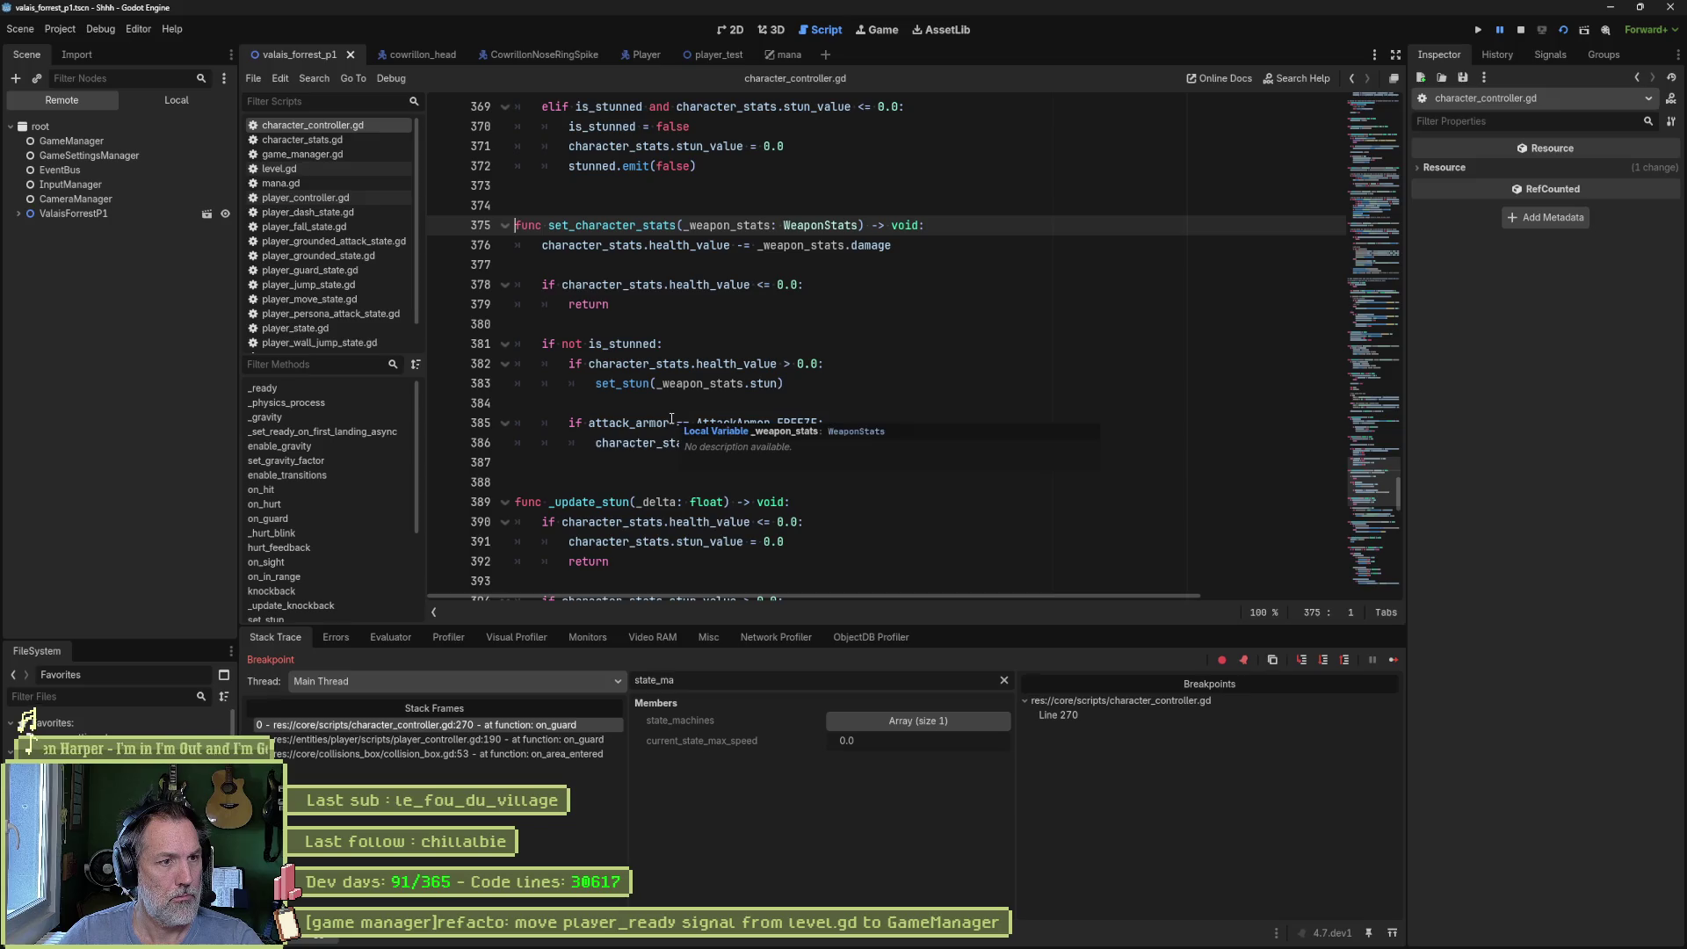
{"action": "key", "text": "alt+Left"}
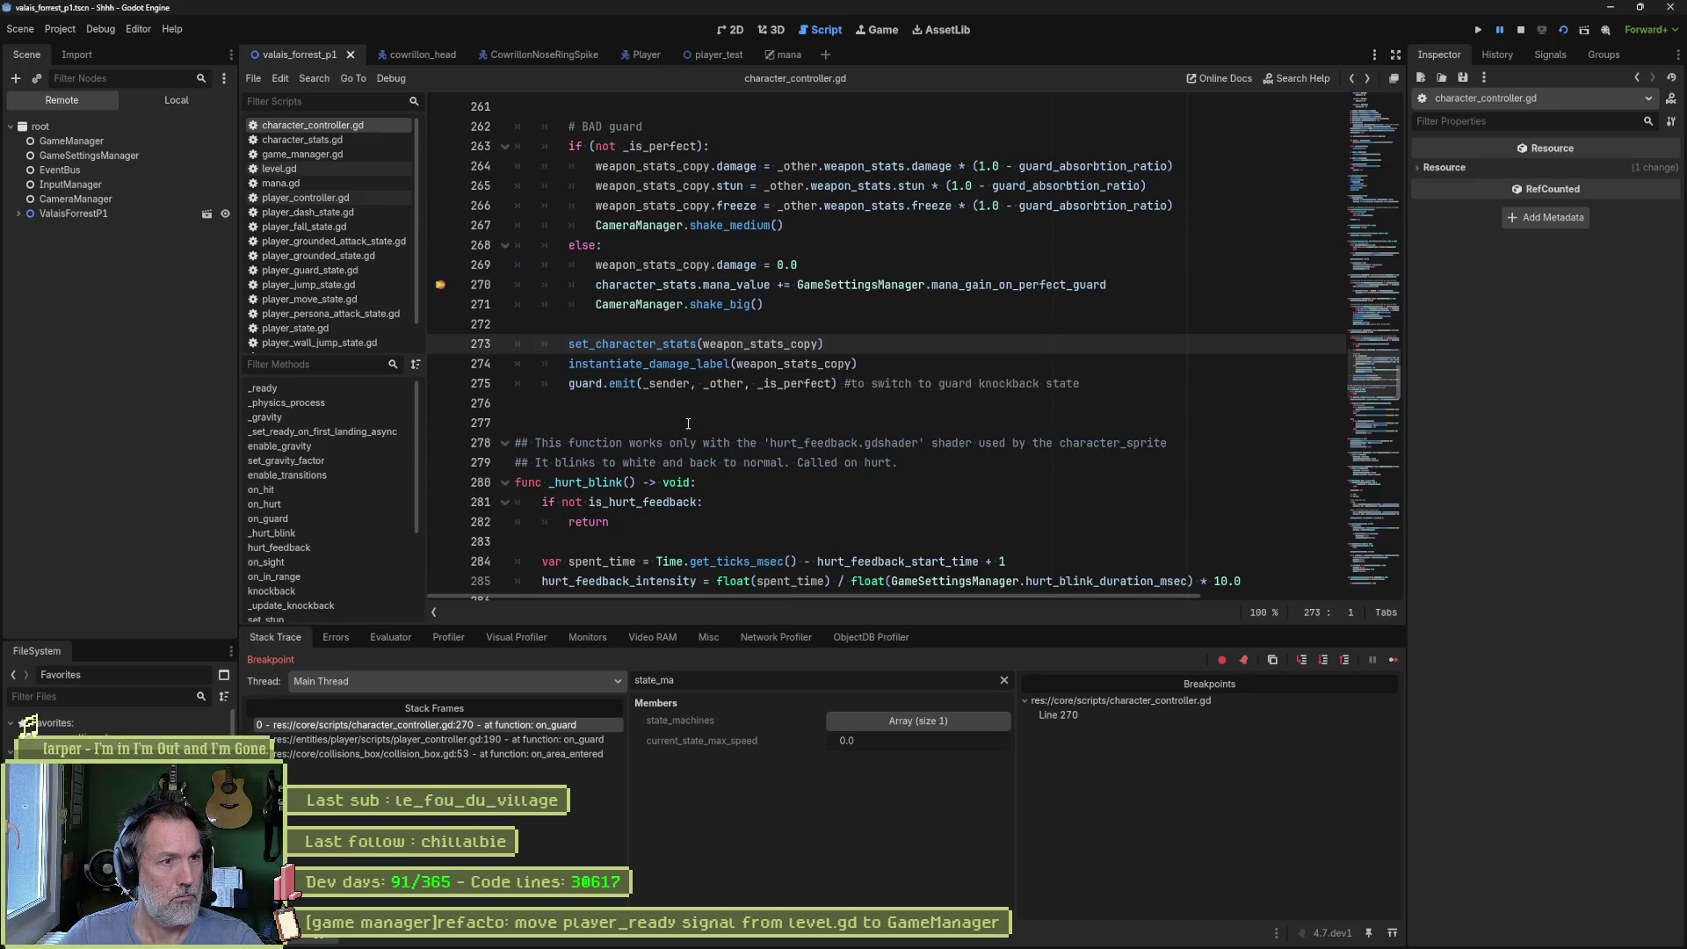
{"action": "left_click_drag", "start_coordinate": [569, 383], "coordinate": [637, 389]}
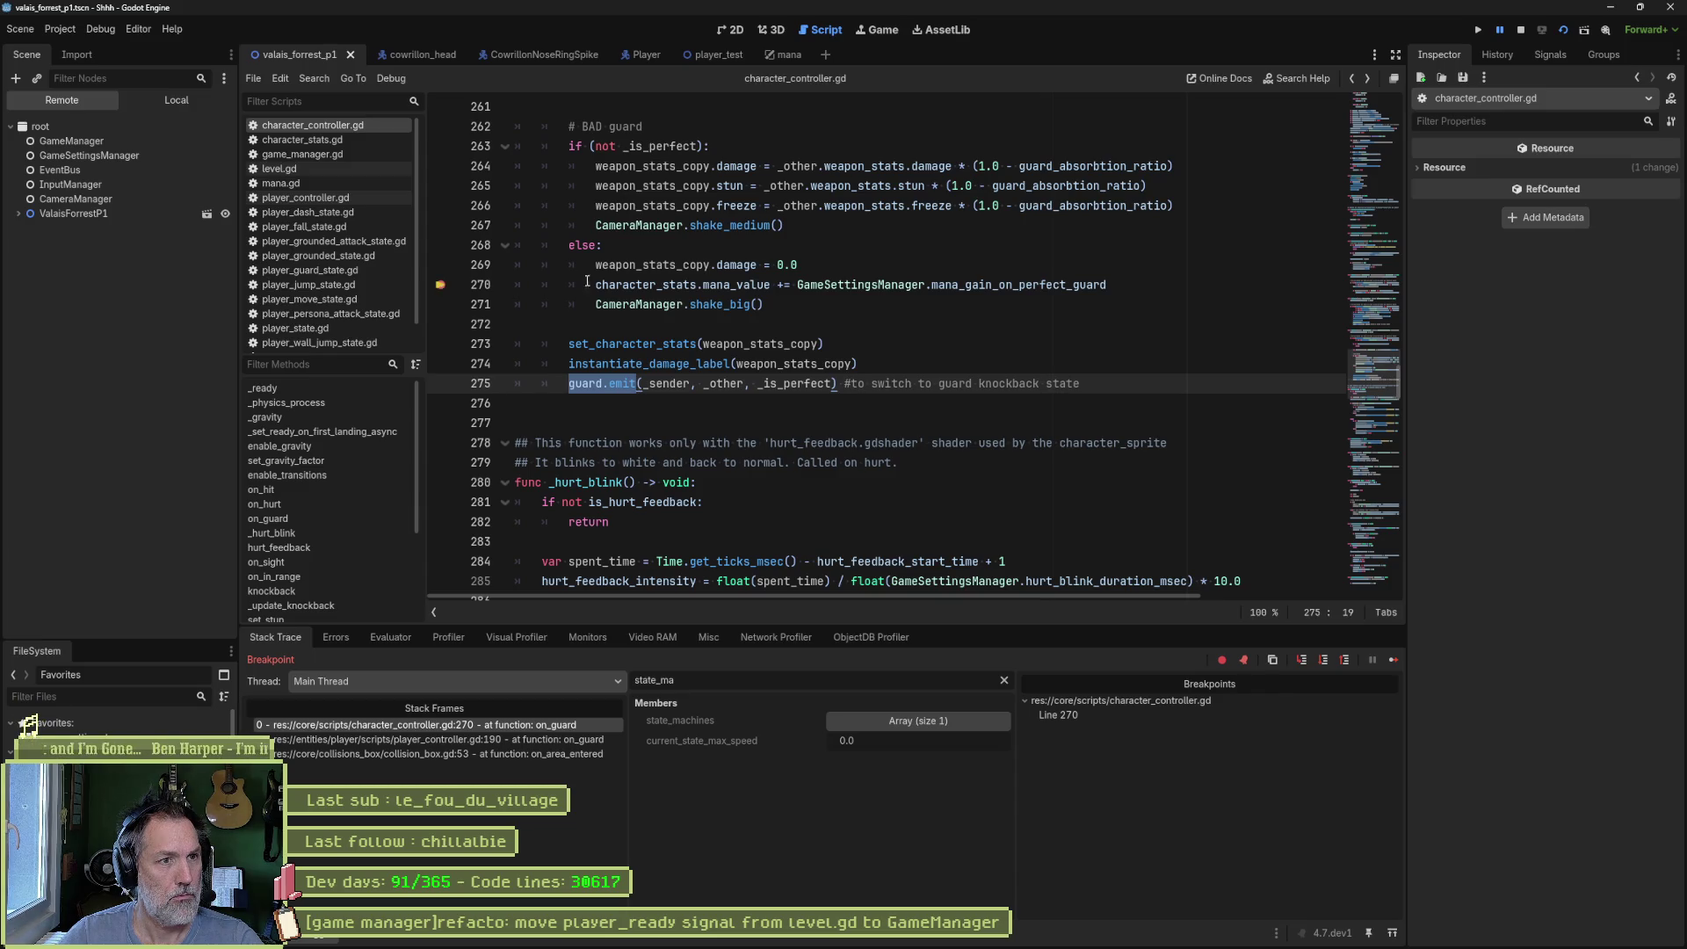
{"action": "mouse_move", "coordinate": [717, 293]}
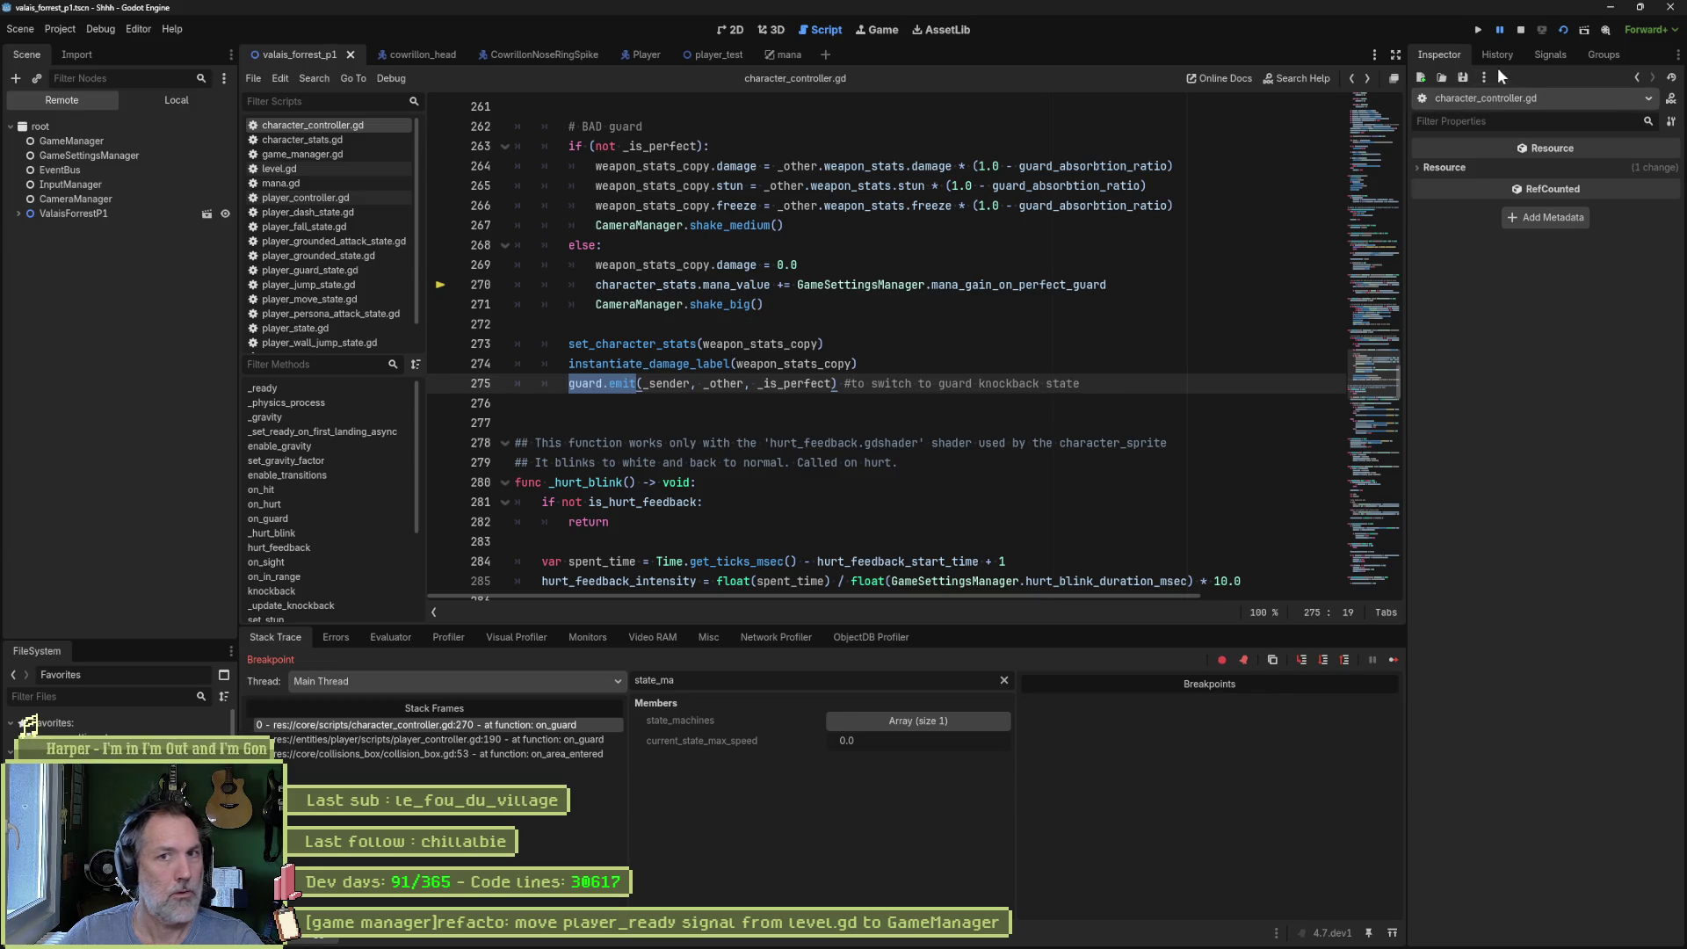
{"action": "left_click", "coordinate": [1521, 29]}
{"action": "left_click", "coordinate": [1183, 318]}
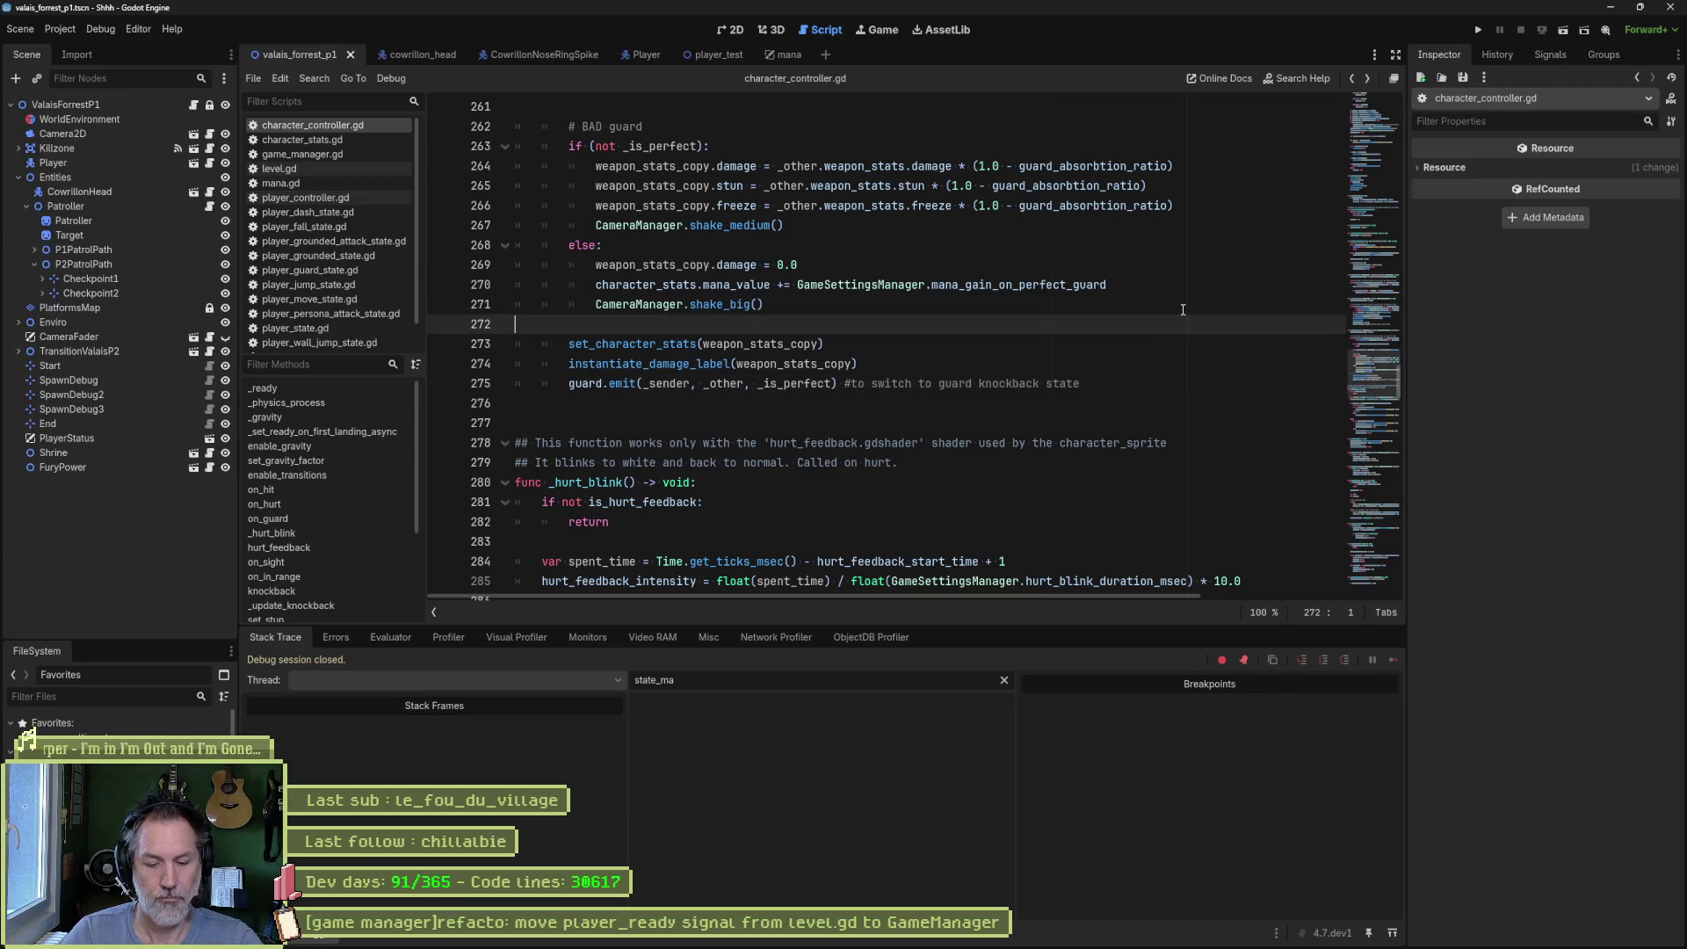
Find persist_player_stats, uncomment its call on line 80 in _ready, and save player_controller.gd
{"action": "key", "text": "ctrl+shift+f"}
{"action": "type", "text": "persist_player_stats"}
{"action": "key", "text": "Return"}
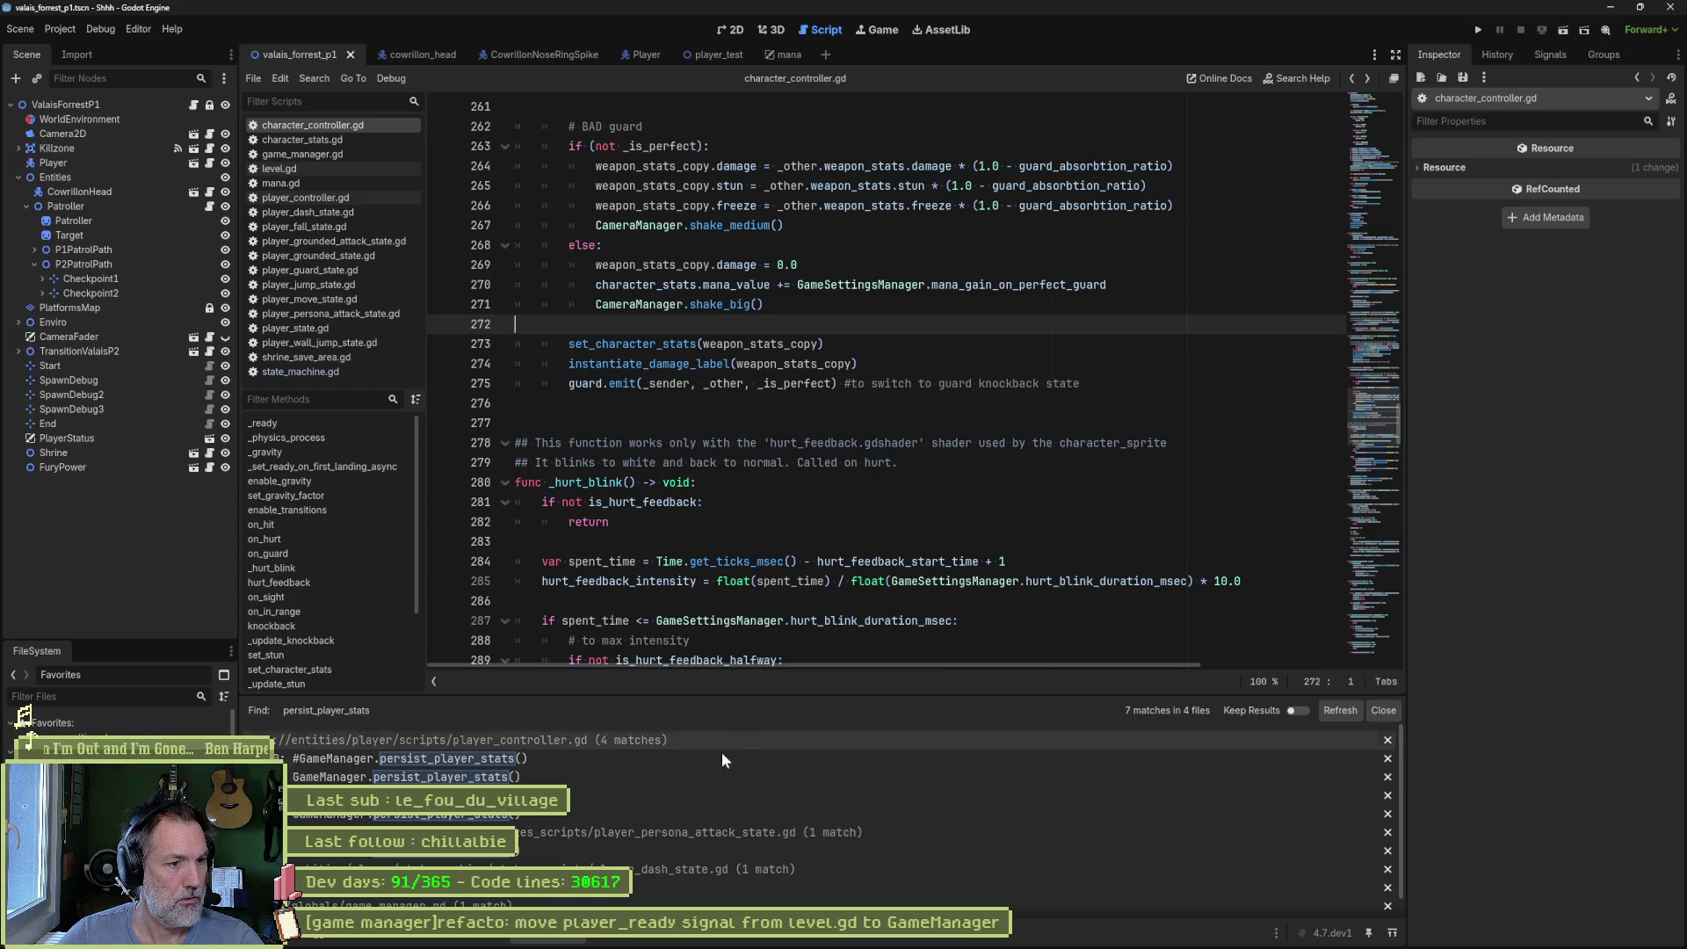
{"action": "left_click", "coordinate": [697, 759]}
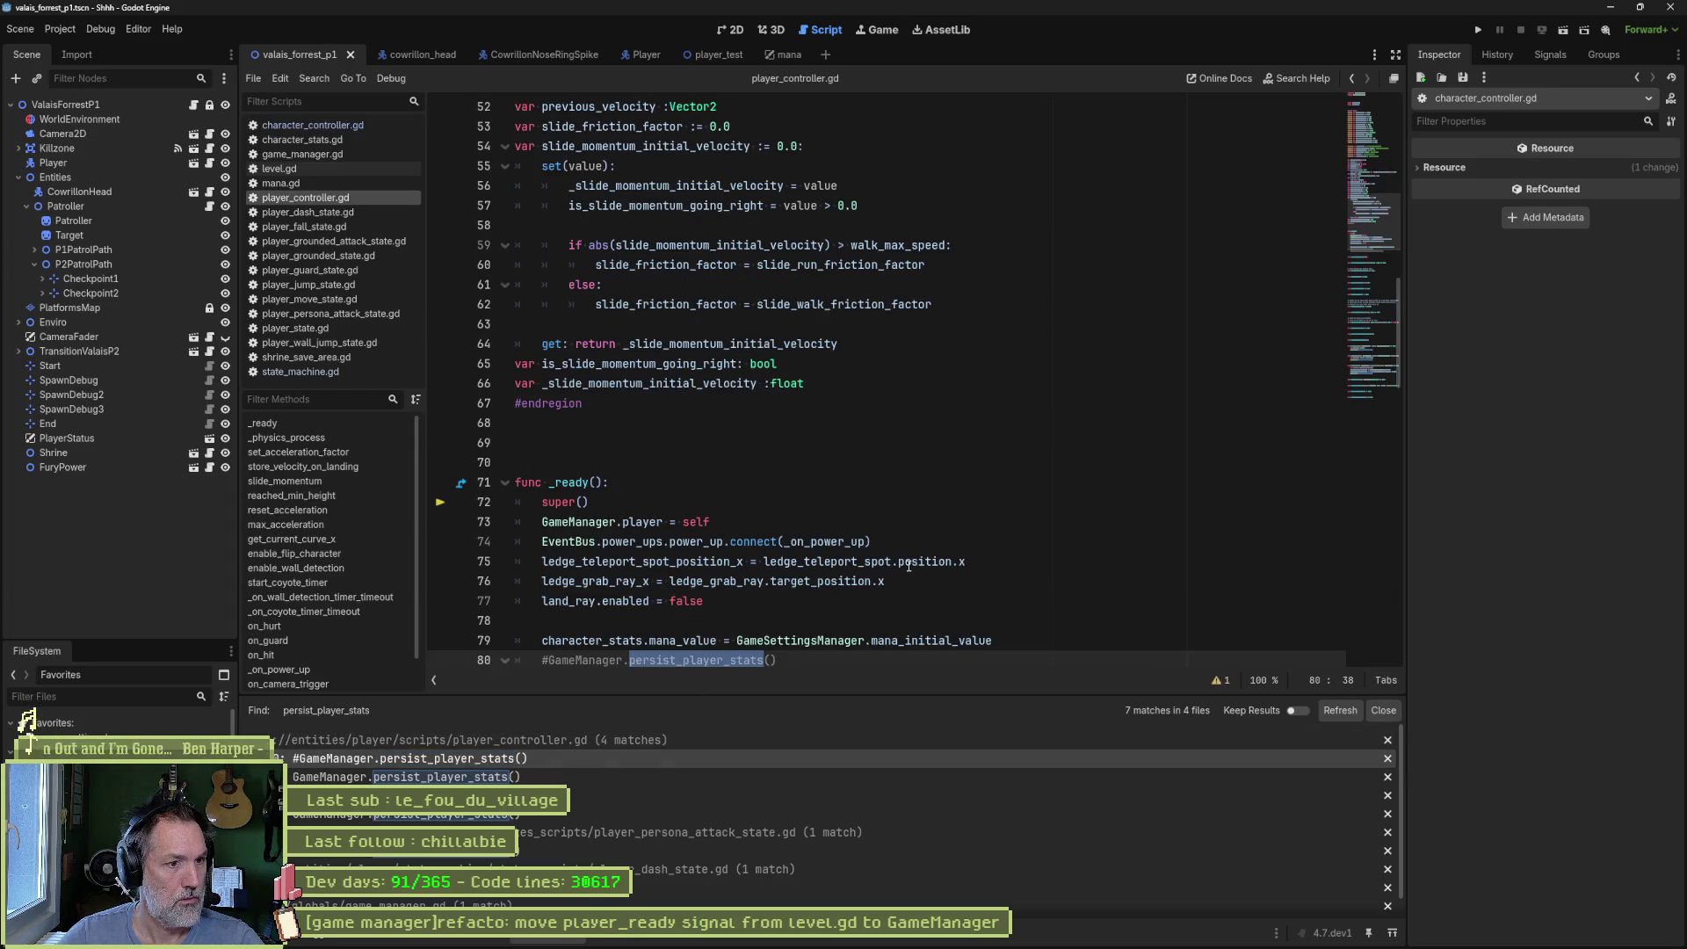
{"action": "scroll", "coordinate": [908, 566], "scroll_direction": "down", "scroll_amount": 2}
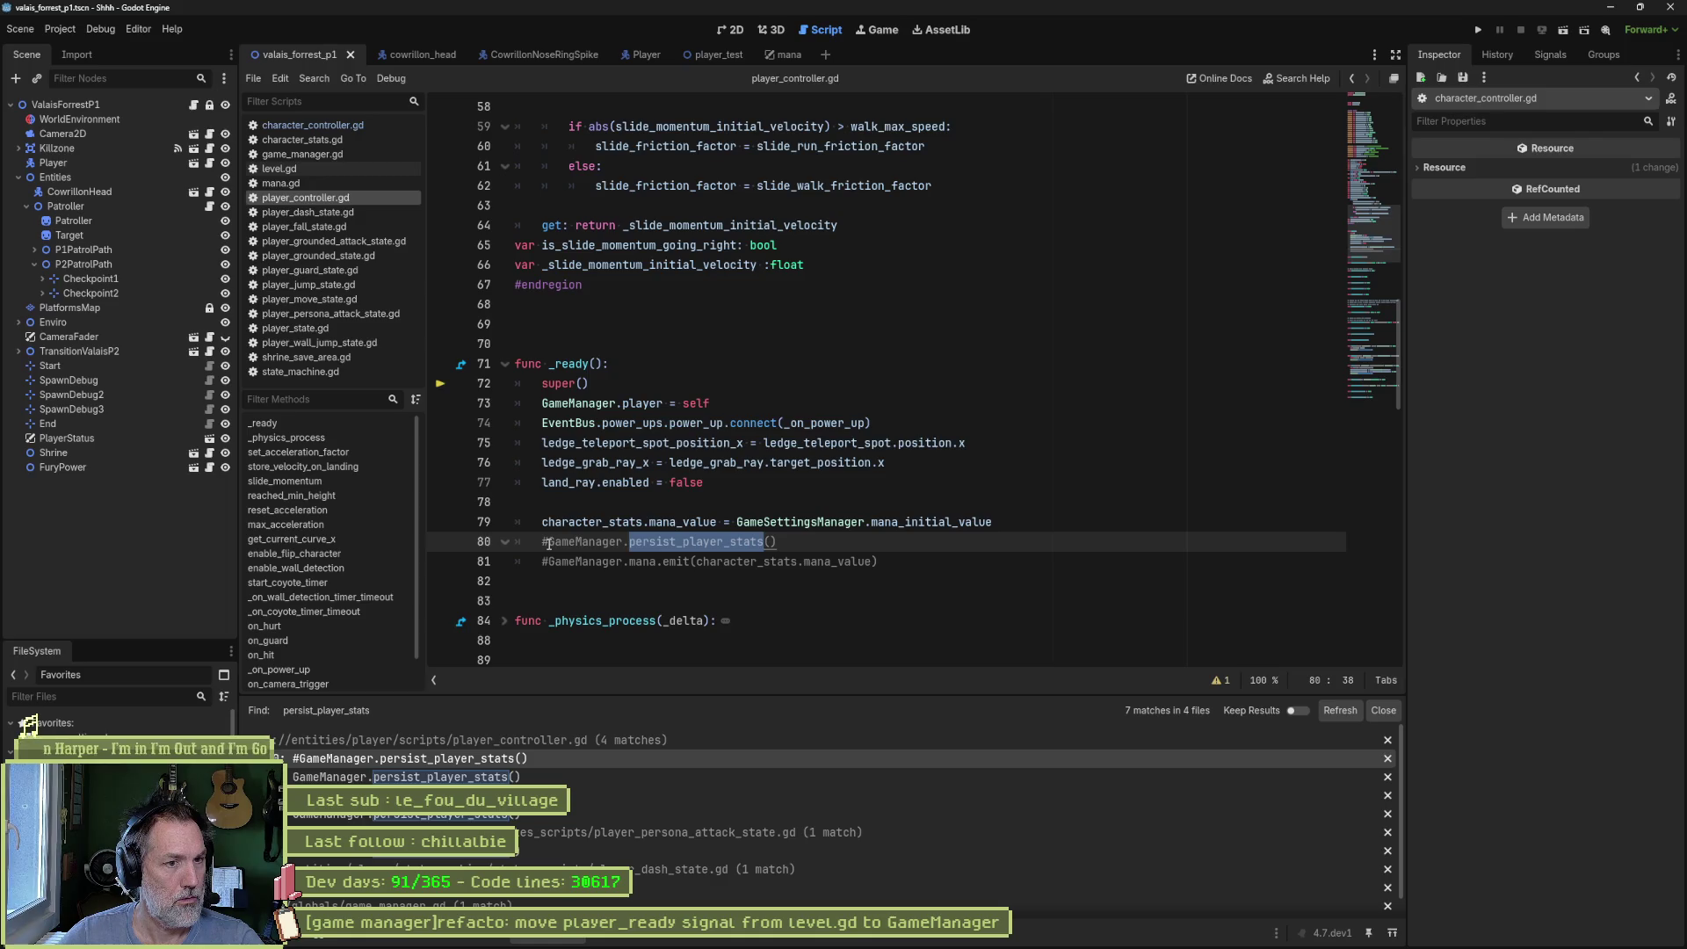
{"action": "left_click", "coordinate": [548, 544]}
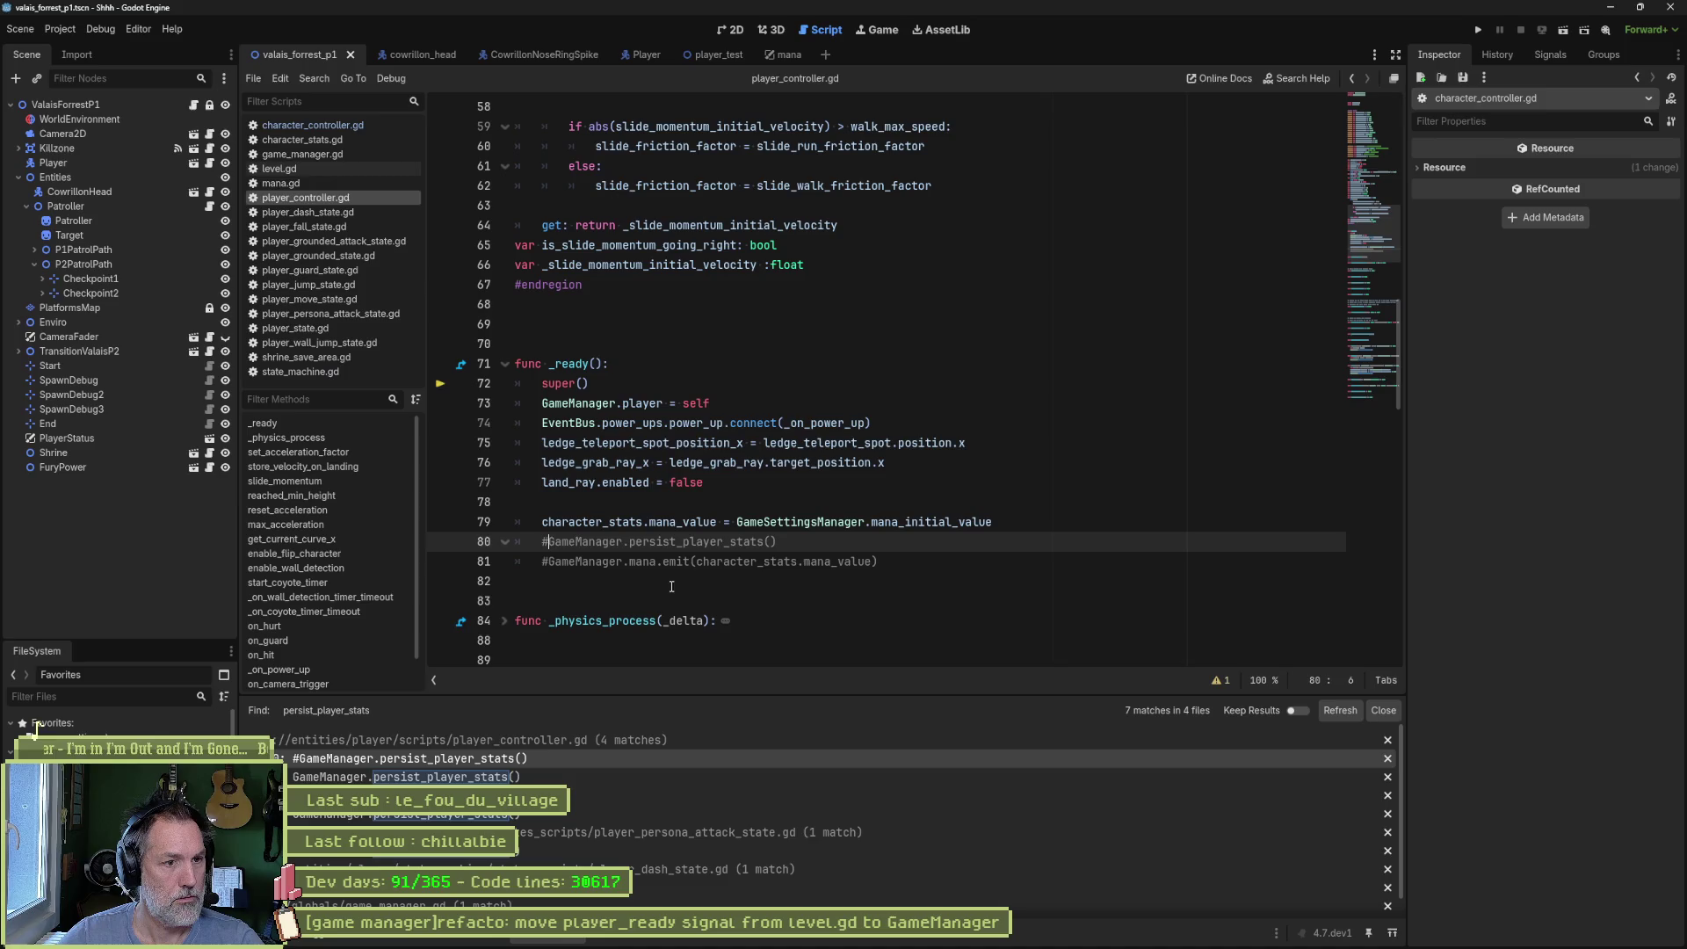
{"action": "key", "text": "BackSpace"}
{"action": "key", "text": "Down"}
{"action": "key", "text": "ctrl+s"}
Put a breakpoint on line 190's persist_player_stats call in on_guard and run the game
{"action": "left_click", "coordinate": [675, 776]}
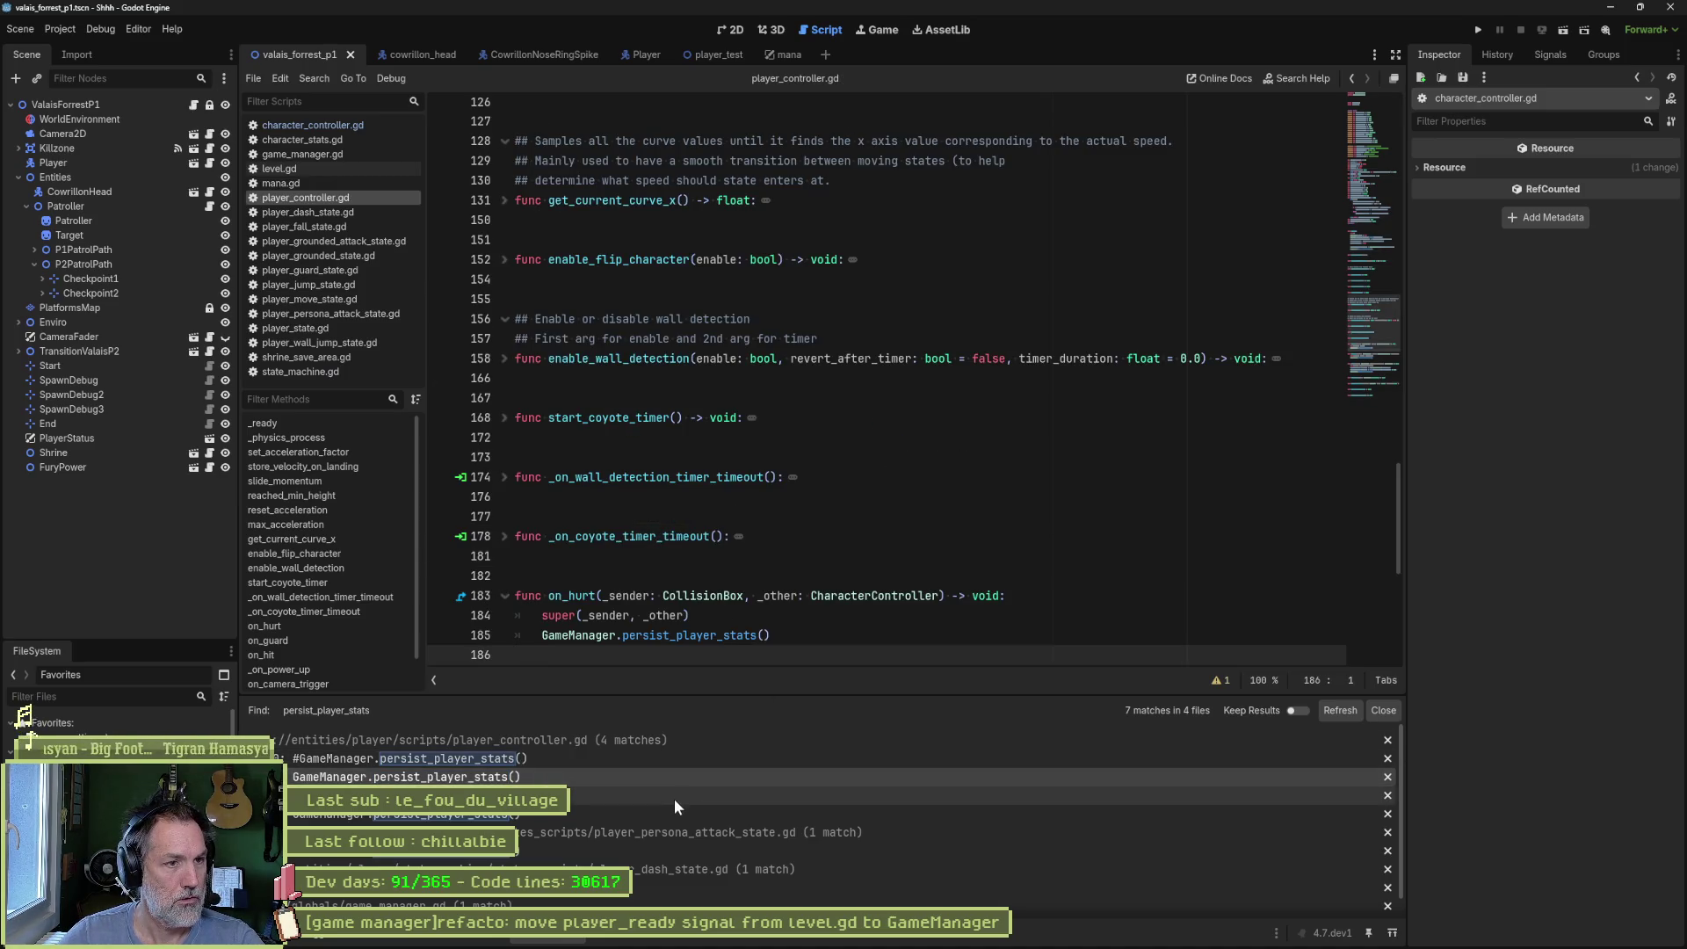
{"action": "scroll", "coordinate": [847, 570], "scroll_direction": "down", "scroll_amount": 3}
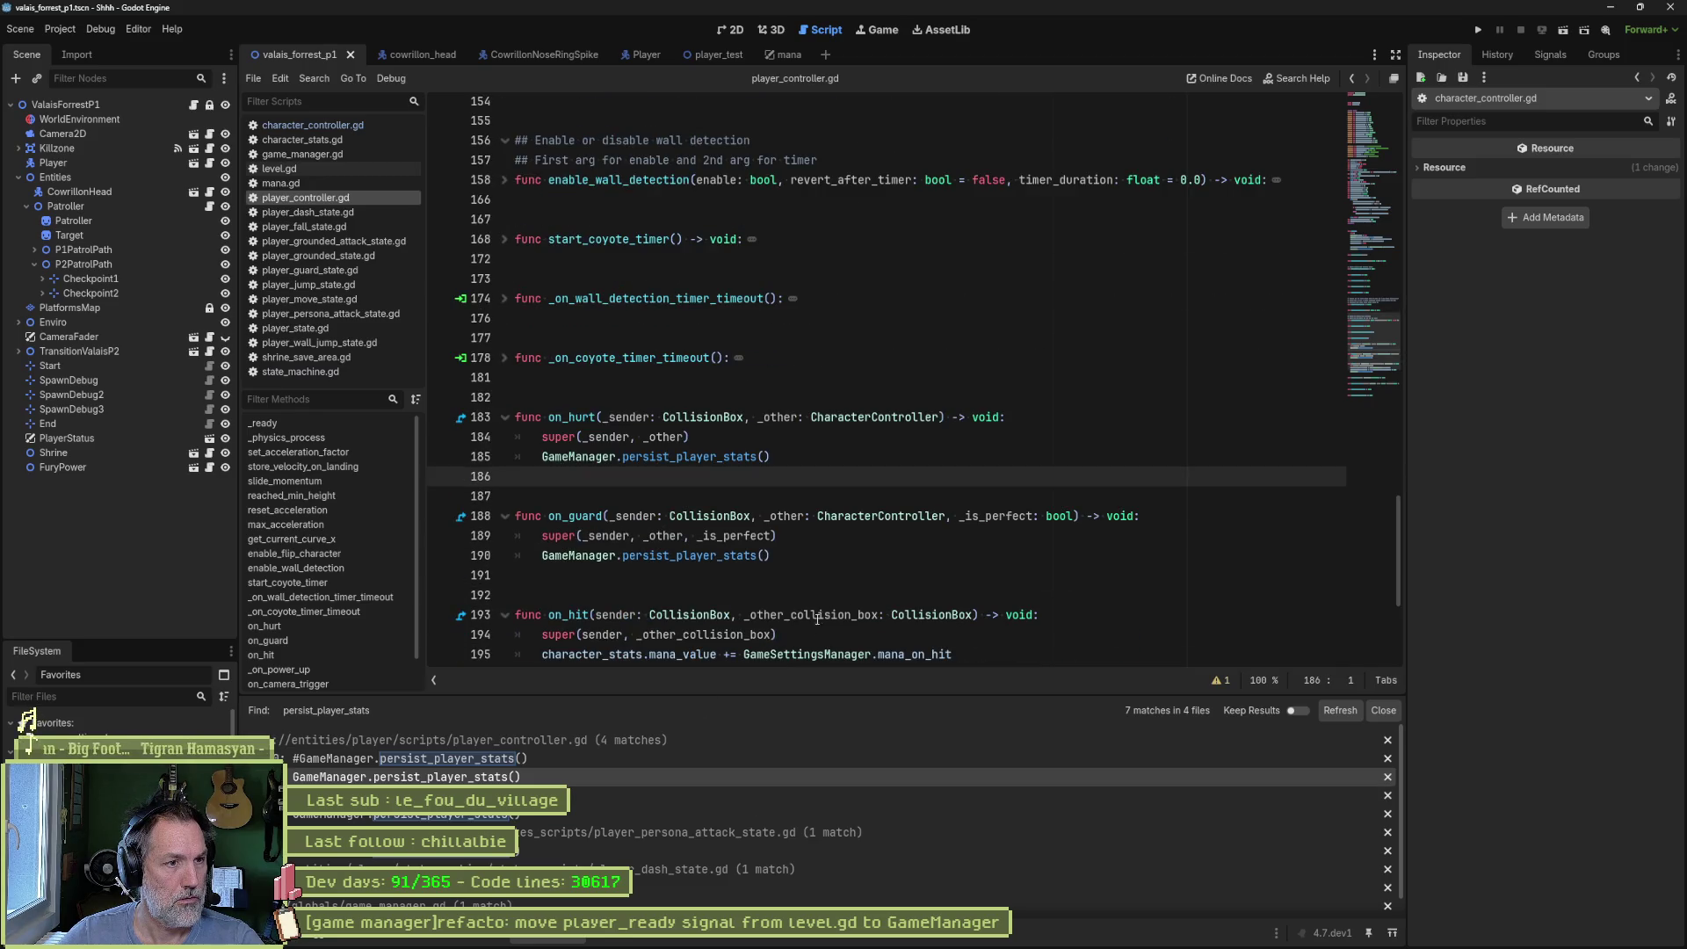
{"action": "left_click", "coordinate": [657, 793]}
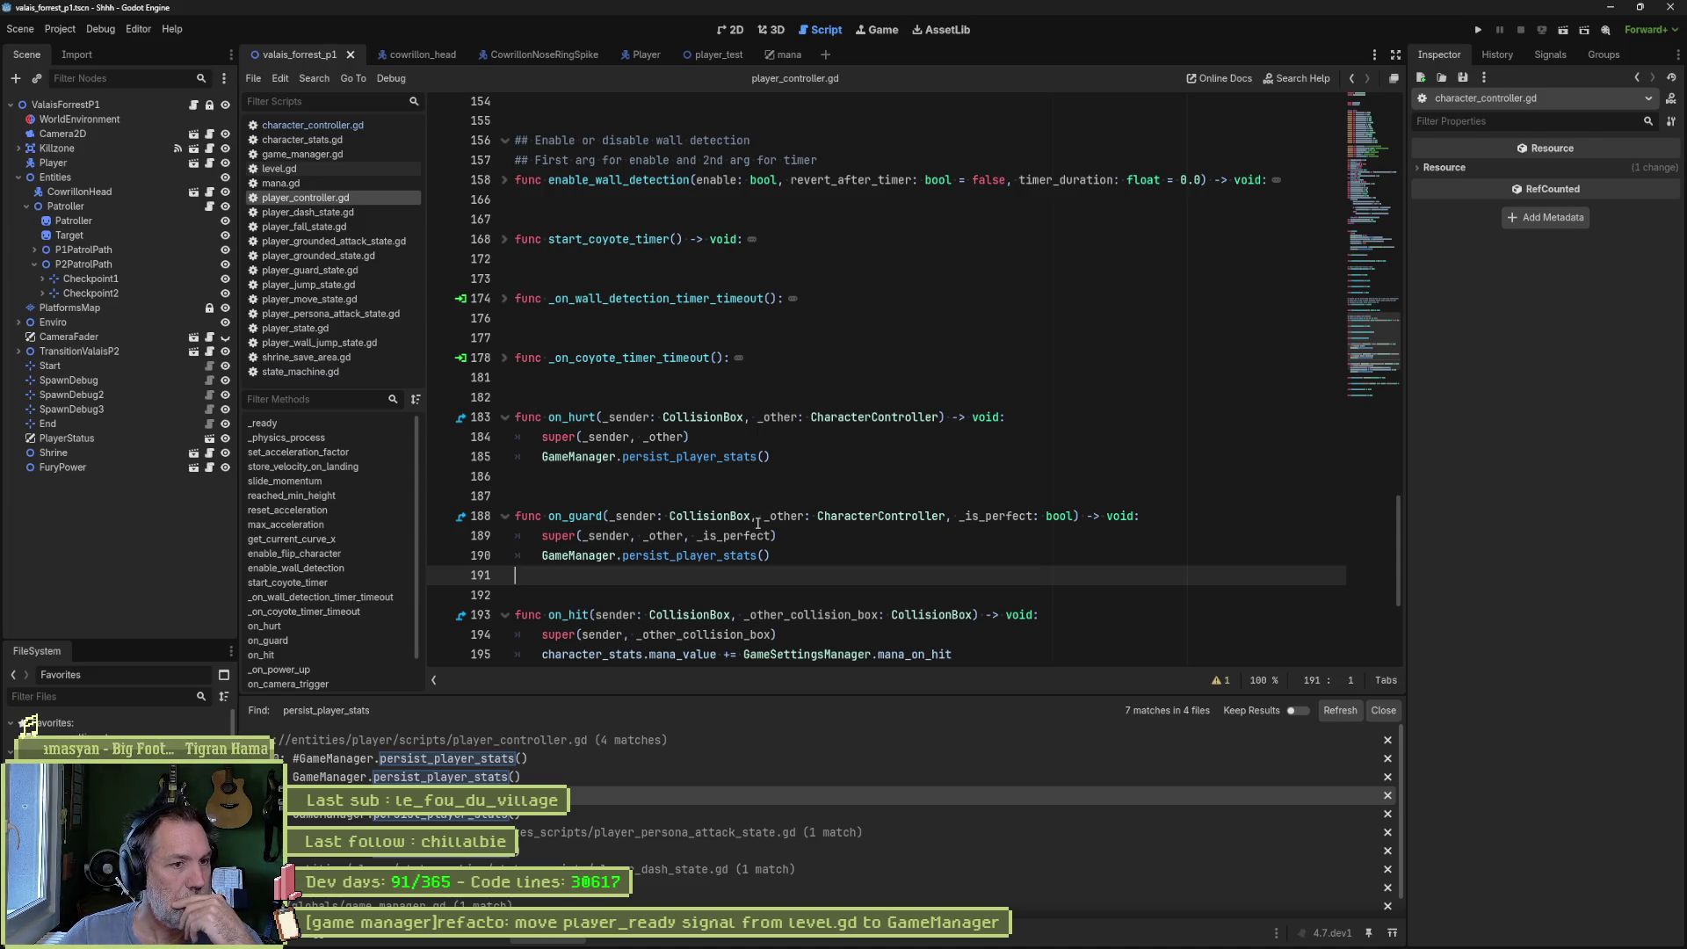
{"action": "scroll", "coordinate": [757, 523], "scroll_direction": "down", "scroll_amount": 2}
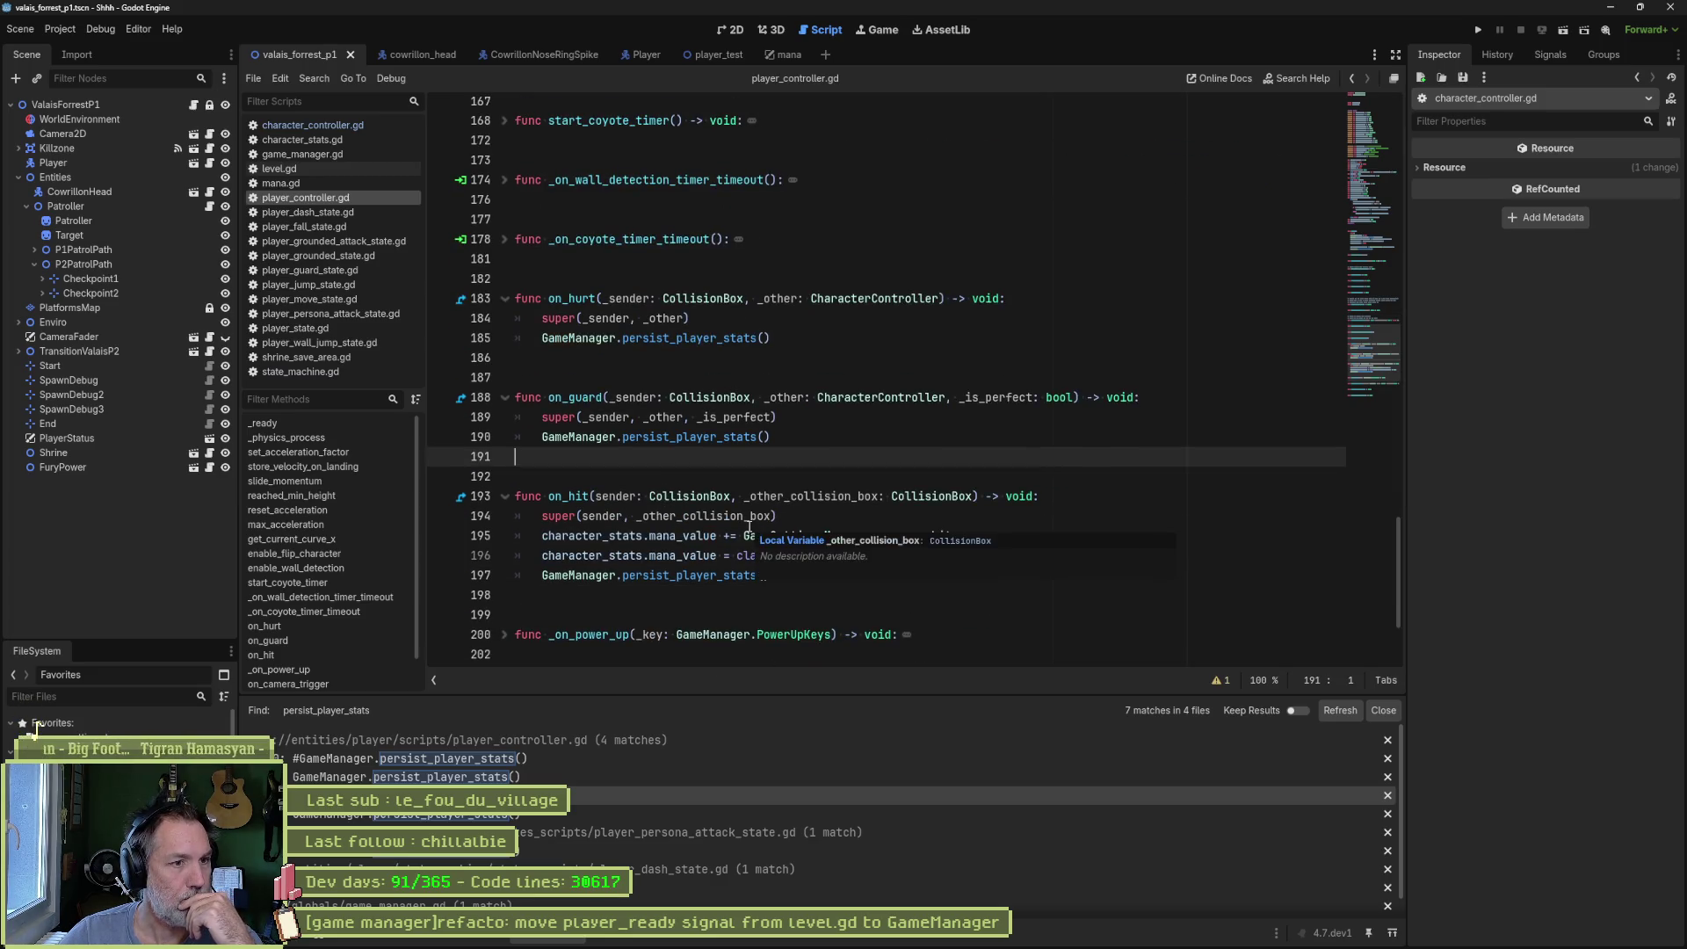
{"action": "left_click", "coordinate": [441, 437]}
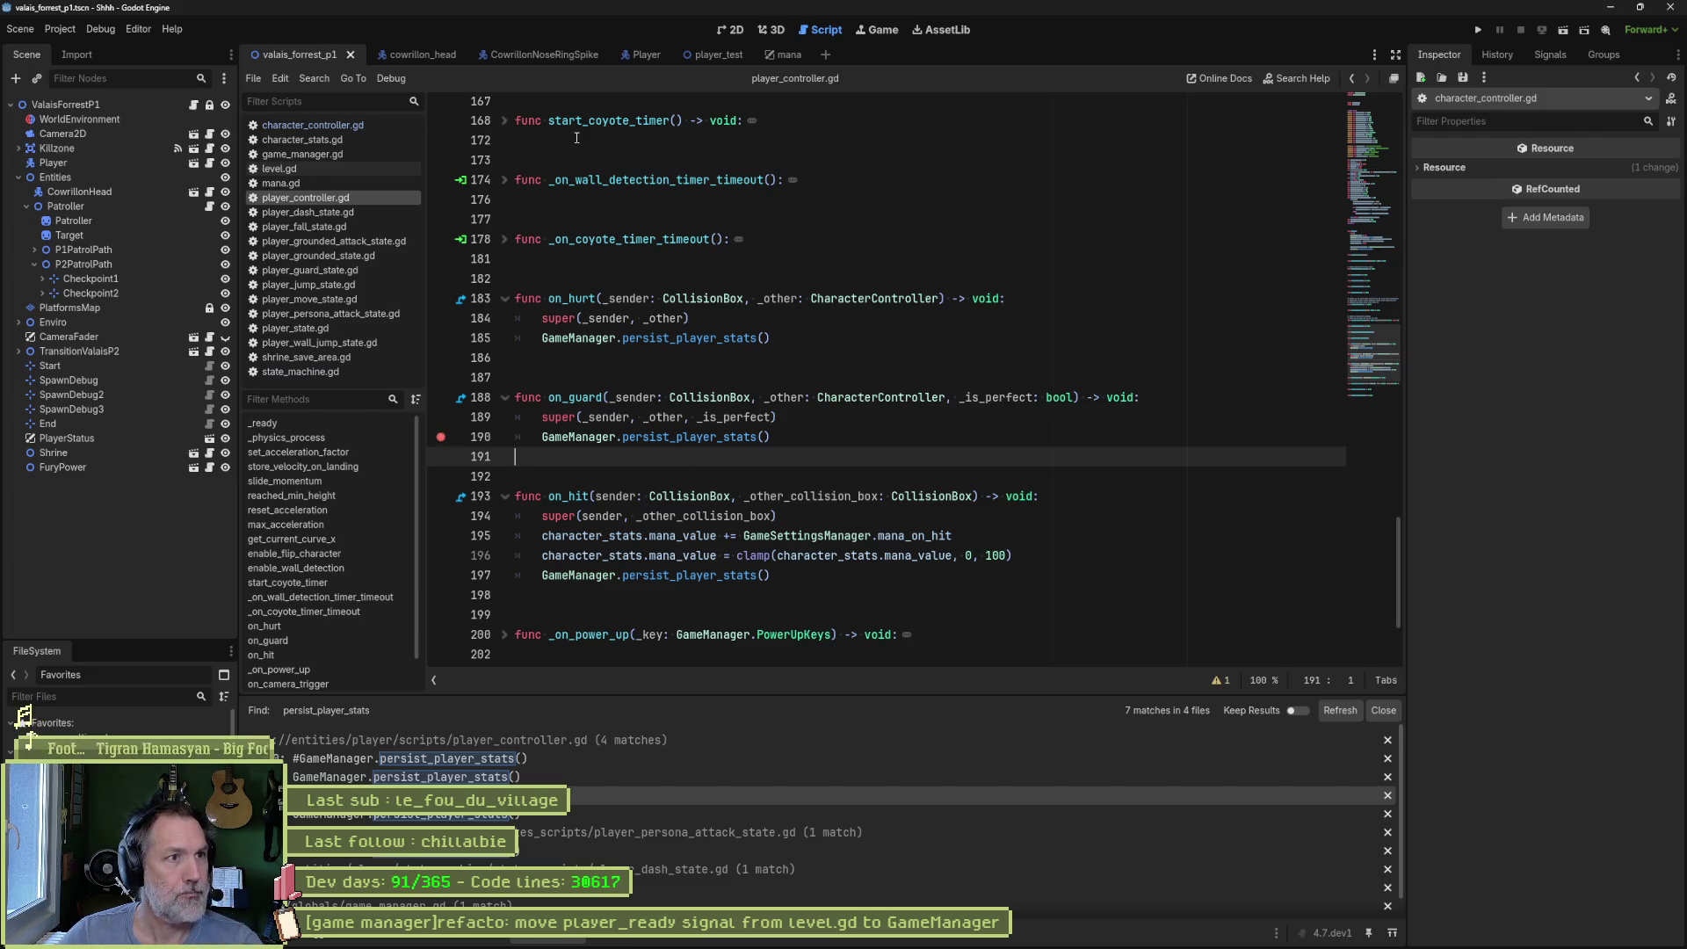
{"action": "key", "text": "F6"}
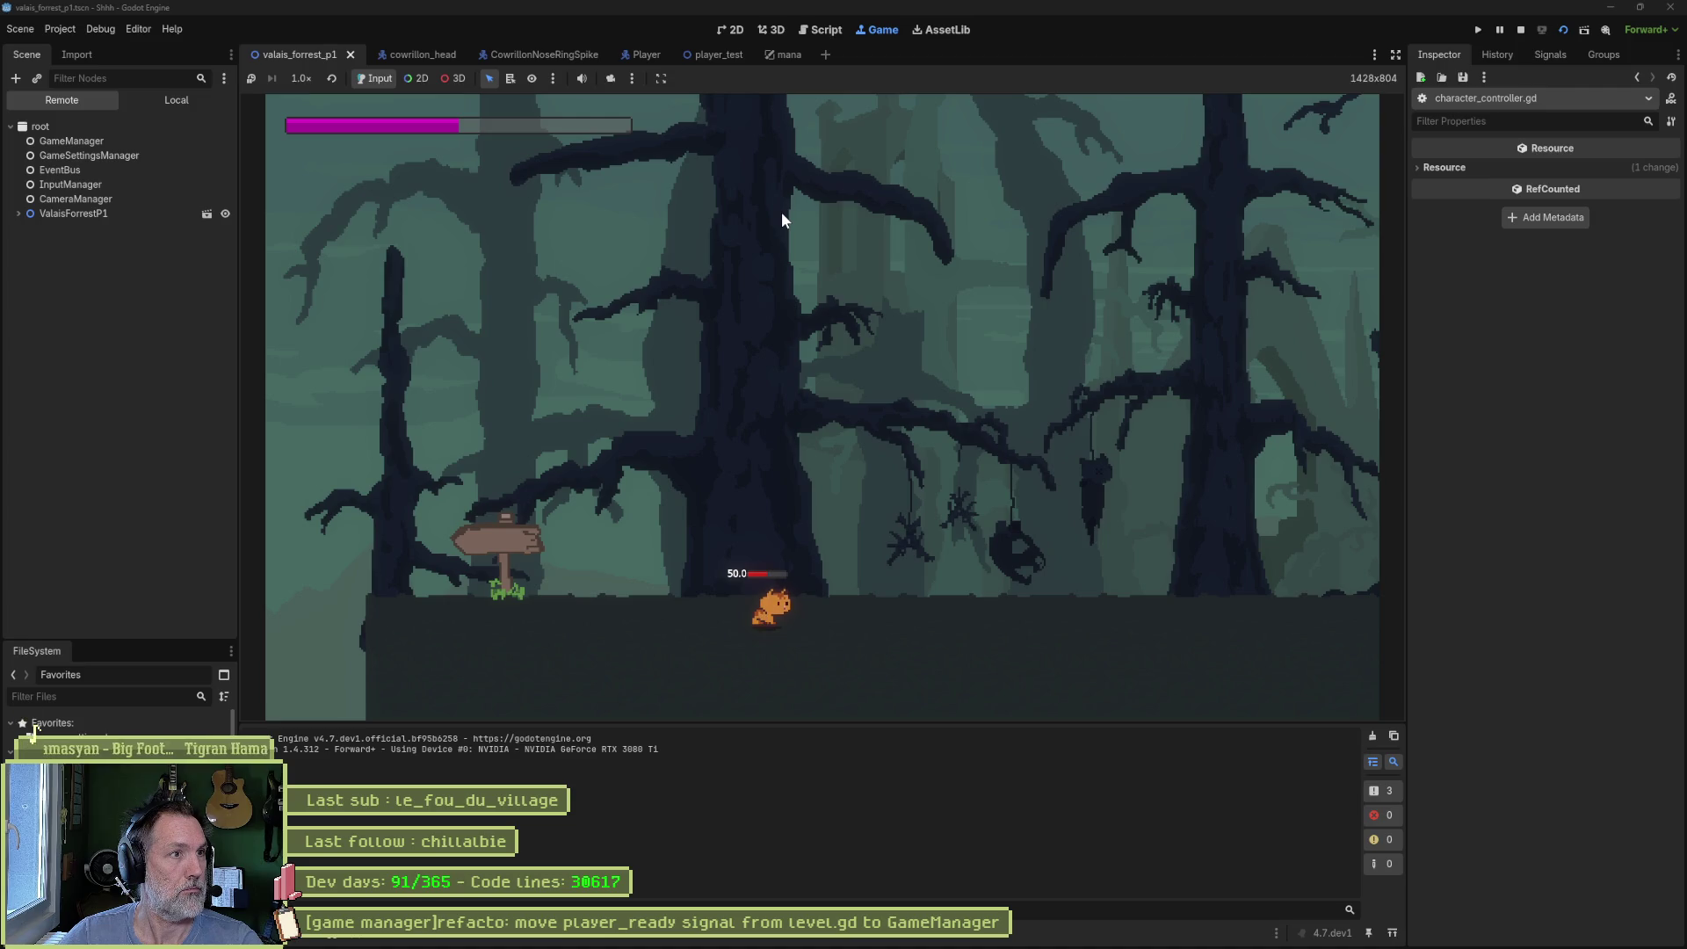
Restart the game, dash the cat right, and jump onto the pink mushroom tree
{"action": "key", "text": "F5"}
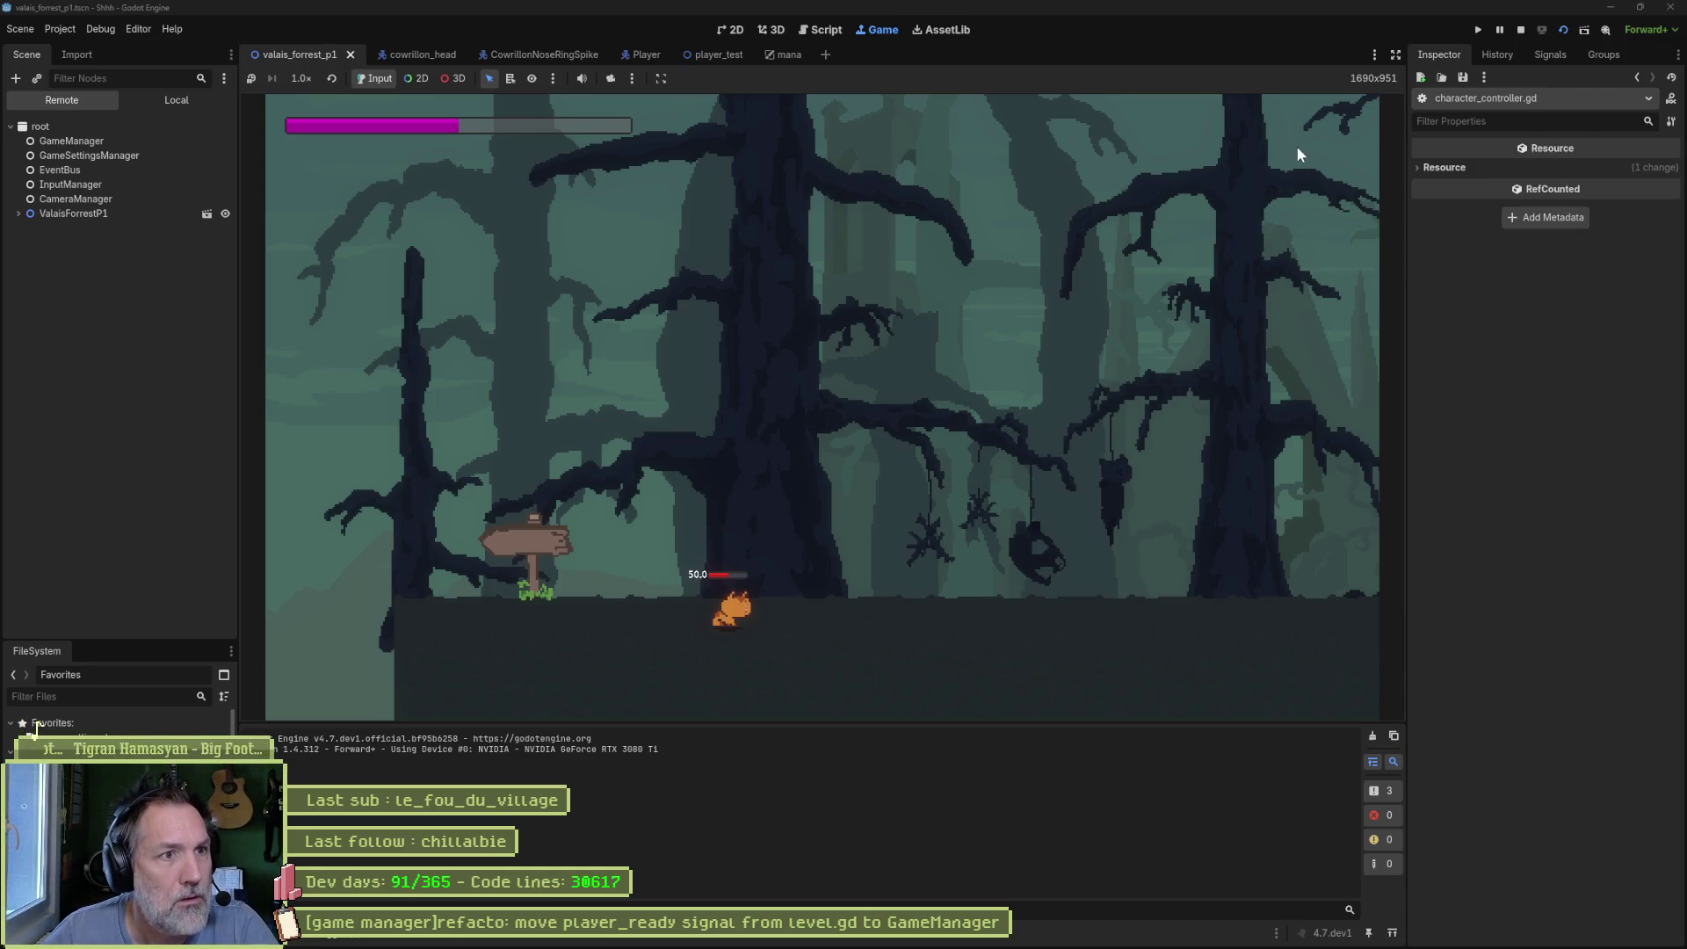
{"action": "left_click", "coordinate": [1035, 349]}
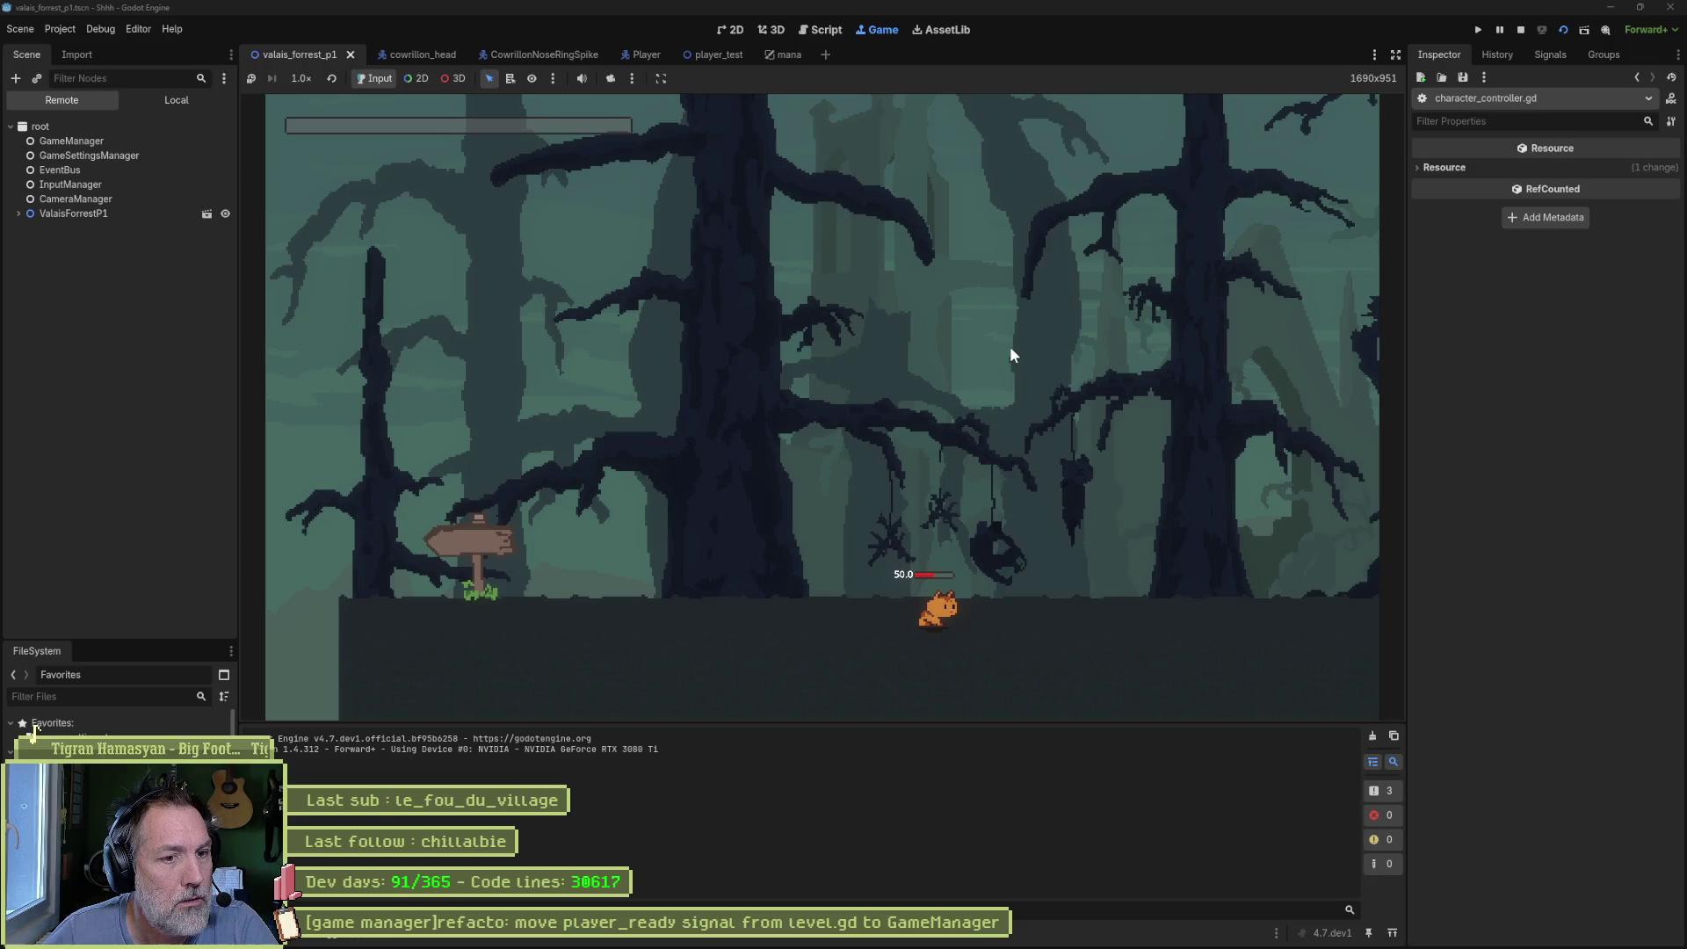
{"action": "left_click", "coordinate": [1010, 346]}
{"action": "key", "text": "Right"}
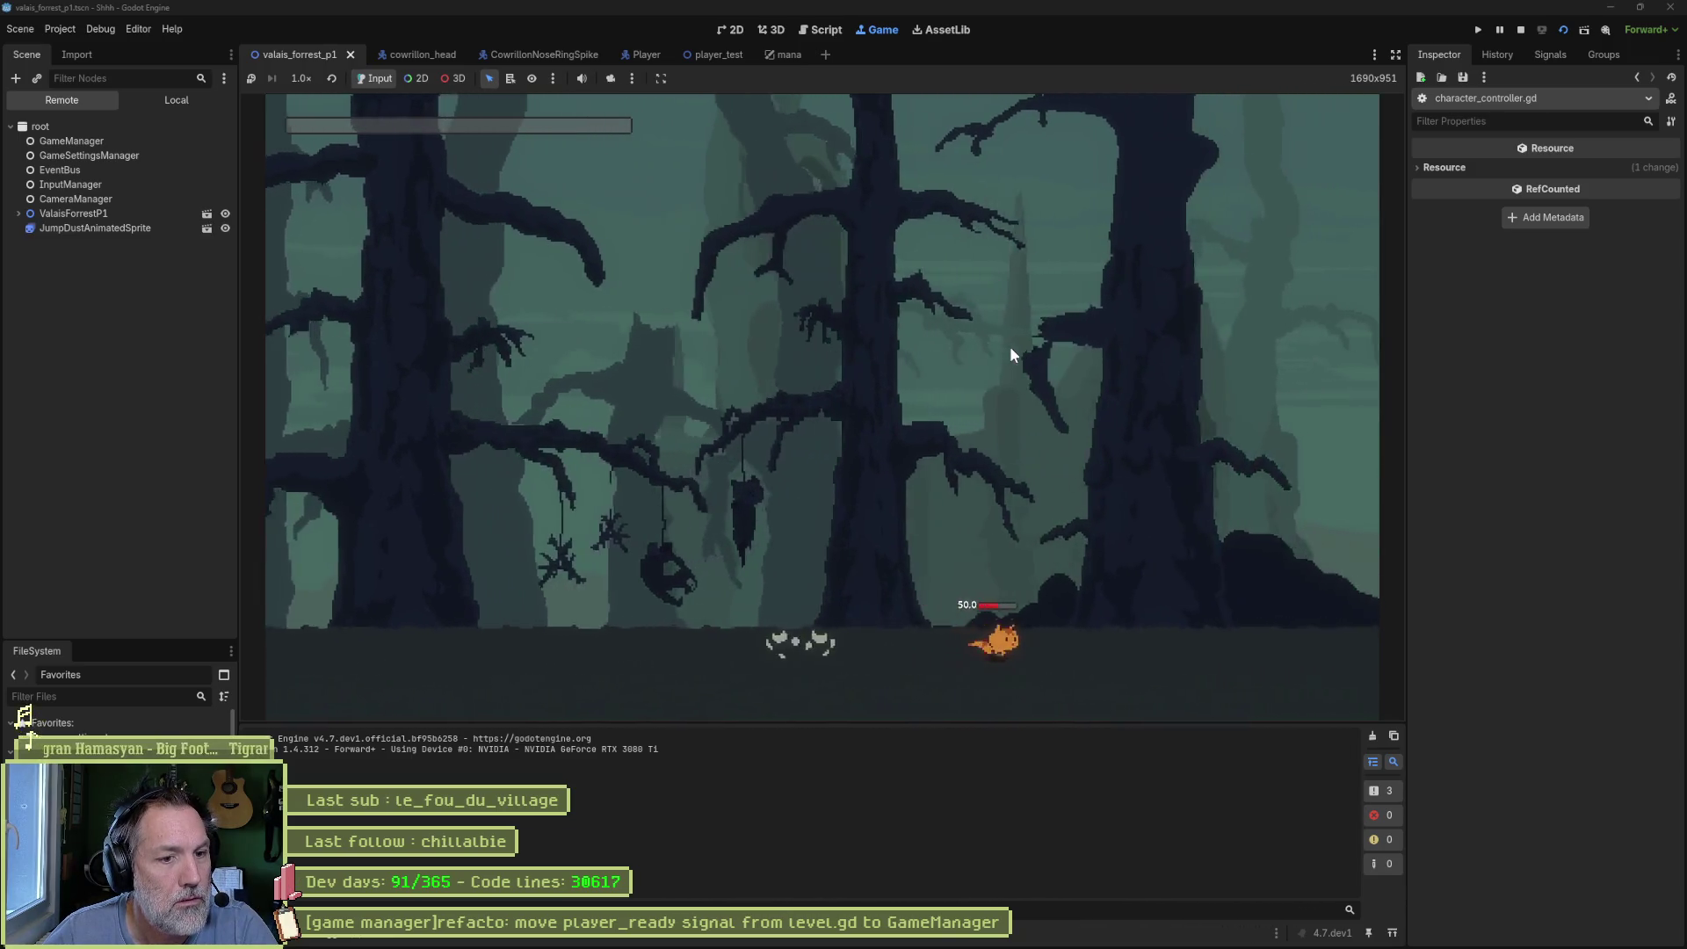
{"action": "key", "text": "space"}
{"action": "key", "text": "Right"}
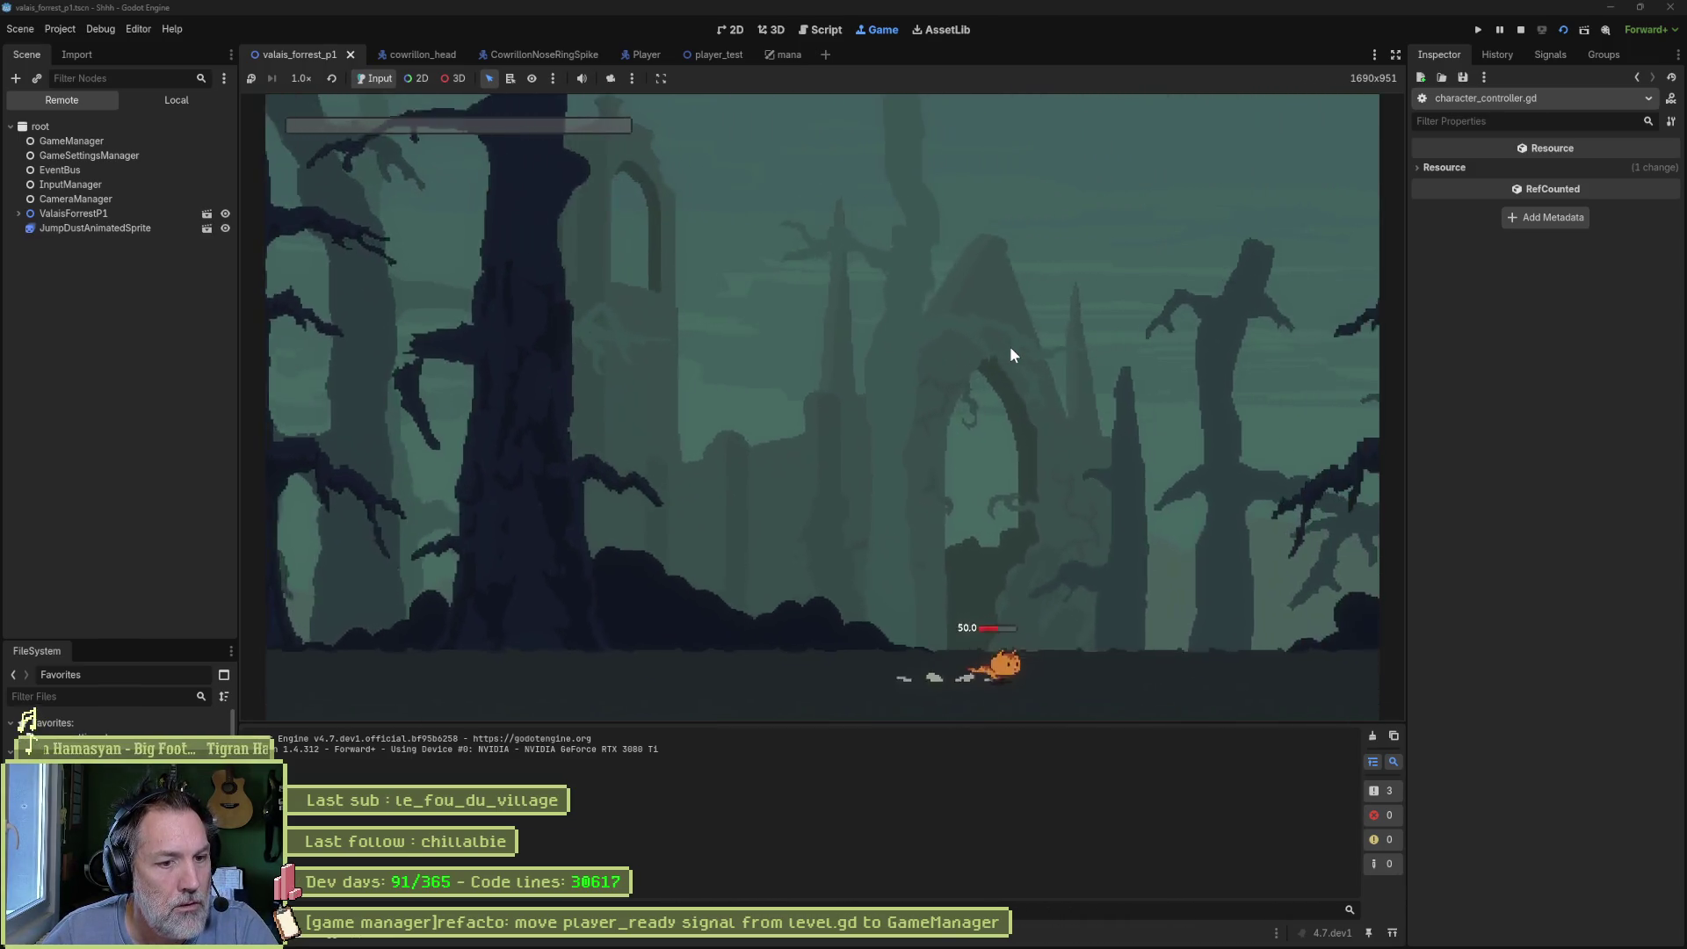
{"action": "key", "text": "Right"}
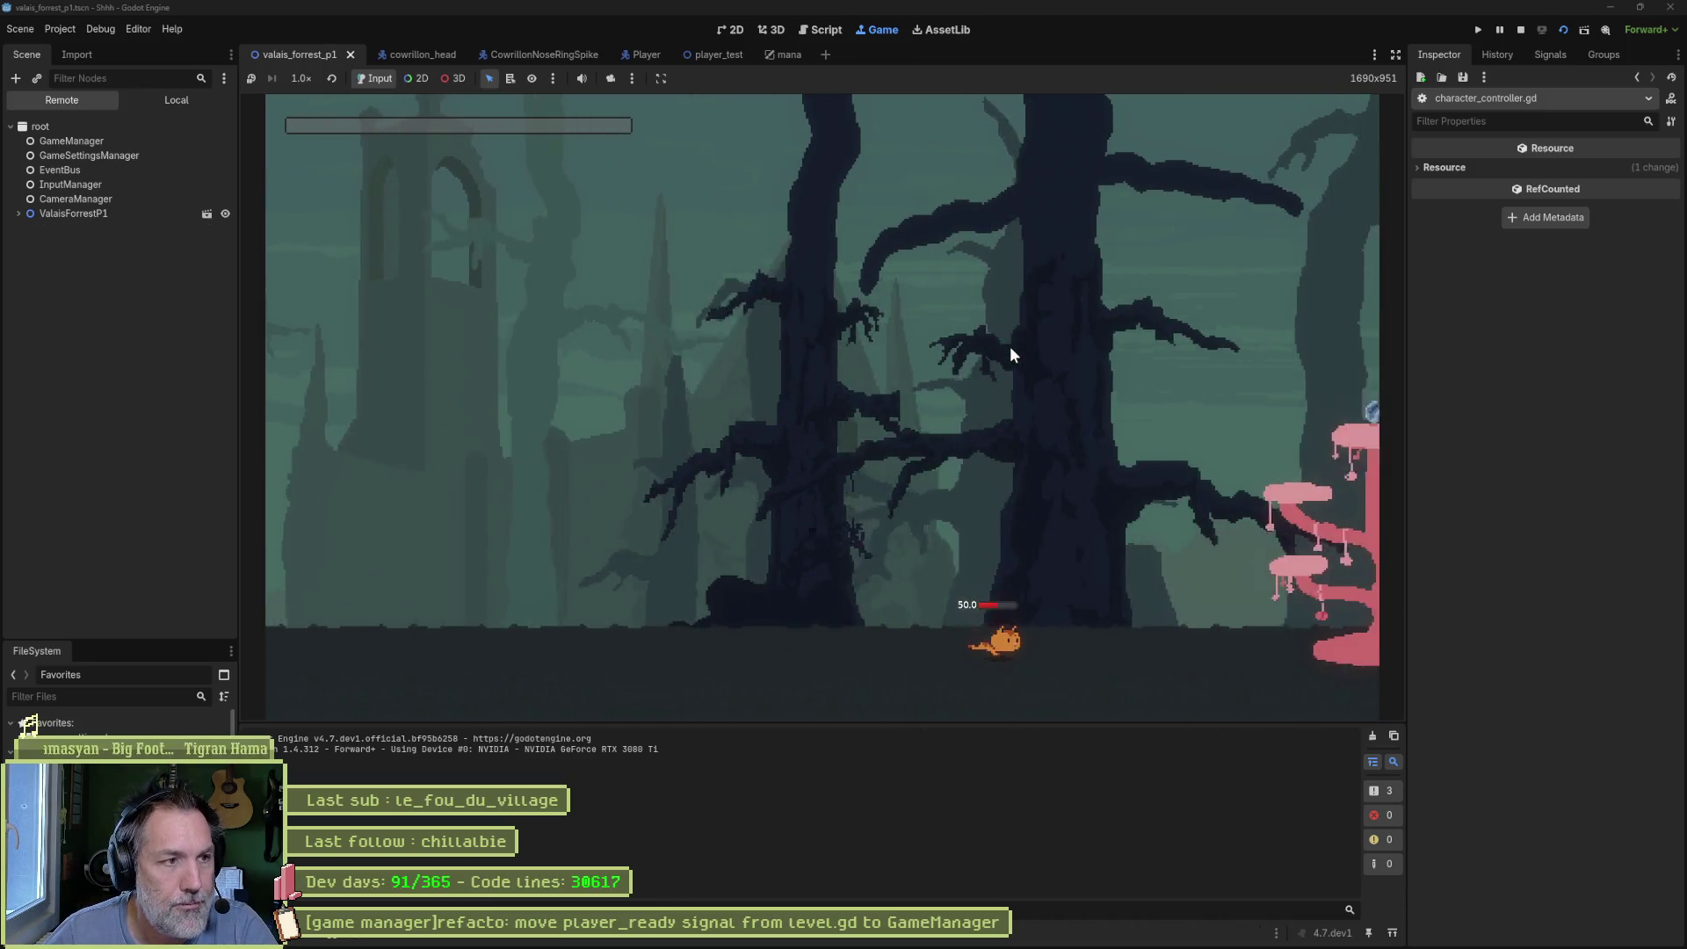
{"action": "key", "text": "Left"}
{"action": "key", "text": "space"}
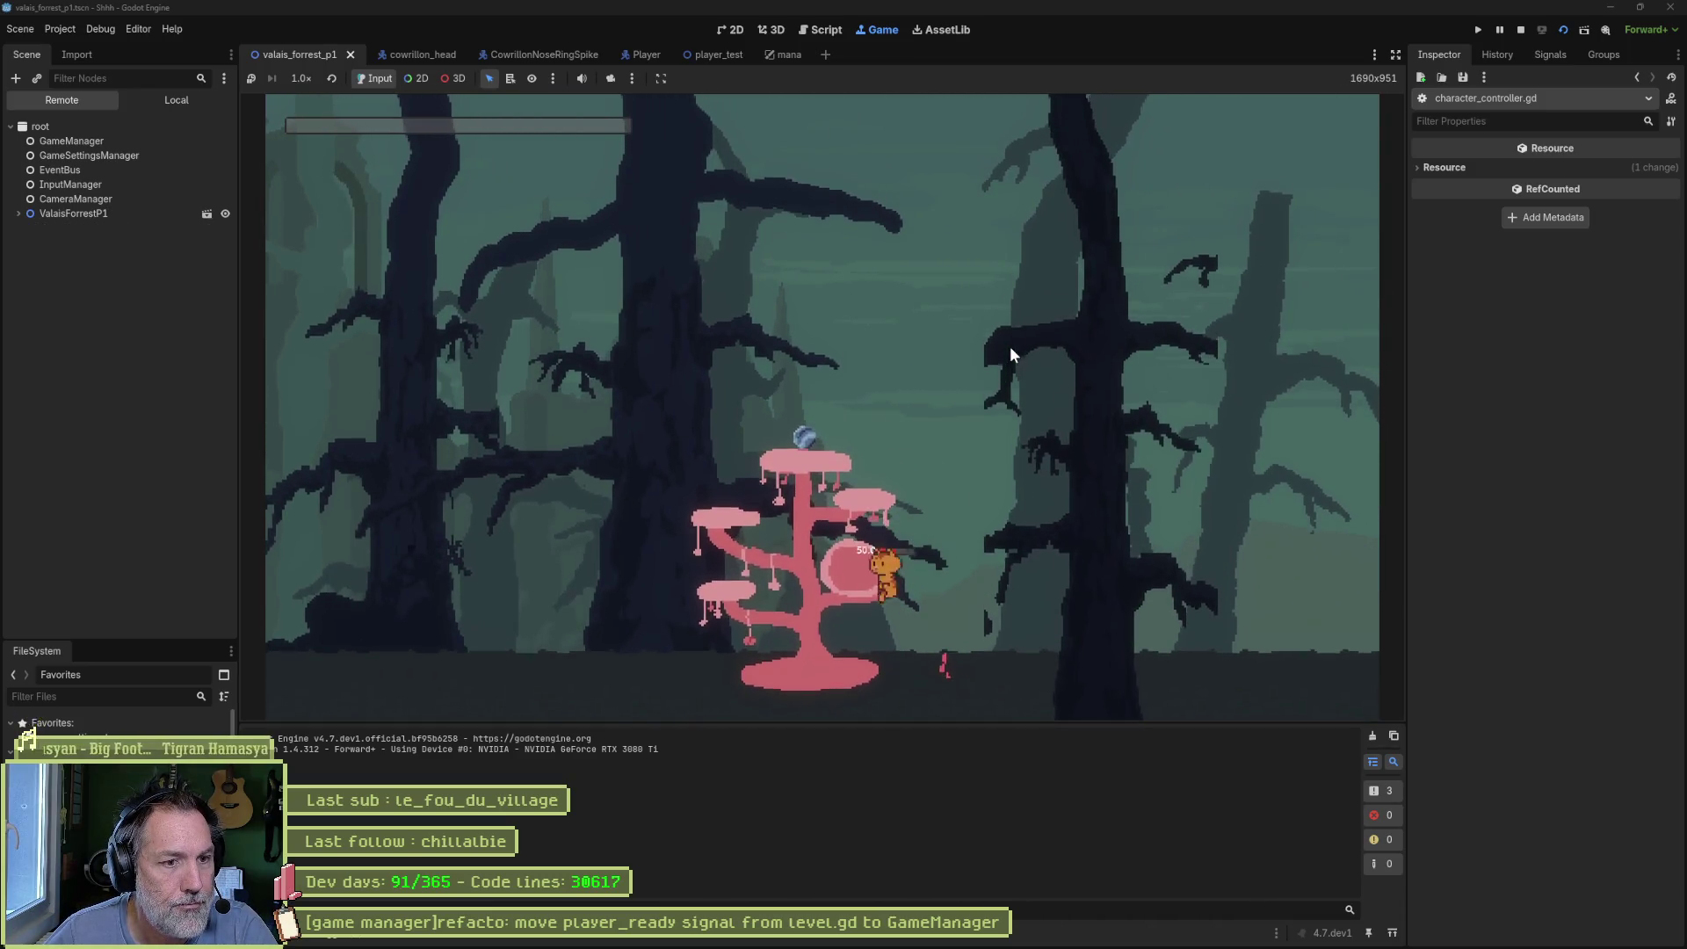
Run the cat right through the forest and back past the pink tree, then stop the game
{"action": "key", "text": "Right"}
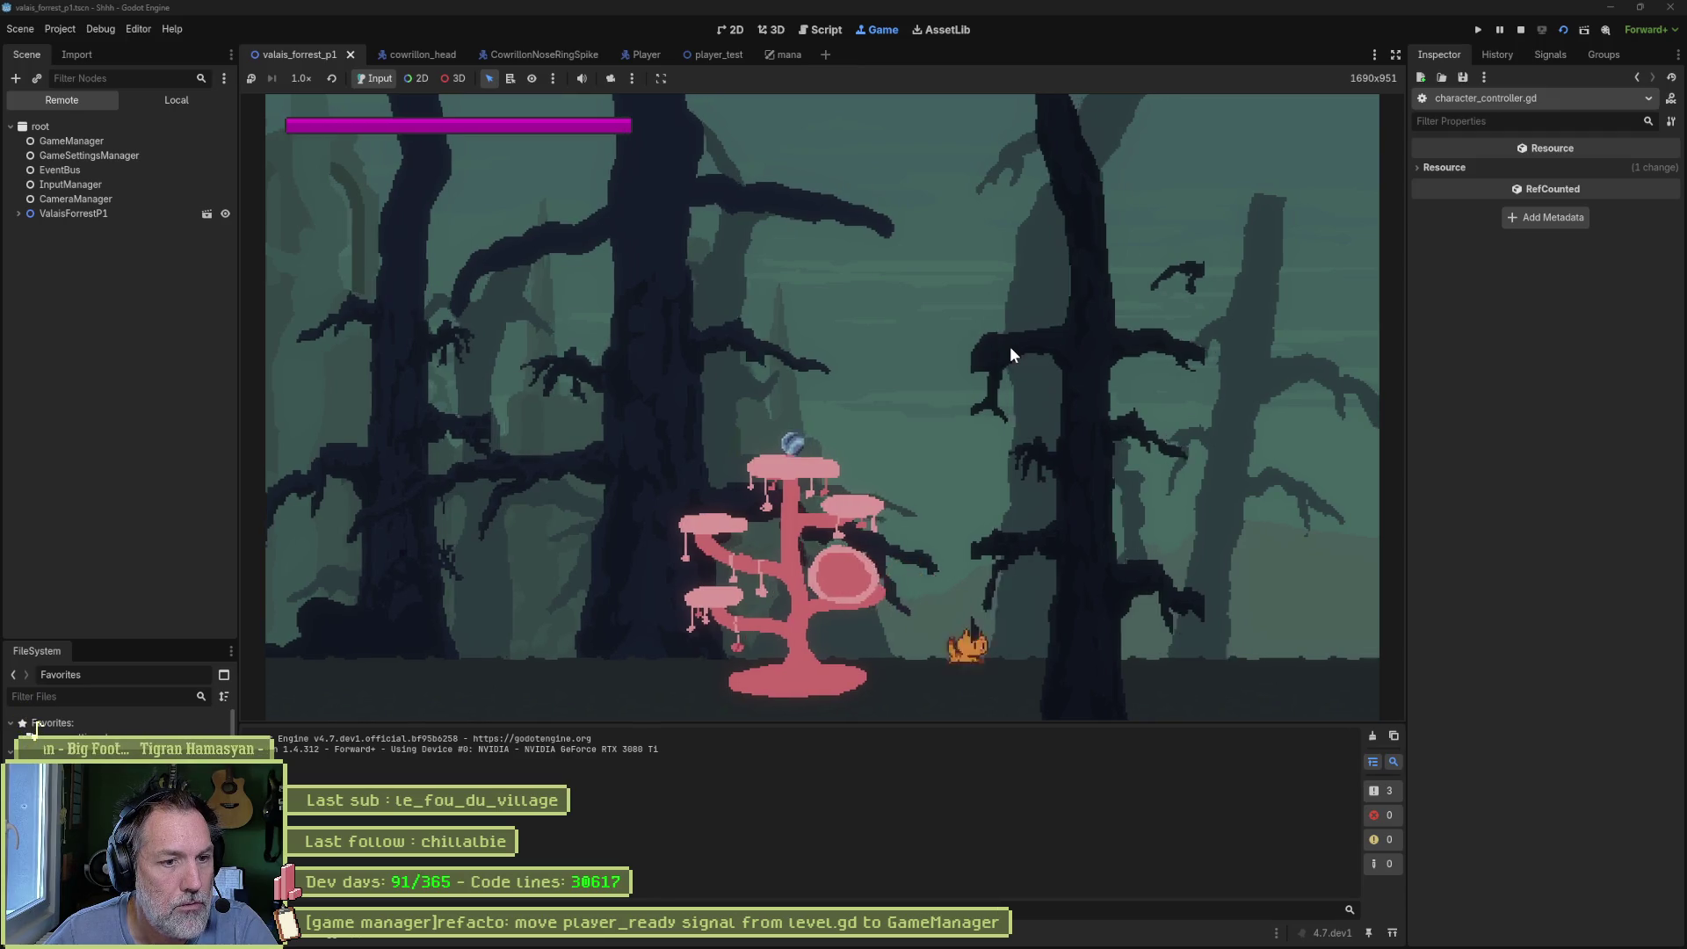
{"action": "key", "text": "Right"}
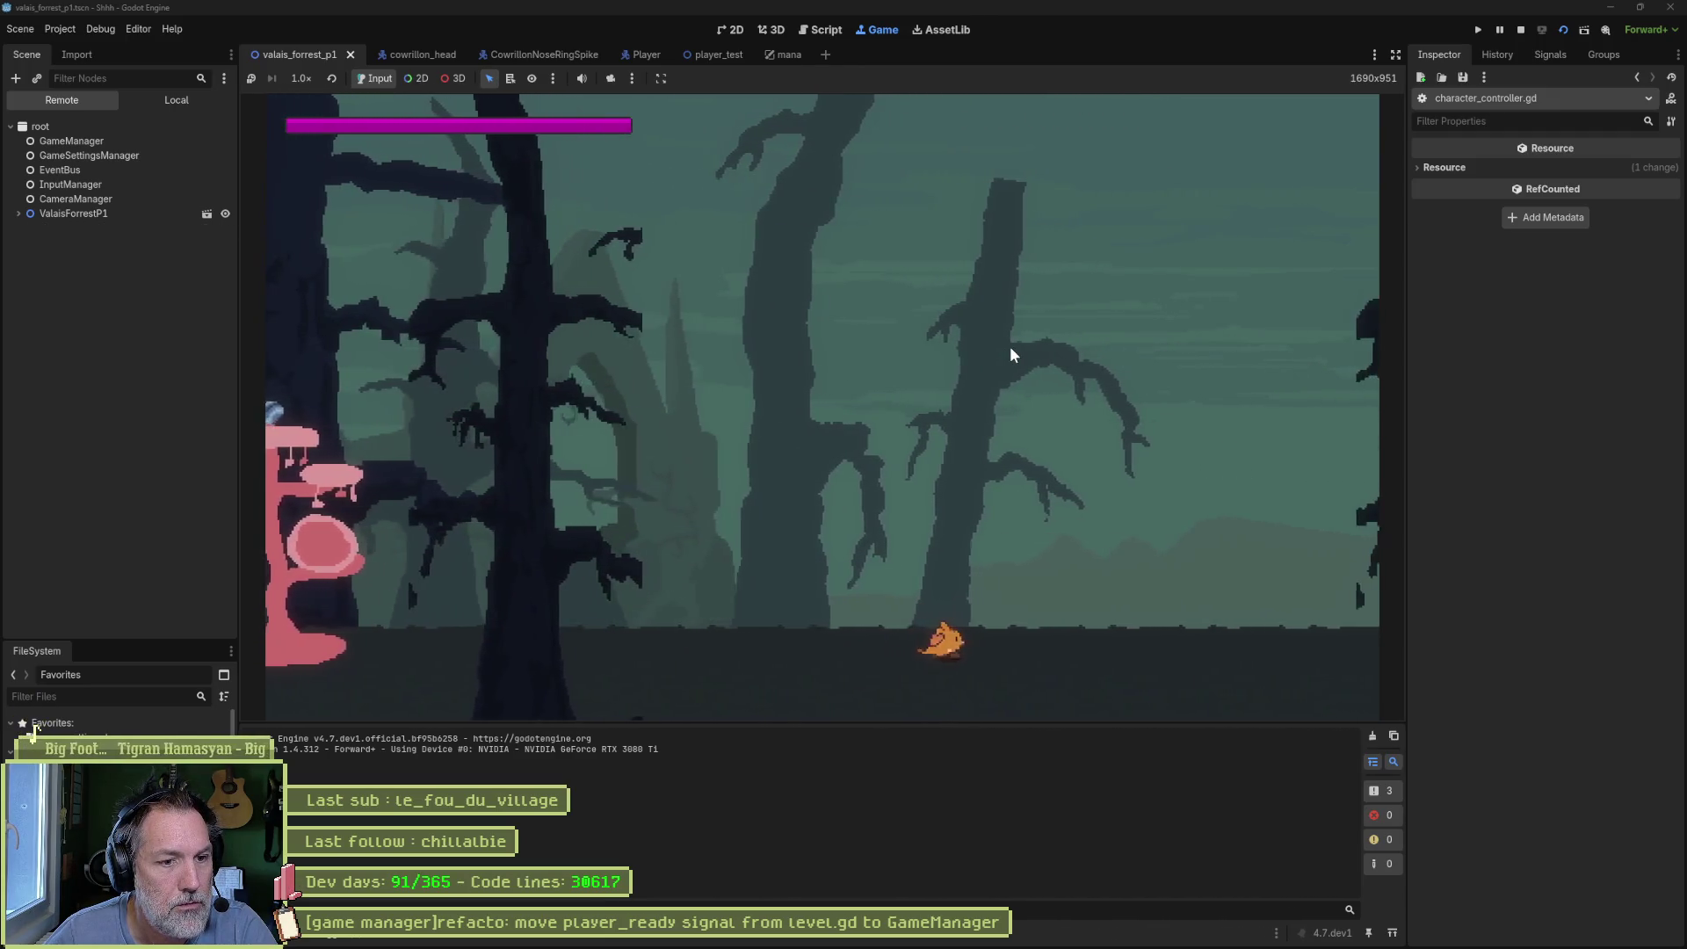
{"action": "key", "text": "Right"}
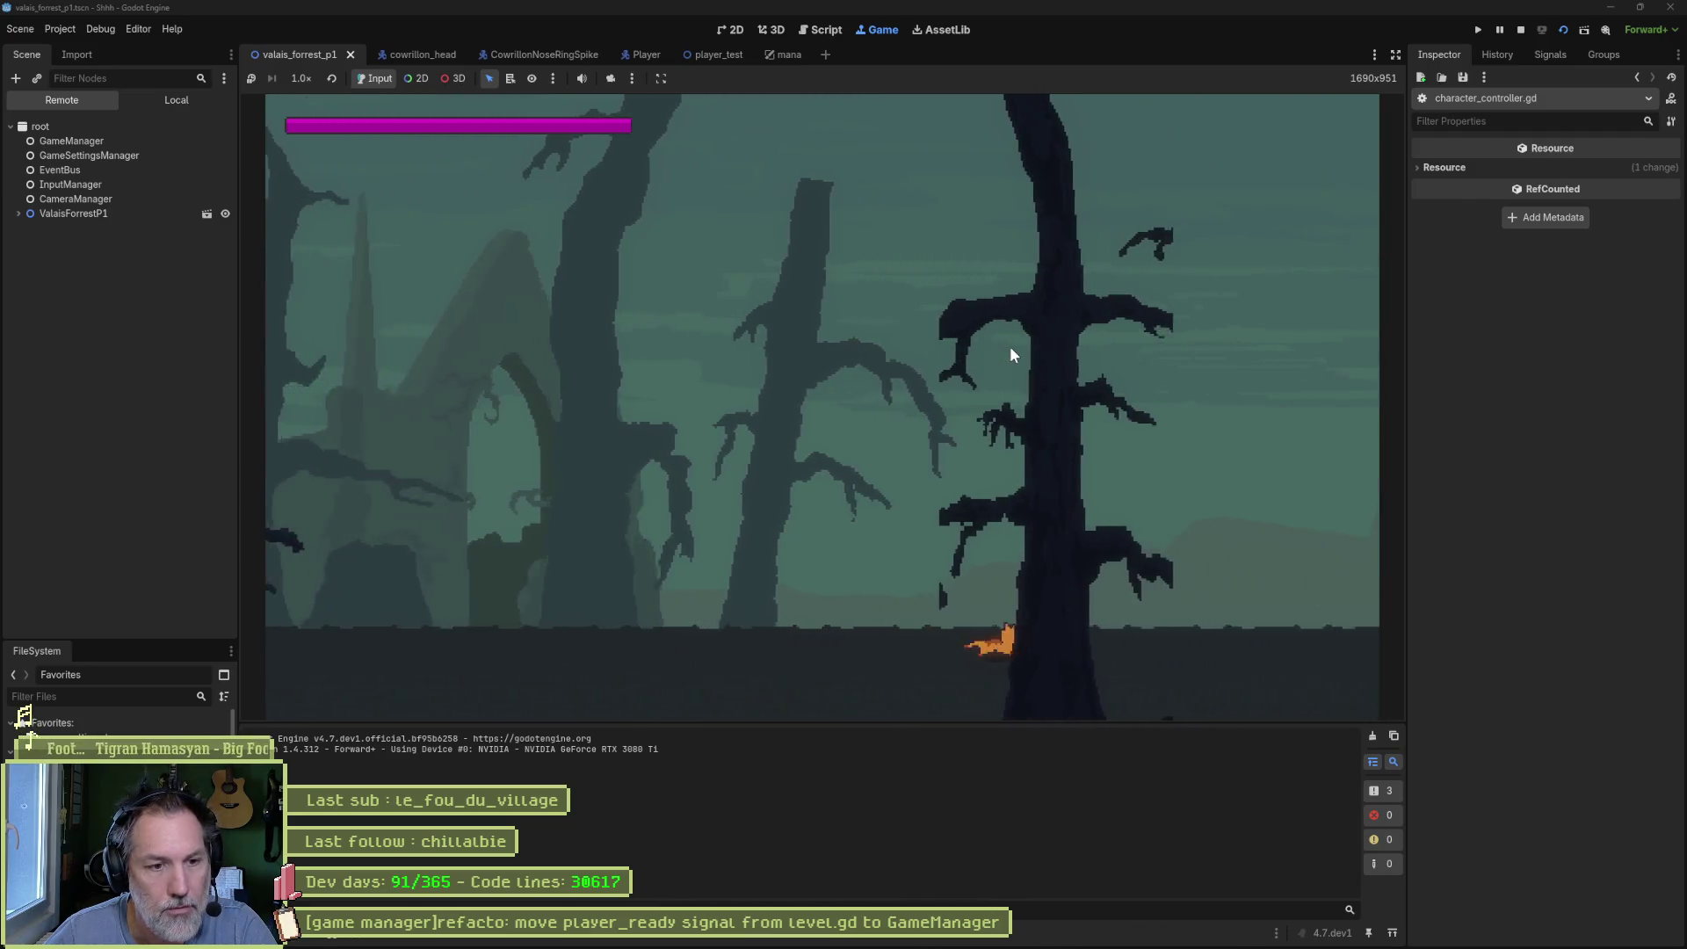
{"action": "key", "text": "Right"}
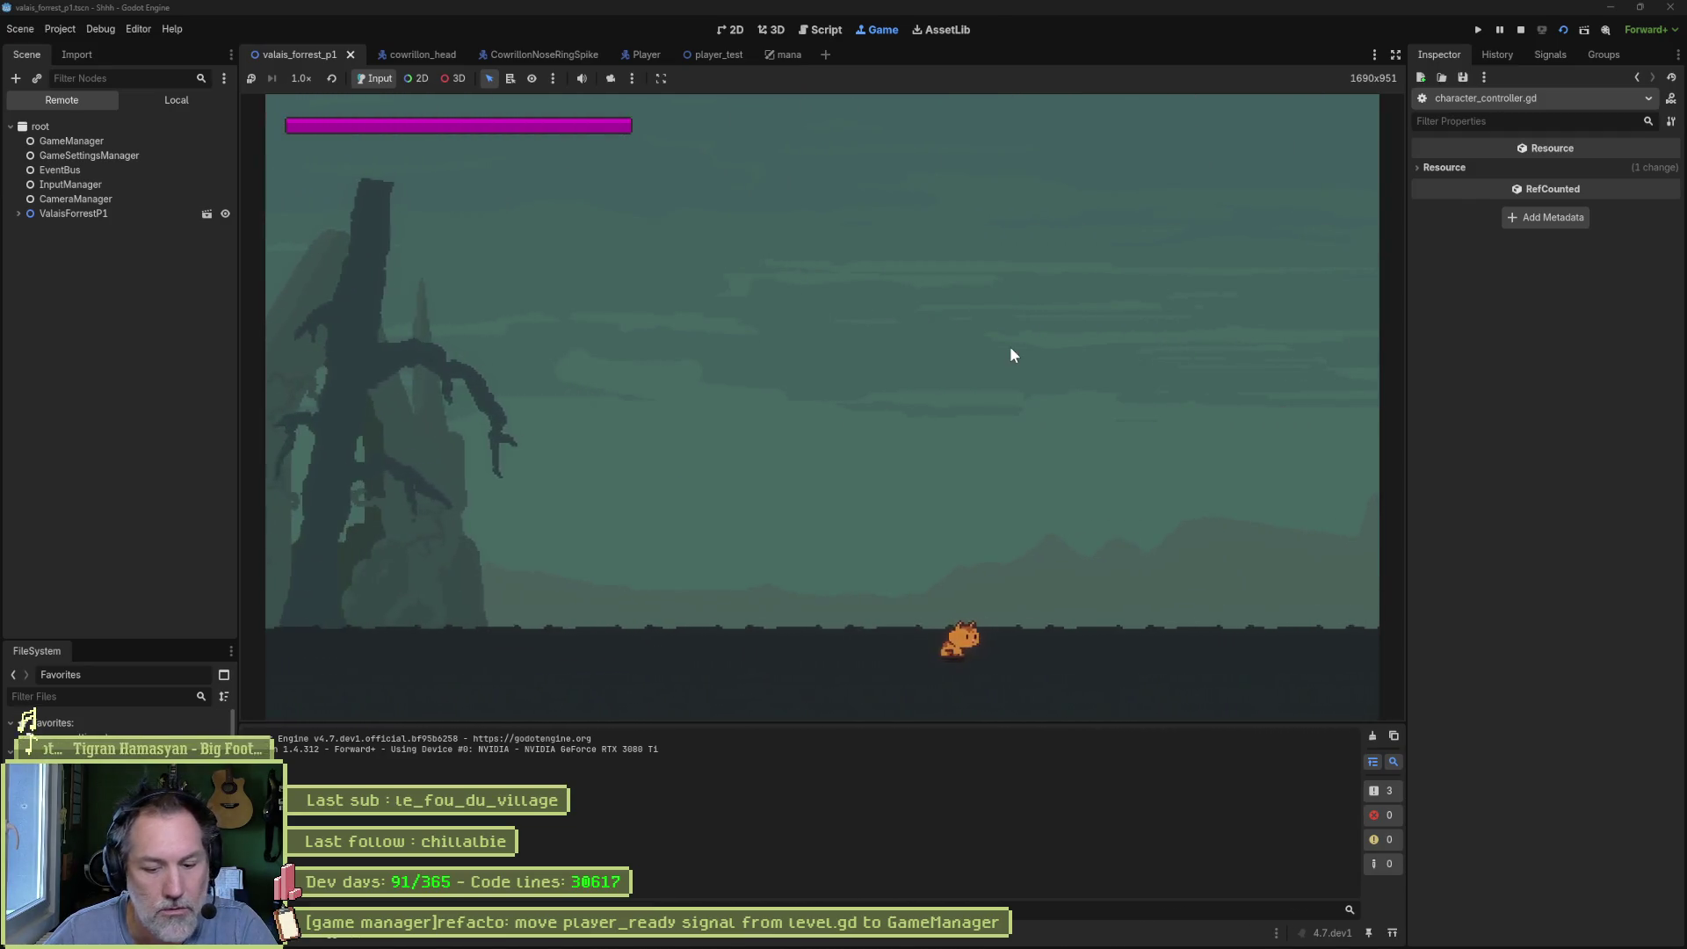
{"action": "key", "text": "Left"}
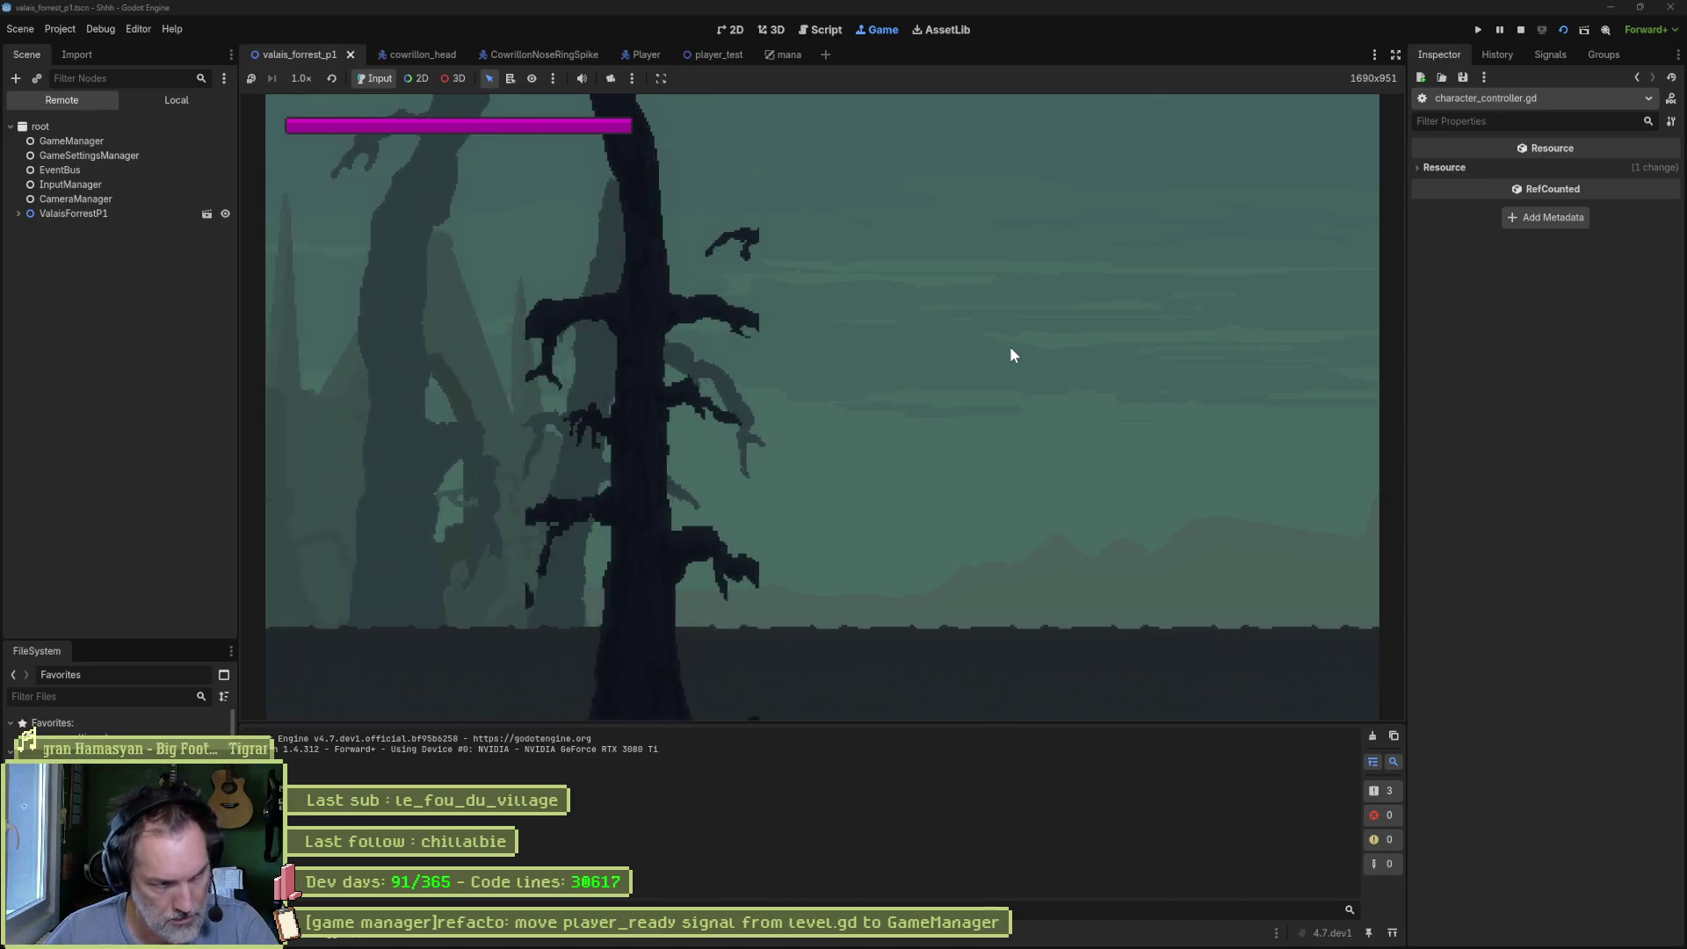
{"action": "key", "text": "Left"}
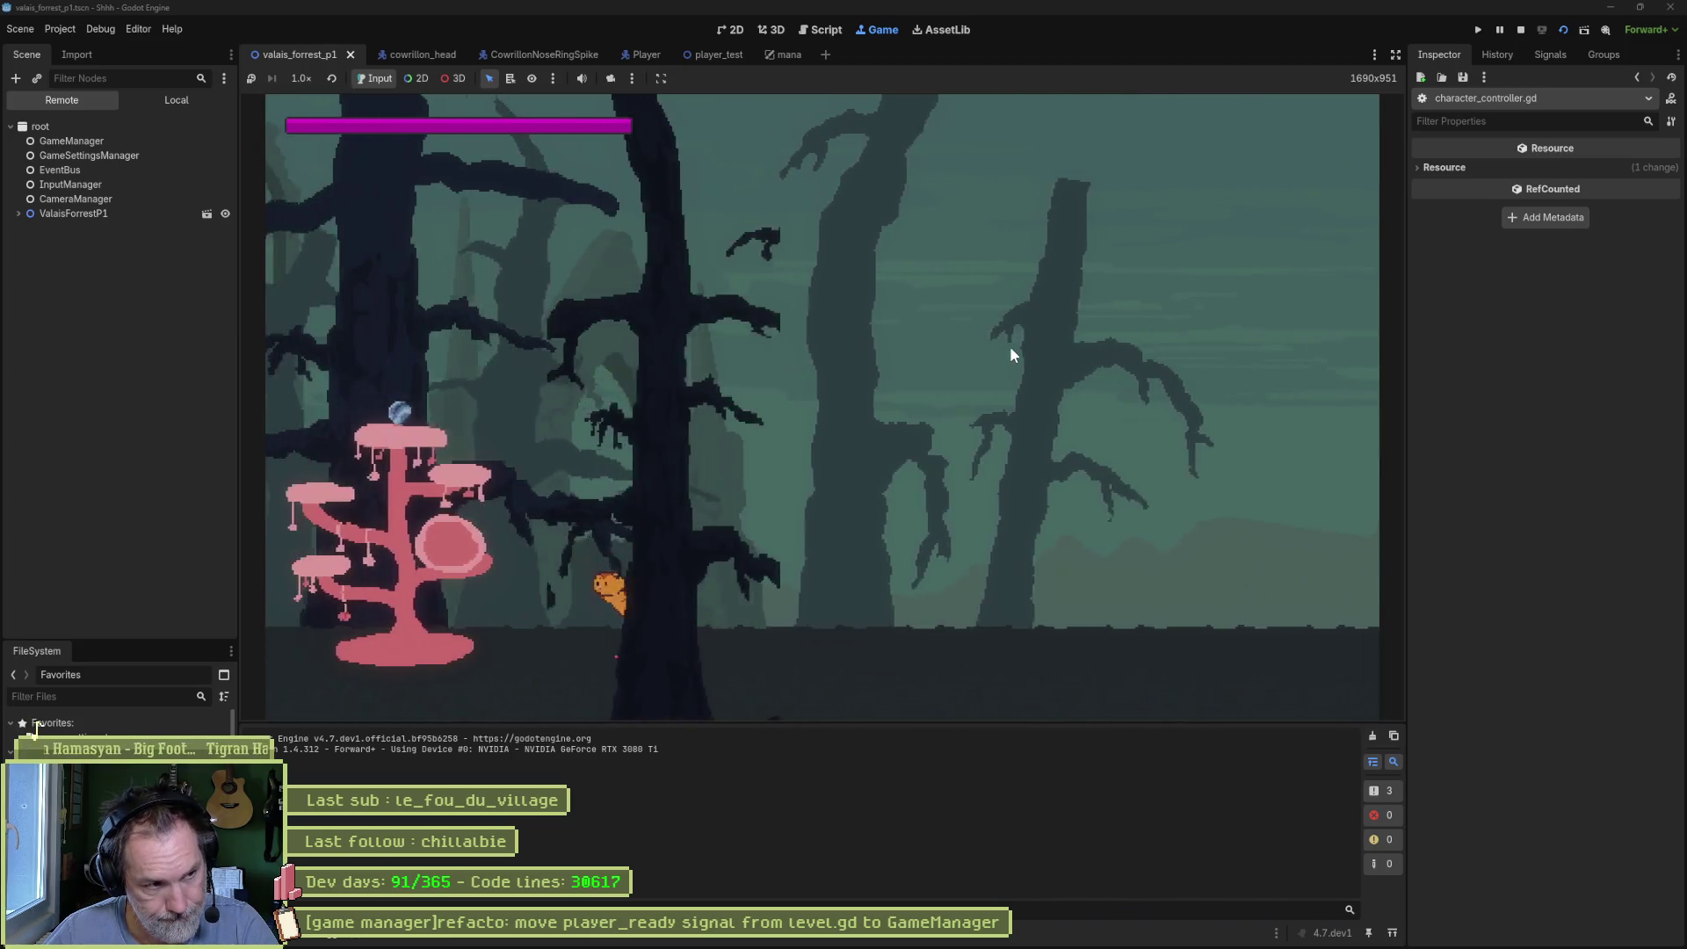
{"action": "key", "text": "space"}
{"action": "key", "text": "Right"}
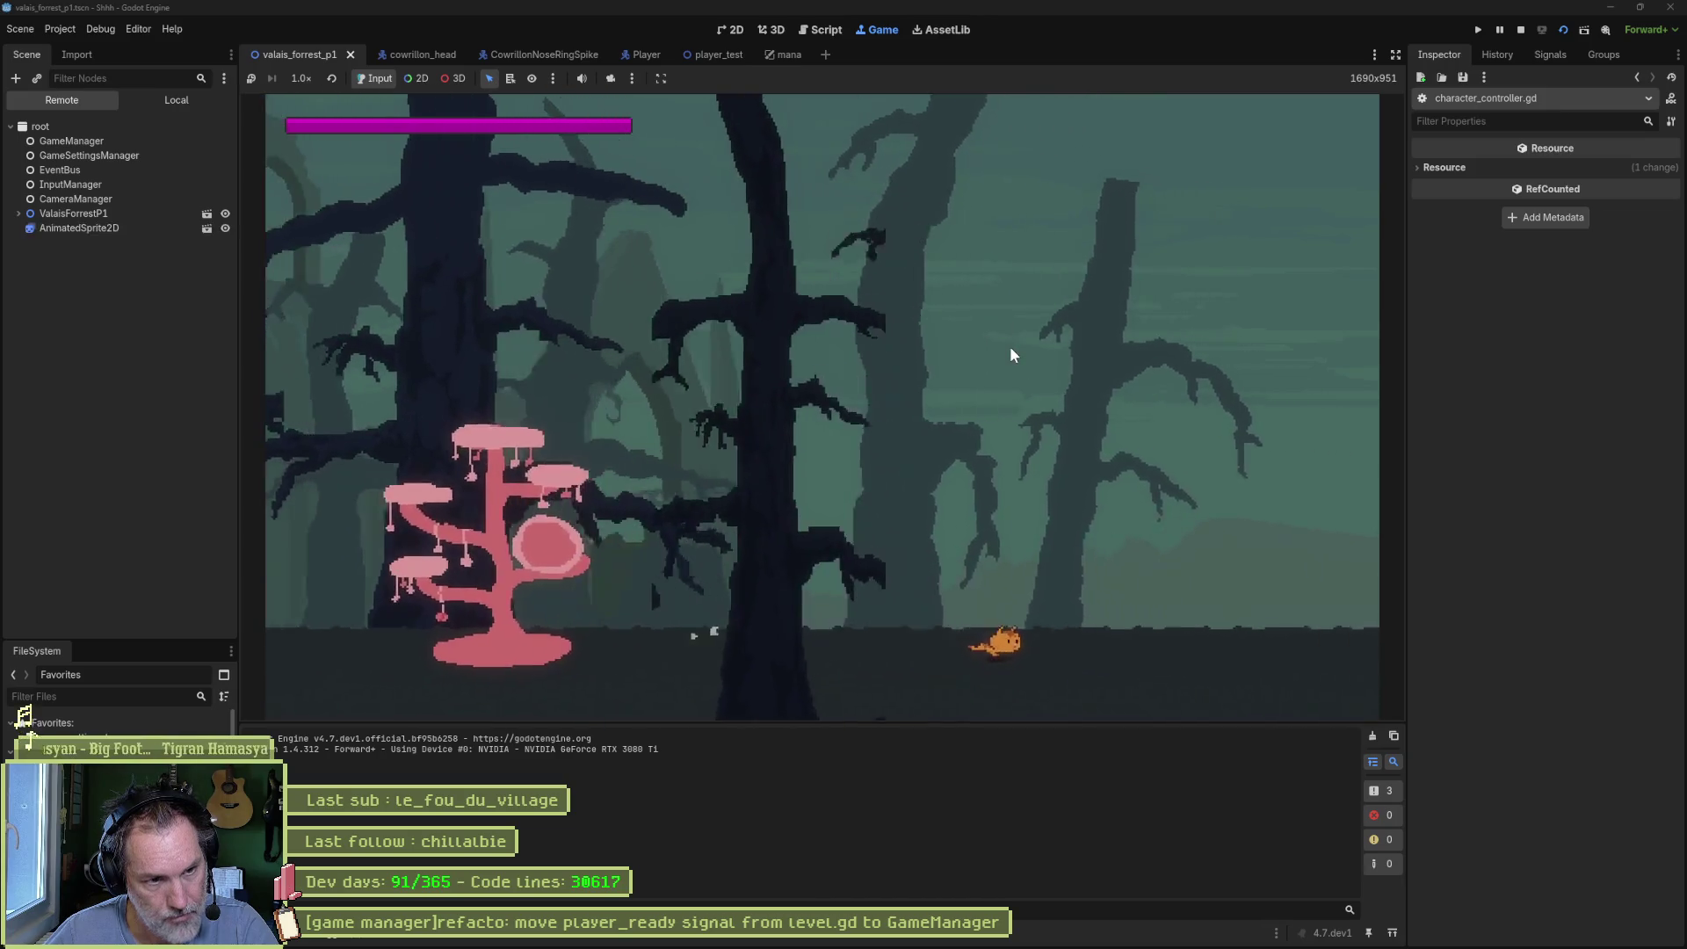
{"action": "key", "text": "Right"}
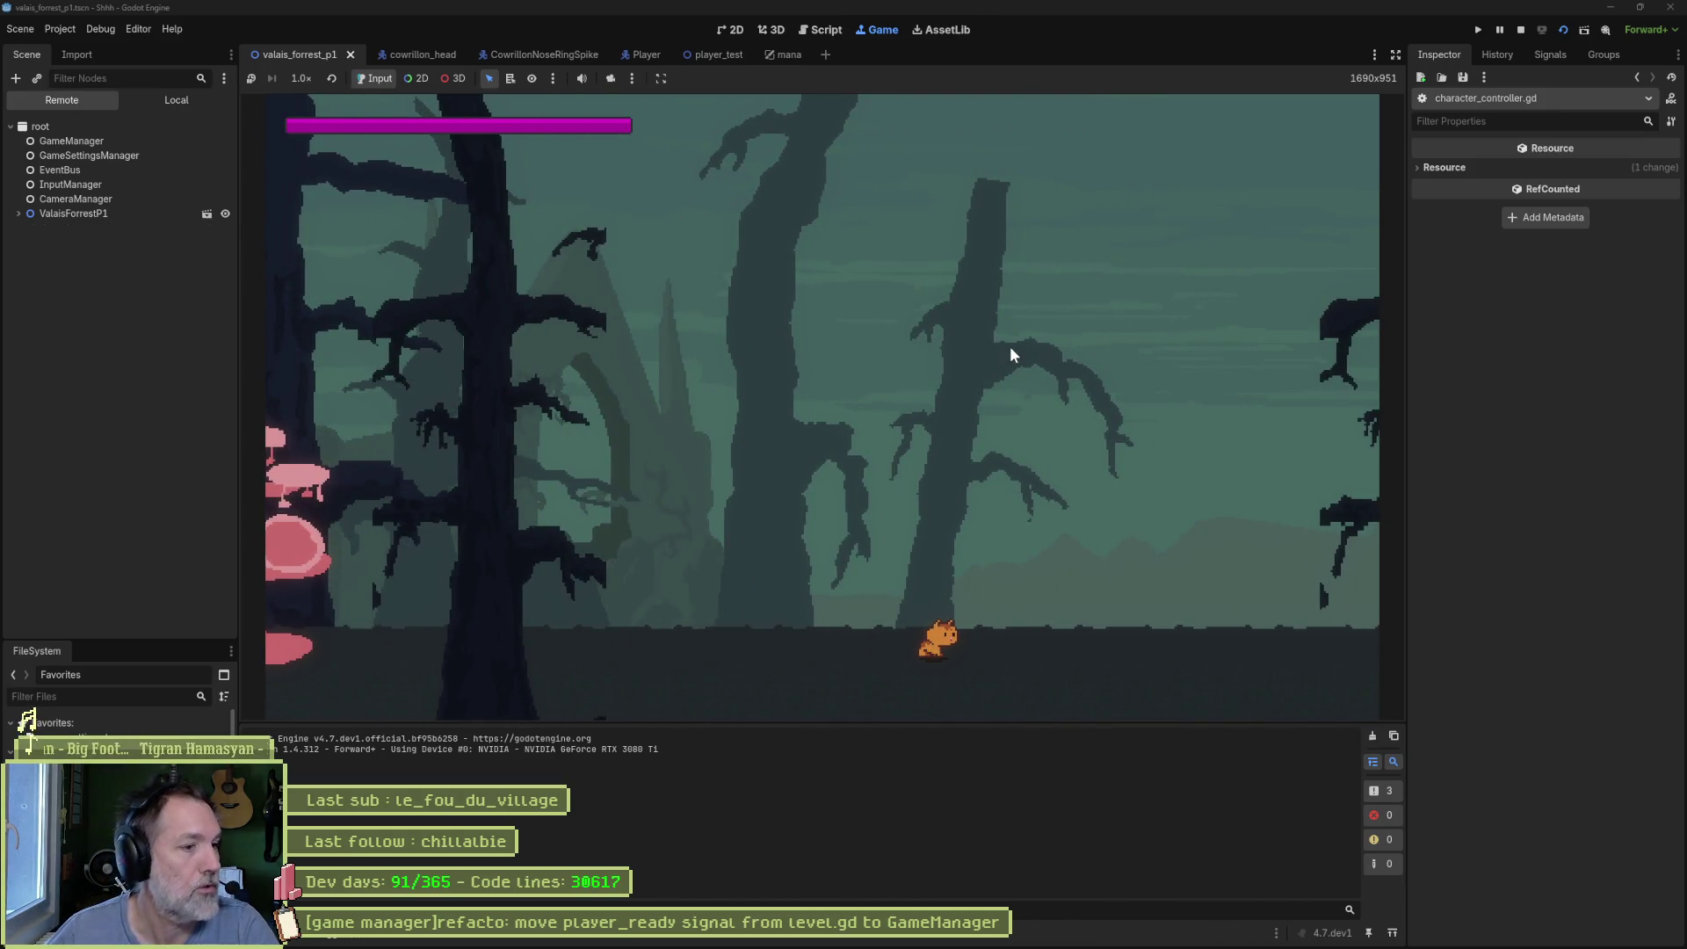
{"action": "key", "text": "F8"}
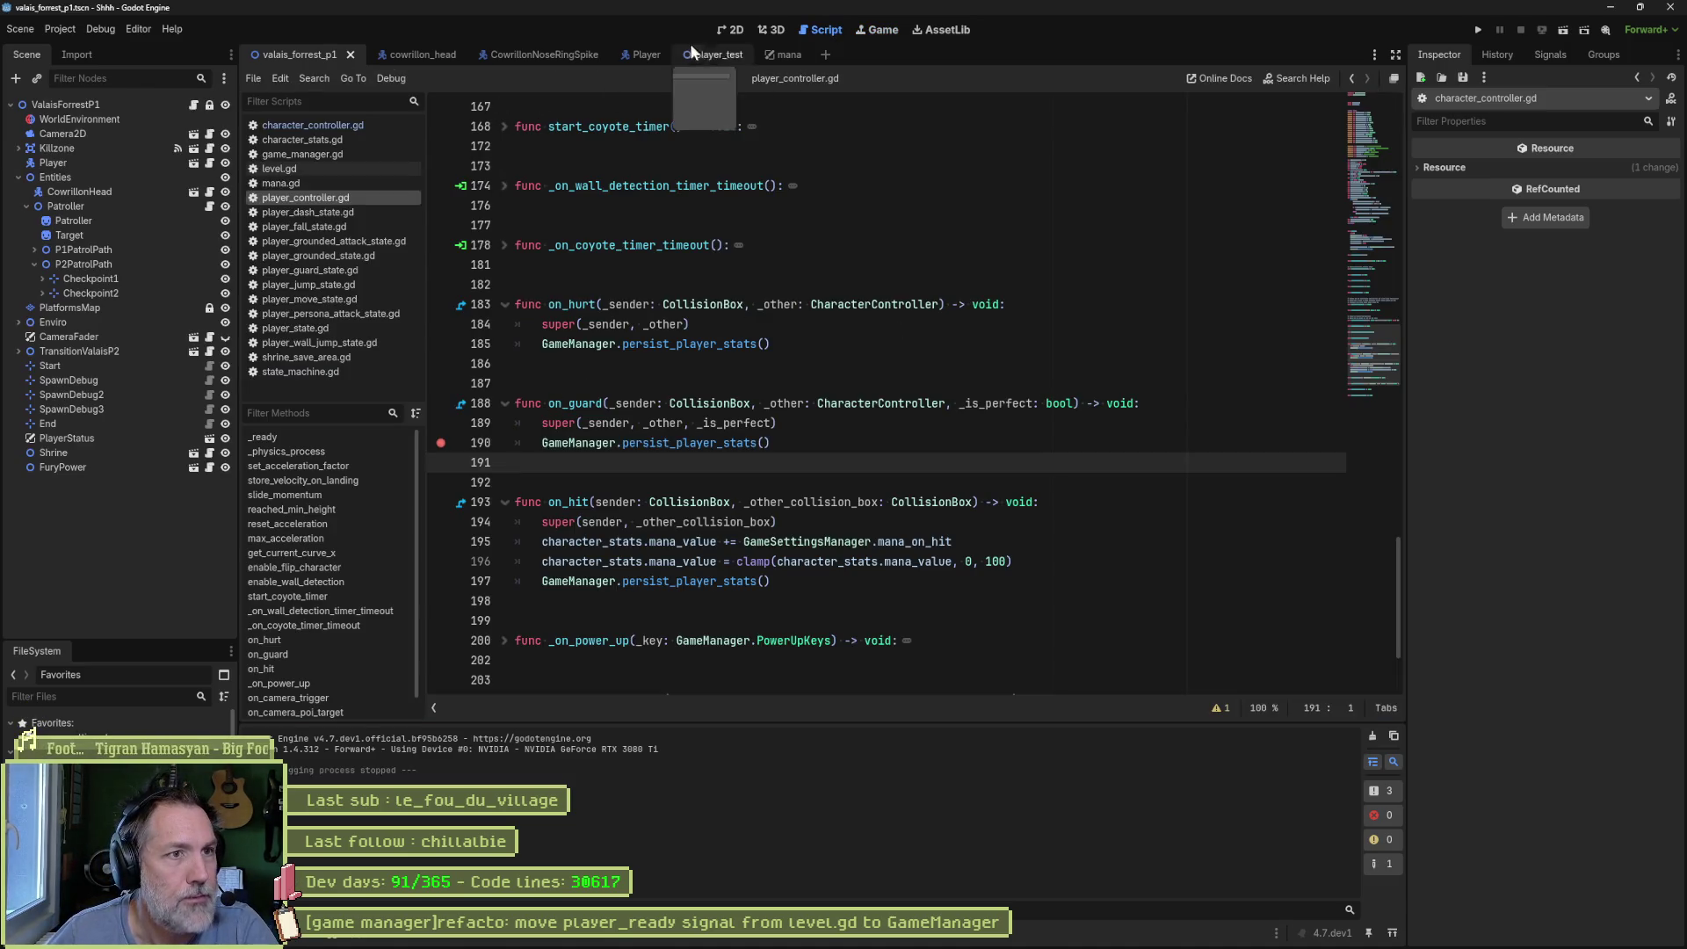
Set the ValaisForrestP1 root's Spawn to SpawnDebug3 and run the level with F6
{"action": "left_click", "coordinate": [730, 29]}
{"action": "key", "text": "q"}
{"action": "left_click", "coordinate": [854, 568]}
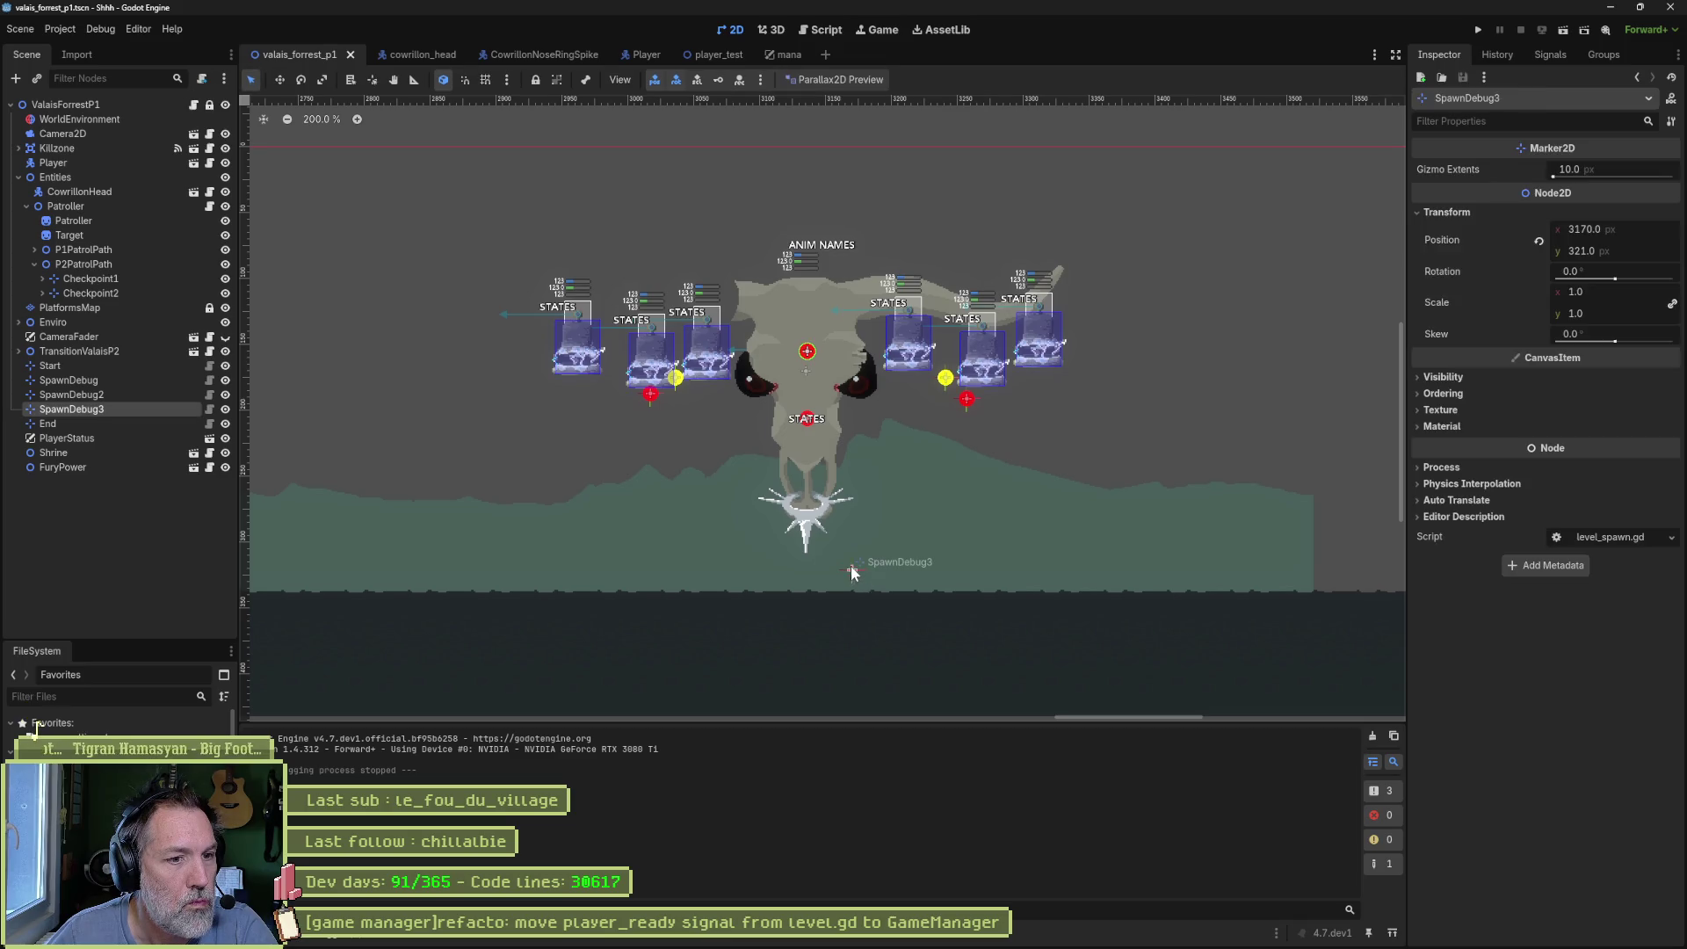
{"action": "left_click", "coordinate": [106, 105]}
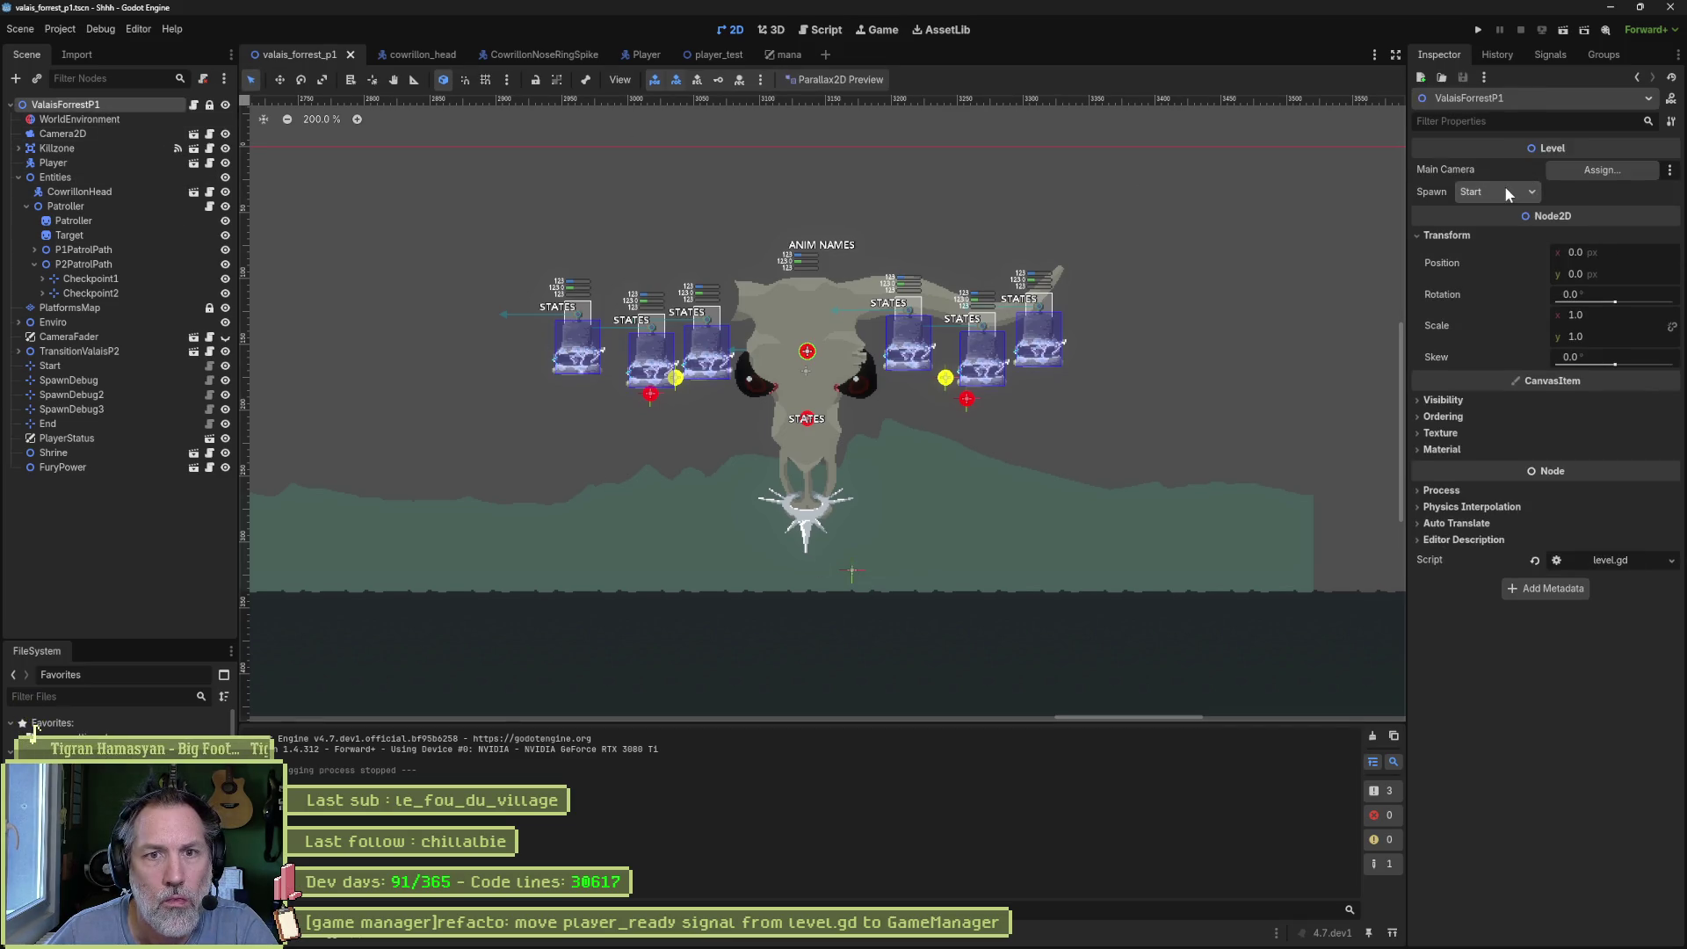
{"action": "left_click", "coordinate": [1508, 194]}
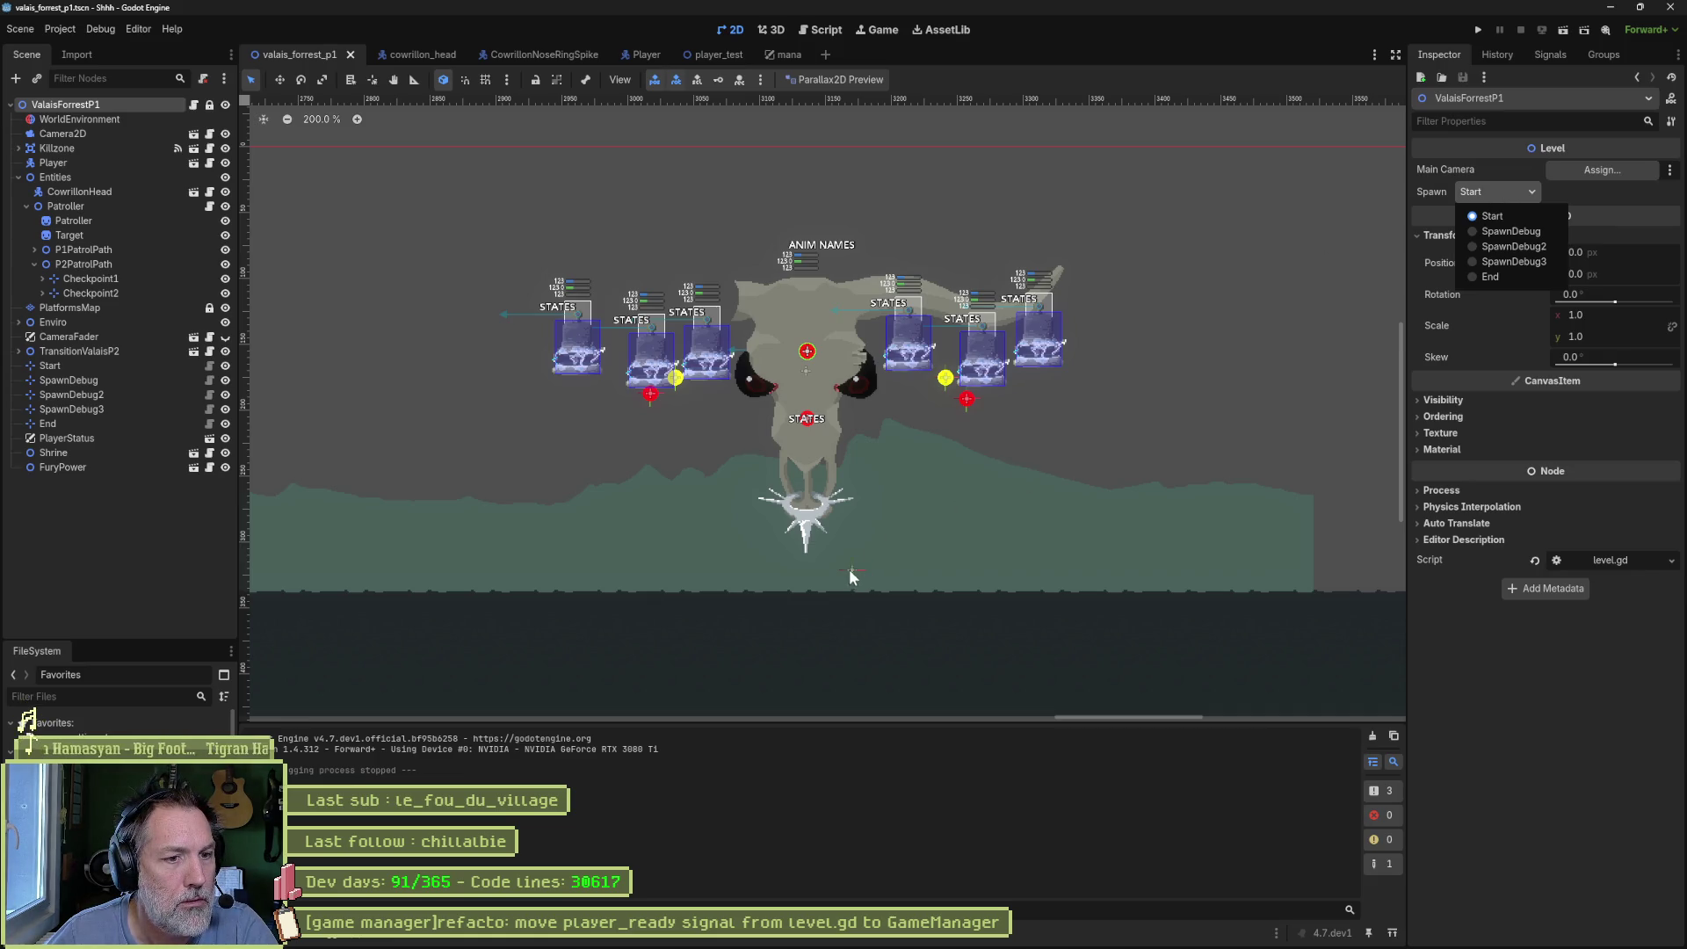
{"action": "left_click", "coordinate": [853, 569]}
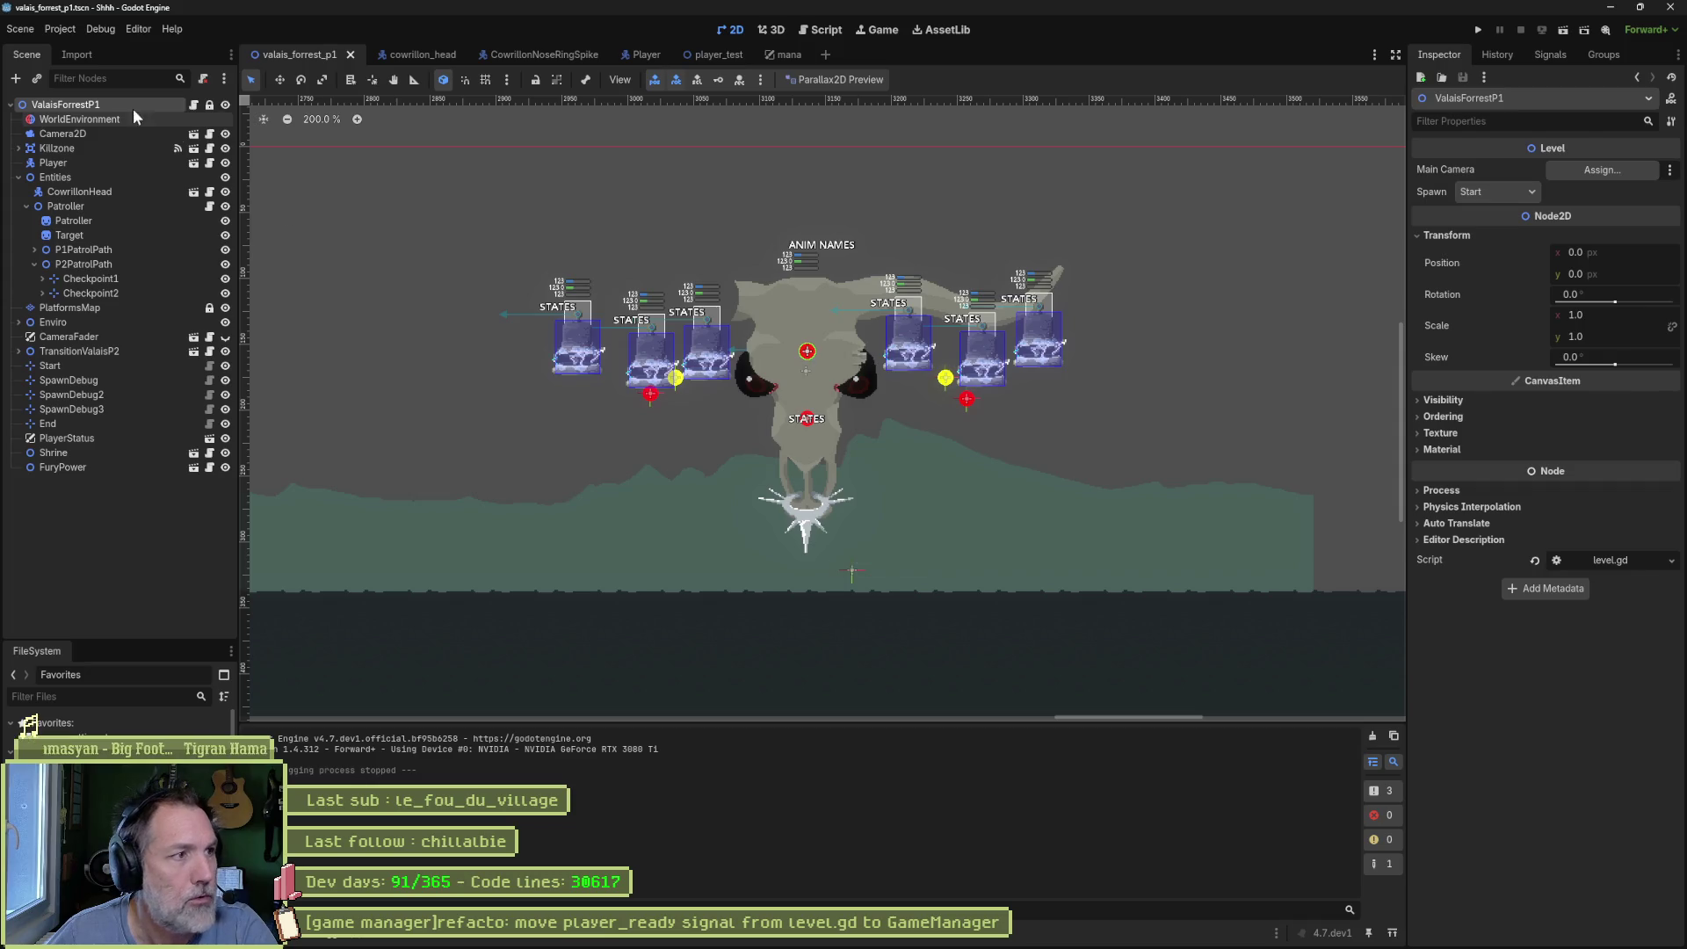
{"action": "left_click", "coordinate": [1485, 190]}
{"action": "left_click", "coordinate": [1527, 258]}
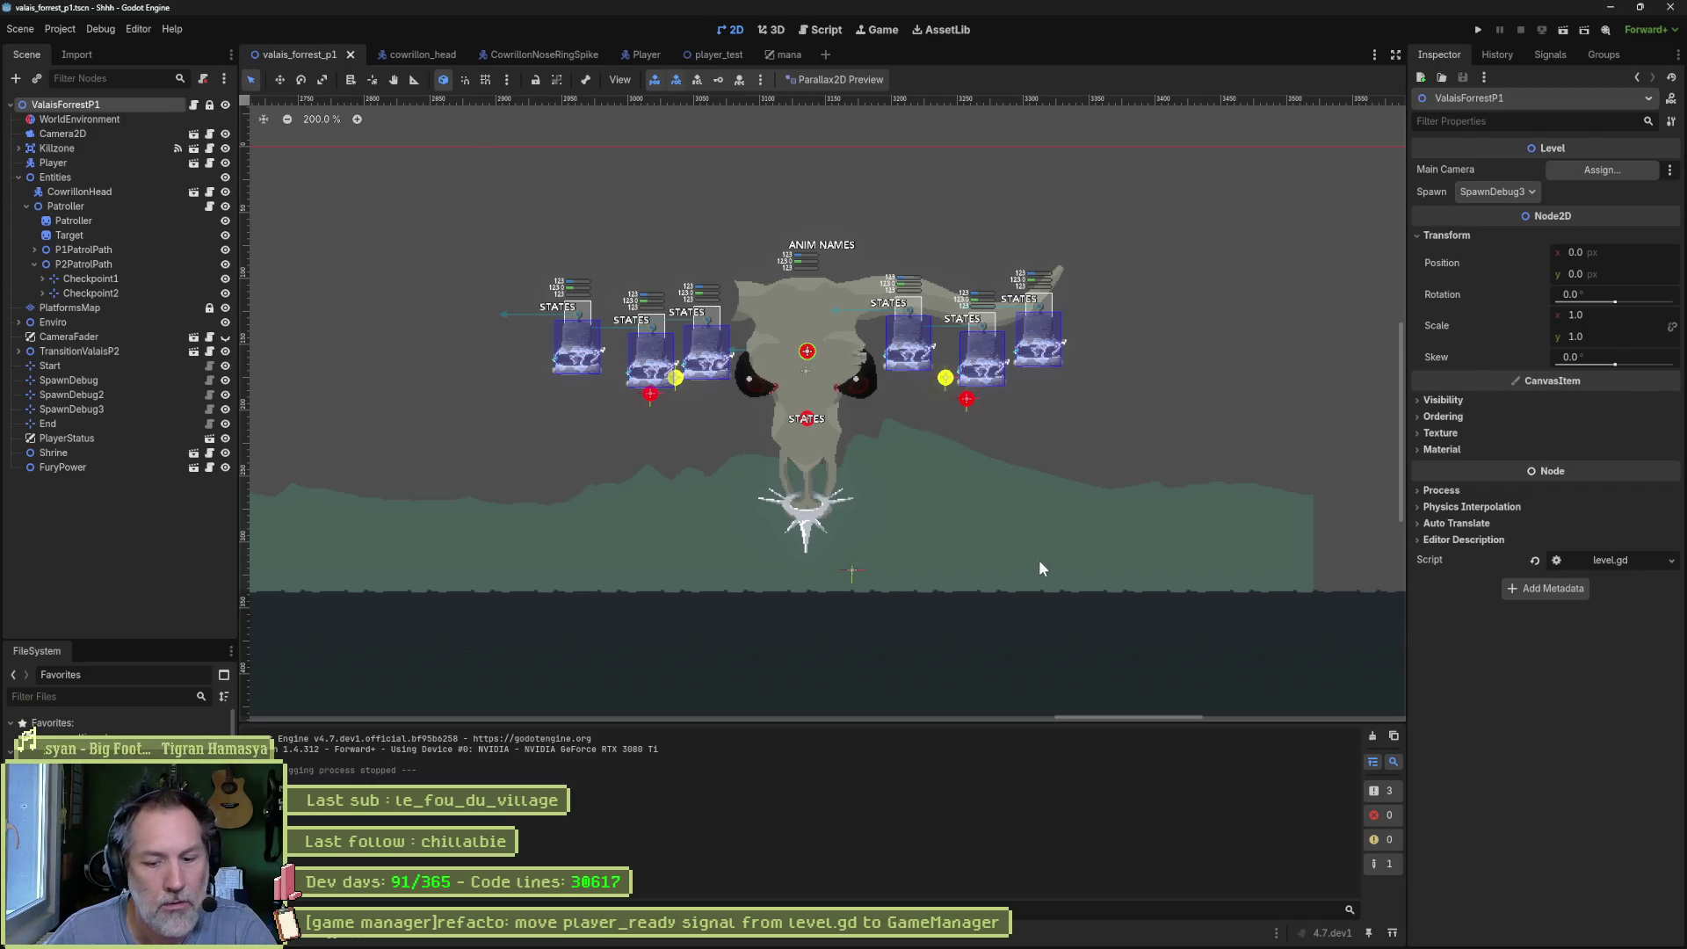
{"action": "key", "text": "F6"}
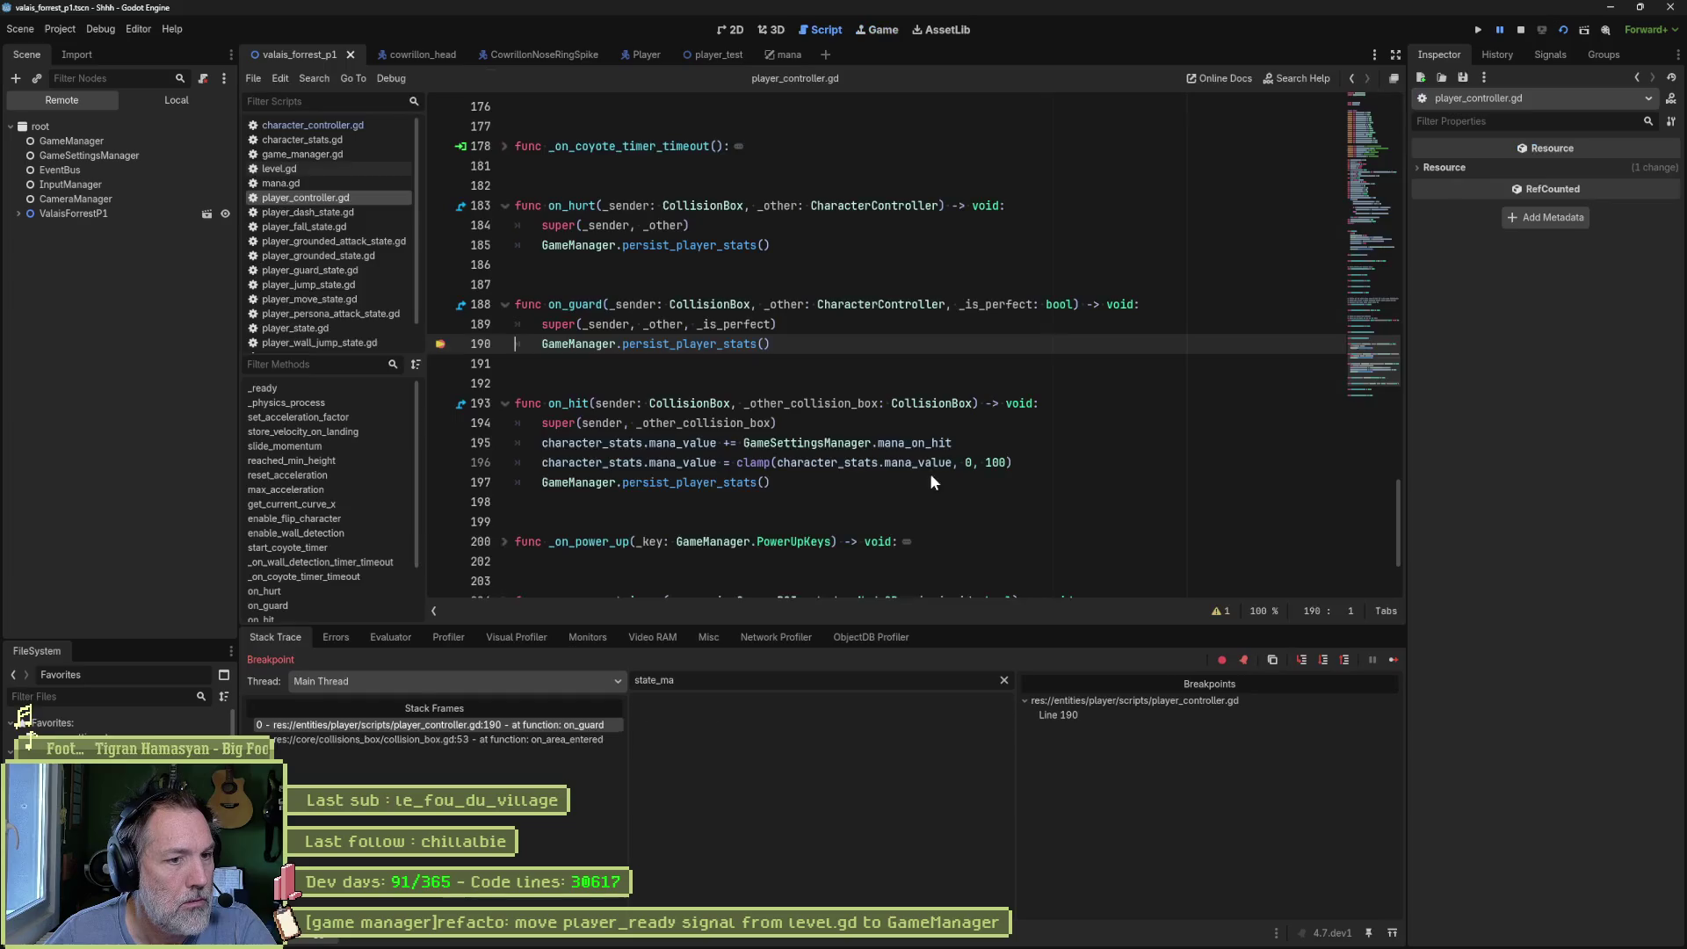
Set a breakpoint on line 149 in game_manager.gd's persist_player_stats and continue until it pauses there
{"action": "mouse_move", "coordinate": [662, 348]}
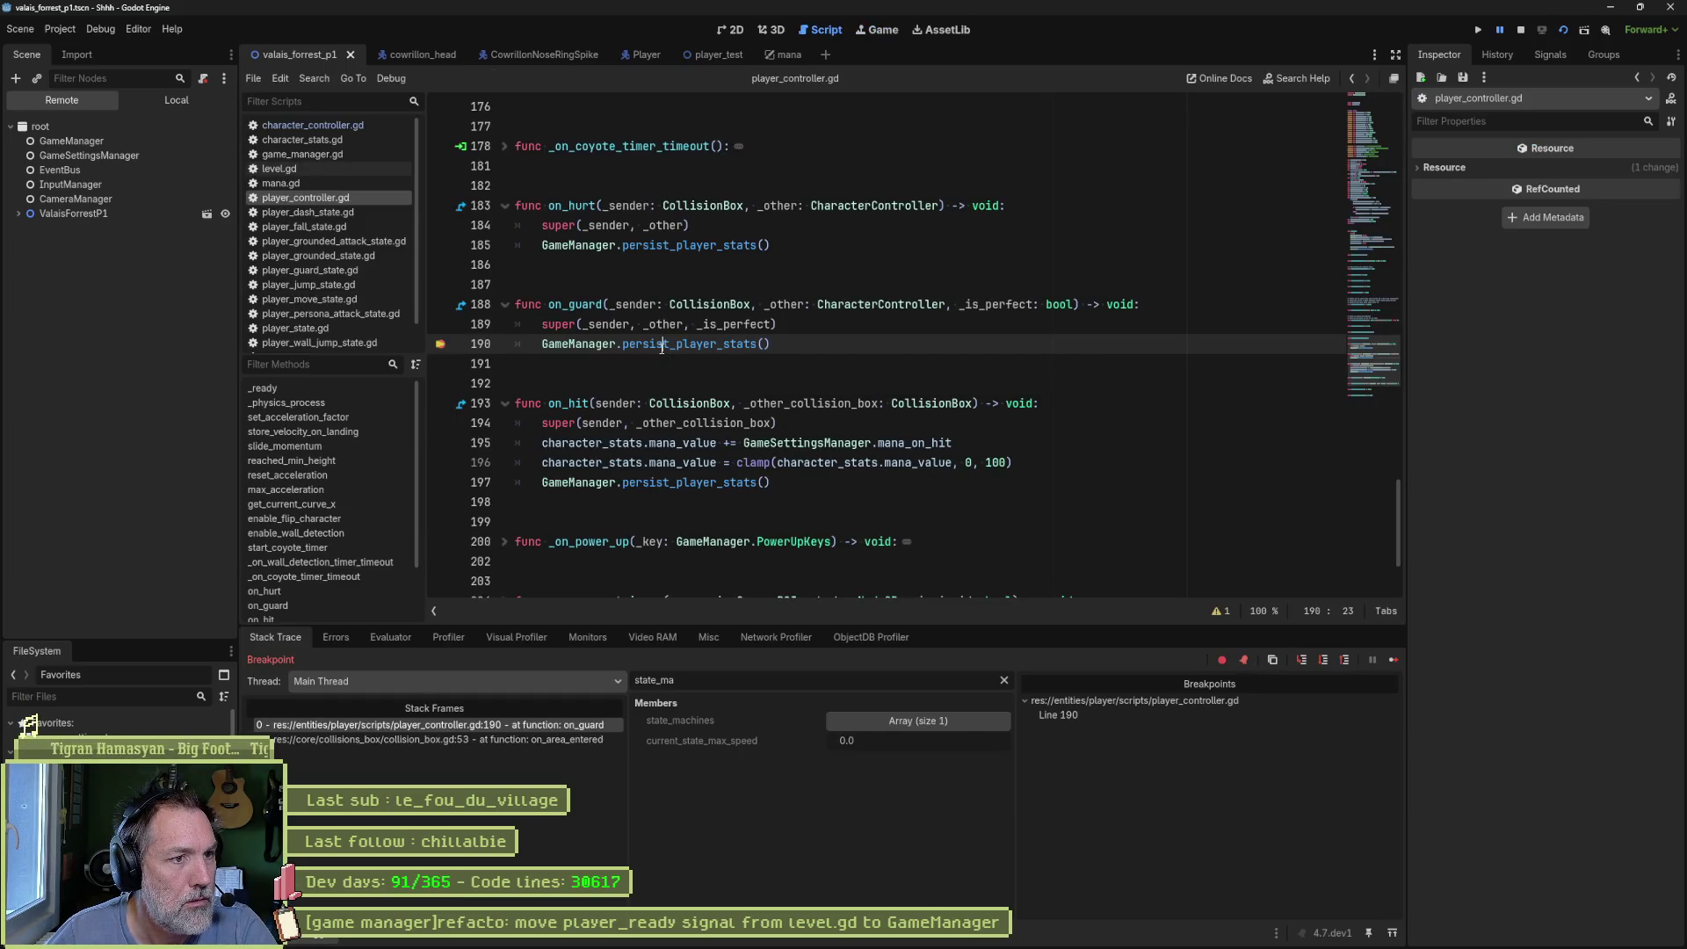
{"action": "left_click", "coordinate": [663, 348], "text": "ctrl"}
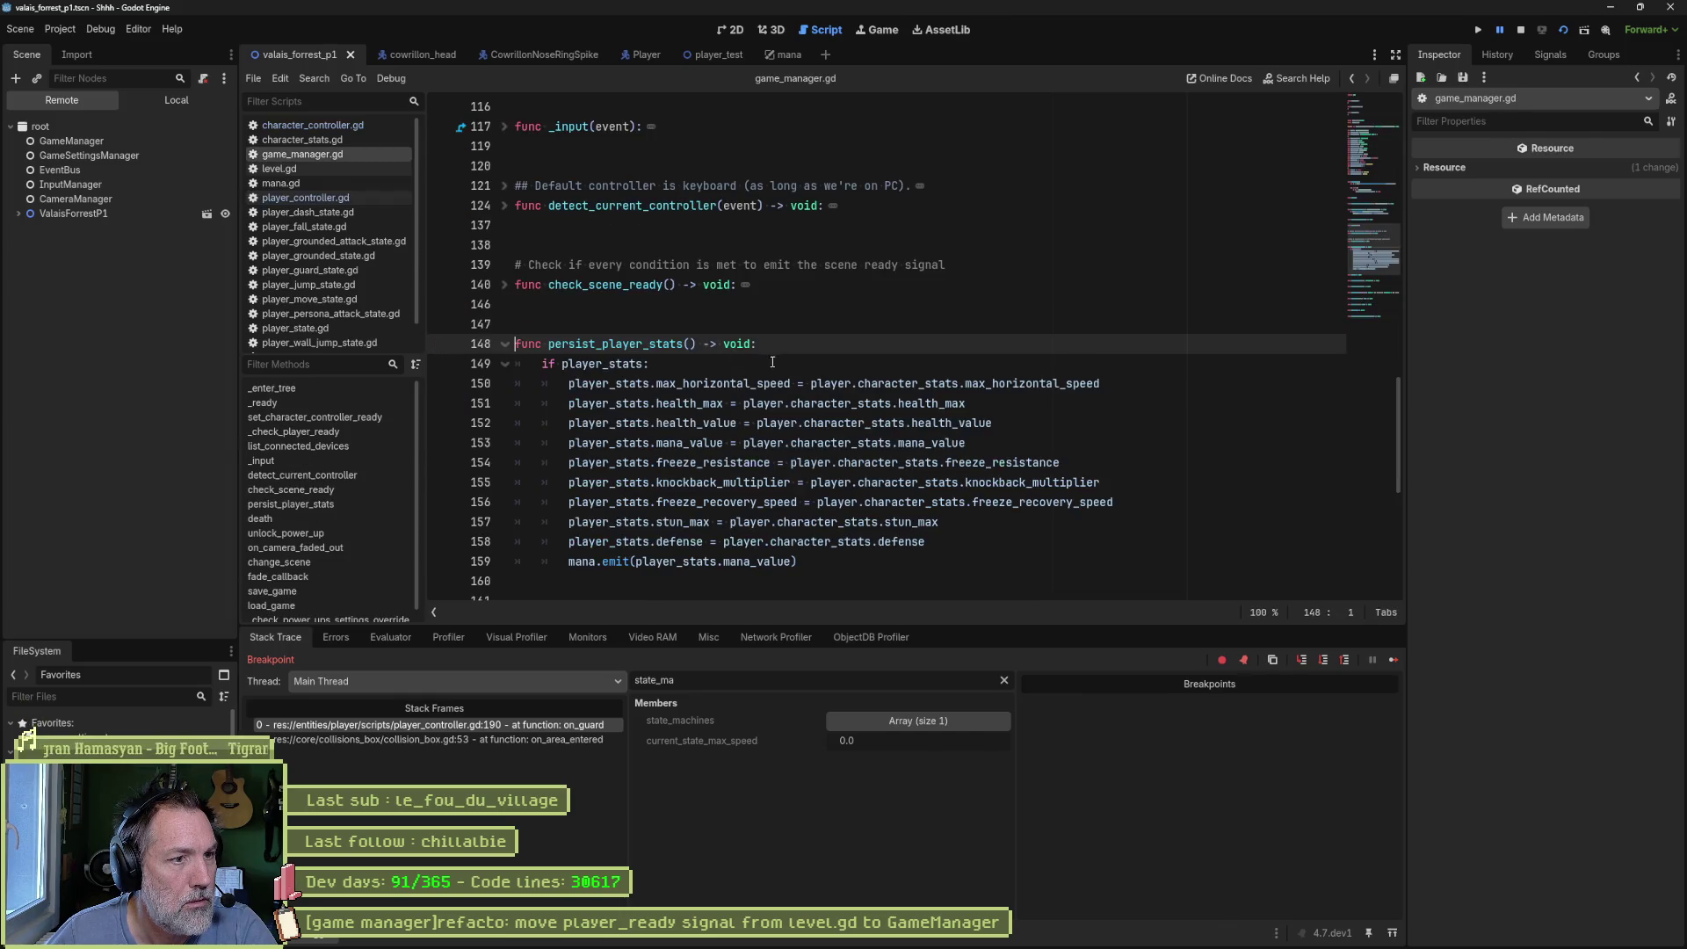
{"action": "left_click", "coordinate": [450, 371]}
{"action": "left_click", "coordinate": [1394, 660]}
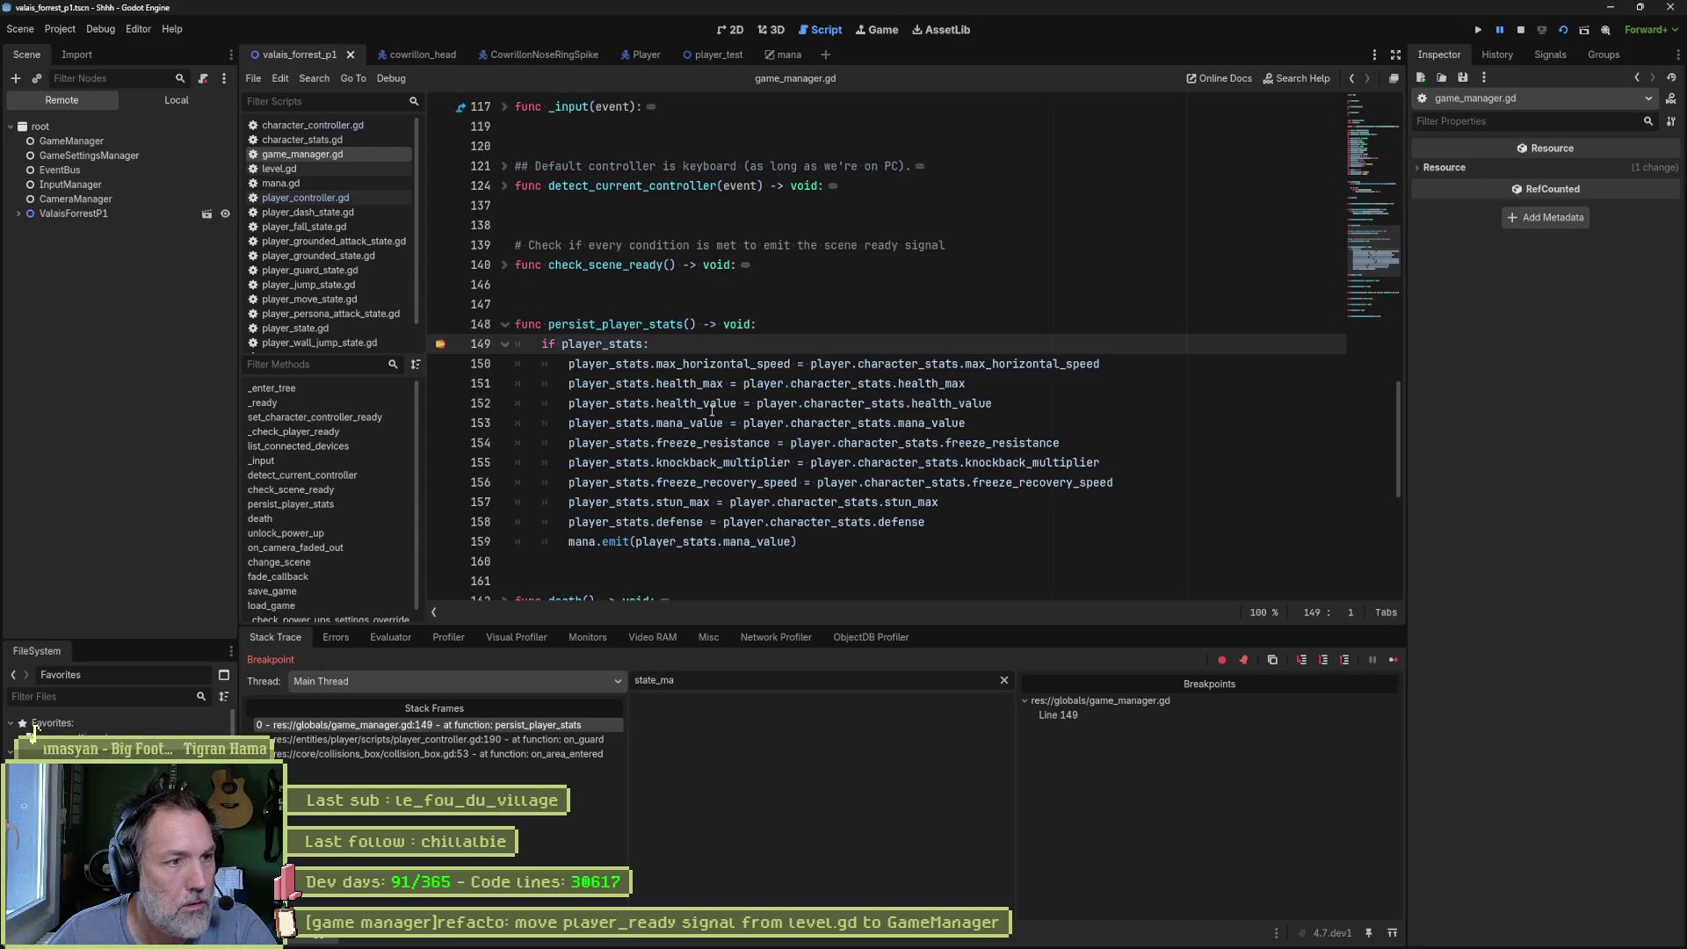
Evaluate player_stats, inspect player.character_stats.mana_value on line 153, and step to line 150
{"action": "double_click", "coordinate": [601, 344]}
{"action": "key", "text": "ctrl+c"}
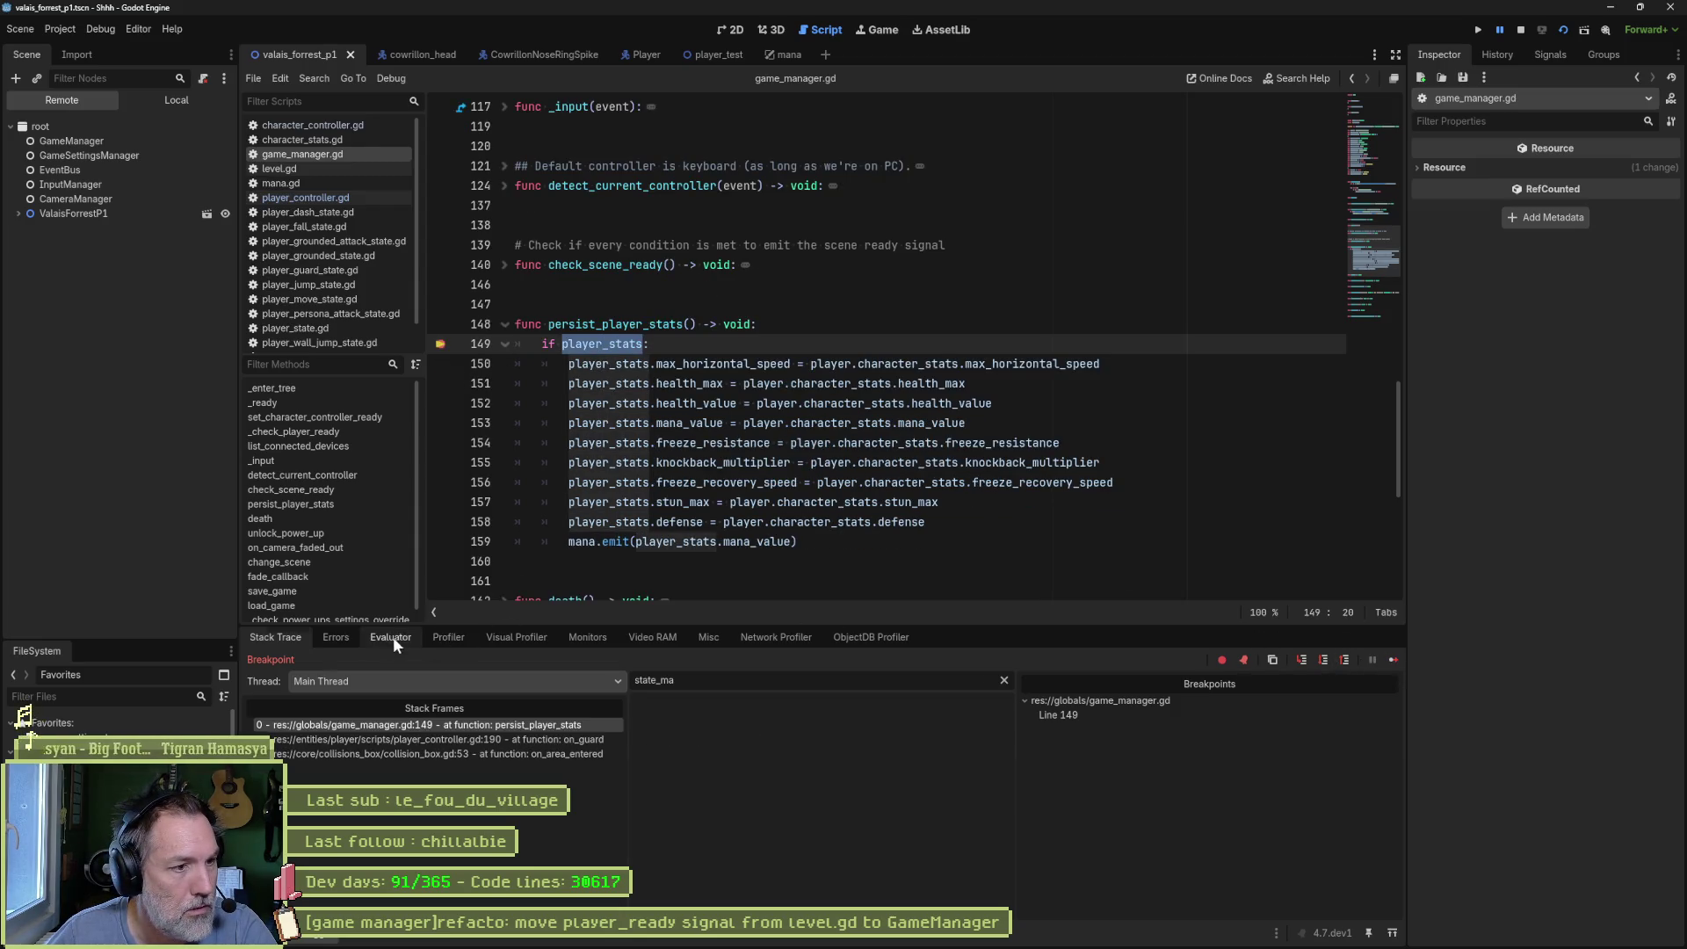
{"action": "left_click", "coordinate": [393, 636]}
{"action": "key", "text": "ctrl+v"}
{"action": "key", "text": "Return"}
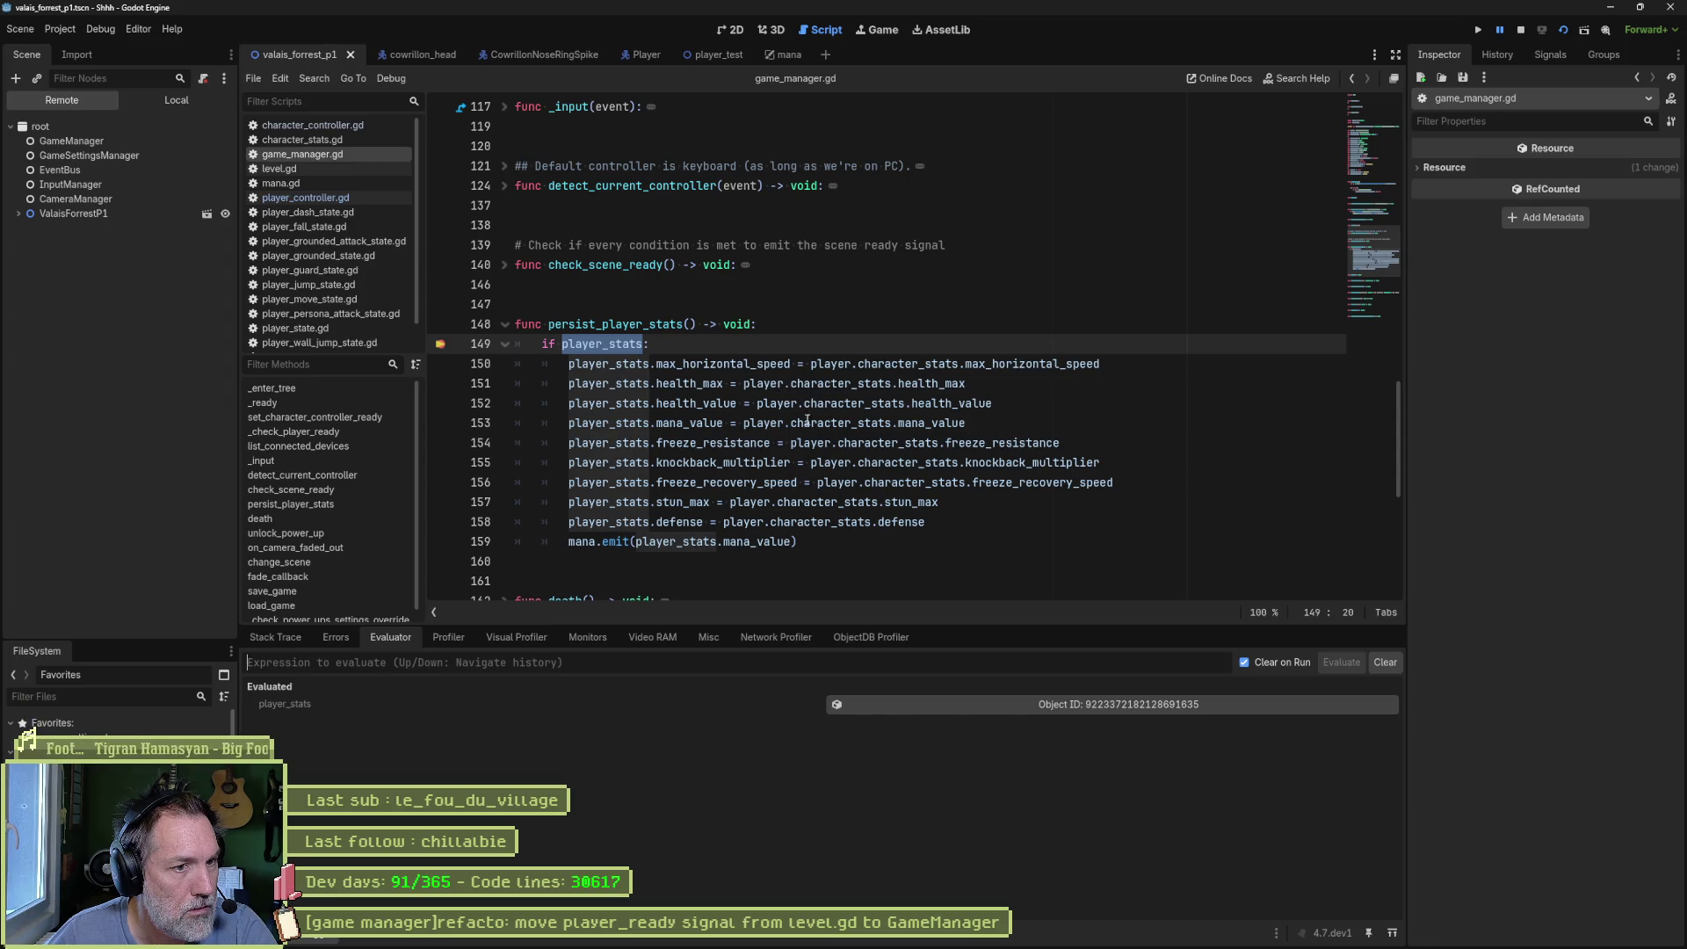
{"action": "mouse_move", "coordinate": [745, 425]}
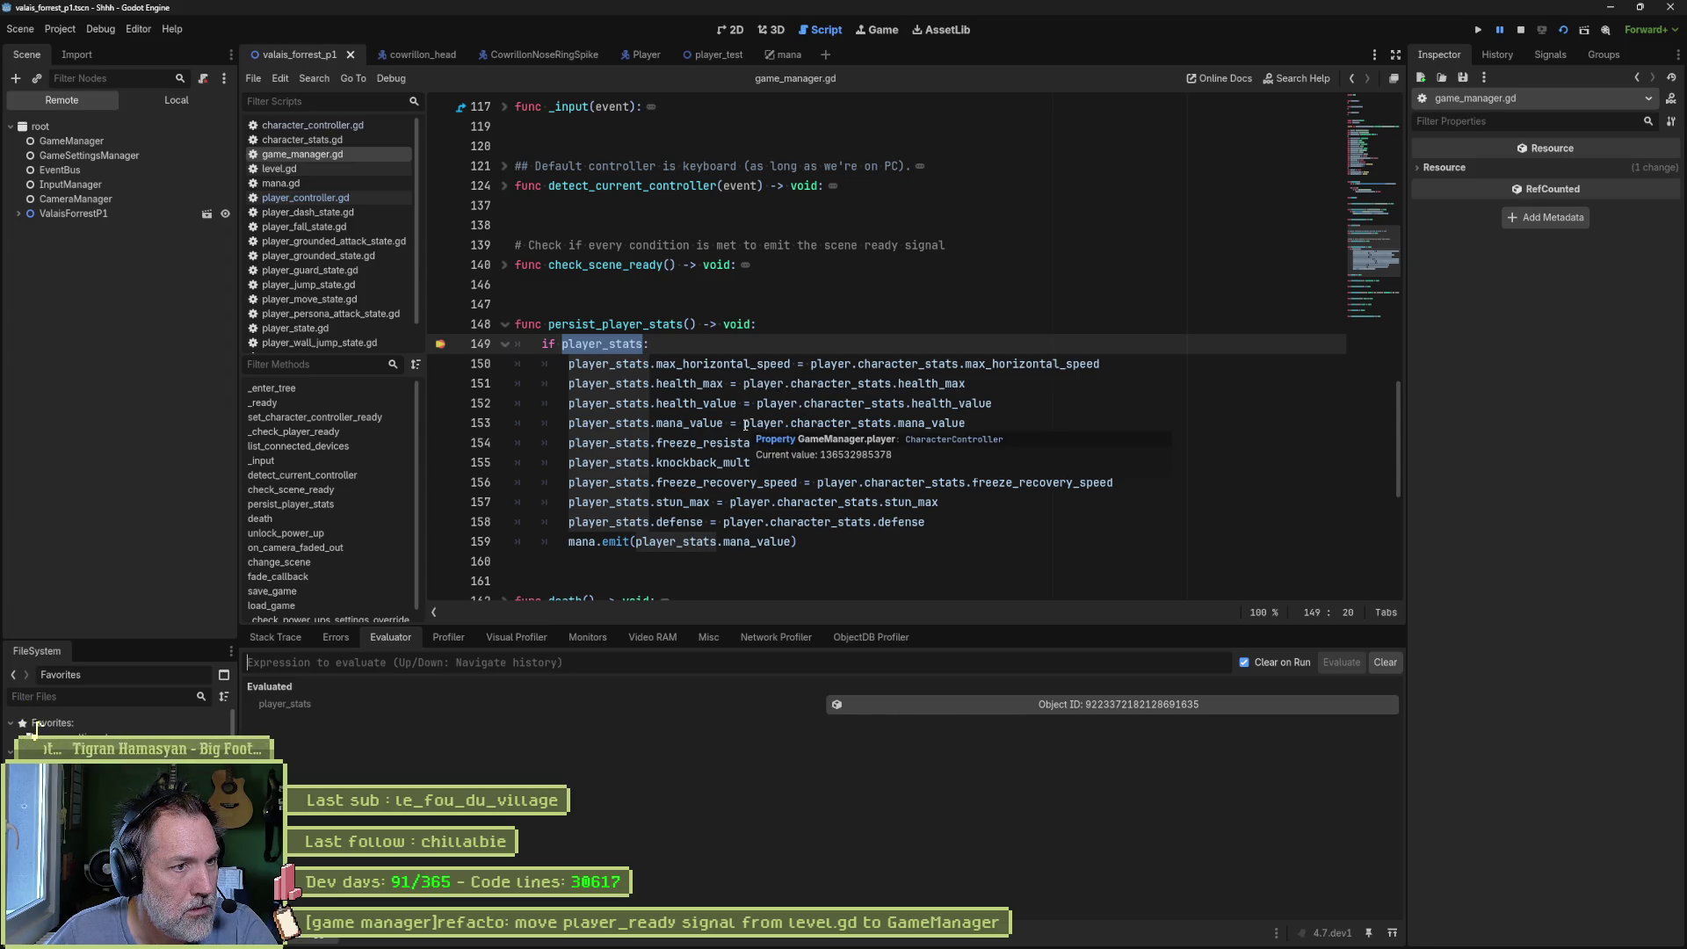
{"action": "left_click_drag", "start_coordinate": [746, 425], "coordinate": [858, 426]}
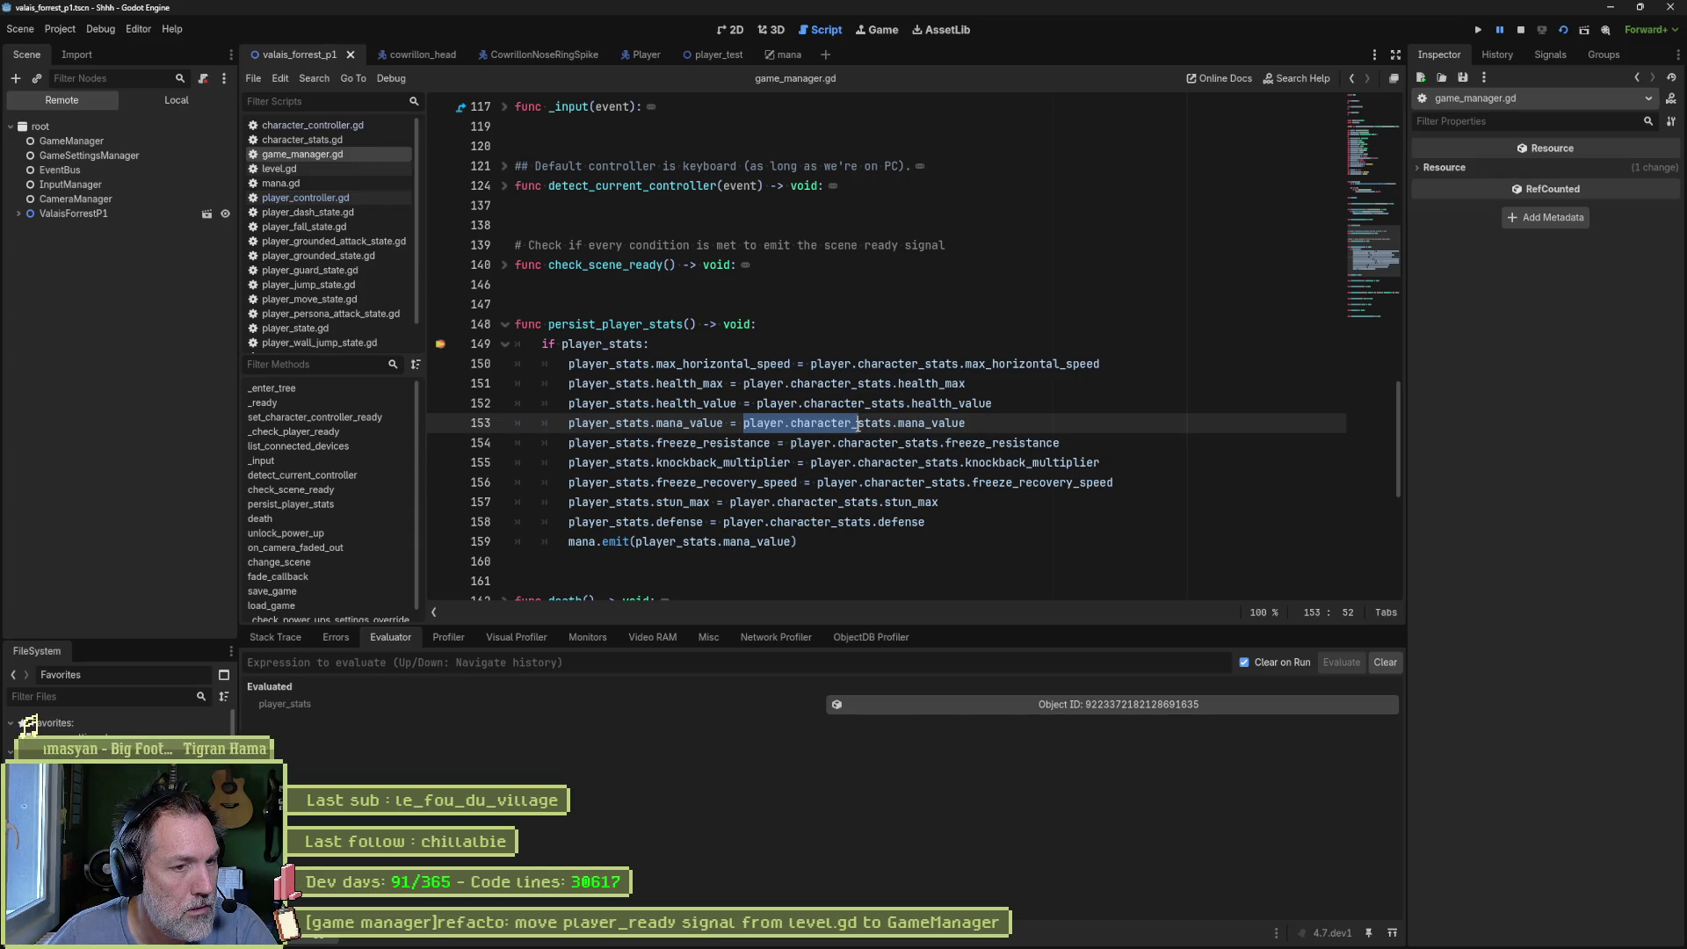
{"action": "left_click_drag", "start_coordinate": [858, 426], "coordinate": [967, 425]}
{"action": "left_click", "coordinate": [862, 463]}
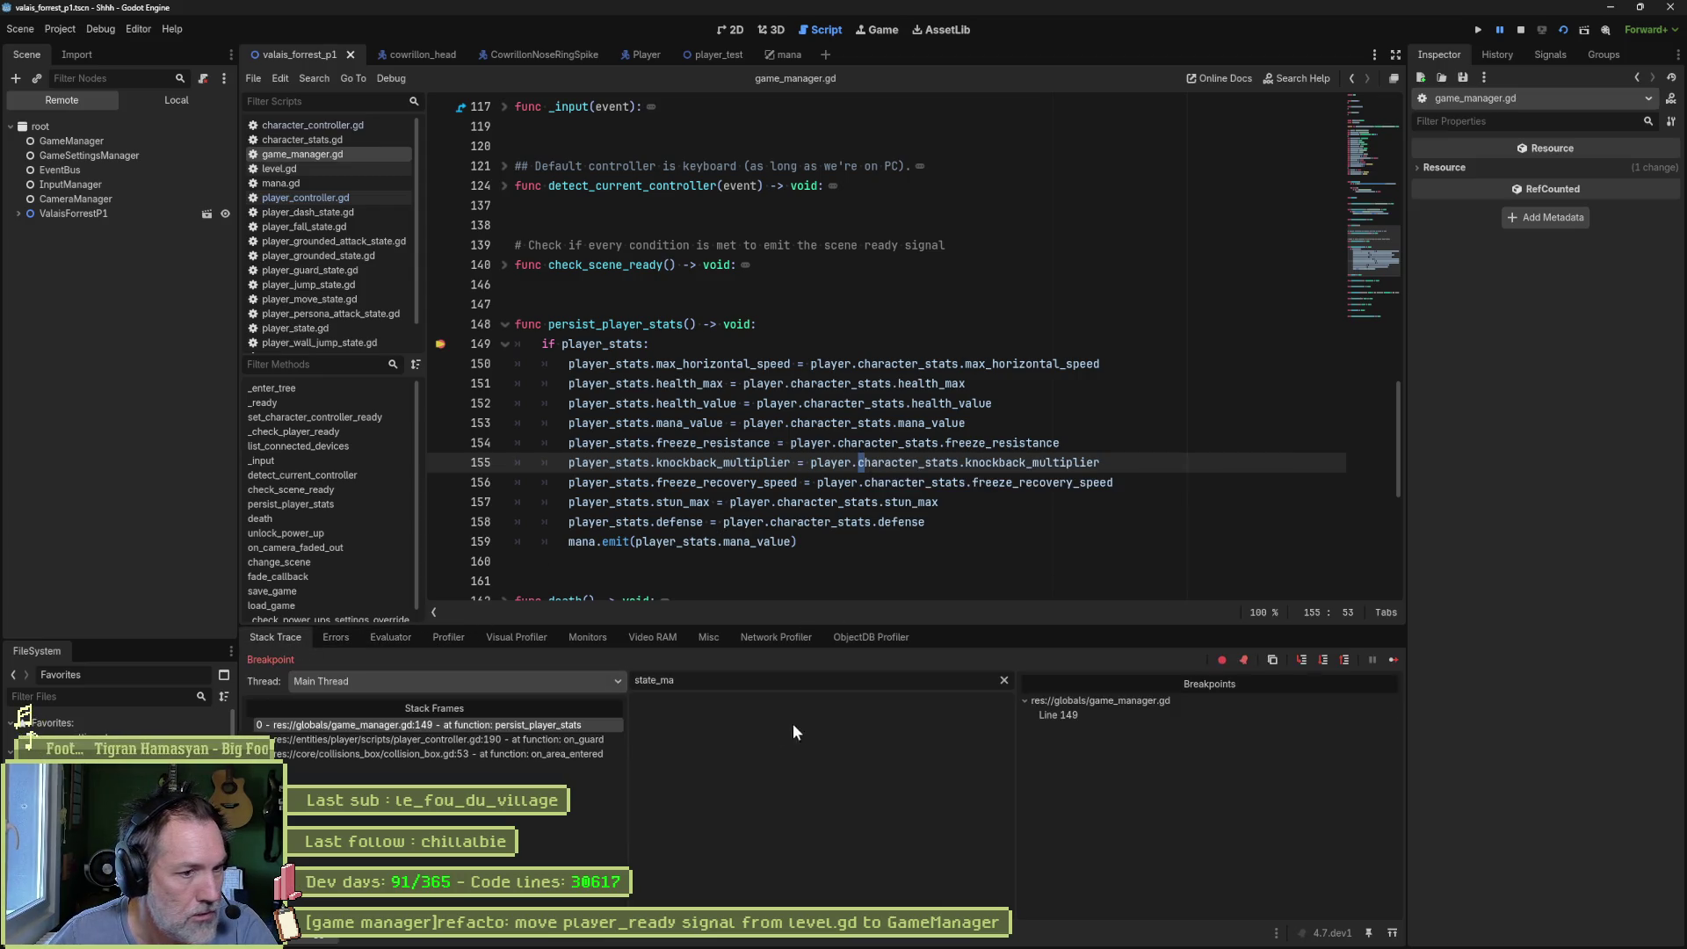
{"action": "left_click", "coordinate": [1324, 661]}
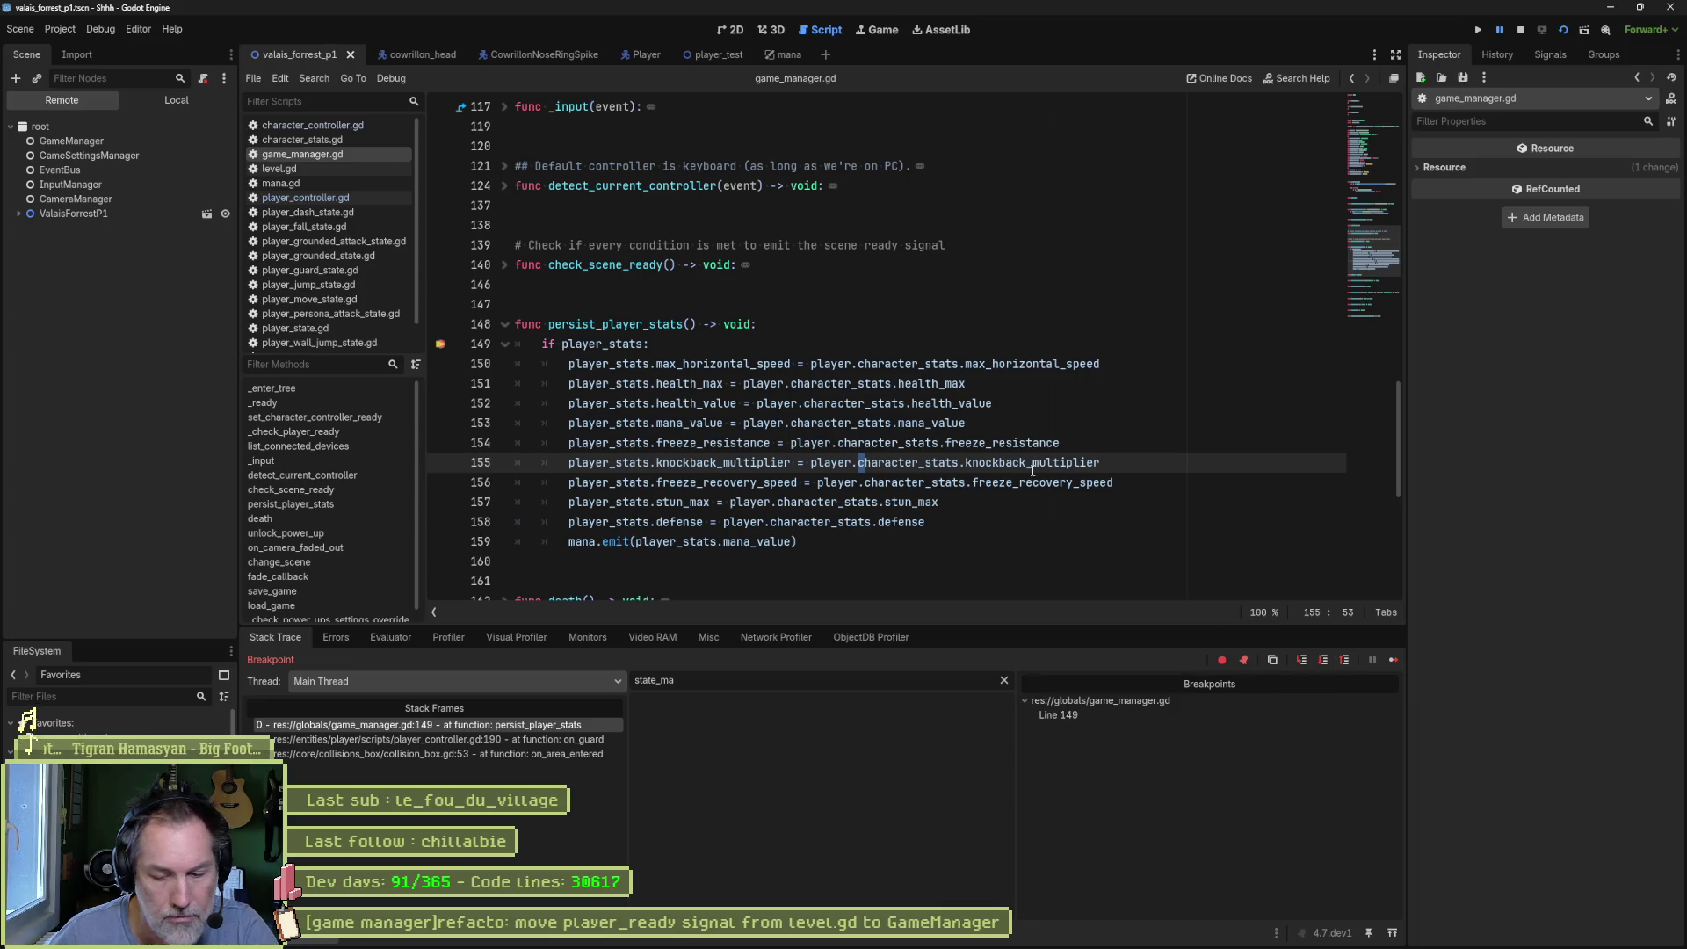
Step over to line 154 and evaluate player_stats.mana_value, which reads -40.0
{"action": "key", "text": "F10"}
{"action": "key", "text": "F10"}
{"action": "key", "text": "F10"}
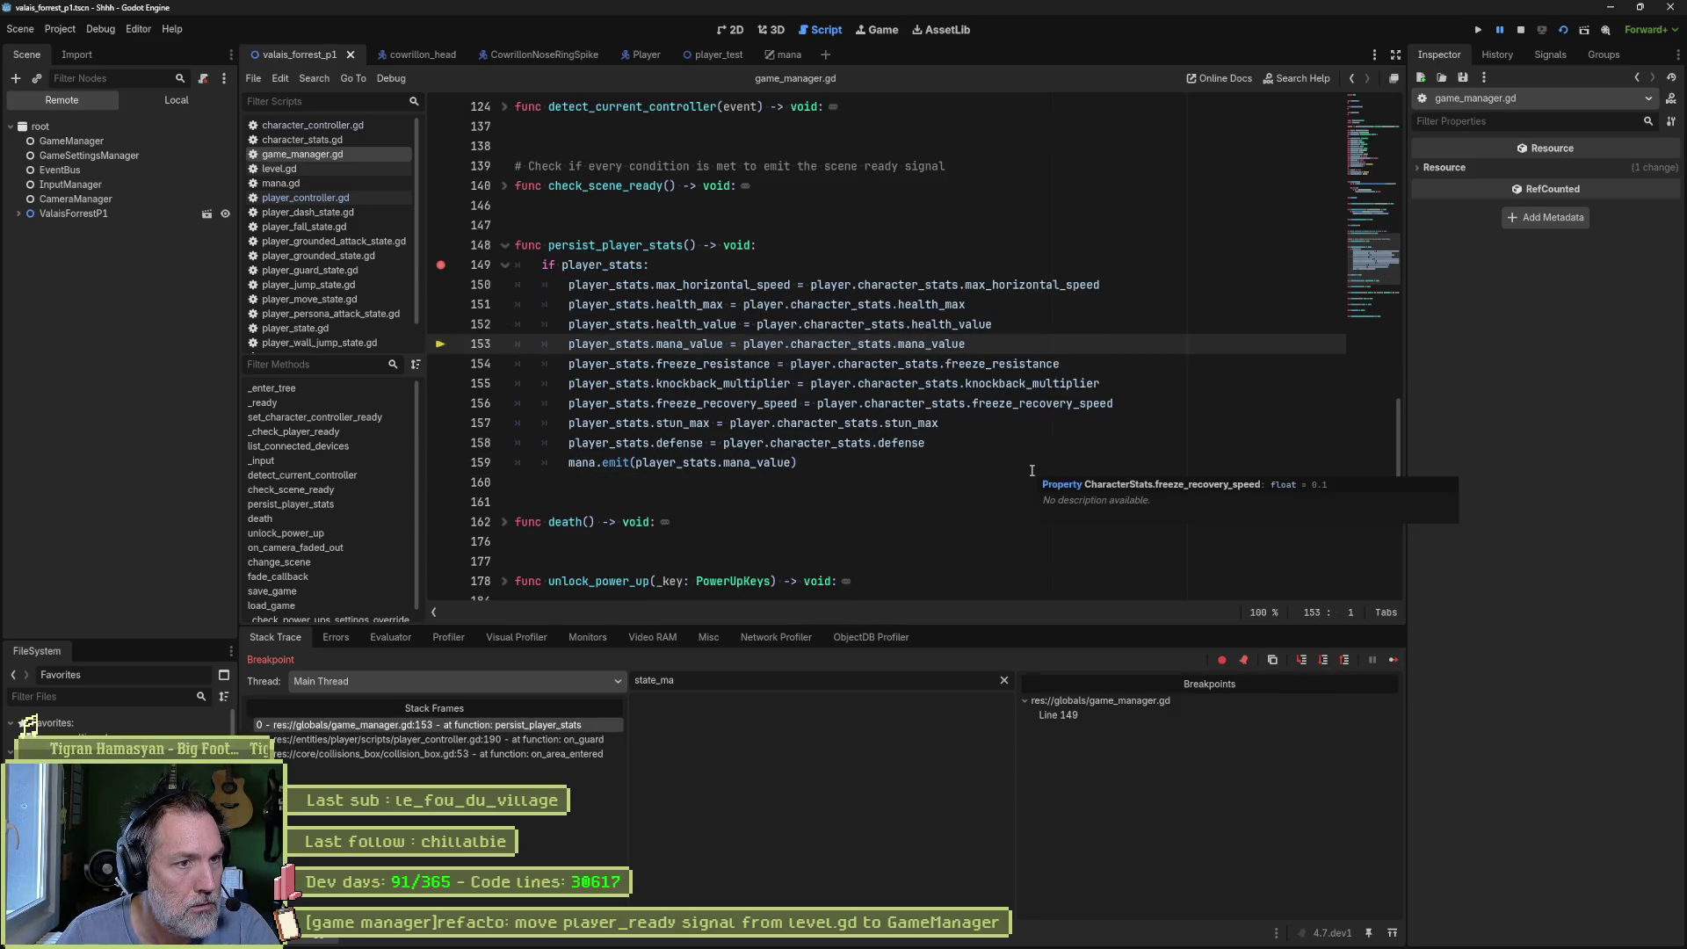
{"action": "key", "text": "F10"}
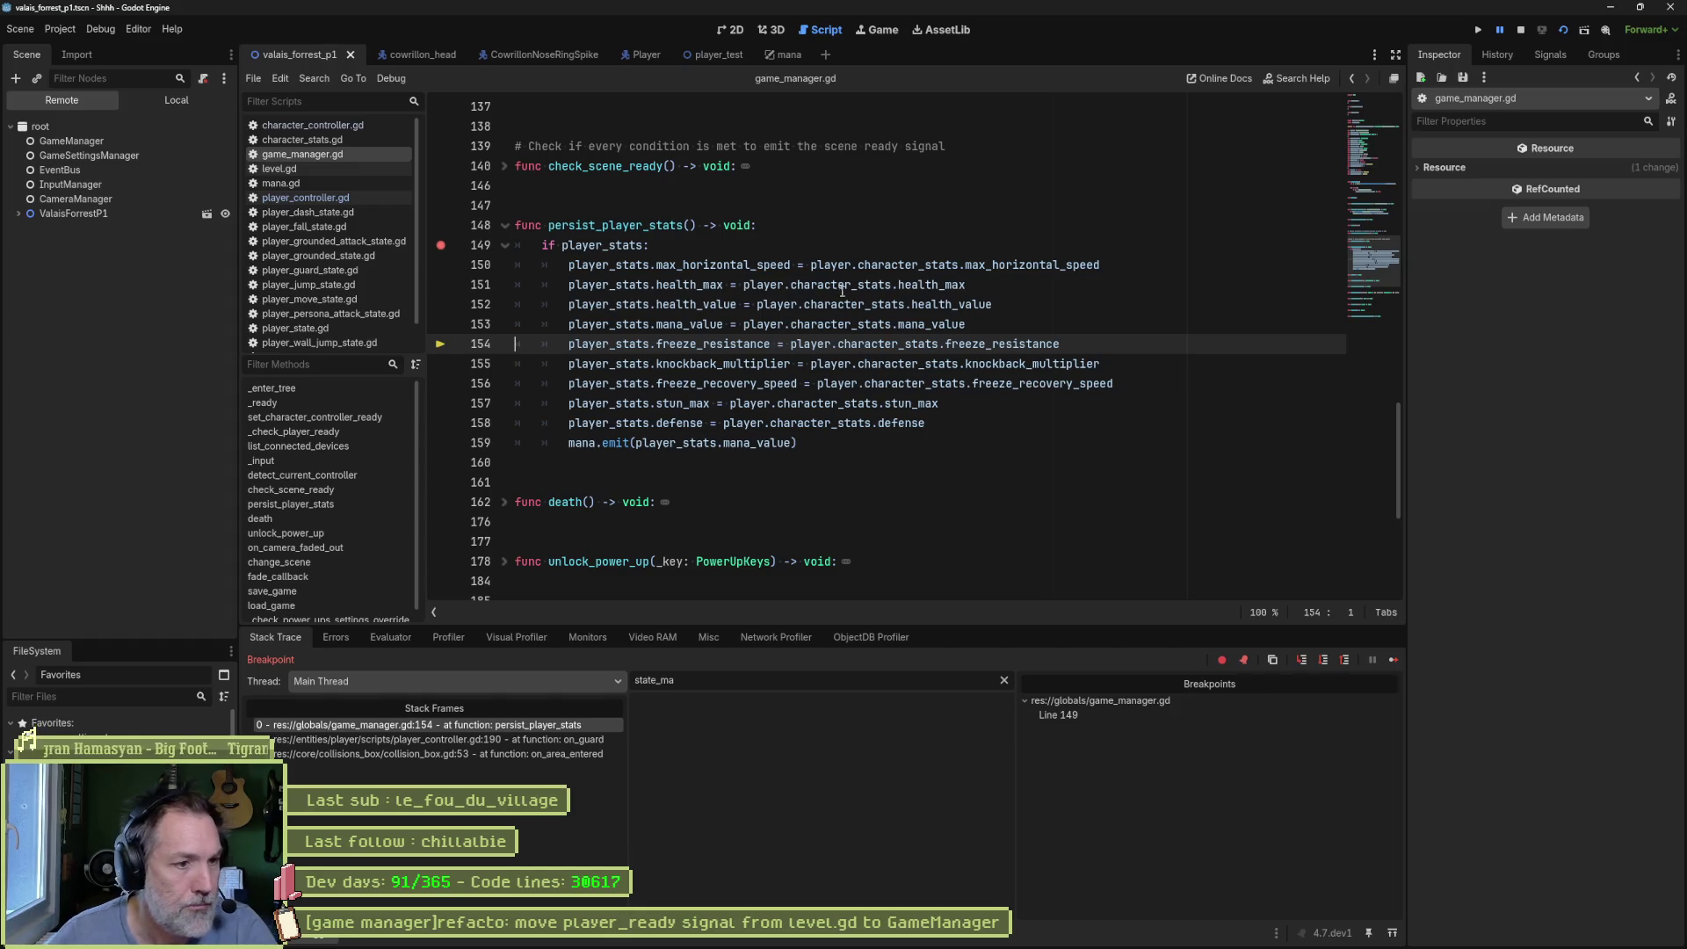
{"action": "left_click", "coordinate": [387, 640]}
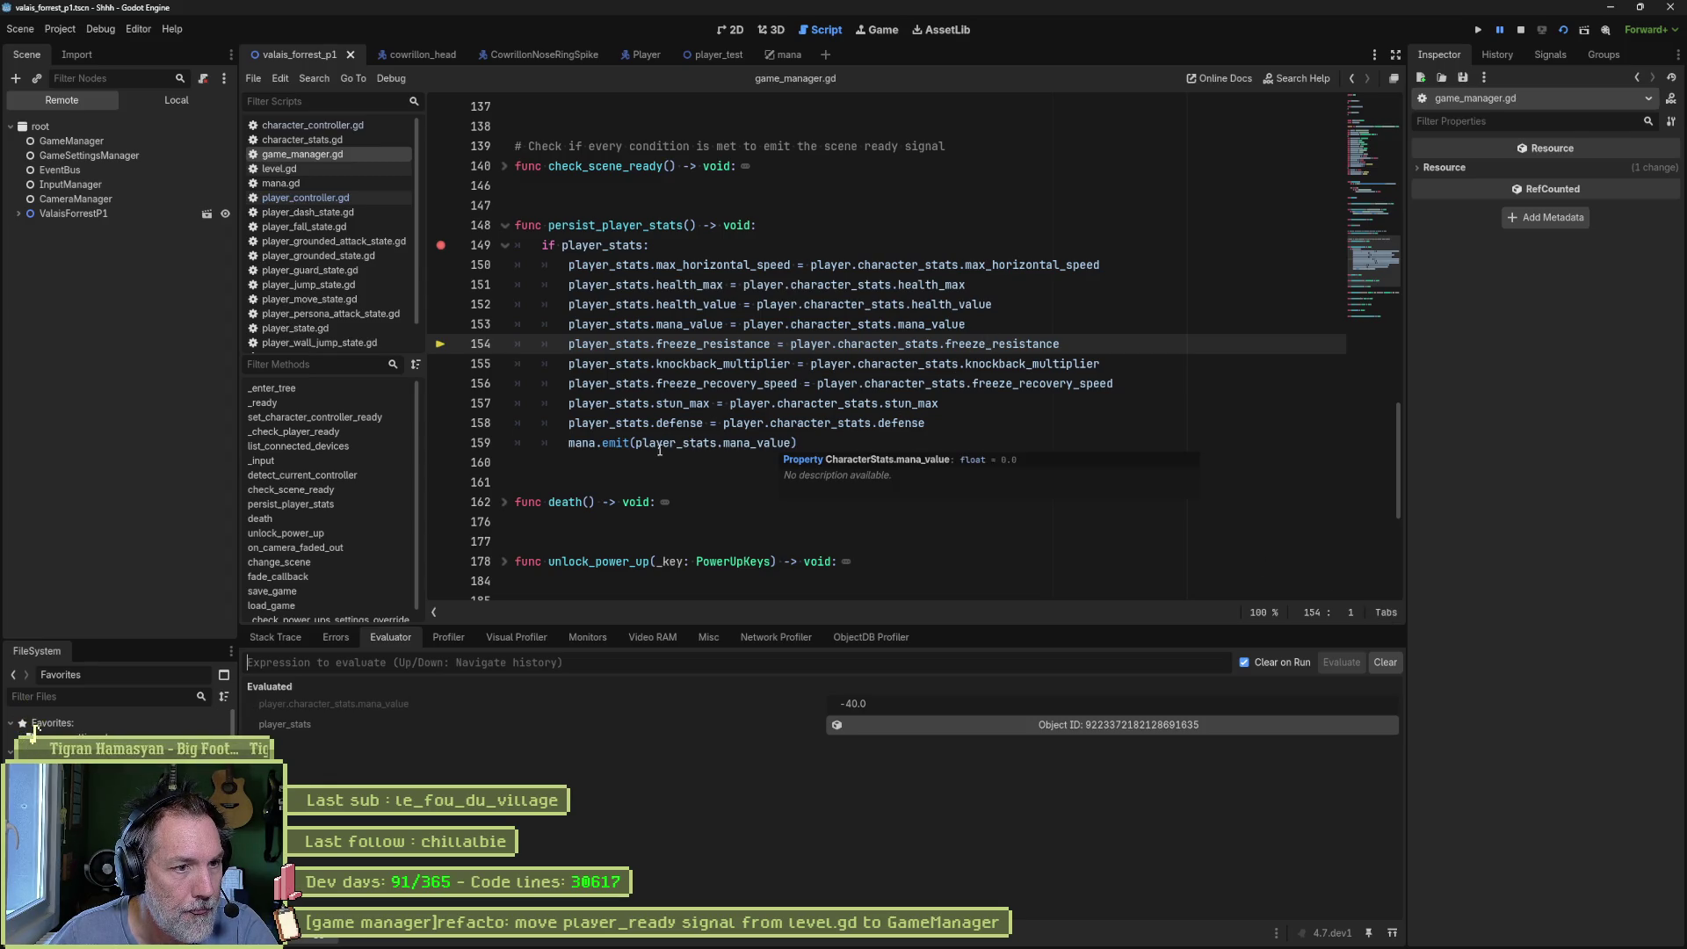
{"action": "left_click_drag", "start_coordinate": [636, 444], "coordinate": [791, 444]}
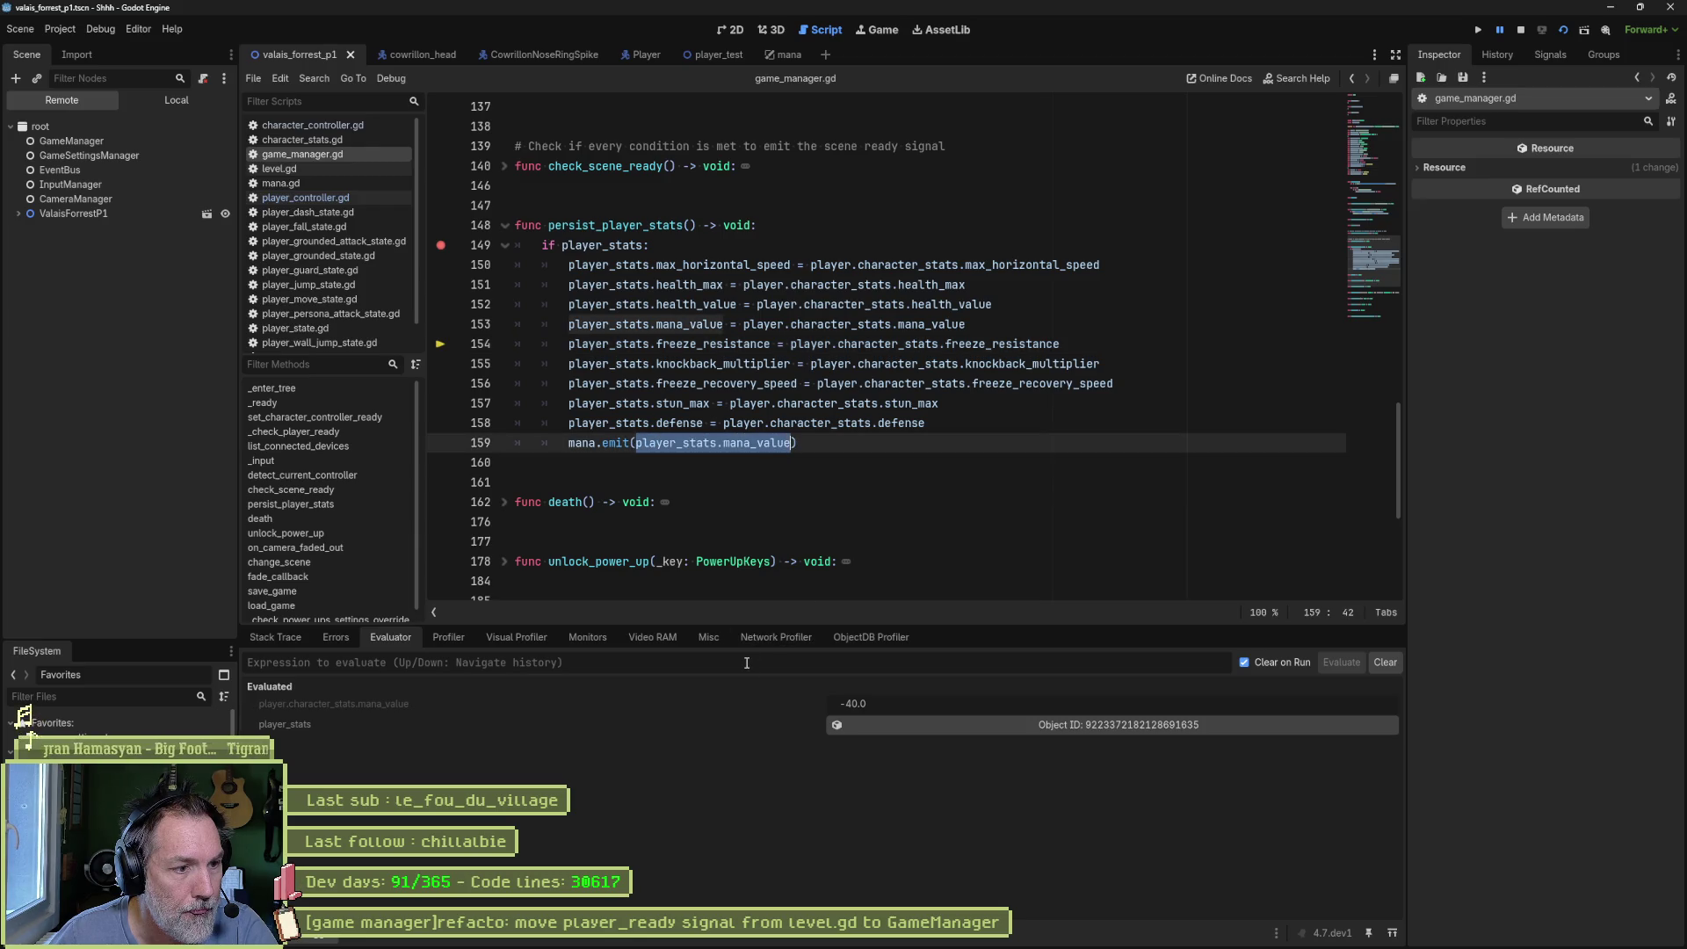
{"action": "type", "text": "player_stats.mana_value"}
{"action": "key", "text": "Return"}
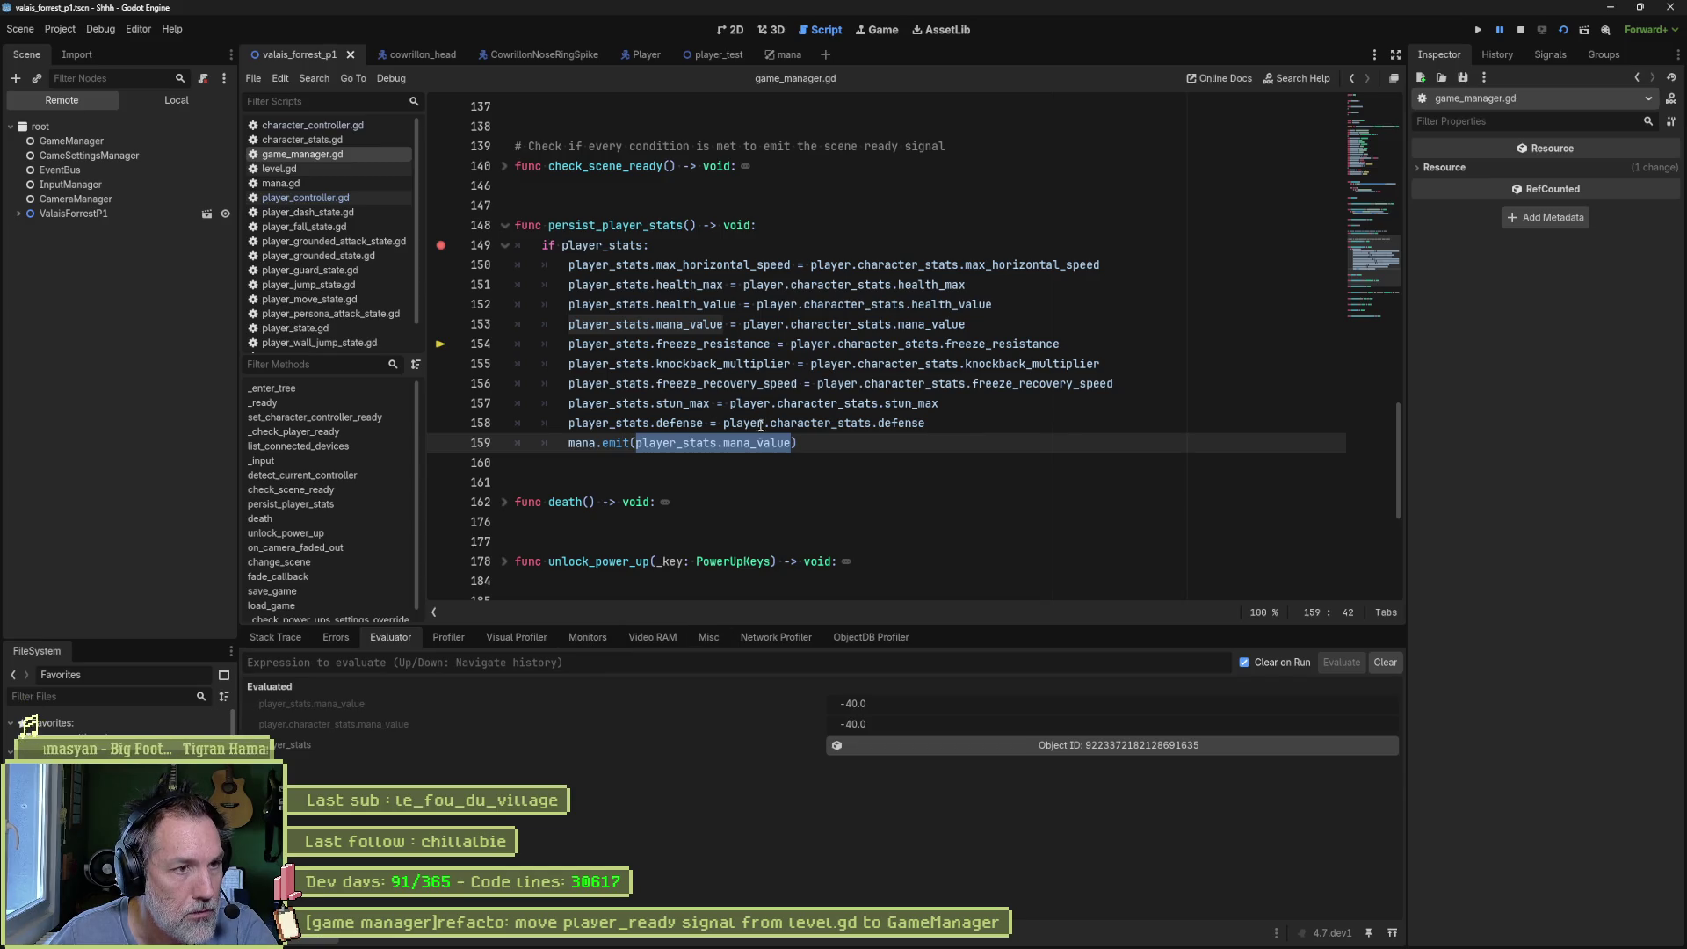
Relaunch the level, resume, and re-evaluate player_stats.mana_value, now 60.0
{"action": "key", "text": "F5"}
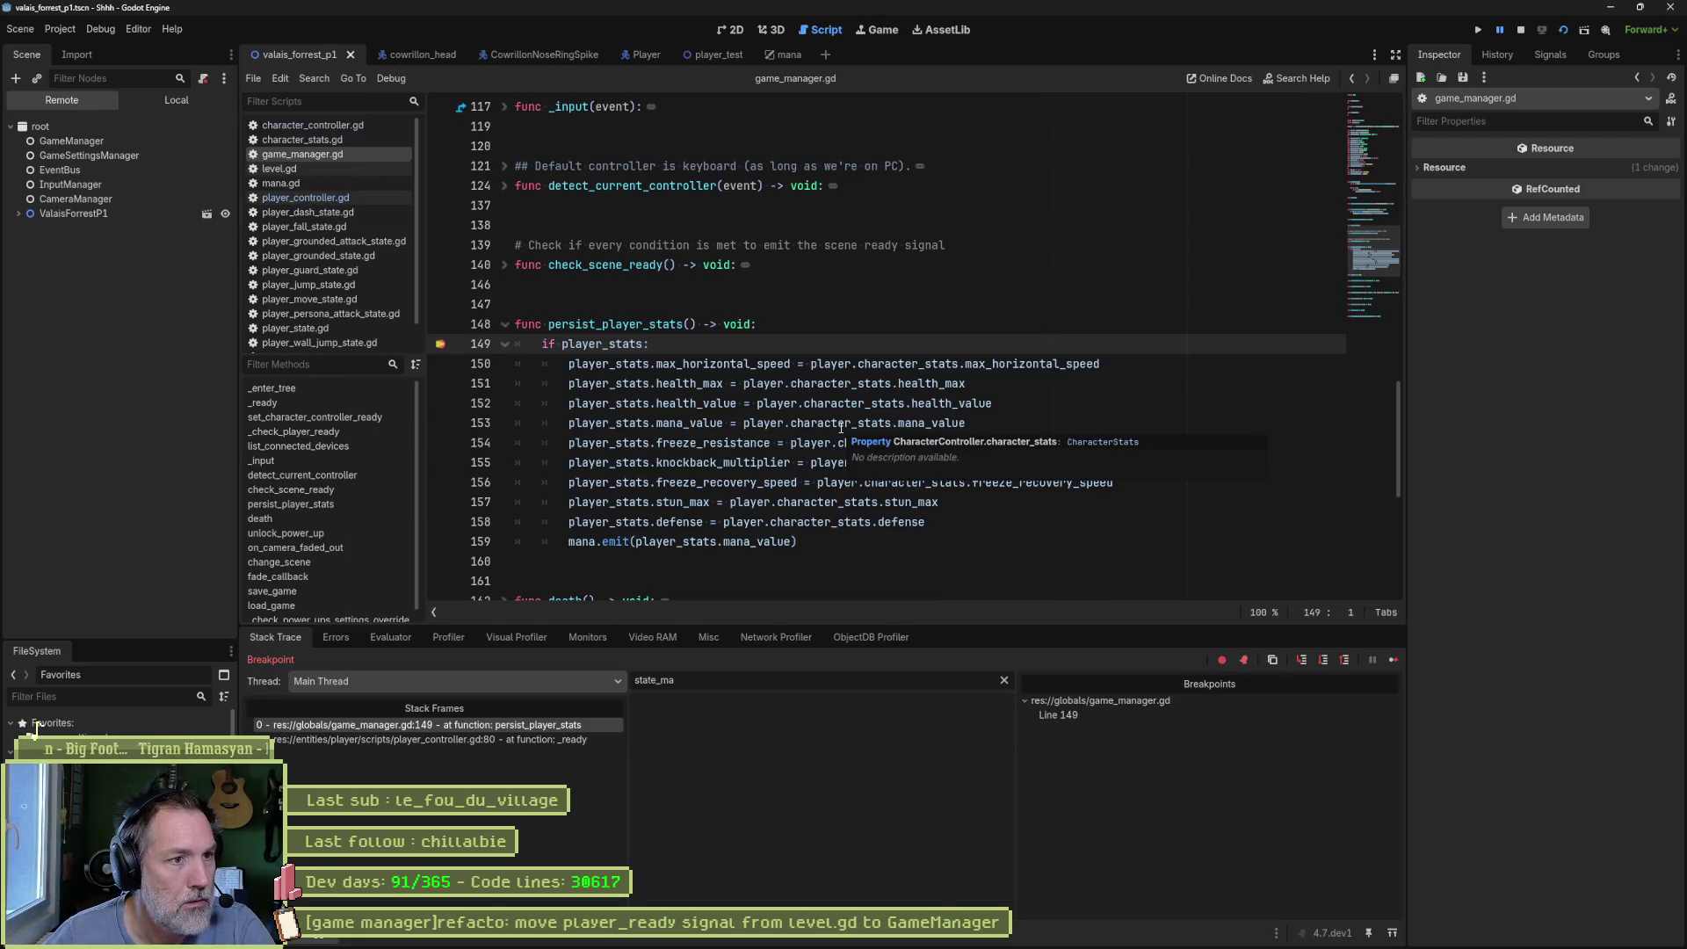
{"action": "left_click", "coordinate": [1373, 659]}
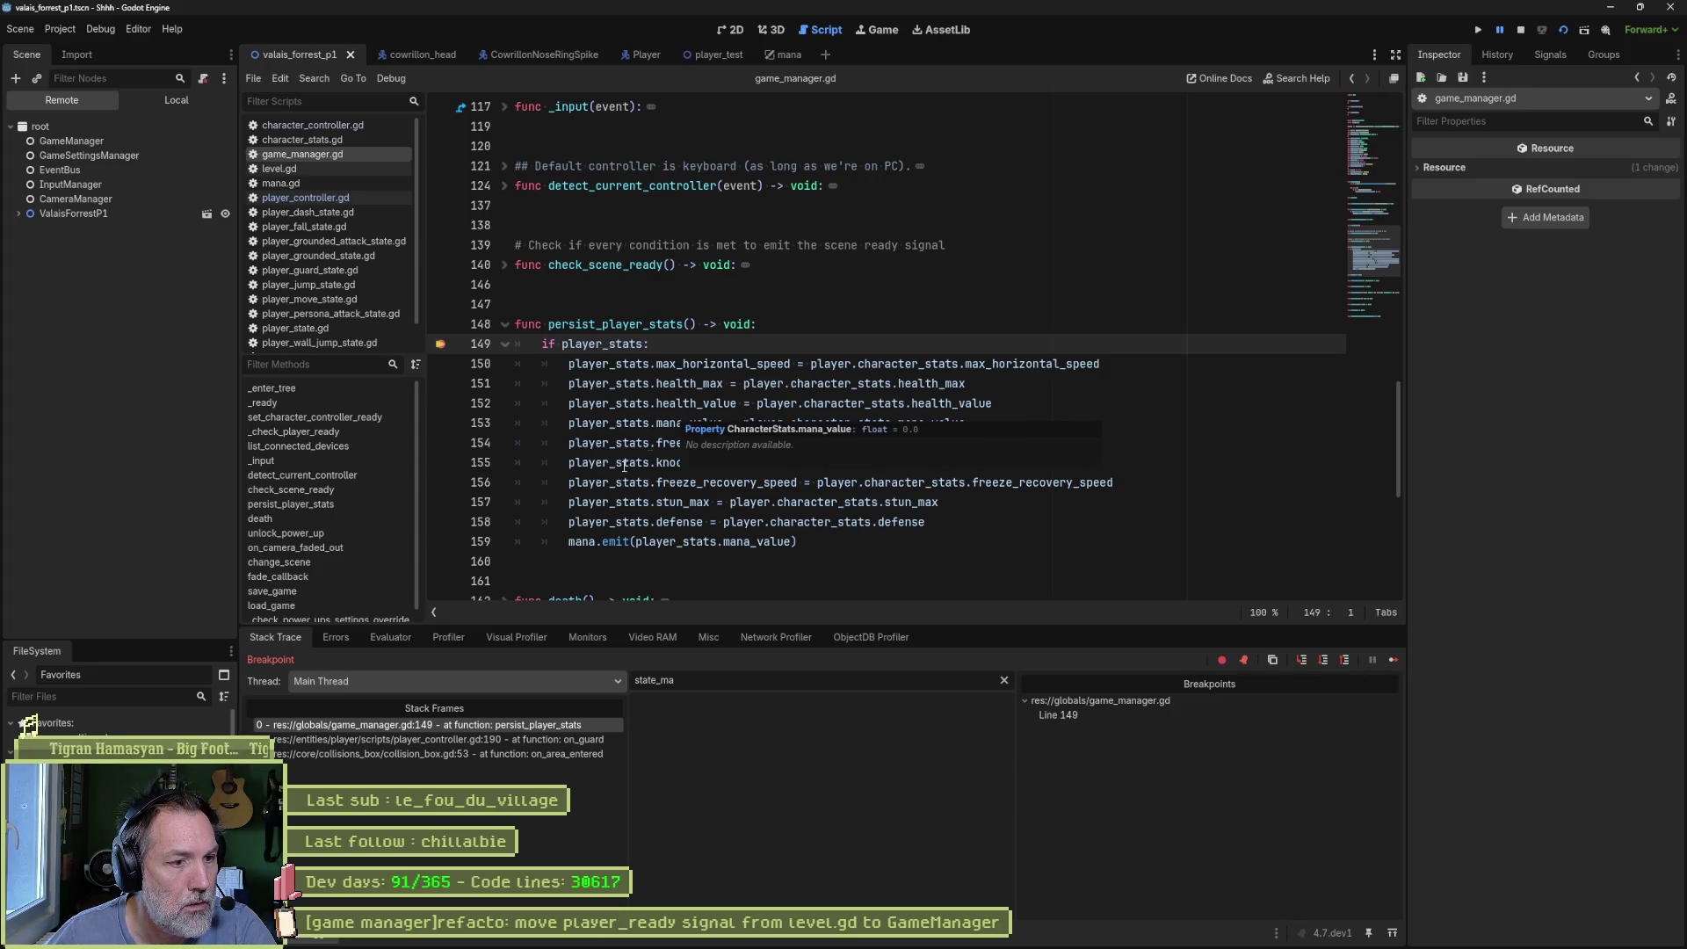
{"action": "left_click", "coordinate": [394, 637]}
{"action": "left_click_drag", "start_coordinate": [571, 423], "coordinate": [724, 423]}
{"action": "key", "text": "ctrl+shift+e"}
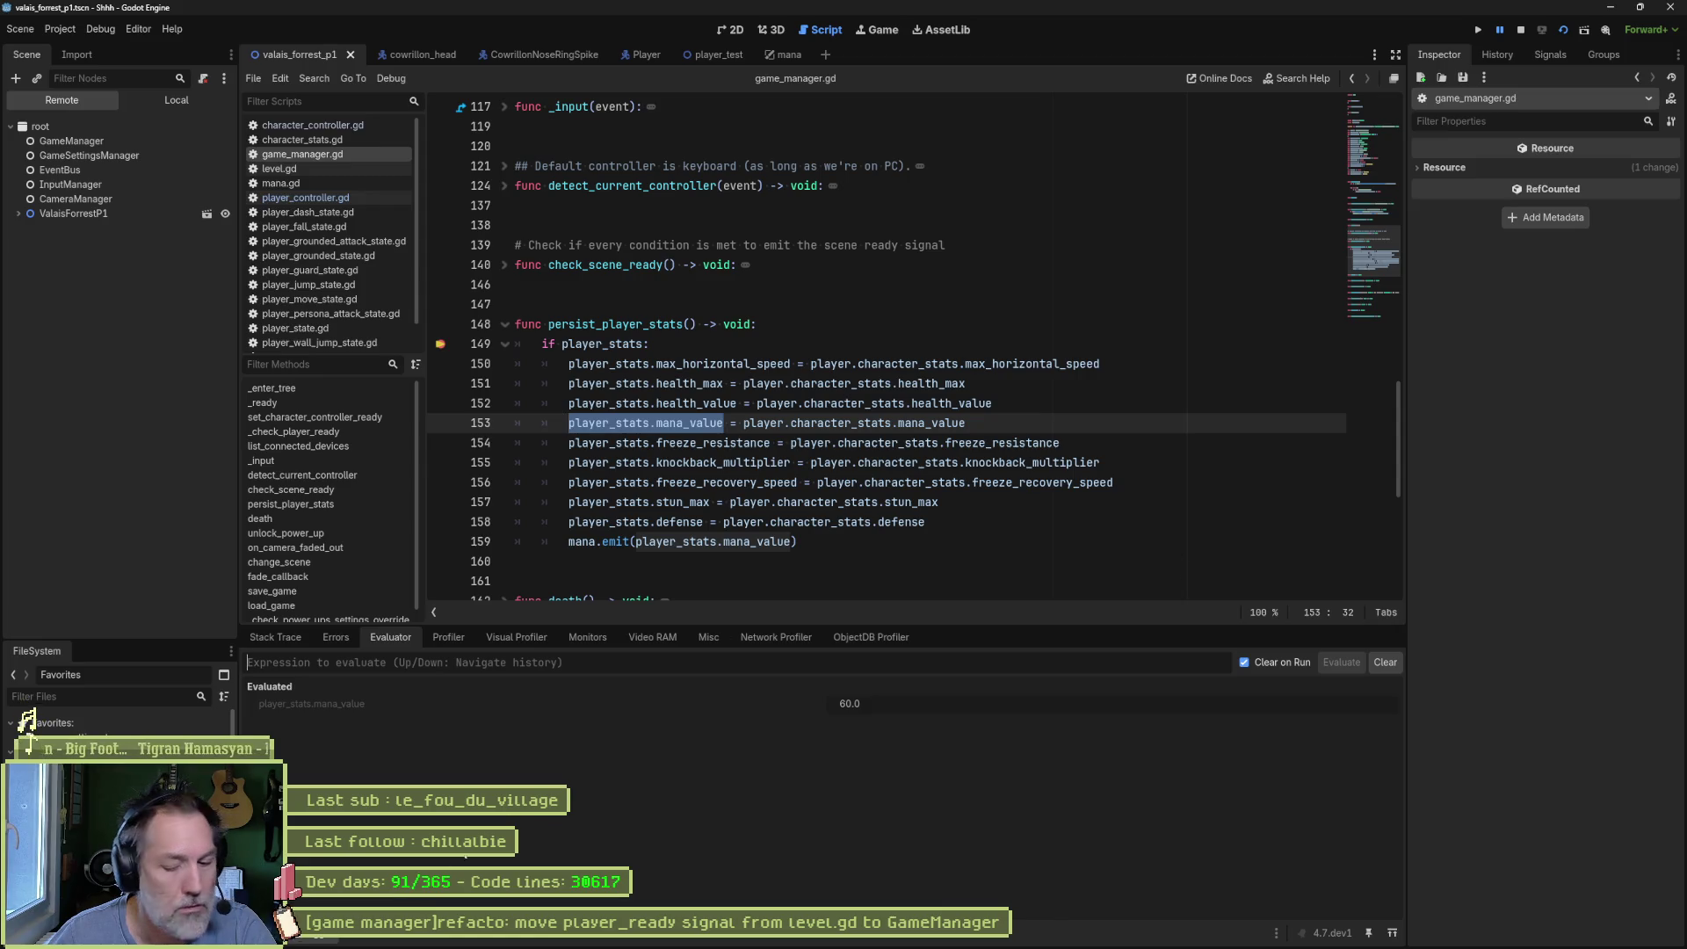
Step to line 153 and evaluate player.character_stats.mana_value in the Evaluator, confirming 60.0
{"action": "key", "text": "F10"}
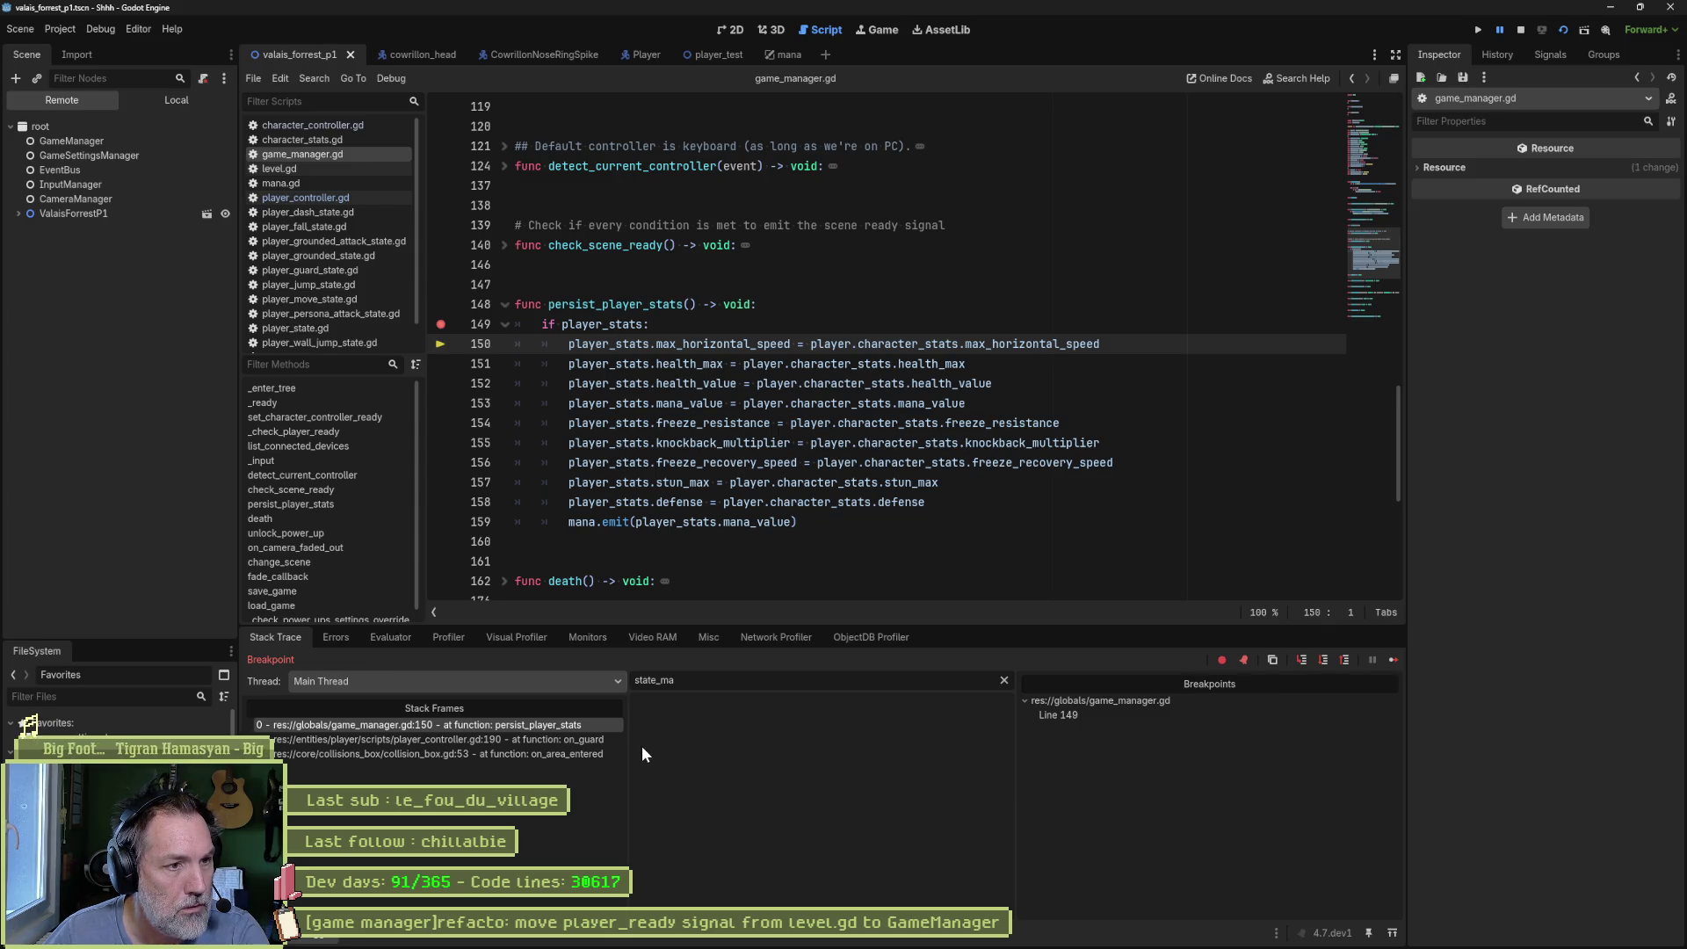
{"action": "key", "text": "F10"}
{"action": "key", "text": "F10"}
{"action": "key", "text": "F10"}
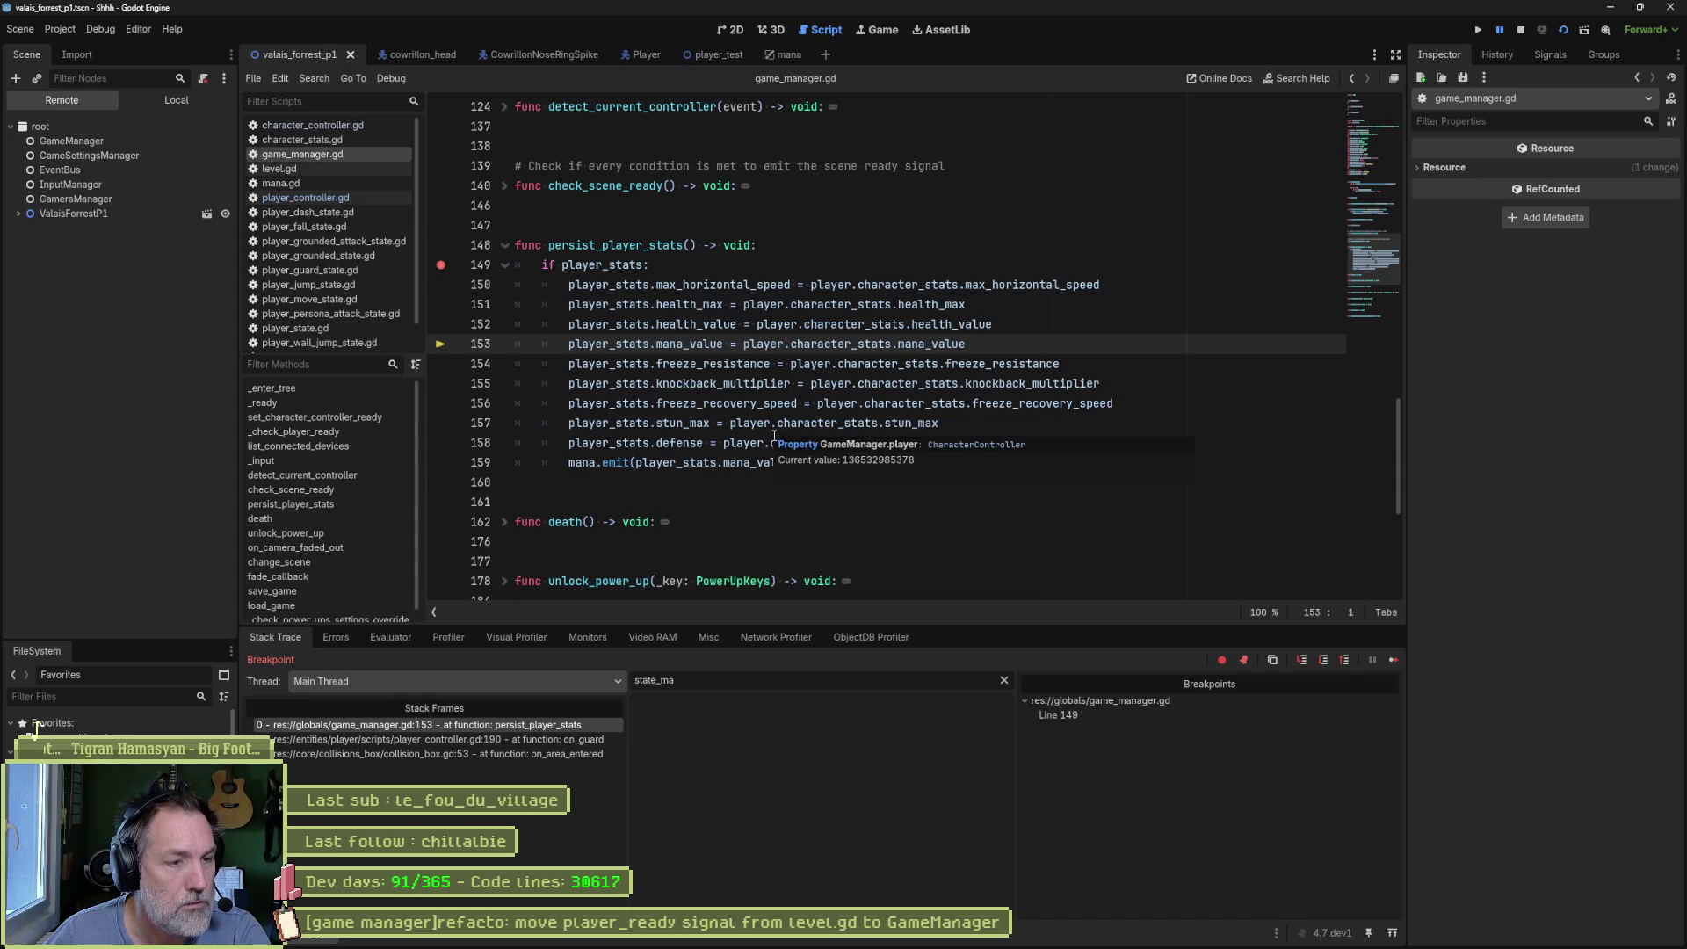
{"action": "mouse_move", "coordinate": [763, 428]}
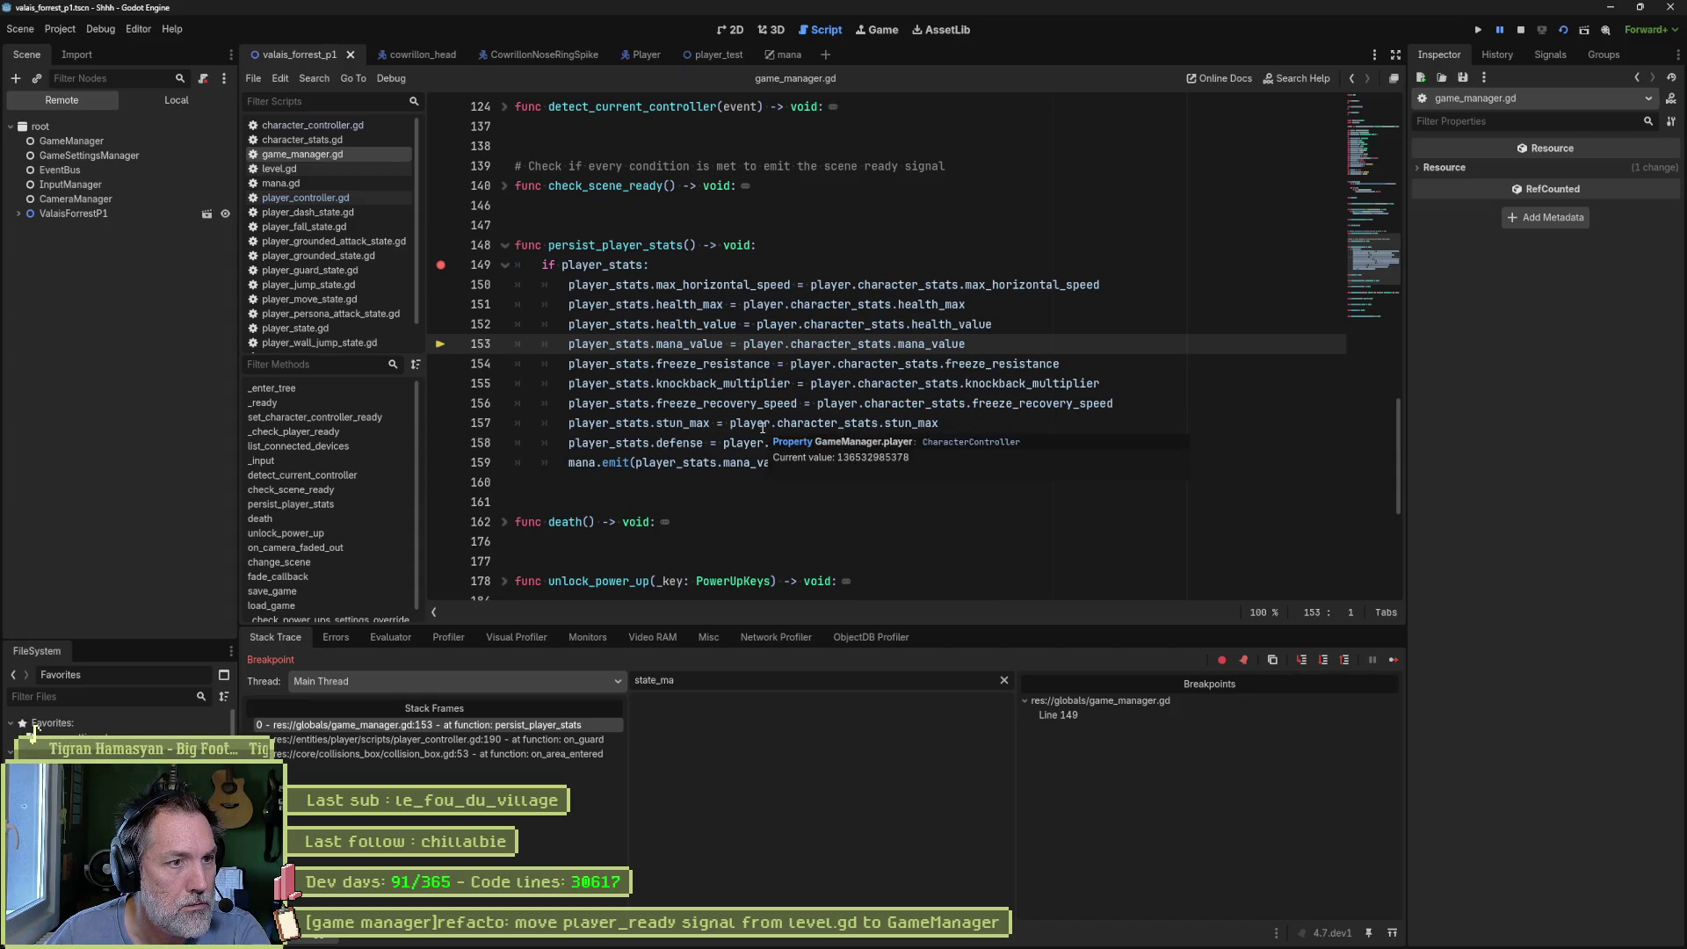
{"action": "left_click_drag", "start_coordinate": [747, 344], "coordinate": [965, 346]}
{"action": "key", "text": "ctrl+c"}
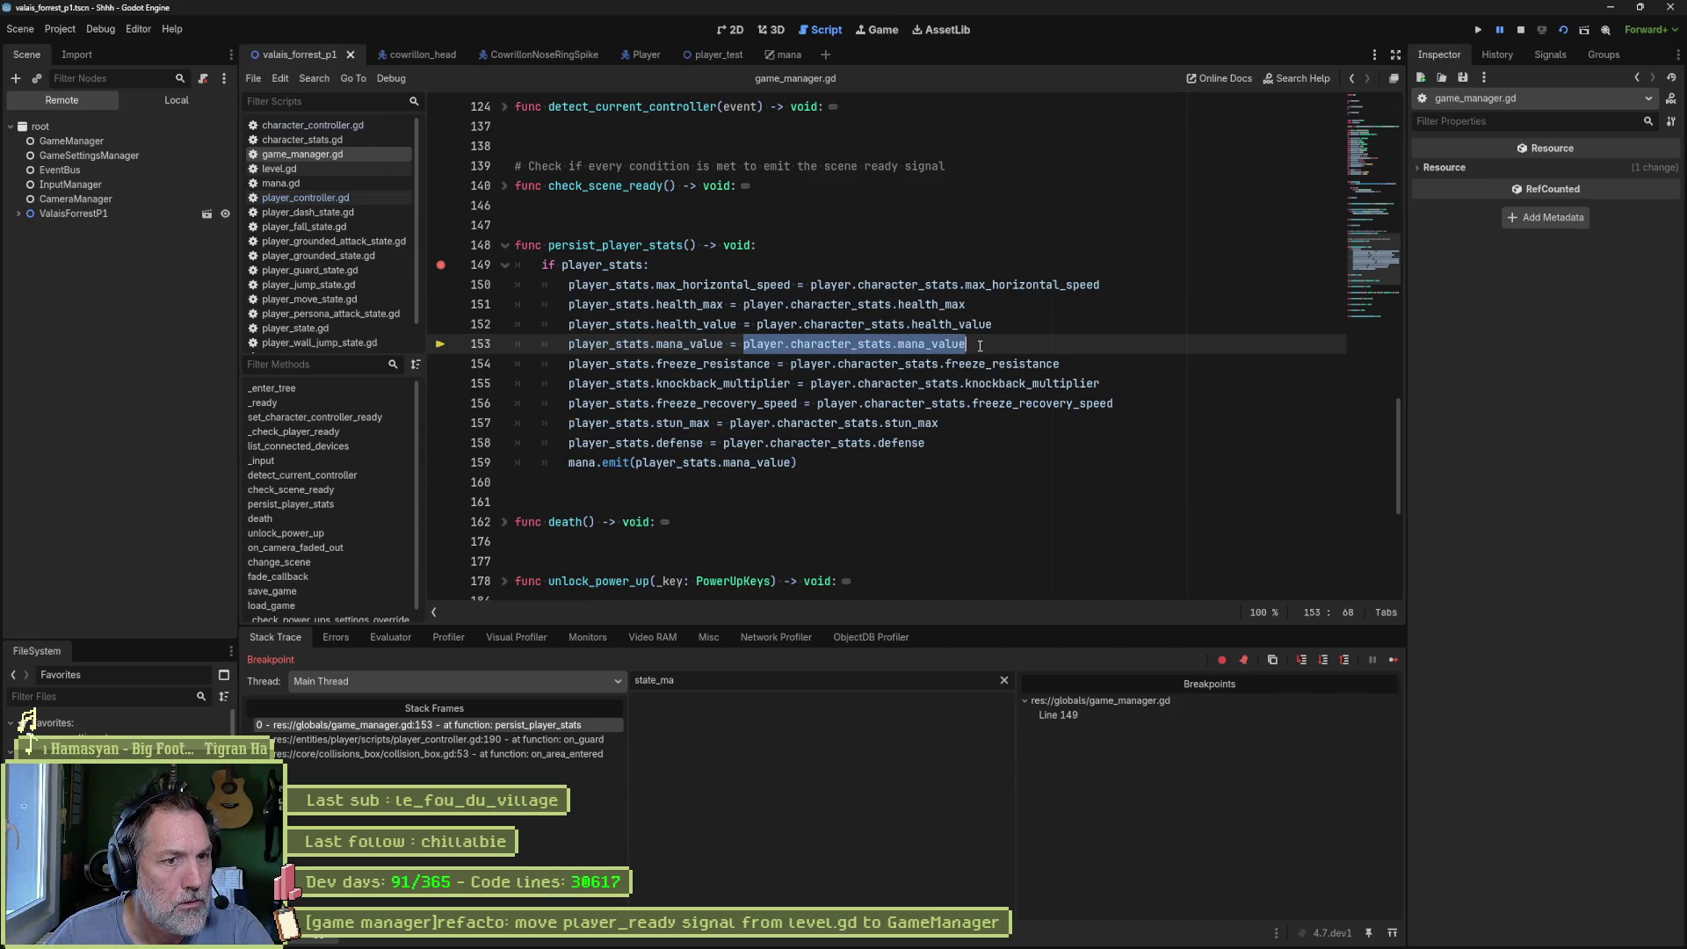
{"action": "left_click", "coordinate": [408, 639]}
{"action": "left_click", "coordinate": [398, 666]}
{"action": "key", "text": "ctrl+v"}
{"action": "key", "text": "Return"}
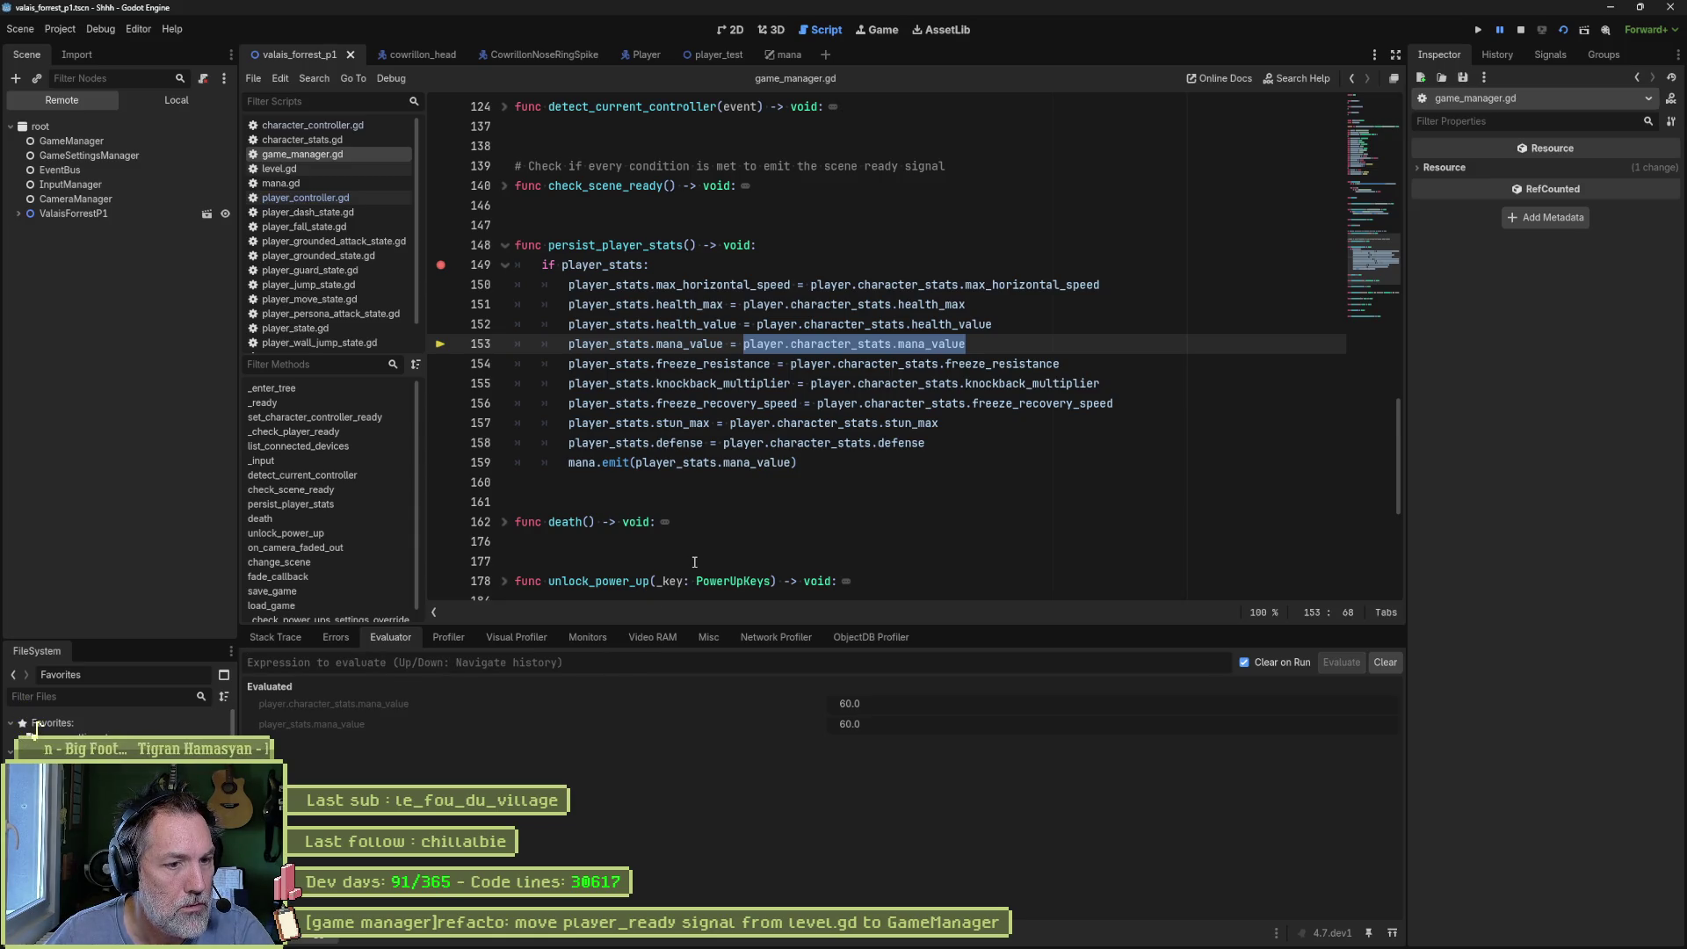
Stop the game, remove the line 149 breakpoint, and bring up game_settings.tres
{"action": "mouse_move", "coordinate": [731, 573]}
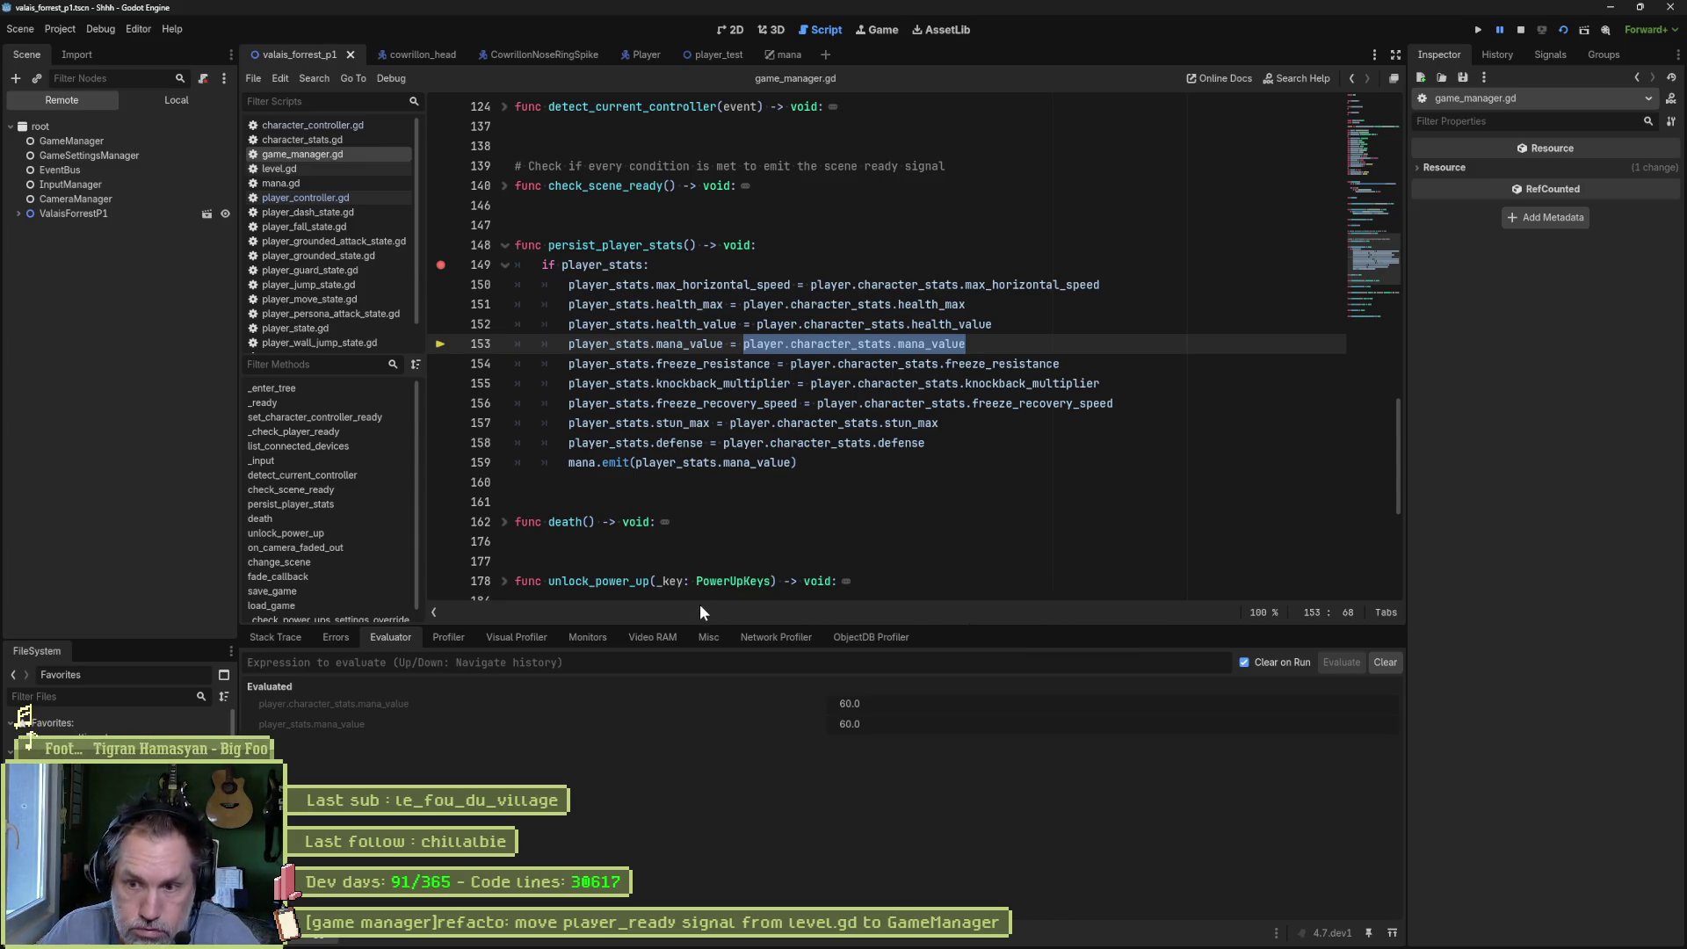
{"action": "key", "text": "F8"}
{"action": "left_click", "coordinate": [441, 266]}
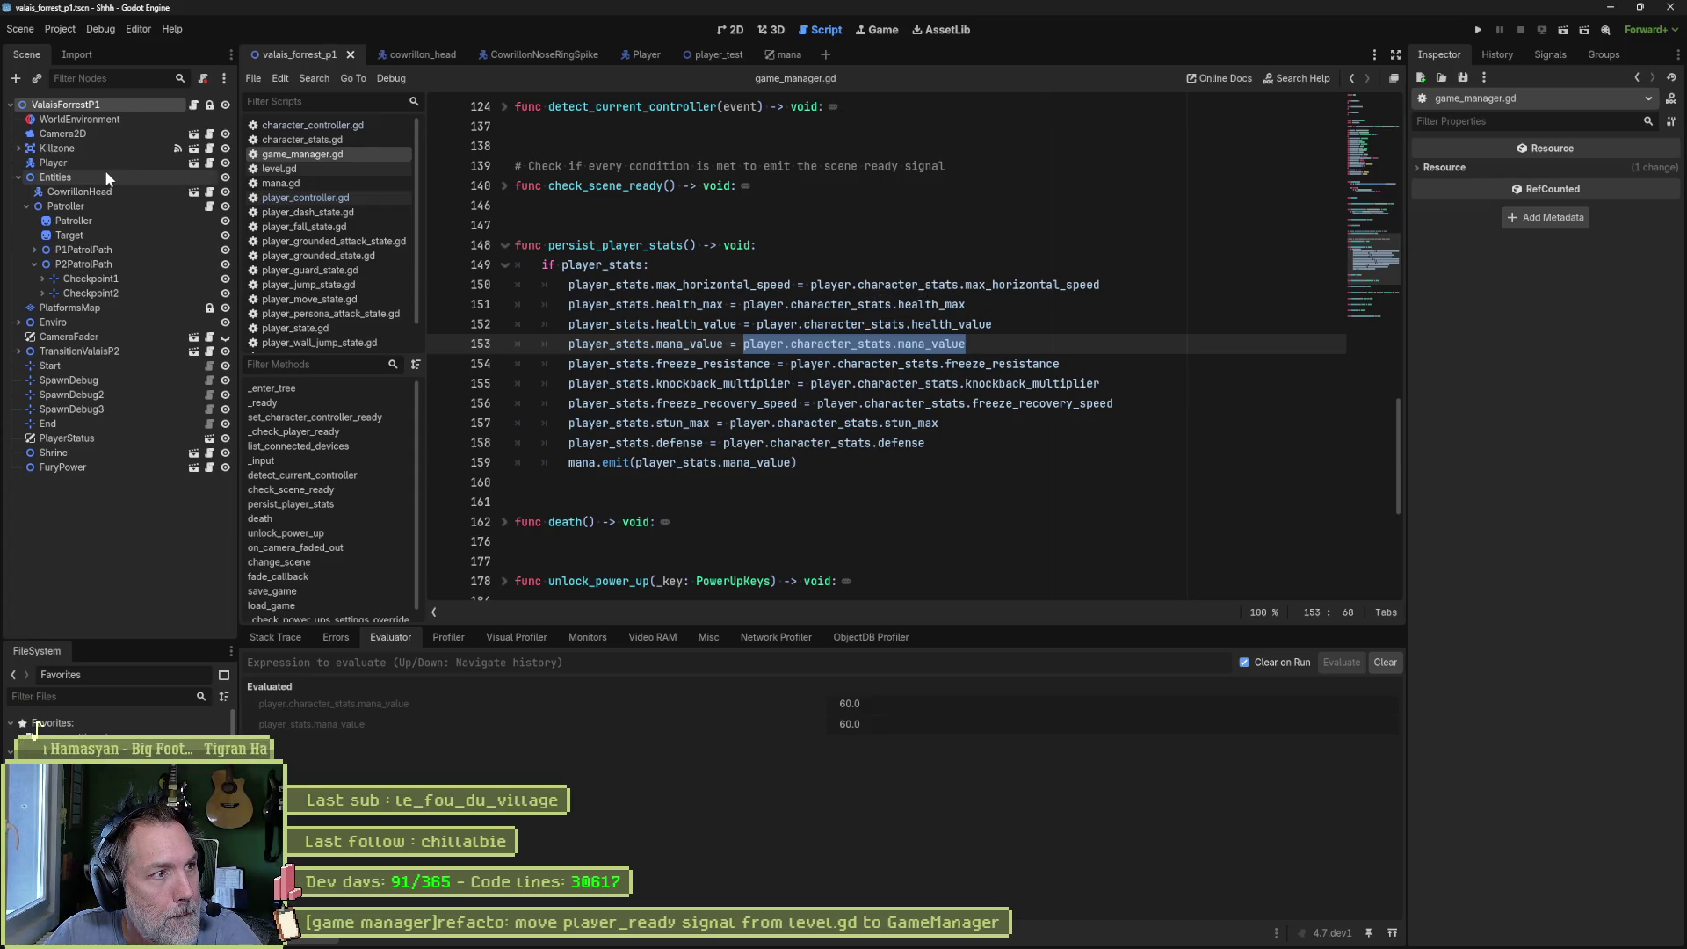
{"action": "left_click", "coordinate": [110, 736]}
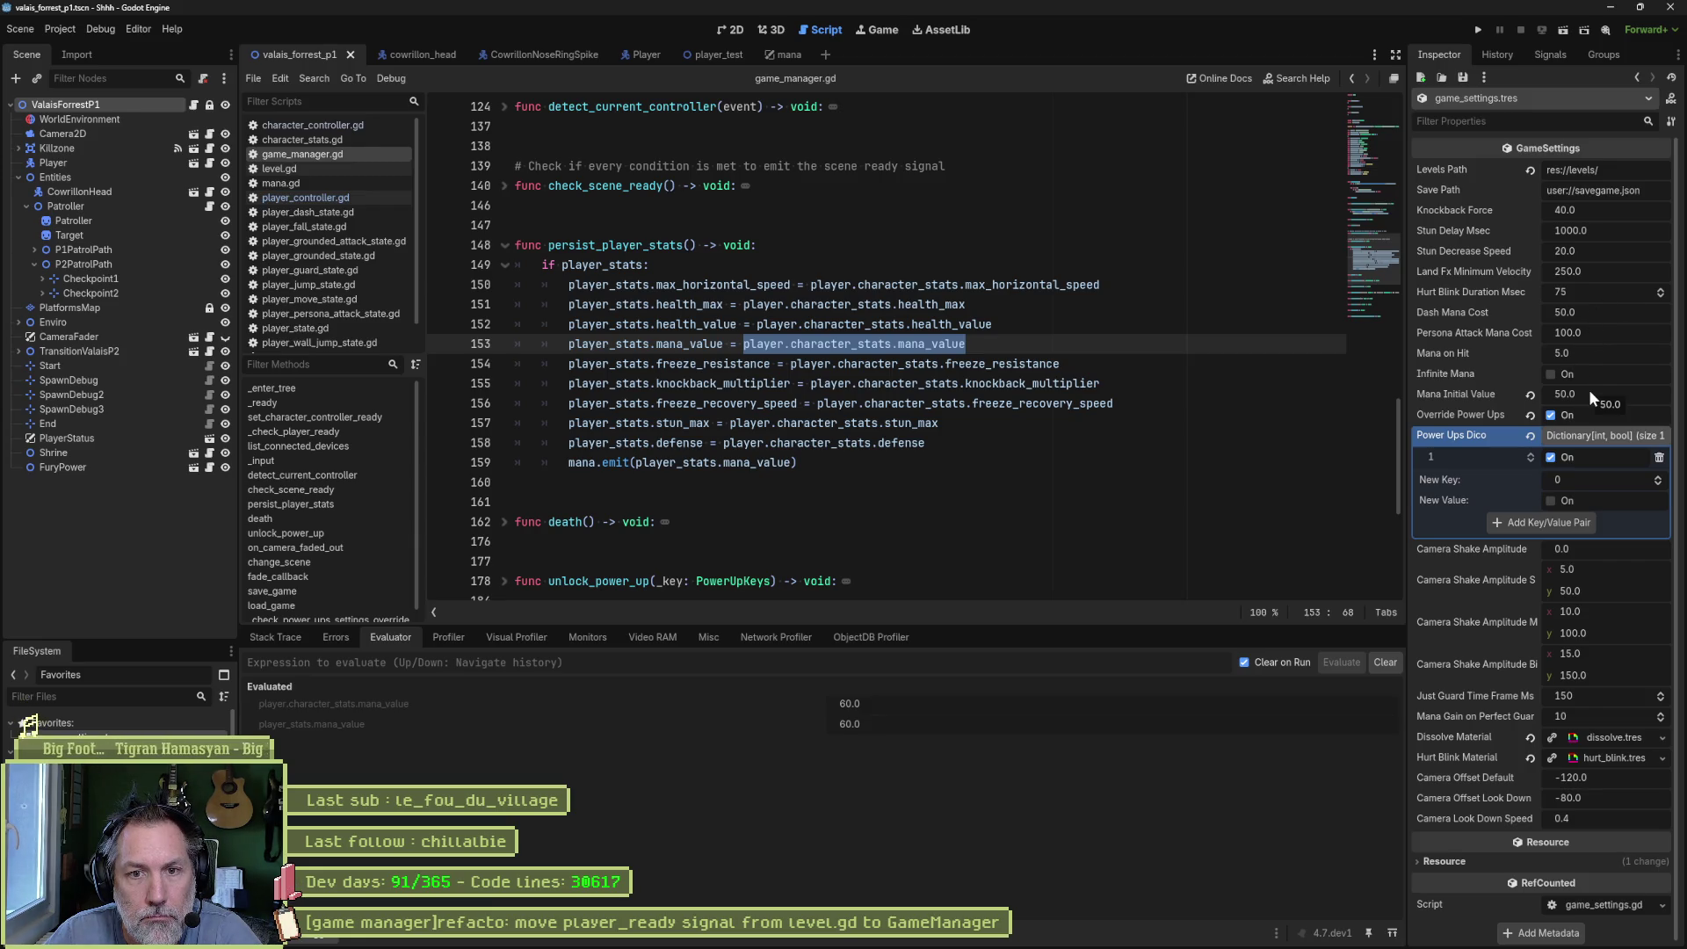
Revert Mana Initial Value from 50.0 to 0.0 and run the level again with F6
{"action": "left_click", "coordinate": [1530, 393]}
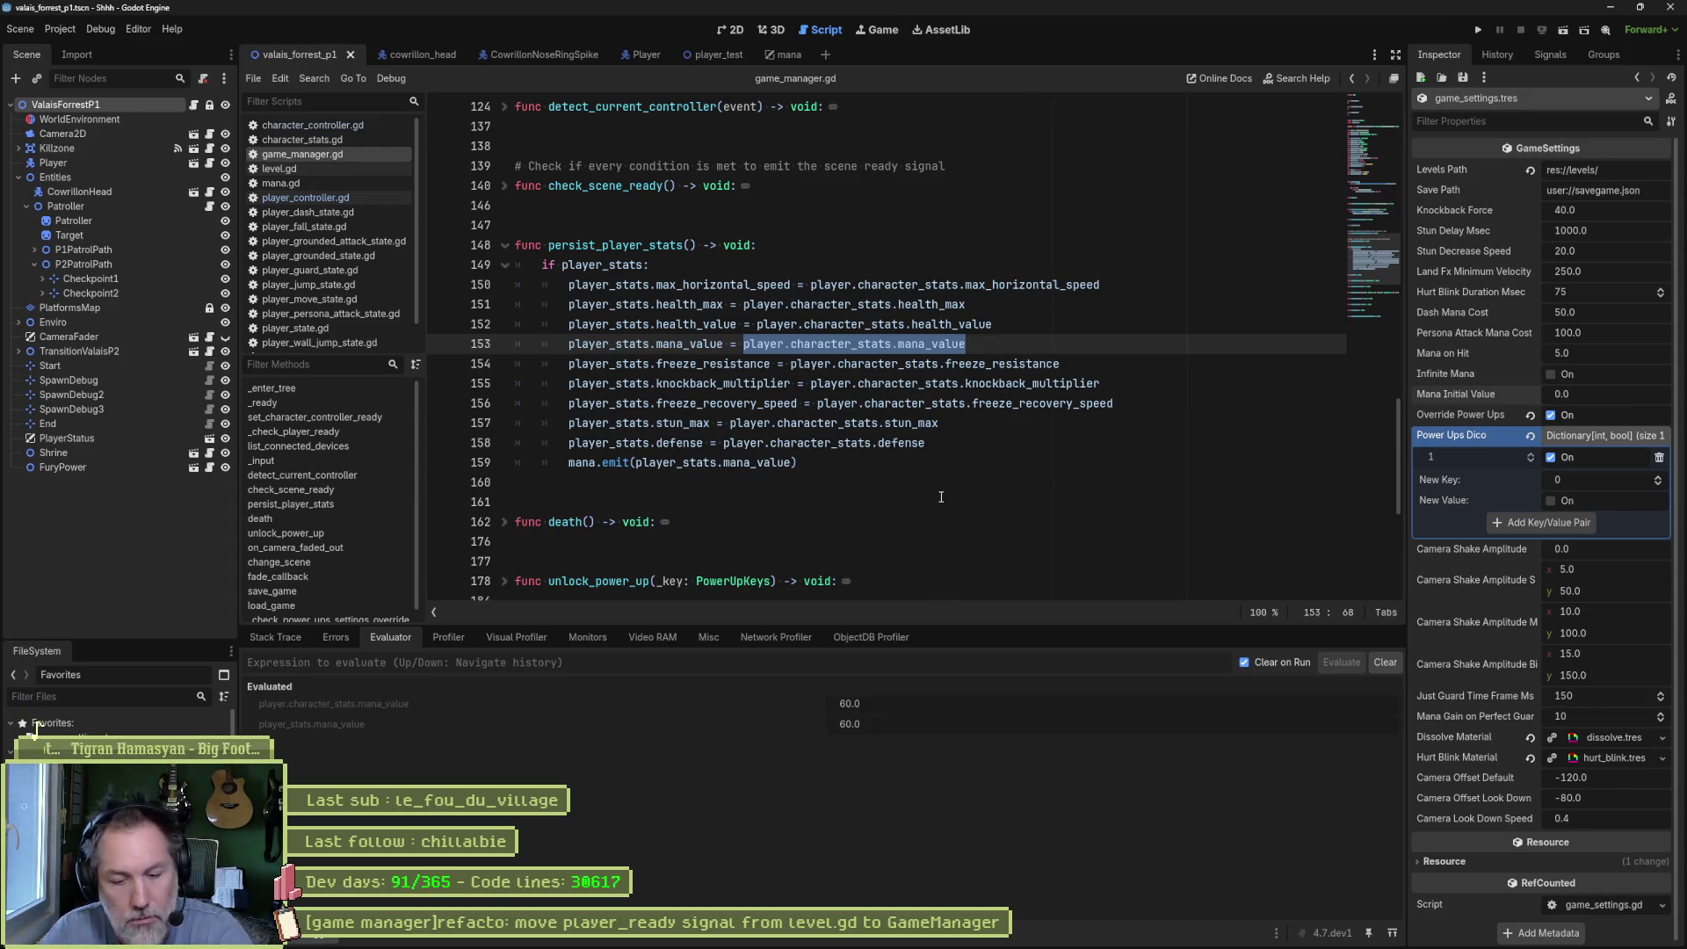
{"action": "key", "text": "F6"}
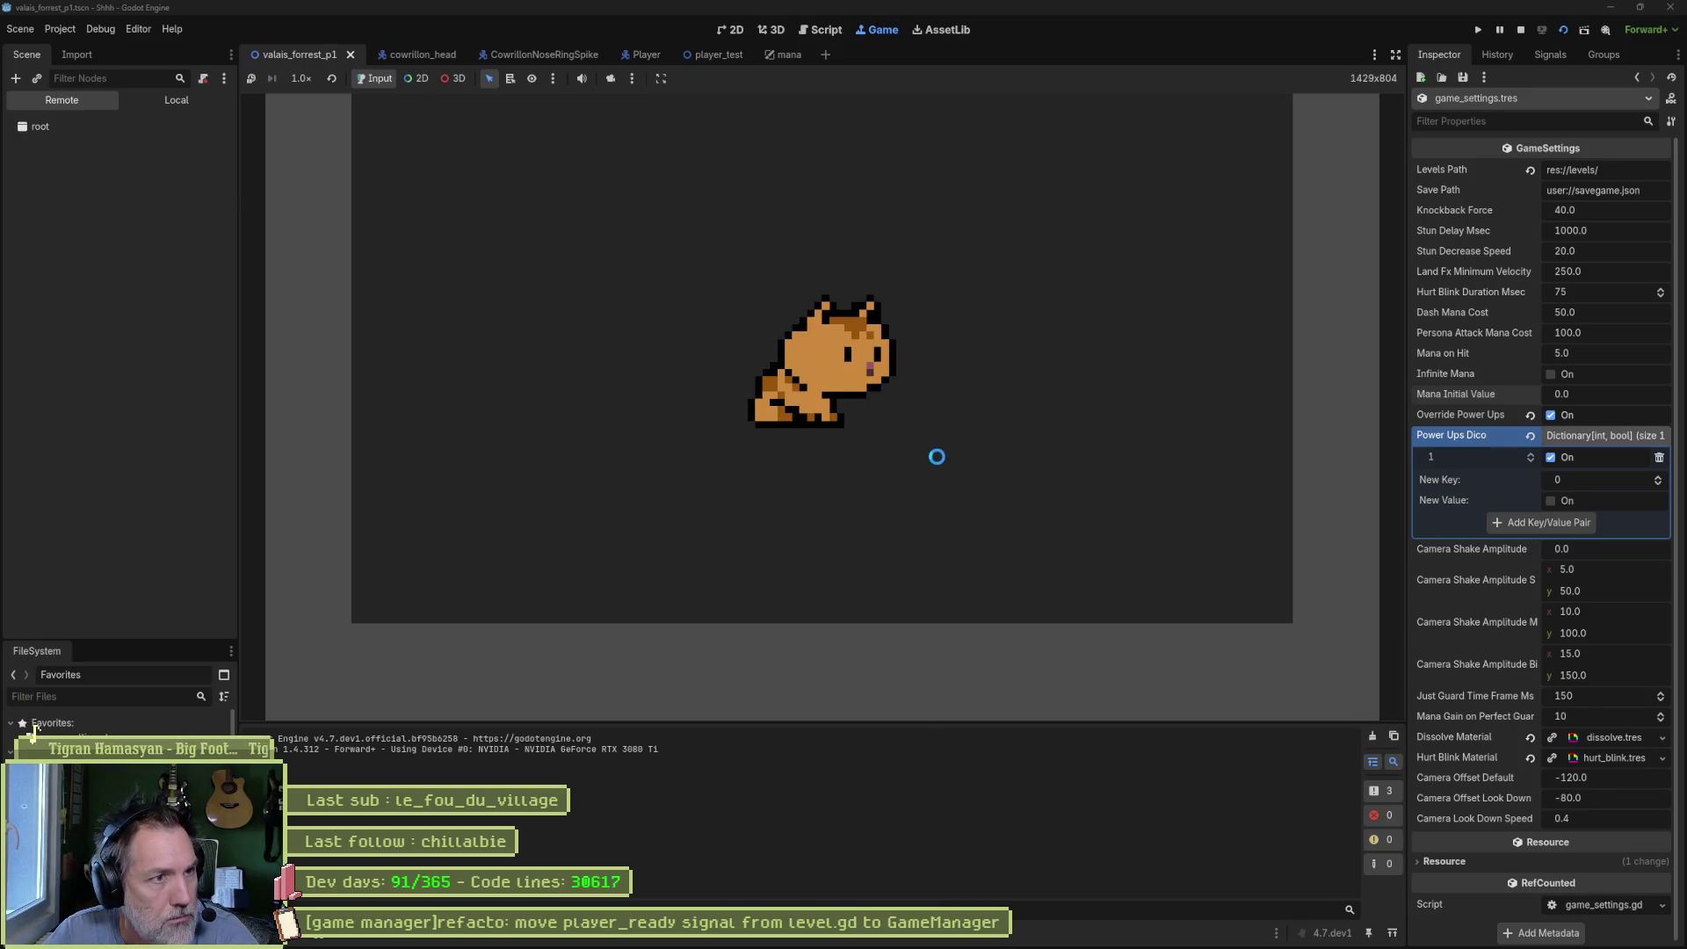
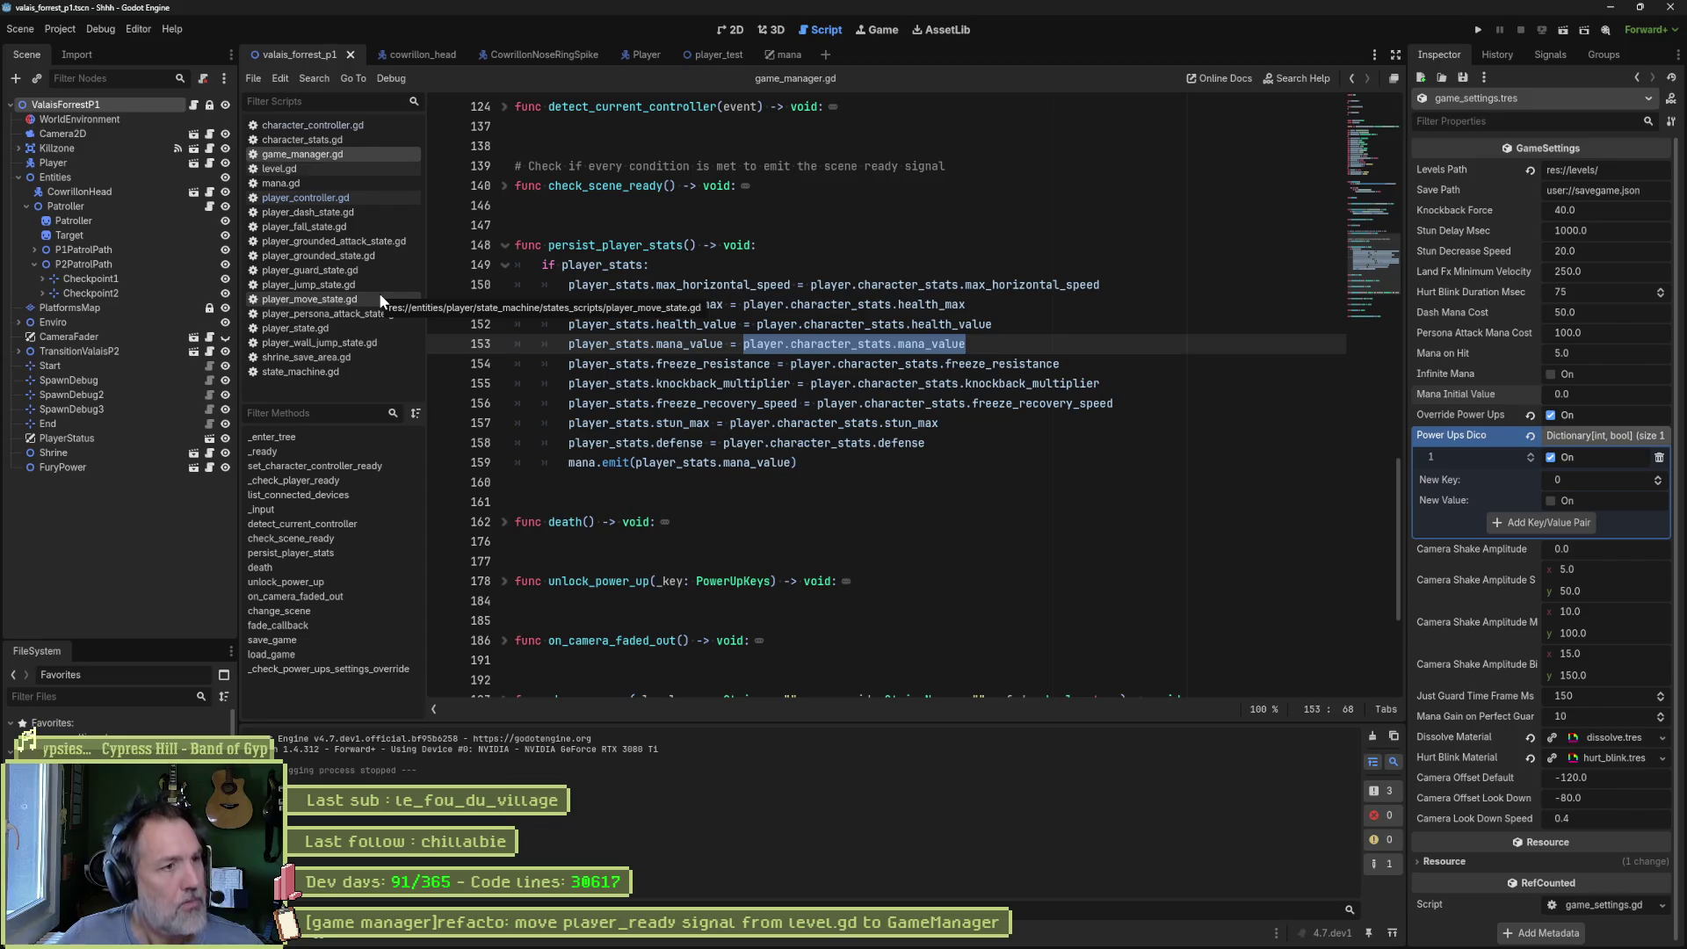
In the Player scene, open player_guard_state.gd from the Guard state under StateMachine > Move > Grounded
{"action": "left_click", "coordinate": [644, 56]}
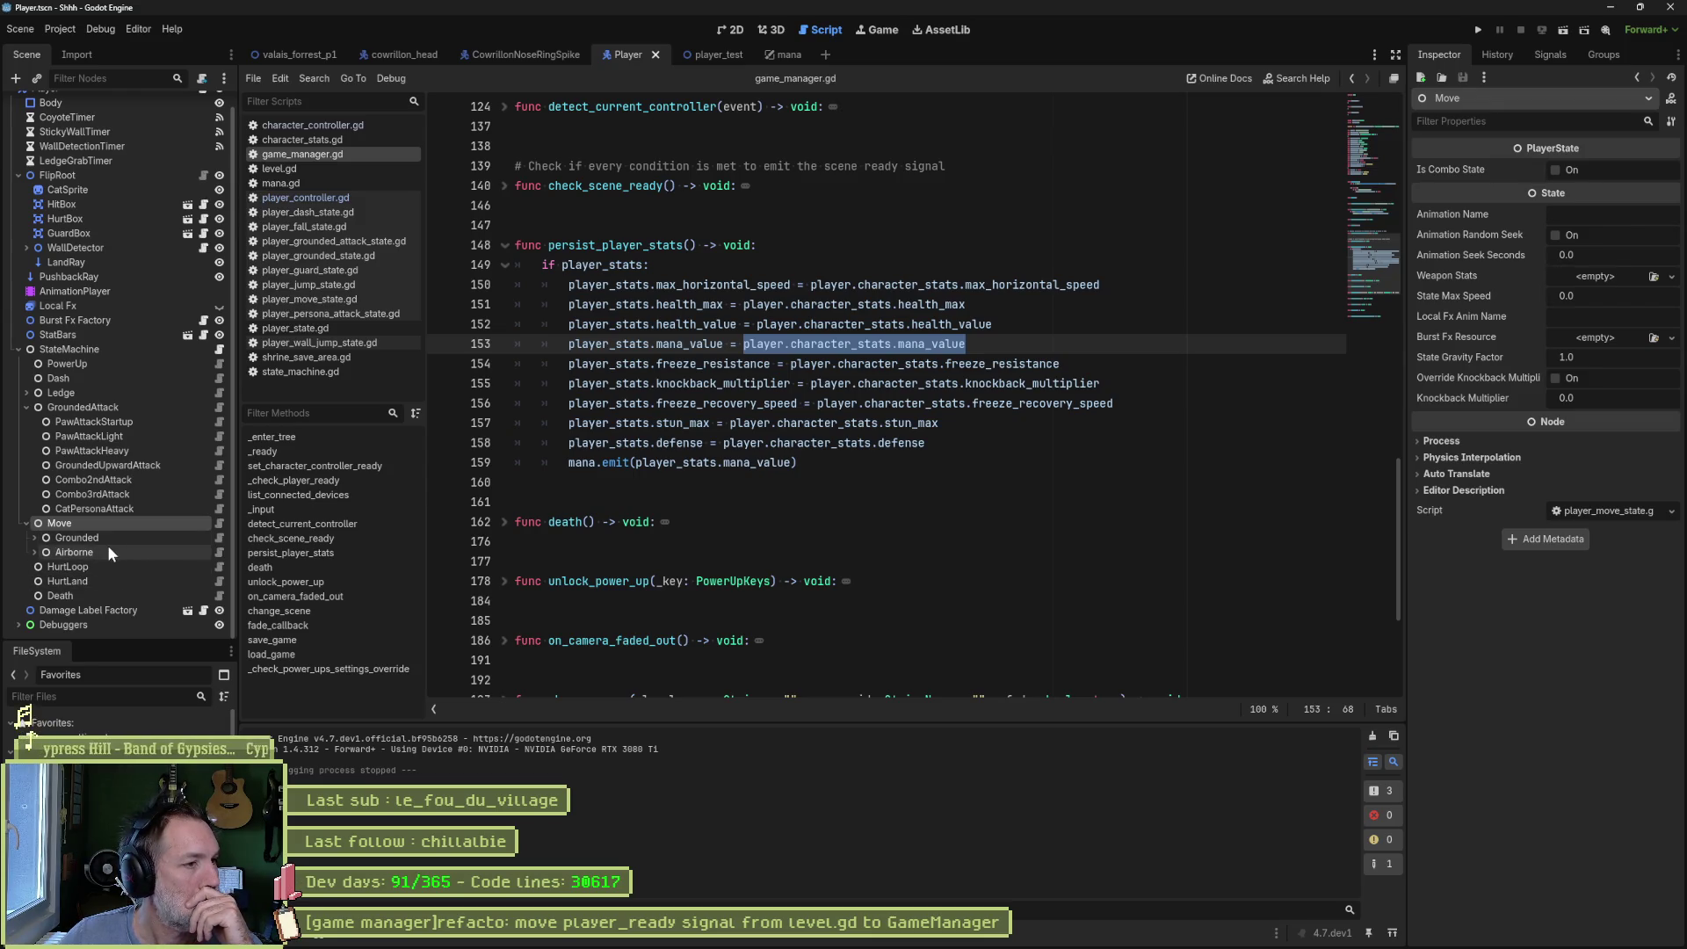
{"action": "left_click", "coordinate": [35, 537]}
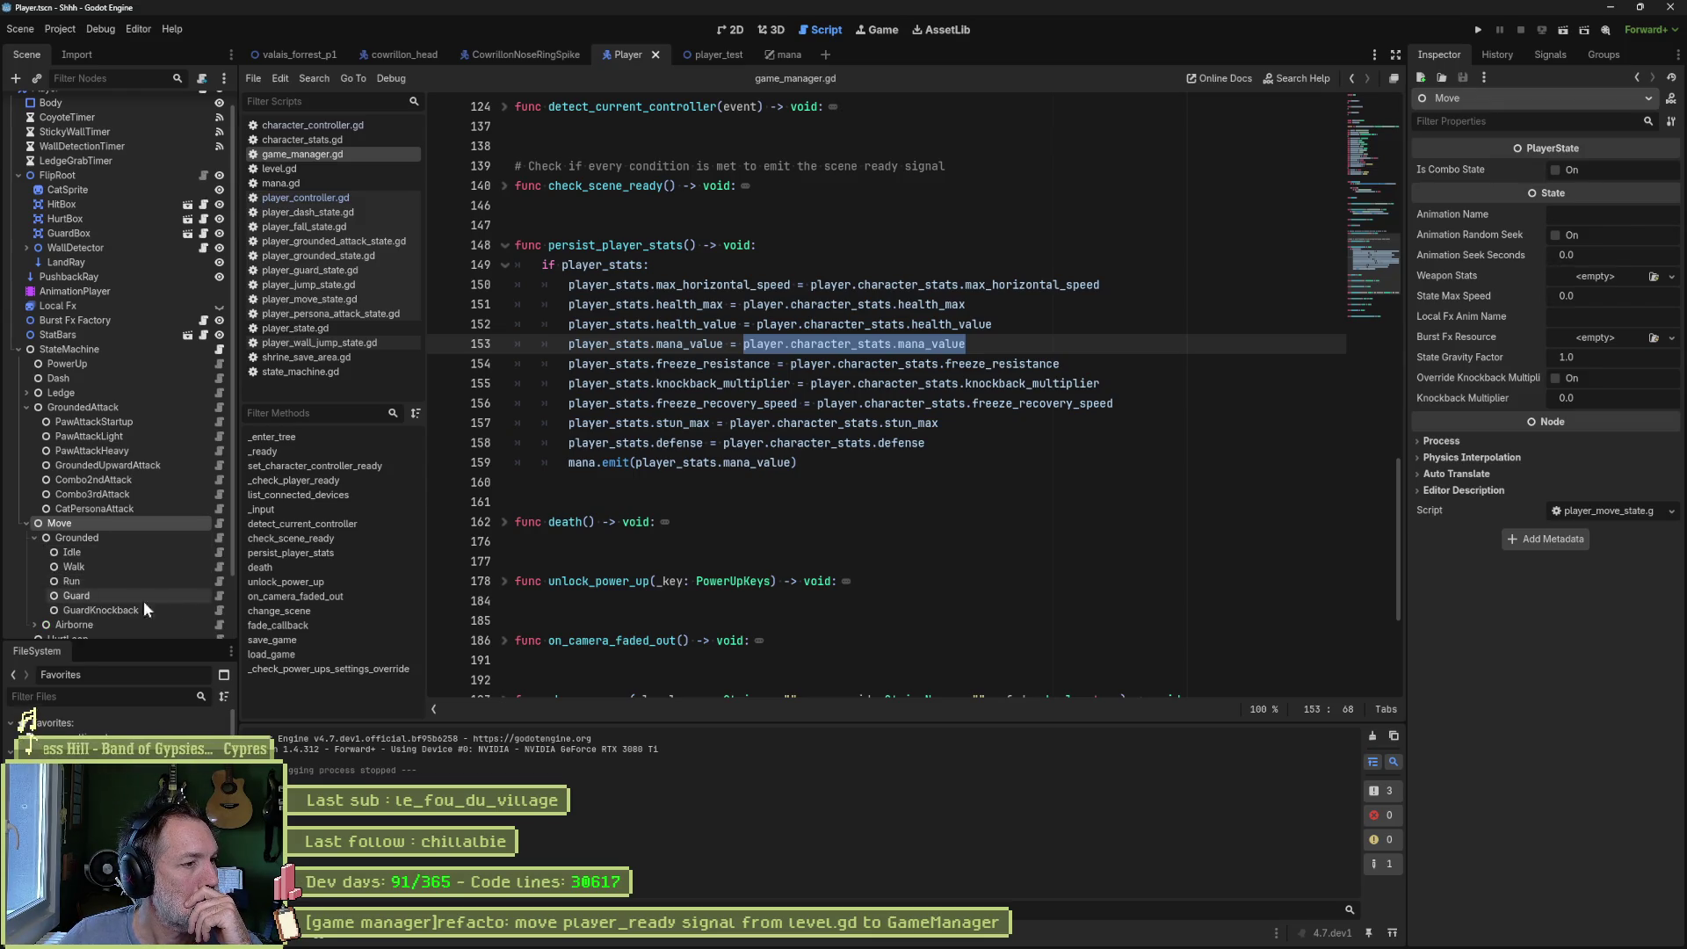
{"action": "left_click", "coordinate": [219, 595]}
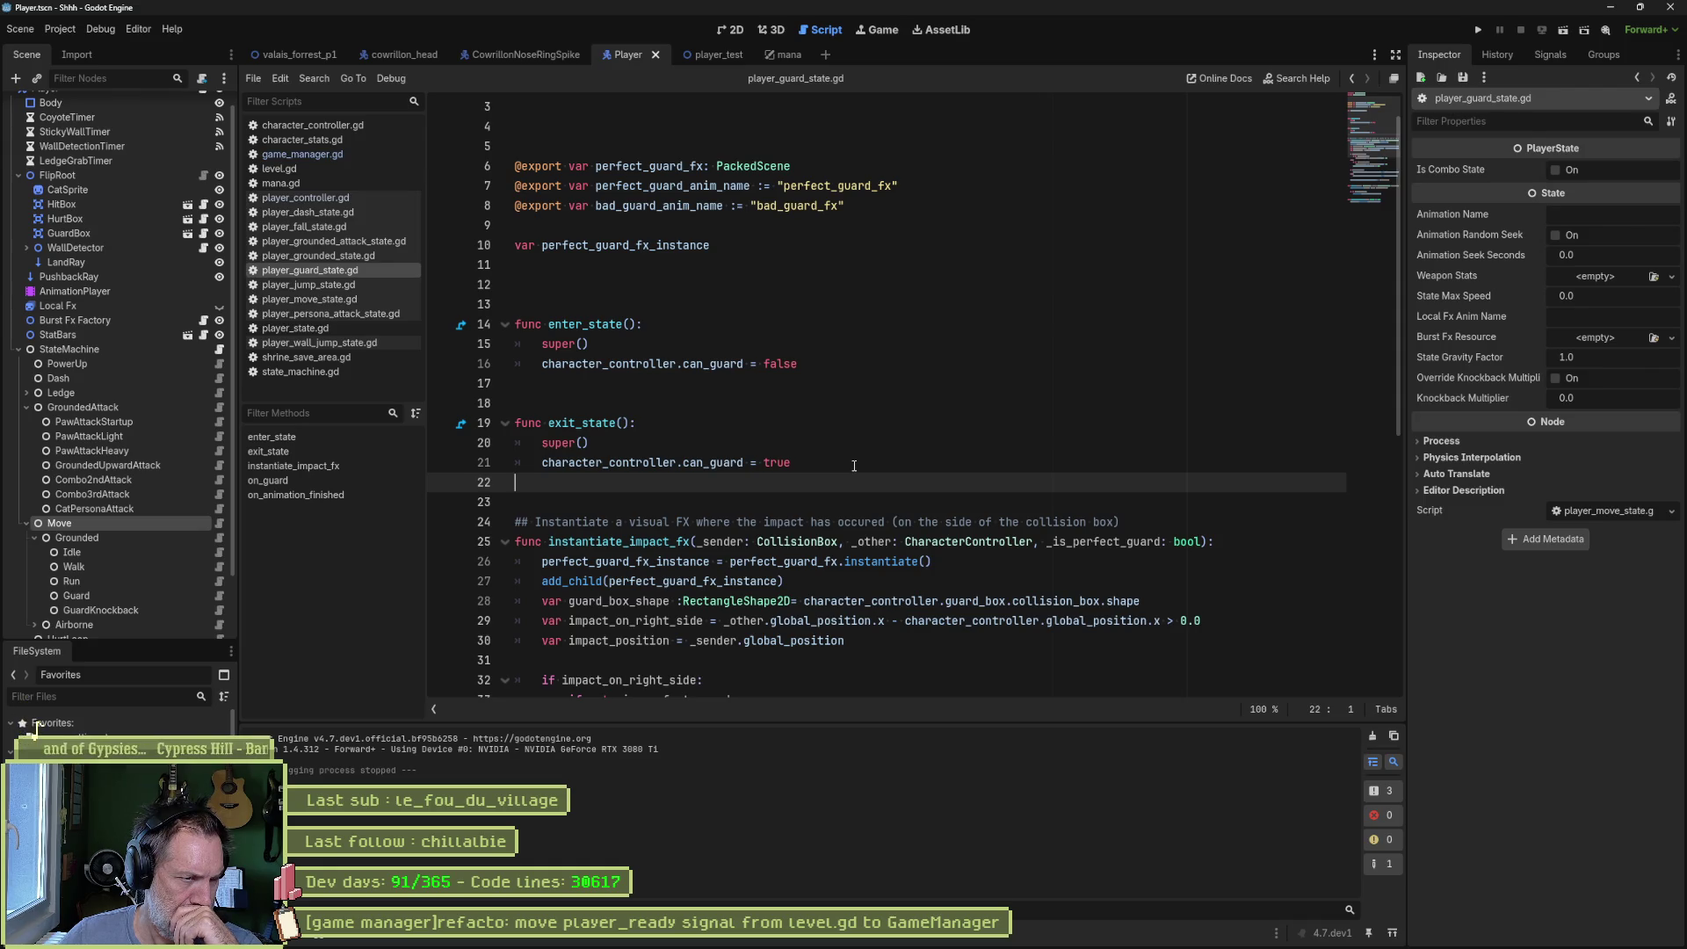
Read through the perfect_guard_fx and bad_guard_fx logic in player_guard_state.gd, then select the Guard node
{"action": "scroll", "coordinate": [853, 466], "scroll_direction": "down", "scroll_amount": 1}
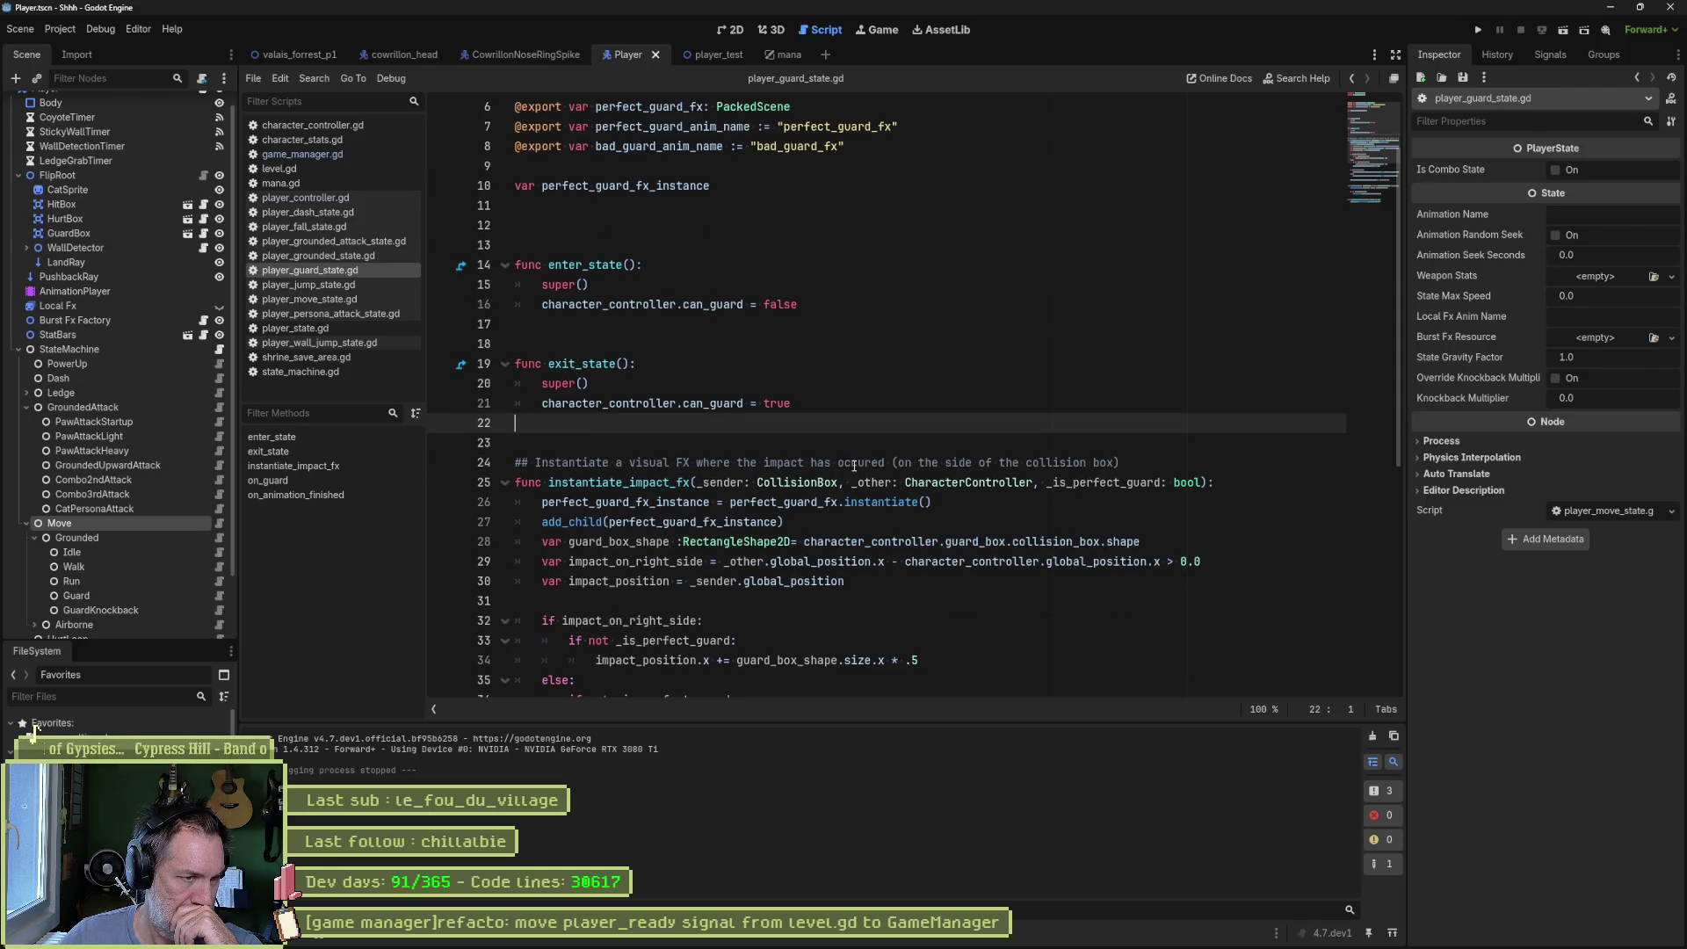
{"action": "scroll", "coordinate": [854, 466], "scroll_direction": "down", "scroll_amount": 3}
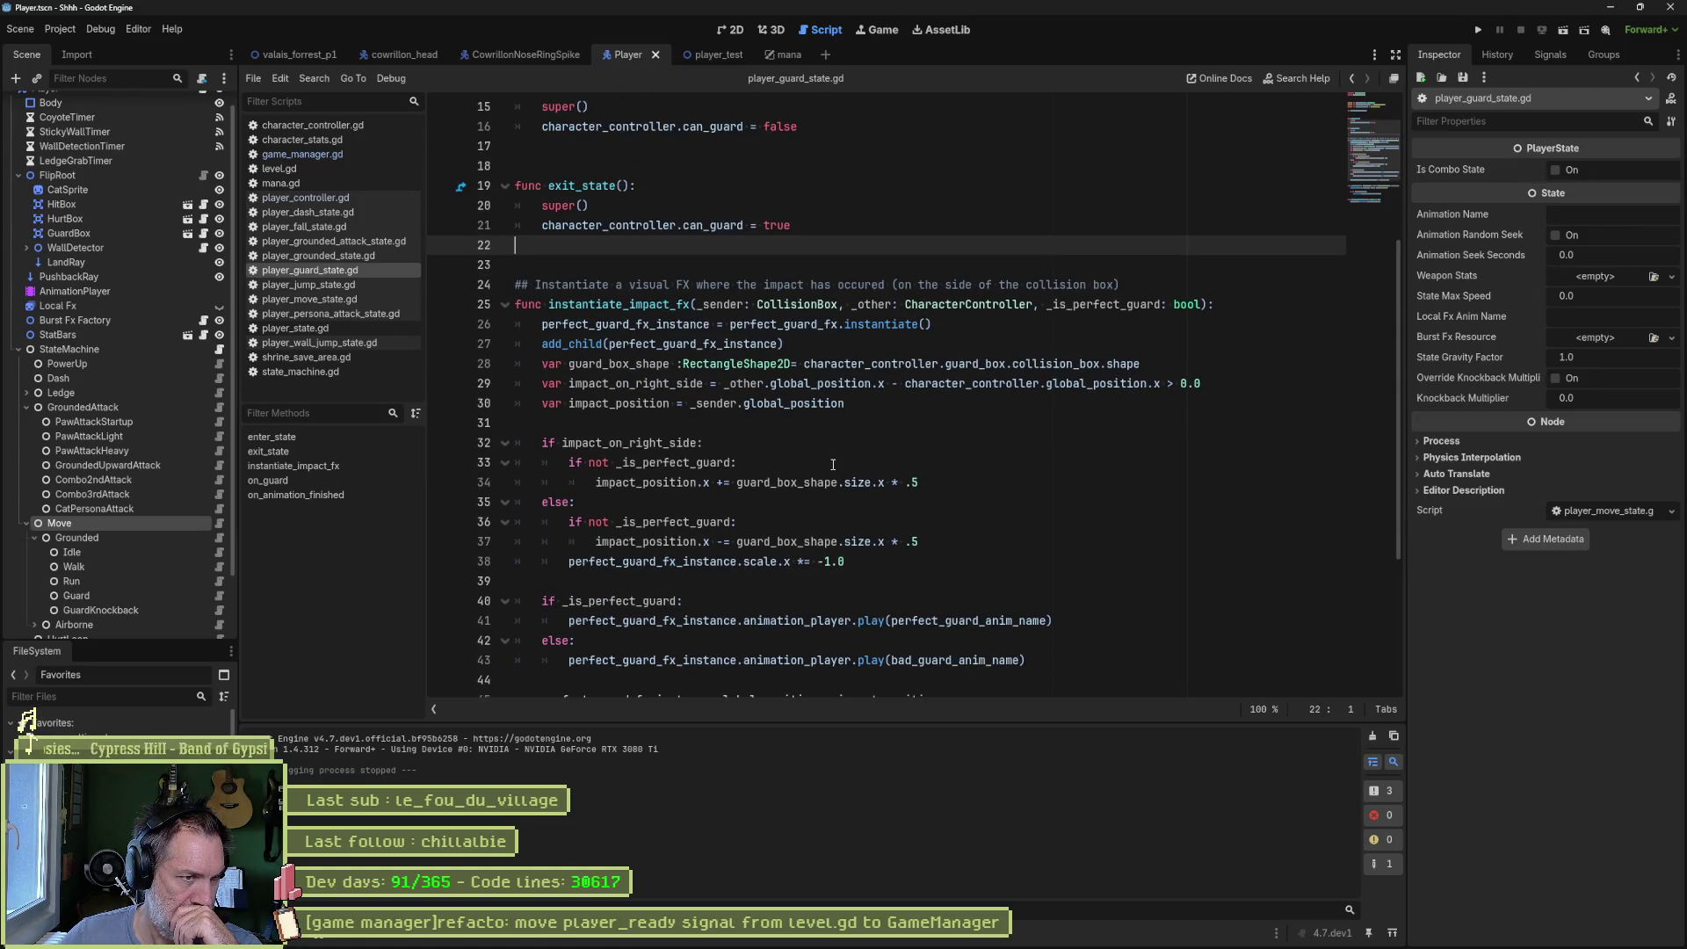
{"action": "scroll", "coordinate": [834, 464], "scroll_direction": "down", "scroll_amount": 1}
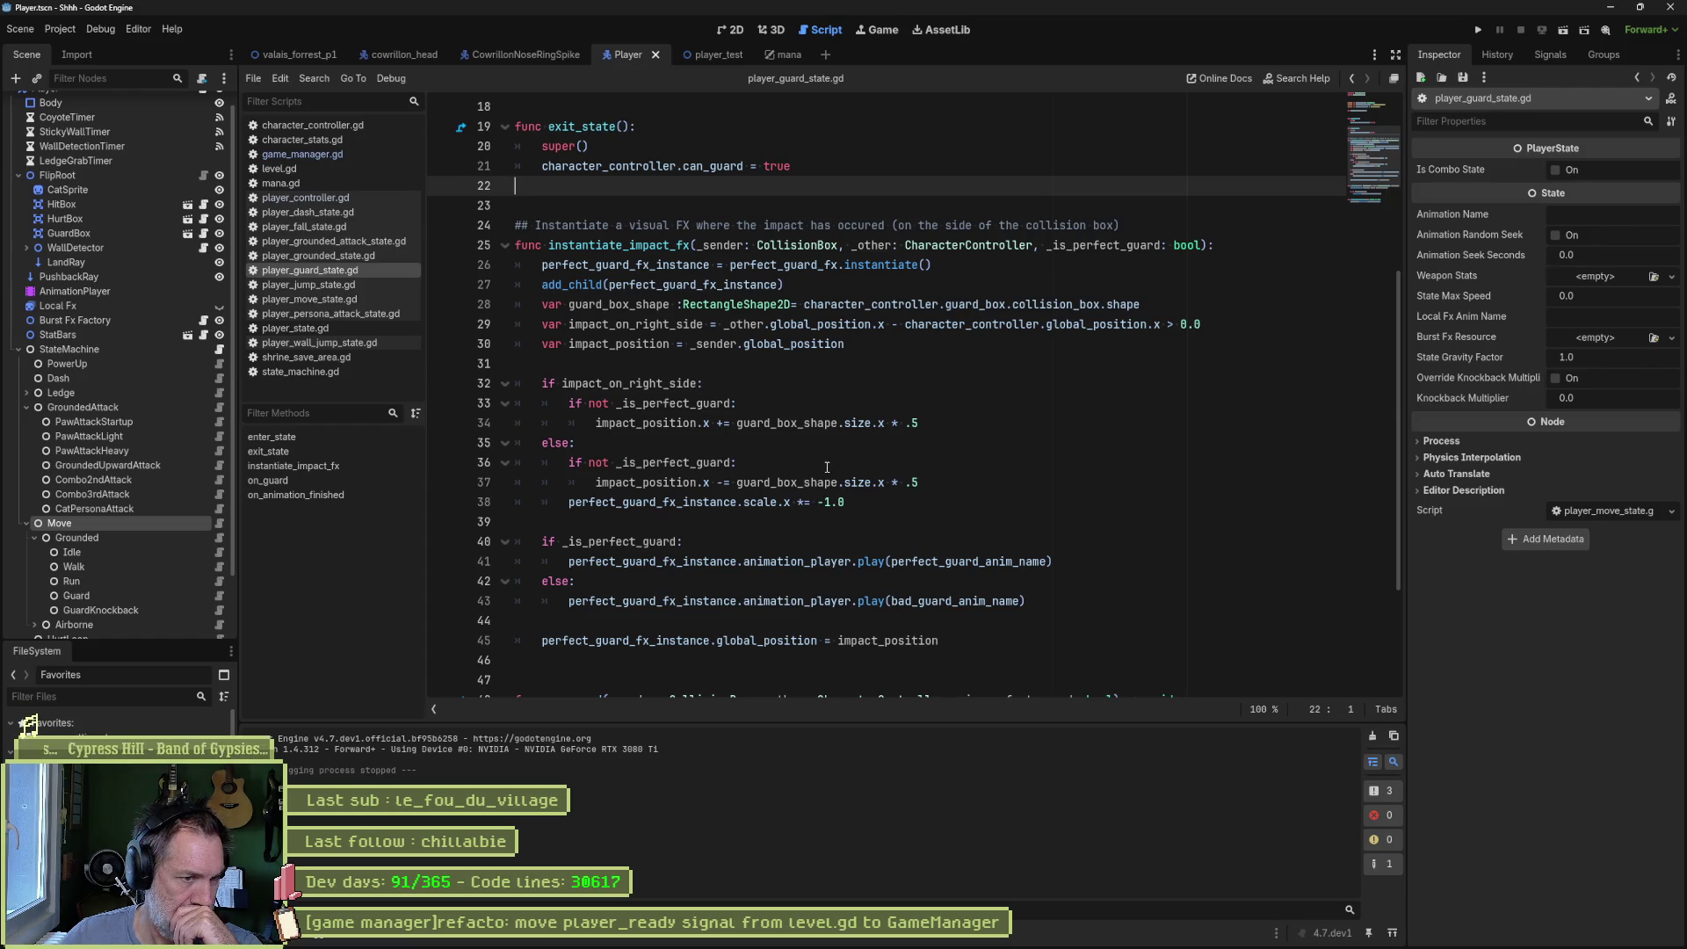
{"action": "scroll", "coordinate": [791, 479], "scroll_direction": "down", "scroll_amount": 3}
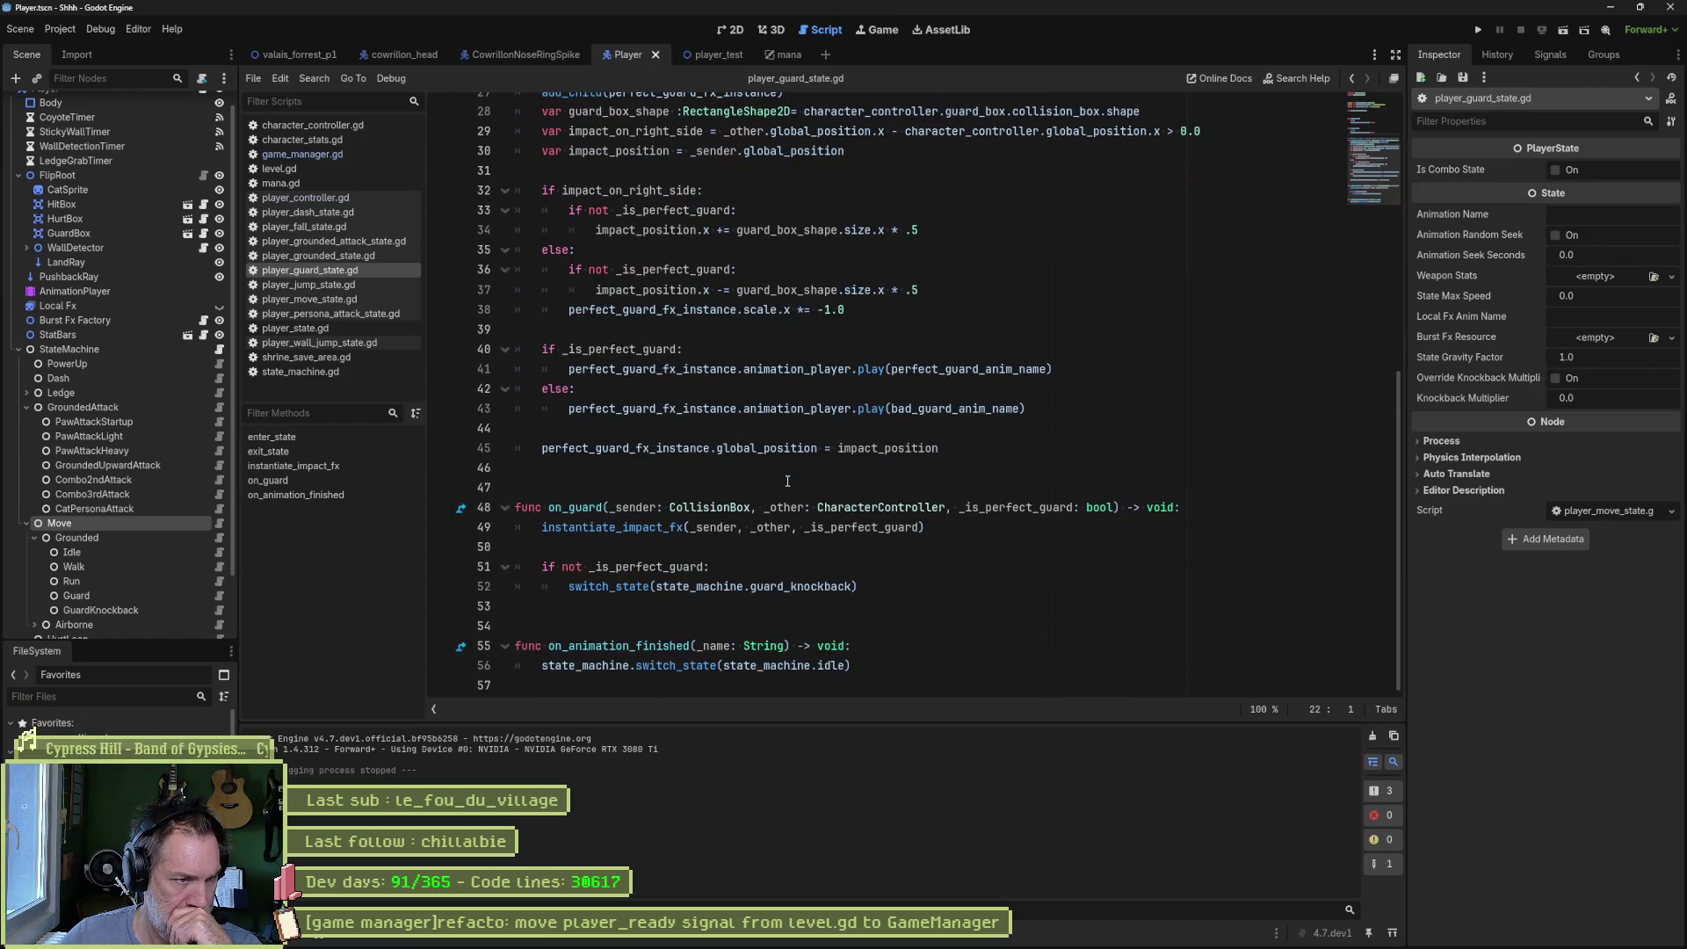
{"action": "mouse_move", "coordinate": [575, 526]}
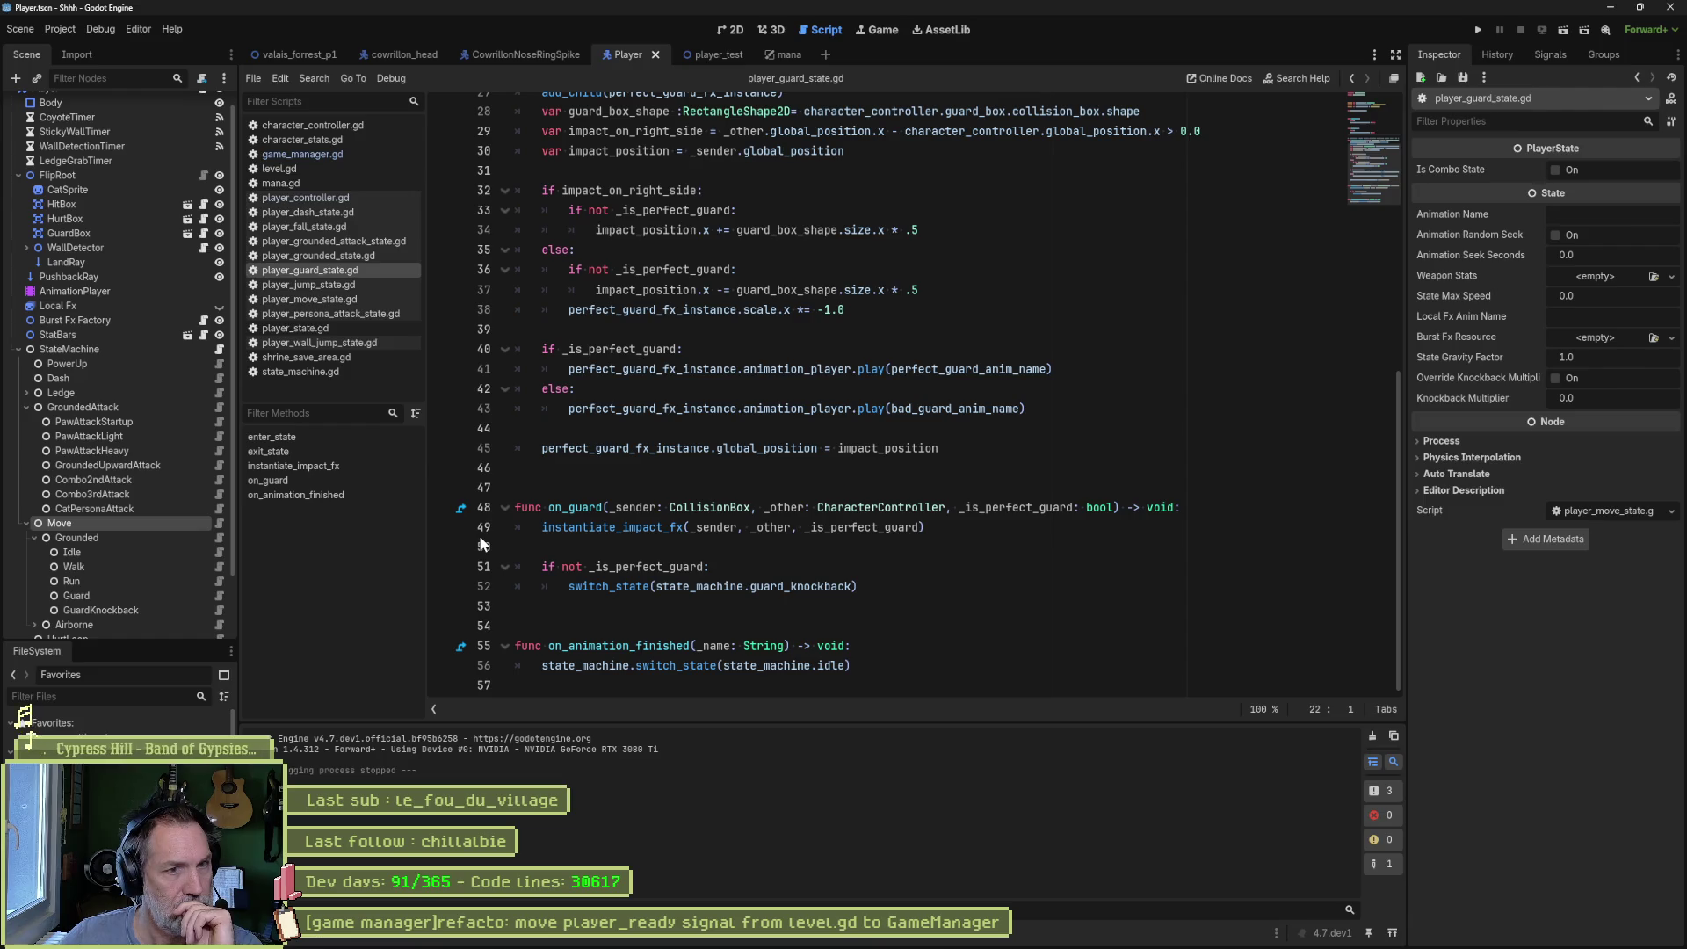
{"action": "left_click", "coordinate": [148, 594]}
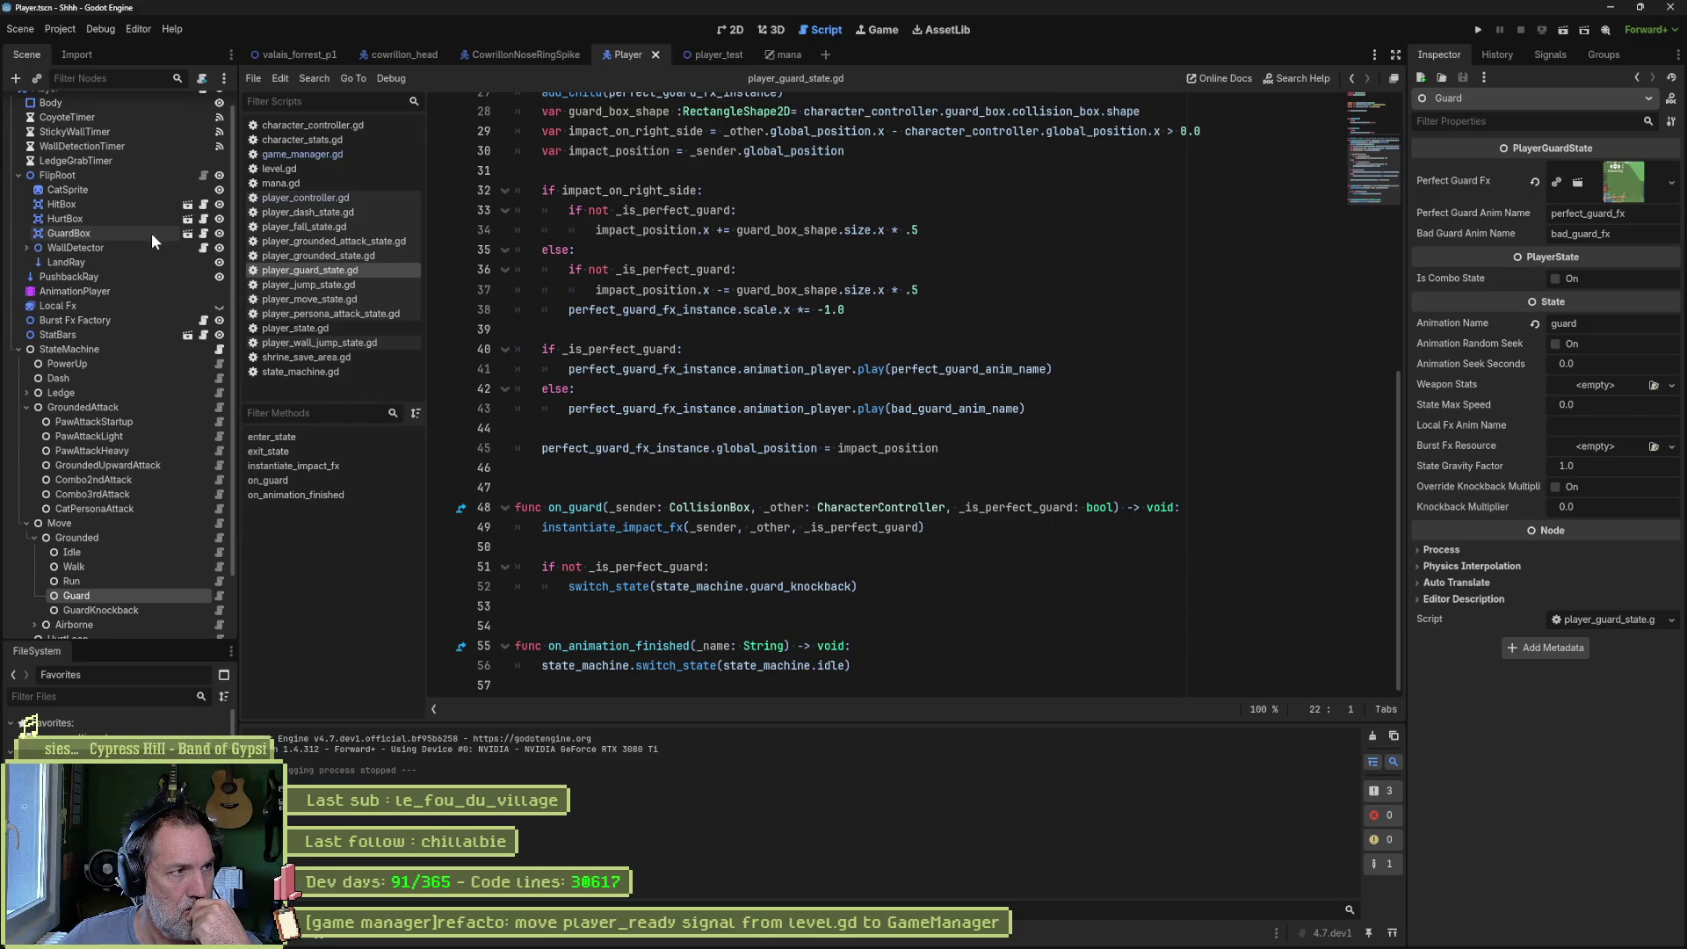
{"action": "scroll", "coordinate": [151, 233], "scroll_direction": "up", "scroll_amount": 1}
Jump to on_guard in player_controller.gd and set up a project search for character_stats.mana_value
{"action": "left_click", "coordinate": [202, 105]}
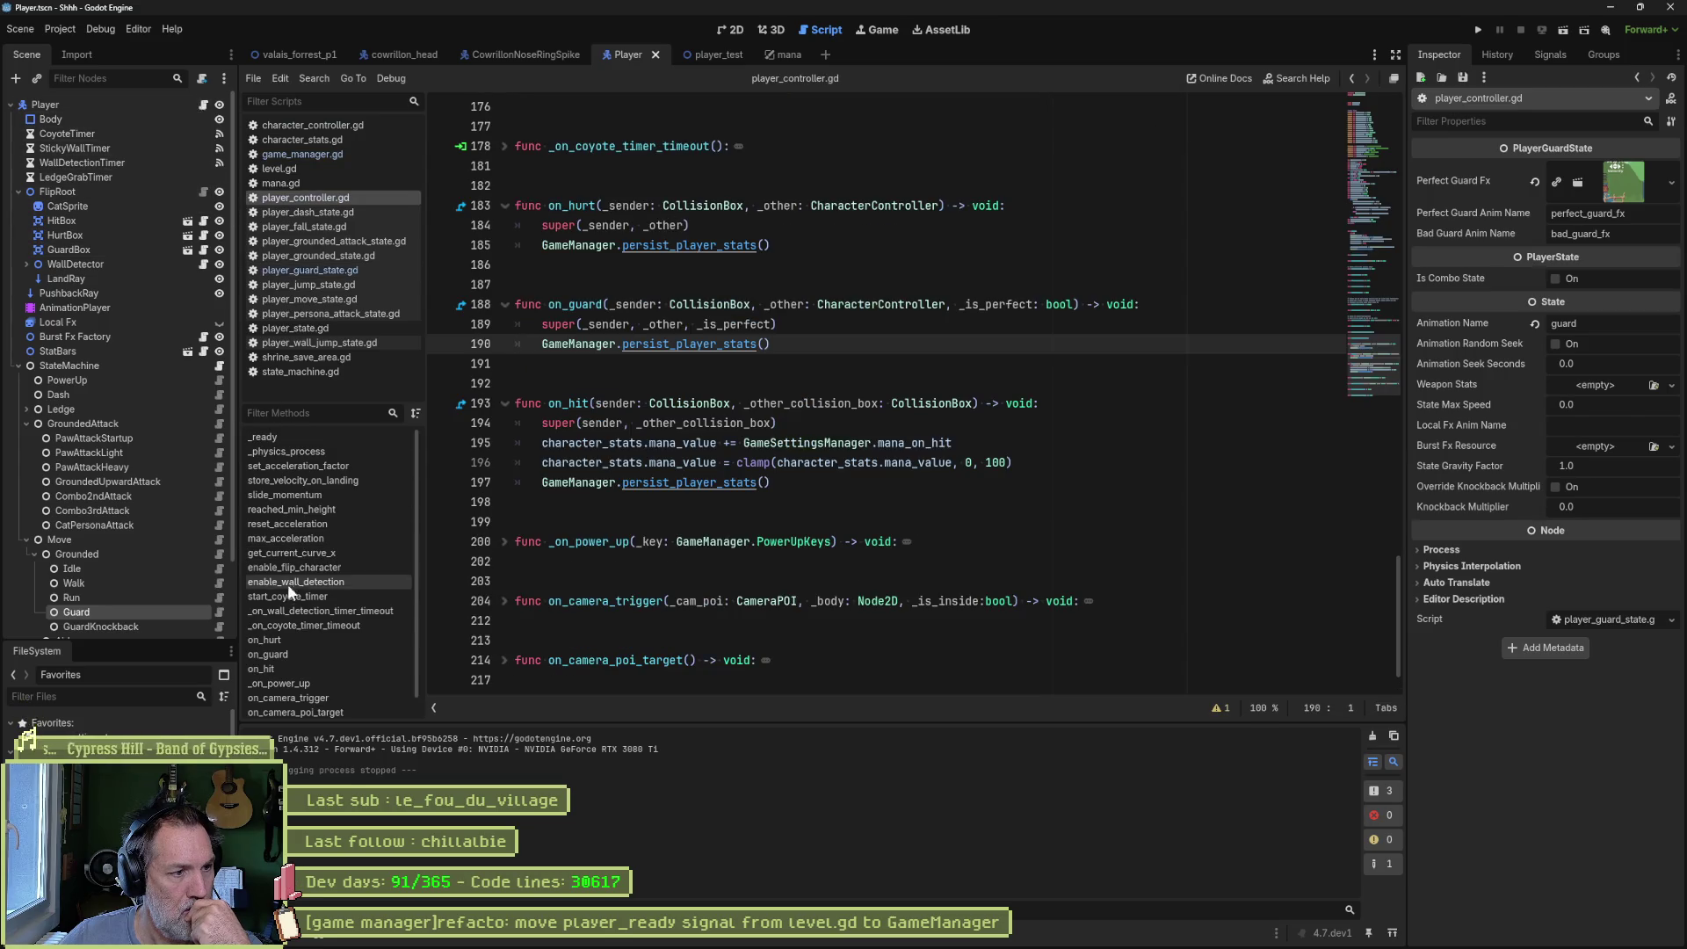
{"action": "left_click", "coordinate": [288, 654]}
{"action": "left_click_drag", "start_coordinate": [569, 443], "coordinate": [780, 446]}
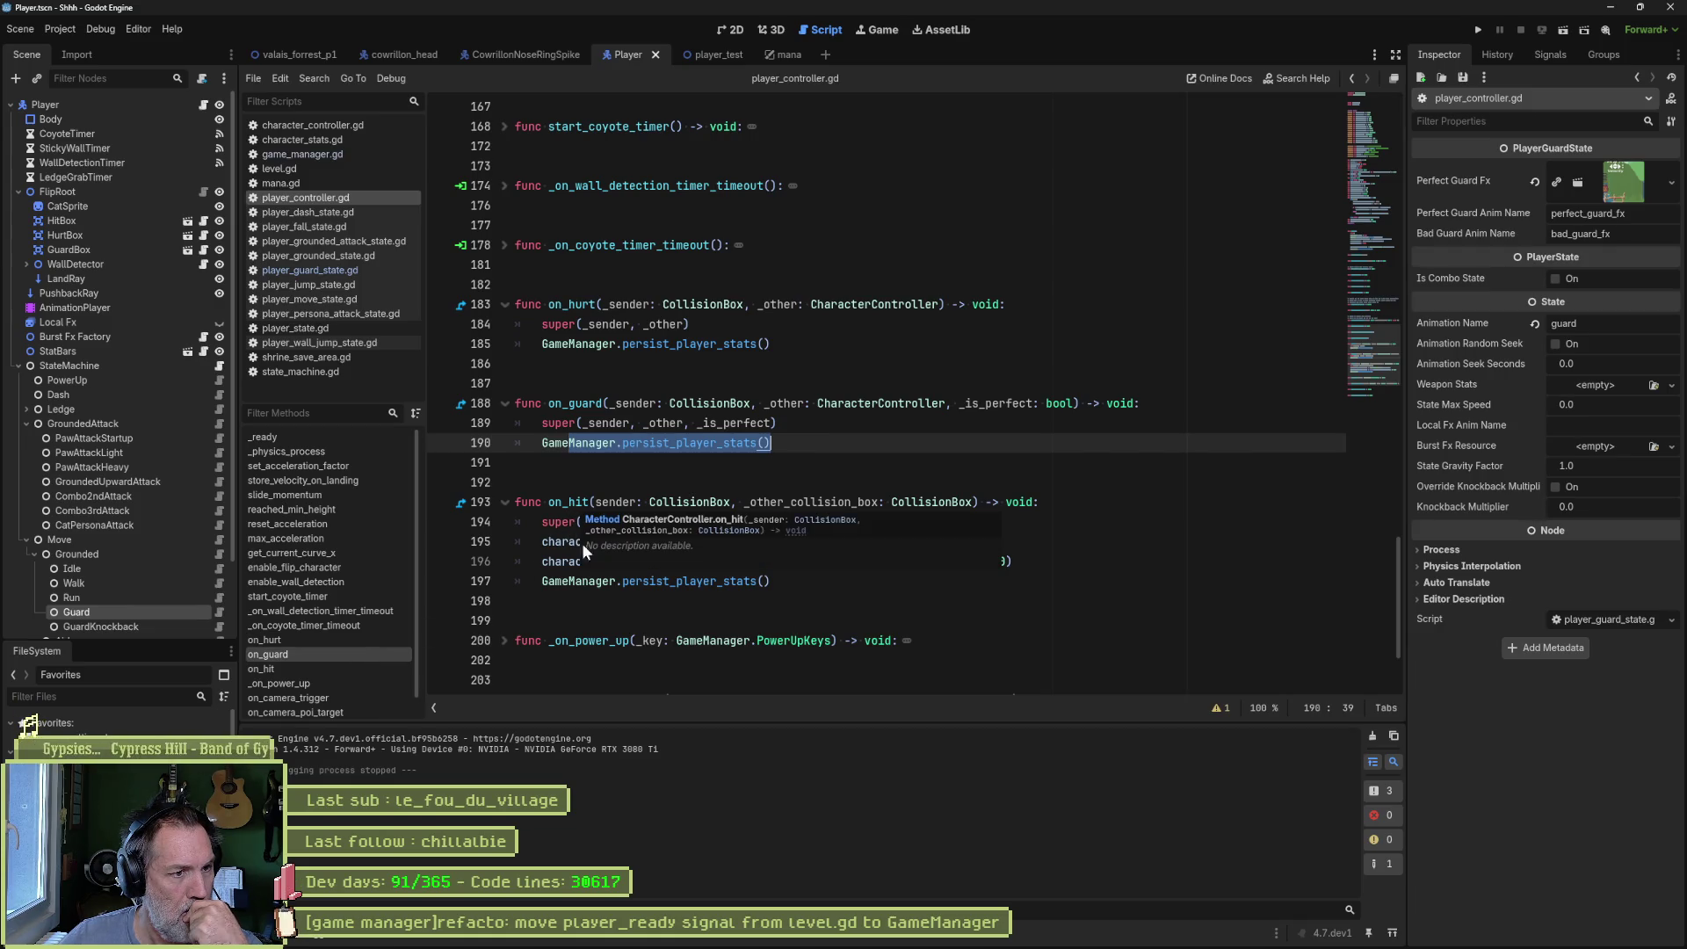
{"action": "left_click", "coordinate": [580, 555]}
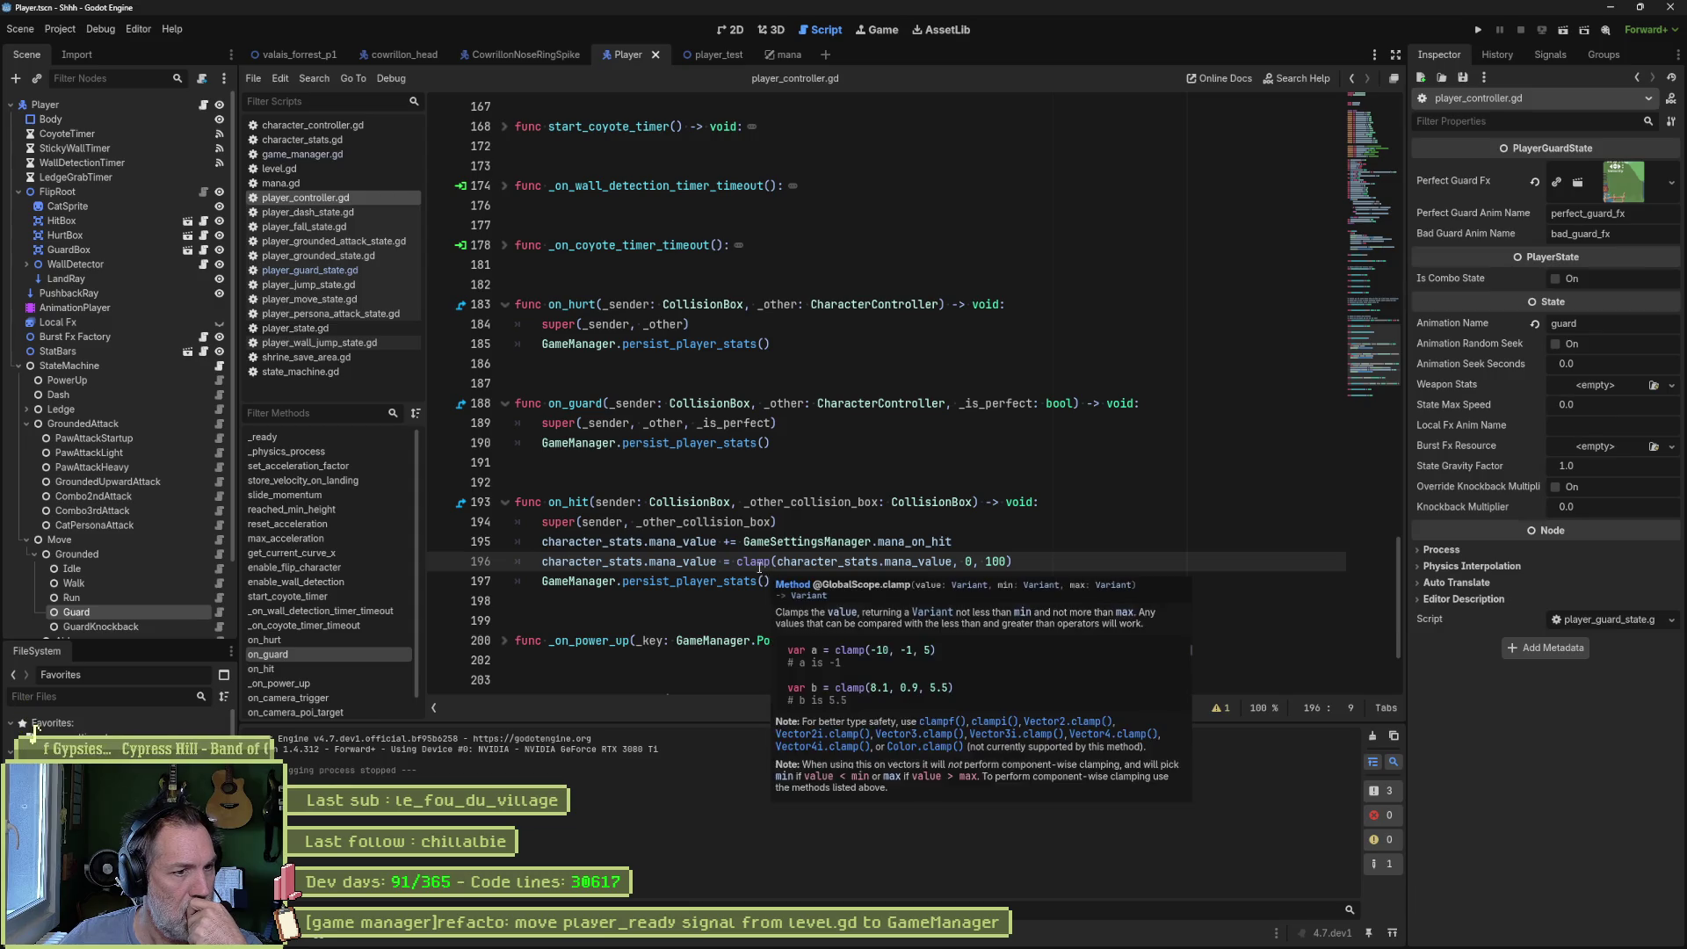
{"action": "left_click_drag", "start_coordinate": [542, 561], "coordinate": [717, 563]}
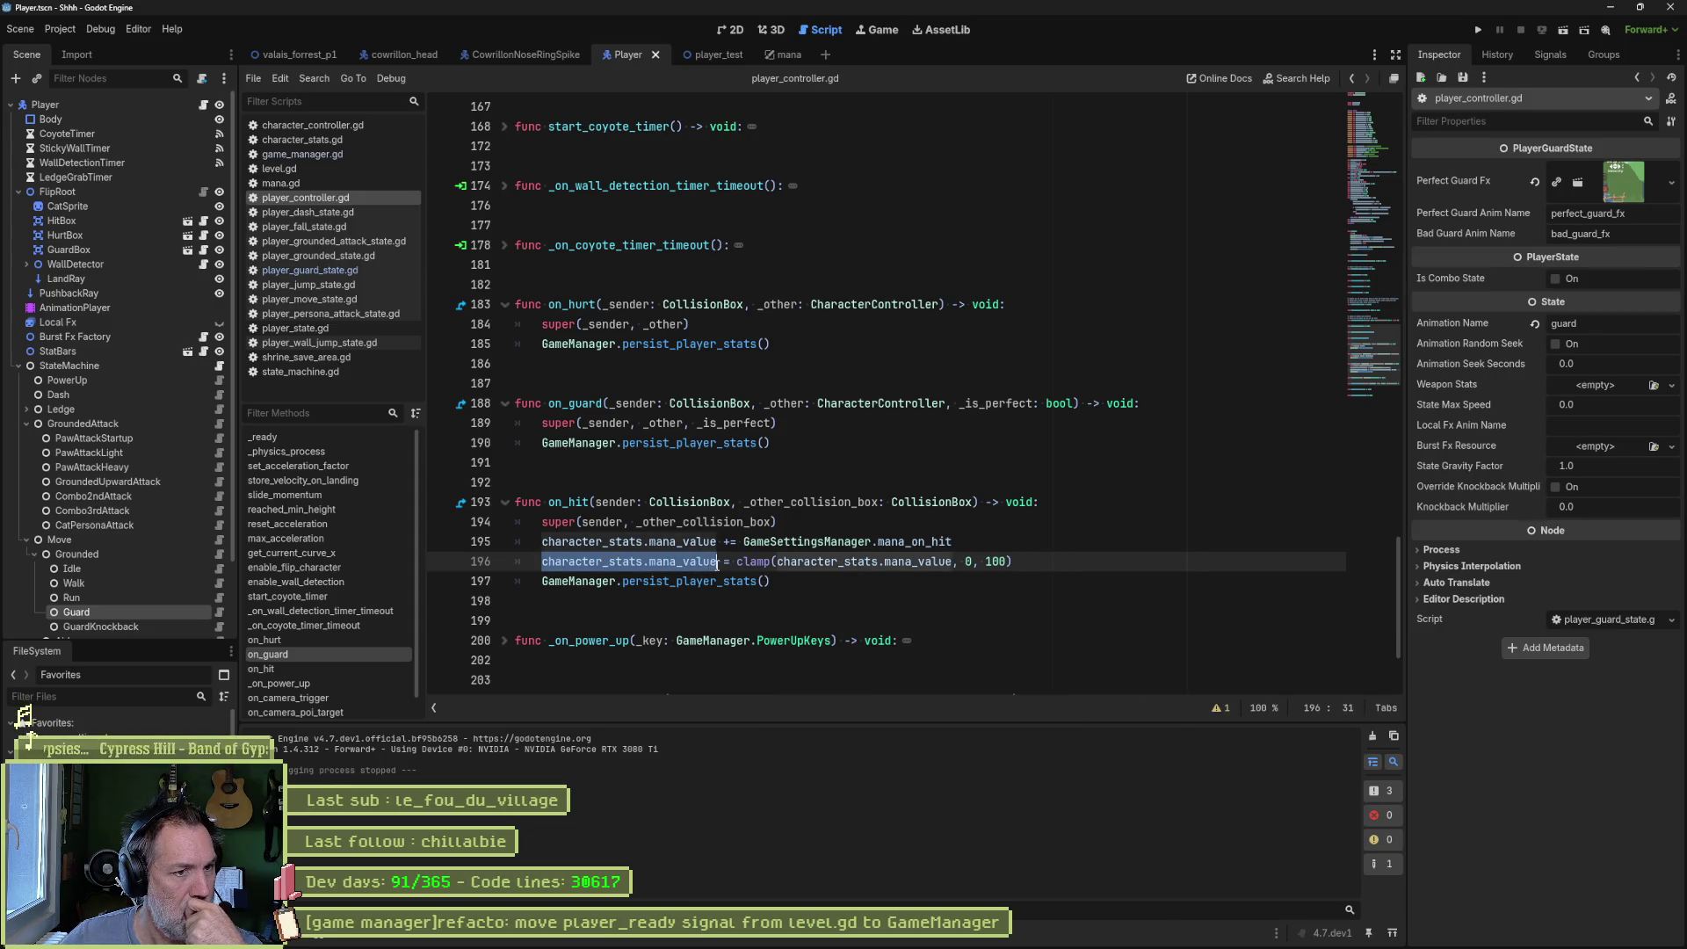
{"action": "key", "text": "ctrl+shift+f"}
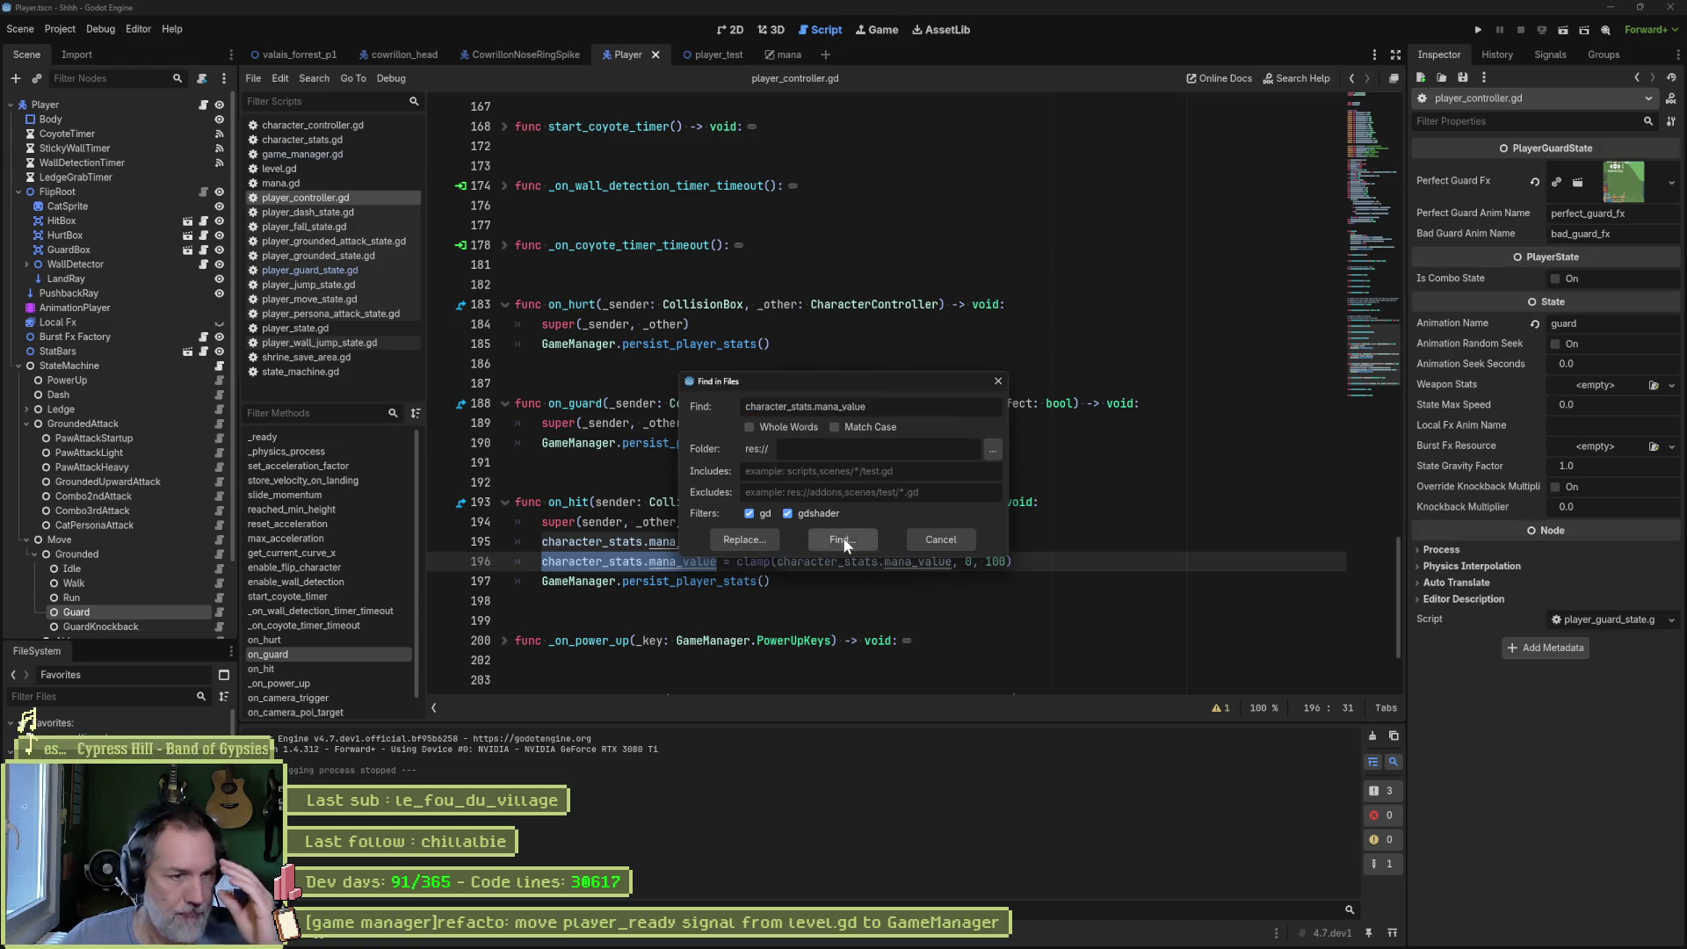
Run the search (13 matches in 6 files) and view line 270's mana_gain_on_perfect_guard in character_controller.gd
{"action": "left_click", "coordinate": [842, 536]}
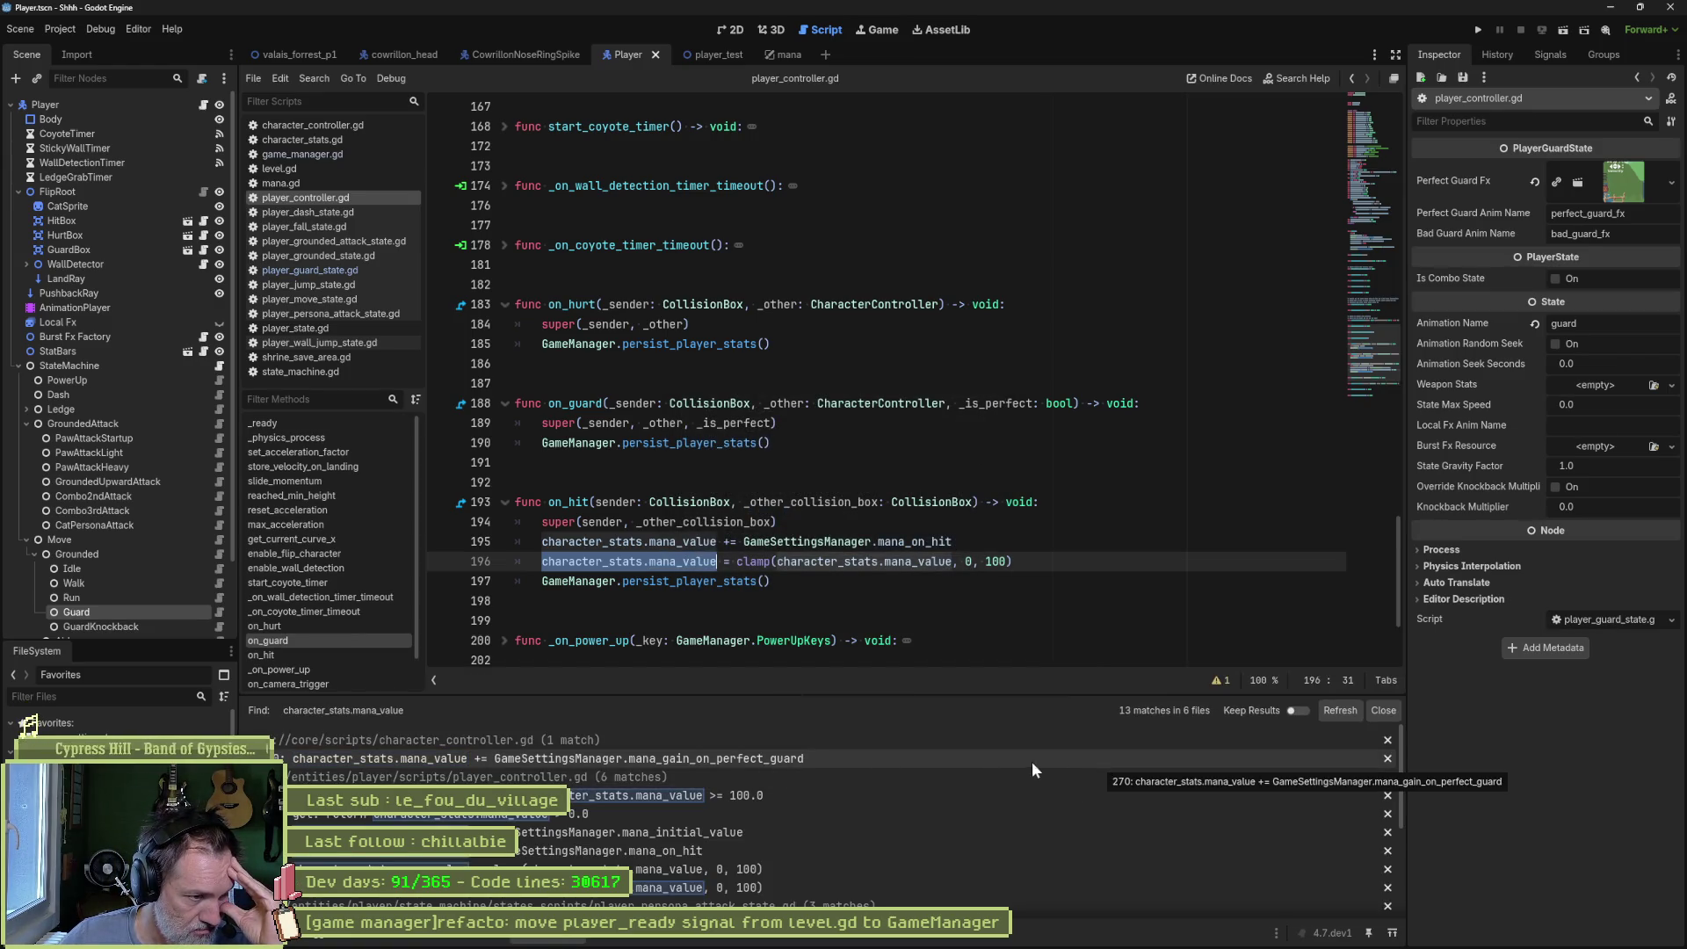
{"action": "left_click", "coordinate": [987, 761]}
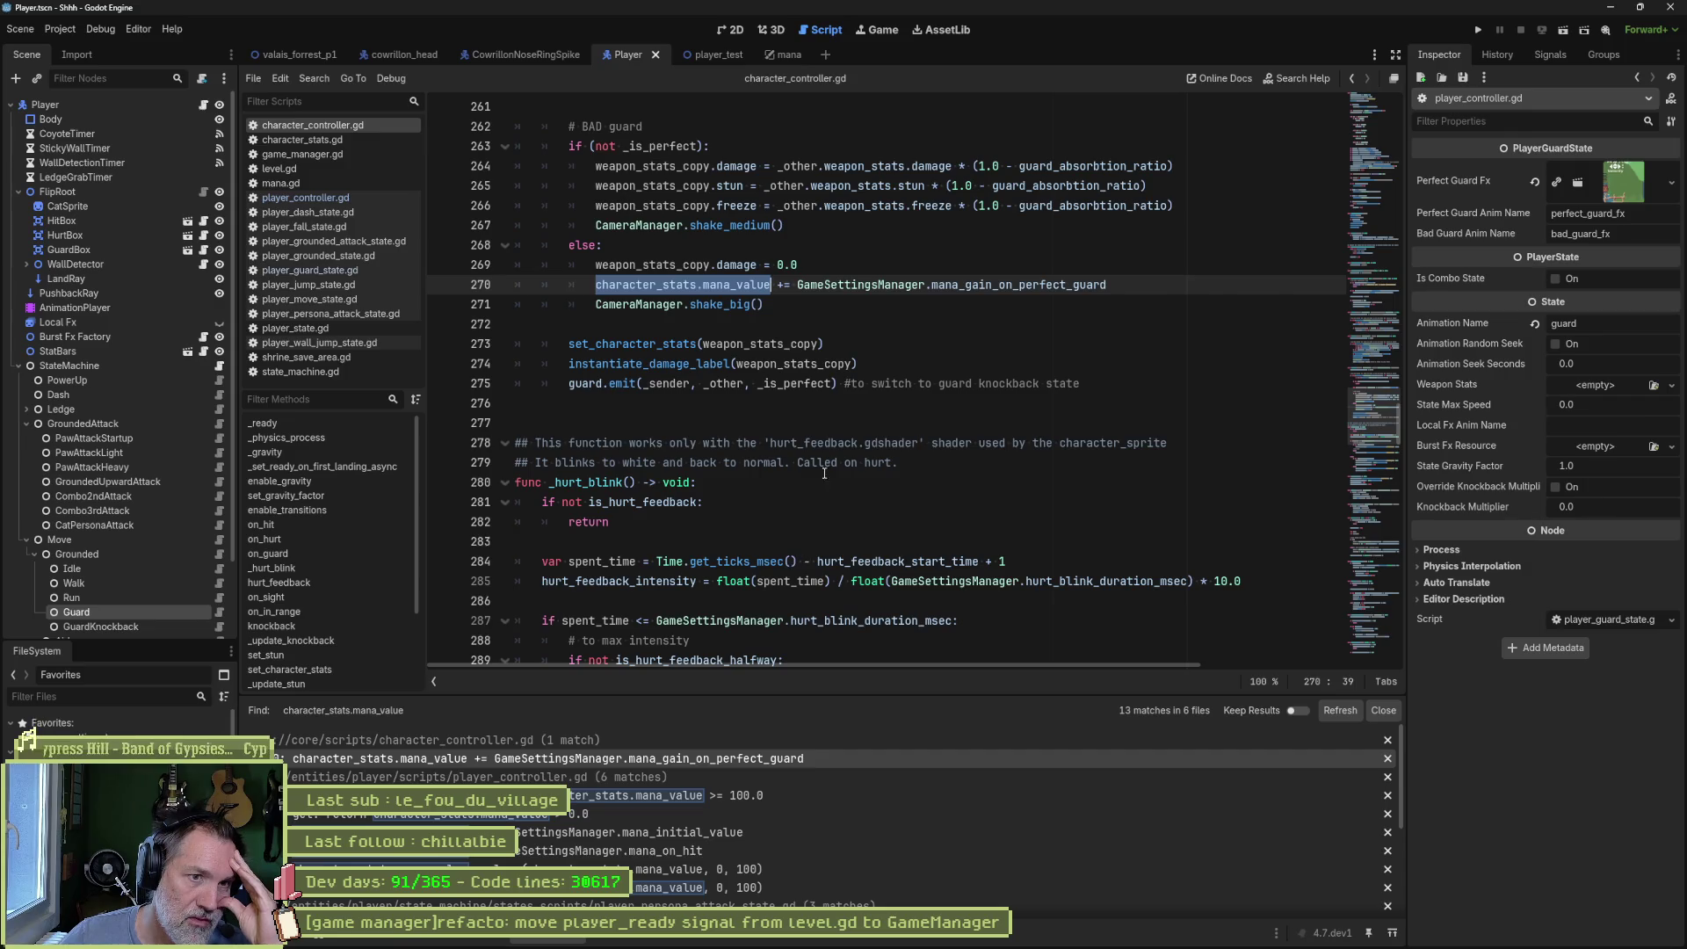
{"action": "scroll", "coordinate": [834, 472], "scroll_direction": "up", "scroll_amount": 2}
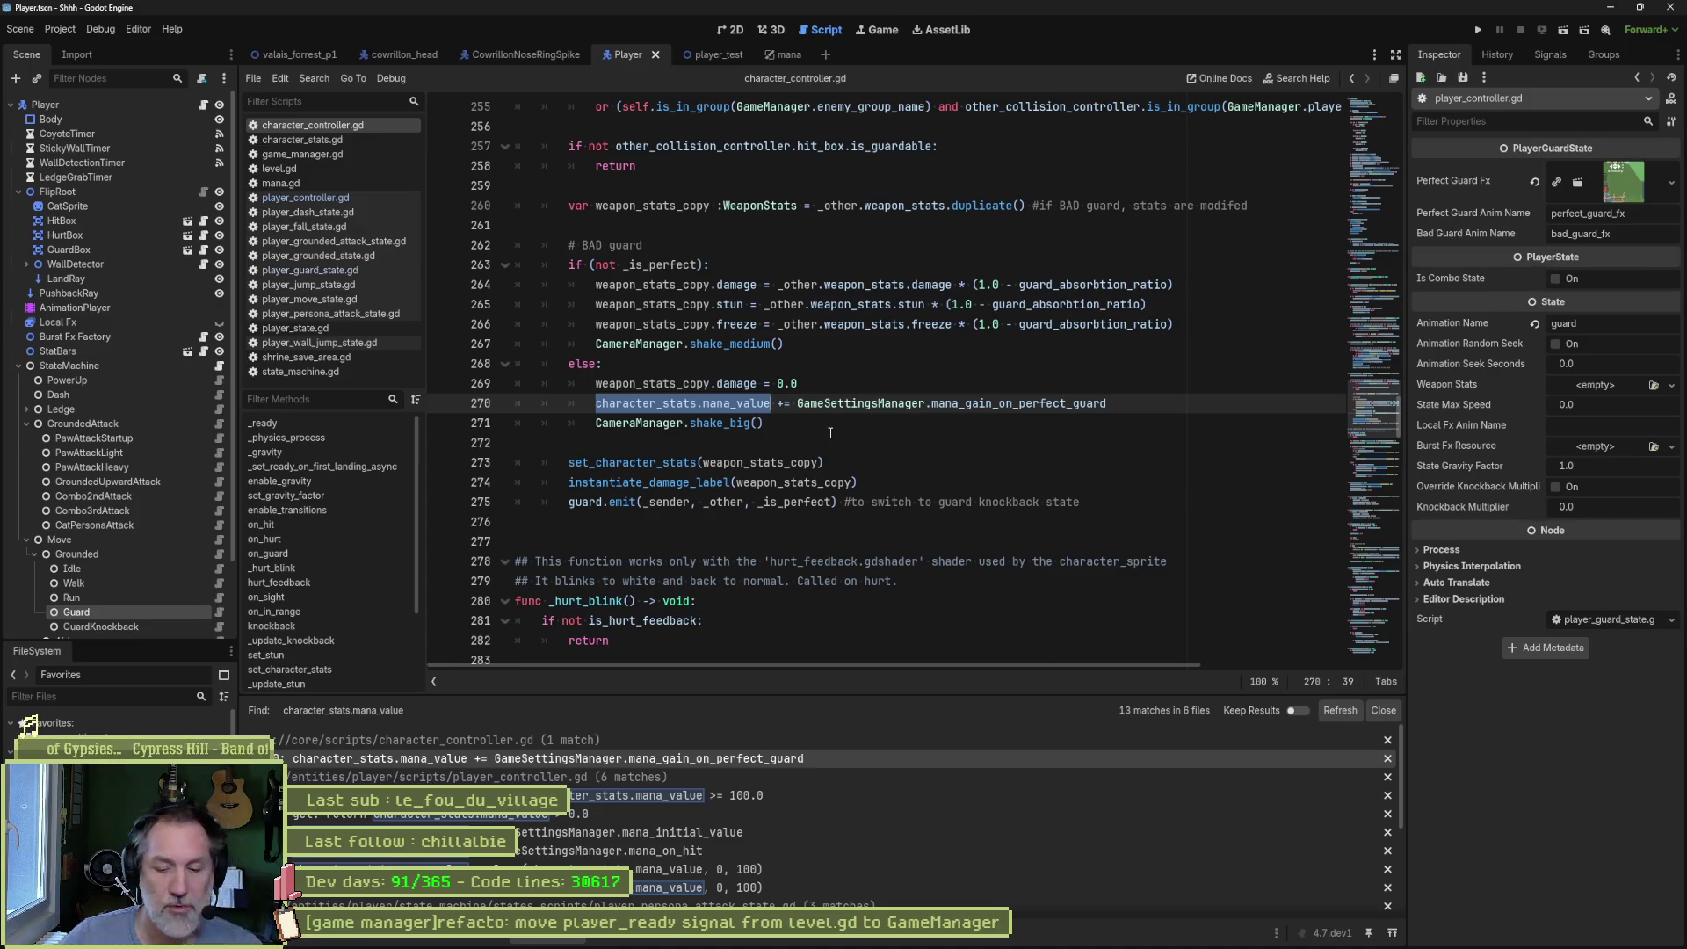
{"action": "left_click", "coordinate": [302, 67]}
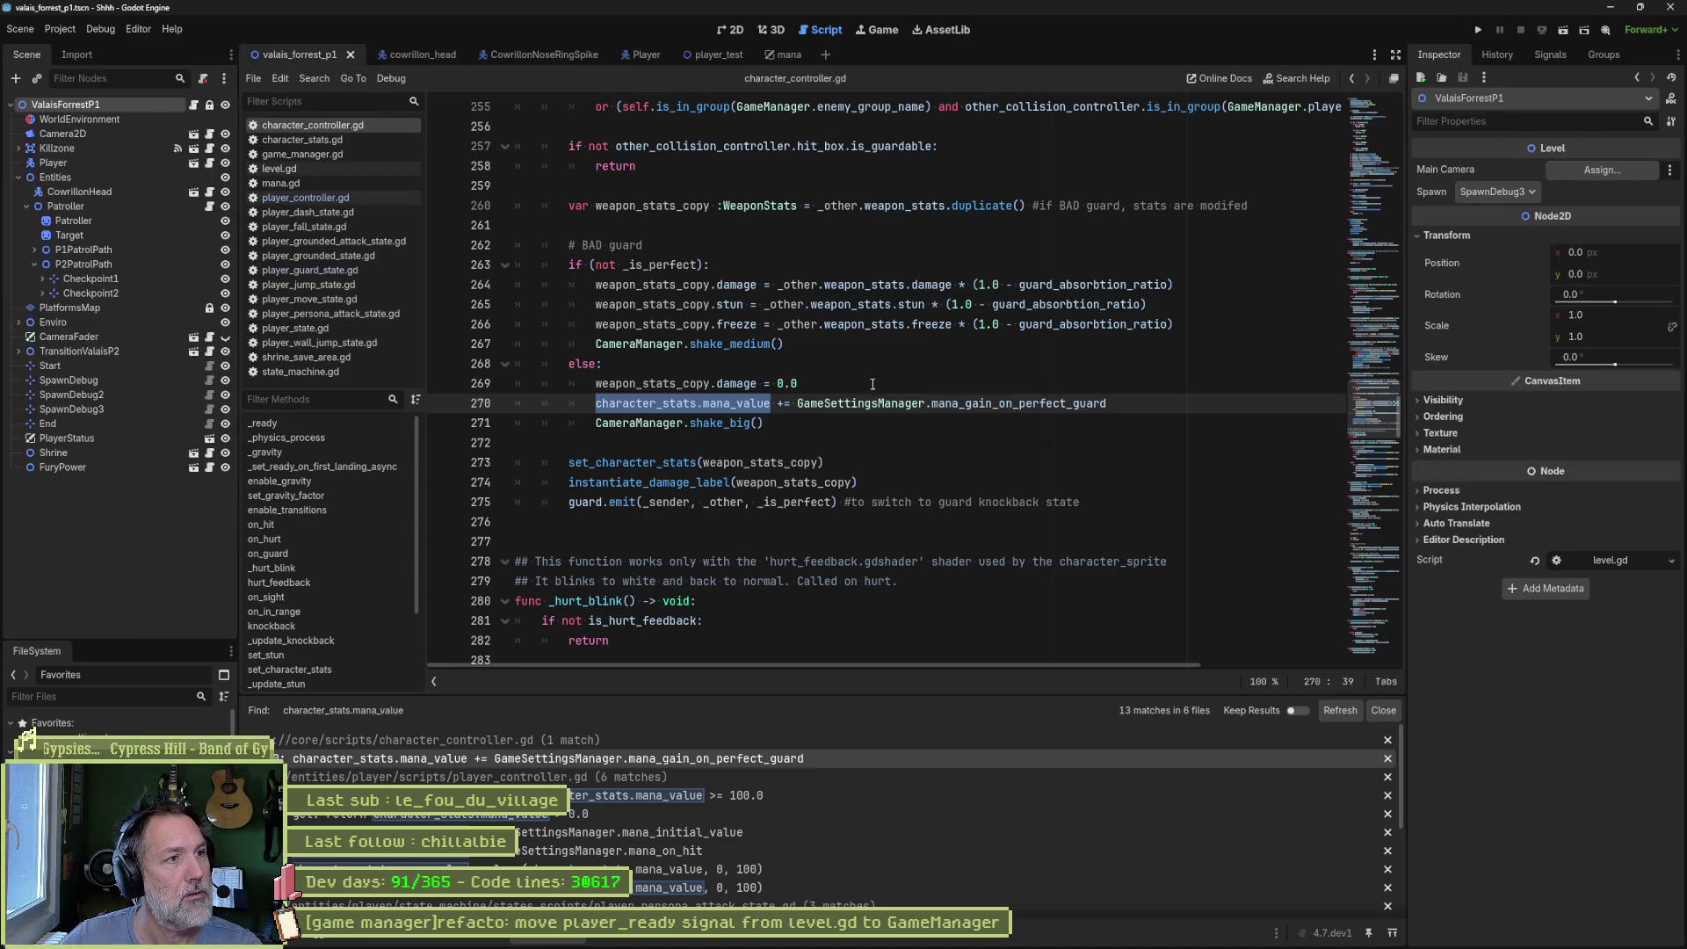
Run the valais_forrest_p1 scene, move the cat with arrow keys against the bull boss, then stop
{"action": "key", "text": "F6"}
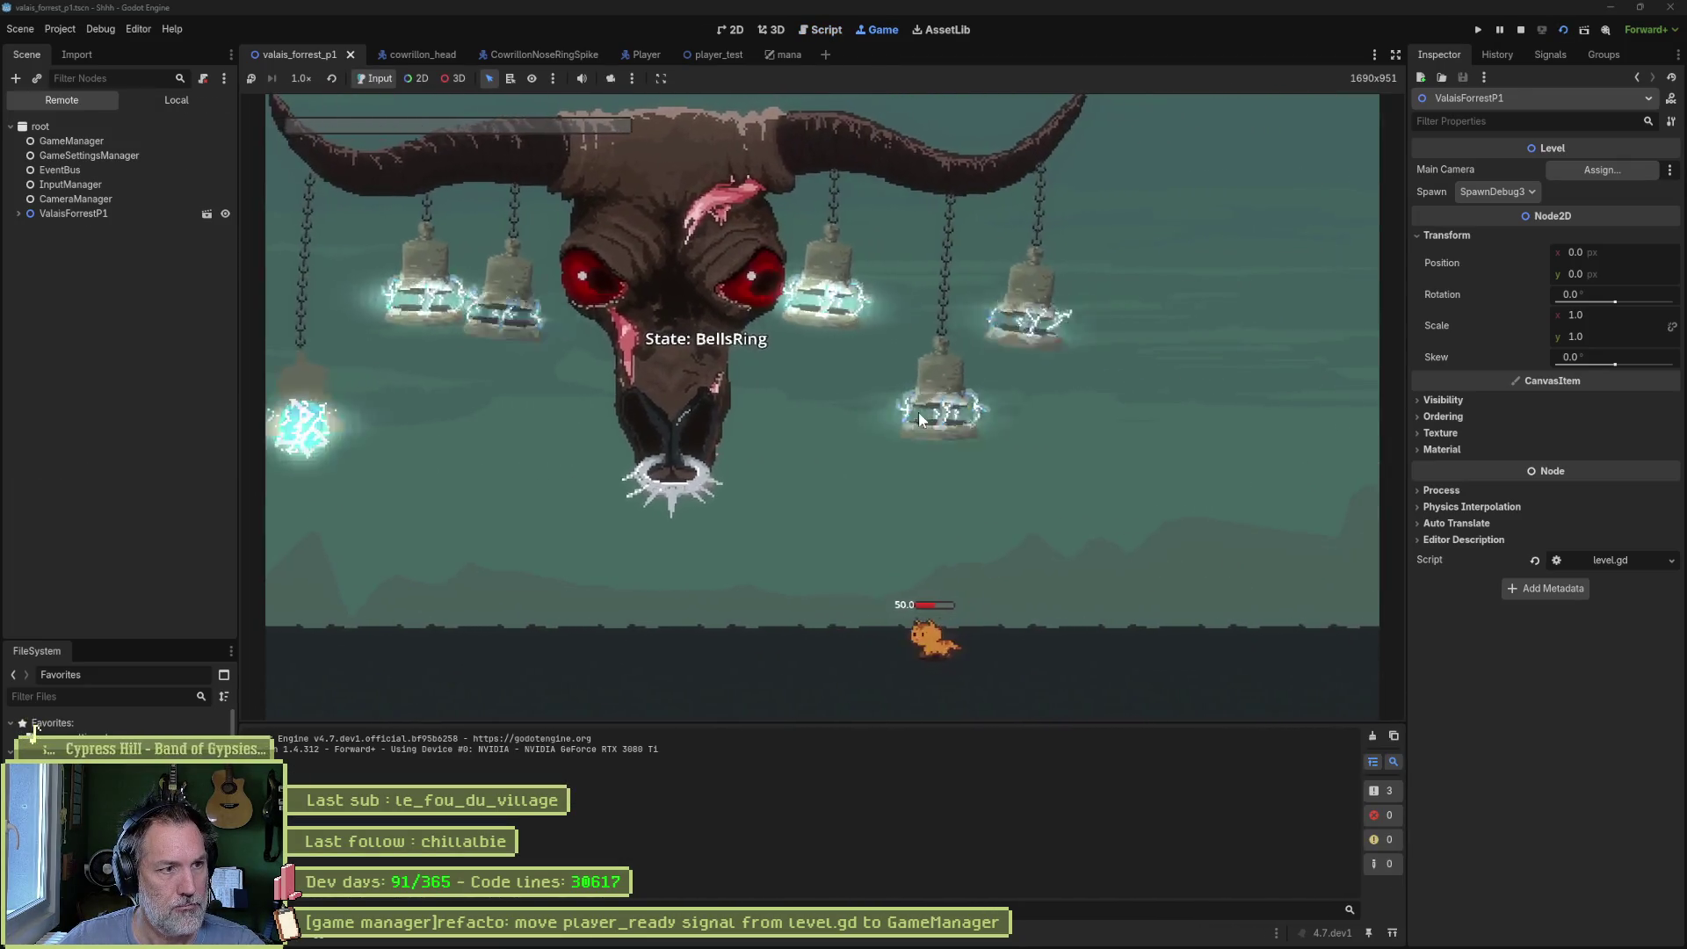
{"action": "key", "text": "Left"}
{"action": "key", "text": "Right"}
{"action": "key", "text": "Left"}
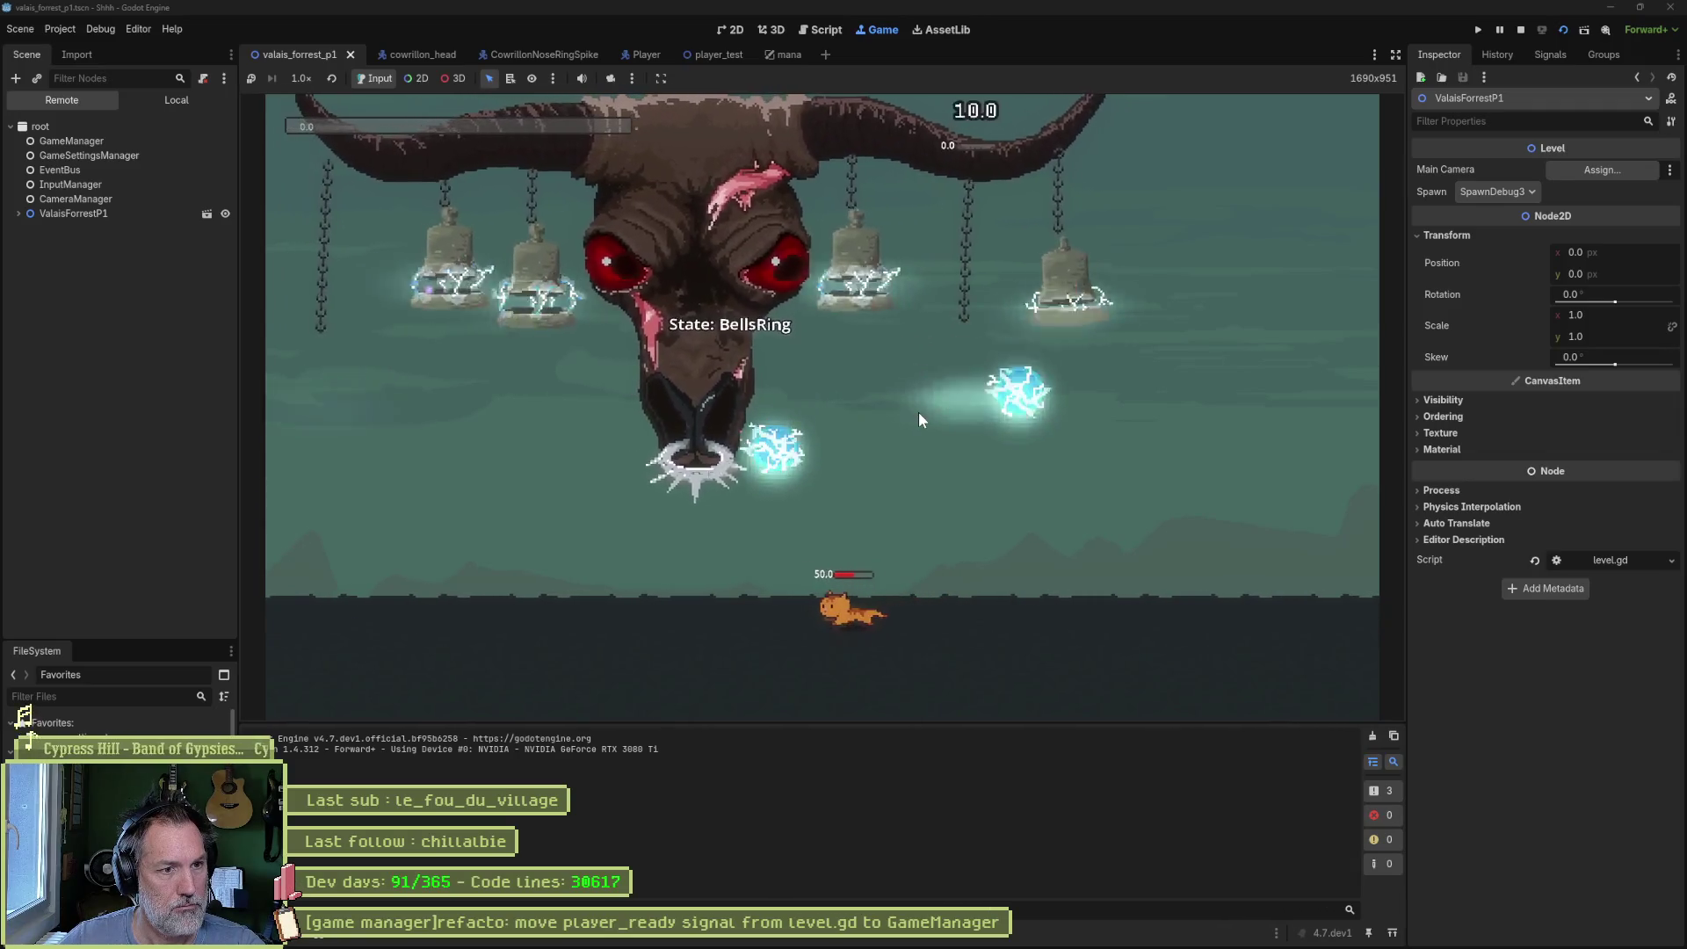
{"action": "key", "text": "Left"}
{"action": "key", "text": "Right"}
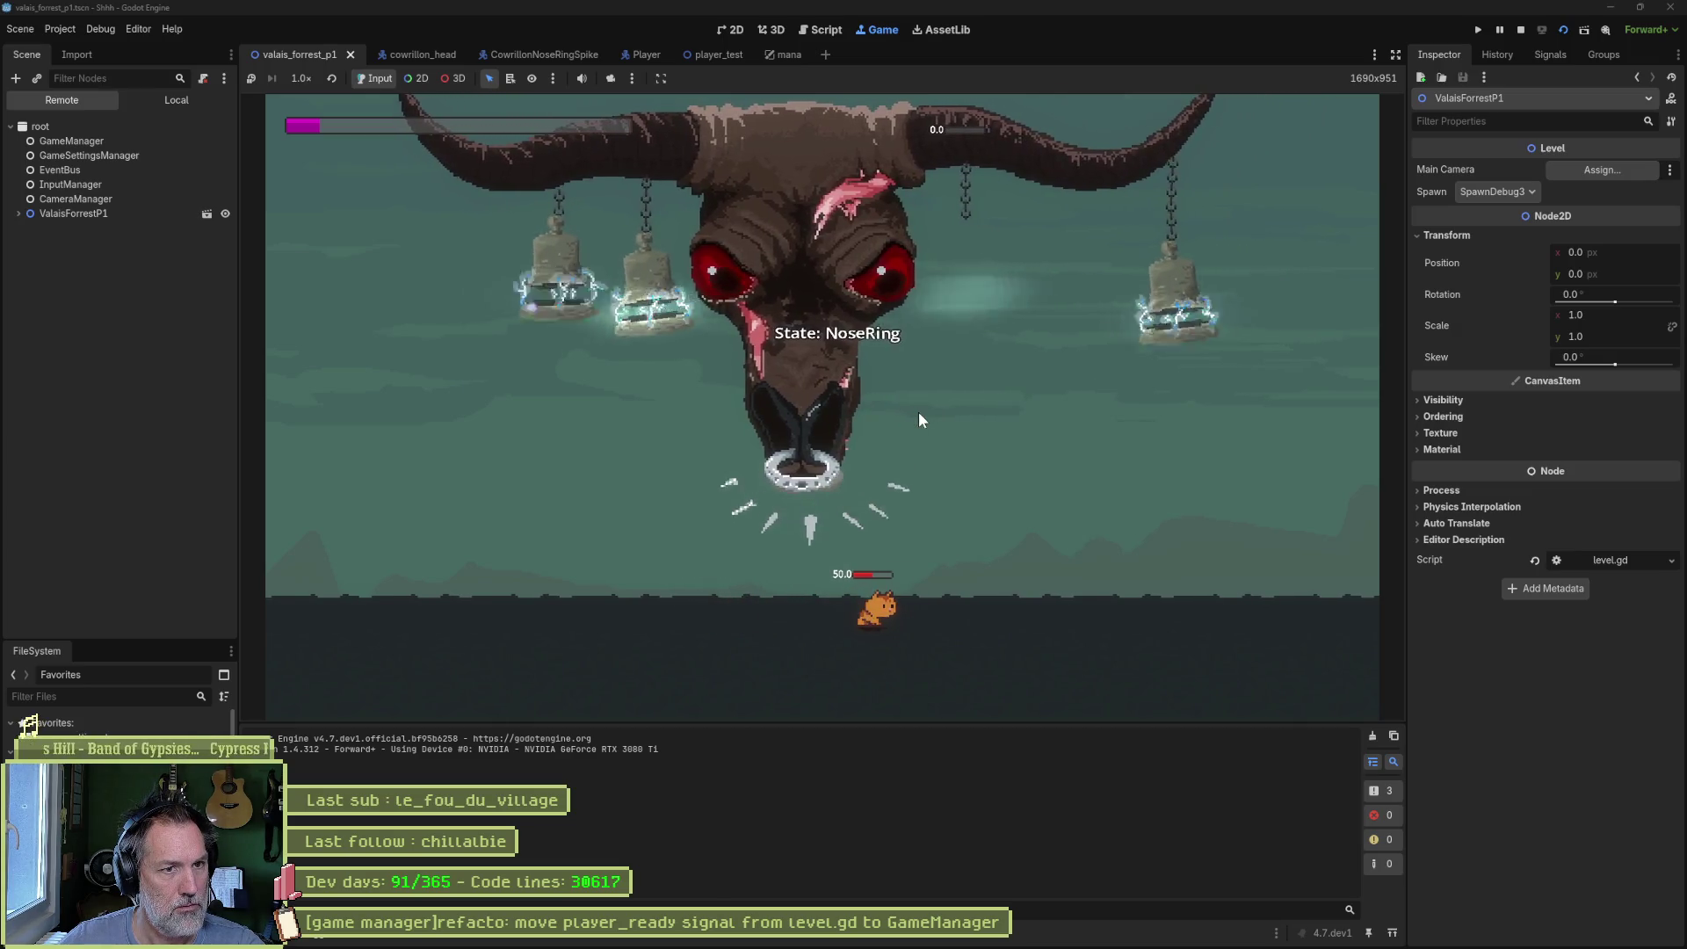
{"action": "key", "text": "Right"}
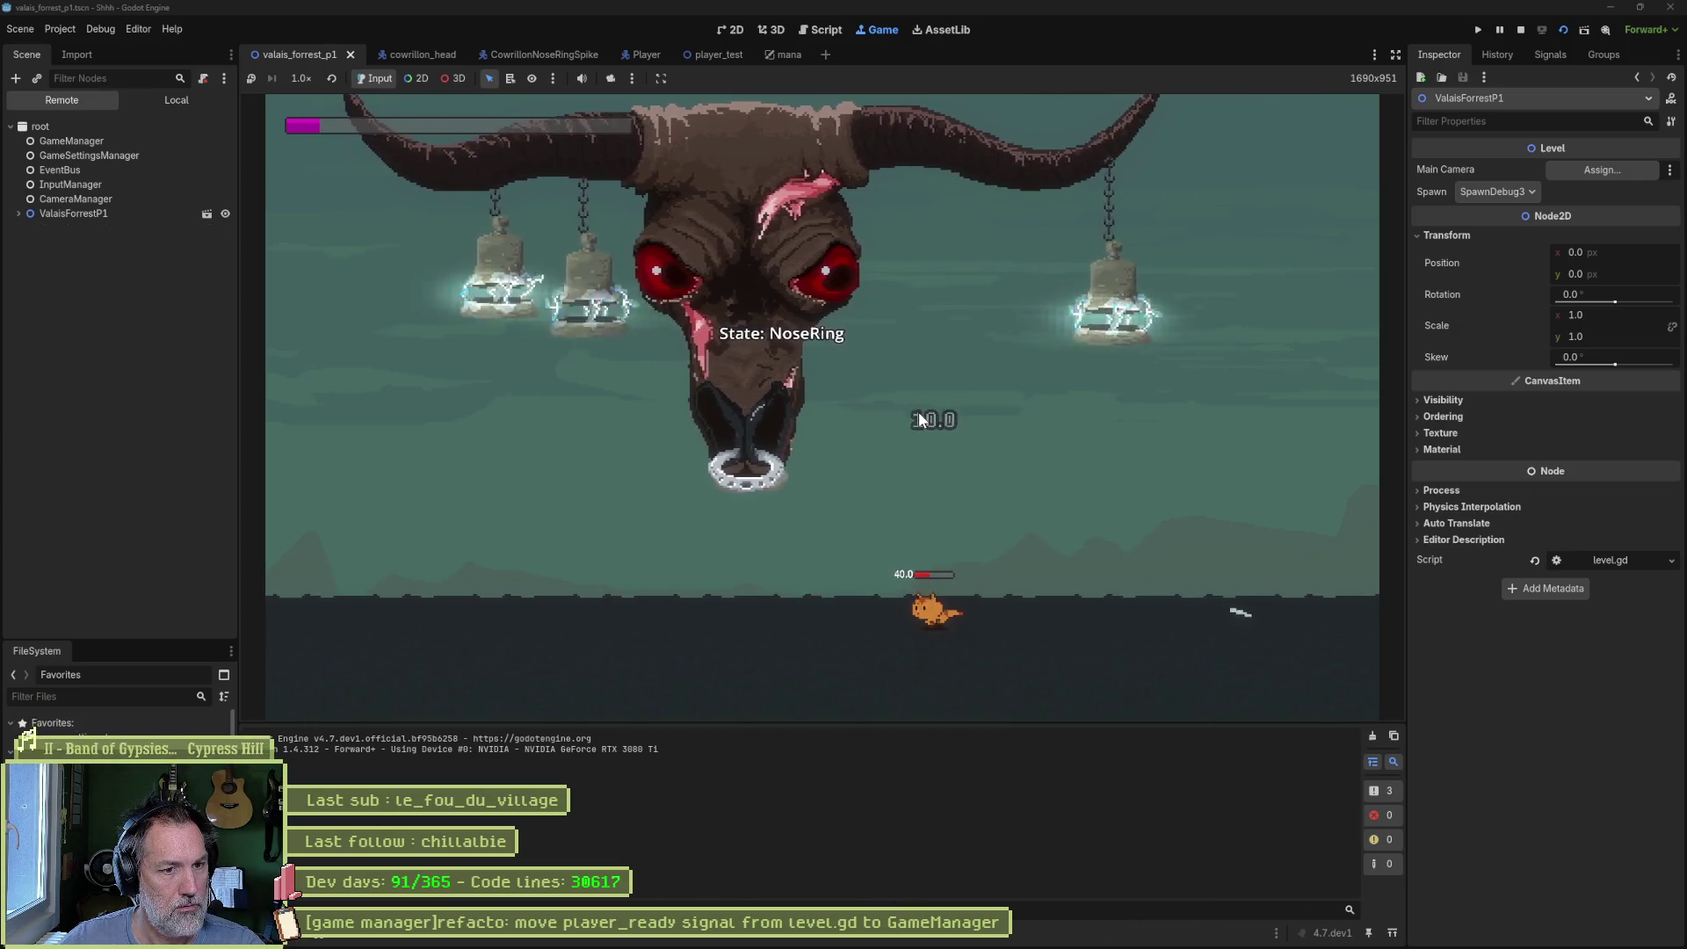
{"action": "key", "text": "Left"}
{"action": "key", "text": "Left"}
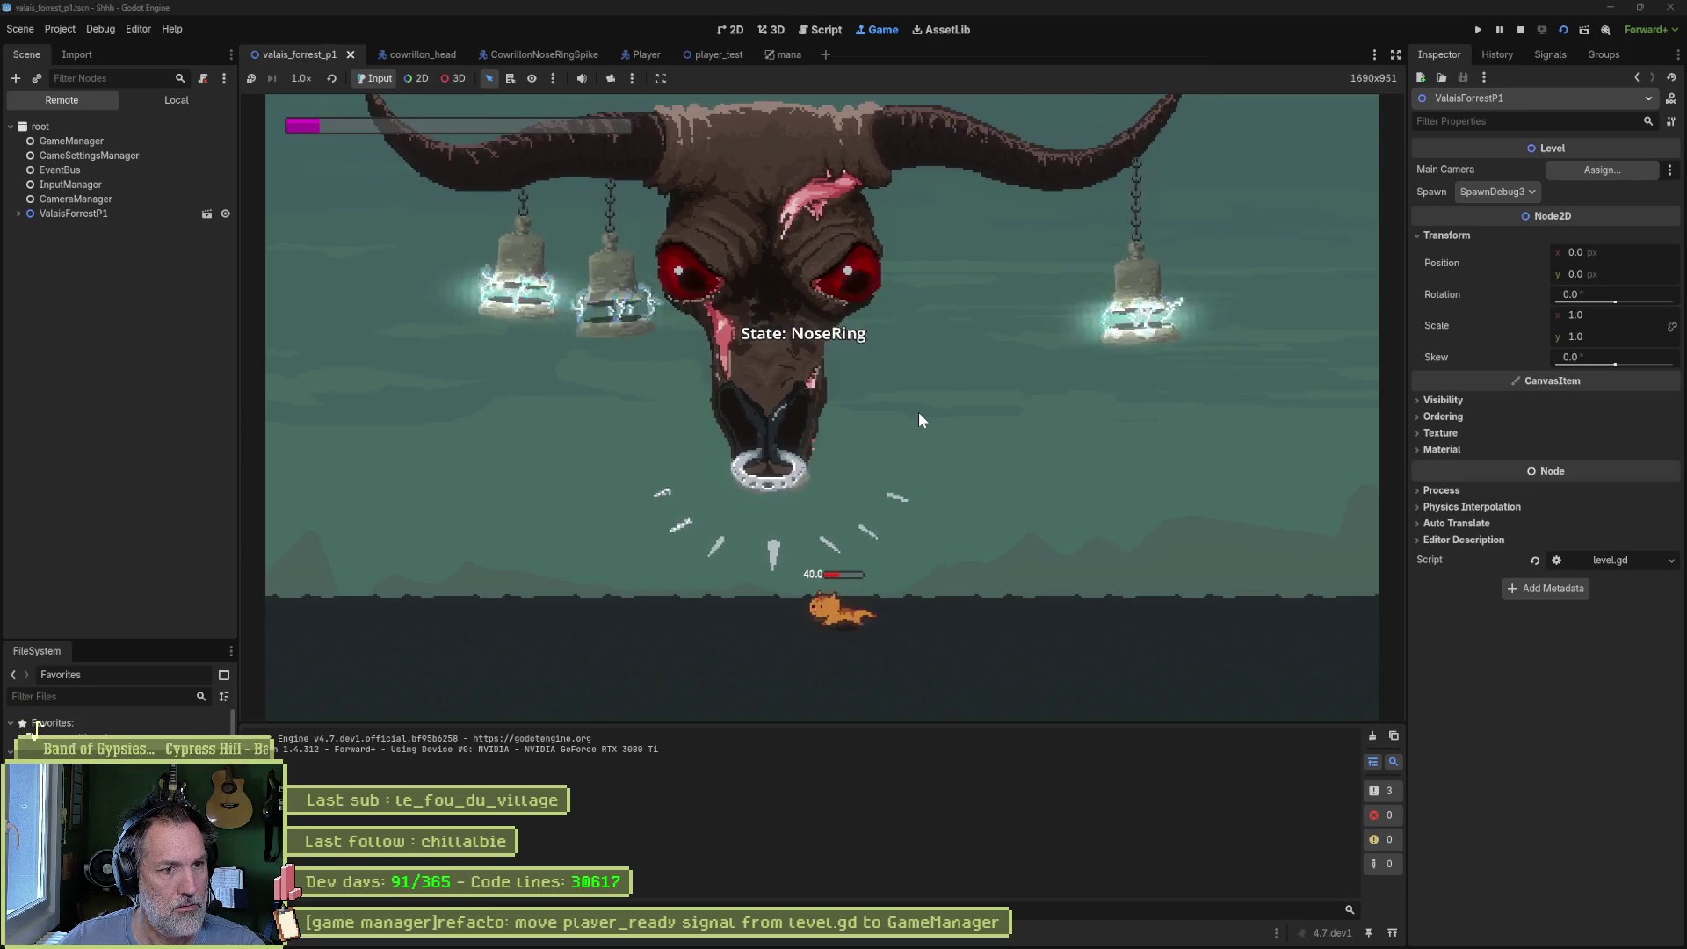
{"action": "key", "text": "Right"}
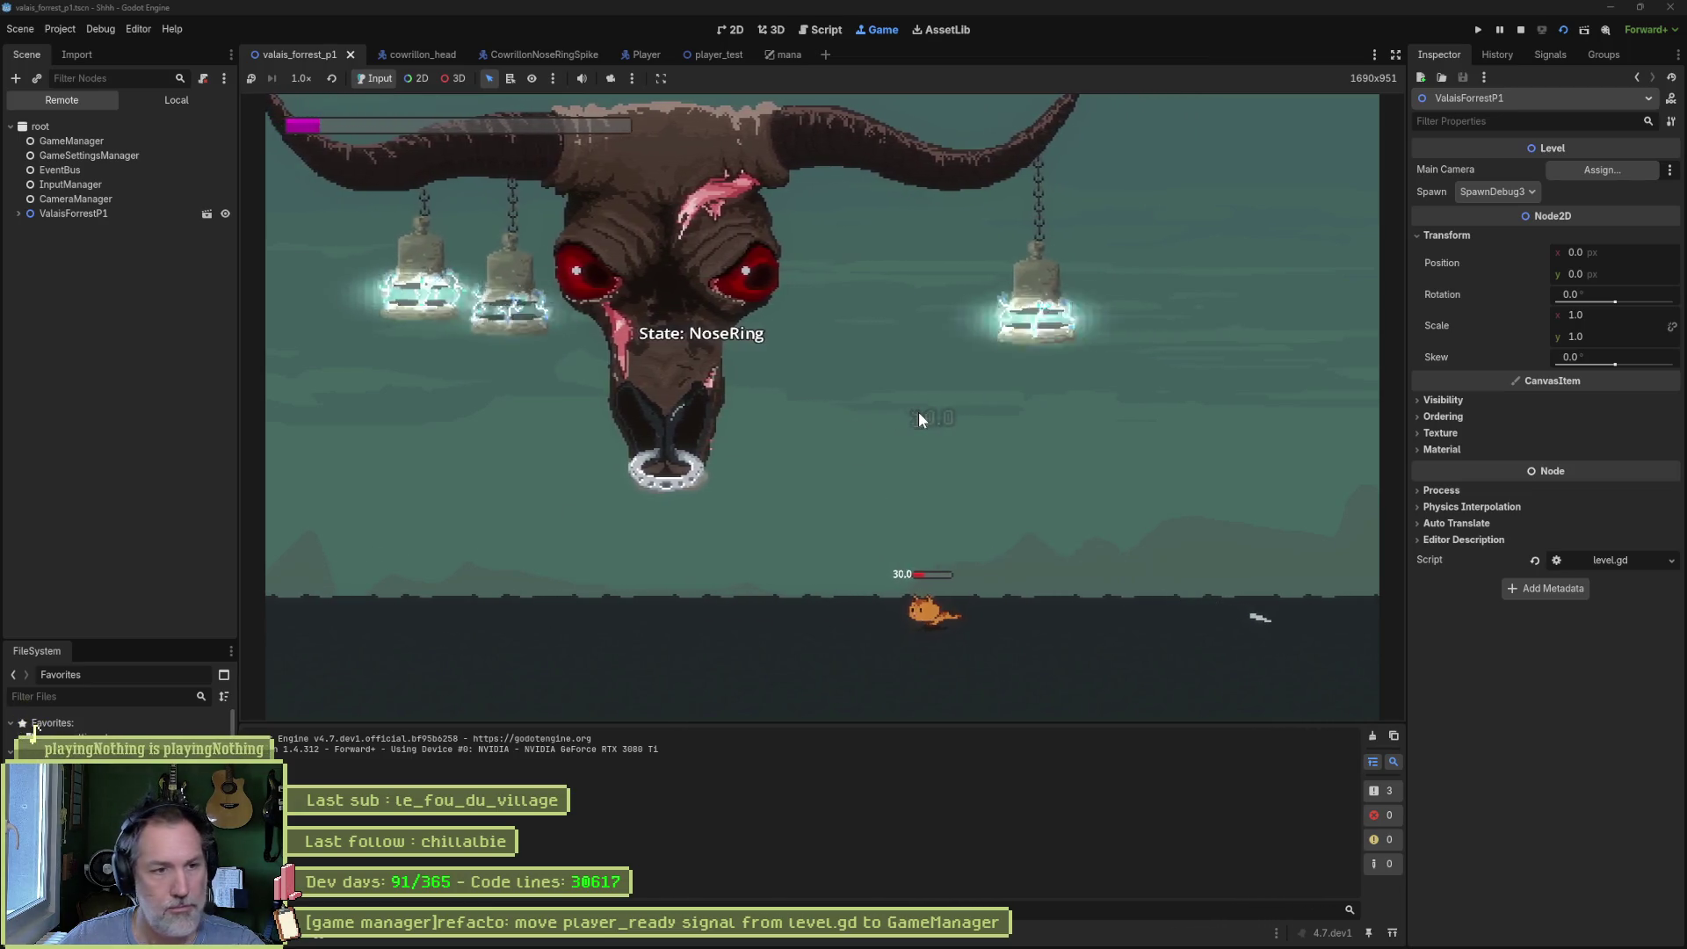
{"action": "key", "text": "Left"}
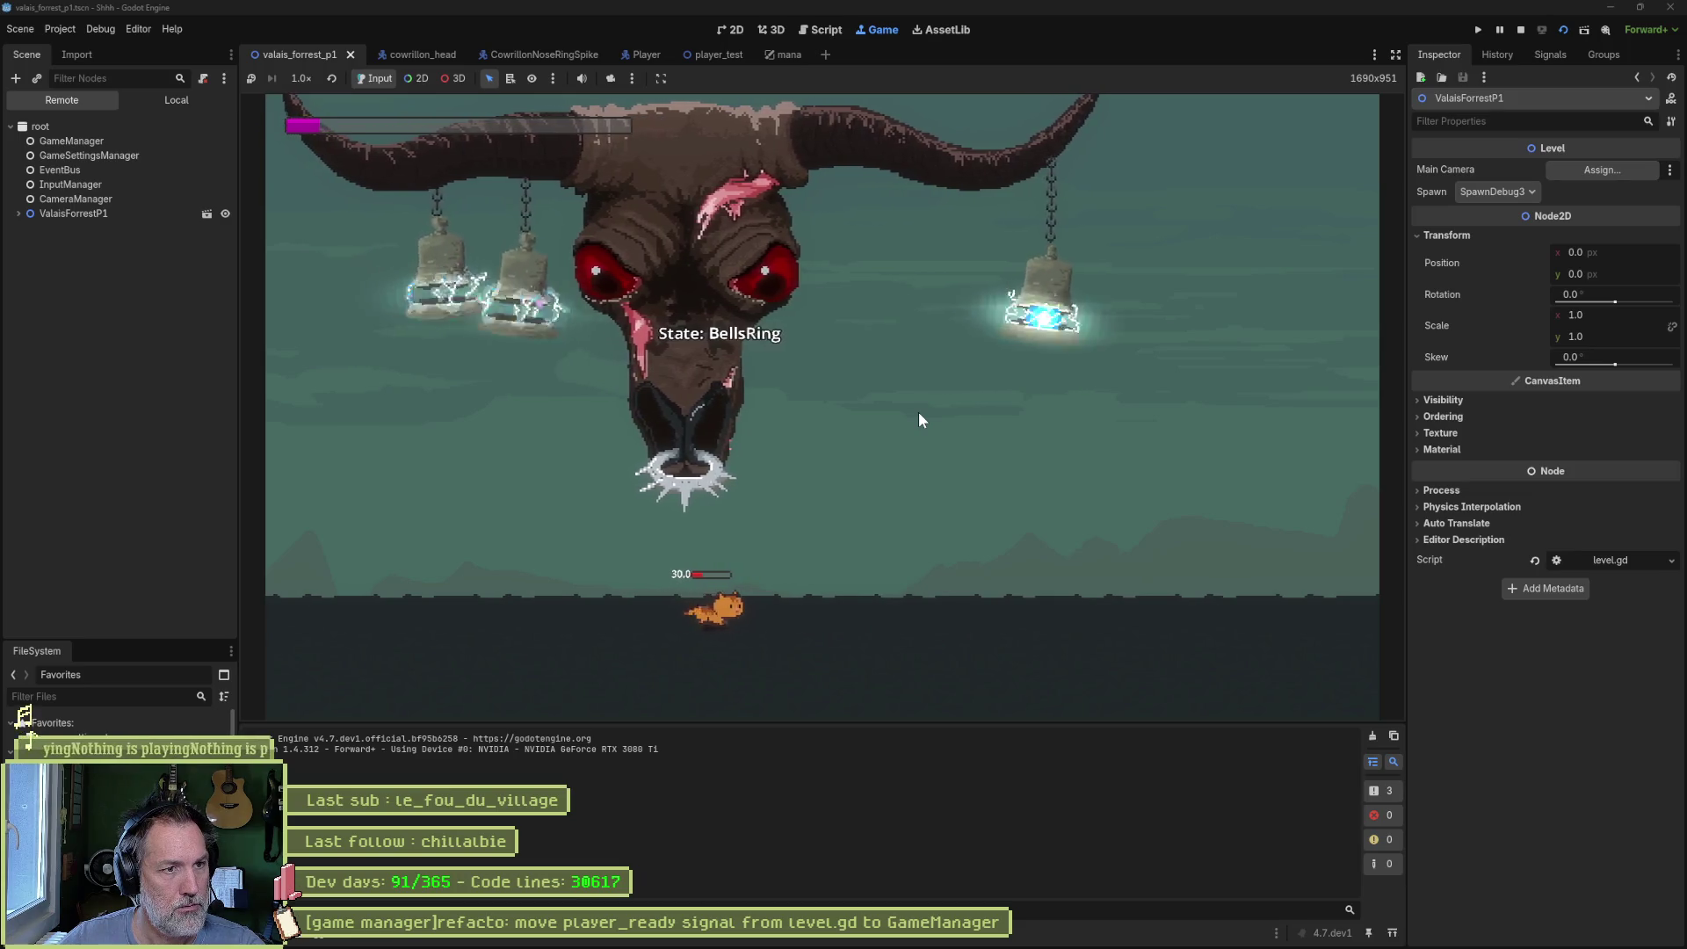
{"action": "key", "text": "Right"}
{"action": "key", "text": "Left"}
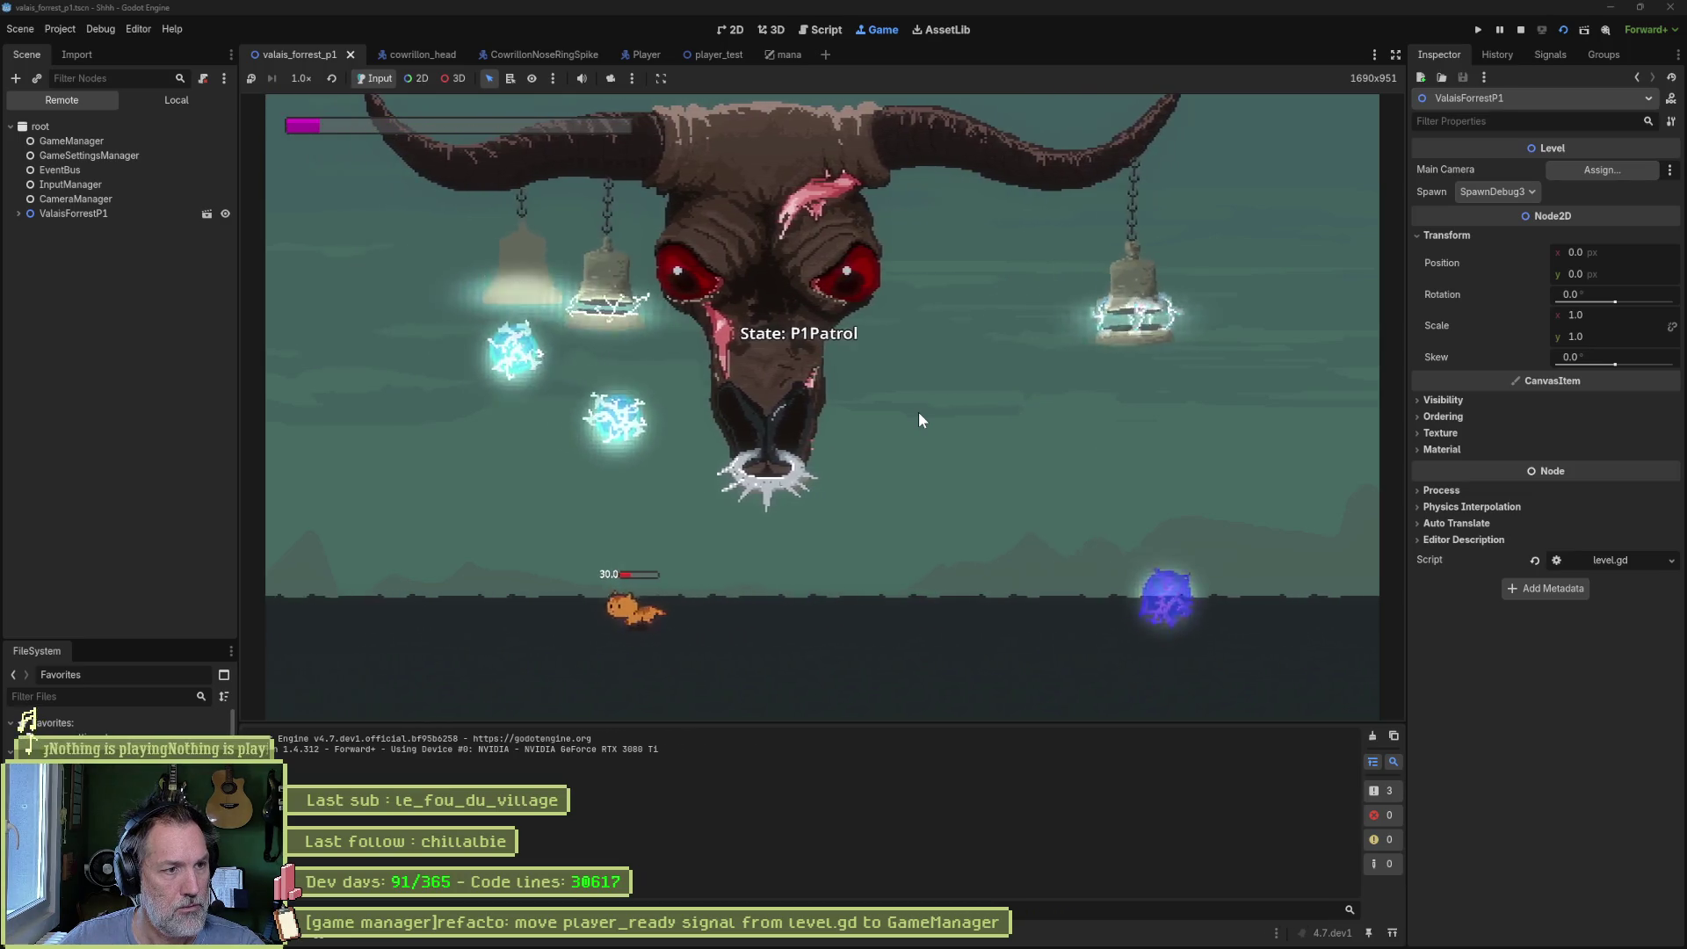
{"action": "key", "text": "Right"}
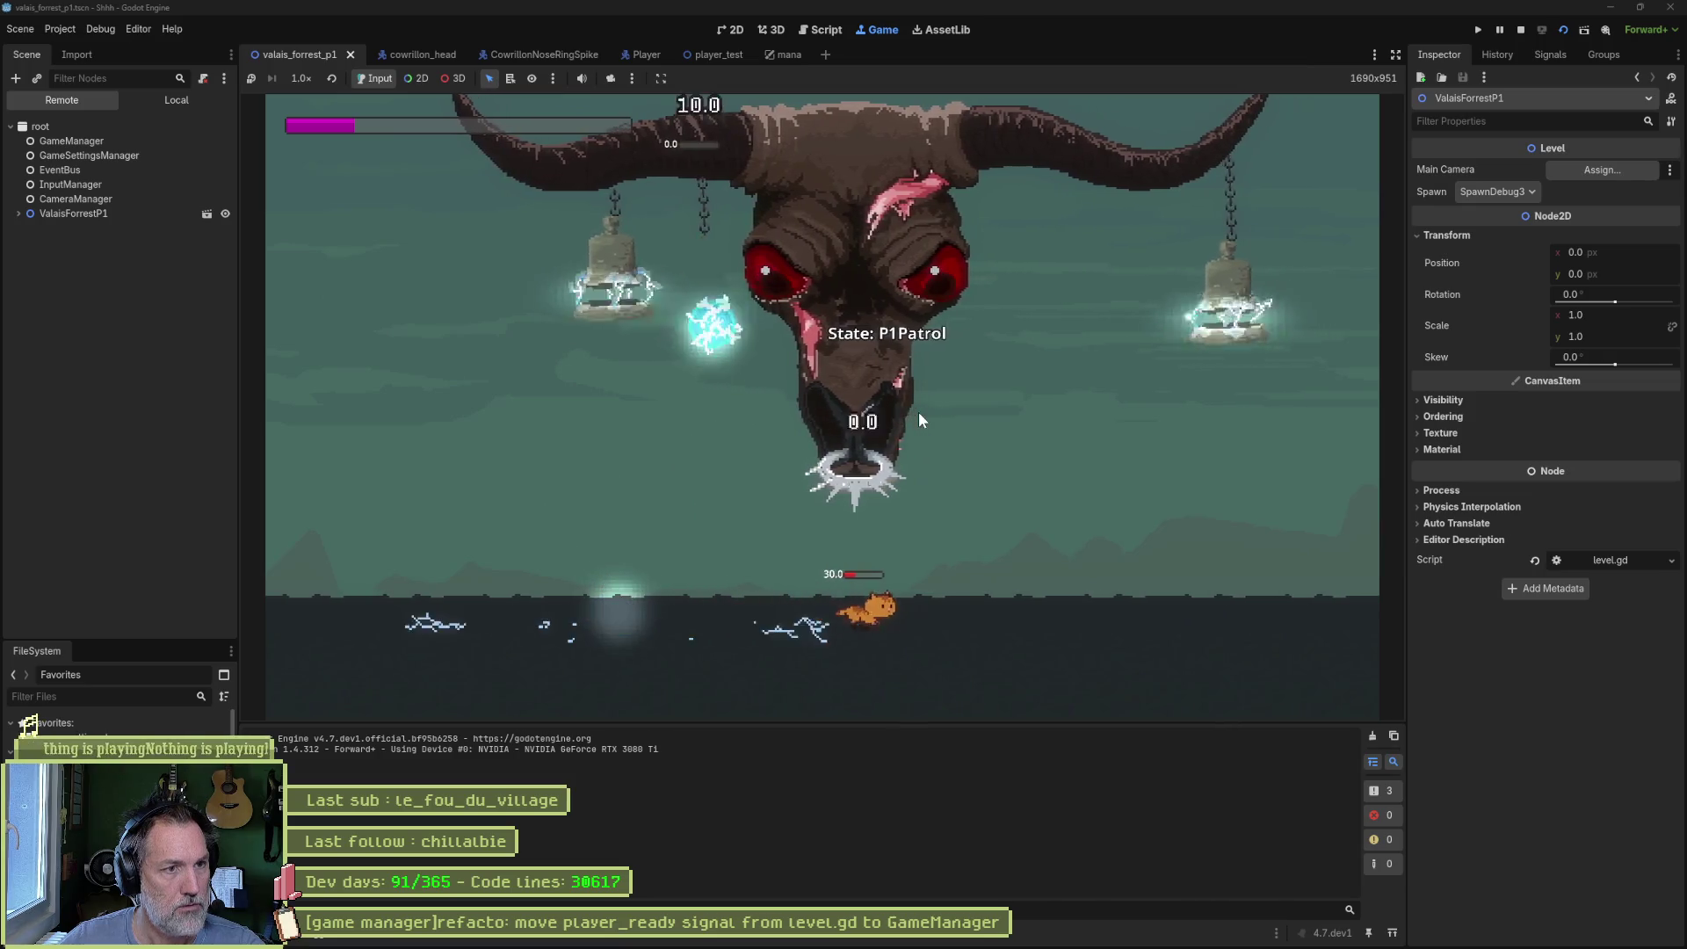
{"action": "key", "text": "Right"}
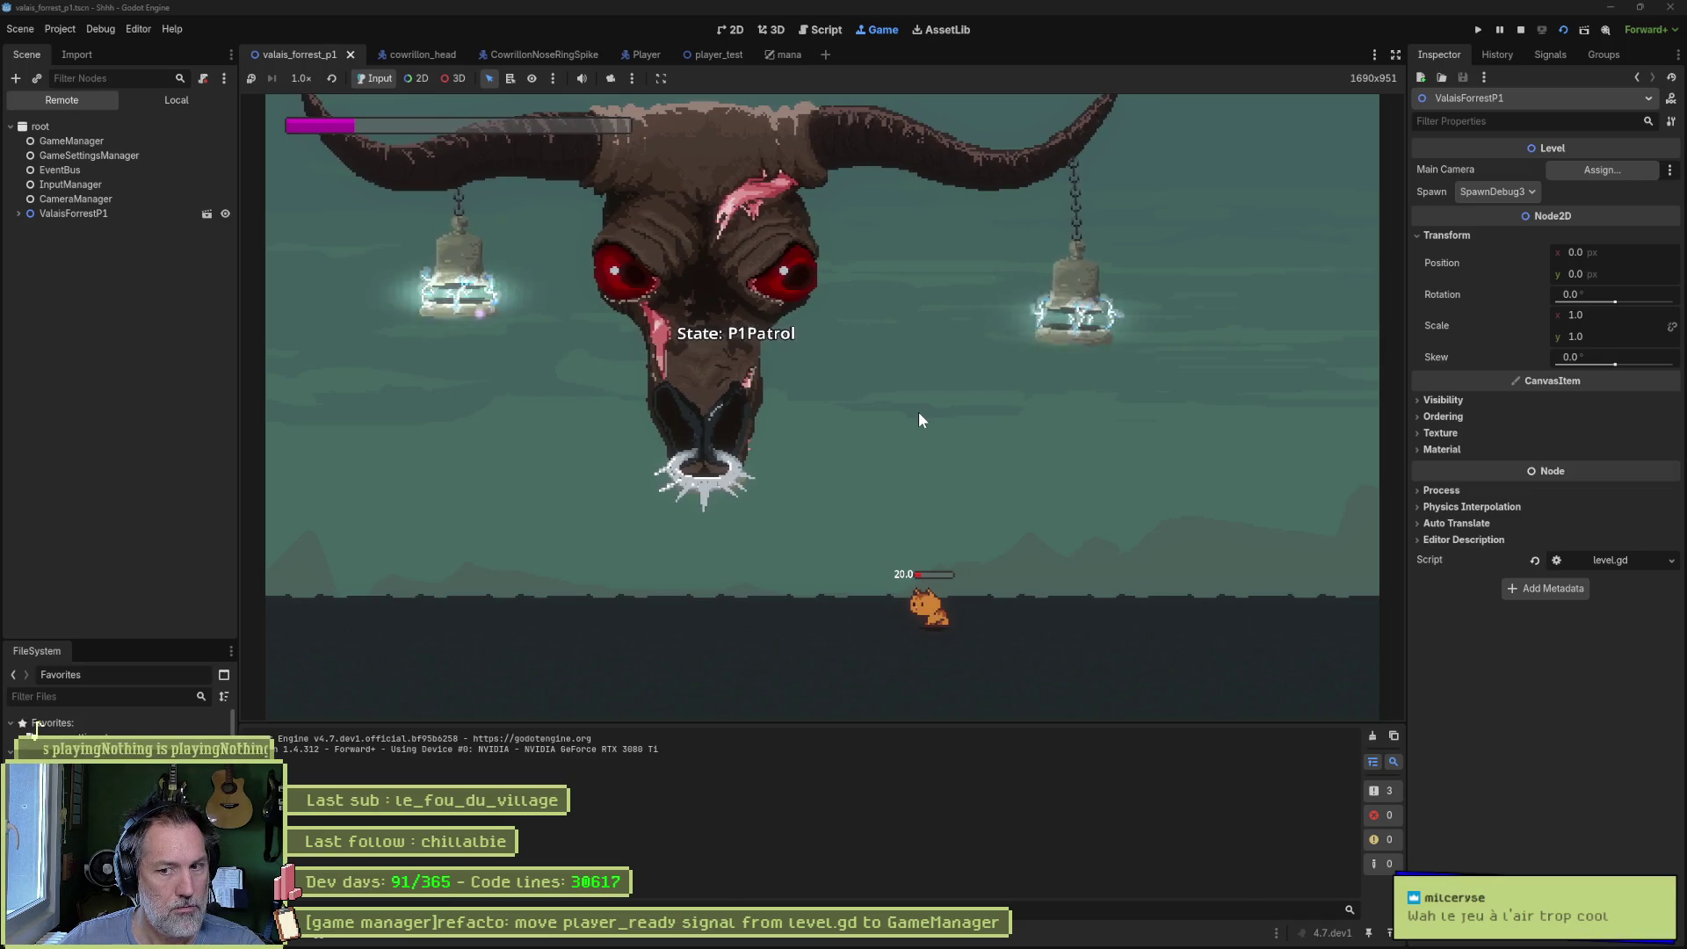
{"action": "key", "text": "Right"}
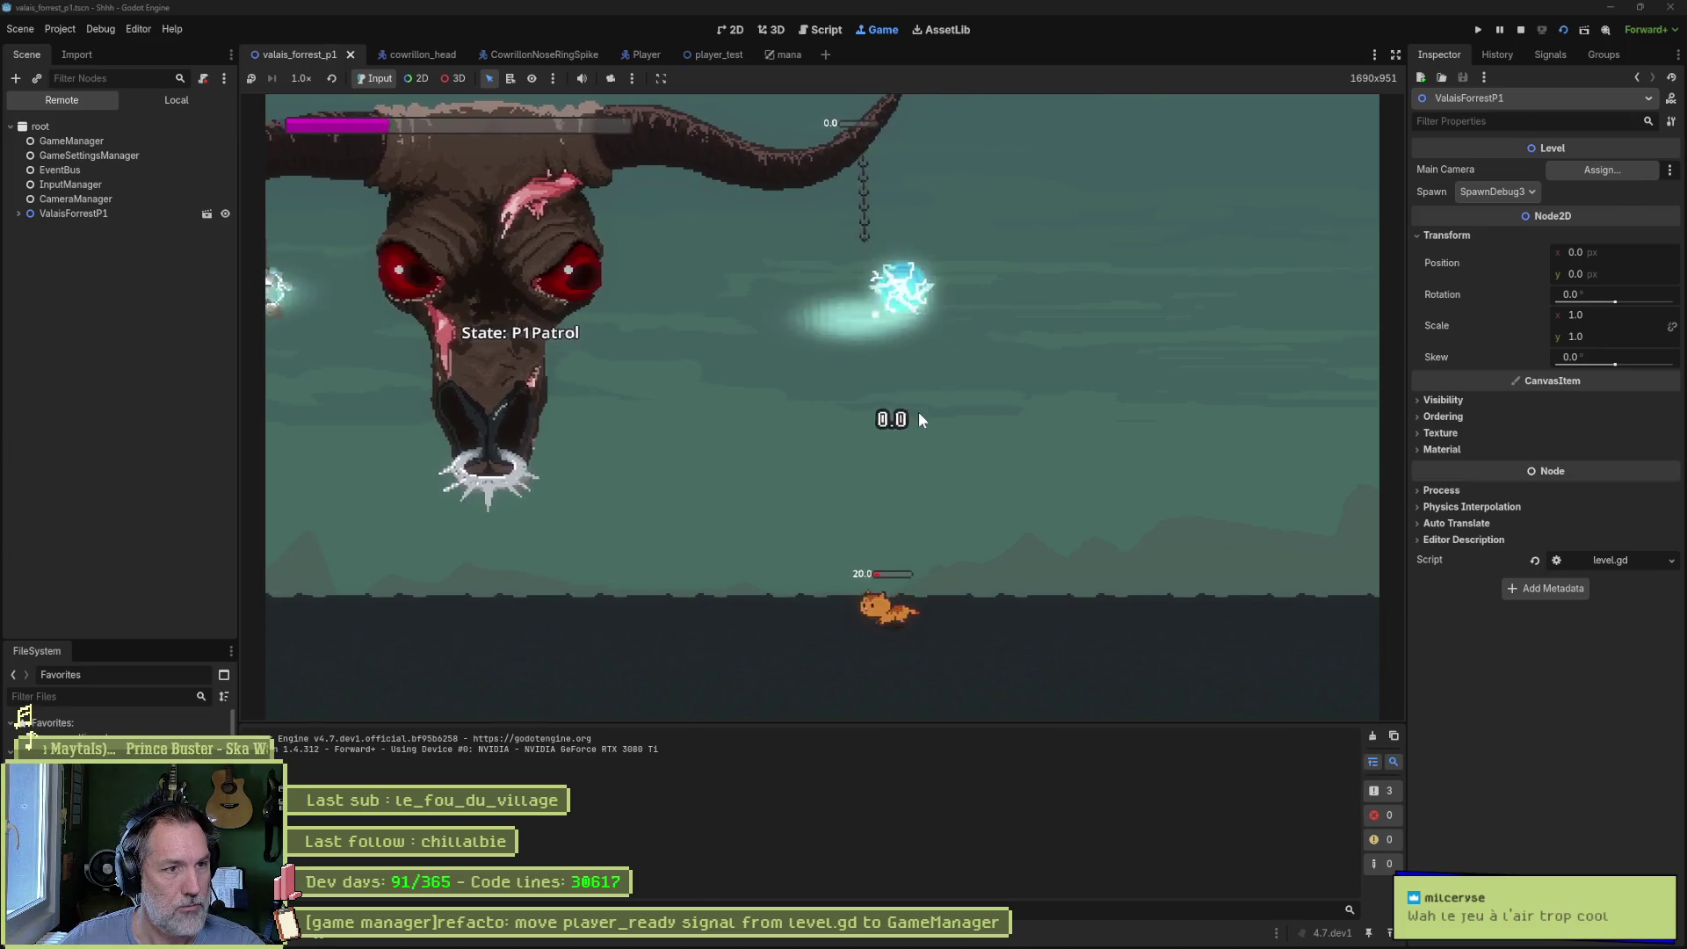
{"action": "key", "text": "Right"}
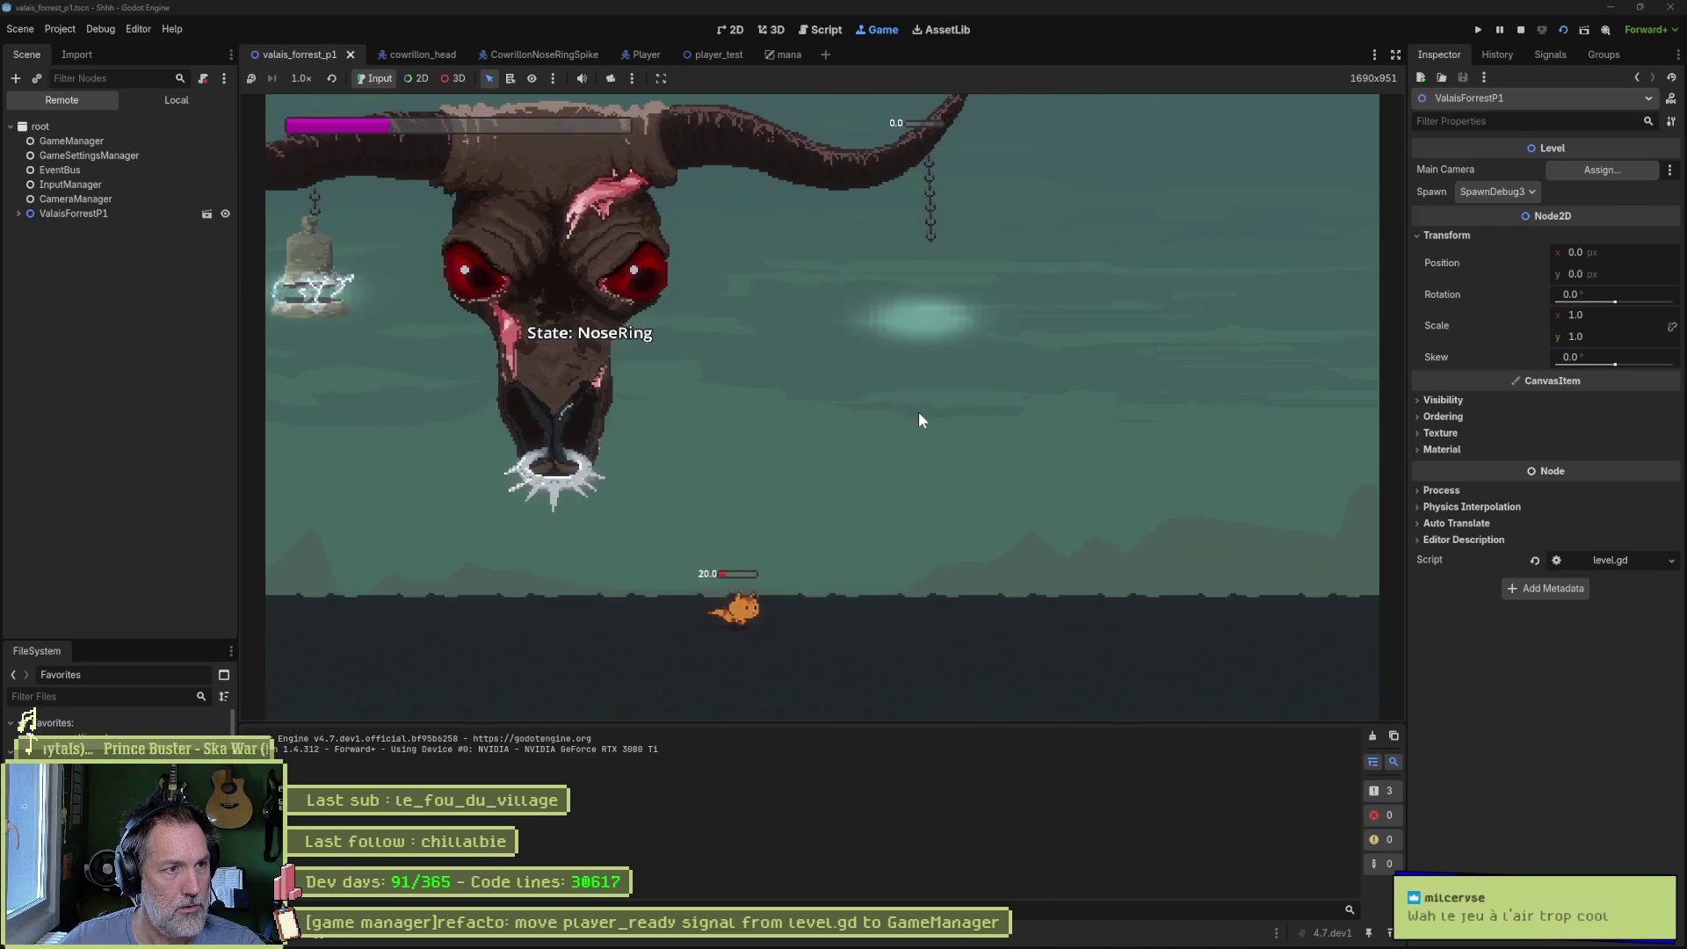
{"action": "key", "text": "Left"}
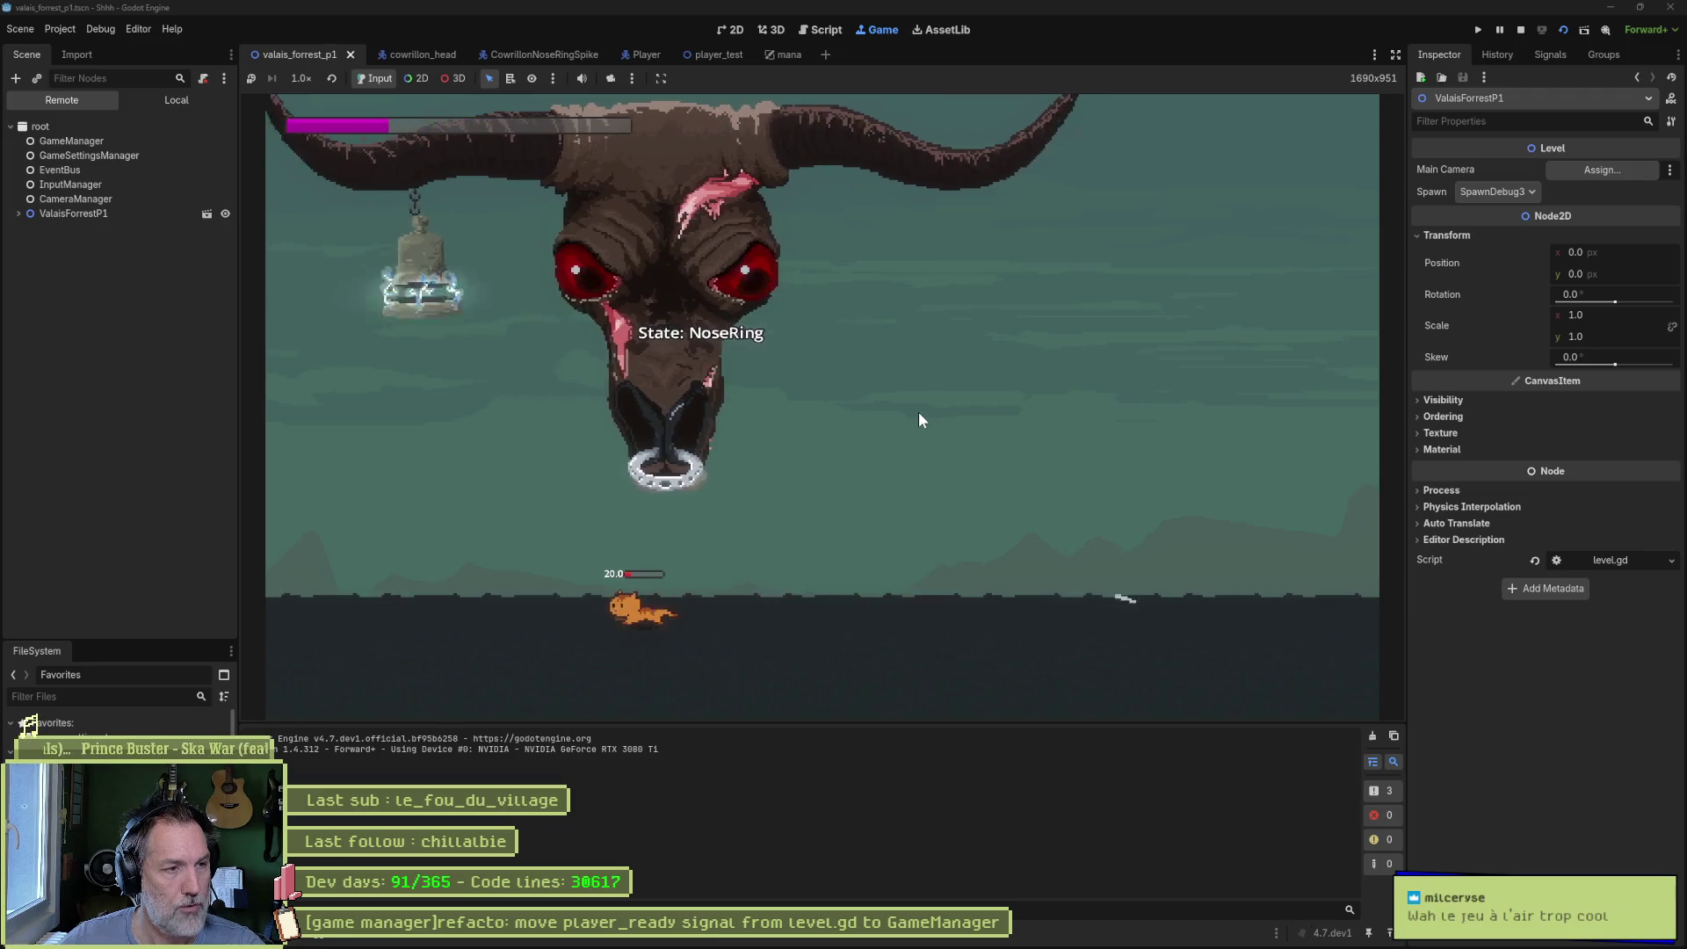
{"action": "key", "text": "Right"}
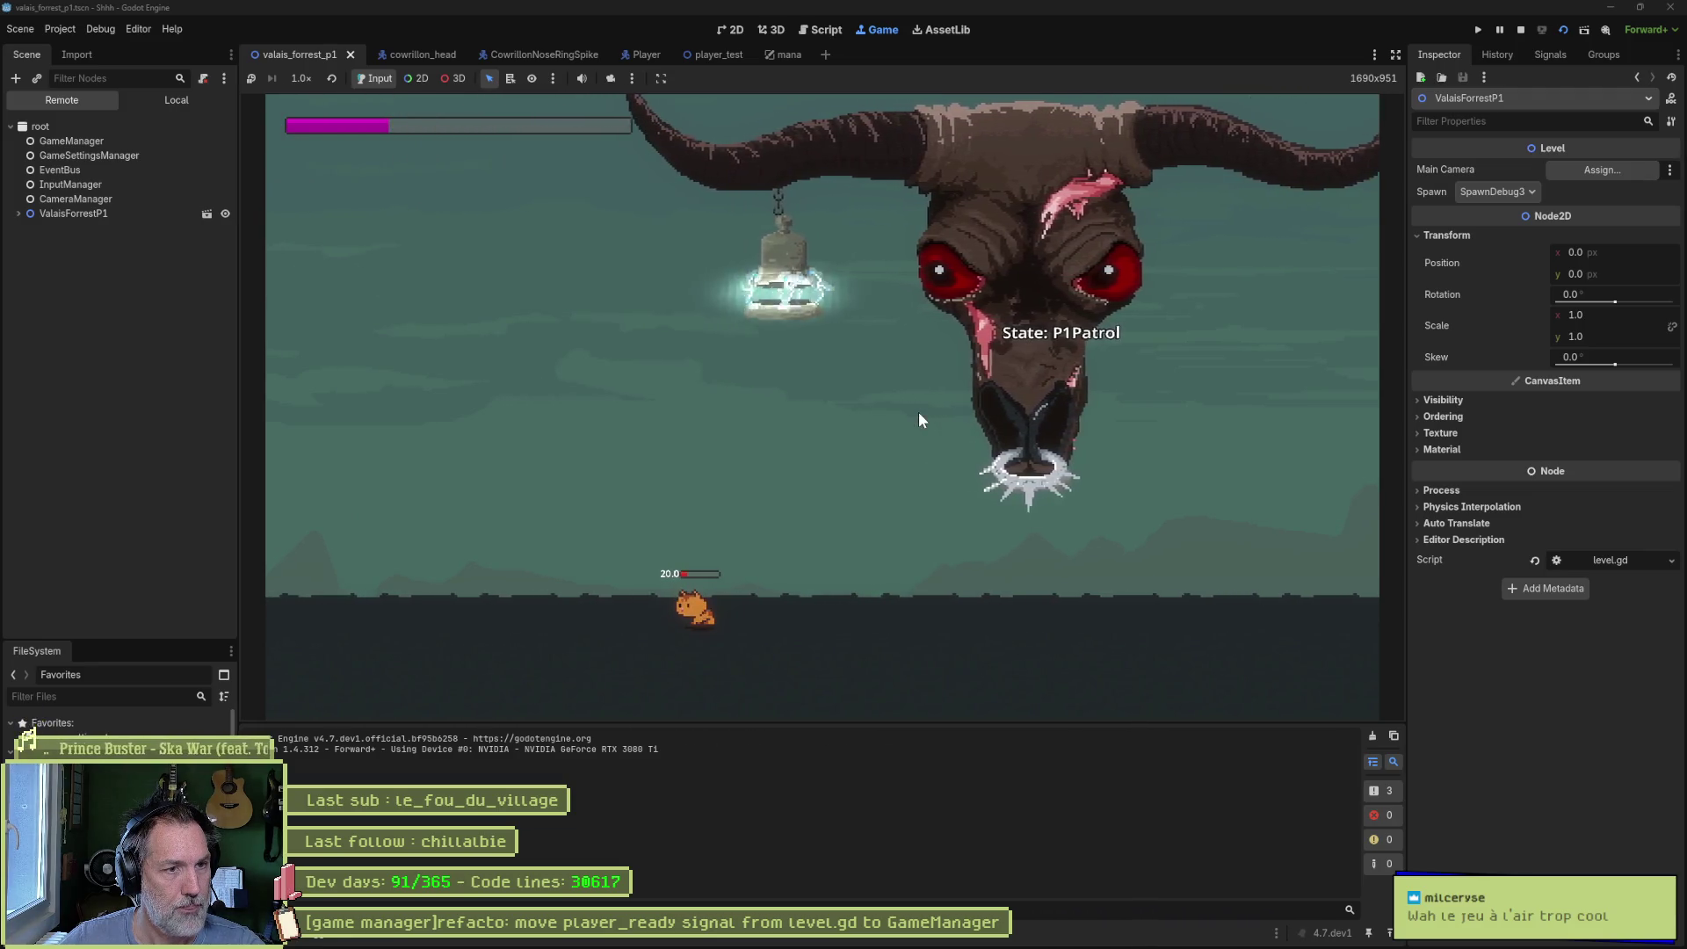
{"action": "key", "text": "Right"}
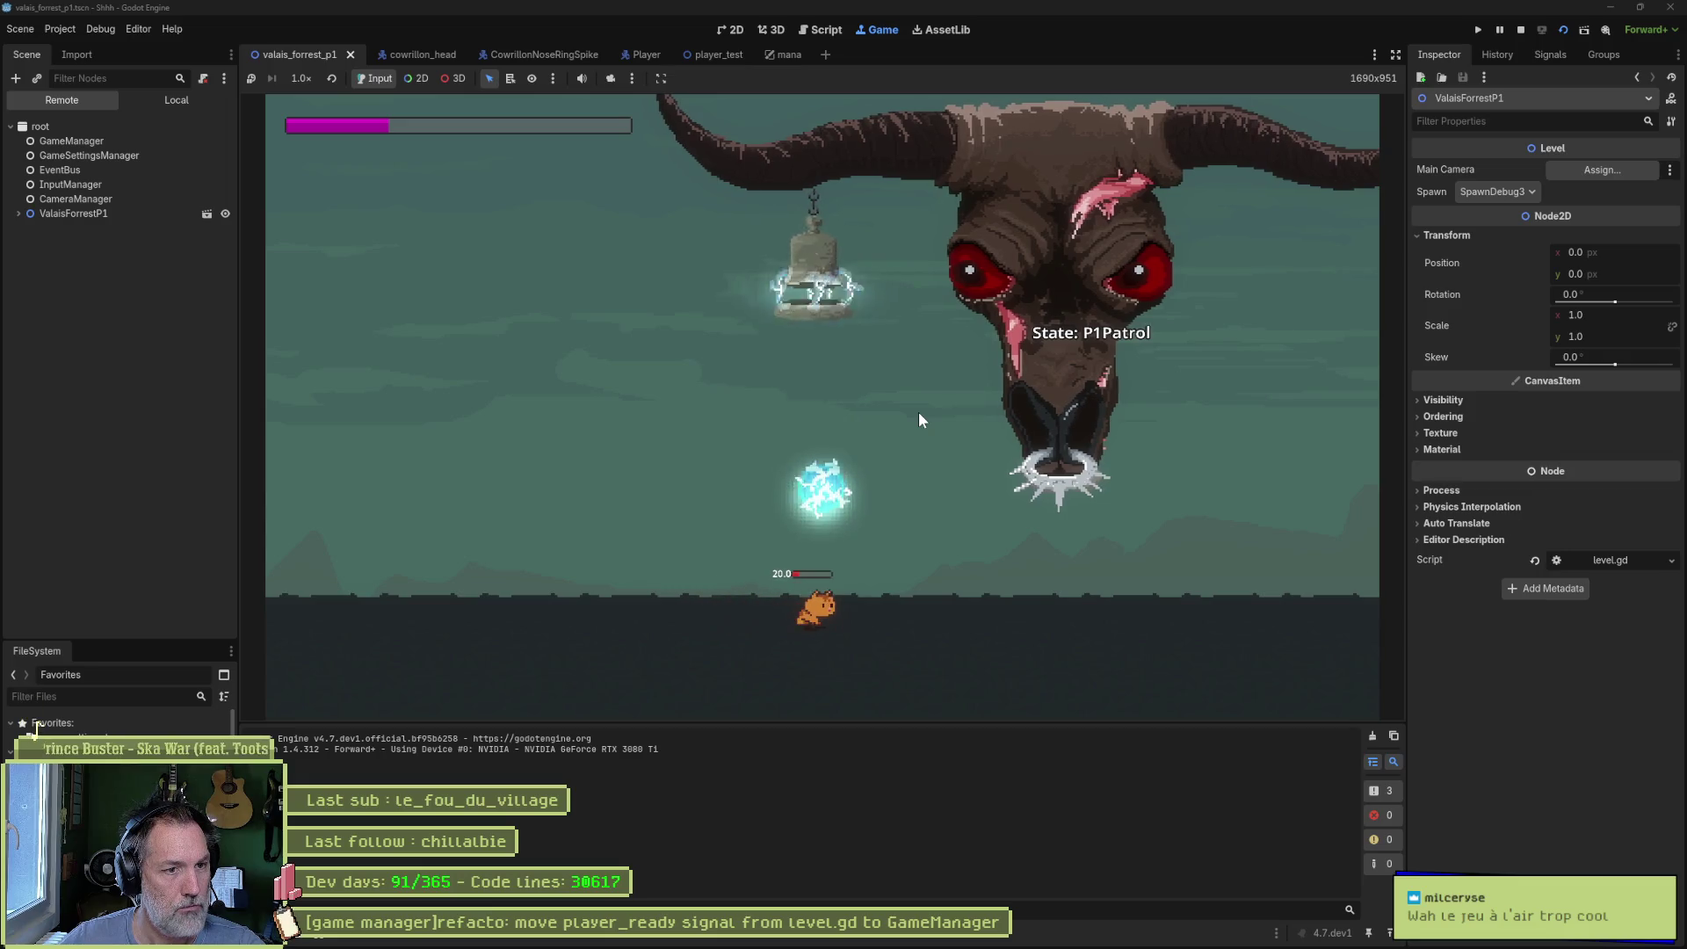
{"action": "key", "text": "Left"}
{"action": "key", "text": "Right"}
{"action": "key", "text": "Right"}
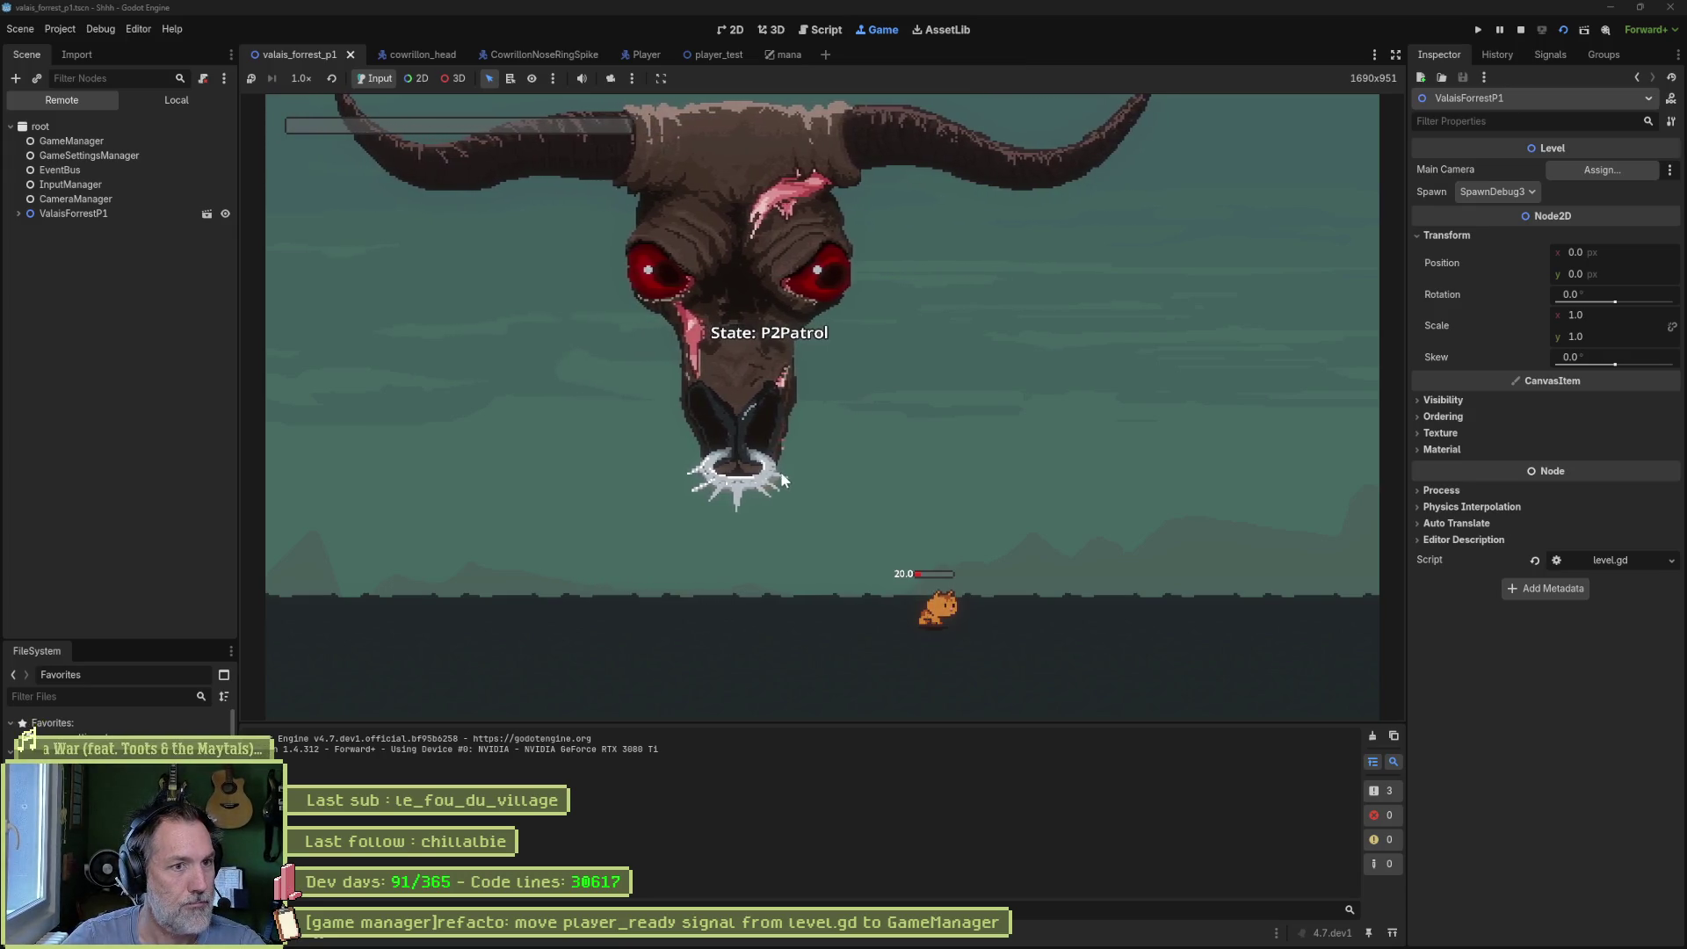
{"action": "key", "text": "F8"}
Relaunch the level, replay the boss fight using A and D, then stop the game
{"action": "key", "text": "F6"}
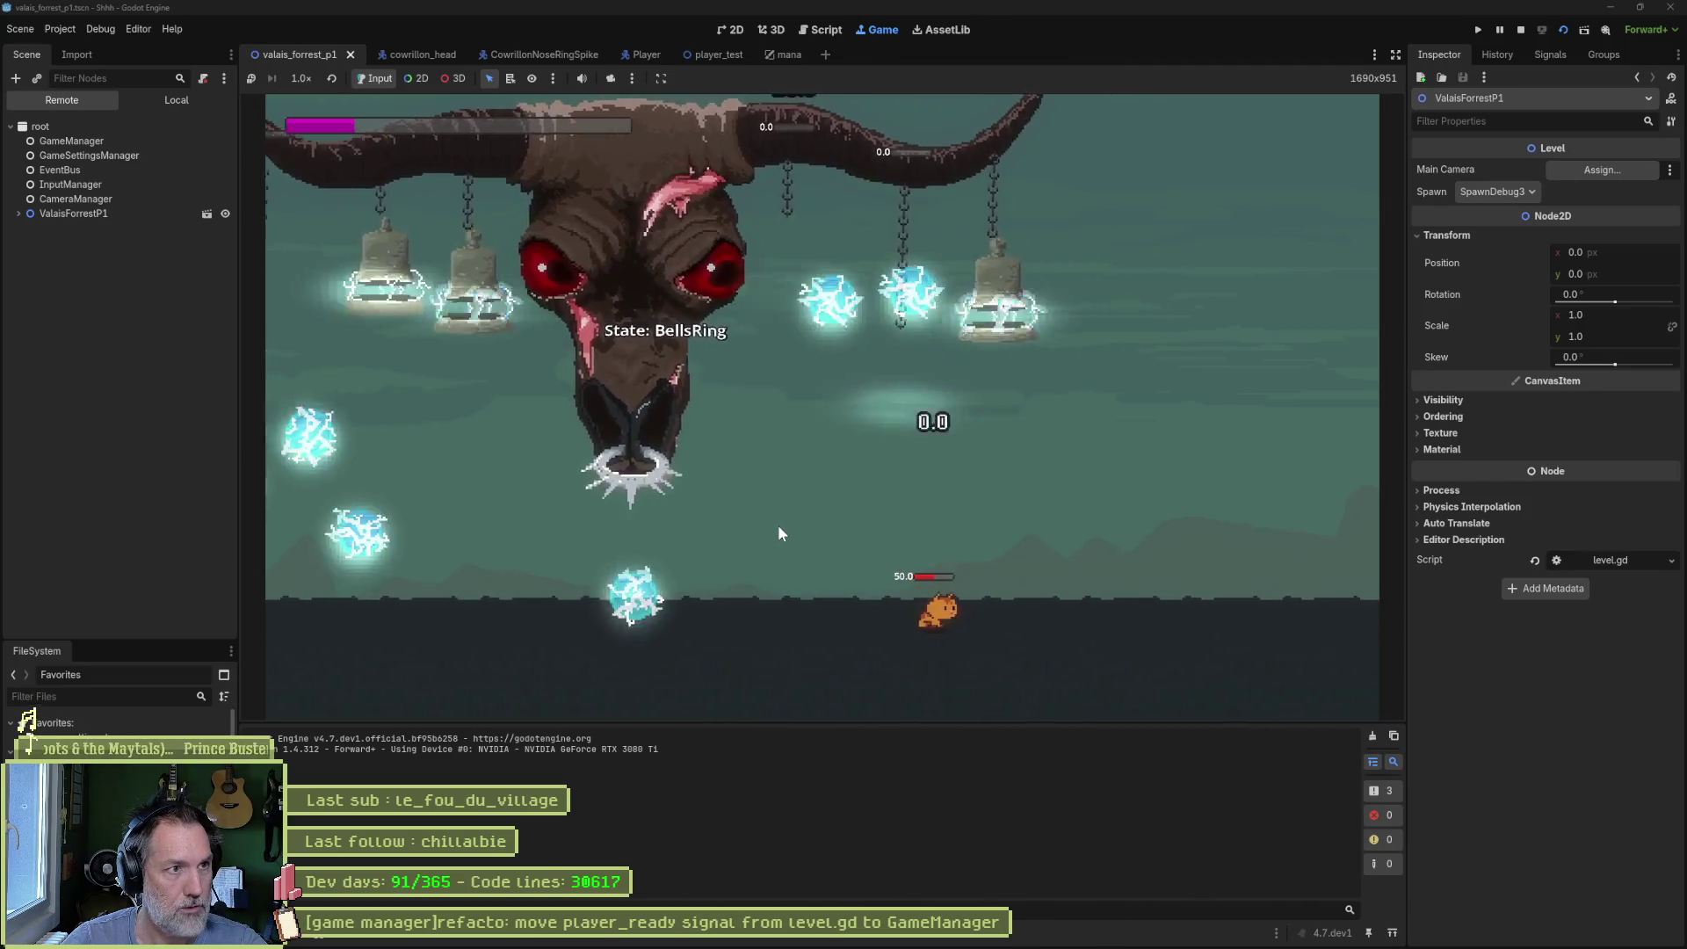
{"action": "key", "text": "d"}
{"action": "key", "text": "a"}
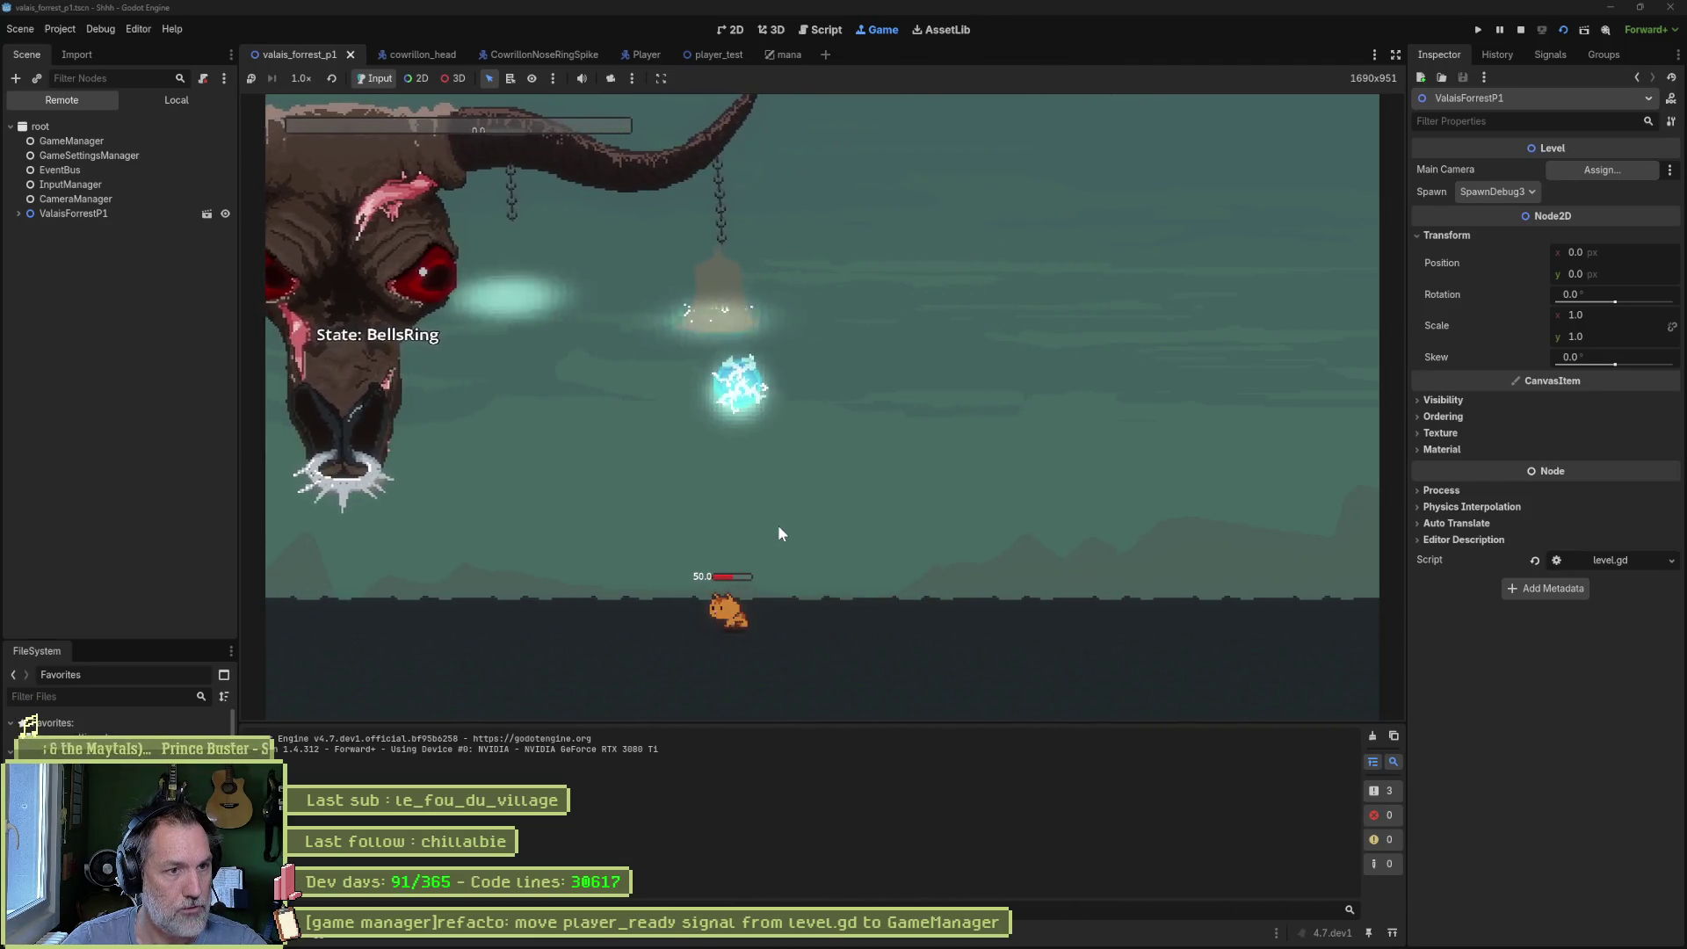
{"action": "key", "text": "a"}
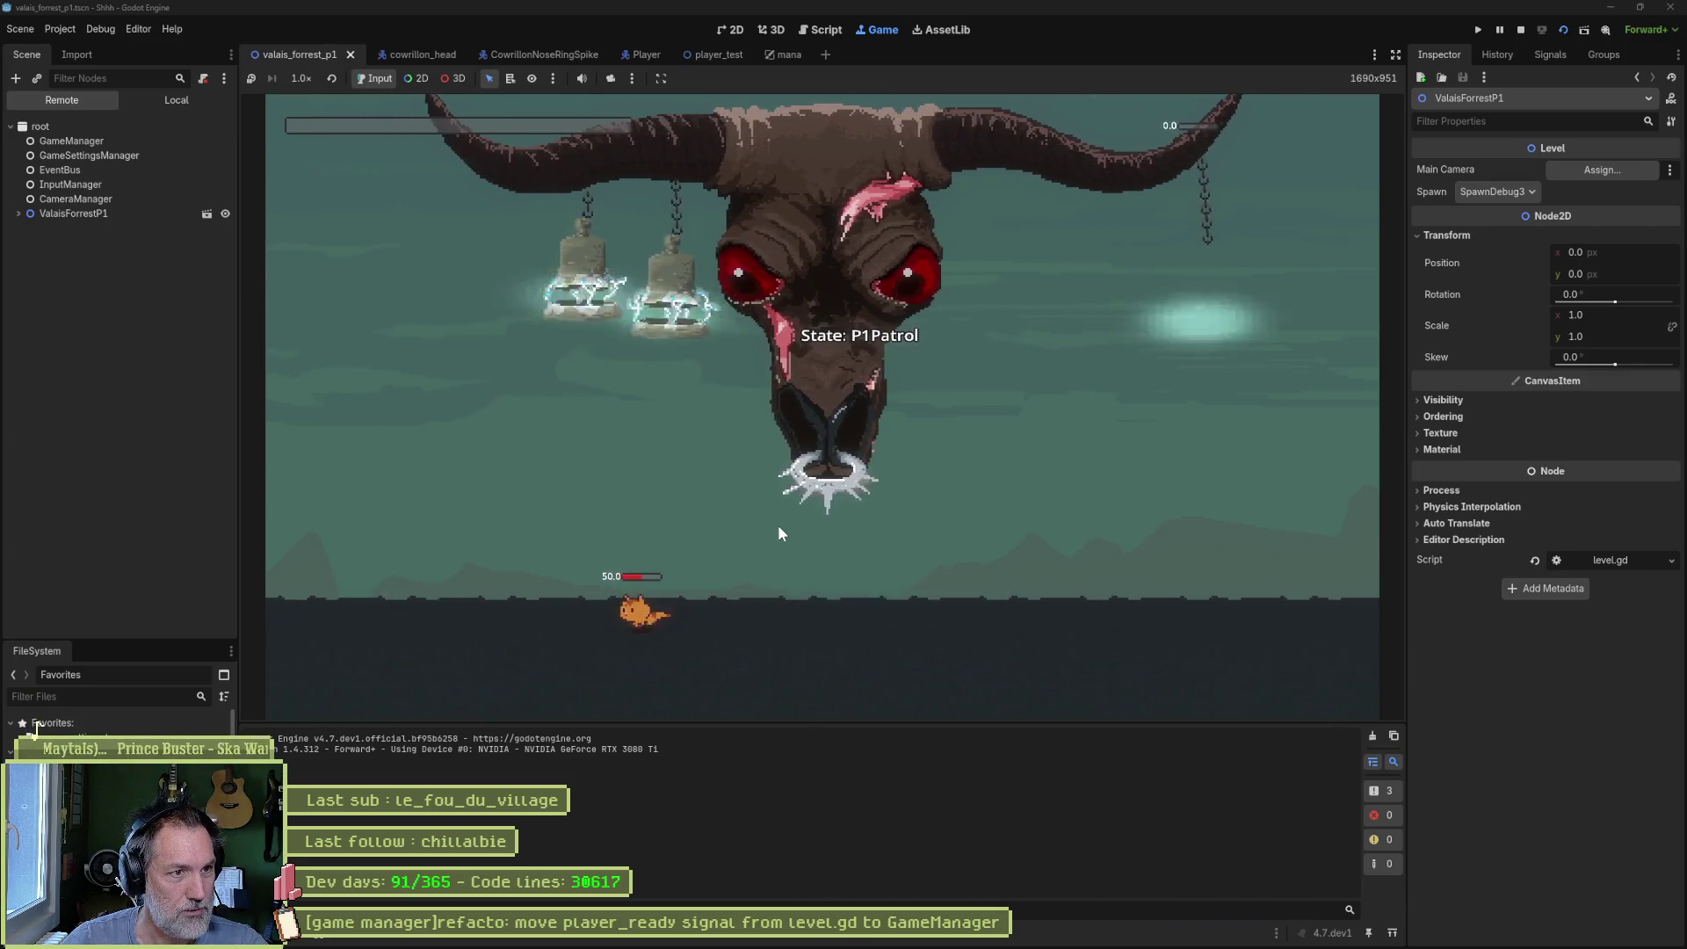
{"action": "key", "text": "d"}
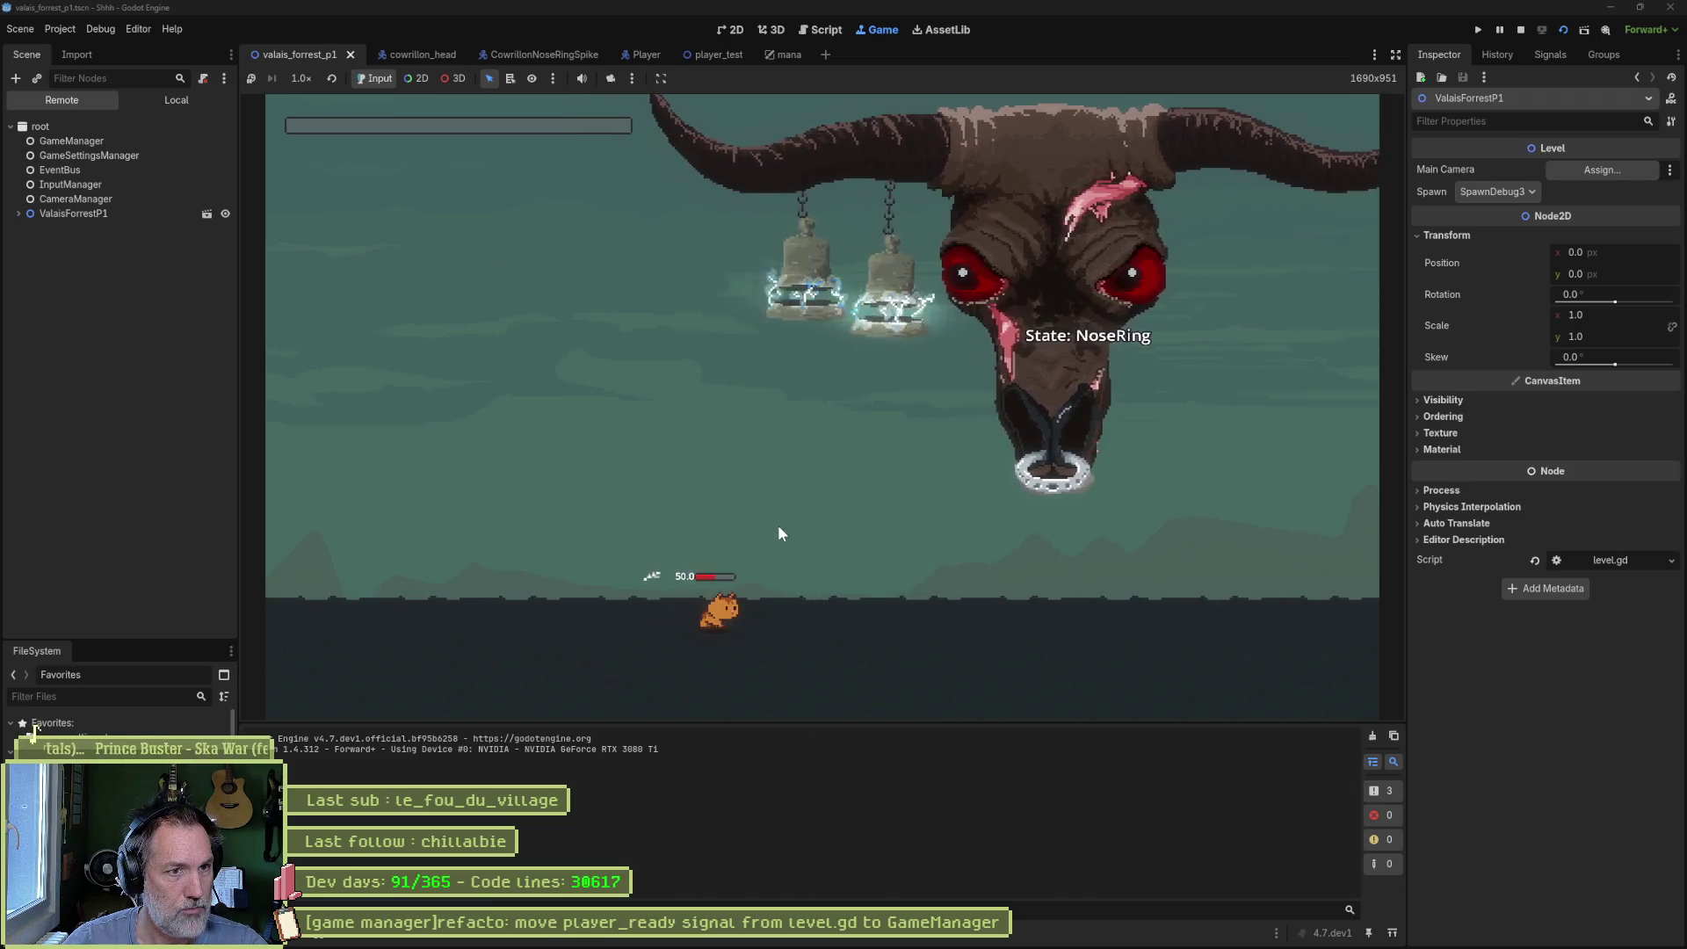
{"action": "key", "text": "d"}
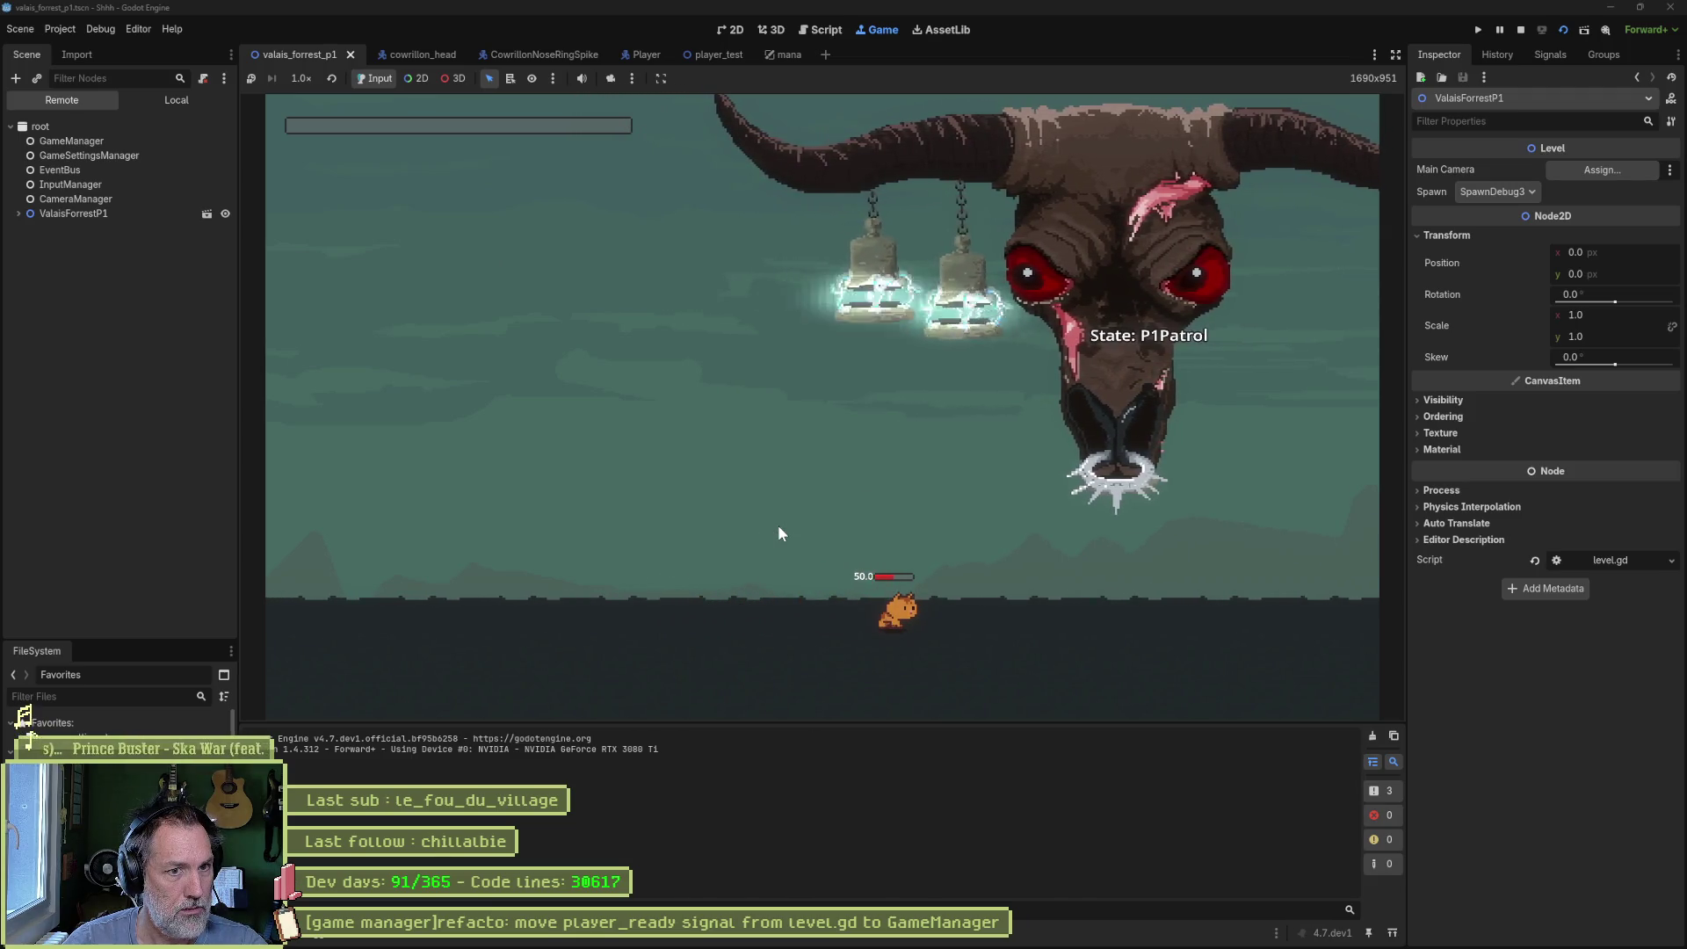
{"action": "key", "text": "a"}
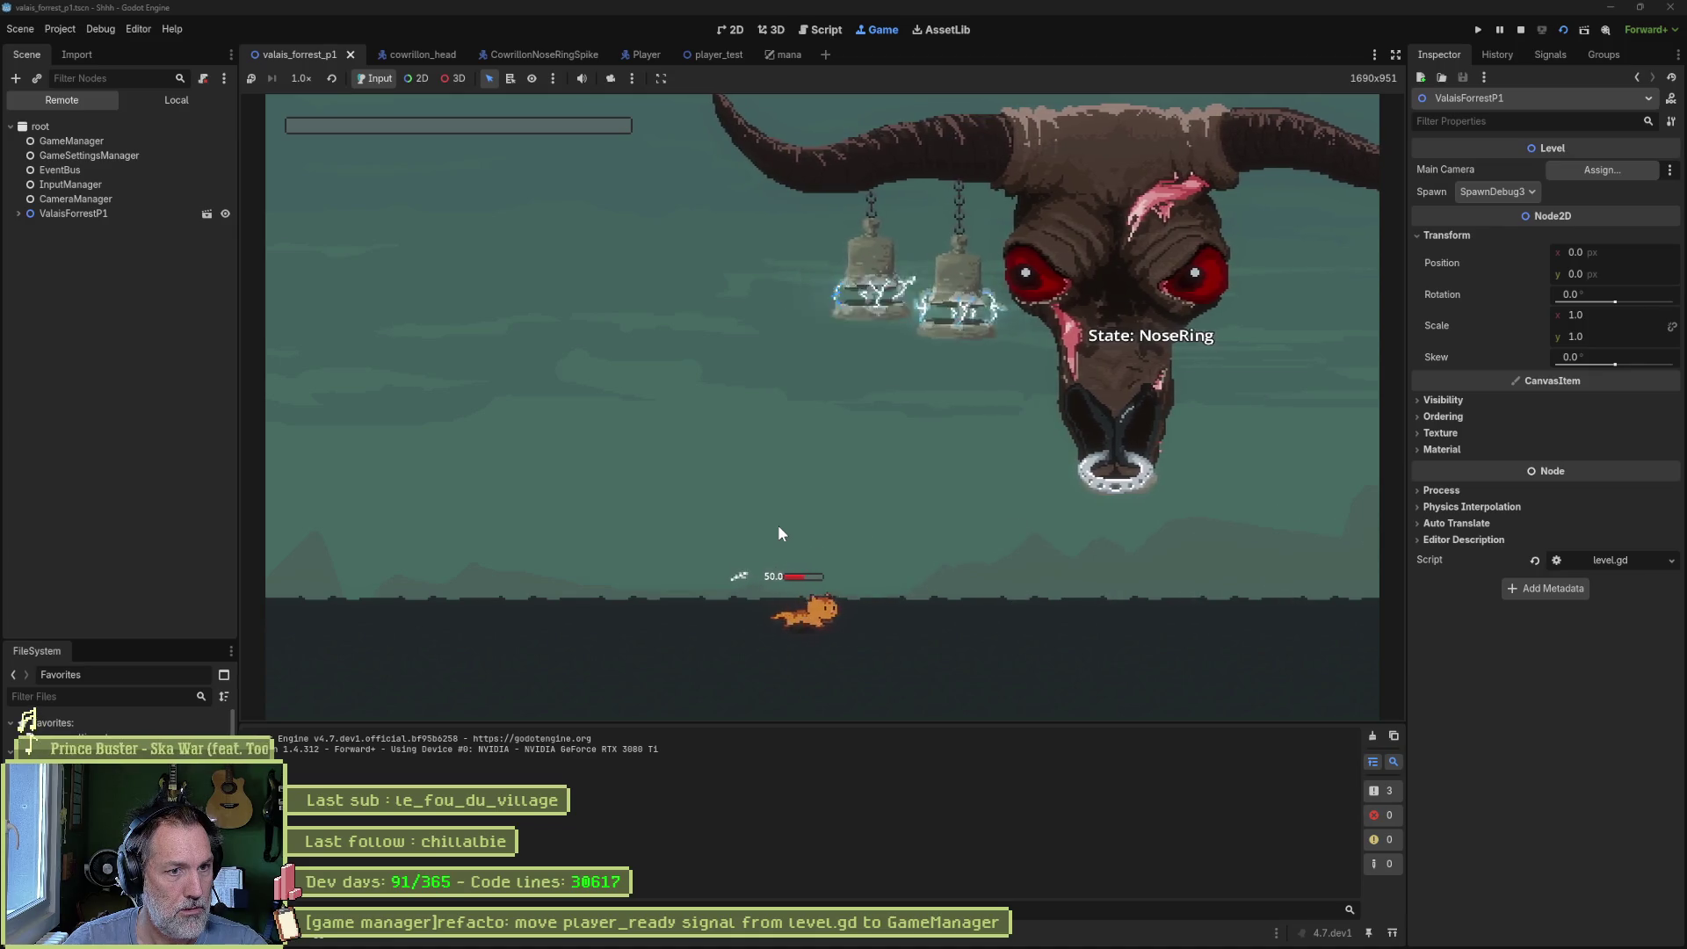
{"action": "key", "text": "d"}
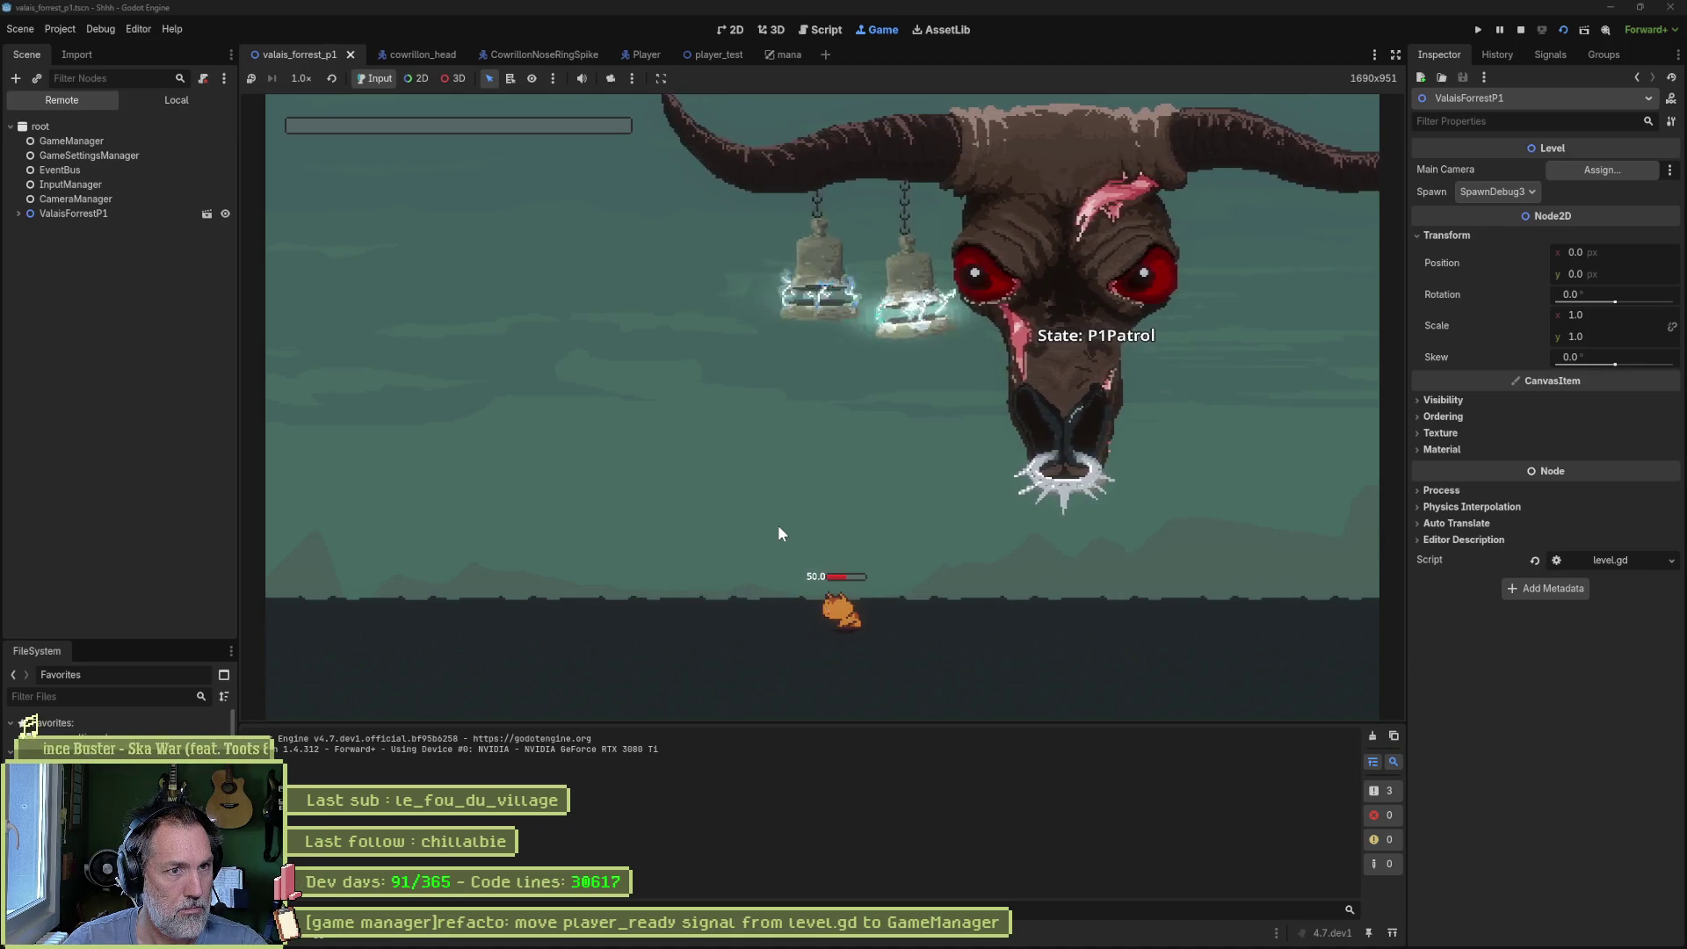
{"action": "key", "text": "d"}
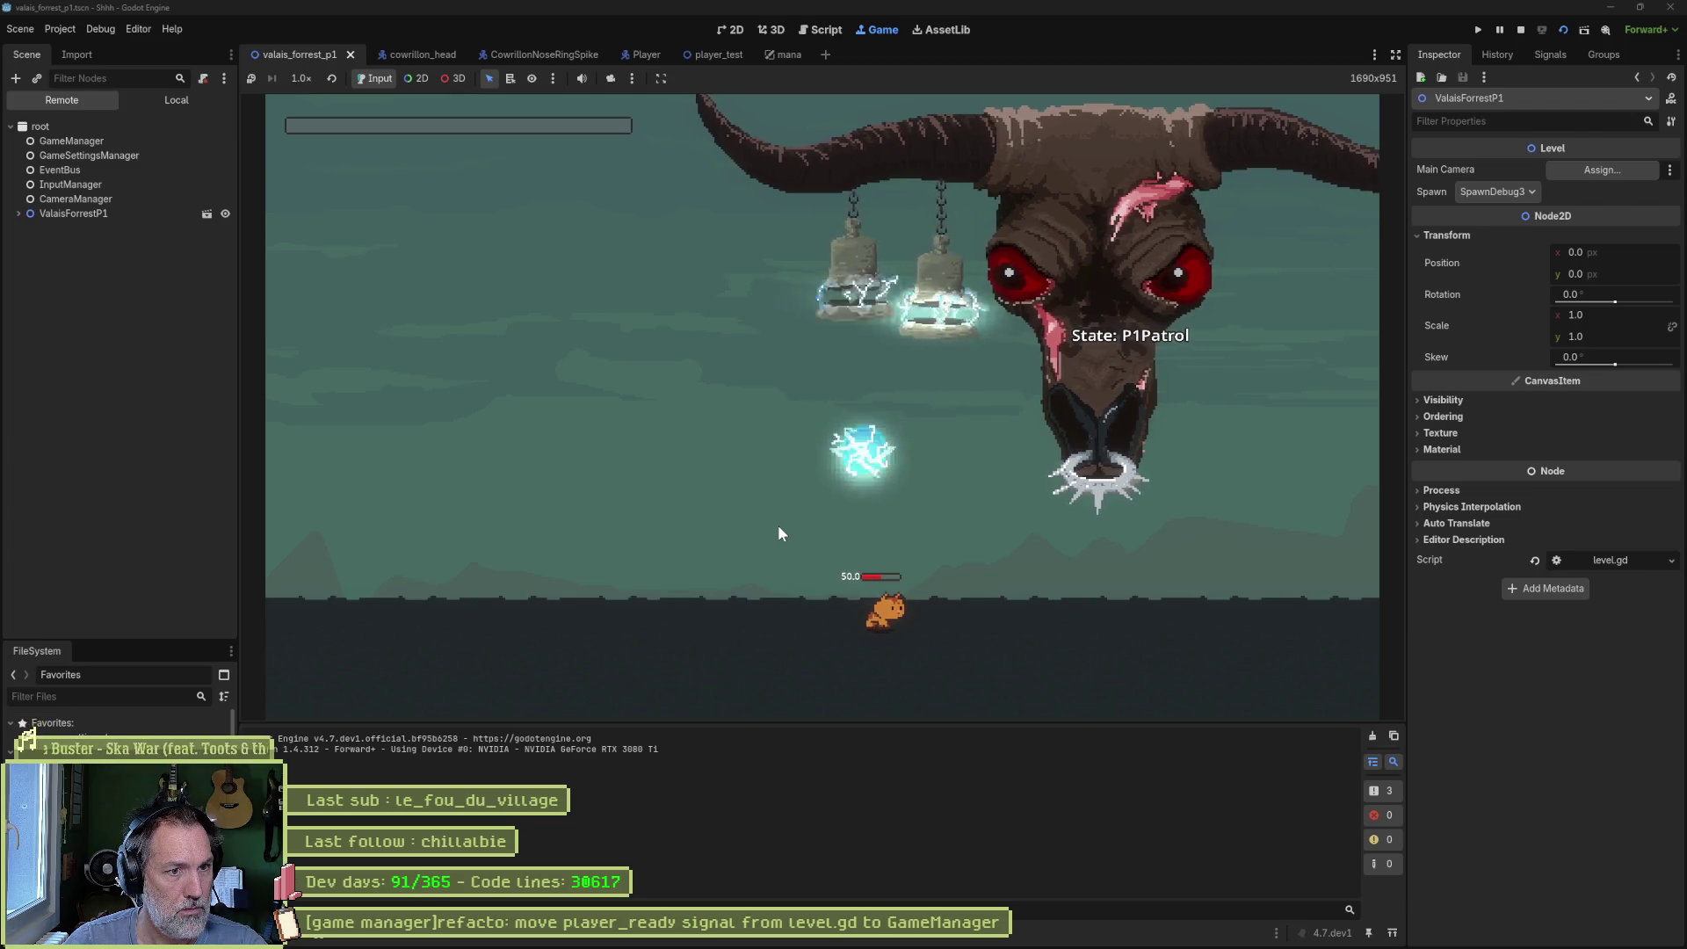
{"action": "key", "text": "d"}
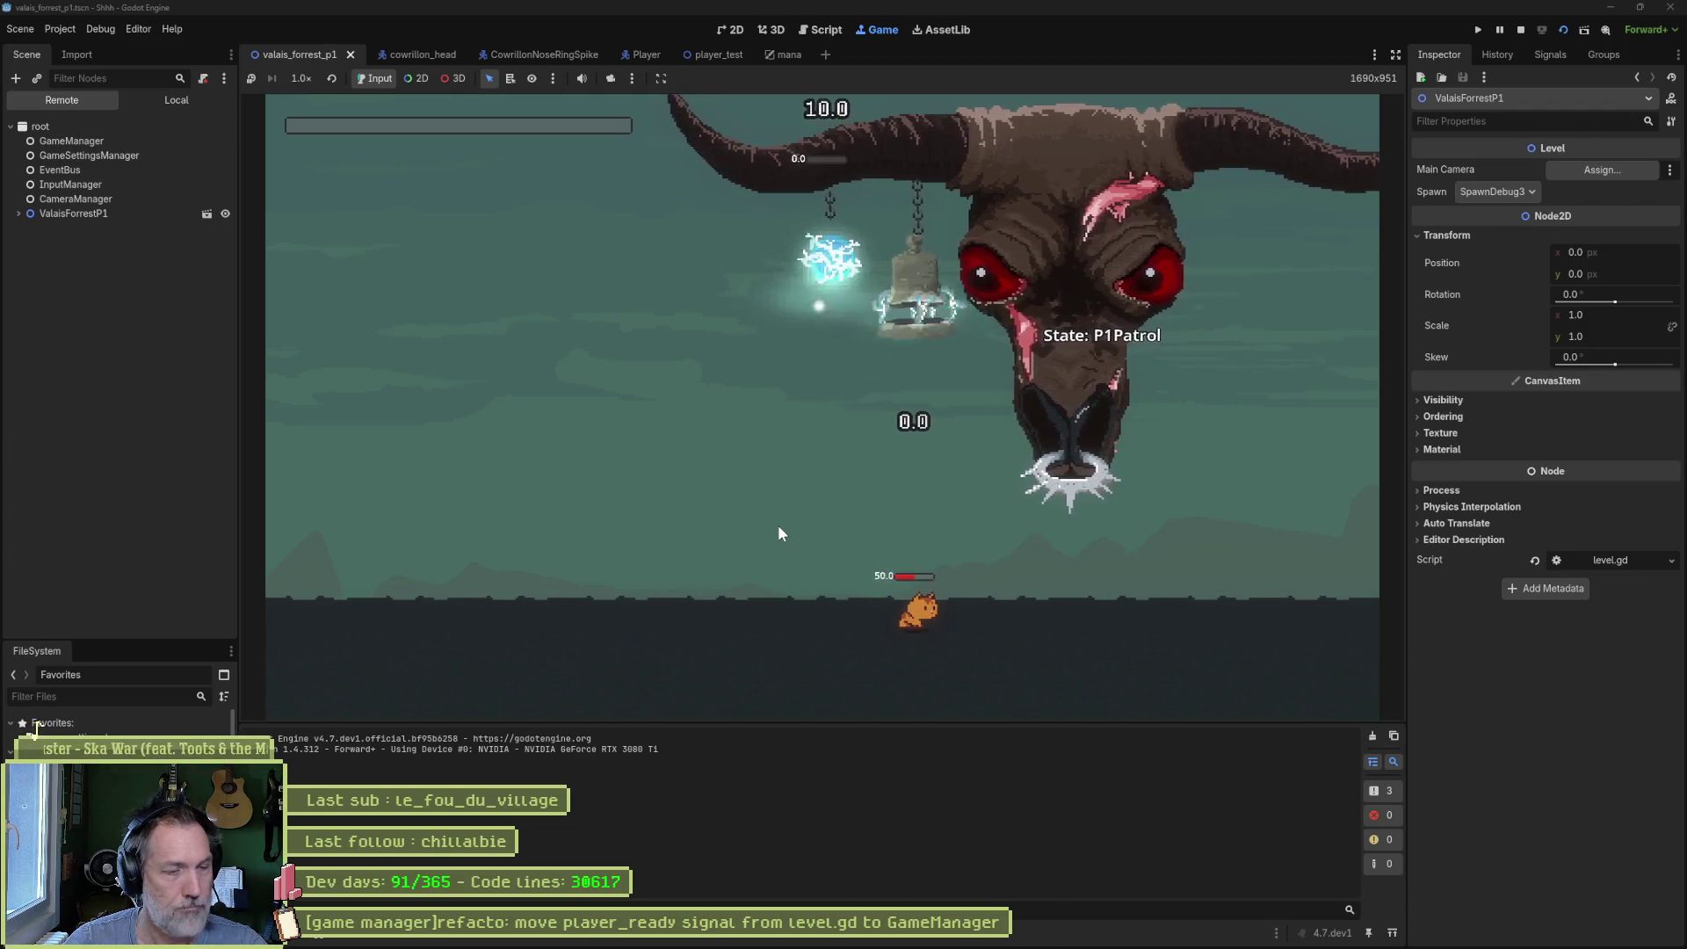
{"action": "key", "text": "F8"}
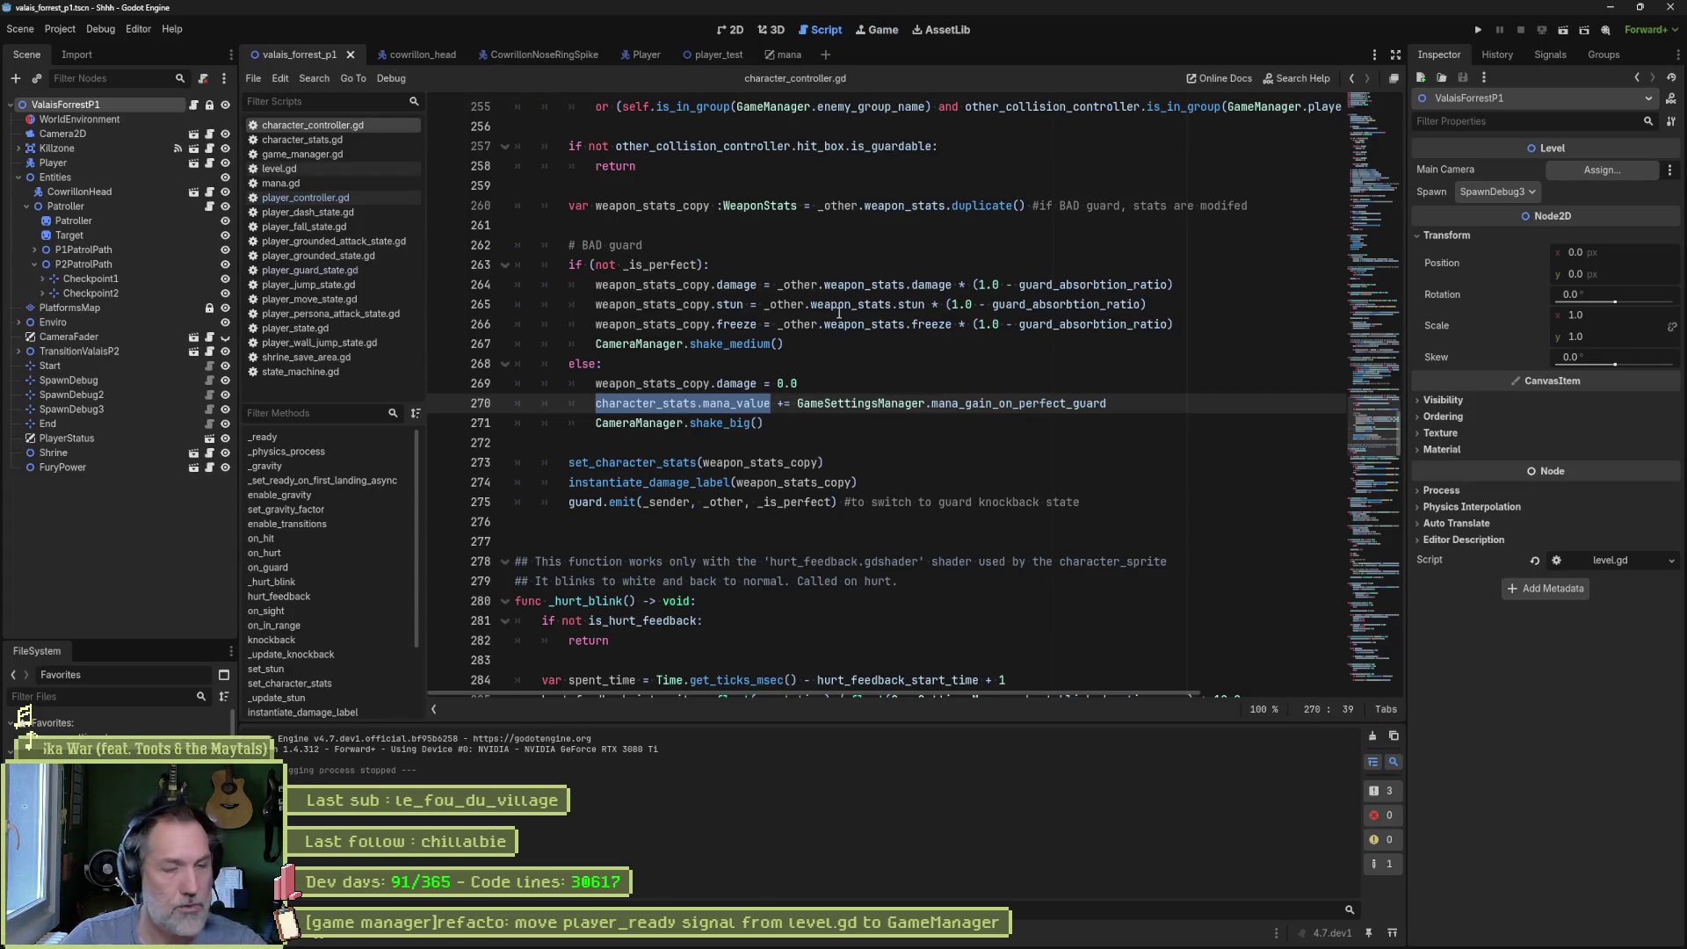
Open cowrillon_bell.tscn and revert its Character Stats Health Max to the default 100.0
{"action": "key", "text": "shift+alt+o"}
{"action": "type", "text": "cowrillo"}
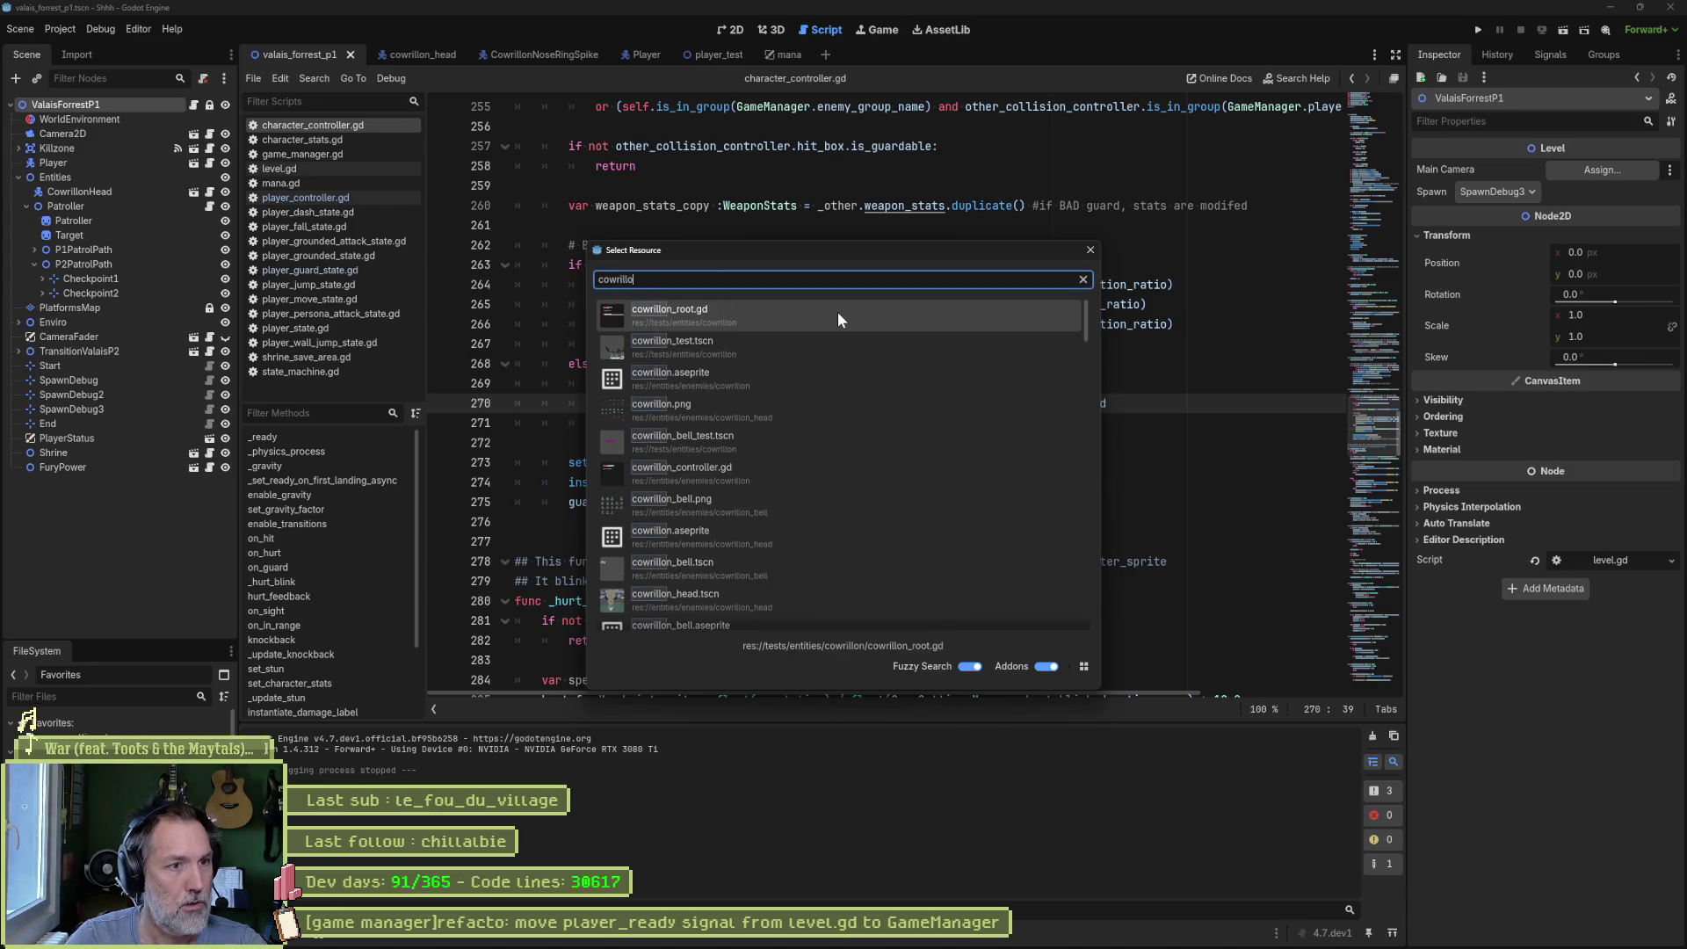
{"action": "type", "text": "nbe"}
{"action": "key", "text": "Down"}
{"action": "key", "text": "Down"}
{"action": "key", "text": "Down"}
{"action": "key", "text": "Return"}
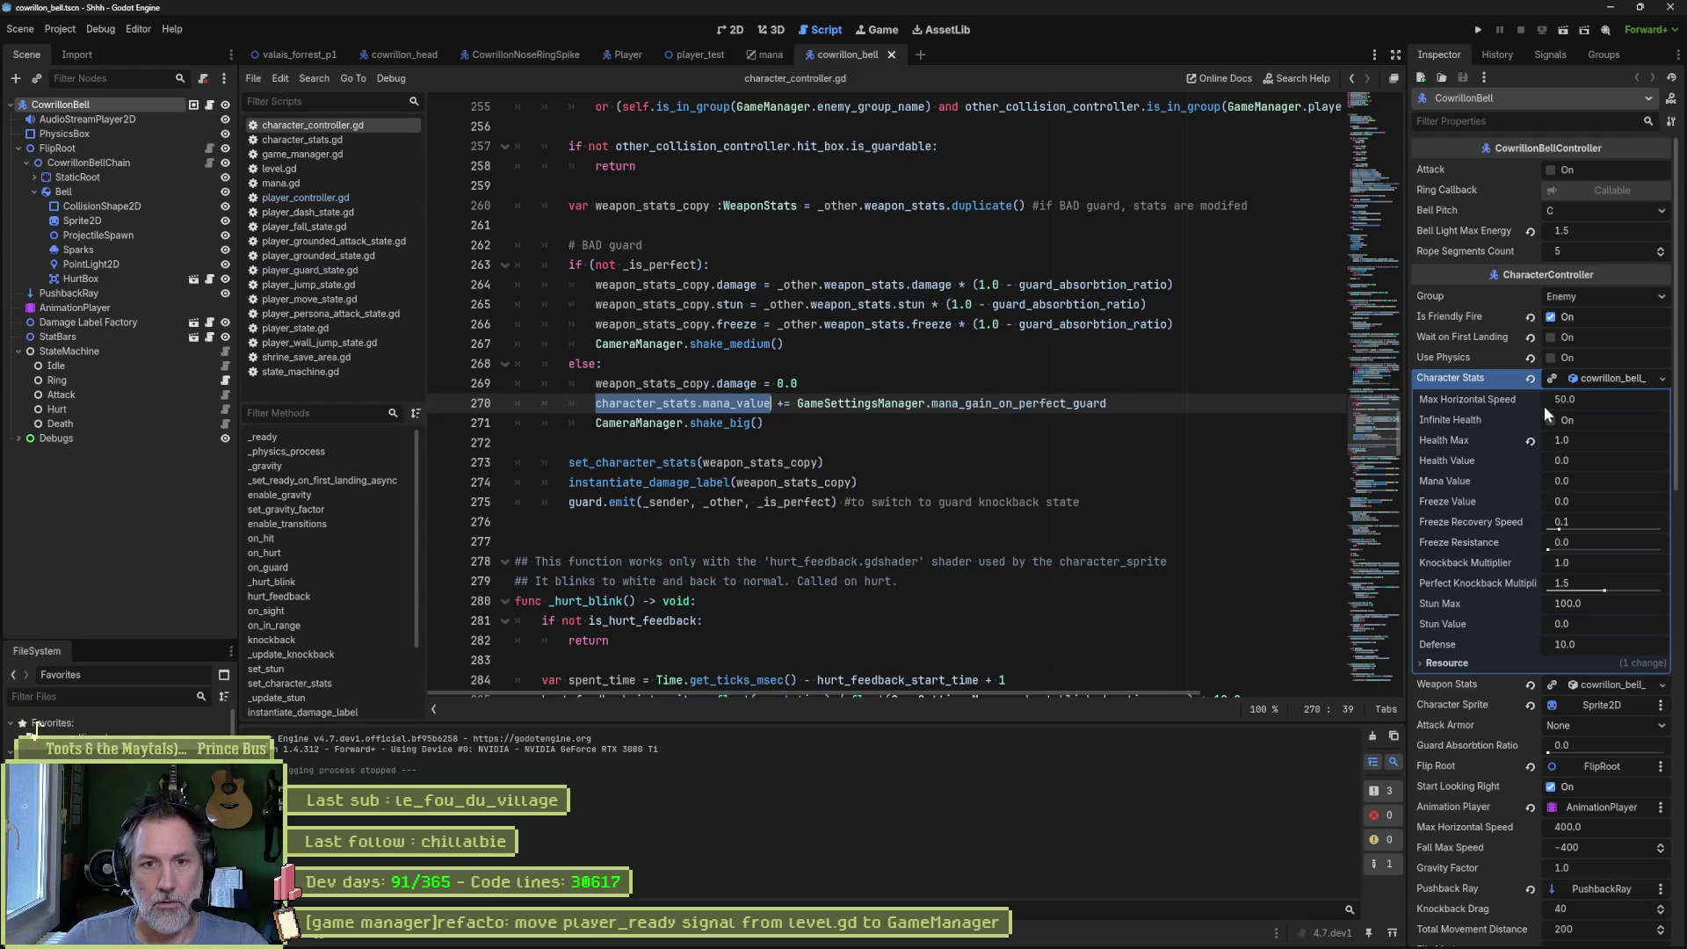
{"action": "left_click", "coordinate": [1529, 439]}
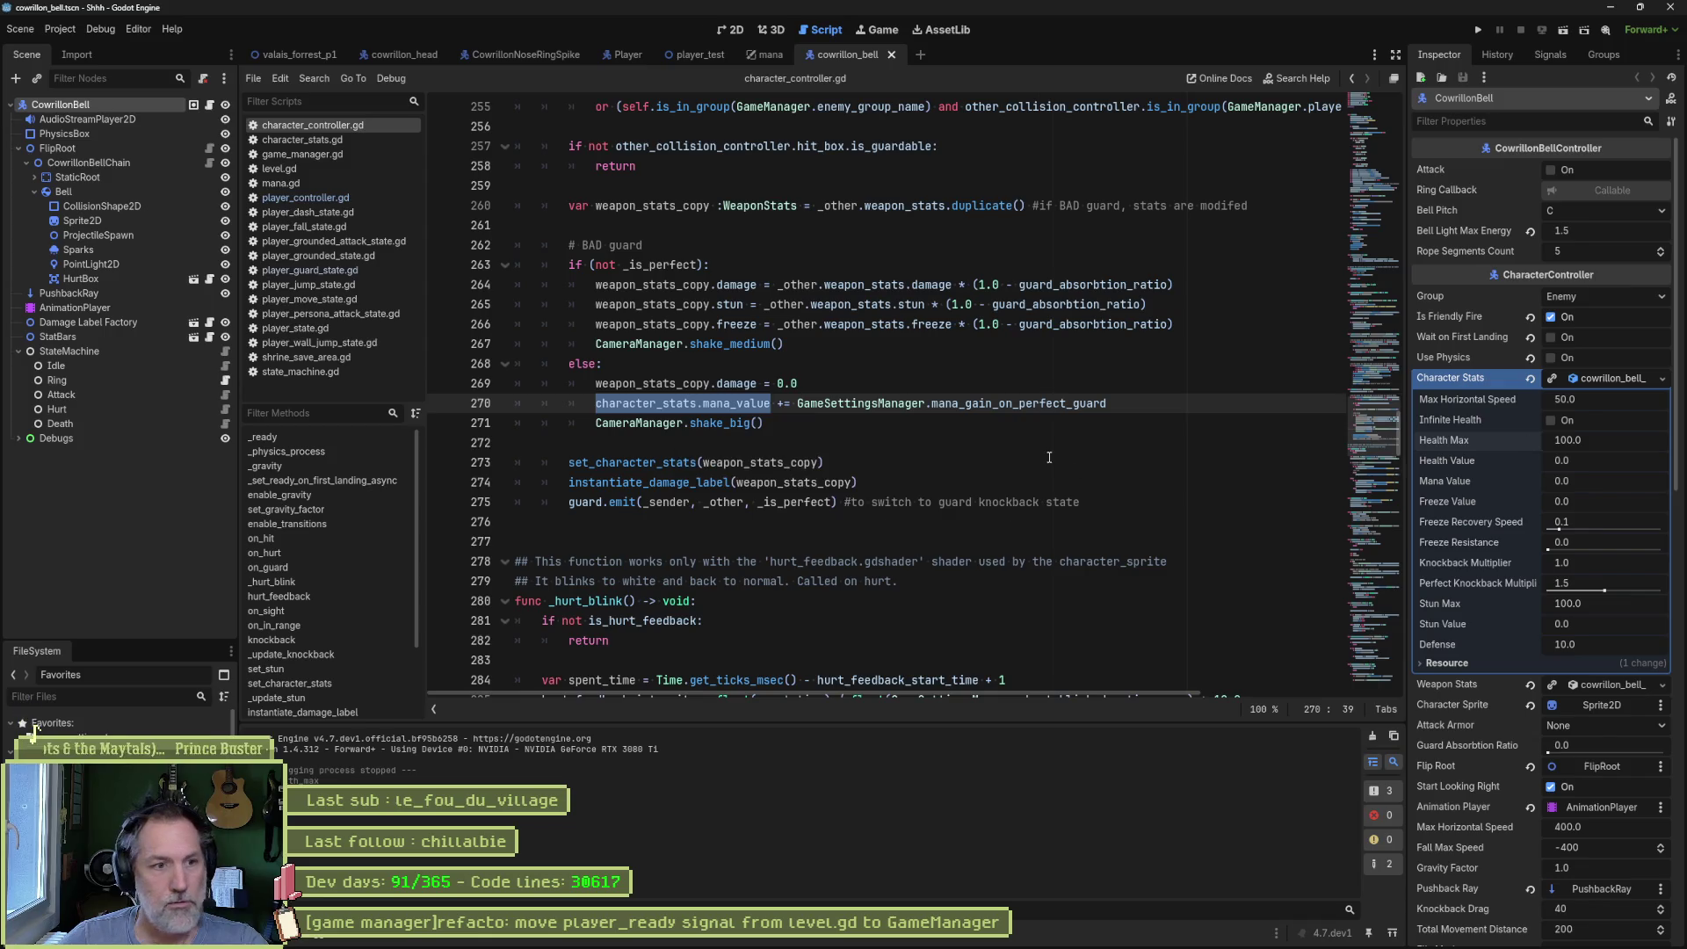
{"action": "left_click", "coordinate": [1025, 442]}
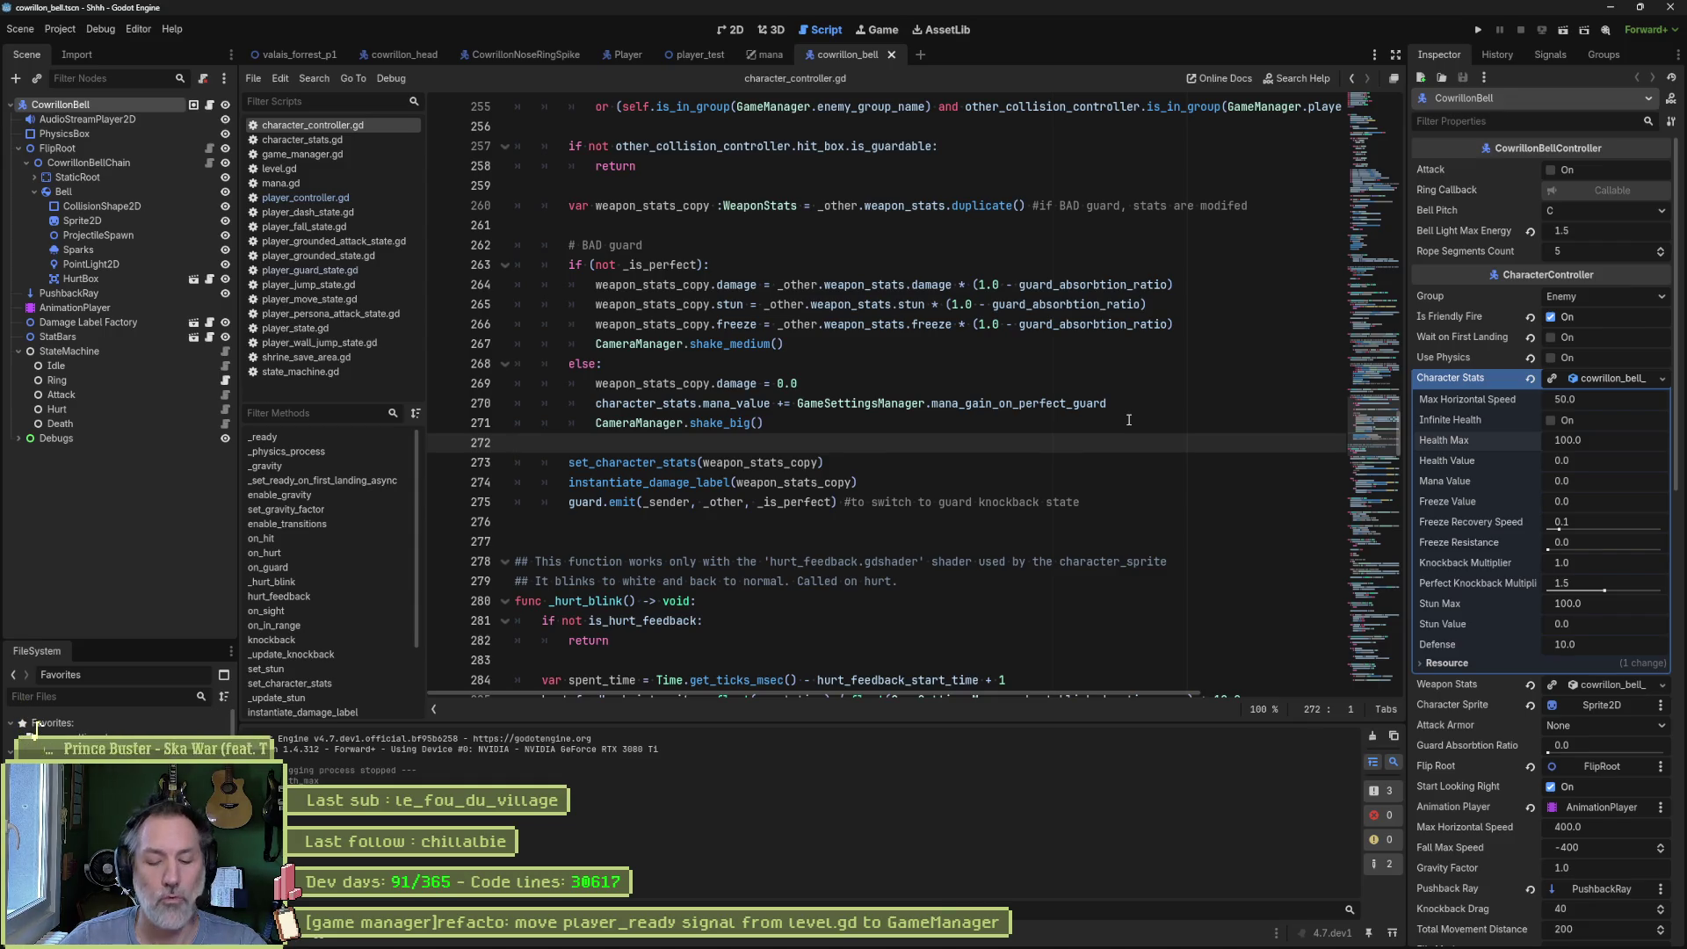
{"action": "left_click", "coordinate": [993, 429]}
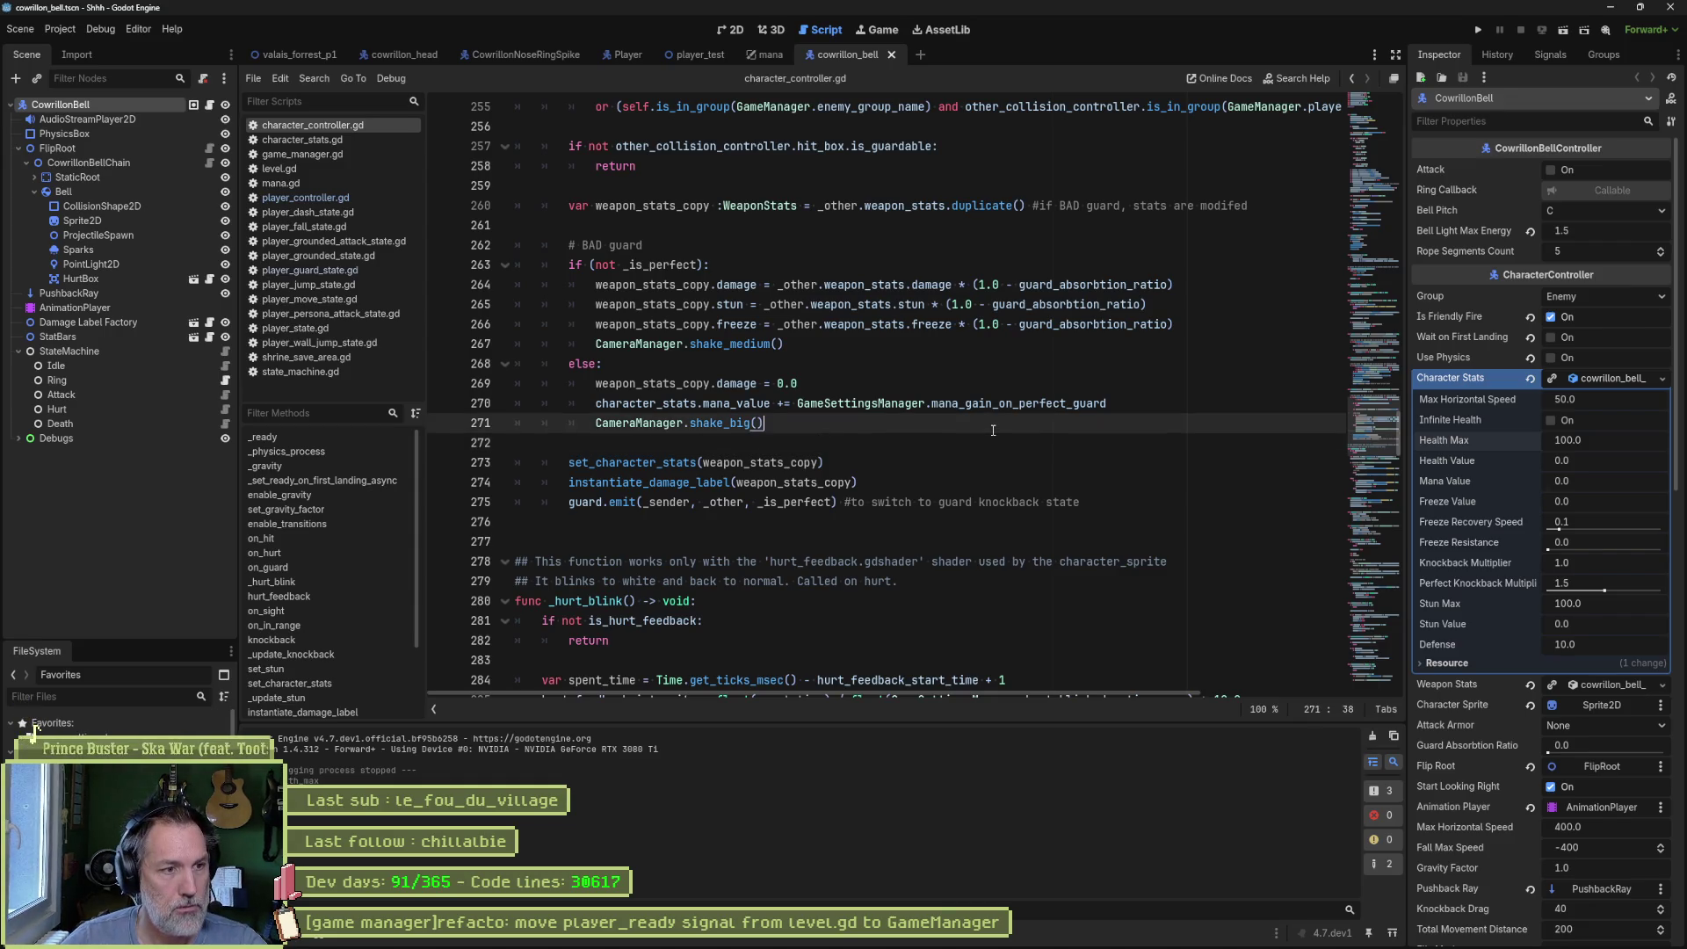
Playtest valais_forrest_p1 against the bell, stop it, and open player_dash_state.gd
{"action": "left_click", "coordinate": [290, 53]}
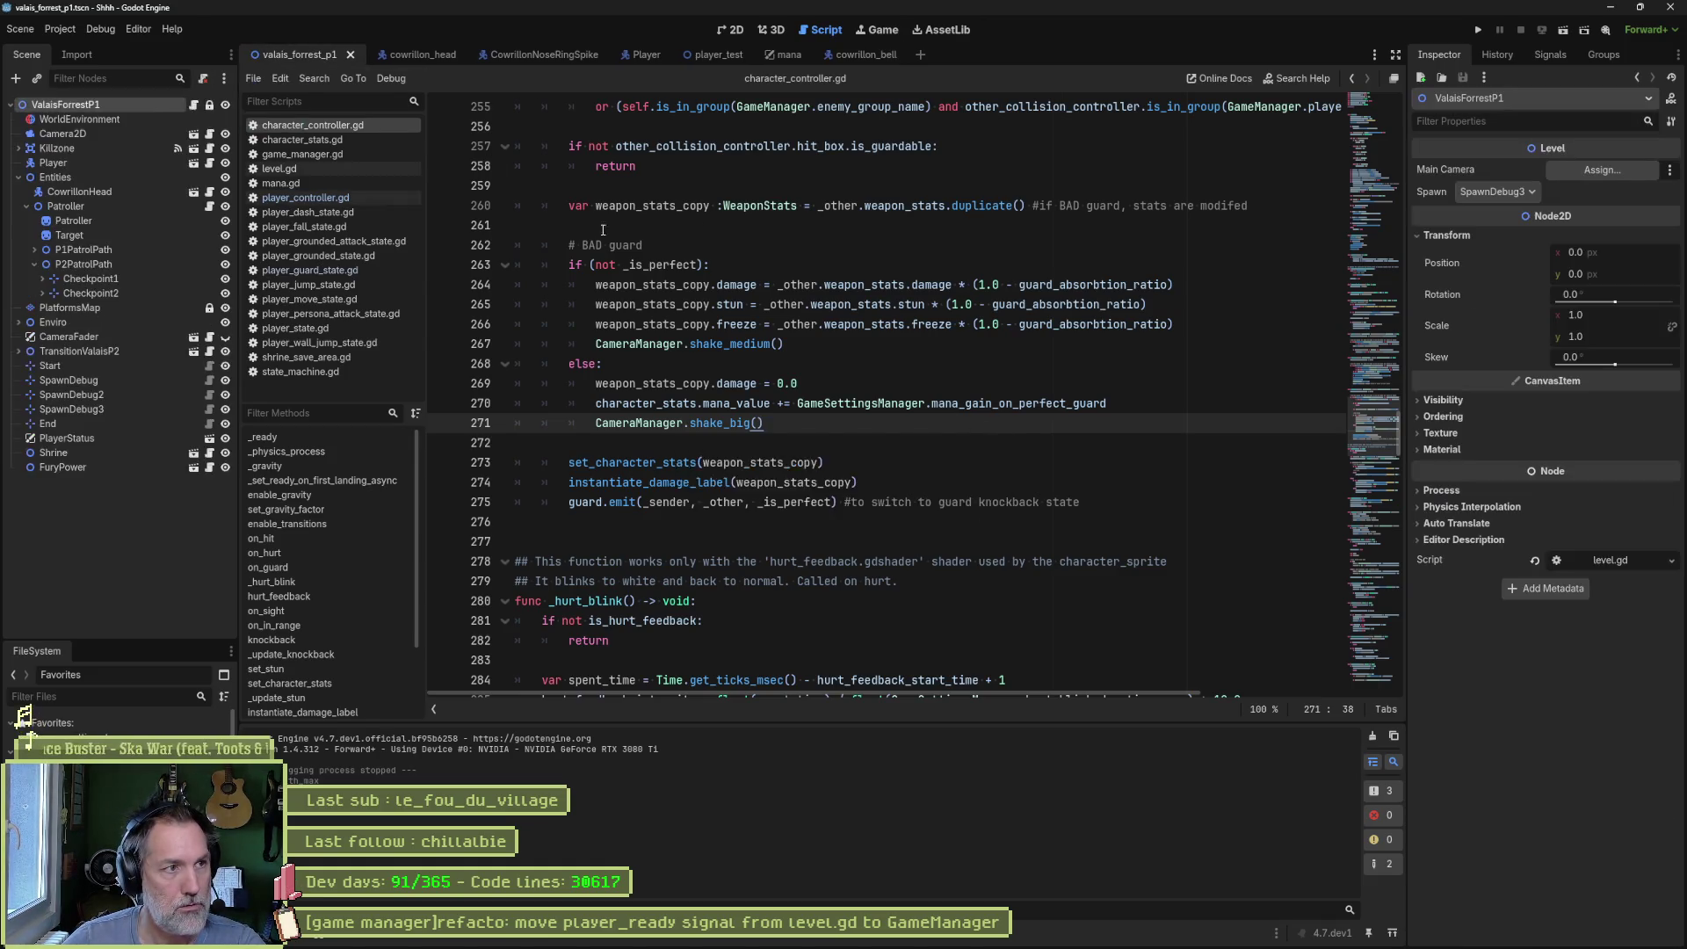
{"action": "key", "text": "F6"}
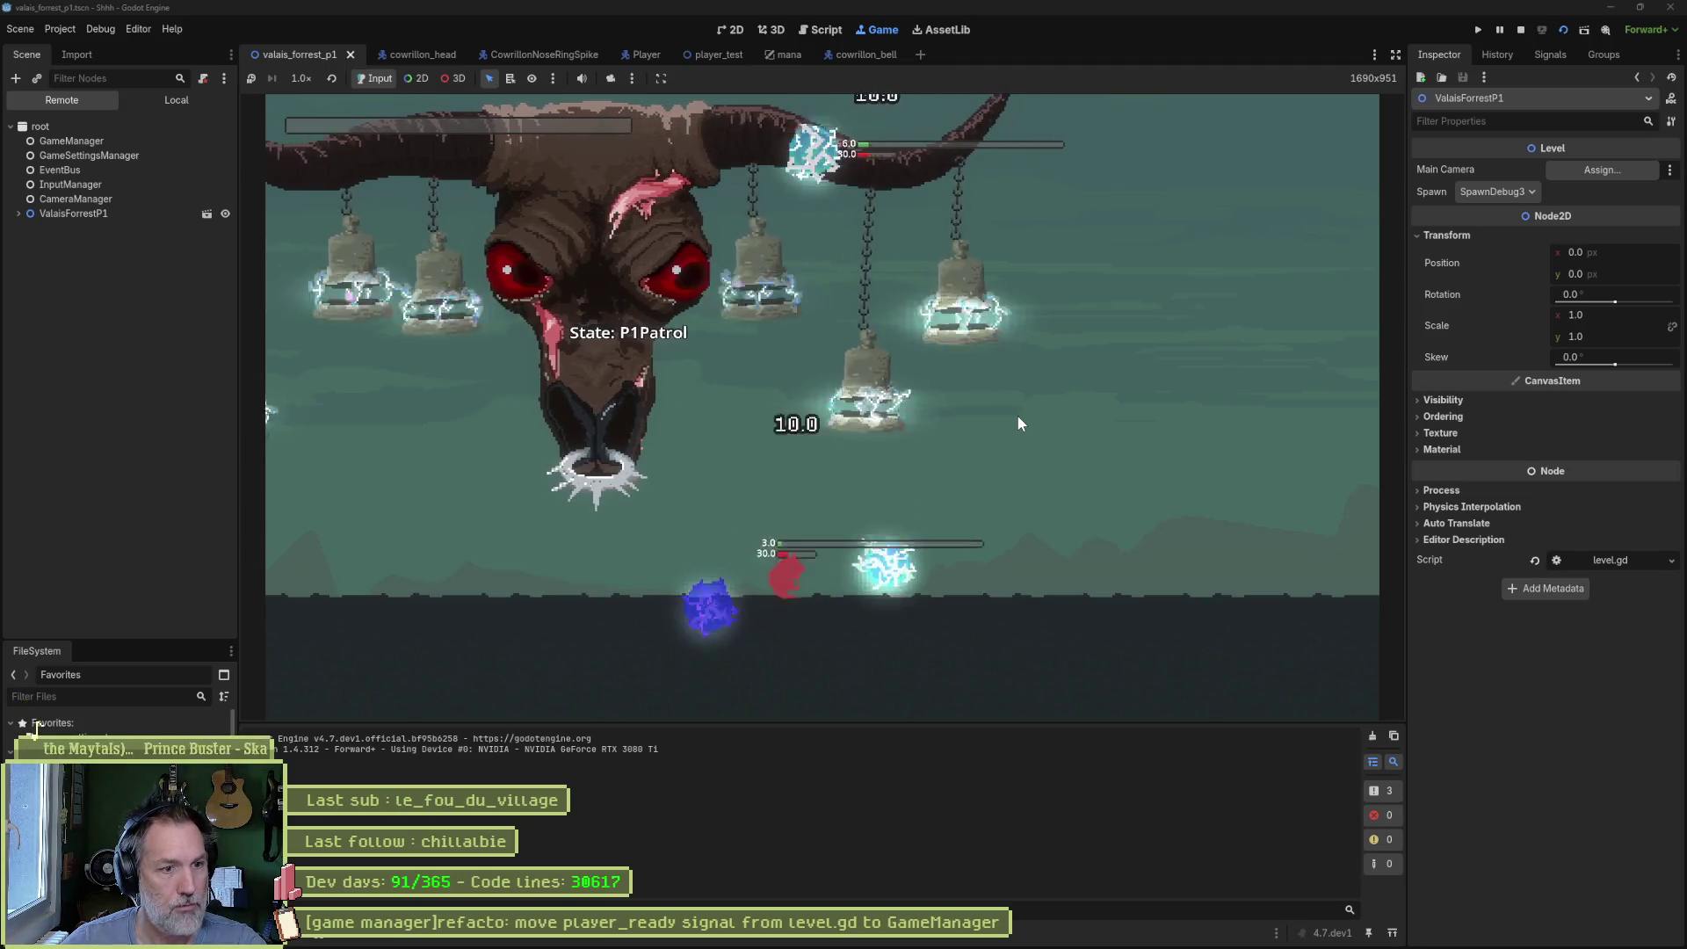
{"action": "key", "text": "F8"}
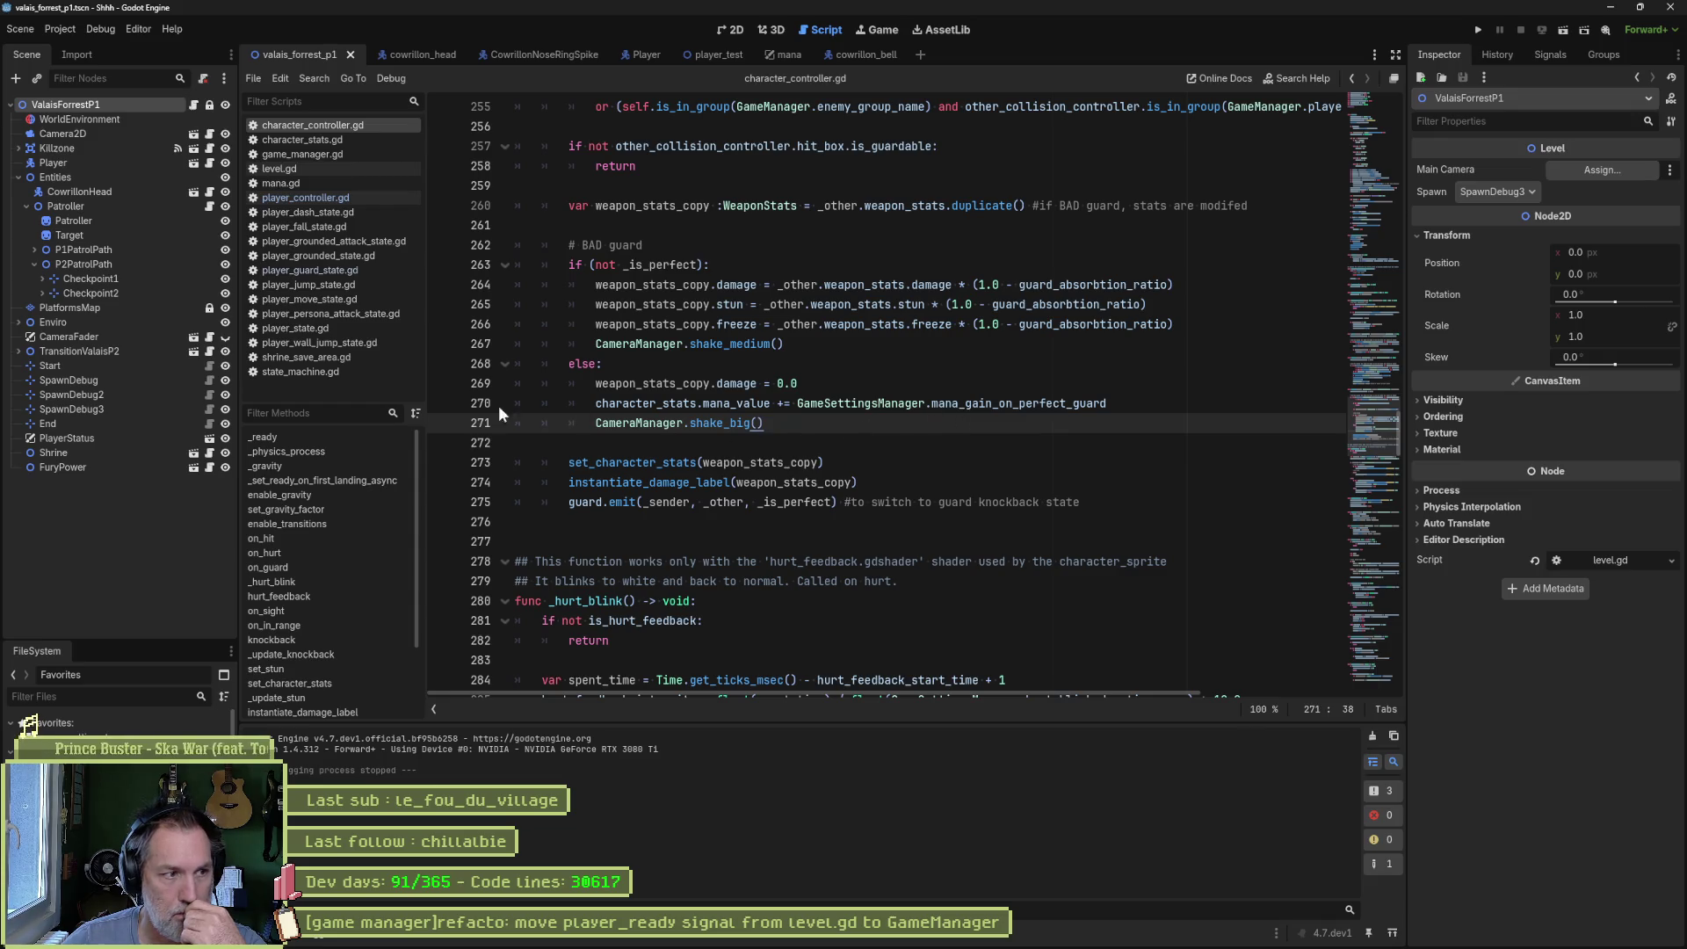
{"action": "left_click", "coordinate": [330, 214]}
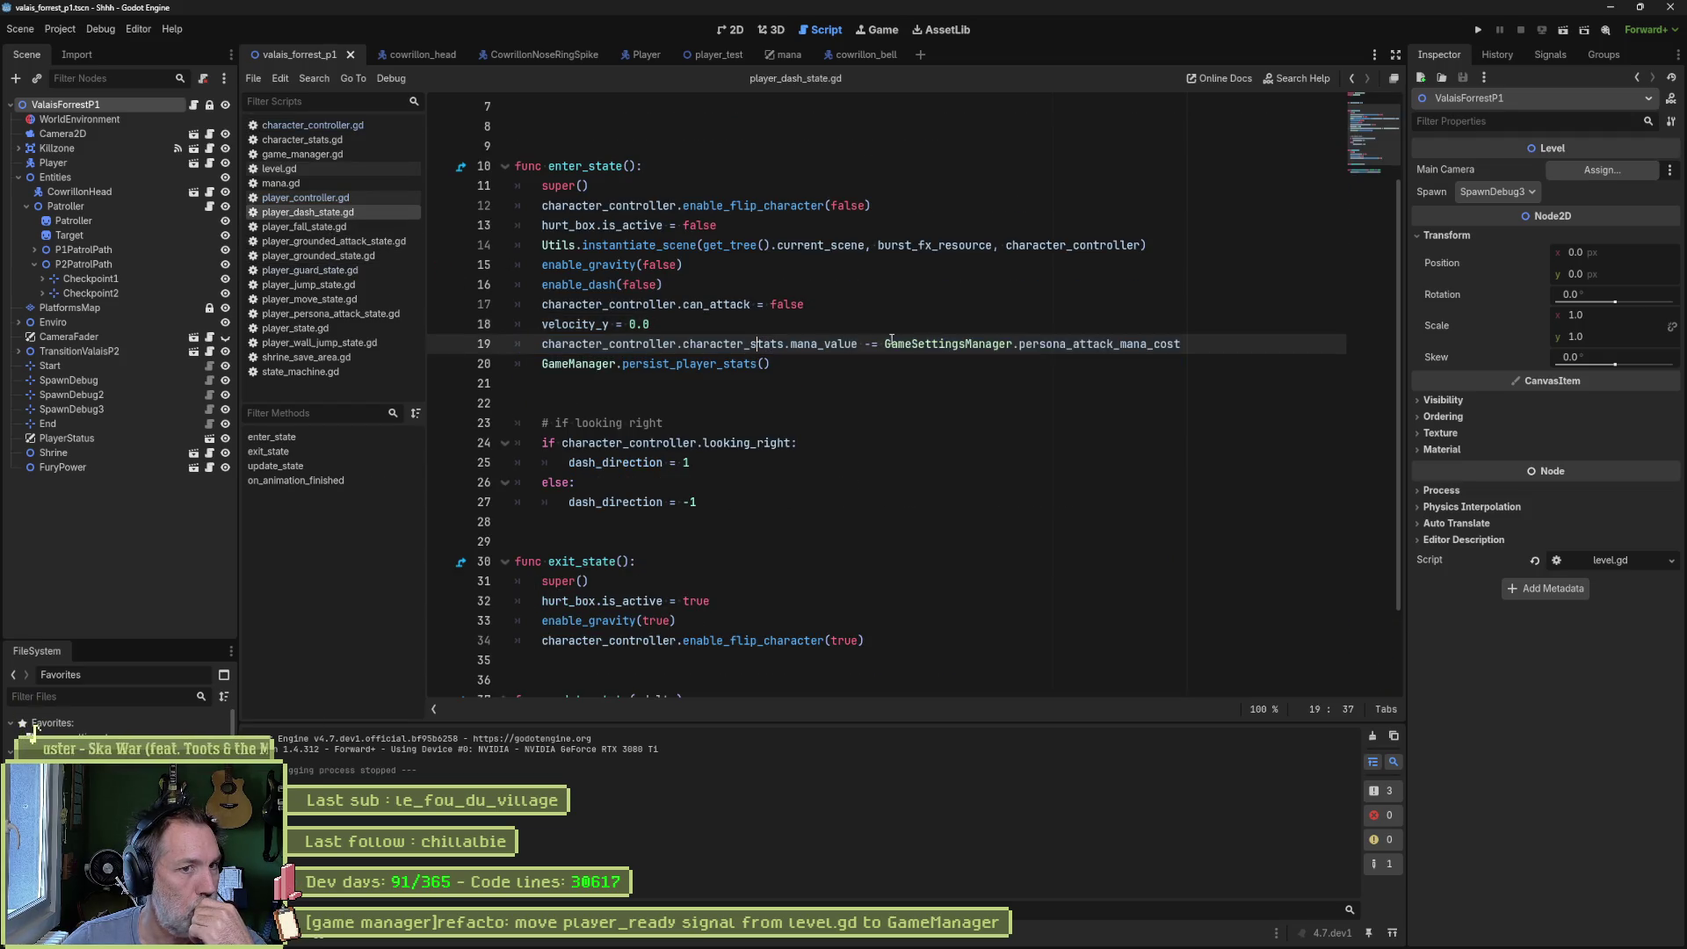
Give mana_value in character_stats.gd a setter clamping value between 0 and 100.0, and save
{"action": "left_click_drag", "start_coordinate": [886, 343], "coordinate": [1197, 344]}
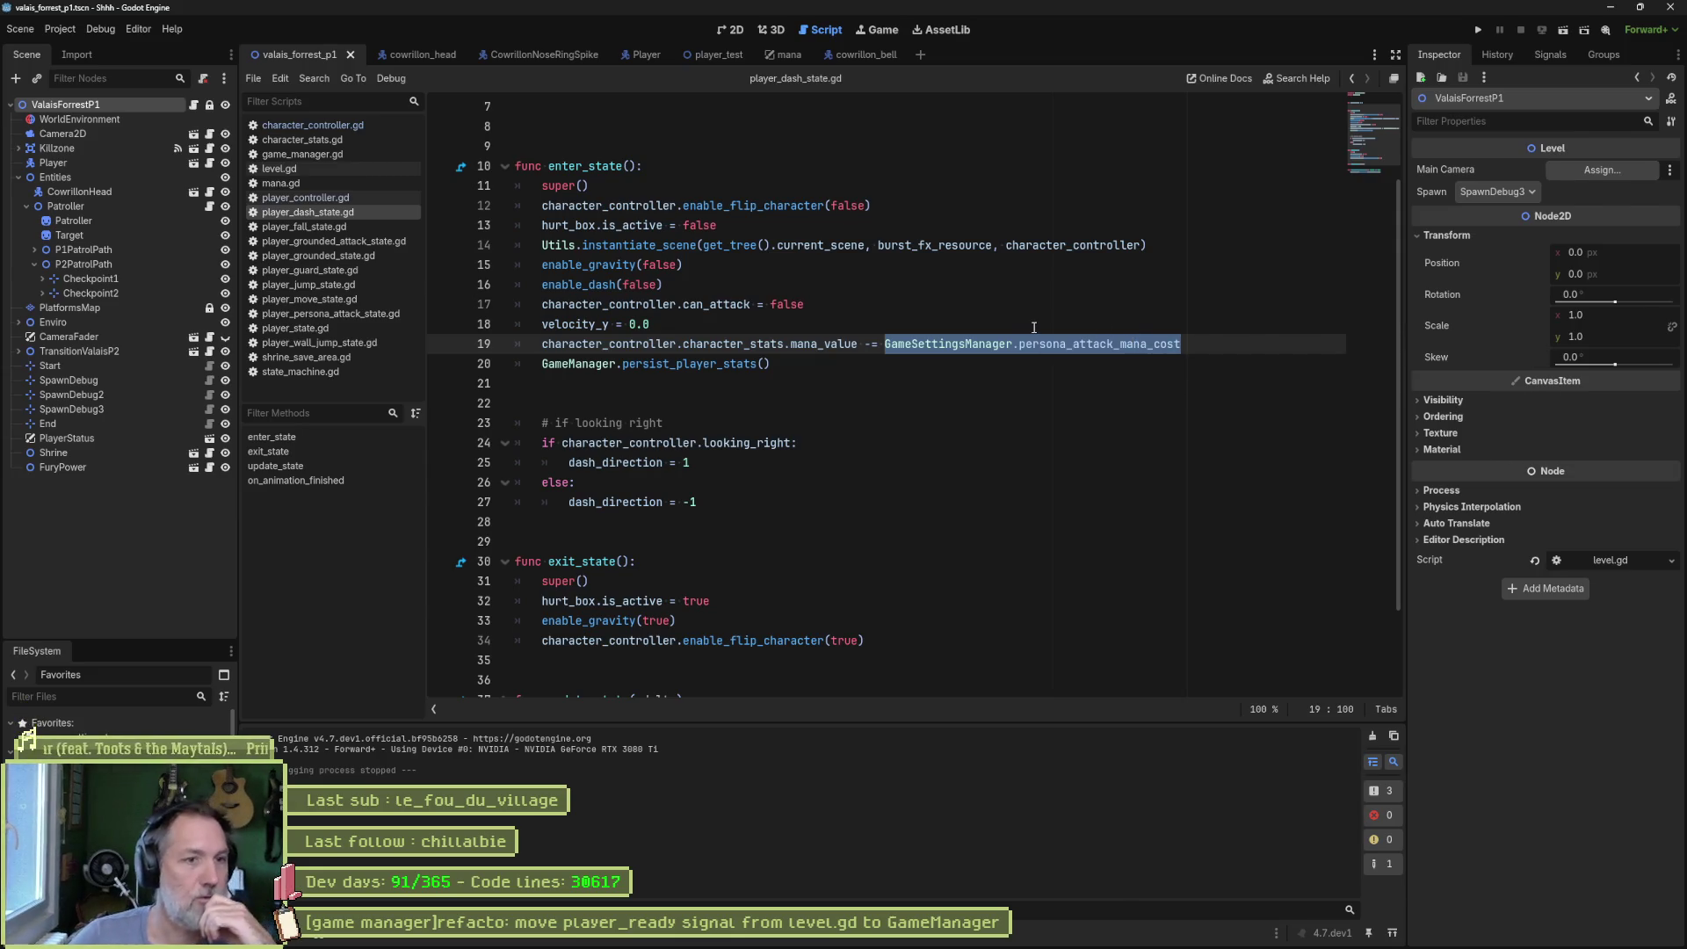
{"action": "left_click", "coordinate": [827, 350]}
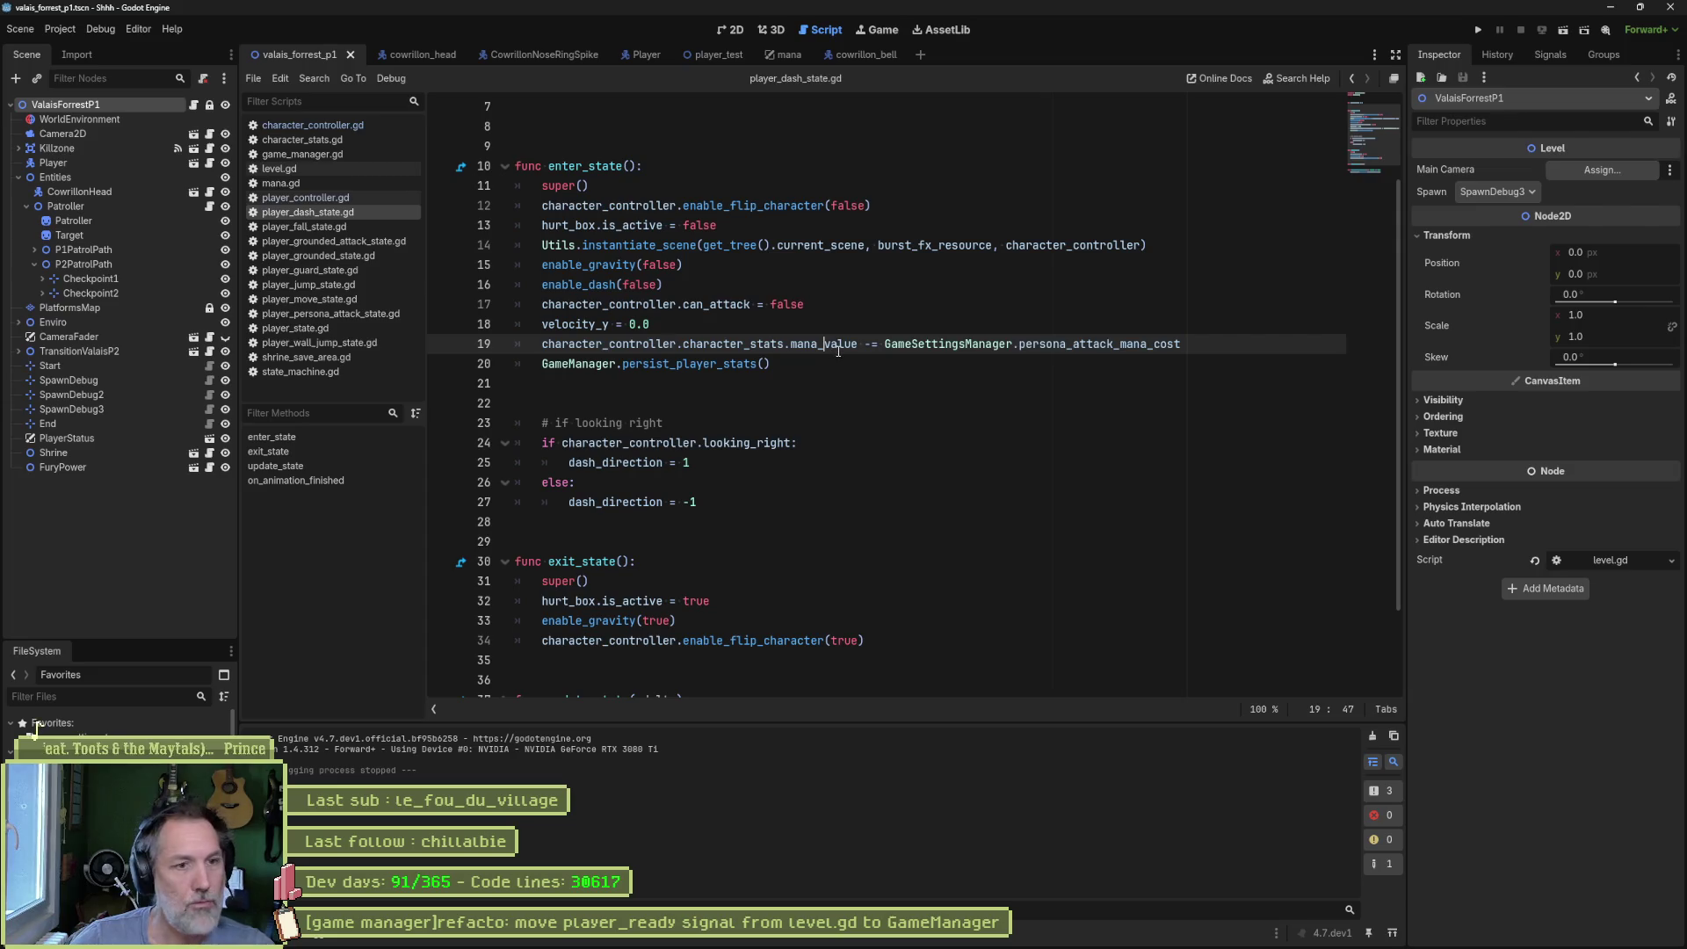
{"action": "left_click", "coordinate": [839, 343], "text": "ctrl"}
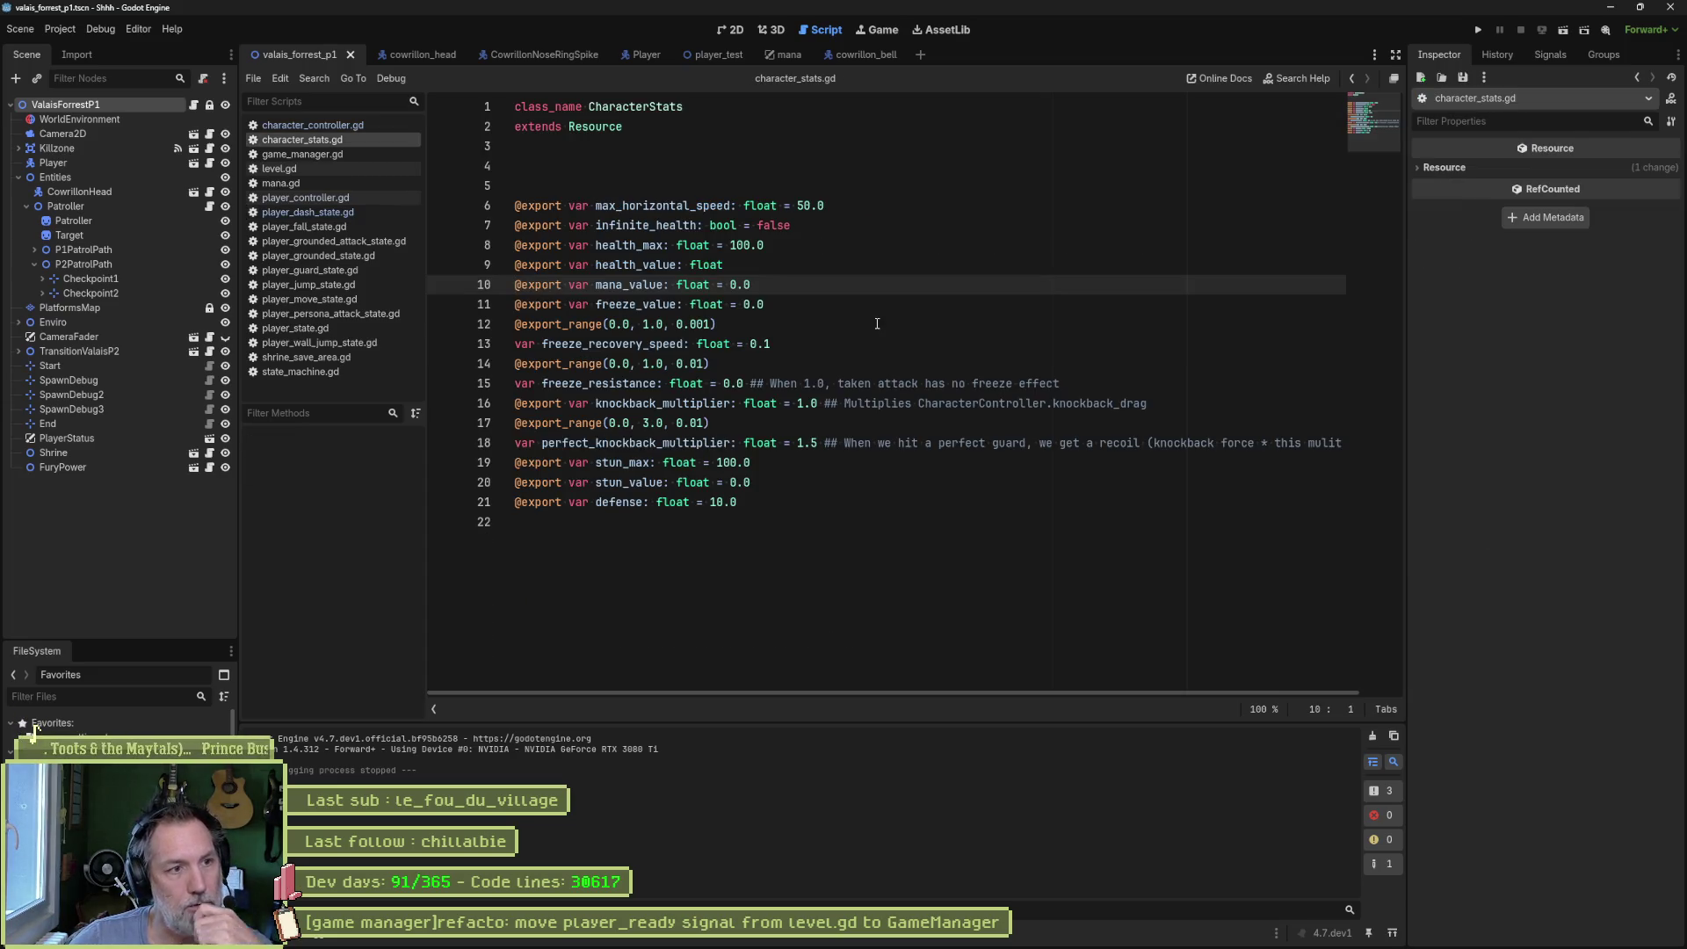
{"action": "type", "text": ":"}
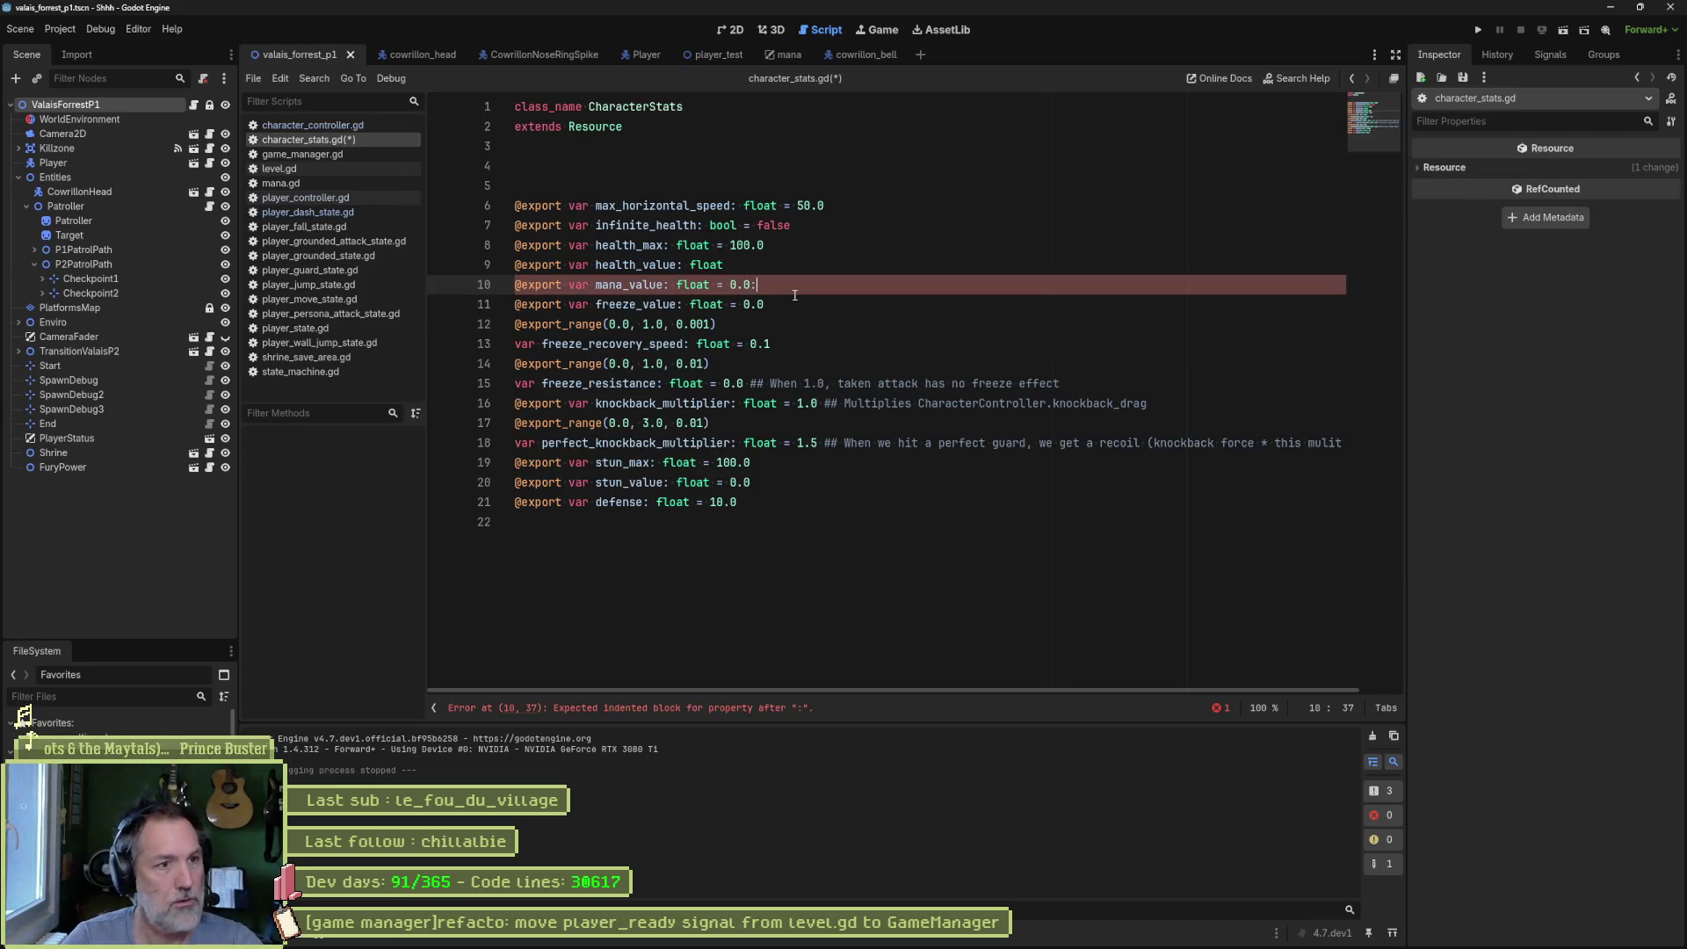
{"action": "key", "text": "Return"}
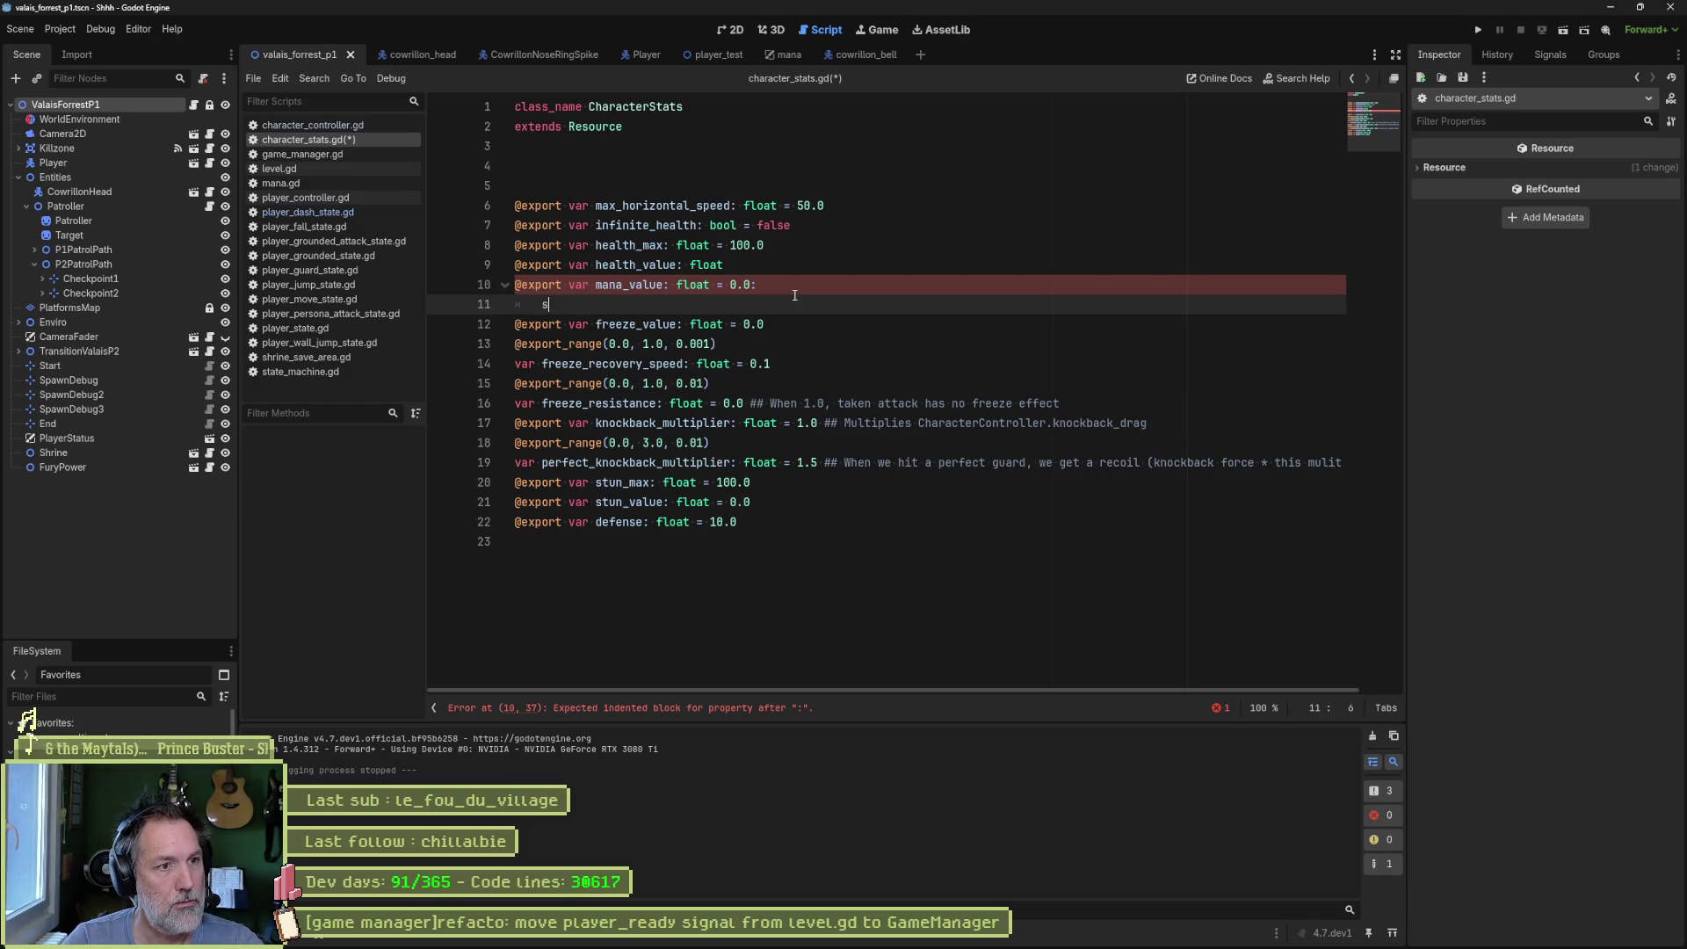
{"action": "type", "text": "):"}
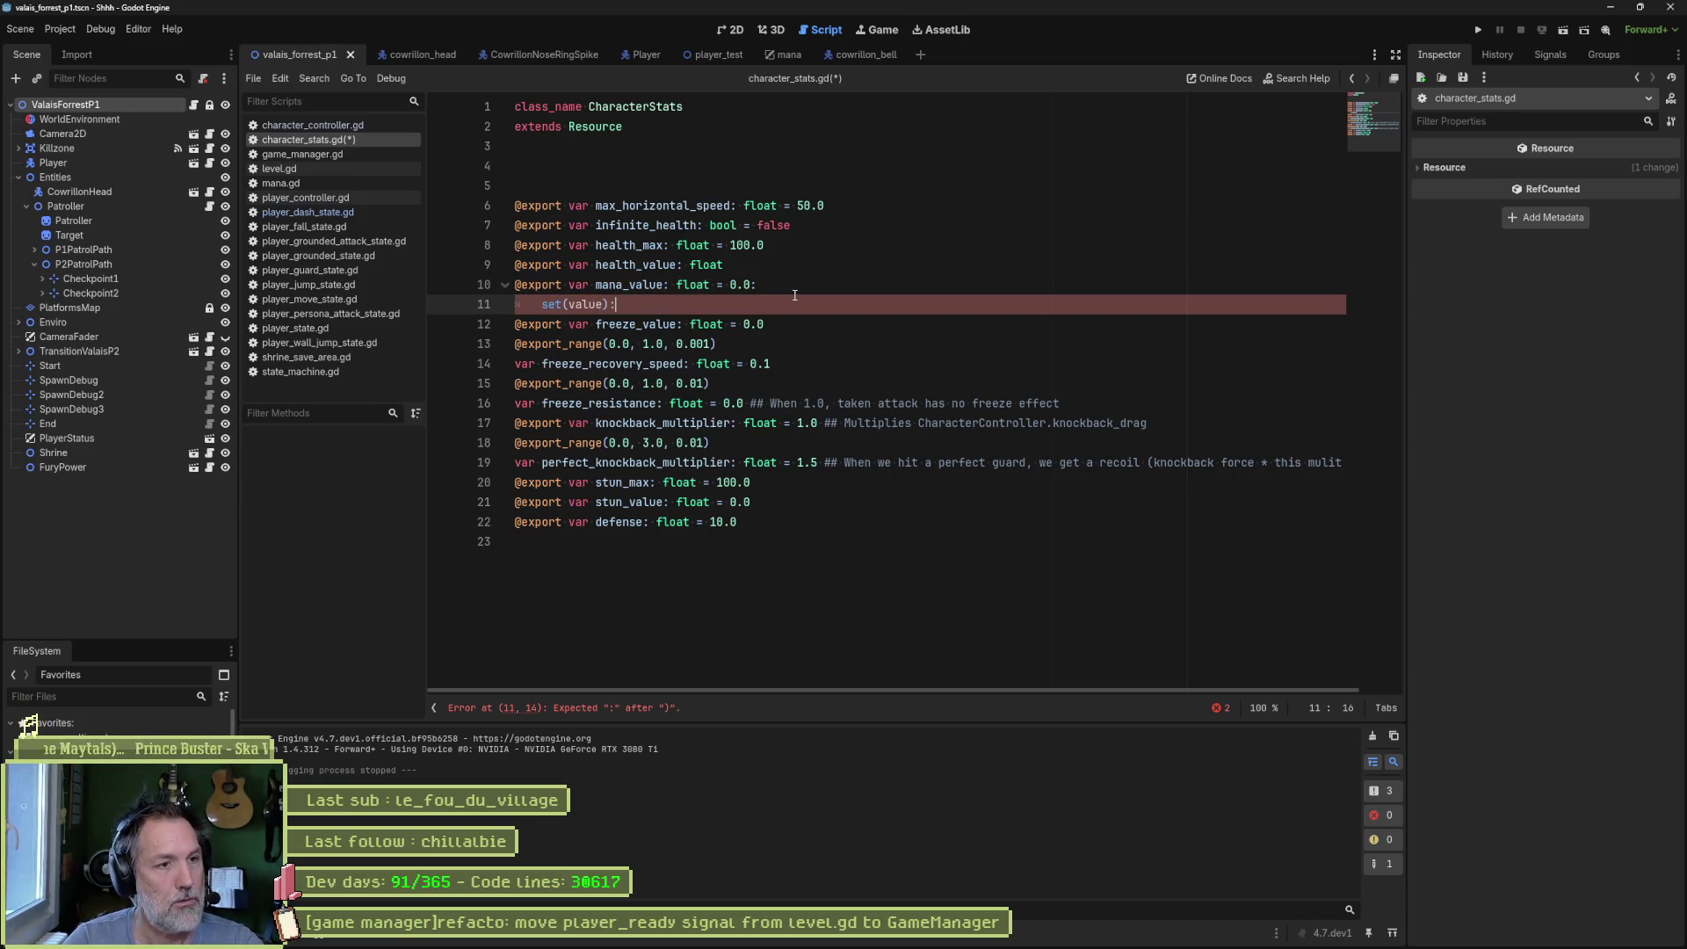
{"action": "key", "text": "Return"}
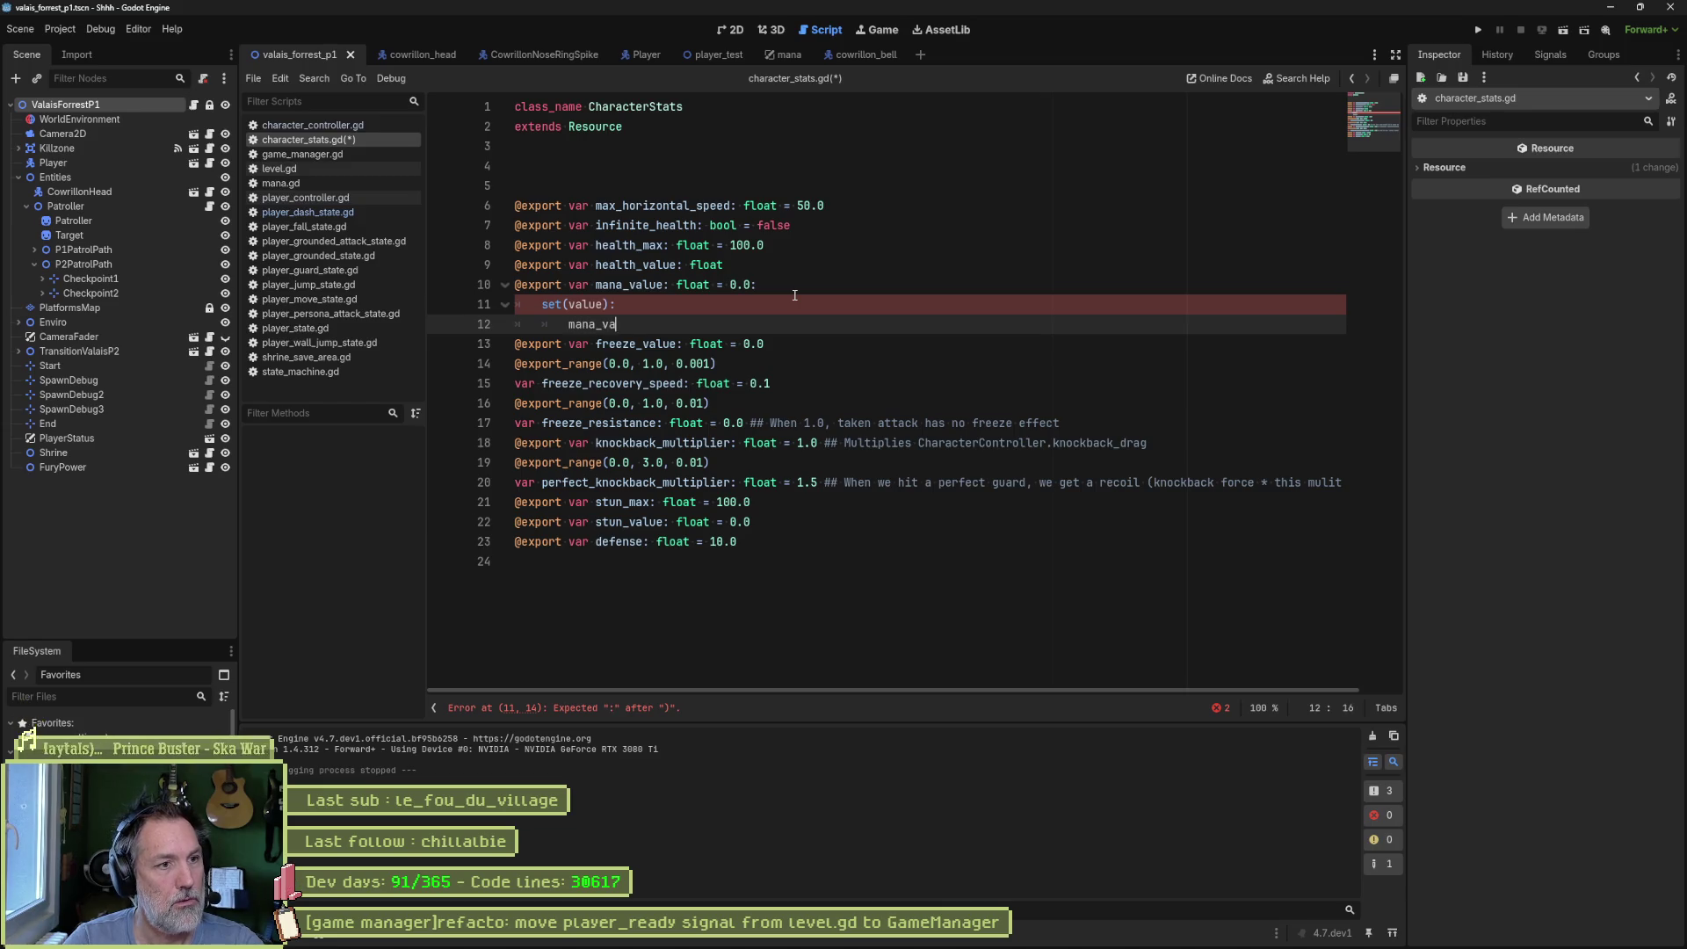
{"action": "type", "text": "lue = value"}
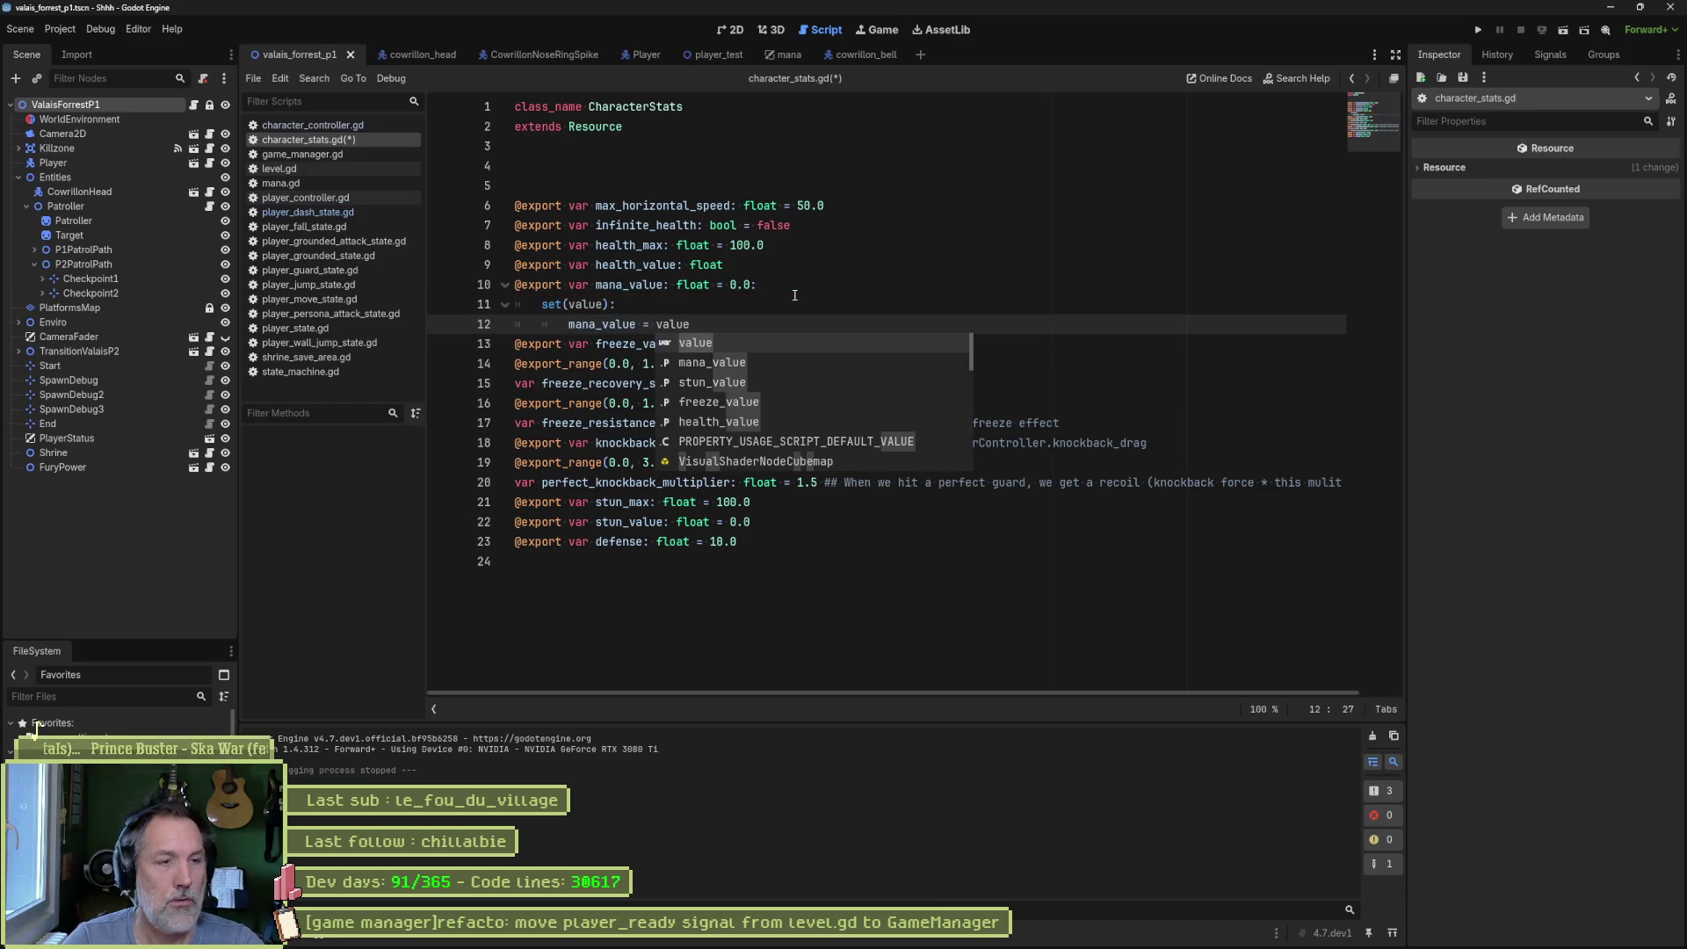
{"action": "key", "text": "ctrl+Left"}
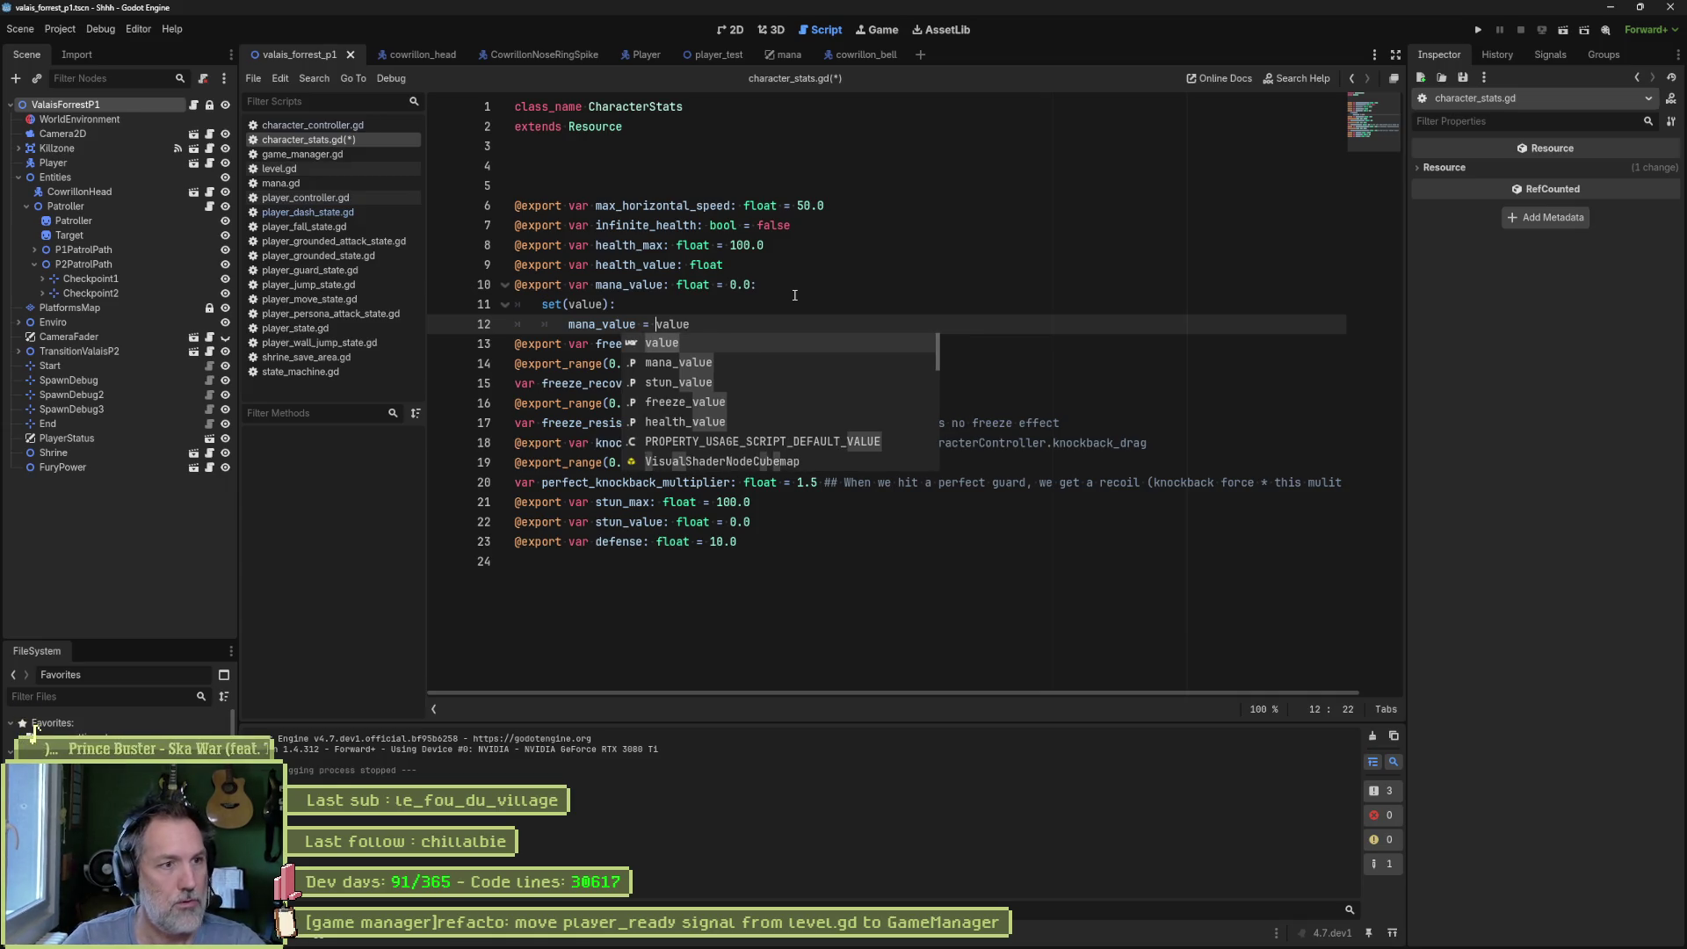
{"action": "type", "text": "clamp(value, "}
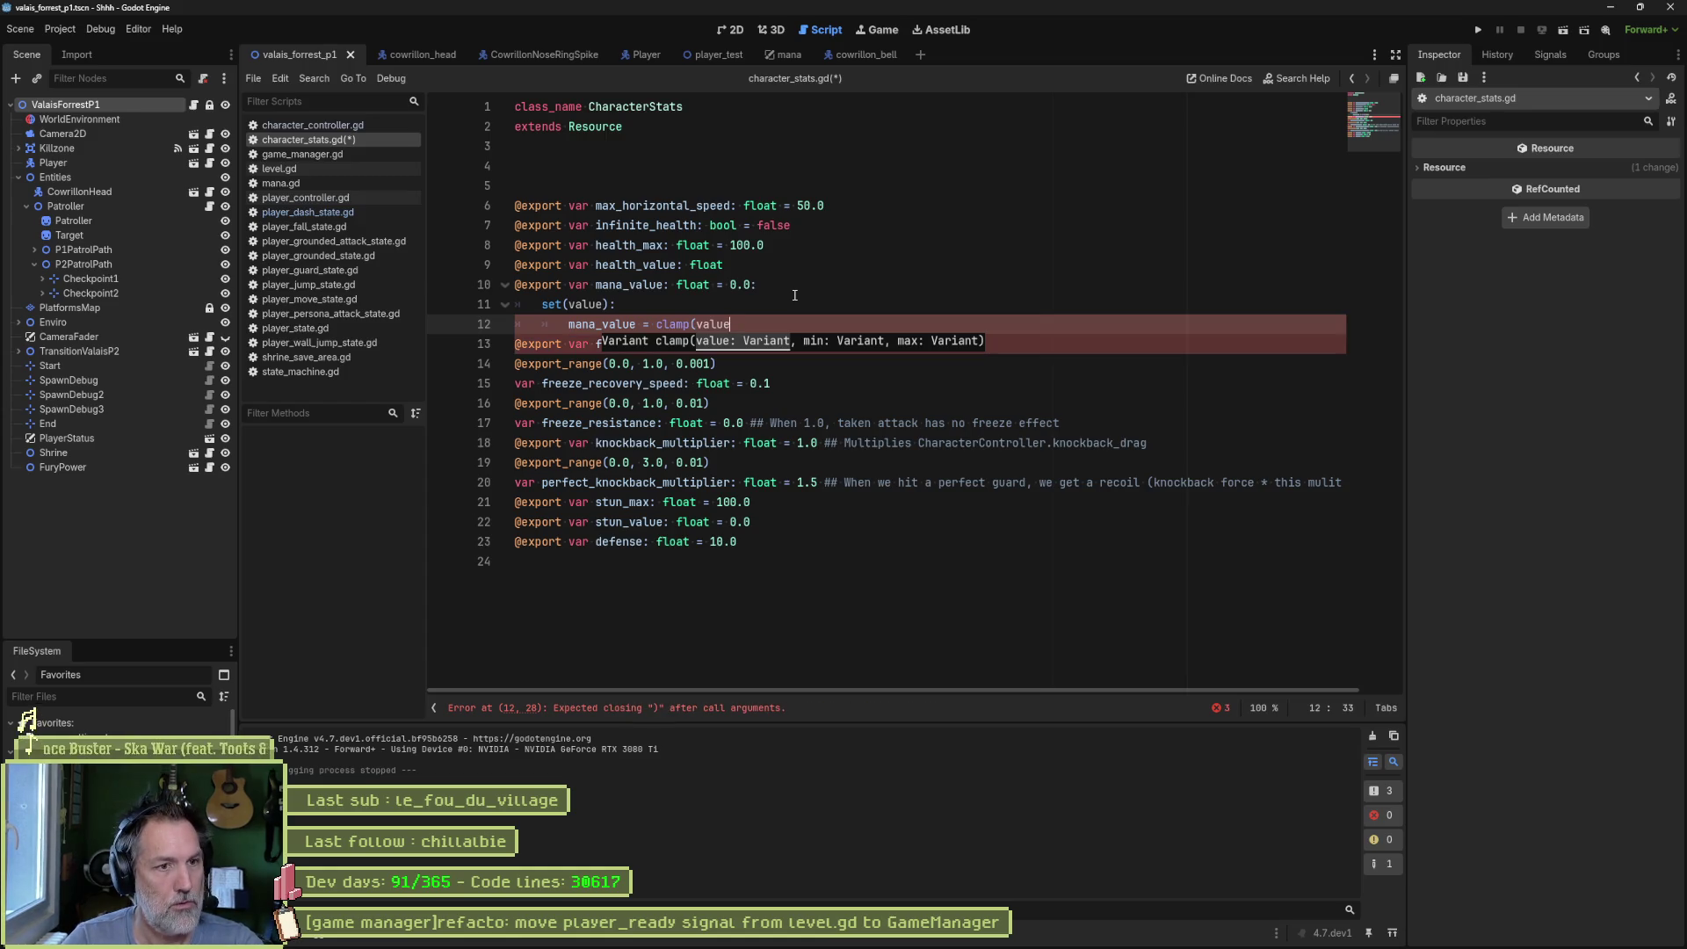
{"action": "type", "text": "0, 100"}
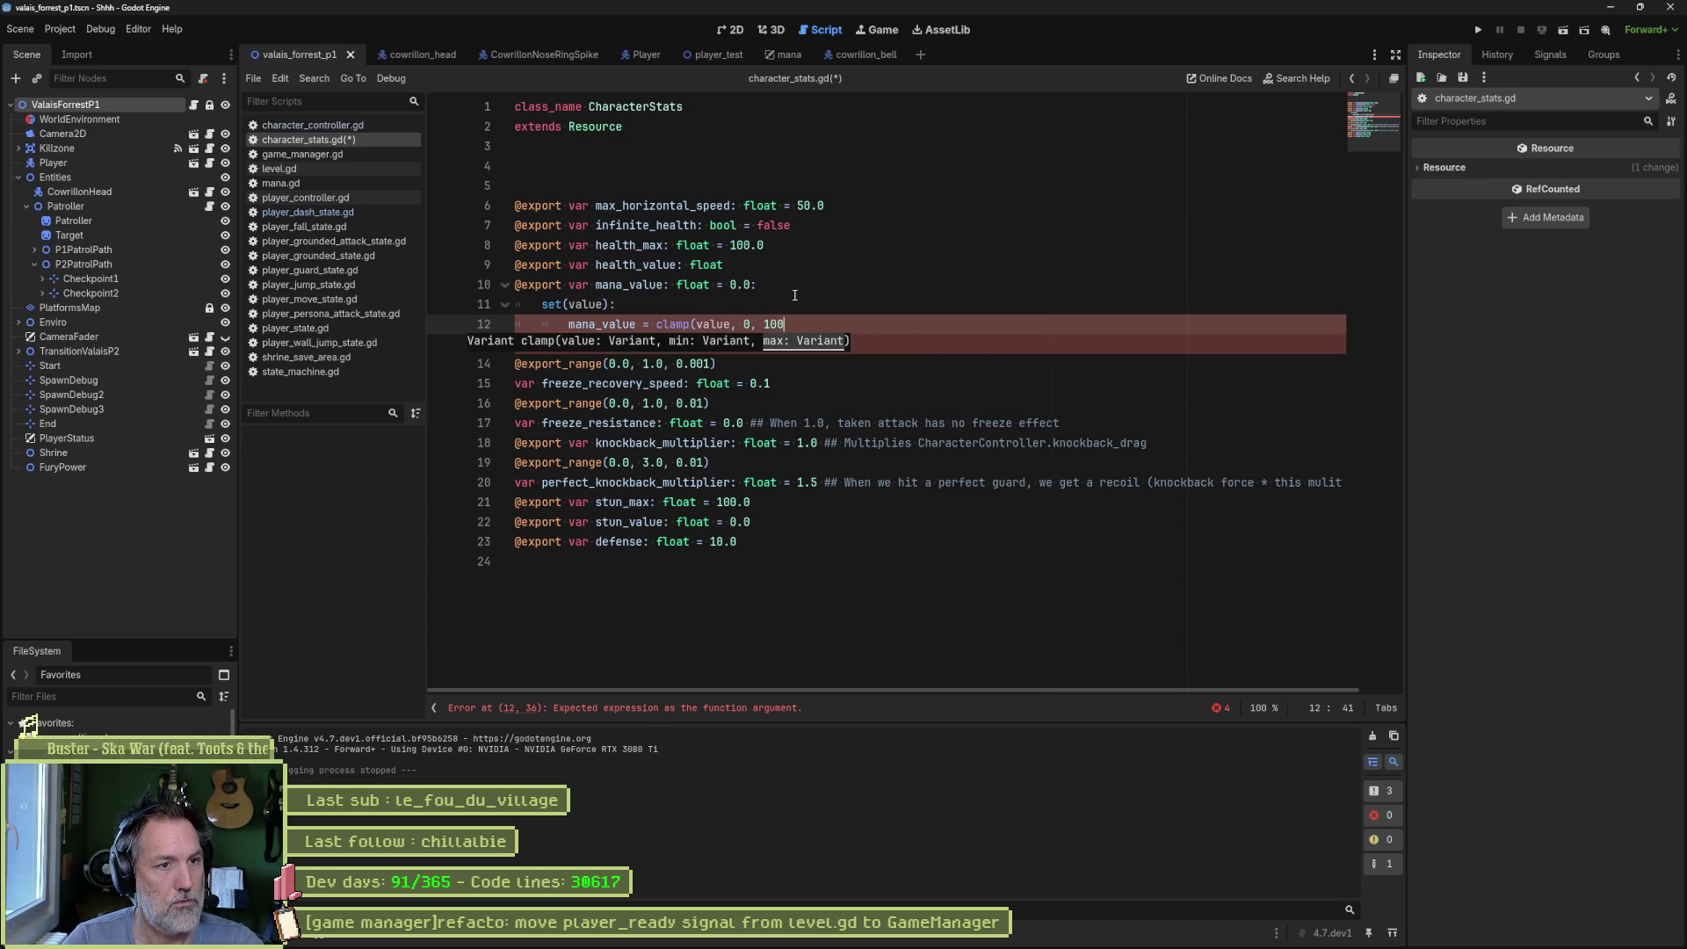
{"action": "type", "text": ".0)"}
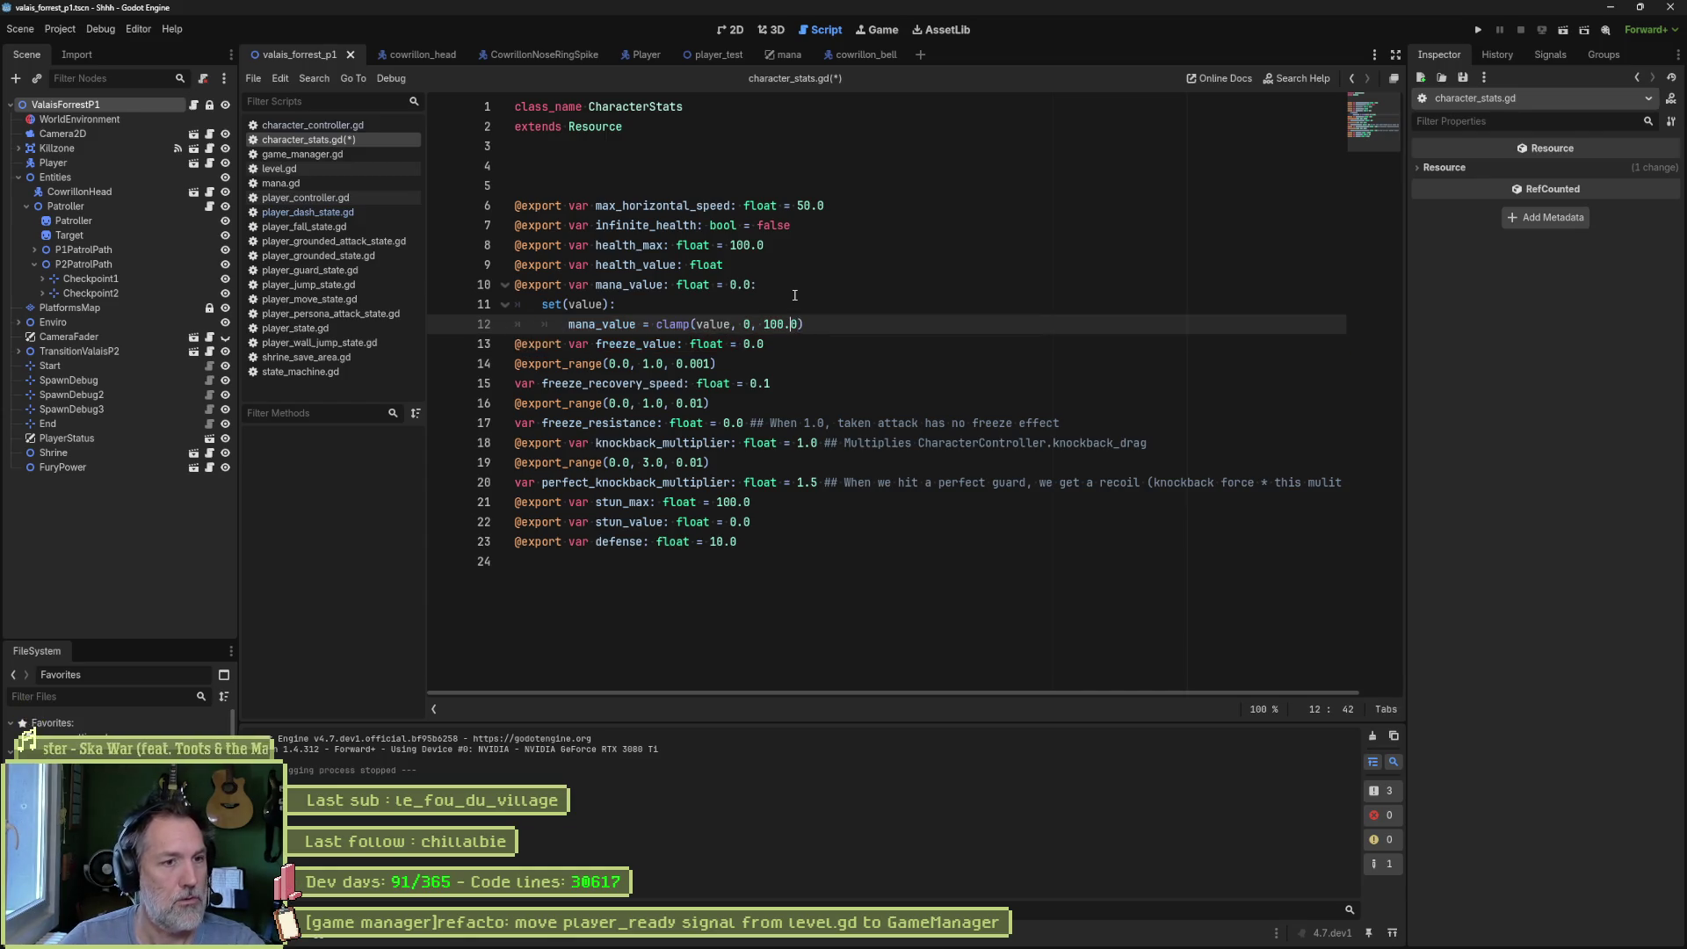
{"action": "key", "text": "ctrl+s"}
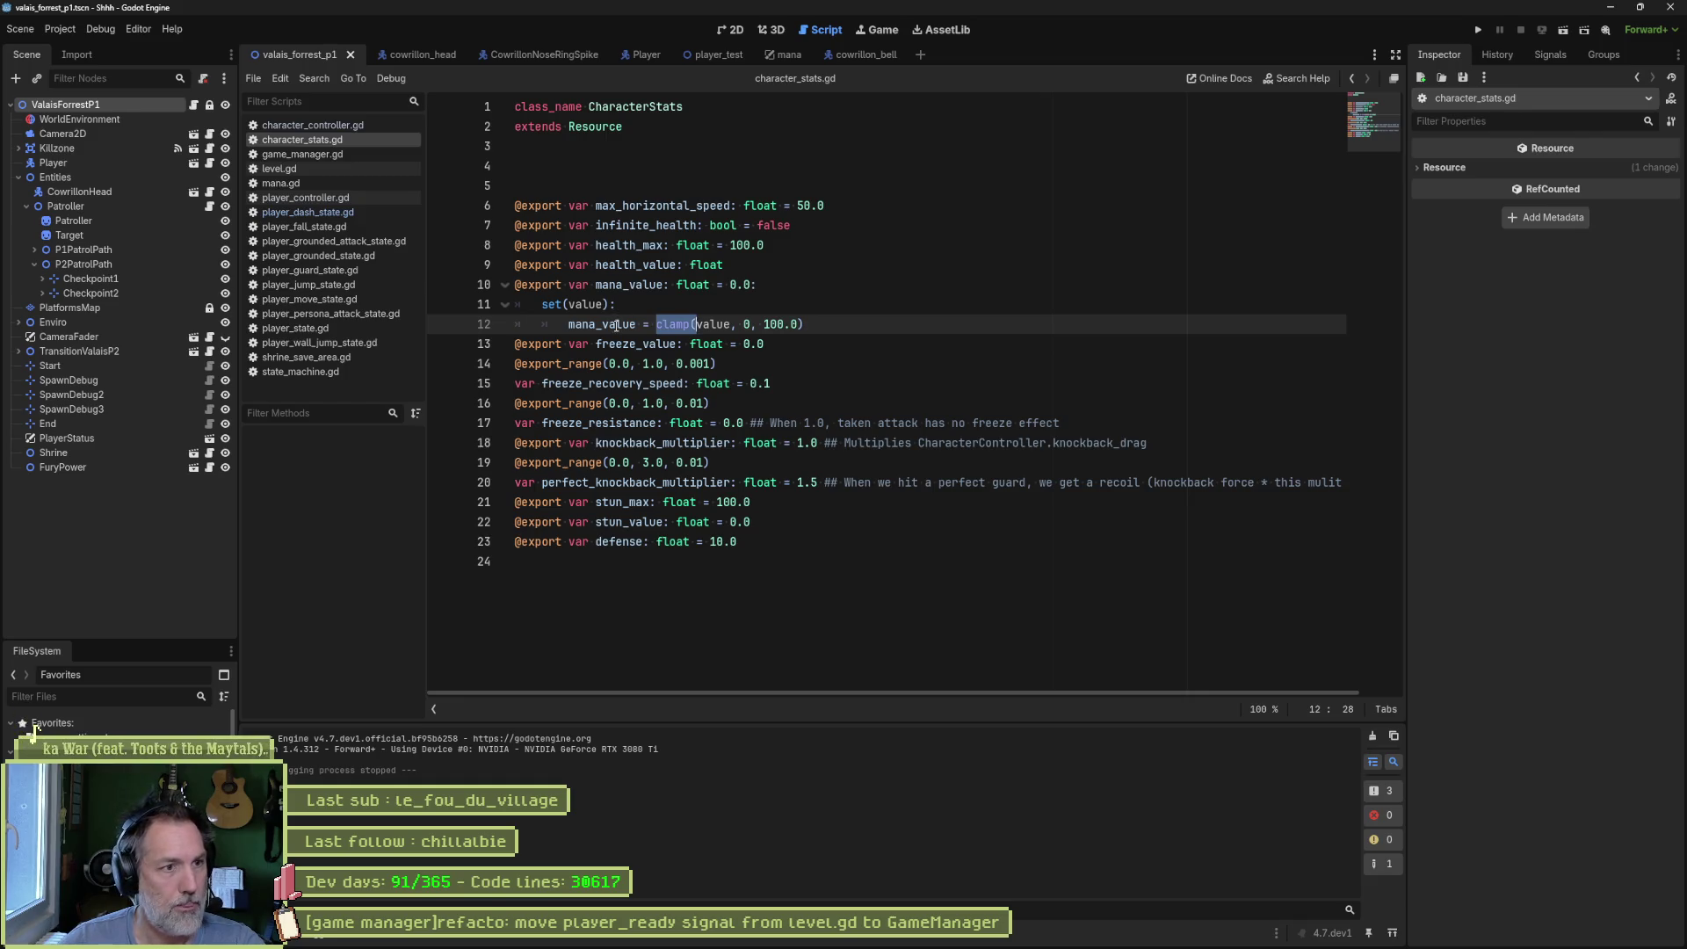
Search the whole project for mana_value, finding 17 matches in 7 files
{"action": "double_click", "coordinate": [616, 325]}
{"action": "key", "text": "ctrl+shift+f"}
{"action": "left_click", "coordinate": [844, 541]}
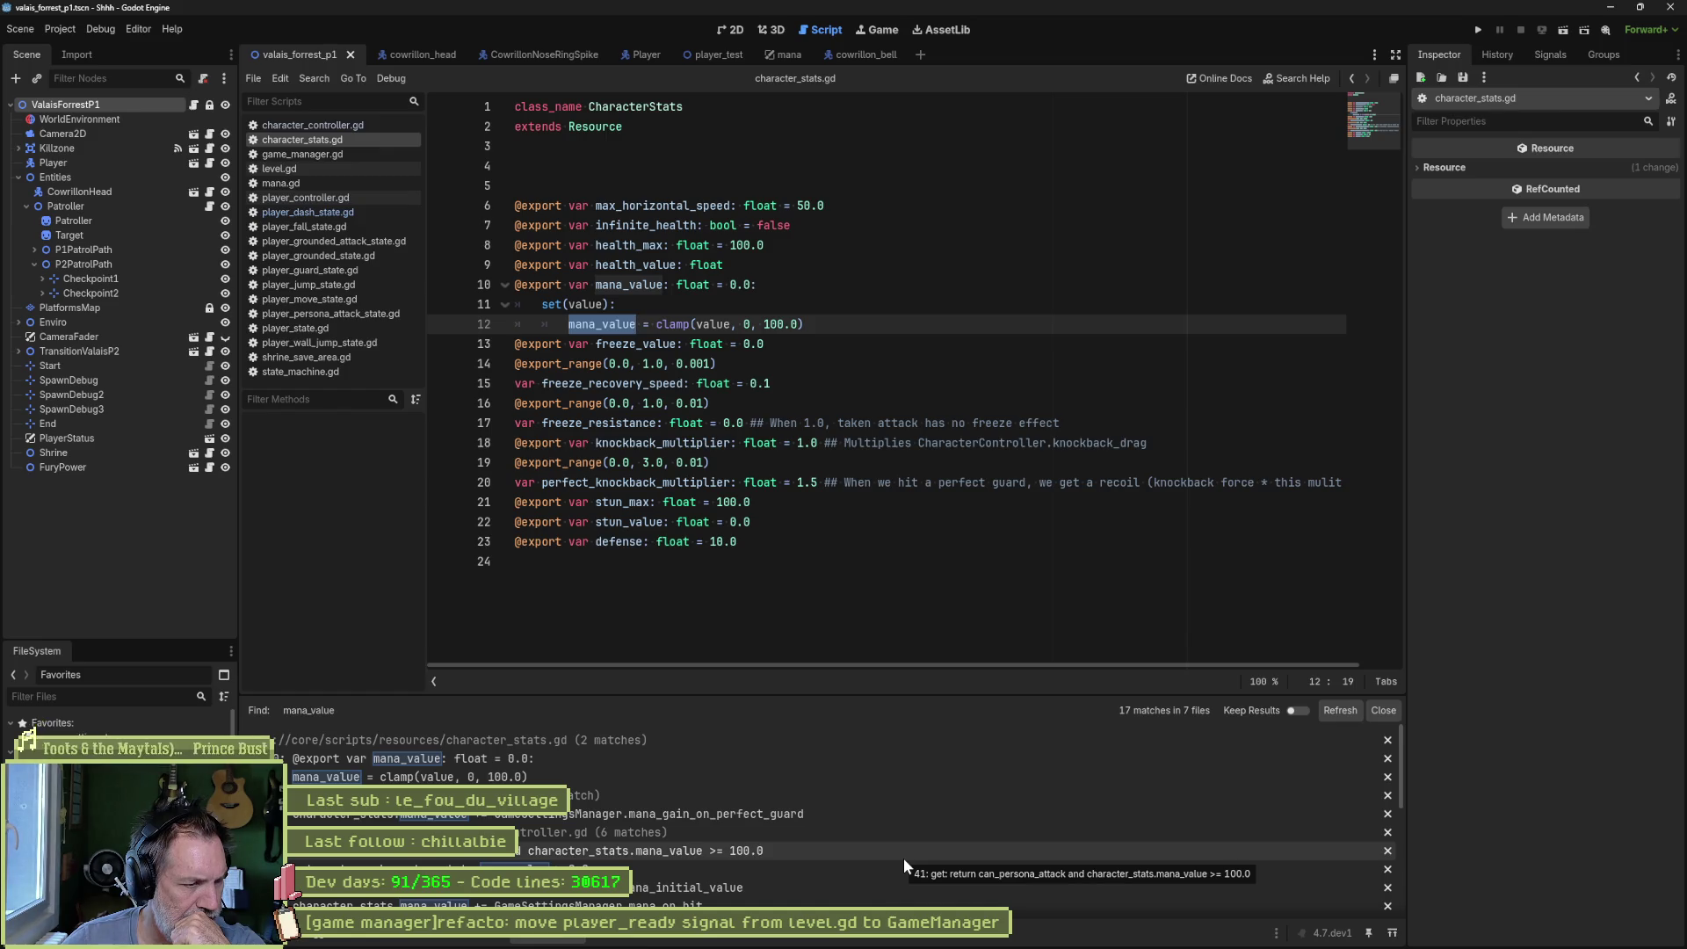
Delete the mana clamp statement on line 196 of on_hit in player_controller.gd
{"action": "scroll", "coordinate": [903, 858], "scroll_direction": "down", "scroll_amount": 4}
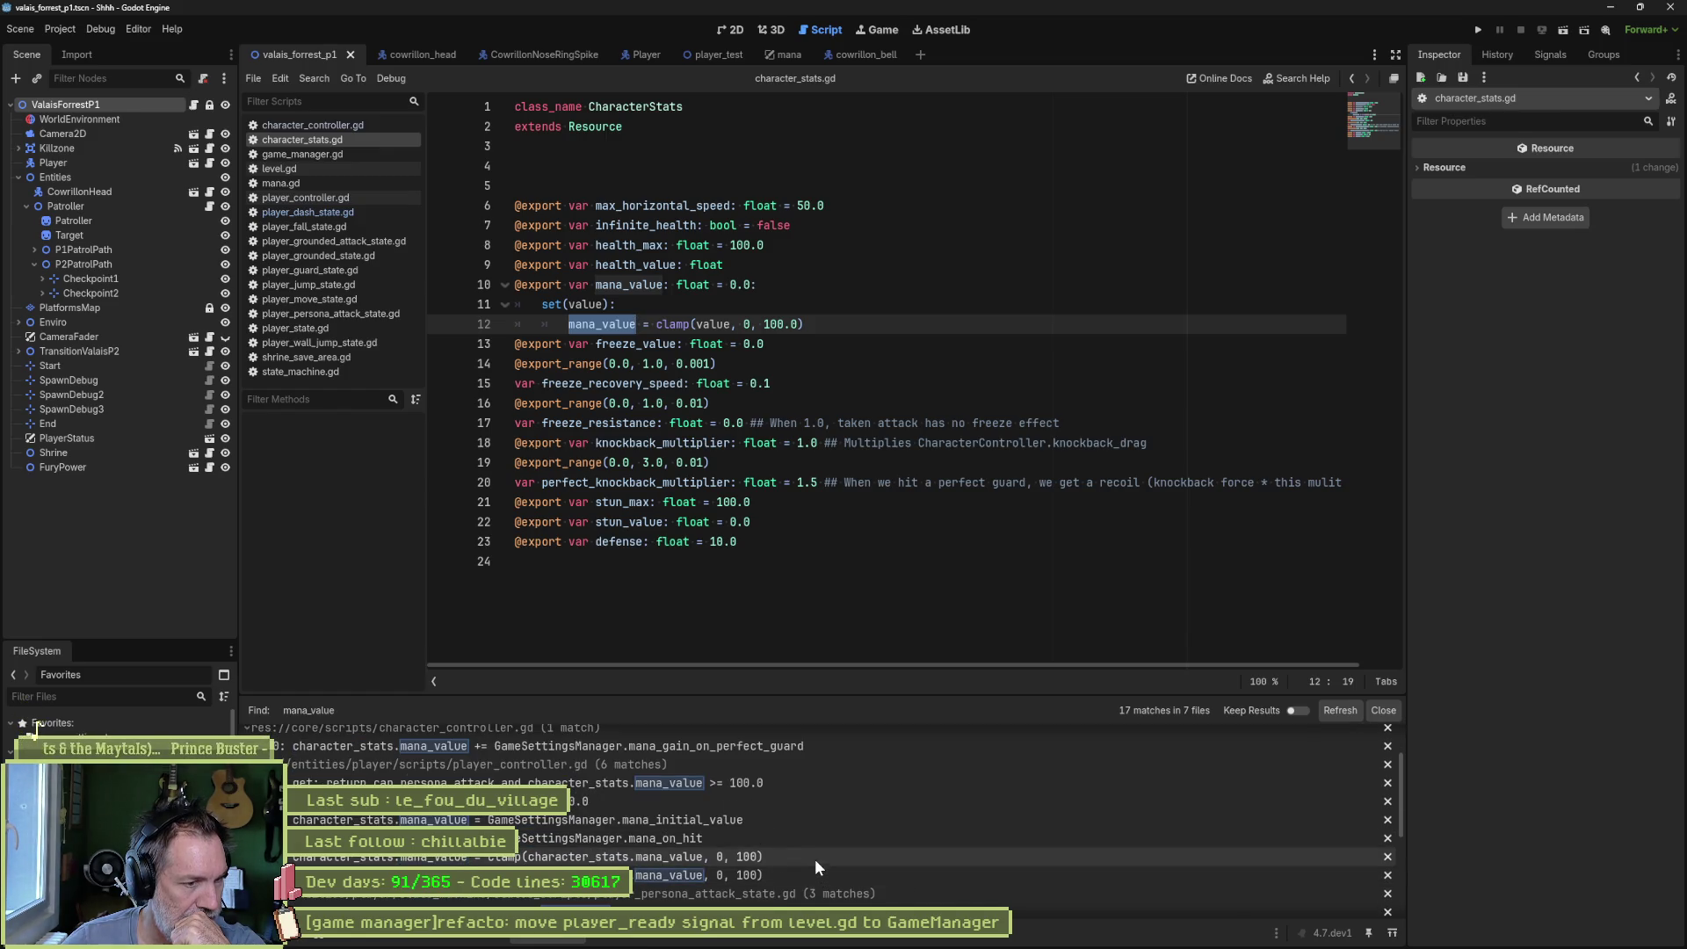
{"action": "left_click", "coordinate": [815, 859]}
{"action": "left_click", "coordinate": [696, 561]}
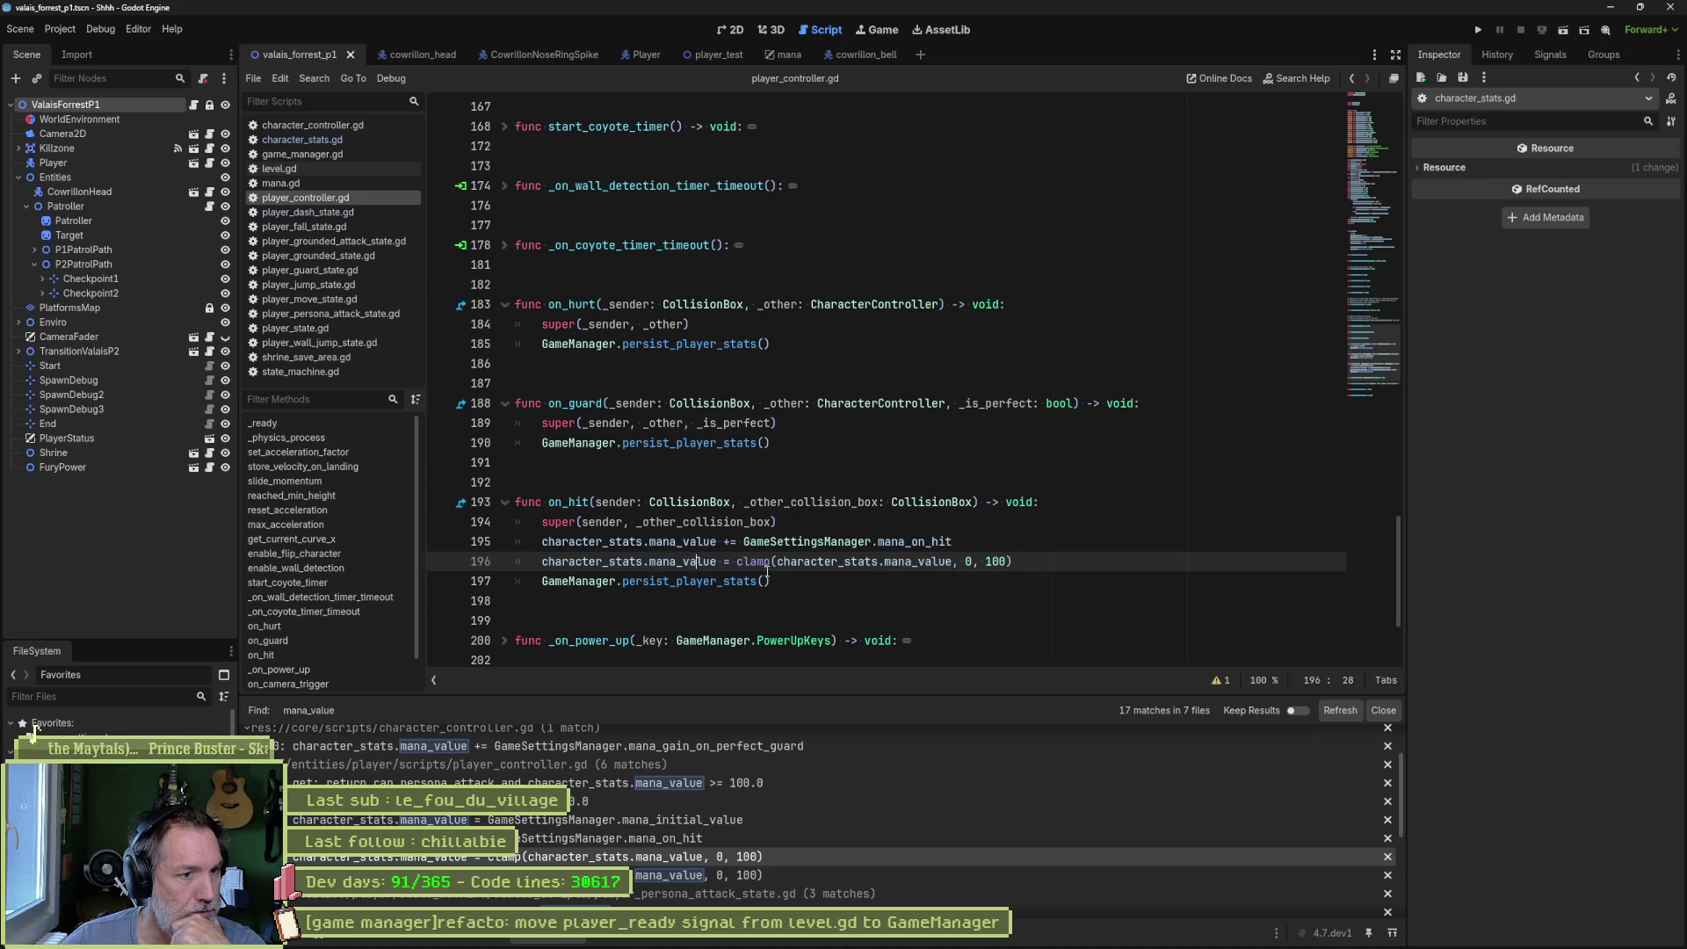
{"action": "left_click_drag", "start_coordinate": [1010, 563], "coordinate": [728, 562]}
{"action": "left_click", "coordinate": [933, 562]}
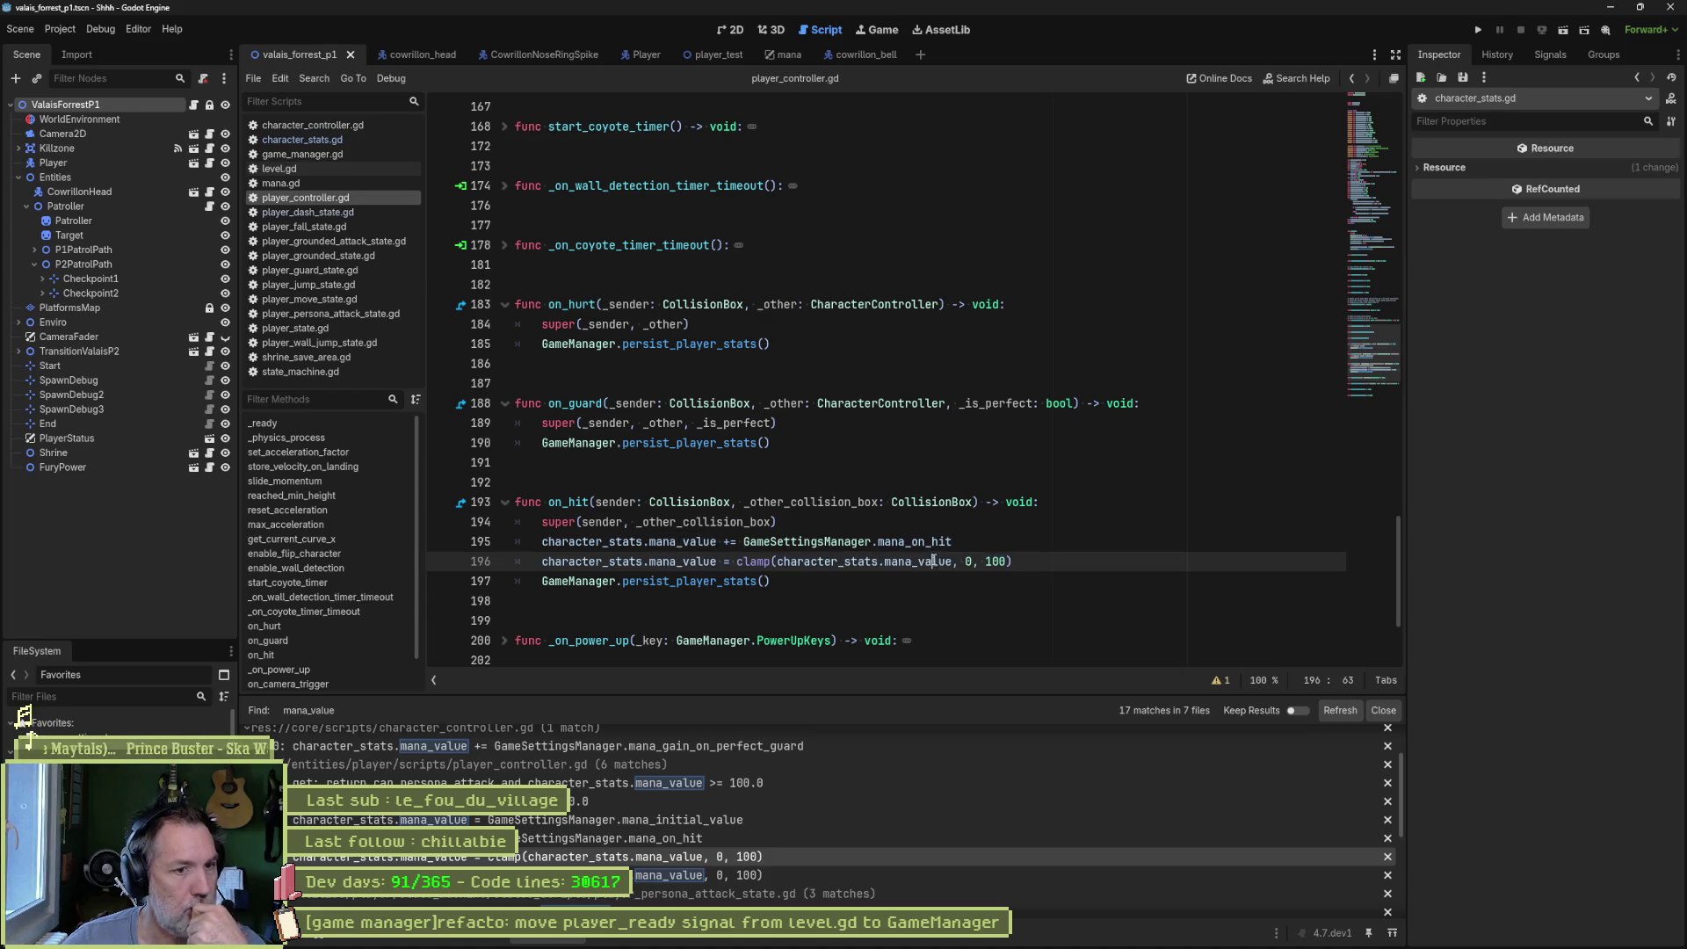
{"action": "key", "text": "ctrl+shift+k"}
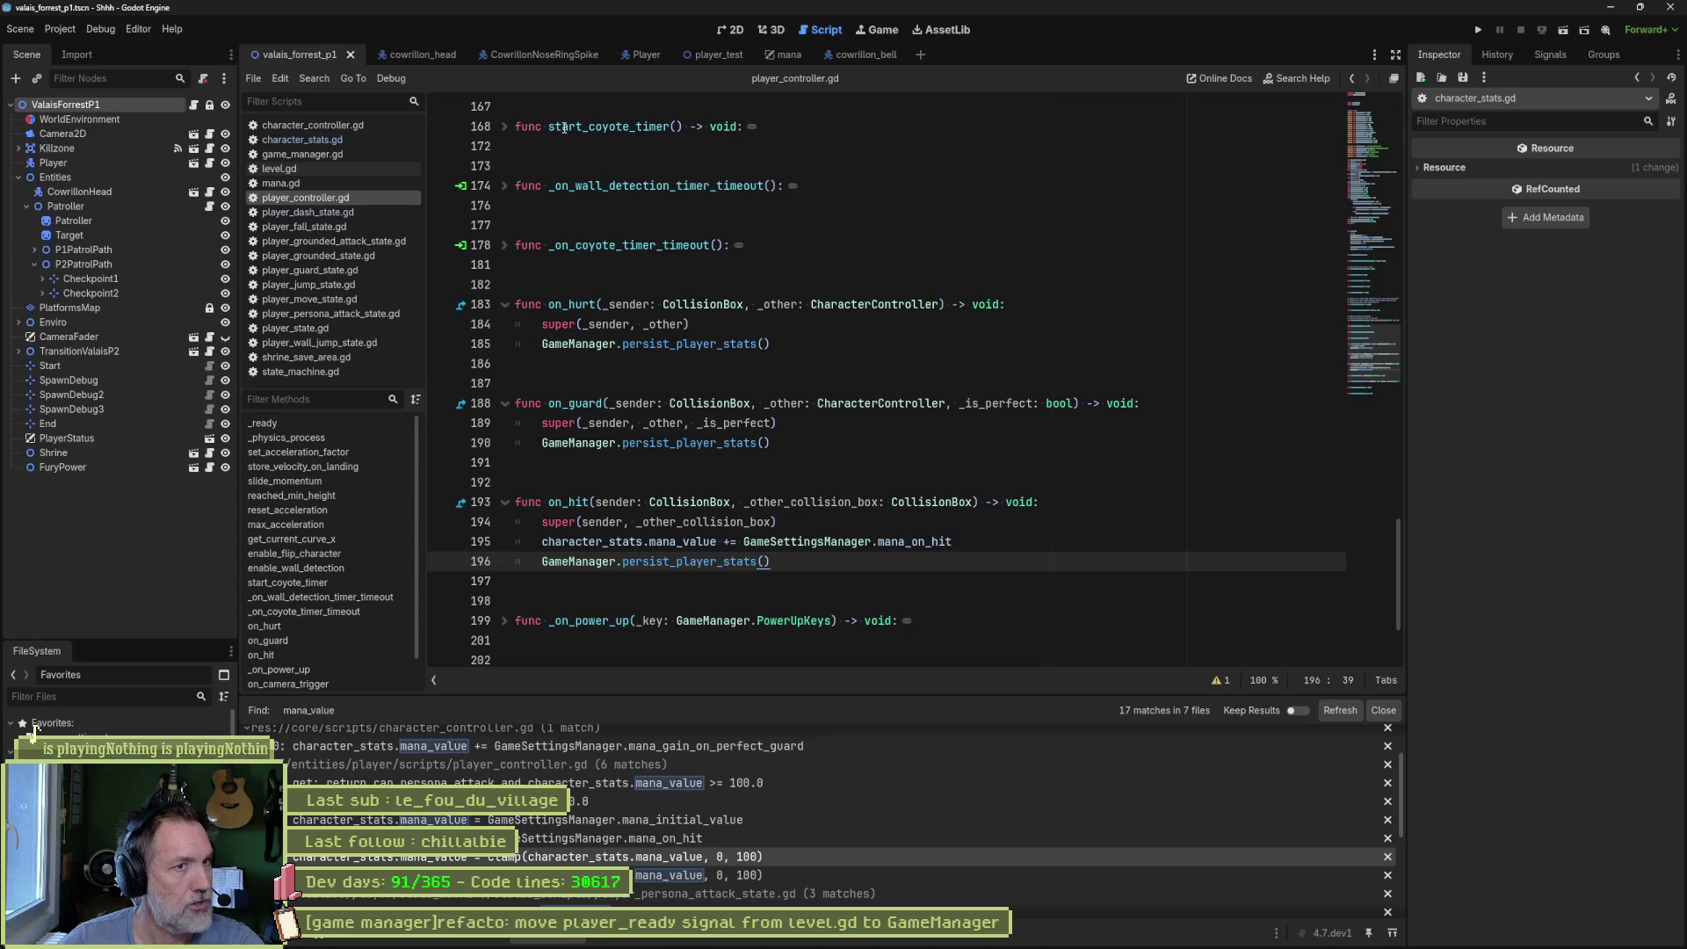
Remove the commented-out progress bar line from mana.gd's _ready and view the mana scene in 2D
{"action": "left_click", "coordinate": [782, 55]}
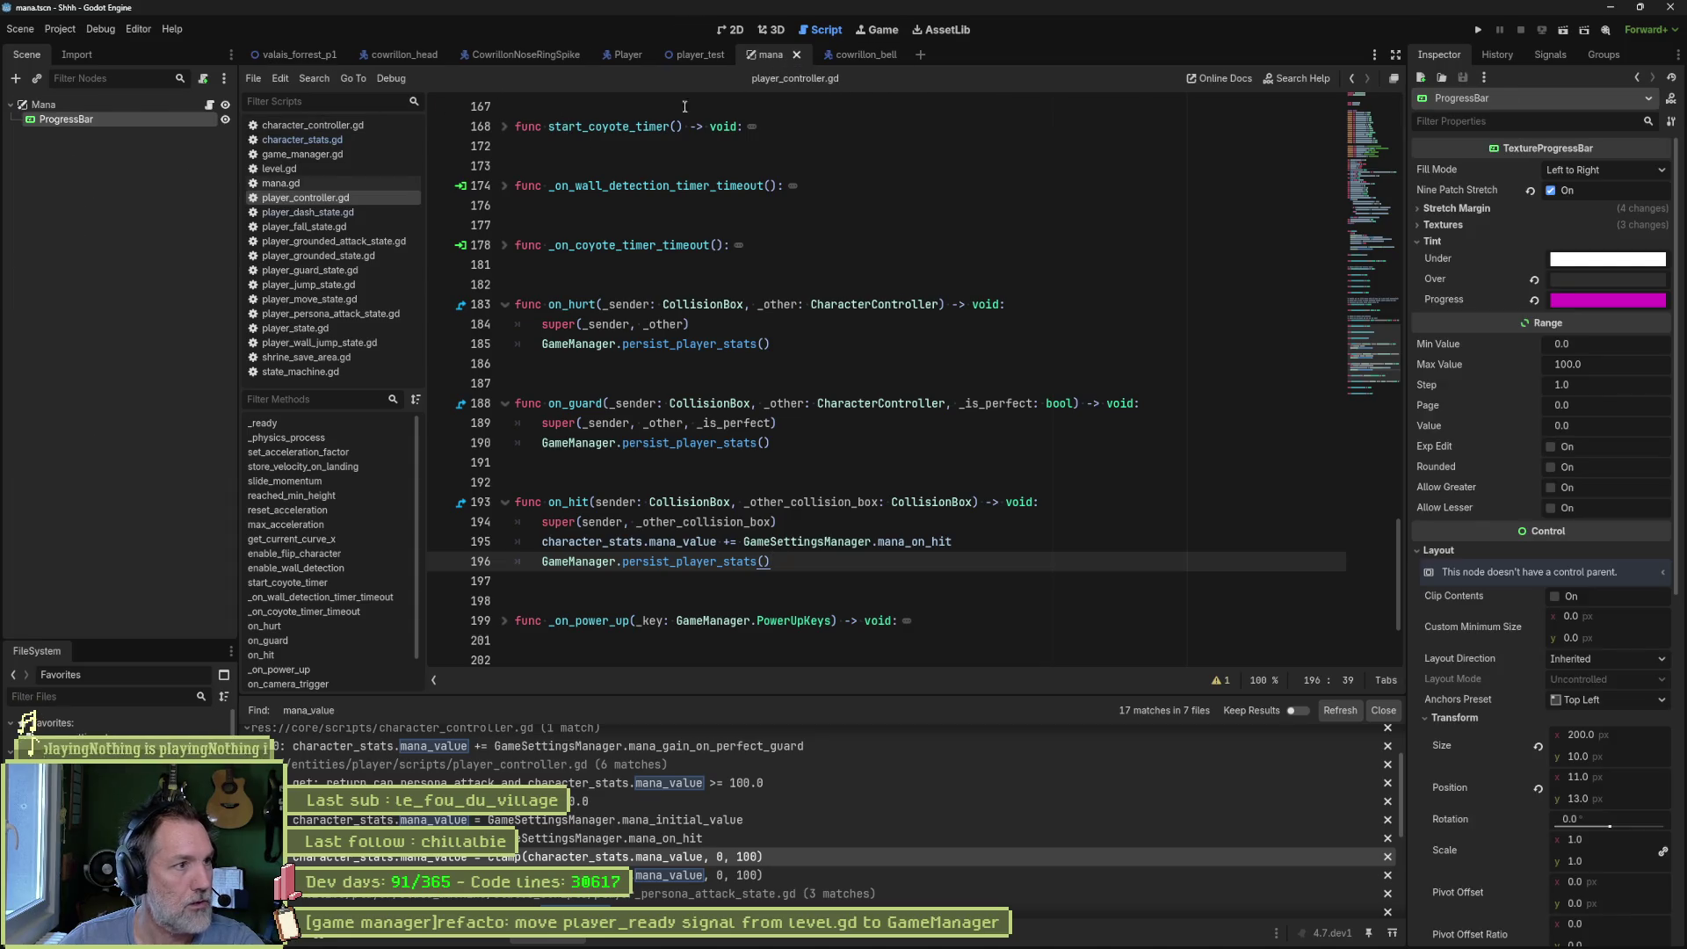
{"action": "left_click", "coordinate": [181, 106]}
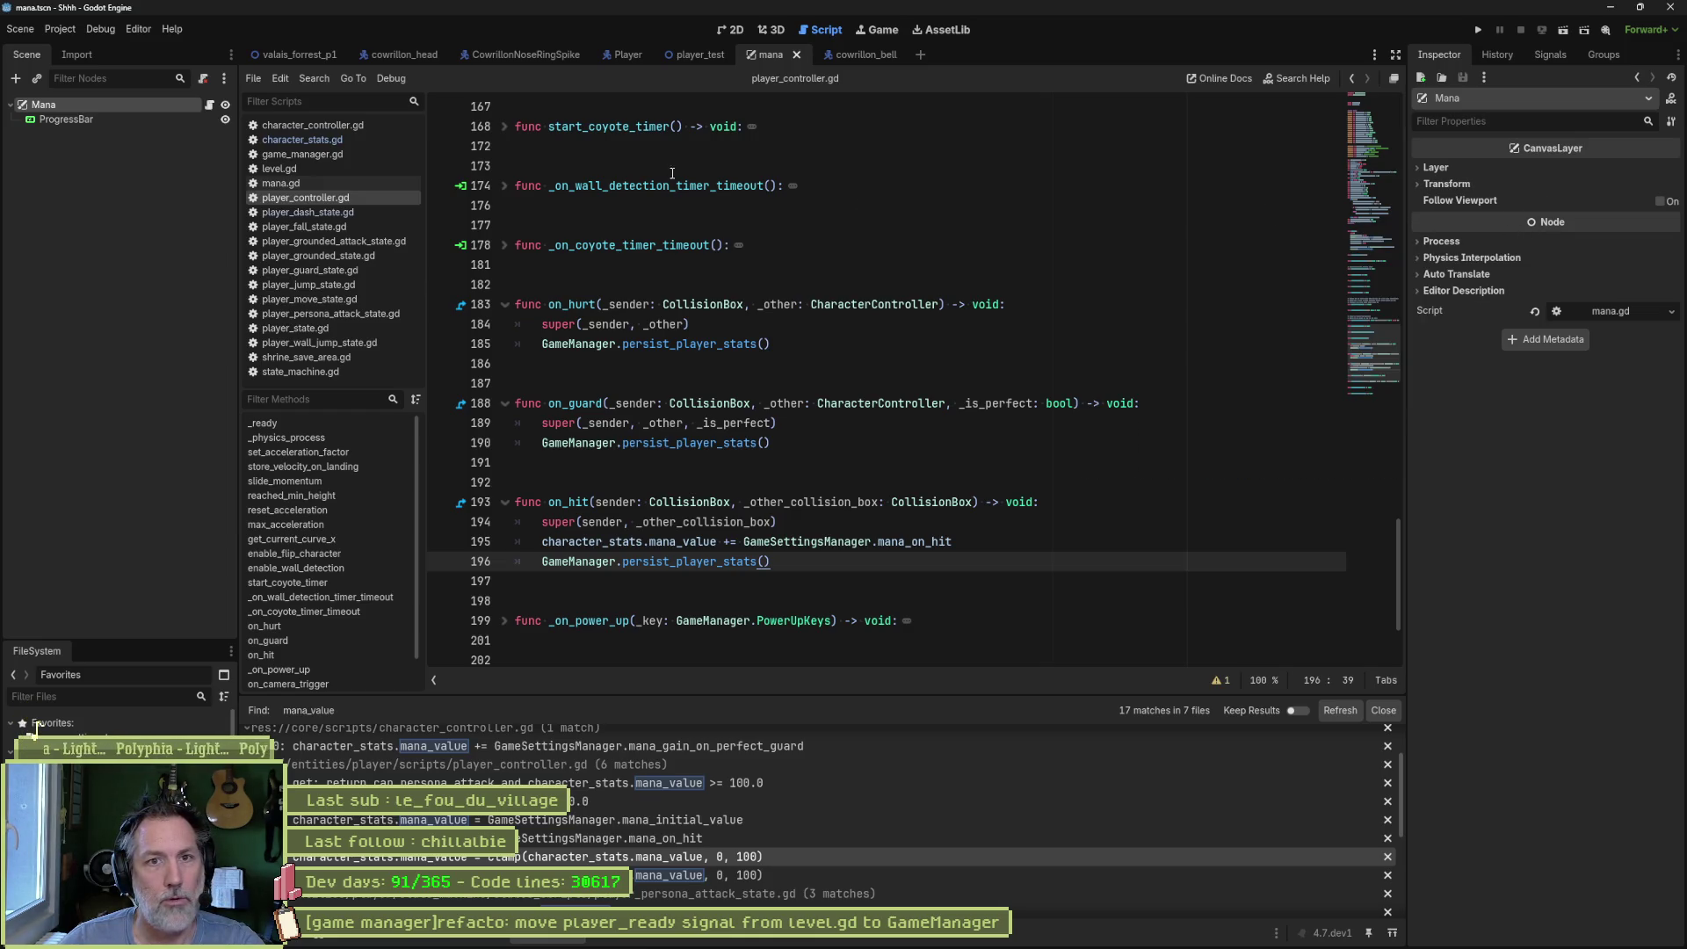
{"action": "left_click", "coordinate": [281, 182]}
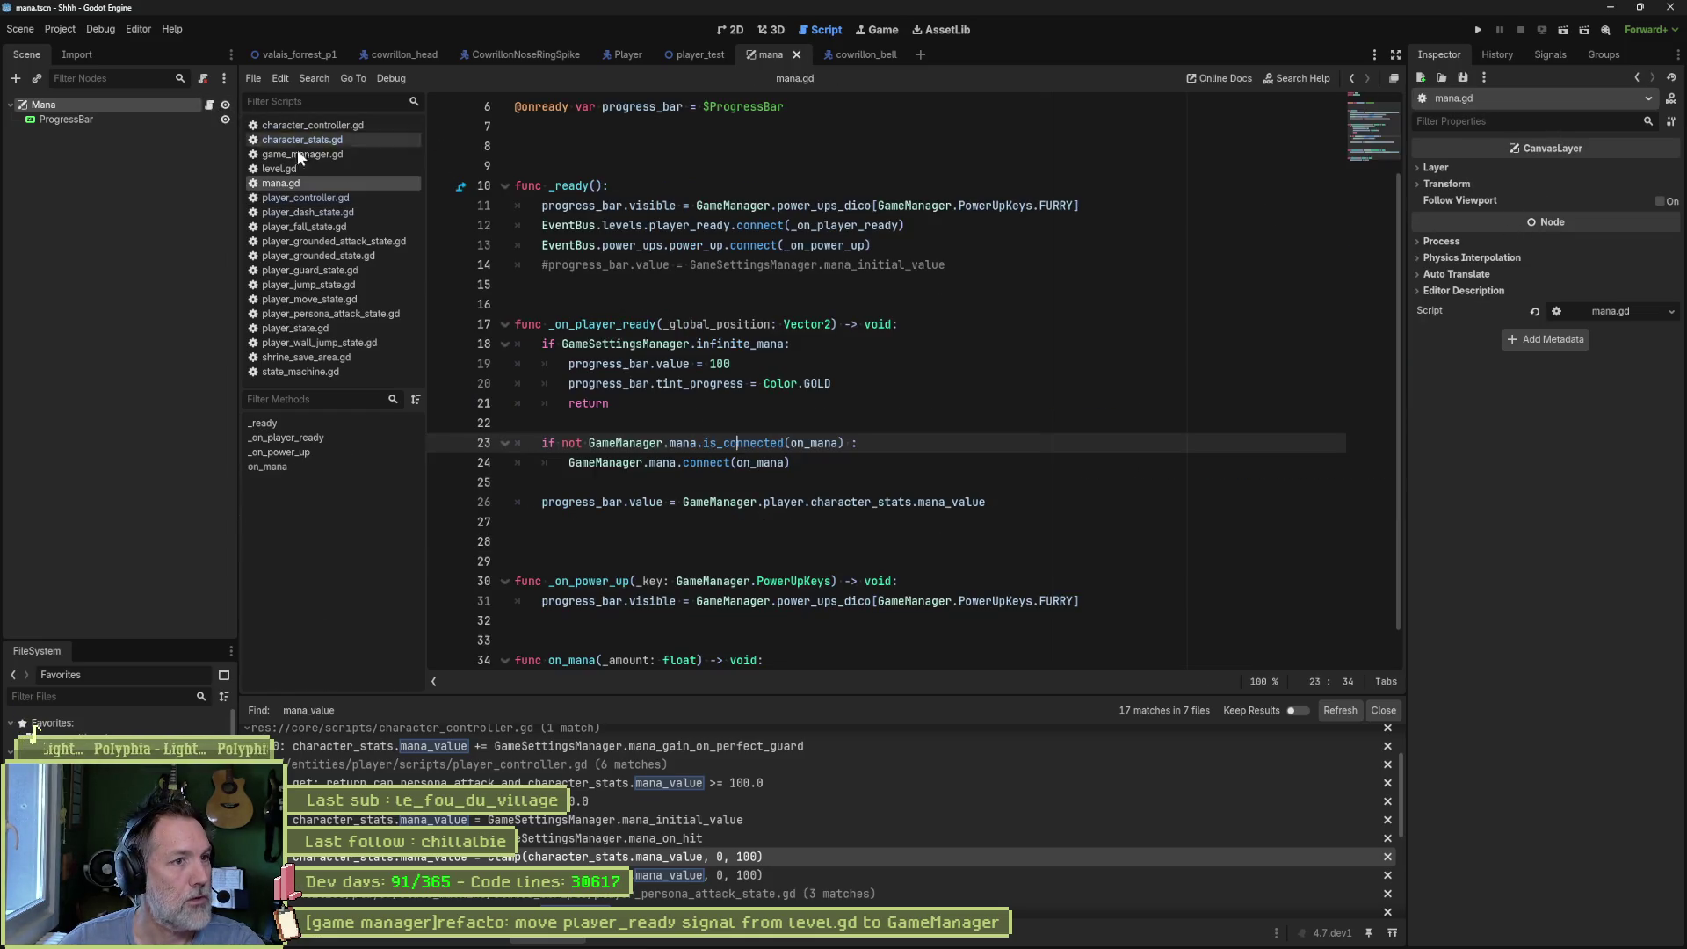
{"action": "left_click", "coordinate": [758, 264]}
{"action": "scroll", "coordinate": [967, 382], "scroll_direction": "down", "scroll_amount": 1}
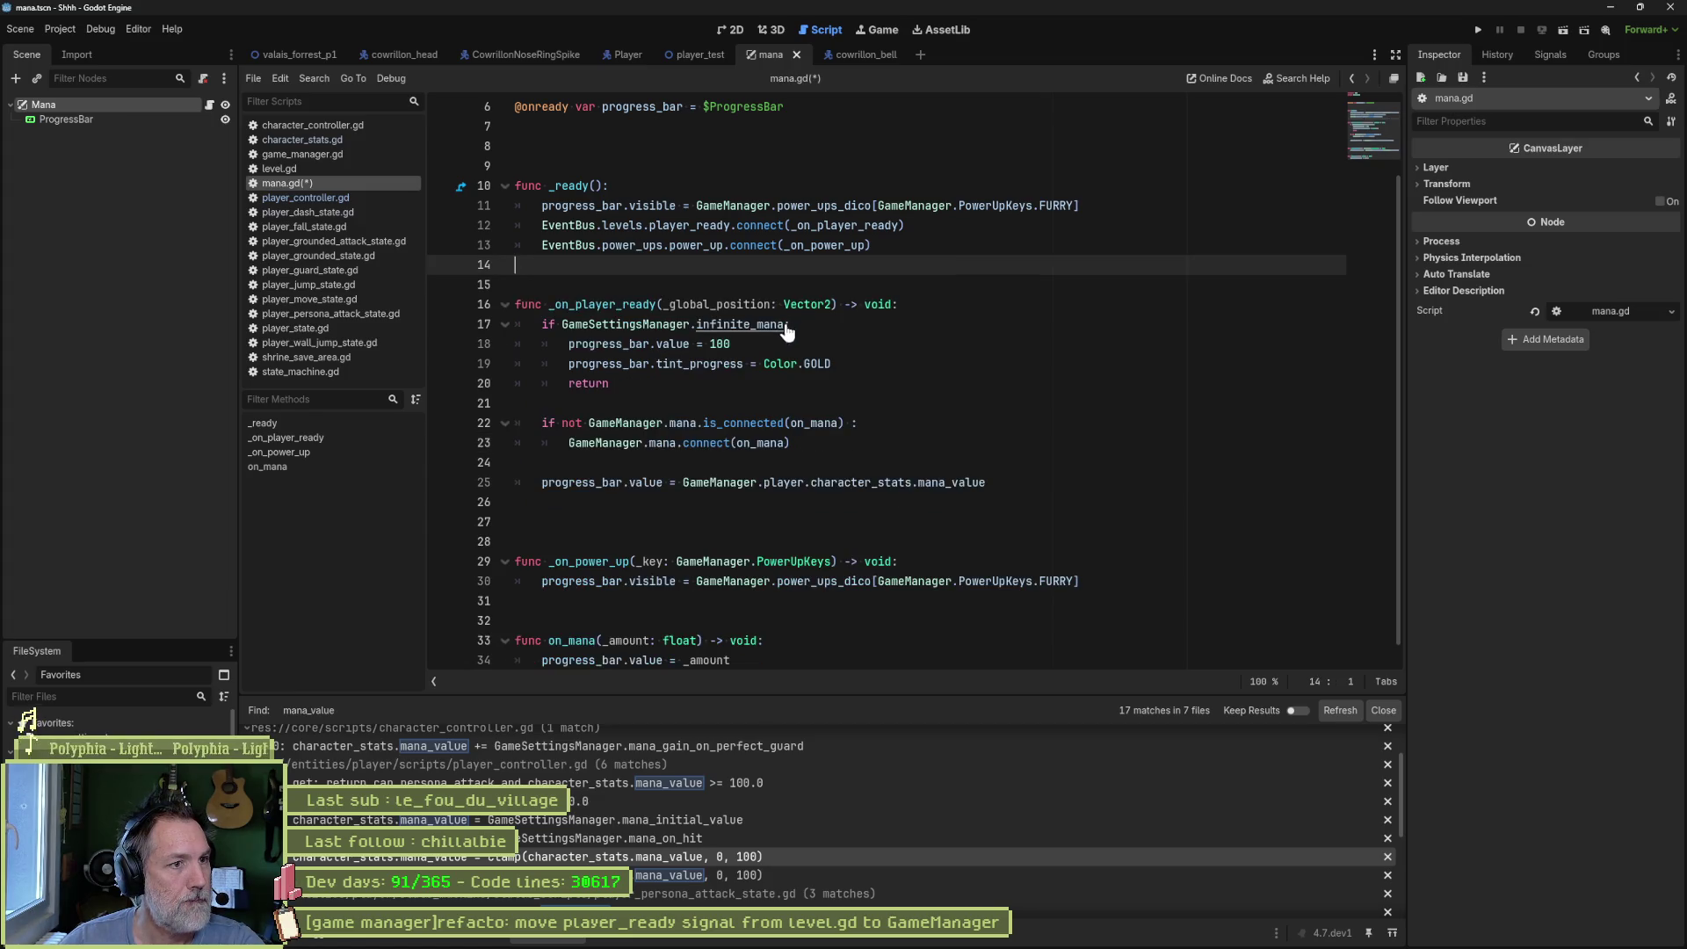
{"action": "key", "text": "ctrl+shift+k"}
{"action": "scroll", "coordinate": [968, 384], "scroll_direction": "up", "scroll_amount": 2}
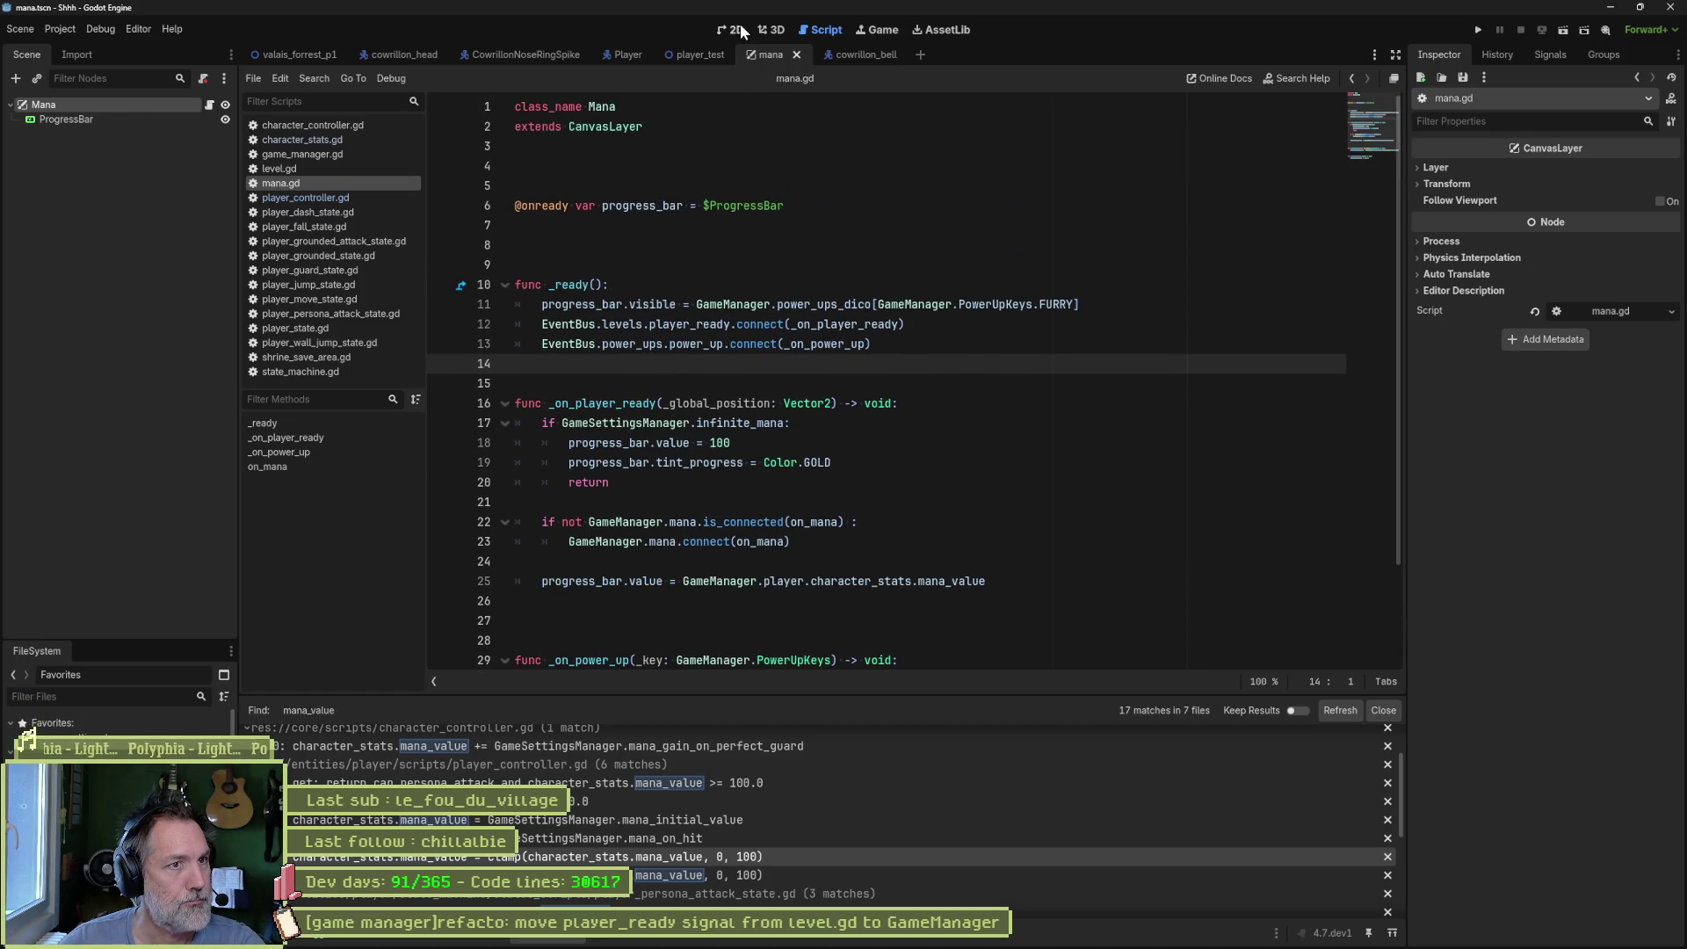
{"action": "key", "text": "ctrl+F1"}
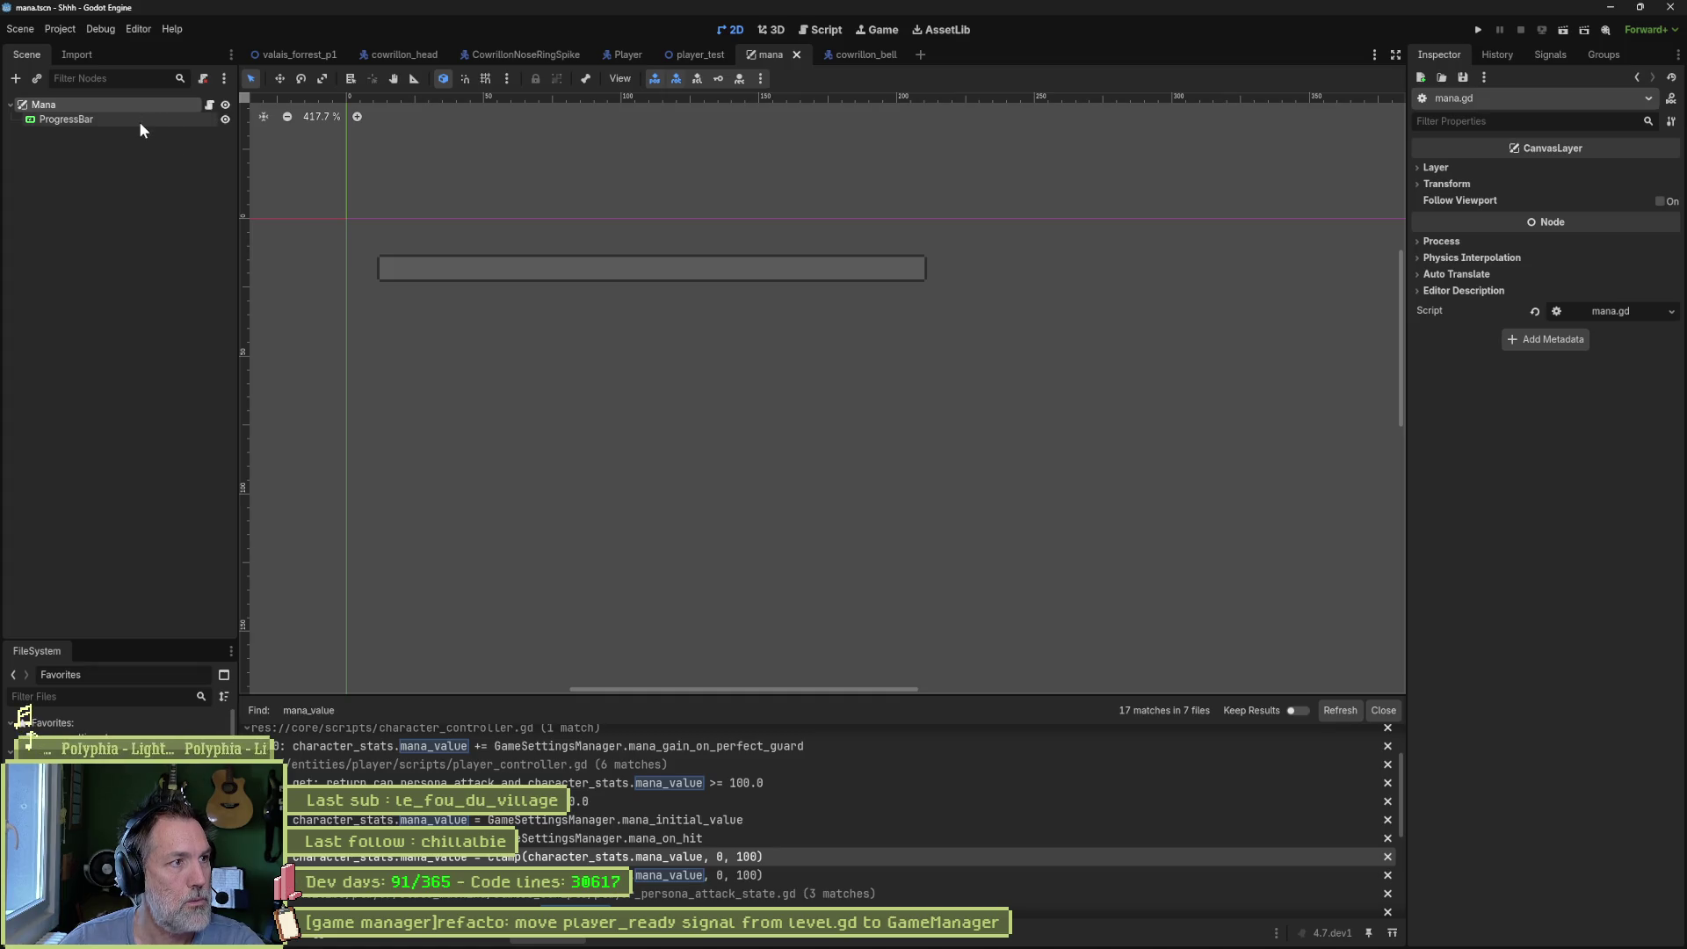
Add a Label child under Mana with text 100, placed at the right end of the bar
{"action": "left_click", "coordinate": [138, 120]}
{"action": "left_click", "coordinate": [149, 104]}
{"action": "key", "text": "ctrl+a"}
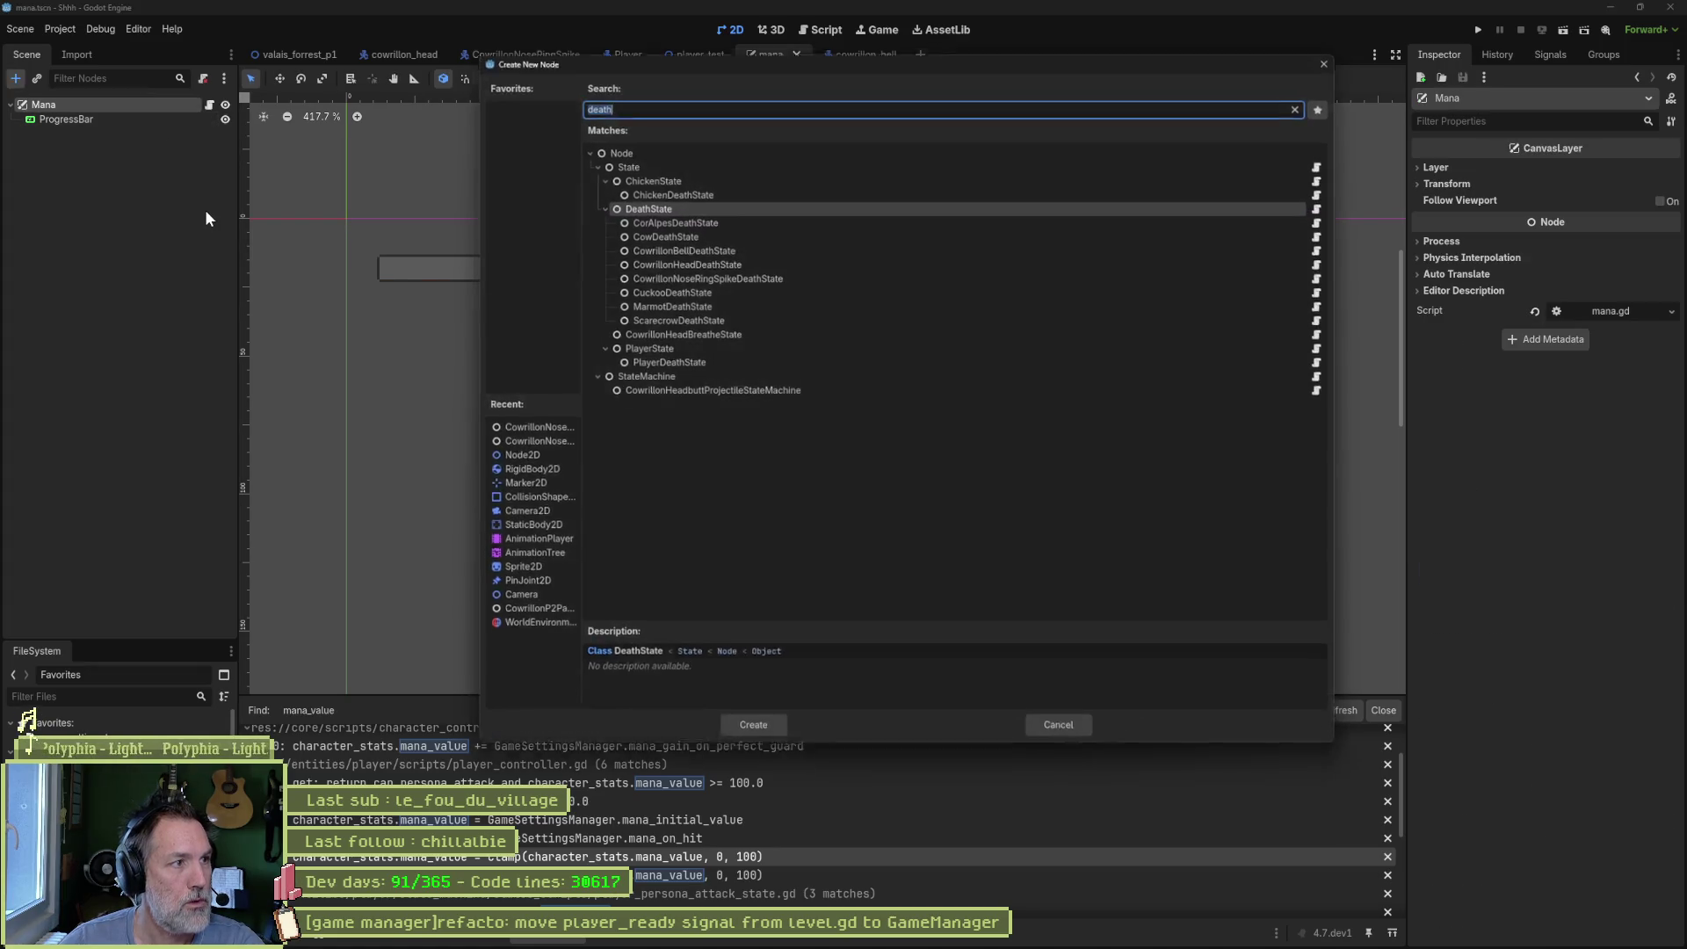
{"action": "type", "text": "label"}
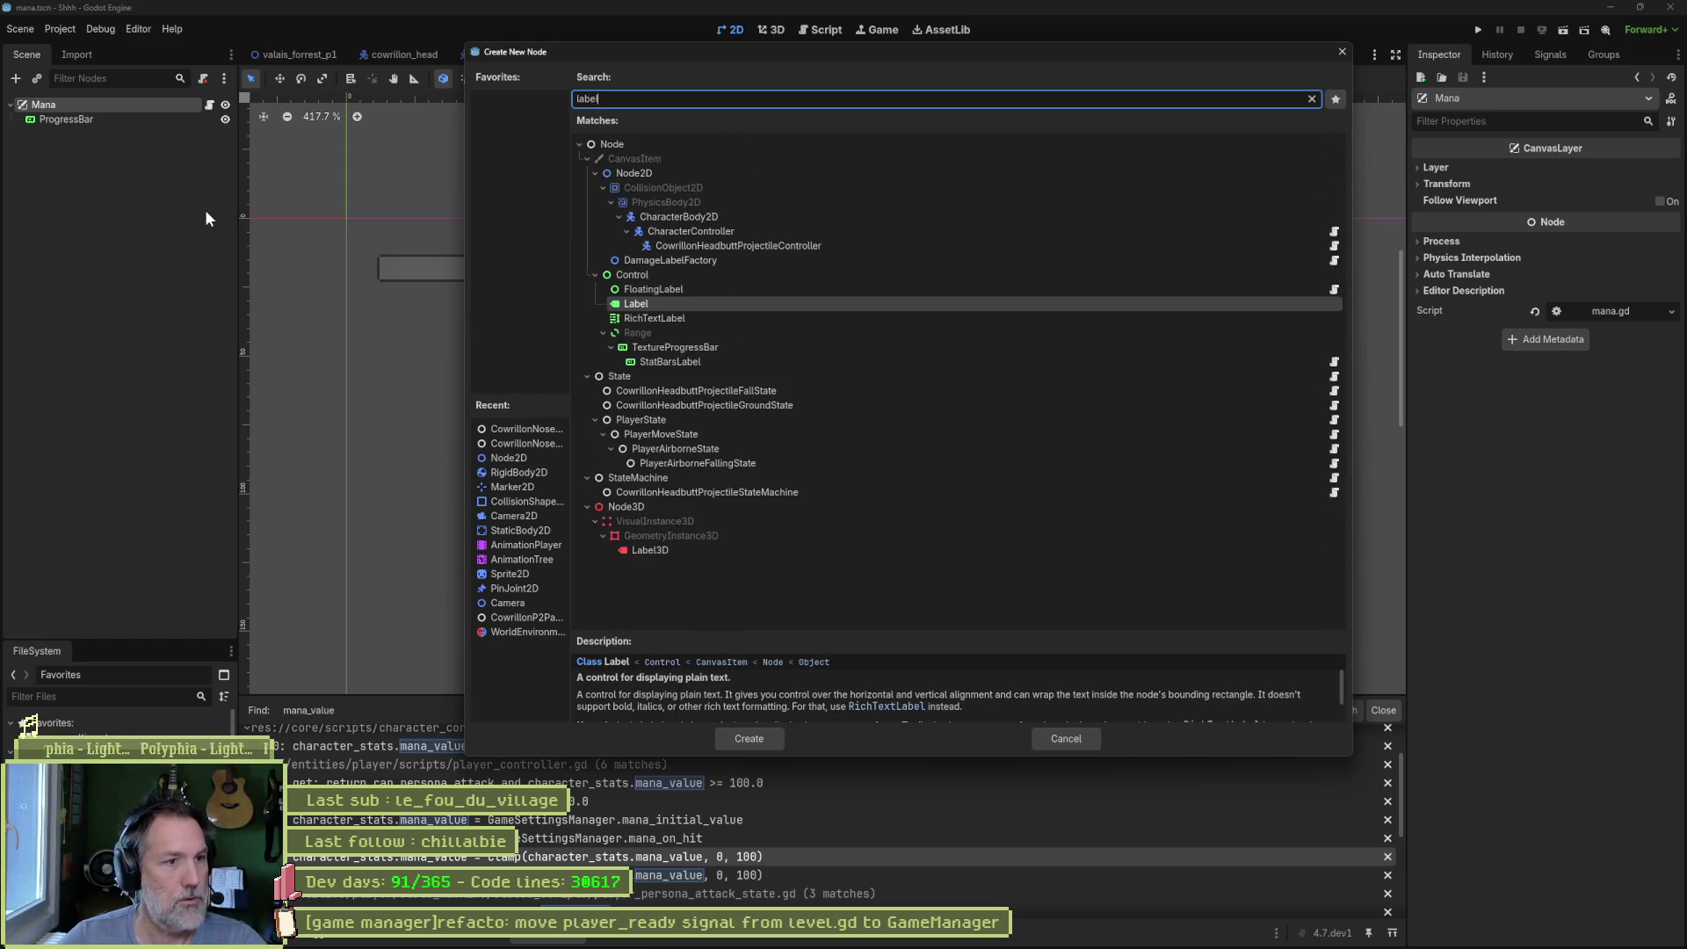
{"action": "key", "text": "Return"}
{"action": "mouse_move", "coordinate": [392, 256]}
{"action": "left_mouse_down"}
{"action": "mouse_move", "coordinate": [436, 294]}
{"action": "mouse_move", "coordinate": [413, 245]}
{"action": "mouse_move", "coordinate": [452, 293]}
{"action": "mouse_move", "coordinate": [435, 290]}
{"action": "mouse_move", "coordinate": [594, 309]}
{"action": "left_mouse_up"}
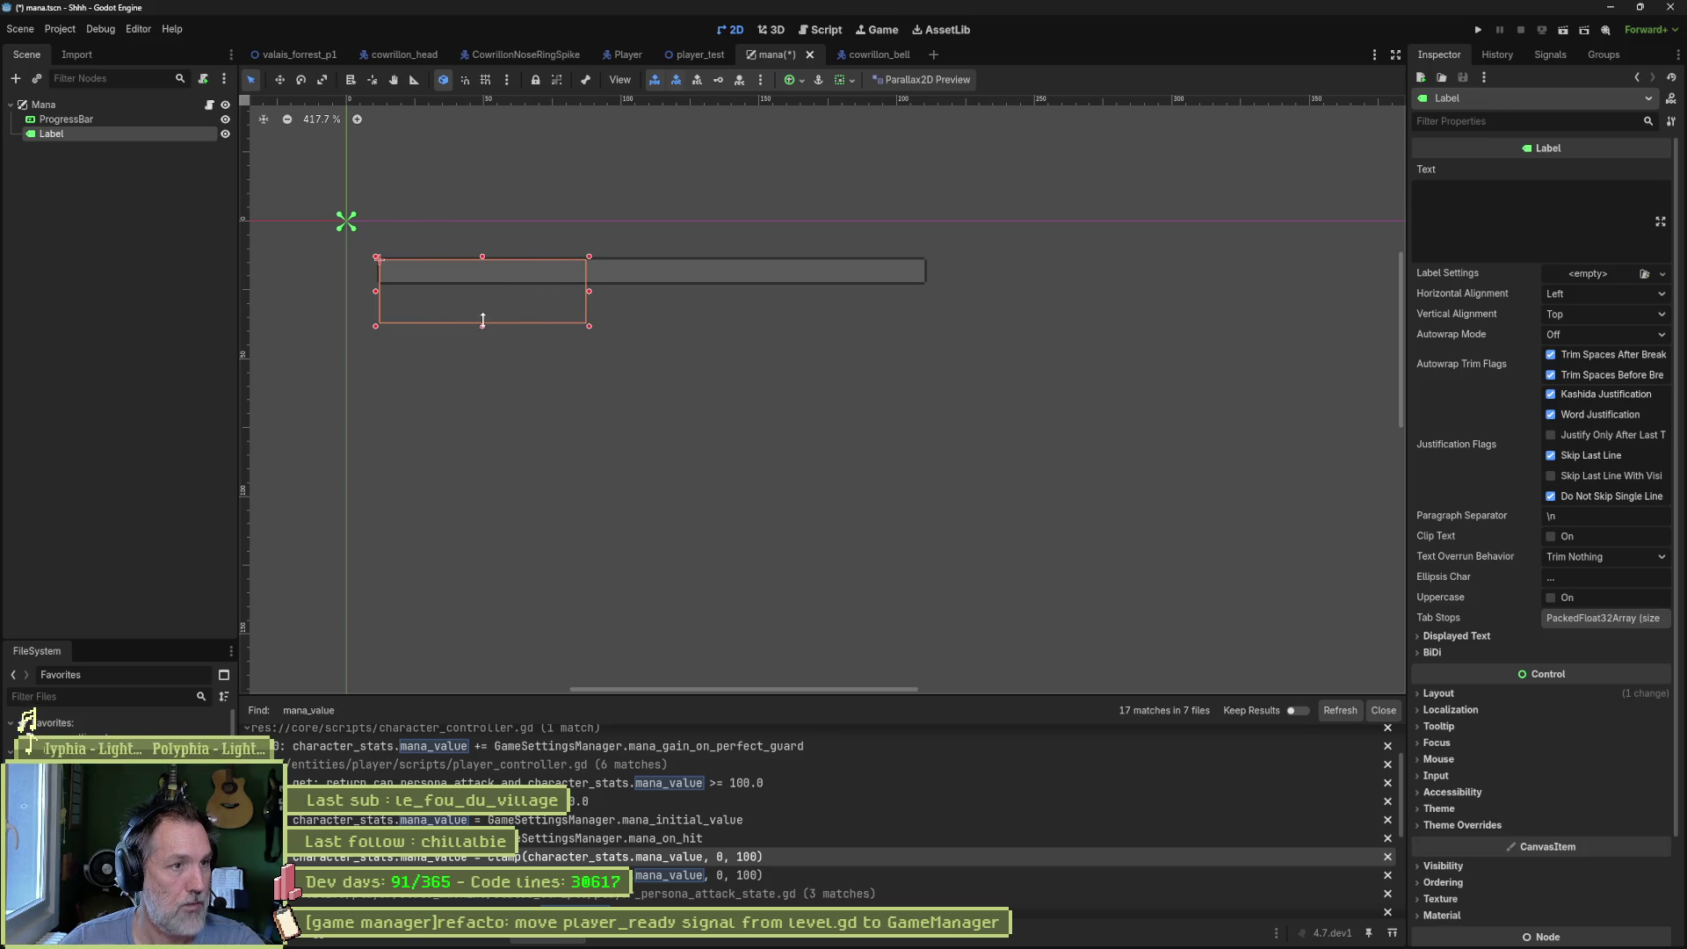
{"action": "left_click", "coordinate": [1506, 233]}
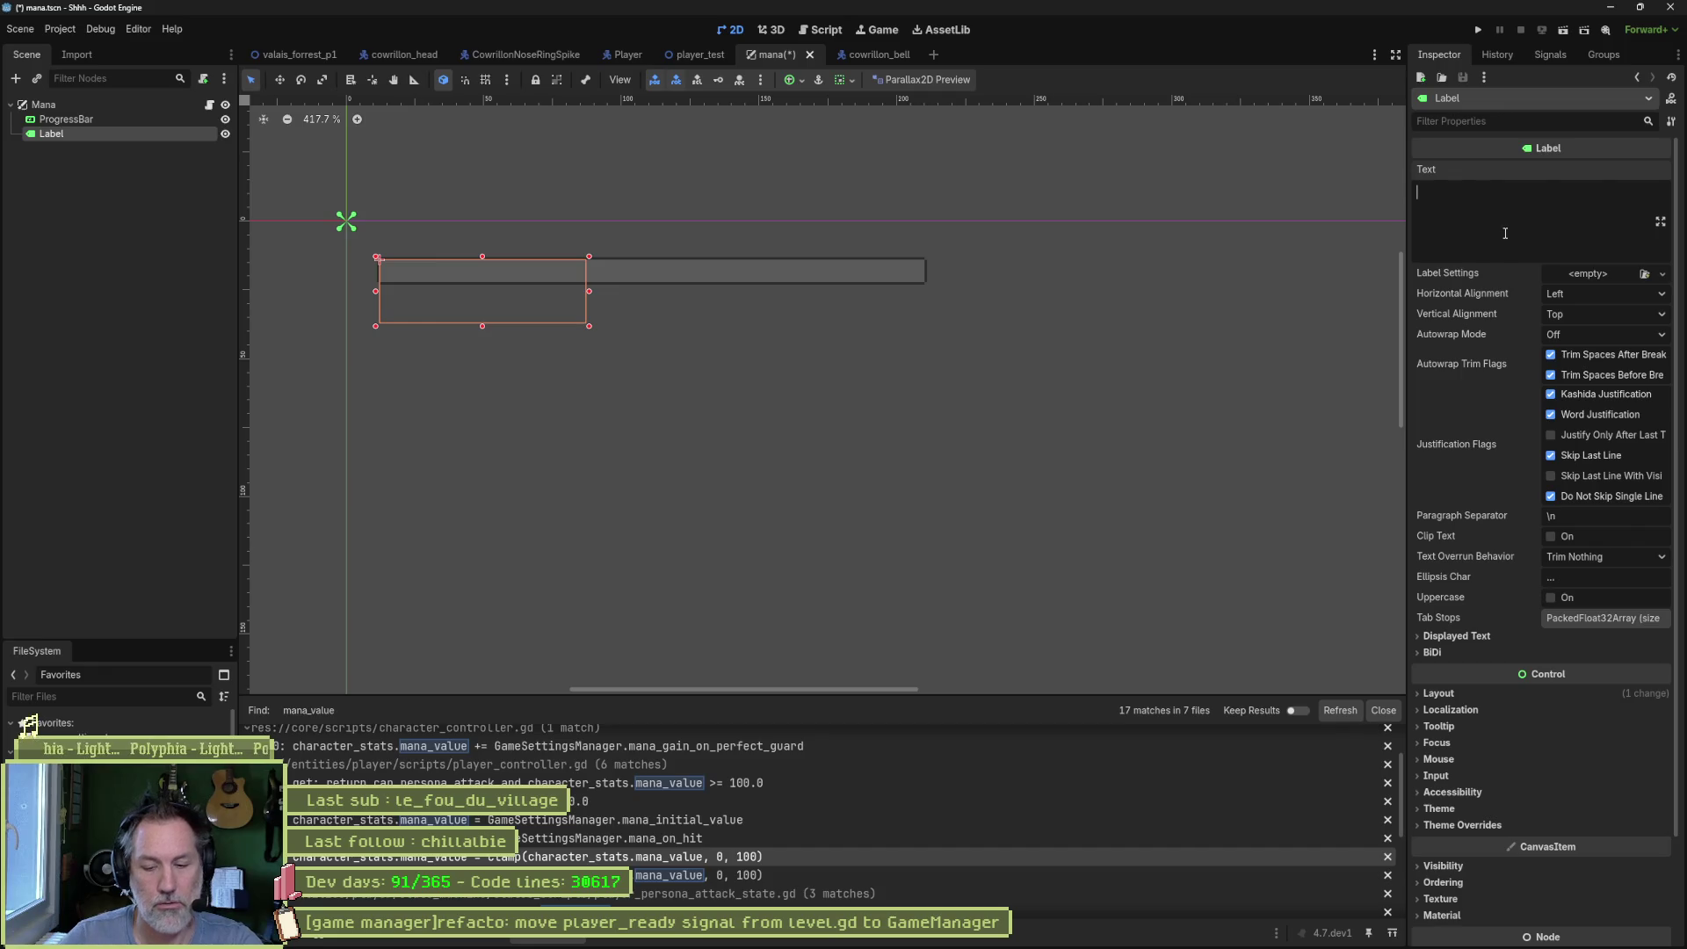
{"action": "type", "text": "100"}
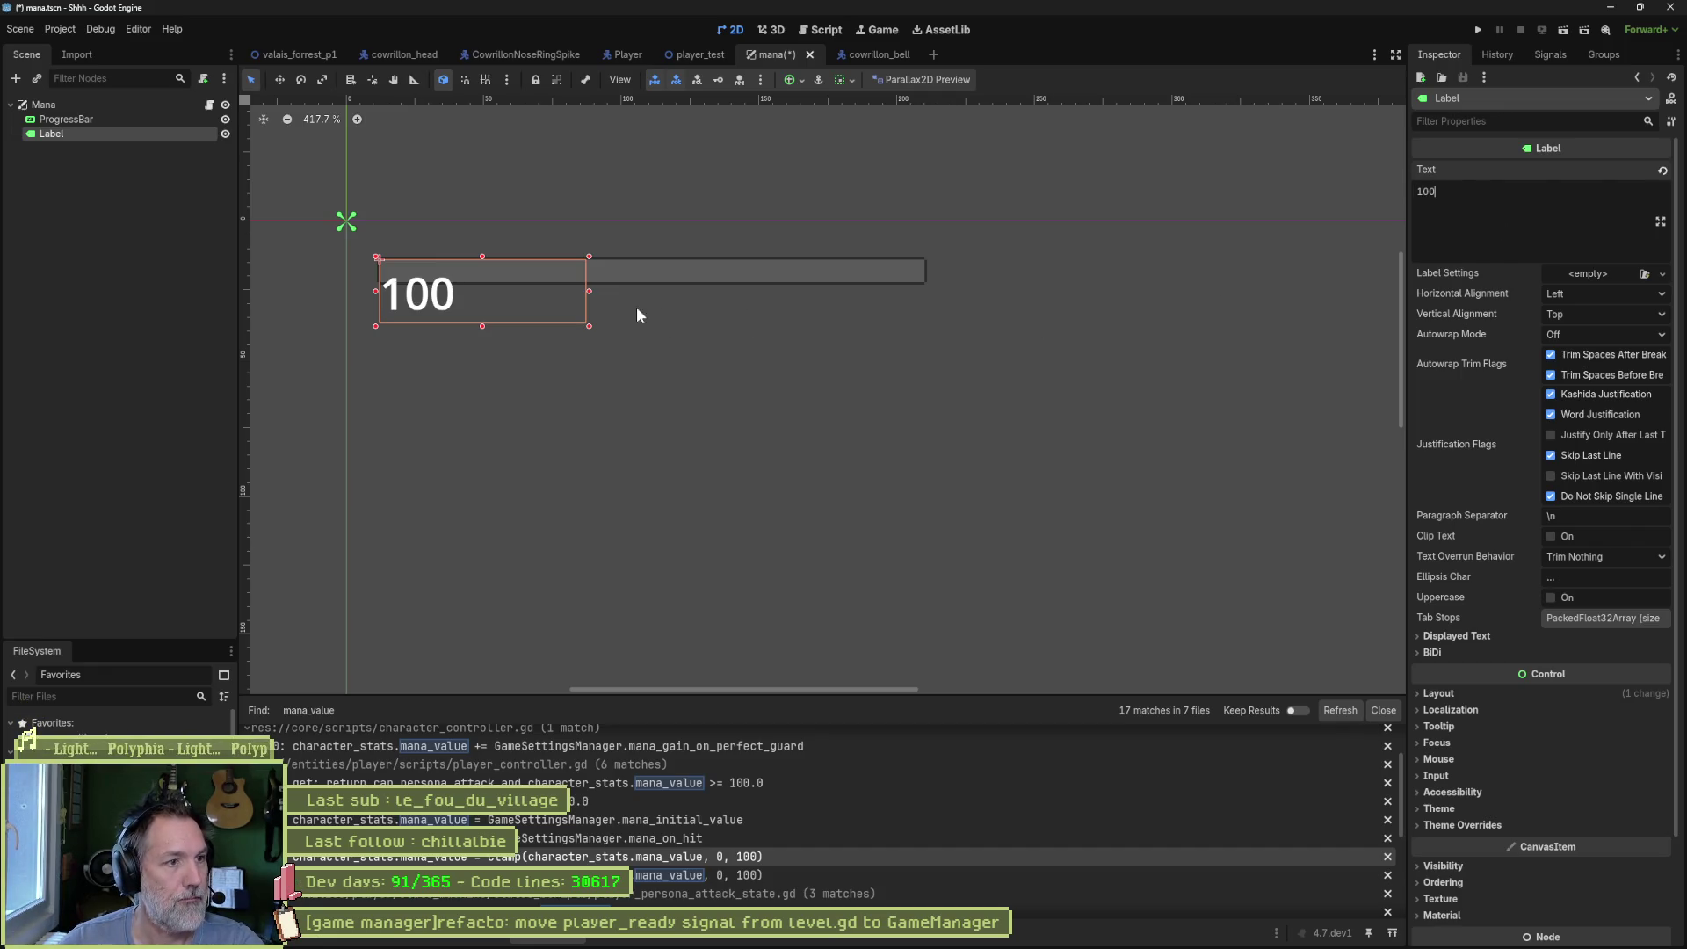
{"action": "left_click_drag", "start_coordinate": [500, 305], "coordinate": [1050, 280]}
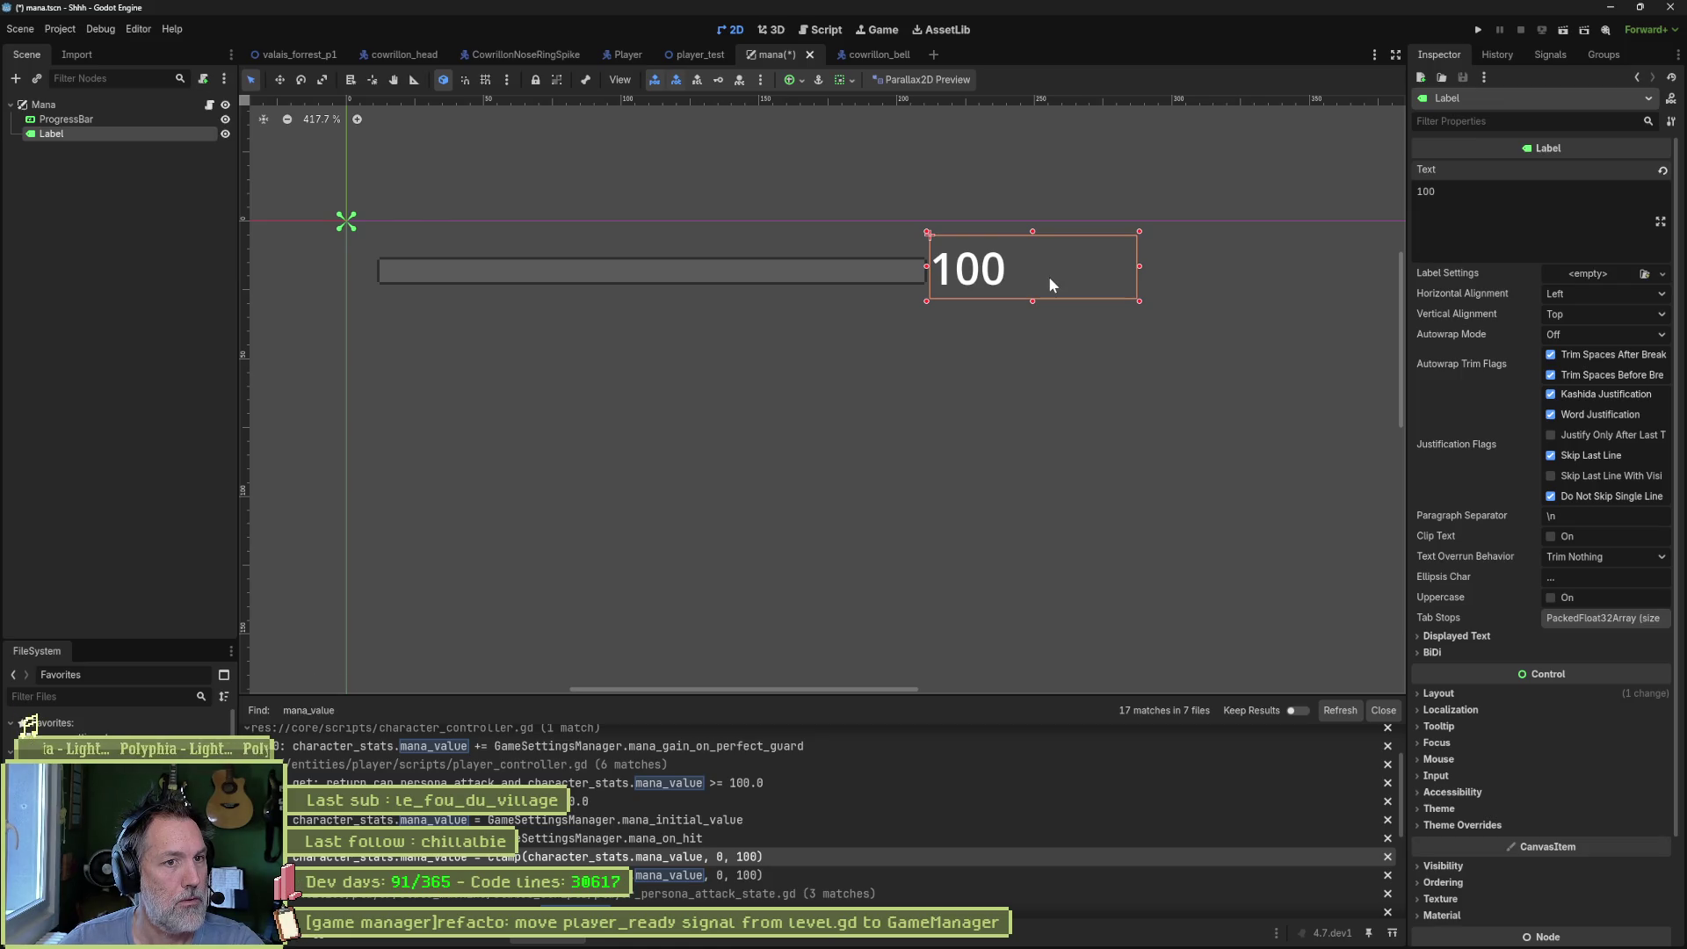
{"action": "left_click", "coordinate": [209, 104]}
{"action": "left_click", "coordinate": [604, 243]}
{"action": "left_click_drag", "start_coordinate": [51, 134], "coordinate": [563, 230]}
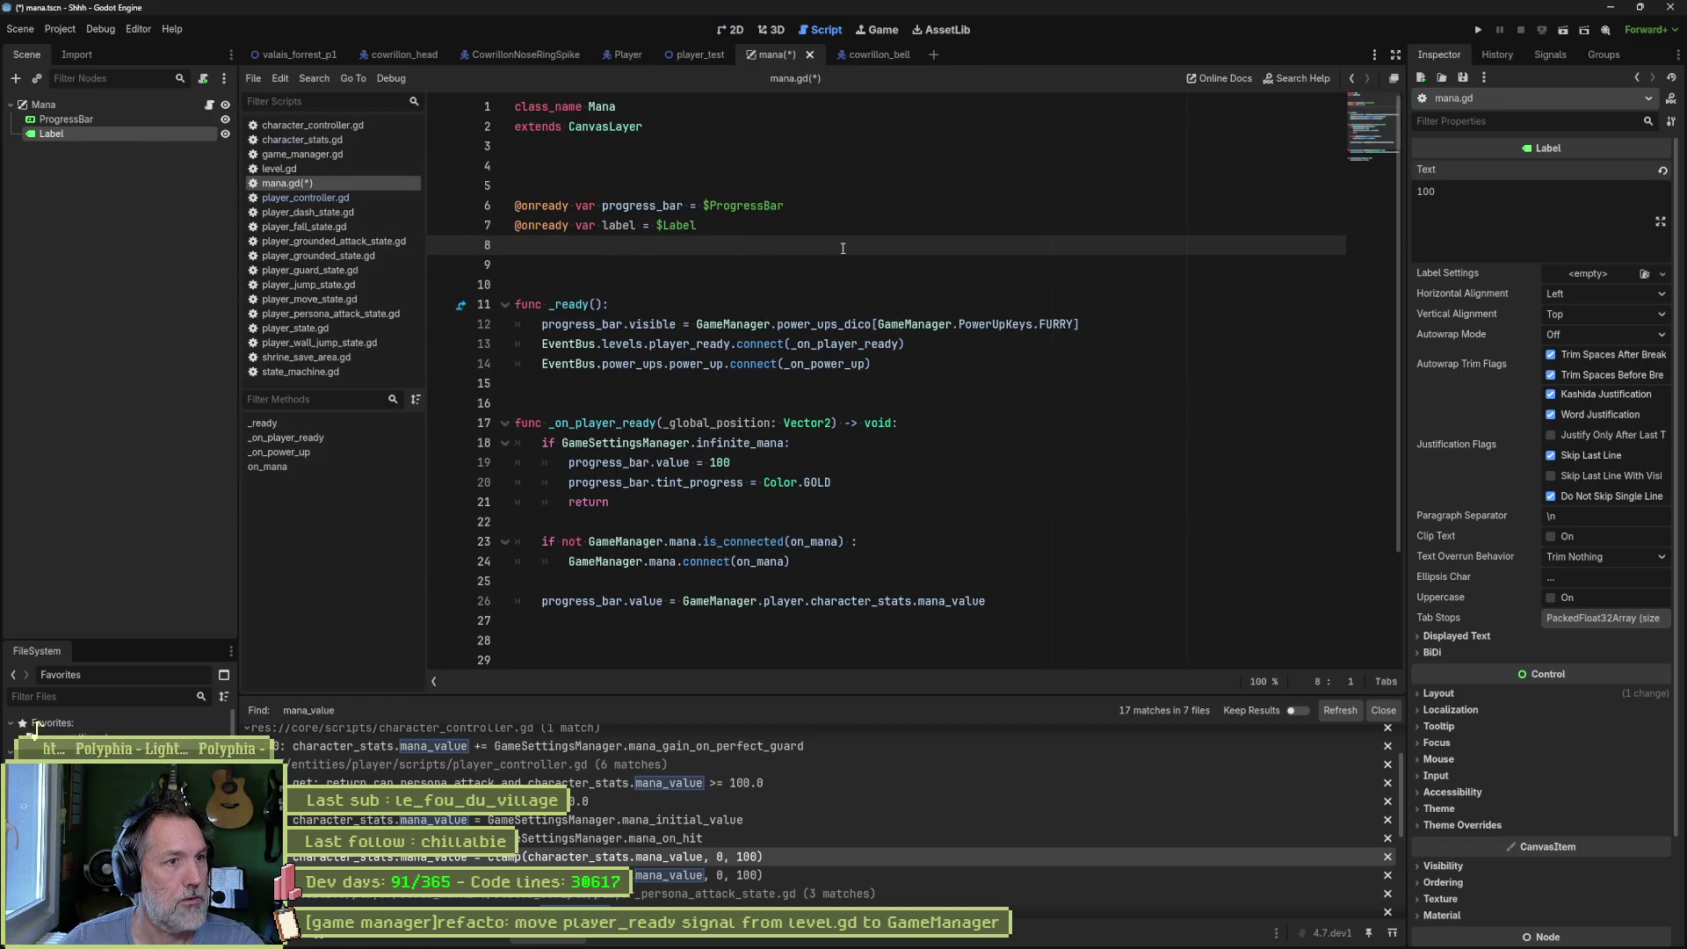
{"action": "key", "text": "Return"}
{"action": "left_click", "coordinate": [893, 246]}
{"action": "type", "text": "@export var "}
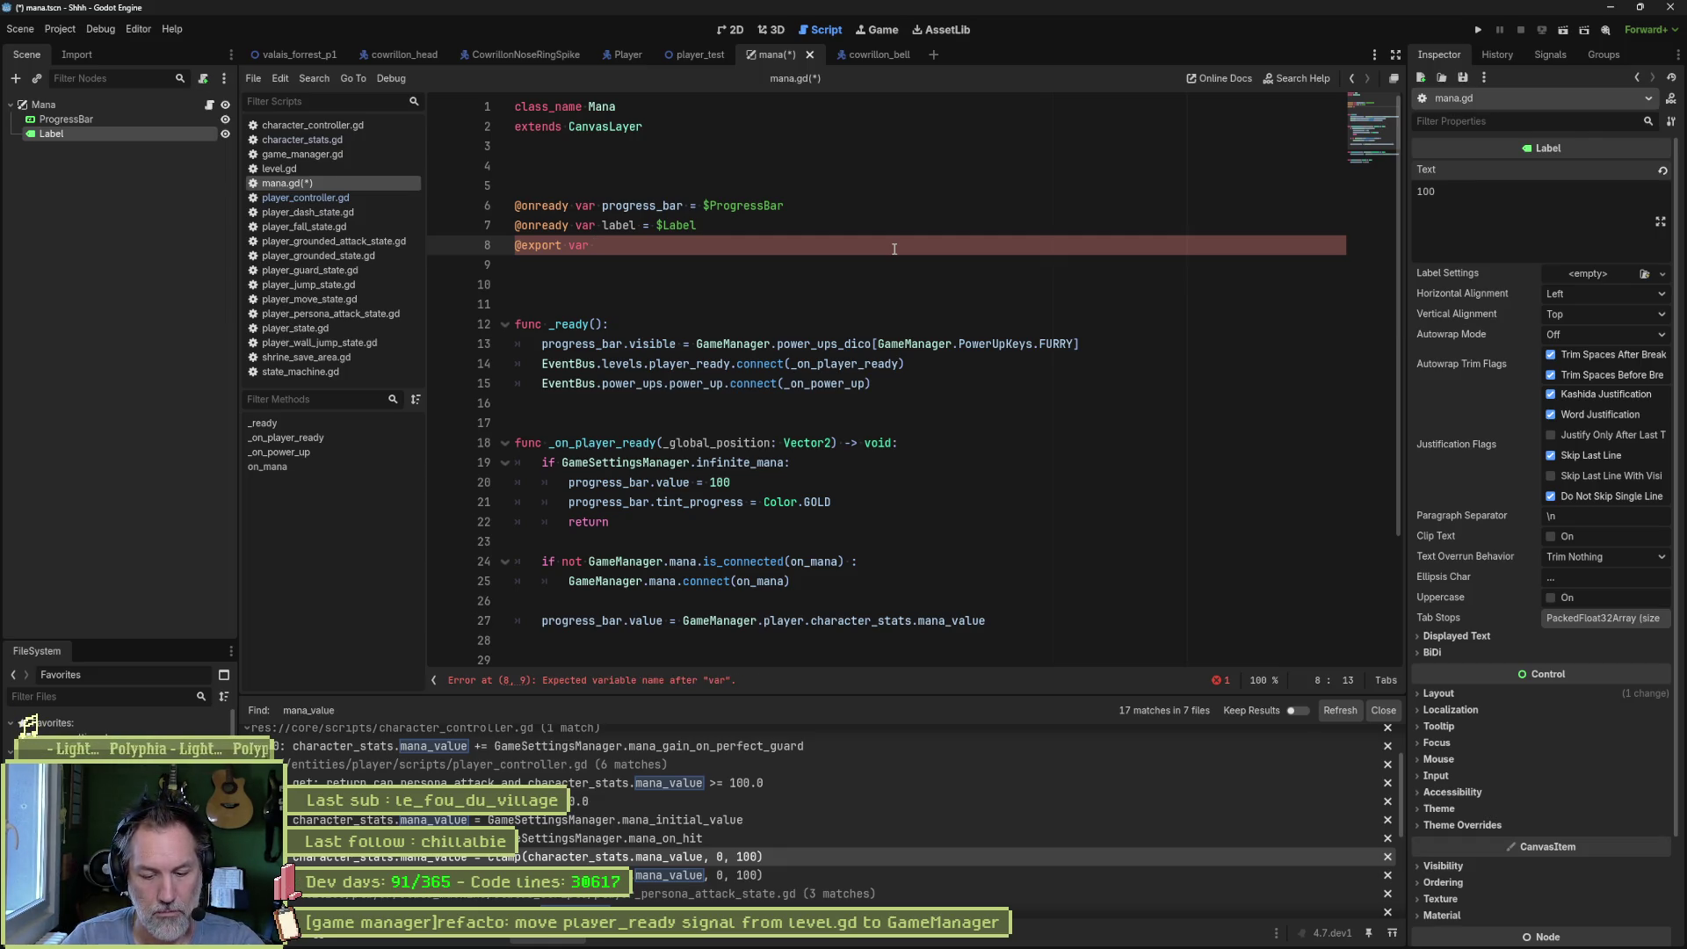
{"action": "type", "text": "show_"}
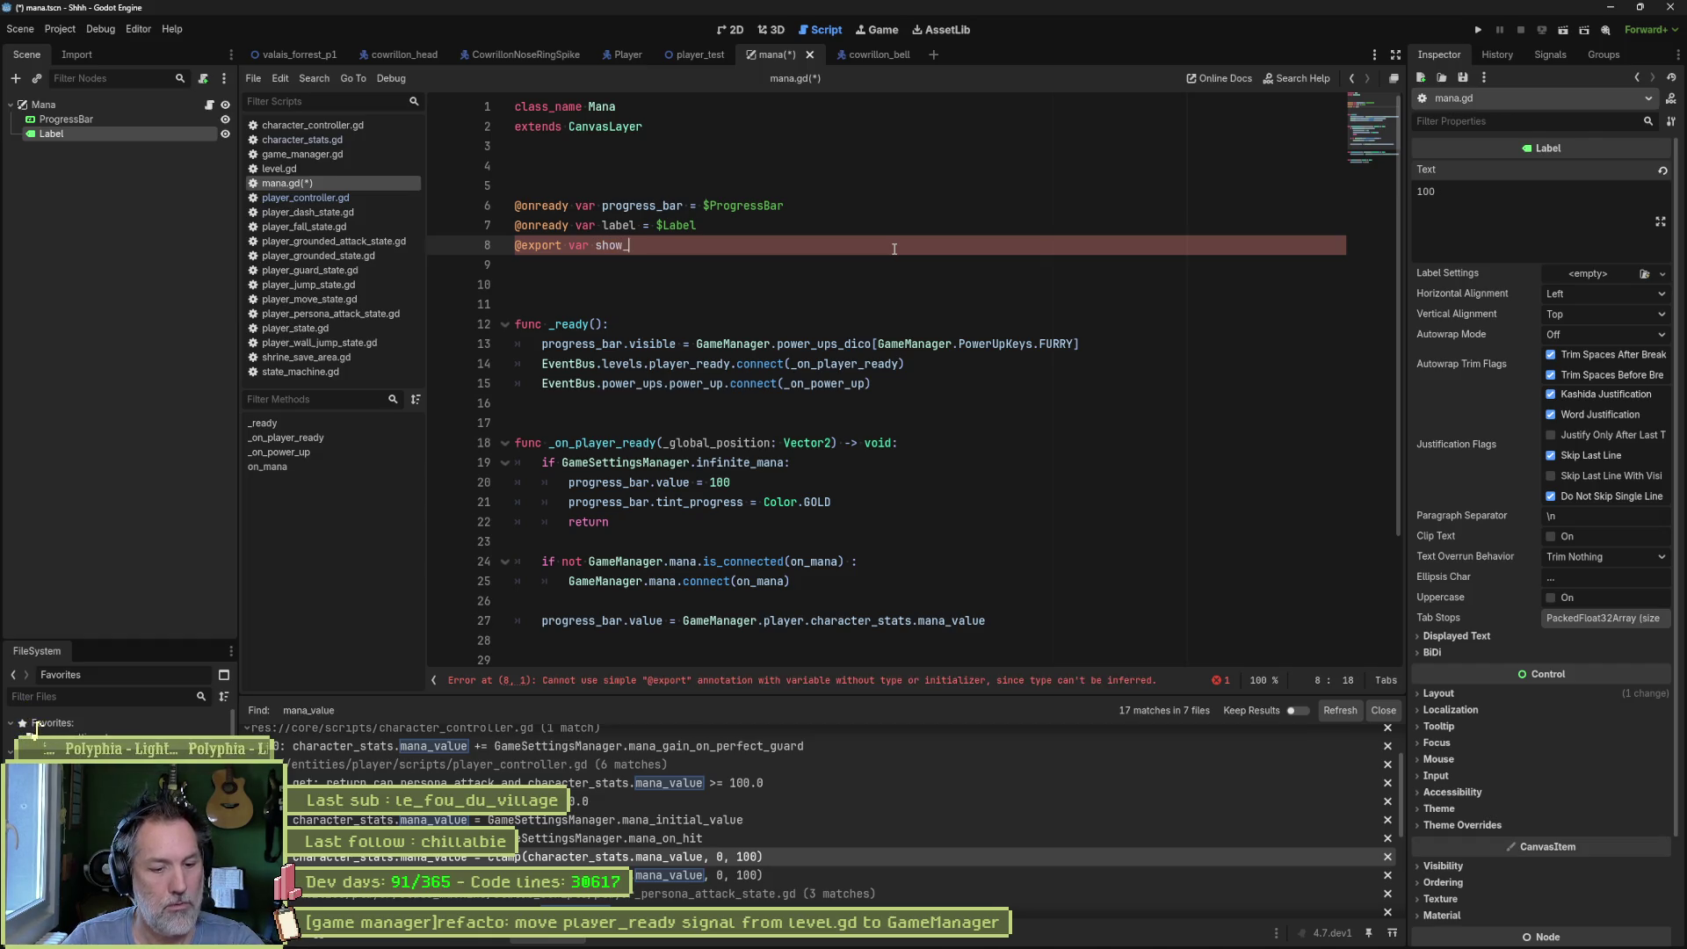
{"action": "type", "text": "percen"}
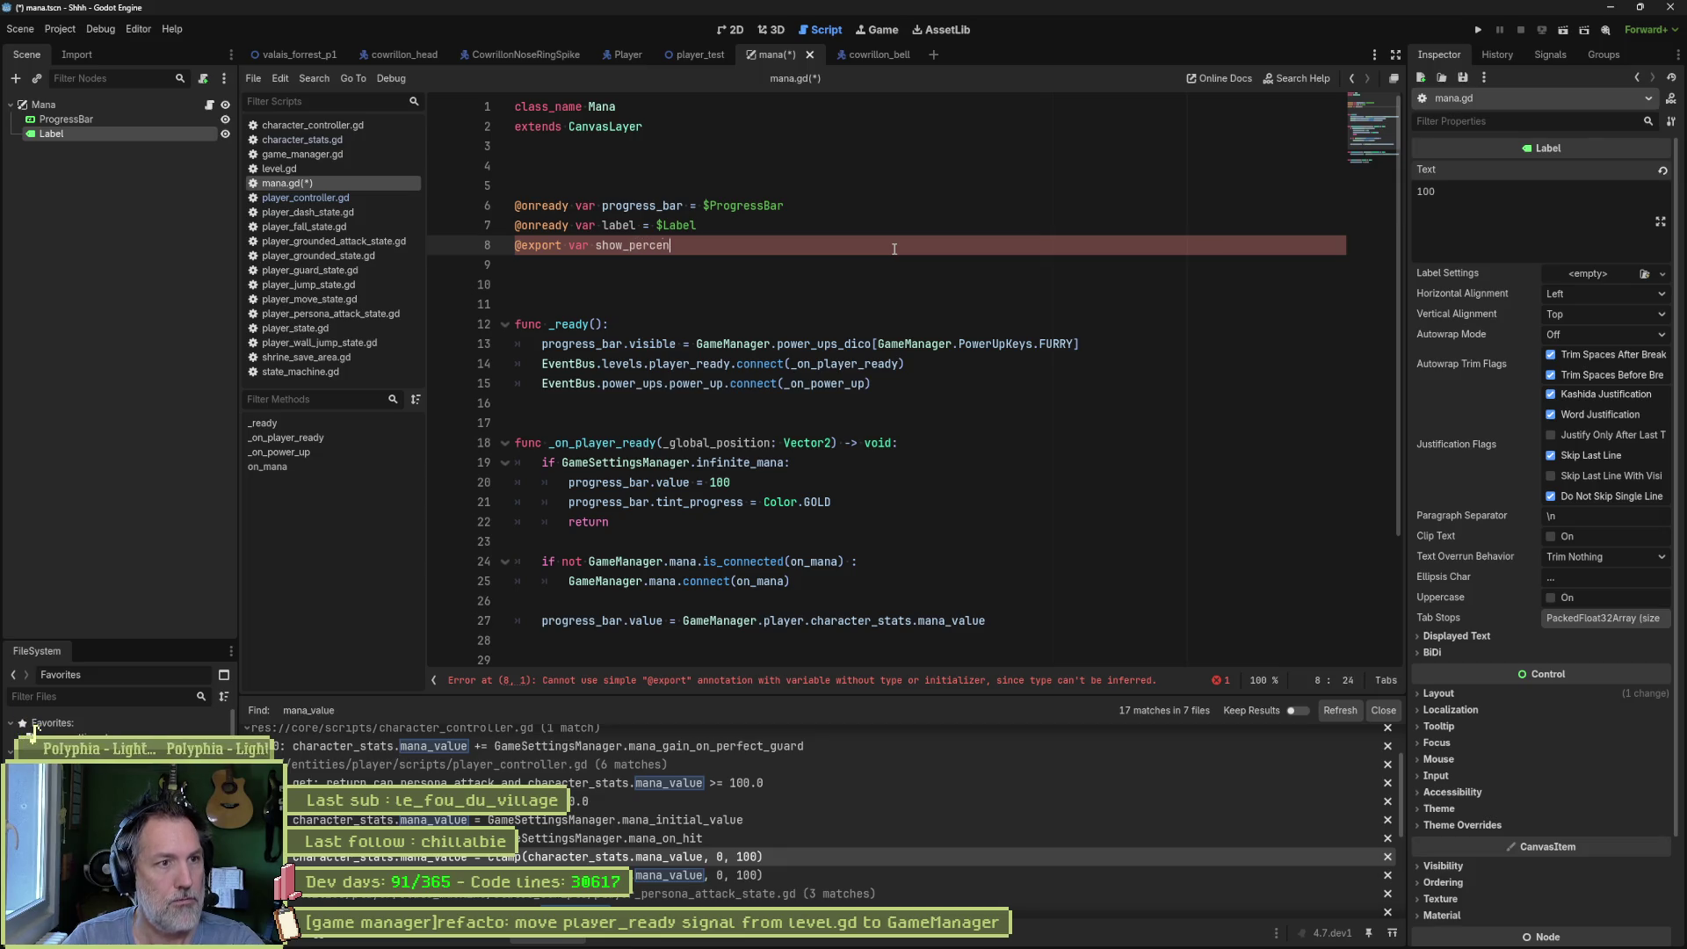
{"action": "type", "text": "tage := false"}
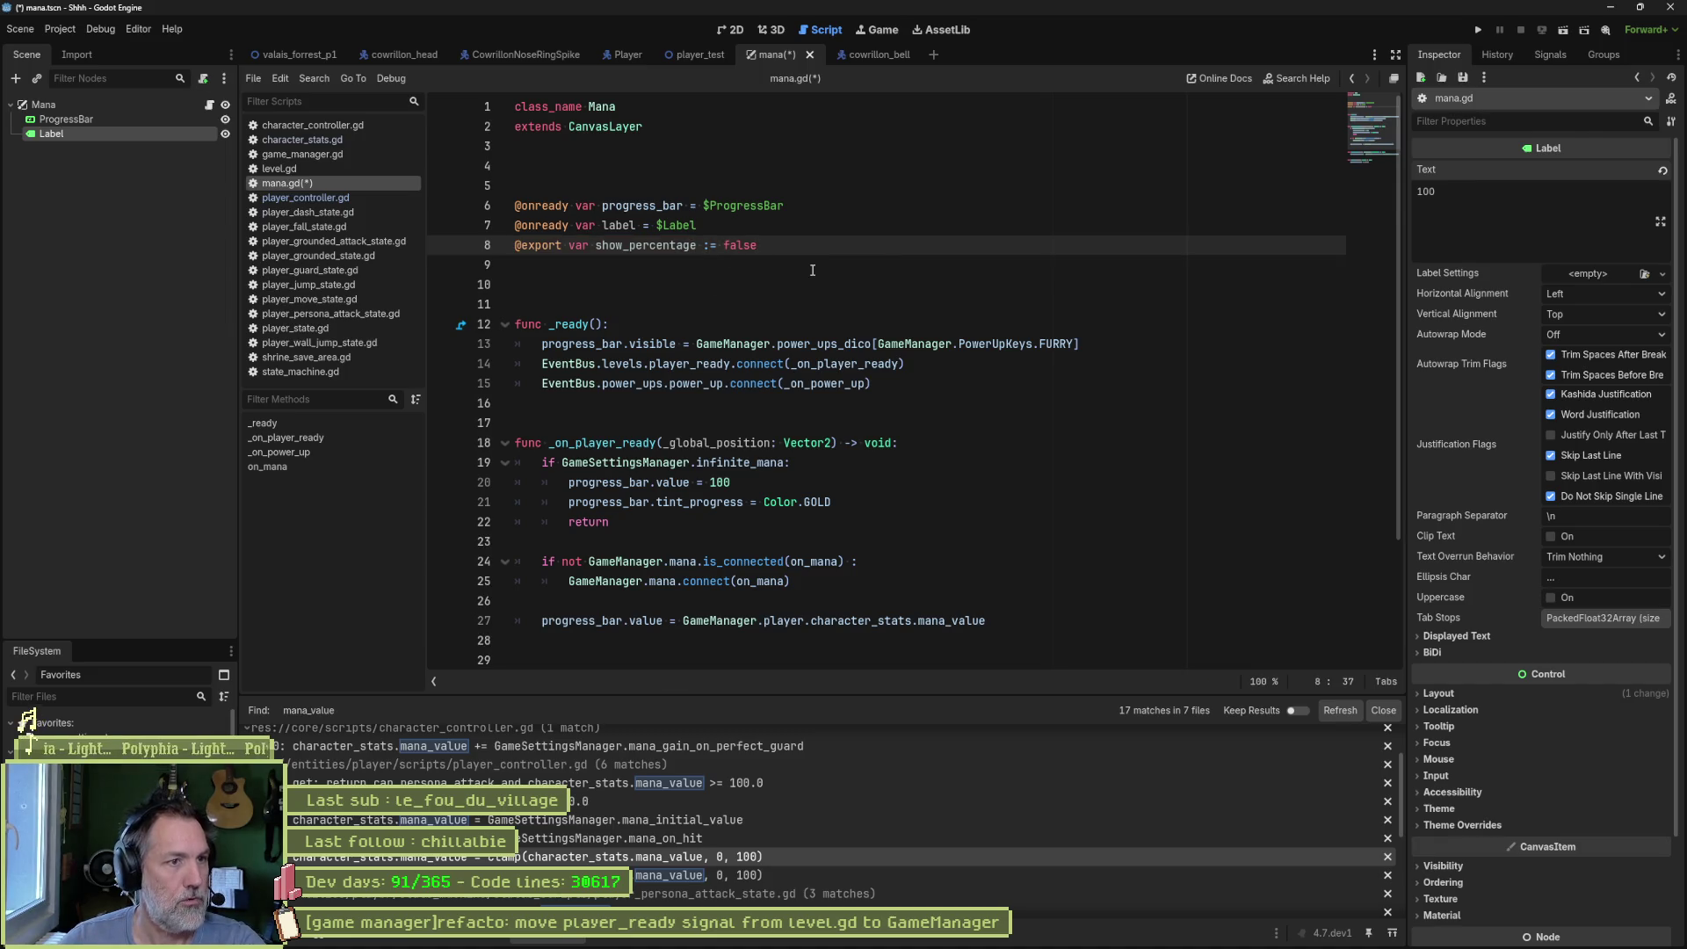
{"action": "key", "text": "alt+Up"}
{"action": "key", "text": "alt+Up"}
{"action": "key", "text": "alt+Up"}
{"action": "key", "text": "ctrl+shift+Return"}
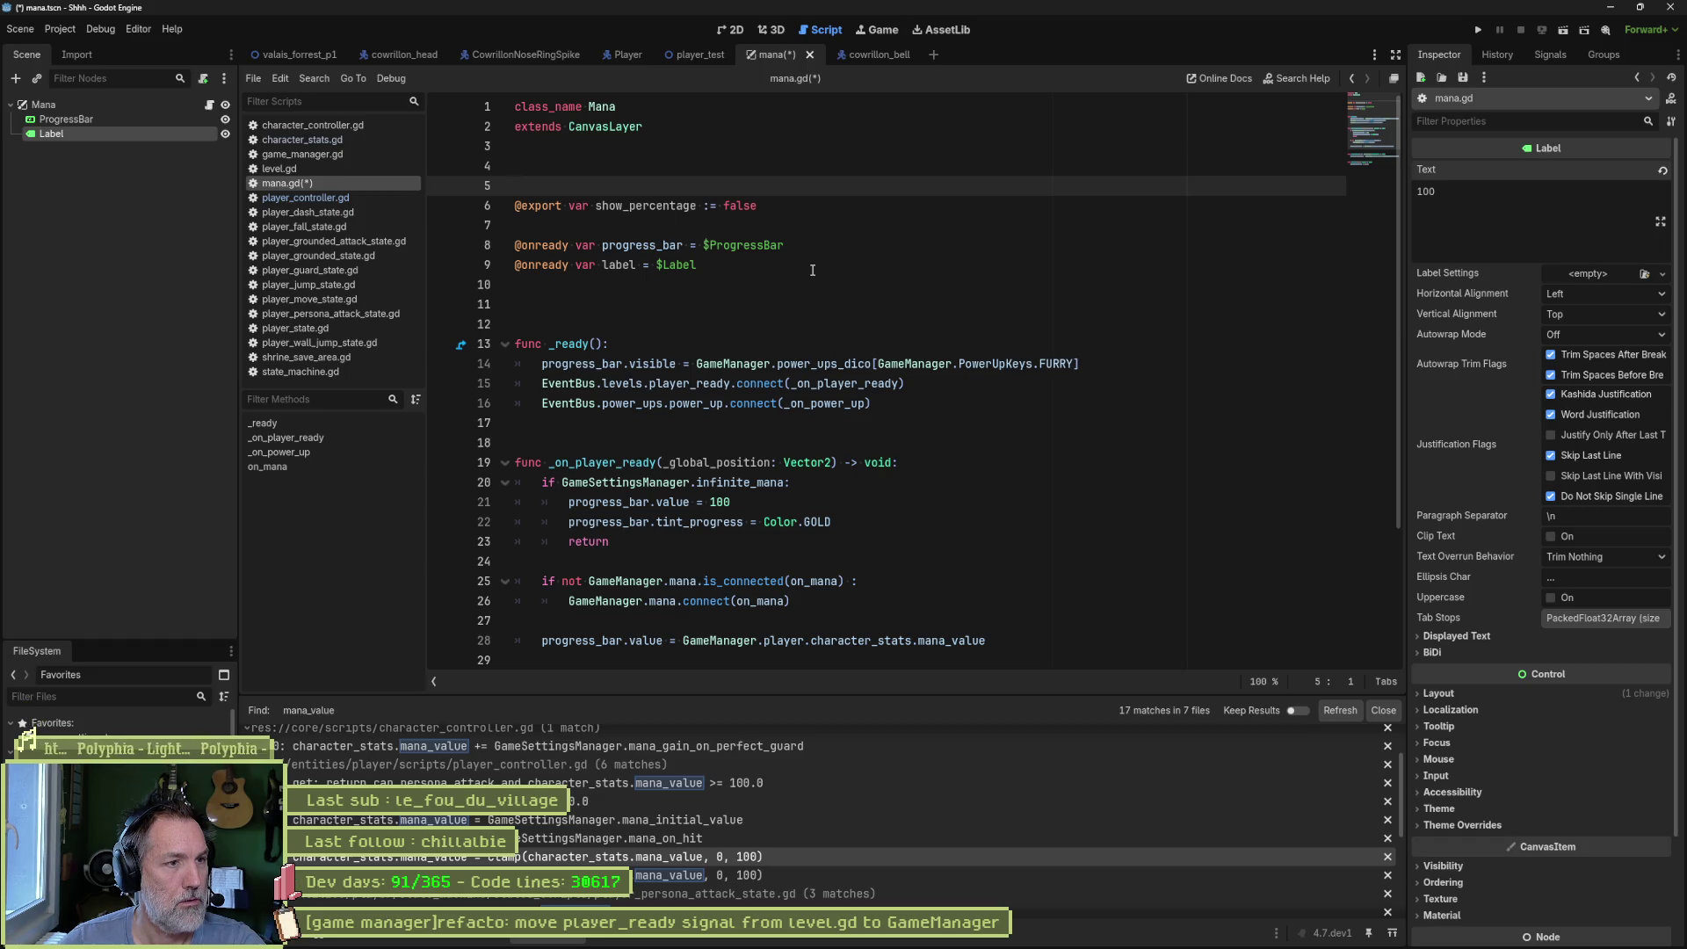
{"action": "double_click", "coordinate": [664, 208]}
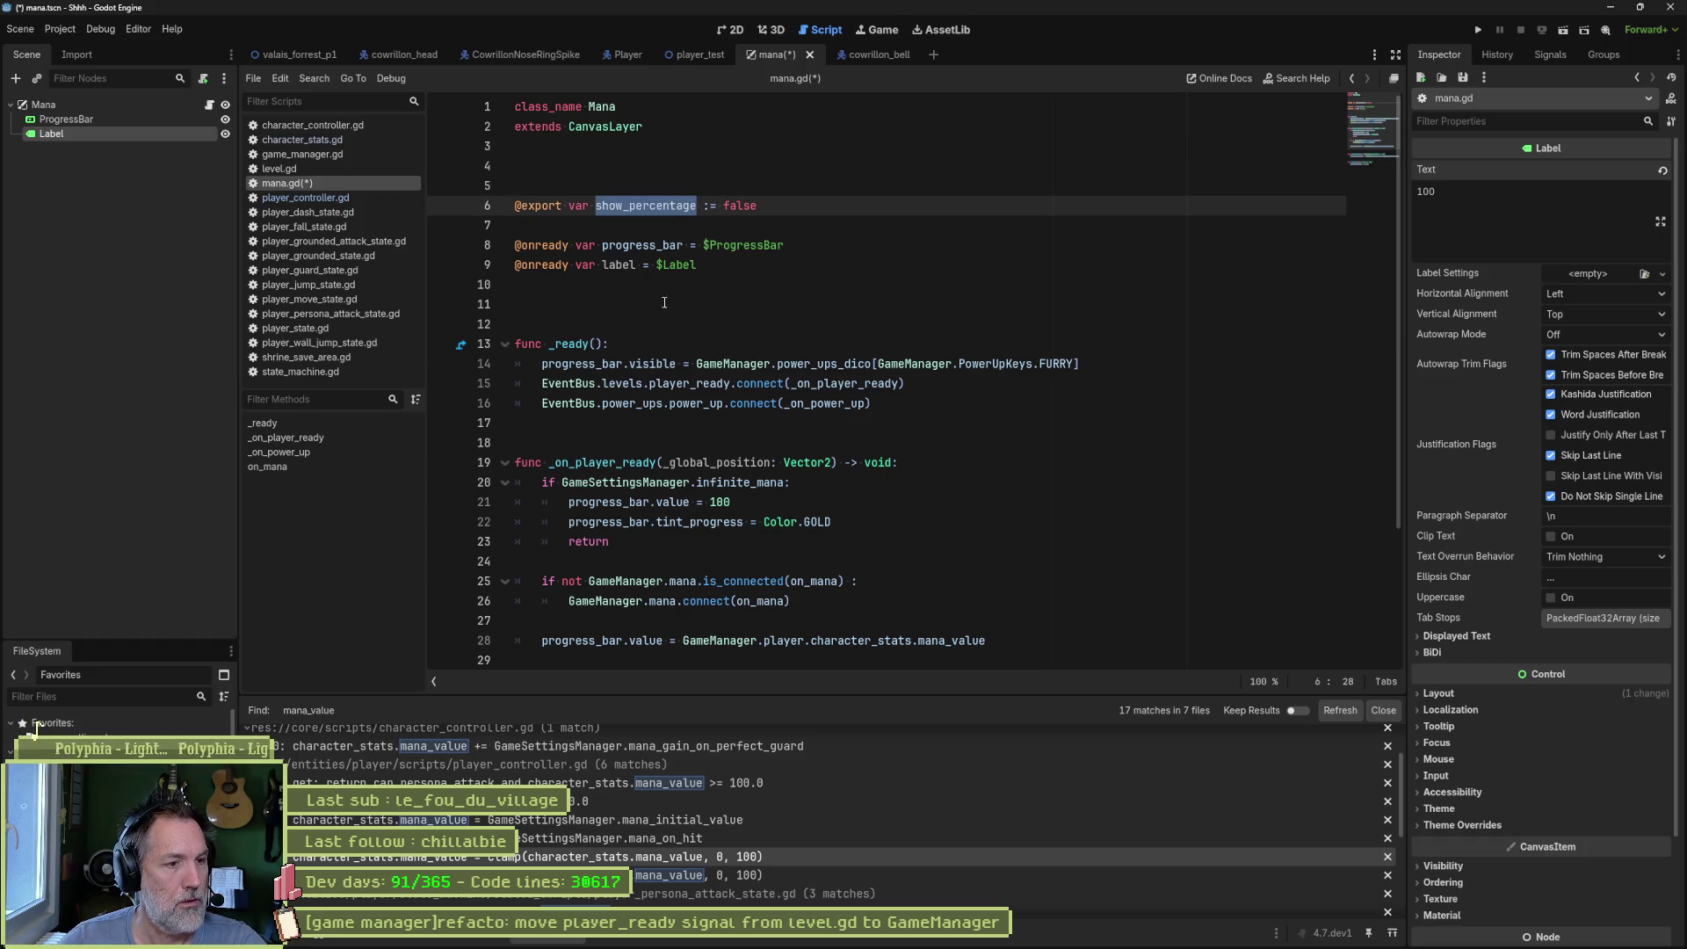
Set label.visible from show_percentage at the end of _ready and save mana.gd
{"action": "left_click", "coordinate": [944, 405]}
{"action": "key", "text": "Return"}
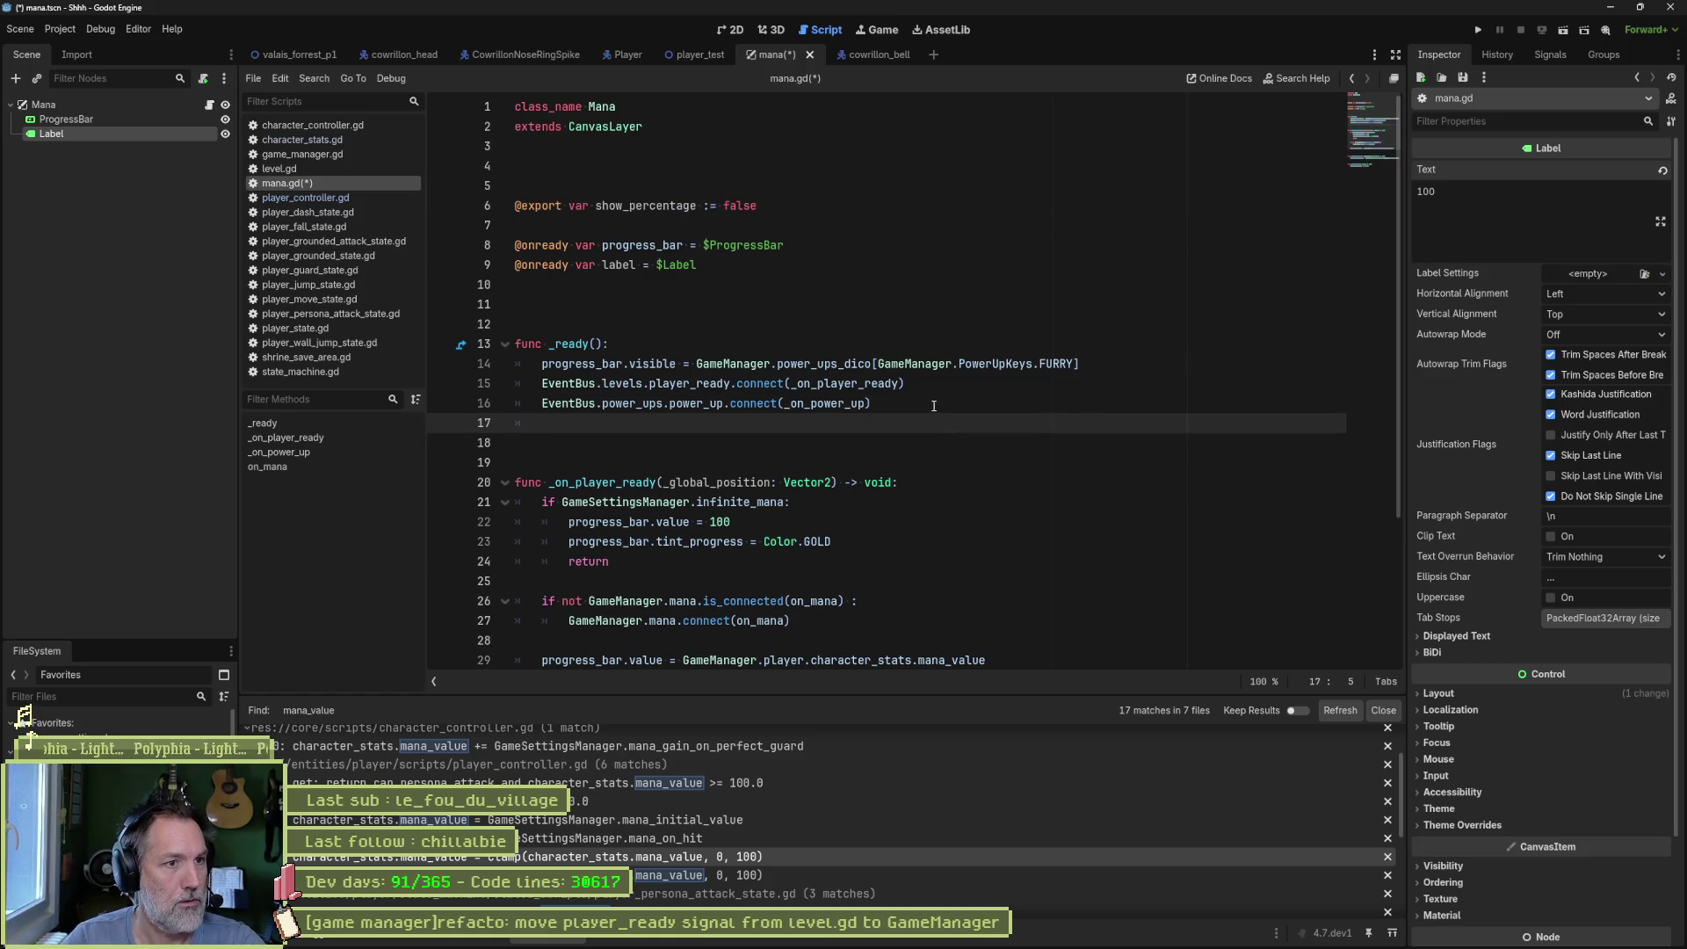
{"action": "type", "text": "label.v"}
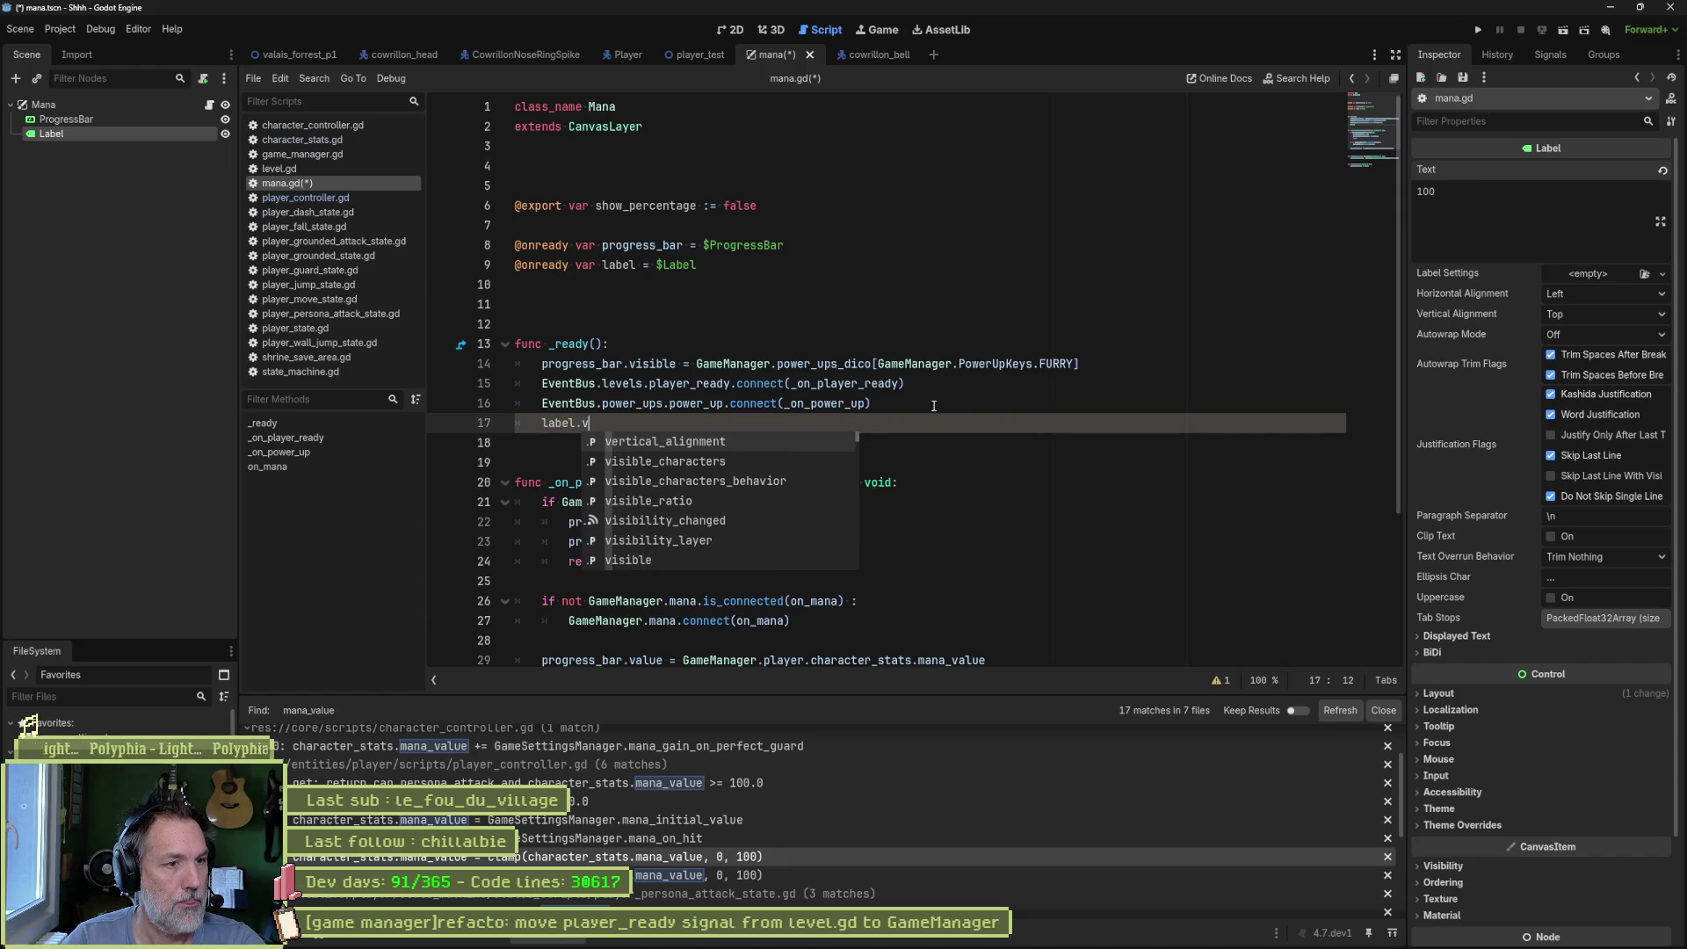
{"action": "key", "text": "BackSpace"}
{"action": "type", "text": "v"}
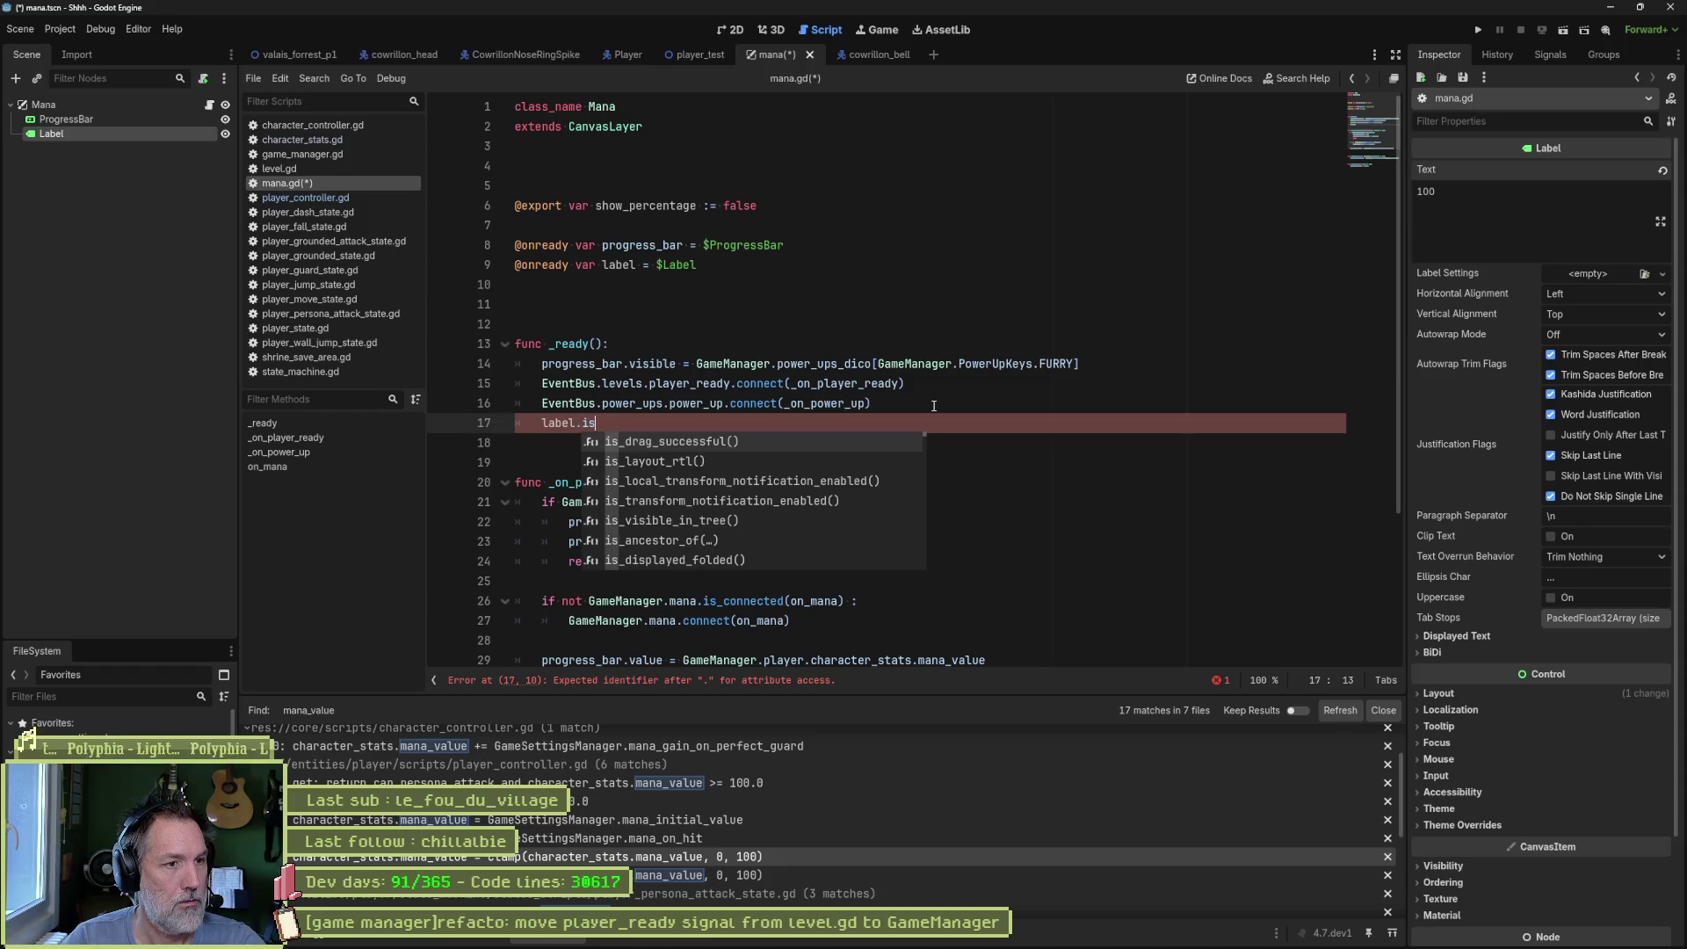
{"action": "key", "text": "BackSpace"}
{"action": "type", "text": "visi"}
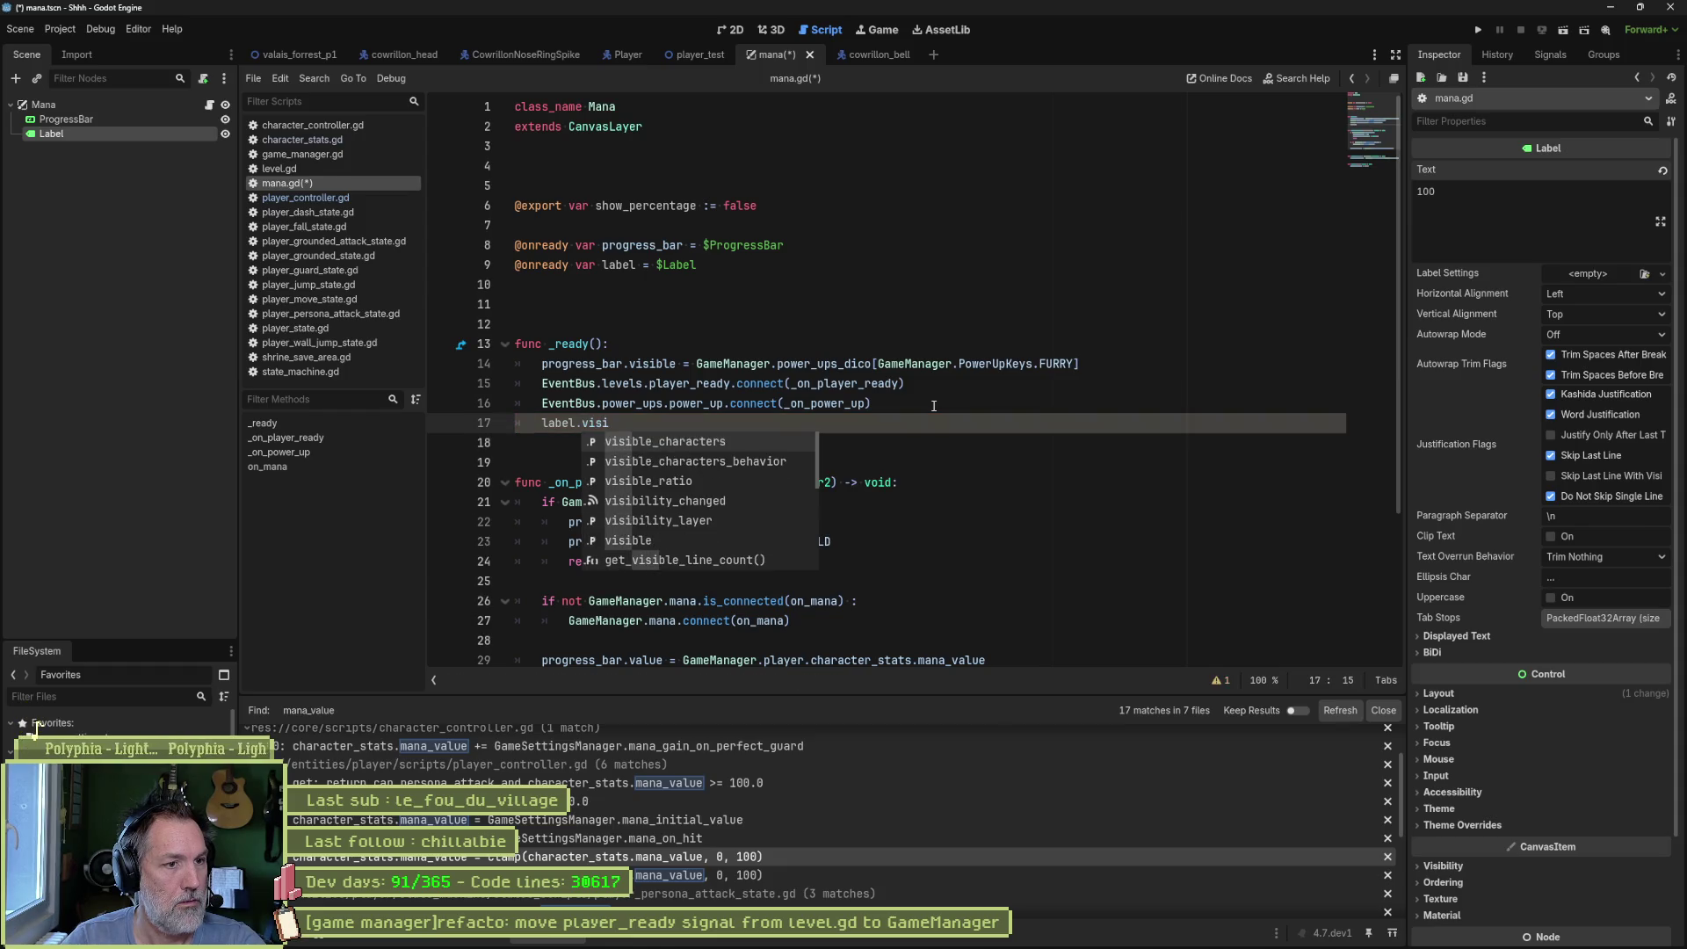
{"action": "key", "text": "Down"}
{"action": "key", "text": "Down"}
{"action": "key", "text": "Down"}
{"action": "key", "text": "Down"}
{"action": "key", "text": "Down"}
{"action": "key", "text": "Return"}
{"action": "type", "text": "+"}
{"action": "key", "text": "BackSpace"}
{"action": "key", "text": "BackSpace"}
{"action": "type", "text": "show_percentage"}
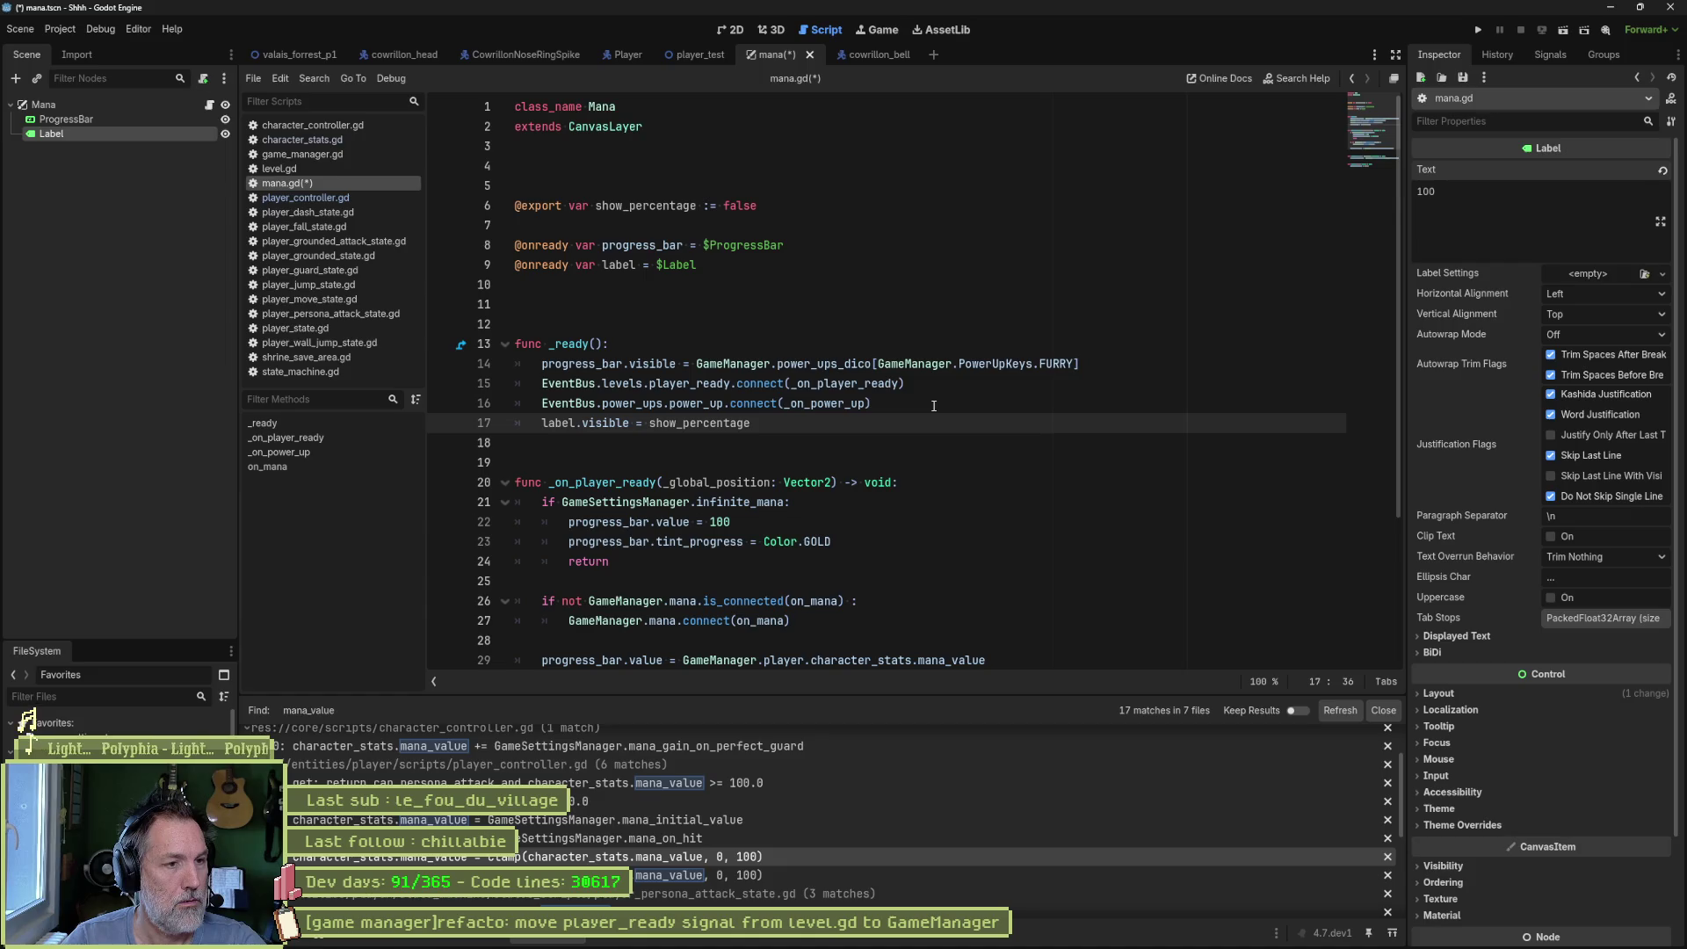
{"action": "key", "text": "ctrl+s"}
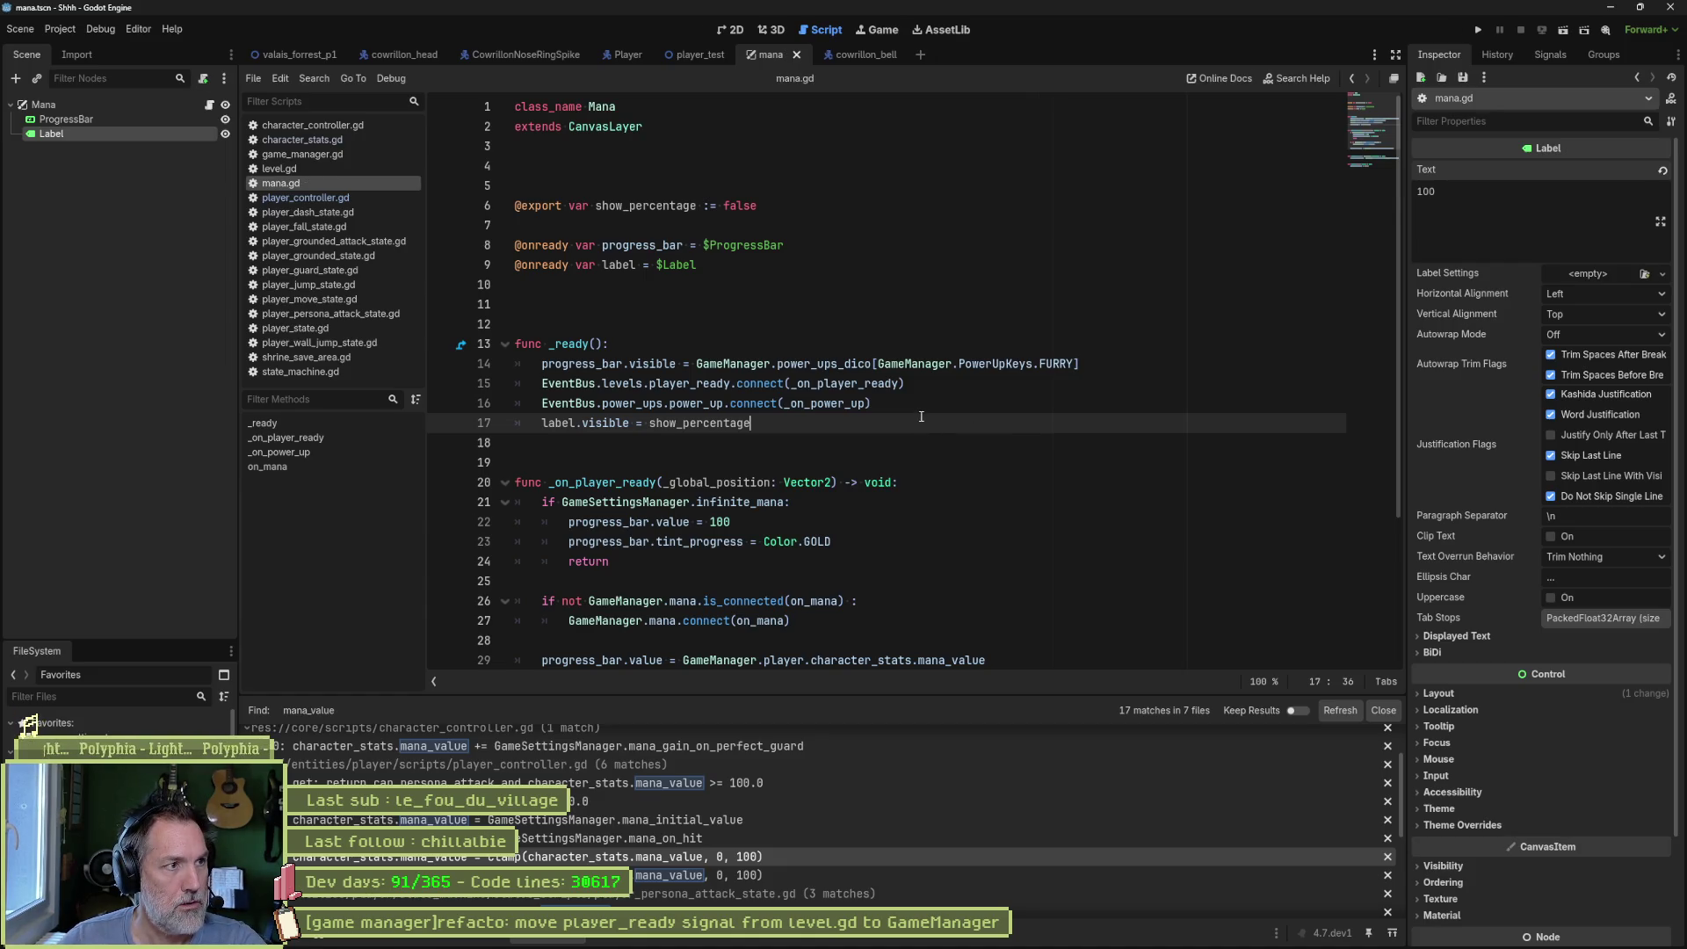
Turn on Show Percentage for the Mana node and test-run the mana scene
{"action": "left_click", "coordinate": [146, 105]}
{"action": "key", "text": "F5"}
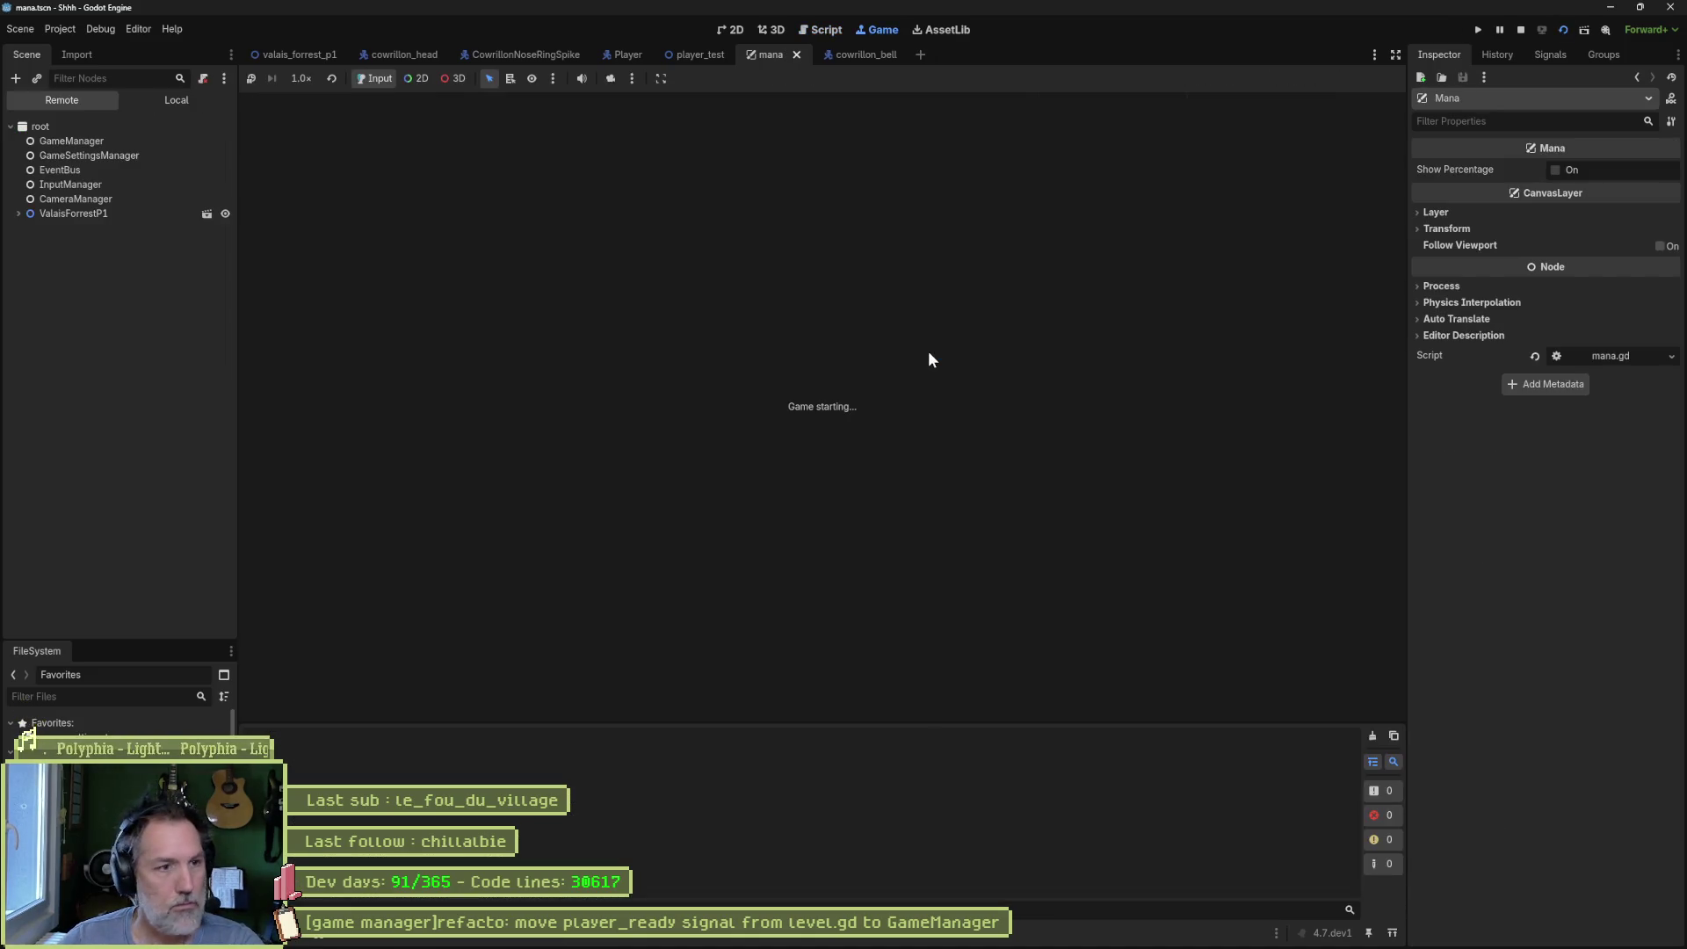
{"action": "key", "text": "F8"}
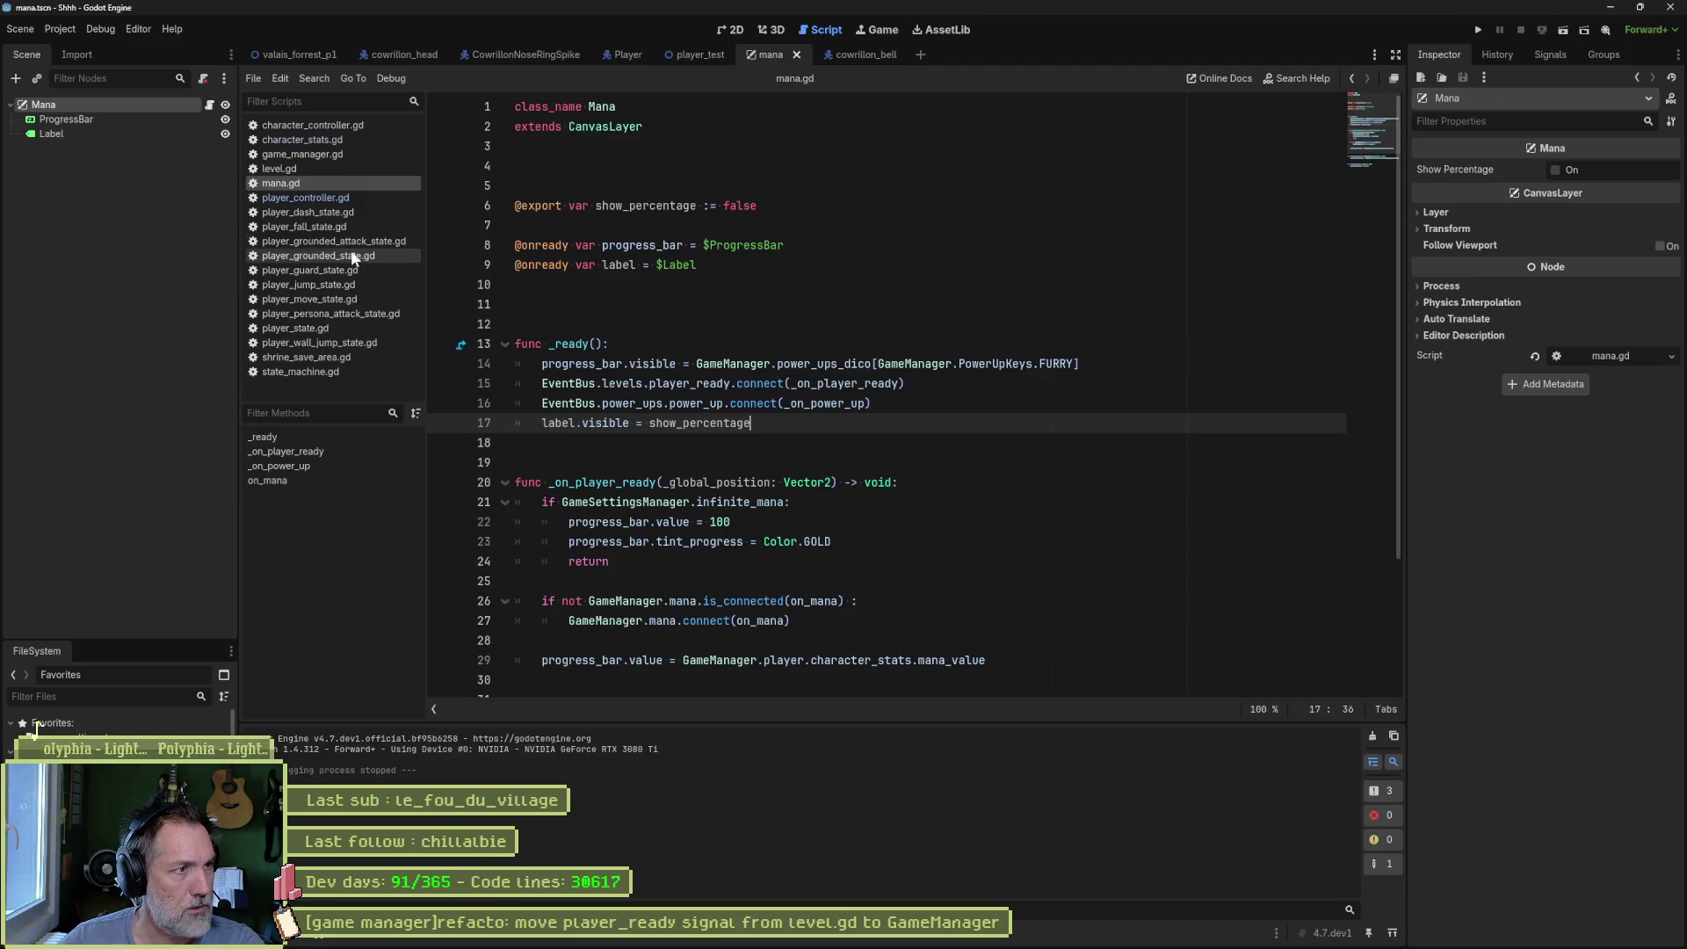
{"action": "left_click", "coordinate": [1555, 170]}
{"action": "key", "text": "F6"}
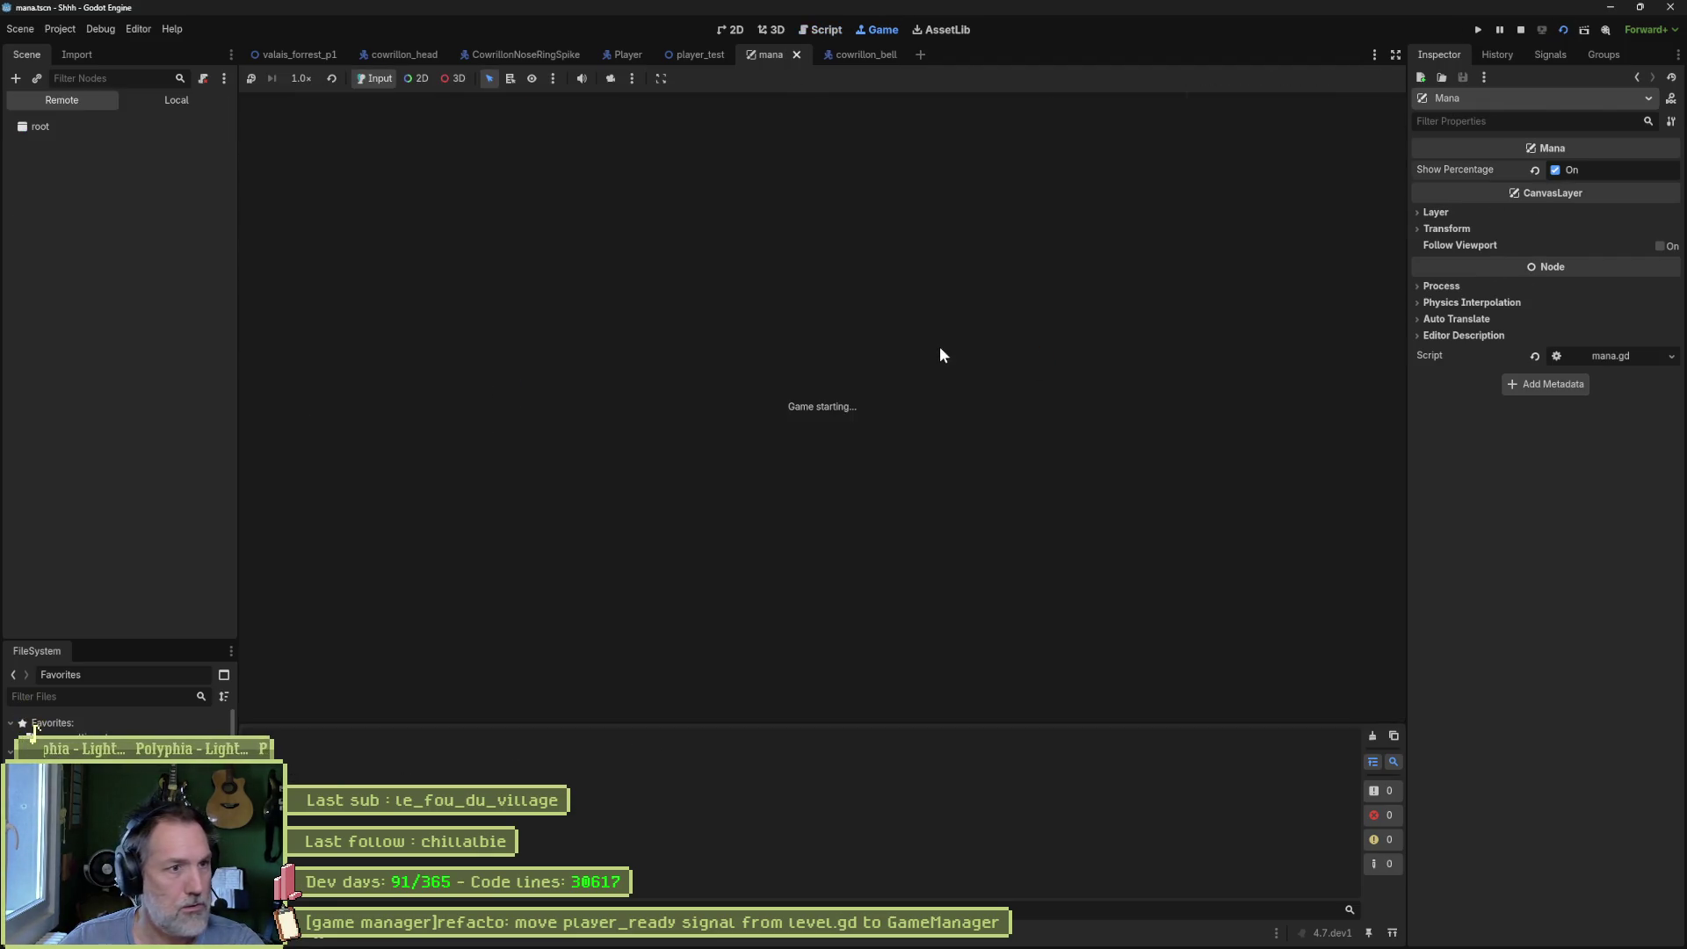
{"action": "key", "text": "F8"}
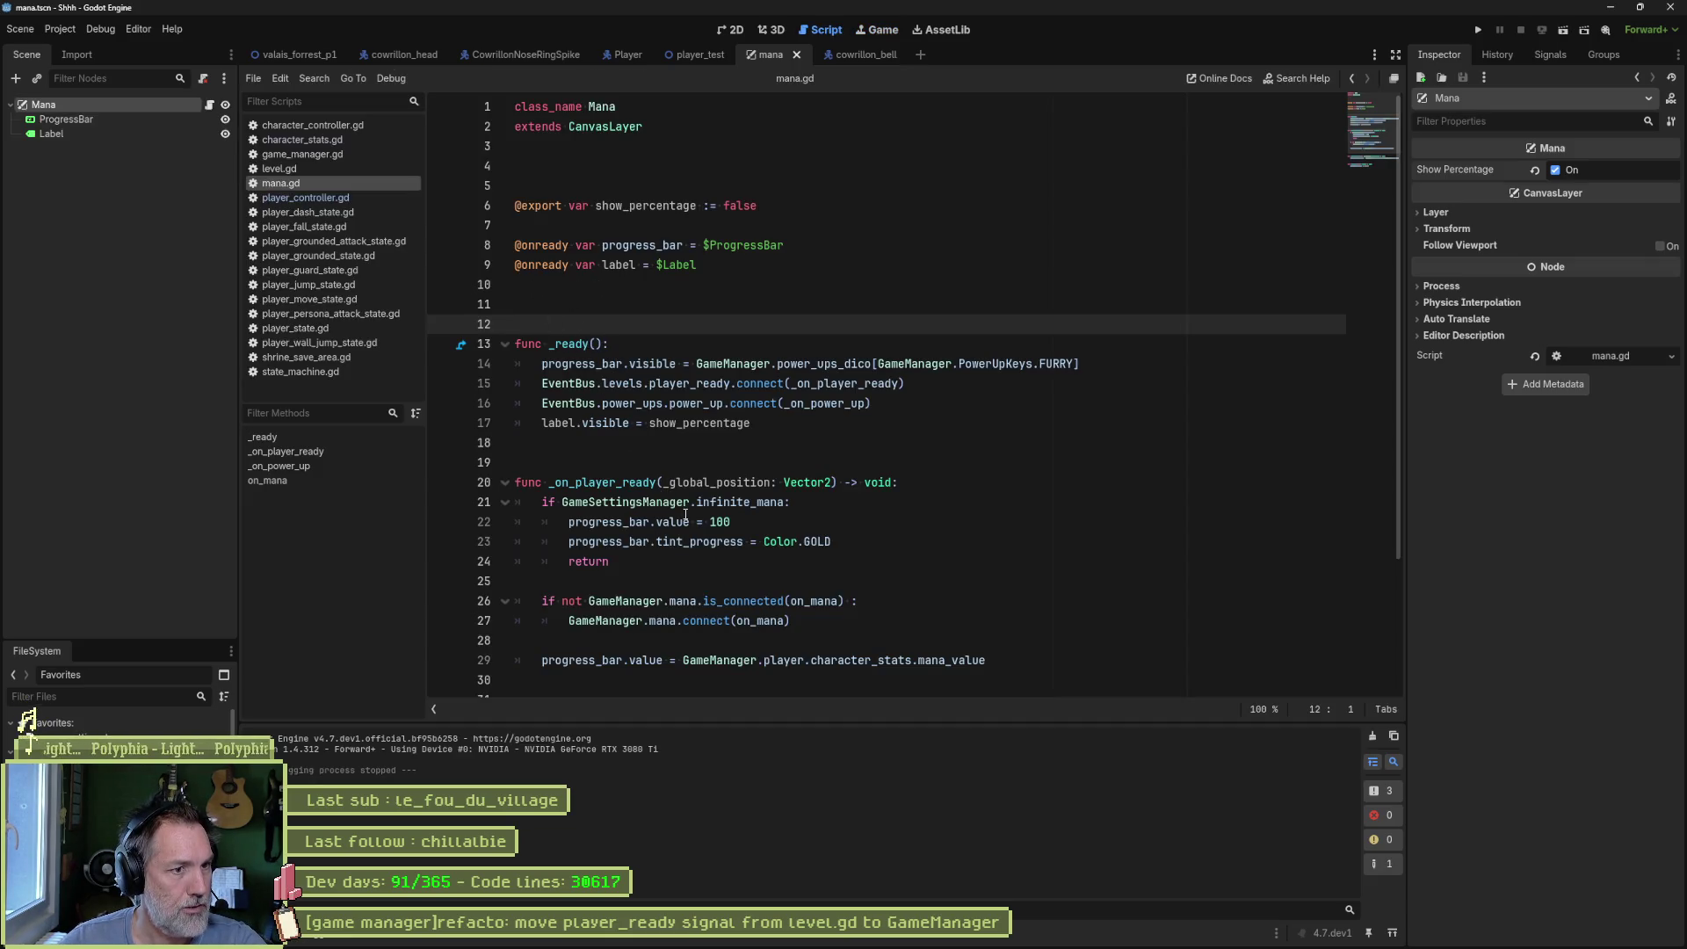
Add a blank line after line 17 in mana.gd's _ready
{"action": "left_click", "coordinate": [918, 425]}
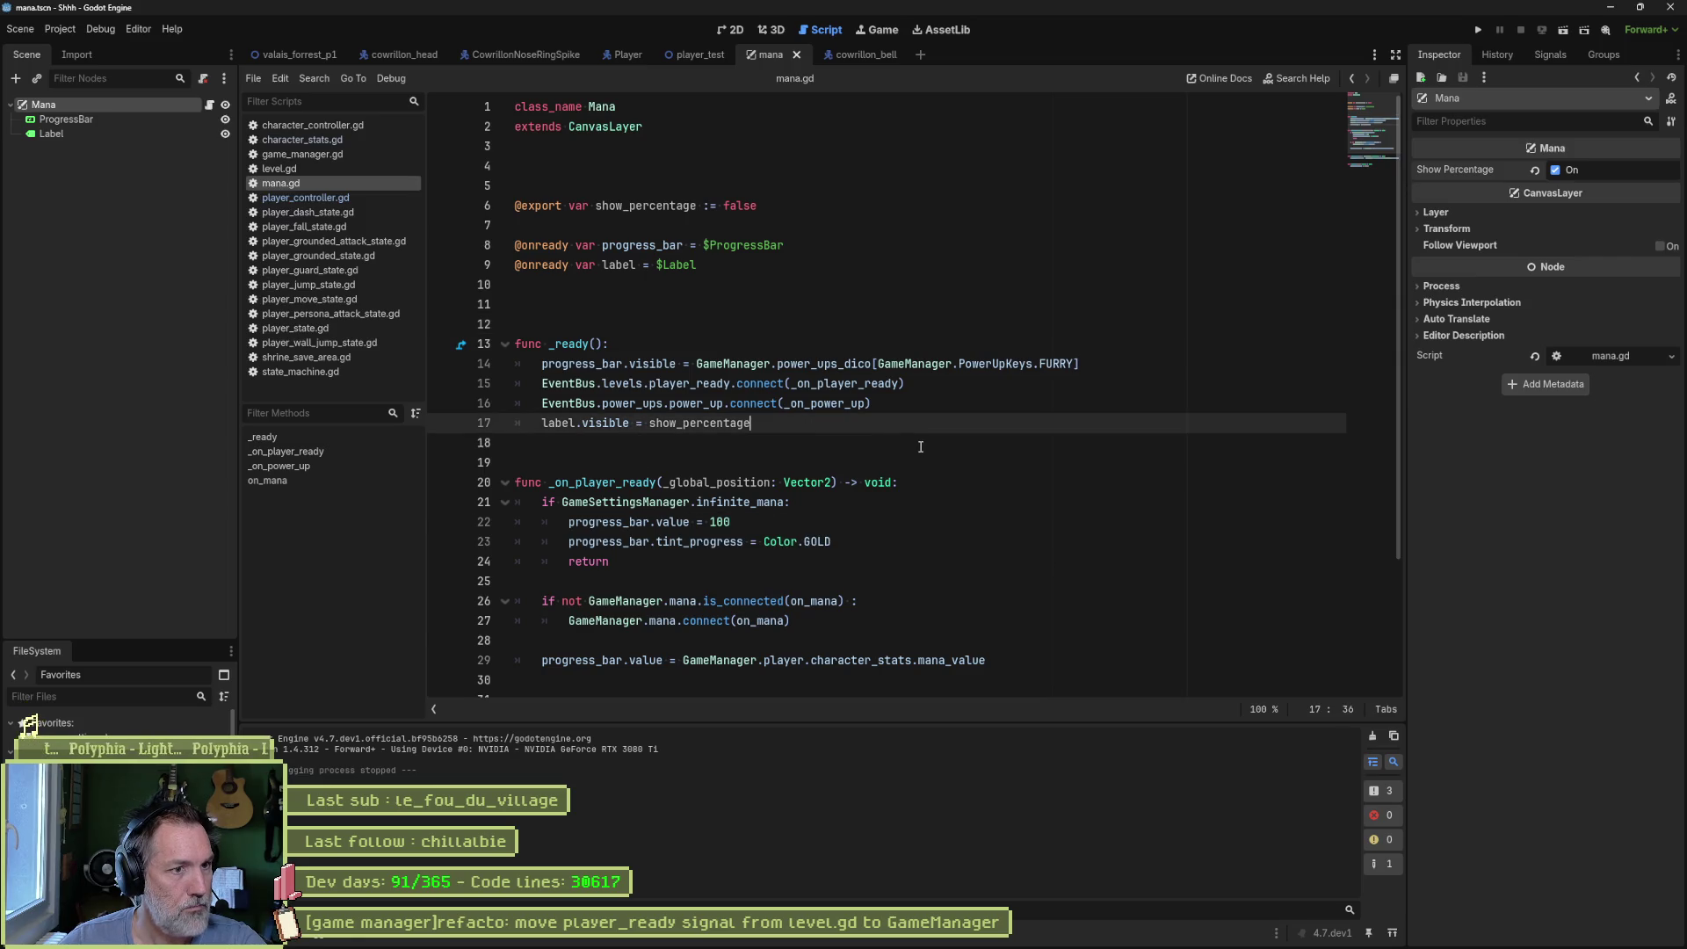
{"action": "key", "text": "Return"}
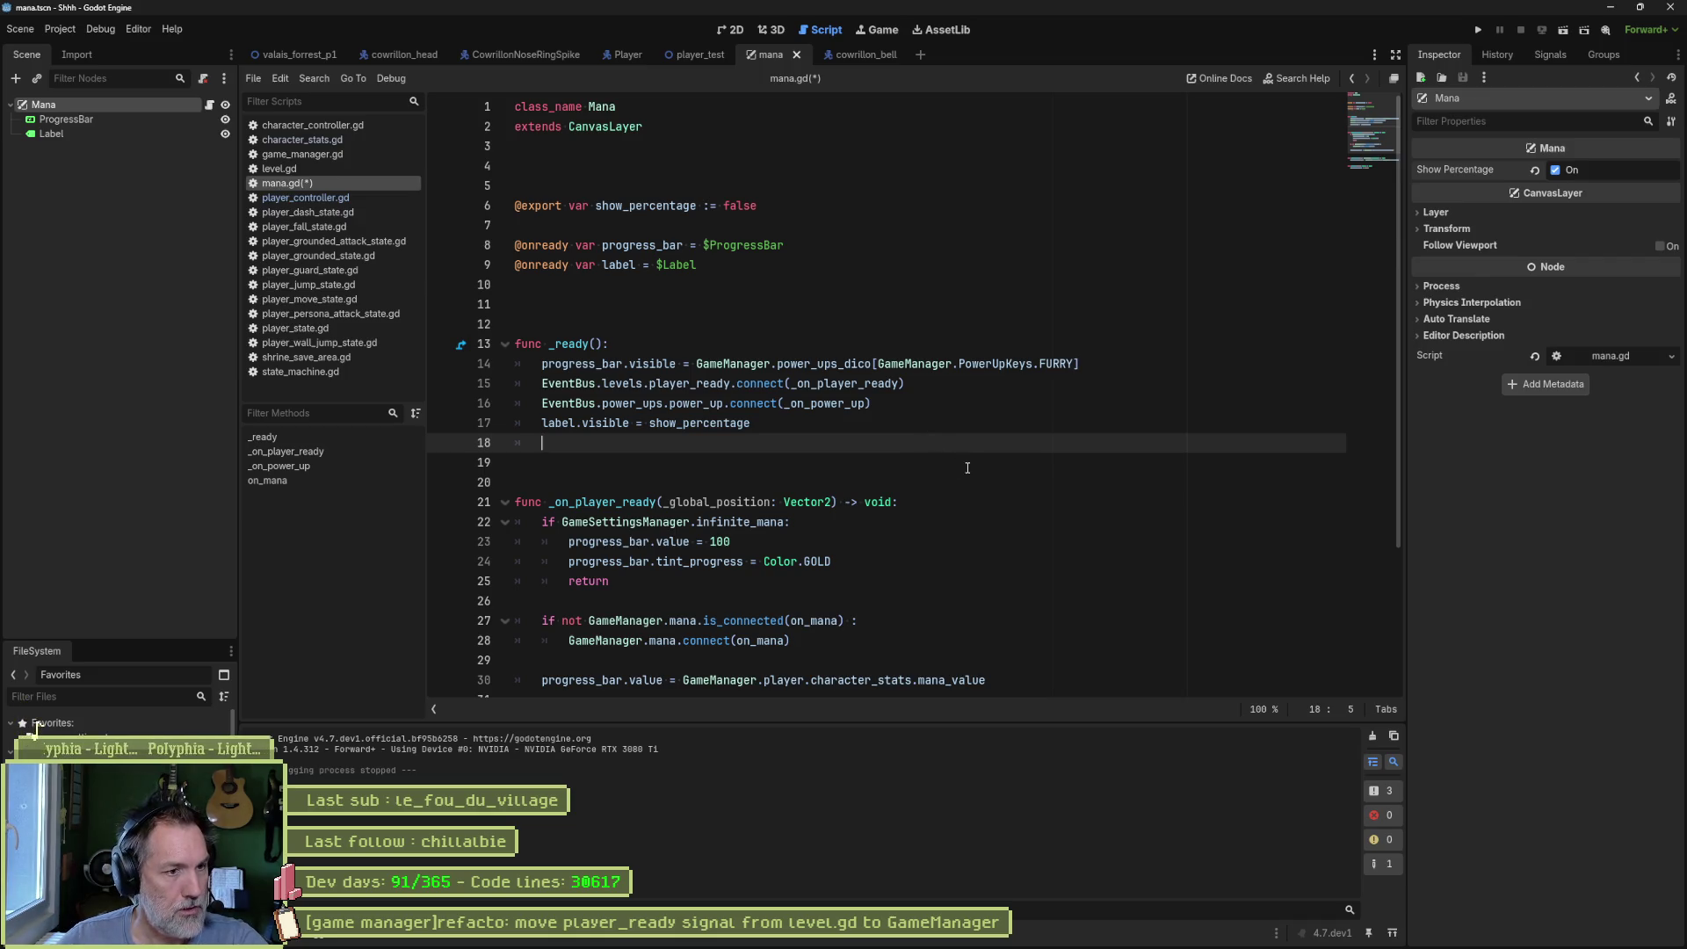
{"action": "key", "text": "BackSpace"}
{"action": "key", "text": "Delete"}
Start a label.text line in the infinite-mana branch and select the mana_value expression on line 30
{"action": "scroll", "coordinate": [720, 542], "scroll_direction": "down", "scroll_amount": 1}
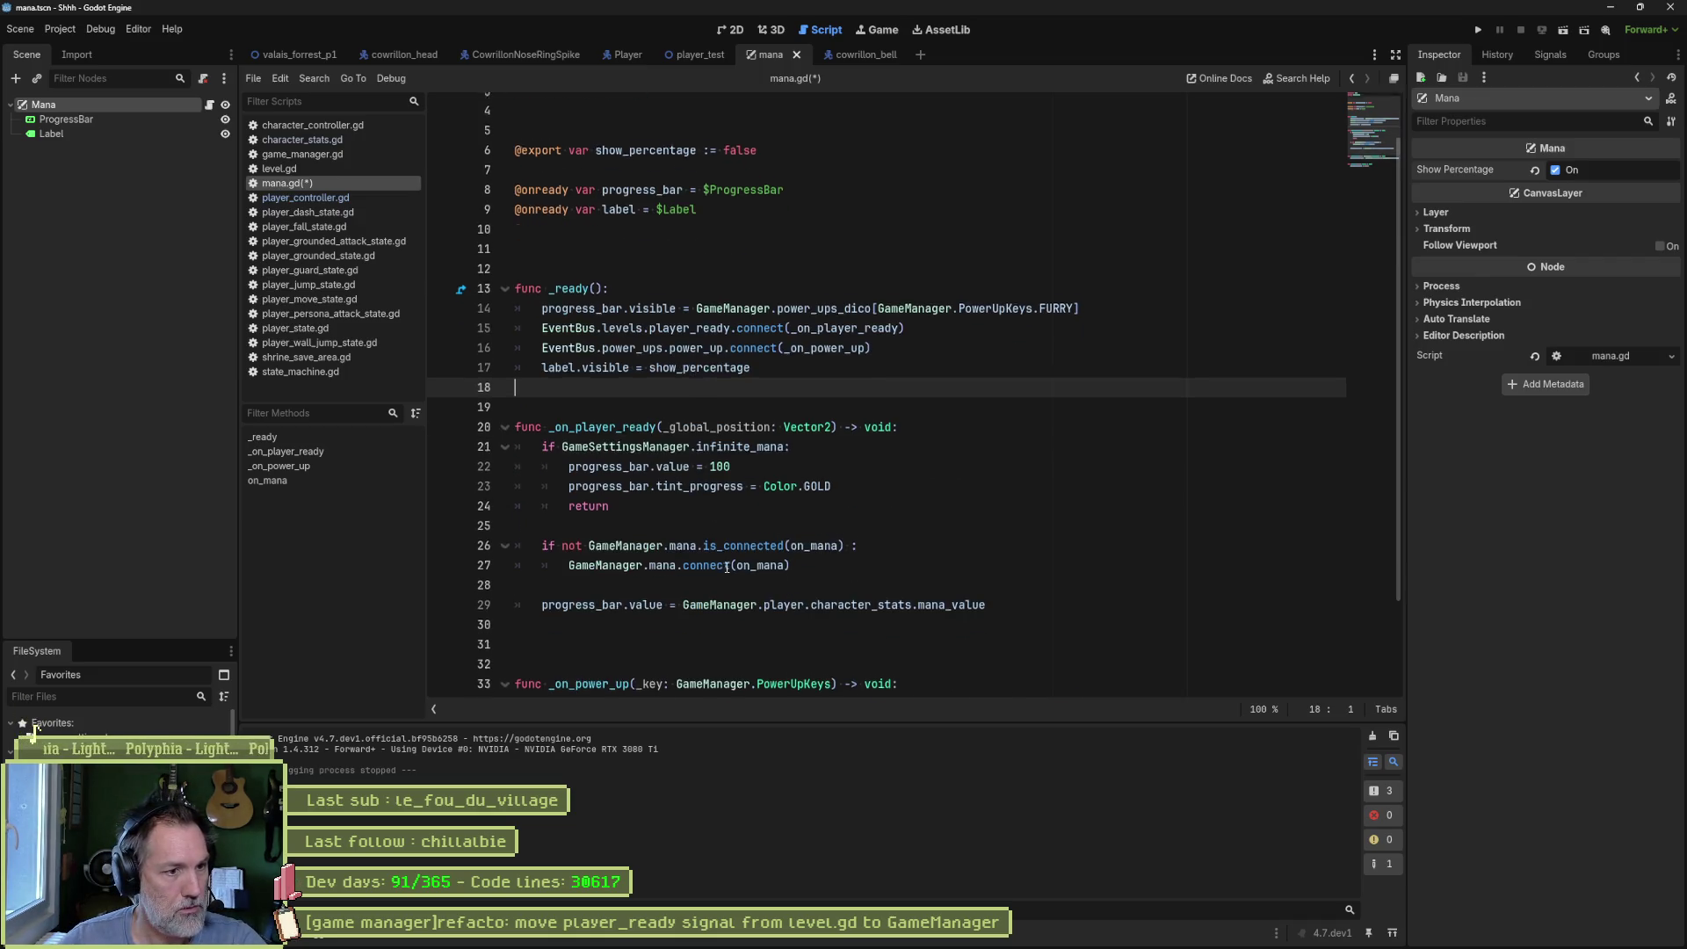
{"action": "left_click", "coordinate": [1009, 600]}
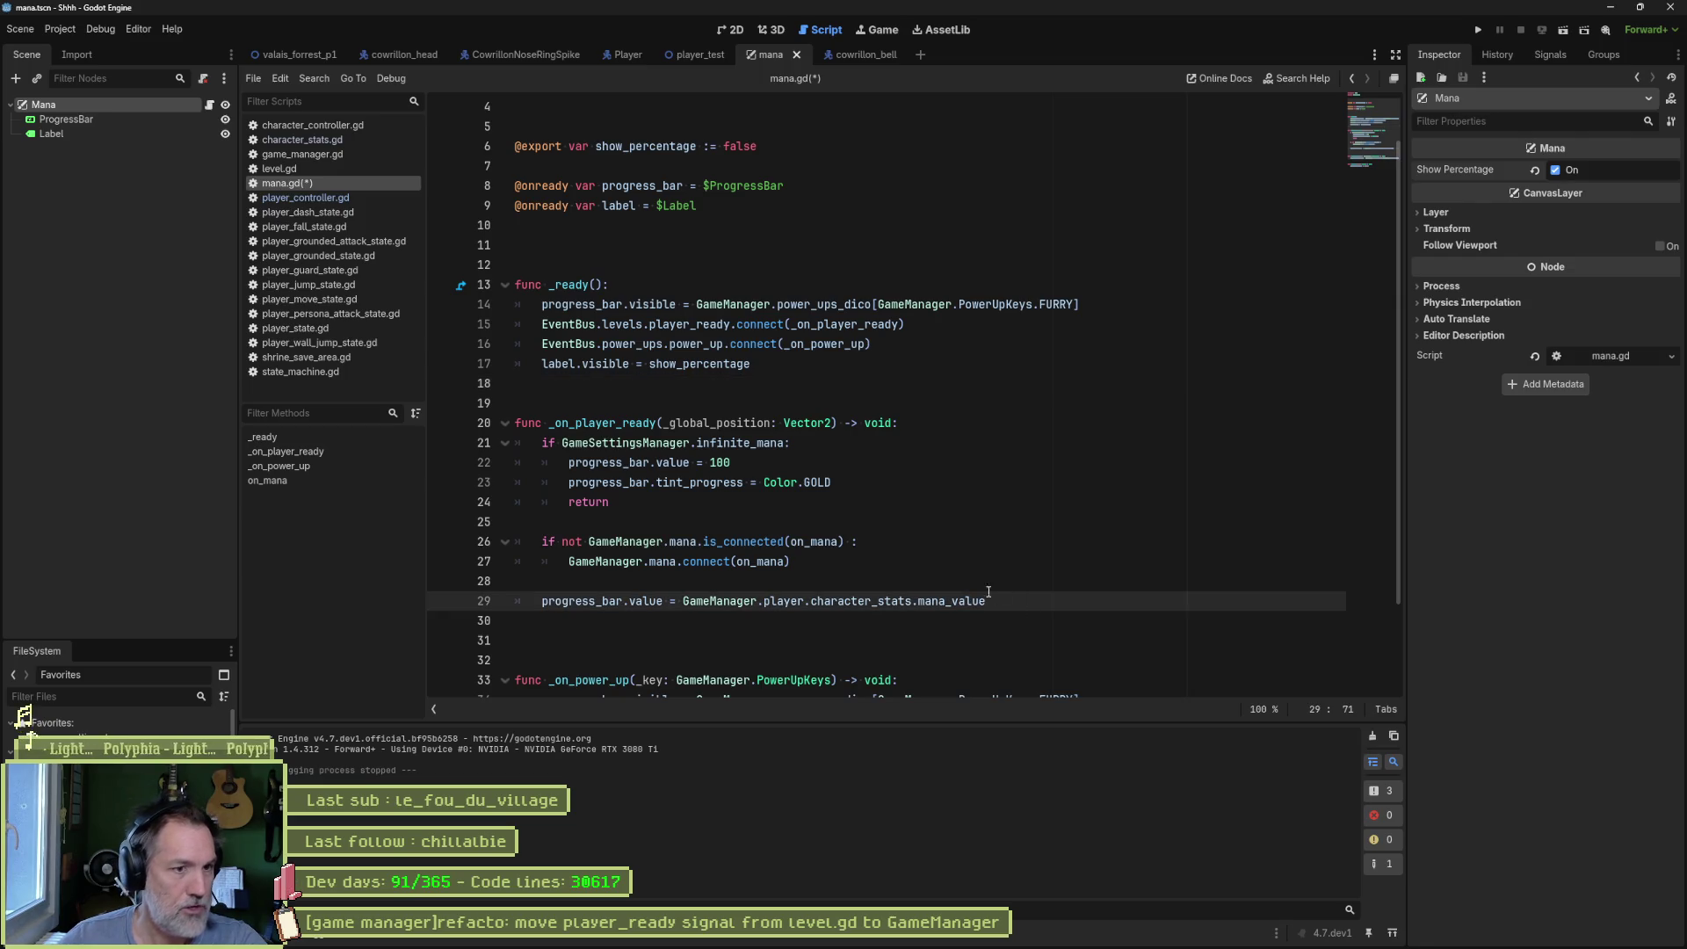
{"action": "left_click", "coordinate": [886, 483]}
{"action": "key", "text": "Return"}
{"action": "type", "text": "label.te"}
{"action": "key", "text": "Return"}
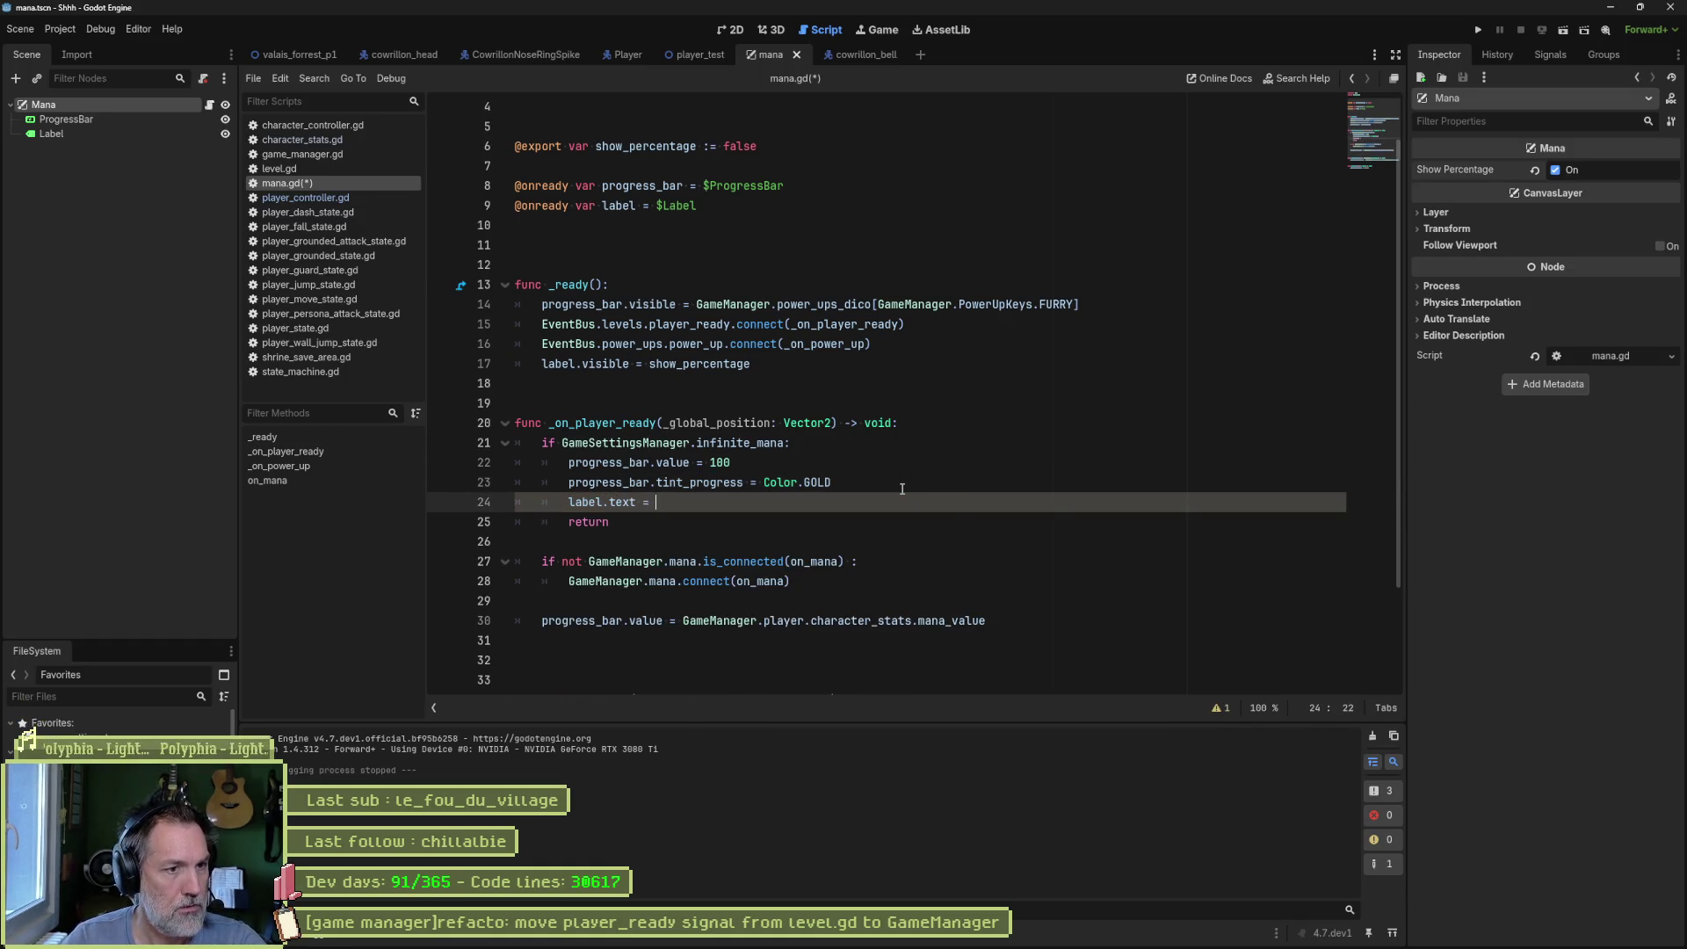
{"action": "left_click", "coordinate": [909, 462]}
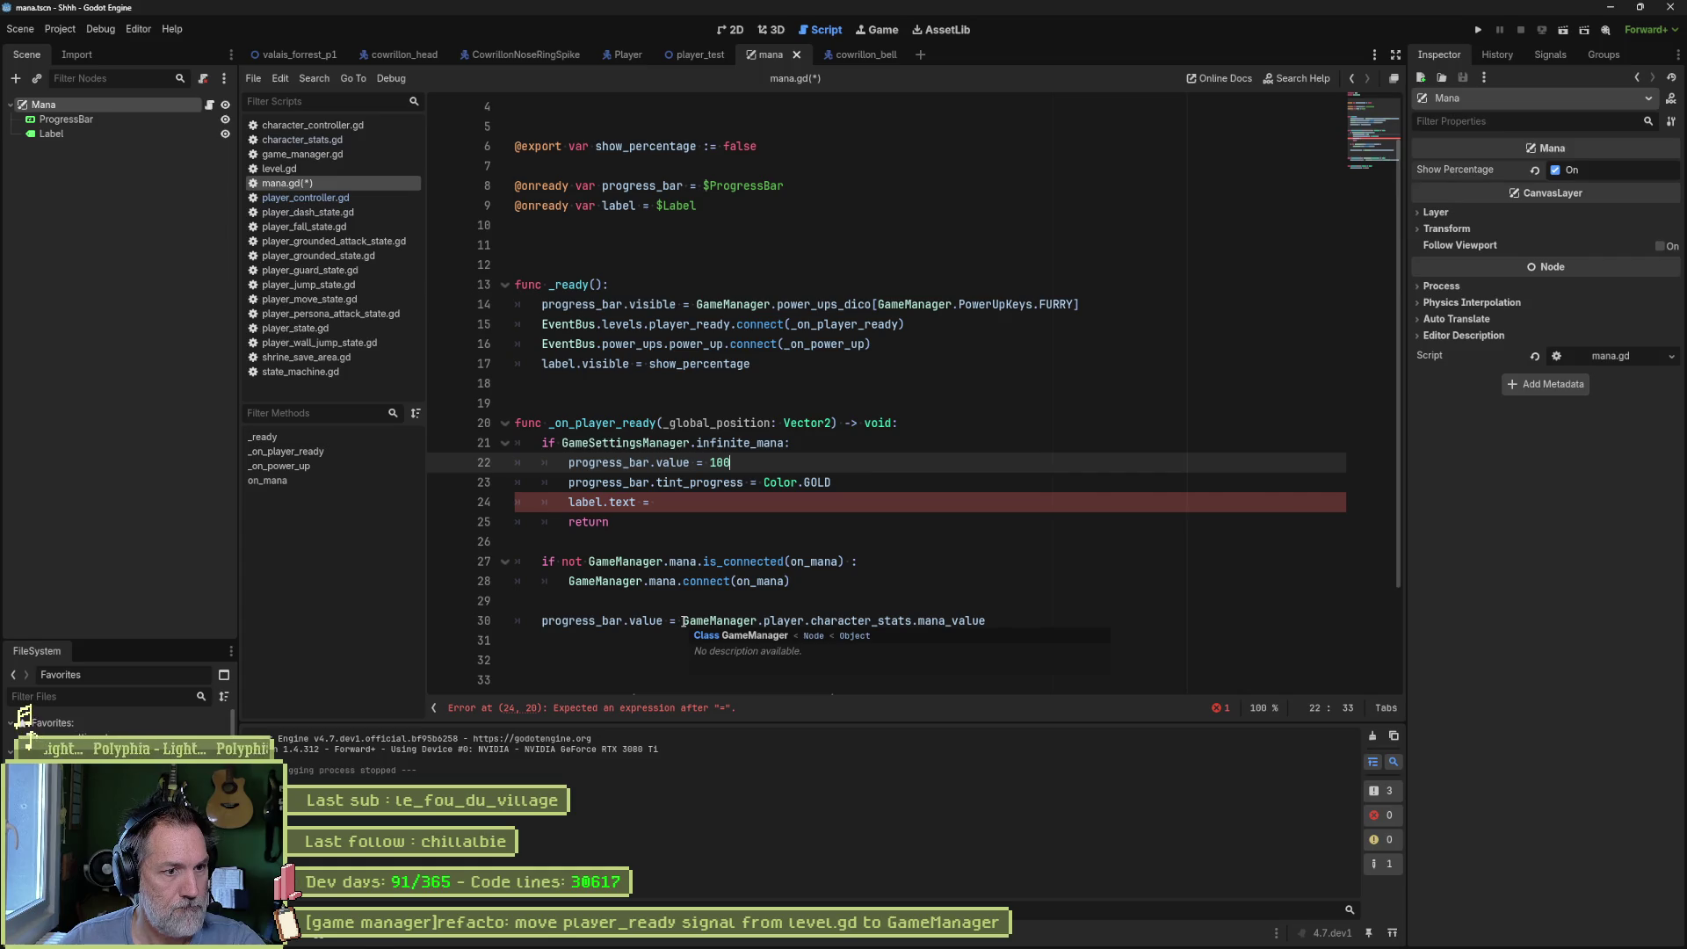
{"action": "left_click_drag", "start_coordinate": [683, 621], "coordinate": [1010, 613]}
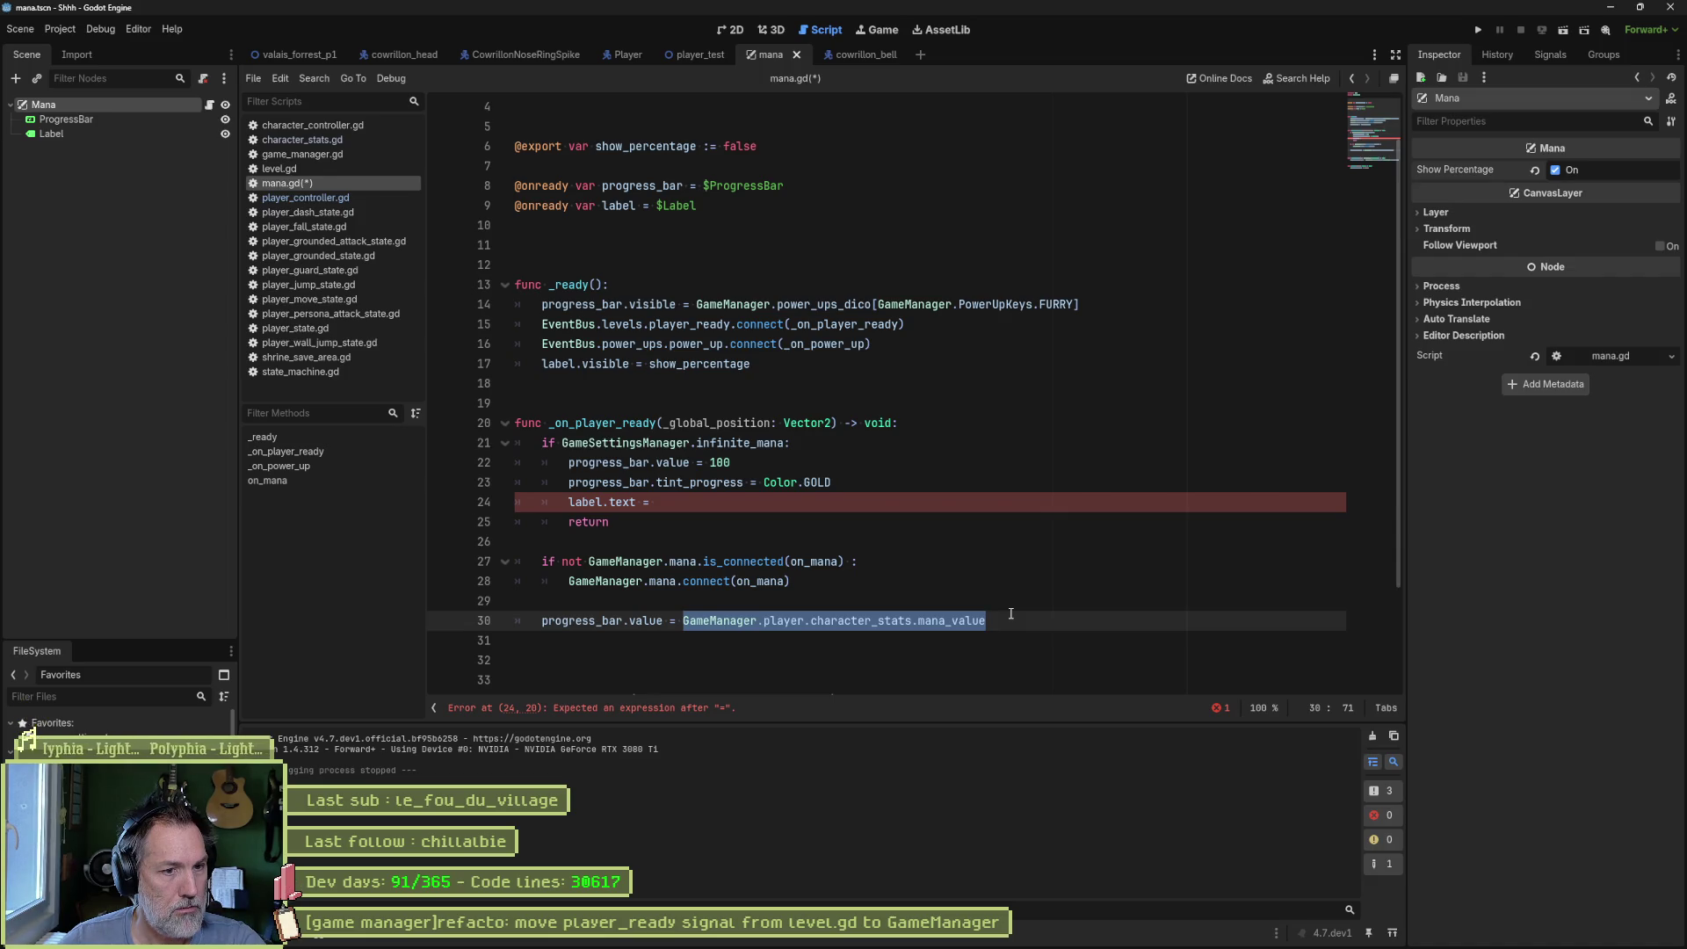
Add 'if show_label: label.text = GameManager.player.character_stats.mana_value' atop _on_player_ready, removing the unfinished line
{"action": "left_click", "coordinate": [960, 423]}
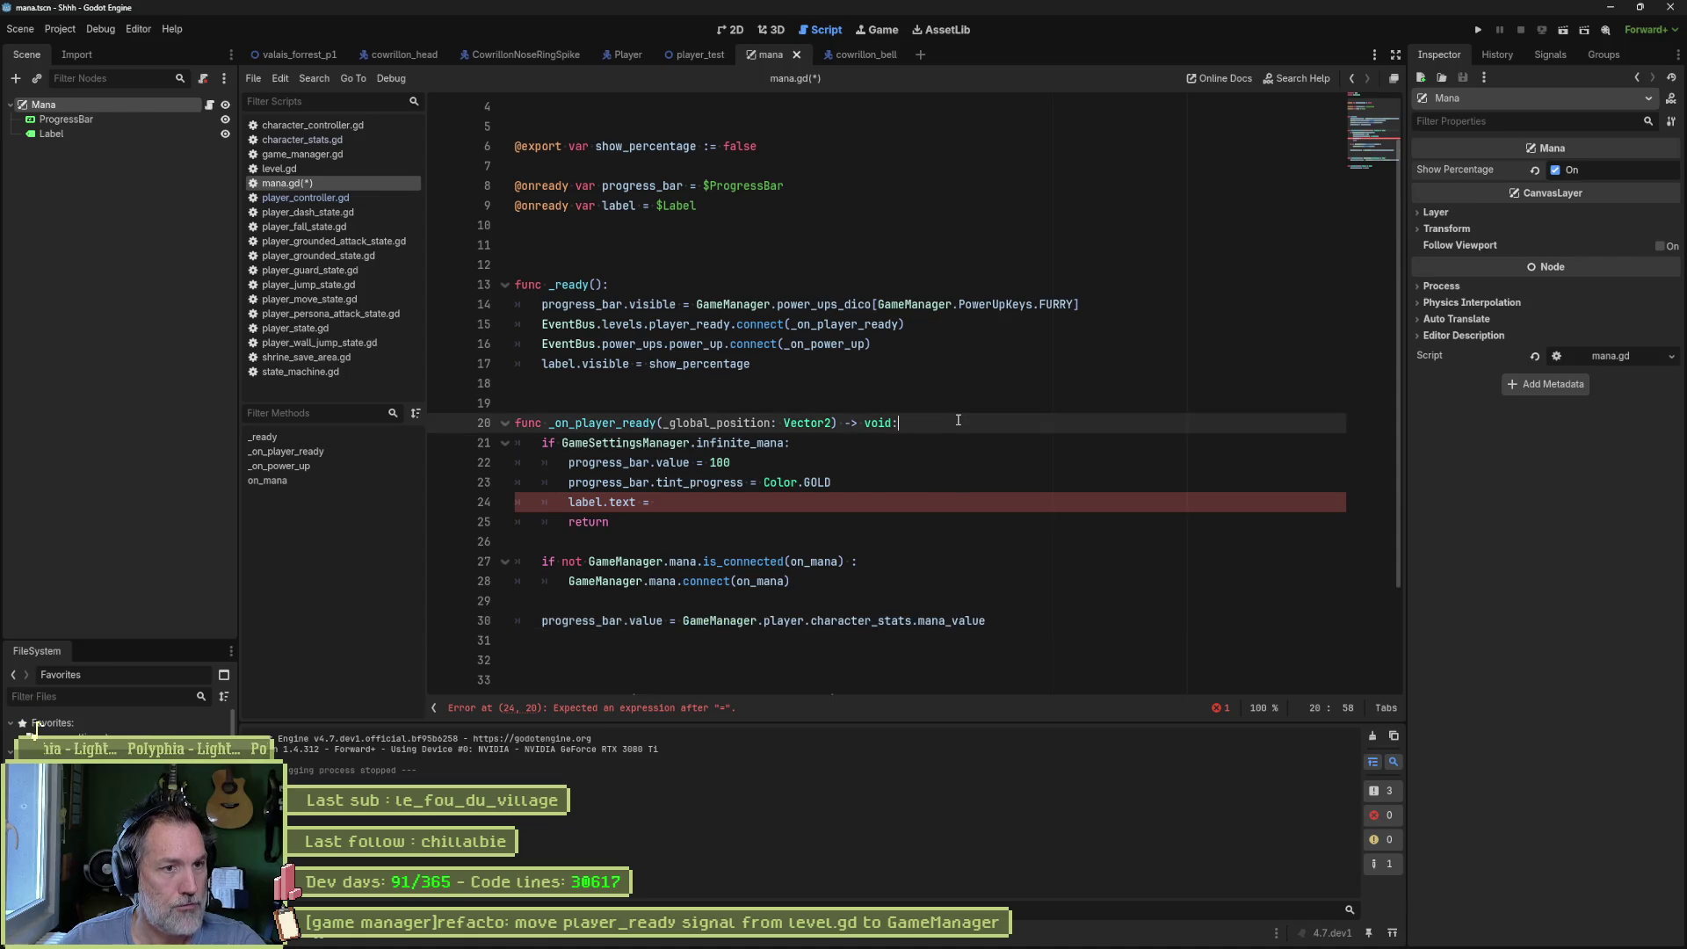
{"action": "key", "text": "Return"}
{"action": "type", "text": "if show_label"}
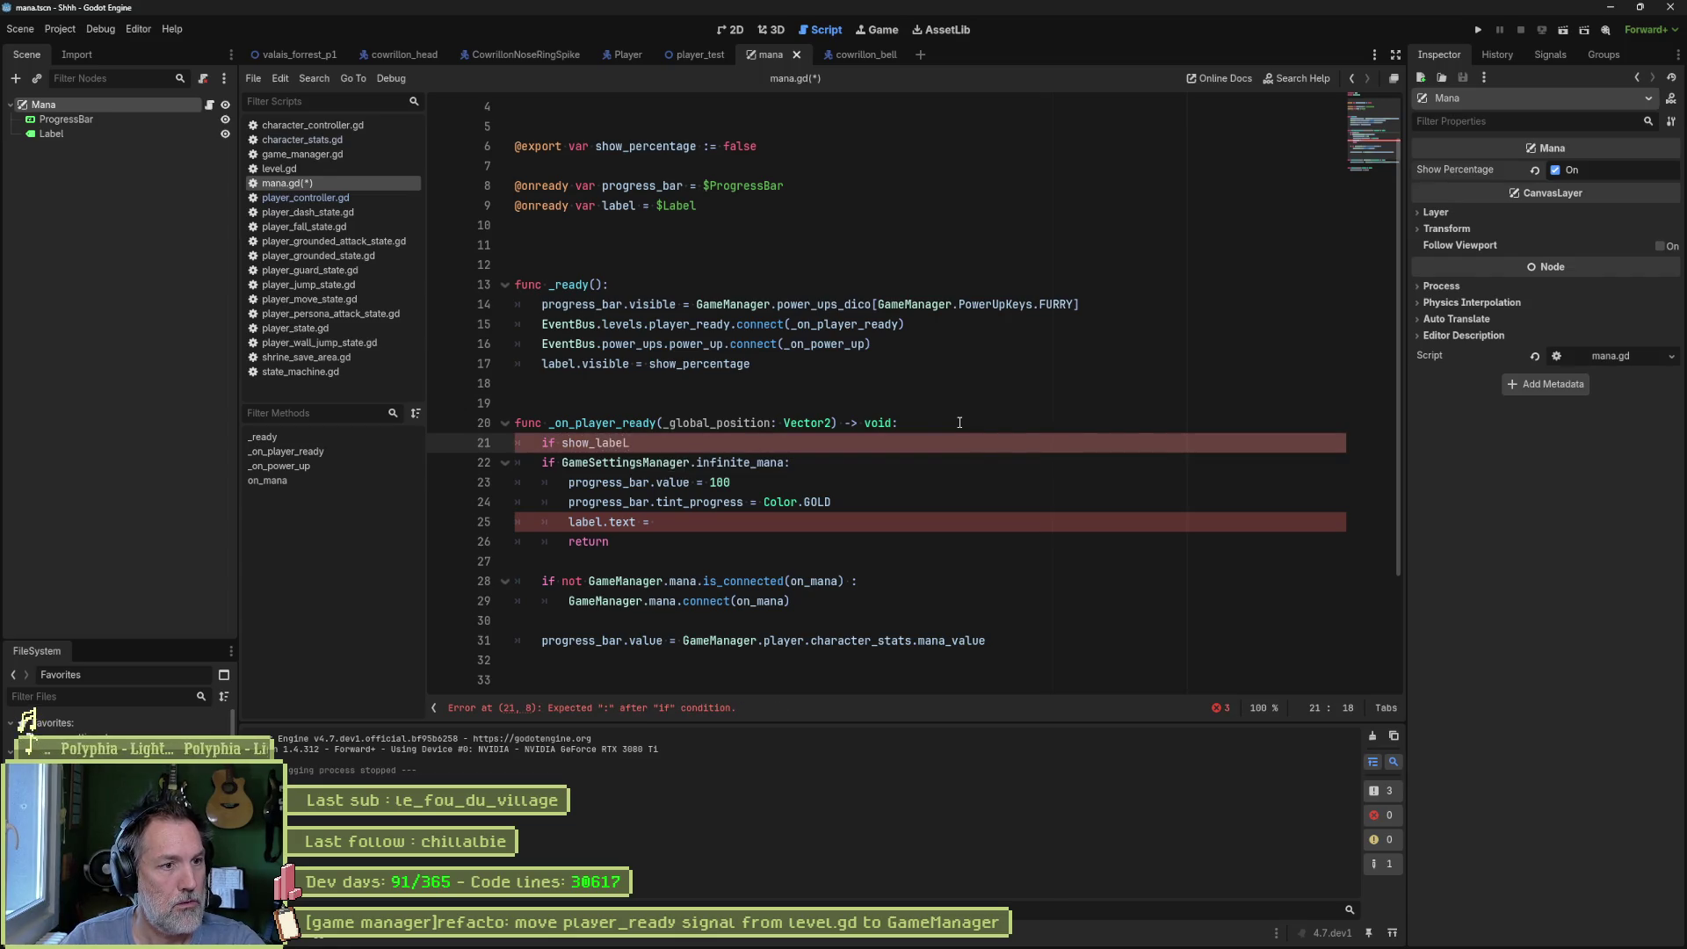
{"action": "type", "text": ": label.text "}
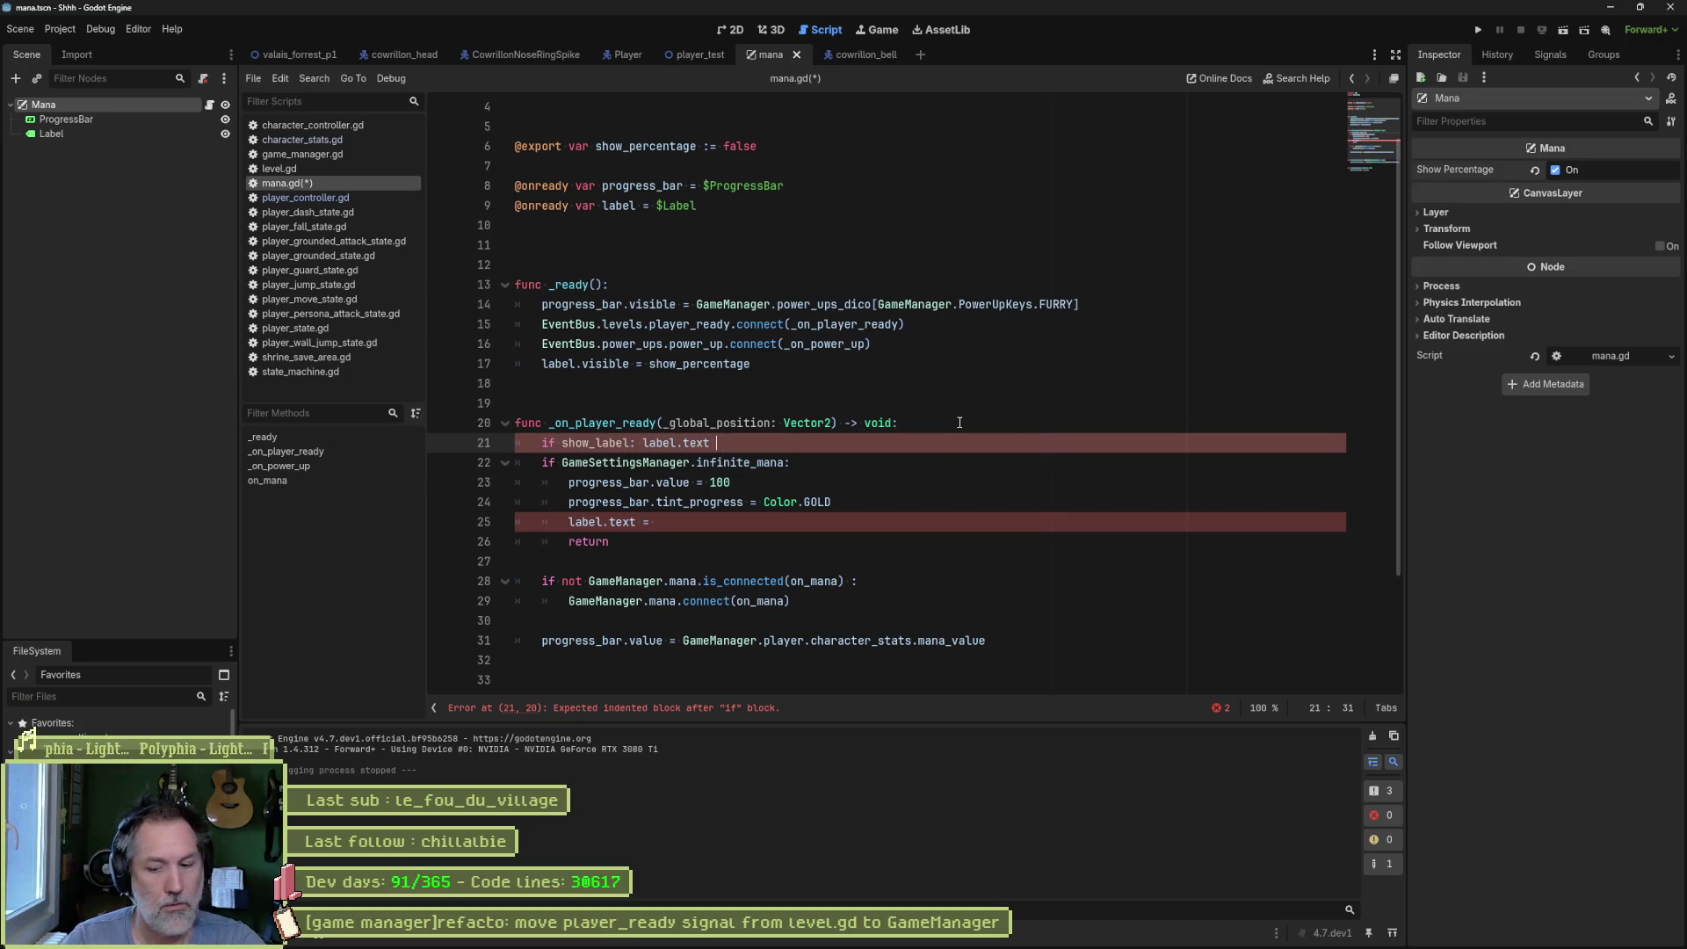
{"action": "type", "text": "= GameManager.player.character_stats.mana_value"}
{"action": "left_click", "coordinate": [651, 521]}
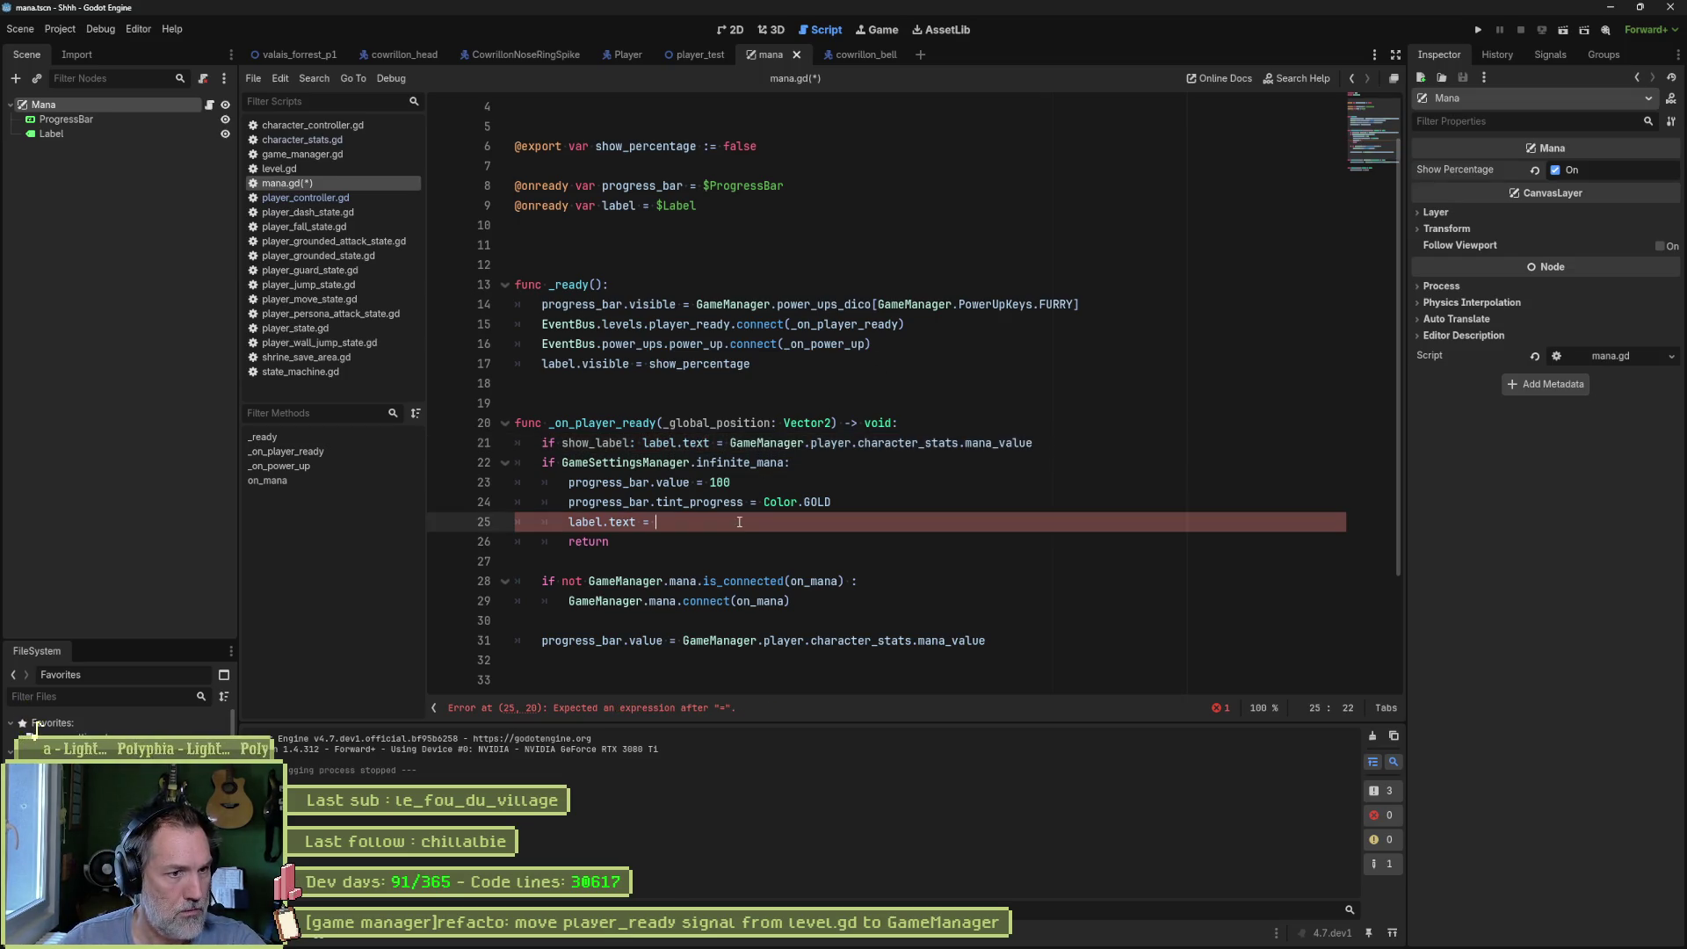
{"action": "key", "text": "ctrl+shift+k"}
{"action": "key", "text": "ctrl+s"}
Wrap the mana_value expression on line 21 in str()
{"action": "left_click", "coordinate": [1082, 448]}
{"action": "key", "text": "Return"}
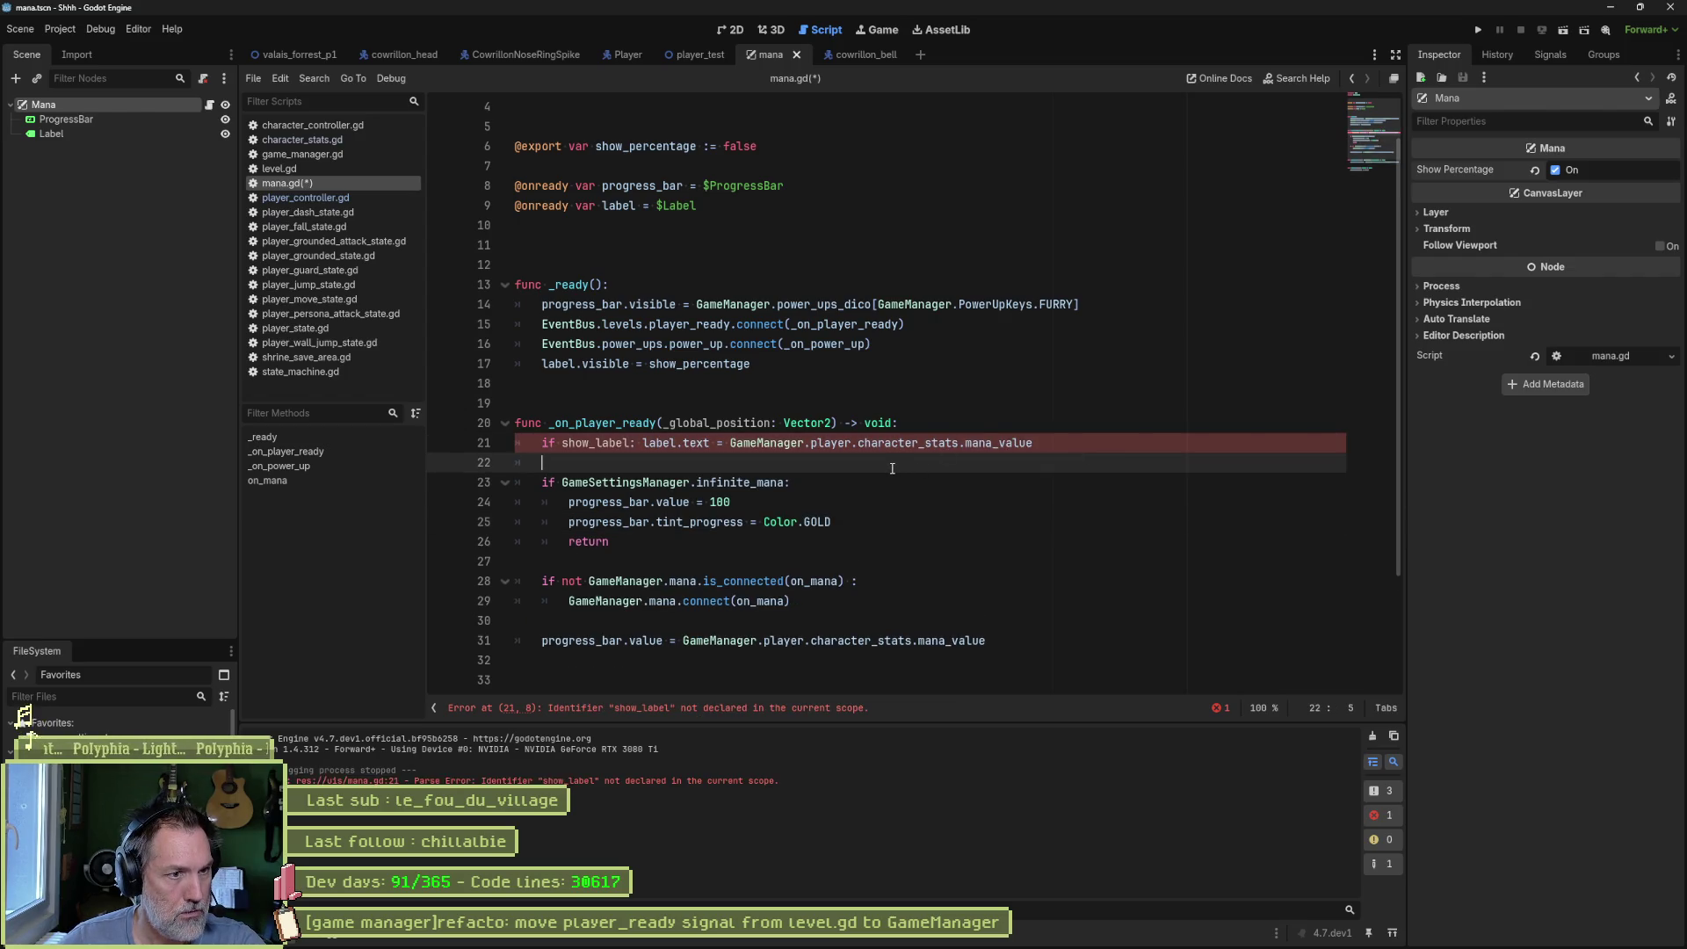
{"action": "left_click", "coordinate": [729, 443]}
{"action": "type", "text": "str("}
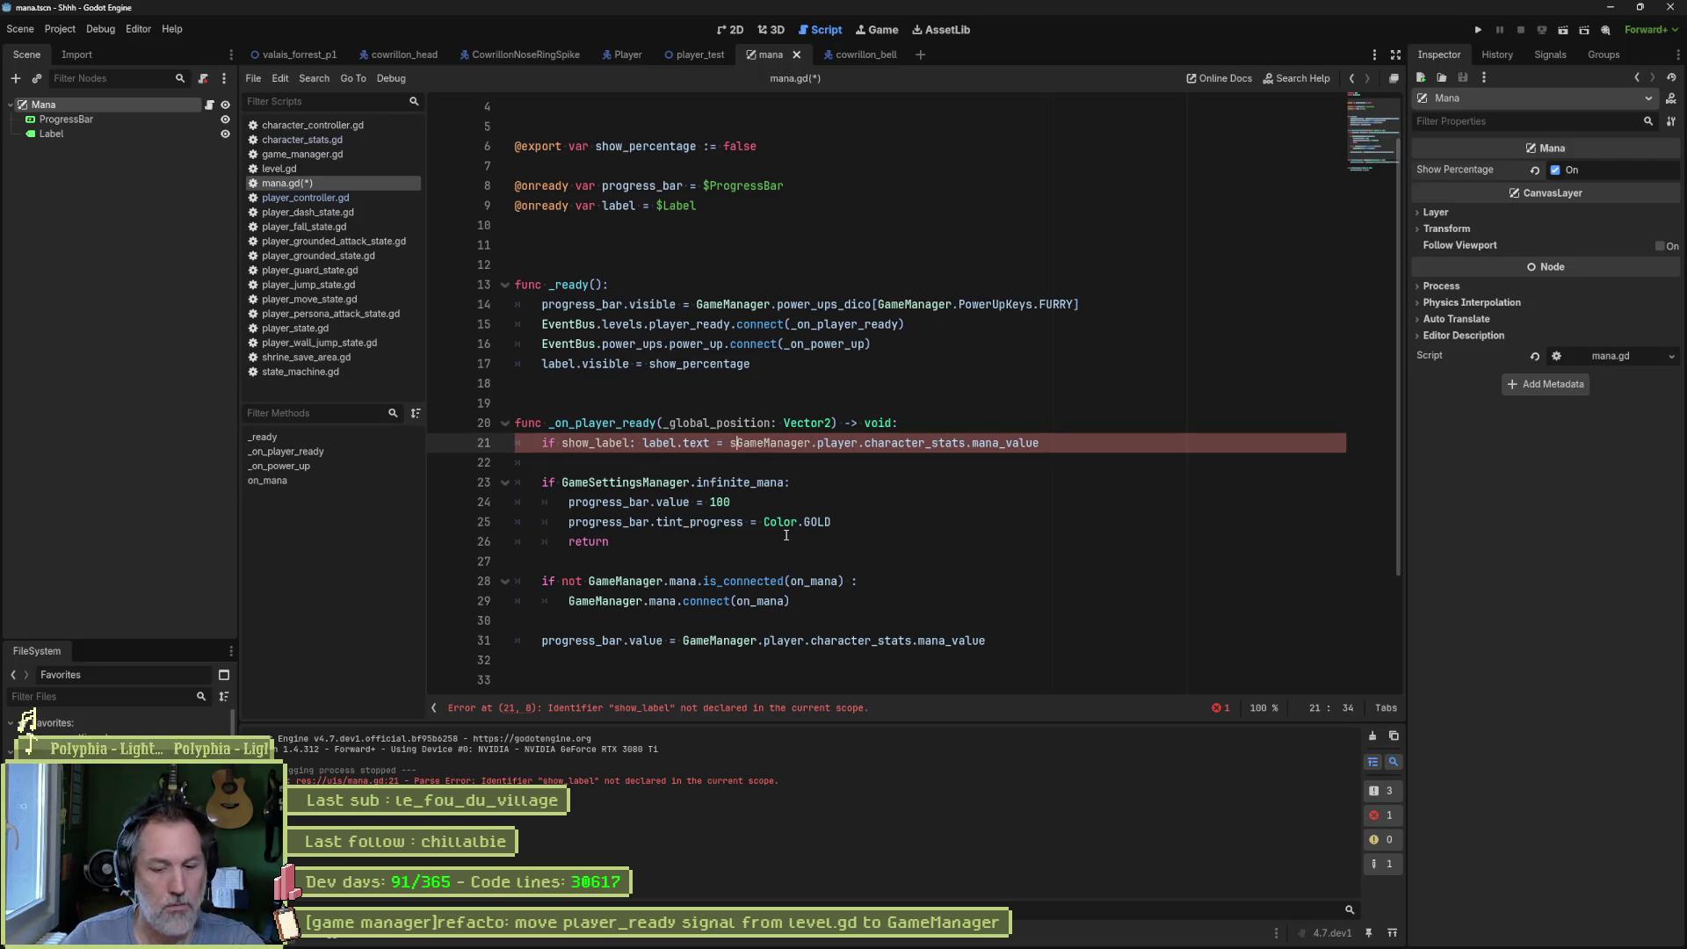
{"action": "key", "text": "End"}
{"action": "type", "text": ")"}
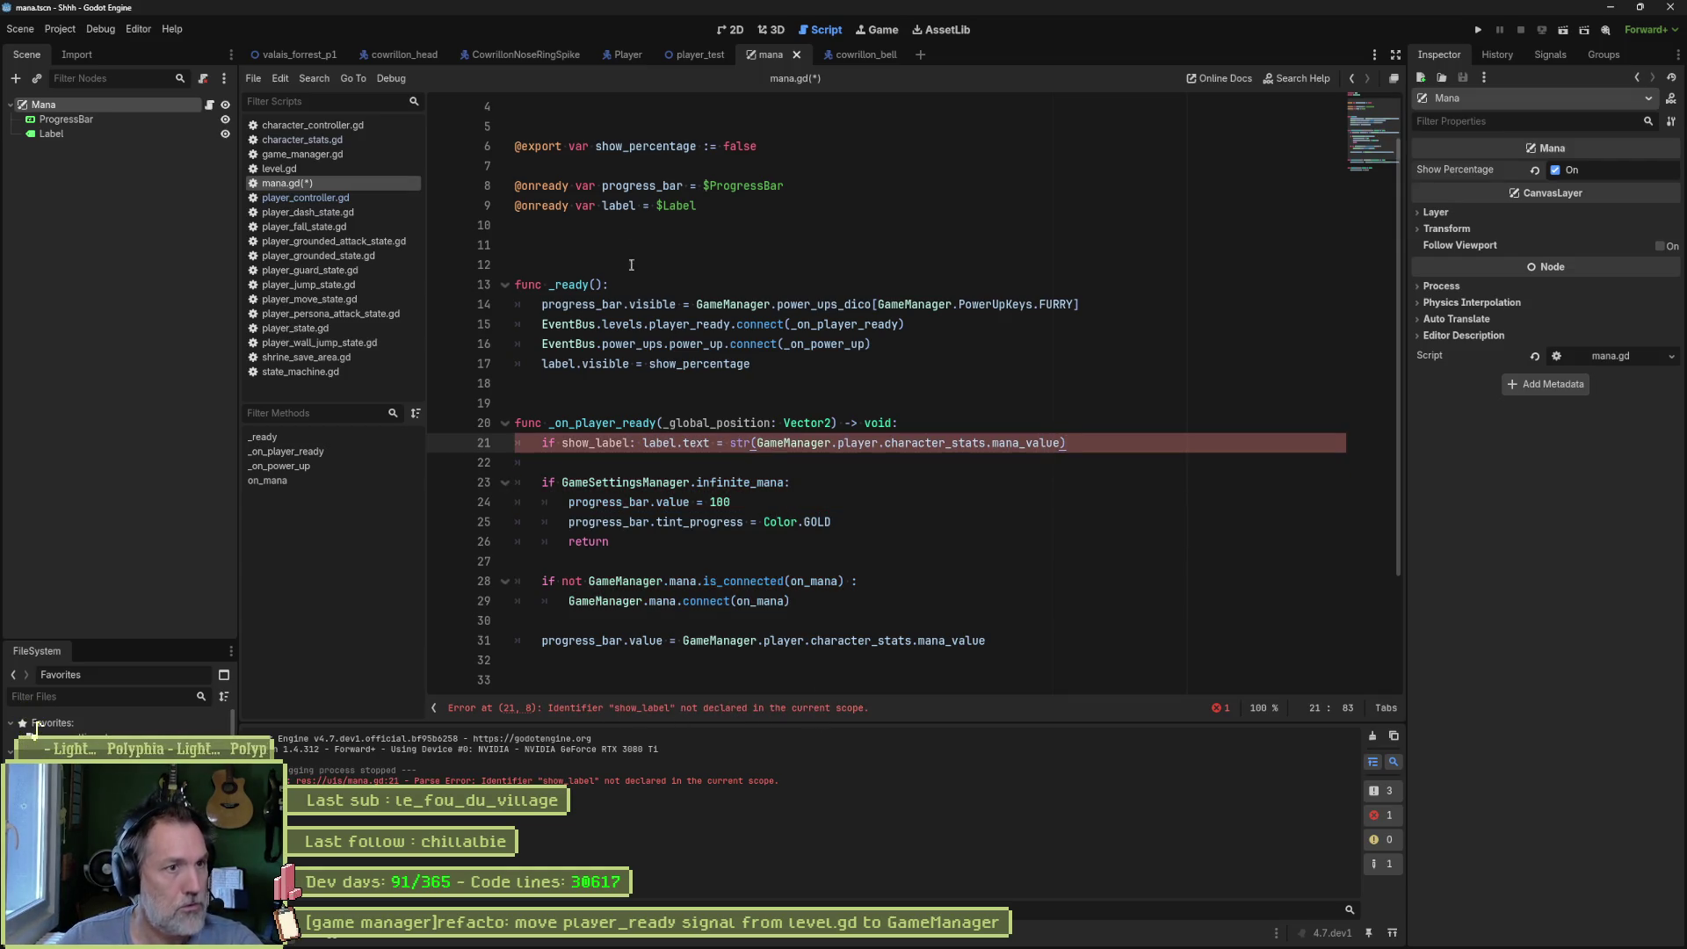
Replace show_label with show_percentage, save mana.gd, and run the valais_forrest_p1 level
{"action": "double_click", "coordinate": [647, 150]}
{"action": "key", "text": "ctrl+c"}
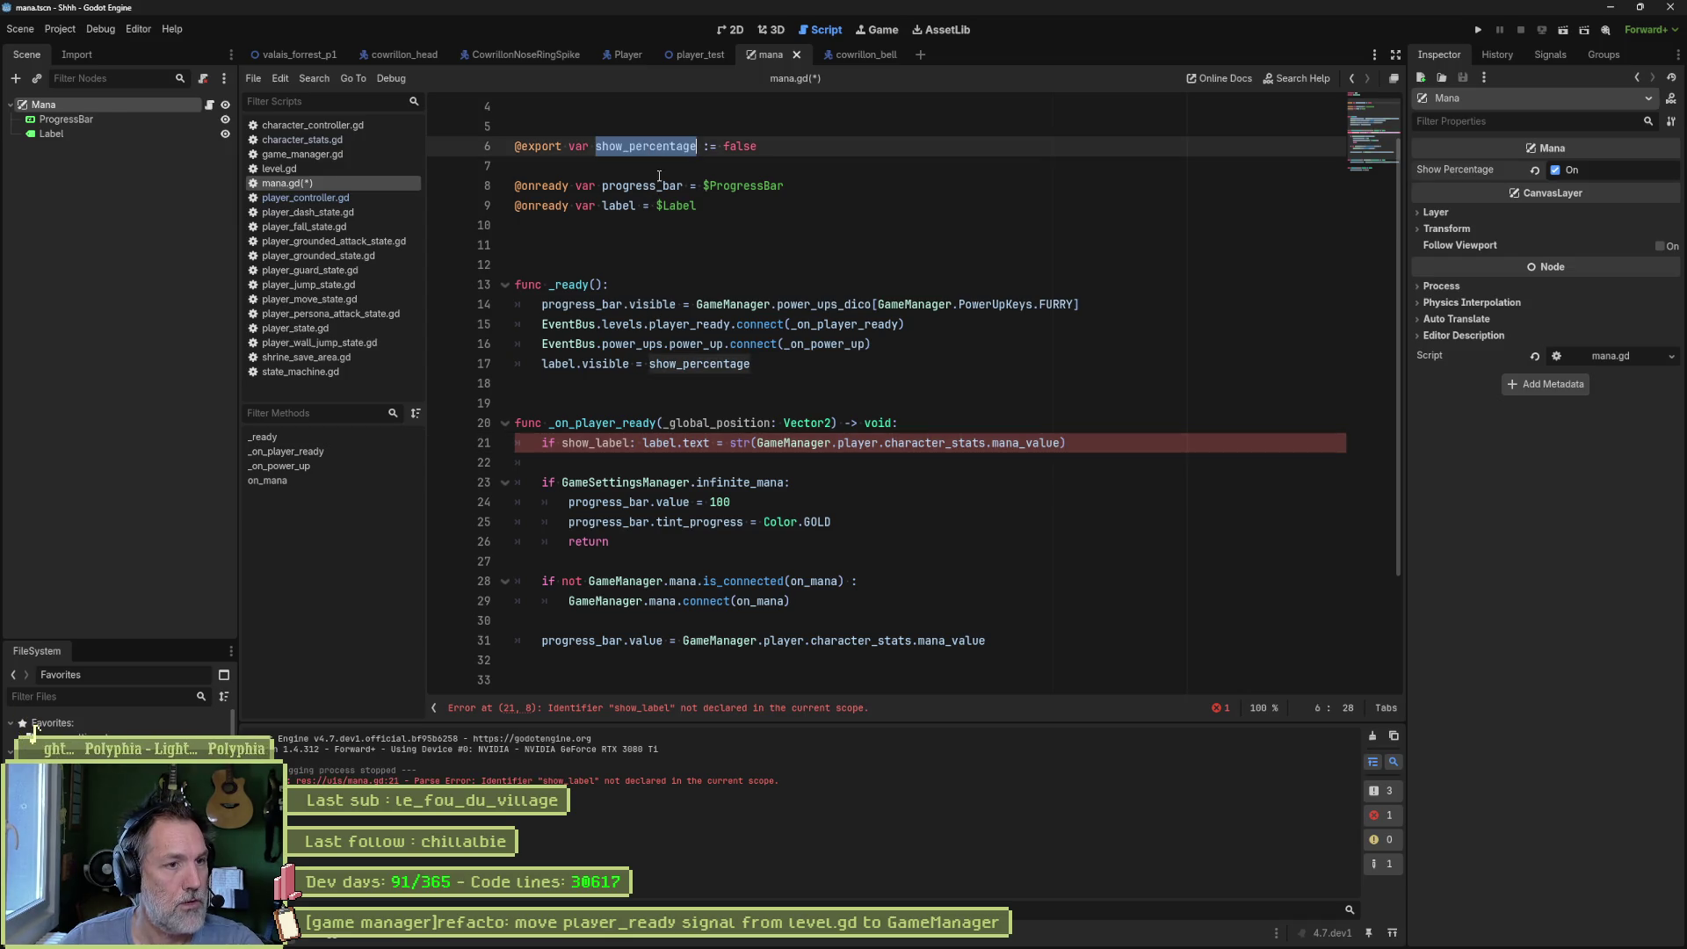
{"action": "double_click", "coordinate": [578, 442]}
{"action": "key", "text": "ctrl+v"}
{"action": "key", "text": "ctrl+s"}
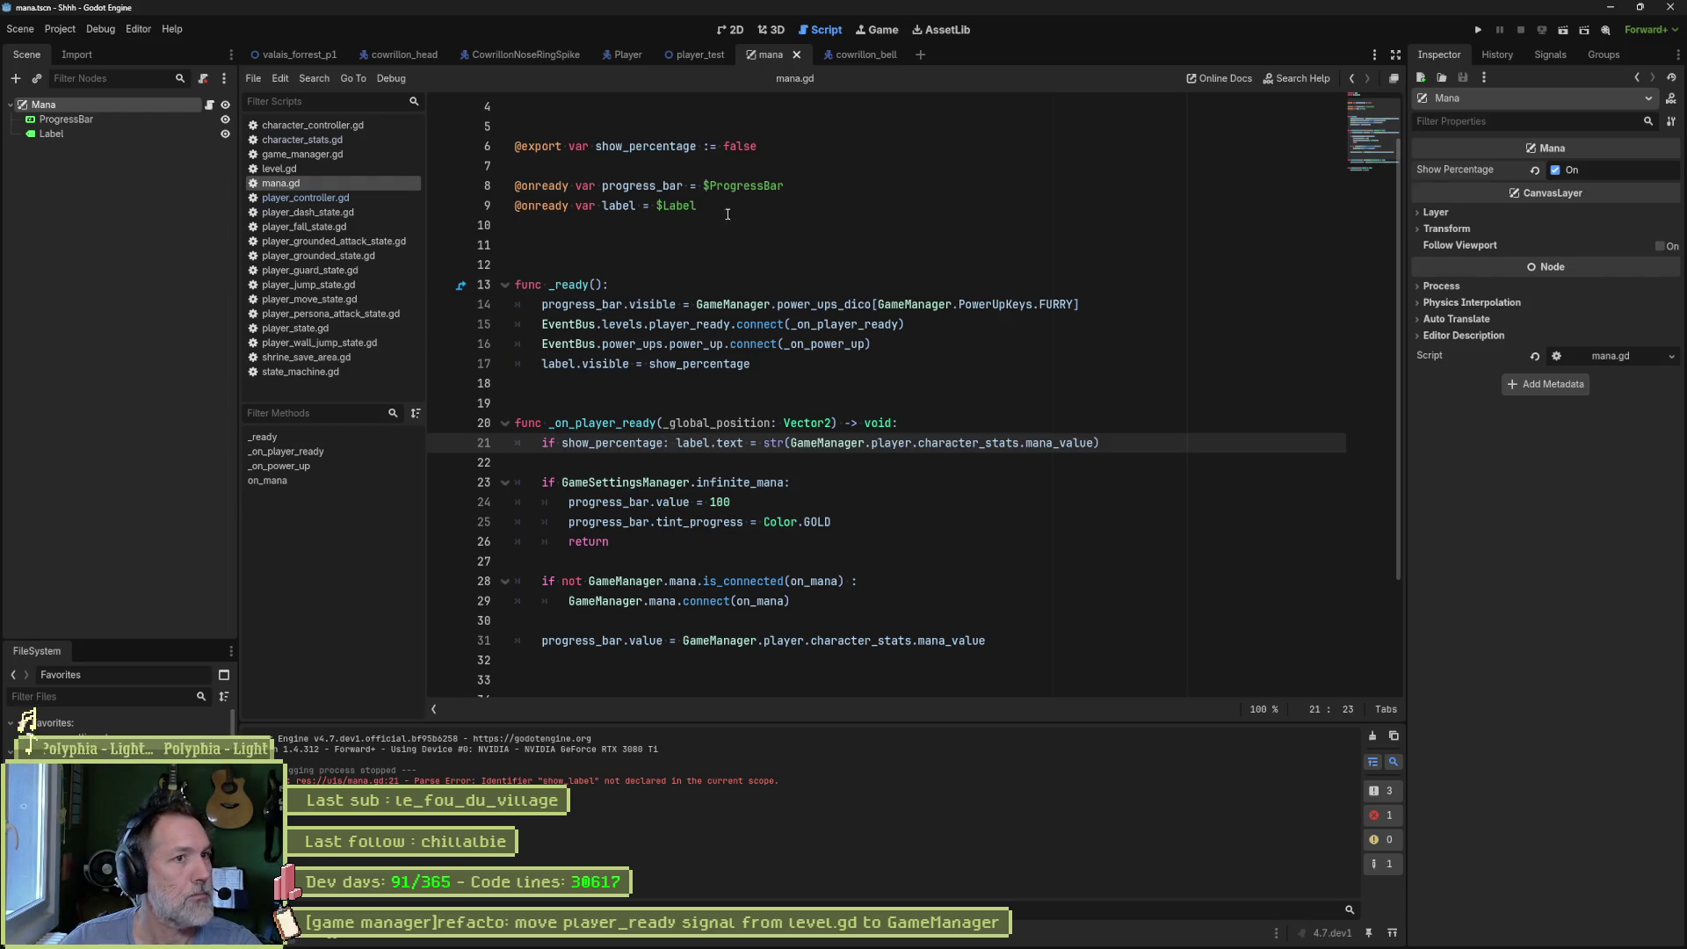
{"action": "left_click", "coordinate": [299, 54]}
{"action": "key", "text": "F6"}
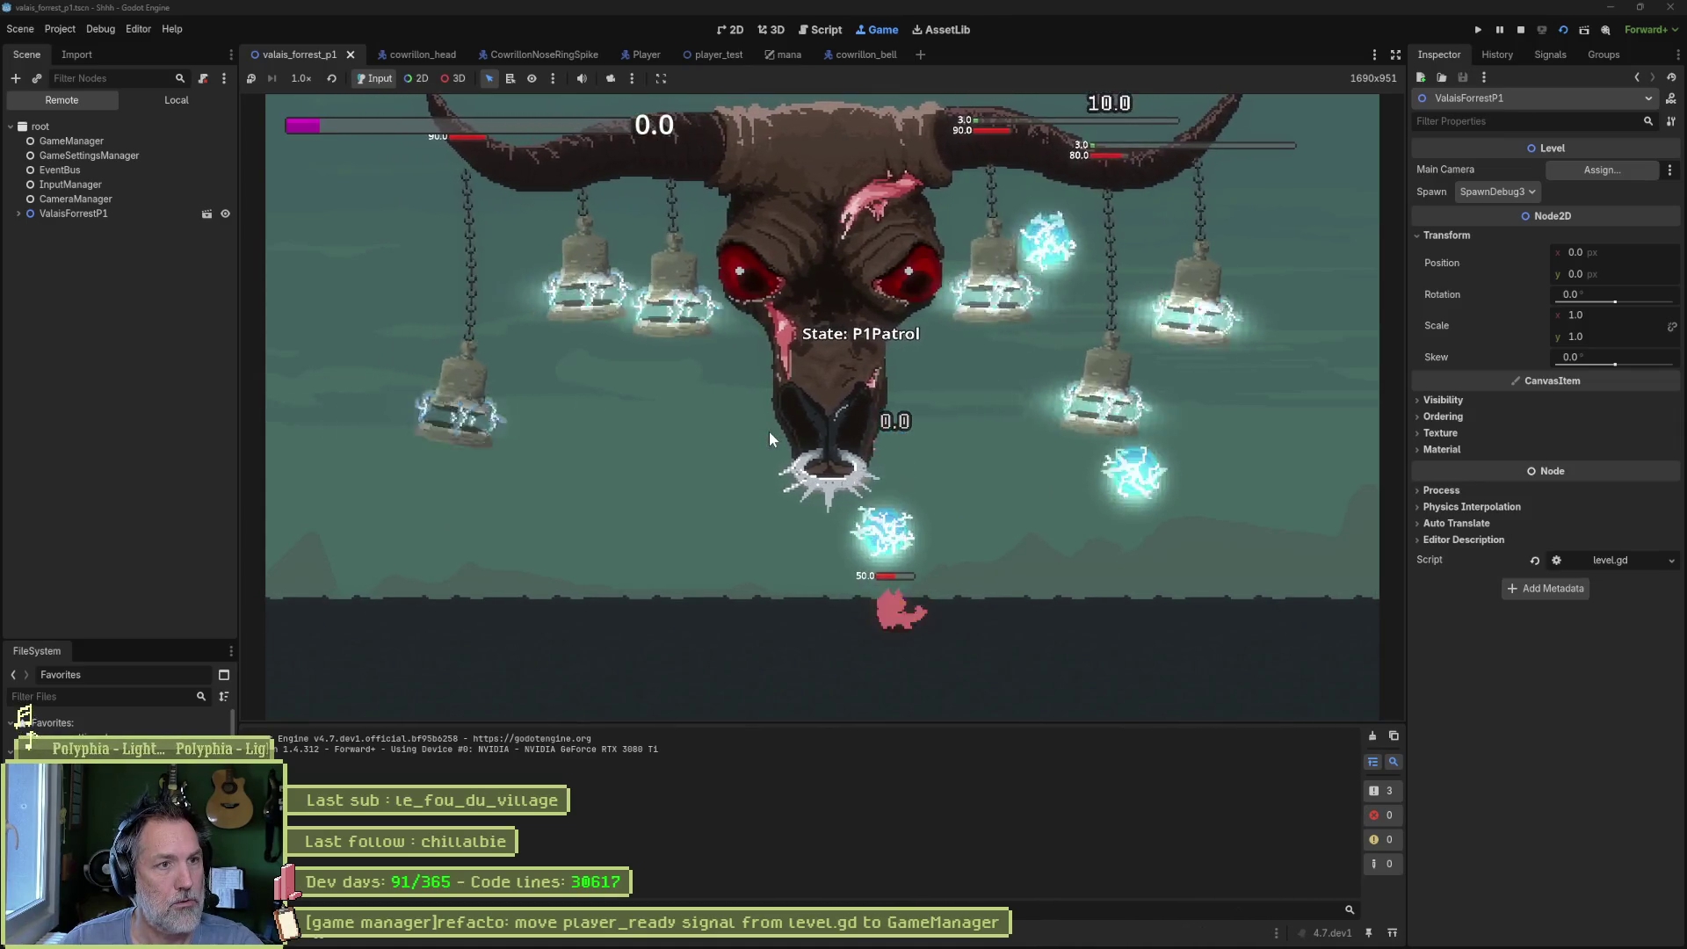
Stop the level test run and select the label.text assignment on line 21 of mana.gd
{"action": "key", "text": "F8"}
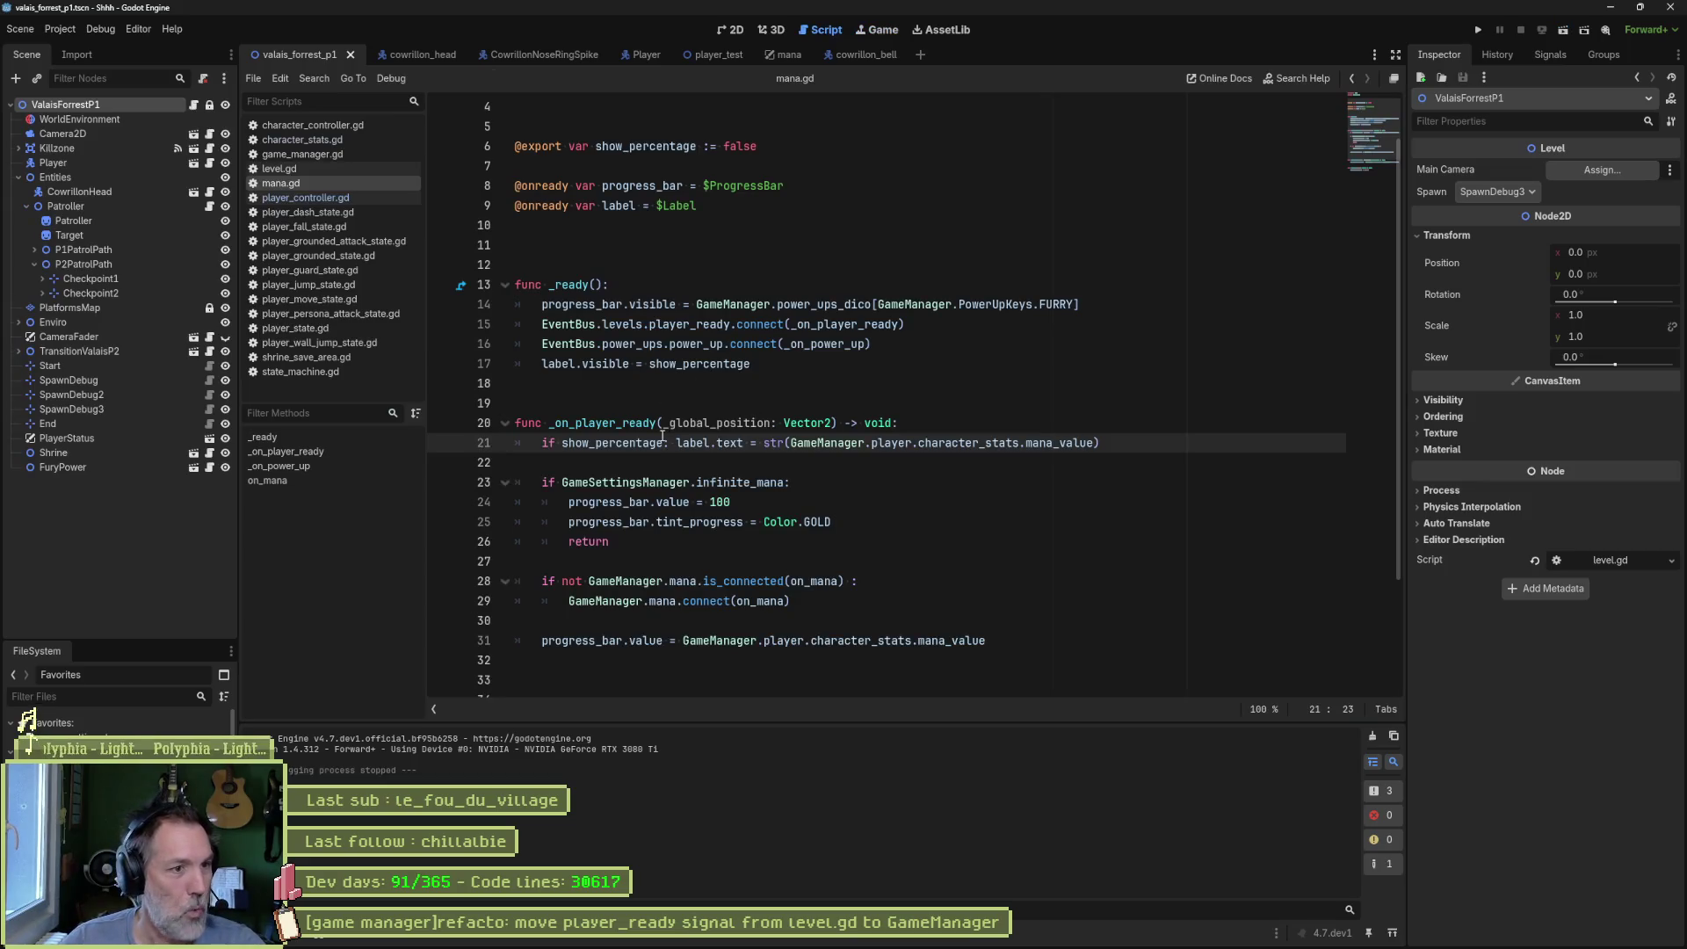
{"action": "left_click", "coordinate": [704, 462]}
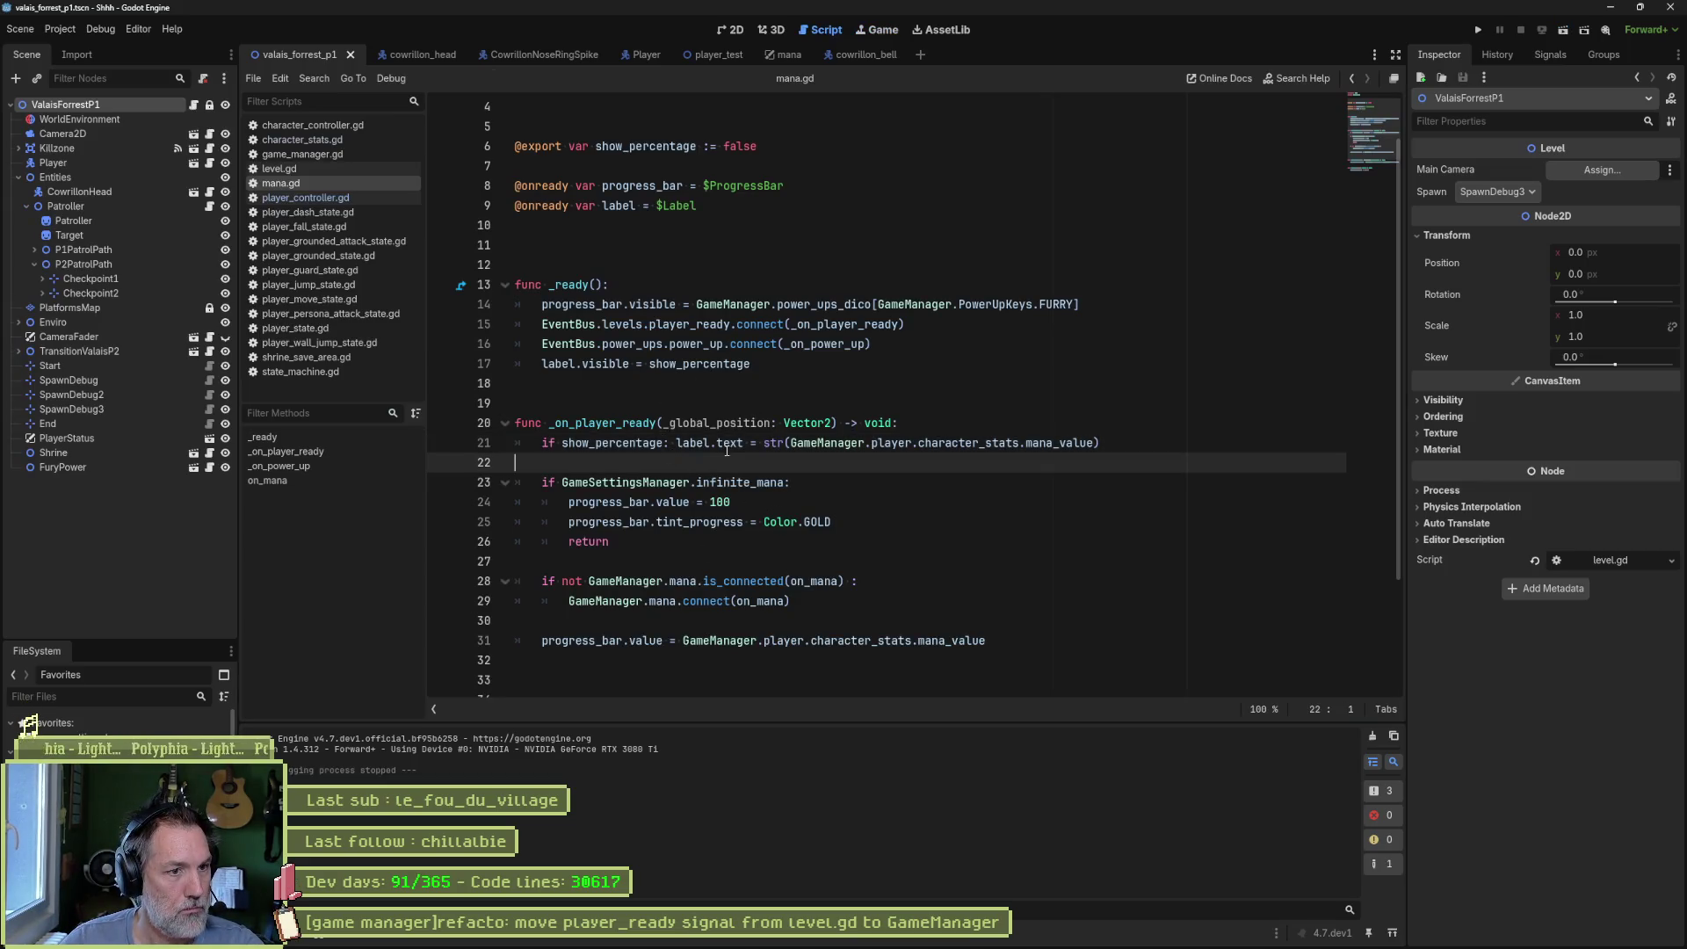
{"action": "double_click", "coordinate": [608, 442]}
{"action": "left_click_drag", "start_coordinate": [679, 443], "coordinate": [1095, 444]}
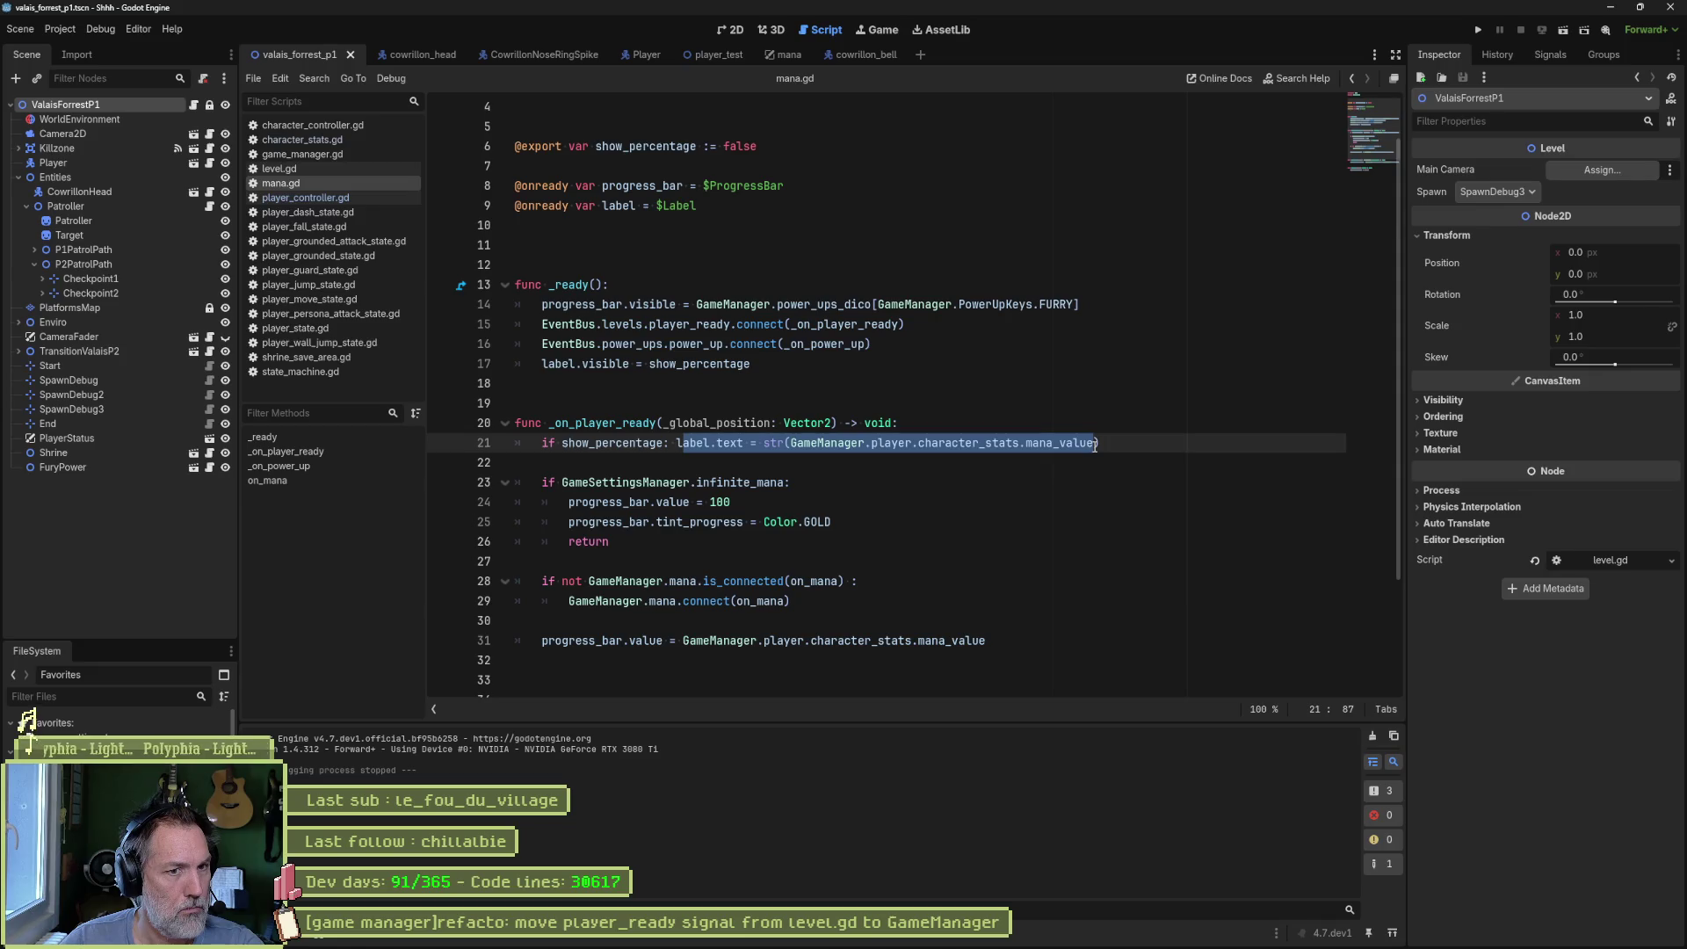
Move the label.text assignment onto its own line under 'if show_percentage:'
{"action": "key", "text": "Left"}
{"action": "key", "text": "Return"}
{"action": "key", "text": "Up"}
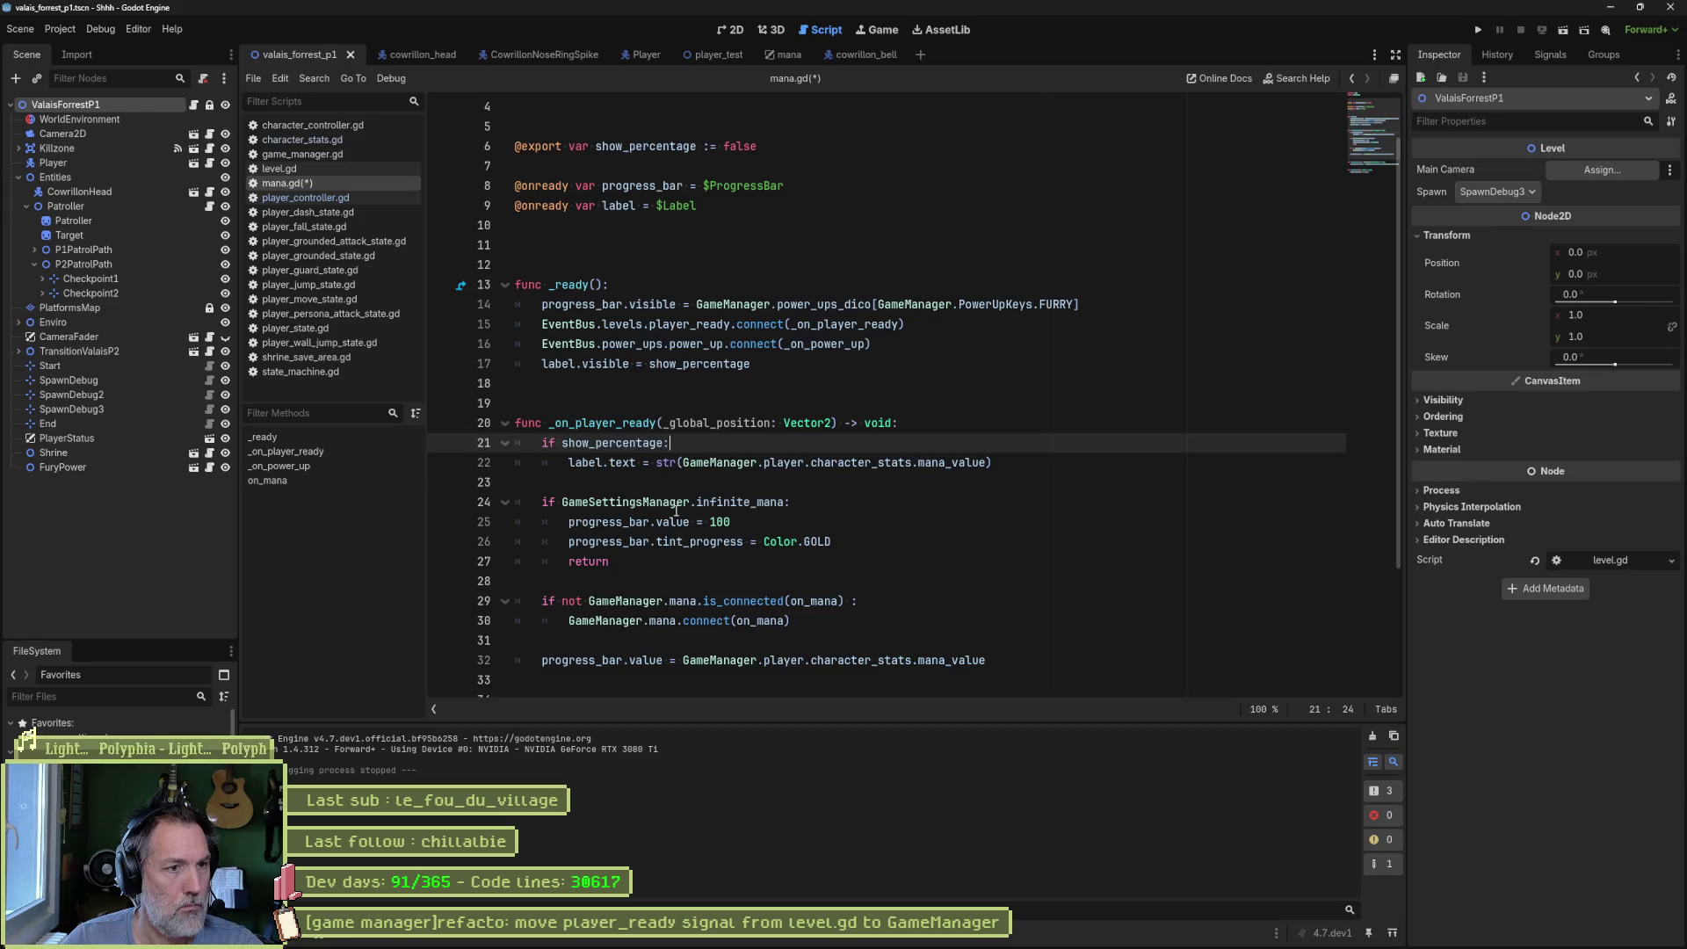
{"action": "key", "text": "ctrl+End"}
{"action": "scroll", "coordinate": [773, 468], "scroll_direction": "up", "scroll_amount": 5}
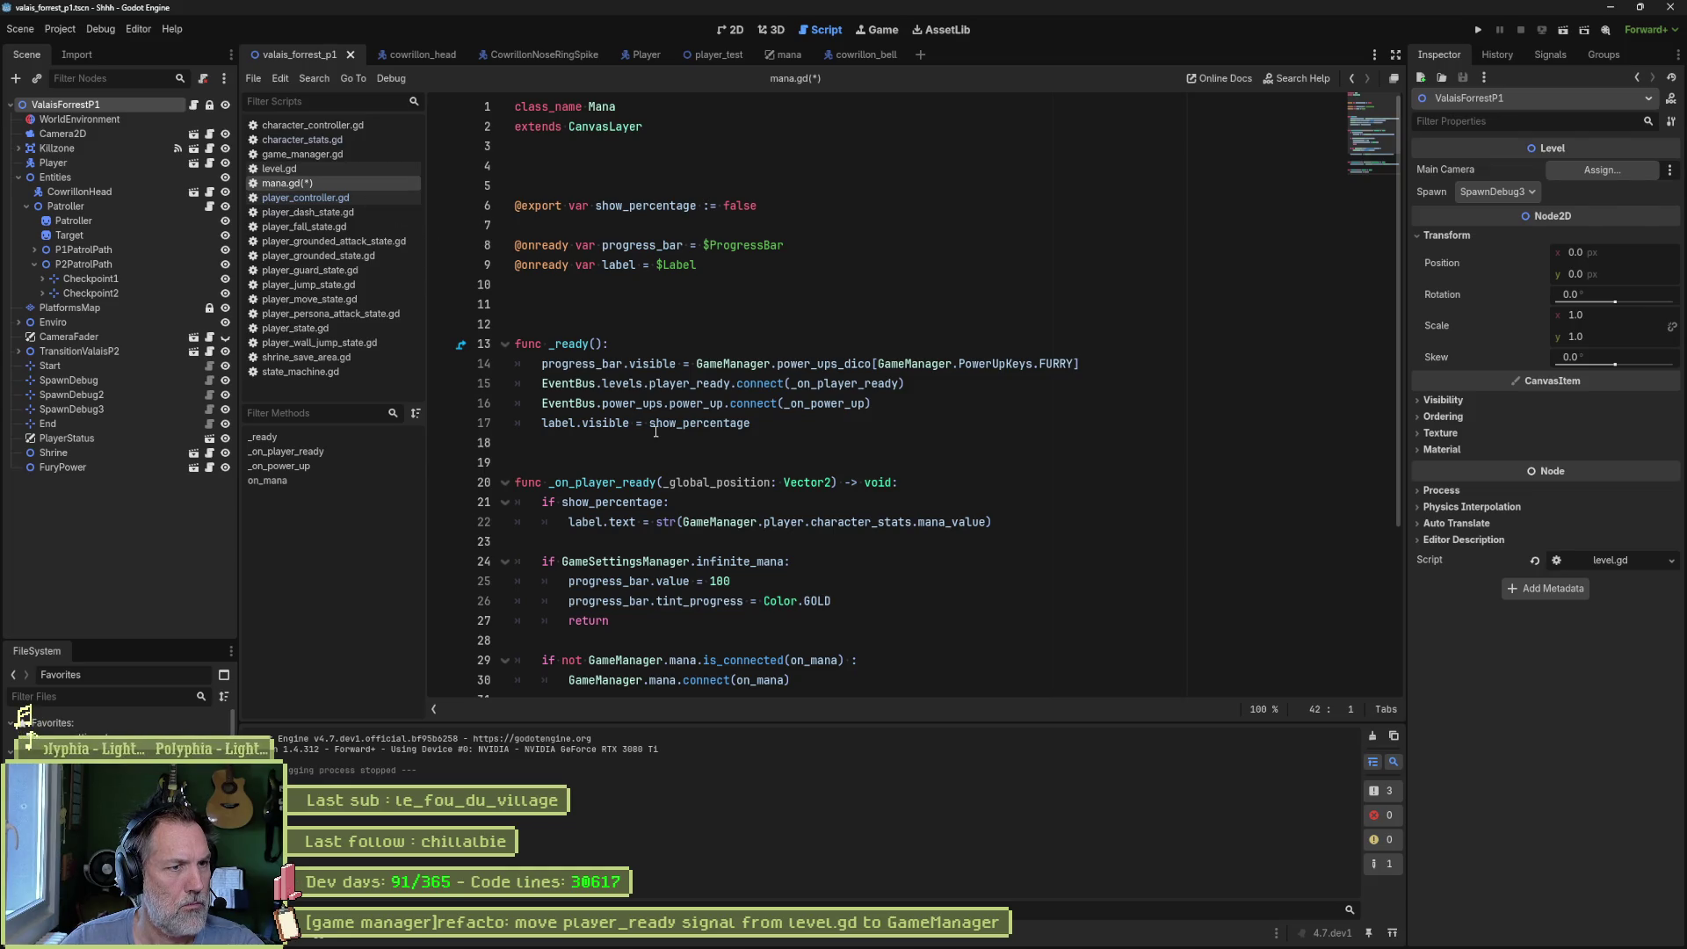
{"action": "scroll", "coordinate": [647, 478], "scroll_direction": "down", "scroll_amount": 3}
Start a print_debug(self, " call inside the show_percentage block
{"action": "left_click", "coordinate": [813, 344]}
{"action": "left_click", "coordinate": [813, 332]}
{"action": "key", "text": "Return"}
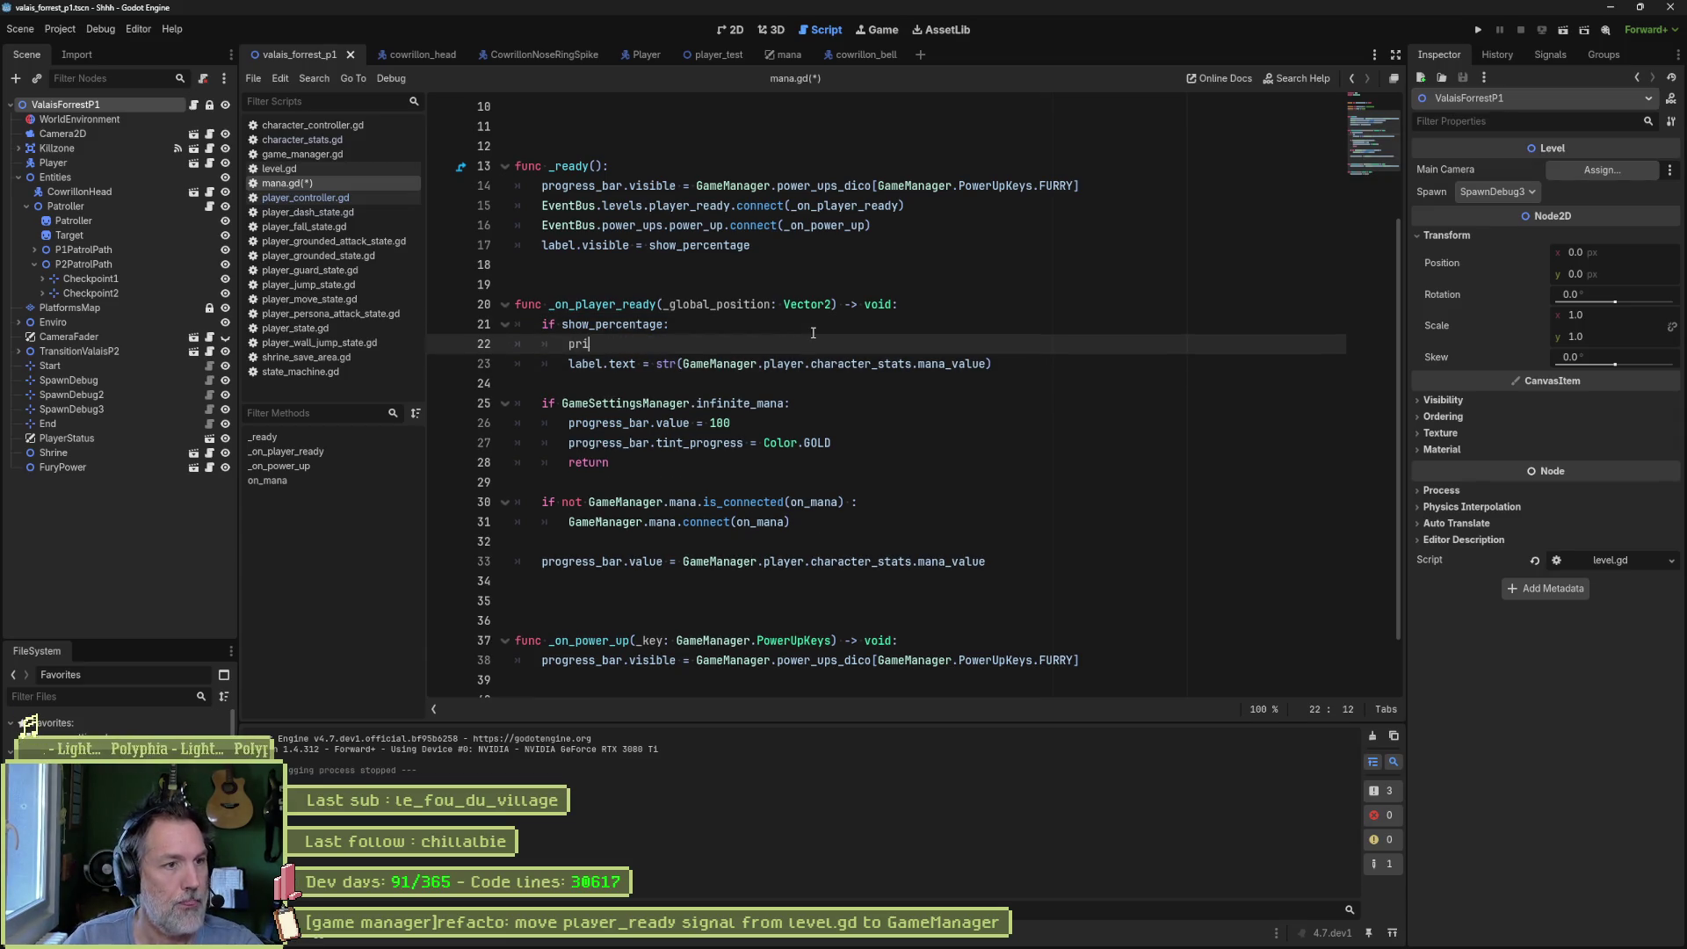
{"action": "type", "text": "tn"}
{"action": "key", "text": "BackSpace"}
{"action": "key", "text": "BackSpace"}
{"action": "type", "text": "nt_e"}
{"action": "type", "text": "d"}
{"action": "key", "text": "Return"}
{"action": "type", "text": "self, \" % \", )"}
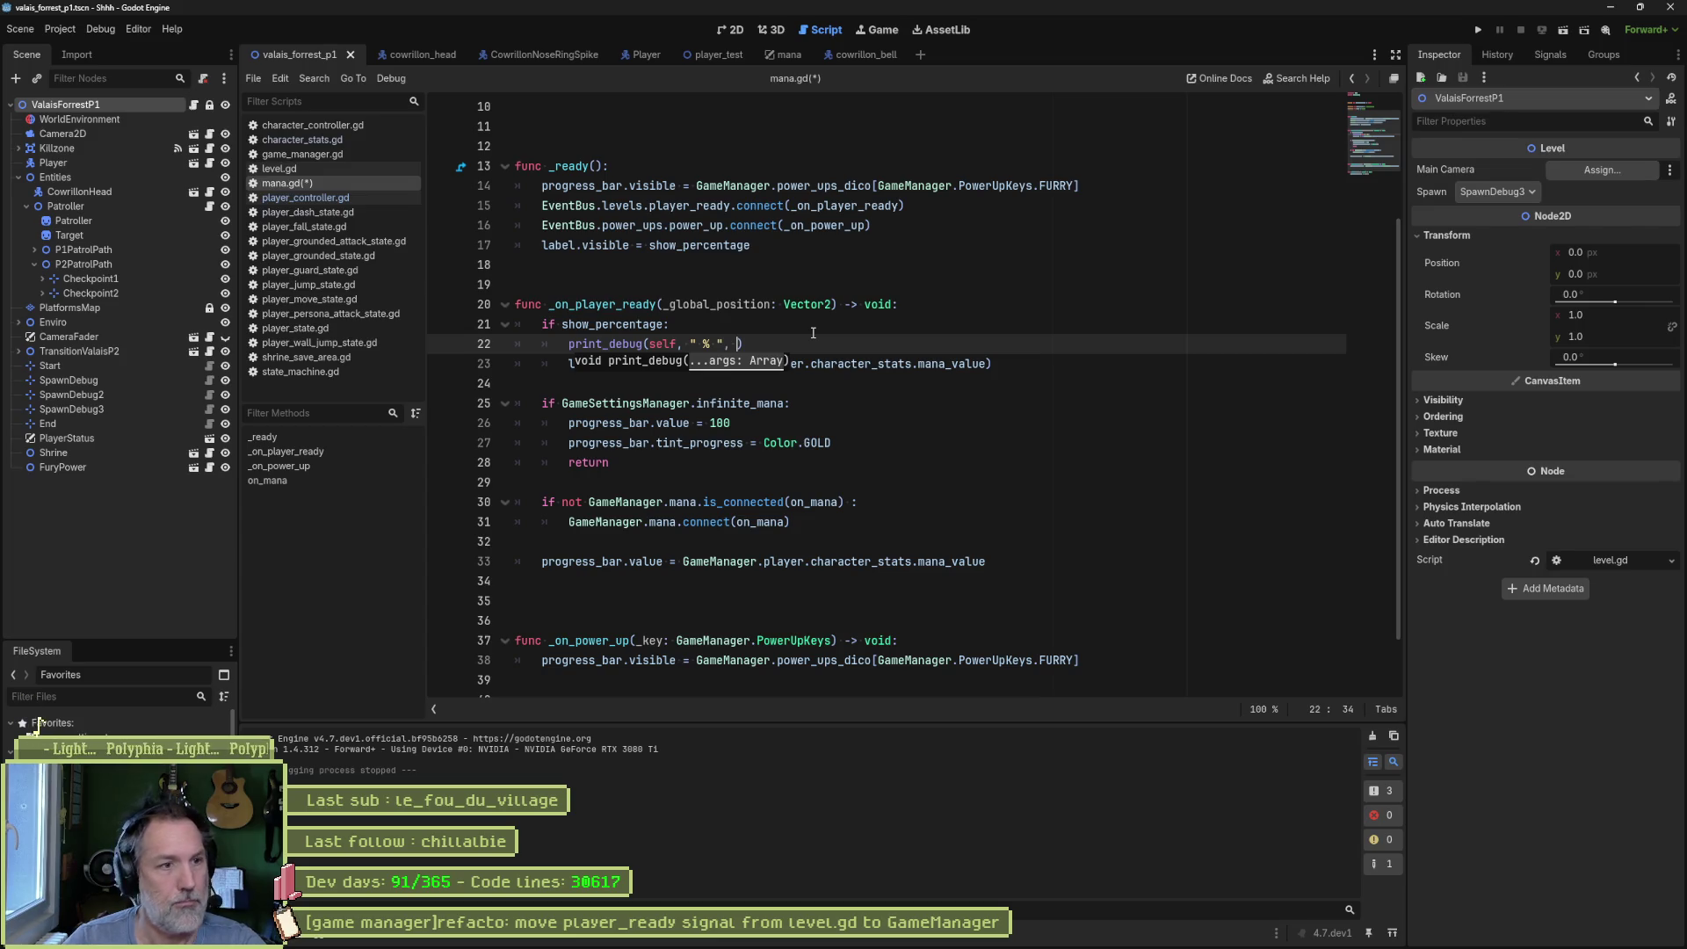
Copy the mana_value expression into the print_debug call and run the level
{"action": "left_click", "coordinate": [679, 303]}
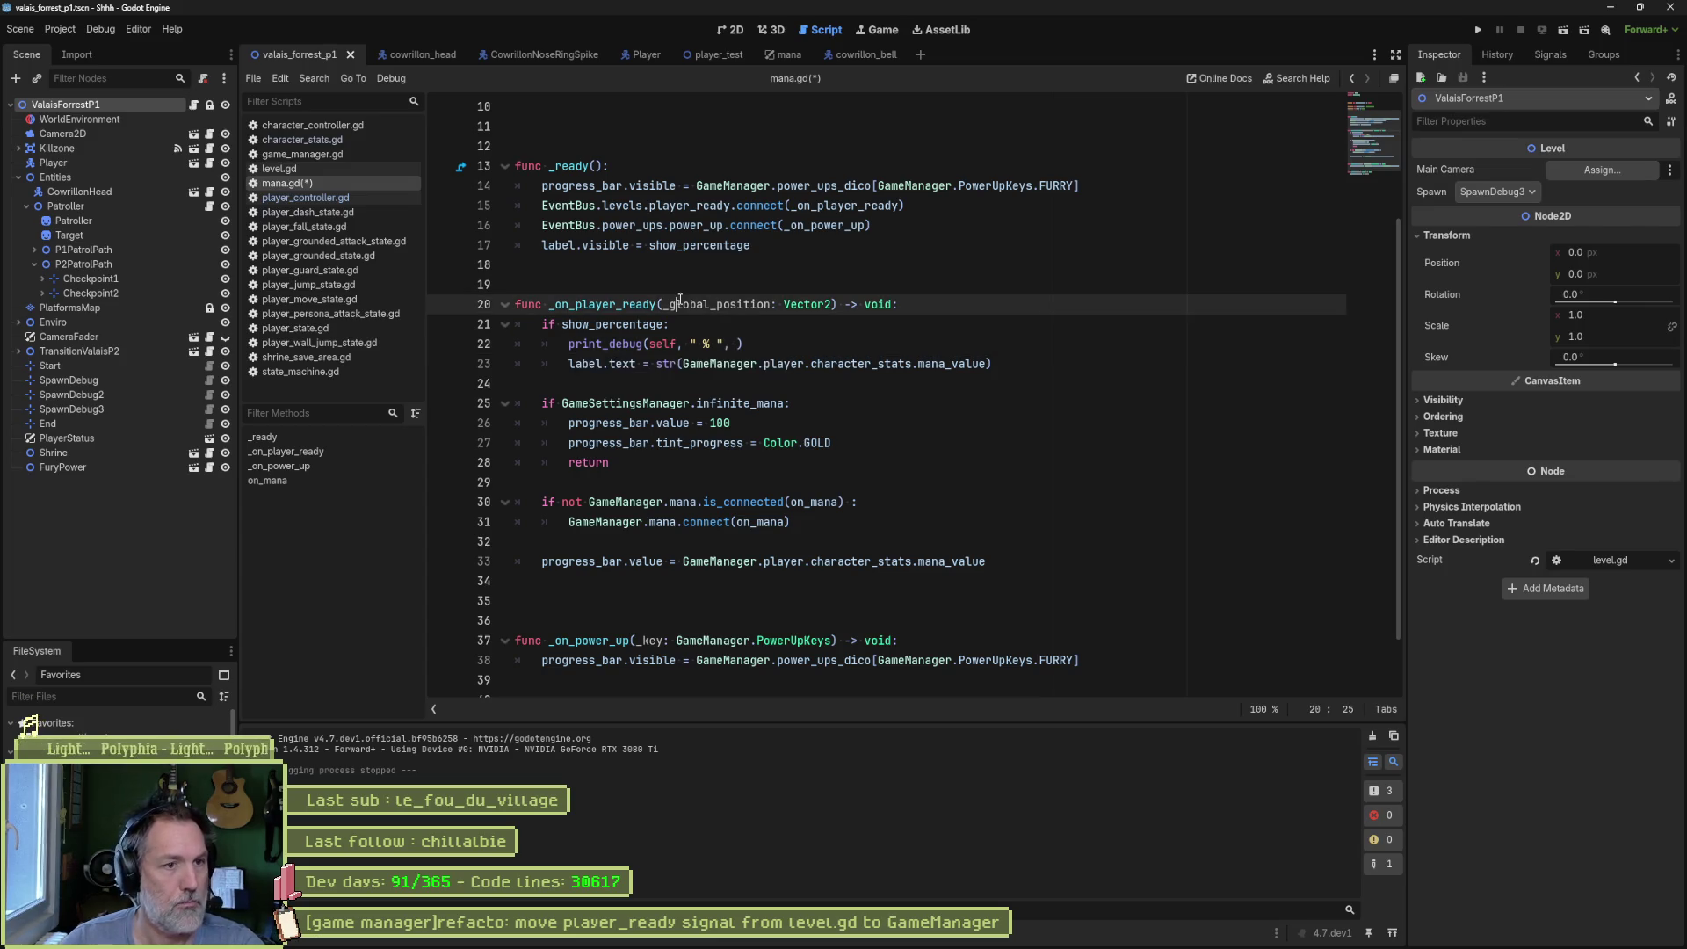
{"action": "left_click_drag", "start_coordinate": [684, 368], "coordinate": [987, 369]}
{"action": "key", "text": "ctrl+c"}
{"action": "left_click", "coordinate": [743, 344]}
{"action": "key", "text": "ctrl+v"}
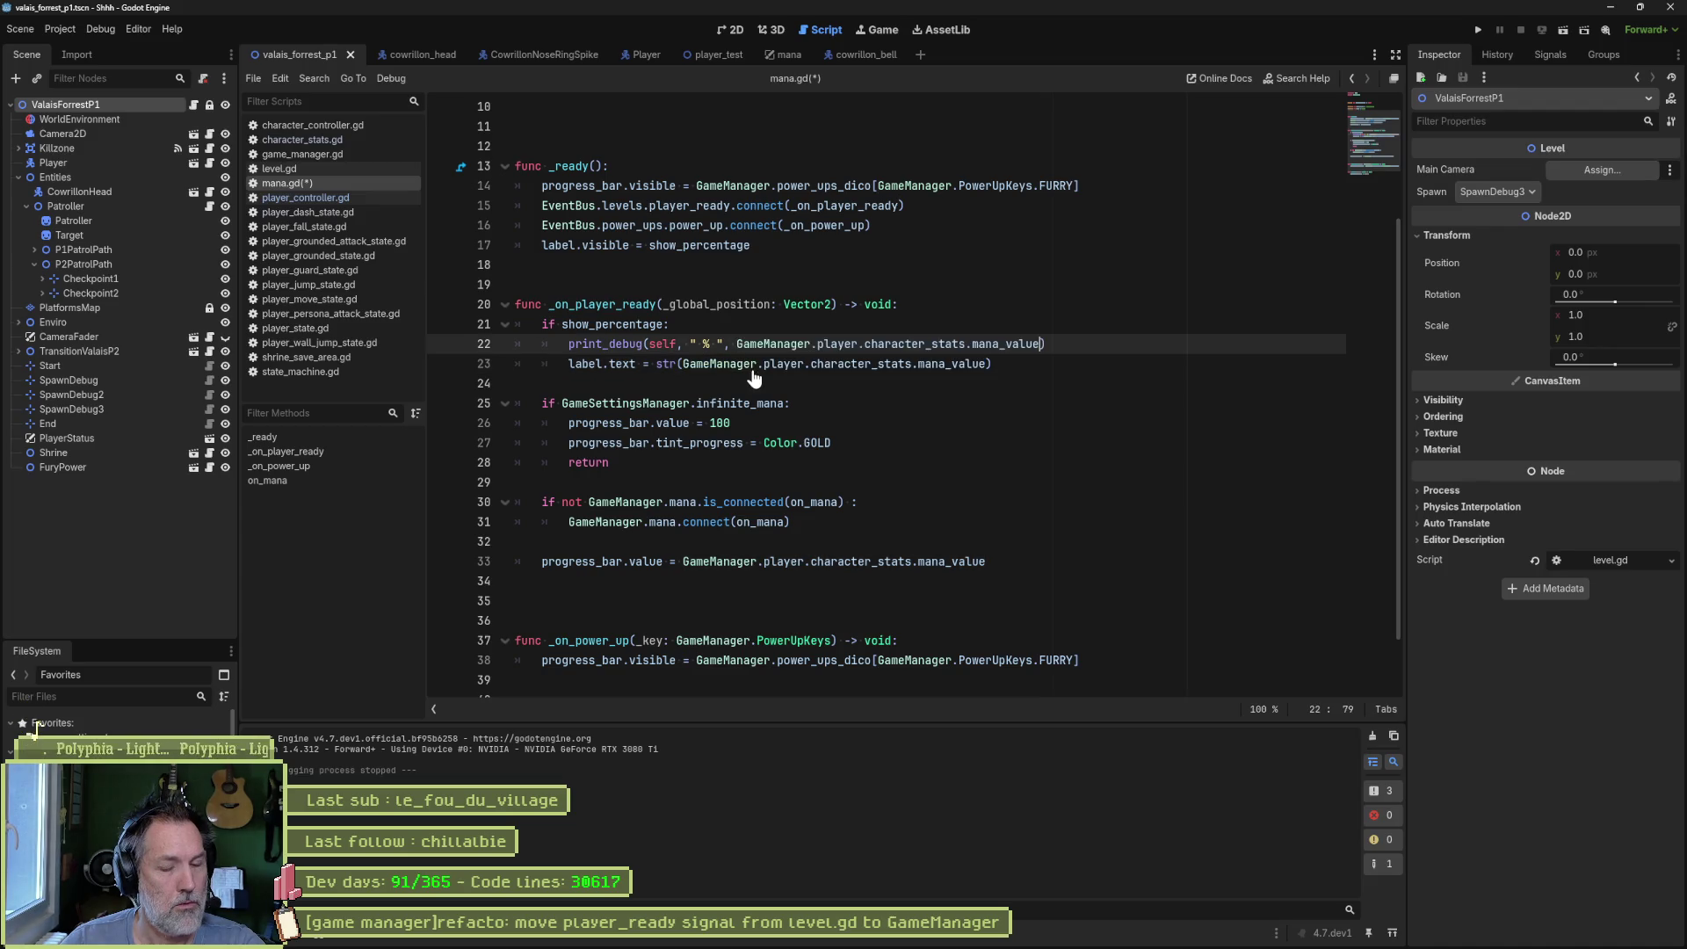
{"action": "key", "text": "F6"}
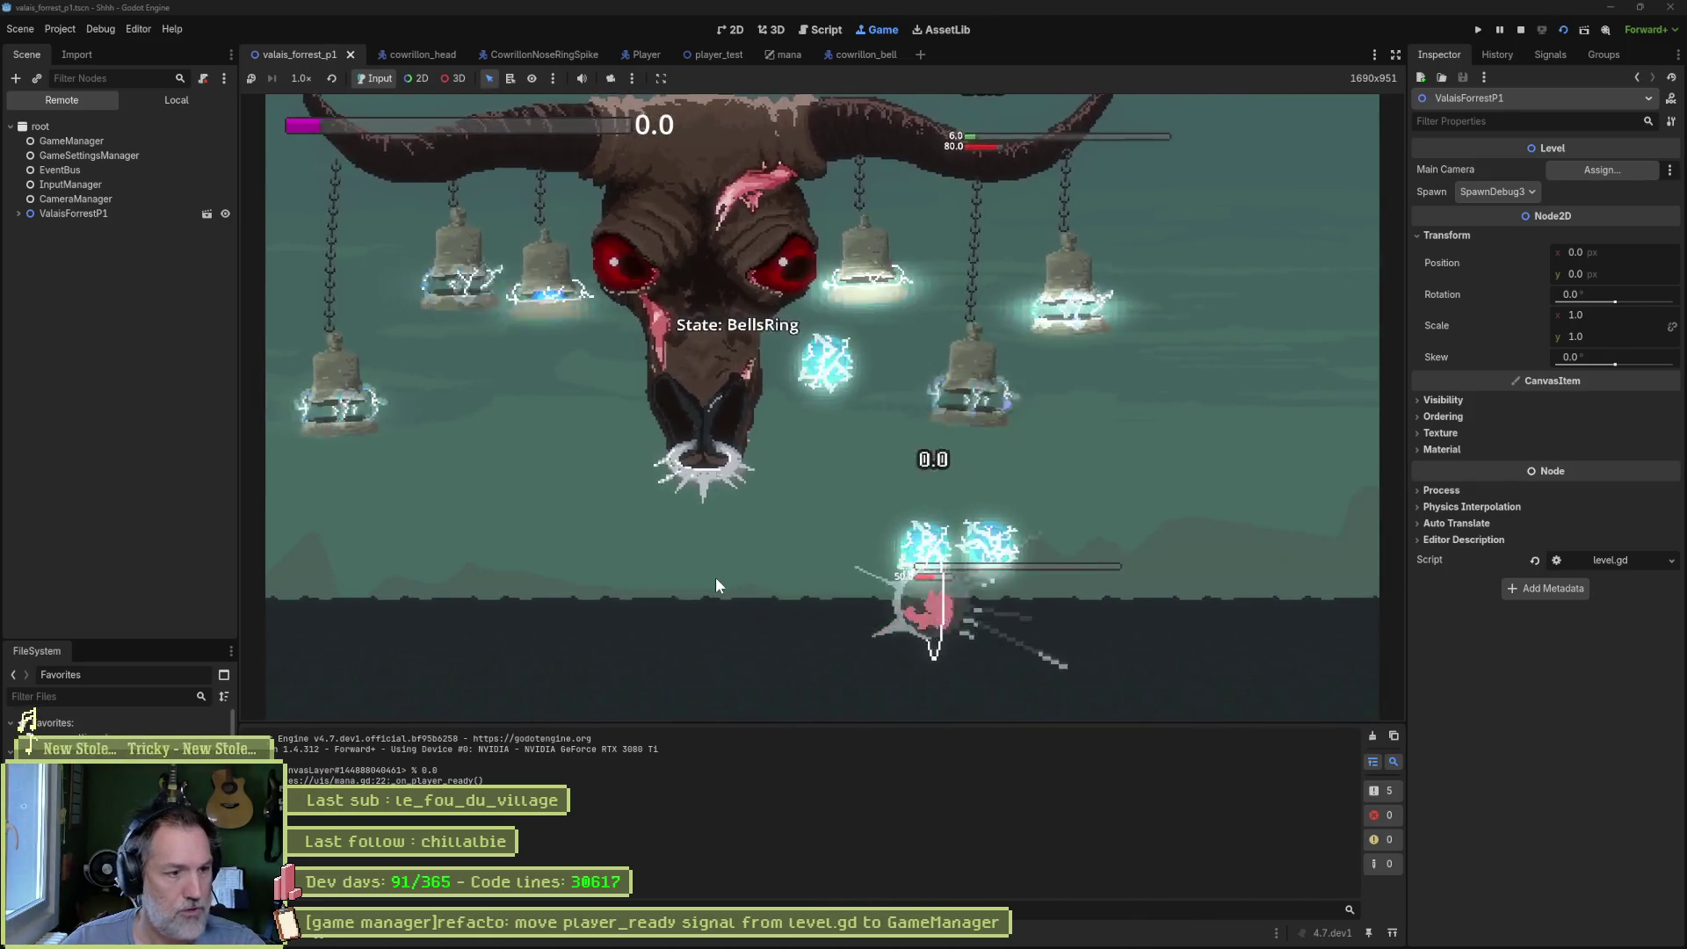
Stop the game and select the three-line show_percentage block in _on_player_ready for reuse
{"action": "key", "text": "F8"}
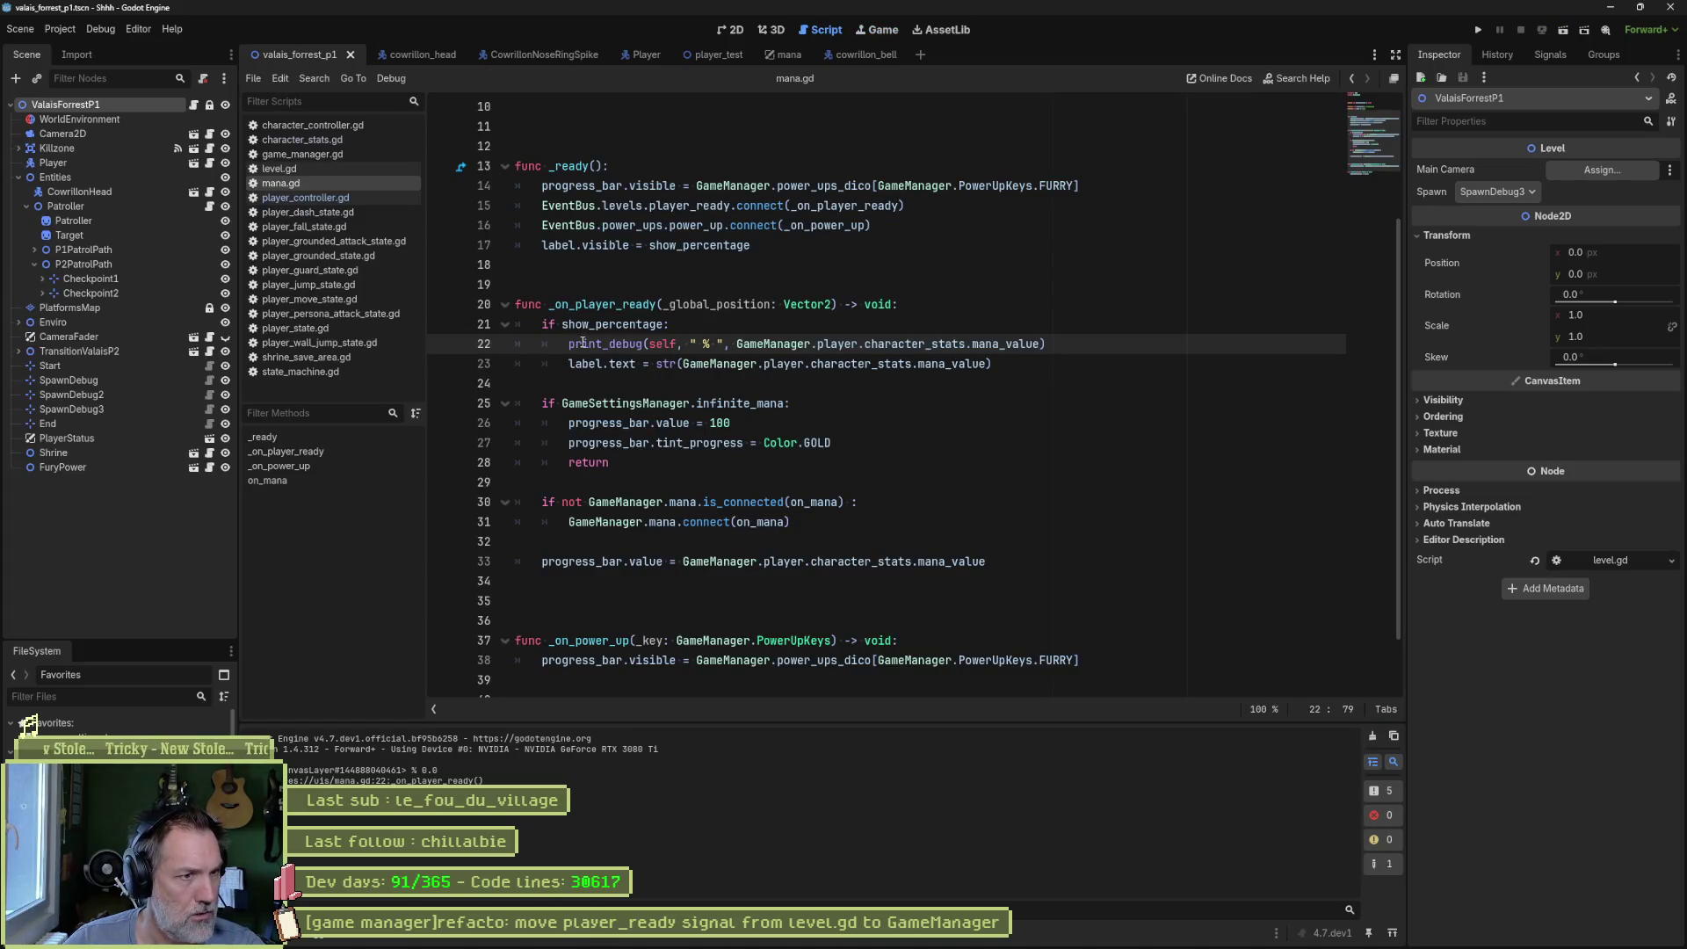
{"action": "double_click", "coordinate": [579, 305]}
{"action": "mouse_move", "coordinate": [1001, 363]}
{"action": "left_mouse_down"}
{"action": "mouse_move", "coordinate": [1046, 345]}
{"action": "mouse_move", "coordinate": [1013, 313]}
{"action": "left_mouse_up"}
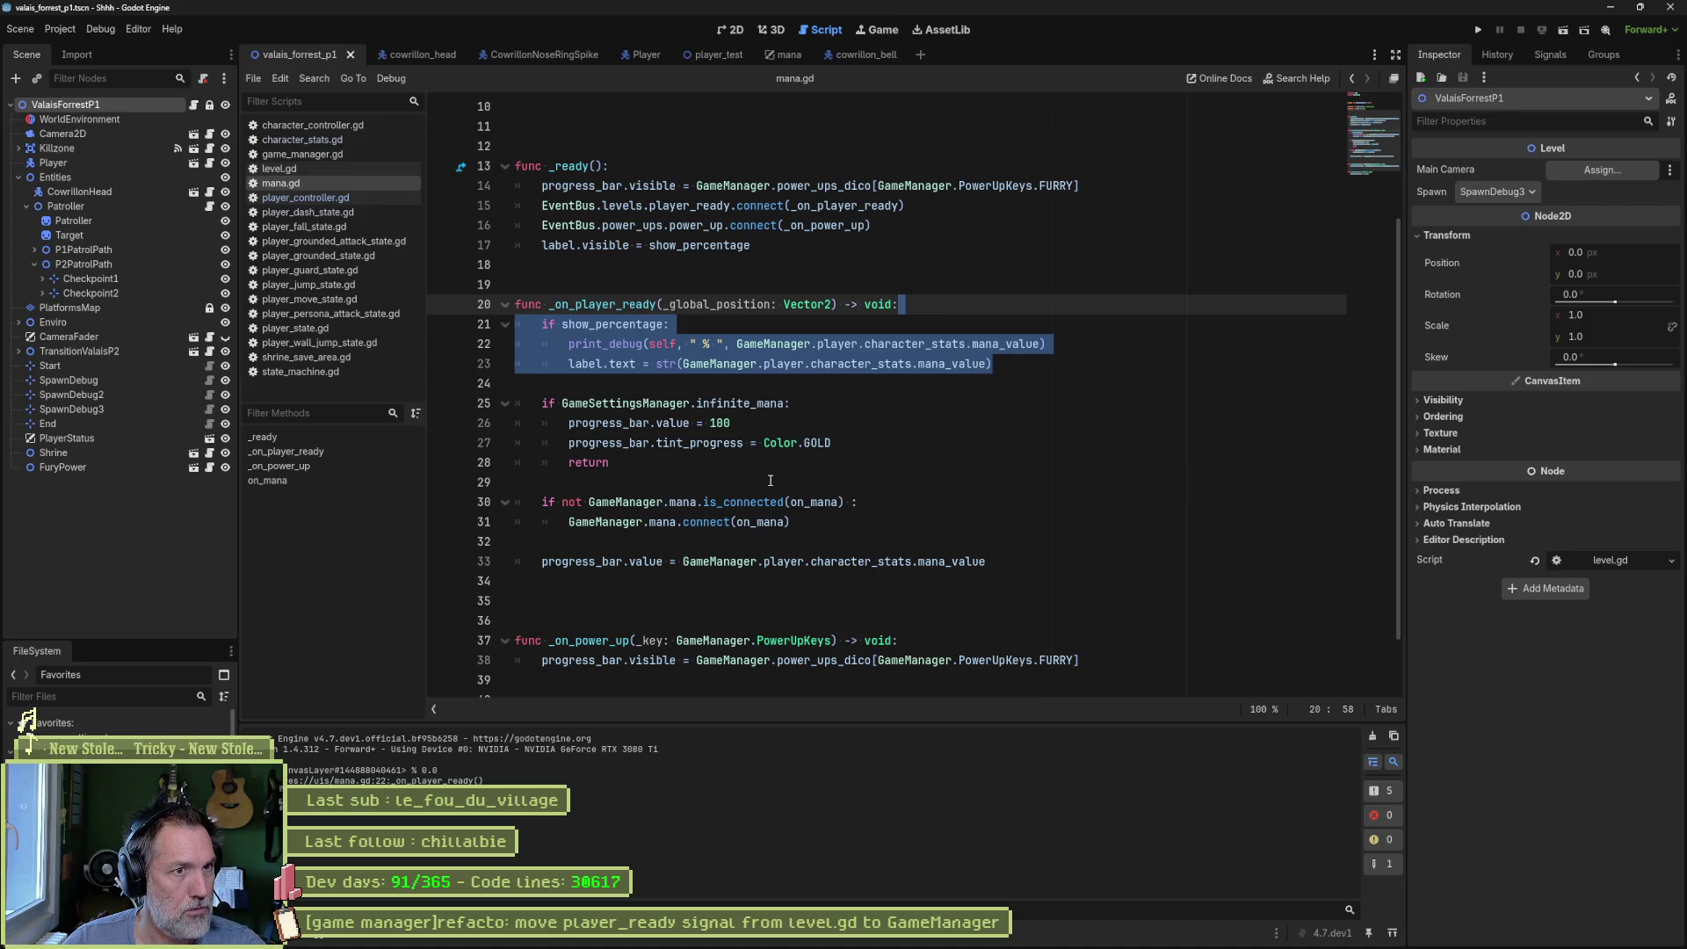
{"action": "scroll", "coordinate": [771, 481], "scroll_direction": "up", "scroll_amount": 1}
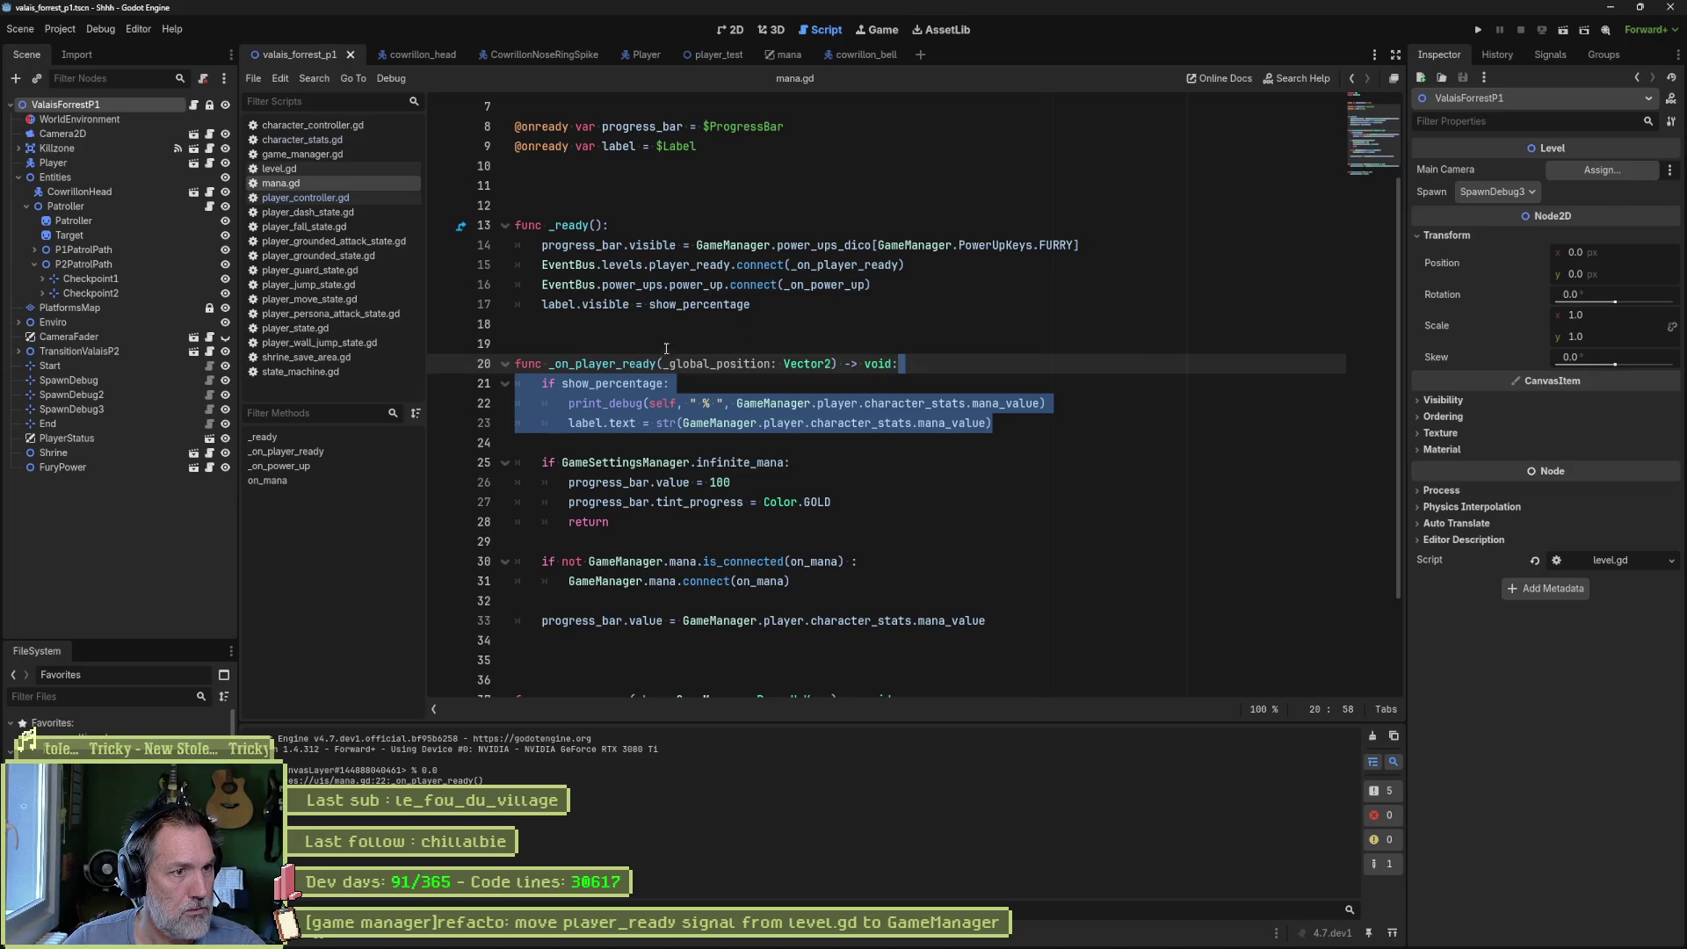
{"action": "left_click", "coordinate": [761, 581]}
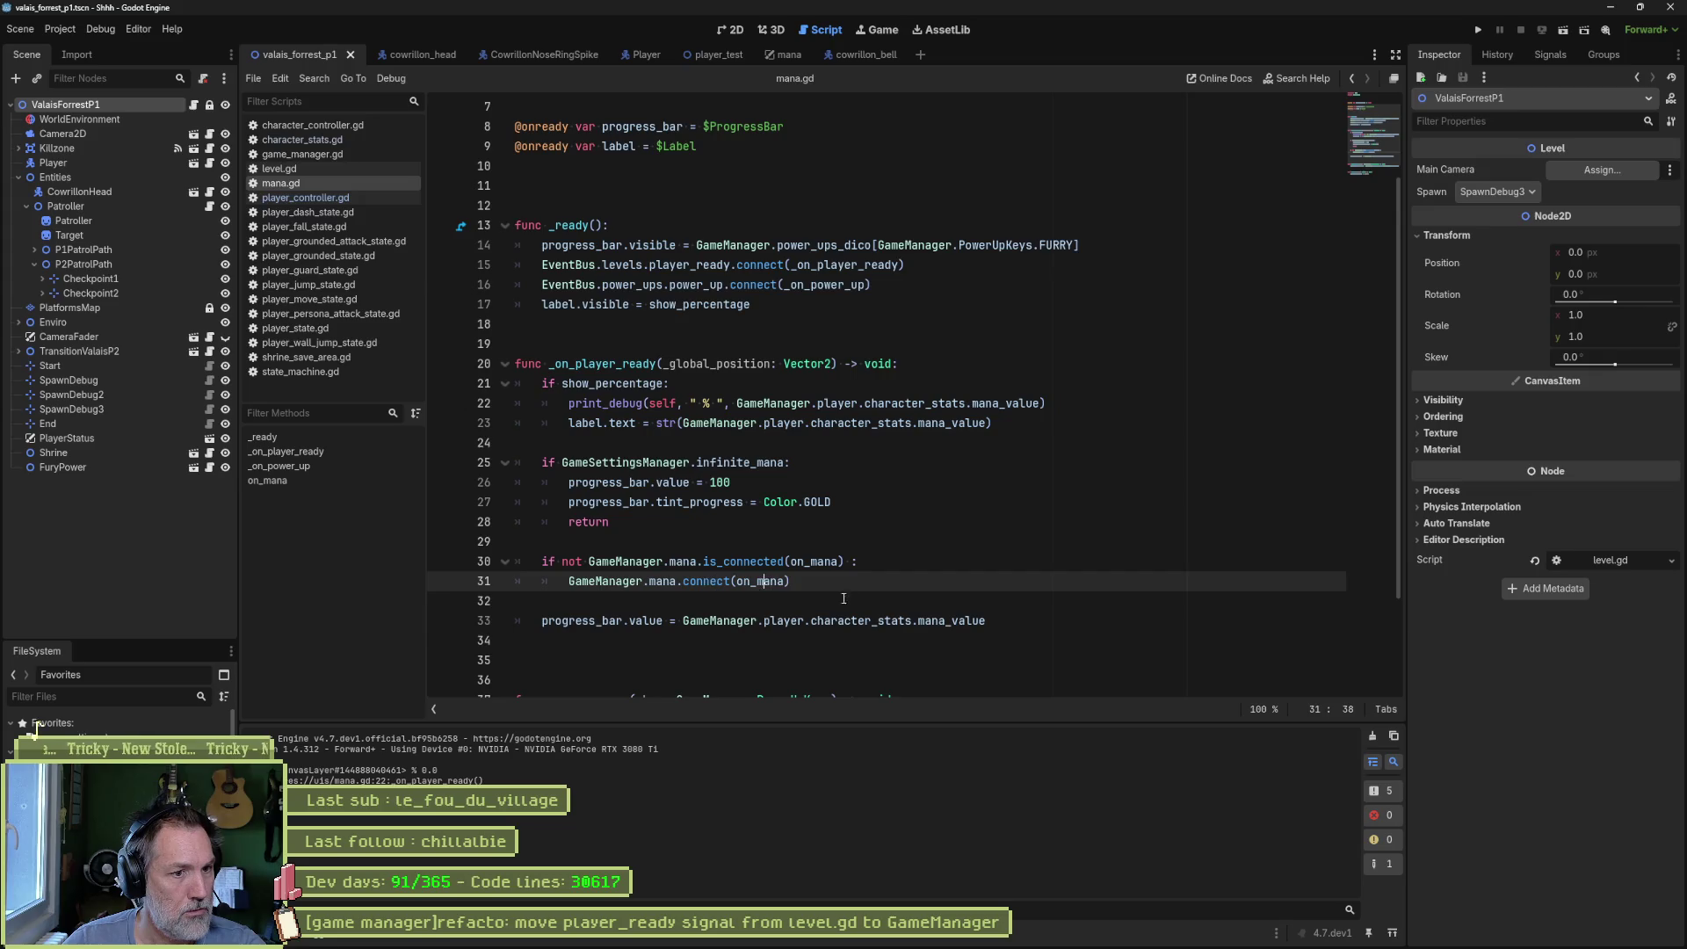
Paste the show_percentage block after on_mana's progress bar line, add a blank line, and run the level
{"action": "scroll", "coordinate": [866, 575], "scroll_direction": "down", "scroll_amount": 2}
{"action": "left_click", "coordinate": [755, 665]}
{"action": "key", "text": "Return"}
{"action": "key", "text": "ctrl+v"}
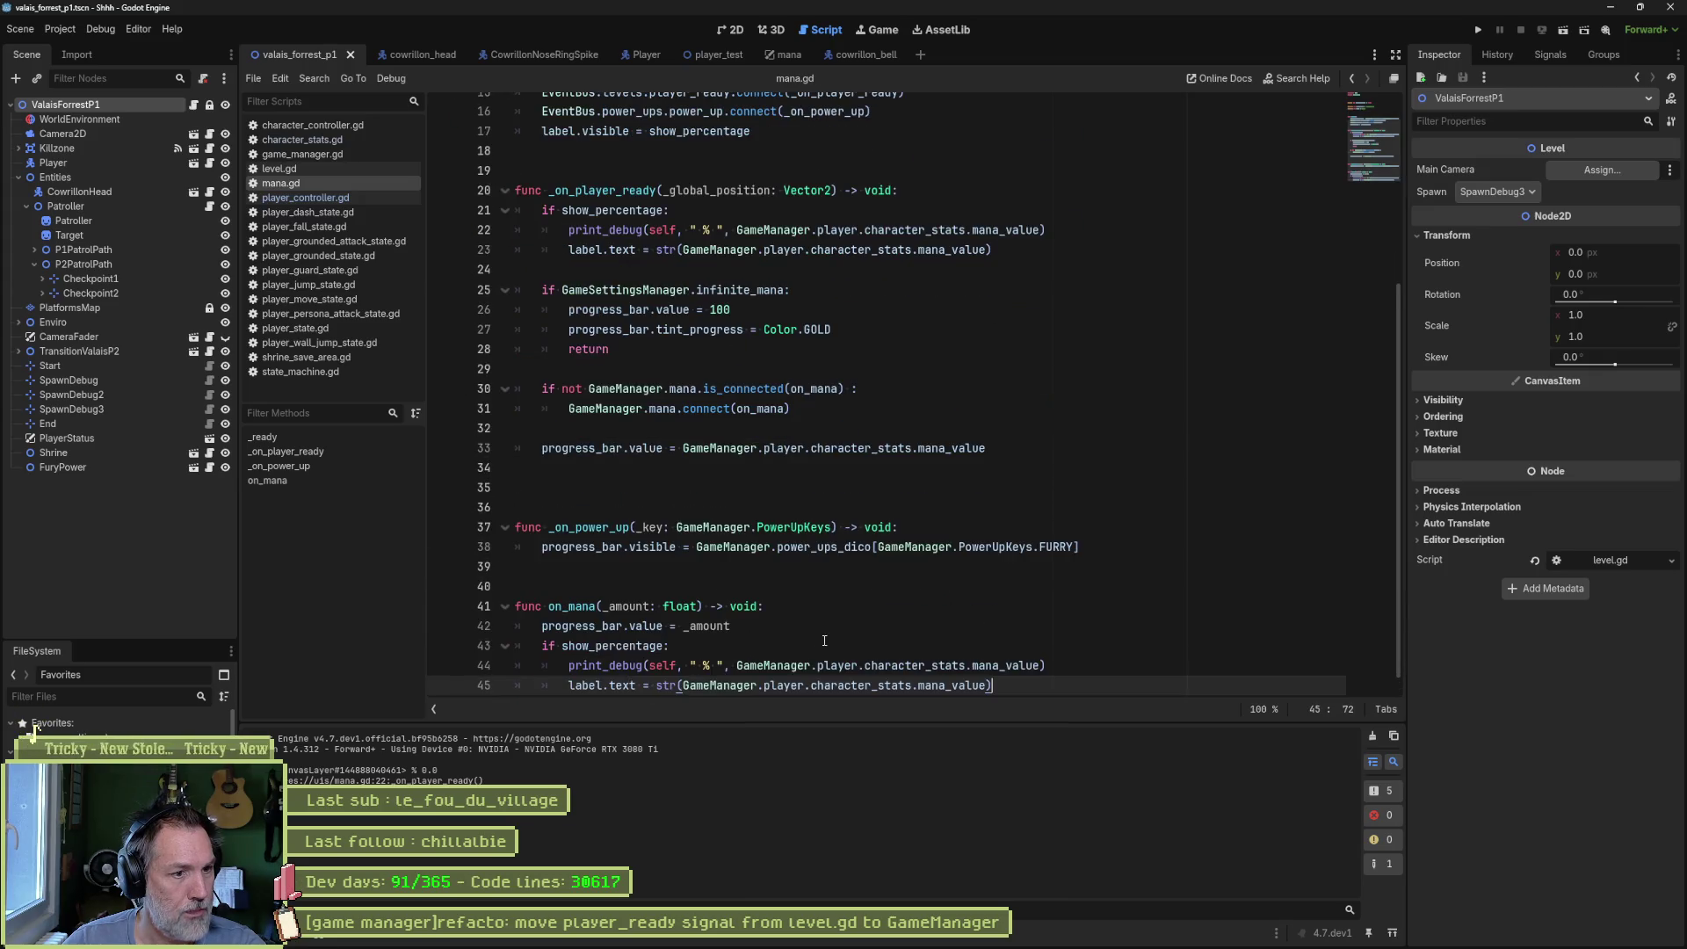
{"action": "left_click", "coordinate": [797, 624]}
{"action": "key", "text": "Return"}
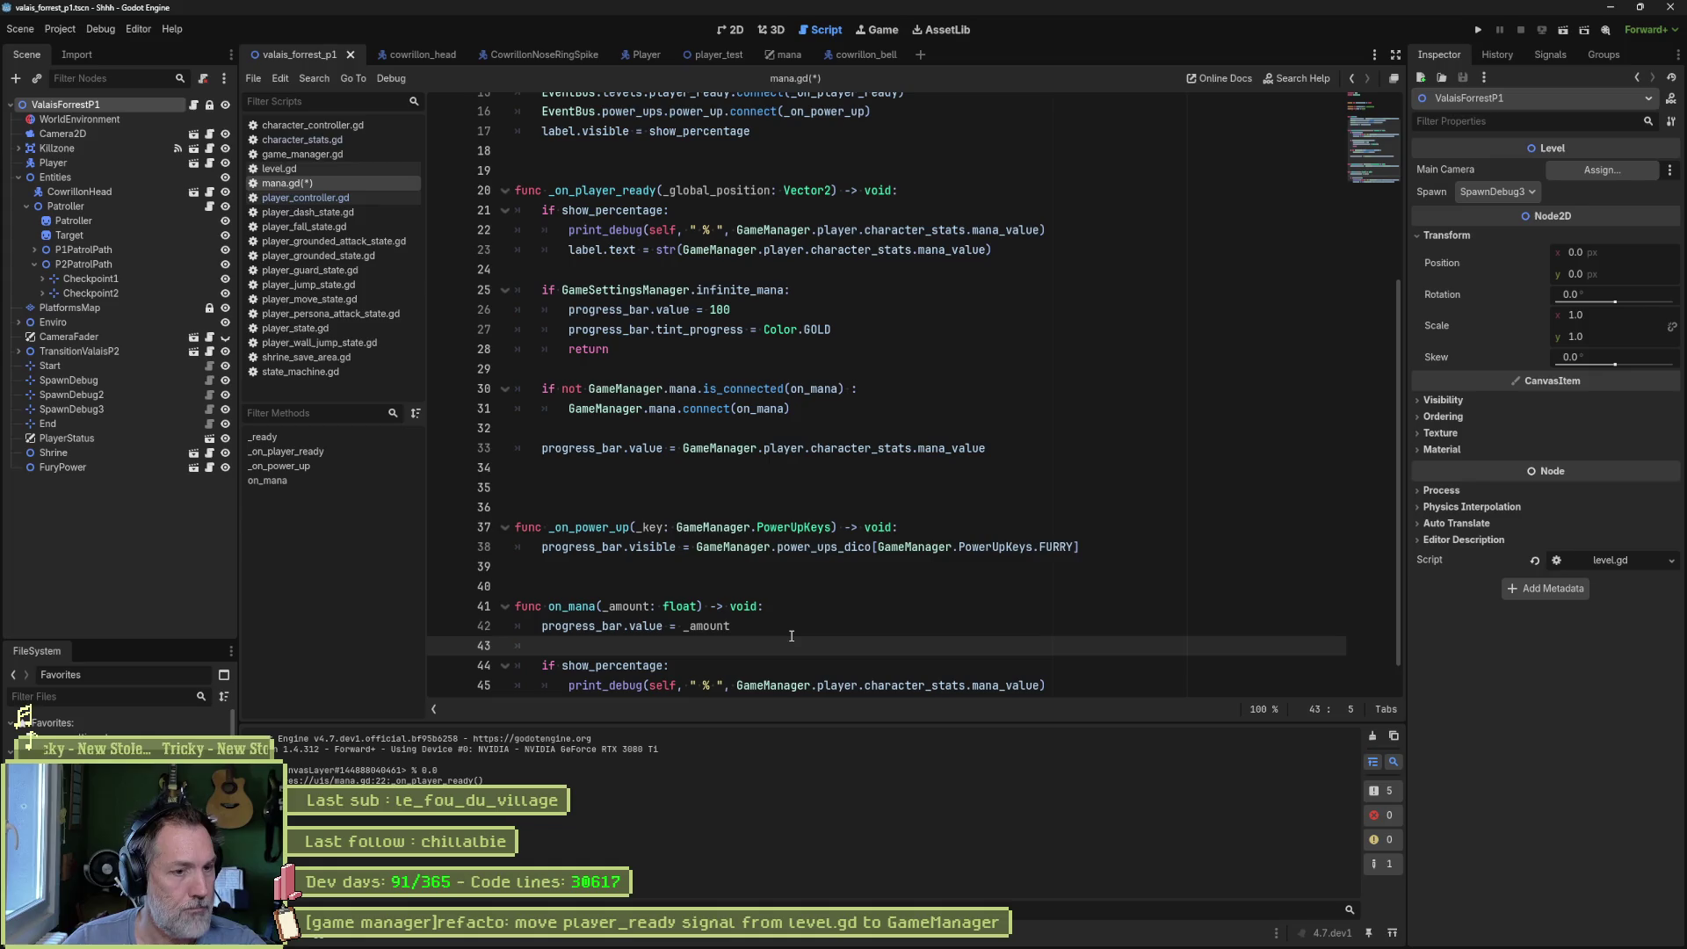
{"action": "key", "text": "F6"}
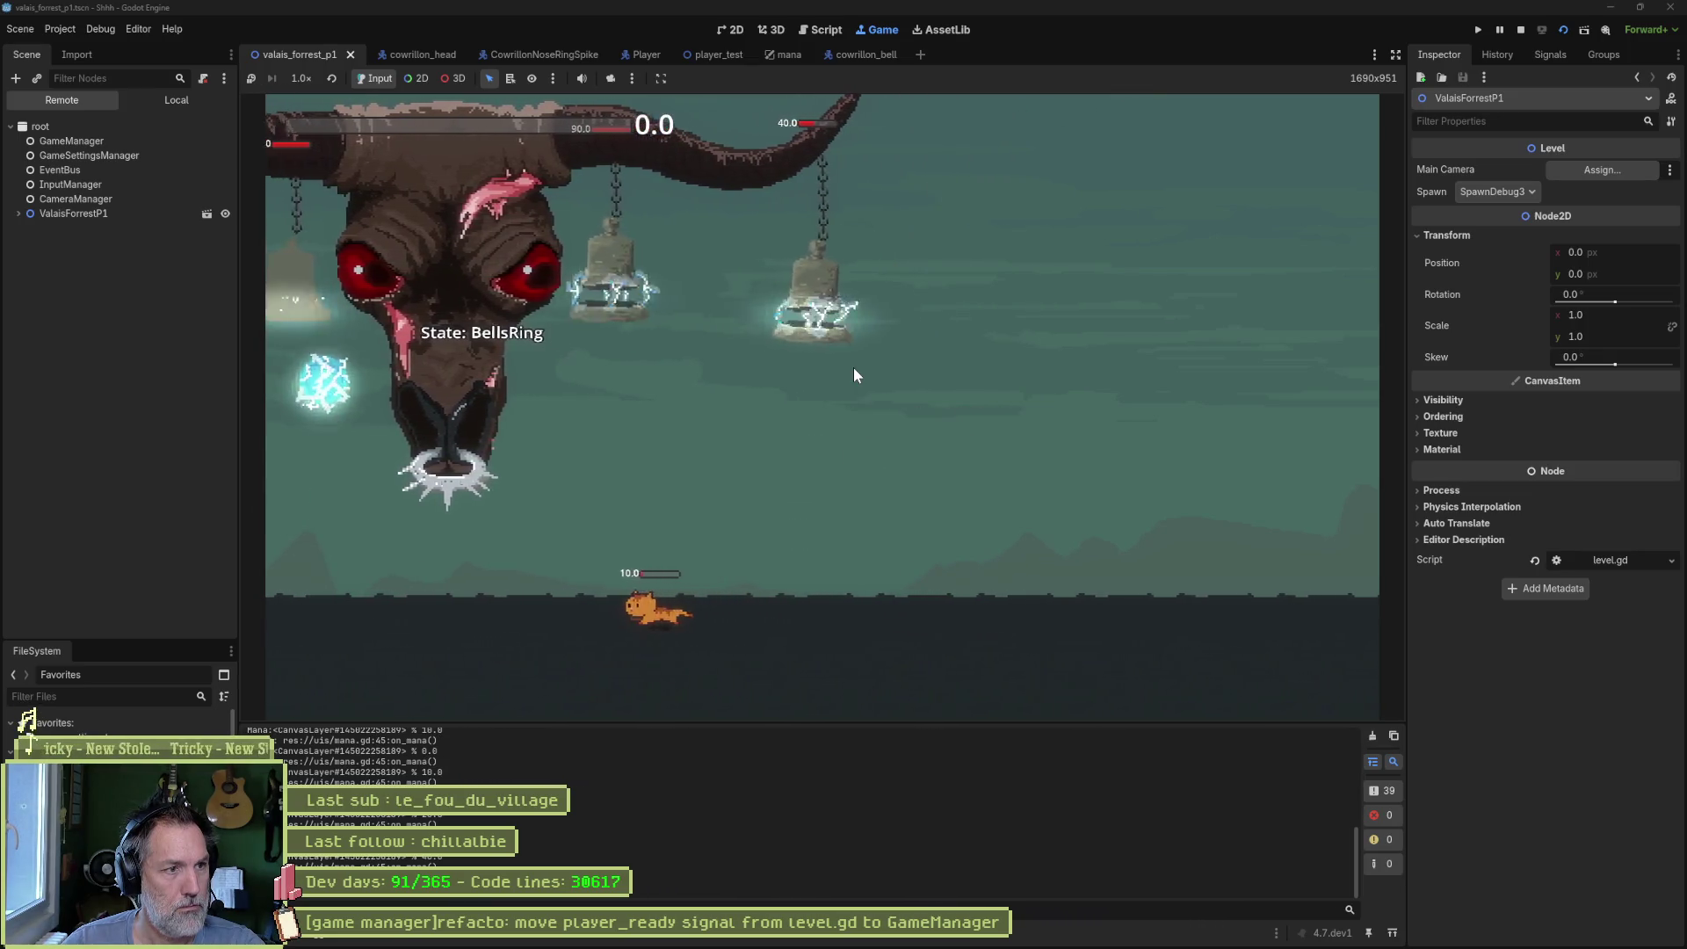
Delete the print_debug lines from _on_player_ready and on_mana, save mana.gd, and return to the mana scene
{"action": "key", "text": "F8"}
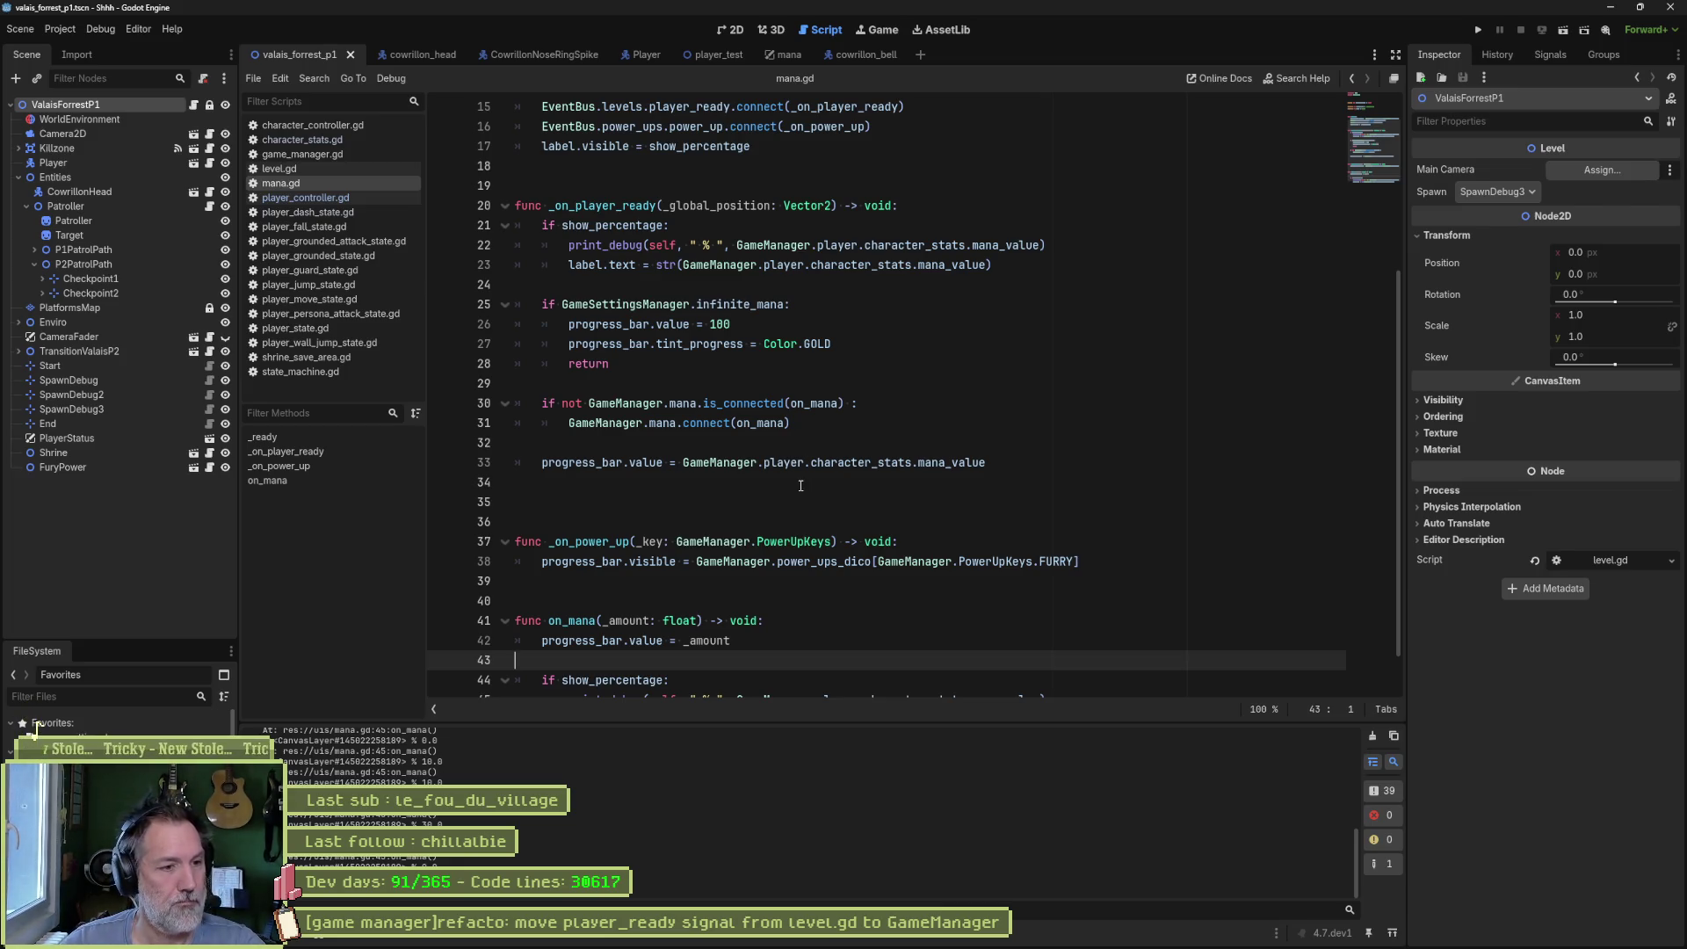
{"action": "scroll", "coordinate": [728, 536], "scroll_direction": "up", "scroll_amount": 5}
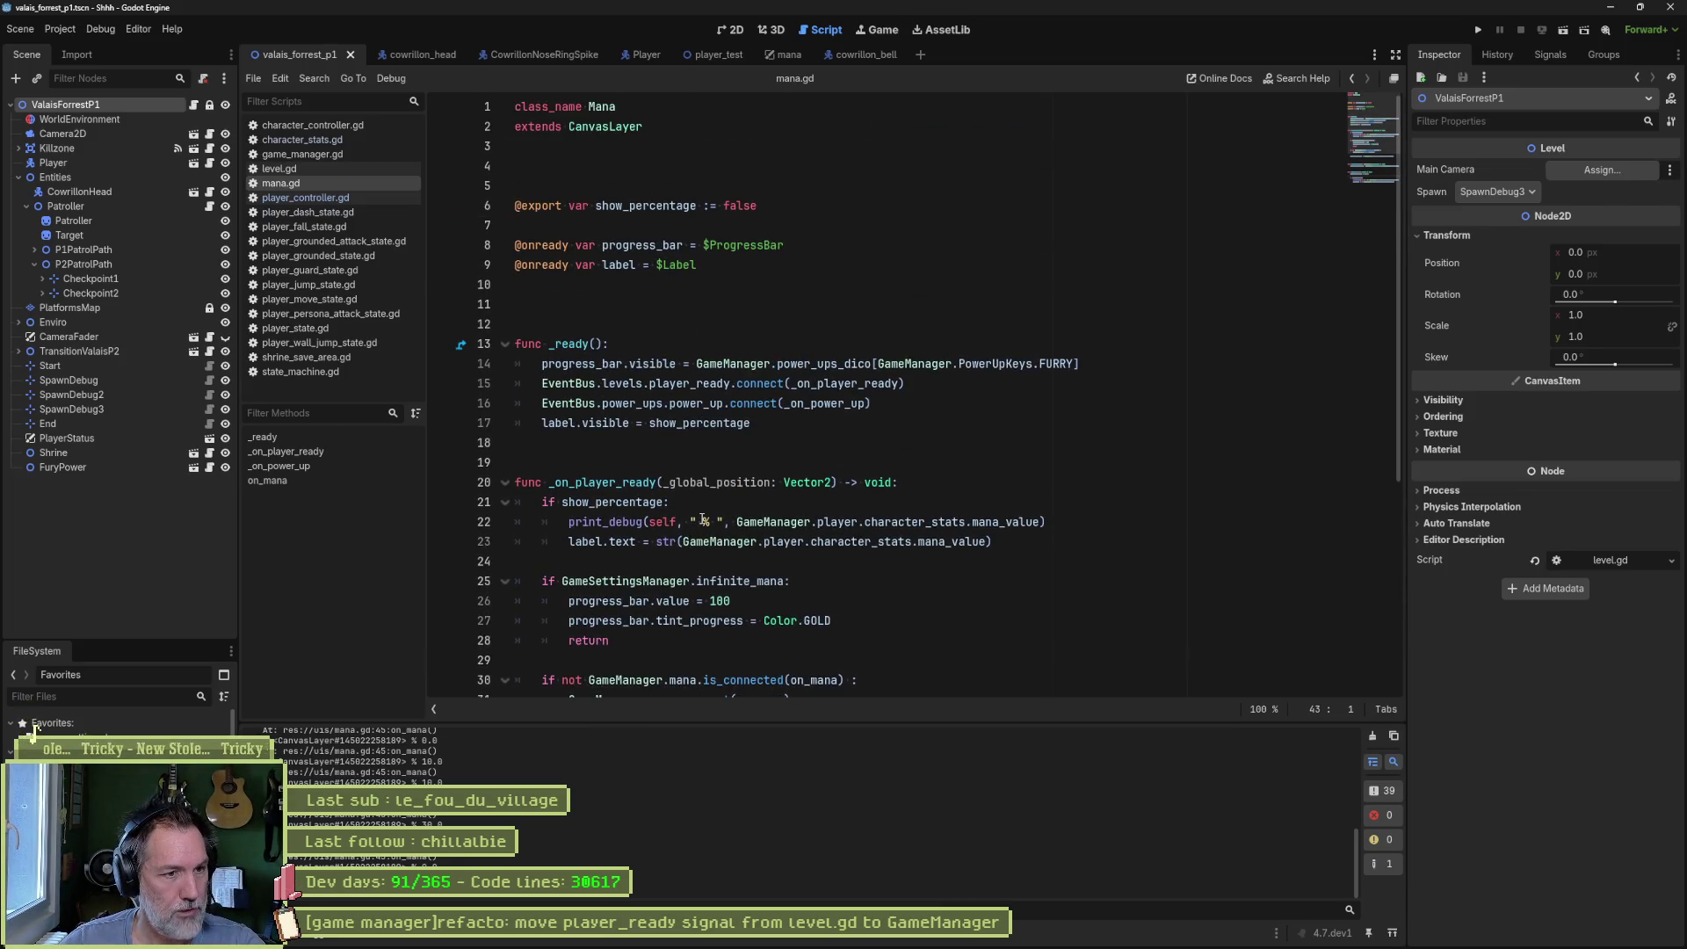
{"action": "left_click", "coordinate": [703, 521]}
{"action": "key", "text": "ctrl+shift+k"}
{"action": "scroll", "coordinate": [699, 525], "scroll_direction": "down", "scroll_amount": 5}
{"action": "left_click", "coordinate": [729, 646]}
{"action": "key", "text": "ctrl+shift+k"}
{"action": "key", "text": "ctrl+s"}
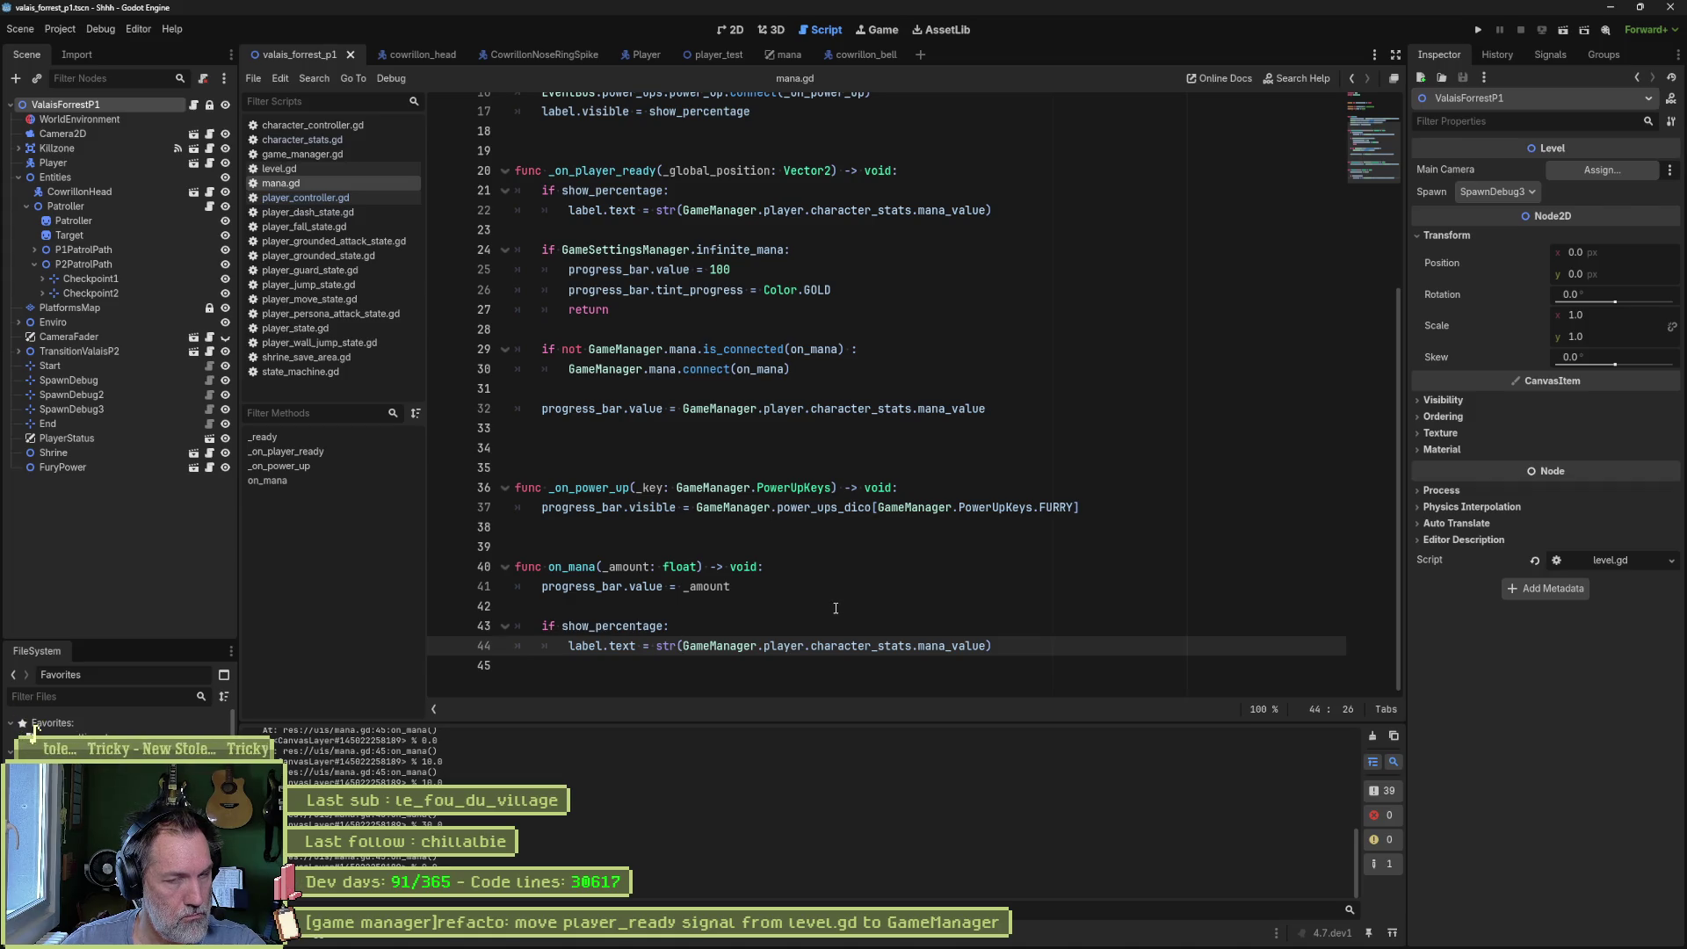
{"action": "left_click", "coordinate": [794, 54]}
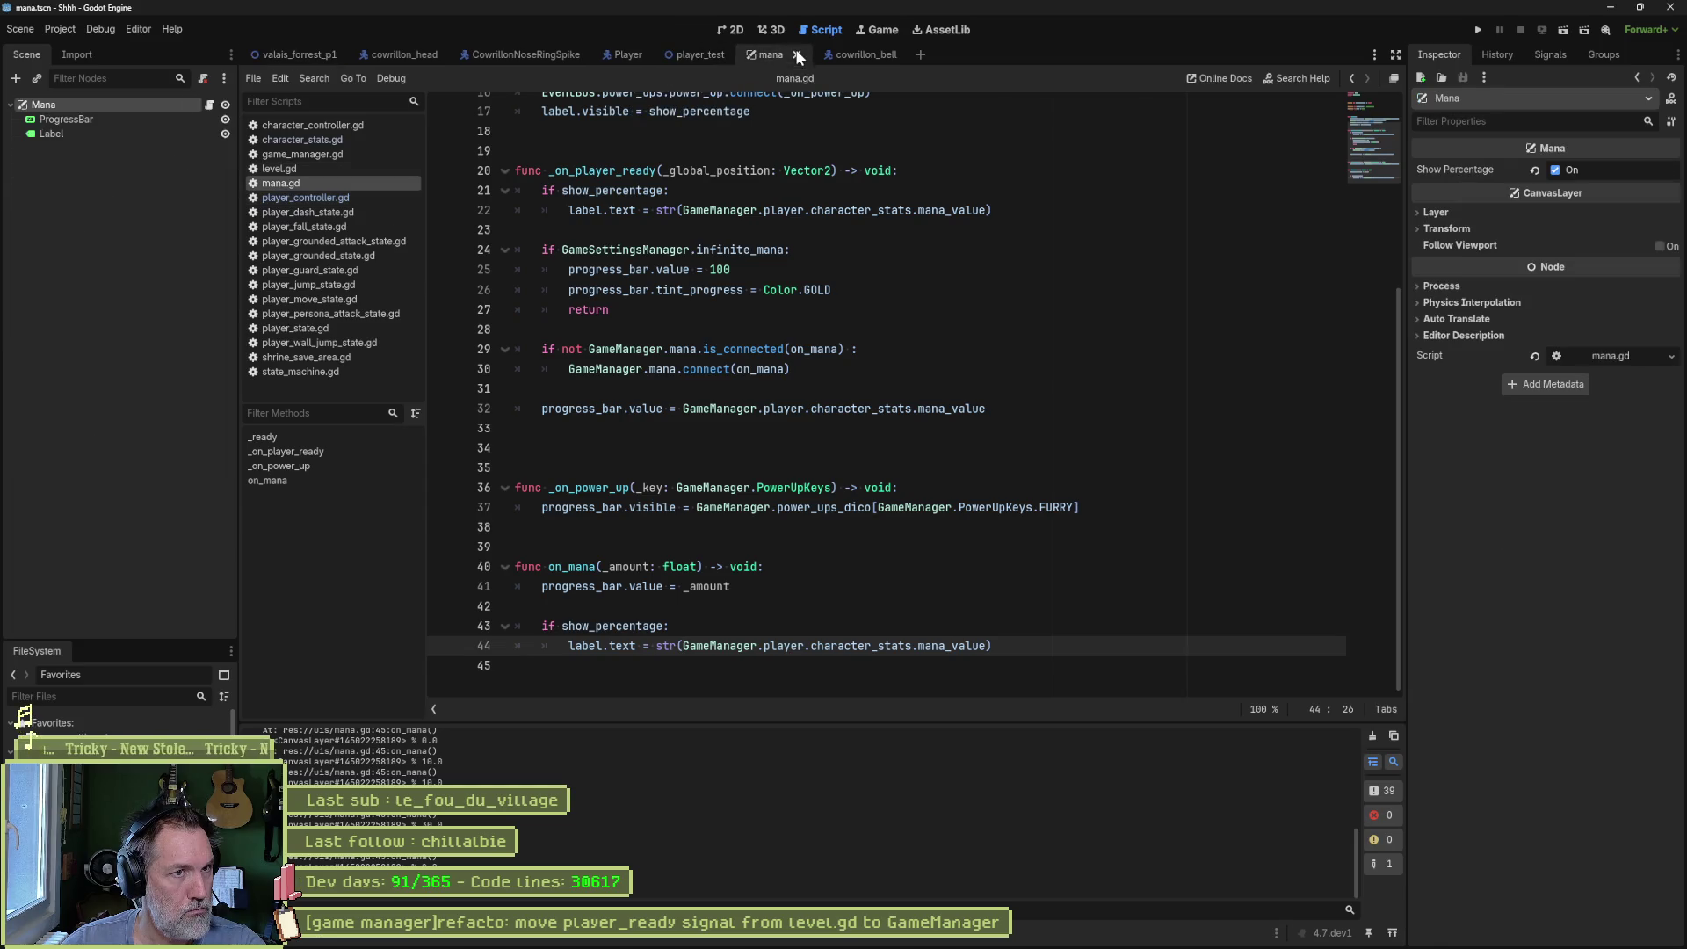
Select the mana scene's Label node and open velocity_debug.gd via Quick Open
{"action": "left_click", "coordinate": [51, 134]}
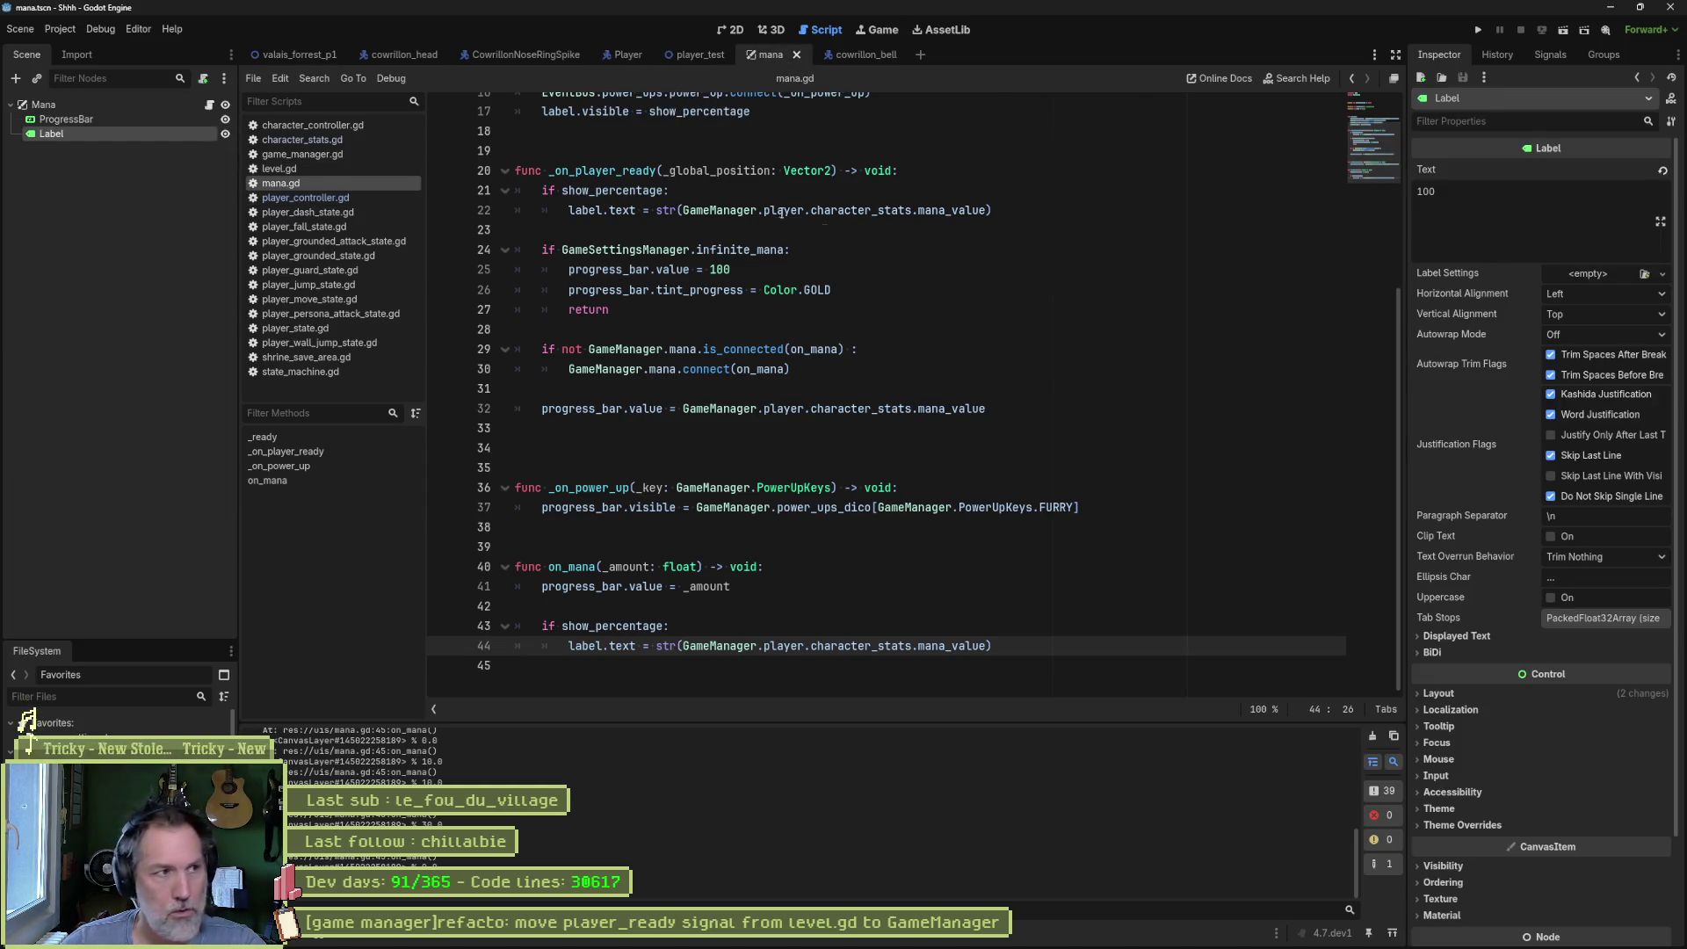
{"action": "key", "text": "shift+alt+o"}
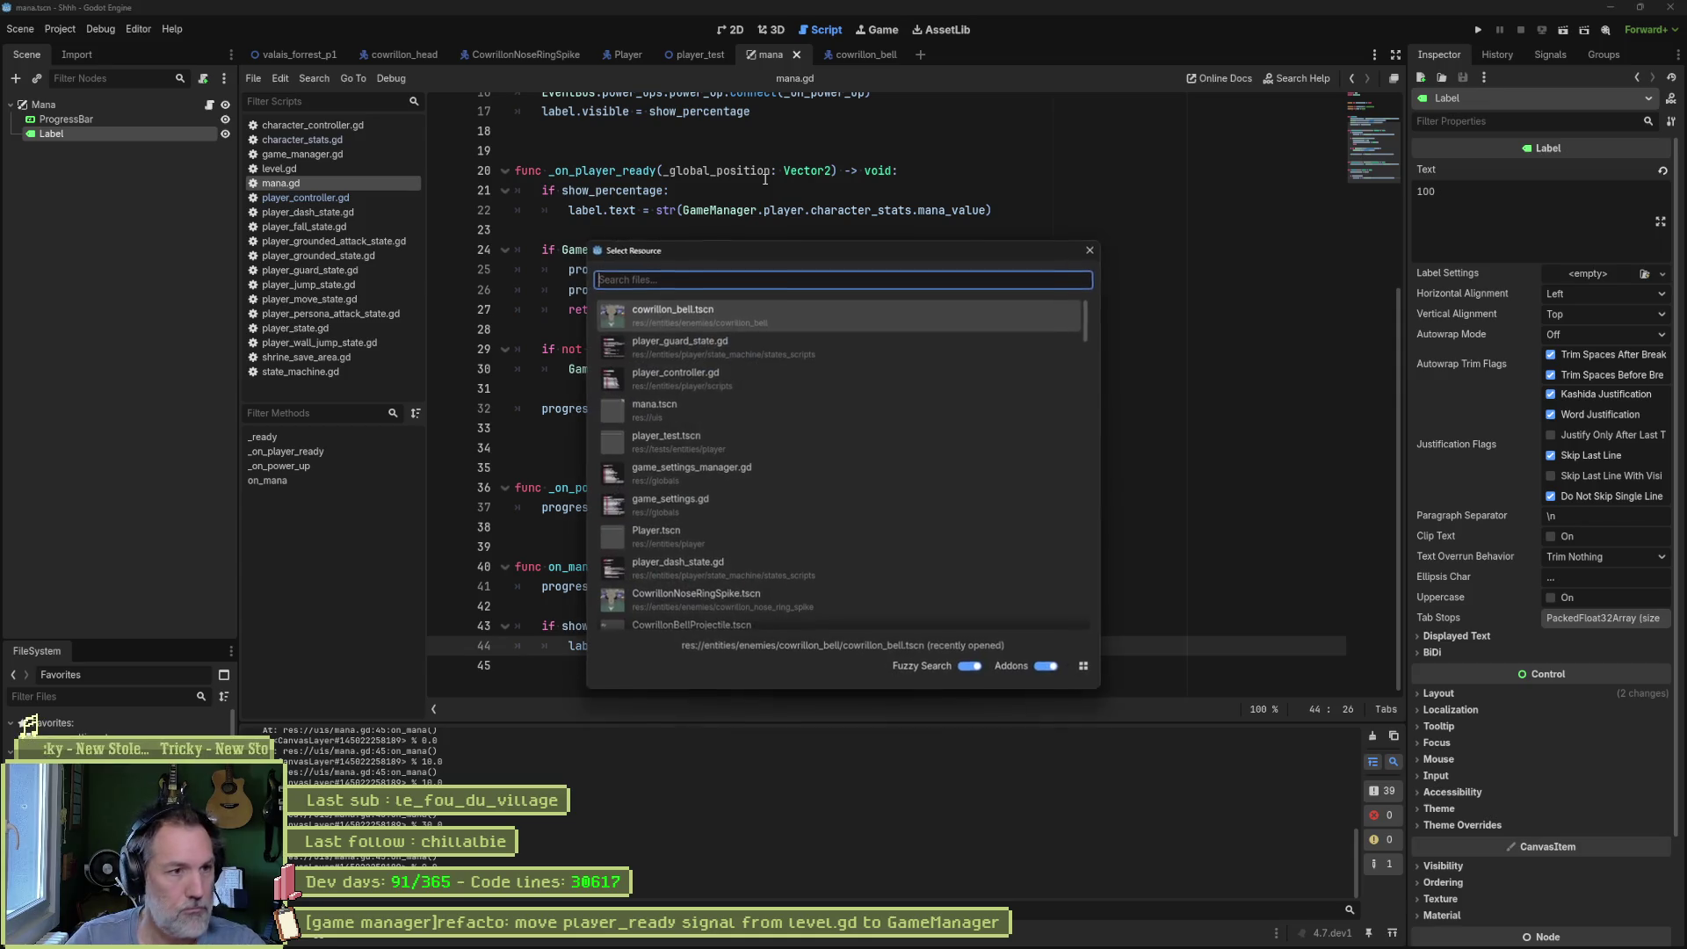
{"action": "type", "text": "debugg"}
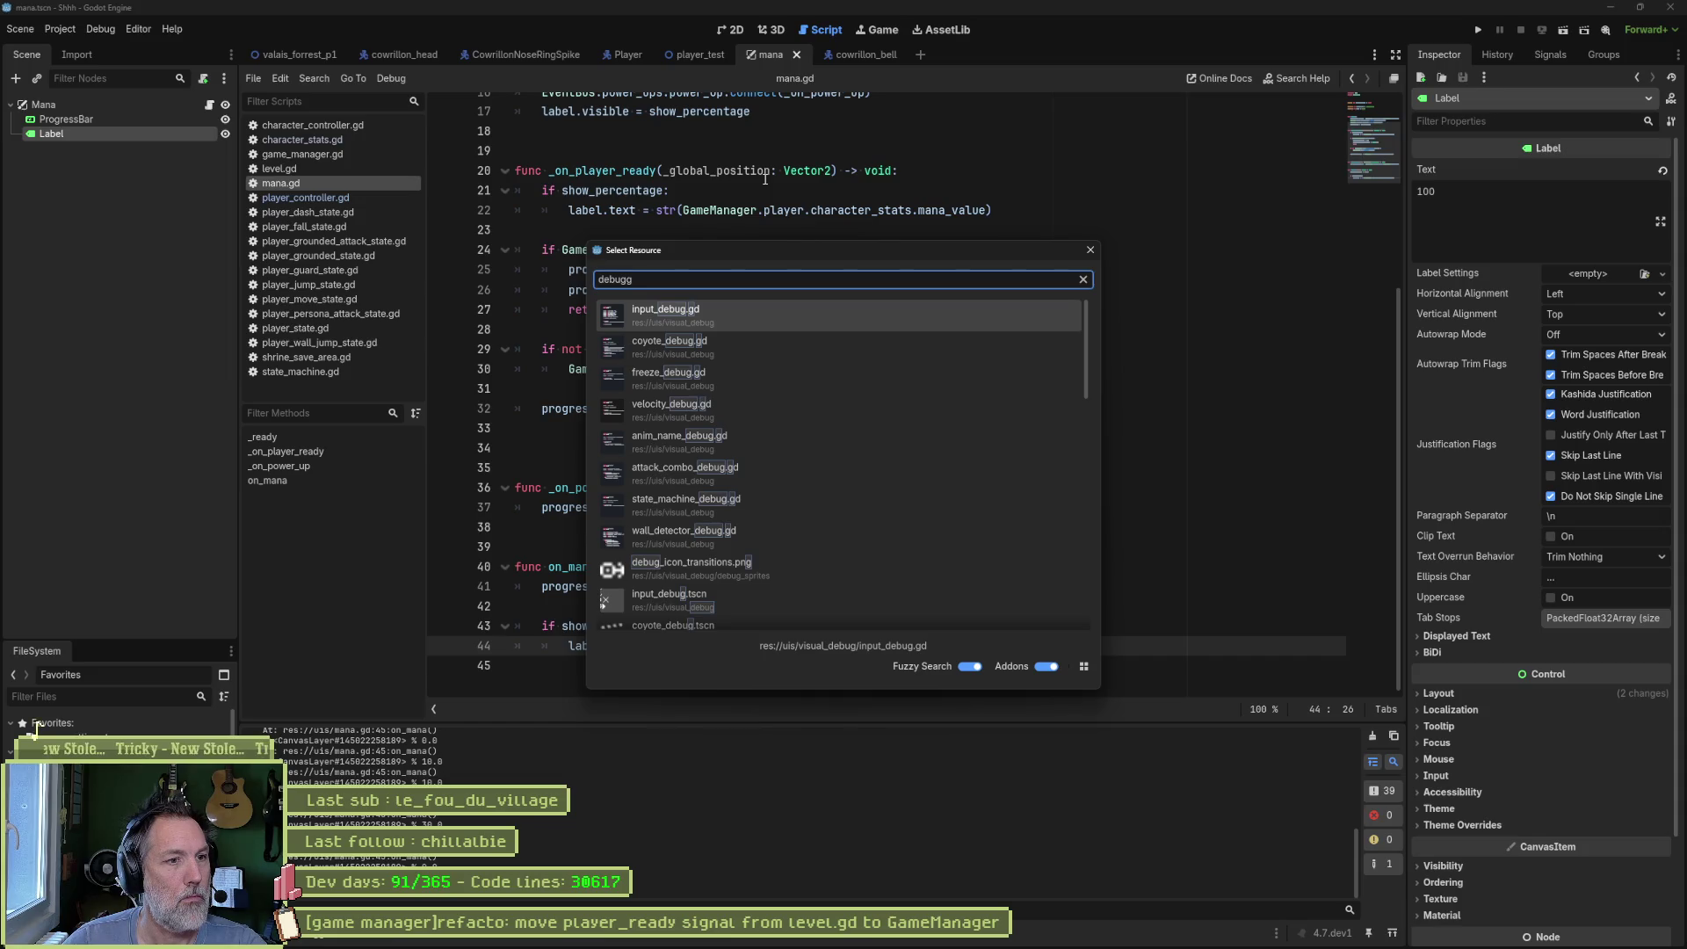
{"action": "key", "text": "Down"}
{"action": "key", "text": "Down"}
{"action": "key", "text": "Down"}
{"action": "key", "text": "Return"}
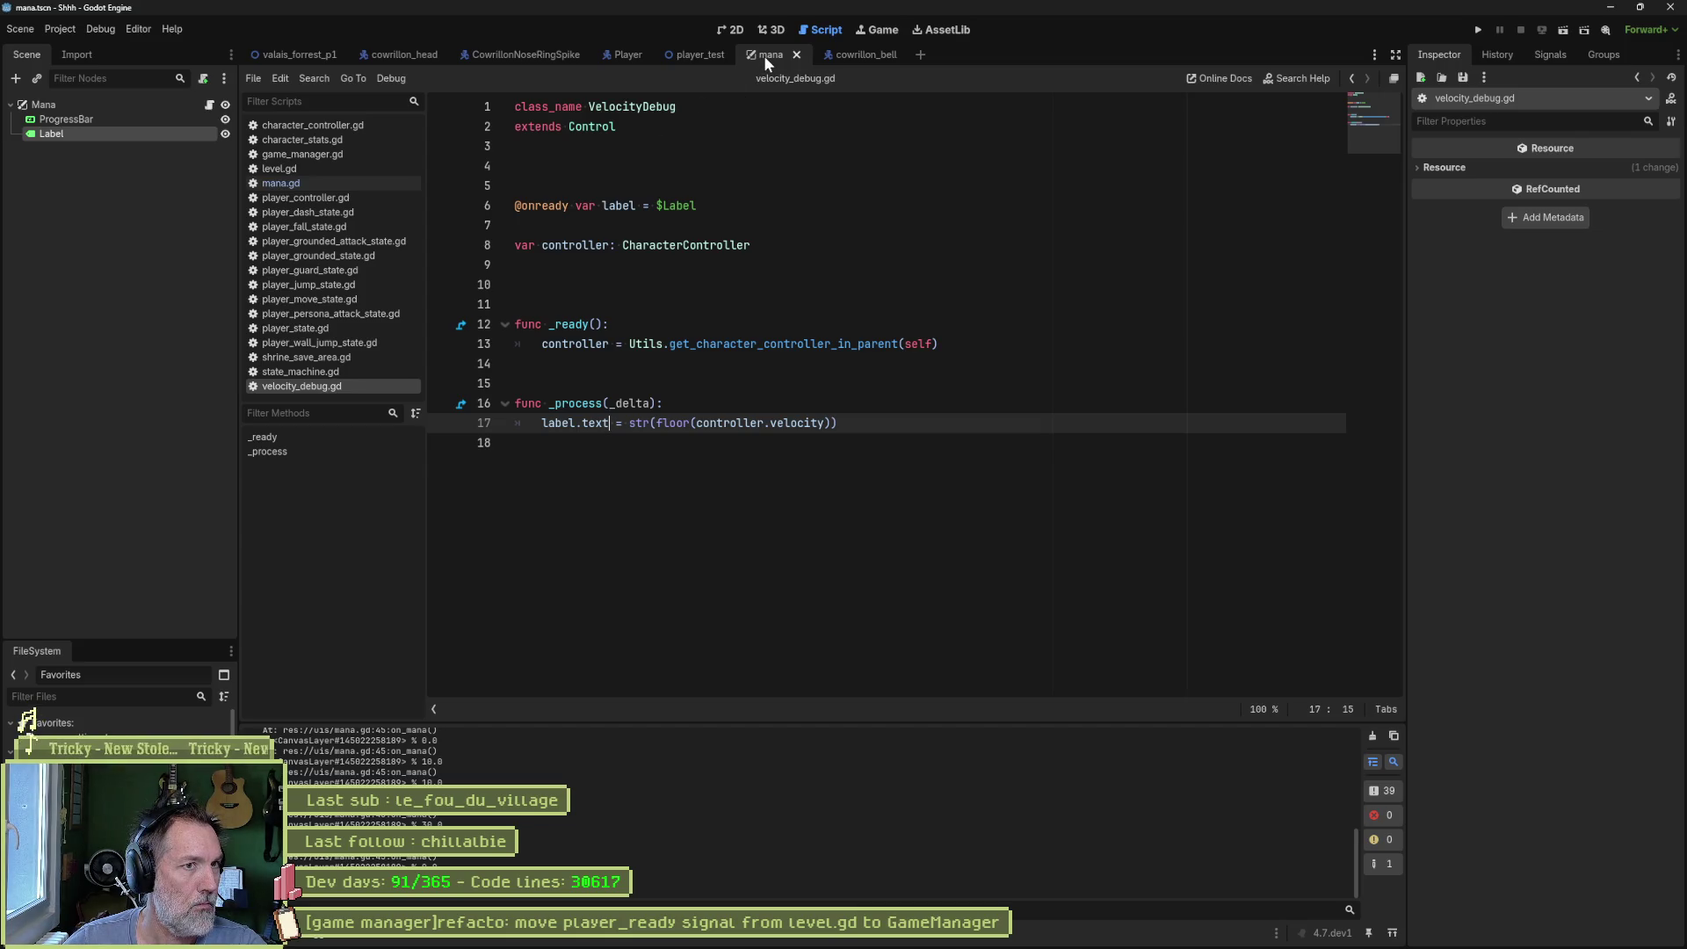
Open input_debug.tscn via Quick Open, then close it
{"action": "key", "text": "shift+alt+o"}
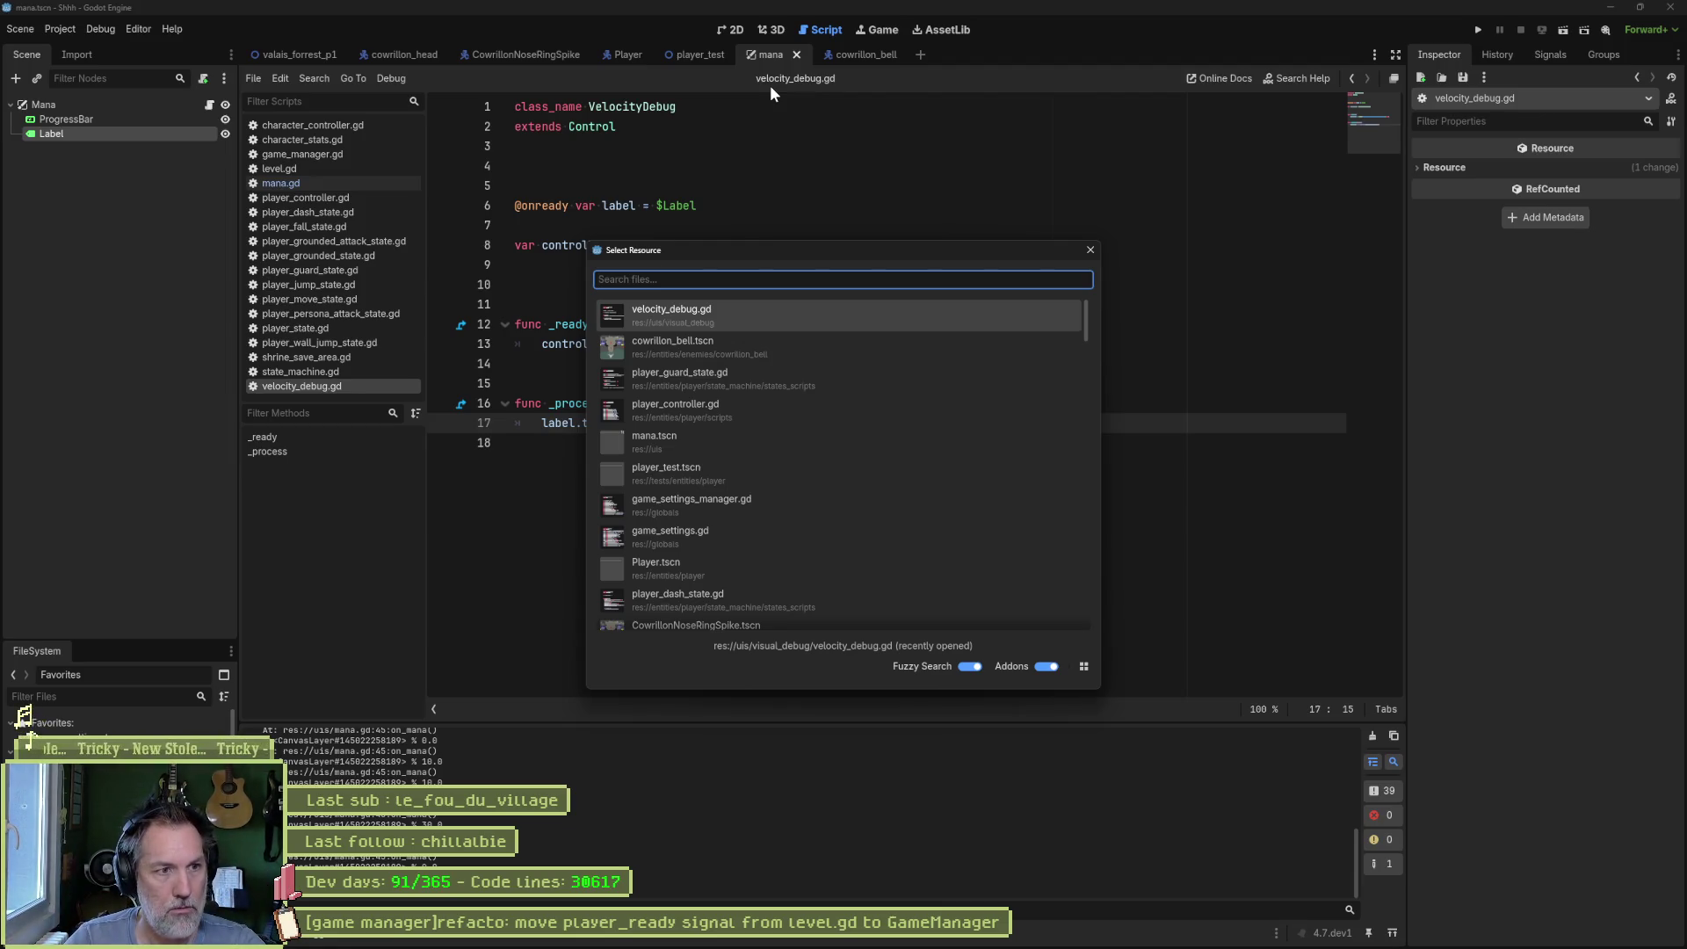
{"action": "type", "text": "debug.ts"}
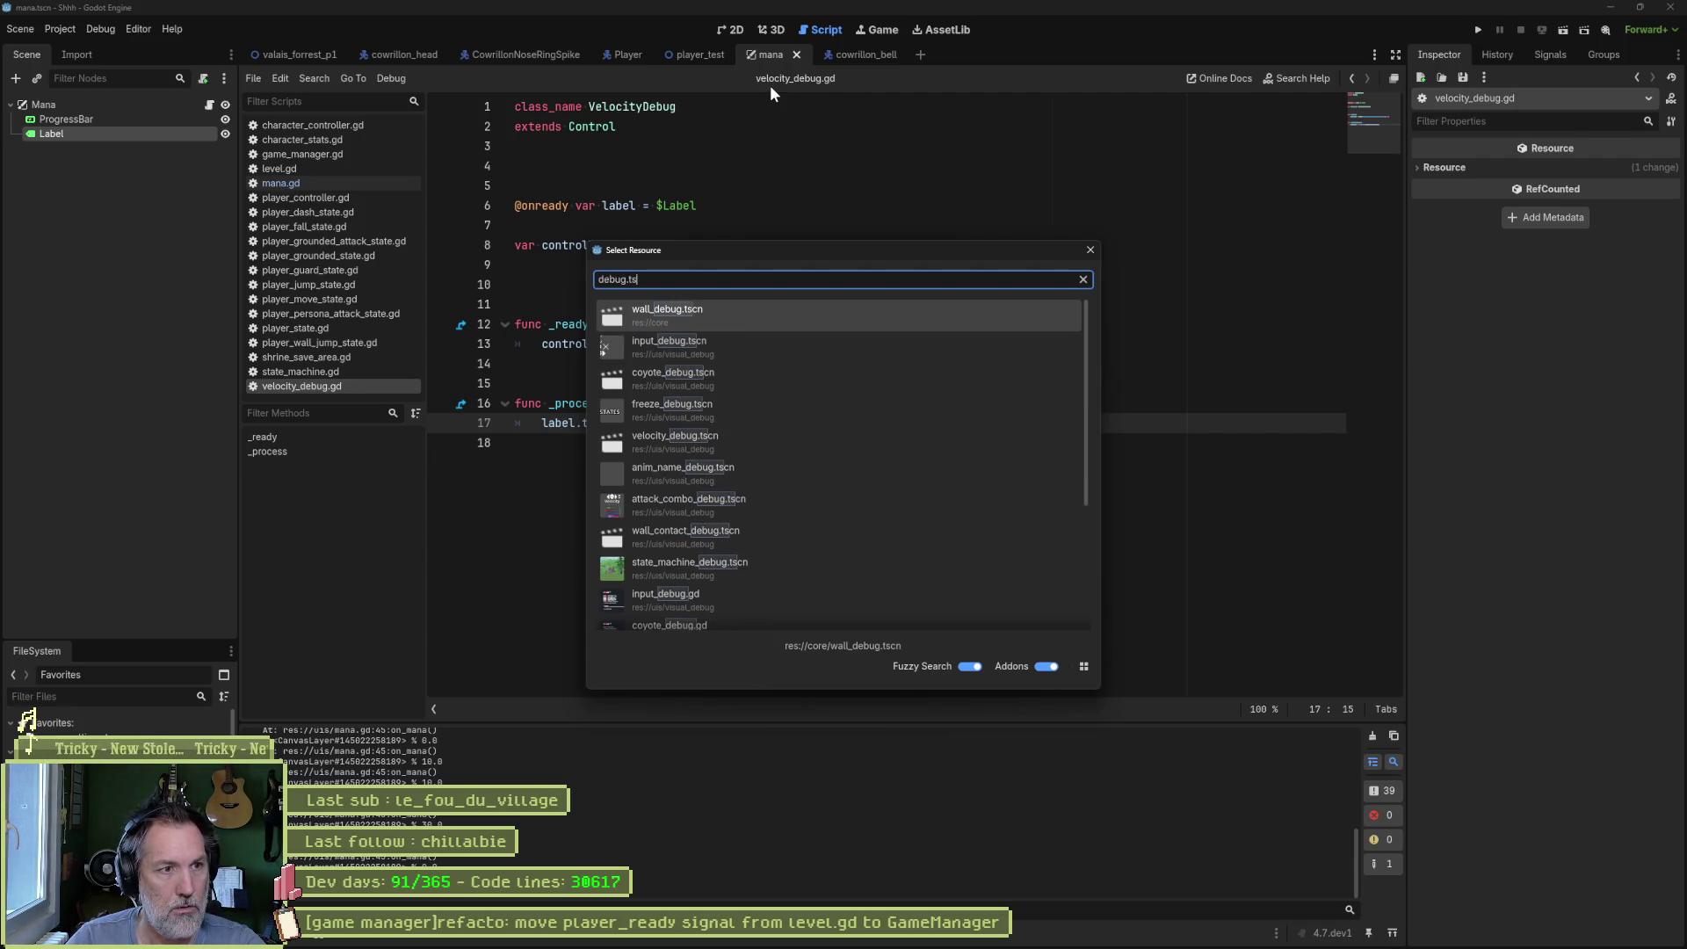
{"action": "key", "text": "Return"}
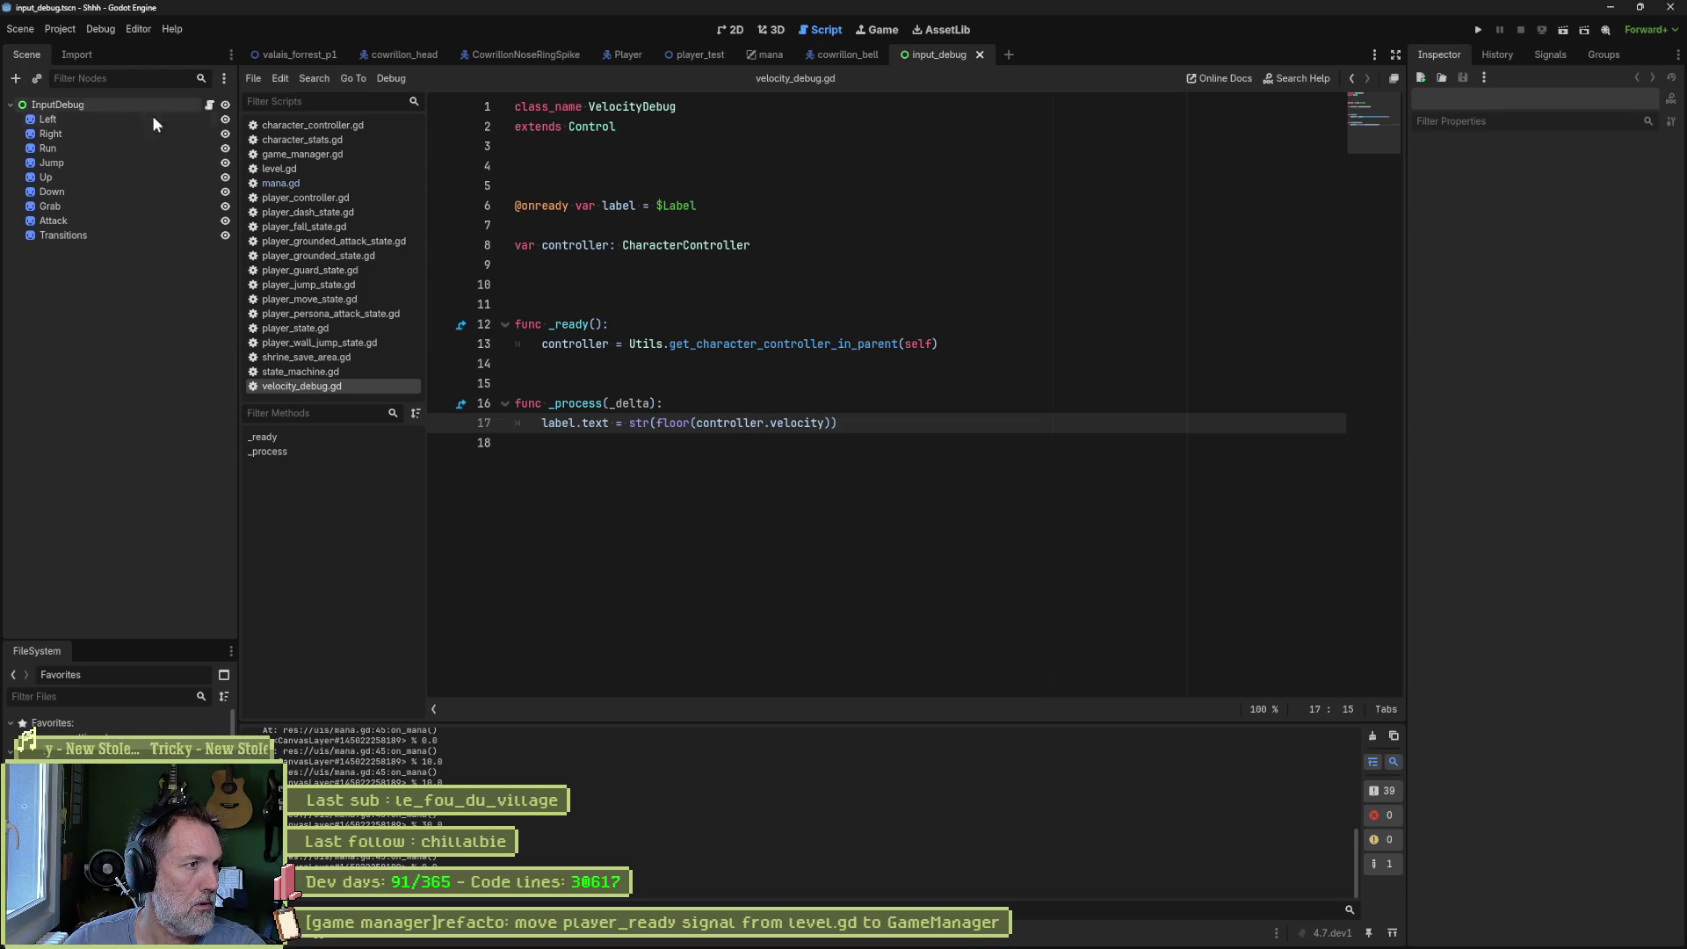
{"action": "middle_click", "coordinate": [939, 49]}
Open anim_name_debug.tscn via Quick Open
{"action": "key", "text": "alt+shift+o"}
{"action": "type", "text": "debug.ts"}
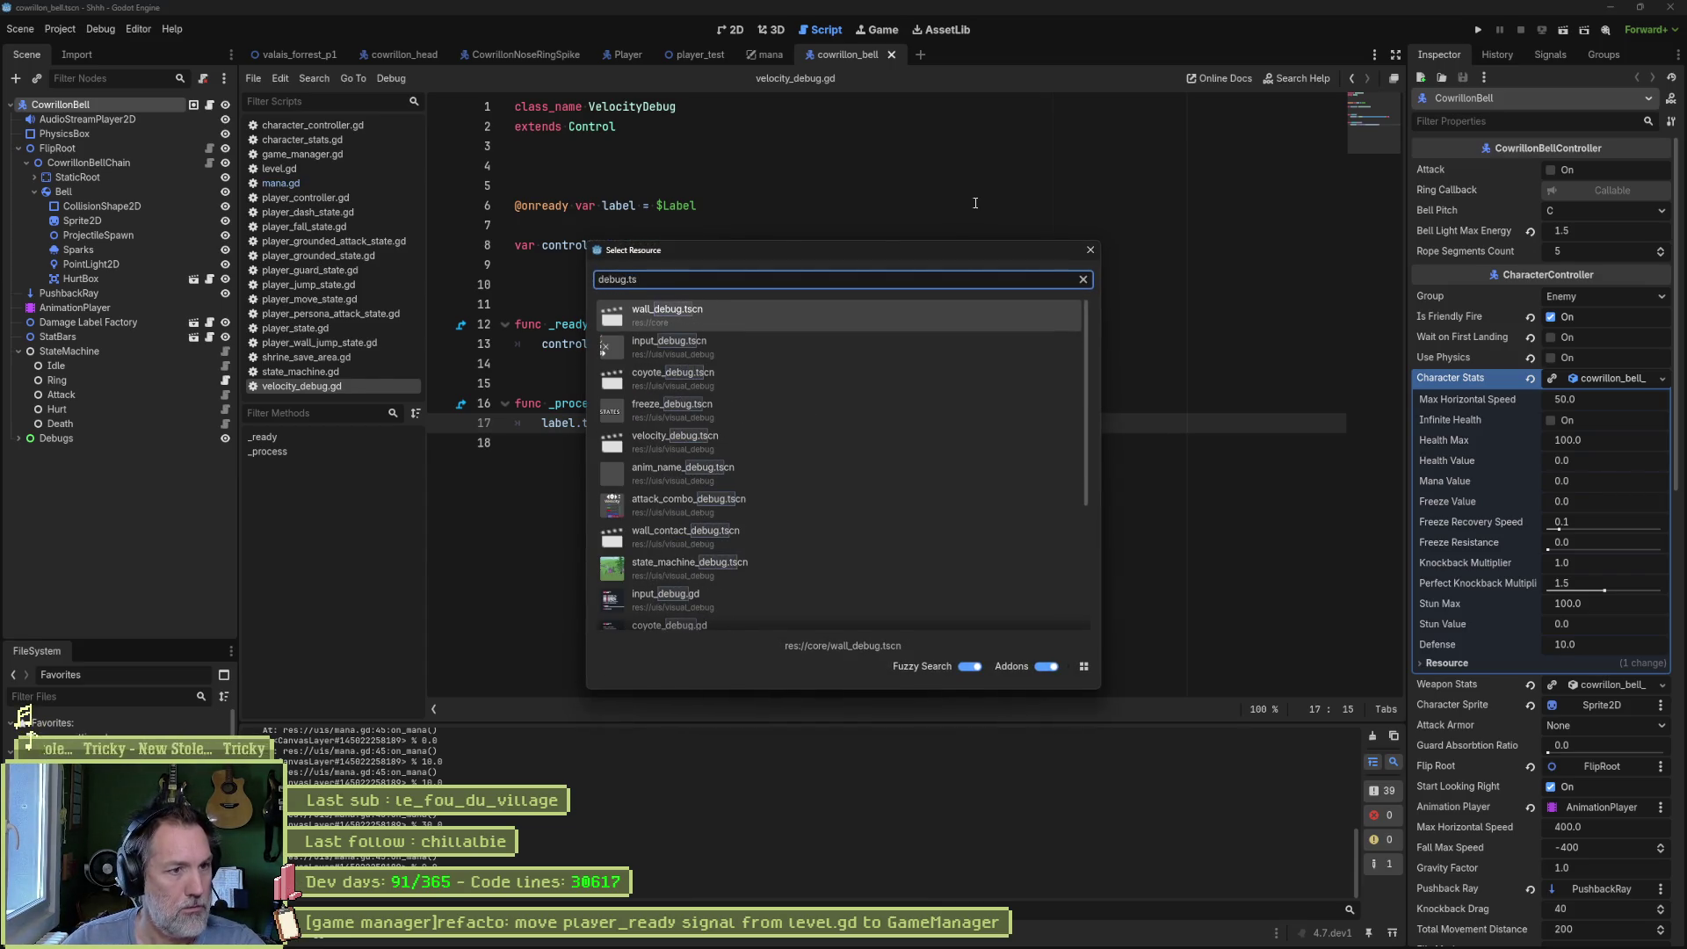
{"action": "key", "text": "Down"}
{"action": "key", "text": "Down"}
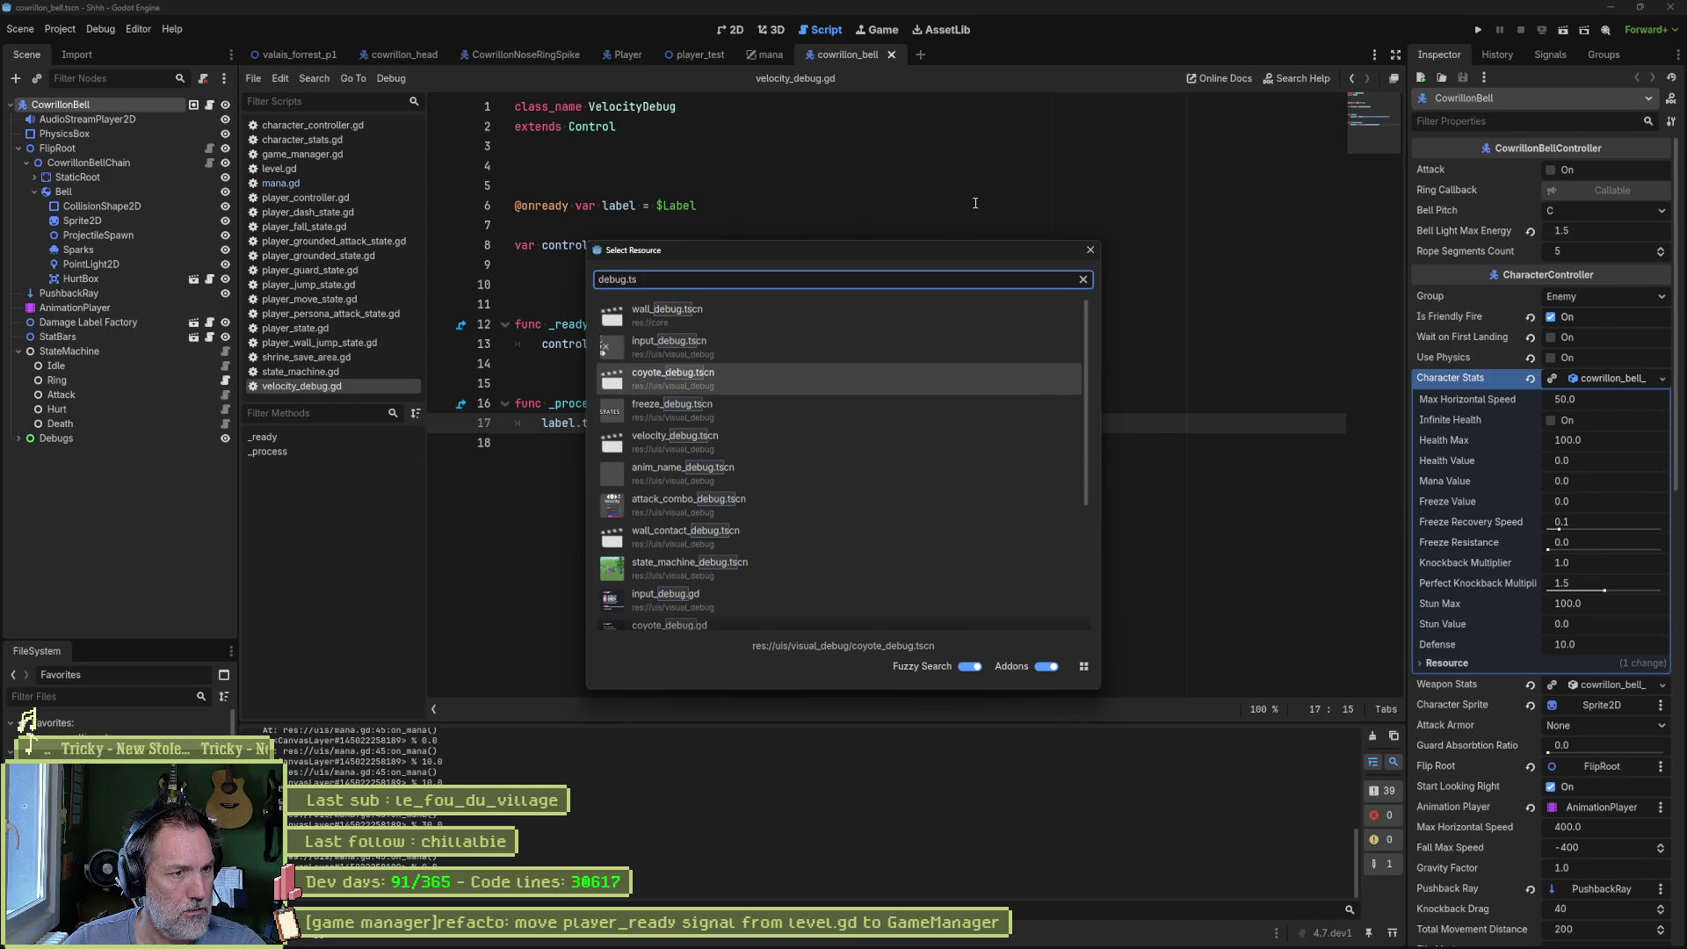
{"action": "key", "text": "Down"}
{"action": "key", "text": "Down"}
{"action": "key", "text": "Down"}
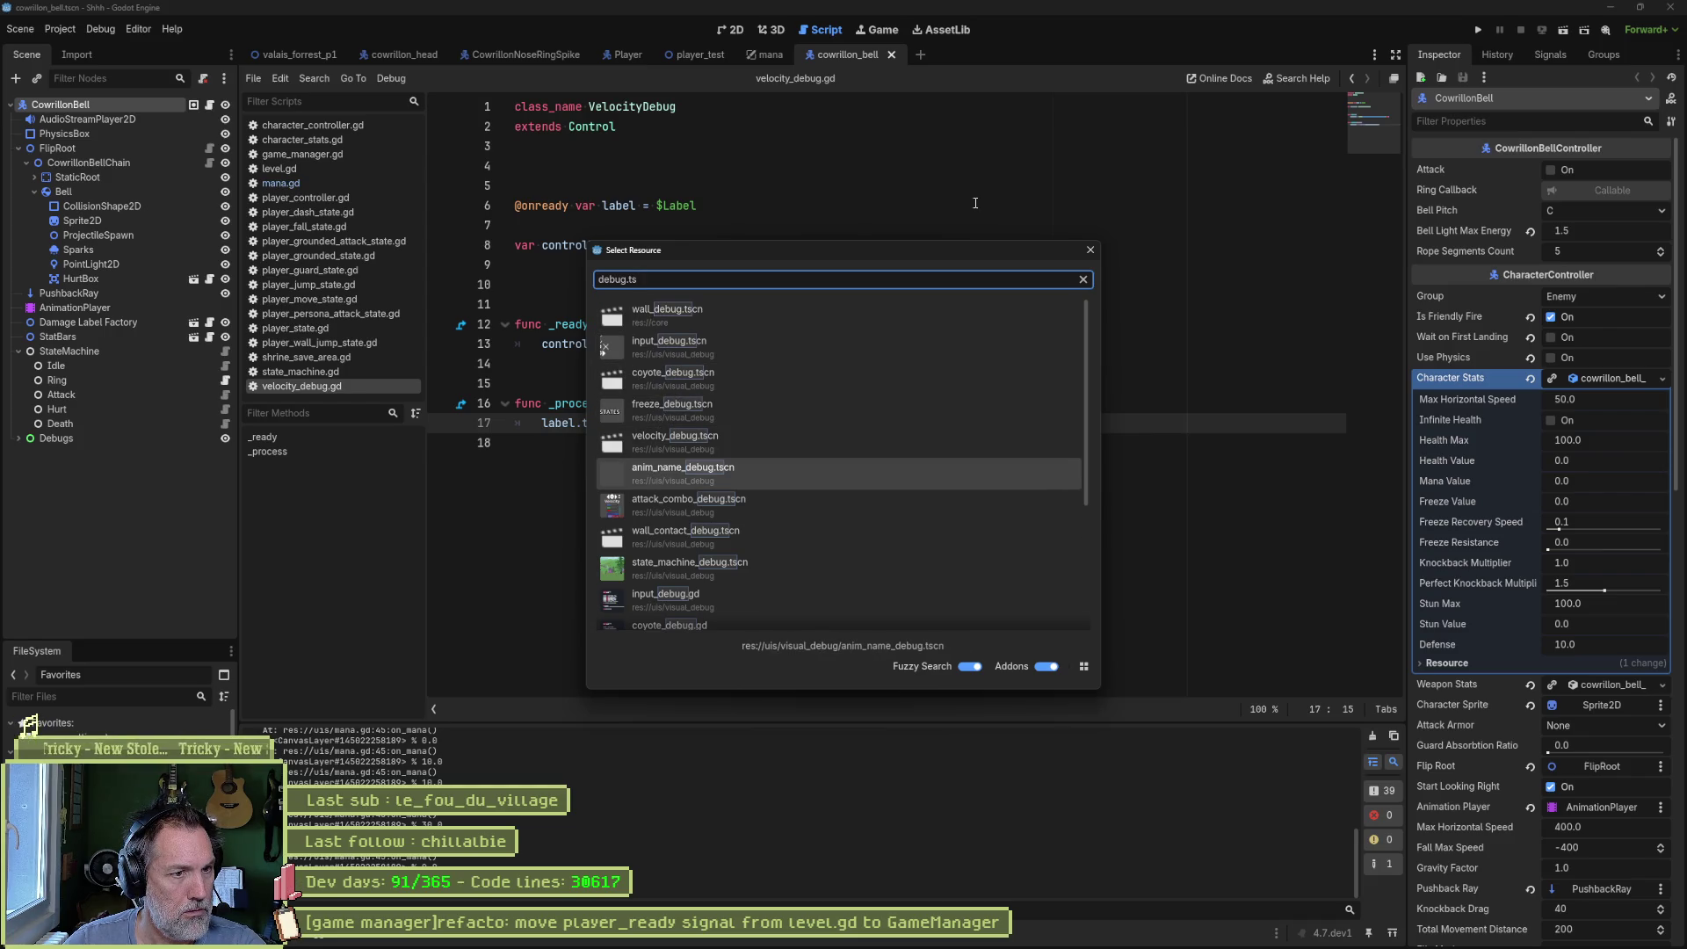
{"action": "key", "text": "Return"}
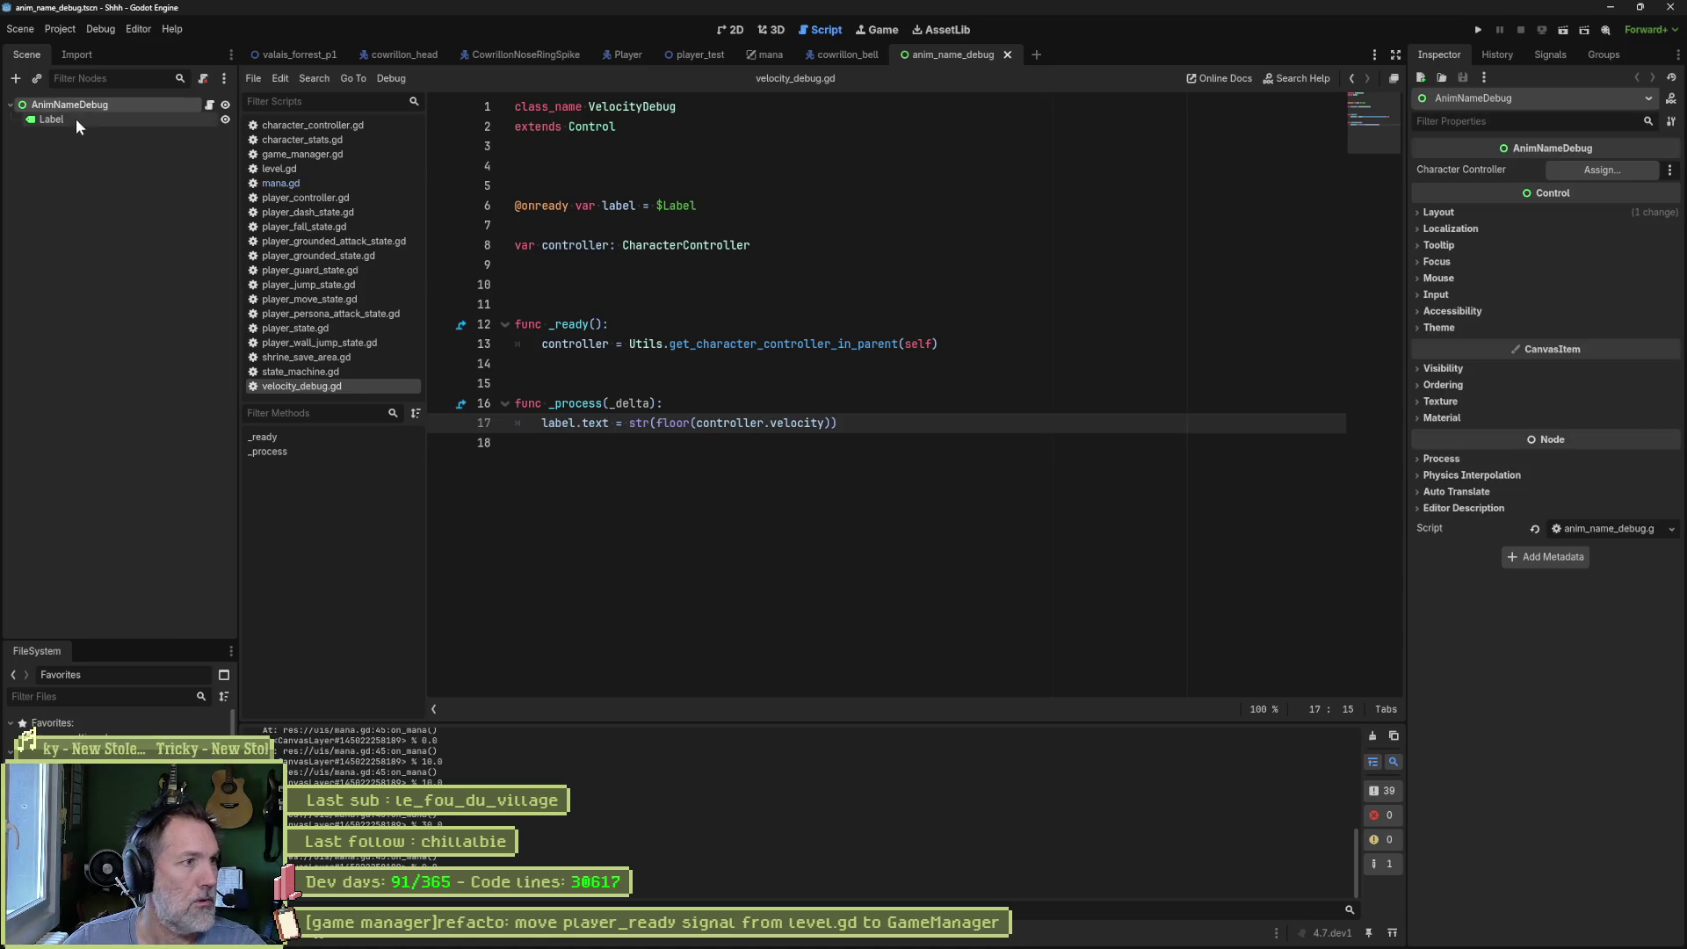
Select the ANIM NAMES Label, view it in the 2D workspace, then close anim_name_debug
{"action": "left_click", "coordinate": [76, 118]}
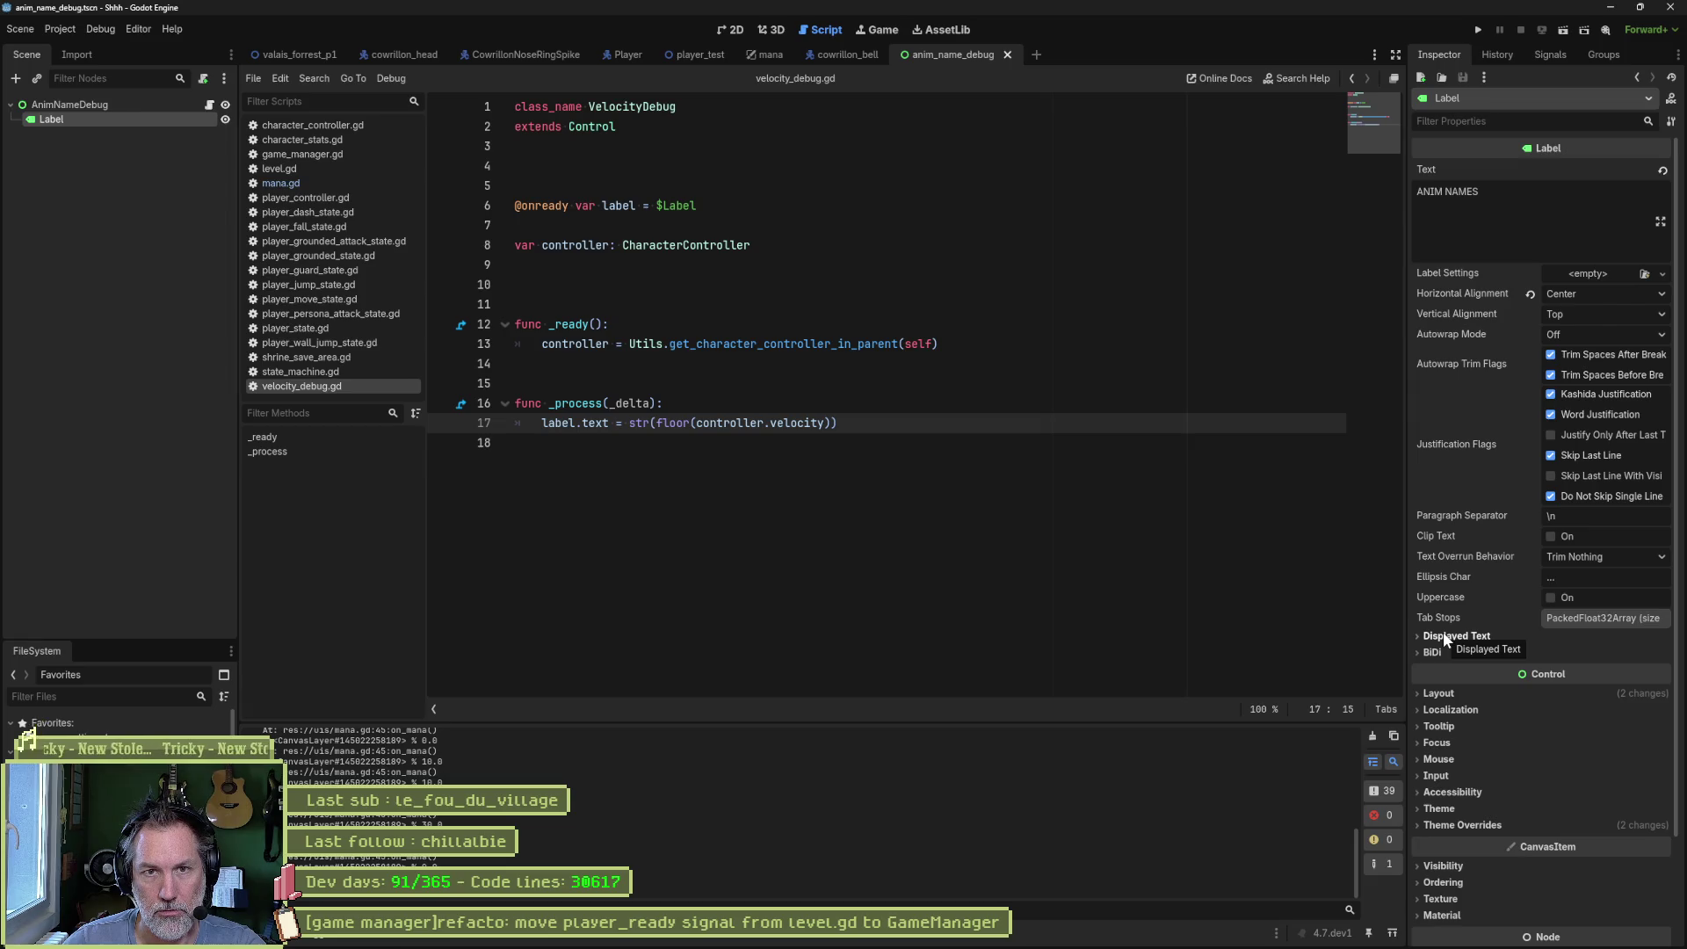
{"action": "left_click", "coordinate": [726, 30]}
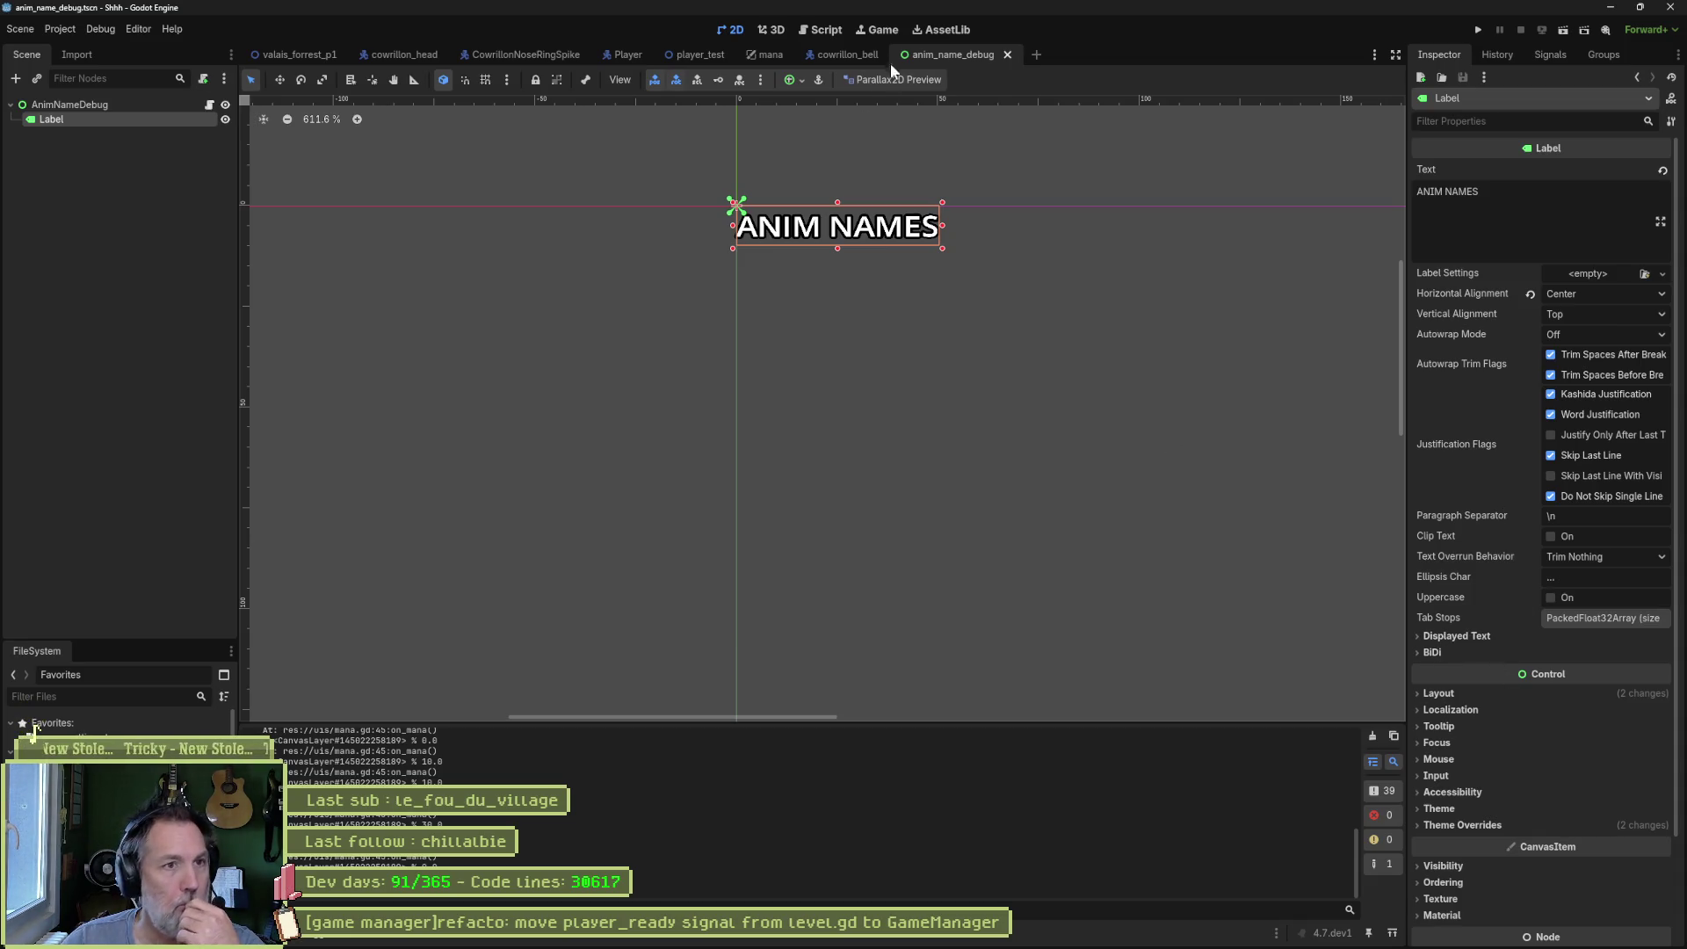
{"action": "middle_click", "coordinate": [939, 57]}
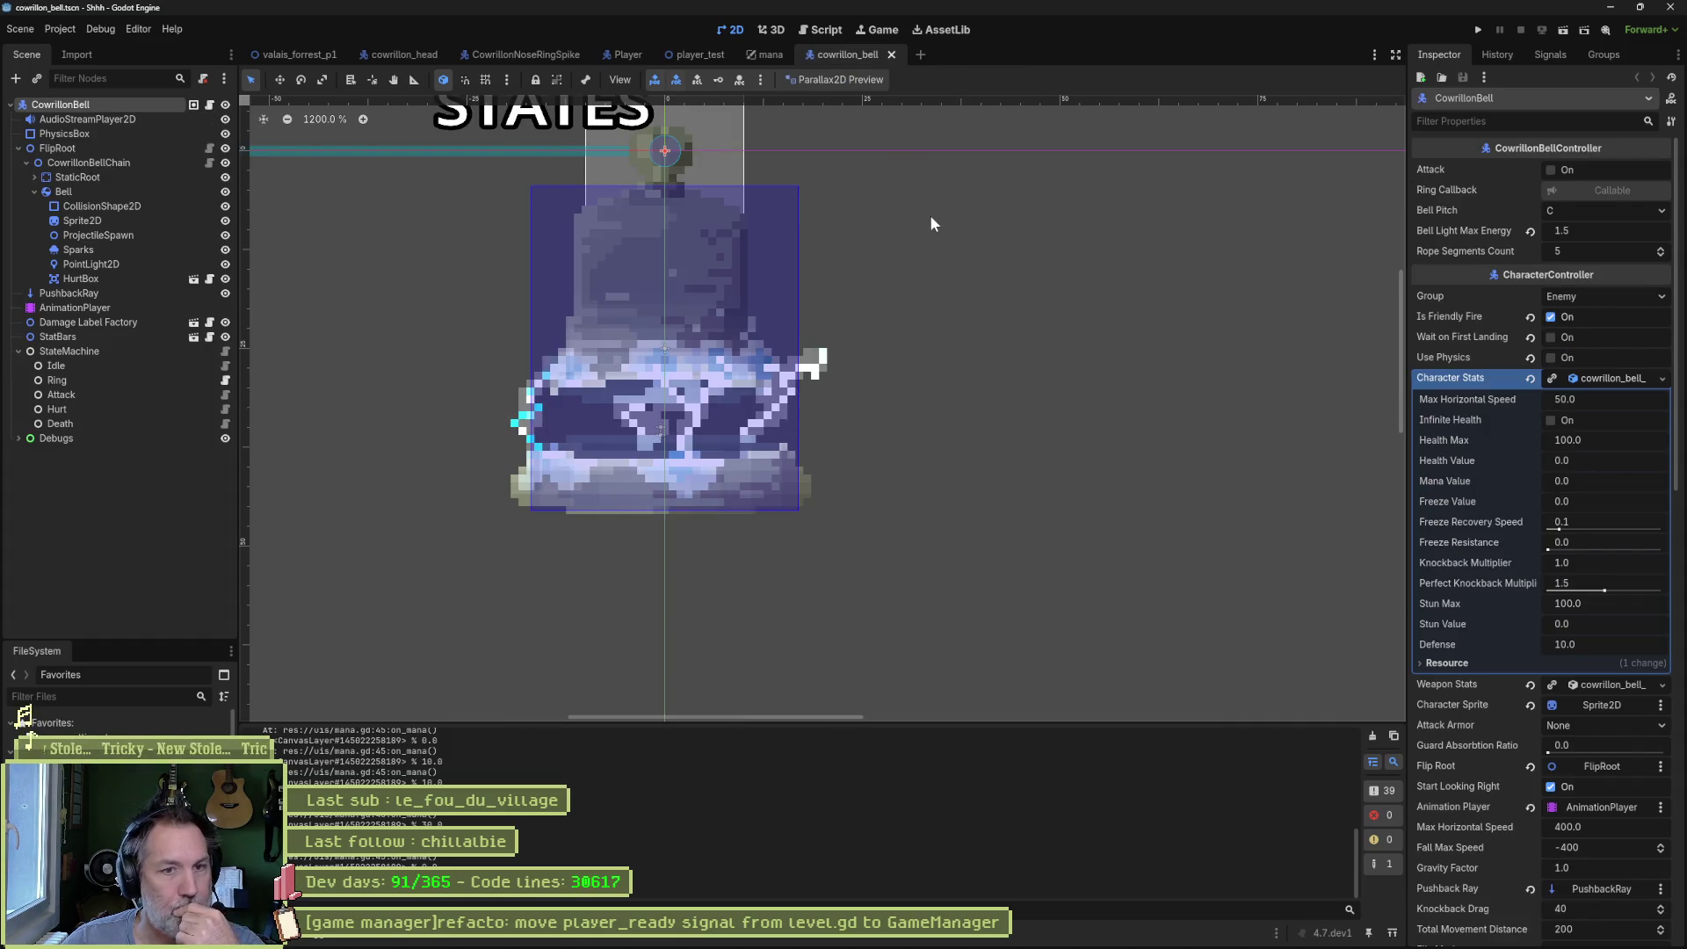
Run the valais_forrest_p1 level with F6 to check the mana readout (40.0)
{"action": "scroll", "coordinate": [931, 223], "scroll_direction": "up", "scroll_amount": 1}
{"action": "left_click_drag", "start_coordinate": [932, 223], "coordinate": [1062, 352]}
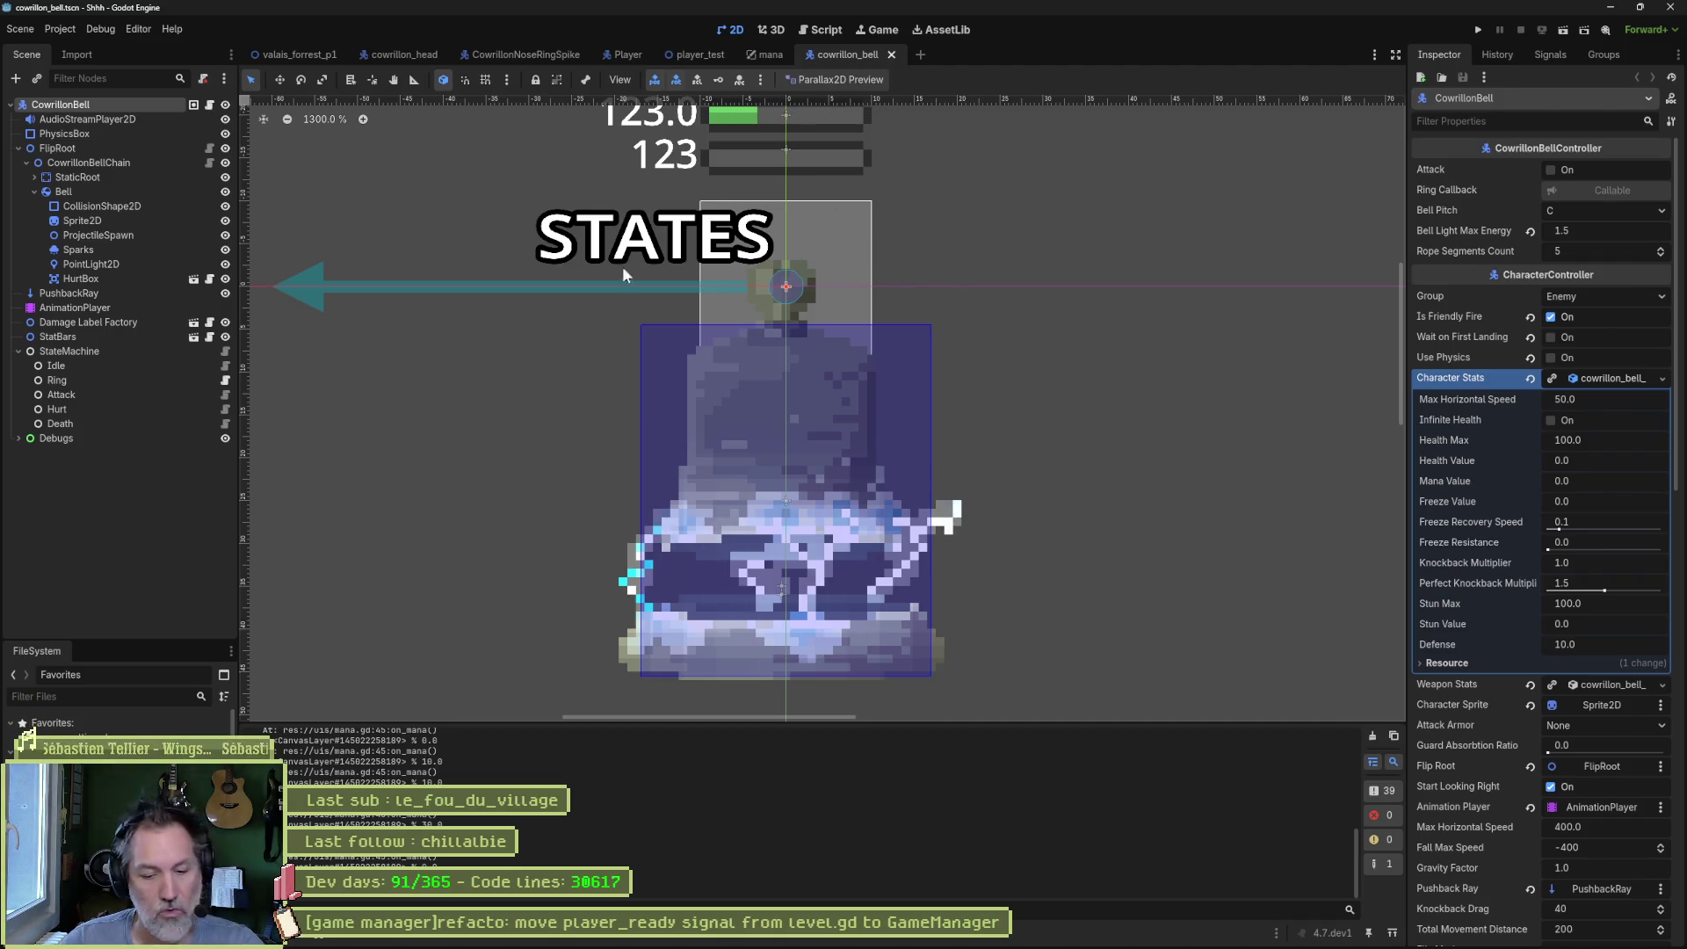
{"action": "left_click", "coordinate": [297, 54]}
{"action": "key", "text": "F6"}
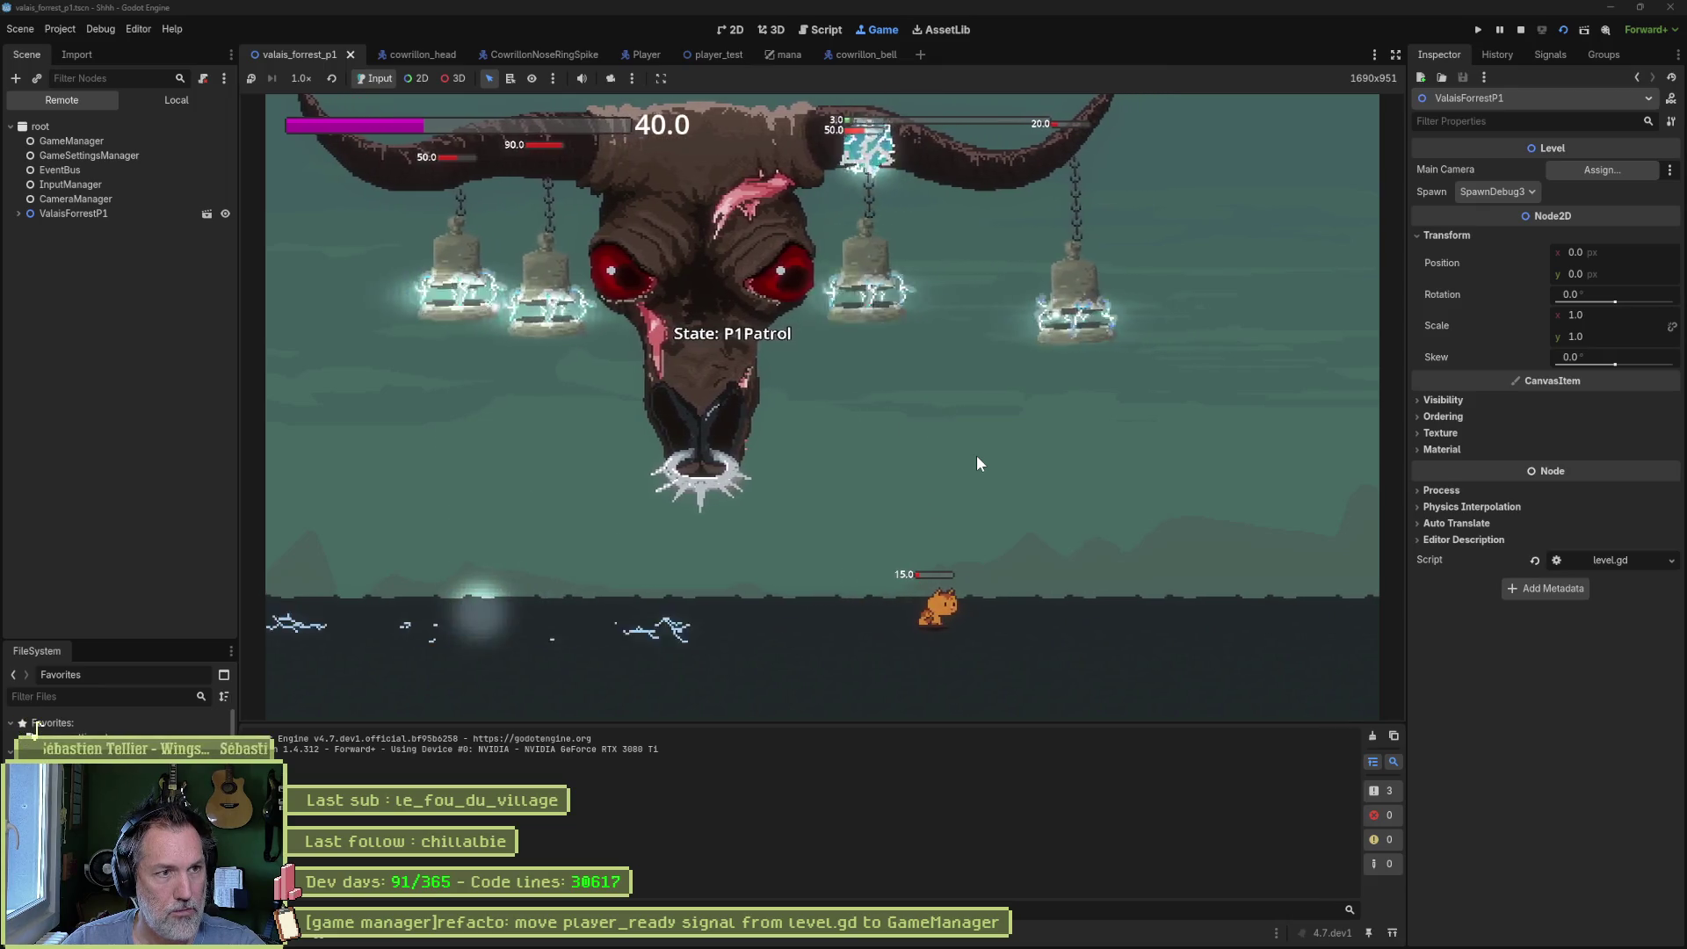
Stop the running game with F8 and return to the editor
{"action": "key", "text": "F8"}
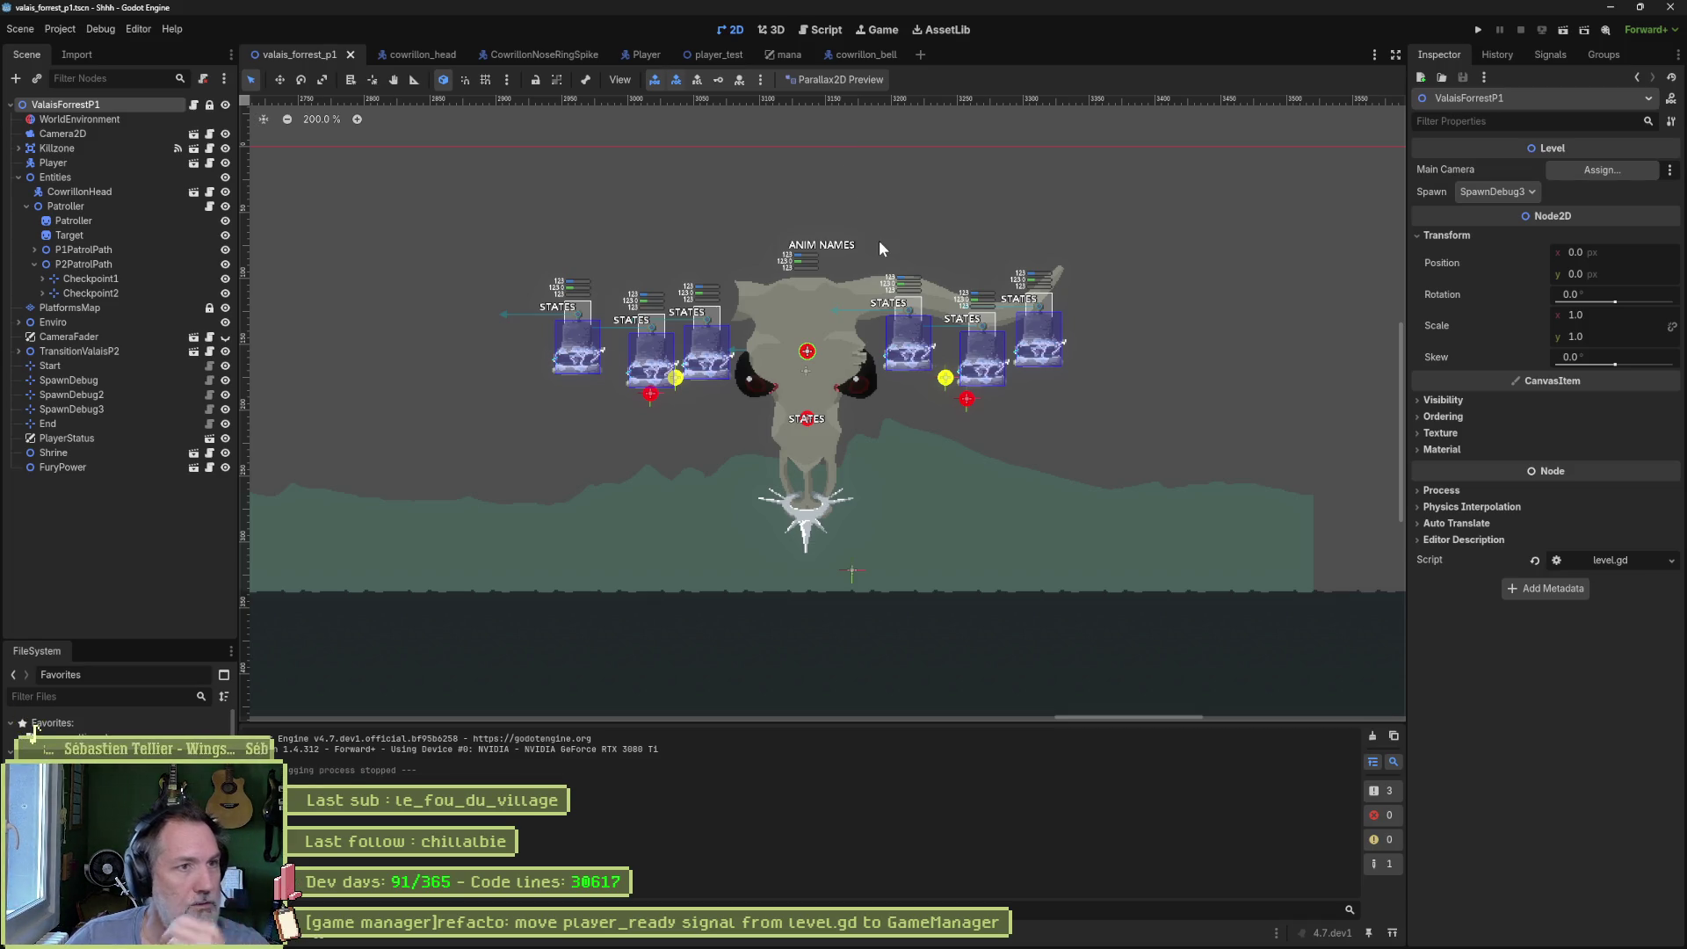
Open the CowrillonBellProjectile scene via quick file search for 'bellproj'
{"action": "key", "text": "shift+alt+o"}
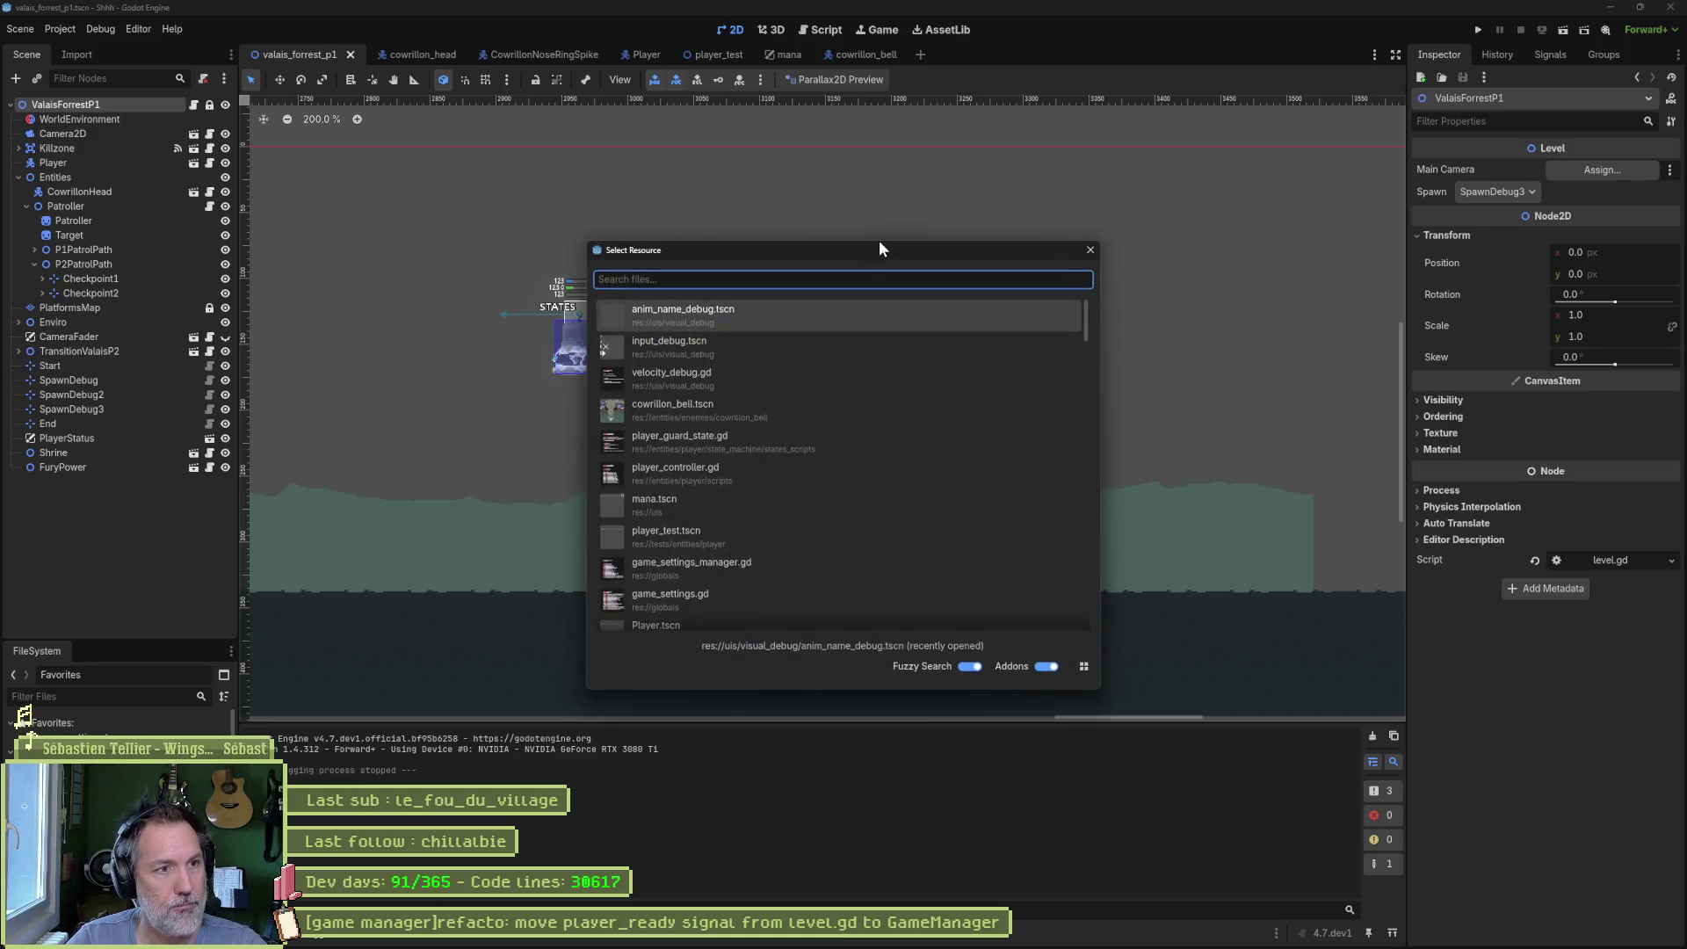
{"action": "type", "text": "bellproj"}
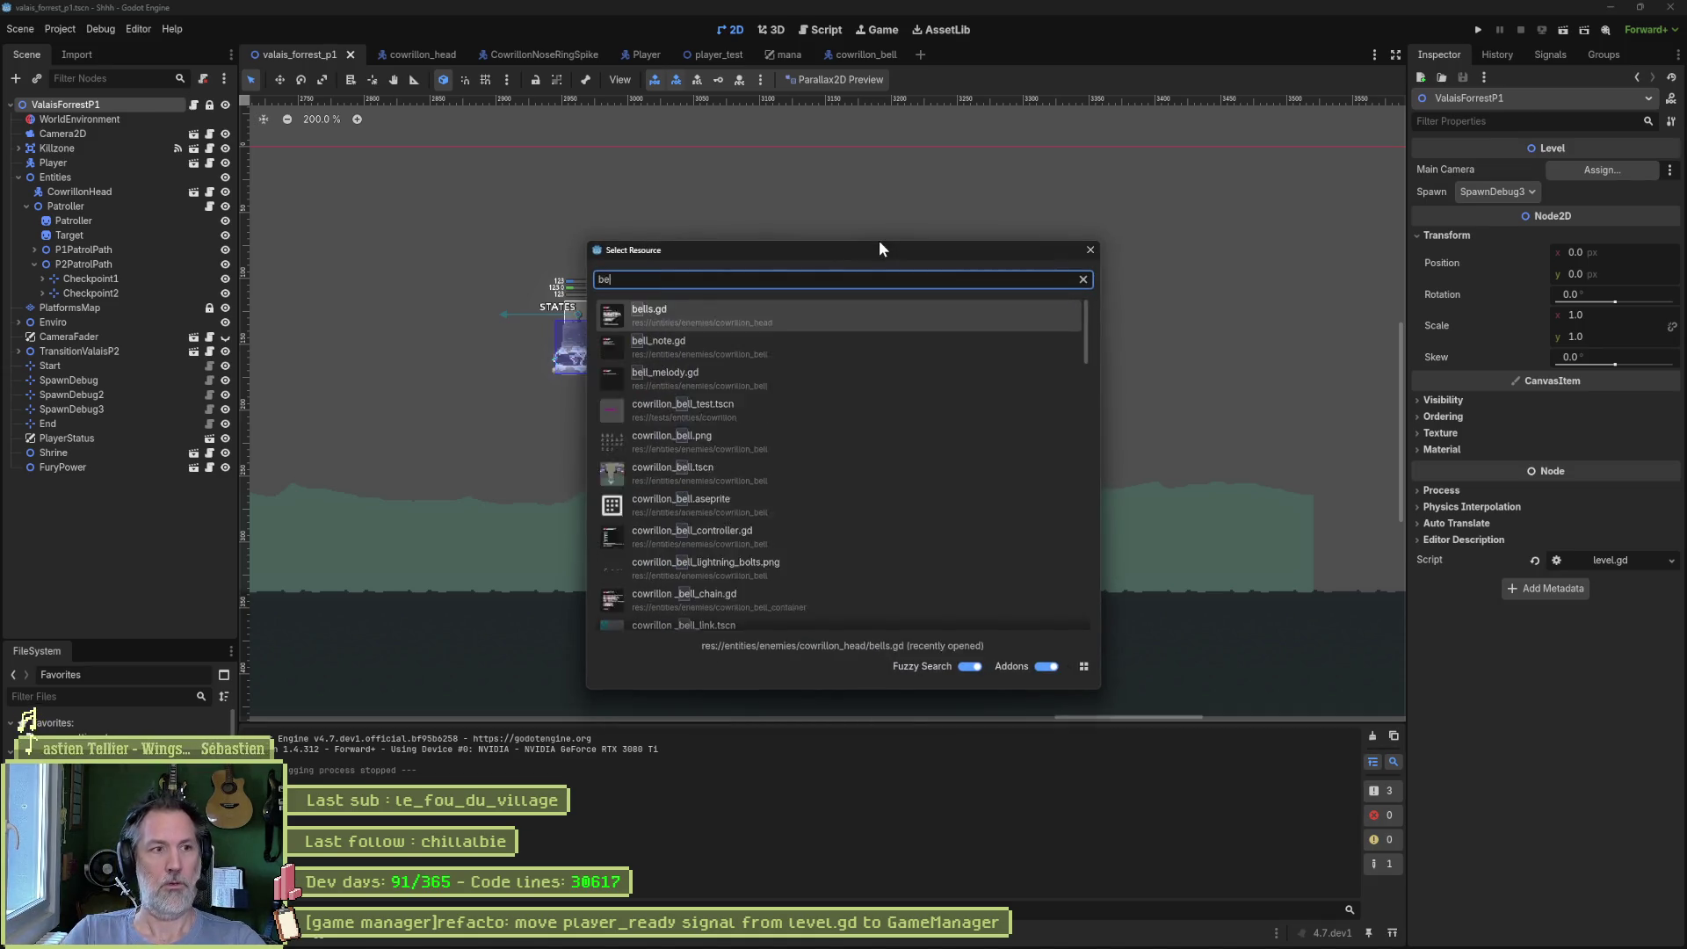
{"action": "key", "text": "Return"}
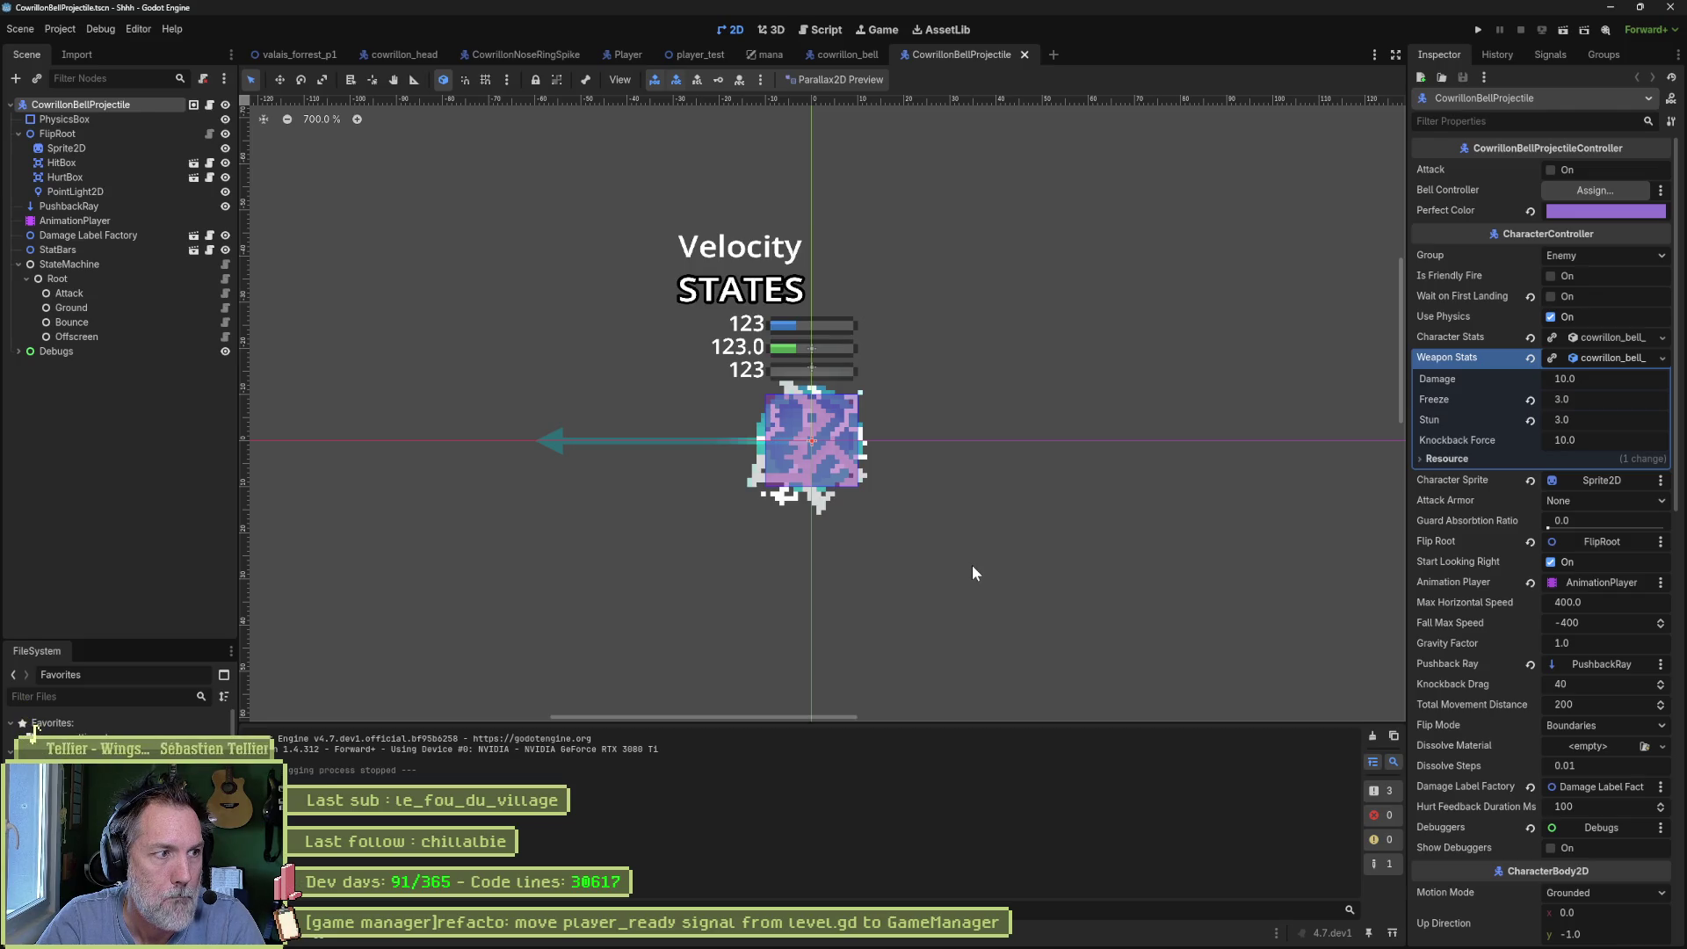
Inspect the Player root's Character Stats, then return to the projectile scene and Asana
{"action": "left_click", "coordinate": [627, 55]}
{"action": "left_click", "coordinate": [46, 104]}
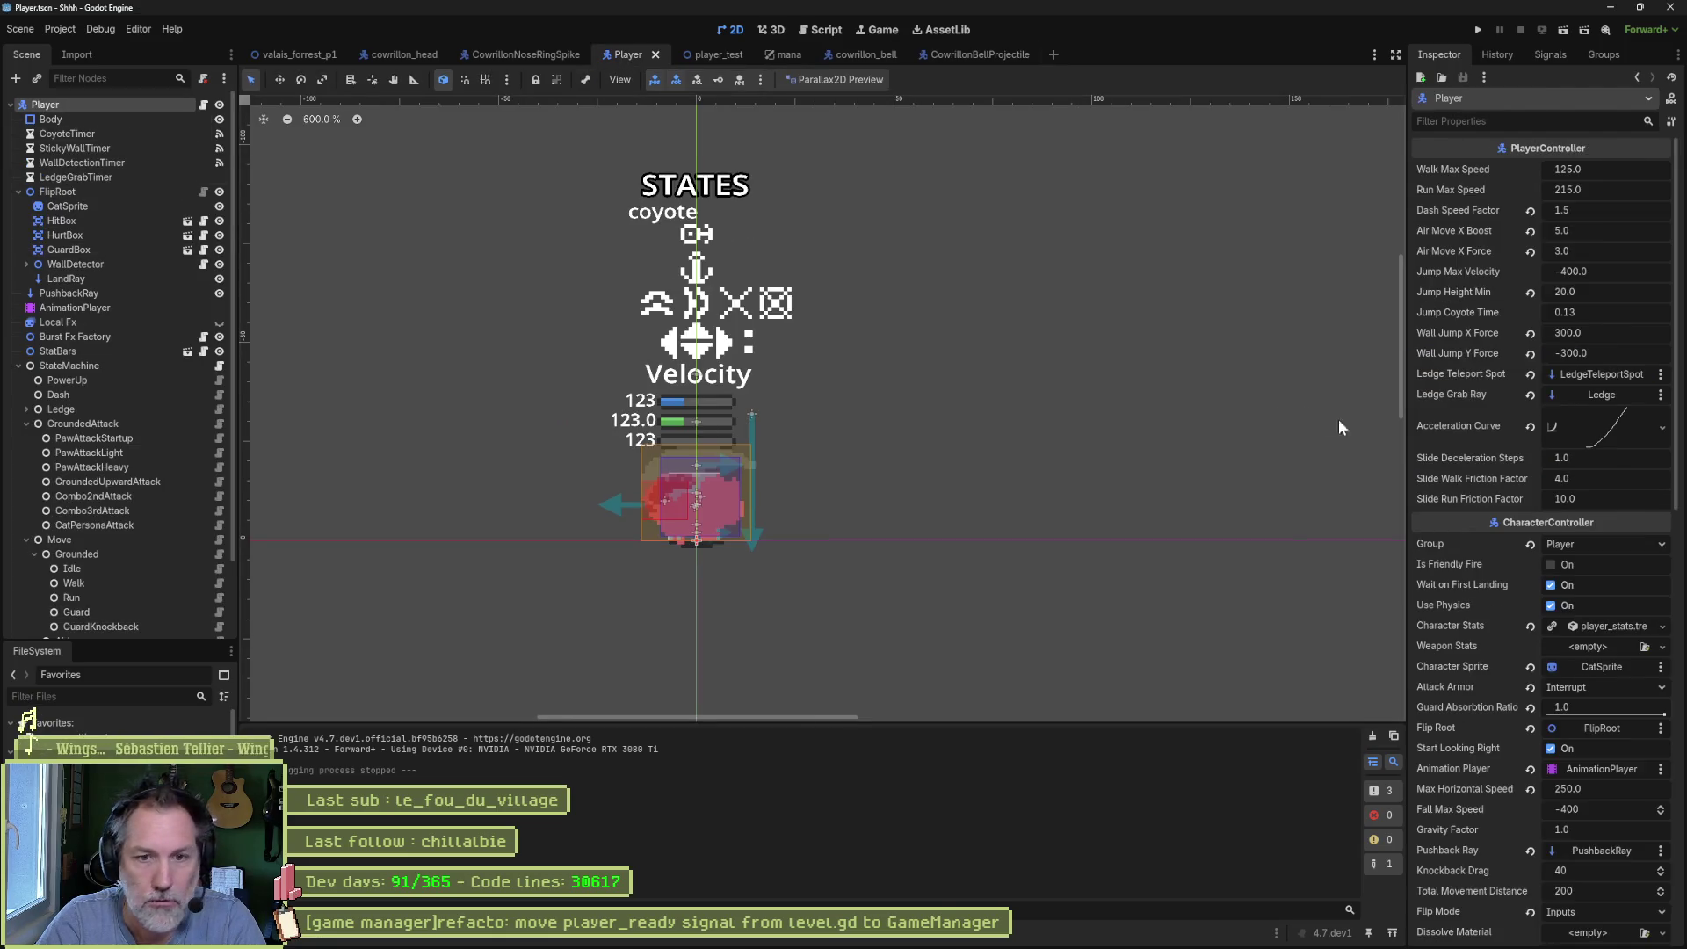
{"action": "scroll", "coordinate": [1452, 497], "scroll_direction": "down", "scroll_amount": 3}
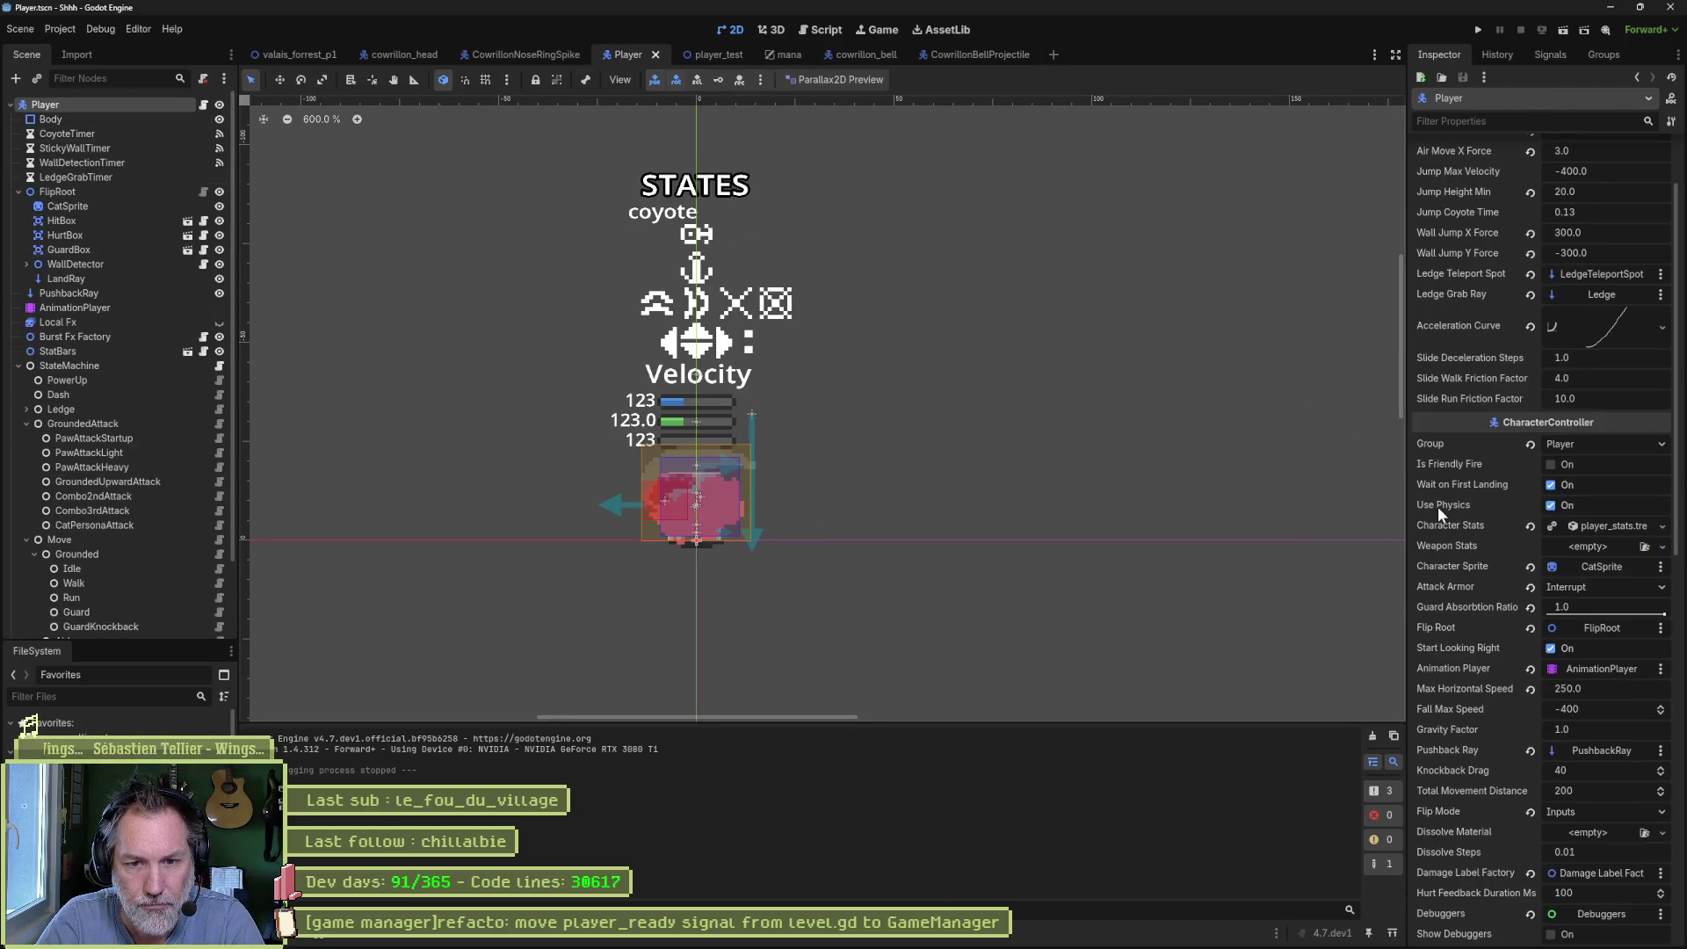
{"action": "left_click", "coordinate": [1589, 526]}
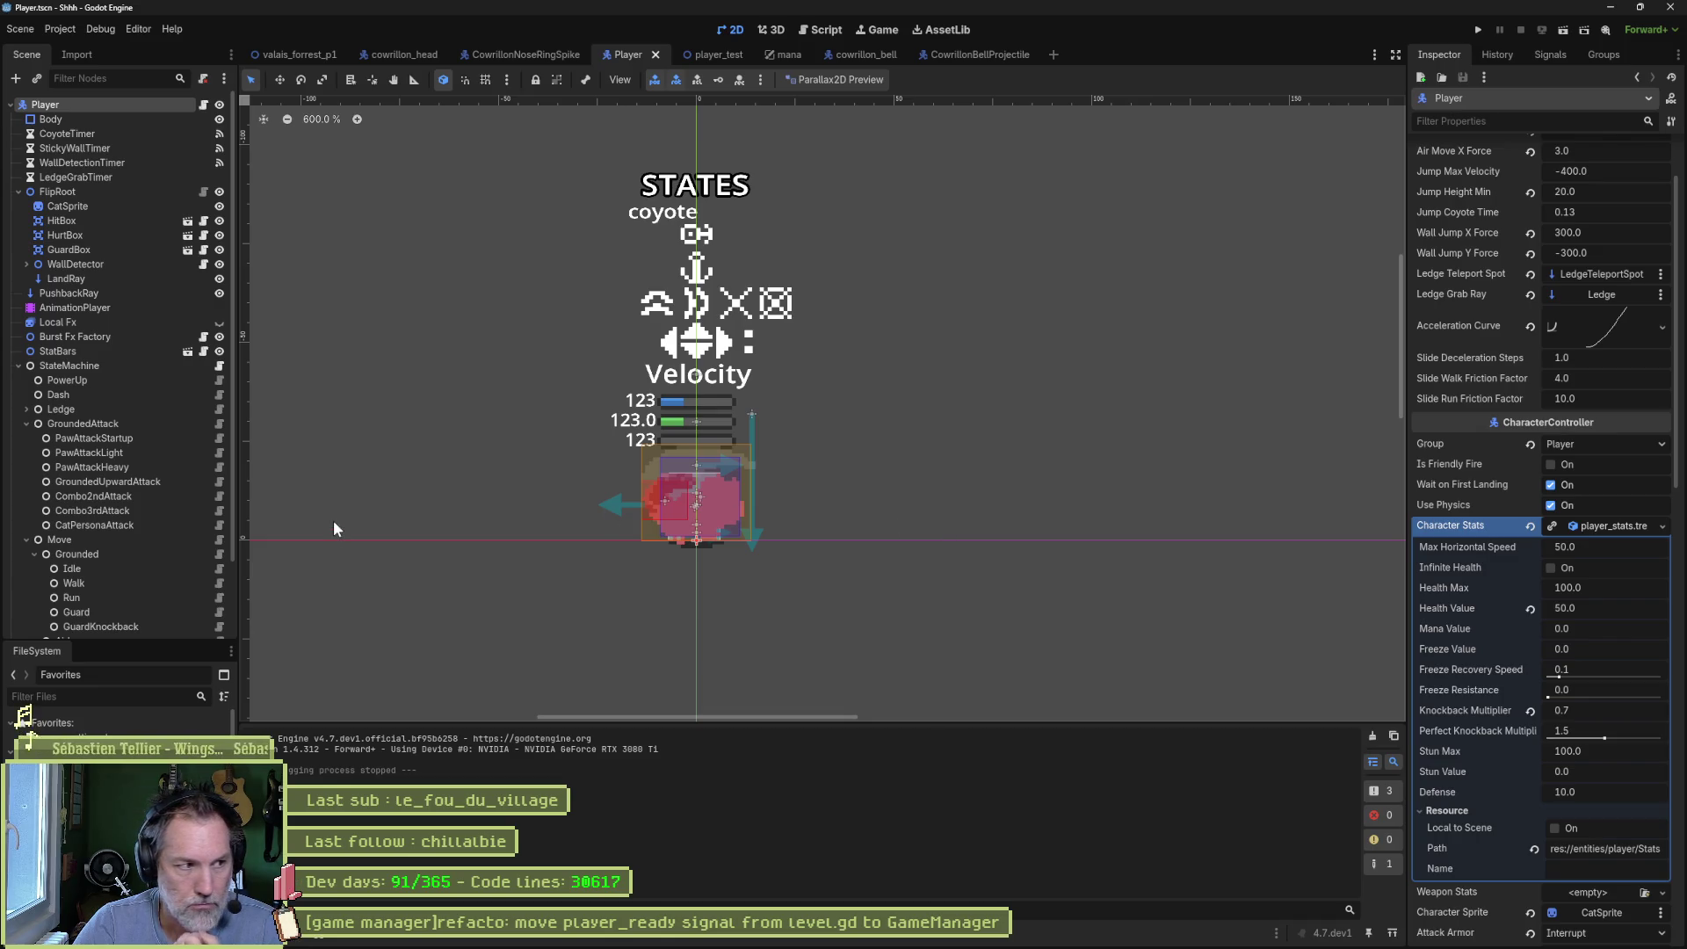
{"action": "left_click", "coordinate": [965, 55]}
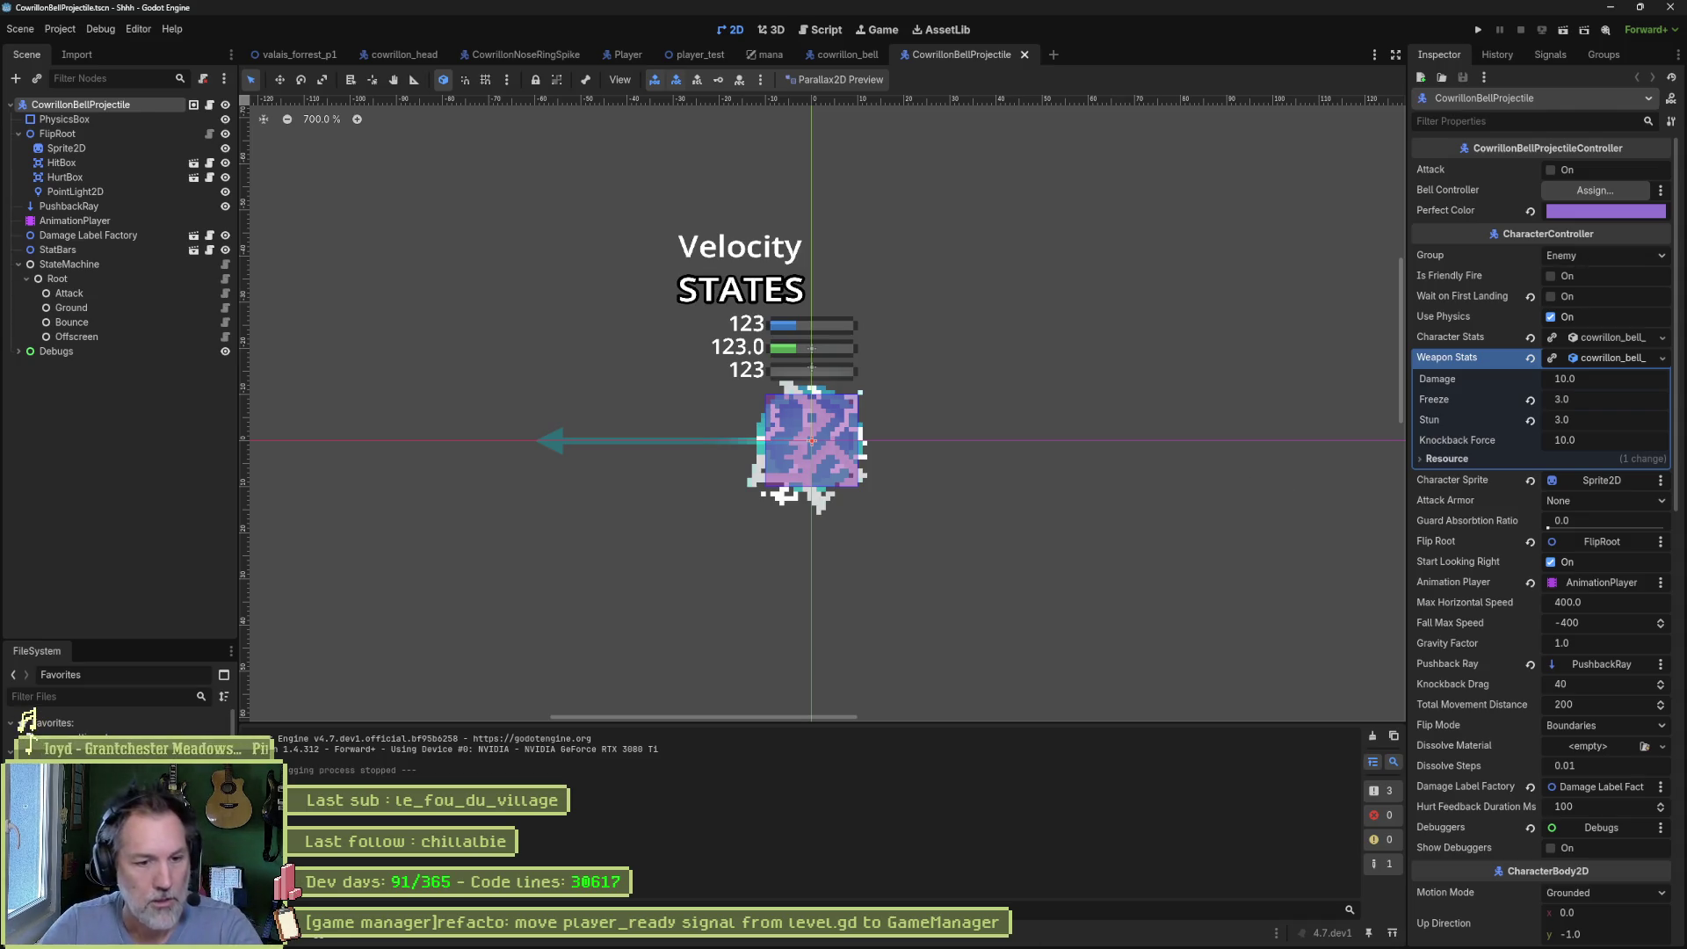
{"action": "left_click", "coordinate": [935, 942]}
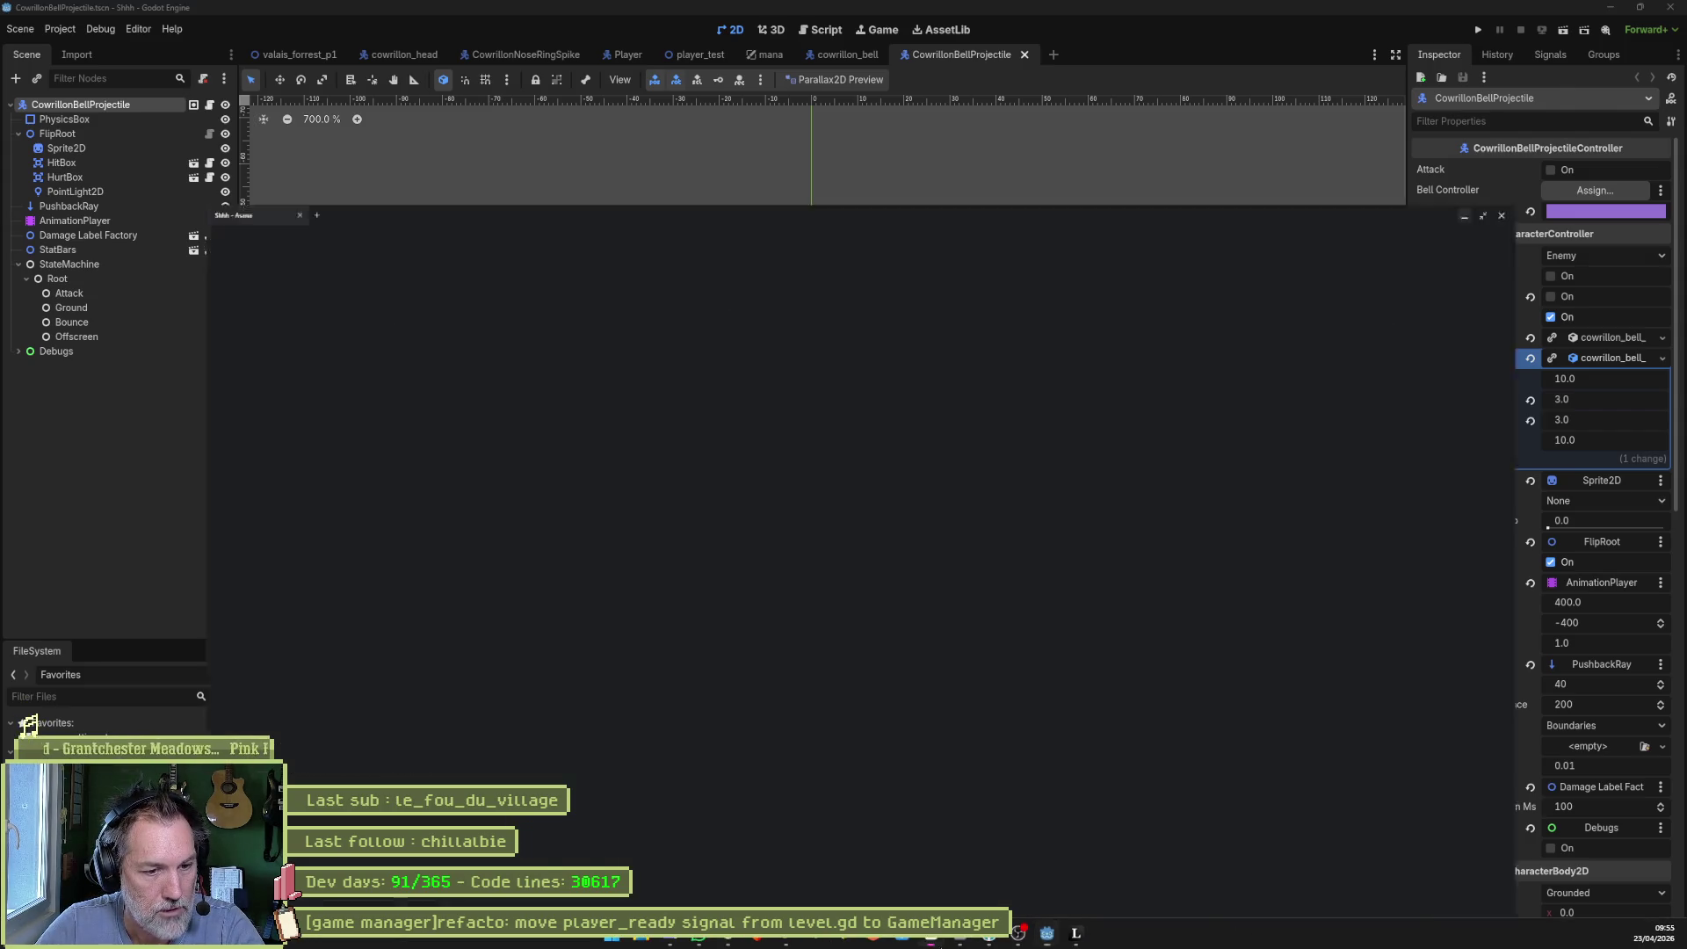
Add the task '[weapon stats]add: mana gain on guard' and move it to the top of Sprint
{"action": "left_click", "coordinate": [910, 586]}
{"action": "type", "text": "["}
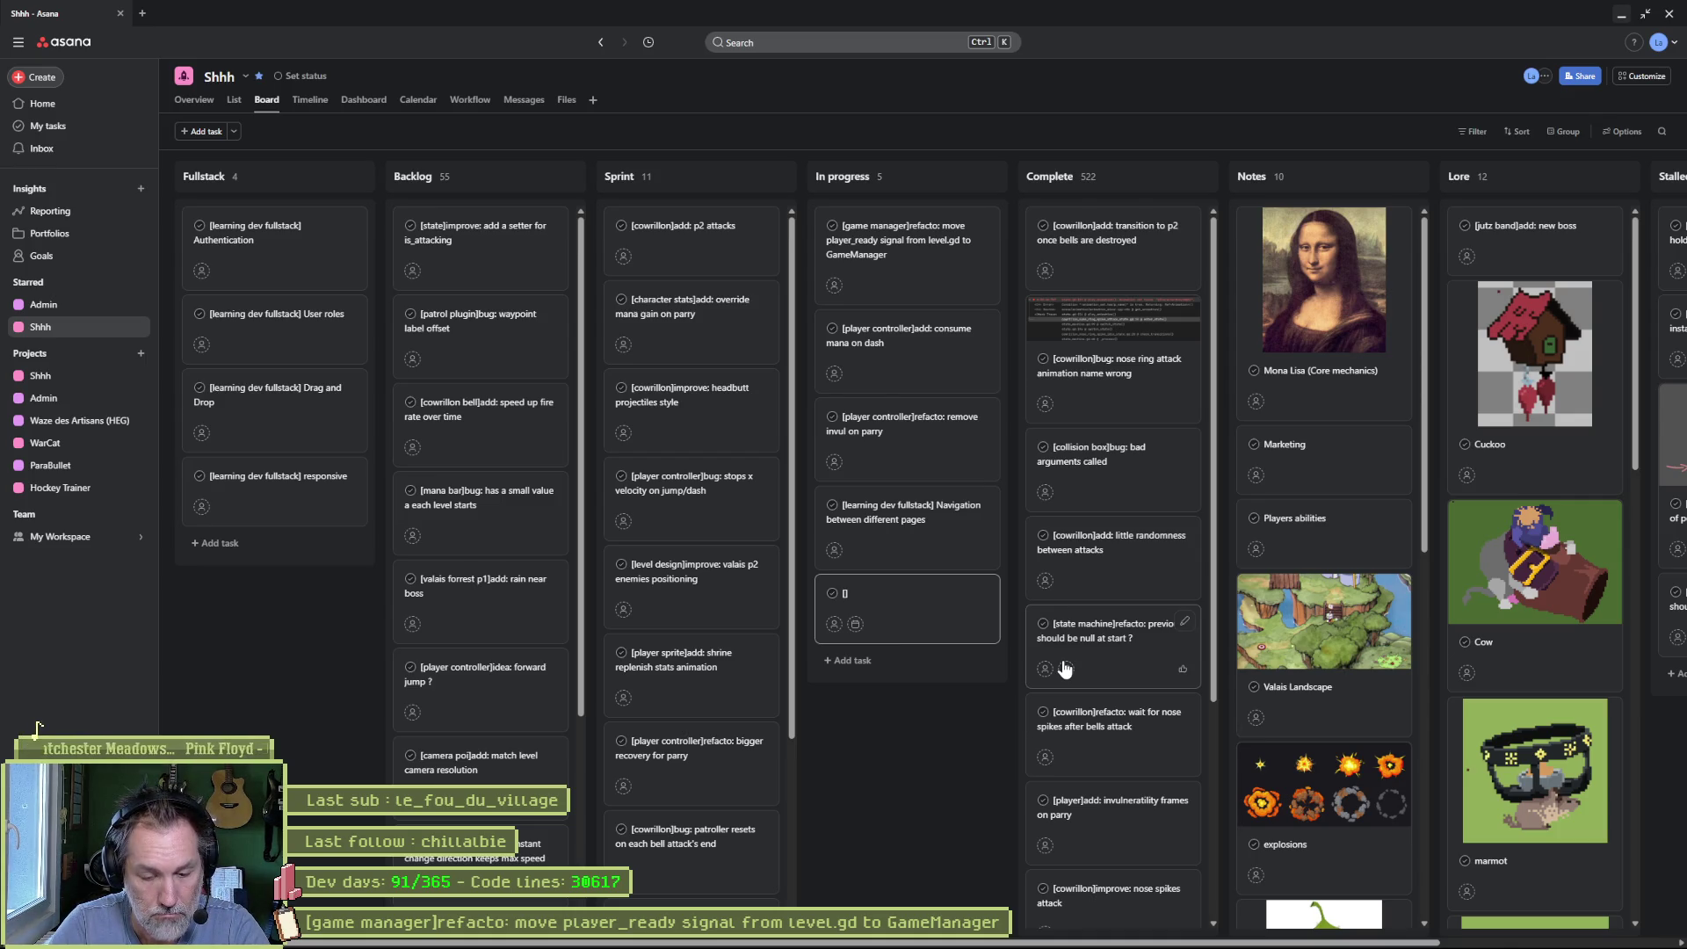
{"action": "type", "text": "weapon s"}
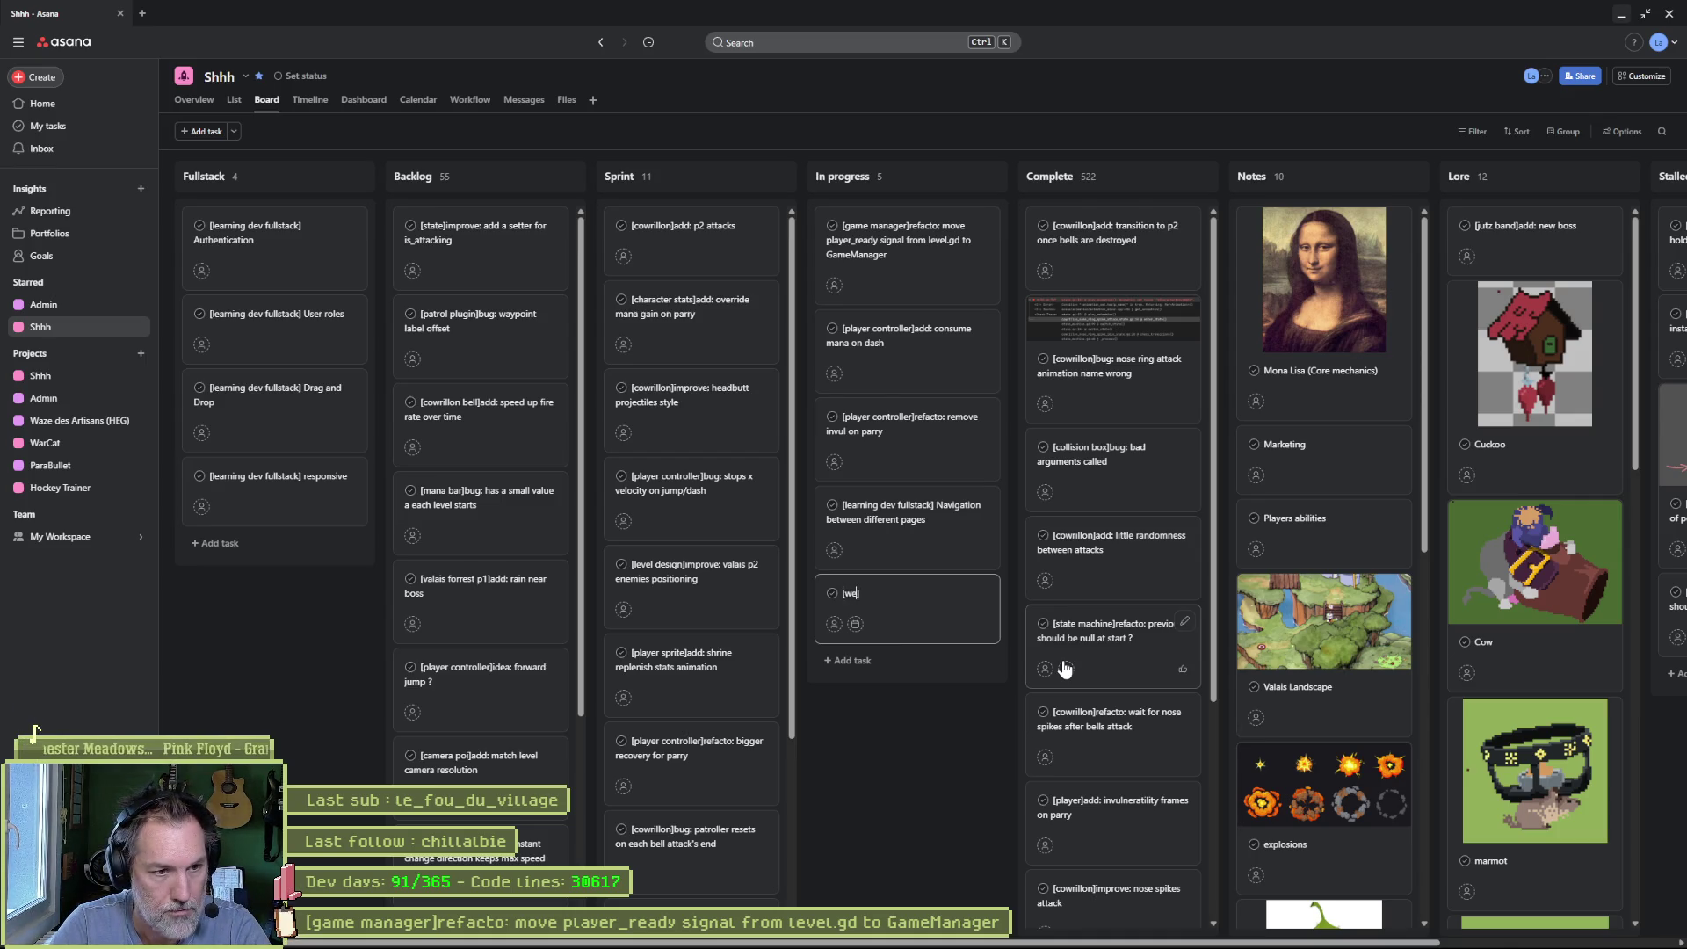
{"action": "type", "text": "tats]add:"}
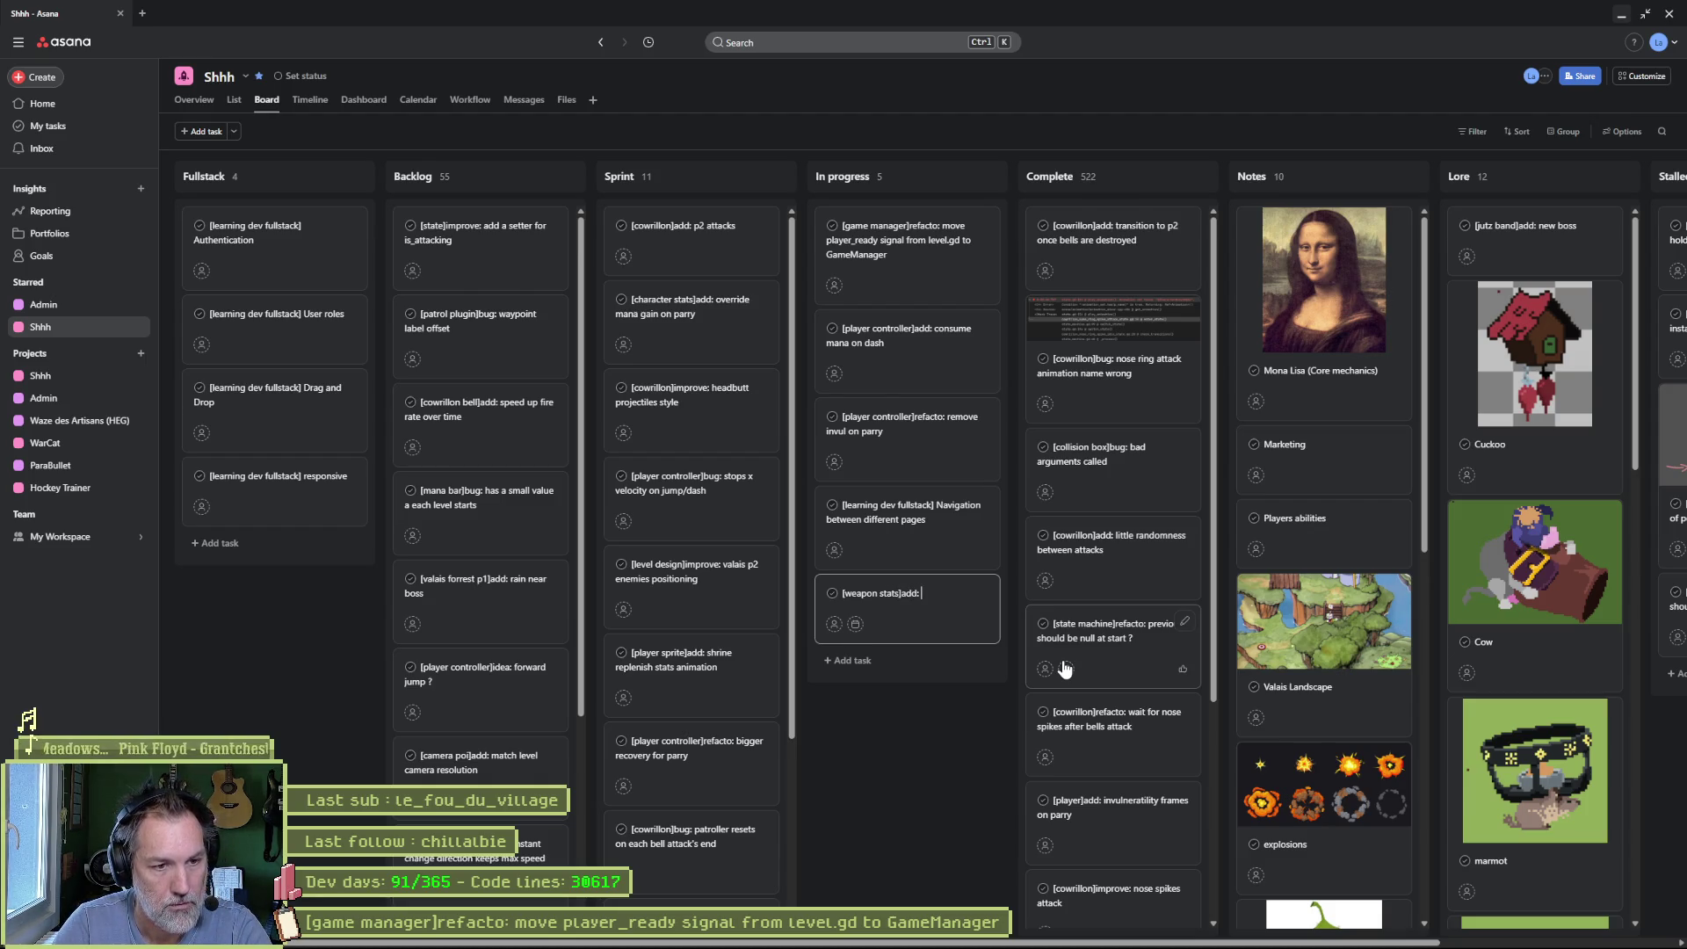
{"action": "type", "text": "manau"}
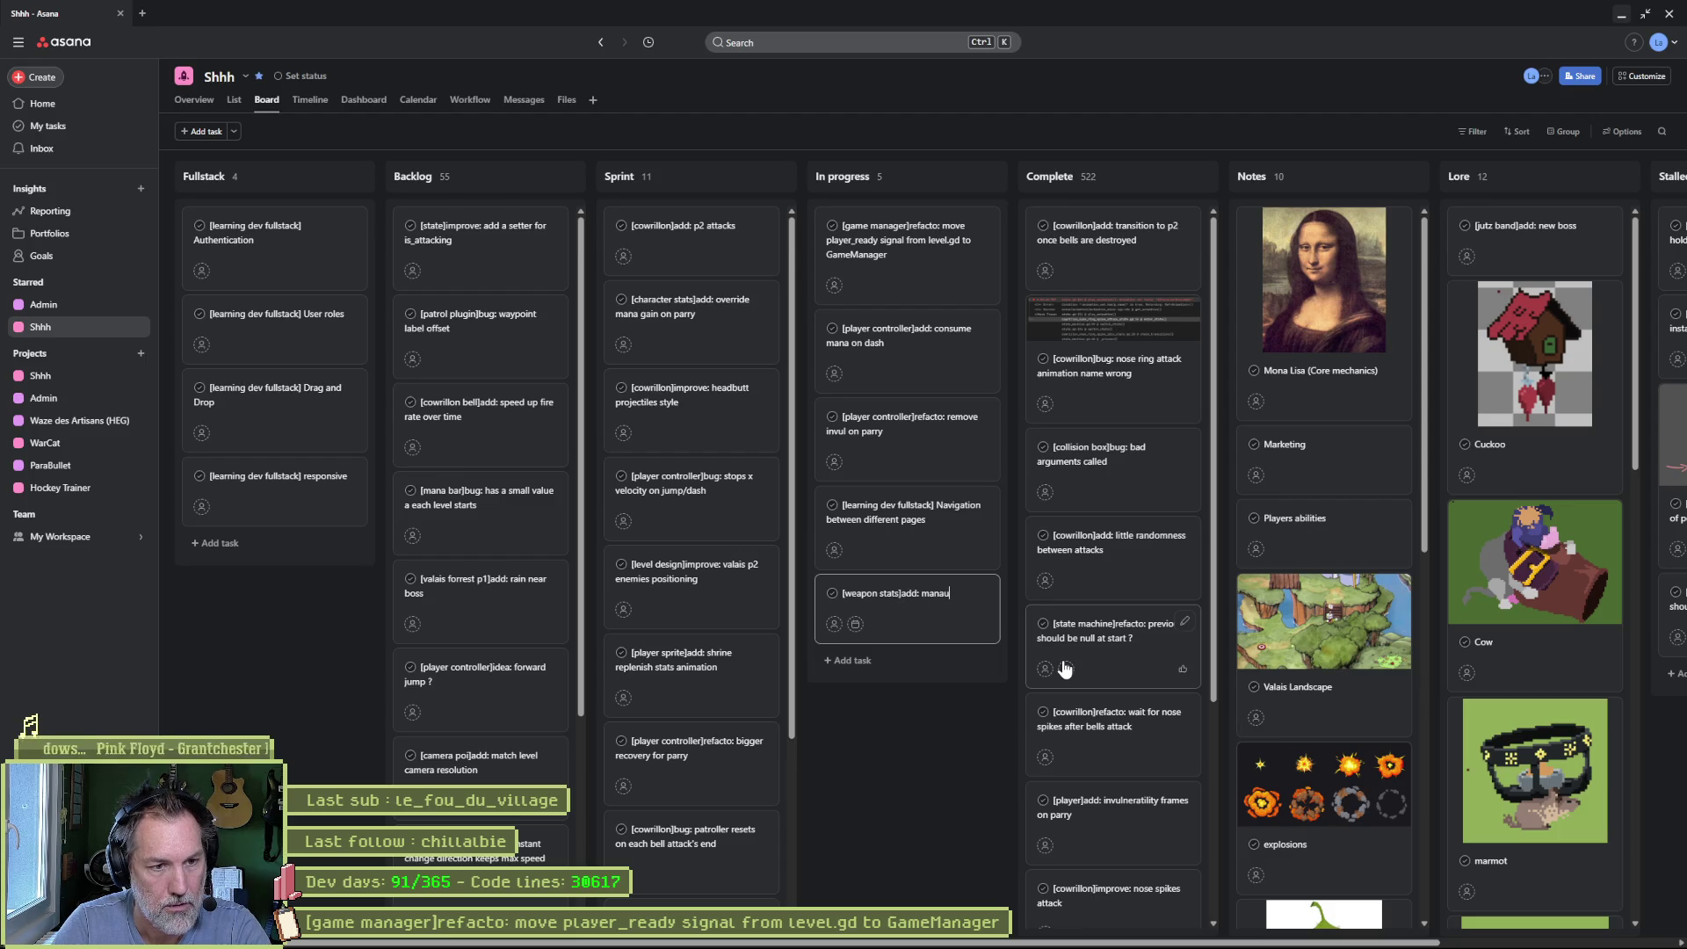
{"action": "type", "text": " gain on guard"}
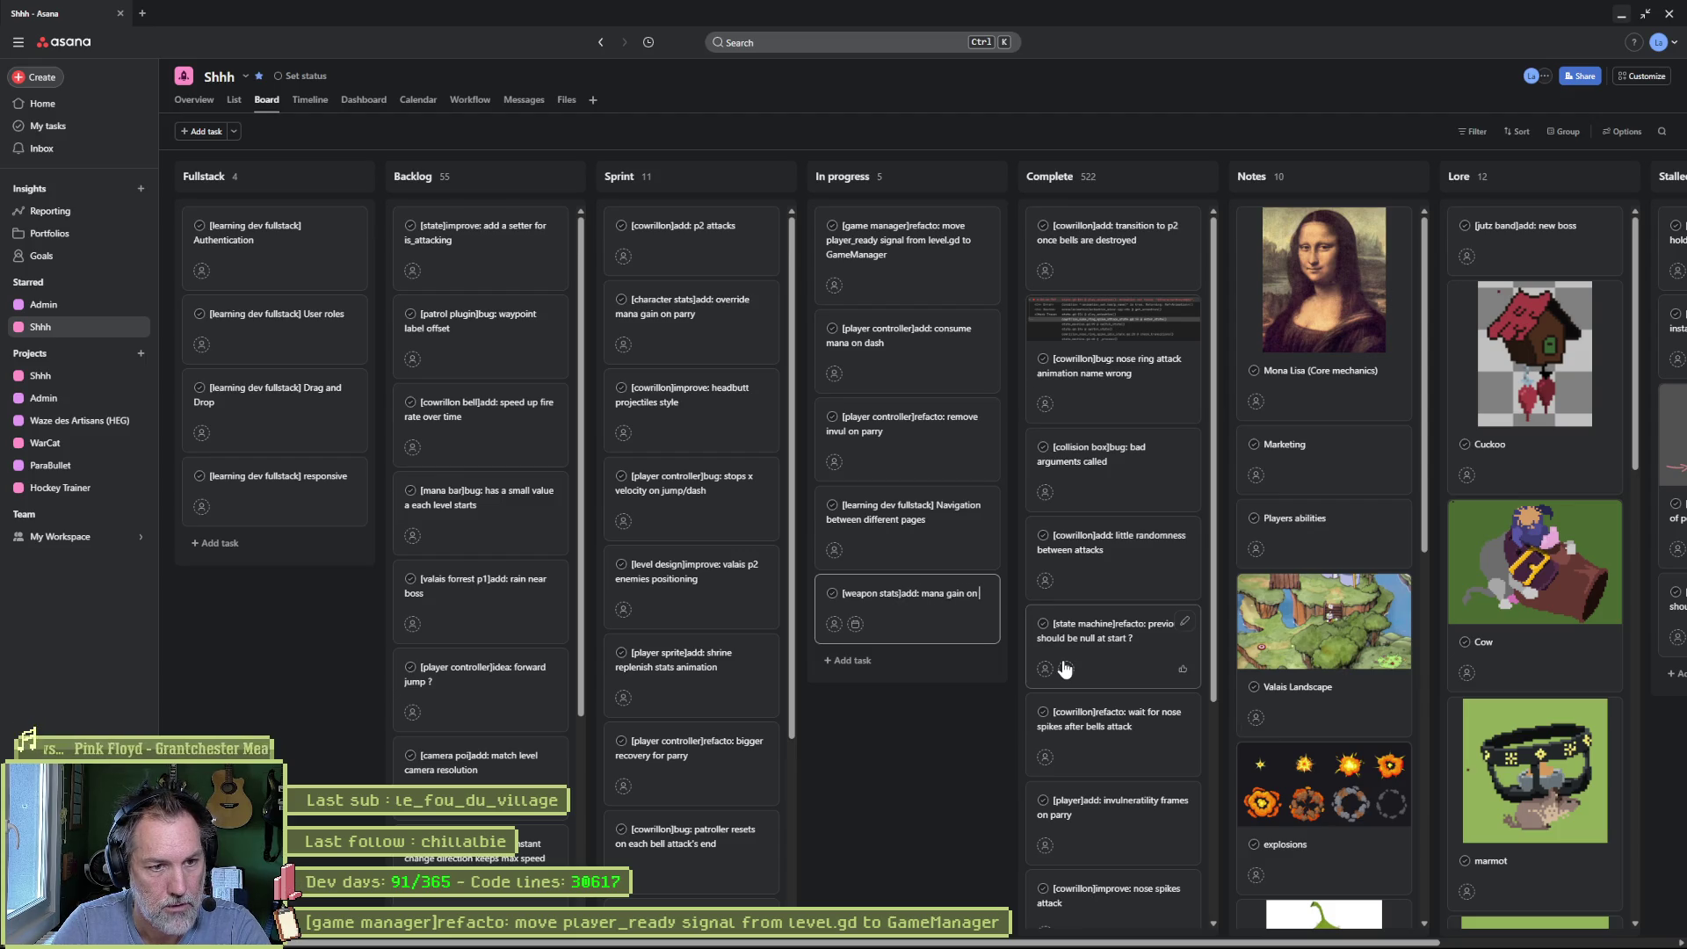
{"action": "key", "text": "Return"}
{"action": "mouse_move", "coordinate": [905, 599]}
{"action": "left_mouse_down"}
{"action": "mouse_move", "coordinate": [756, 281]}
{"action": "mouse_move", "coordinate": [703, 236]}
{"action": "left_mouse_up"}
Open the player_ready refactor task and copy its full title
{"action": "left_click", "coordinate": [907, 516]}
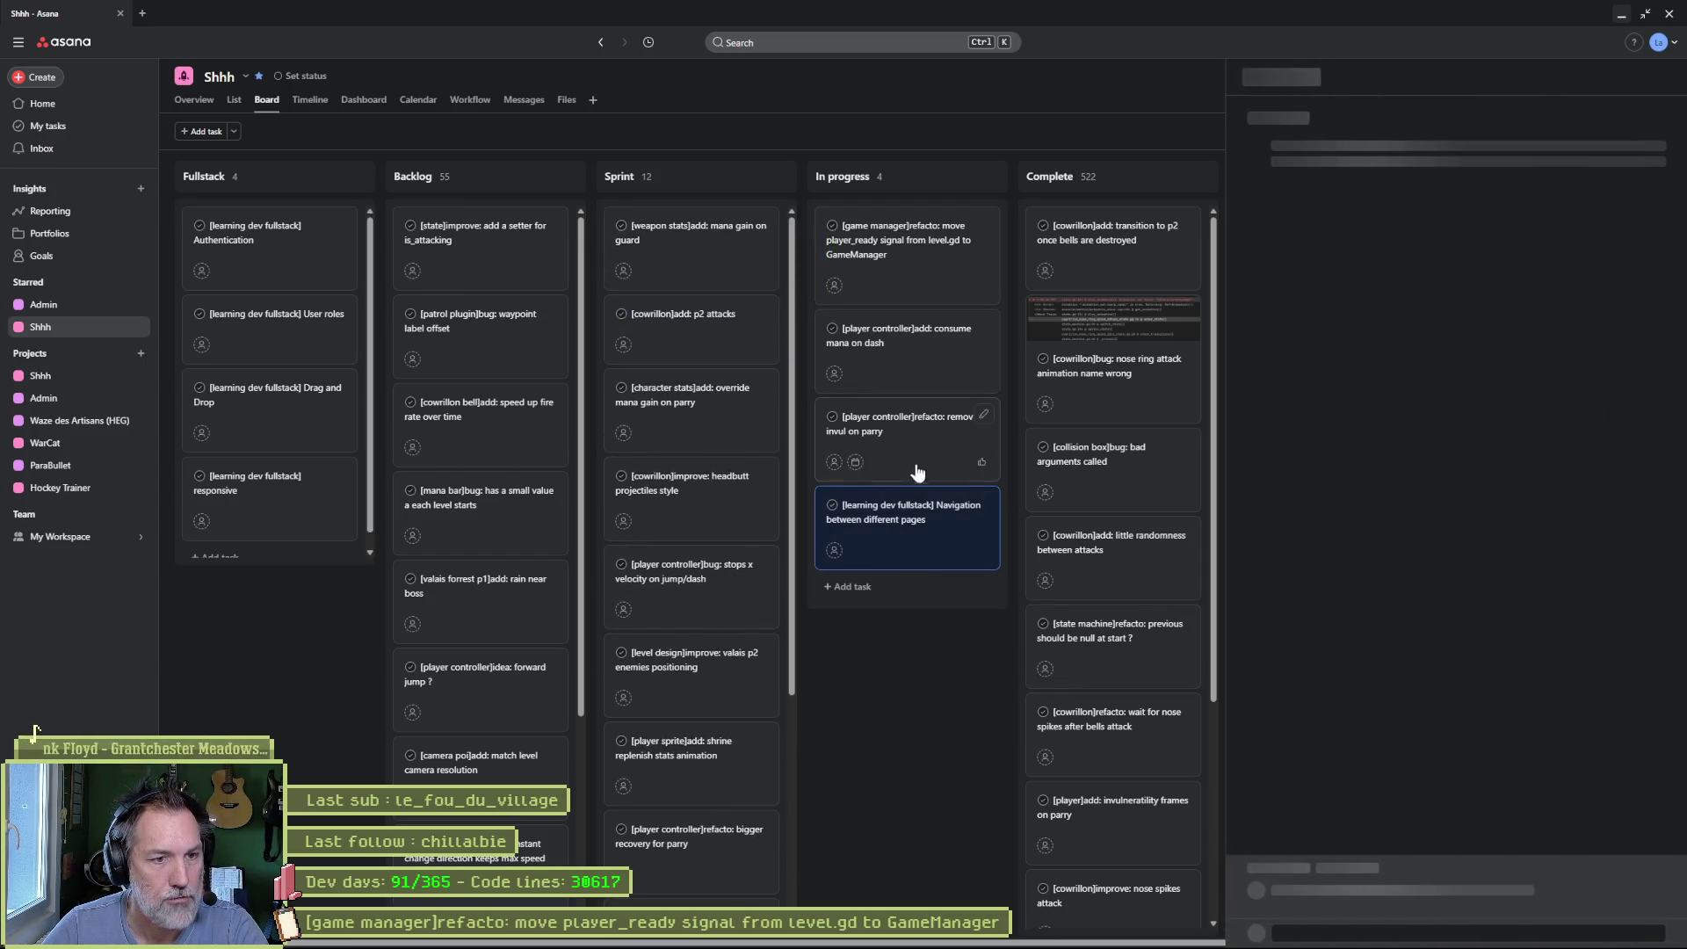
{"action": "left_click", "coordinate": [909, 264]}
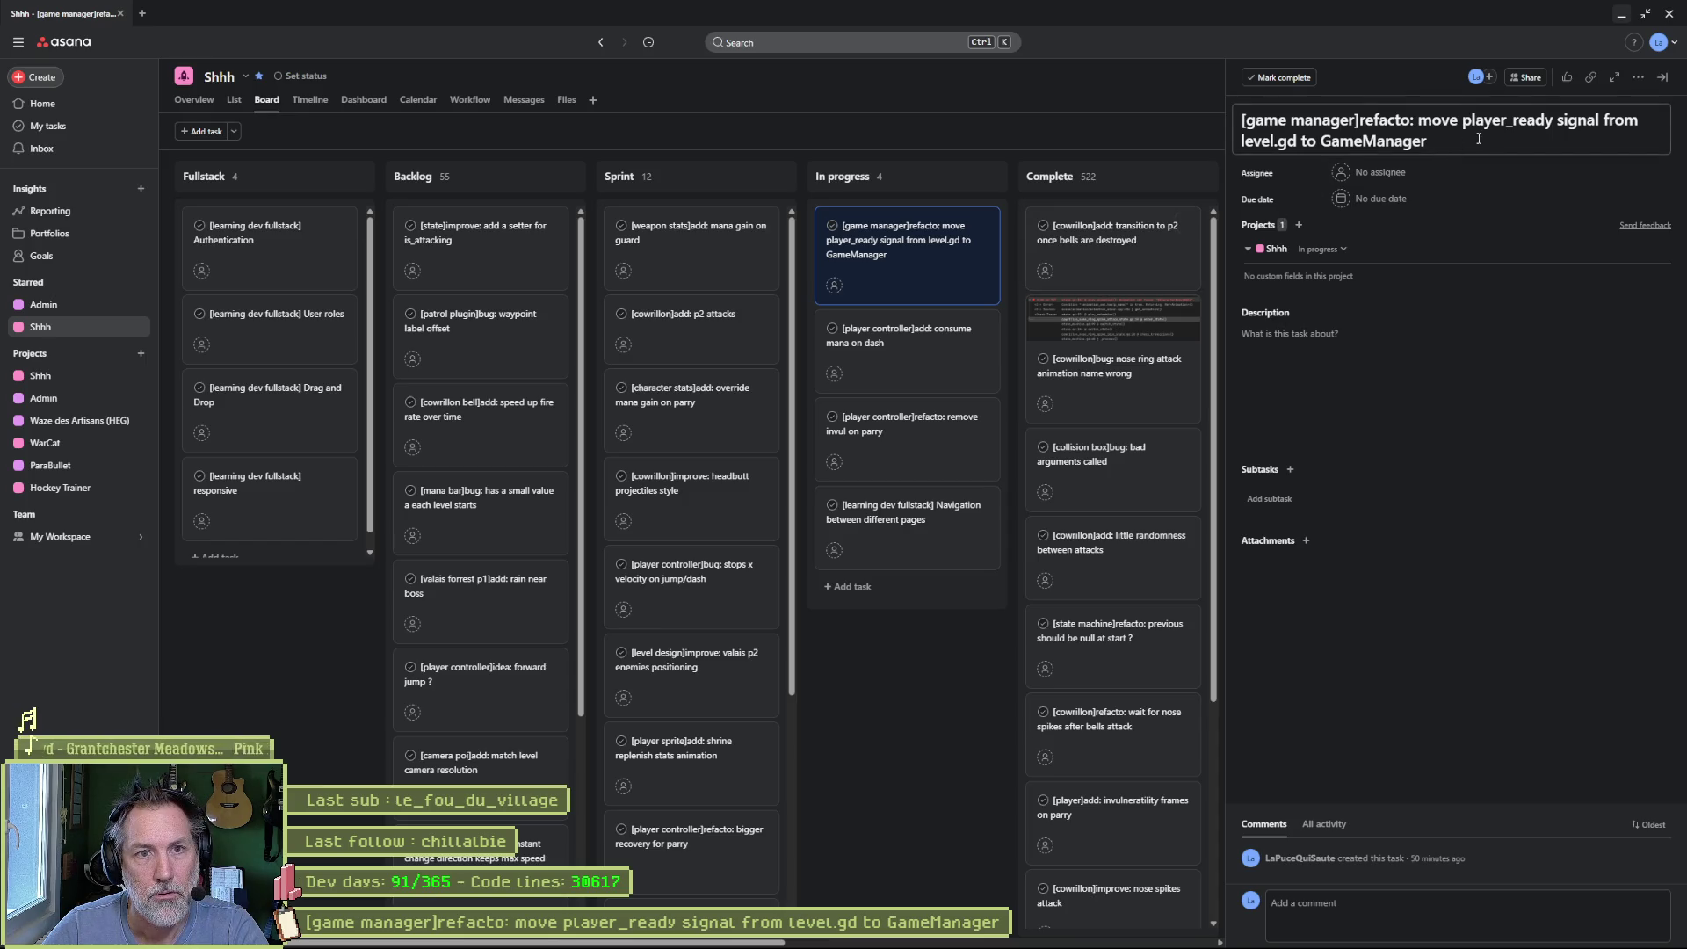
{"action": "left_click", "coordinate": [1440, 134]}
{"action": "key", "text": "ctrl+a"}
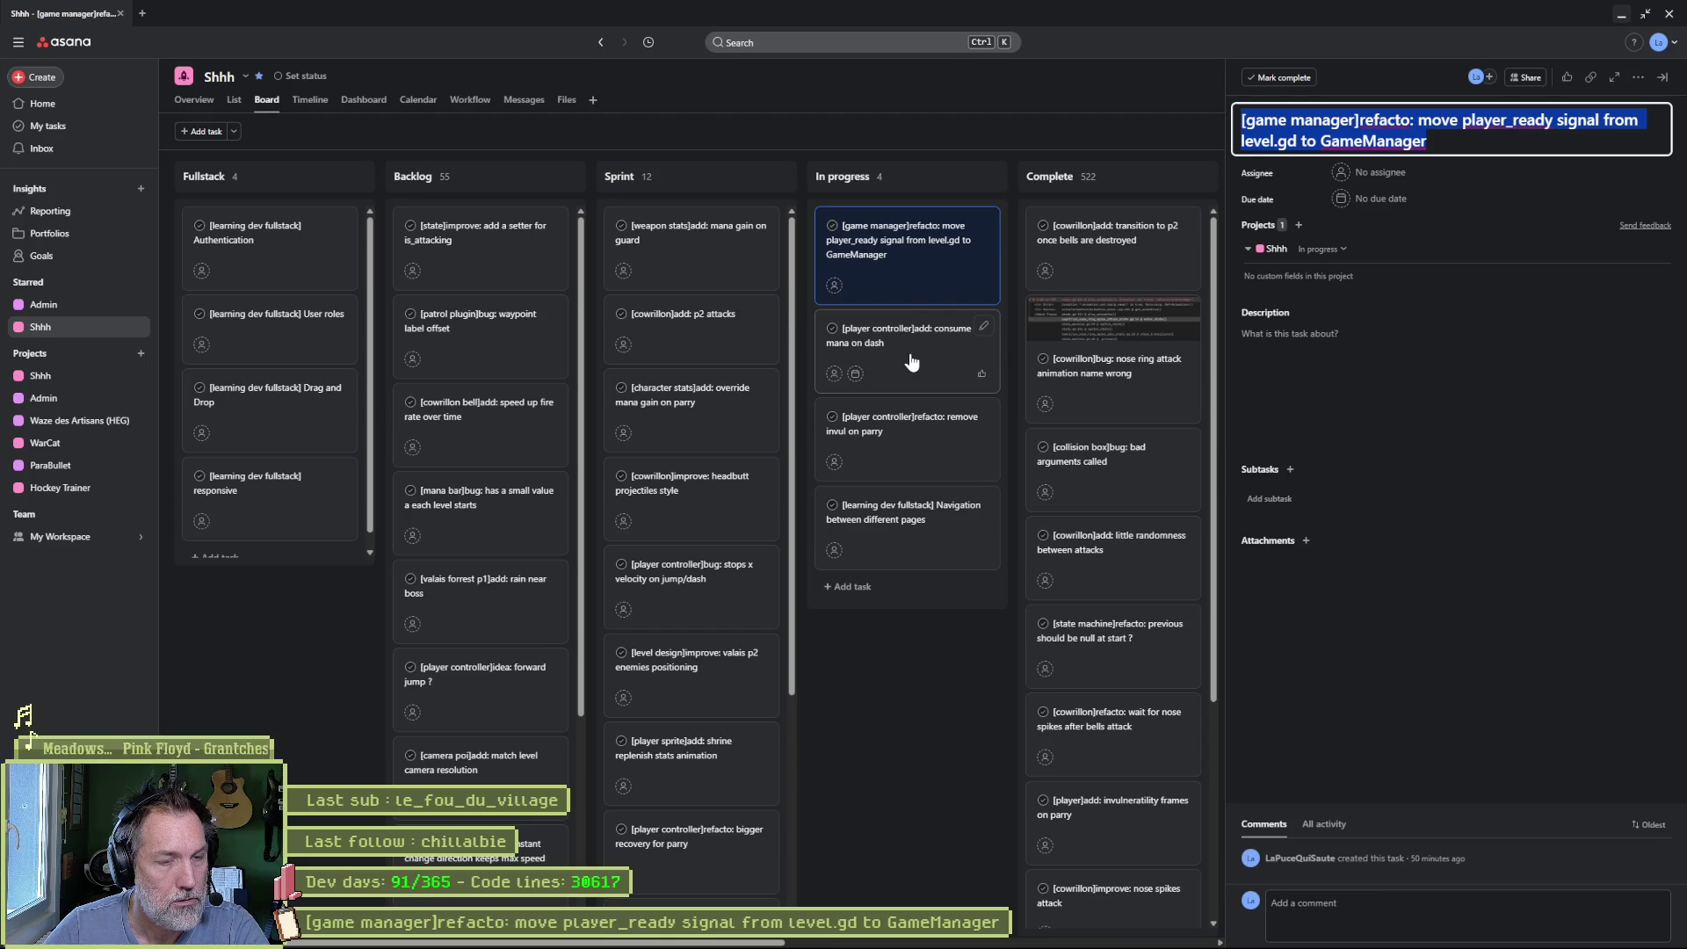
{"action": "mouse_move", "coordinate": [949, 942]}
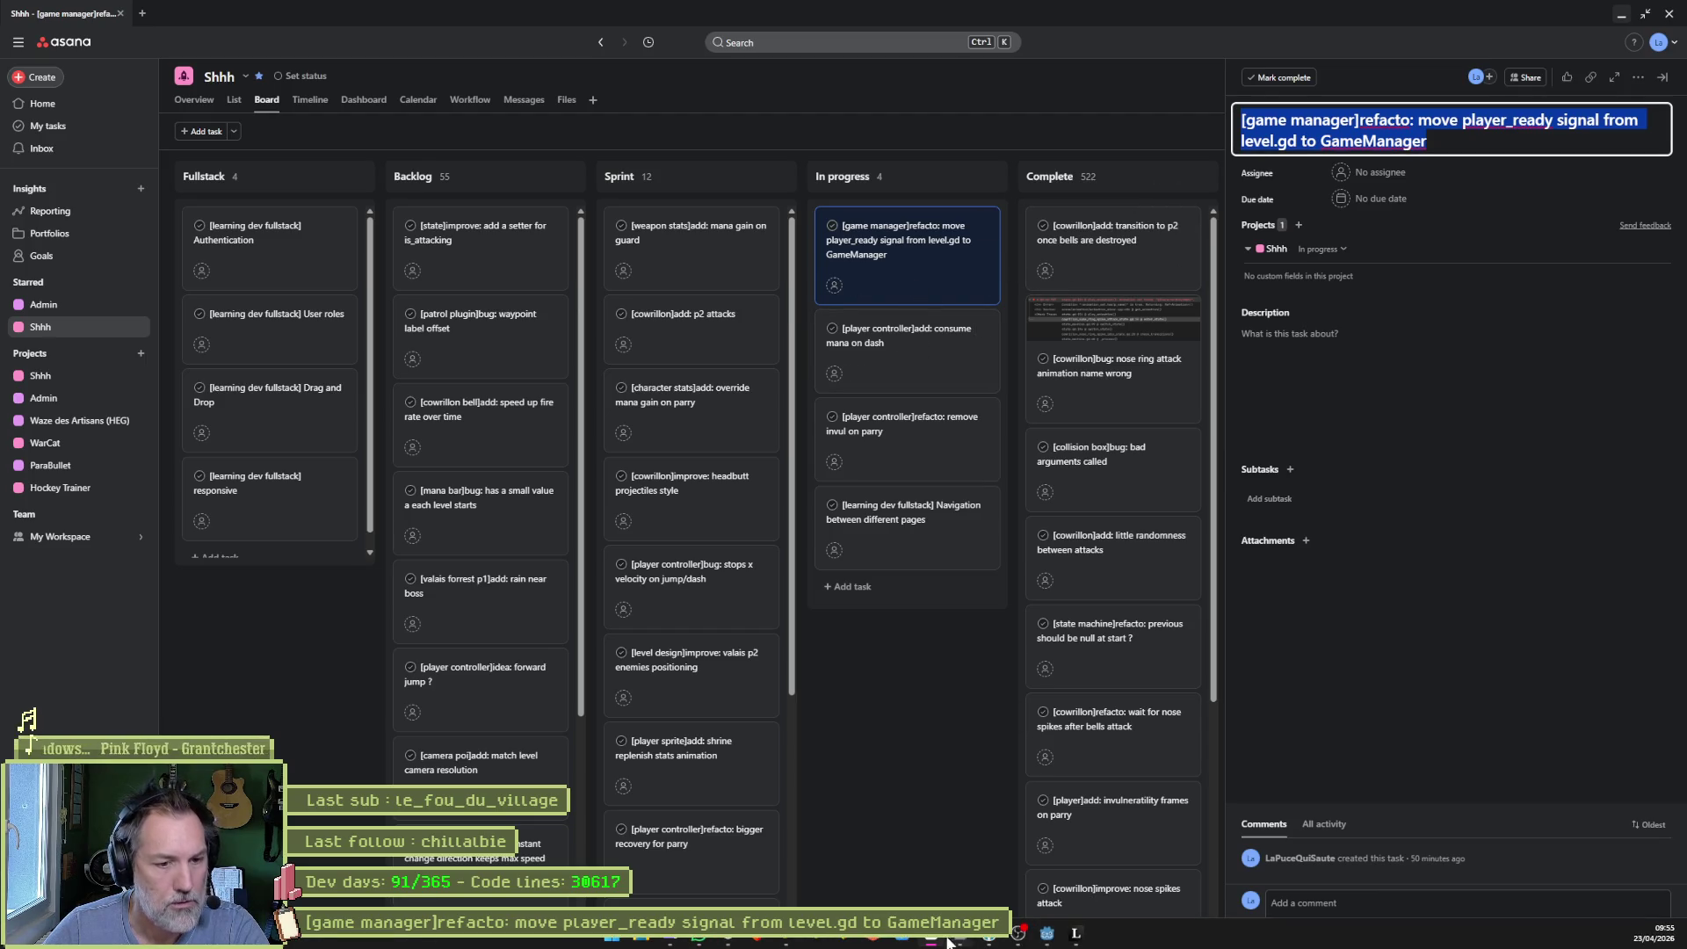
{"action": "left_click", "coordinate": [988, 942]}
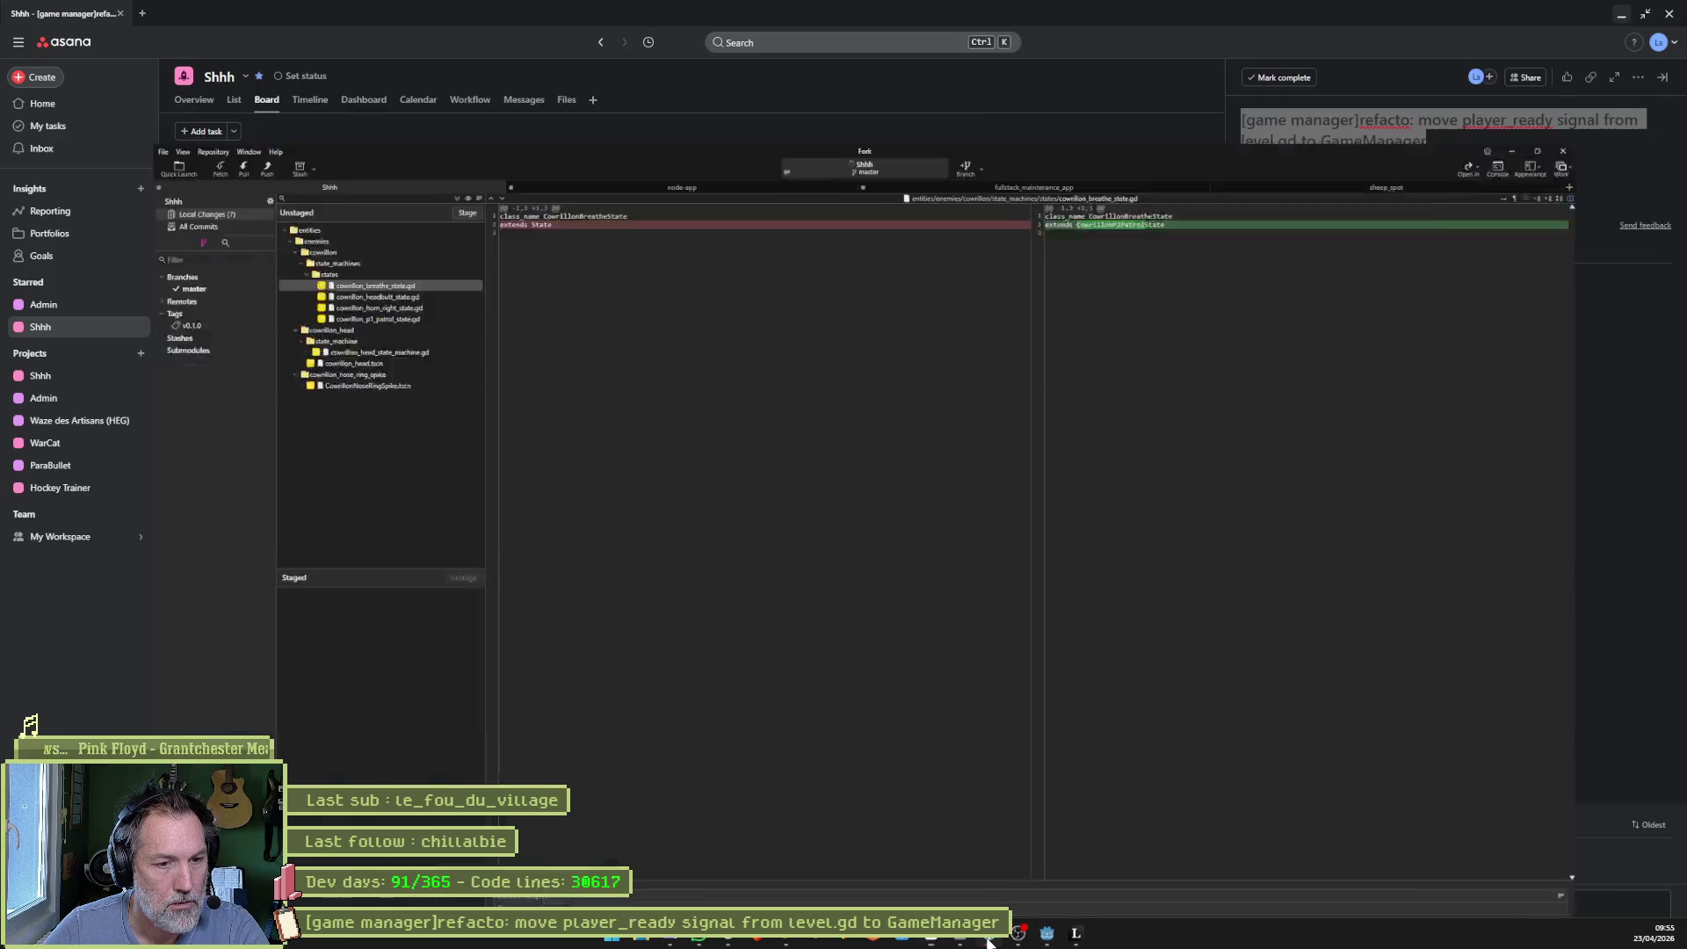
Paste the player_ready refactor title as the commit summary, complete that card, and copy the dash-mana title
{"action": "key", "text": "ctrl+v"}
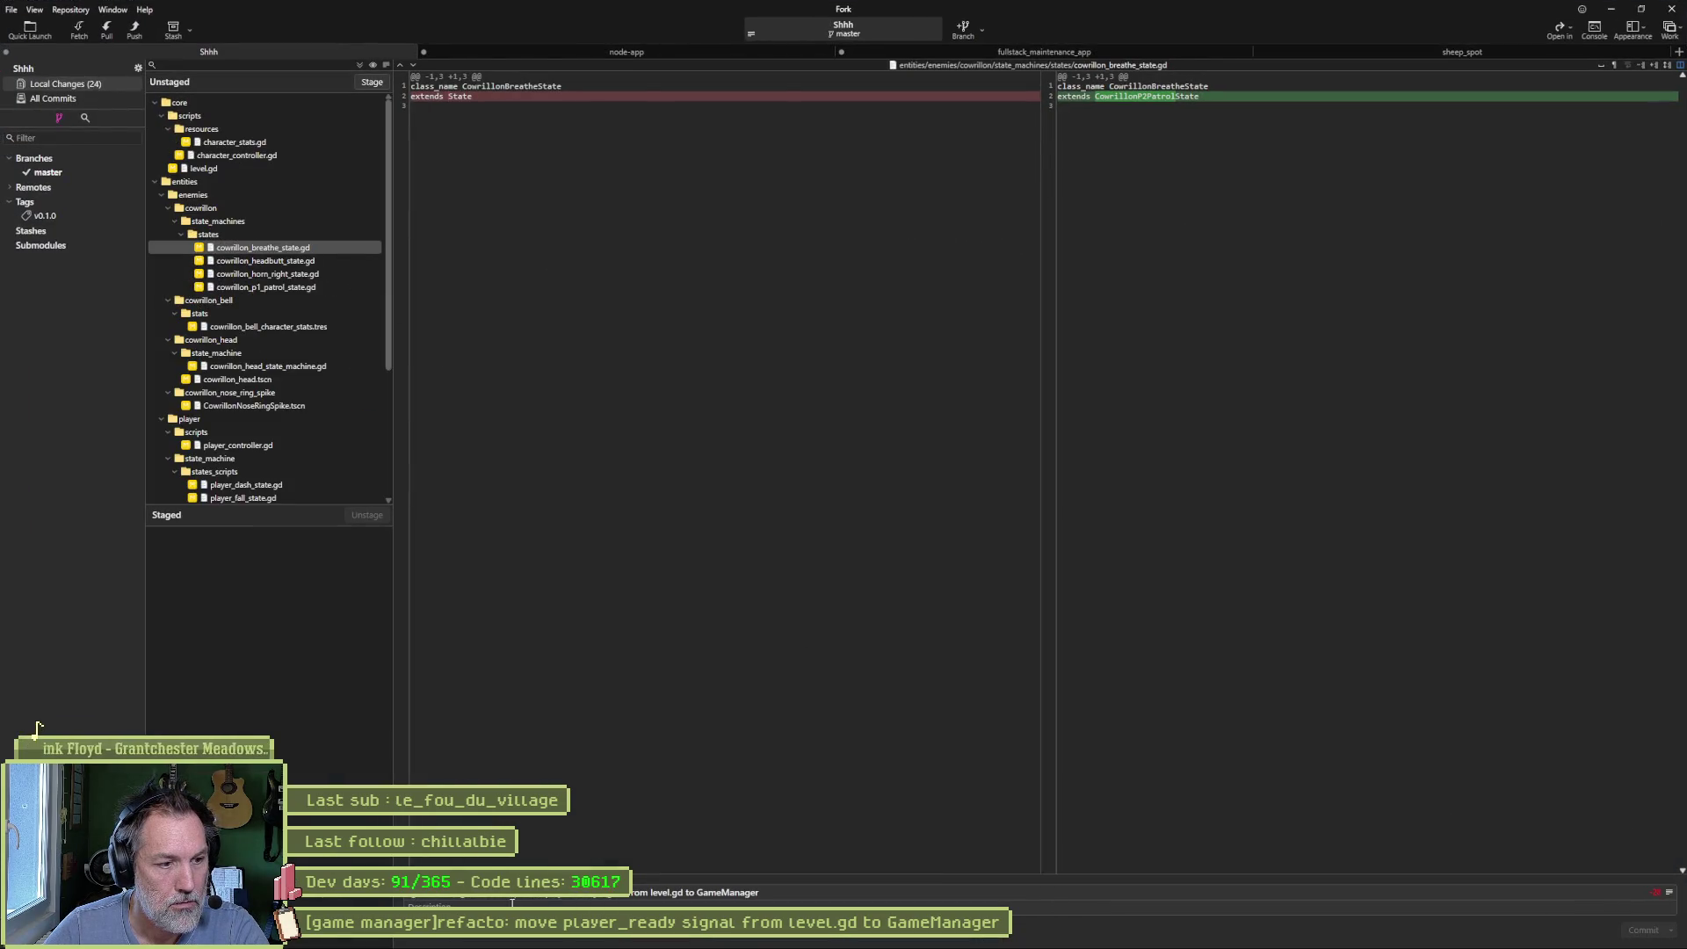
{"action": "key", "text": "alt+Tab"}
{"action": "left_click_drag", "start_coordinate": [889, 243], "coordinate": [1024, 268]}
{"action": "left_click", "coordinate": [884, 246]}
{"action": "left_click", "coordinate": [1481, 126]}
{"action": "key", "text": "ctrl+a"}
{"action": "key", "text": "ctrl+c"}
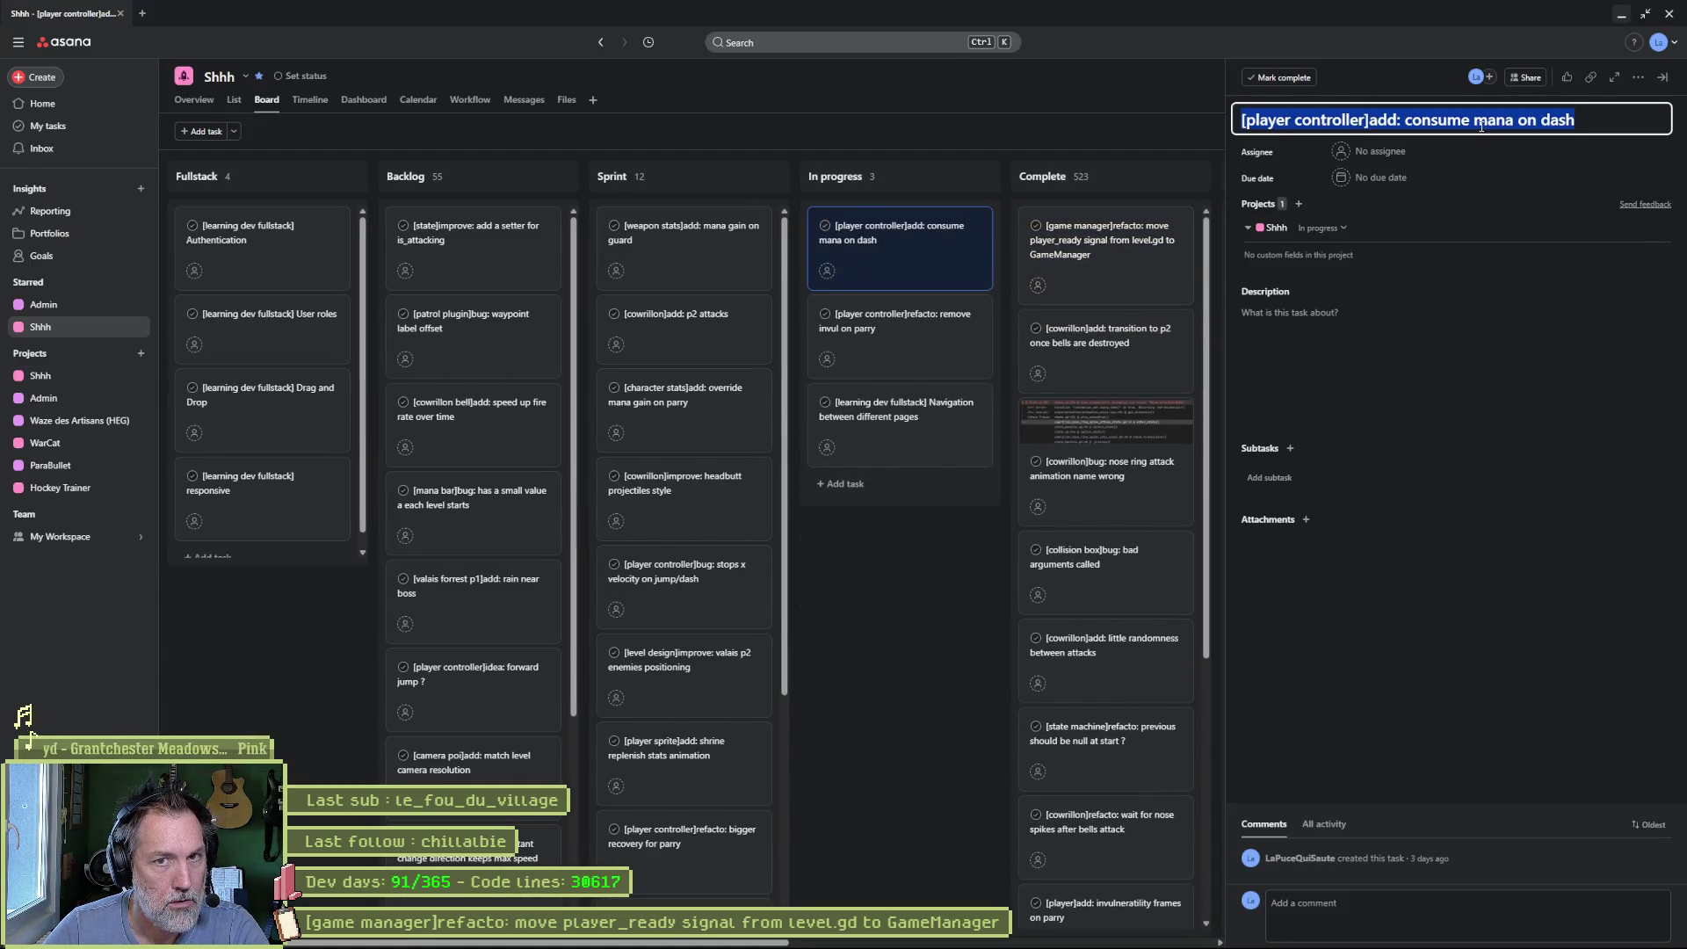
{"action": "key", "text": "alt+Tab"}
Append ' & ' and the consume-mana-on-dash title, change 'add' to 'added', and complete that card
{"action": "left_click", "coordinate": [821, 887]}
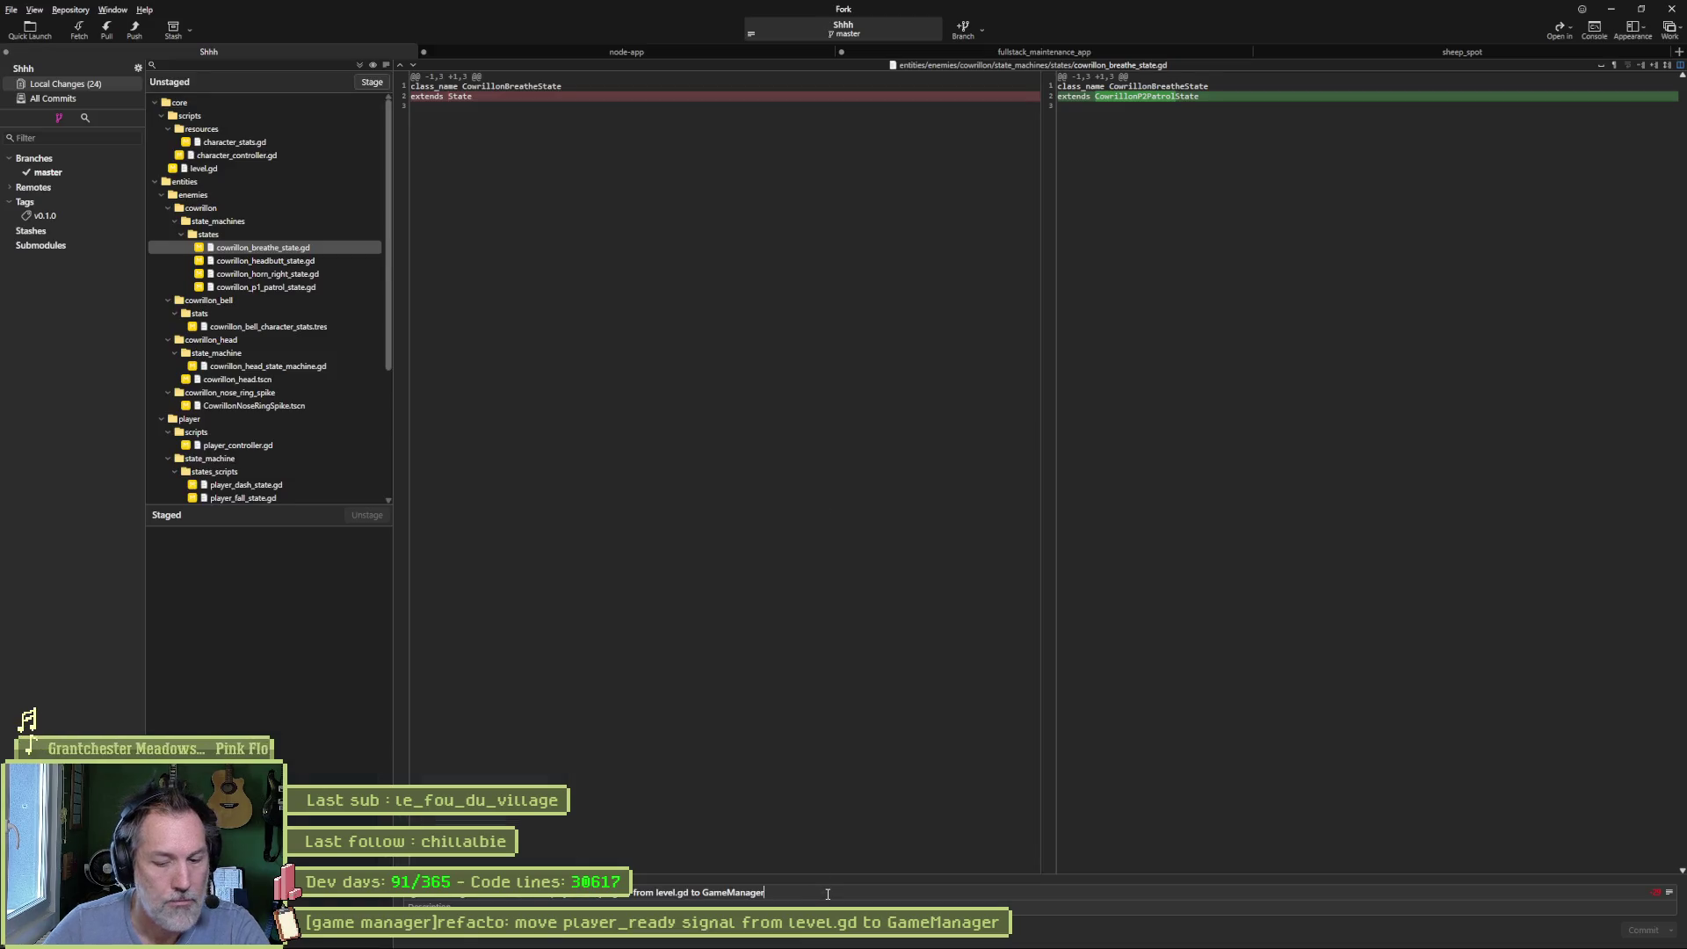
{"action": "type", "text": "&"}
{"action": "key", "text": "ctrl+v"}
{"action": "left_click", "coordinate": [868, 893]}
{"action": "type", "text": "ed"}
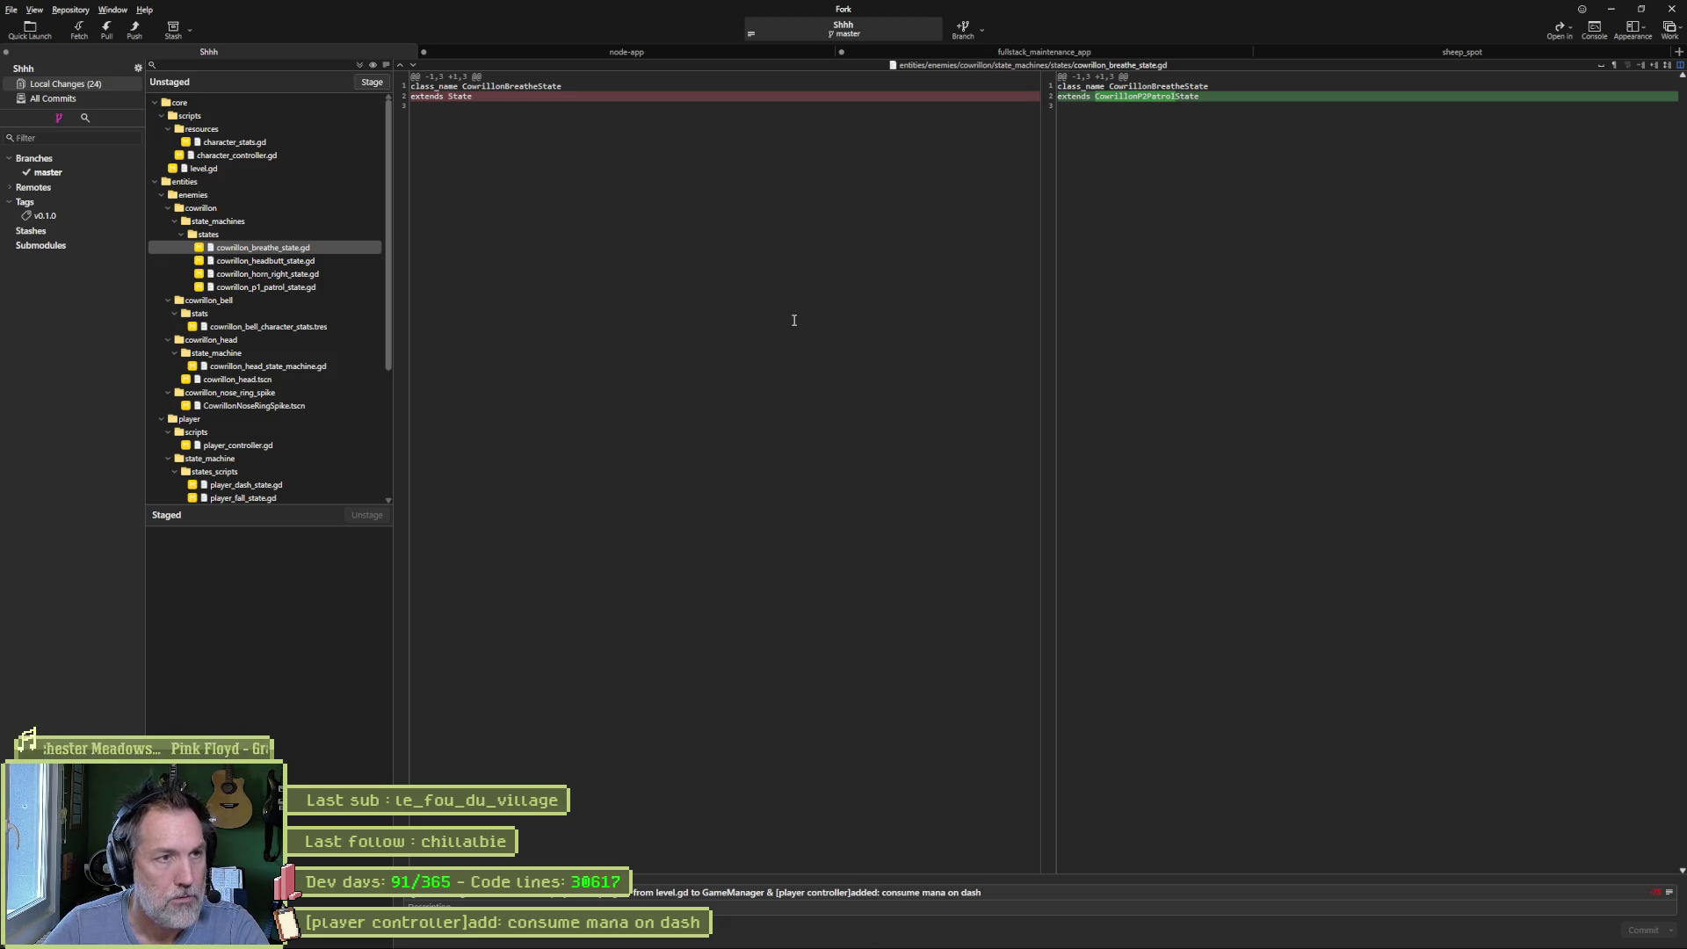
{"action": "key", "text": "alt+Tab"}
{"action": "mouse_move", "coordinate": [872, 248]}
{"action": "left_mouse_down"}
{"action": "mouse_move", "coordinate": [1042, 253]}
{"action": "mouse_move", "coordinate": [1014, 262]}
{"action": "left_mouse_up"}
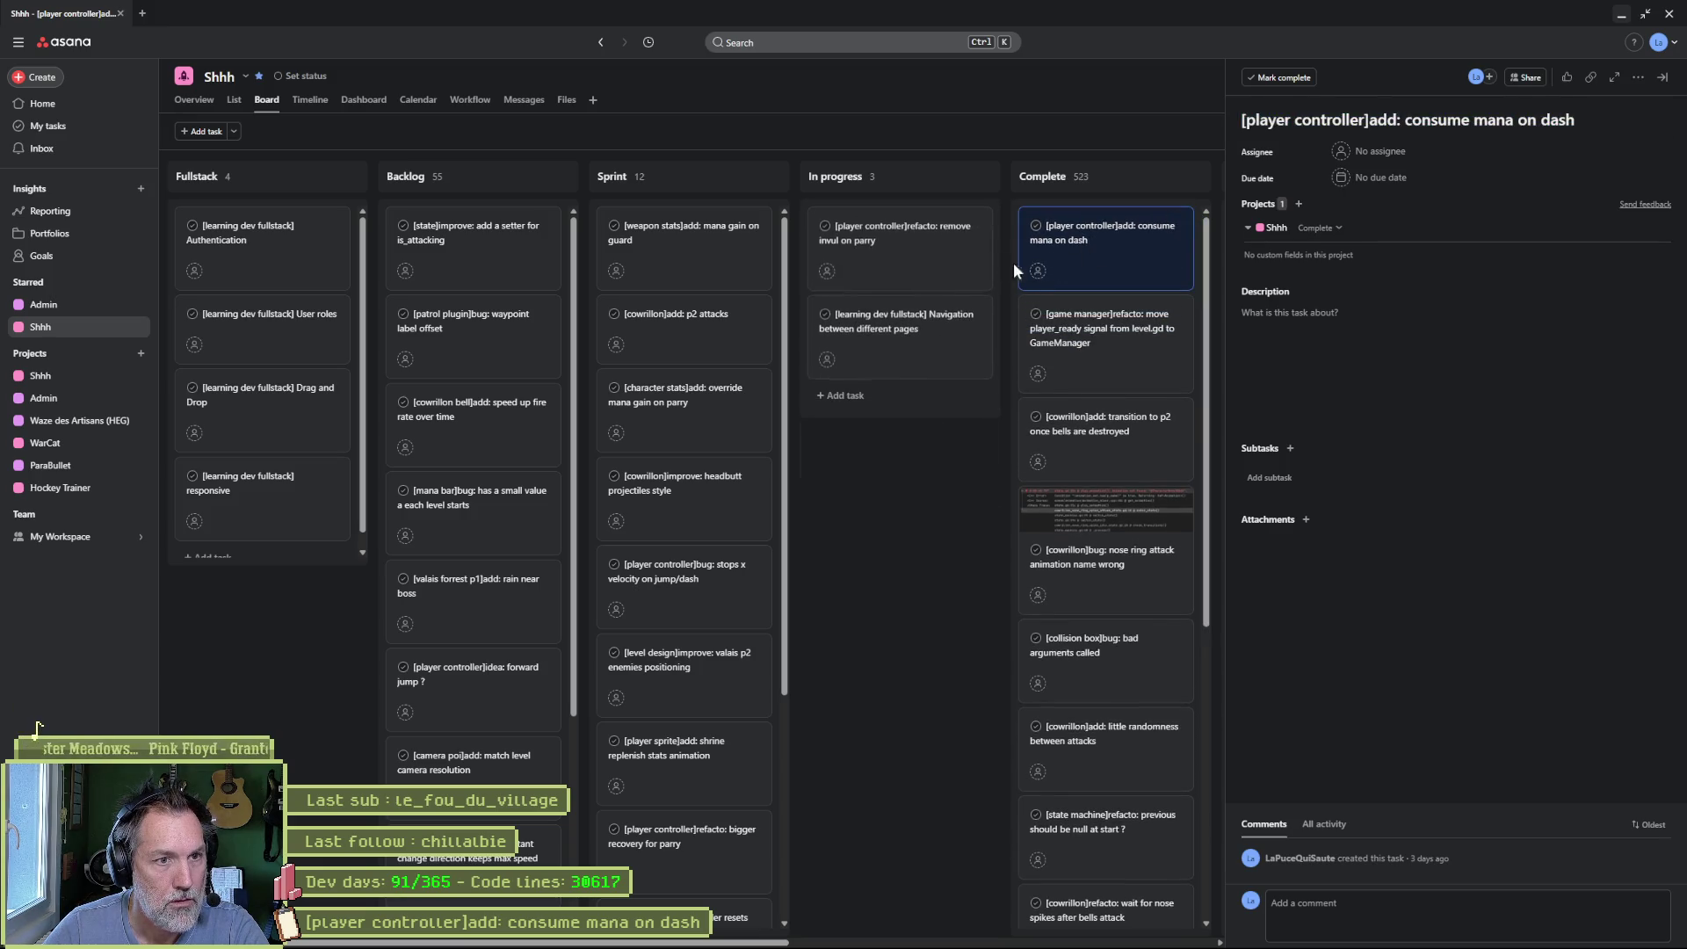
{"action": "left_click", "coordinate": [1621, 14]}
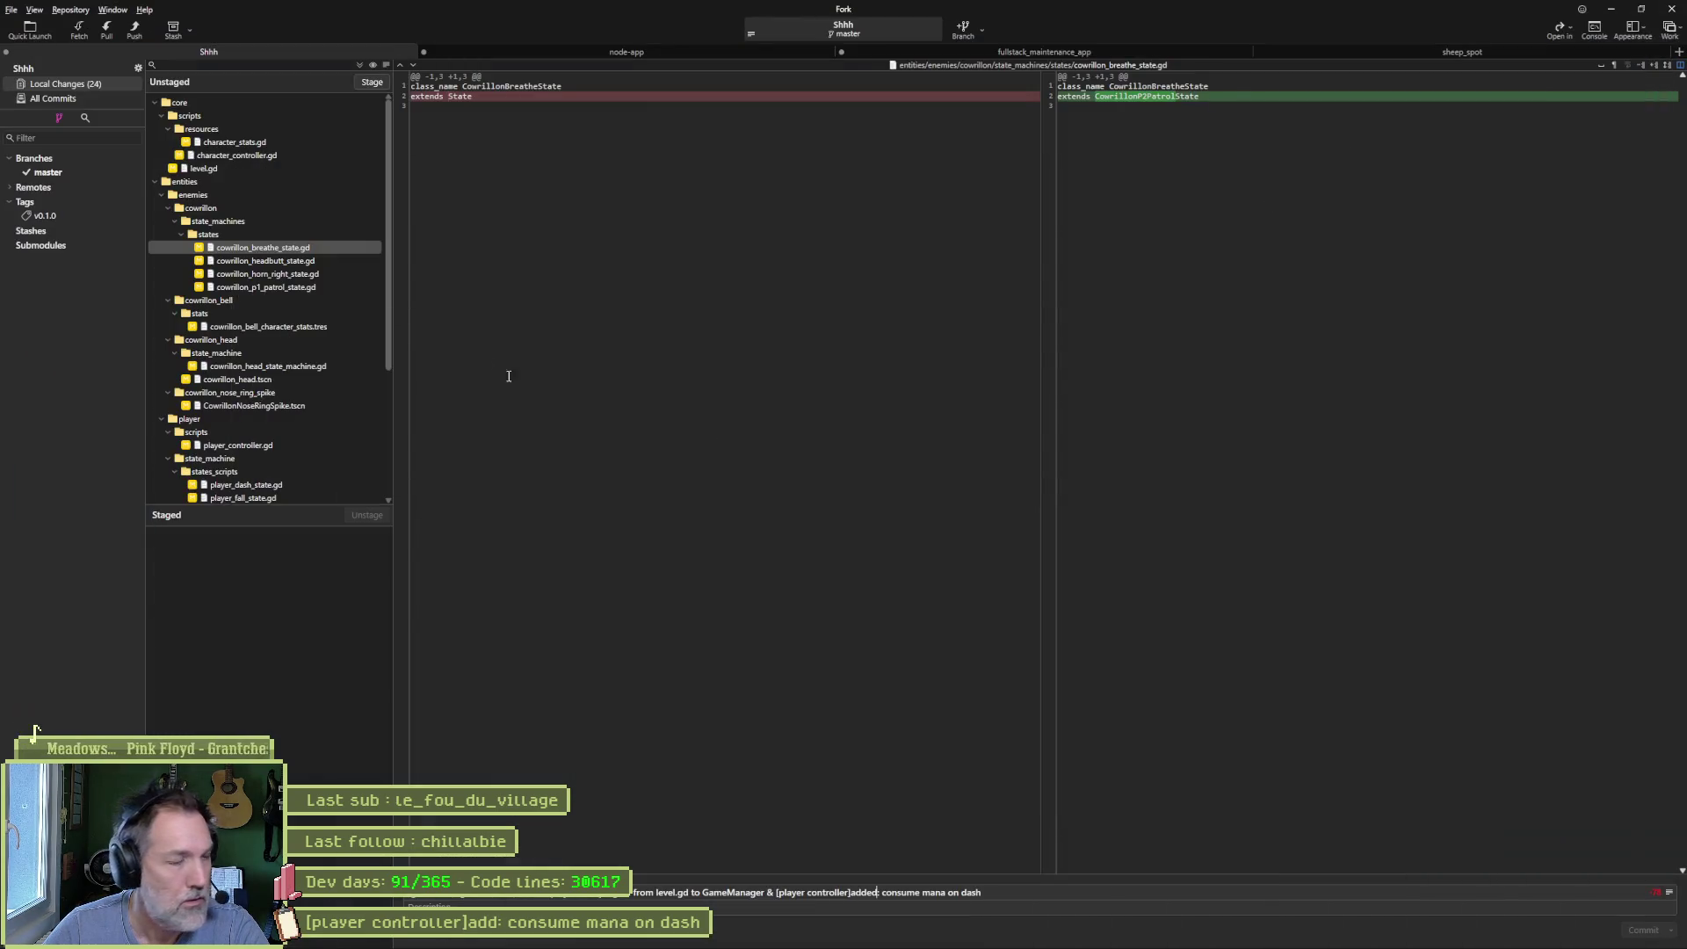
Review diffs for character_stats.gd, character_controller.gd, level.gd and the Cowrillon breathe and patrol states
{"action": "left_click", "coordinate": [260, 143]}
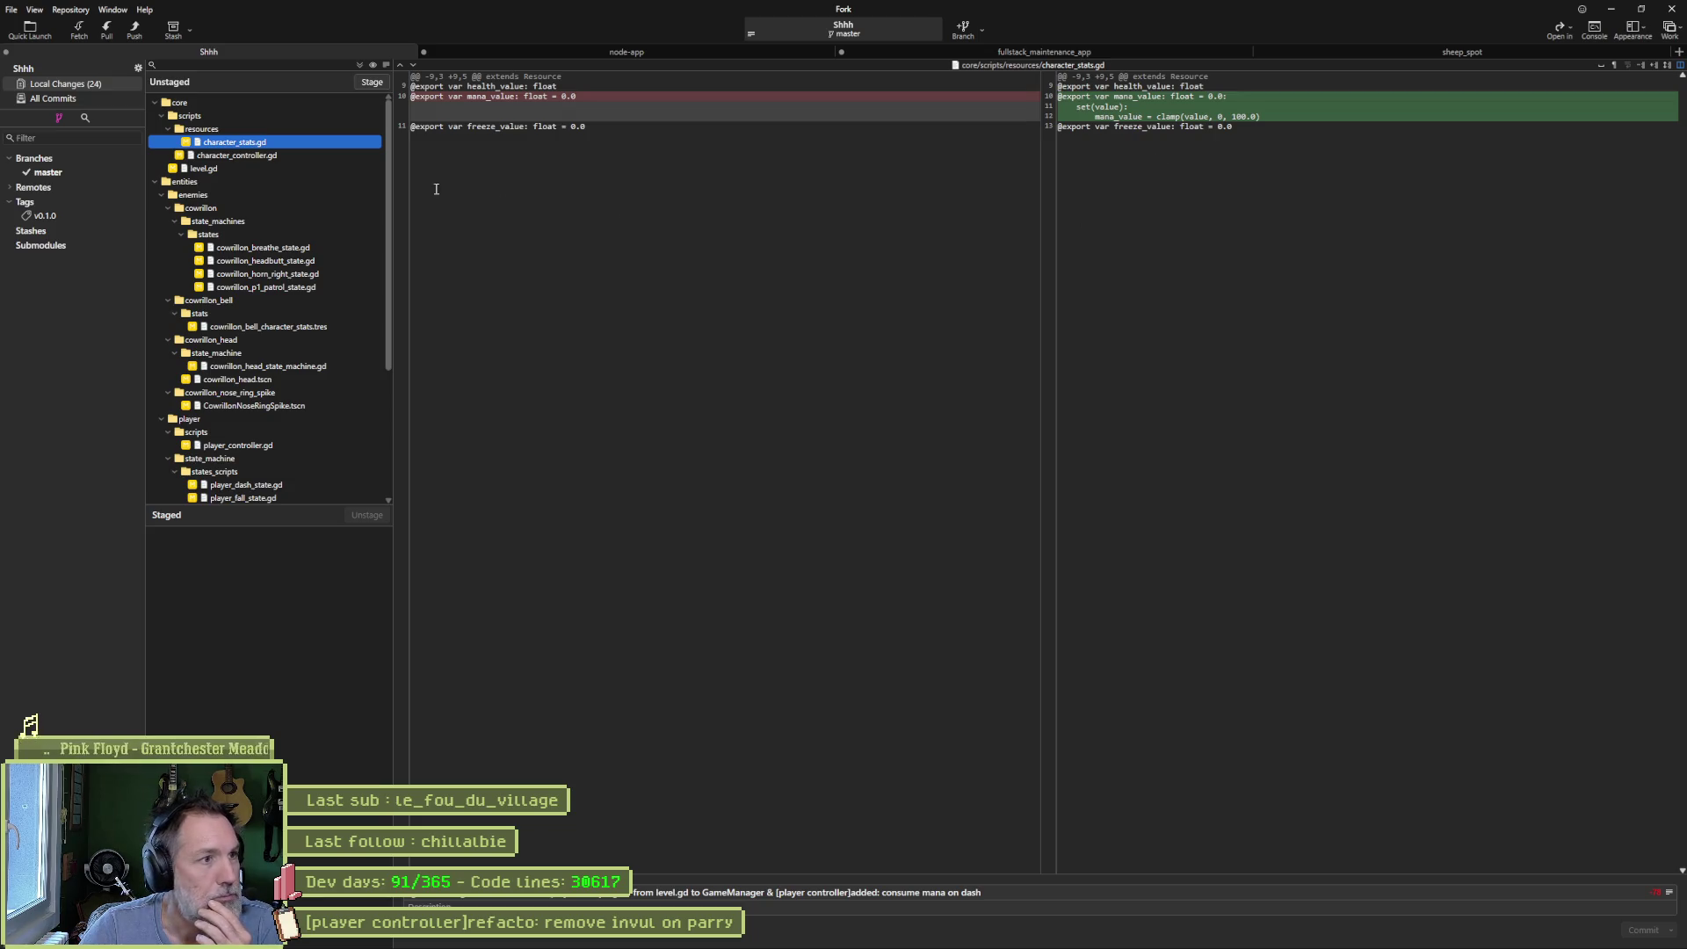
{"action": "left_click", "coordinate": [315, 157]}
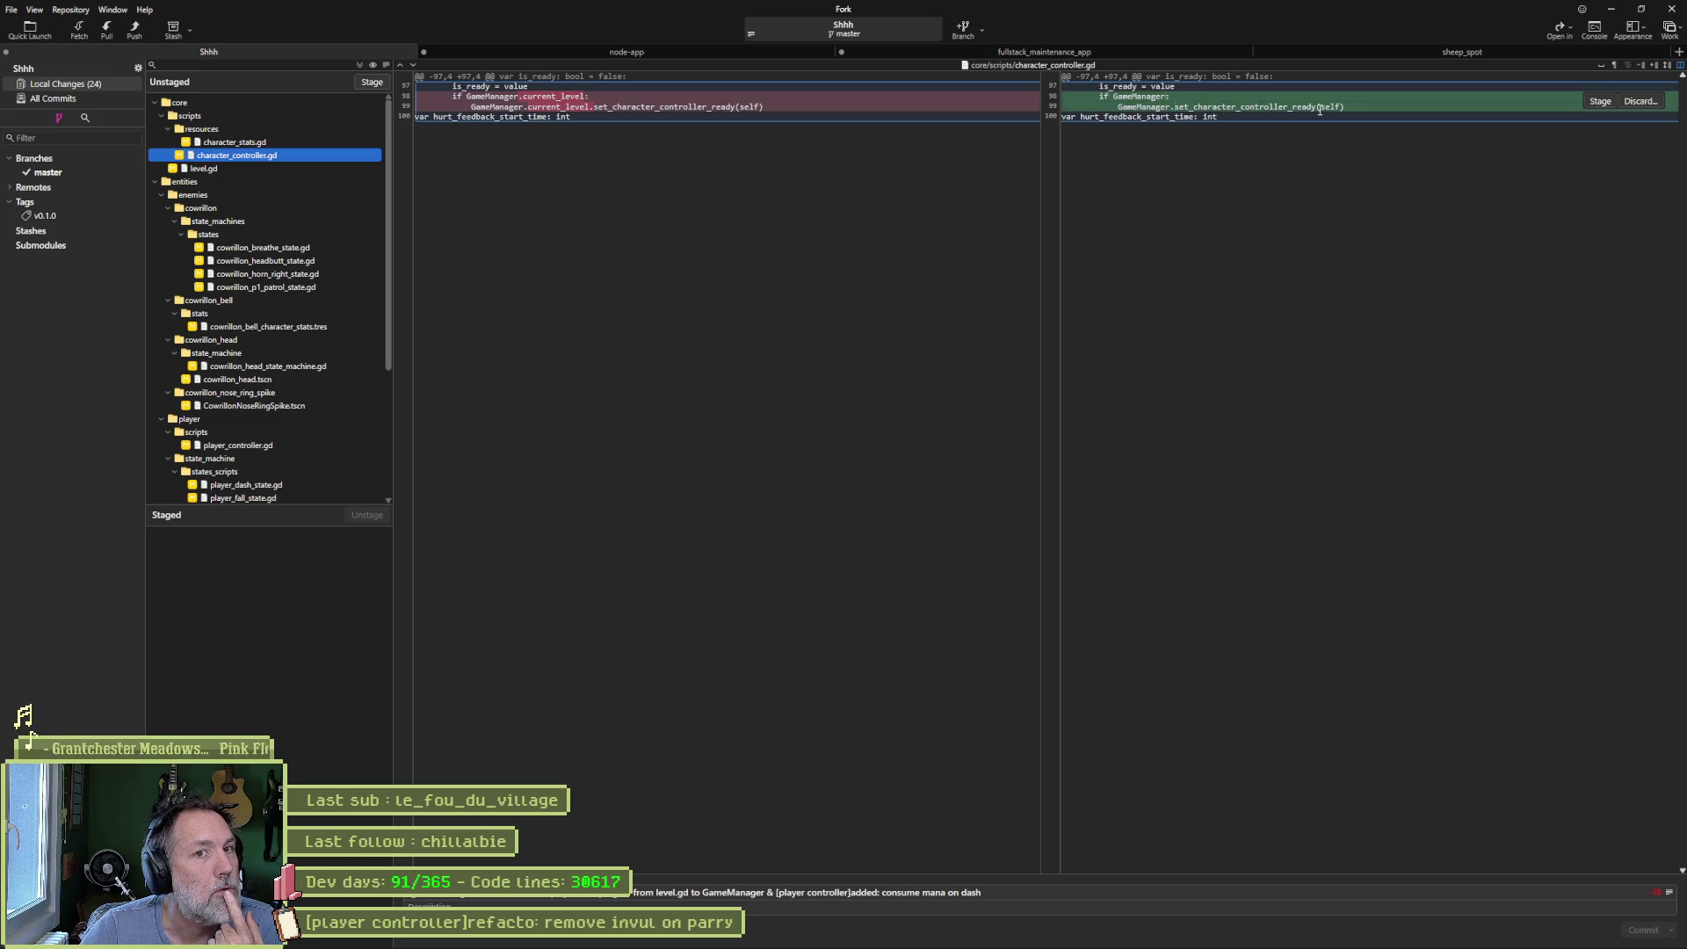
{"action": "left_click", "coordinate": [229, 169]}
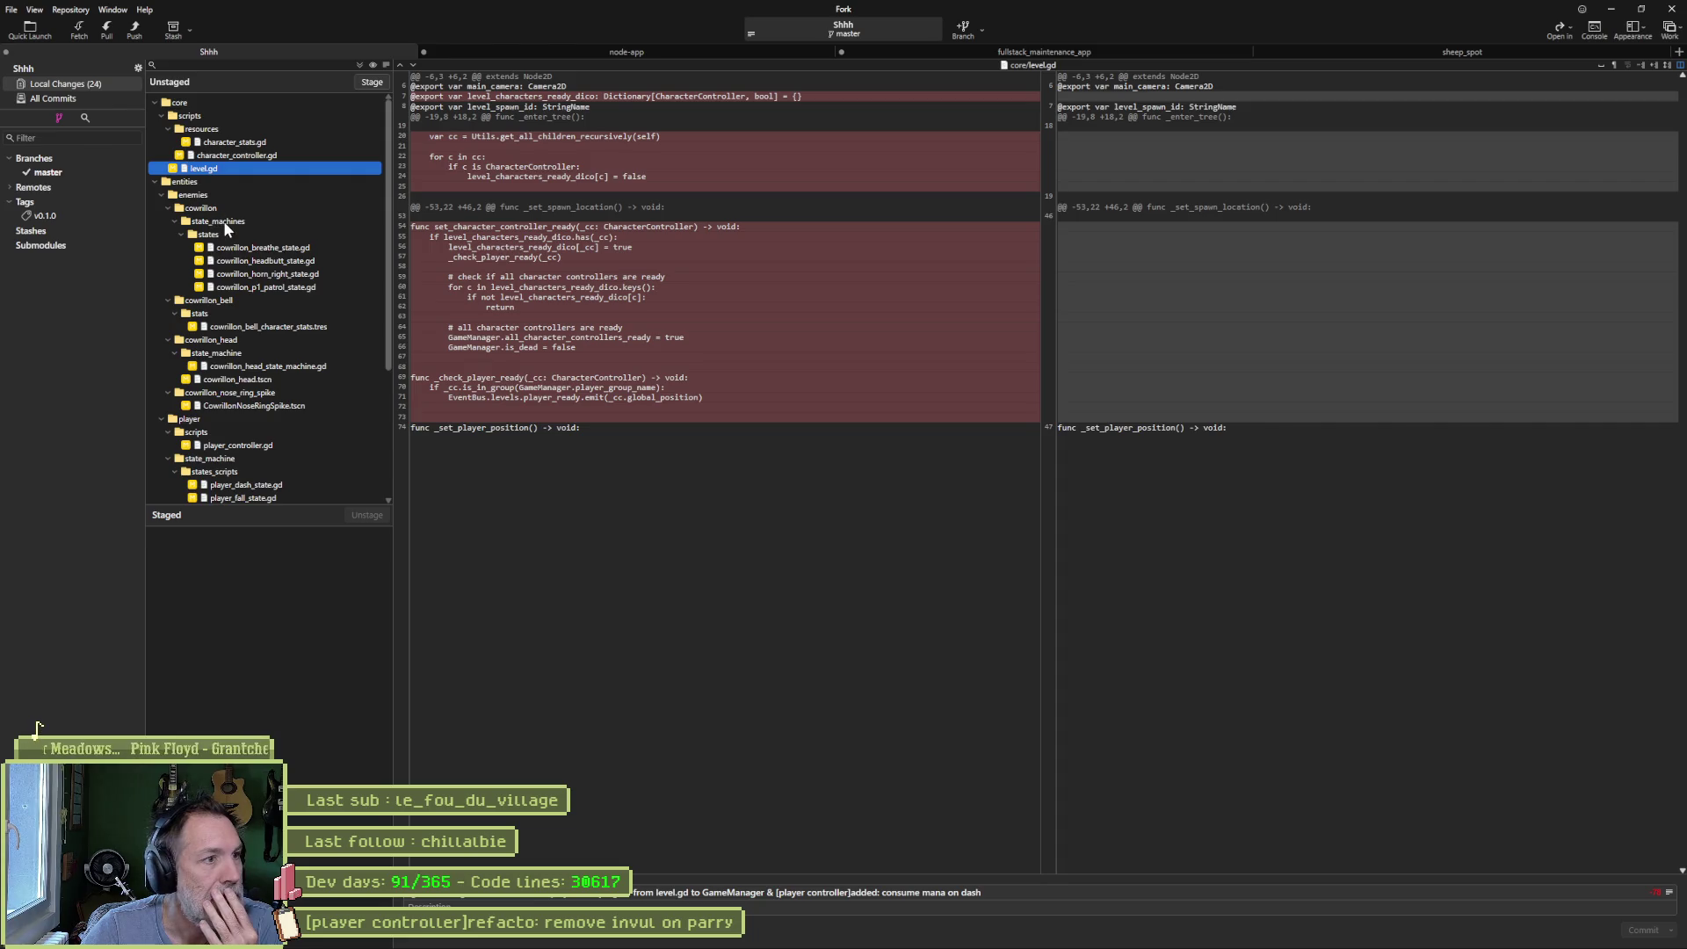
{"action": "left_click", "coordinate": [263, 250]}
{"action": "mouse_move", "coordinate": [729, 111]}
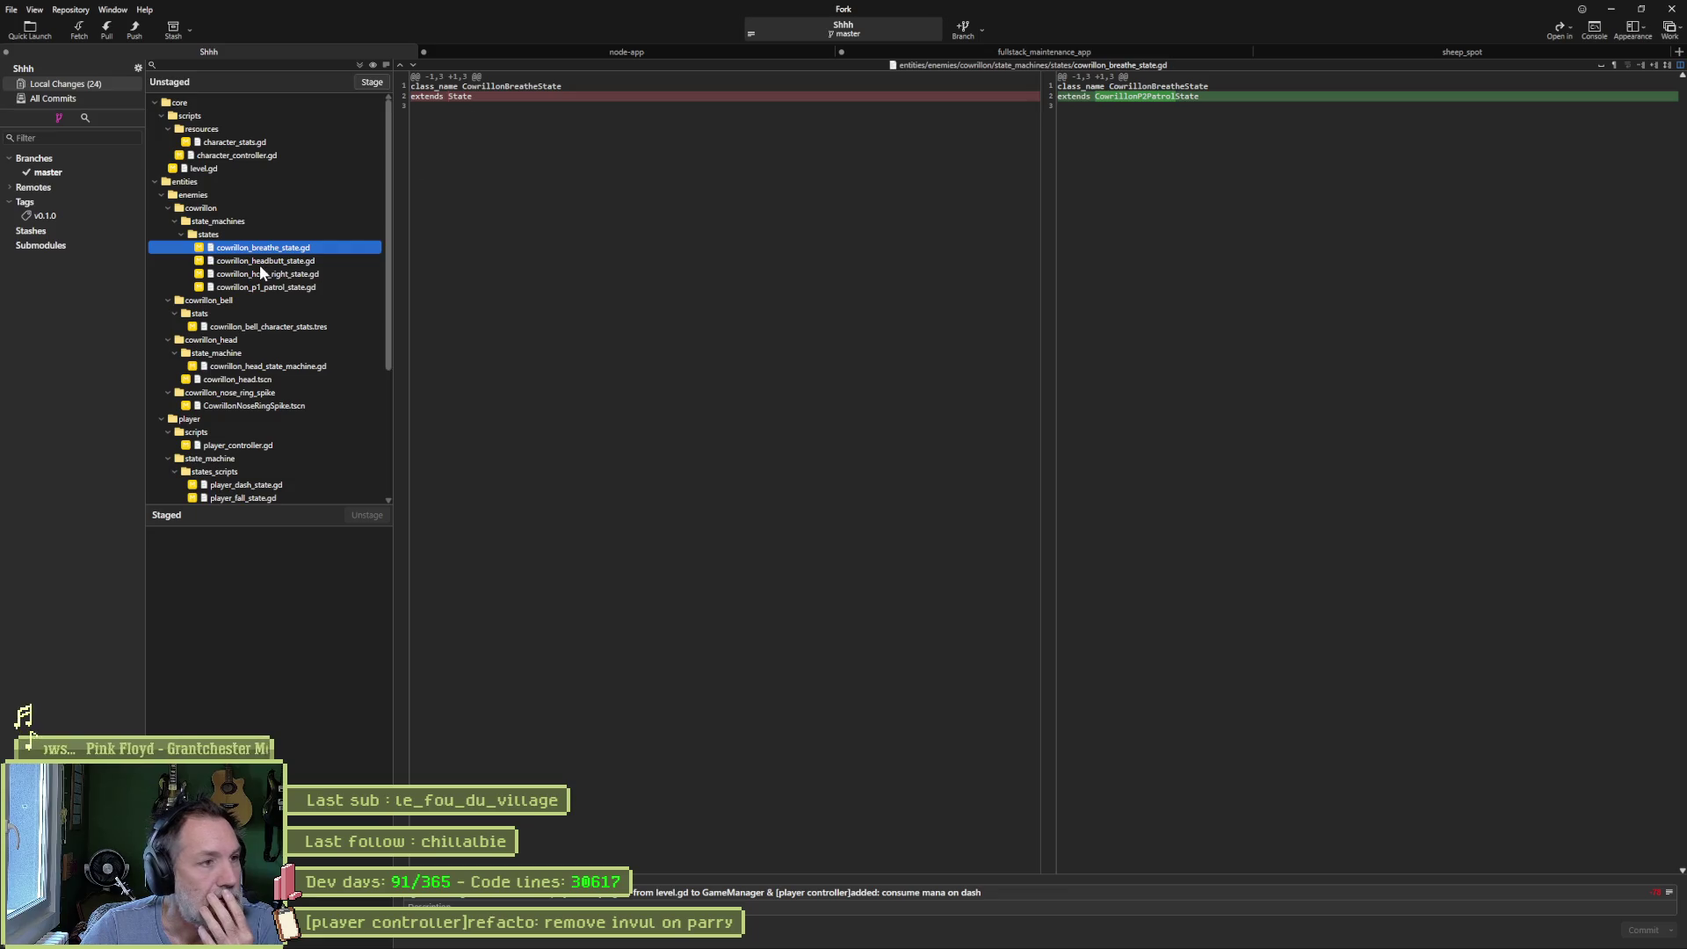
{"action": "key", "text": "Down"}
{"action": "key", "text": "Down"}
{"action": "key", "text": "Down"}
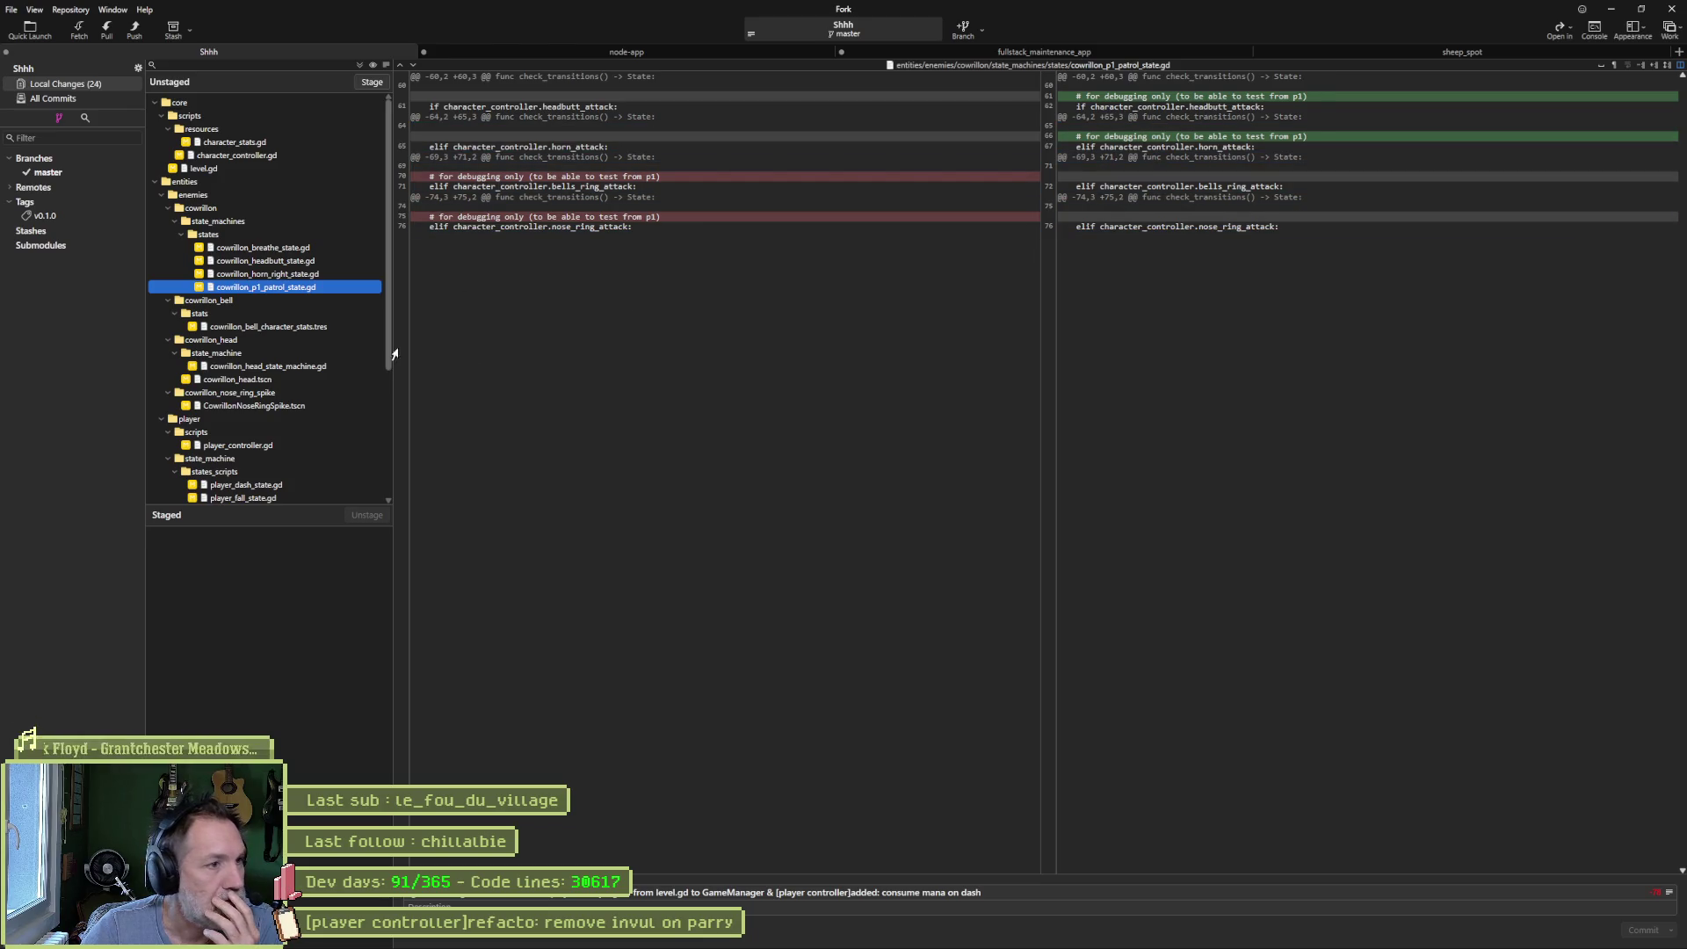
Review diffs for cowrillon_head_state_machine.gd, player_controller.gd and player_dash_state.gd's lines 33–35 hunk
{"action": "left_click", "coordinate": [295, 366]}
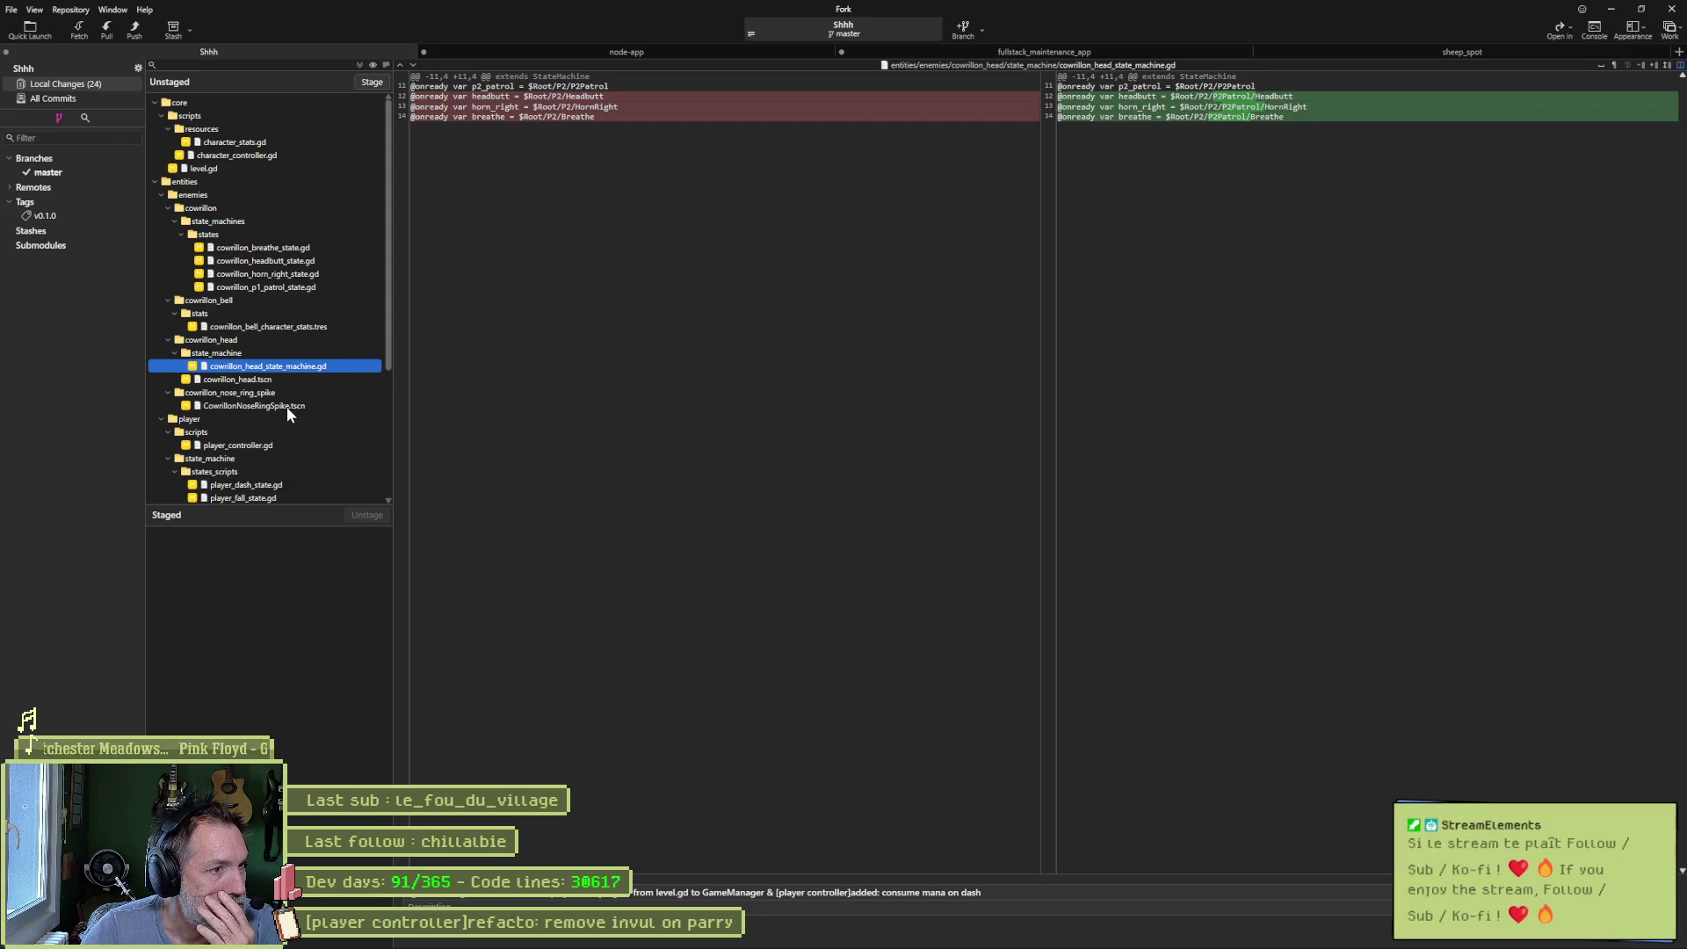
{"action": "left_click", "coordinate": [280, 446]}
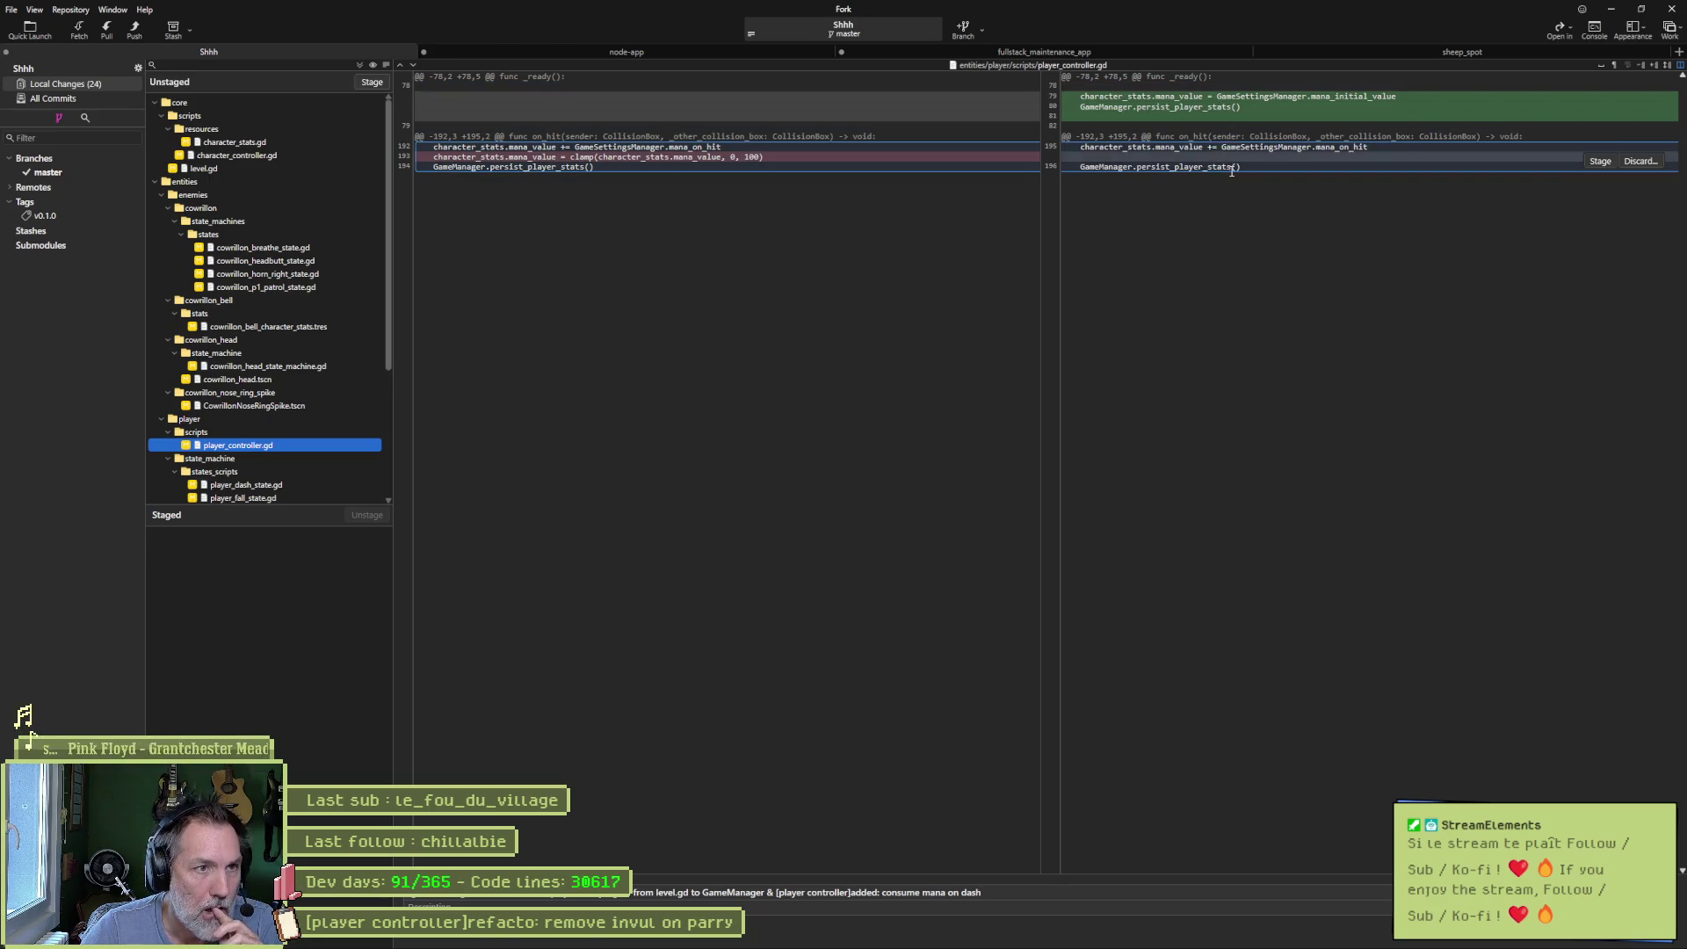
{"action": "scroll", "coordinate": [304, 414], "scroll_direction": "down", "scroll_amount": 4}
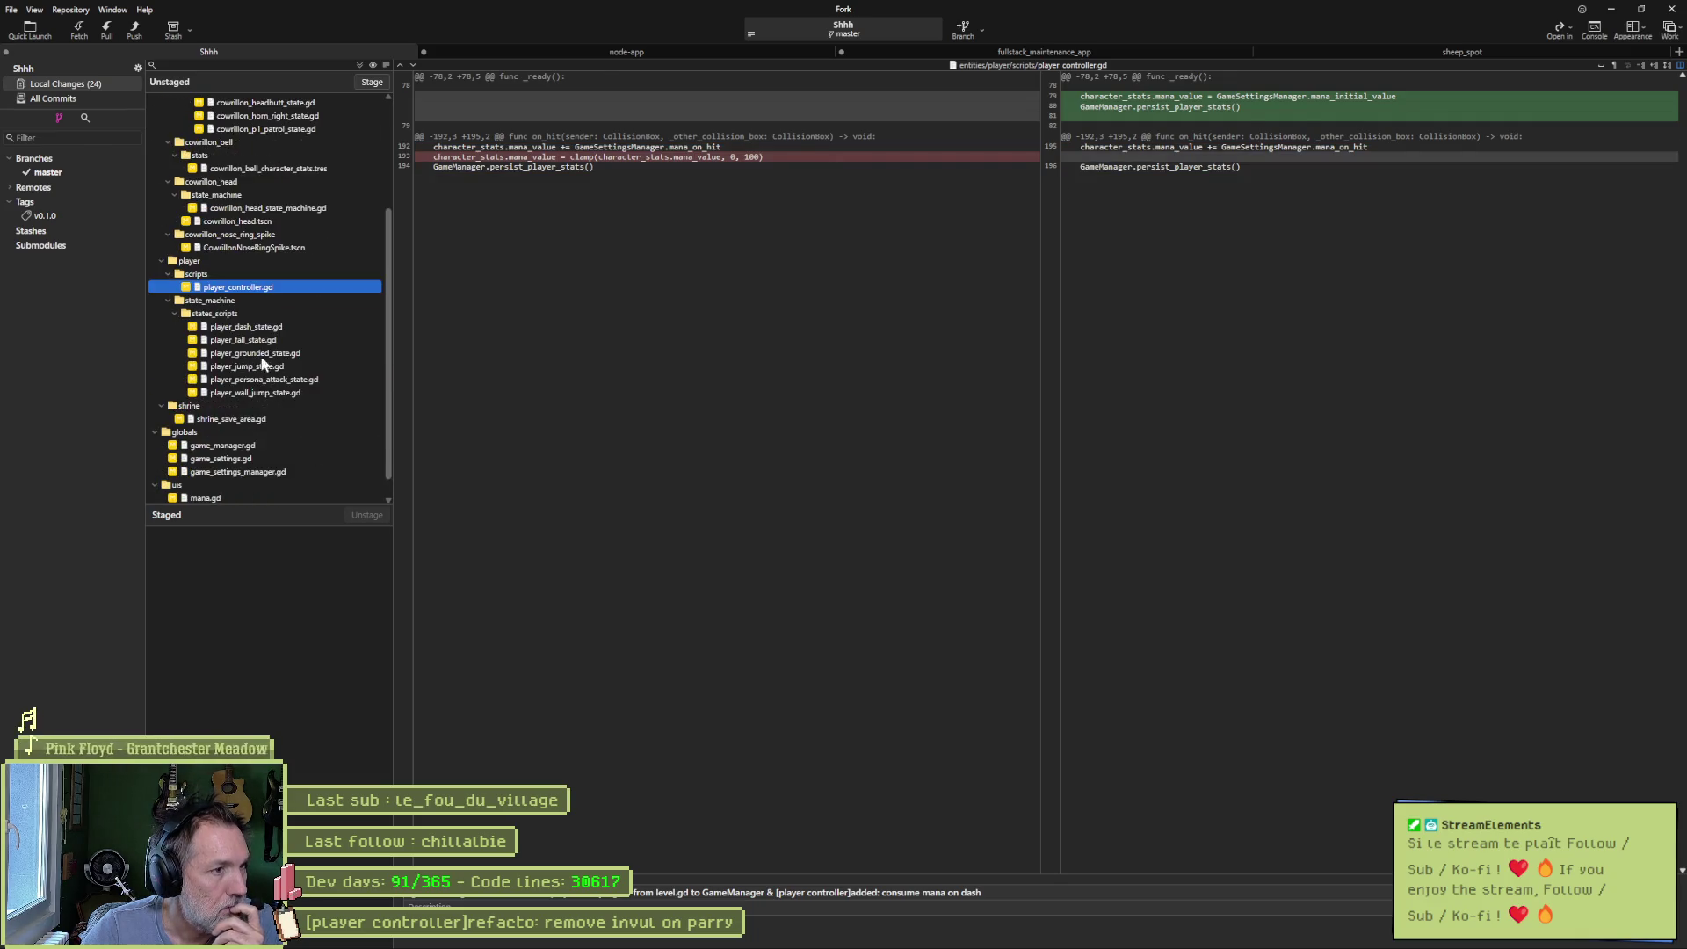
{"action": "left_click", "coordinate": [290, 326]}
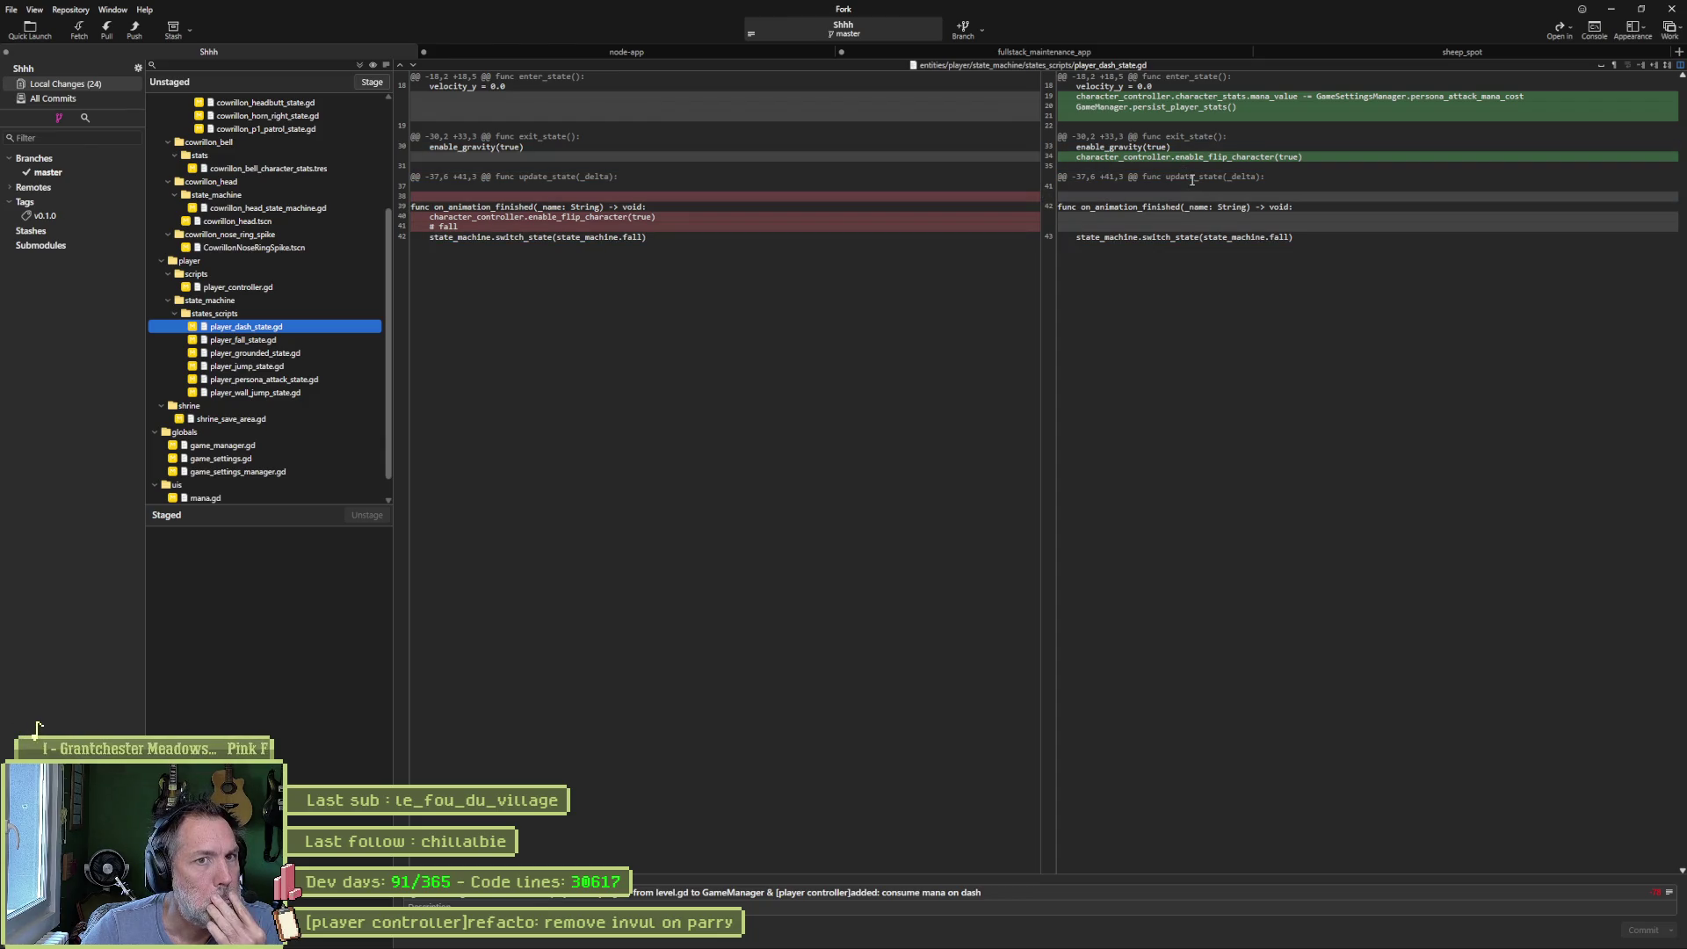
{"action": "left_click", "coordinate": [1224, 155]}
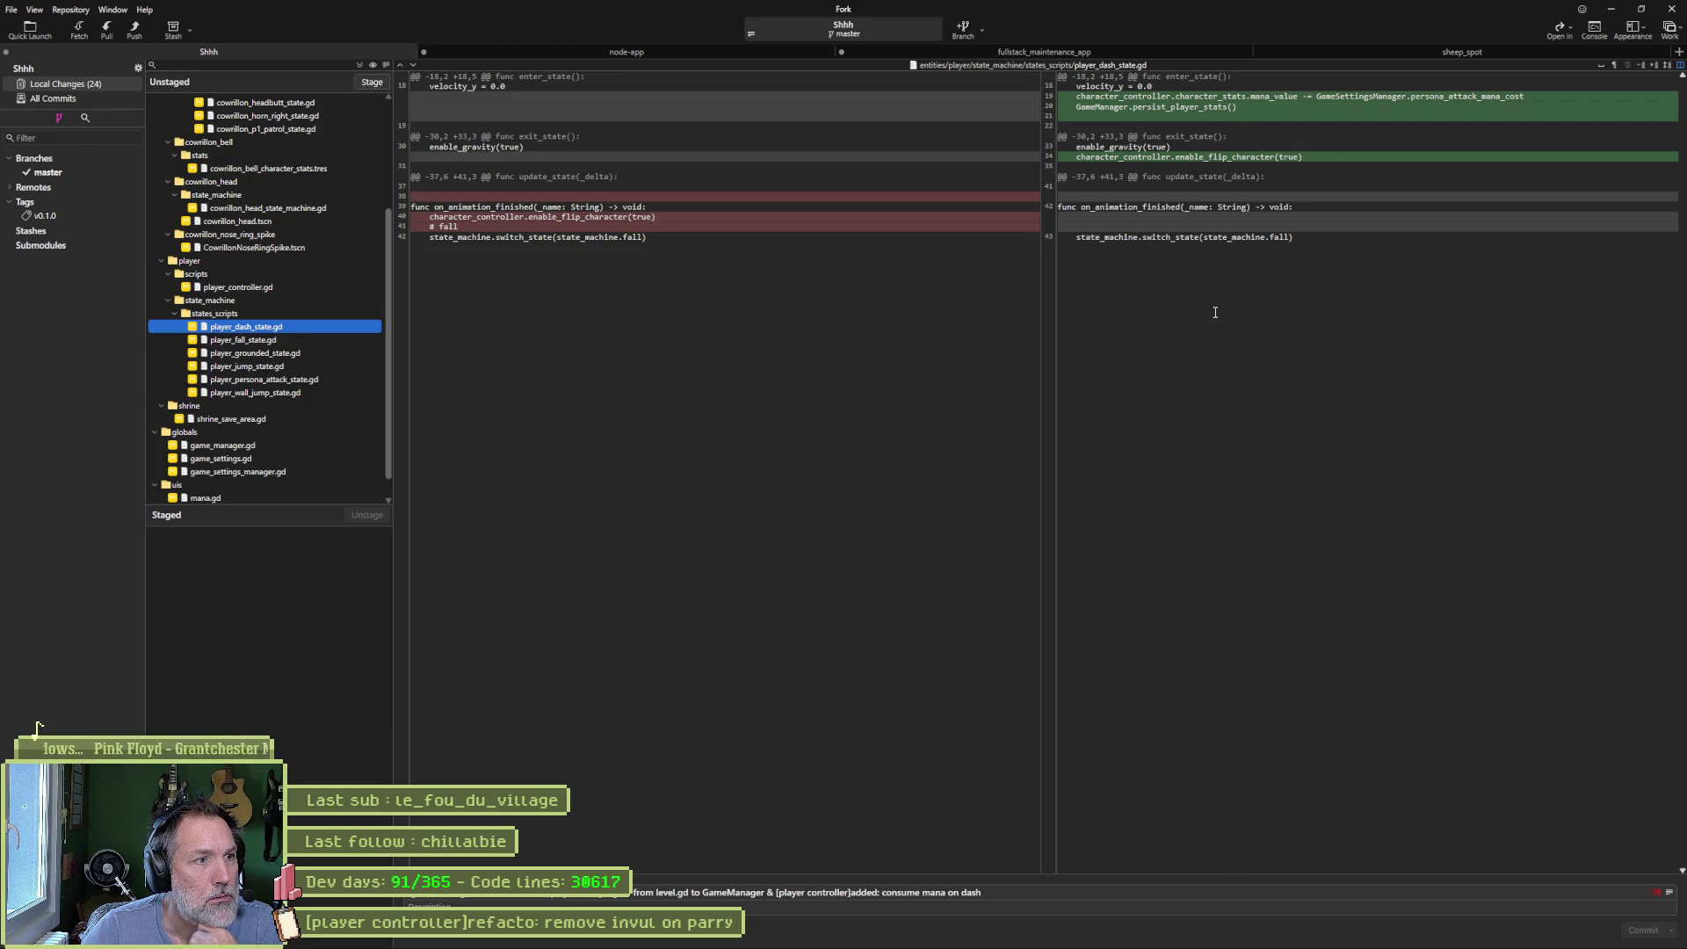
{"action": "mouse_move", "coordinate": [1359, 116]}
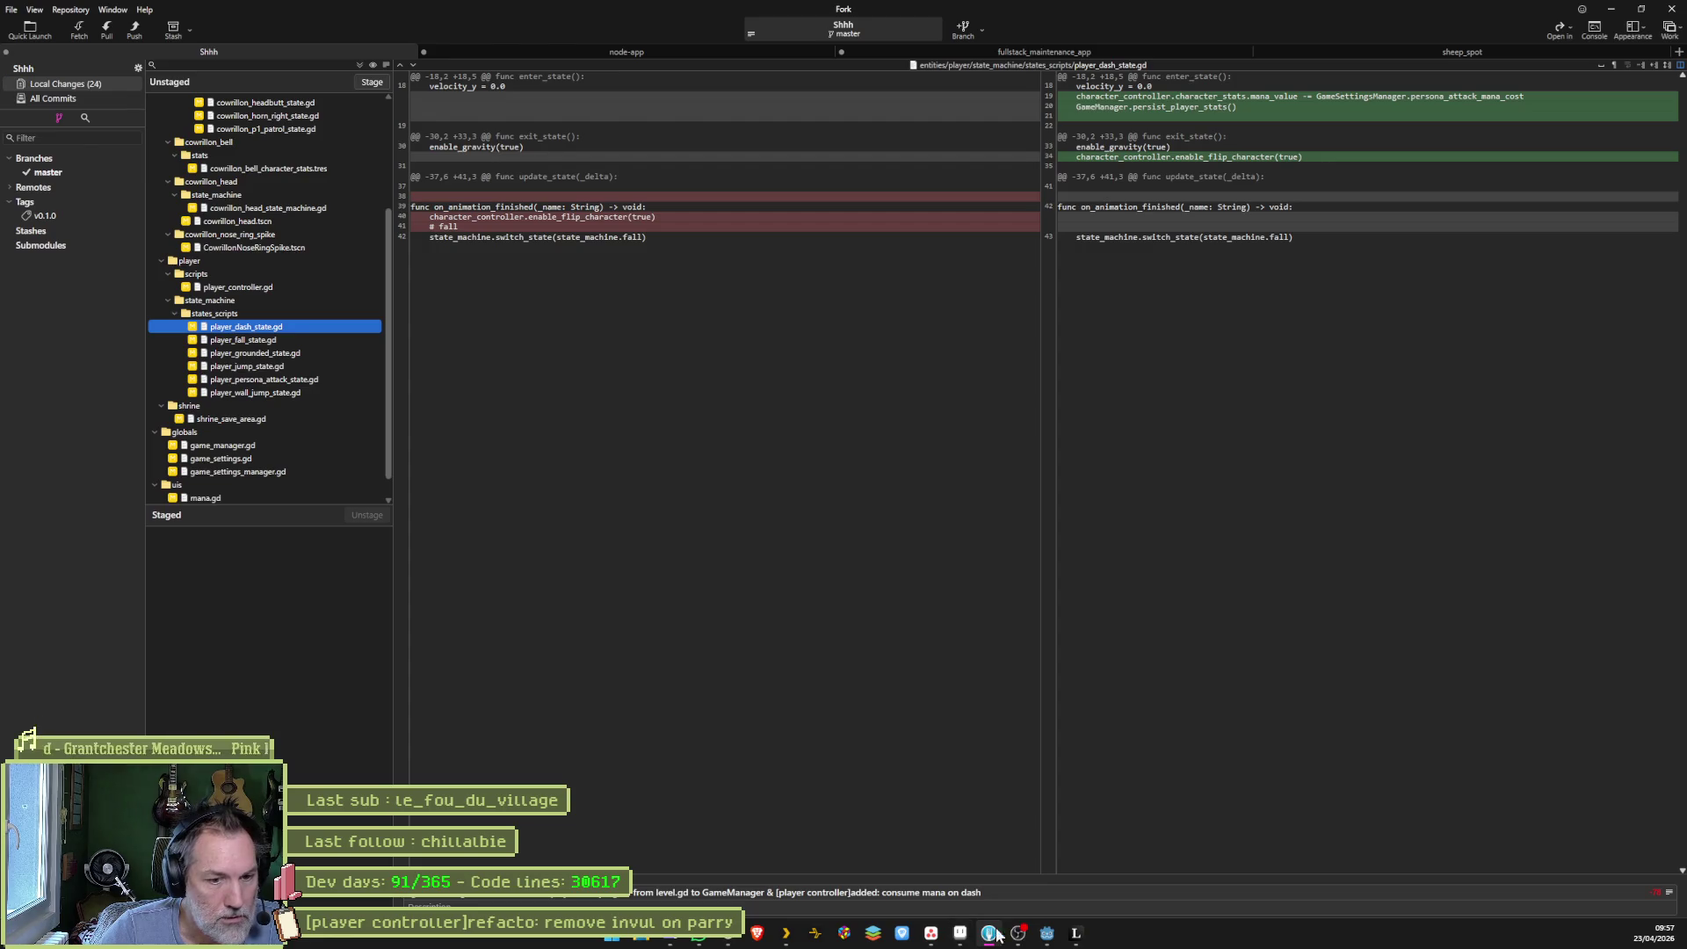
In player_dash_state.gd, replace persona_attack_mana_cost on line 19 with dash_mana_cost and save
{"action": "left_click", "coordinate": [1047, 935]}
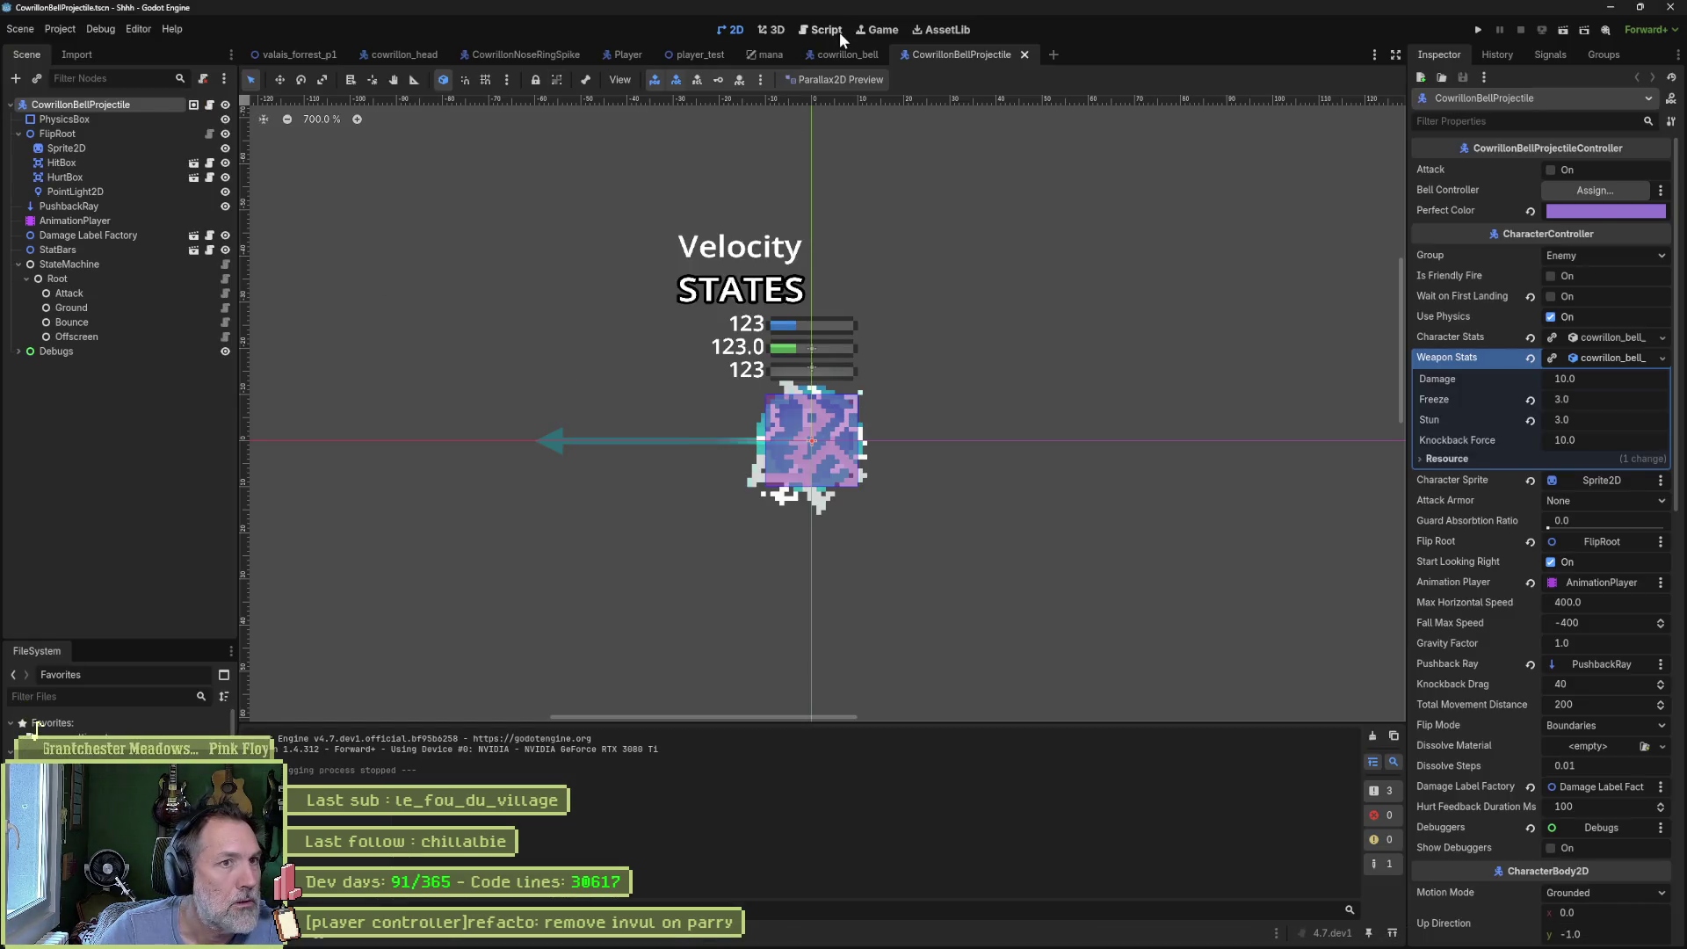
{"action": "left_click", "coordinate": [830, 29]}
{"action": "left_click", "coordinate": [352, 212]}
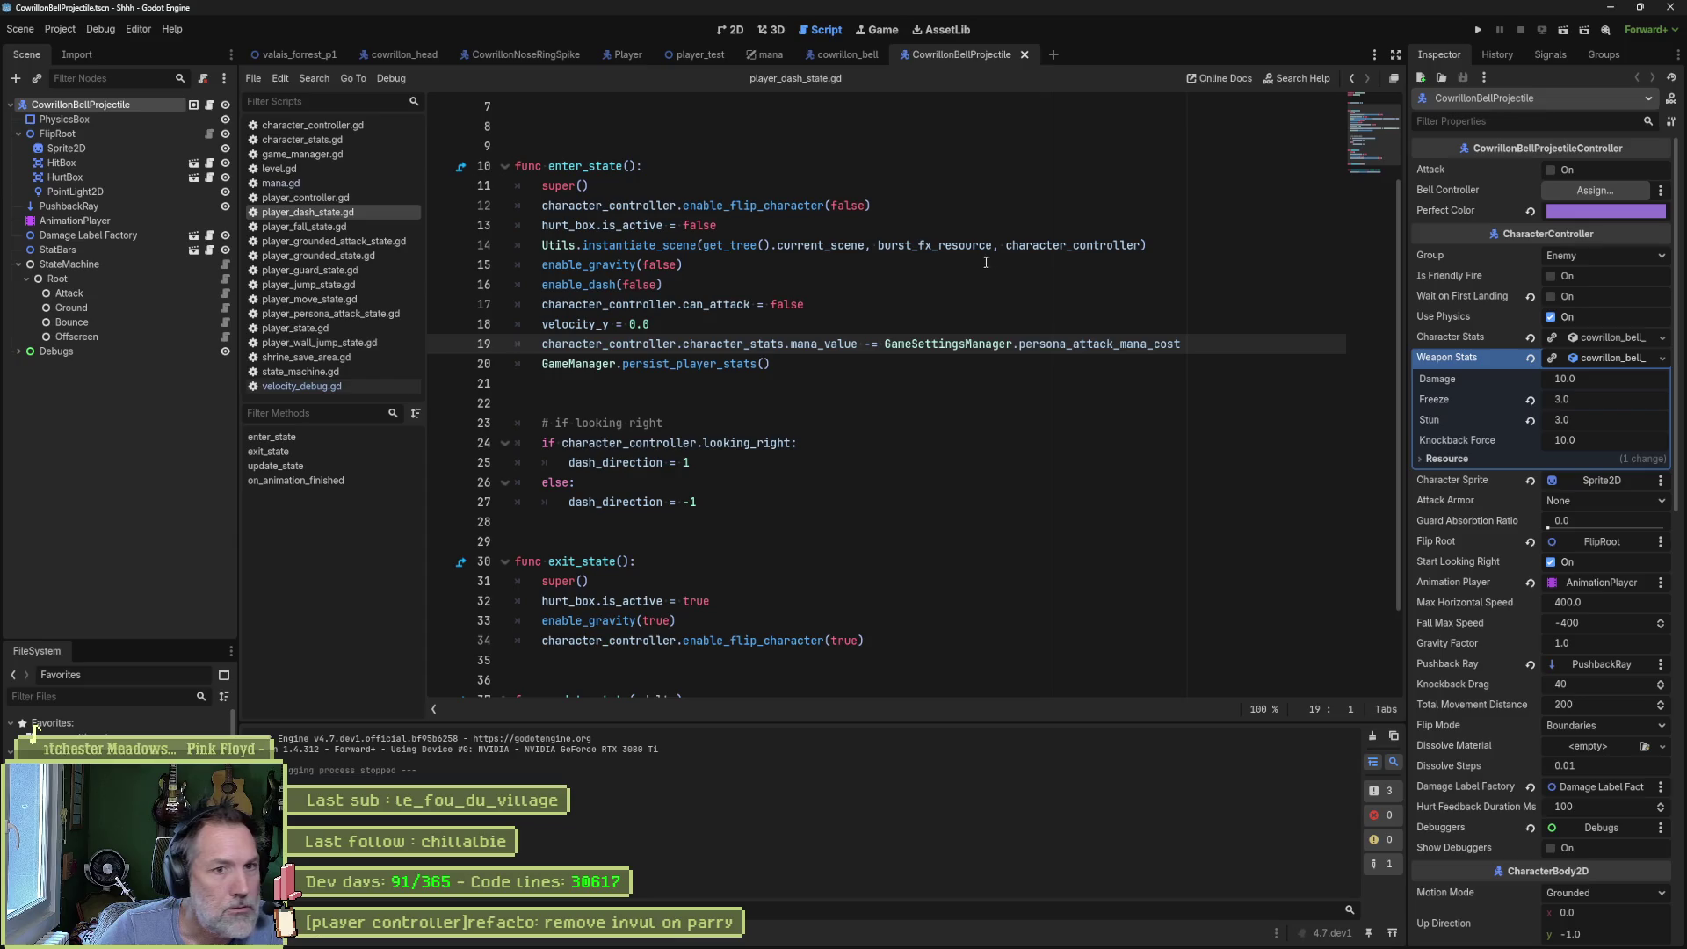
{"action": "double_click", "coordinate": [1073, 345]}
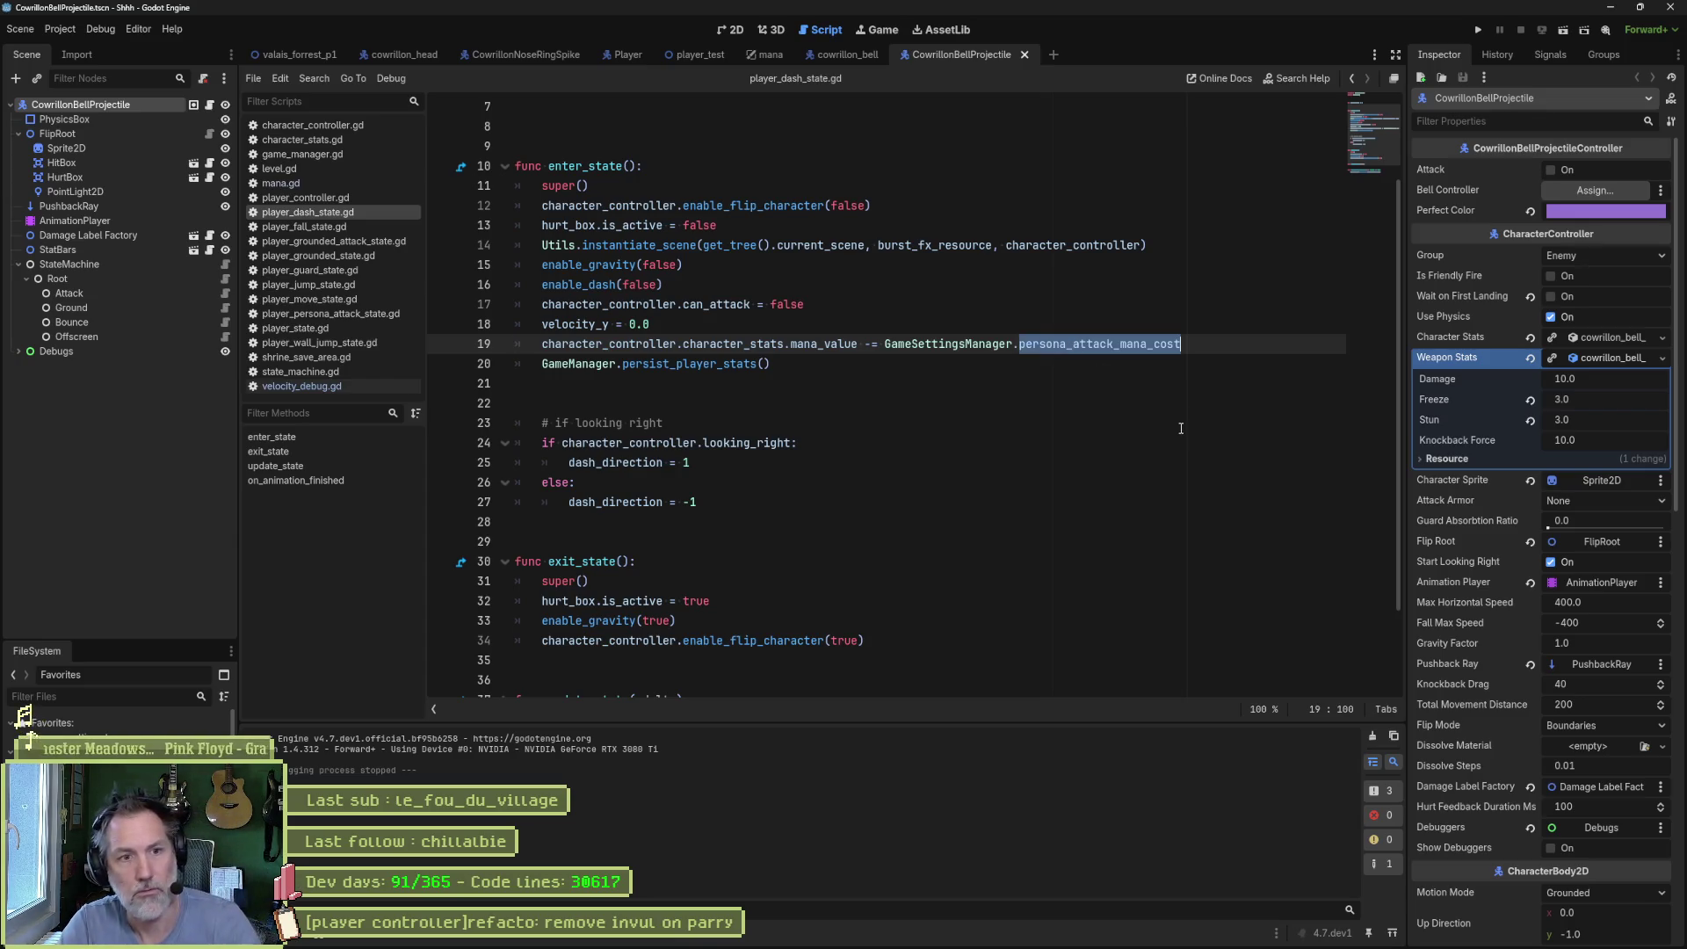
{"action": "type", "text": "das"}
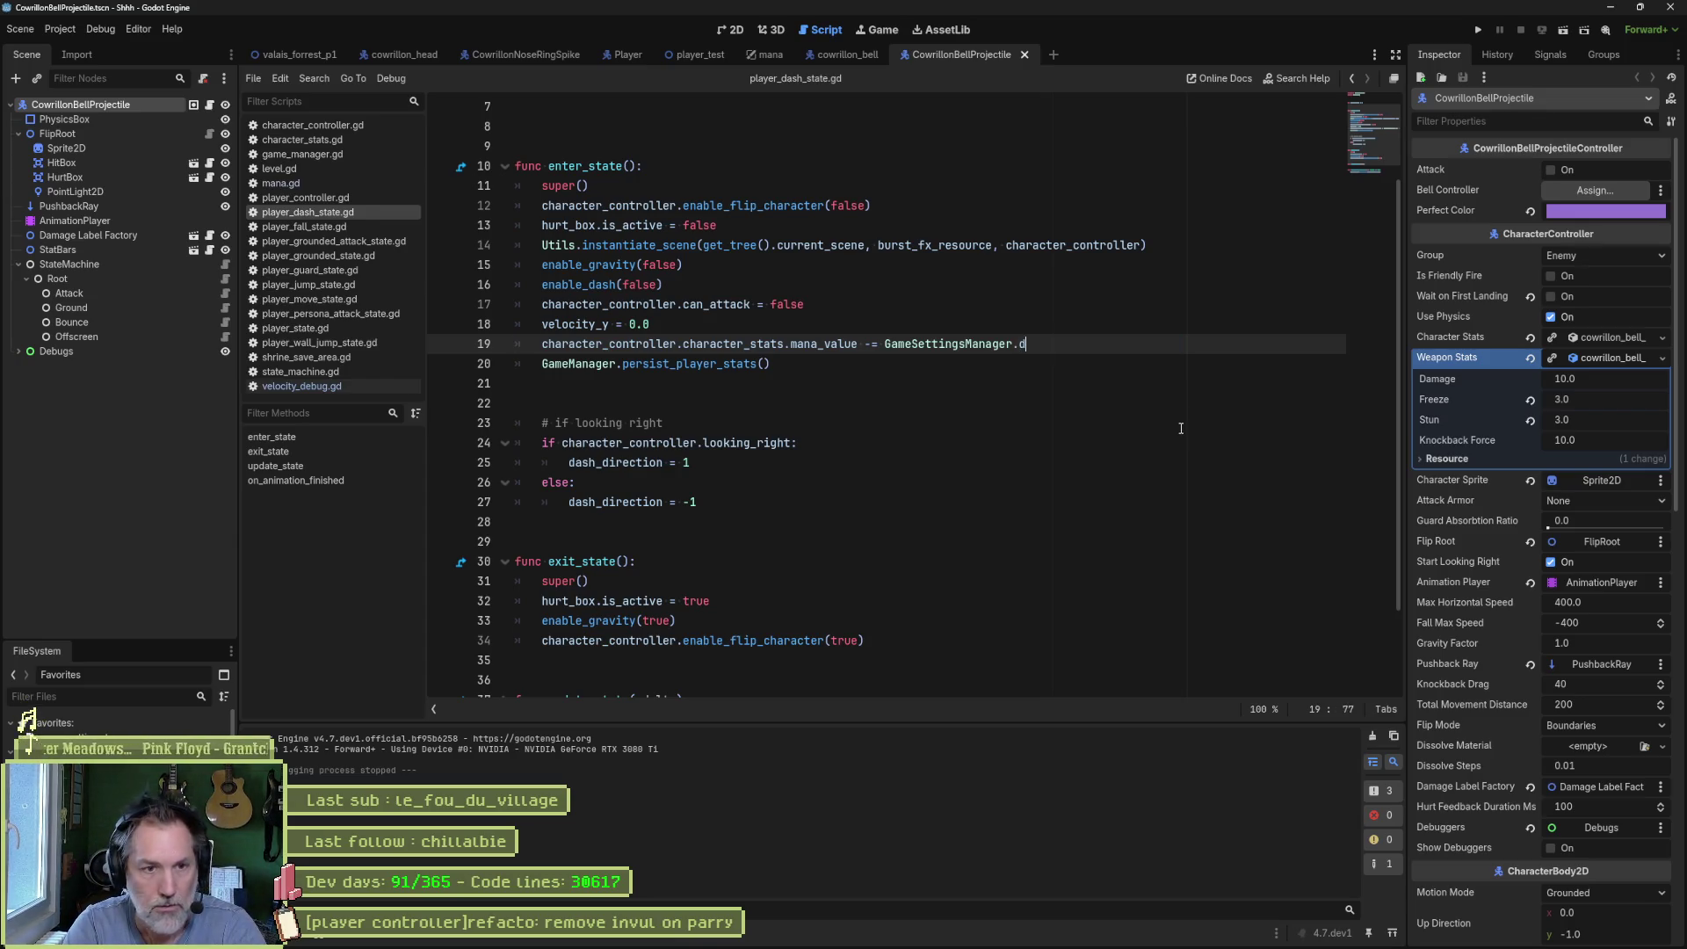
{"action": "key", "text": "Return"}
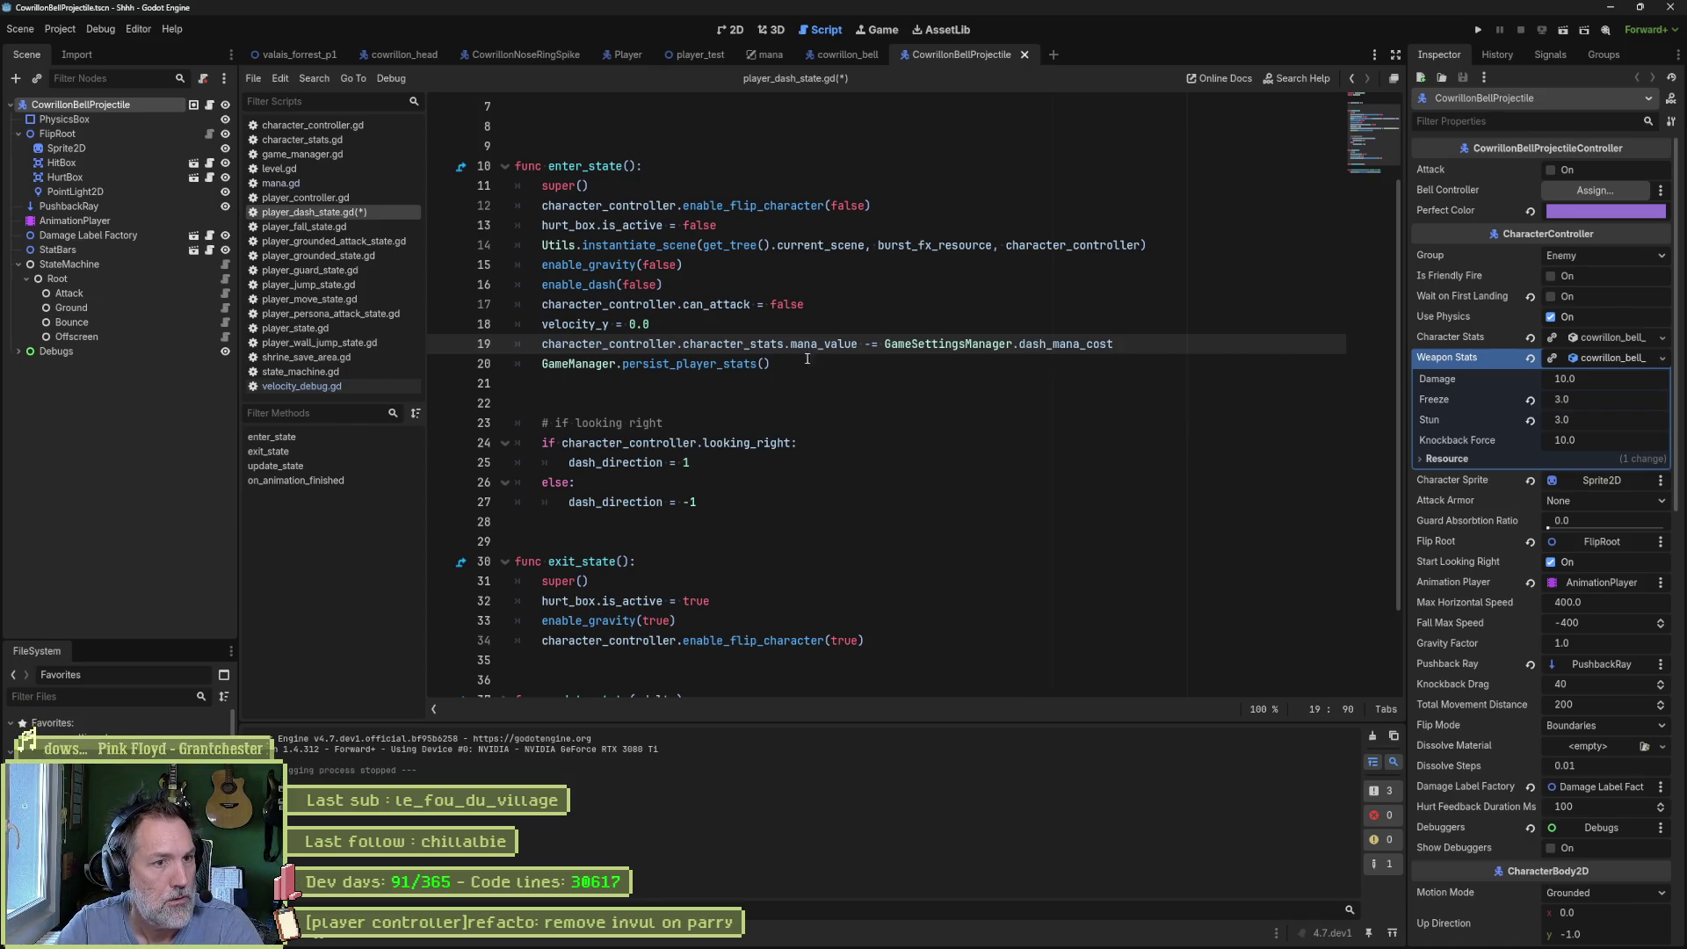
{"action": "key", "text": "ctrl+s"}
{"action": "key", "text": "alt+Tab"}
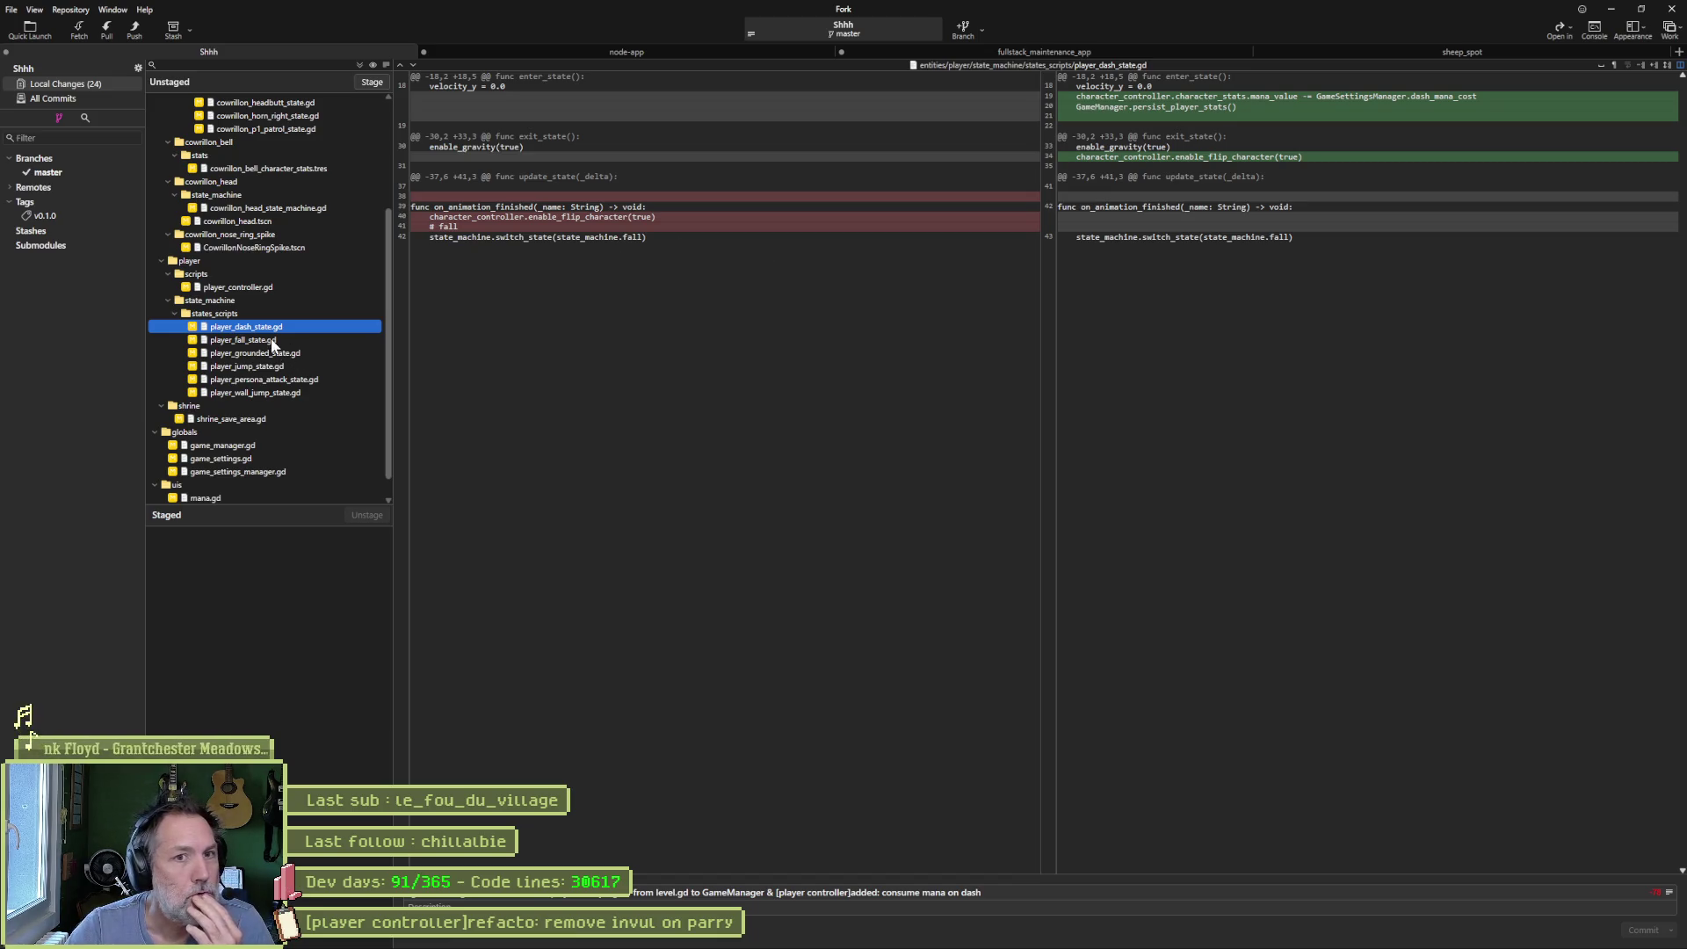
Review the fall, grounded, jump, persona attack and wall jump state script diffs
{"action": "mouse_move", "coordinate": [1130, 160]}
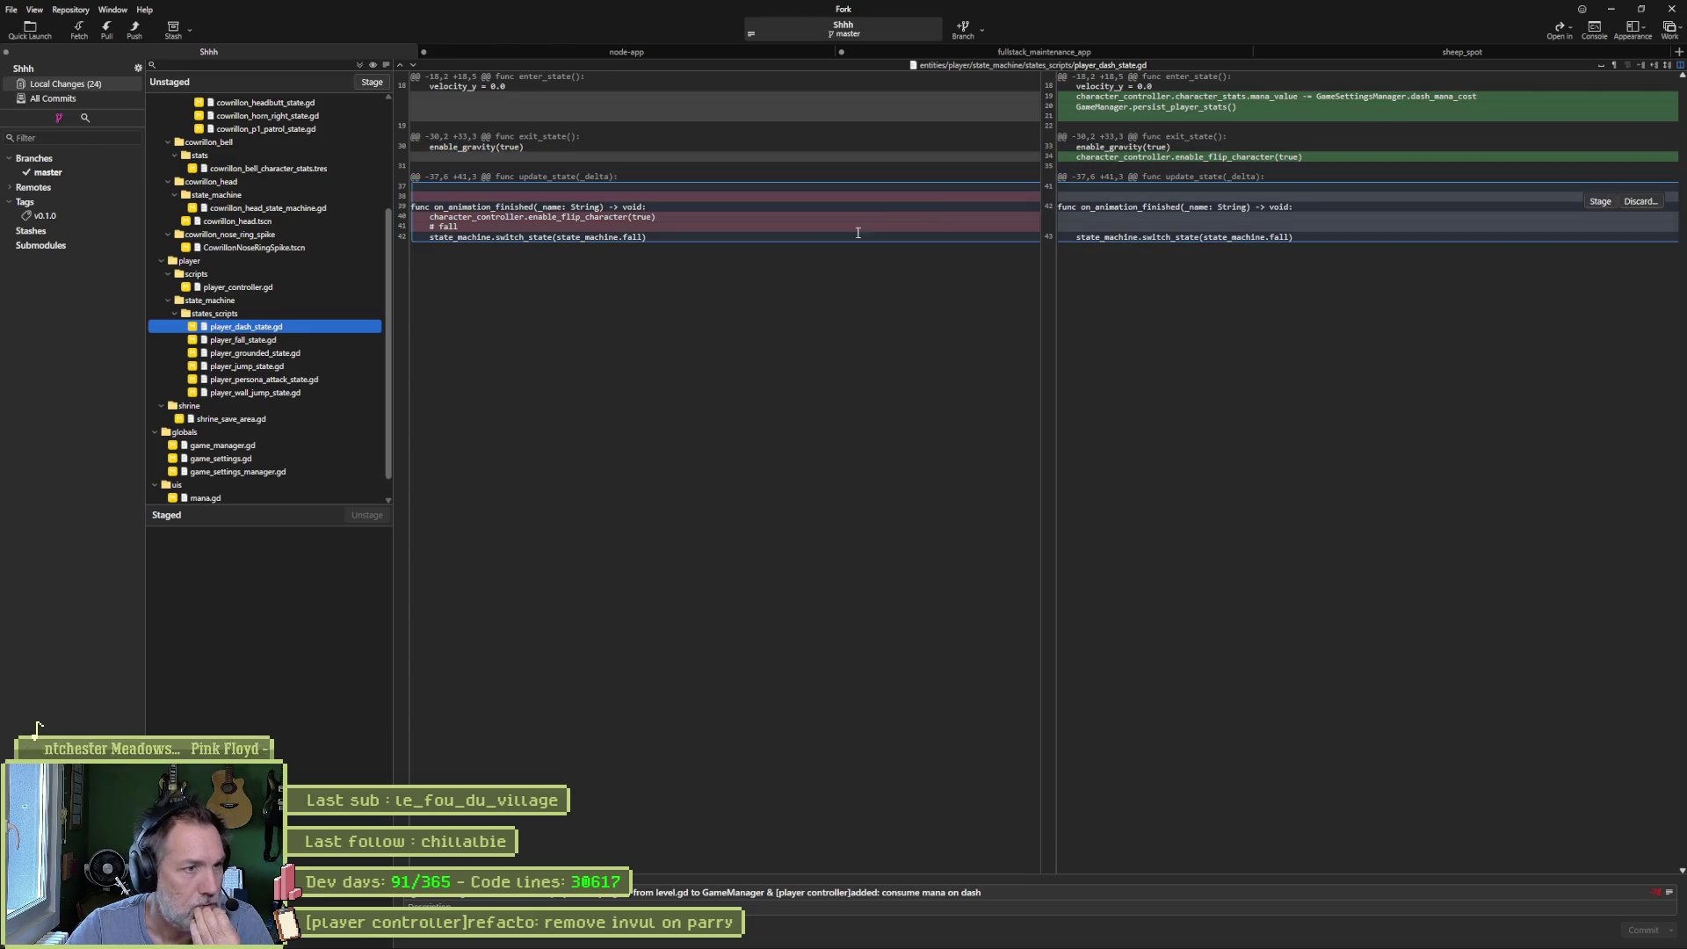
{"action": "left_click", "coordinate": [281, 342]}
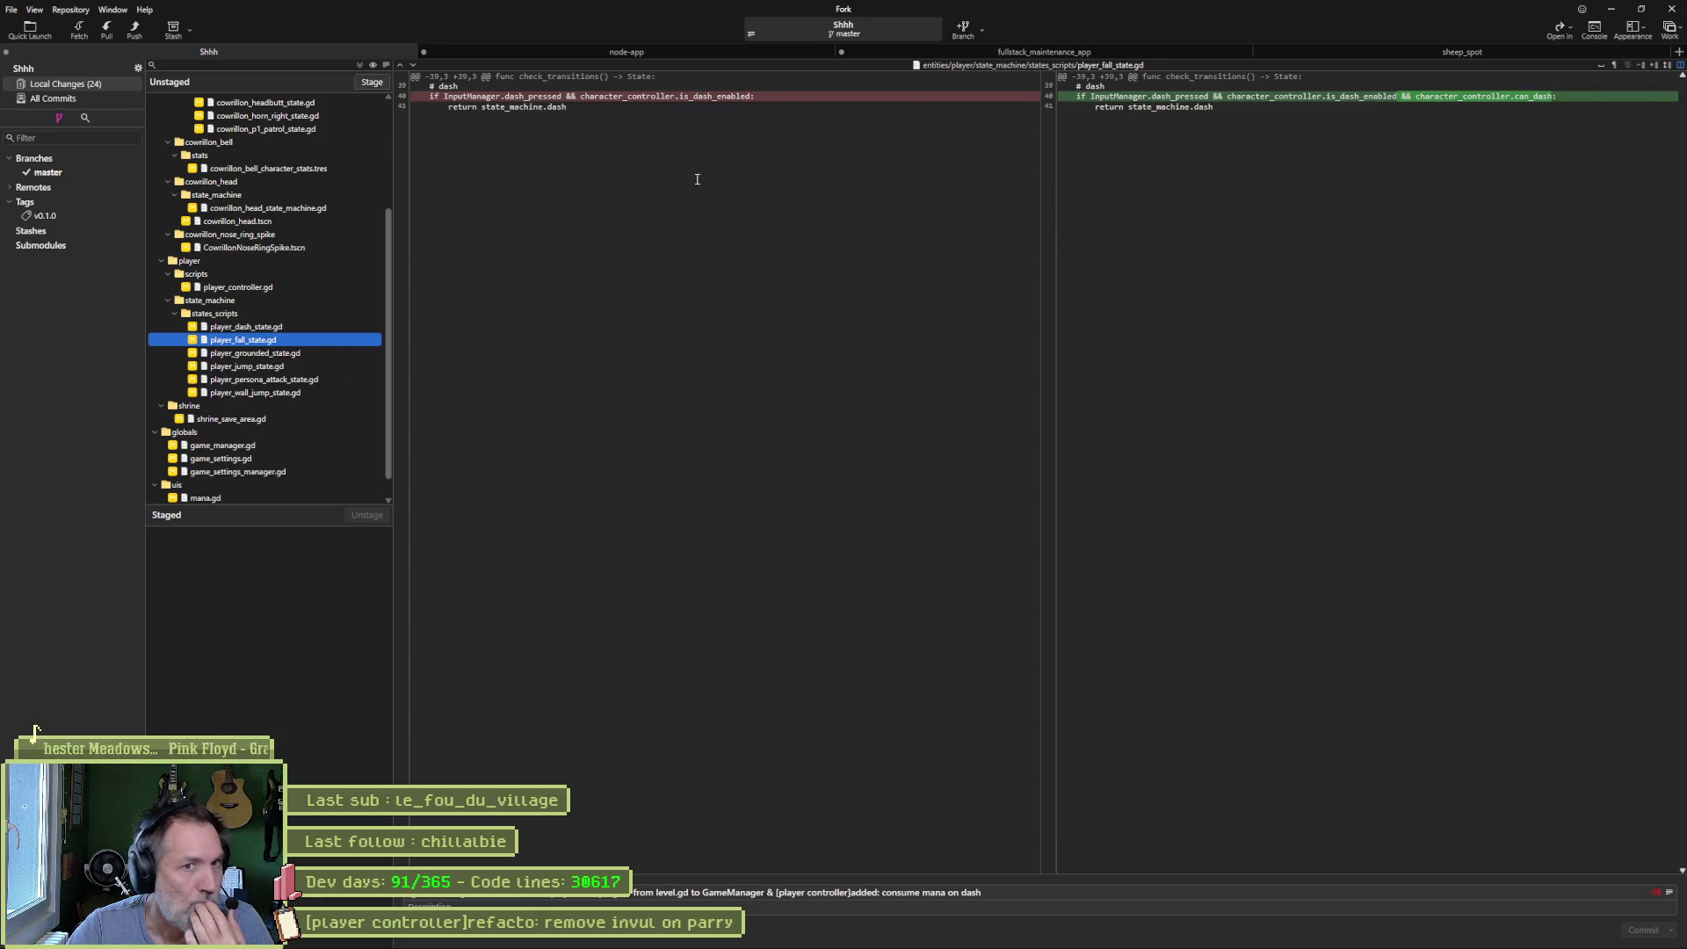
{"action": "mouse_move", "coordinate": [1451, 109]}
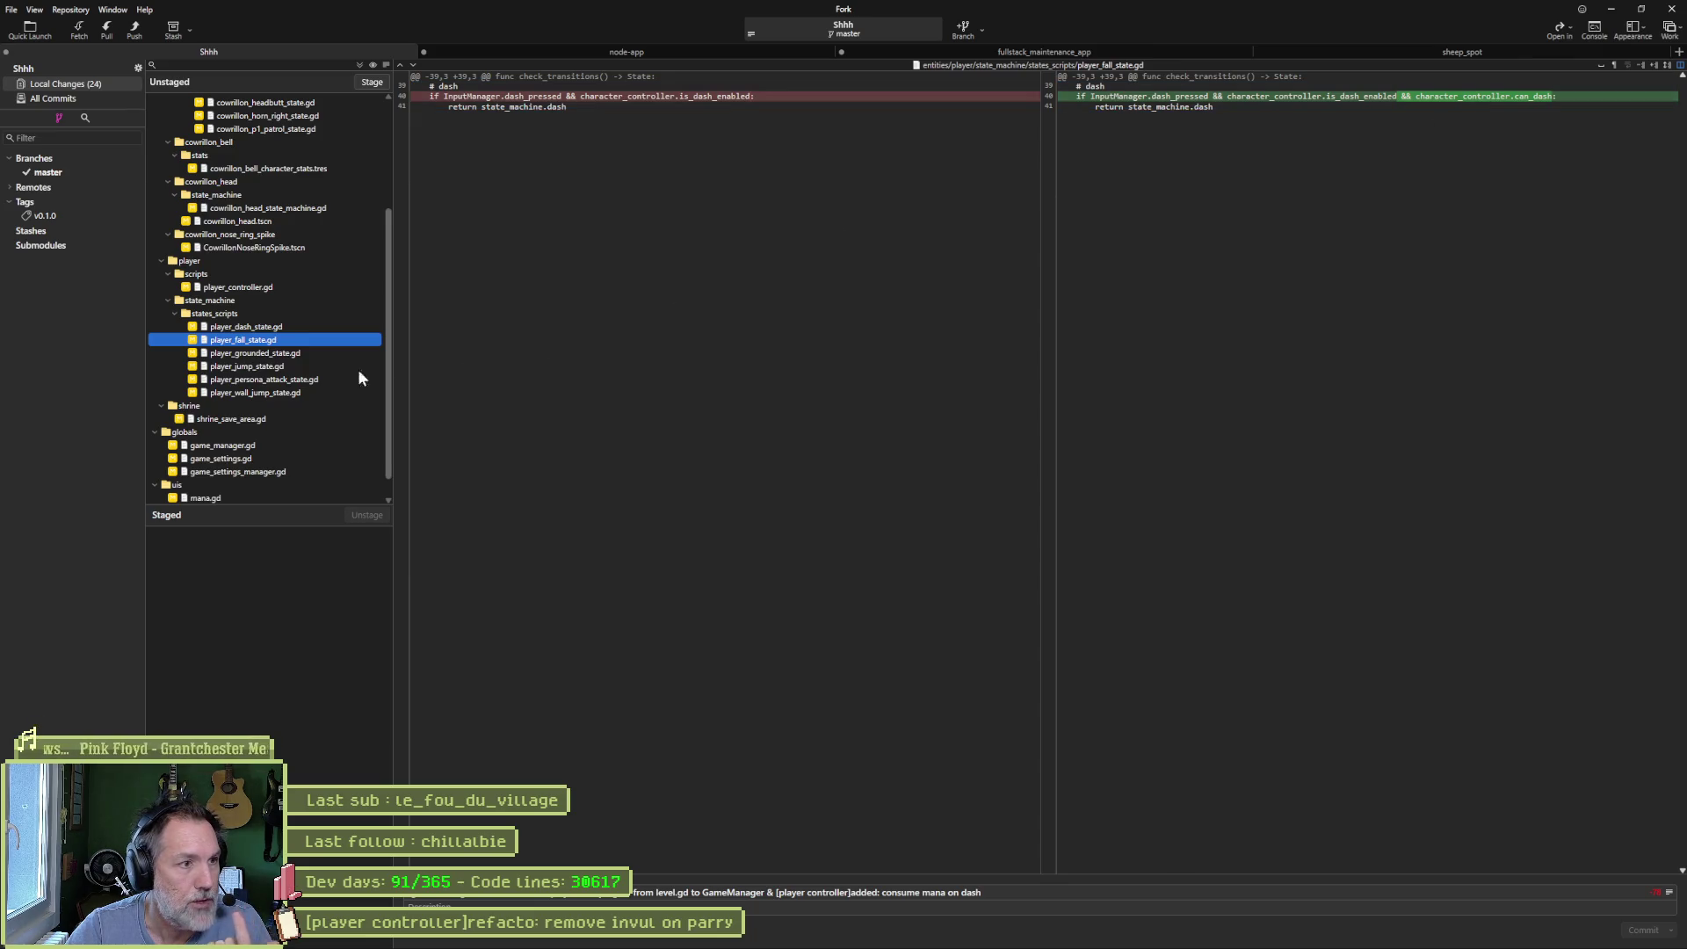
{"action": "left_click", "coordinate": [277, 352]}
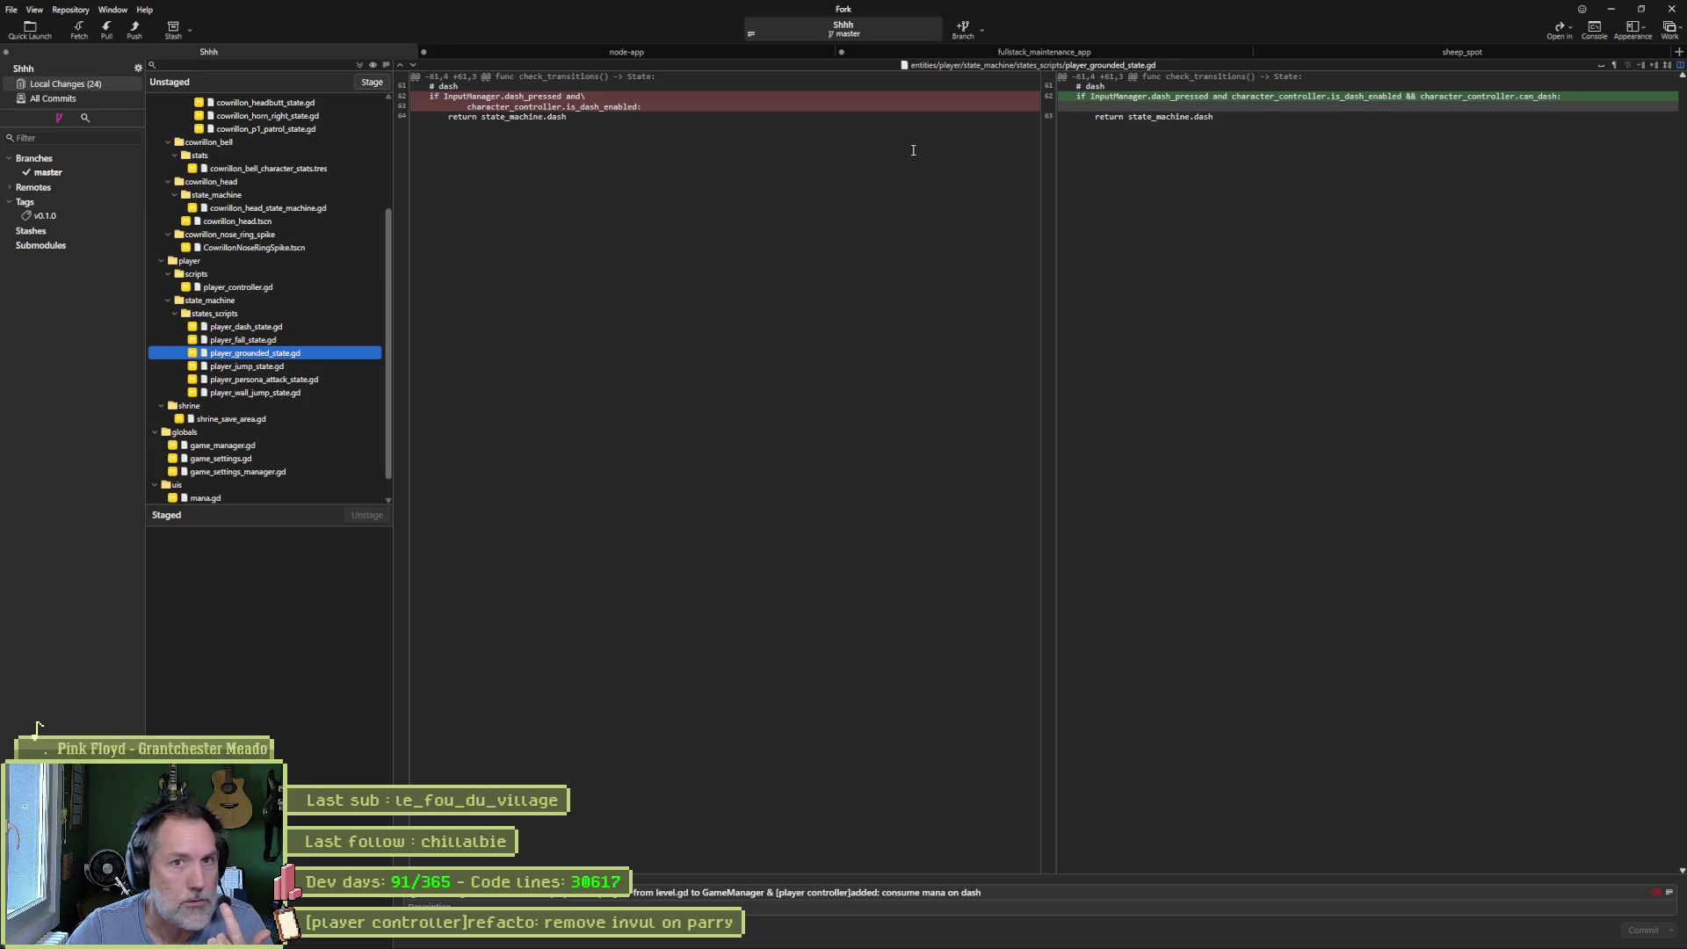
{"action": "left_click", "coordinate": [304, 364]}
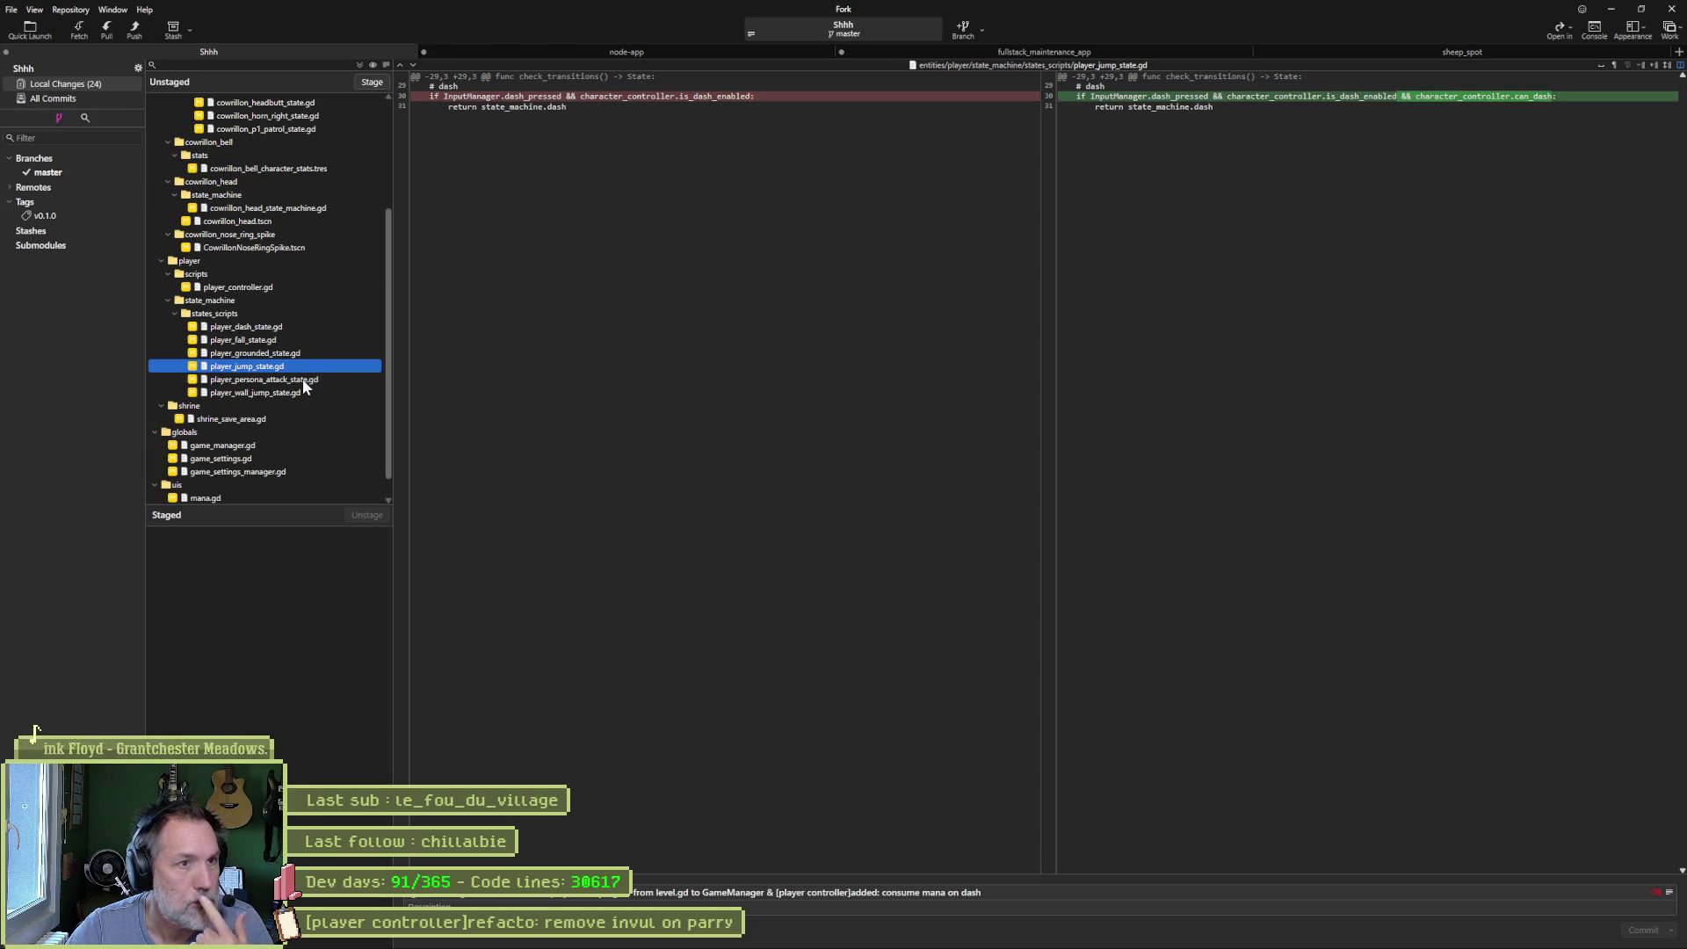
{"action": "left_click", "coordinate": [303, 380]}
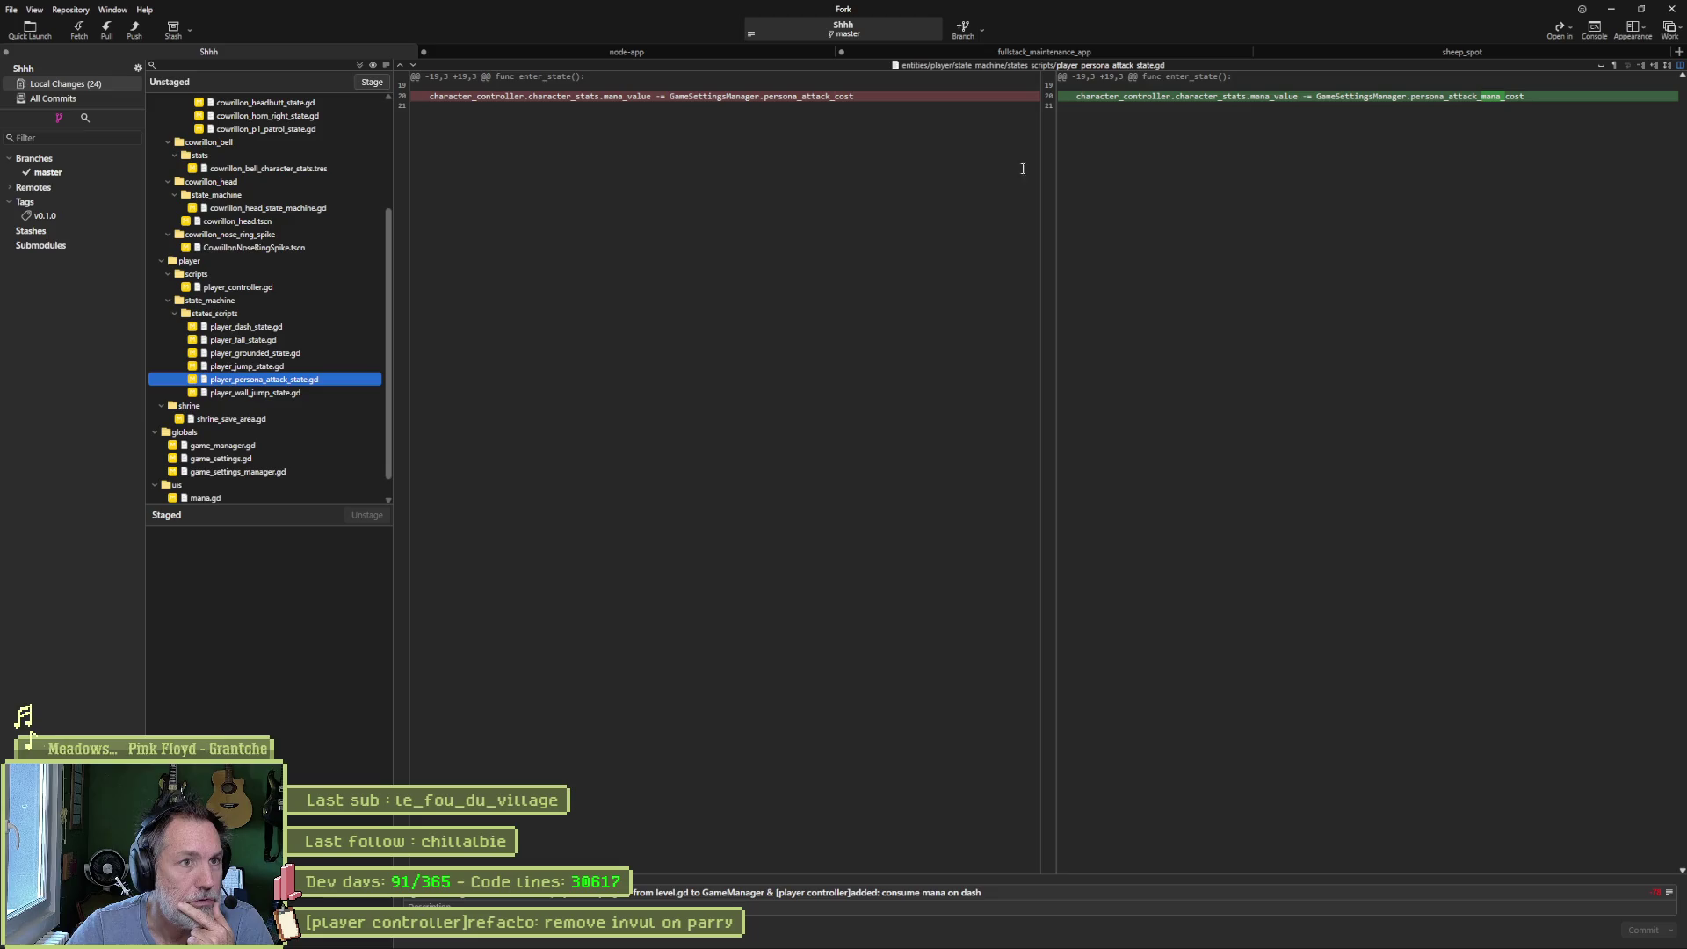
{"action": "left_click", "coordinate": [281, 393]}
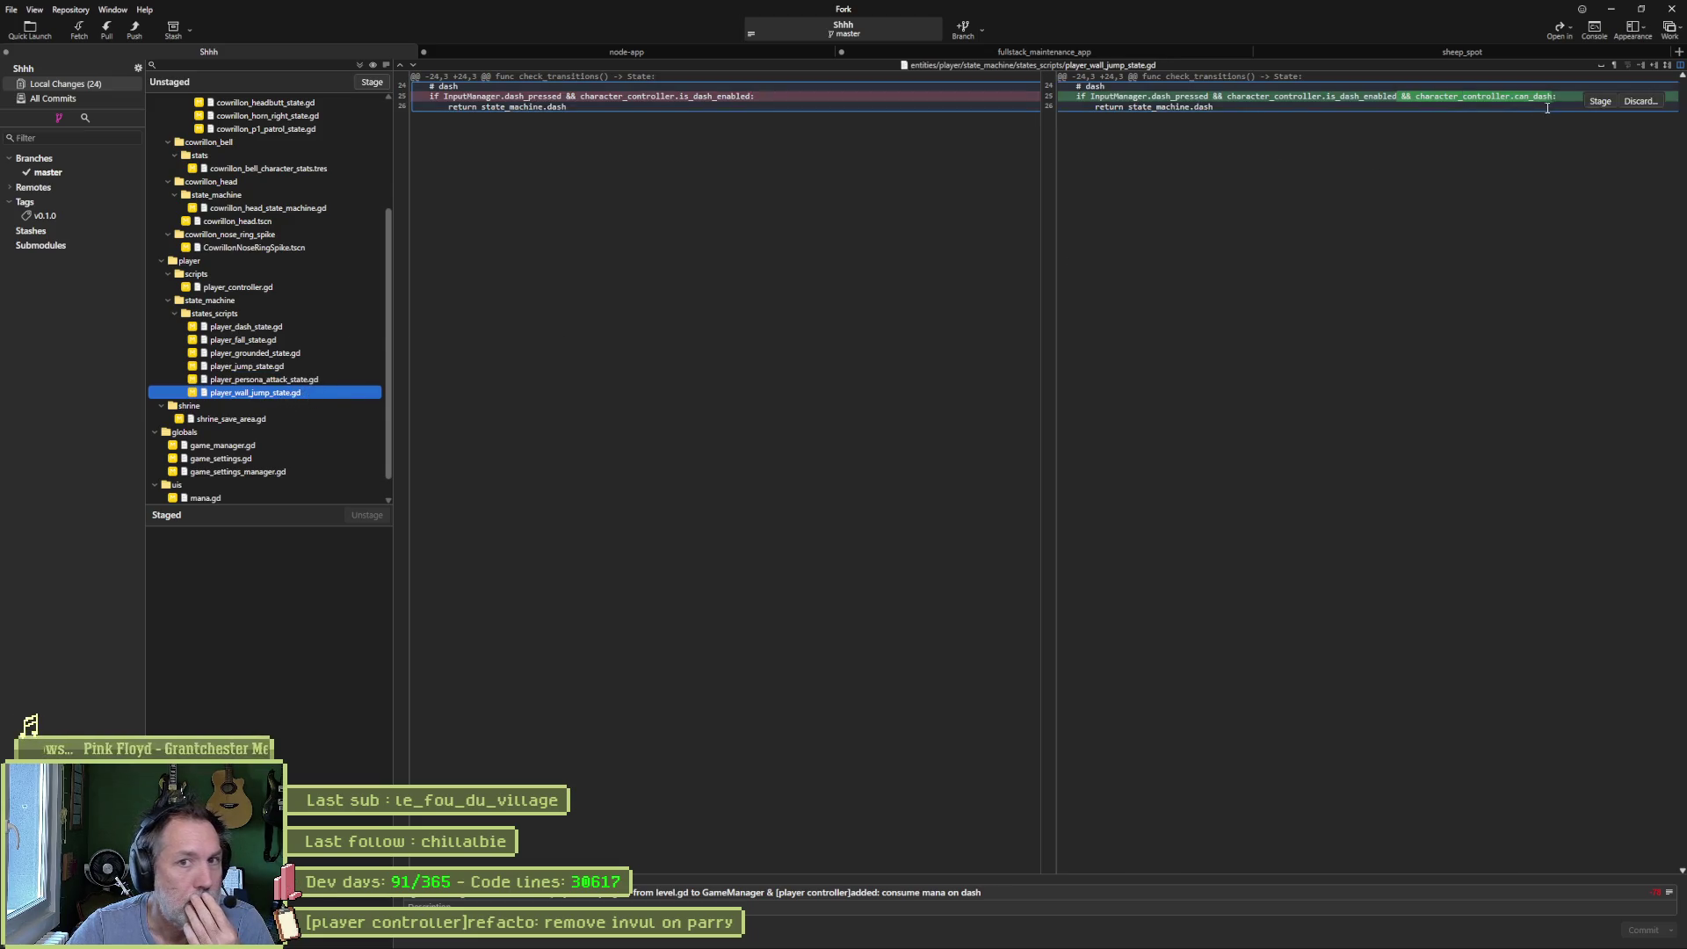
Review shrine_save_area, game_manager, game_settings, game_settings_manager and mana UI diffs, selecting the GameManager.mana.emit line
{"action": "left_click", "coordinate": [278, 420]}
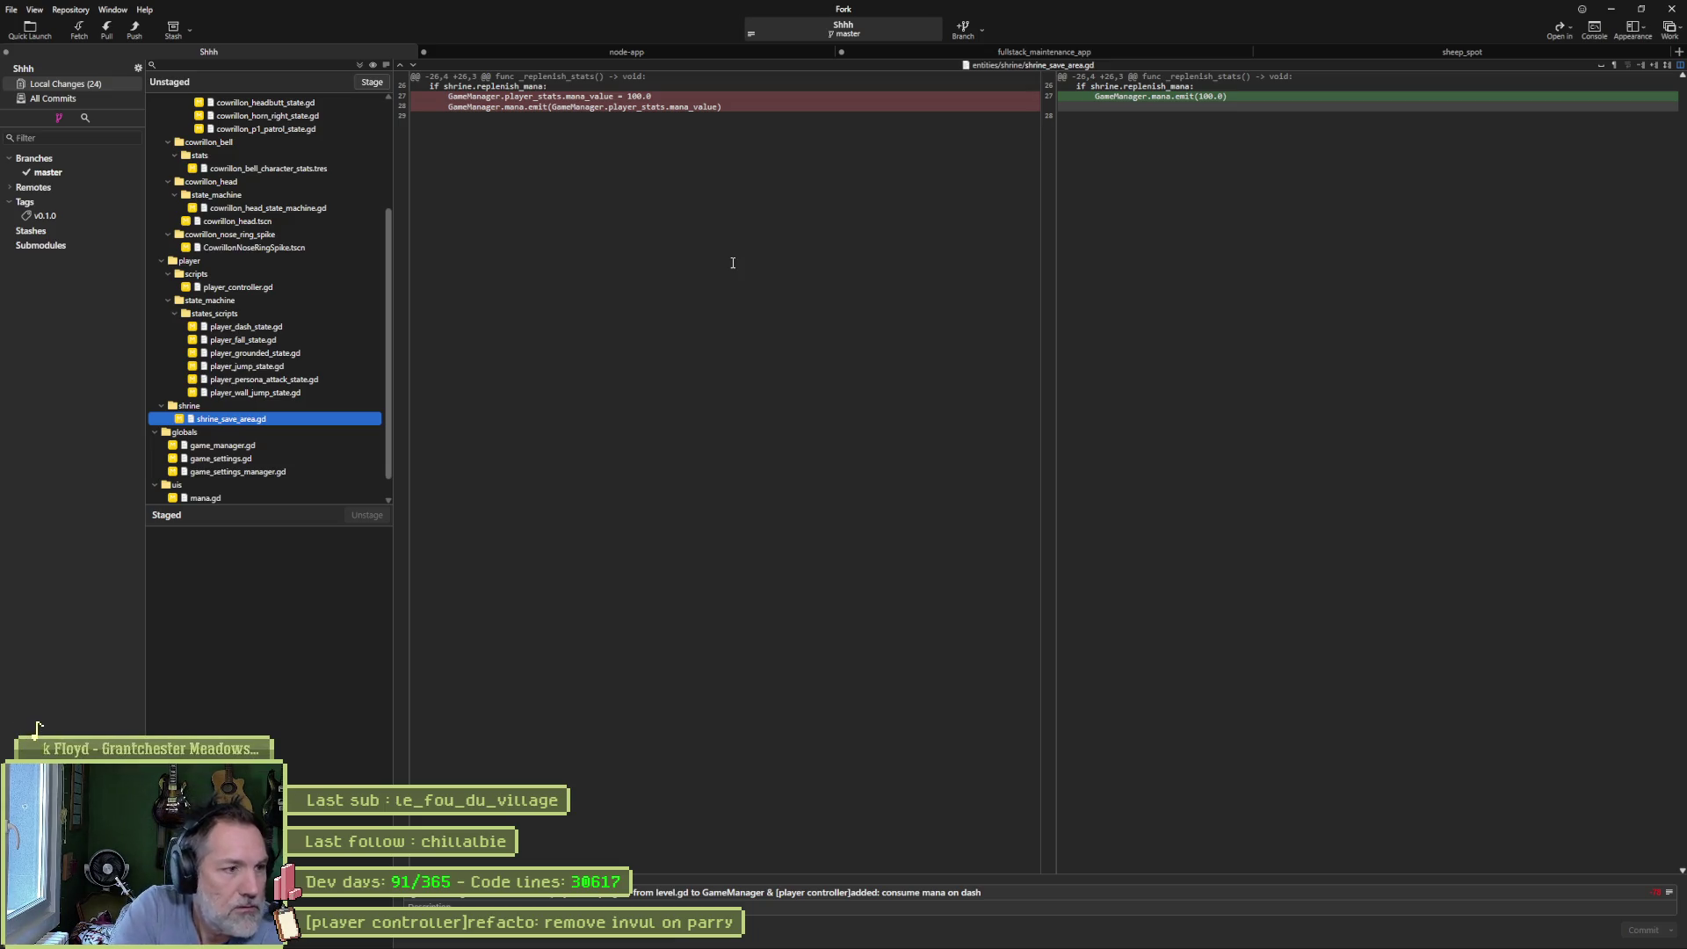
{"action": "scroll", "coordinate": [265, 387], "scroll_direction": "down", "scroll_amount": 1}
{"action": "left_click", "coordinate": [276, 418]}
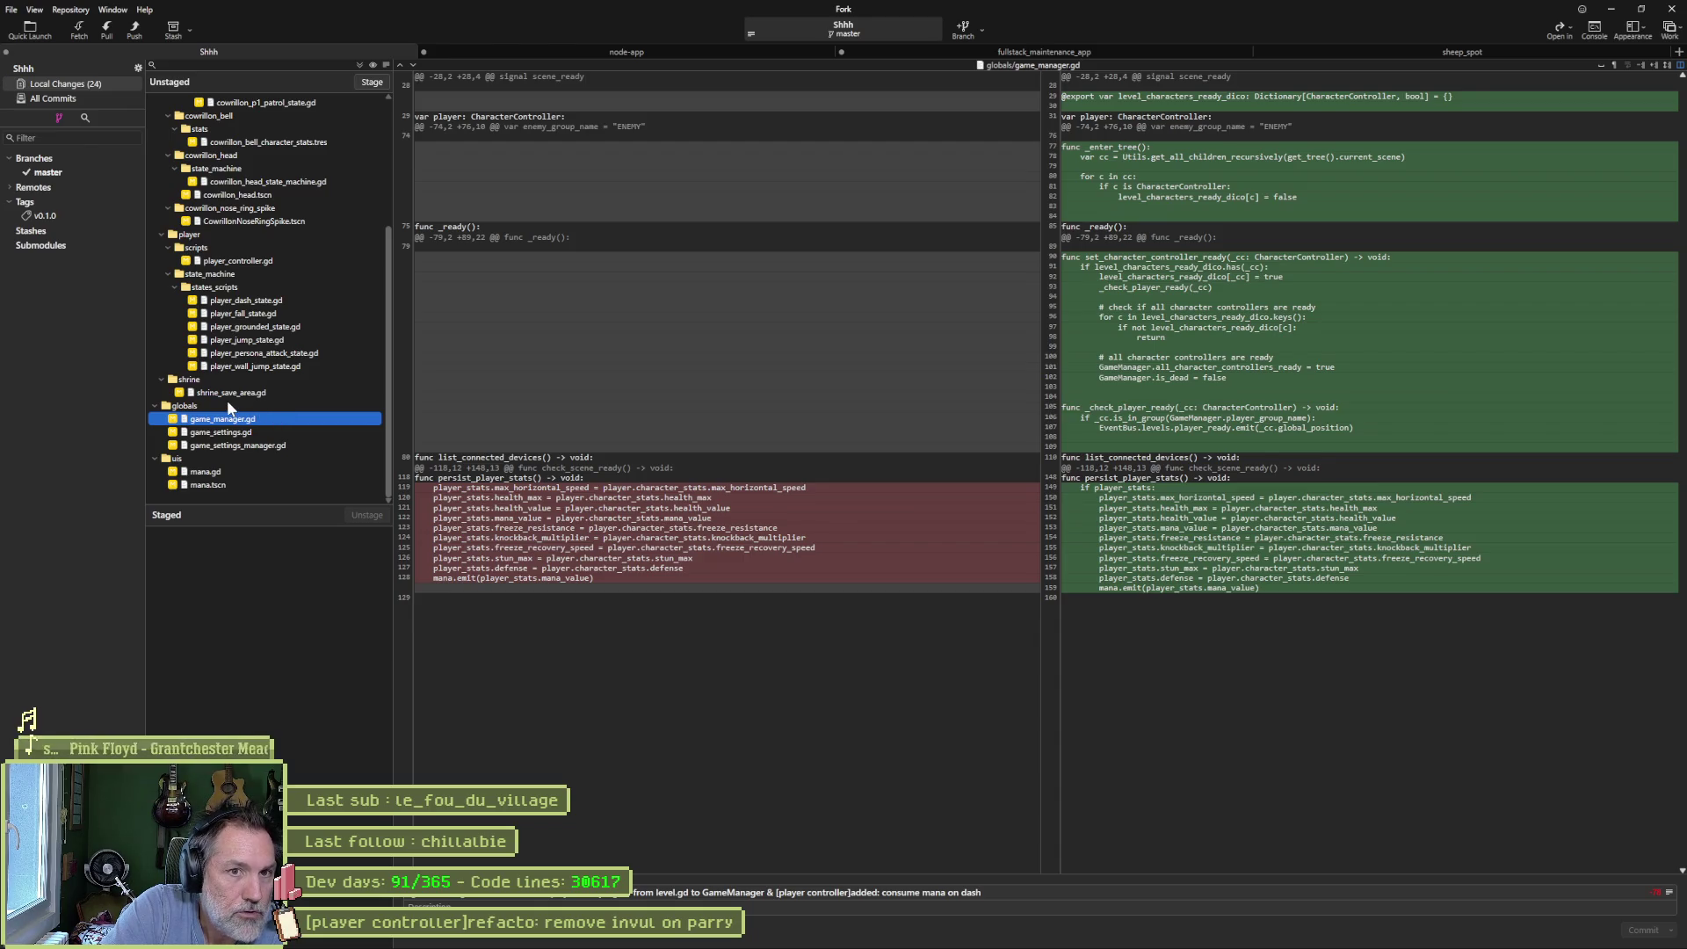
{"action": "left_click", "coordinate": [268, 431]}
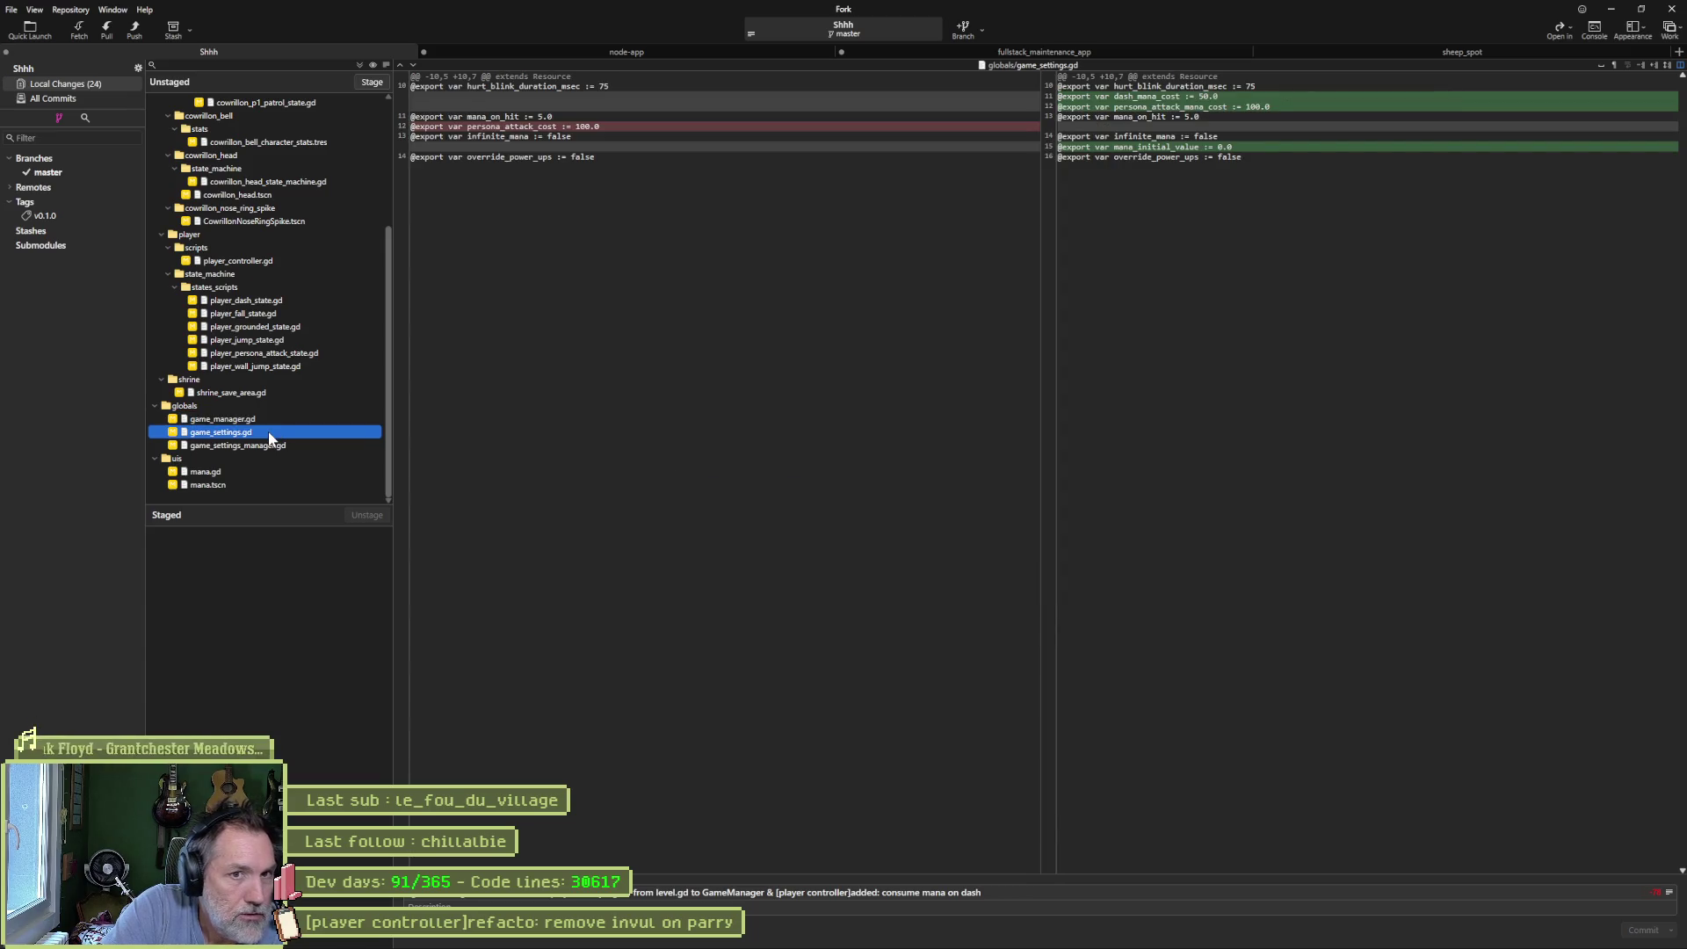
{"action": "left_click", "coordinate": [276, 446]}
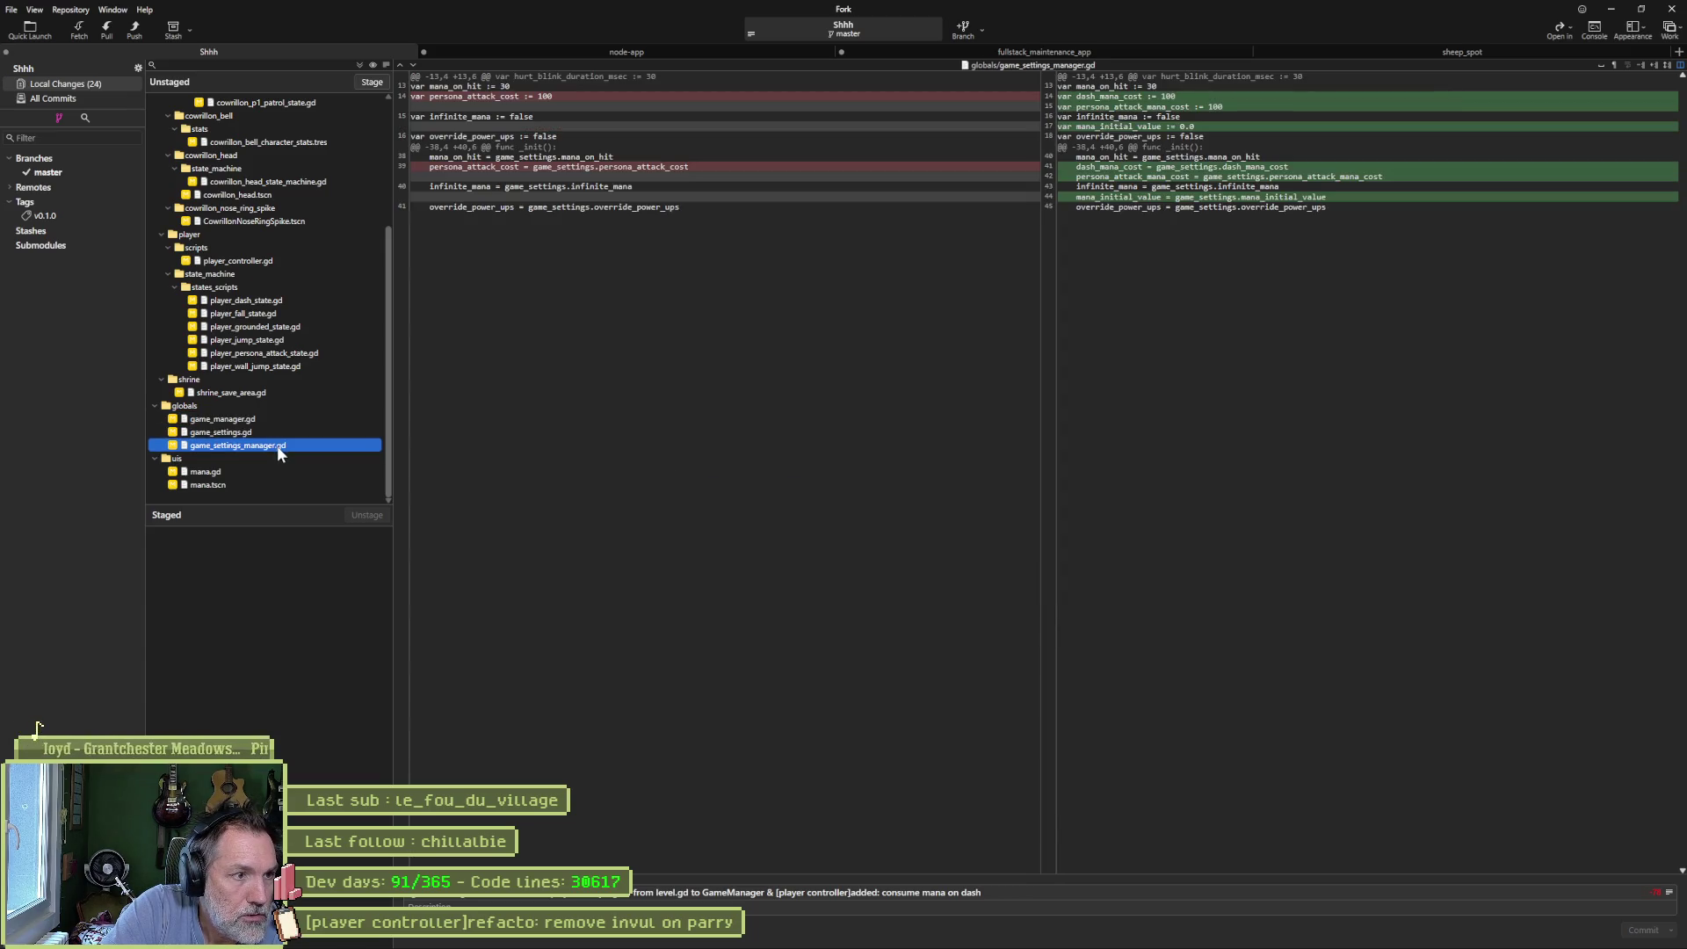
{"action": "left_click", "coordinate": [271, 471]}
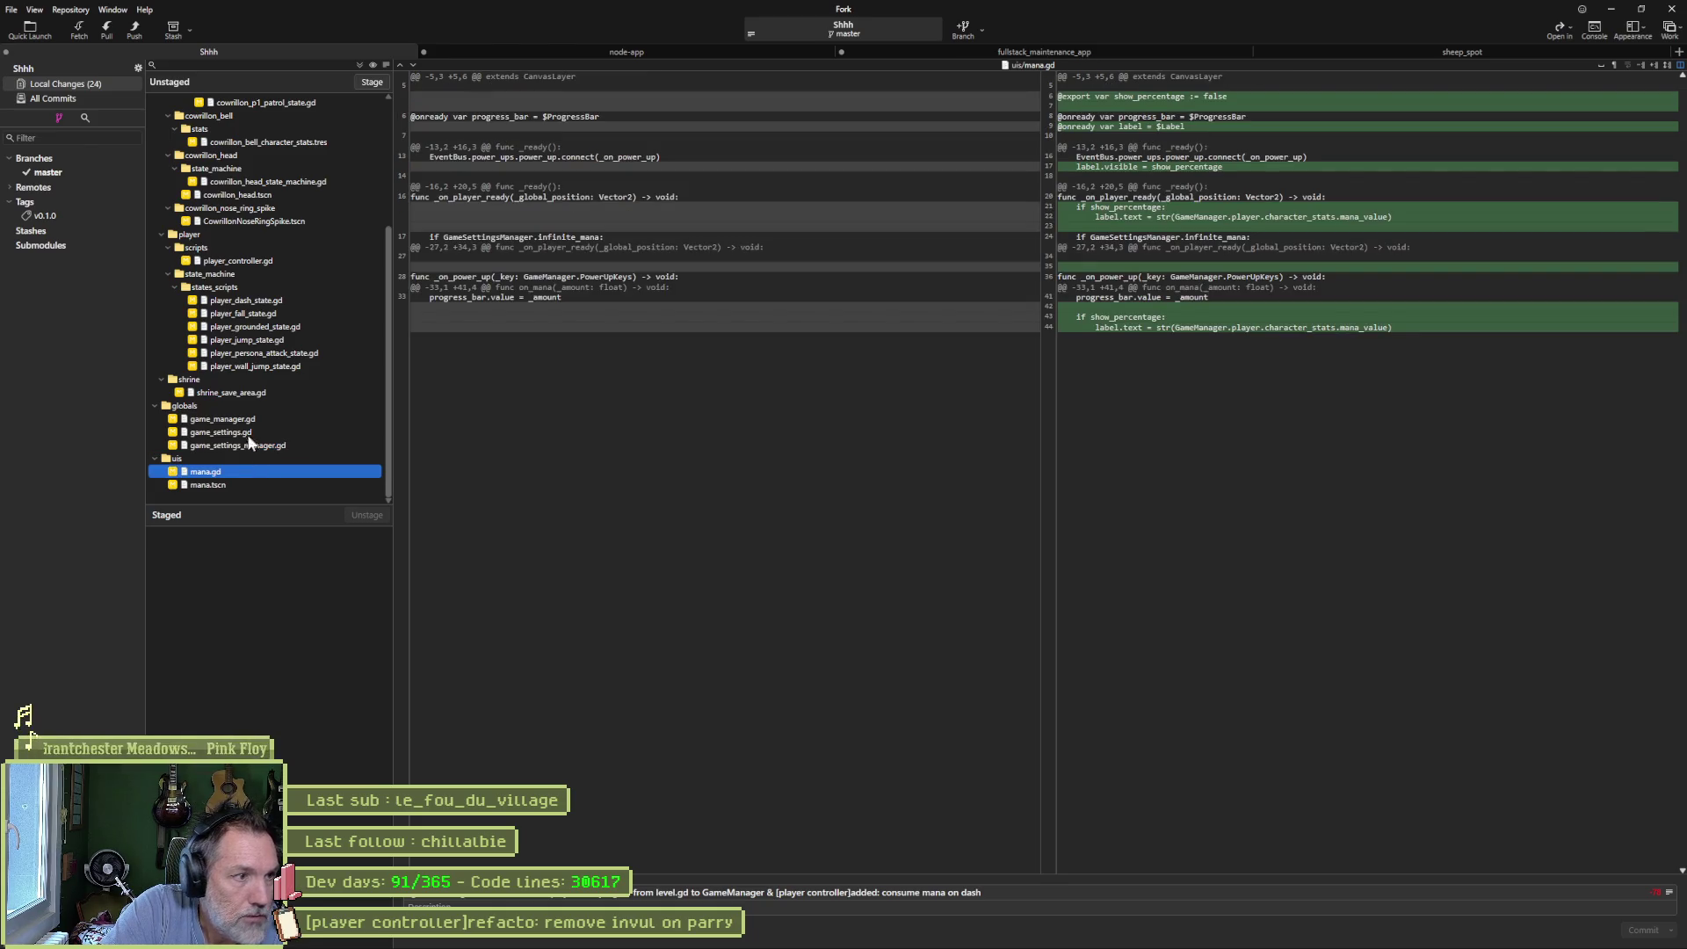
{"action": "left_click", "coordinate": [266, 393]}
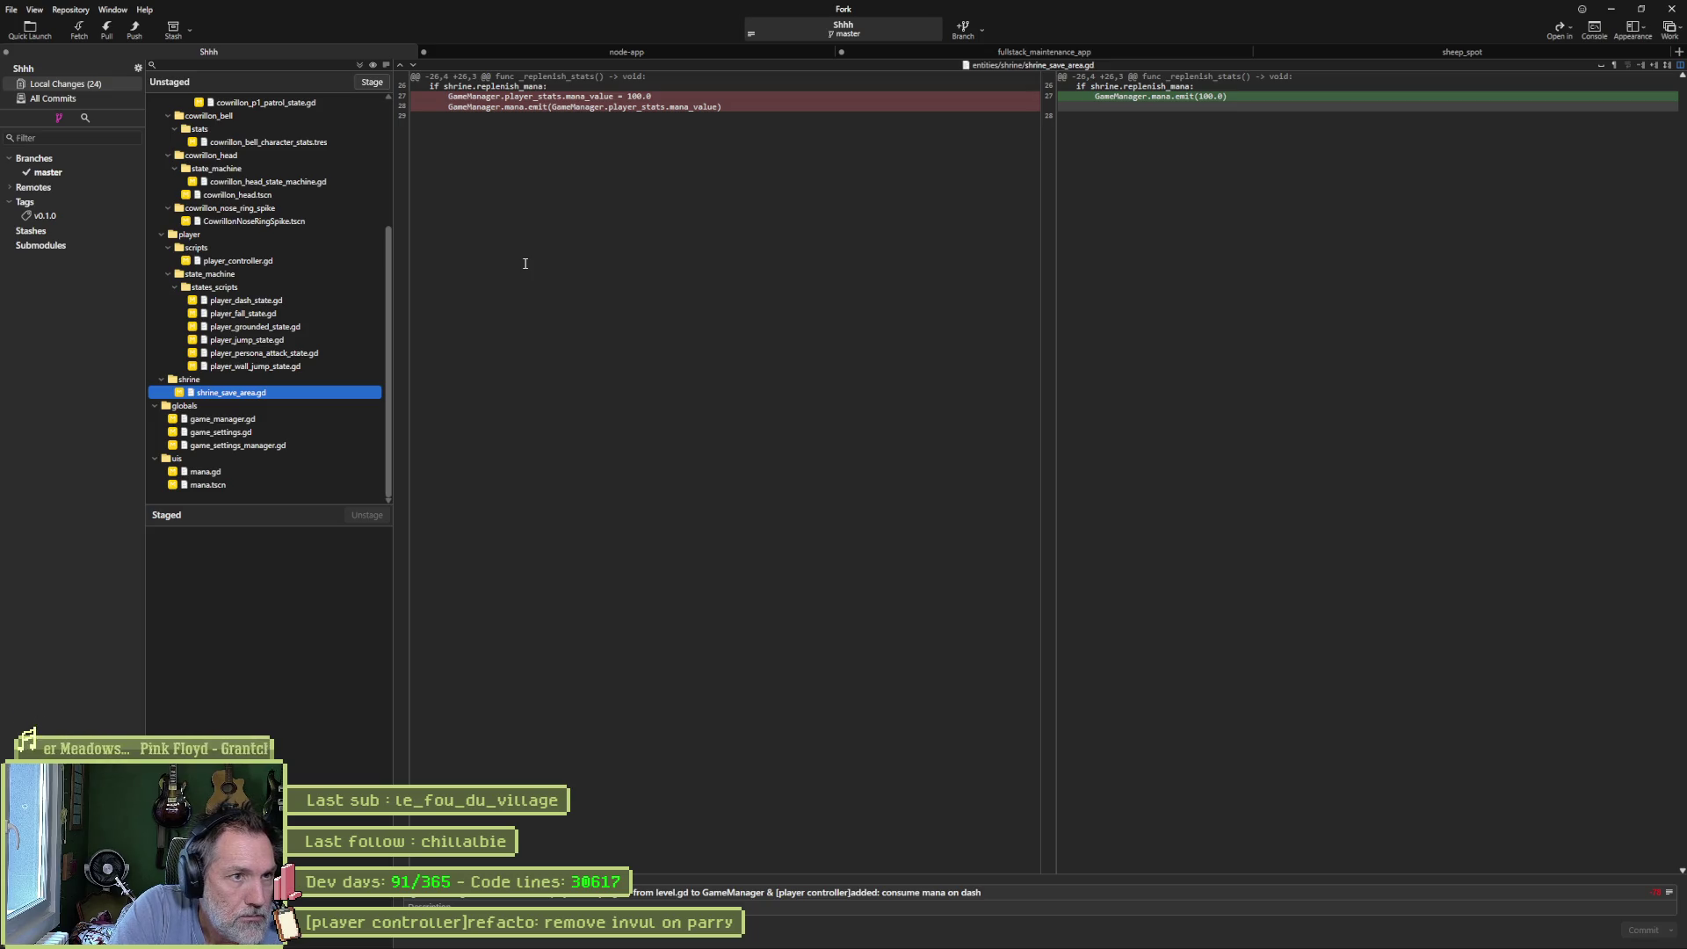
{"action": "mouse_move", "coordinate": [1139, 99]}
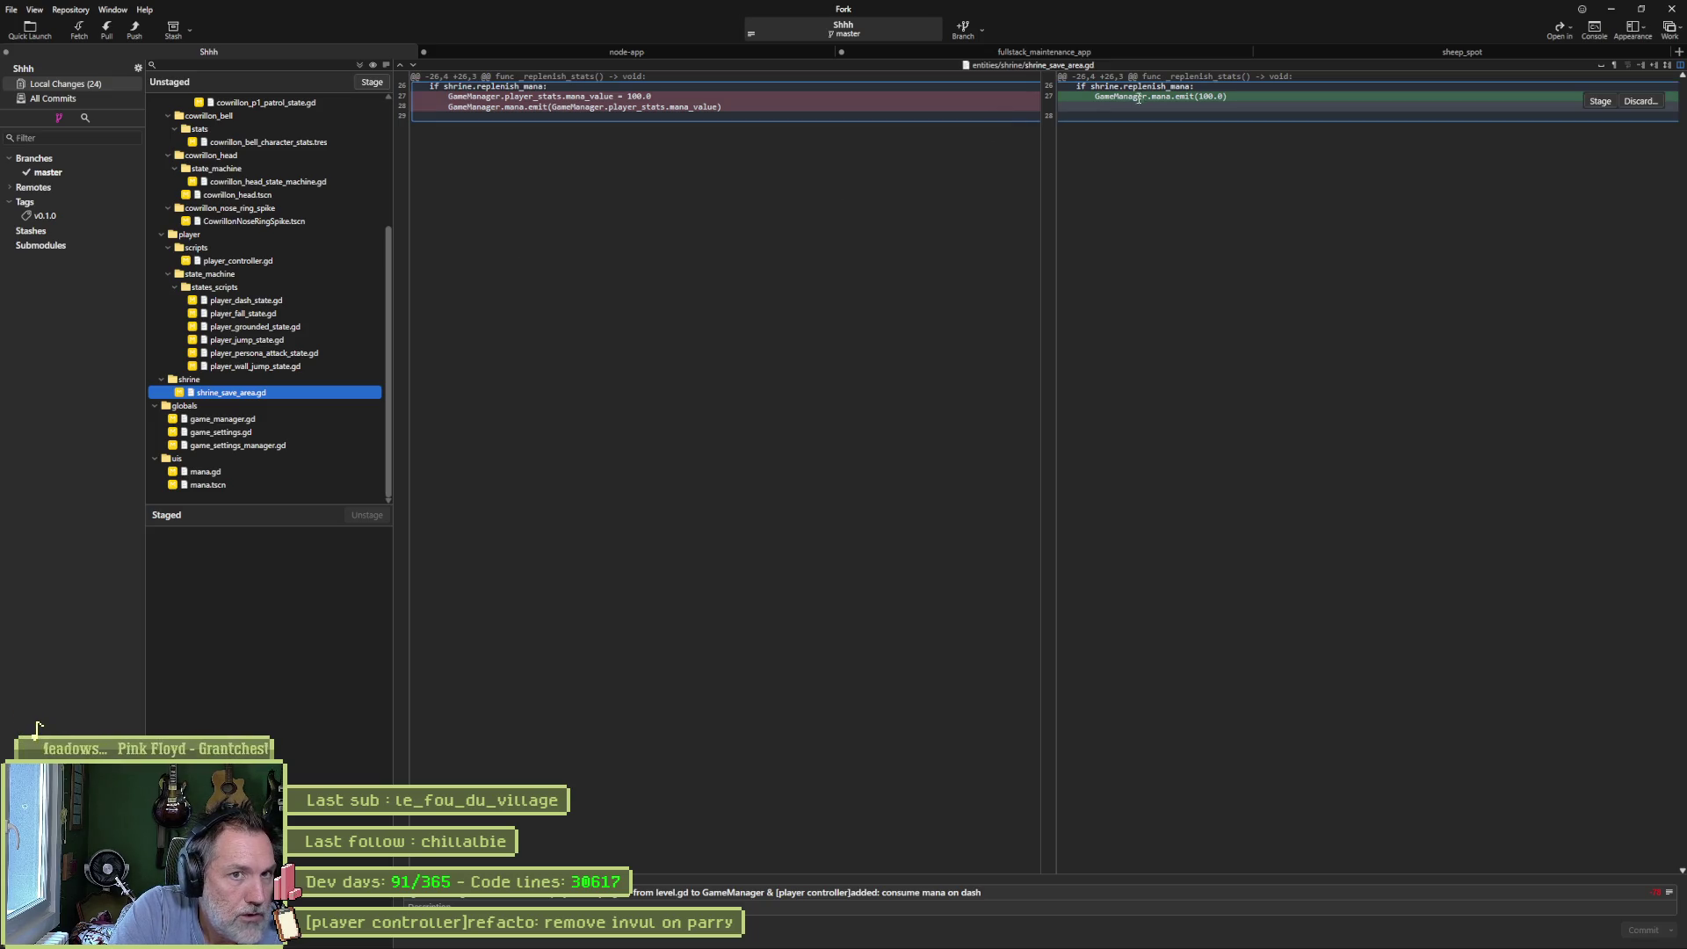
{"action": "left_click_drag", "start_coordinate": [1227, 97], "coordinate": [1093, 98]}
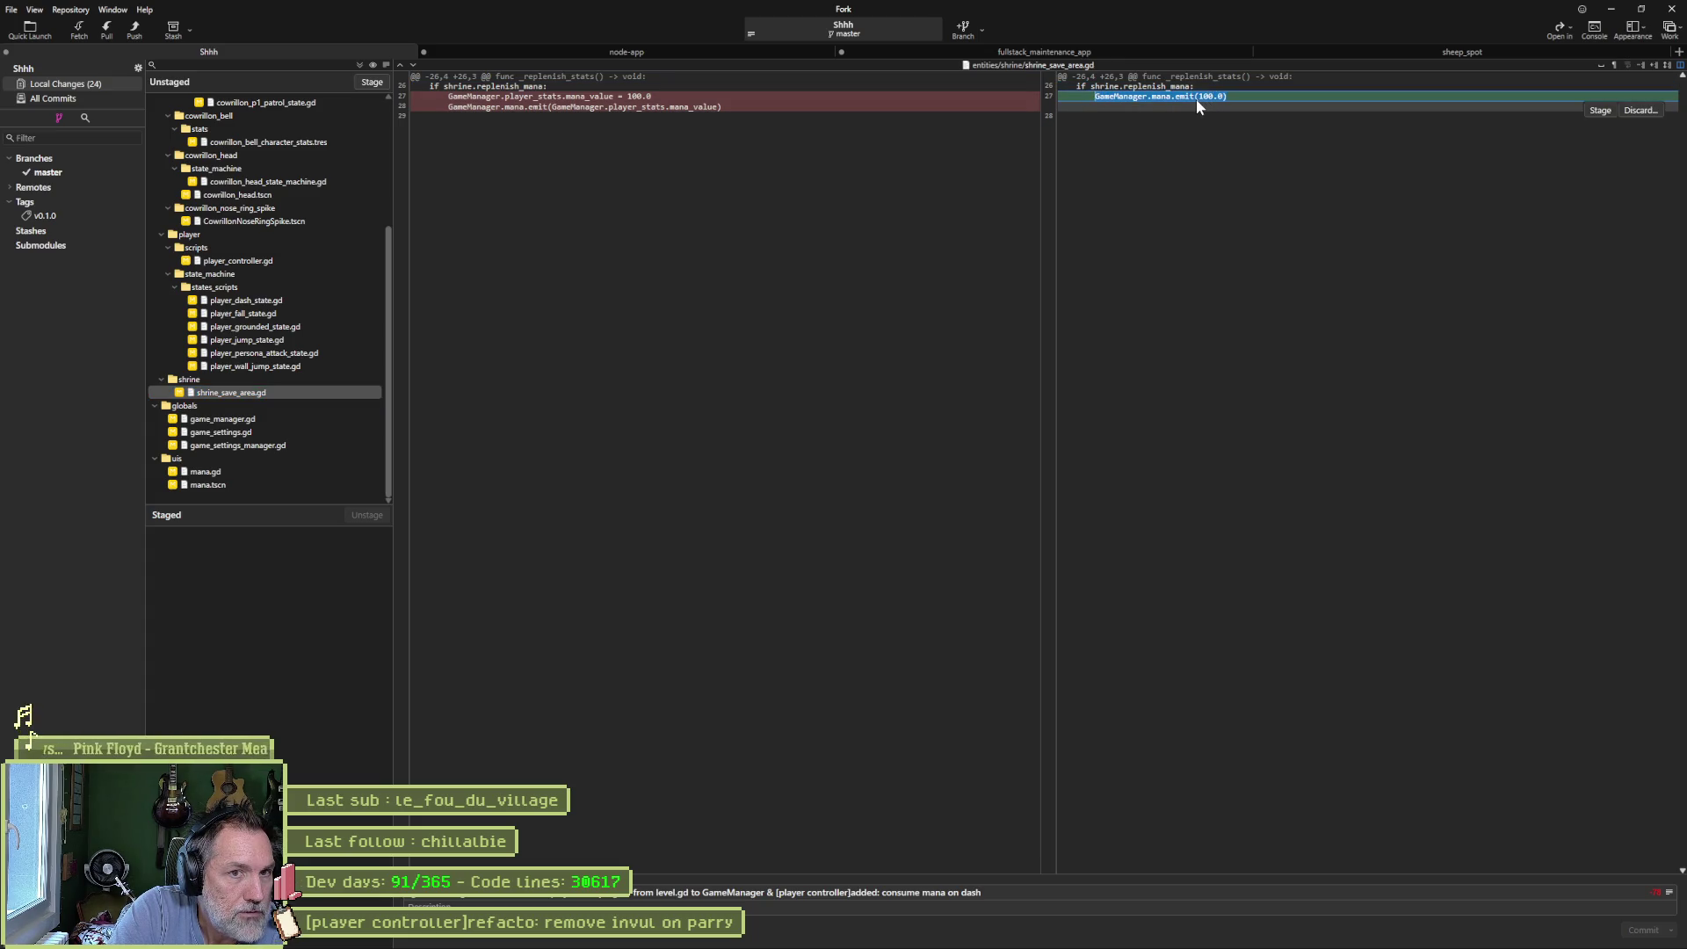
{"action": "mouse_move", "coordinate": [845, 945]}
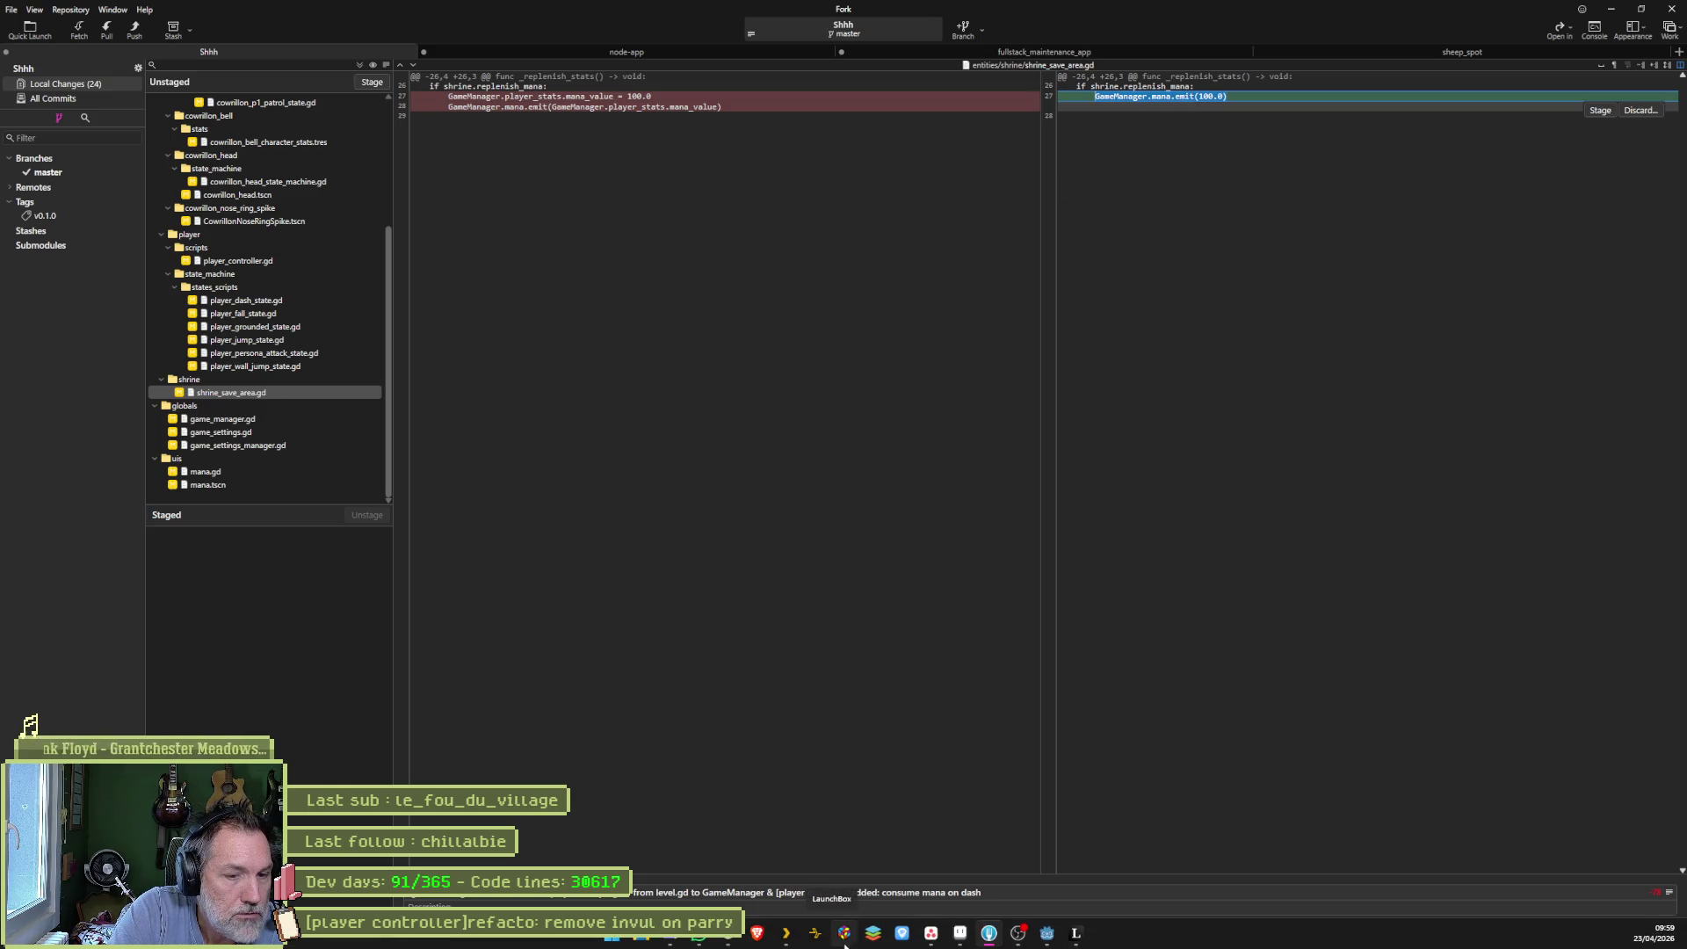
{"action": "left_click", "coordinate": [1047, 933]}
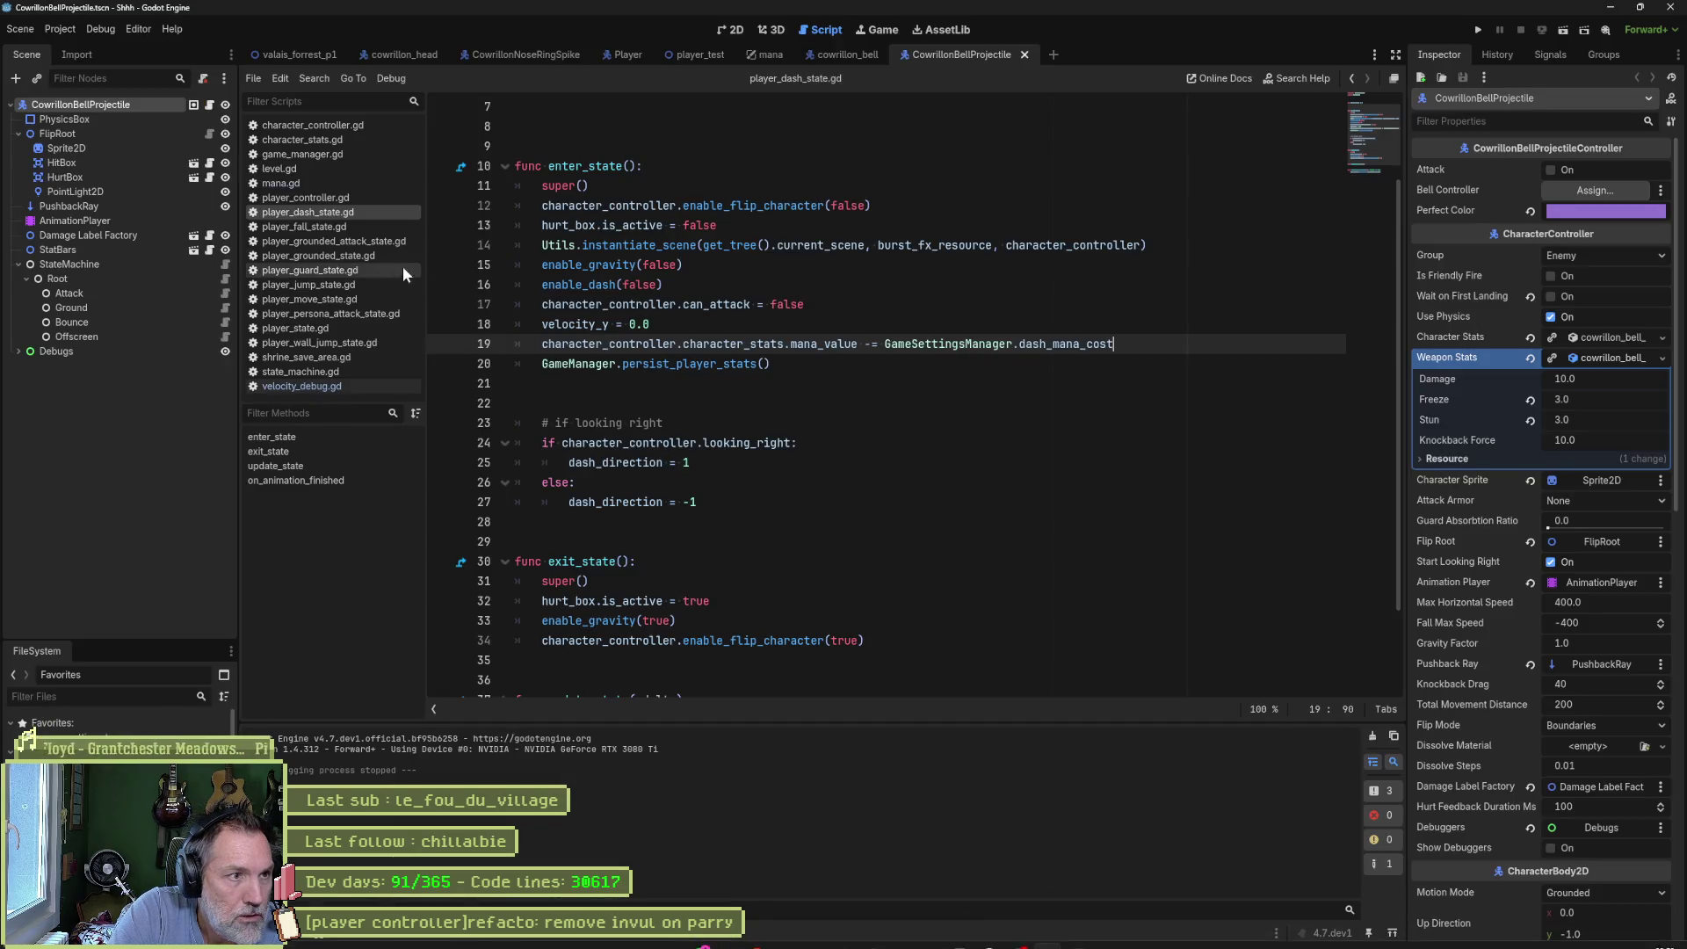
Open shrine_save_area.gd and search the whole project for GameManager.mana.emit
{"action": "left_click", "coordinate": [312, 358]}
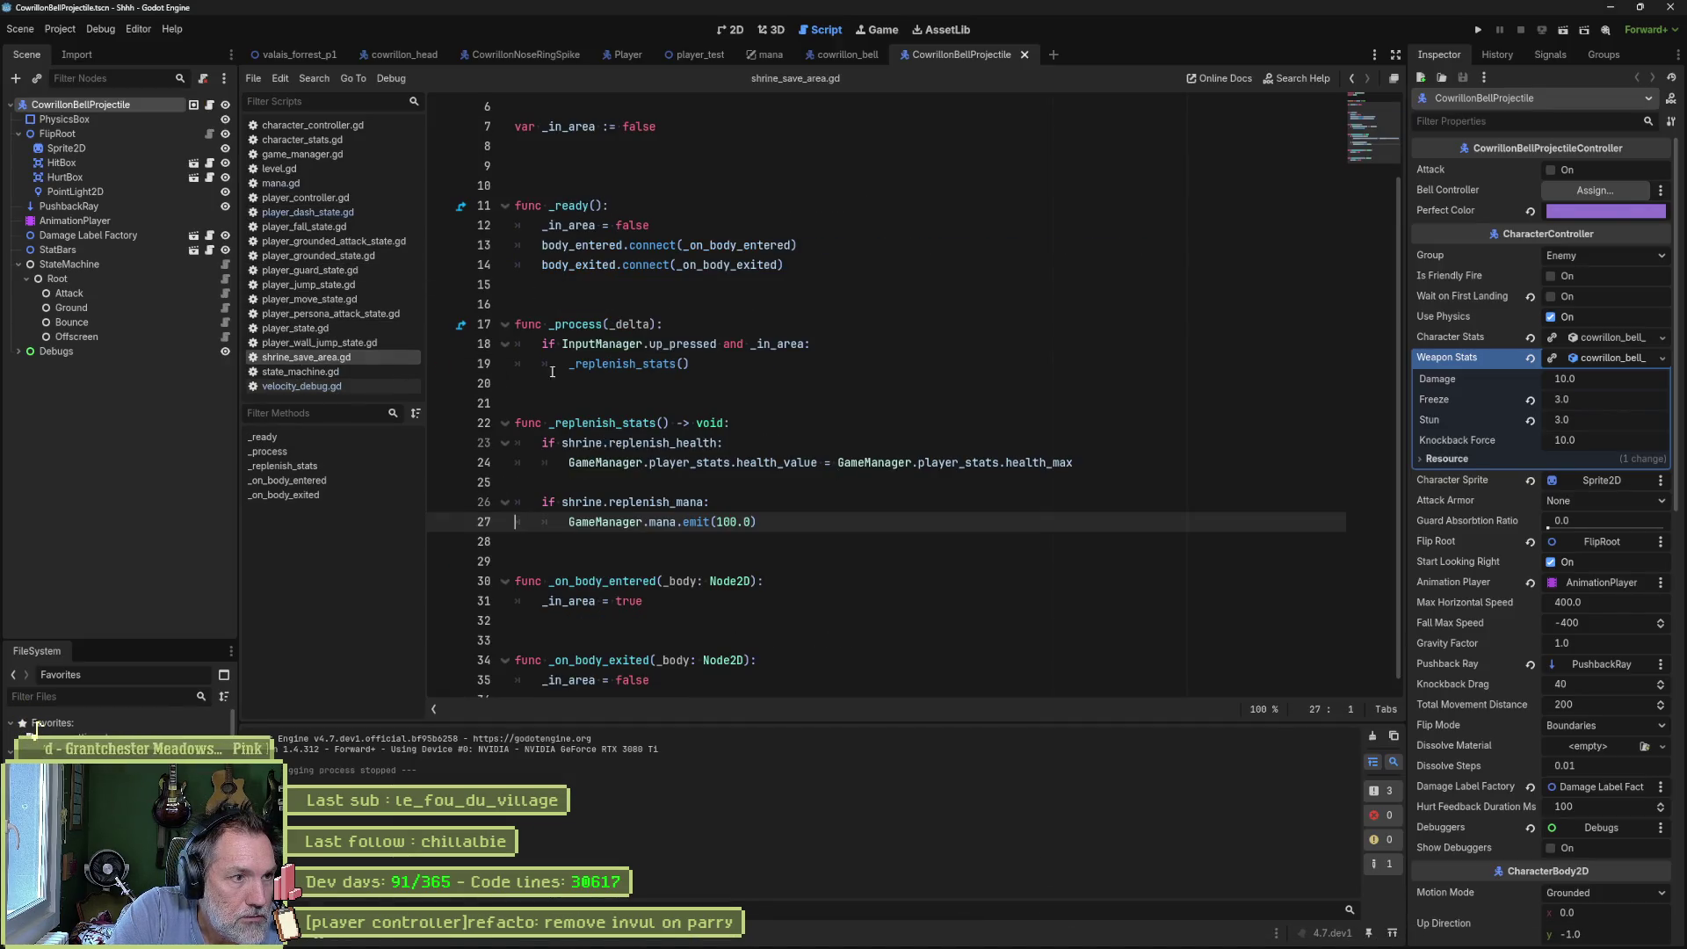
{"action": "left_click", "coordinate": [700, 522]}
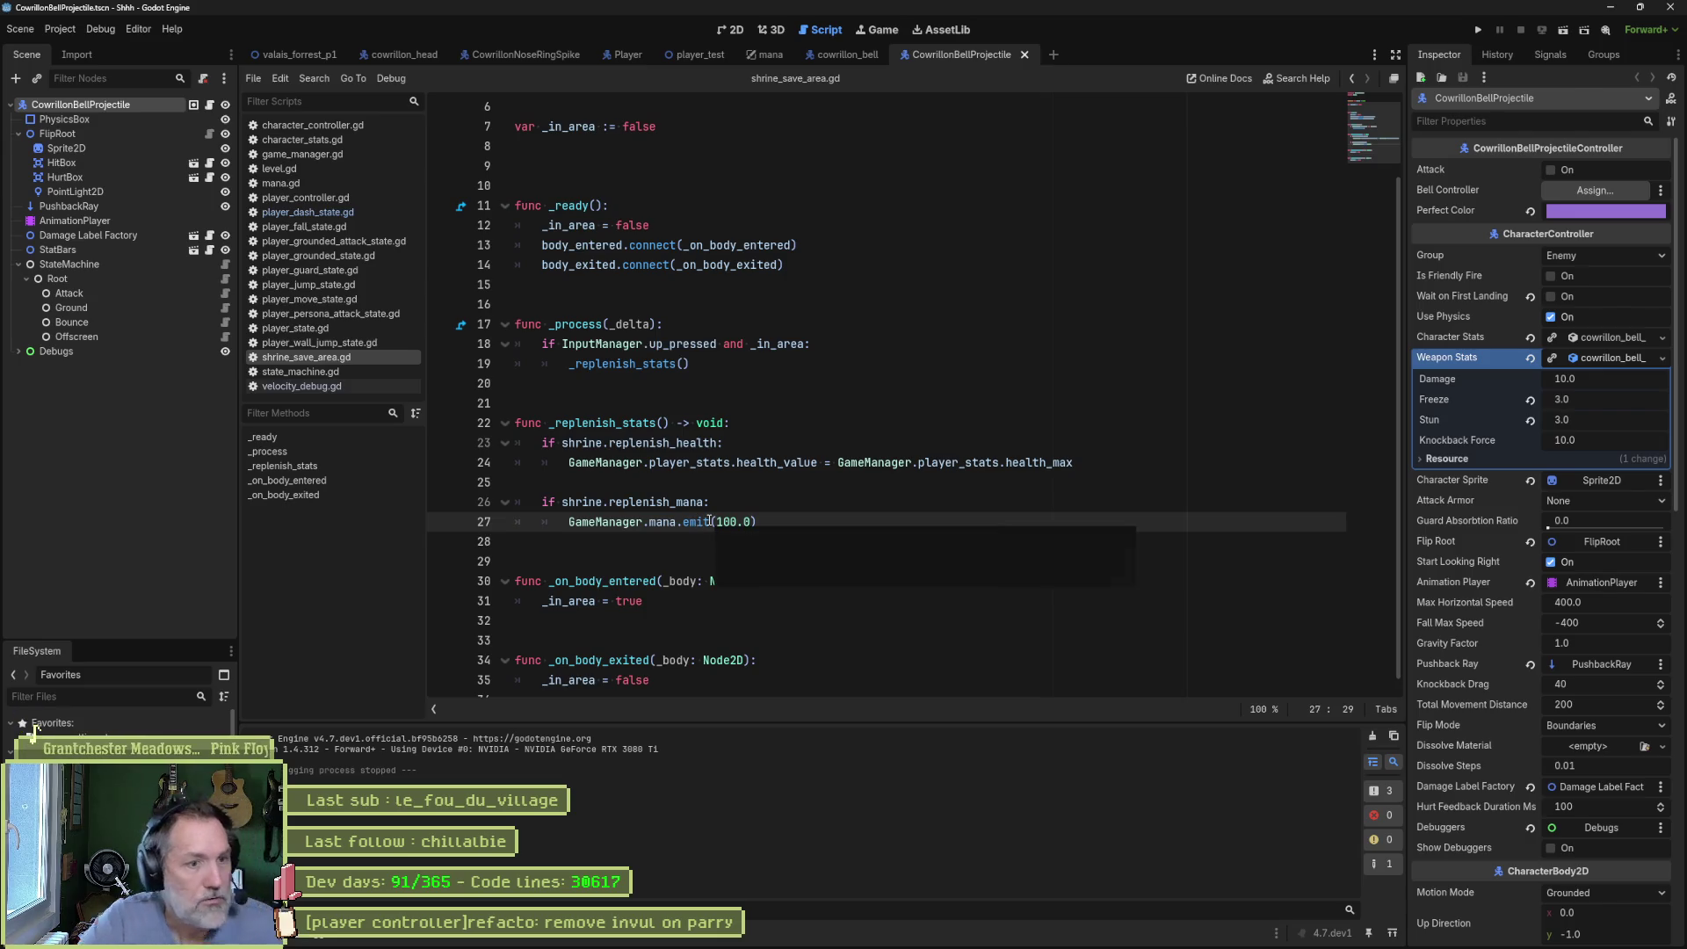
{"action": "left_click_drag", "start_coordinate": [570, 522], "coordinate": [710, 527]}
{"action": "key", "text": "ctrl+shift+f"}
{"action": "left_click", "coordinate": [845, 543]}
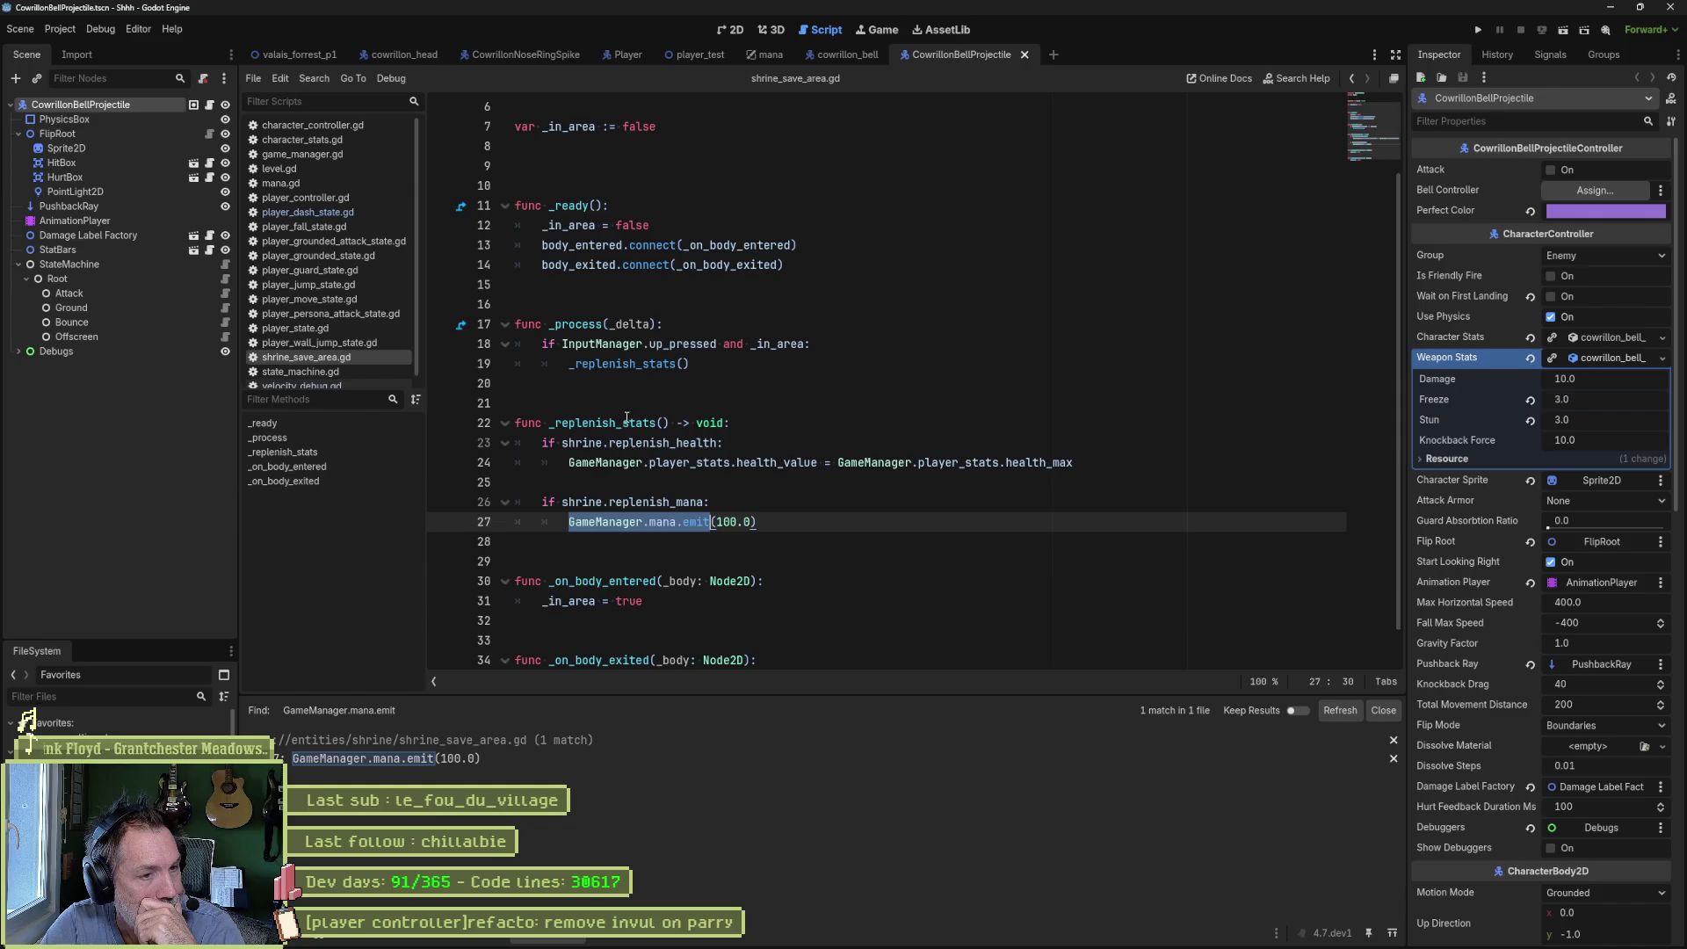
Inspect the replenish_health lines 23–24 and jump to health_value's declaration in character_stats.gd
{"action": "mouse_move", "coordinate": [673, 468]}
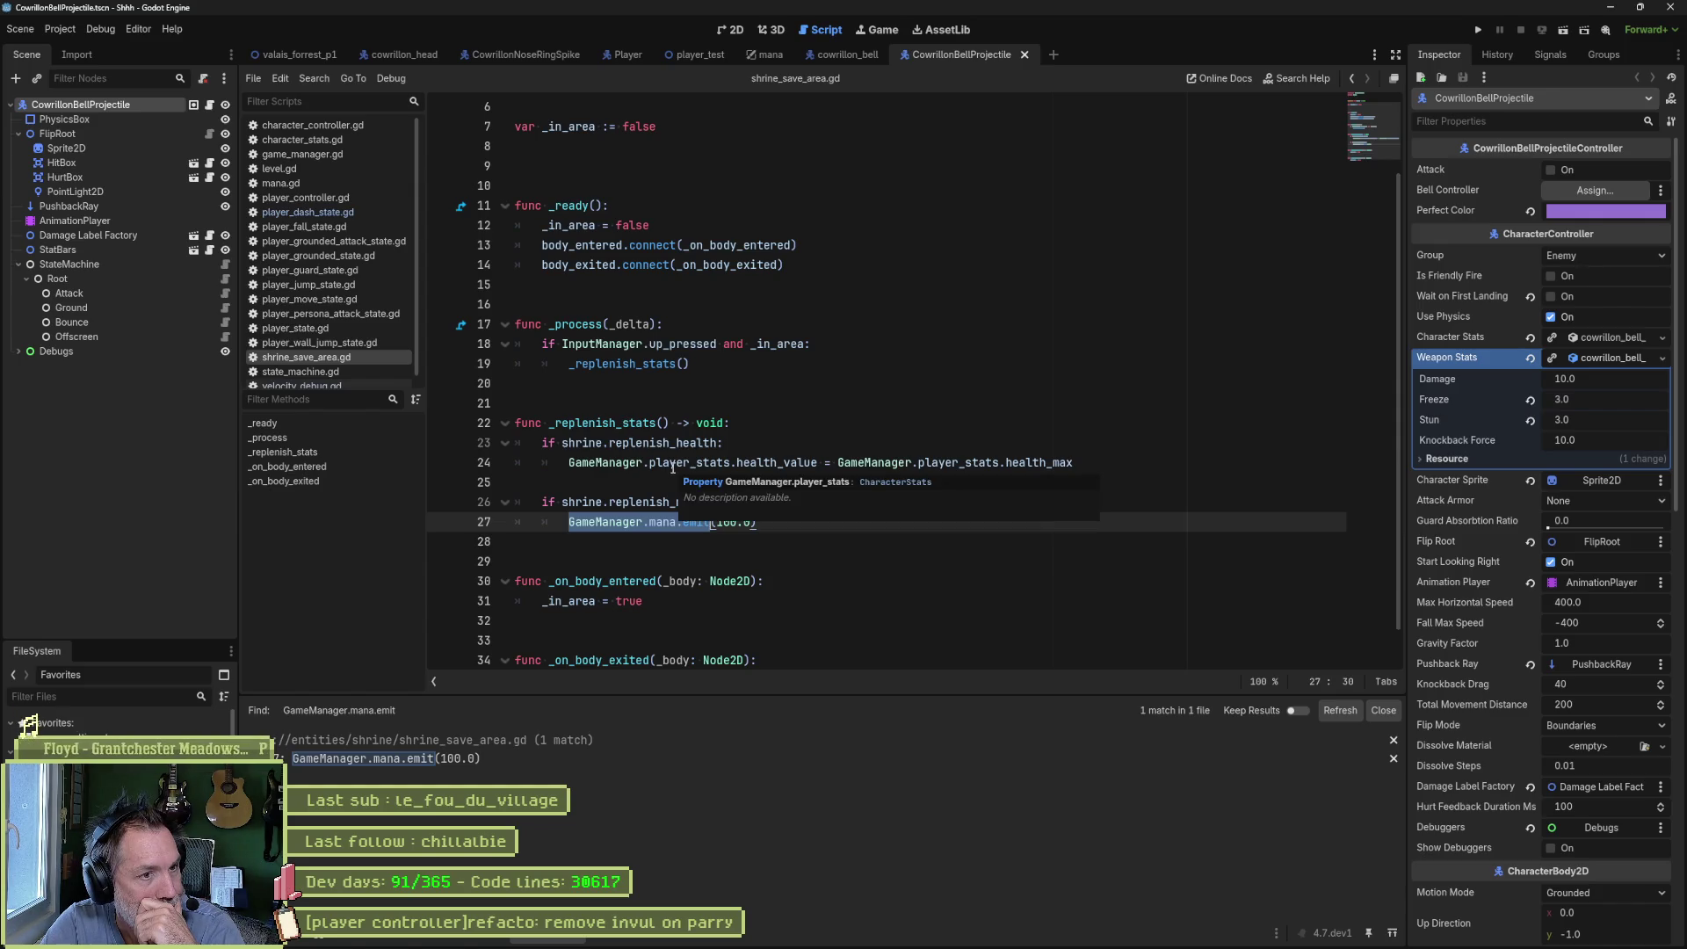
{"action": "left_click", "coordinate": [691, 443]}
{"action": "double_click", "coordinate": [692, 442]}
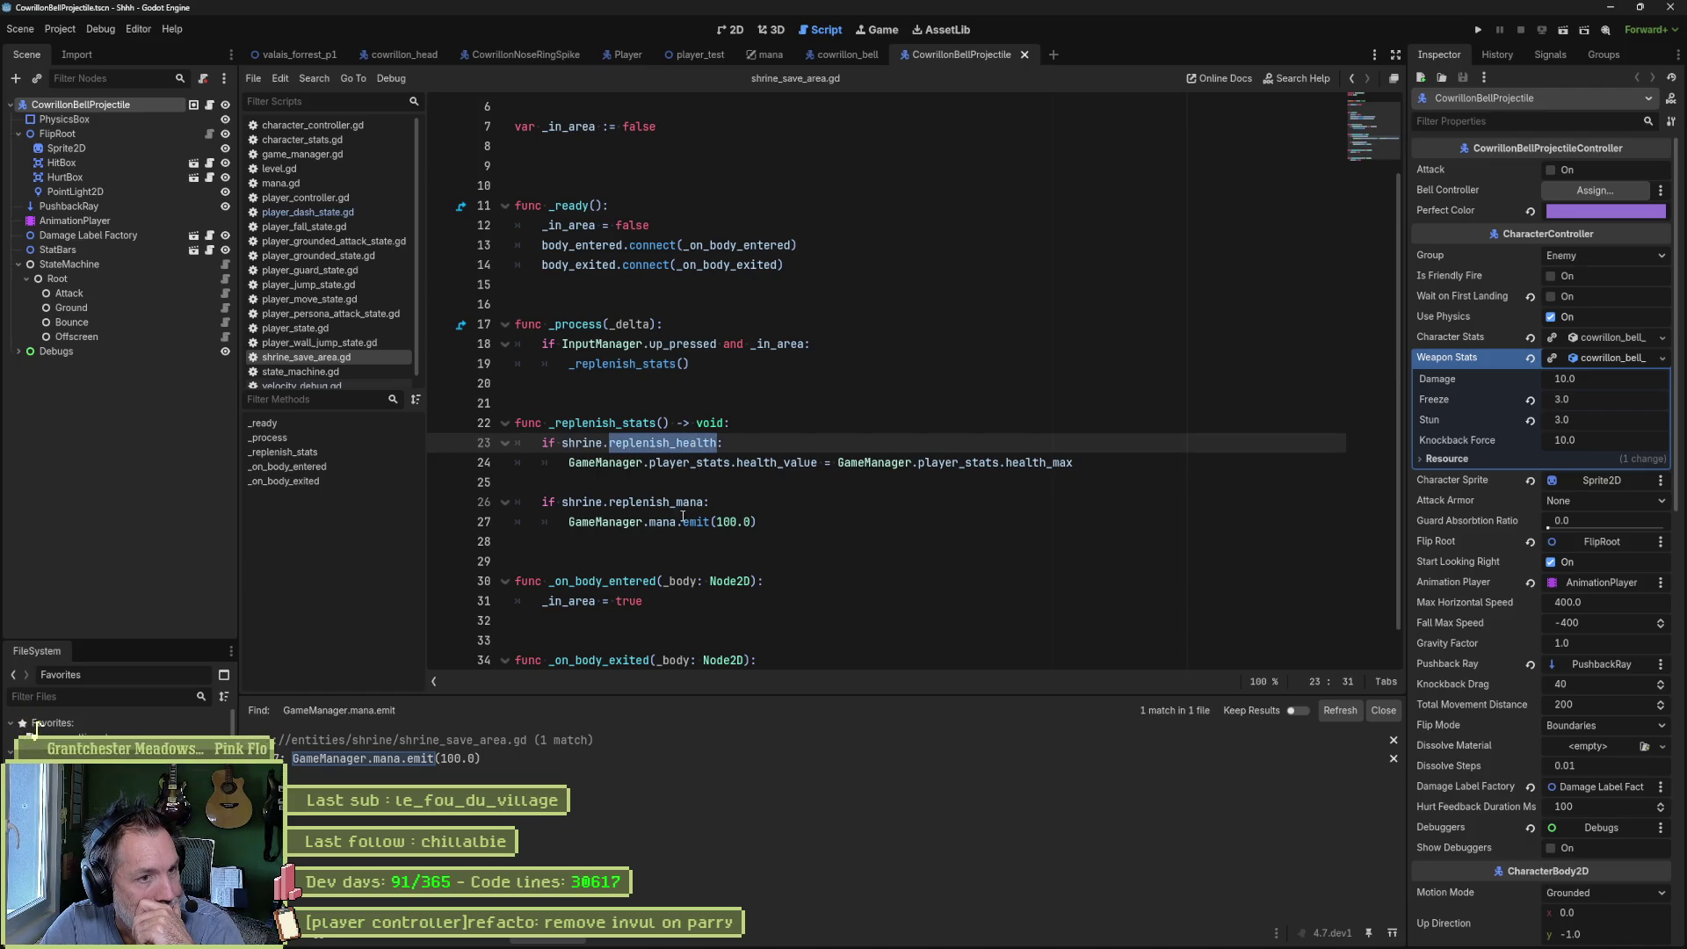
{"action": "left_click", "coordinate": [721, 463]}
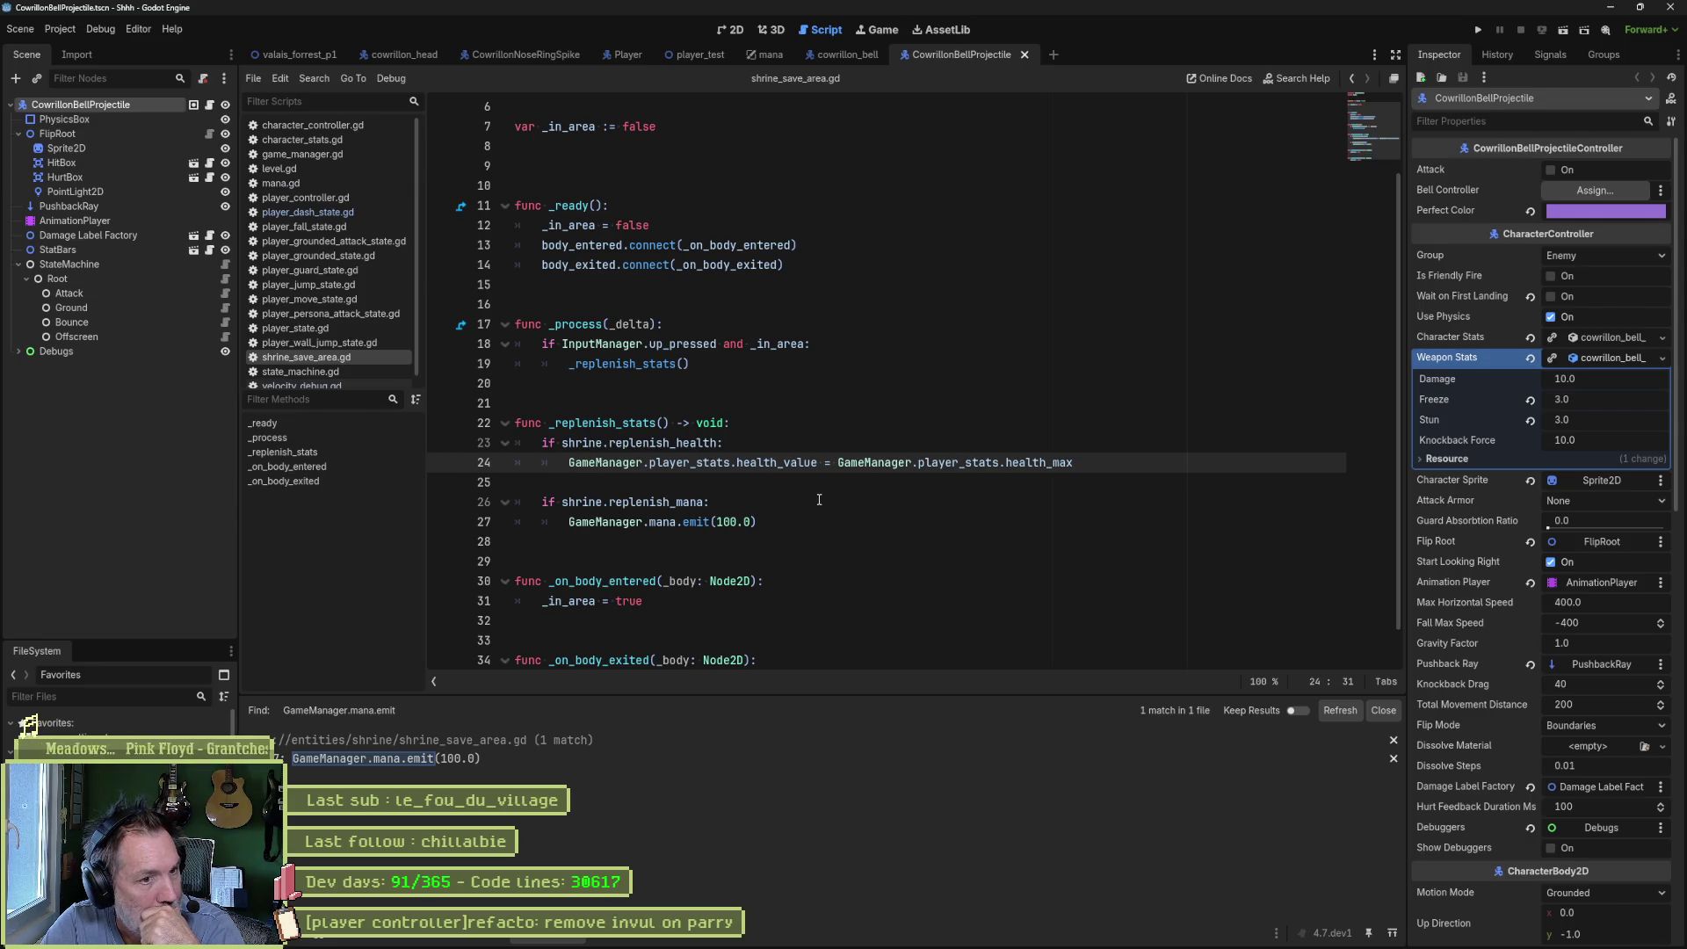
{"action": "left_click_drag", "start_coordinate": [1090, 469], "coordinate": [1123, 446]}
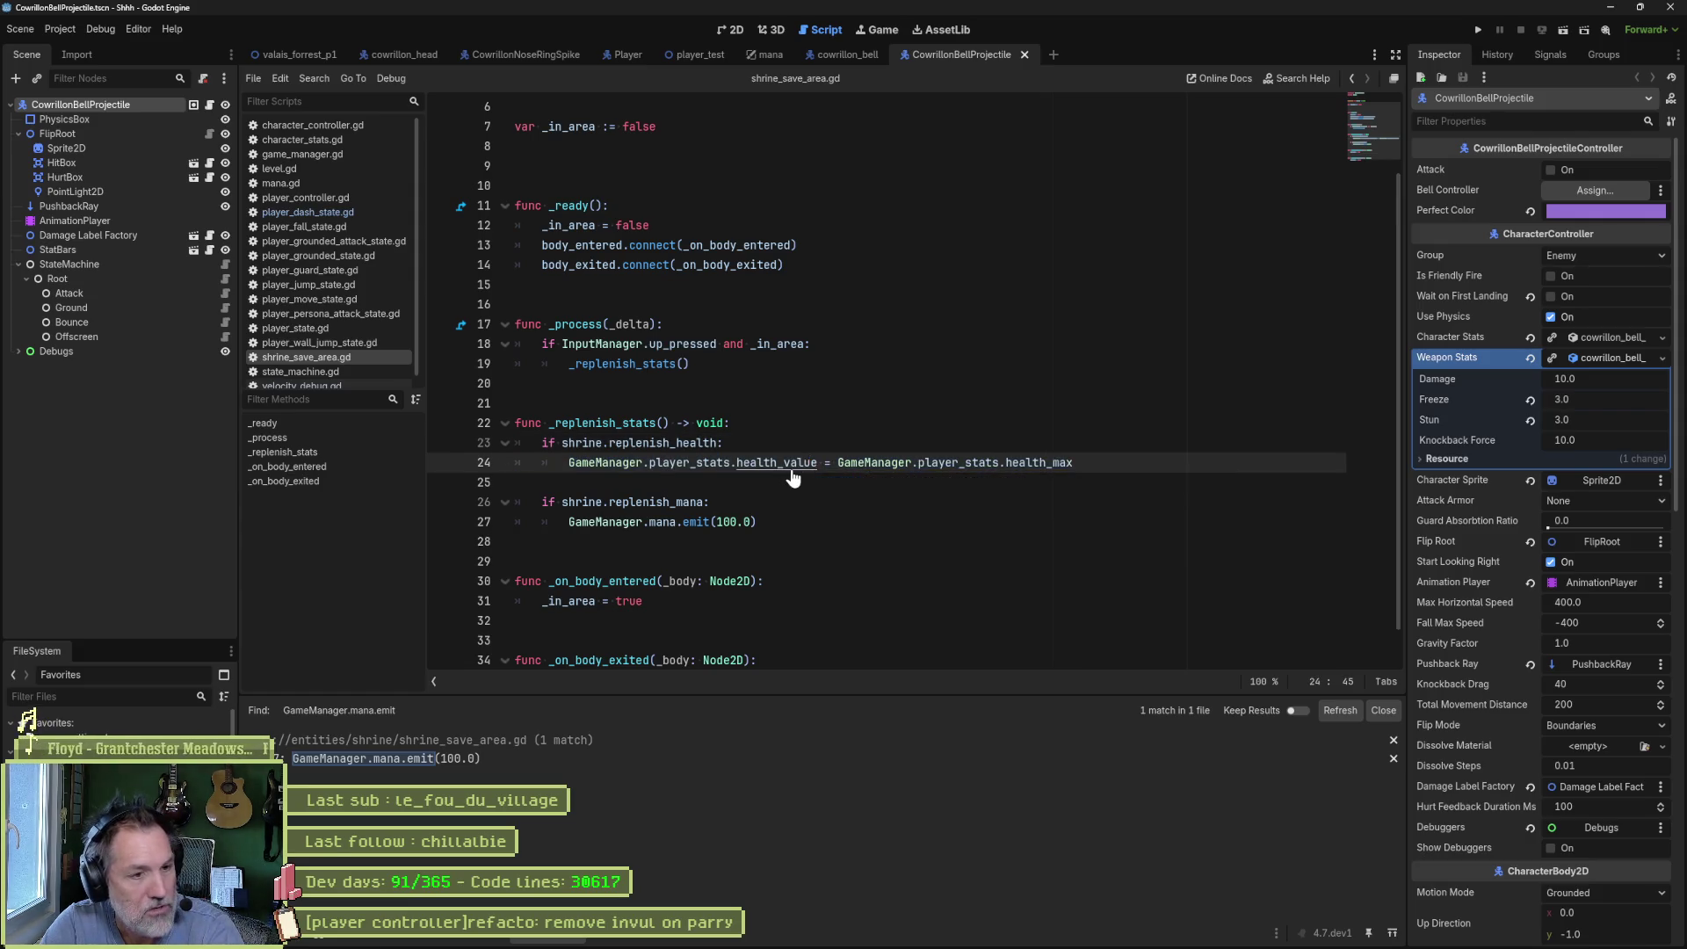
{"action": "left_click", "coordinate": [791, 465], "text": "ctrl"}
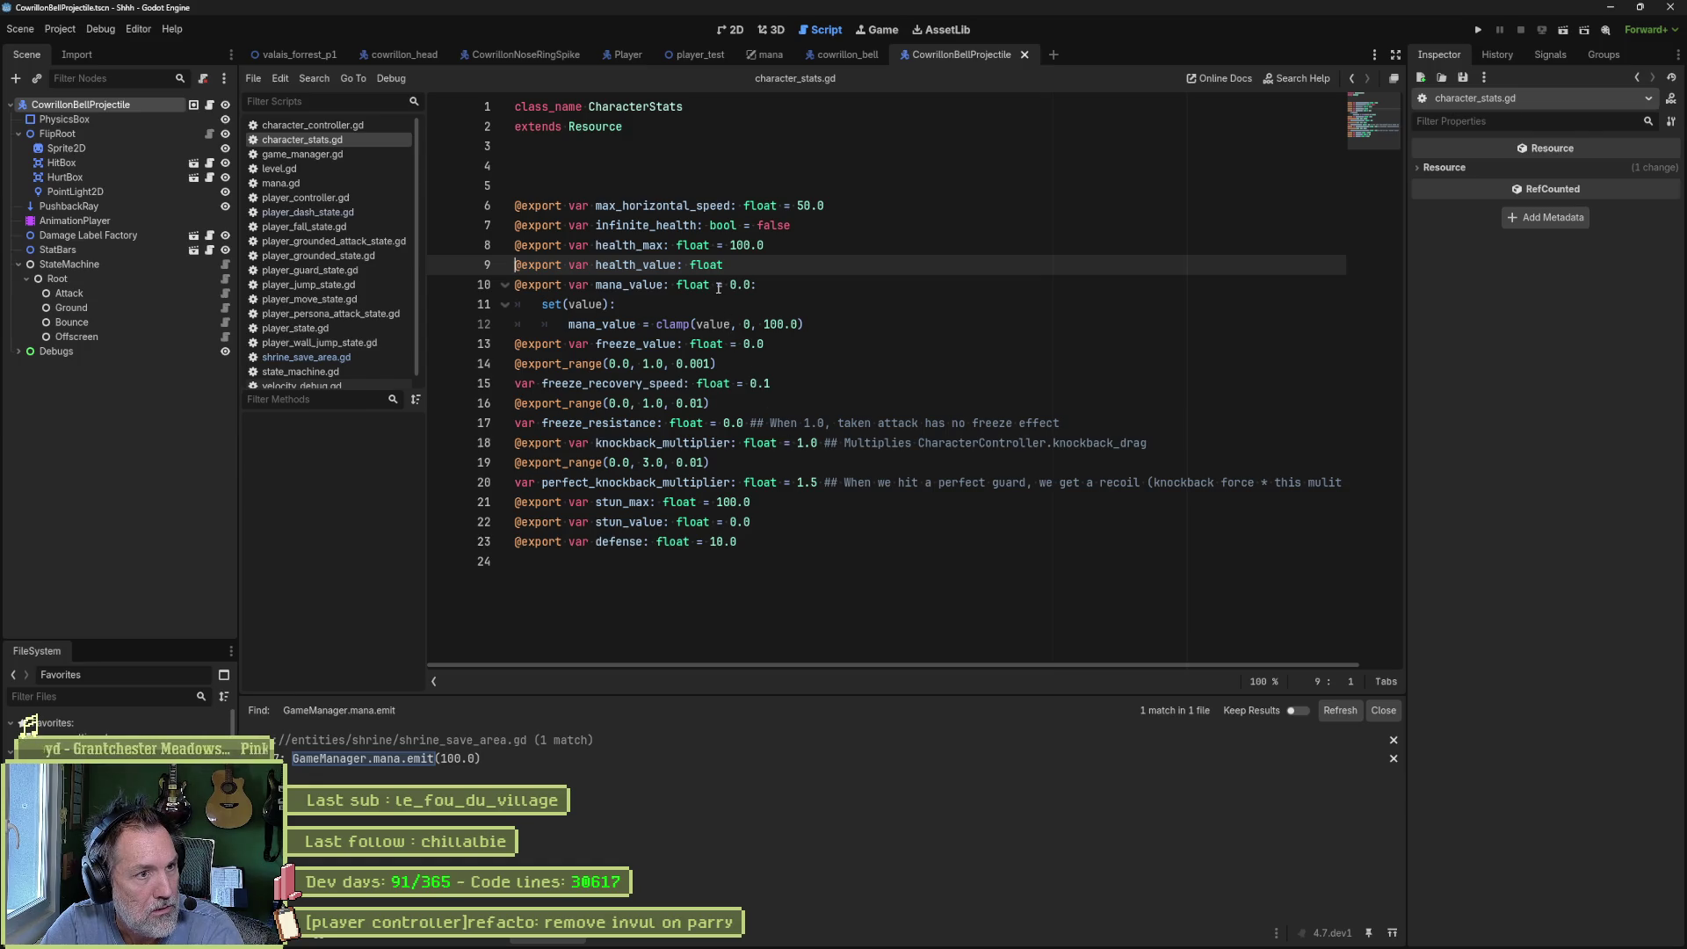
Return to shrine_save_area.gd and close character_controller, character_stats, game_manager, level and mana scripts
{"action": "mouse_move", "coordinate": [717, 325]}
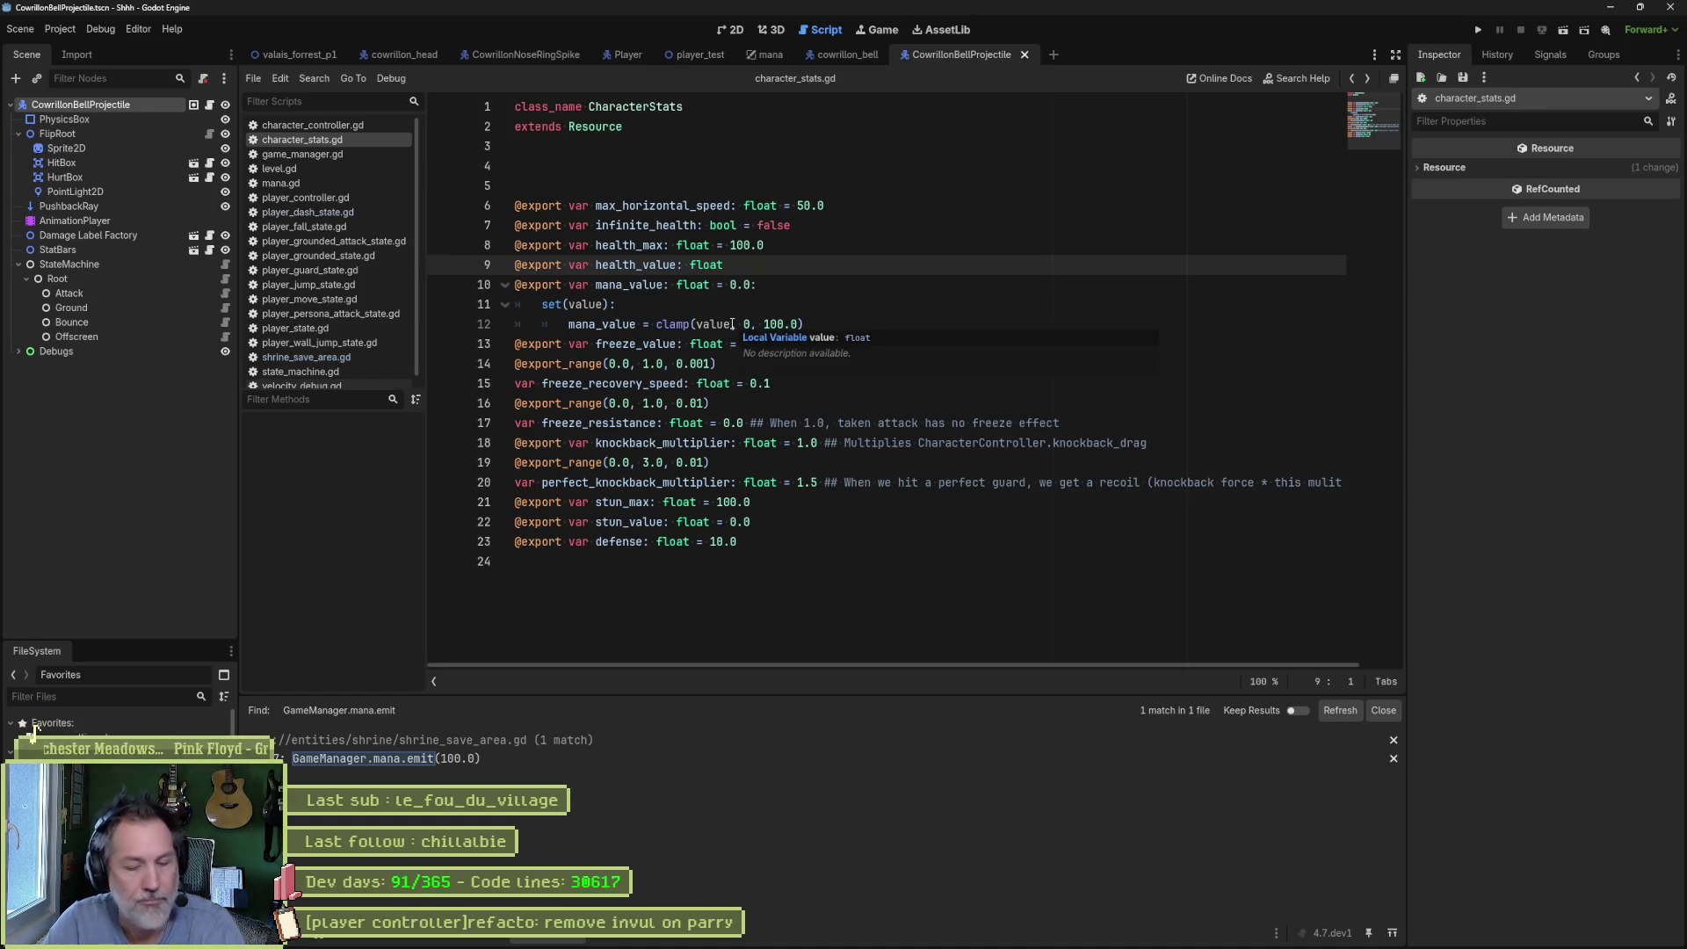
{"action": "key", "text": "alt+Left"}
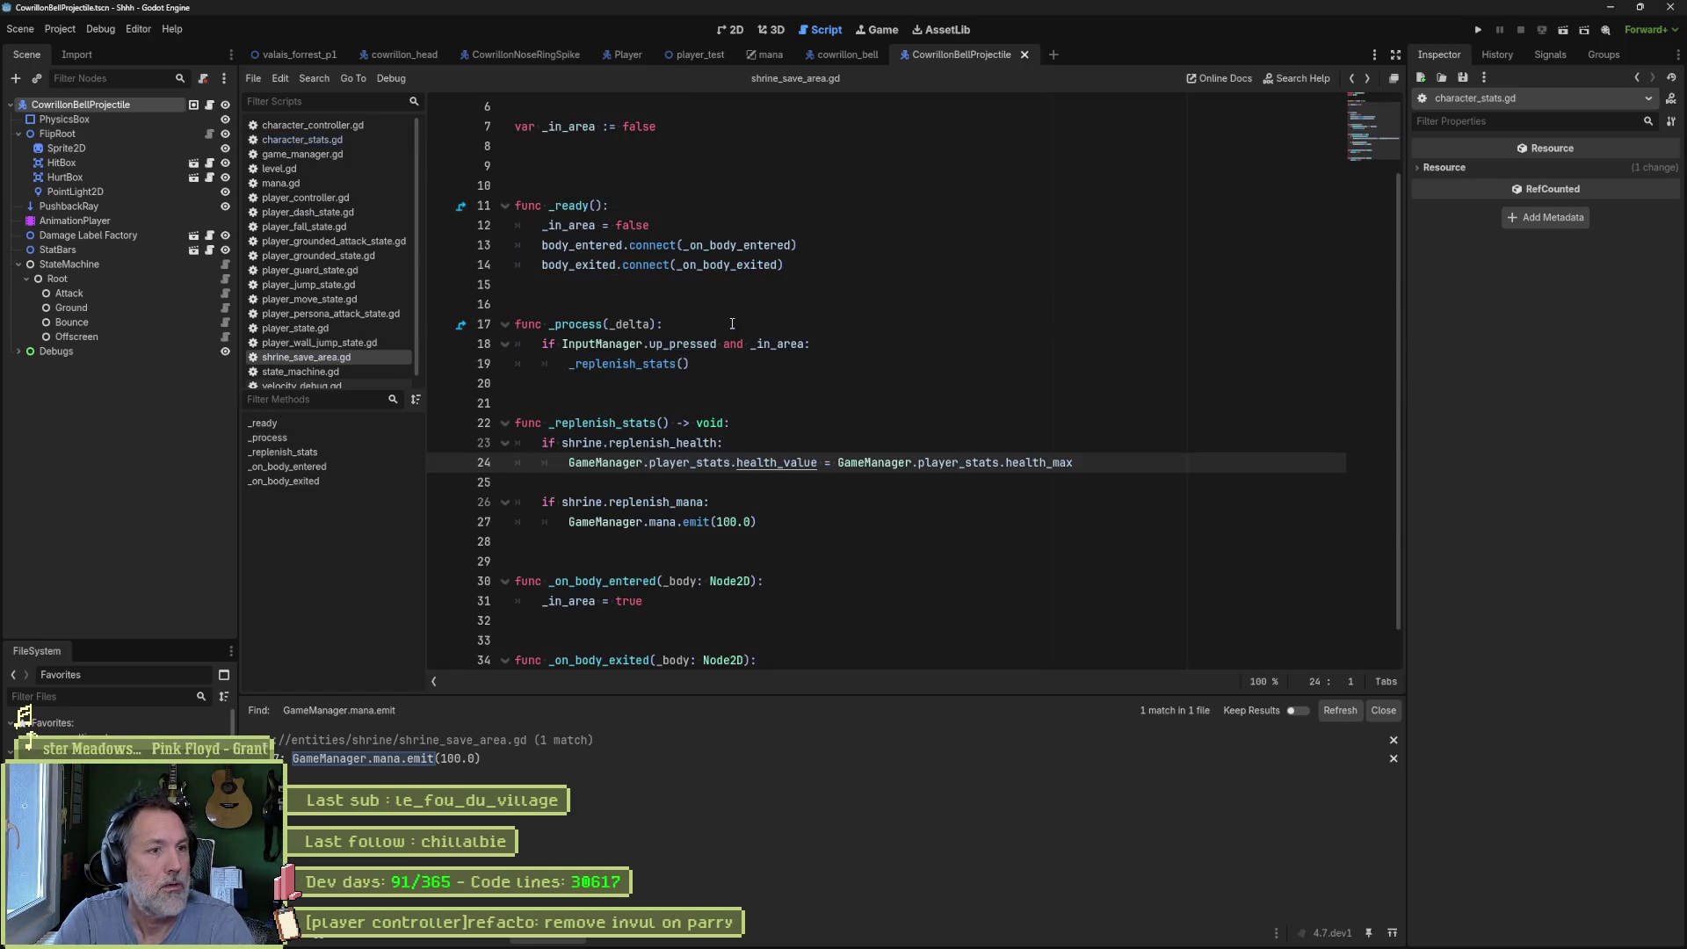
{"action": "left_click", "coordinate": [784, 523]}
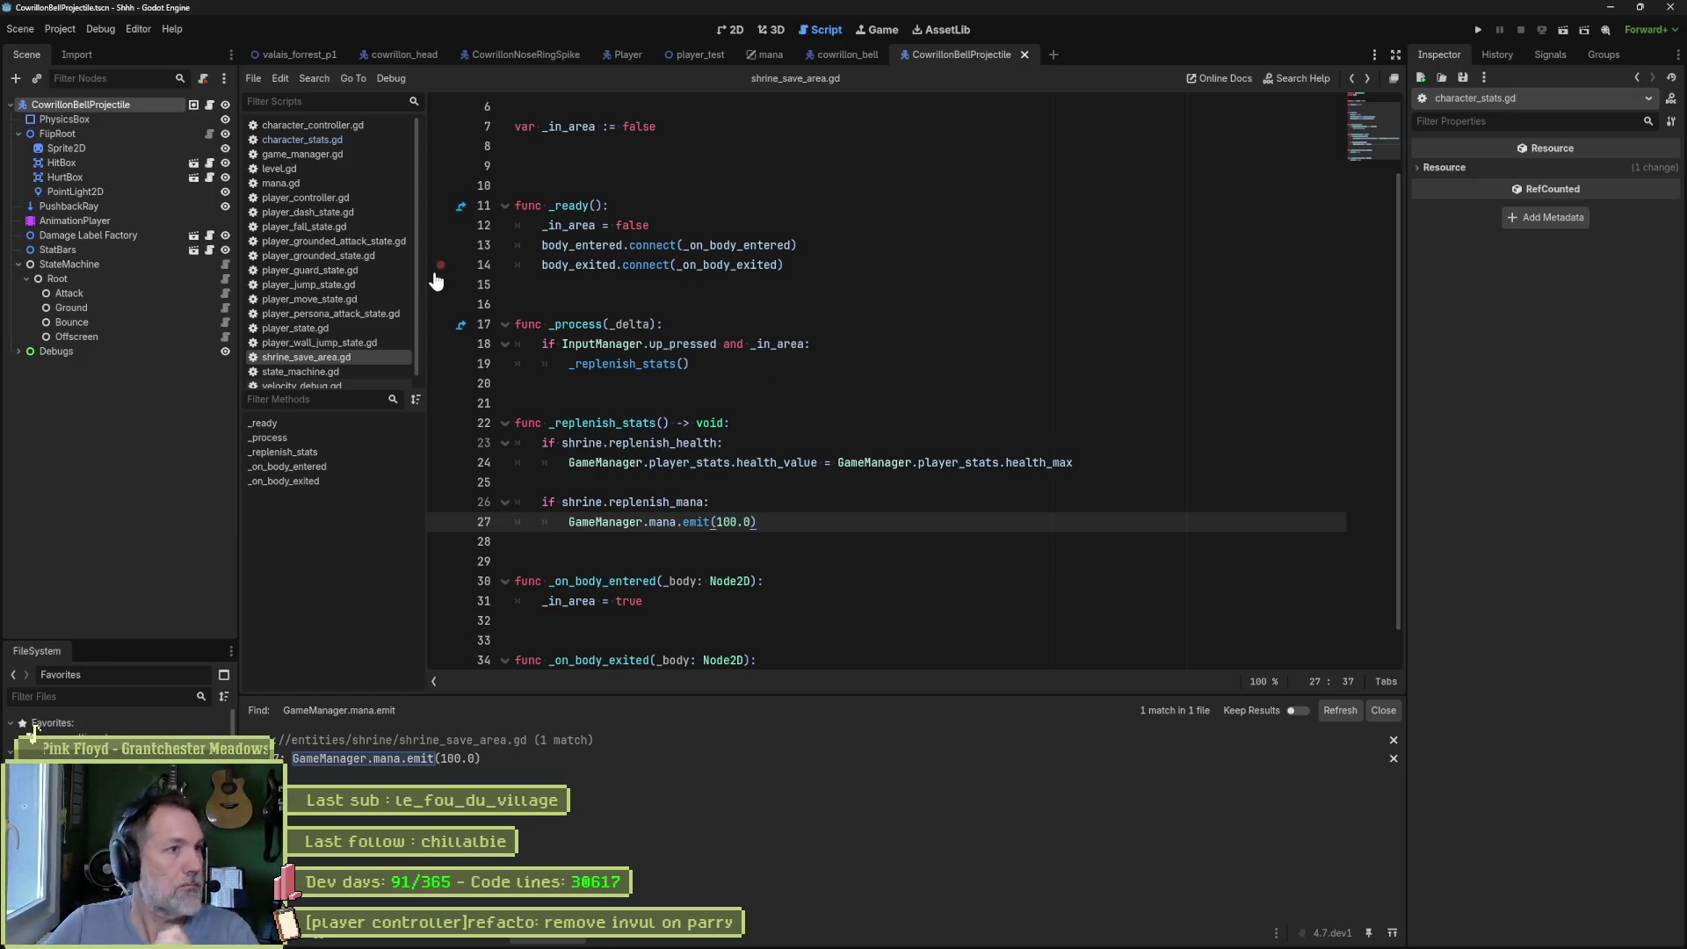
{"action": "left_click", "coordinate": [315, 127]}
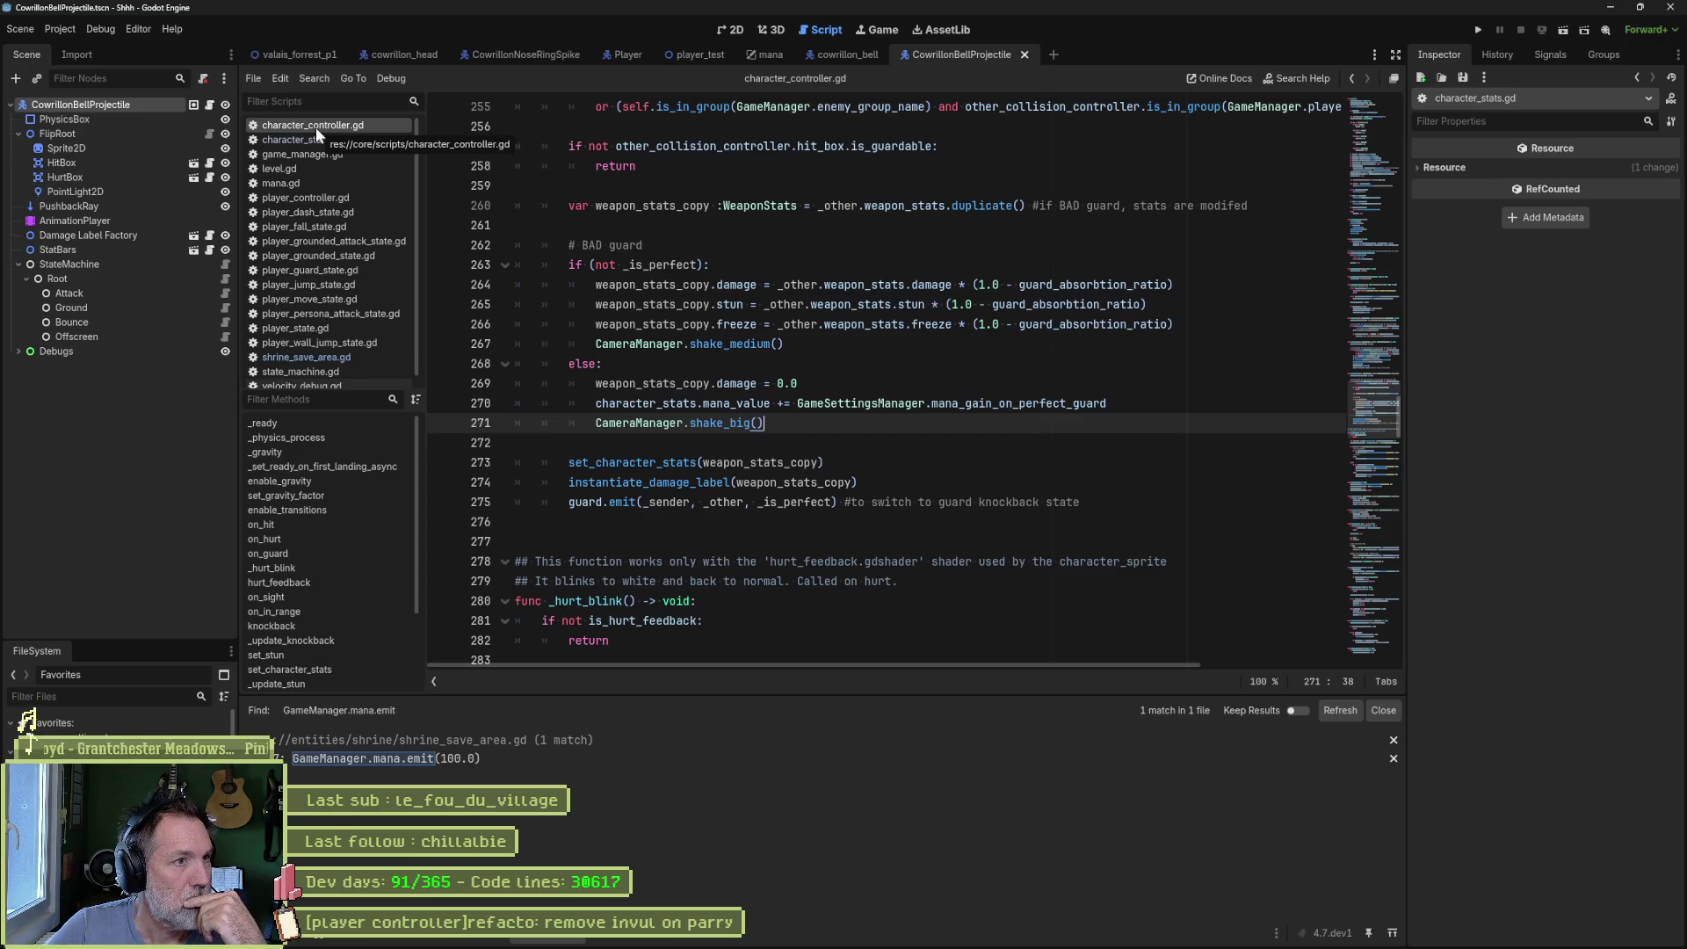
{"action": "middle_click", "coordinate": [315, 128]}
{"action": "left_click", "coordinate": [314, 129]}
{"action": "middle_click", "coordinate": [315, 128]}
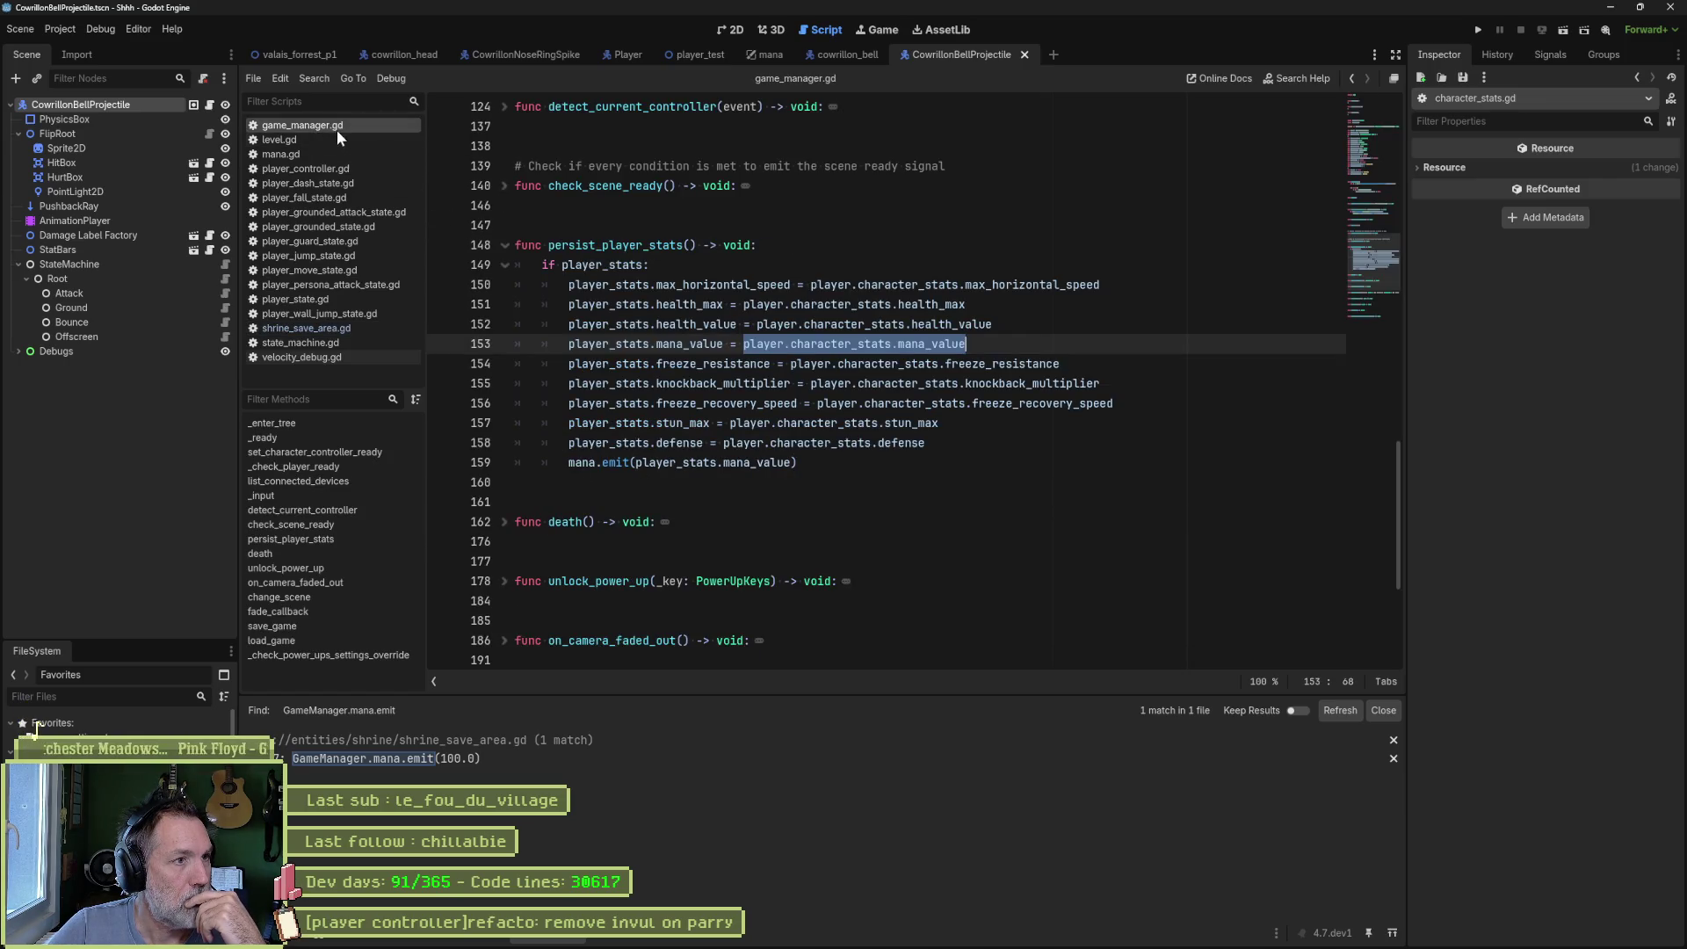
{"action": "middle_click", "coordinate": [334, 125]}
{"action": "left_click", "coordinate": [331, 124]}
{"action": "middle_click", "coordinate": [331, 125]}
{"action": "left_click", "coordinate": [329, 125]}
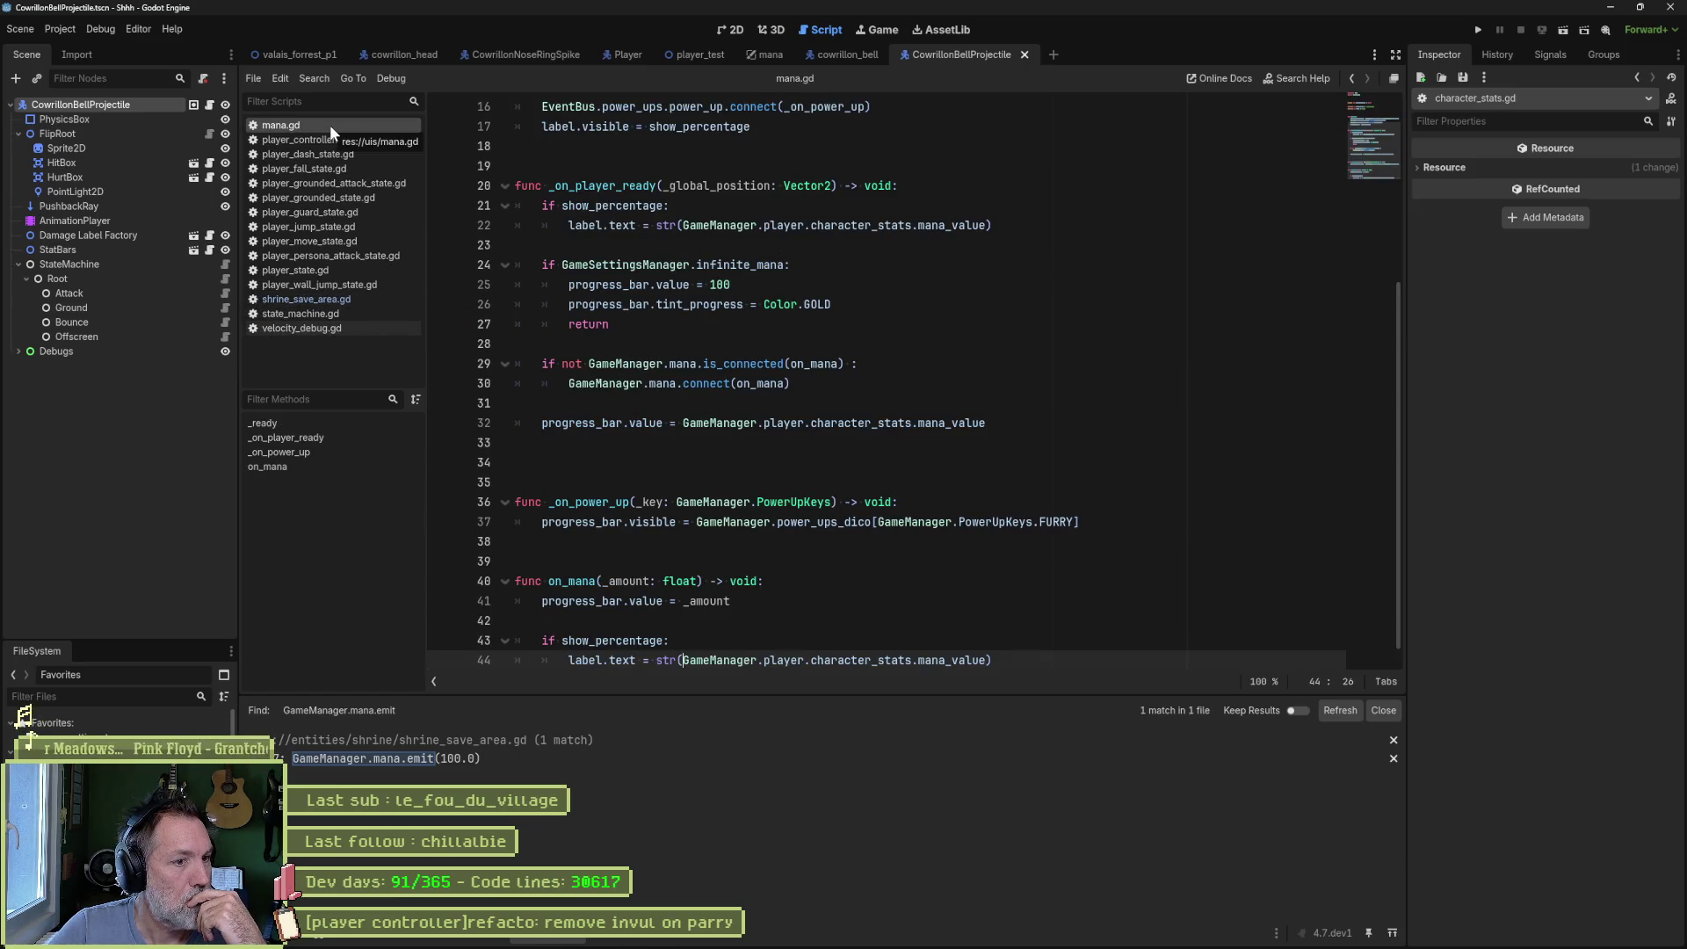
{"action": "middle_click", "coordinate": [330, 125]}
Copy the two on-hit mana lines (195–196) from player_controller.gd and return to shrine_save_area.gd
{"action": "left_click", "coordinate": [329, 124]}
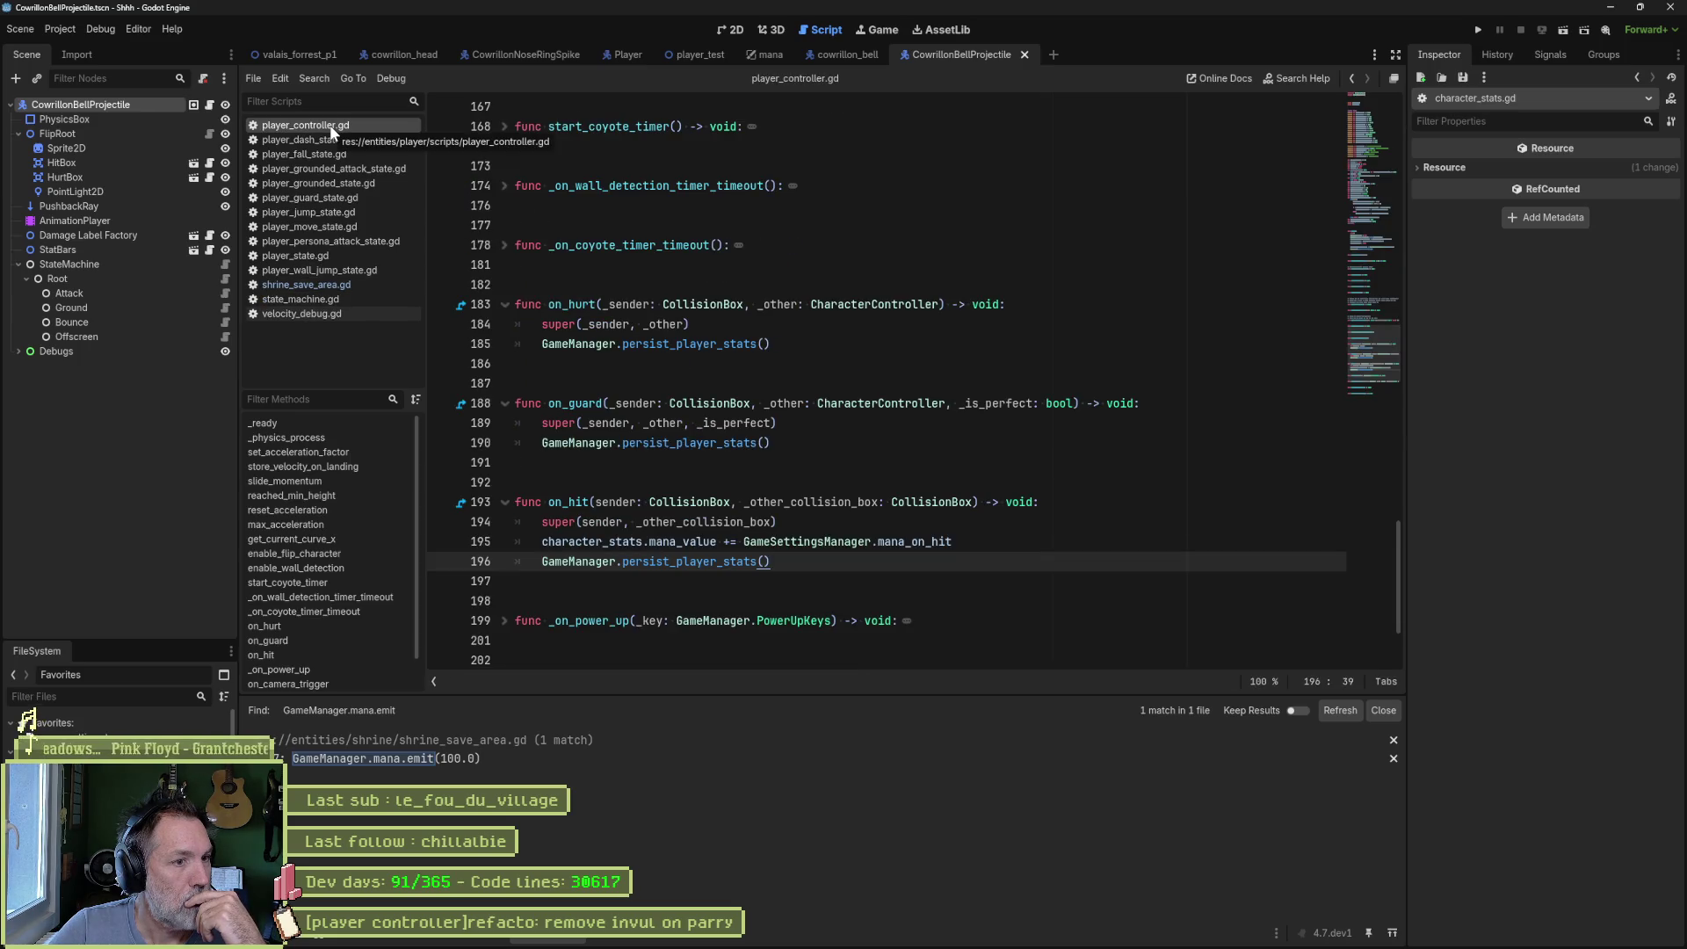
{"action": "key", "text": "shift+Up"}
{"action": "key", "text": "shift+Up"}
{"action": "key", "text": "ctrl+c"}
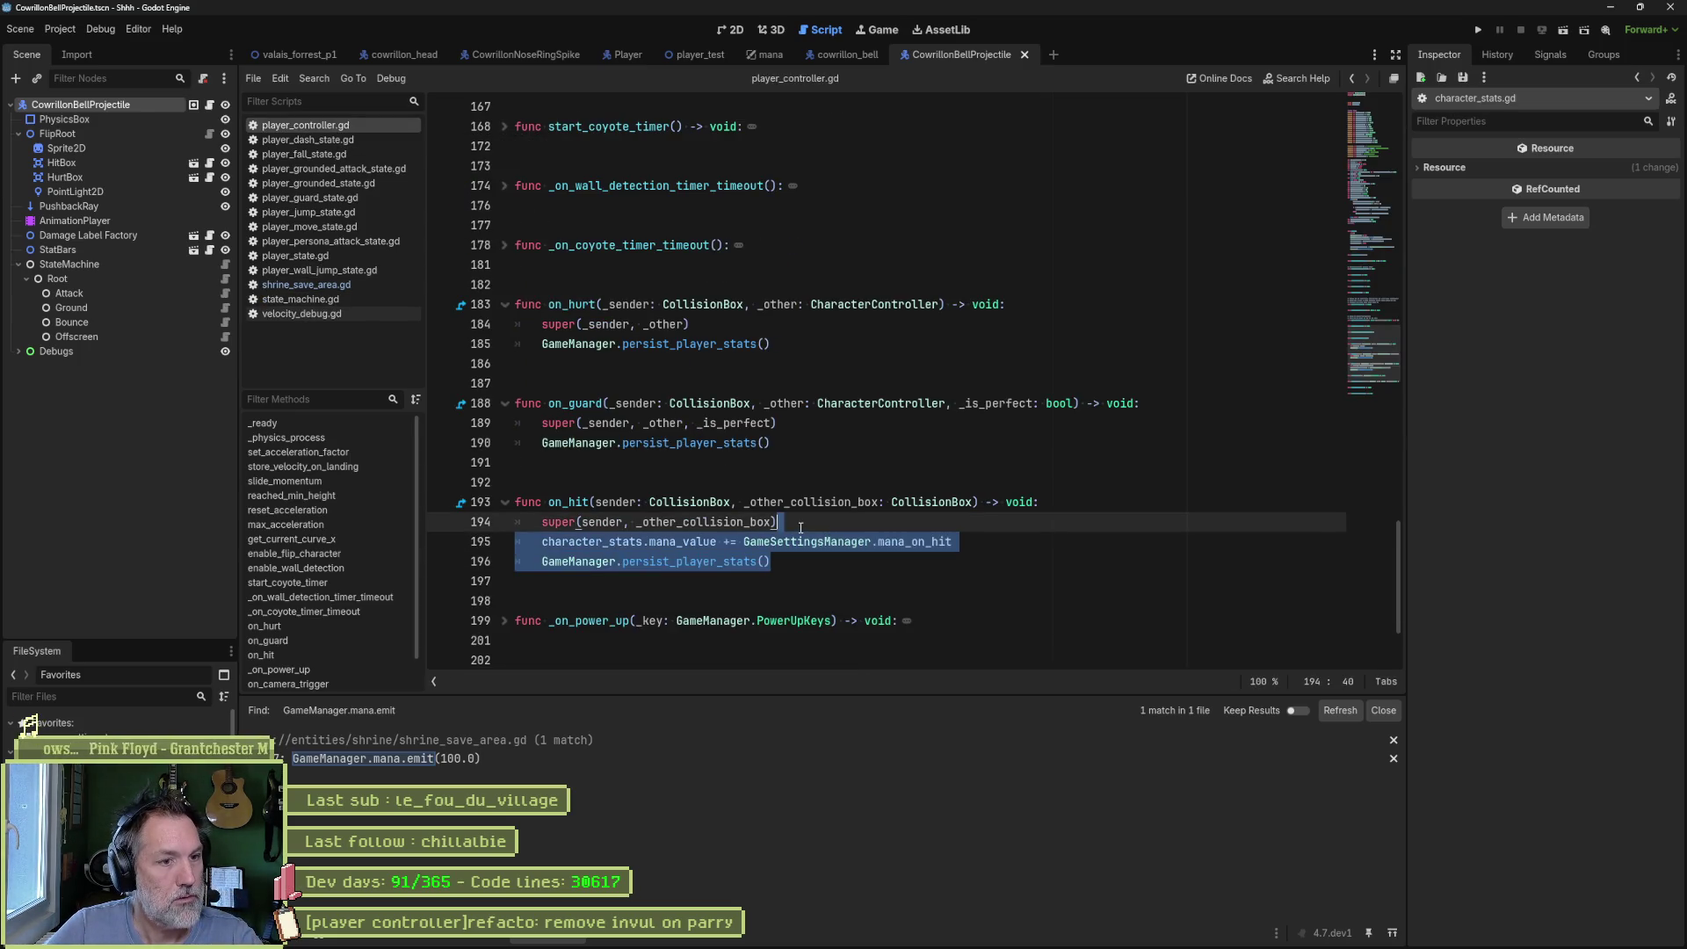
{"action": "left_click", "coordinate": [308, 284]}
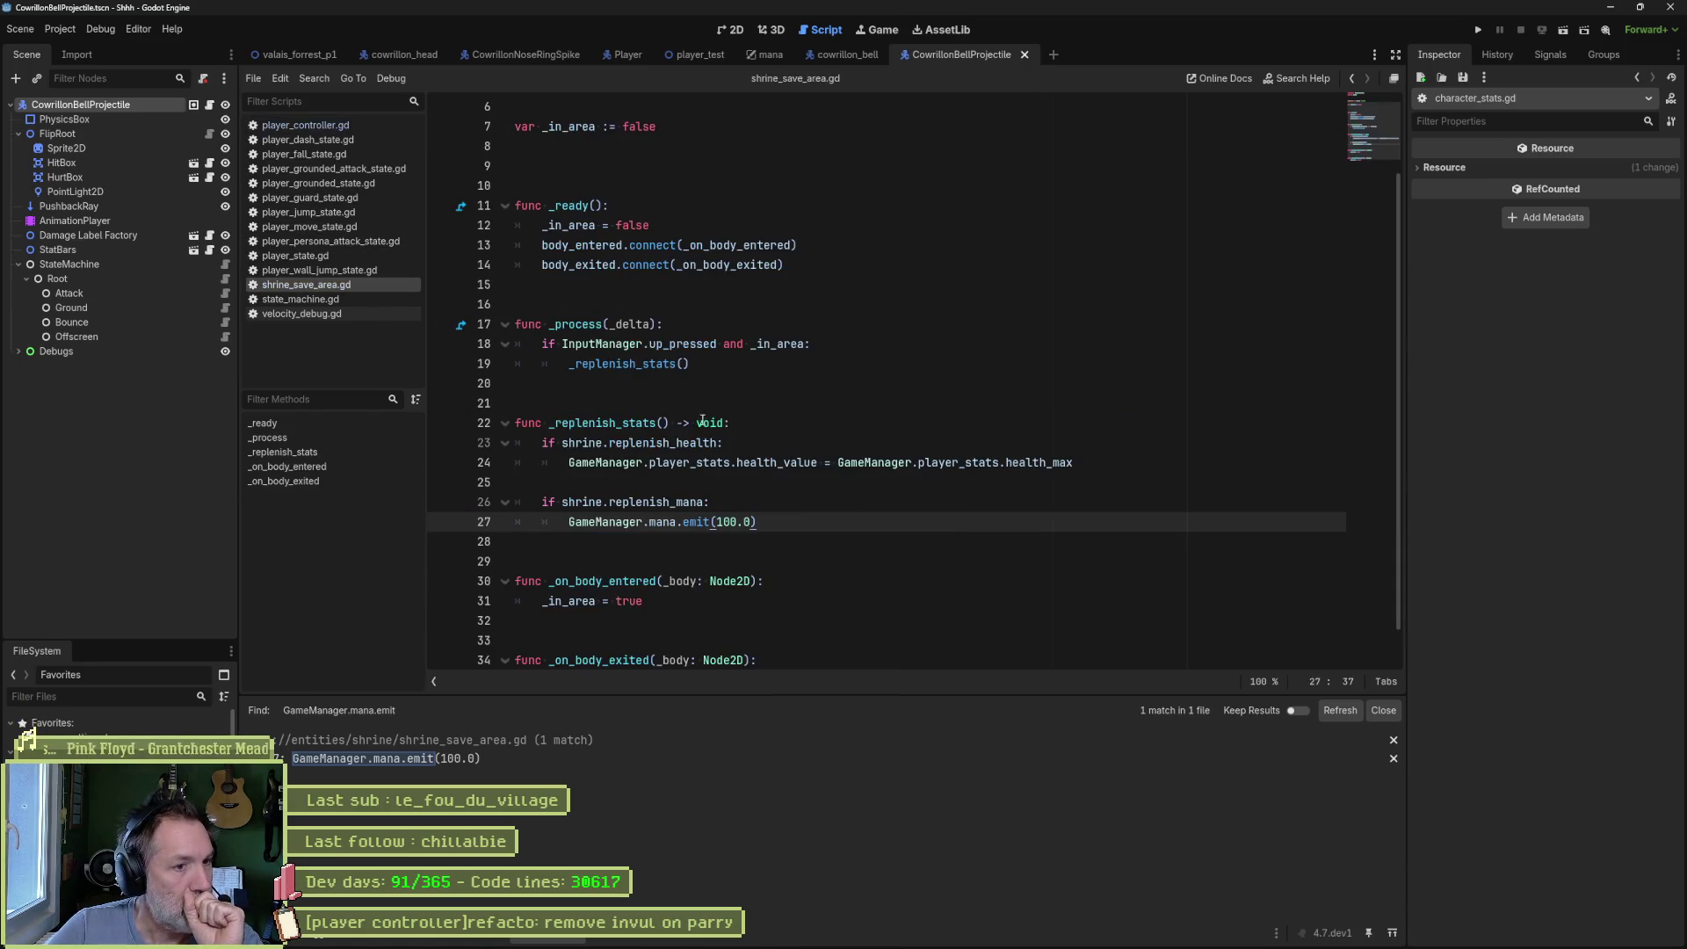
Paste the mana lines into the replenish_mana branch, replacing character_stats with GameManager.player_stats
{"action": "key", "text": "Up"}
{"action": "key", "text": "ctrl+v"}
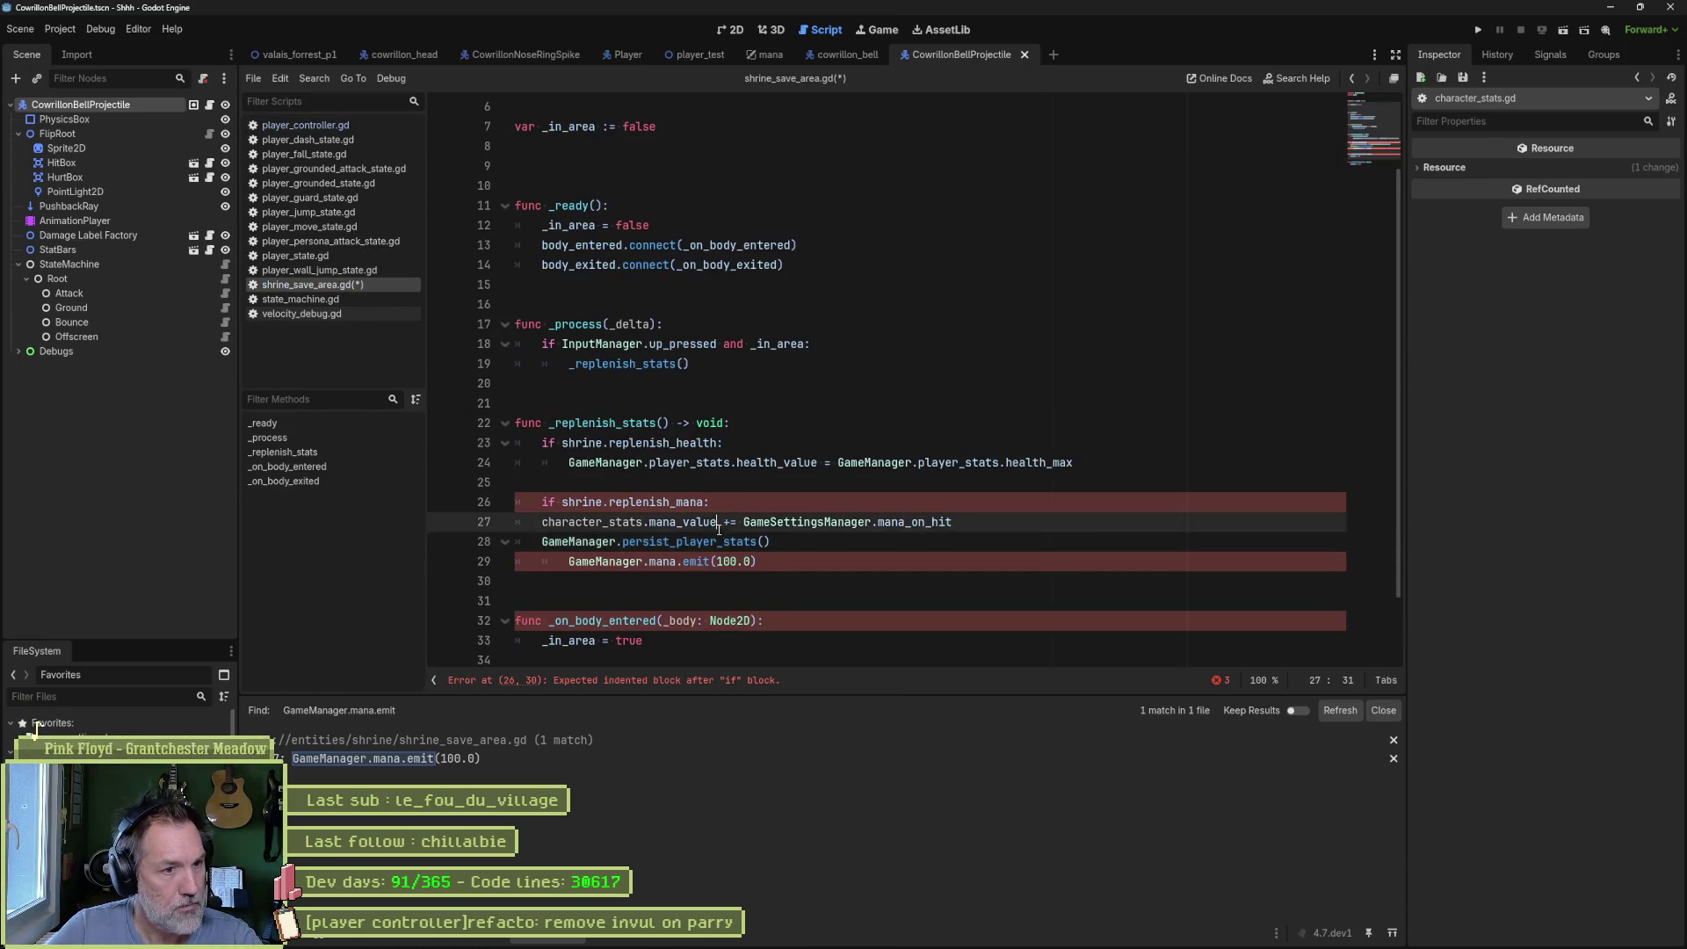
{"action": "left_click", "coordinate": [774, 501]}
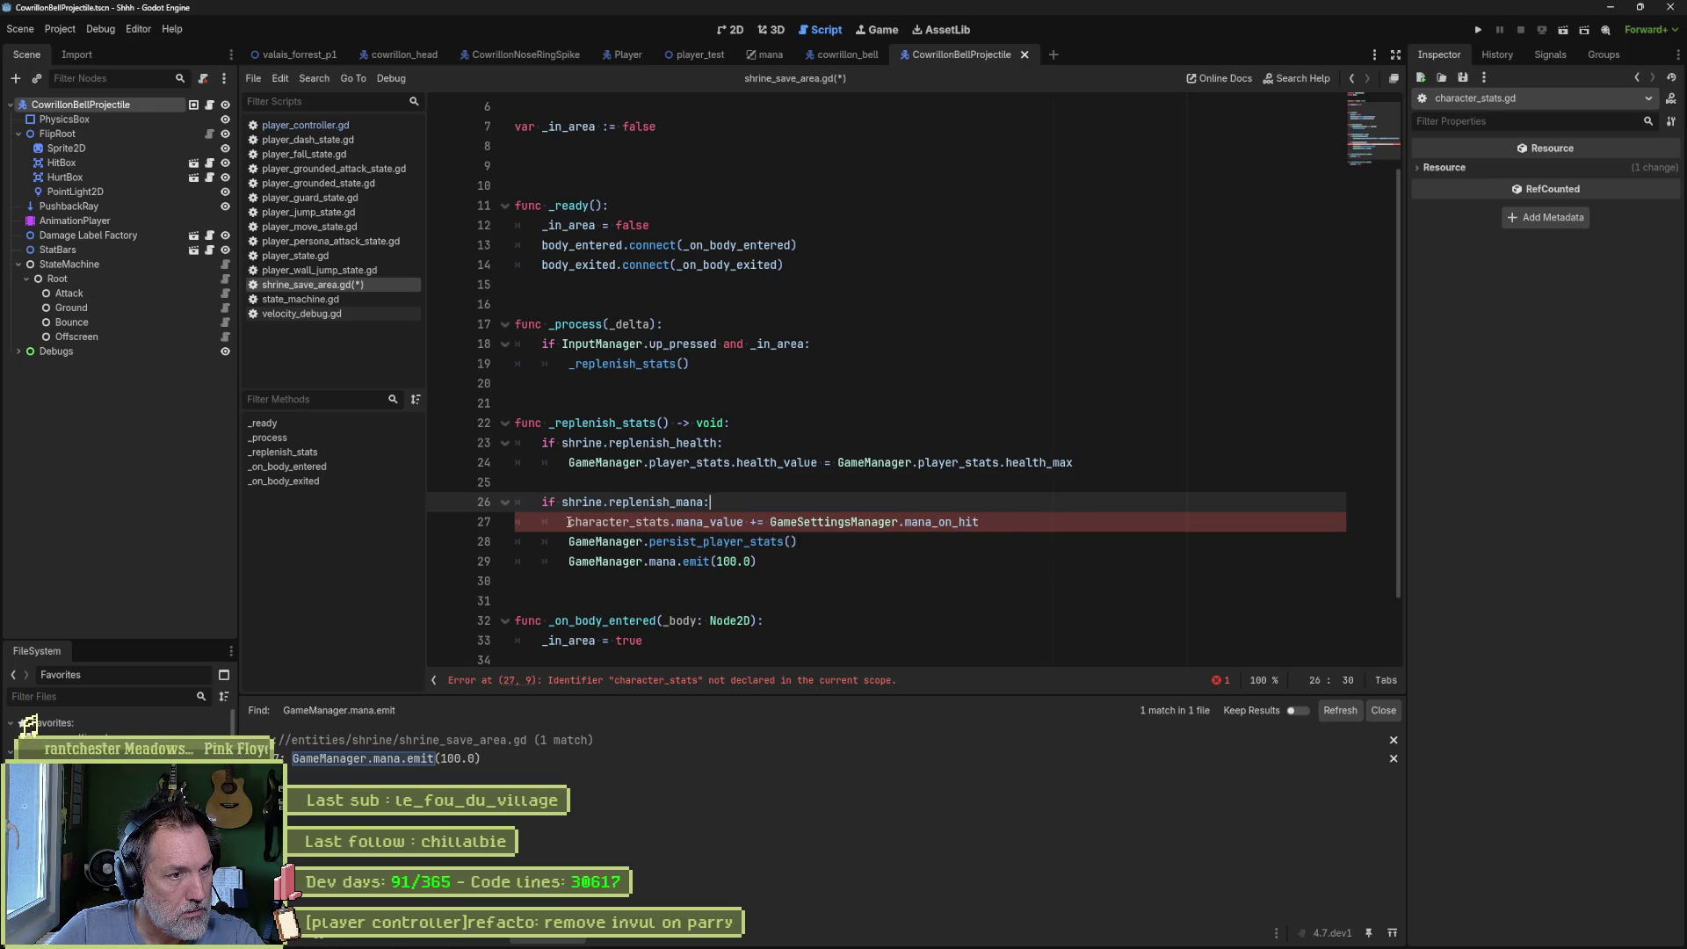
{"action": "left_click_drag", "start_coordinate": [570, 463], "coordinate": [738, 462]}
{"action": "key", "text": "ctrl+c"}
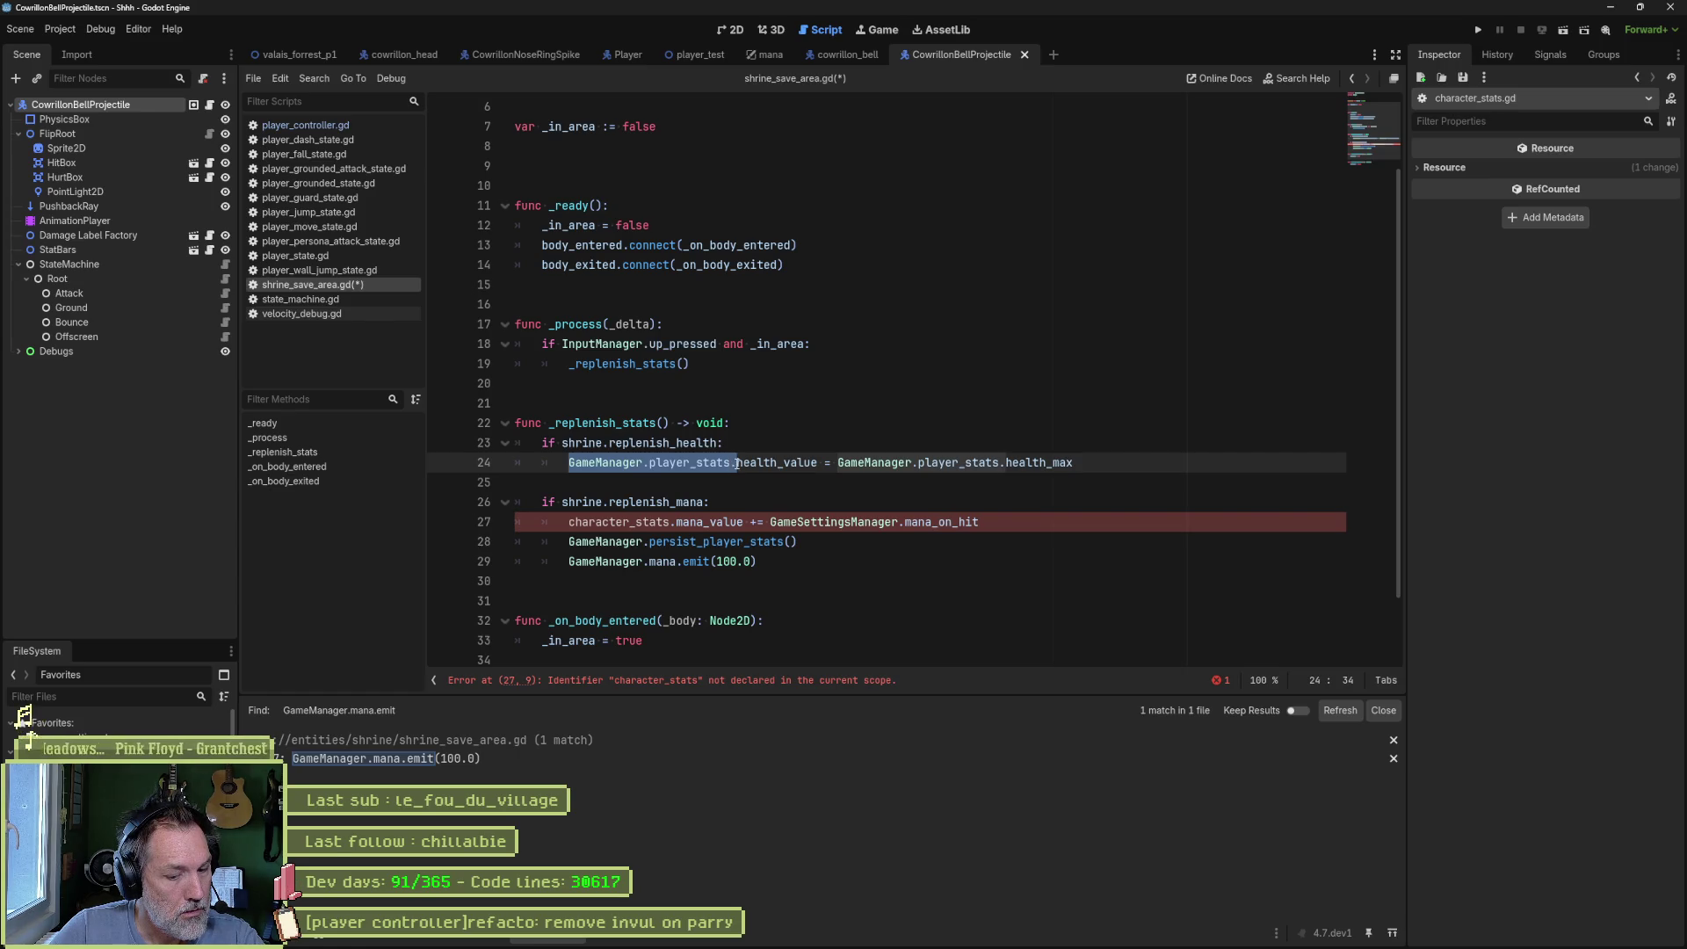
{"action": "double_click", "coordinate": [603, 522]}
{"action": "key", "text": "ctrl+v"}
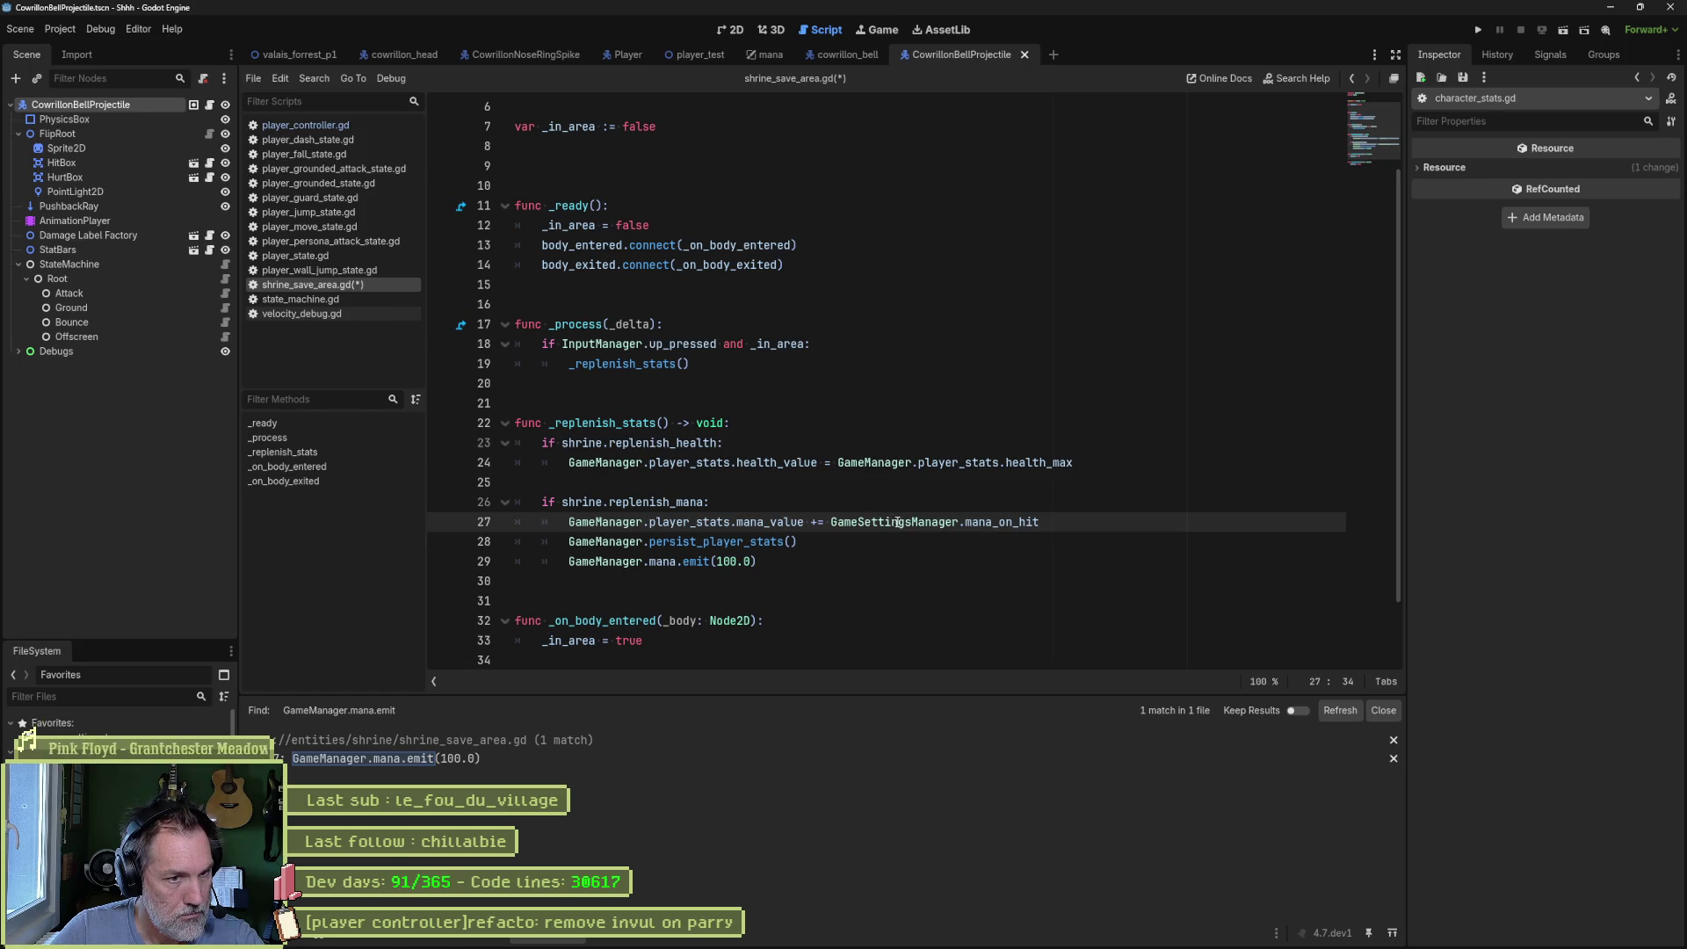
Make the mana gain 100, comment out the GameManager.mana.emit line, and save the script
{"action": "double_click", "coordinate": [992, 522]}
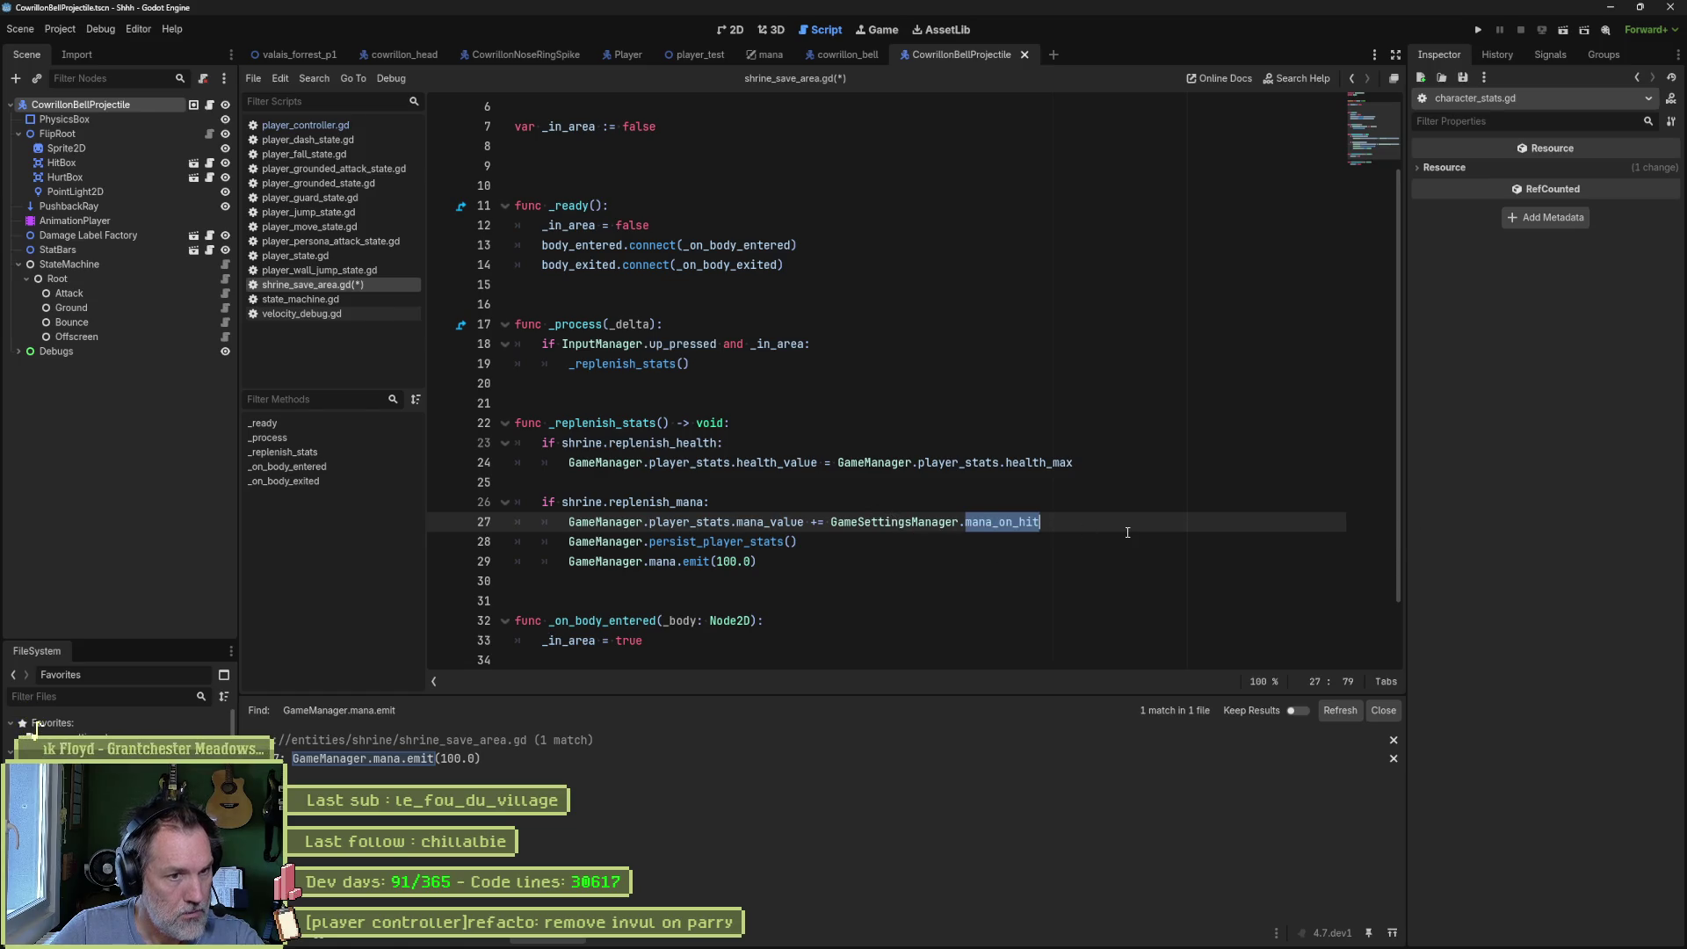
{"action": "type", "text": "mana"}
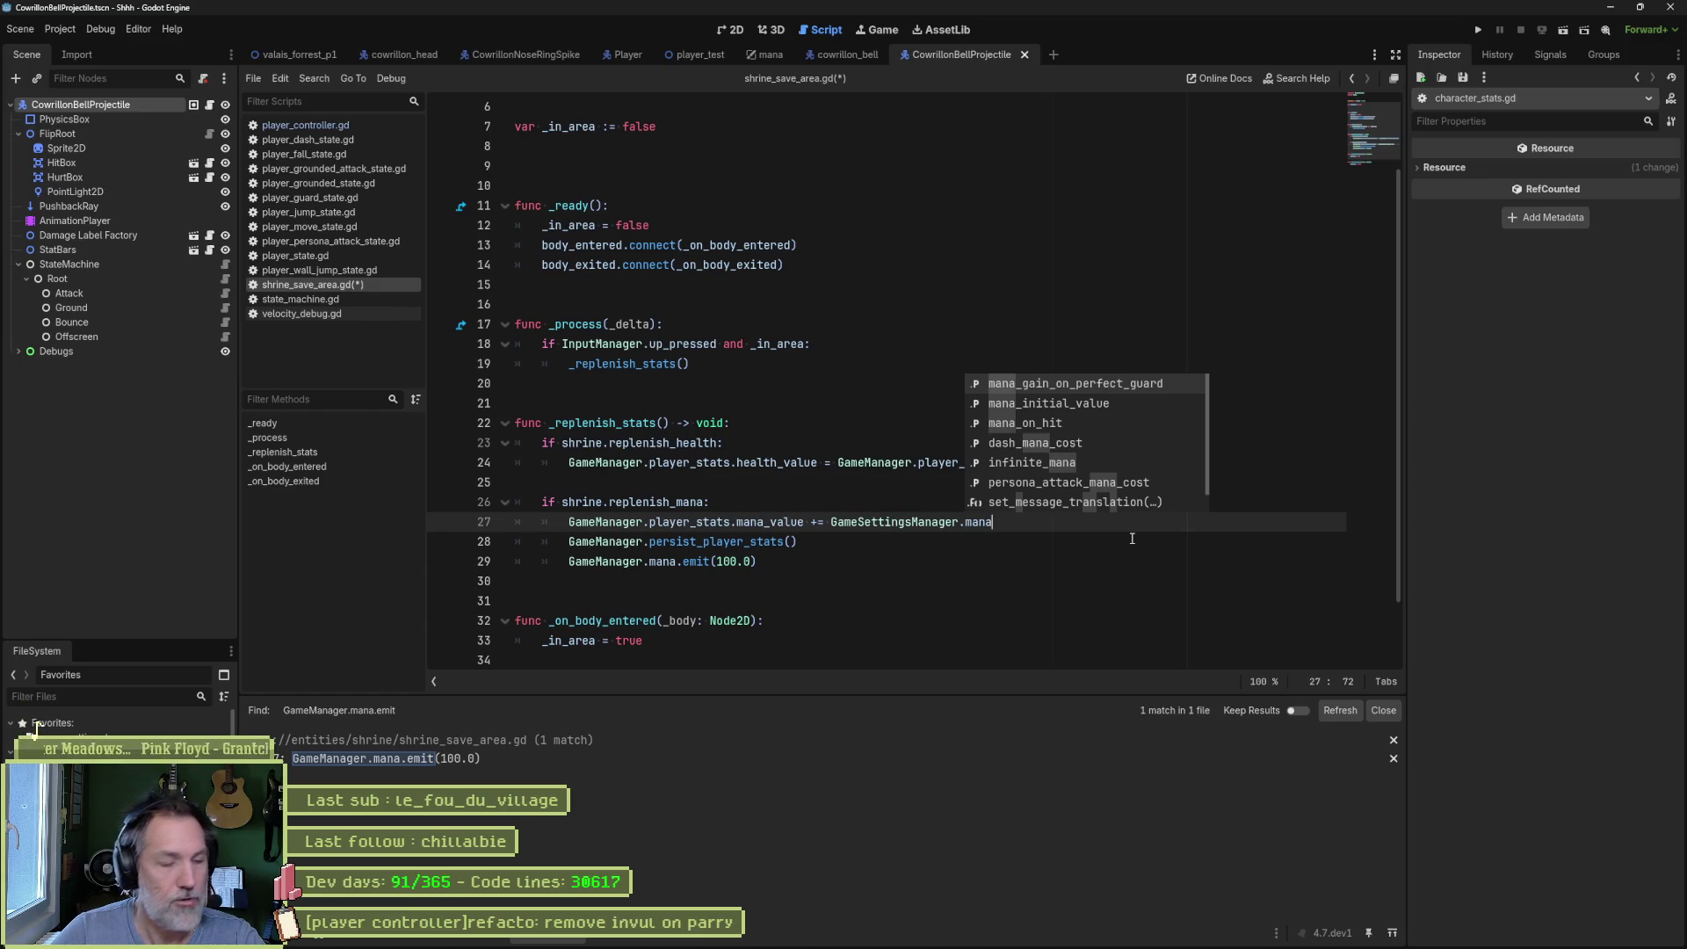
{"action": "key", "text": "ctrl+shift+Left"}
{"action": "key", "text": "ctrl+shift+Left"}
{"action": "key", "text": "ctrl+shift+Left"}
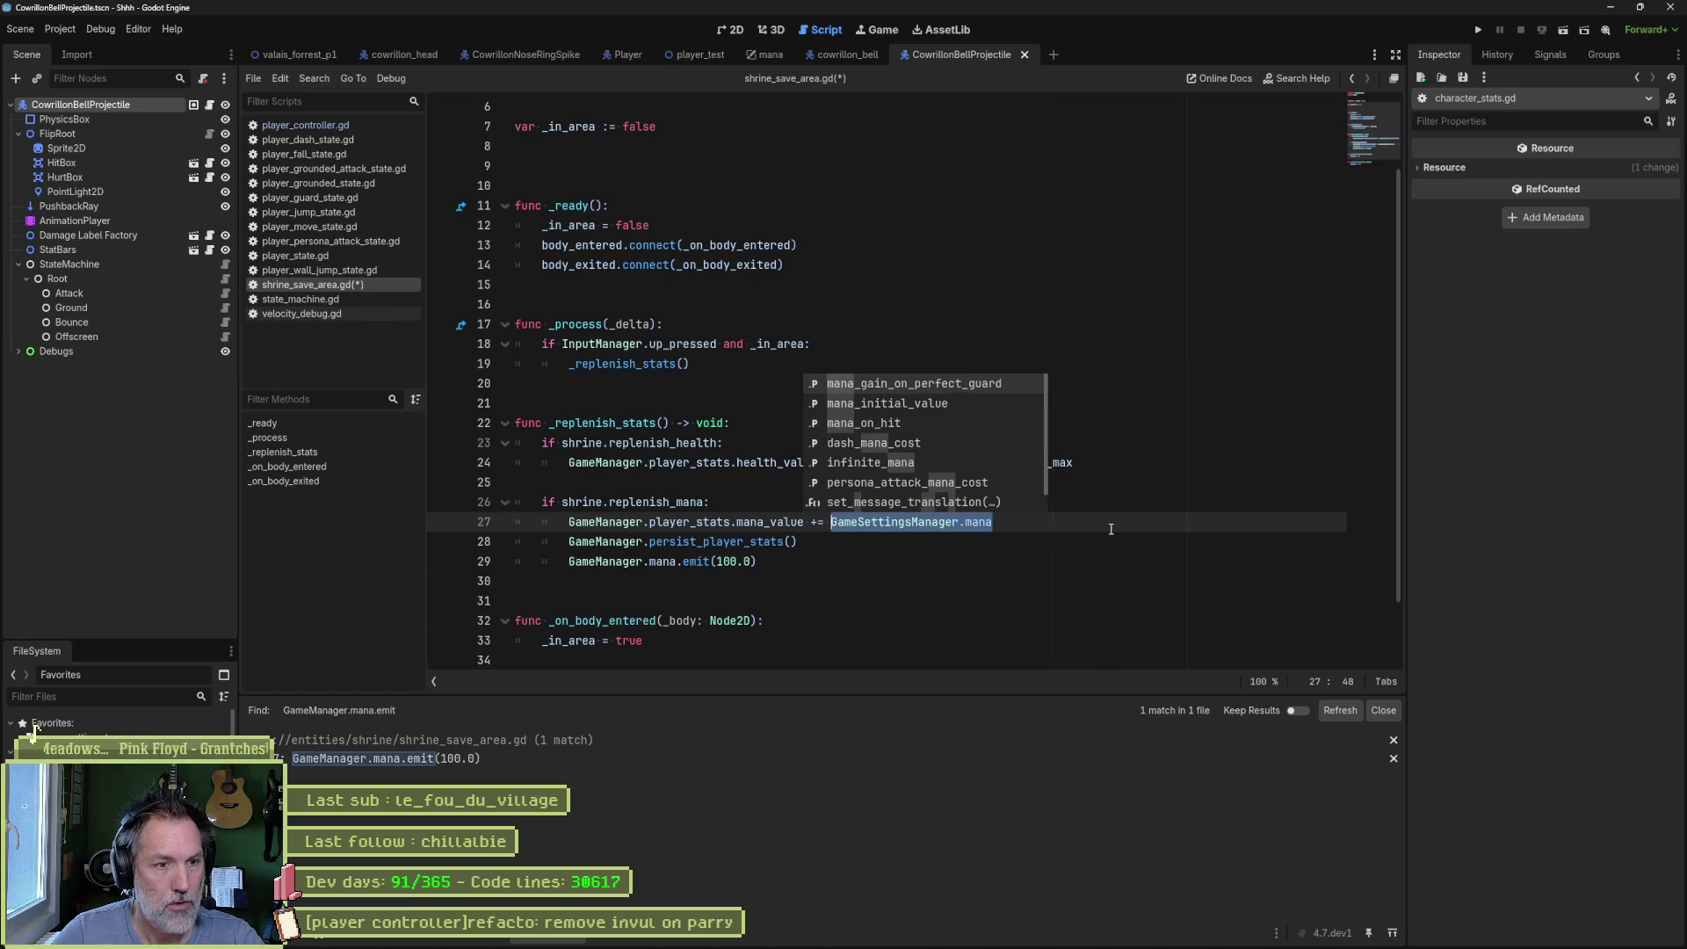
{"action": "type", "text": "100"}
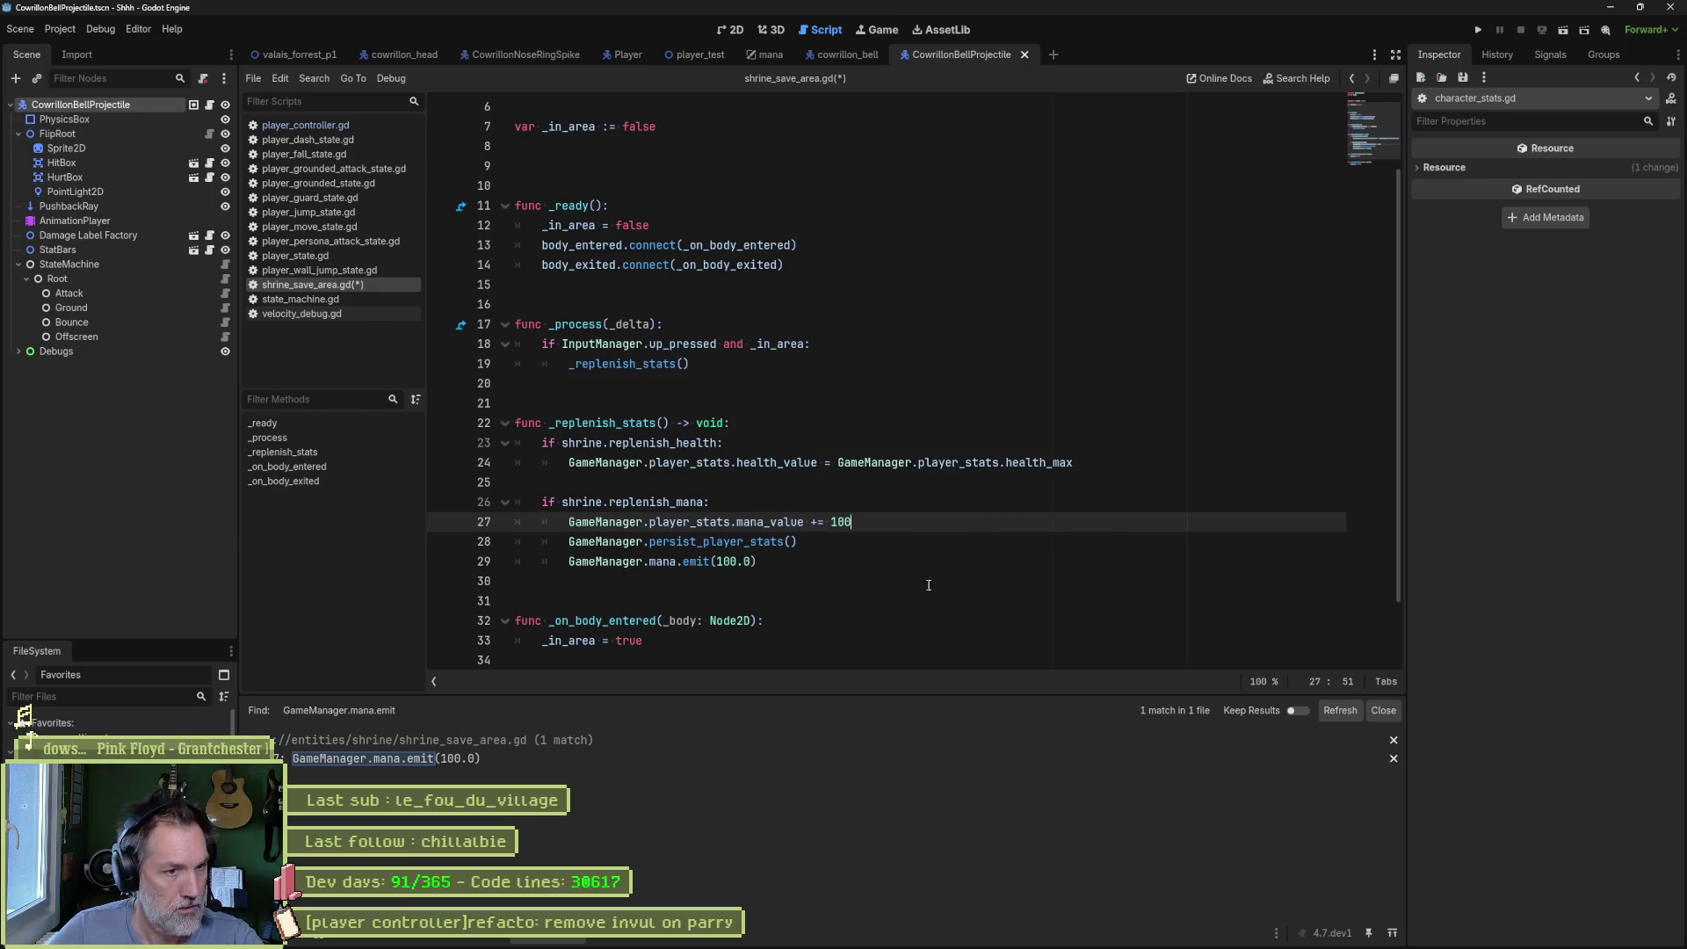
{"action": "left_click", "coordinate": [571, 563]}
{"action": "type", "text": "#"}
{"action": "key", "text": "ctrl+s"}
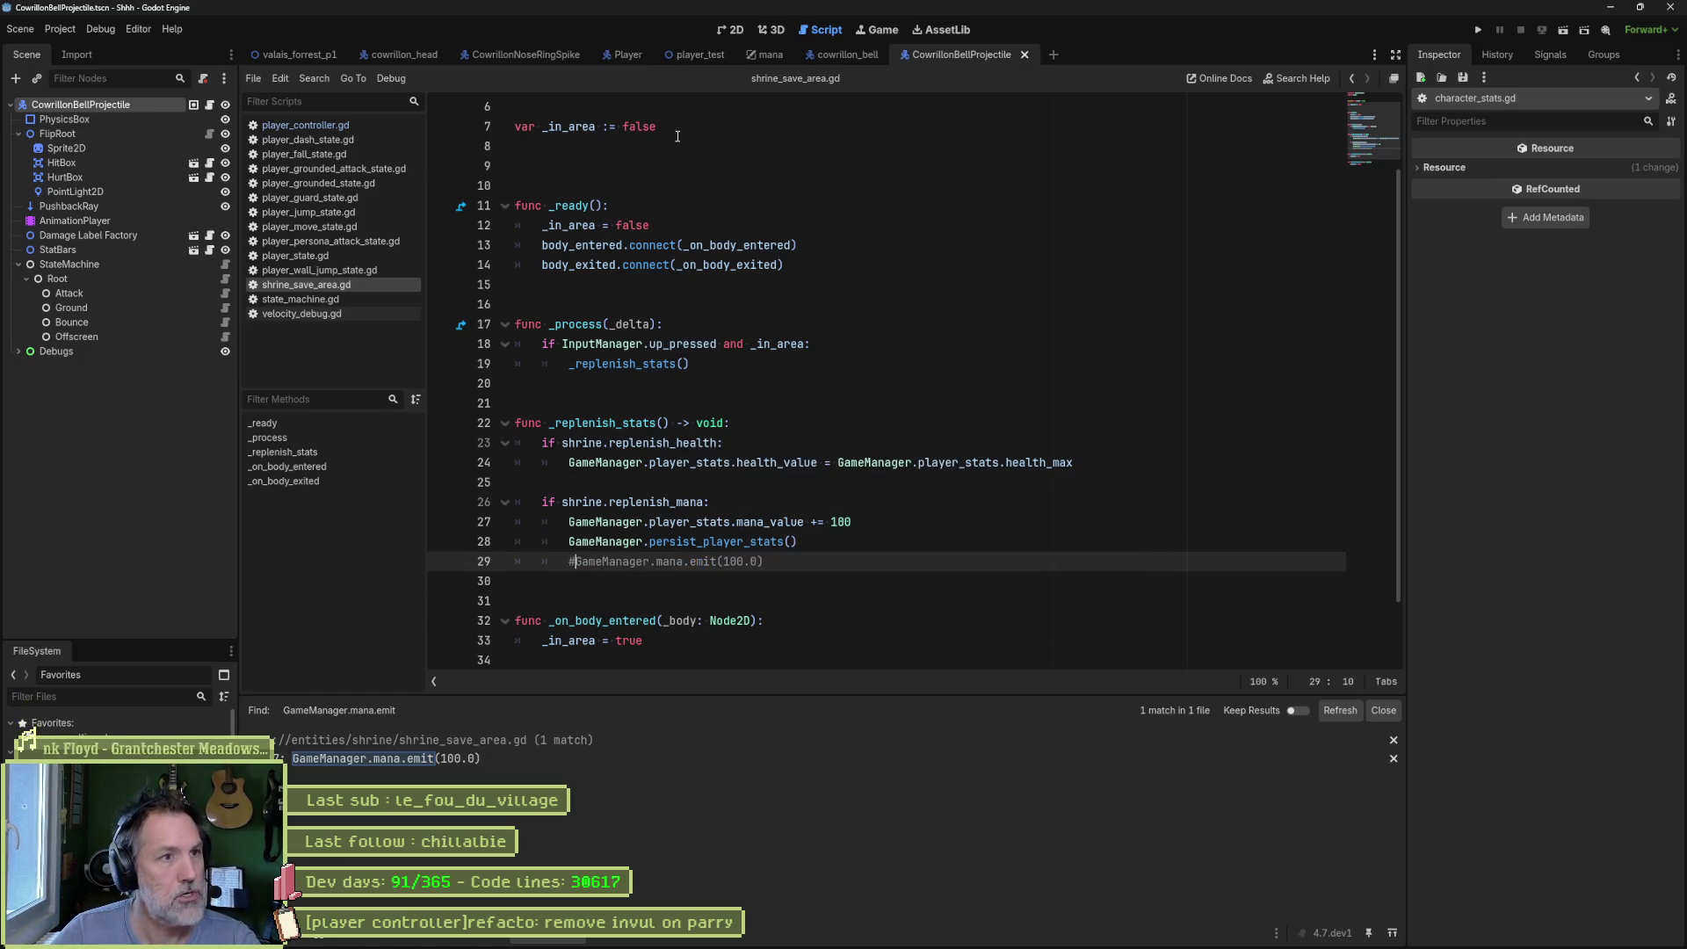
{"action": "left_click", "coordinate": [730, 30]}
In valais_forrest_p1, bring the shrine into view and set the level's Spawn to SpawnDebug
{"action": "left_click", "coordinate": [294, 55]}
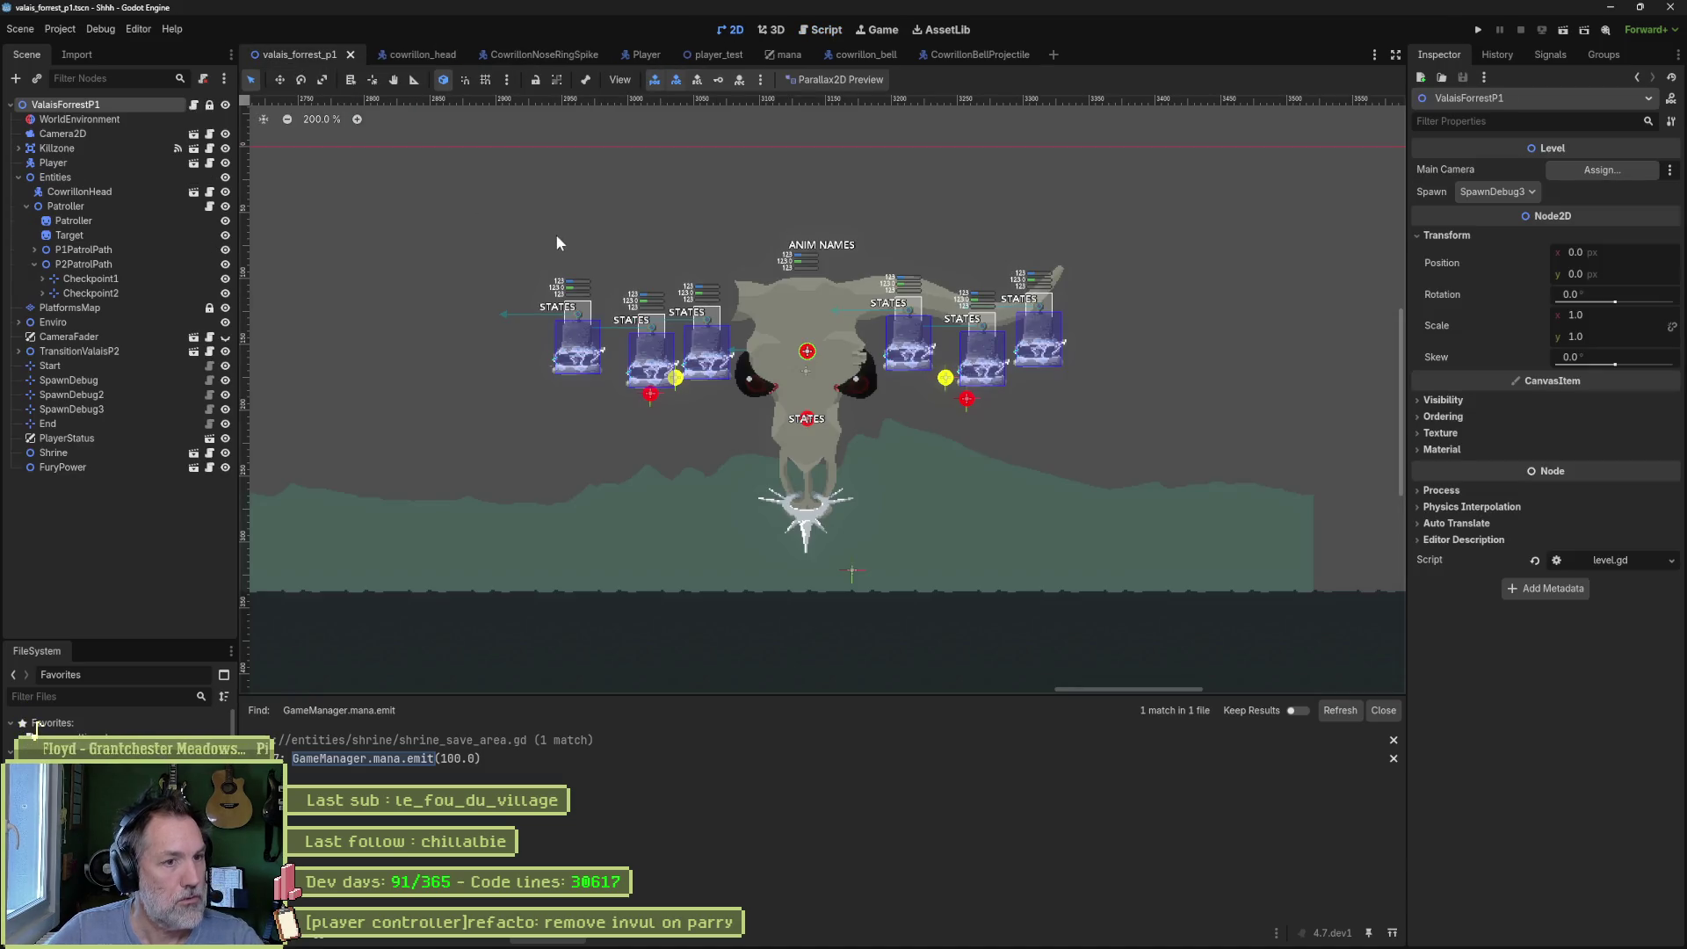
{"action": "scroll", "coordinate": [557, 243], "scroll_direction": "down", "scroll_amount": 3}
{"action": "left_click_drag", "start_coordinate": [515, 329], "coordinate": [1263, 366]}
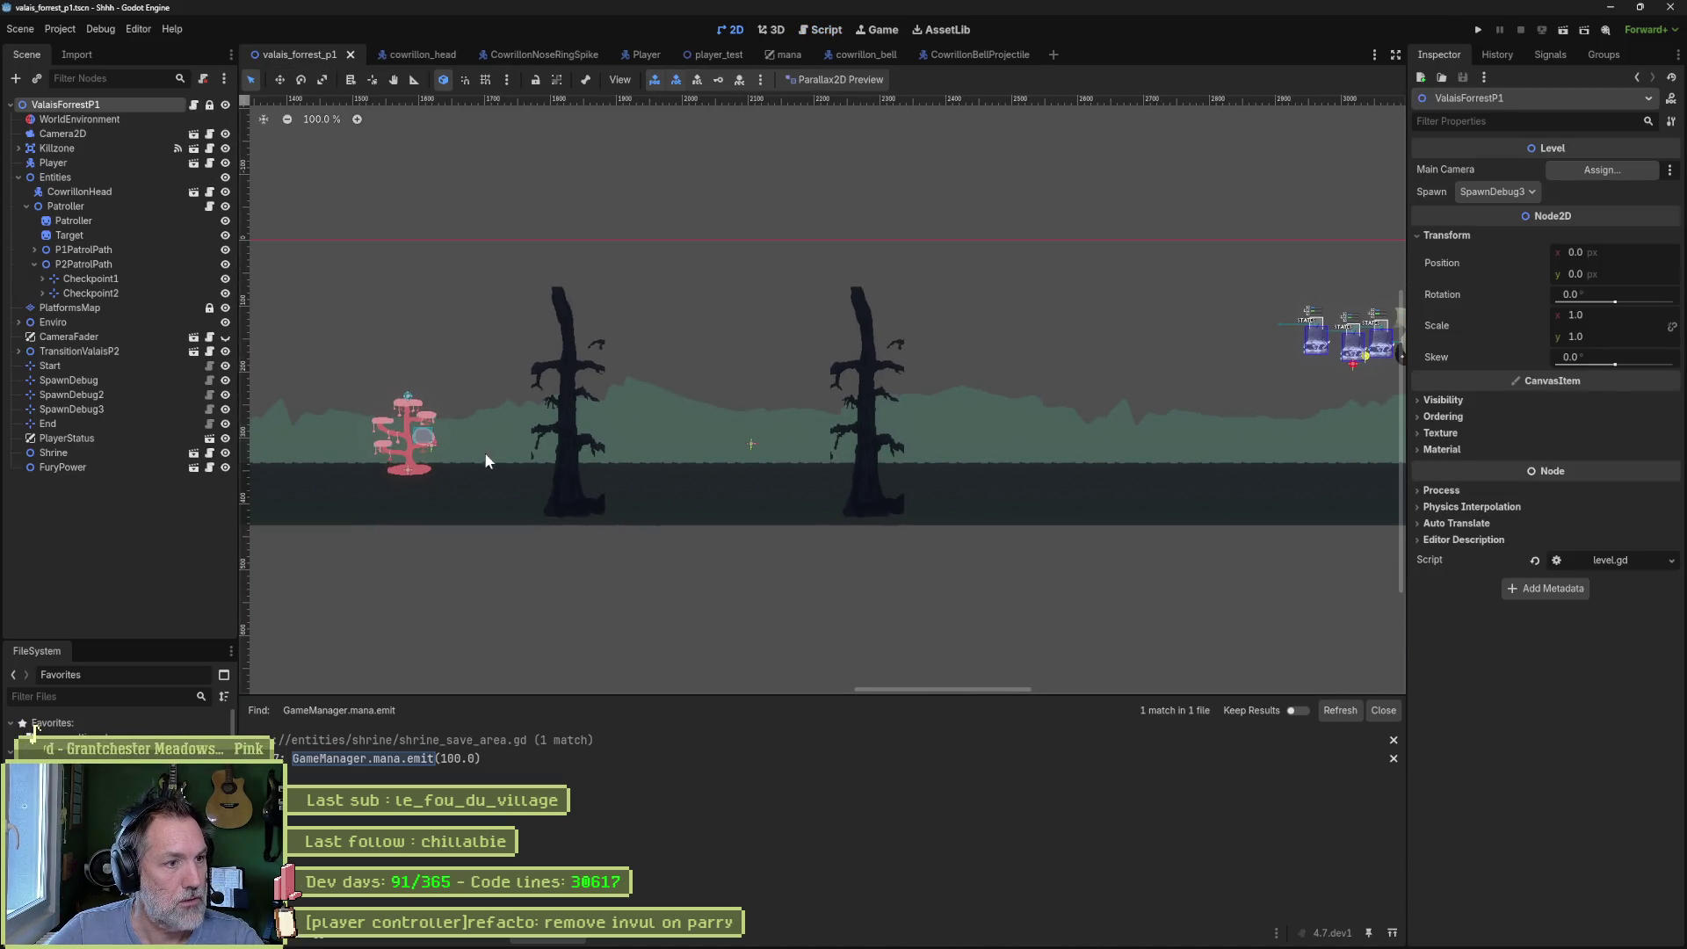
{"action": "scroll", "coordinate": [366, 452], "scroll_direction": "up", "scroll_amount": 6}
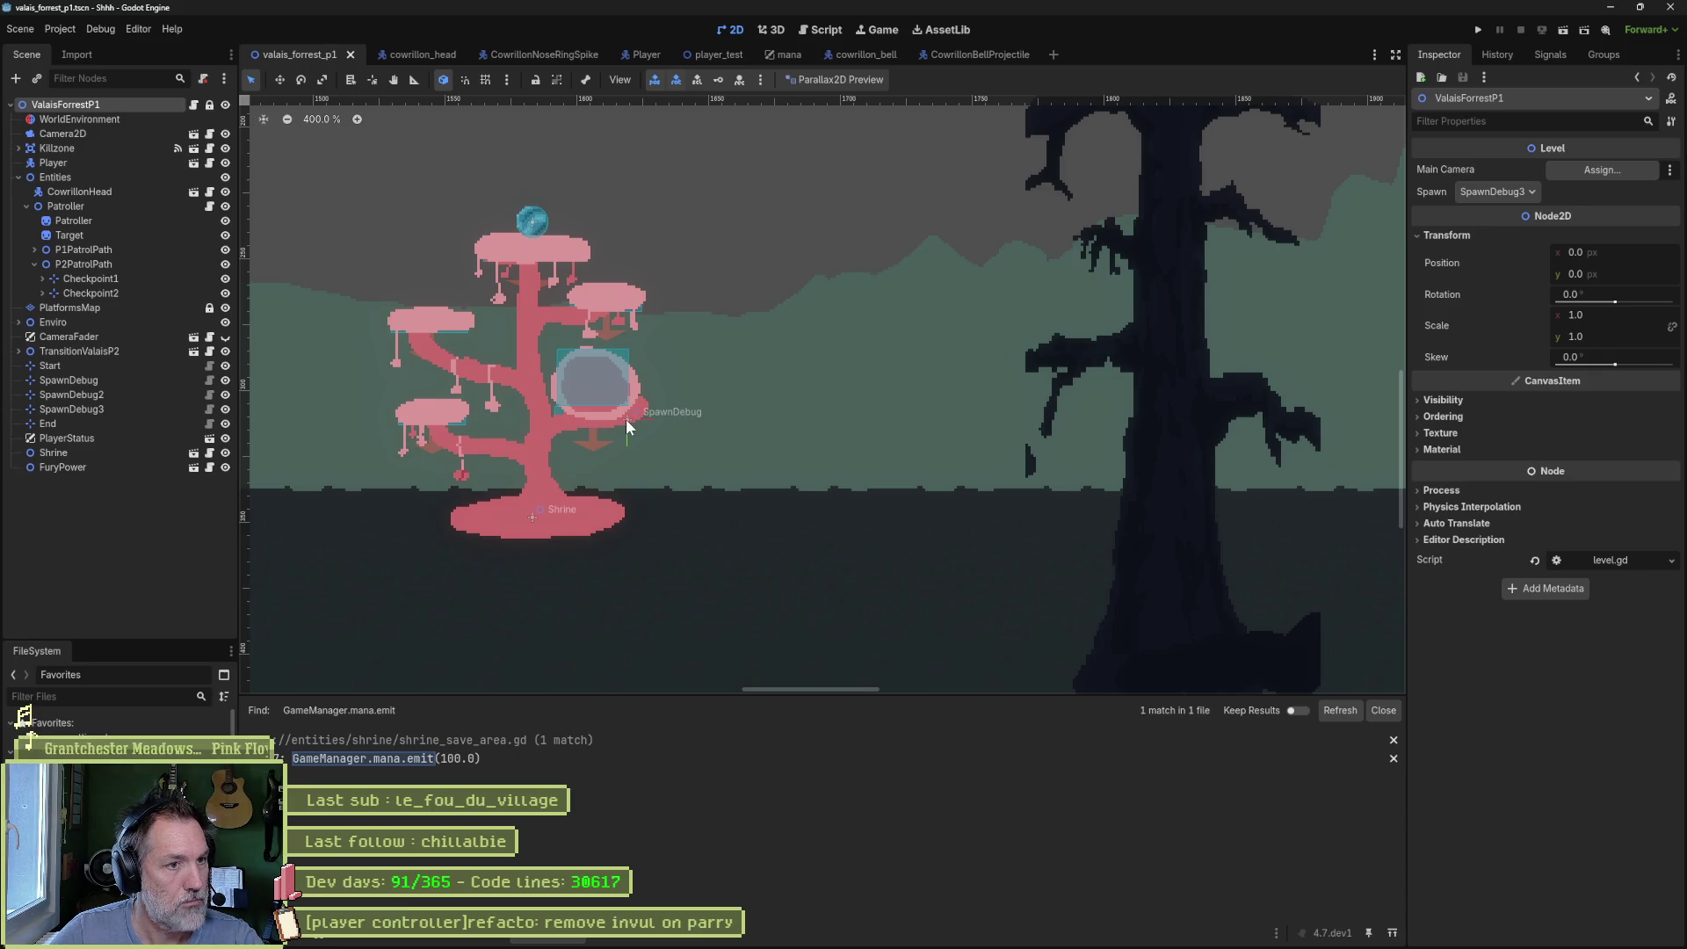
{"action": "left_click", "coordinate": [1505, 192]}
{"action": "left_click", "coordinate": [1503, 215]}
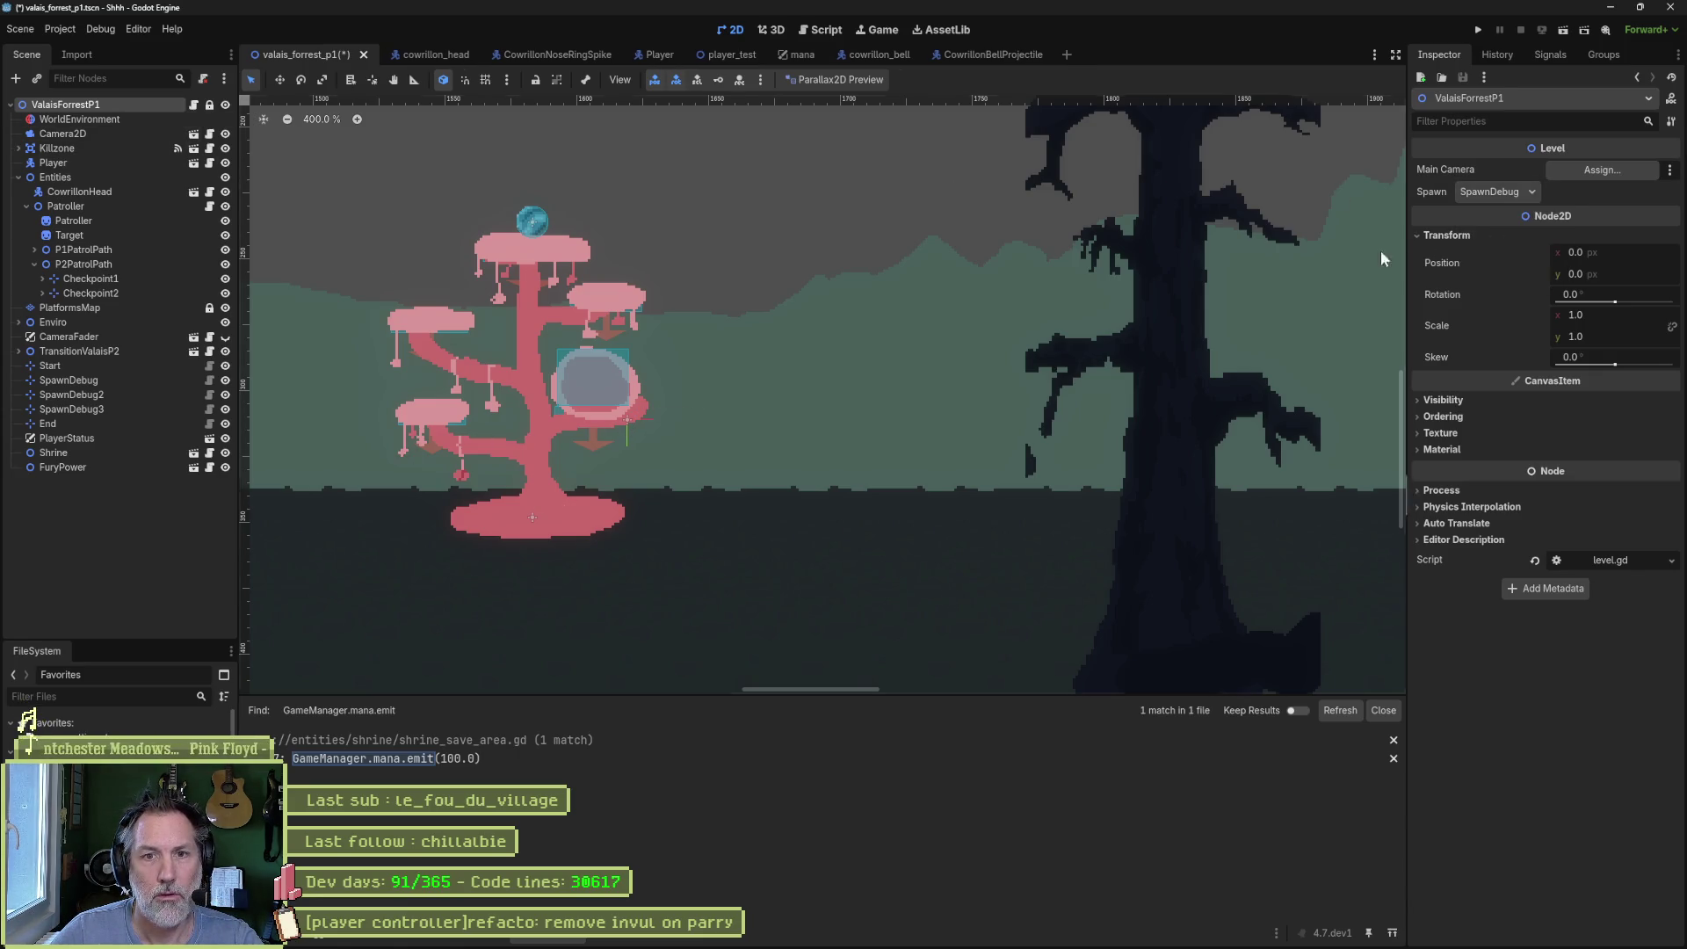
{"action": "left_click", "coordinate": [1170, 343]}
Play-test the level at the shrine, stop the game, and switch to the Asana board
{"action": "key", "text": "F6"}
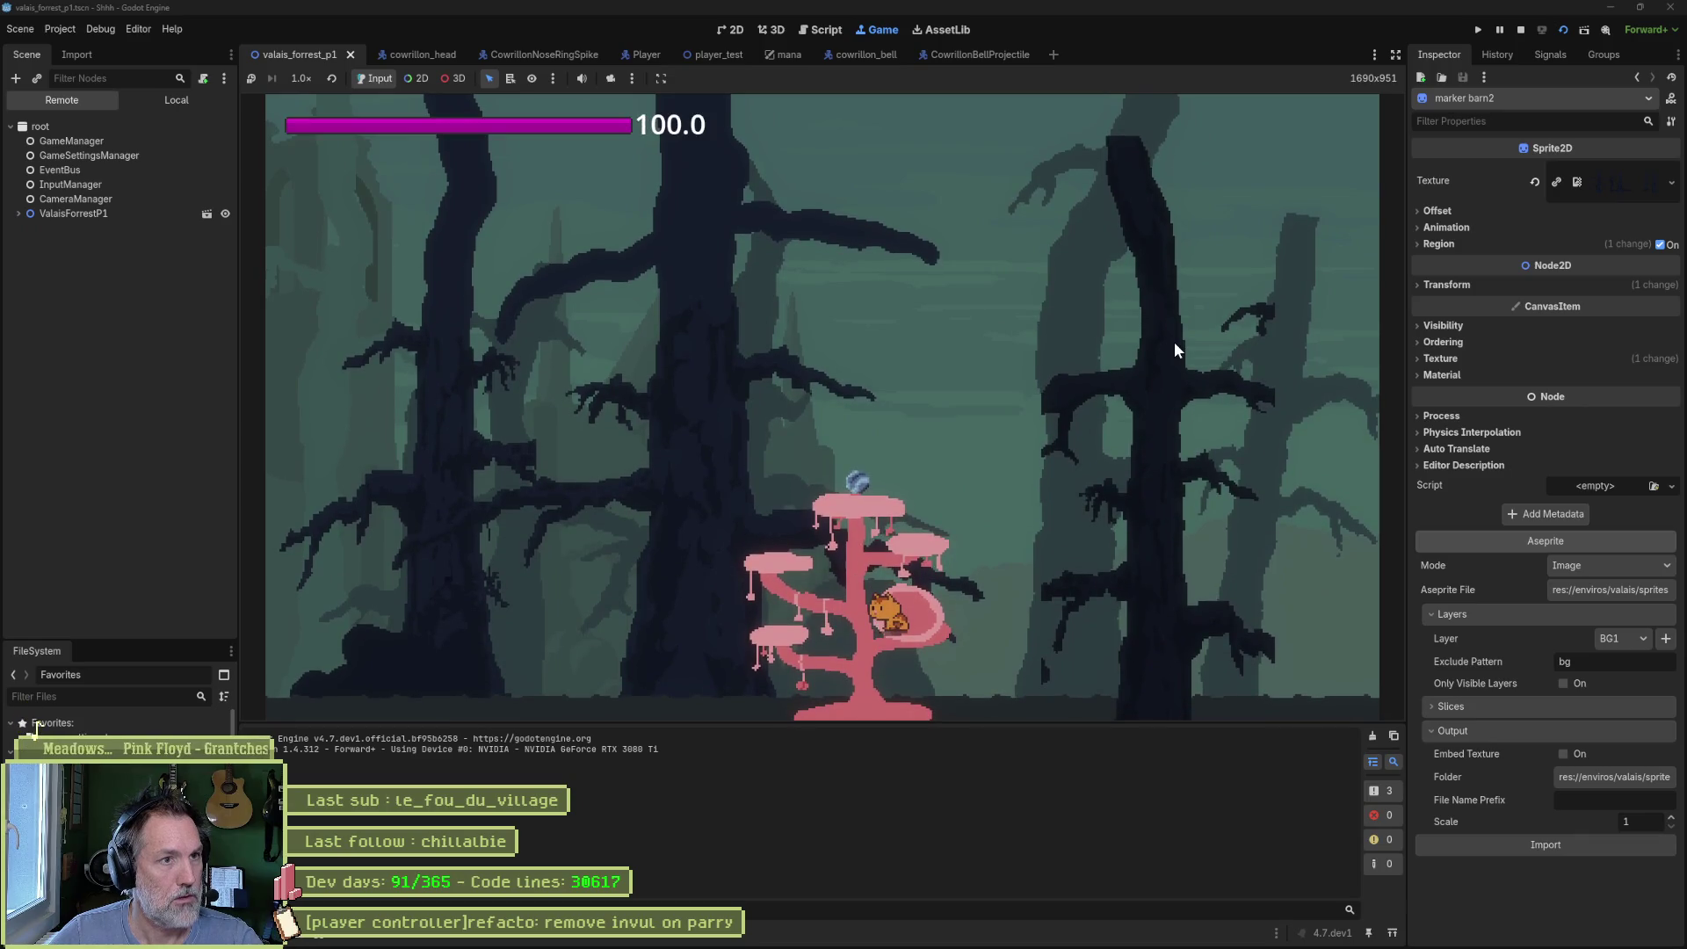
{"action": "key", "text": "F8"}
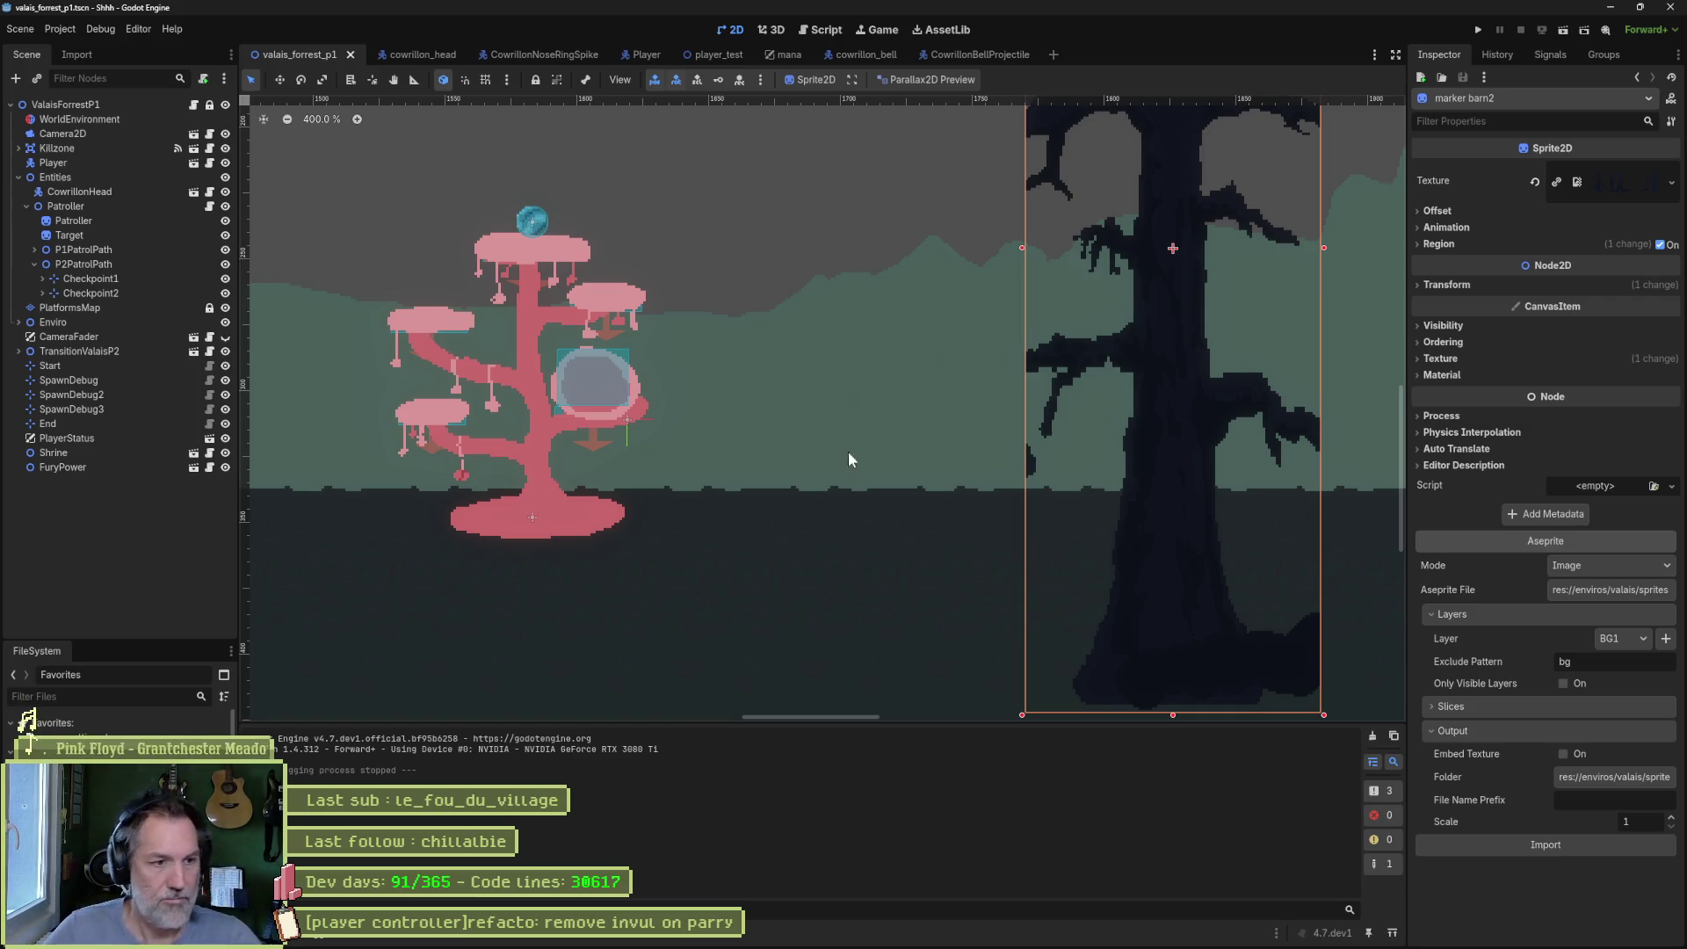
{"action": "left_click", "coordinate": [930, 934]}
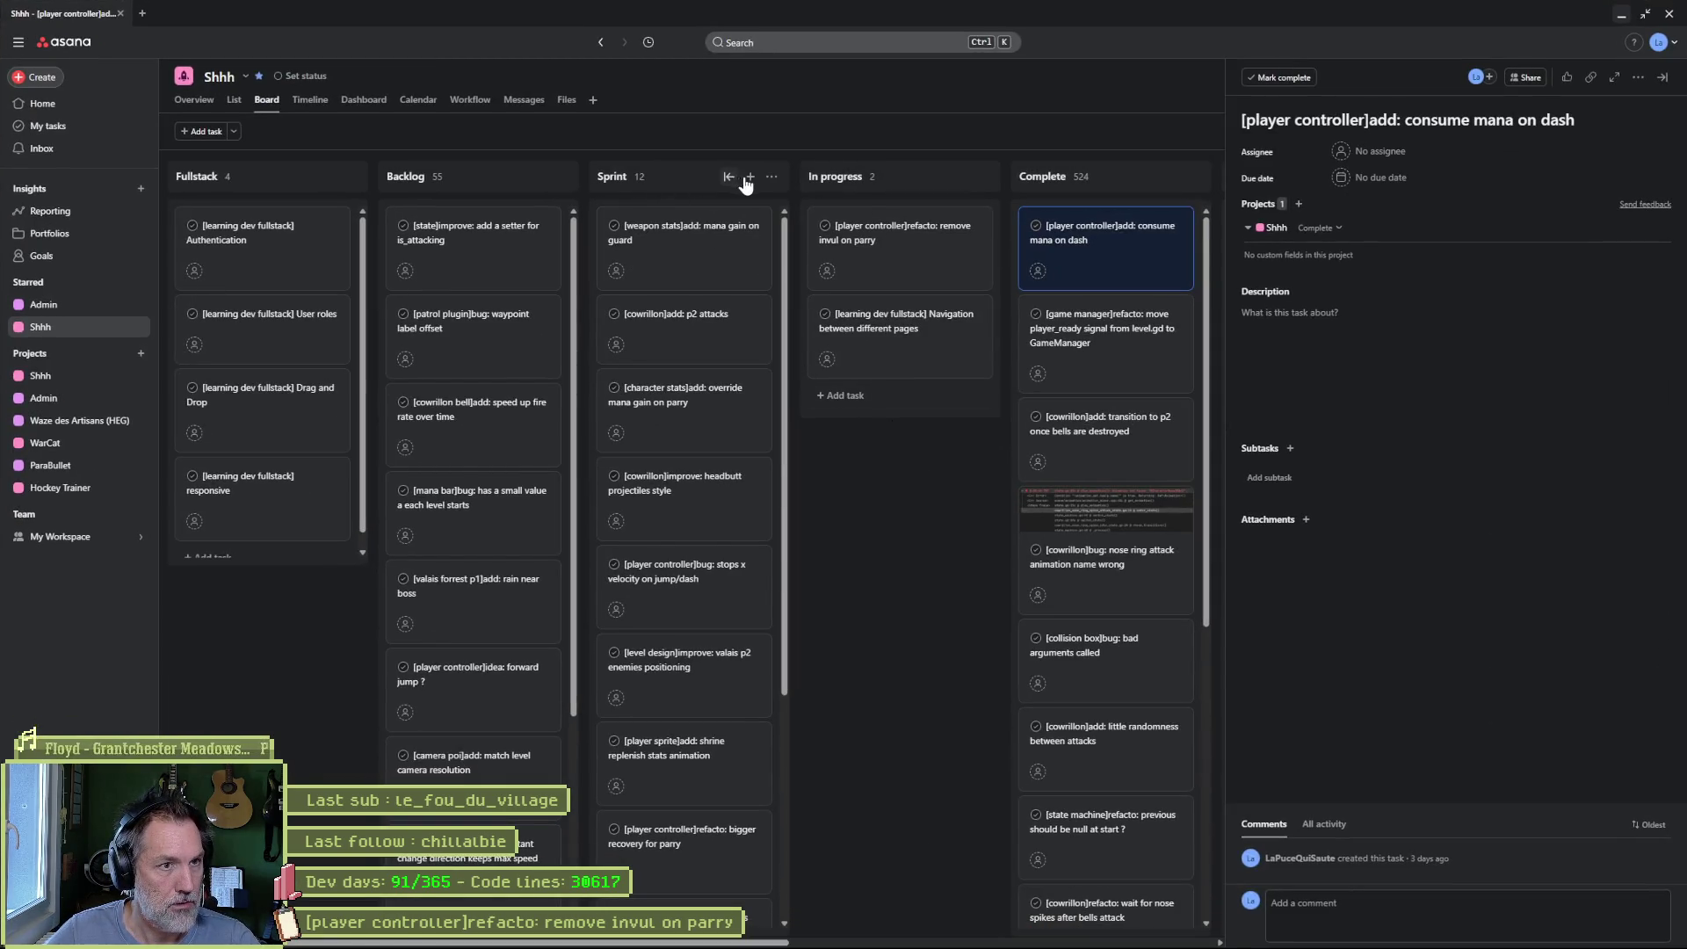
Add a Sprint column task named '[cowrillon]add: combat start trigger'
{"action": "left_click", "coordinate": [749, 178]}
{"action": "type", "text": "[cowrillon]"}
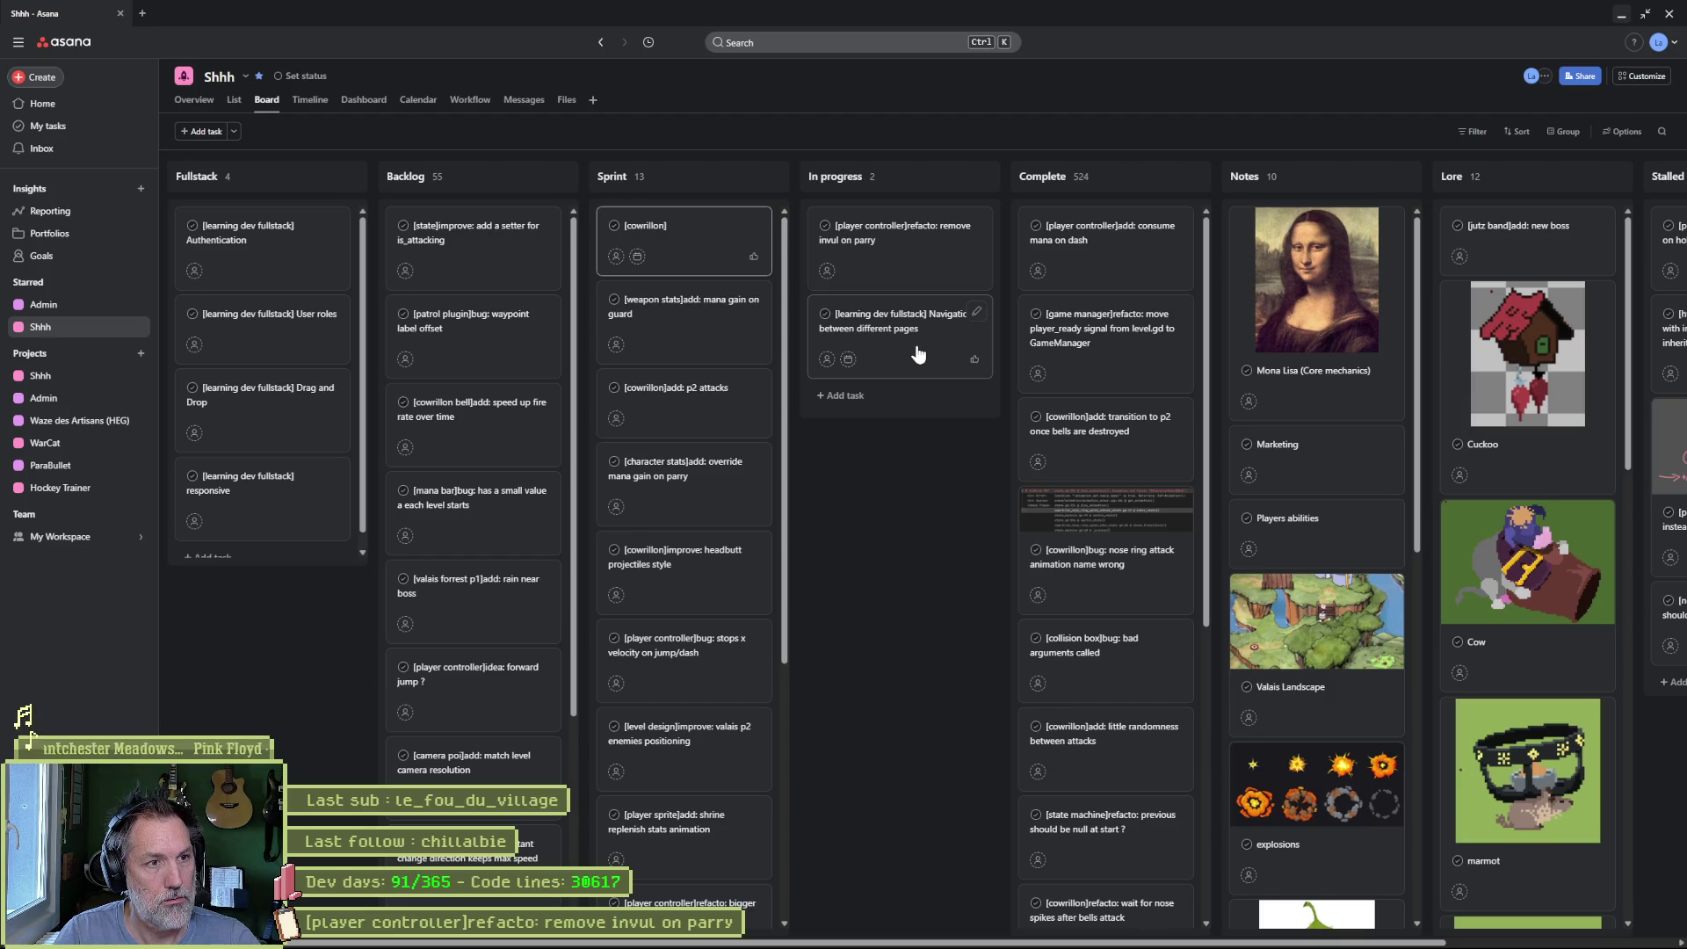
{"action": "type", "text": "add:"}
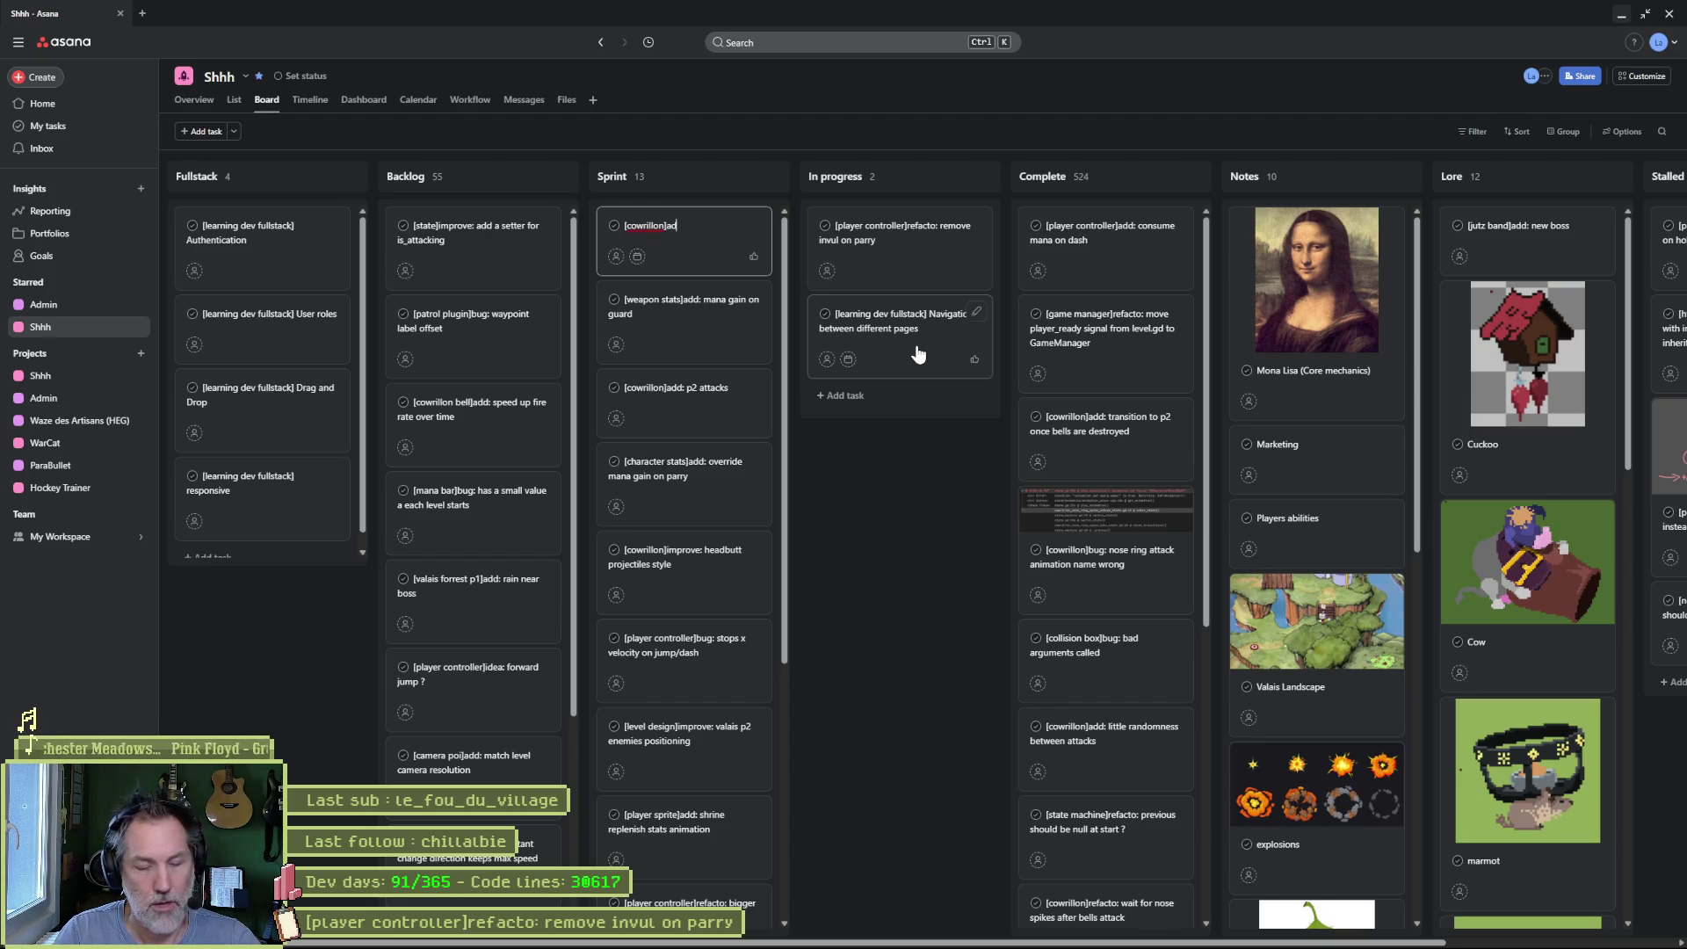
{"action": "type", "text": " combat start trigger"}
{"action": "key", "text": "Return"}
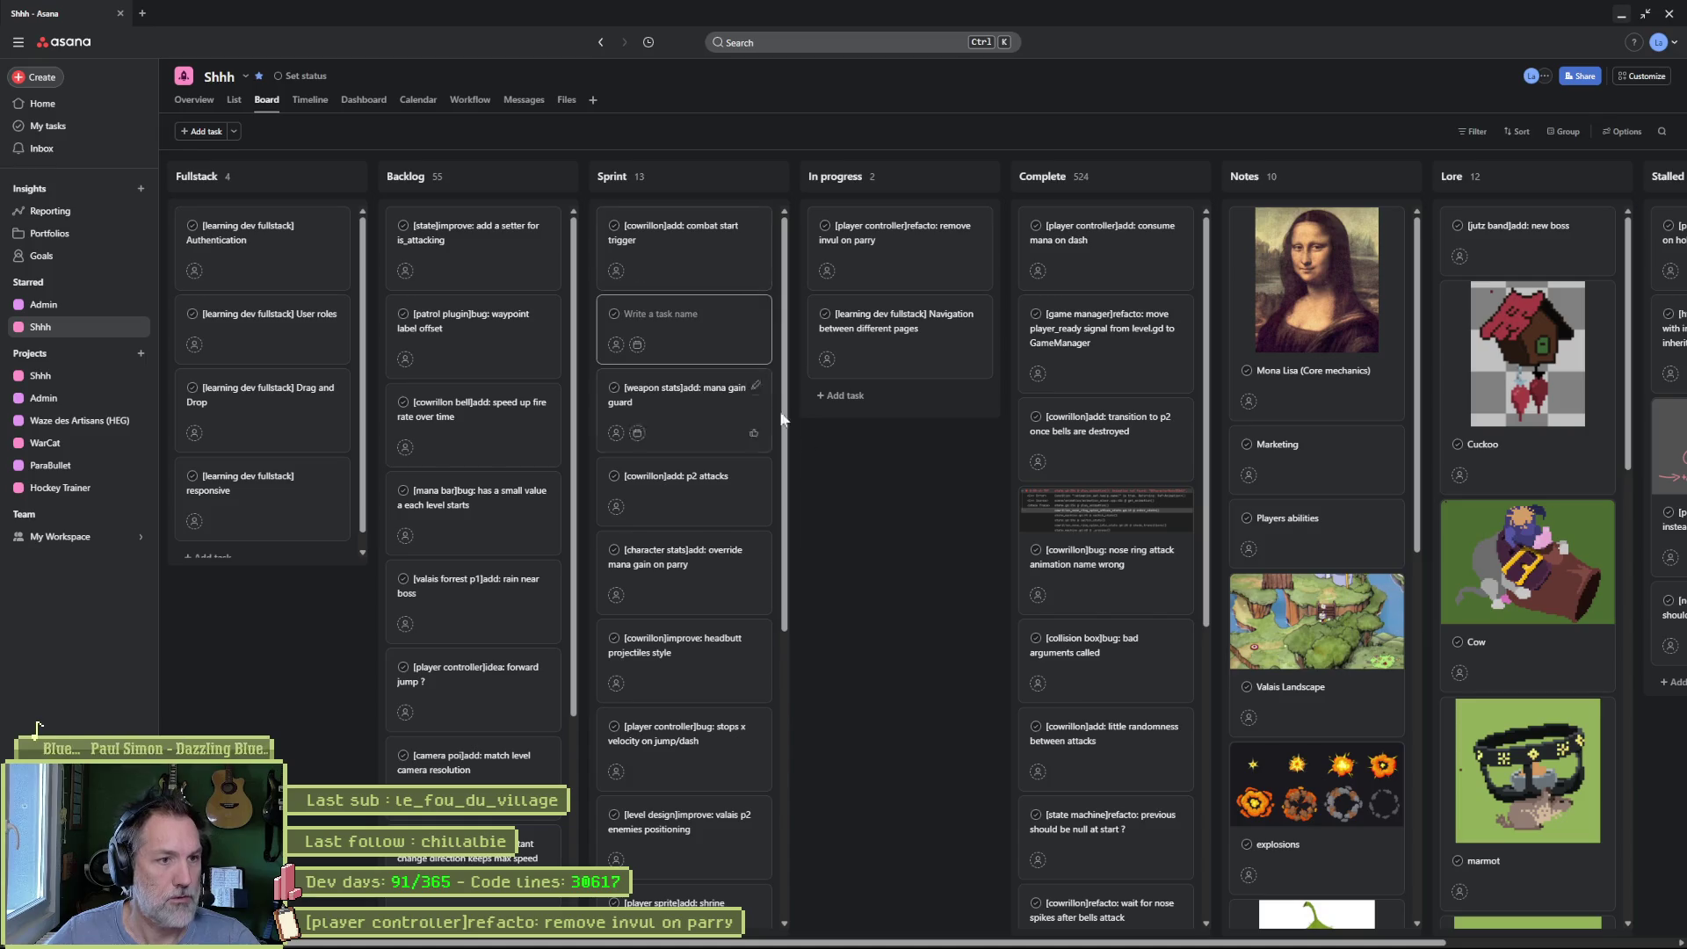
Open the new task's actions menu, dismiss it, and return to Godot
{"action": "left_click", "coordinate": [689, 320]}
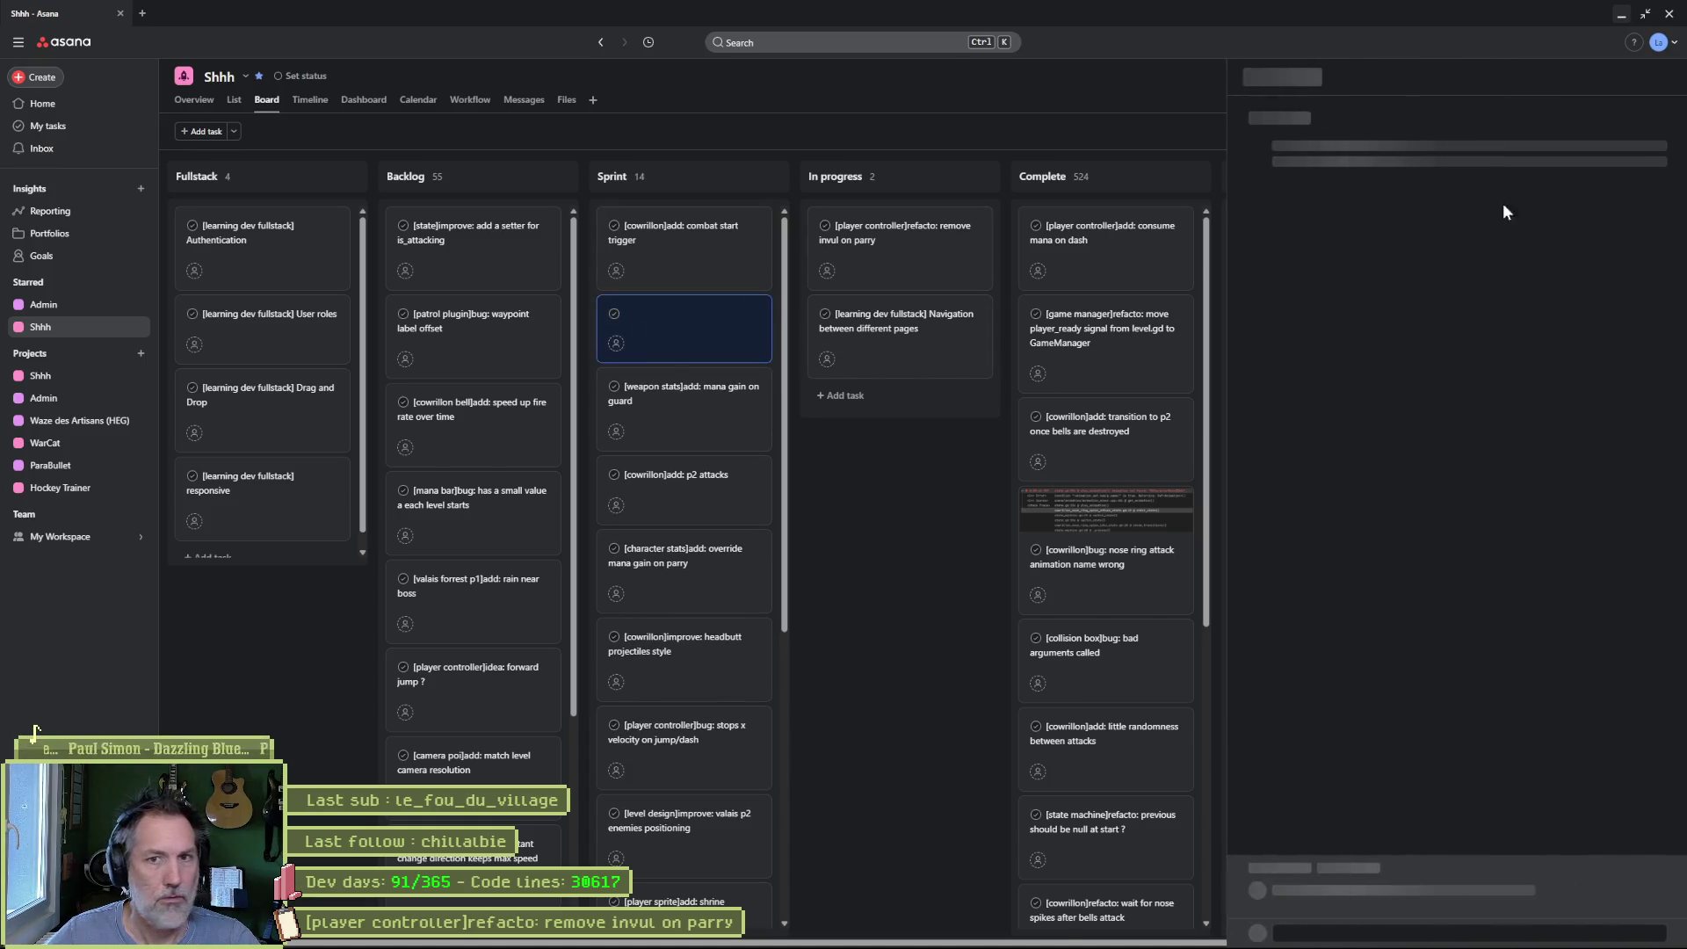
{"action": "left_click", "coordinate": [1638, 78]}
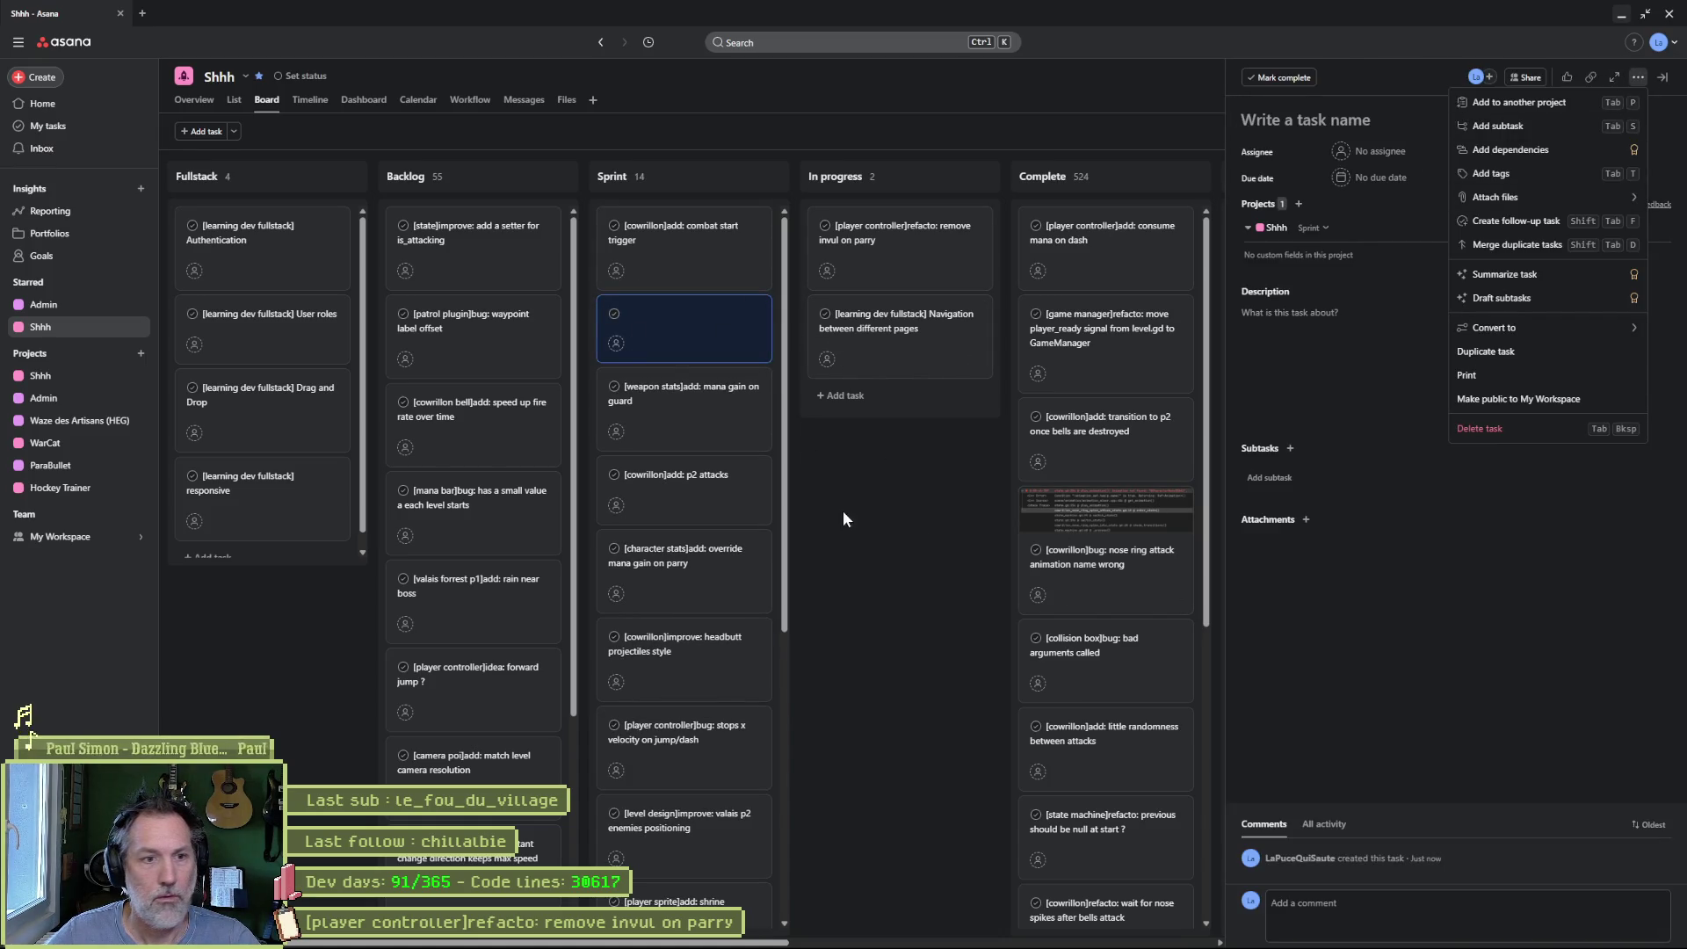
{"action": "key", "text": "Escape"}
{"action": "key", "text": "Escape"}
{"action": "key", "text": "alt+Tab"}
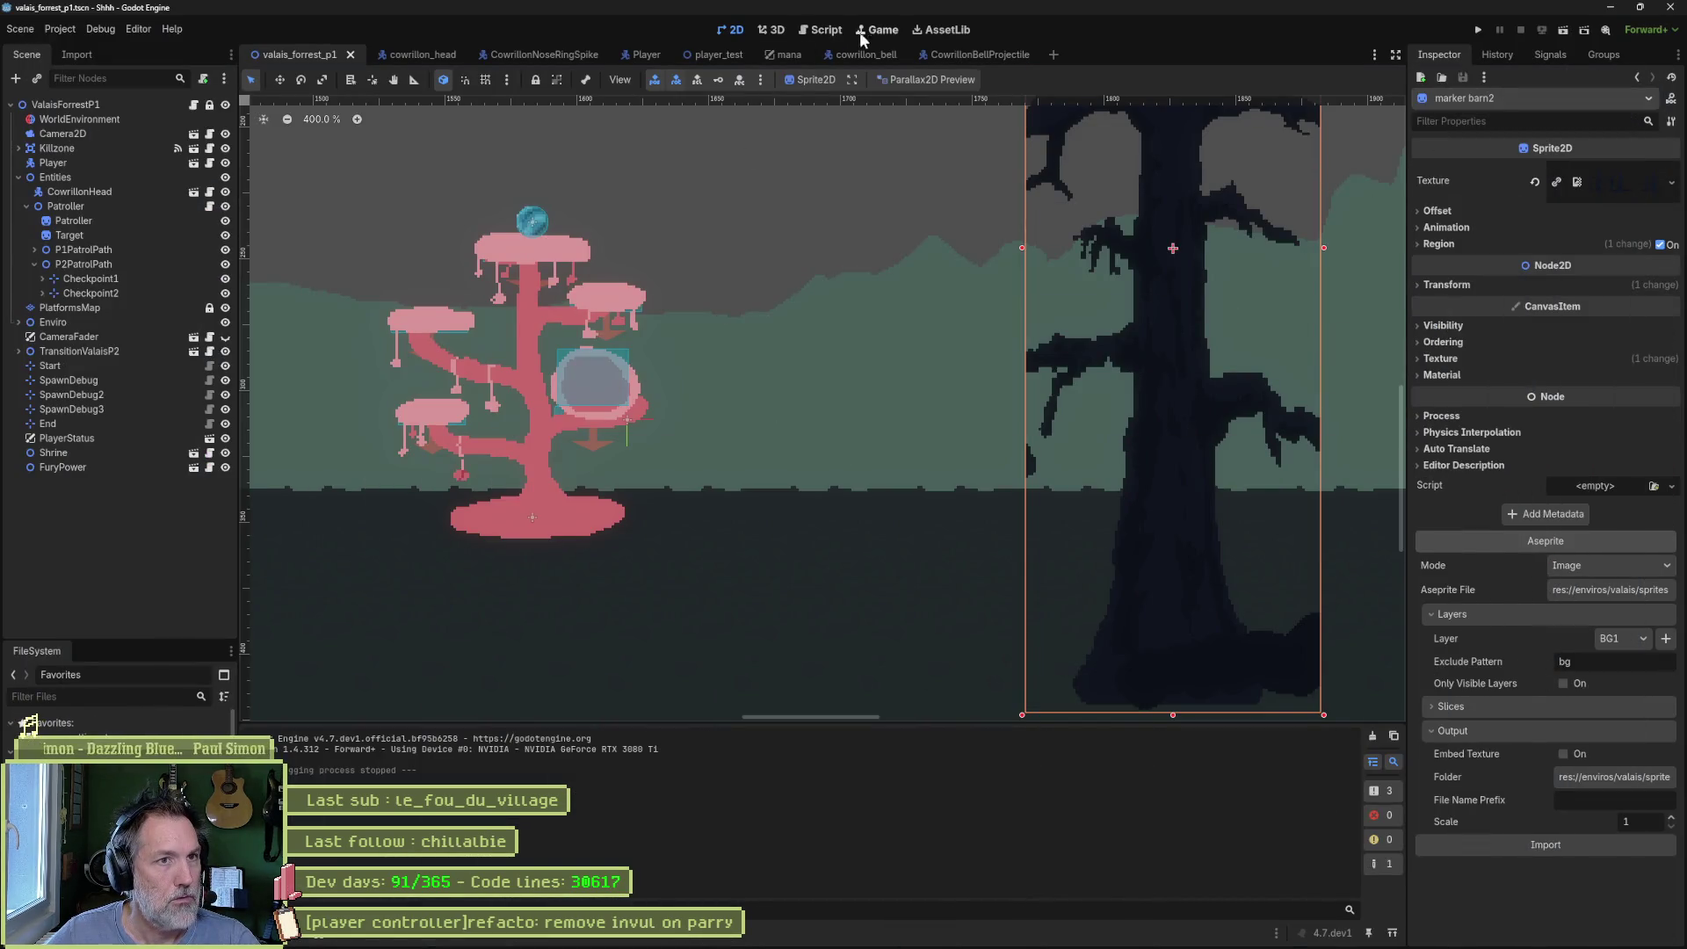
In the shrine script, delete the commented-out mana emit line
{"action": "left_click", "coordinate": [829, 28]}
{"action": "key", "text": "Down"}
{"action": "key", "text": "Down"}
{"action": "key", "text": "ctrl+x"}
{"action": "double_click", "coordinate": [841, 526]}
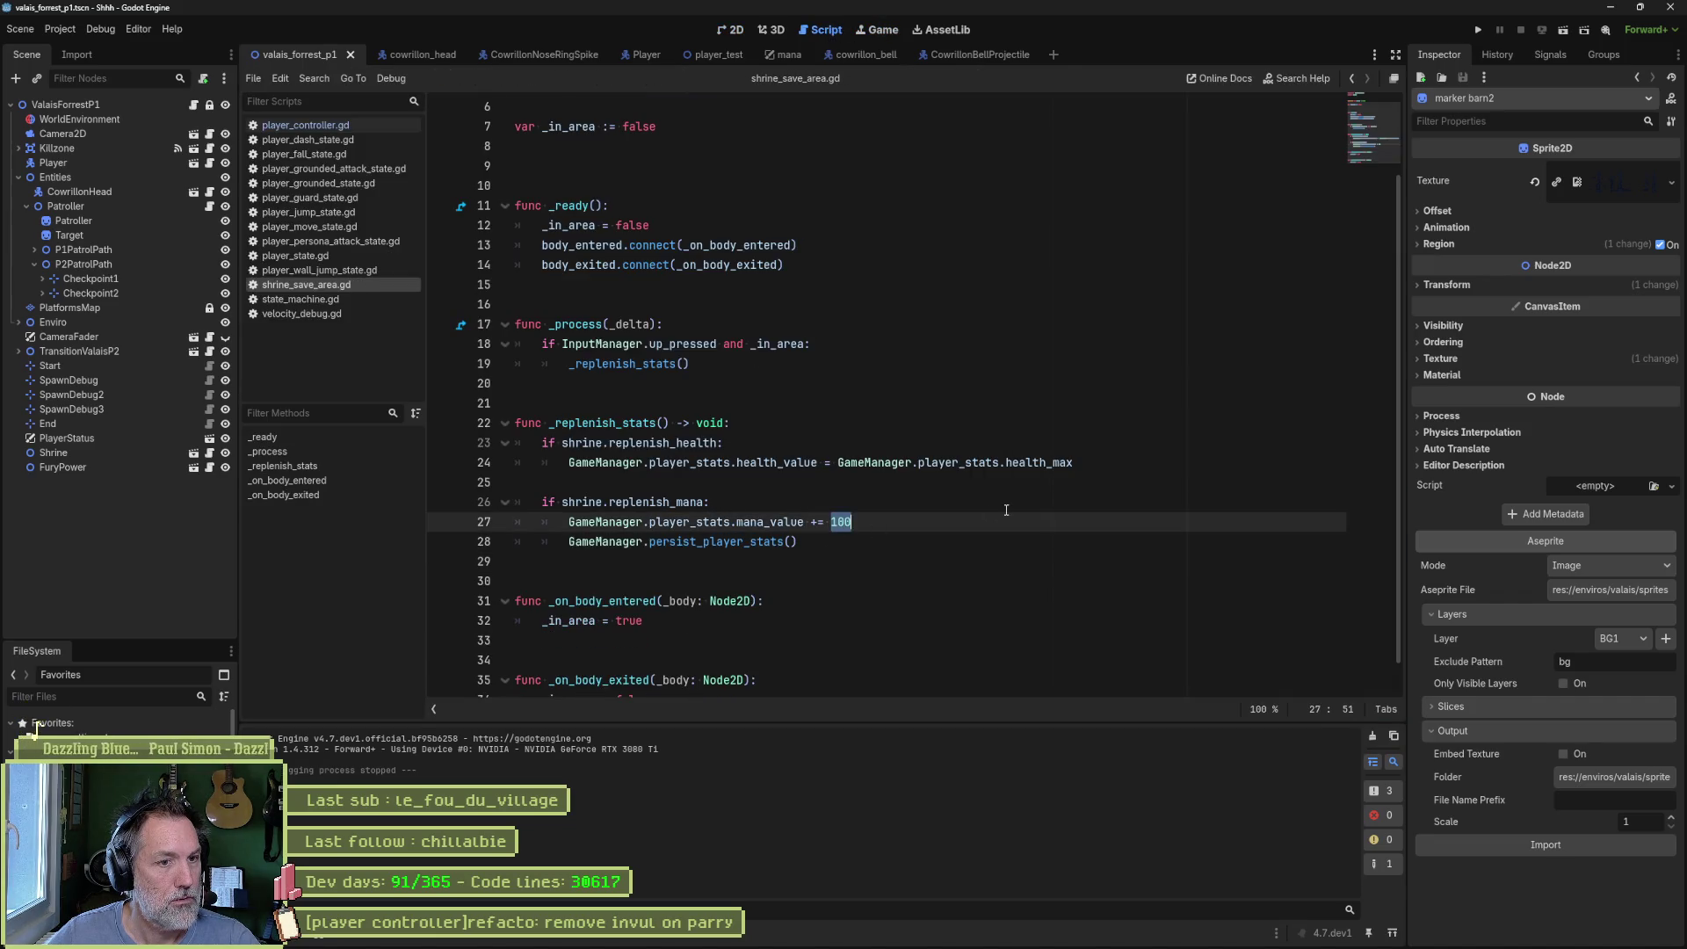
Close the player state scripts, velocity_debug.gd and state_machine.gd from the script list
{"action": "middle_click", "coordinate": [325, 141]}
{"action": "middle_click", "coordinate": [325, 141]}
{"action": "middle_click", "coordinate": [331, 140]}
{"action": "middle_click", "coordinate": [336, 139]}
{"action": "middle_click", "coordinate": [336, 139]}
{"action": "middle_click", "coordinate": [334, 138]}
{"action": "middle_click", "coordinate": [332, 135]}
{"action": "middle_click", "coordinate": [333, 137]}
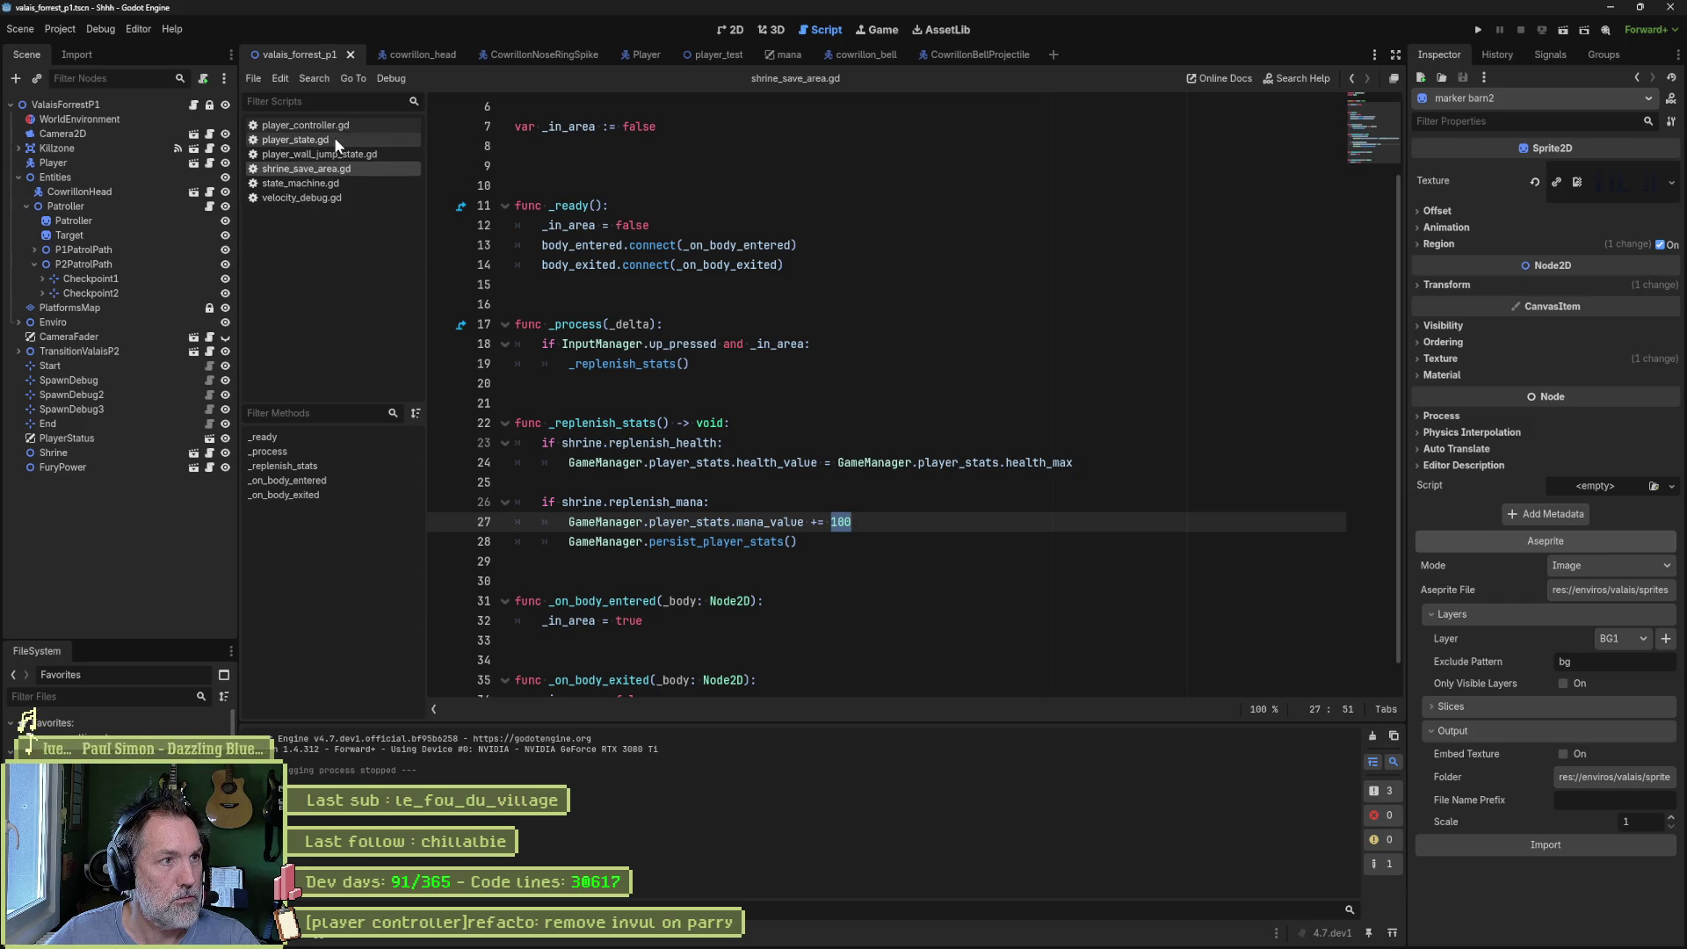
{"action": "middle_click", "coordinate": [334, 137]}
{"action": "middle_click", "coordinate": [335, 140]}
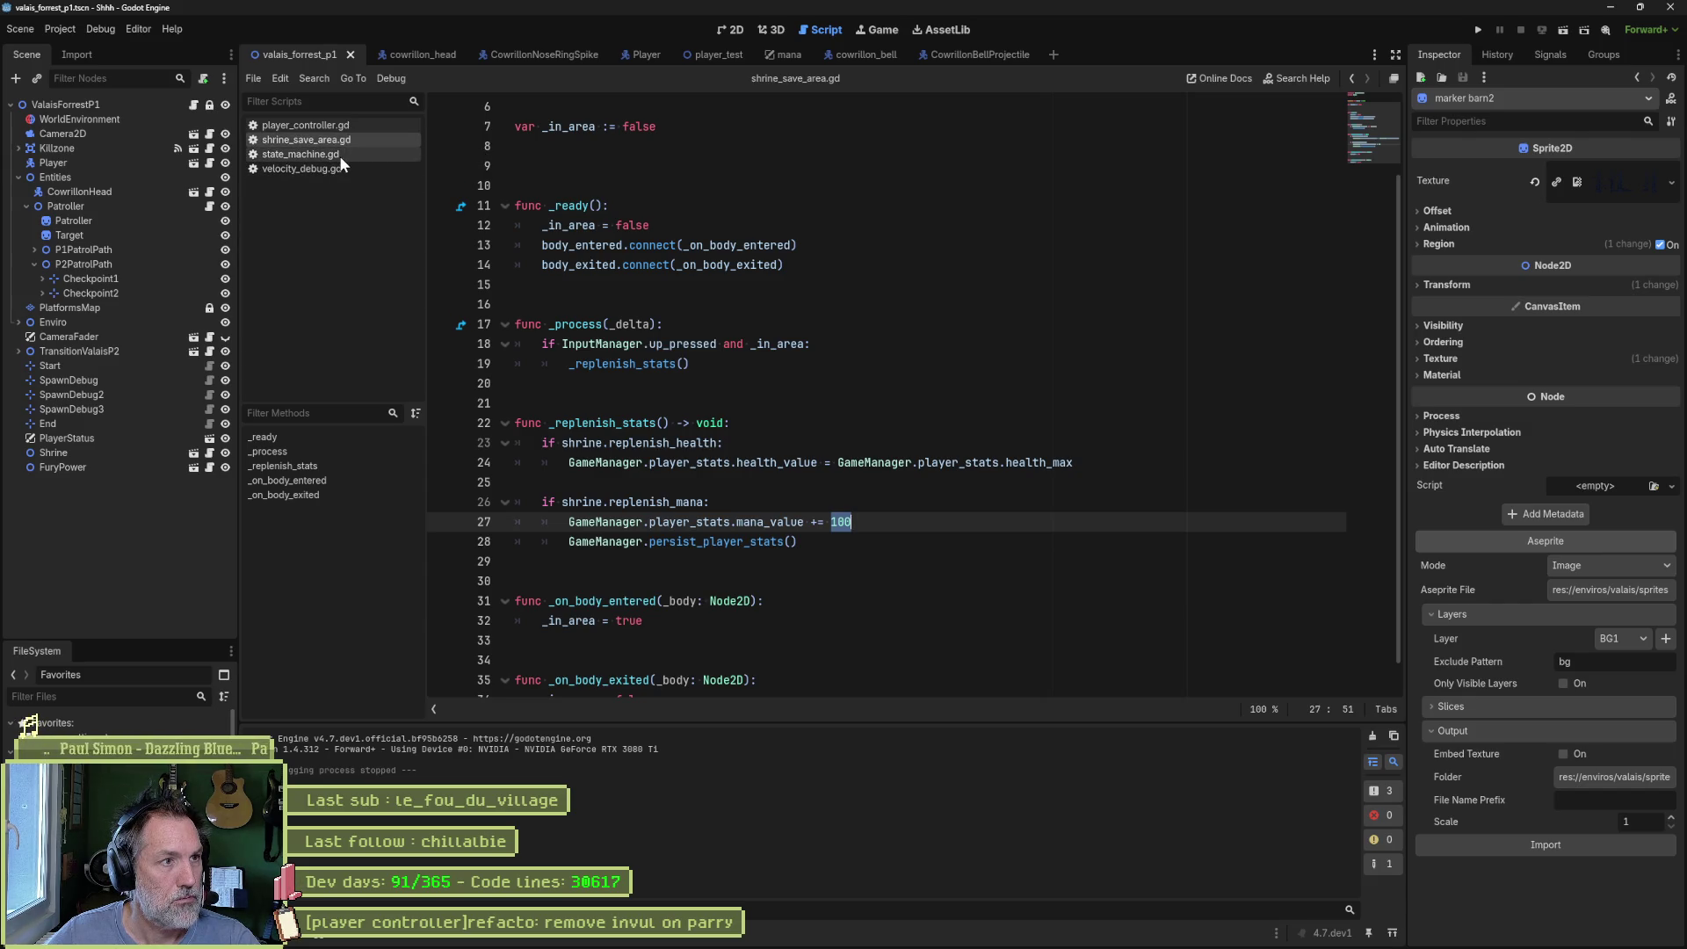
{"action": "middle_click", "coordinate": [335, 166]}
{"action": "middle_click", "coordinate": [330, 154]}
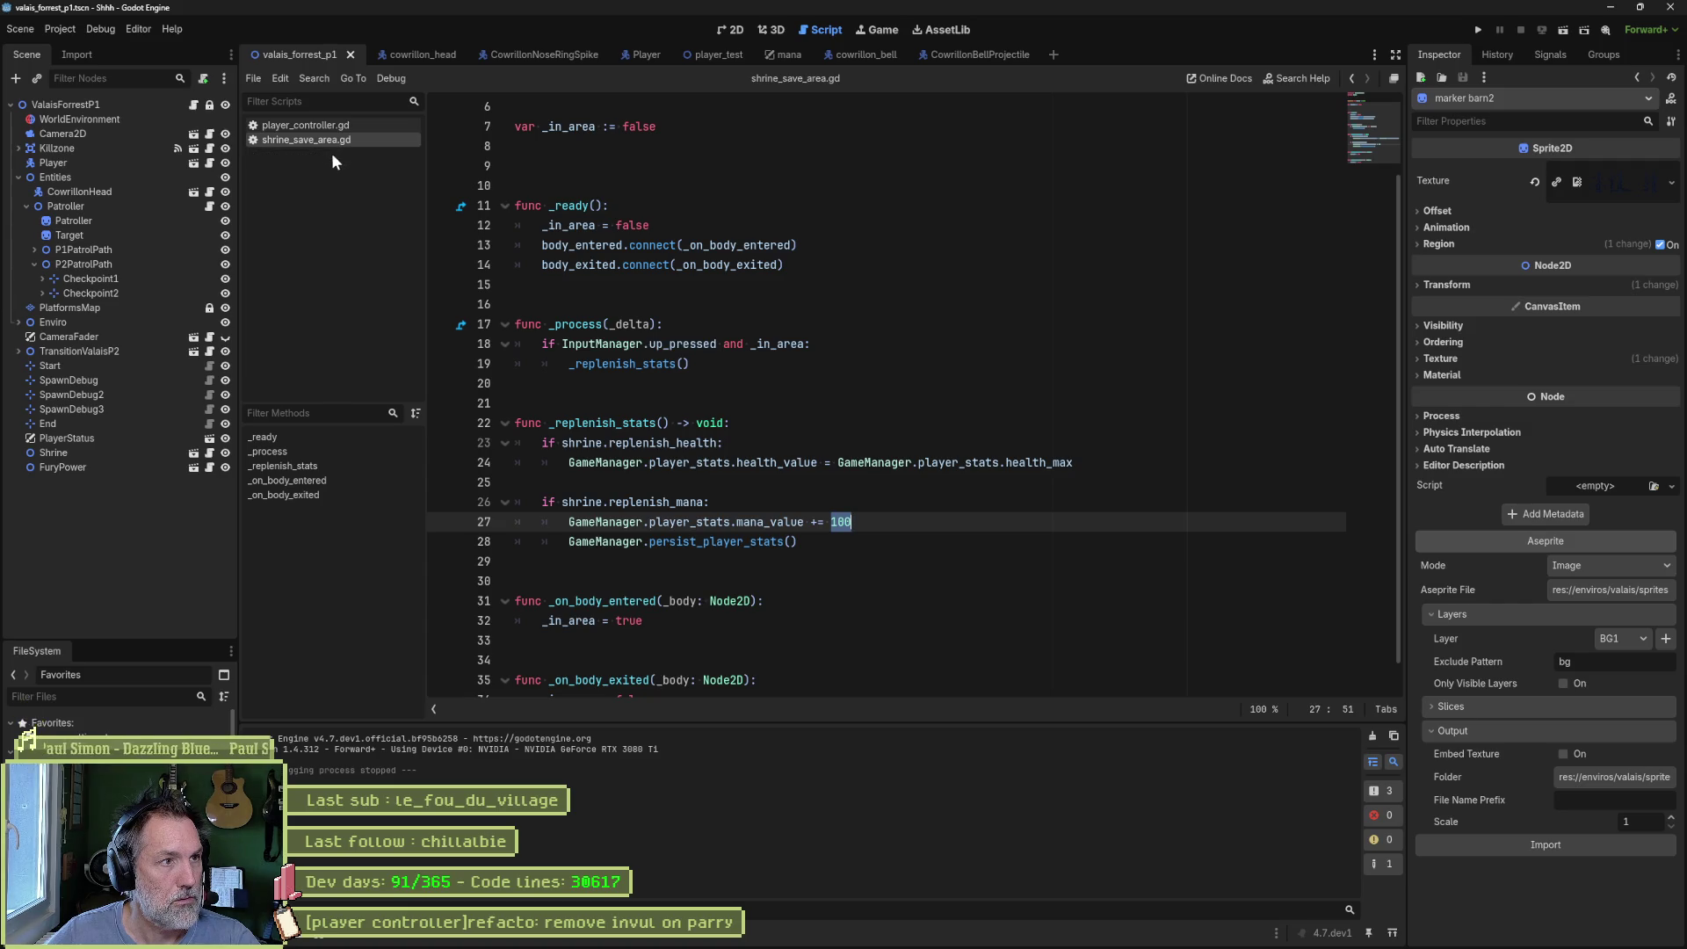
{"action": "left_click", "coordinate": [911, 521]}
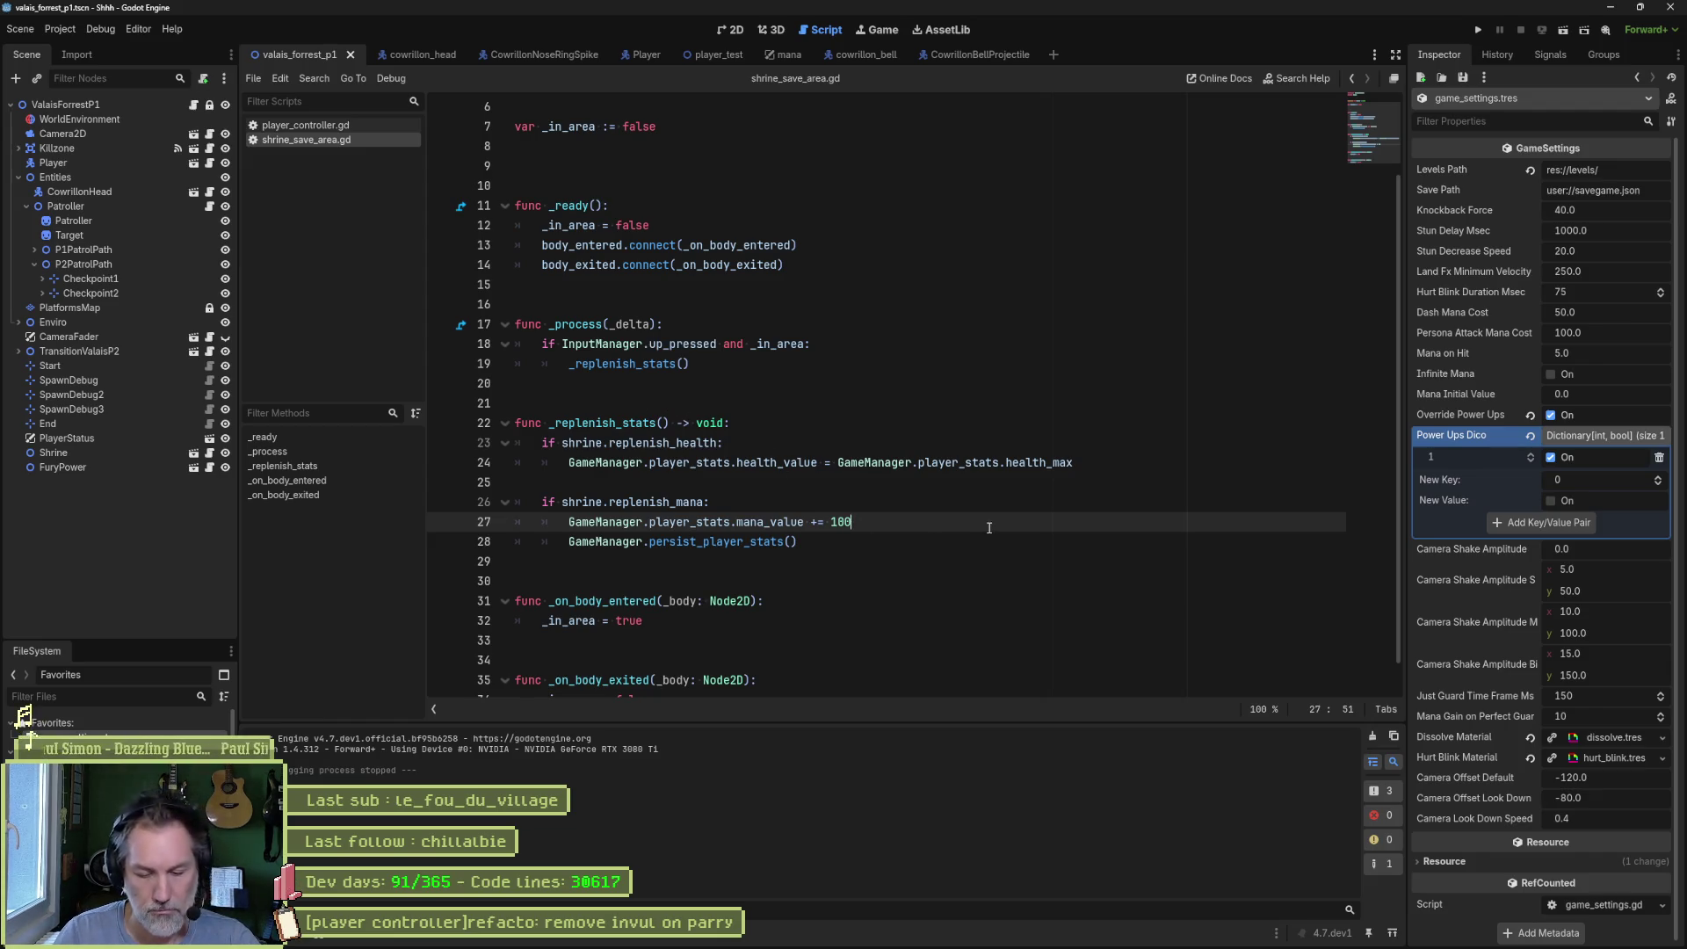
Open game_settings.gd and duplicate the dash_mana_cost line
{"action": "key", "text": "ctrl+alt+o"}
{"action": "type", "text": "game_settings"}
{"action": "key", "text": "Return"}
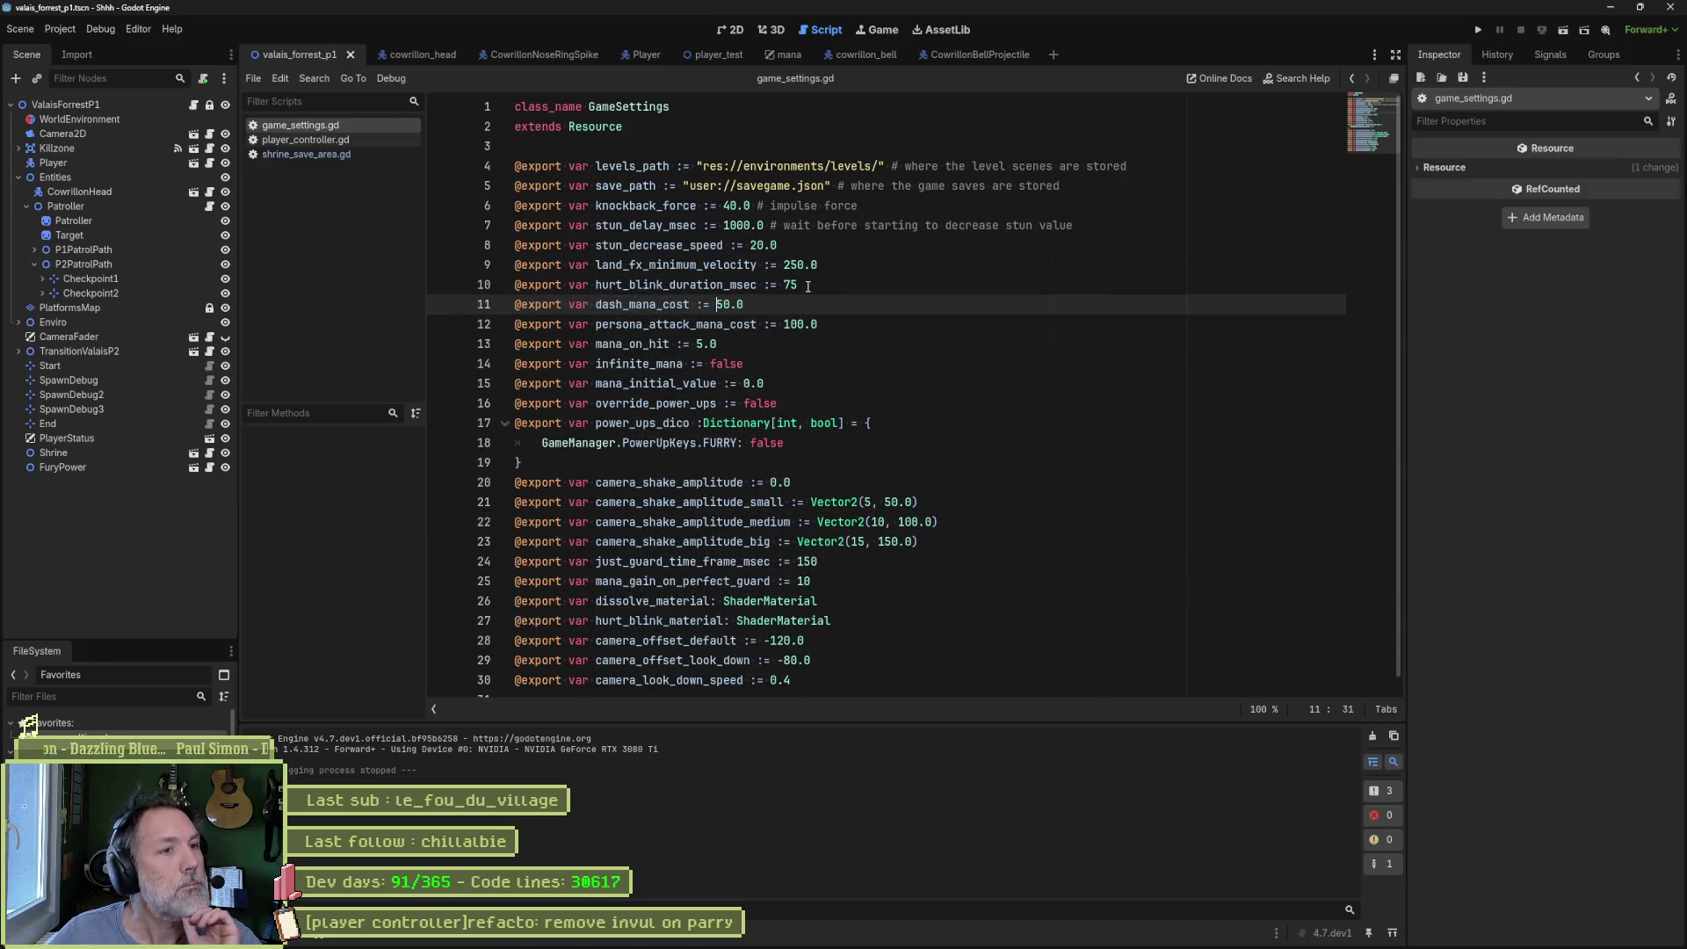
{"action": "left_click_drag", "start_coordinate": [795, 305], "coordinate": [842, 290]}
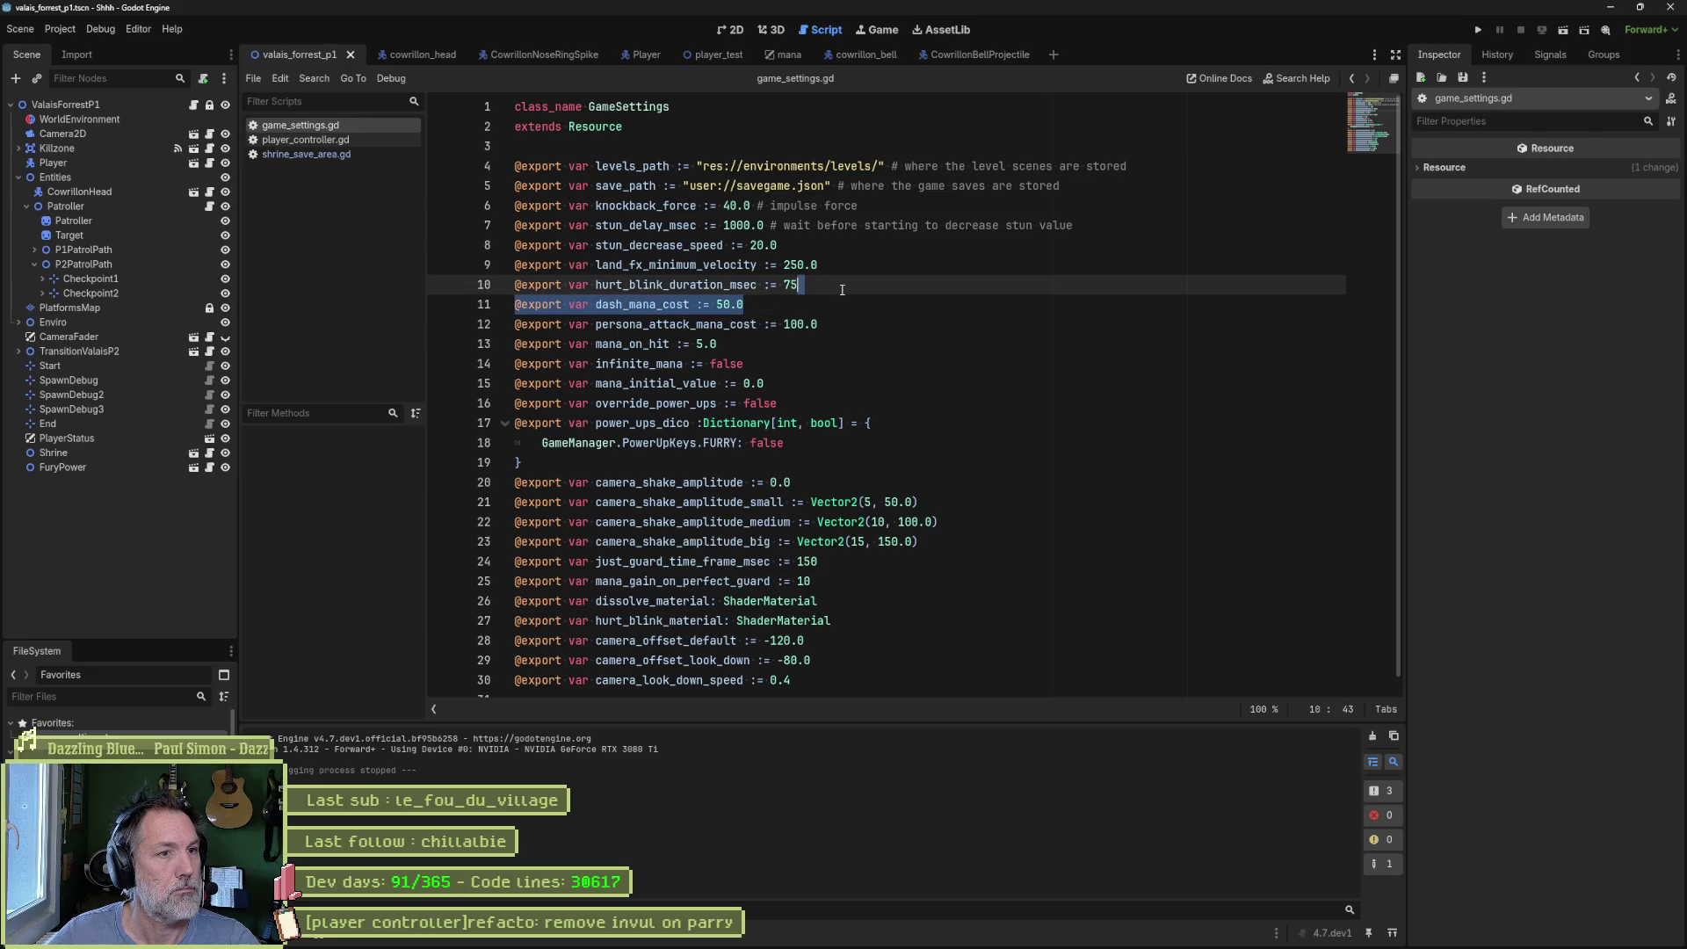
{"action": "key", "text": "ctrl+c"}
{"action": "left_click", "coordinate": [843, 289]}
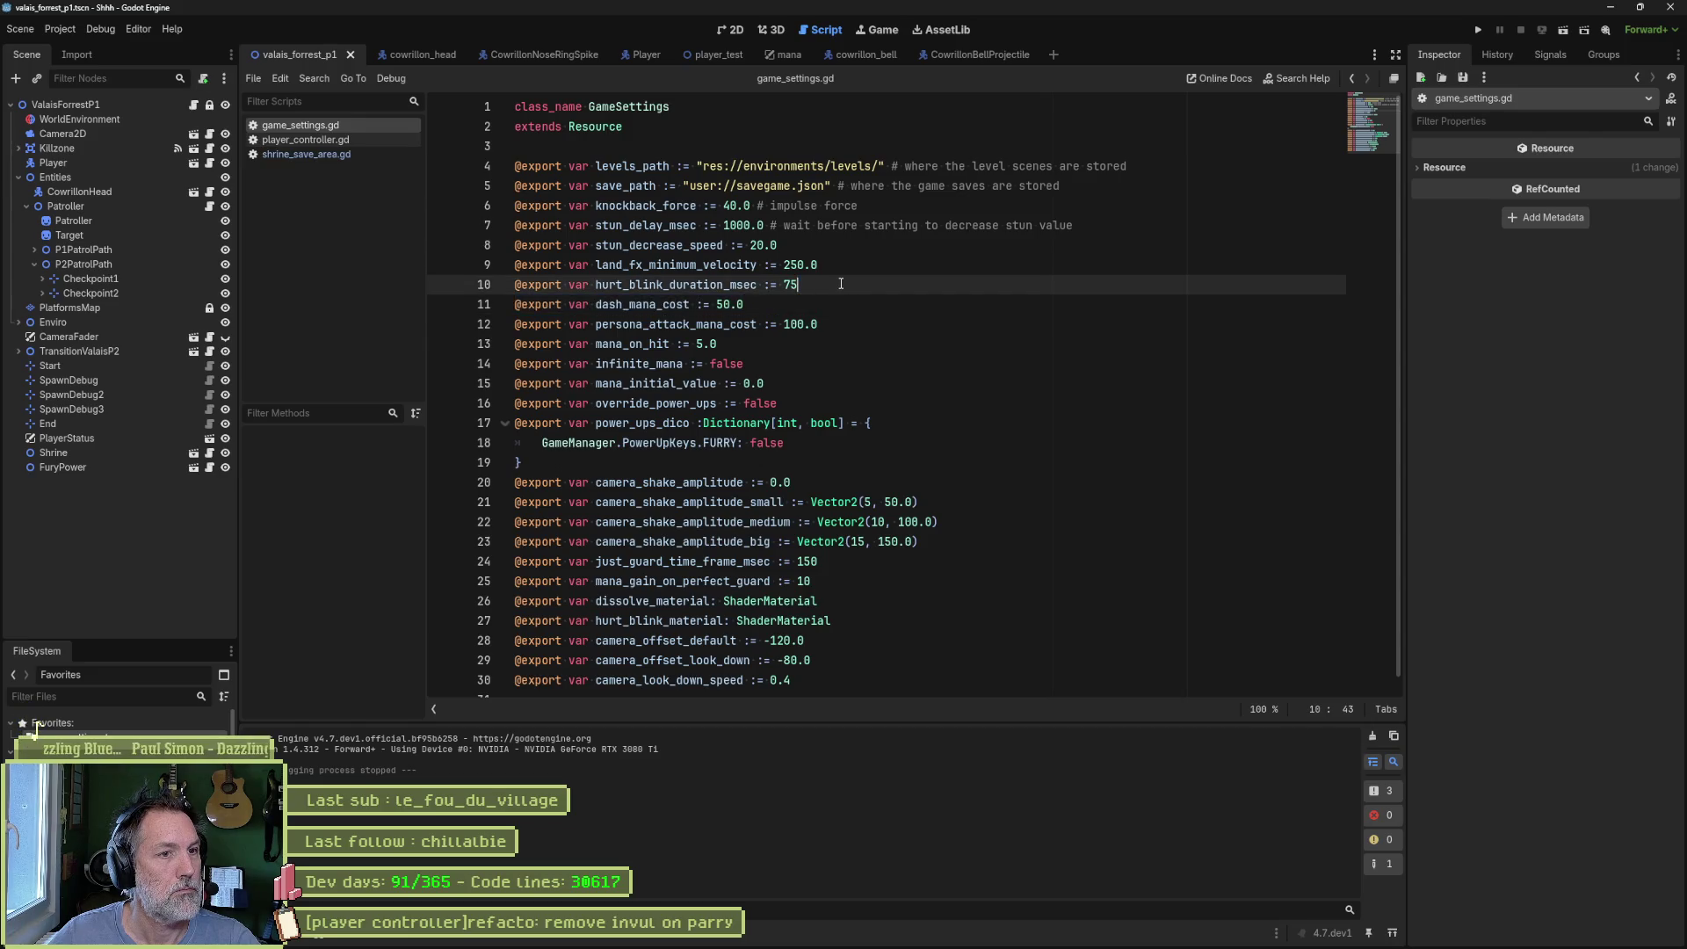
{"action": "key", "text": "ctrl+v"}
Rename the copied line to mana_max, set it to 100.0, and save
{"action": "mouse_move", "coordinate": [595, 304]}
{"action": "left_mouse_down"}
{"action": "mouse_move", "coordinate": [652, 304]}
{"action": "mouse_move", "coordinate": [629, 304]}
{"action": "left_mouse_up"}
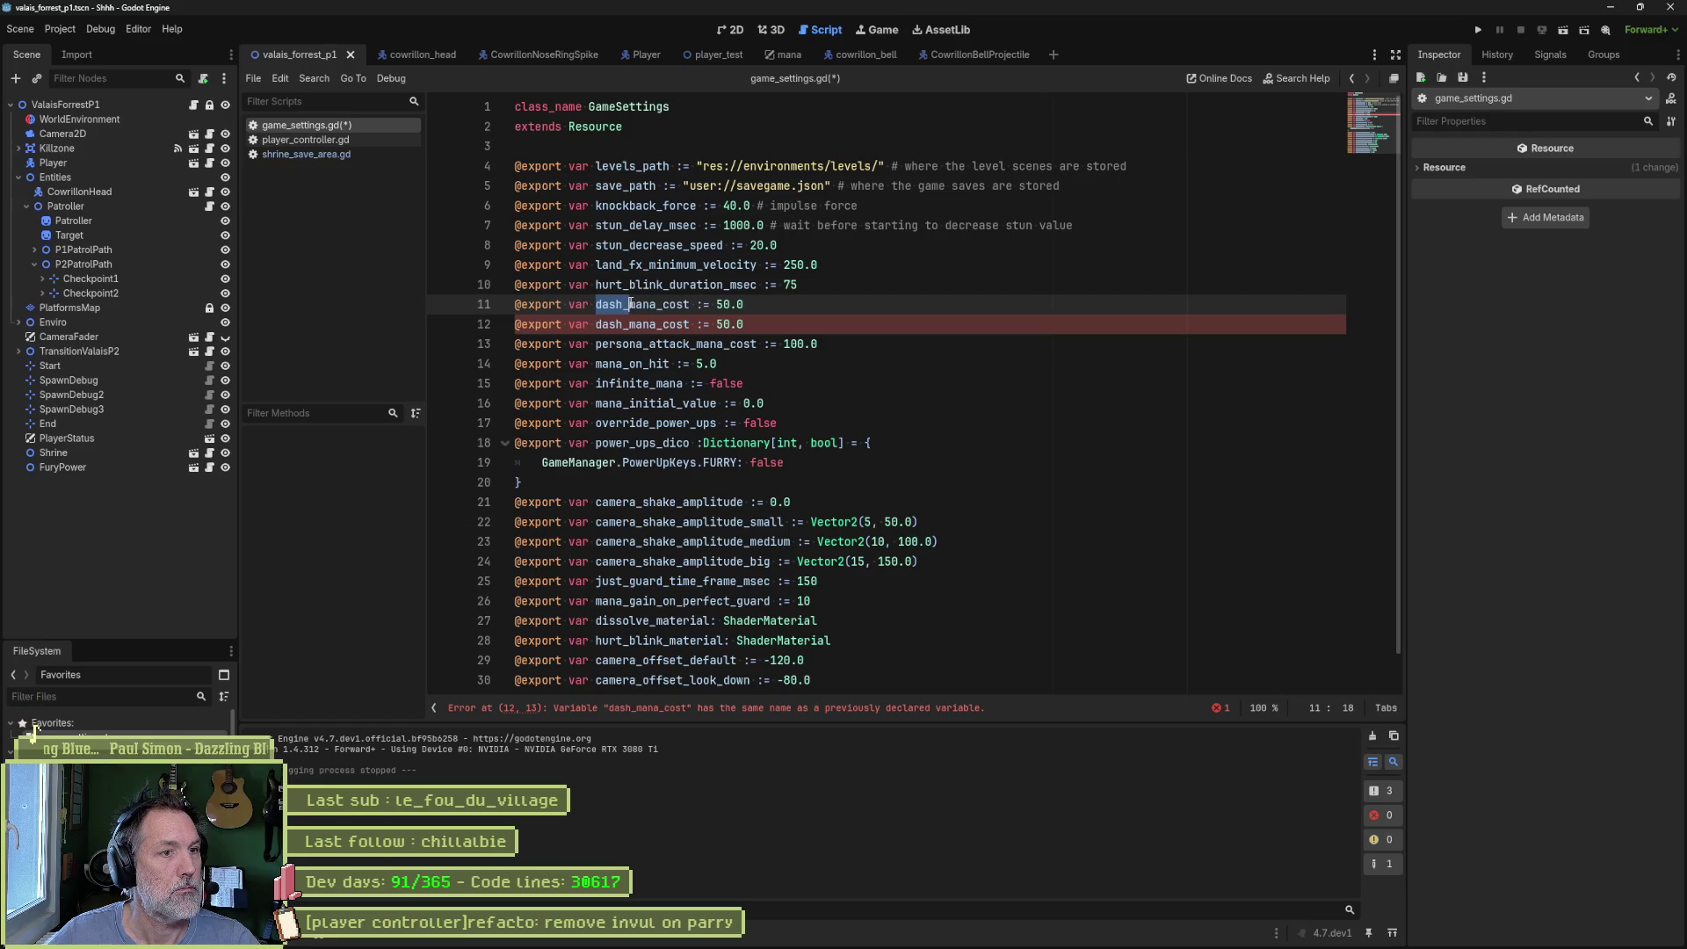
{"action": "key", "text": "BackSpace"}
{"action": "left_click", "coordinate": [631, 304]}
{"action": "key", "text": "Delete"}
{"action": "key", "text": "Delete"}
{"action": "key", "text": "Delete"}
{"action": "type", "text": "max"}
{"action": "key", "text": "Right"}
{"action": "key", "text": "Right"}
{"action": "key", "text": "Right"}
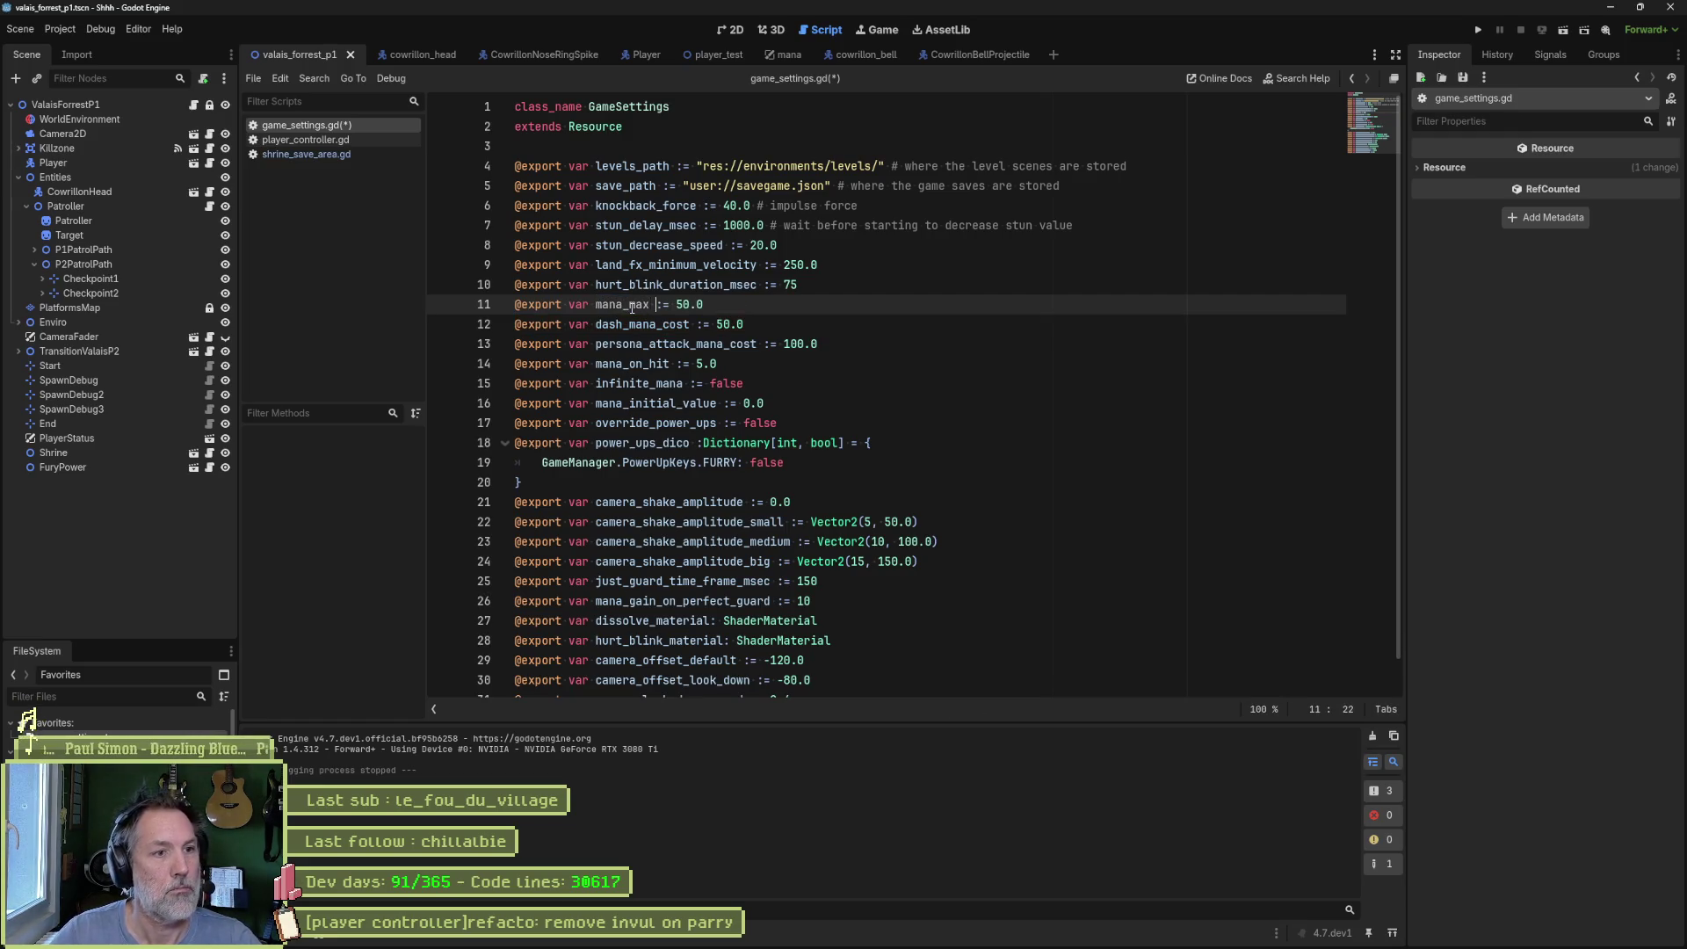
{"action": "key", "text": "Delete"}
{"action": "type", "text": "10"}
{"action": "key", "text": "ctrl+s"}
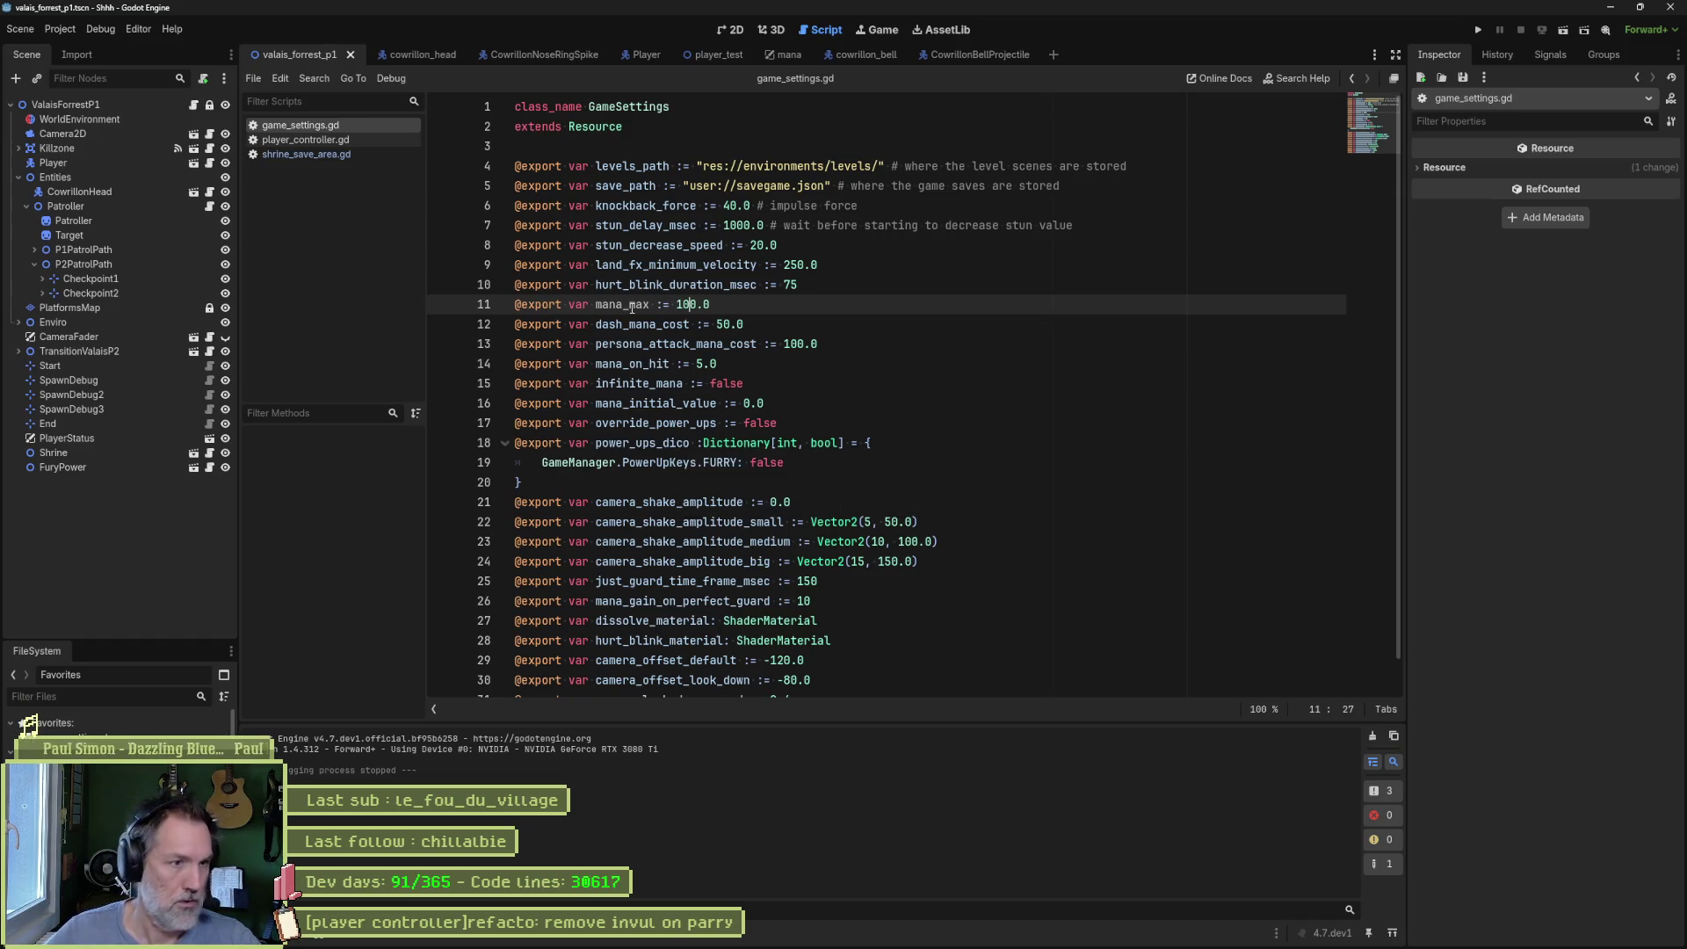
Check the new mana_max line and bring up the project quick search
{"action": "double_click", "coordinate": [617, 304]}
{"action": "scroll", "coordinate": [768, 397], "scroll_direction": "down", "scroll_amount": 1}
{"action": "scroll", "coordinate": [768, 397], "scroll_direction": "up", "scroll_amount": 1}
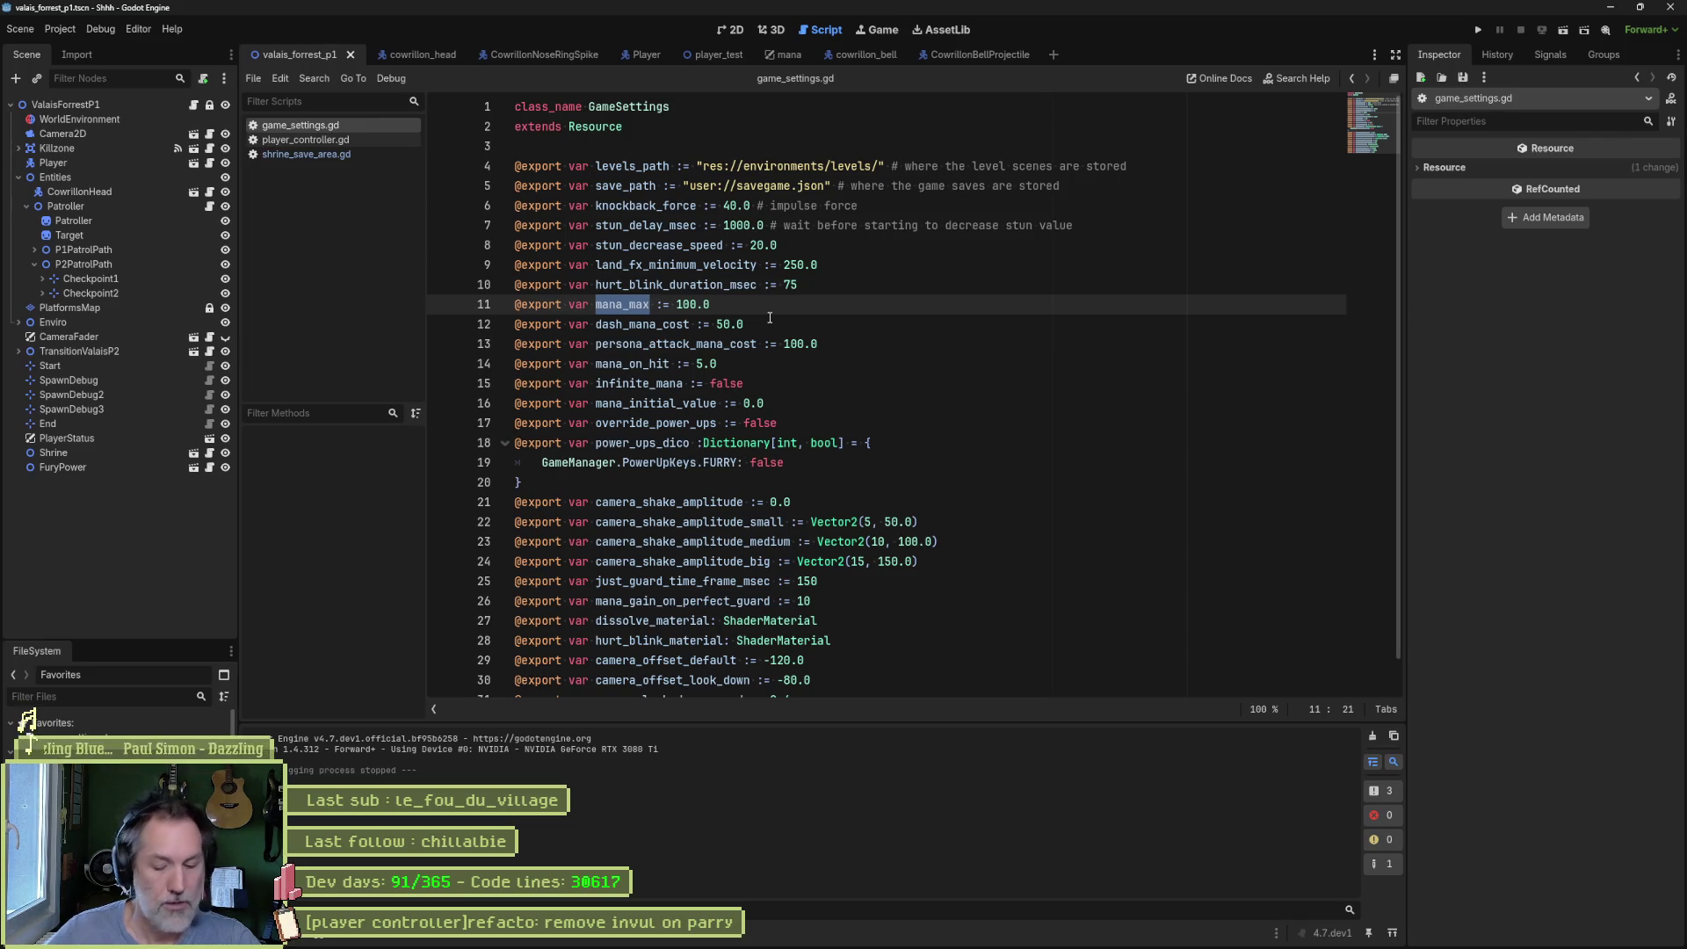
{"action": "key", "text": "alt+shift+o"}
In game_settings_manager.gd, add 'var mana_max := 100' below hurt_blink_duration_msec
{"action": "type", "text": "gamet"}
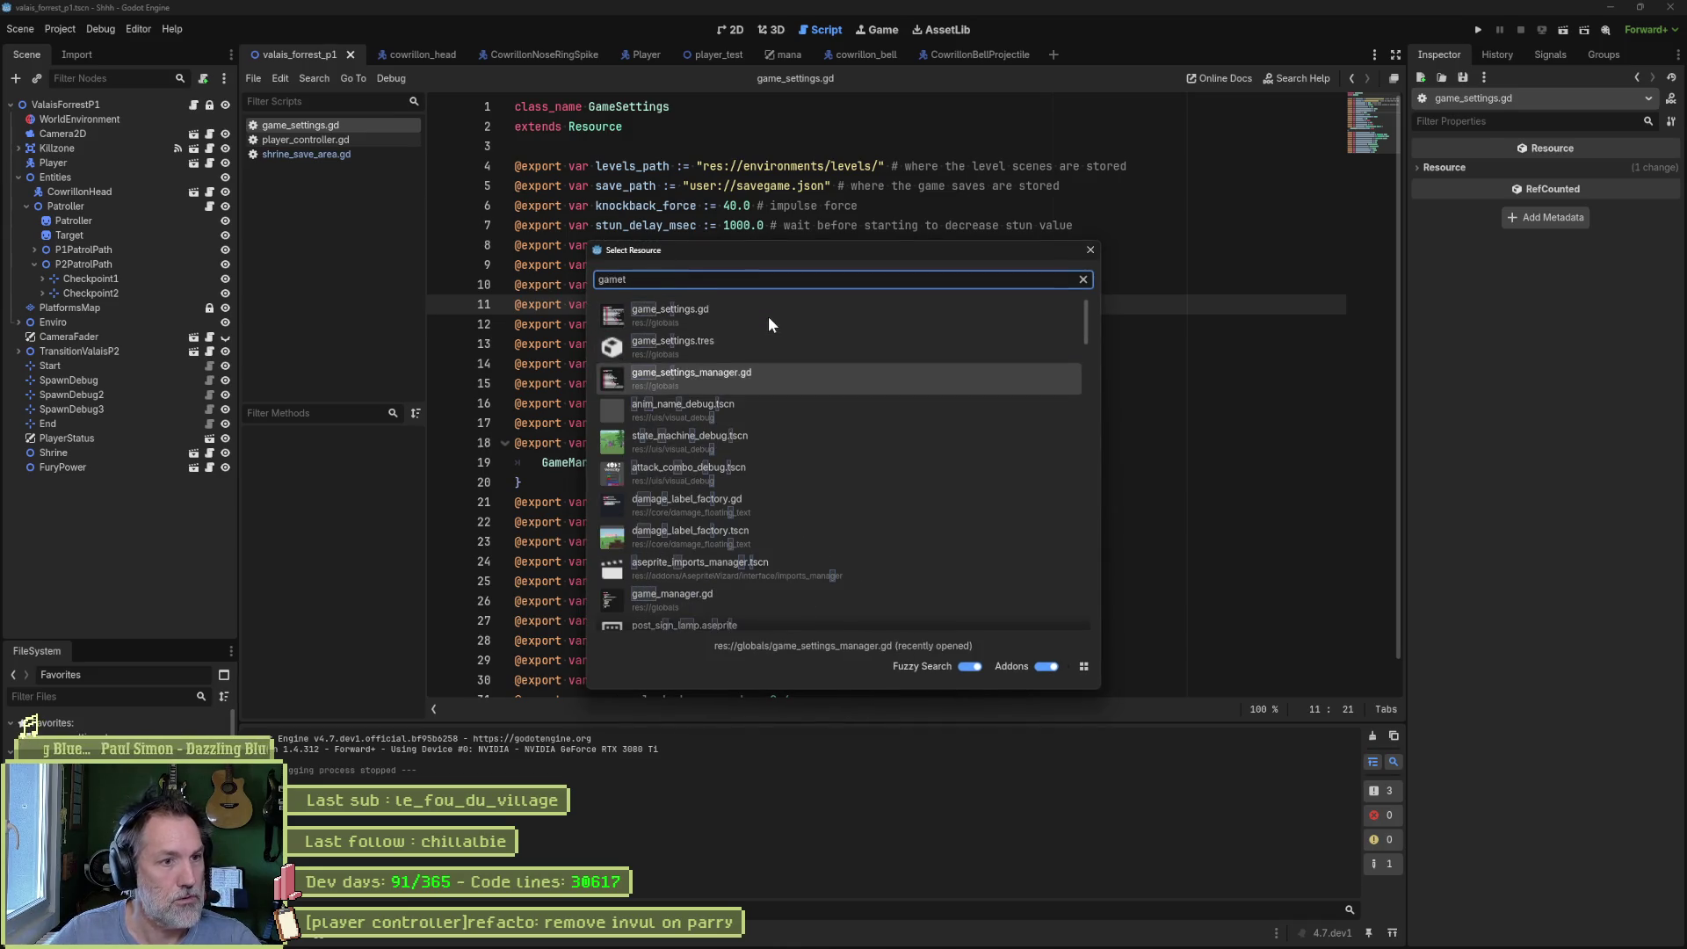
{"action": "key", "text": "Return"}
{"action": "scroll", "coordinate": [746, 311], "scroll_direction": "up", "scroll_amount": 5}
{"action": "scroll", "coordinate": [746, 311], "scroll_direction": "up", "scroll_amount": 4}
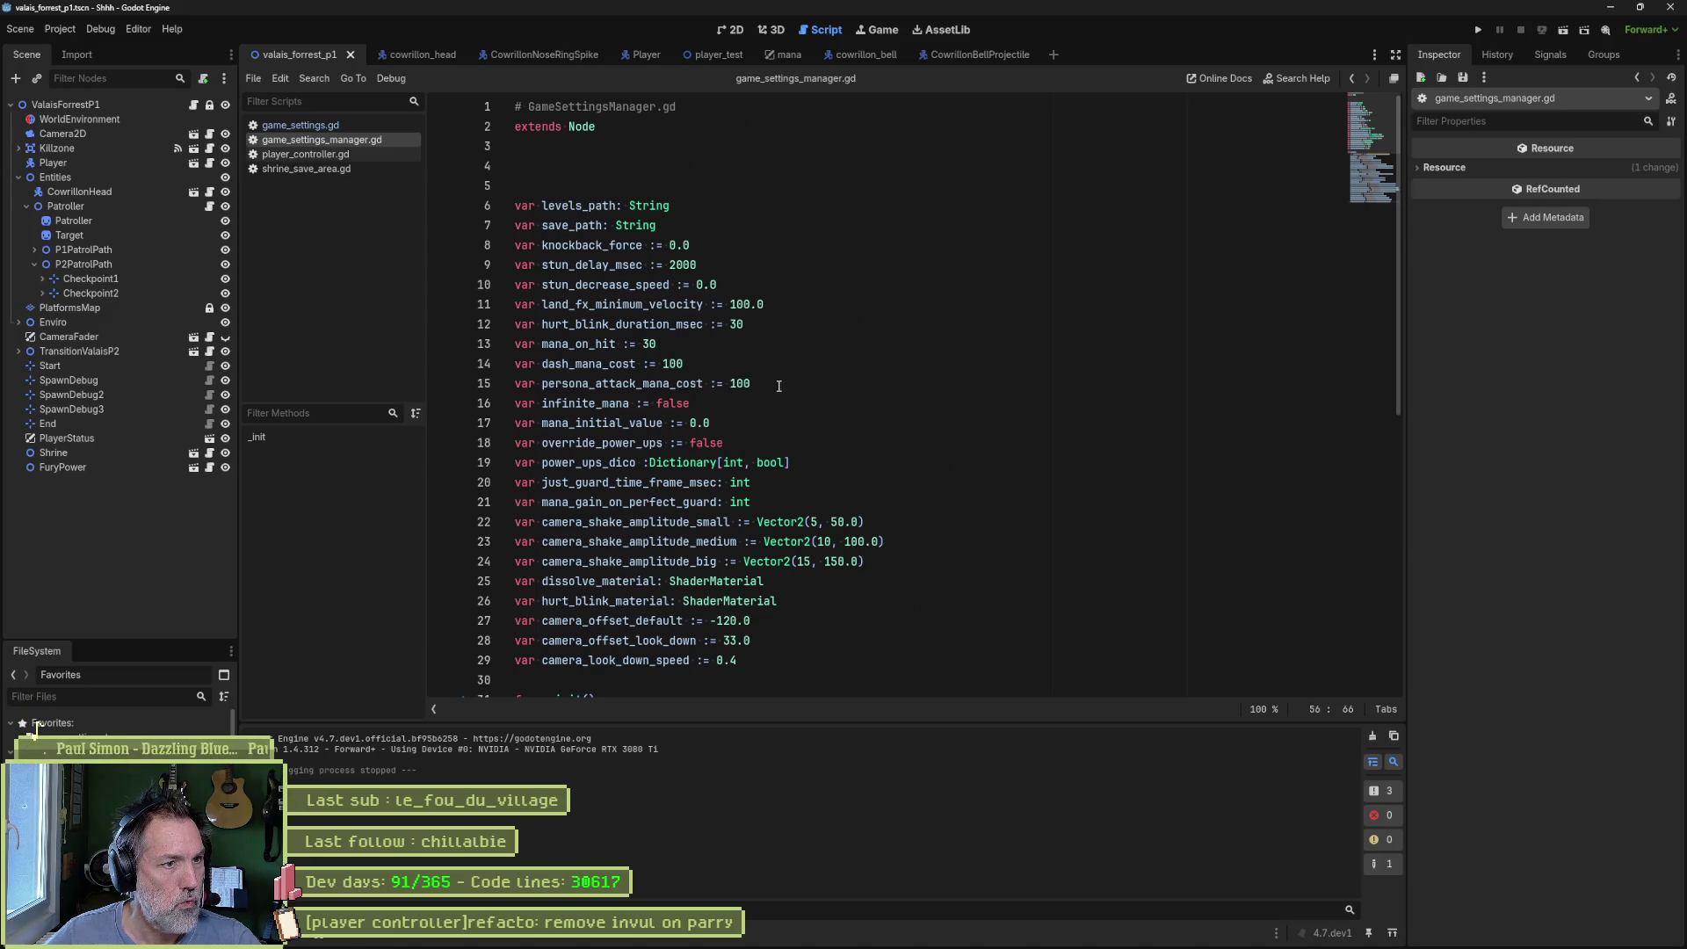
{"action": "left_click", "coordinate": [751, 352]}
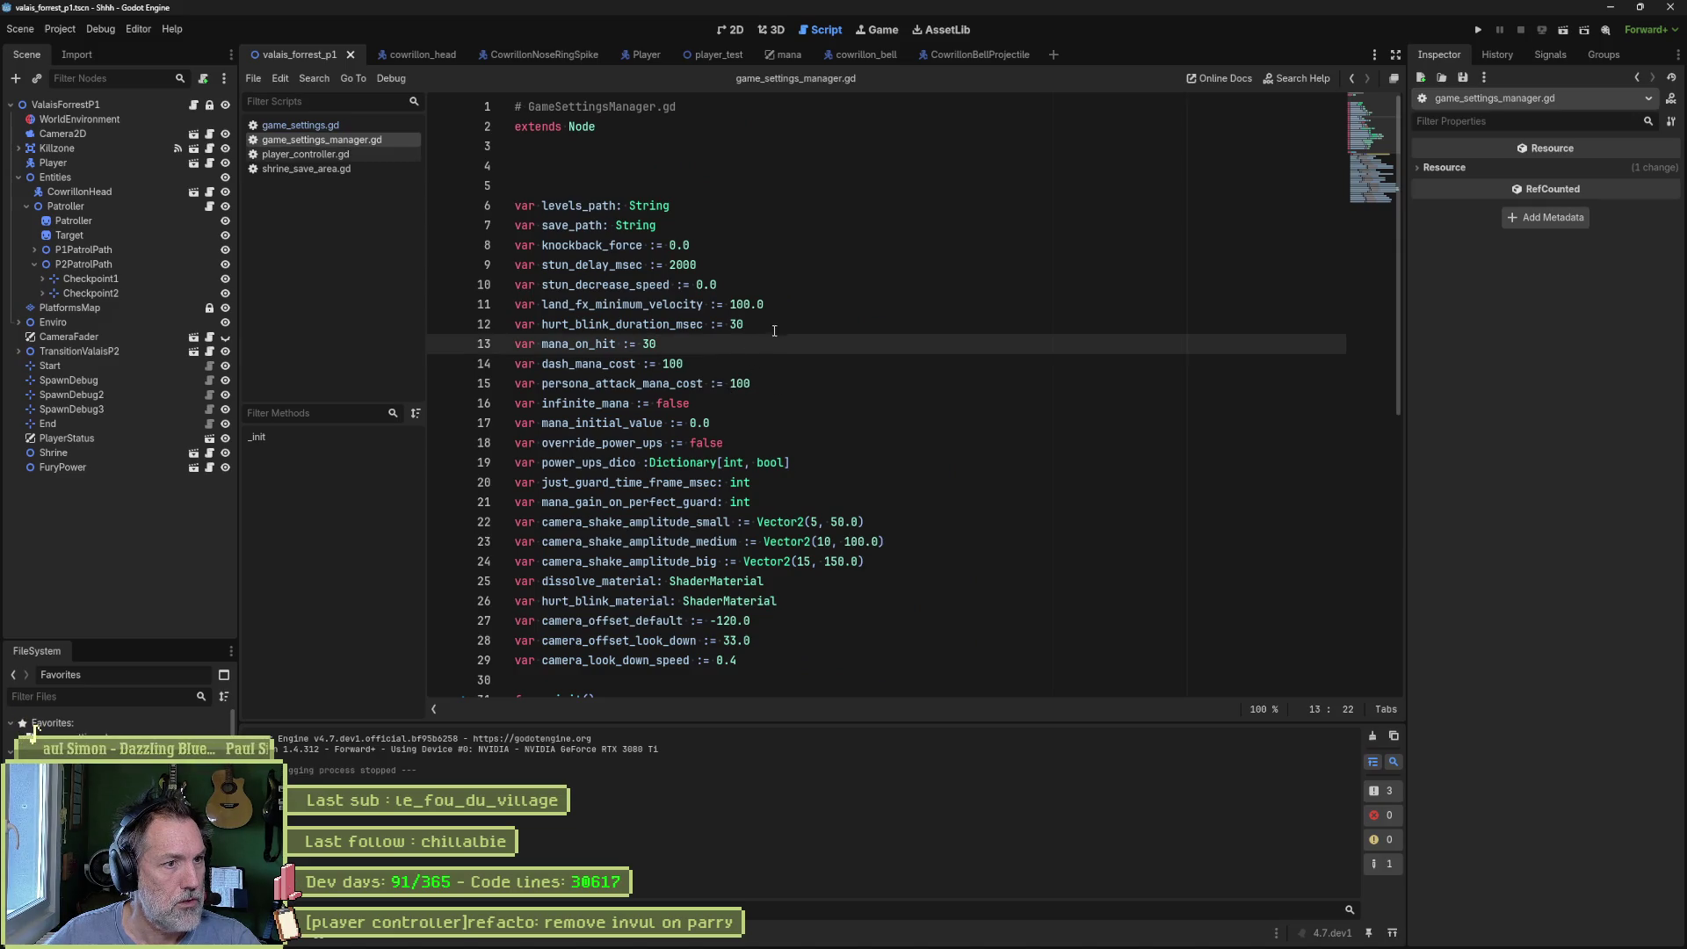
{"action": "left_click", "coordinate": [774, 331]}
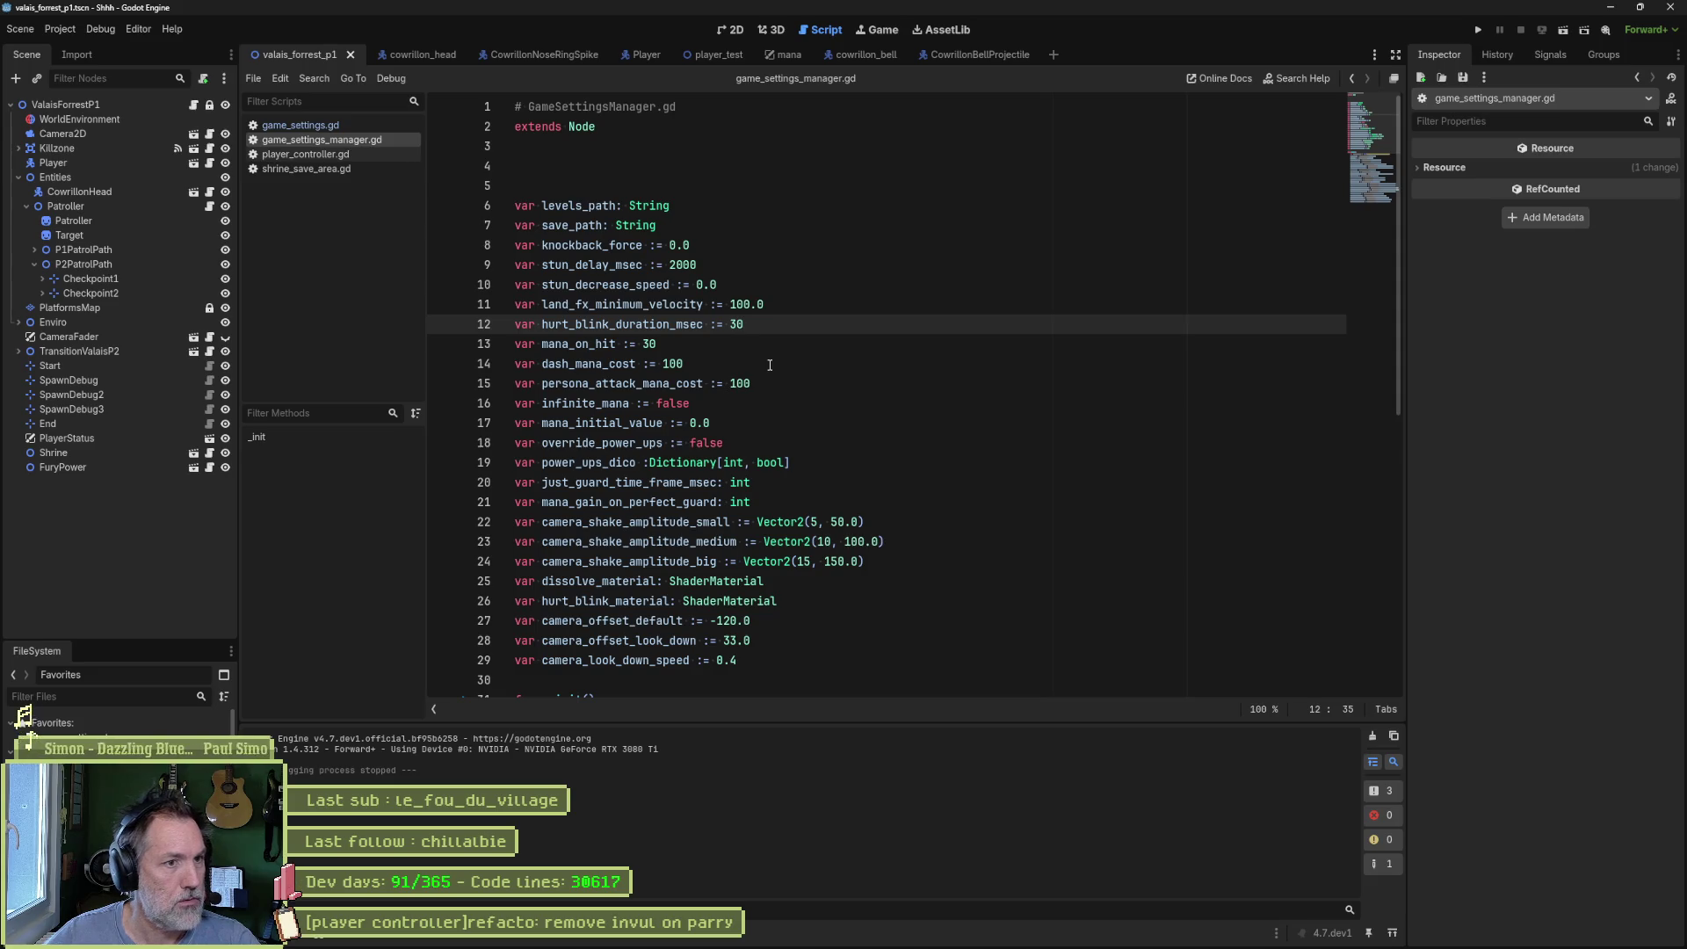
{"action": "key", "text": "Return"}
{"action": "type", "text": "var mana_max := 100"}
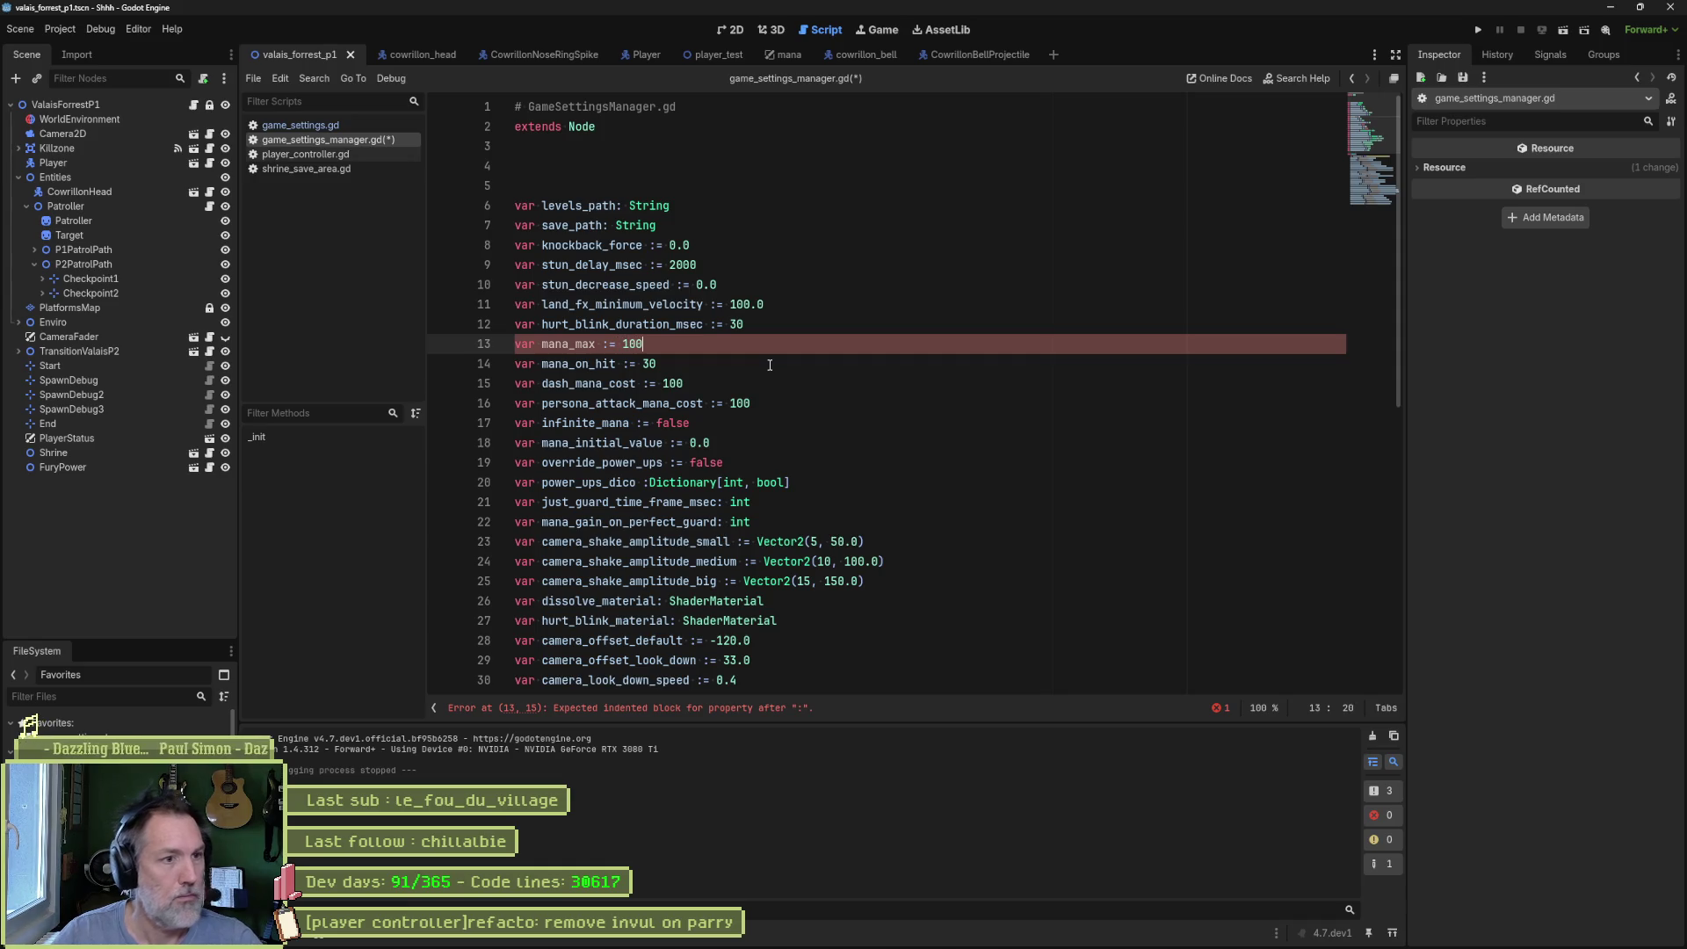
Copy the mana_max declaration into _init and remove its var keyword
{"action": "key", "text": "shift+Home"}
{"action": "key", "text": "shift+Left"}
{"action": "key", "text": "ctrl+c"}
{"action": "scroll", "coordinate": [802, 373], "scroll_direction": "down", "scroll_amount": 2}
{"action": "scroll", "coordinate": [801, 372], "scroll_direction": "down", "scroll_amount": 6}
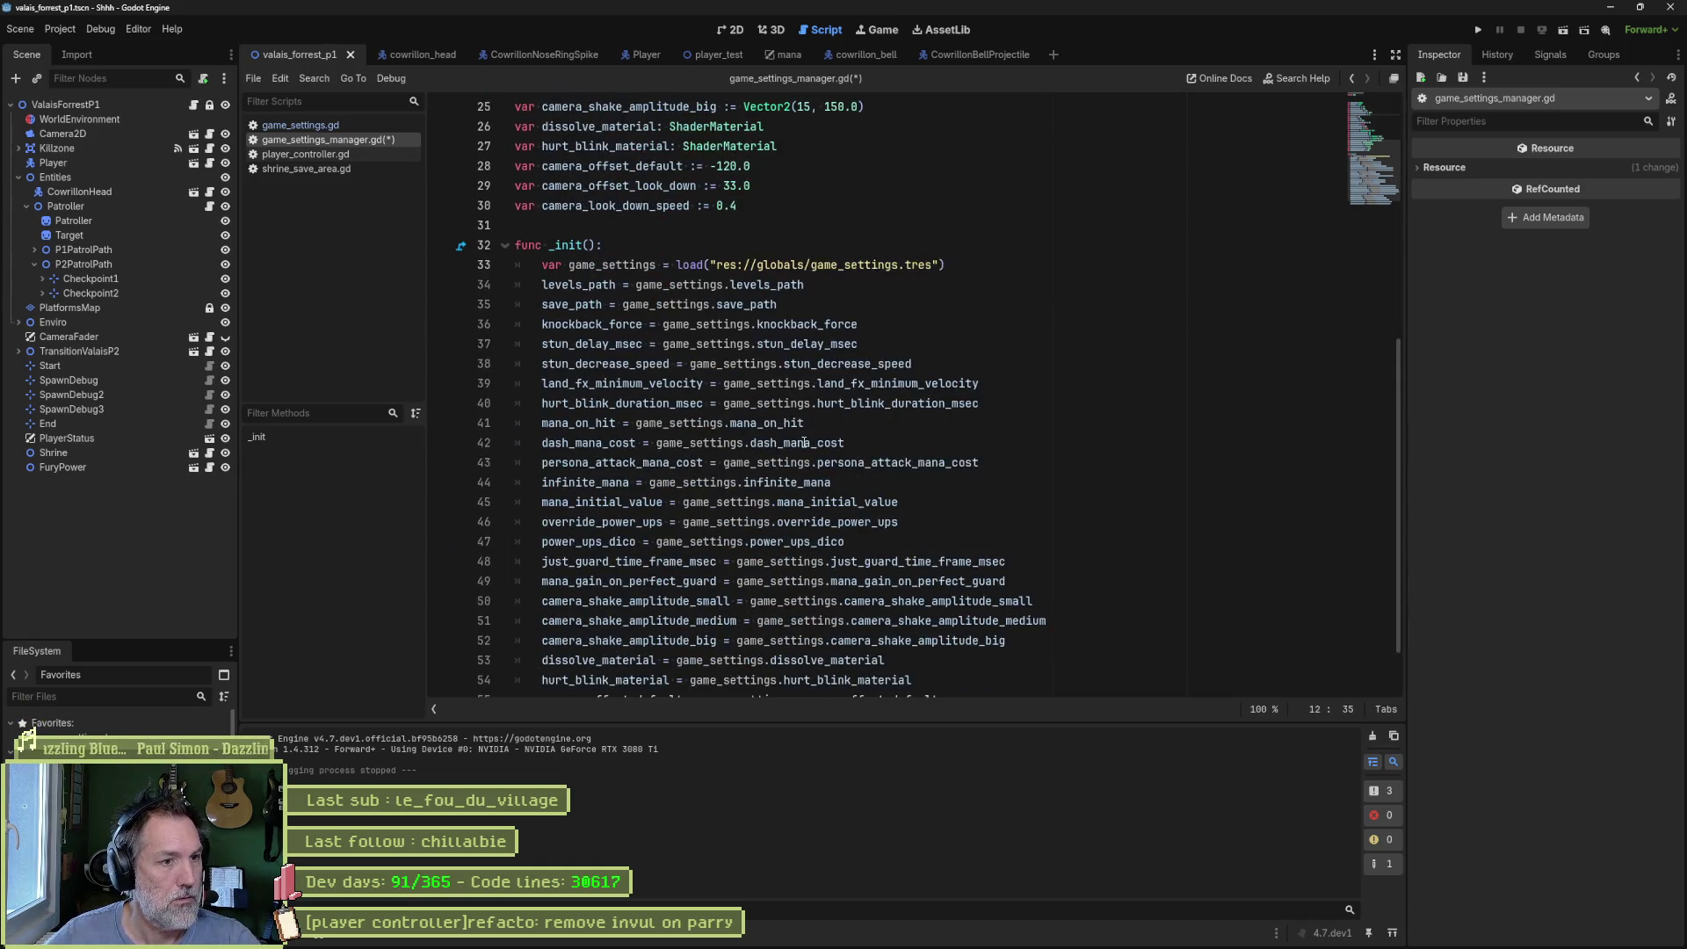
{"action": "left_click", "coordinate": [978, 404]}
{"action": "key", "text": "ctrl+v"}
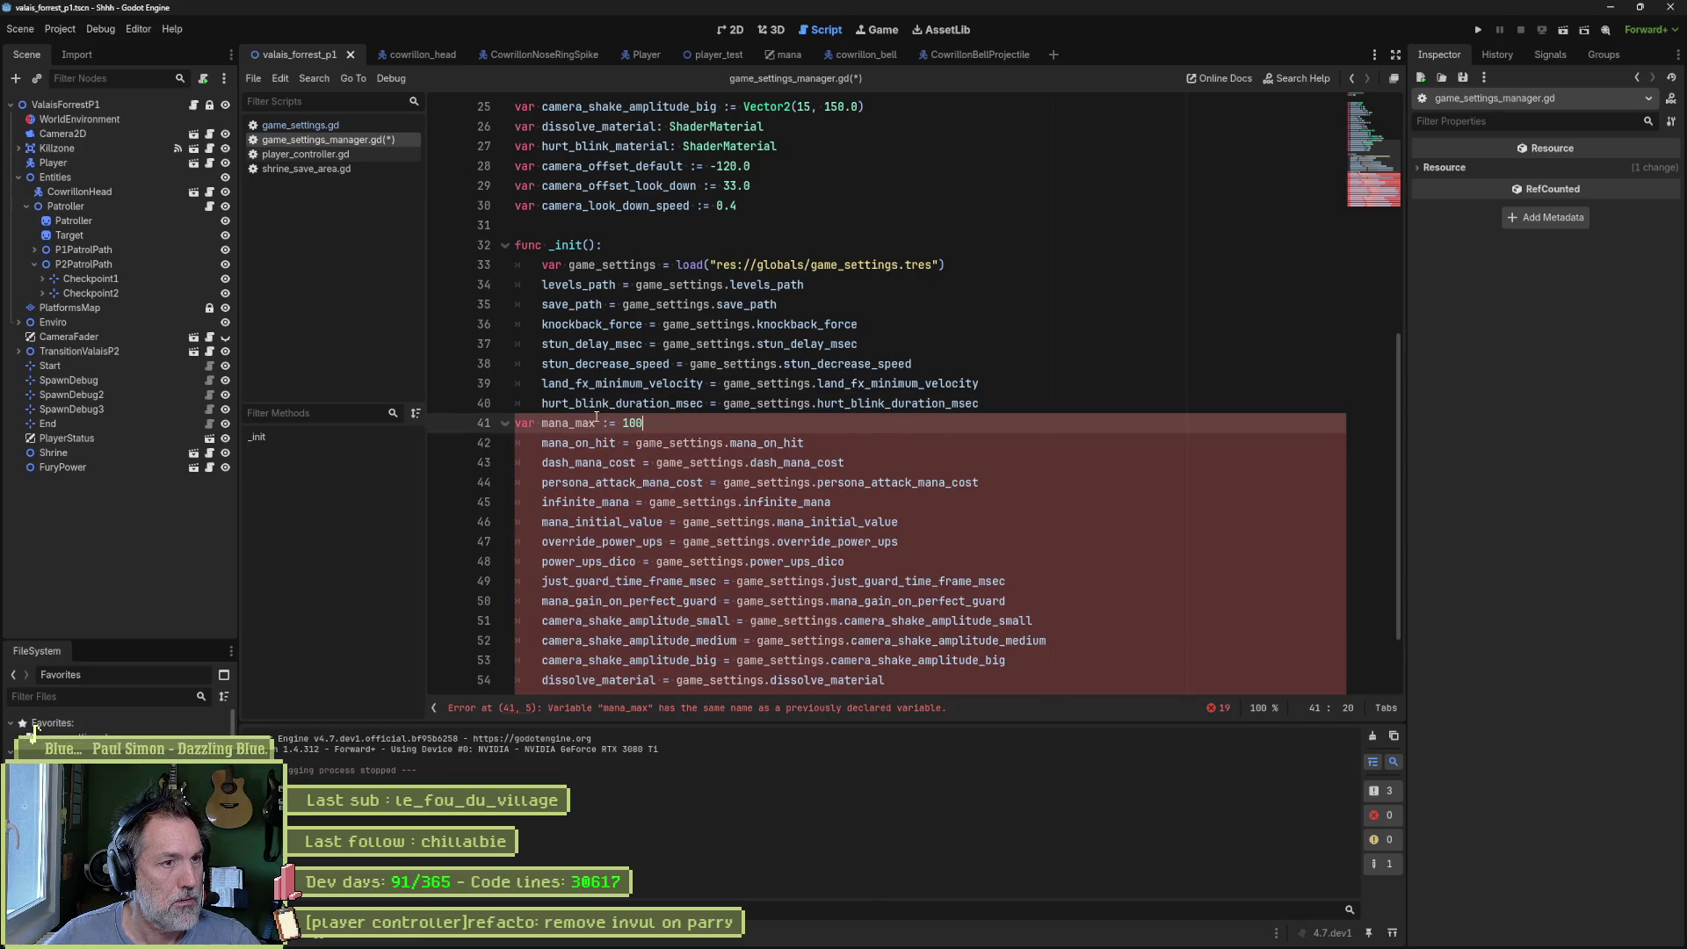
{"action": "left_click_drag", "start_coordinate": [543, 425], "coordinate": [503, 426]}
{"action": "key", "text": "Tab"}
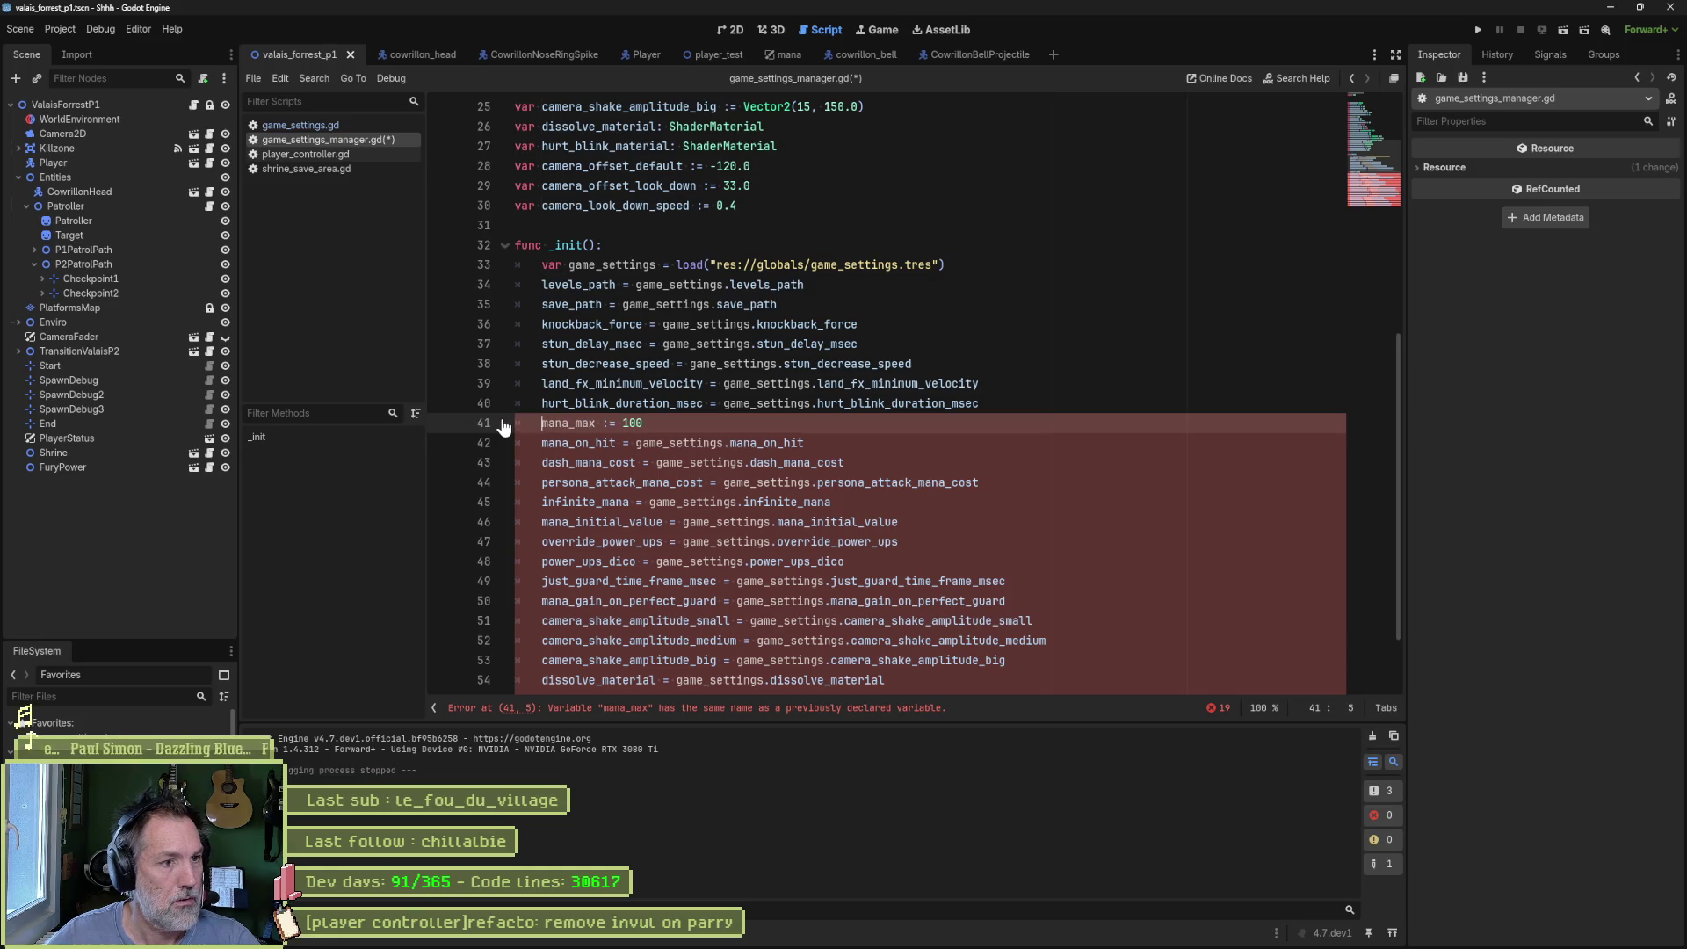
Make the _init line read mana_max = game_settings.mana_max and save the script
{"action": "left_click_drag", "start_coordinate": [618, 443], "coordinate": [805, 443]}
{"action": "key", "text": "ctrl+c"}
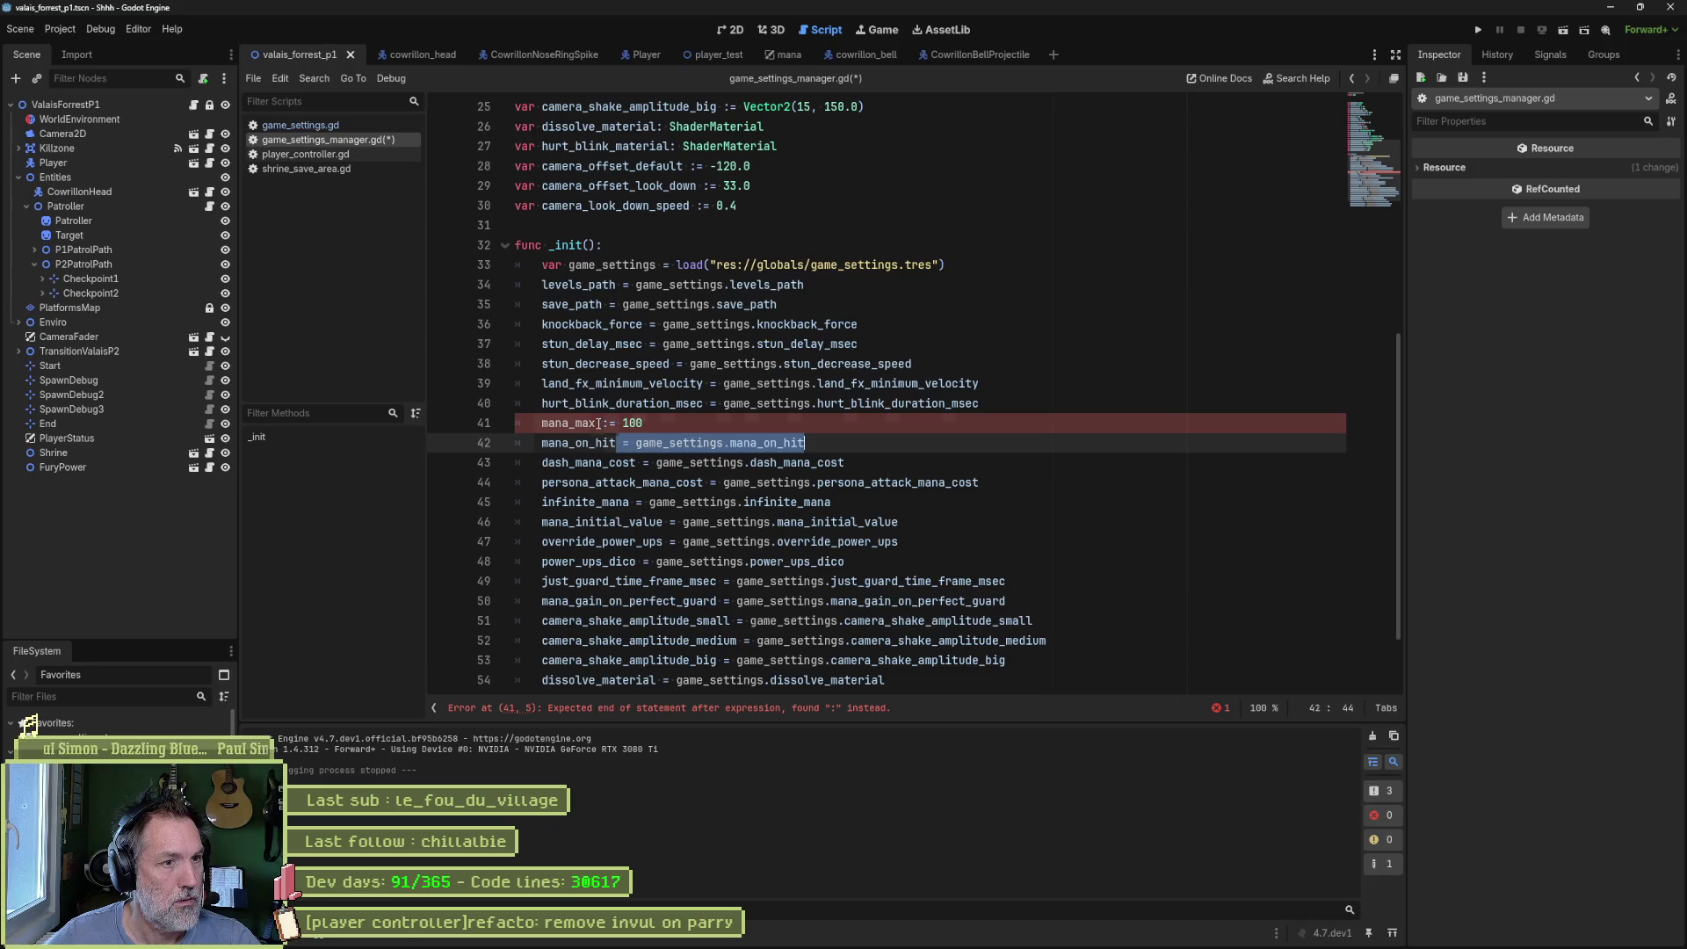
{"action": "left_click_drag", "start_coordinate": [597, 423], "coordinate": [646, 423]}
{"action": "key", "text": "ctrl+v"}
{"action": "double_click", "coordinate": [567, 422]}
{"action": "key", "text": "ctrl+c"}
{"action": "double_click", "coordinate": [747, 423]}
{"action": "key", "text": "ctrl+v"}
{"action": "key", "text": "ctrl+s"}
Show the game_settings.tres properties, then return to shrine_save_area.gd
{"action": "scroll", "coordinate": [882, 445], "scroll_direction": "down", "scroll_amount": 1}
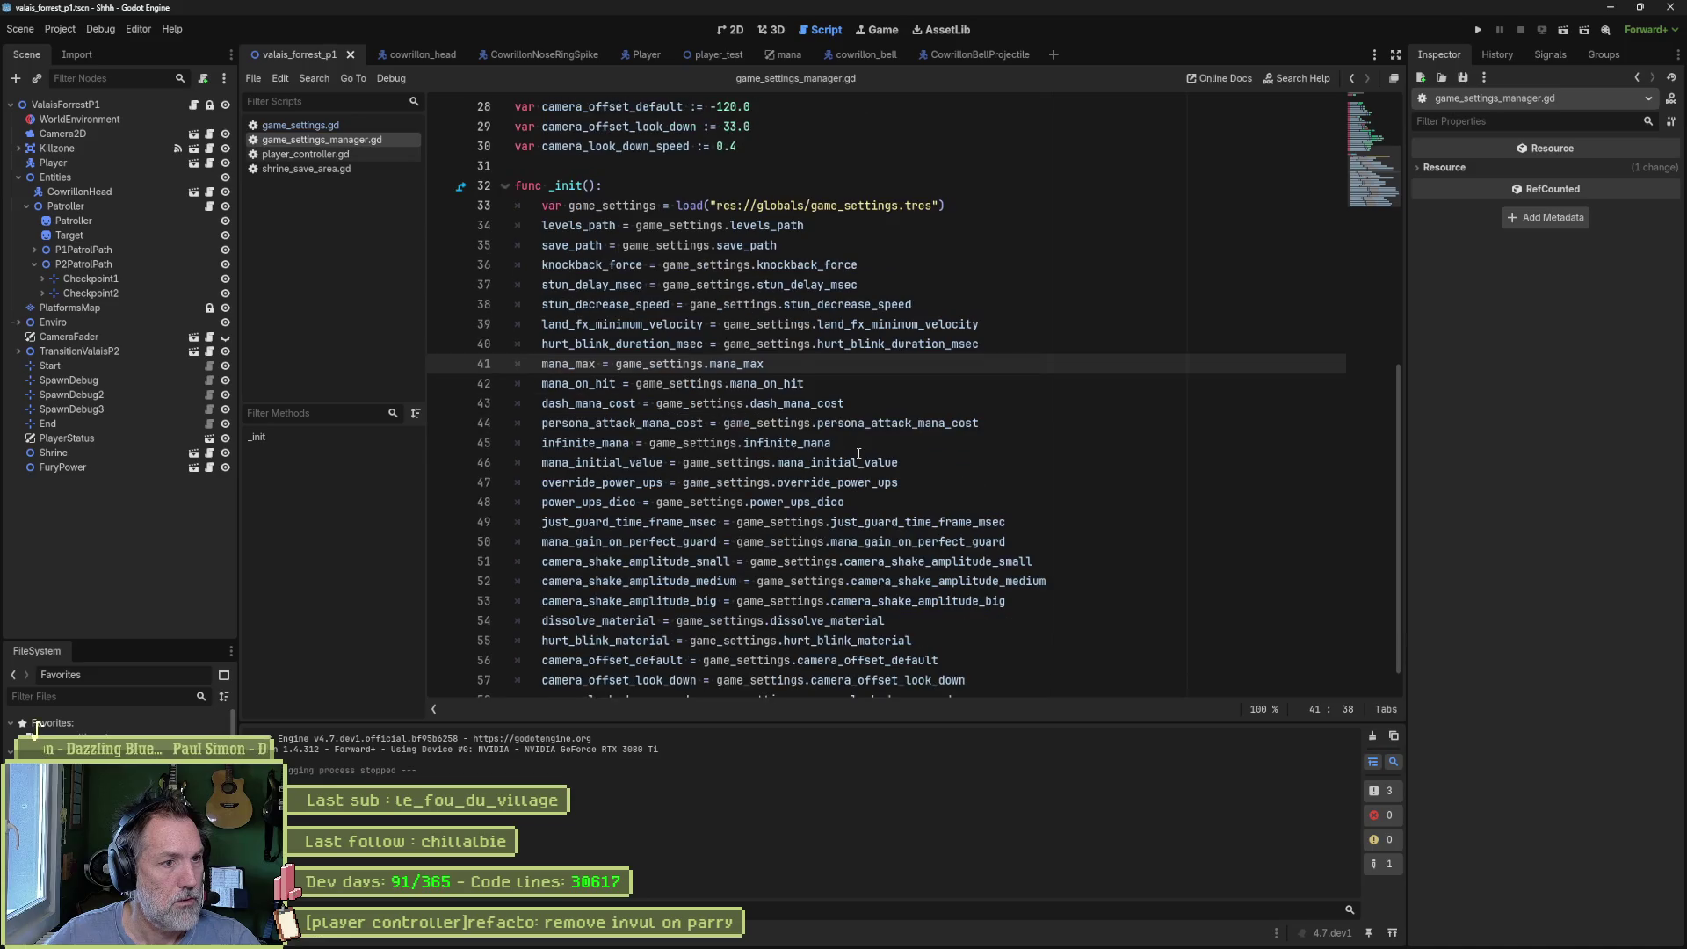
{"action": "left_click", "coordinate": [1638, 77]}
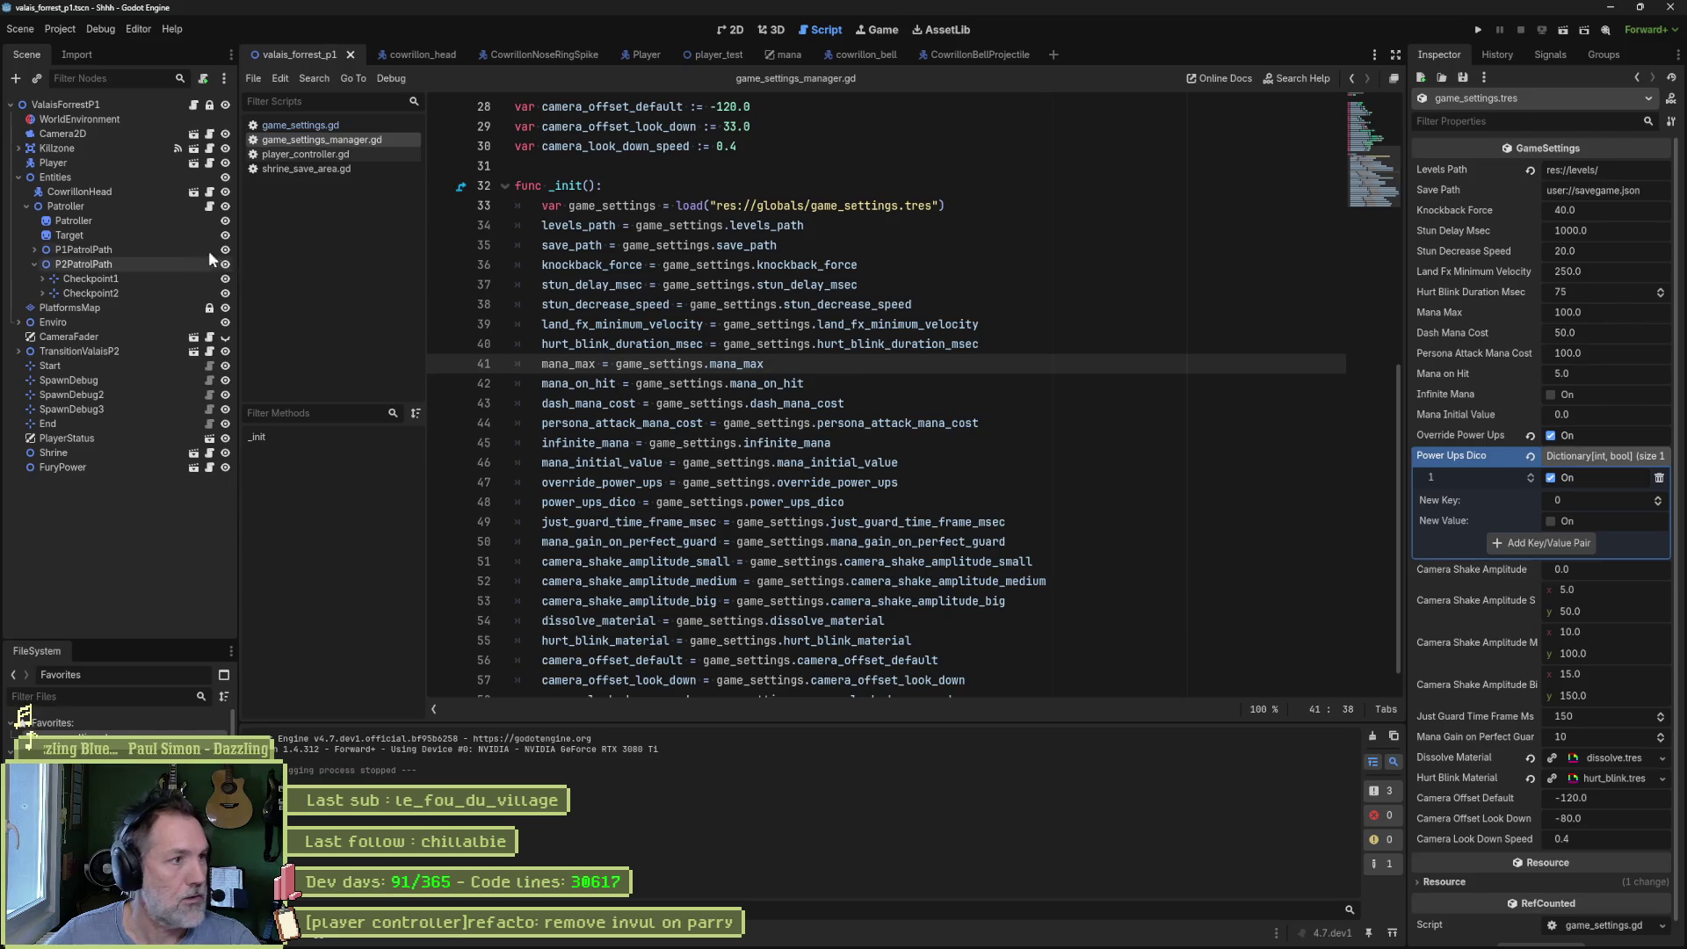
{"action": "left_click", "coordinate": [339, 171]}
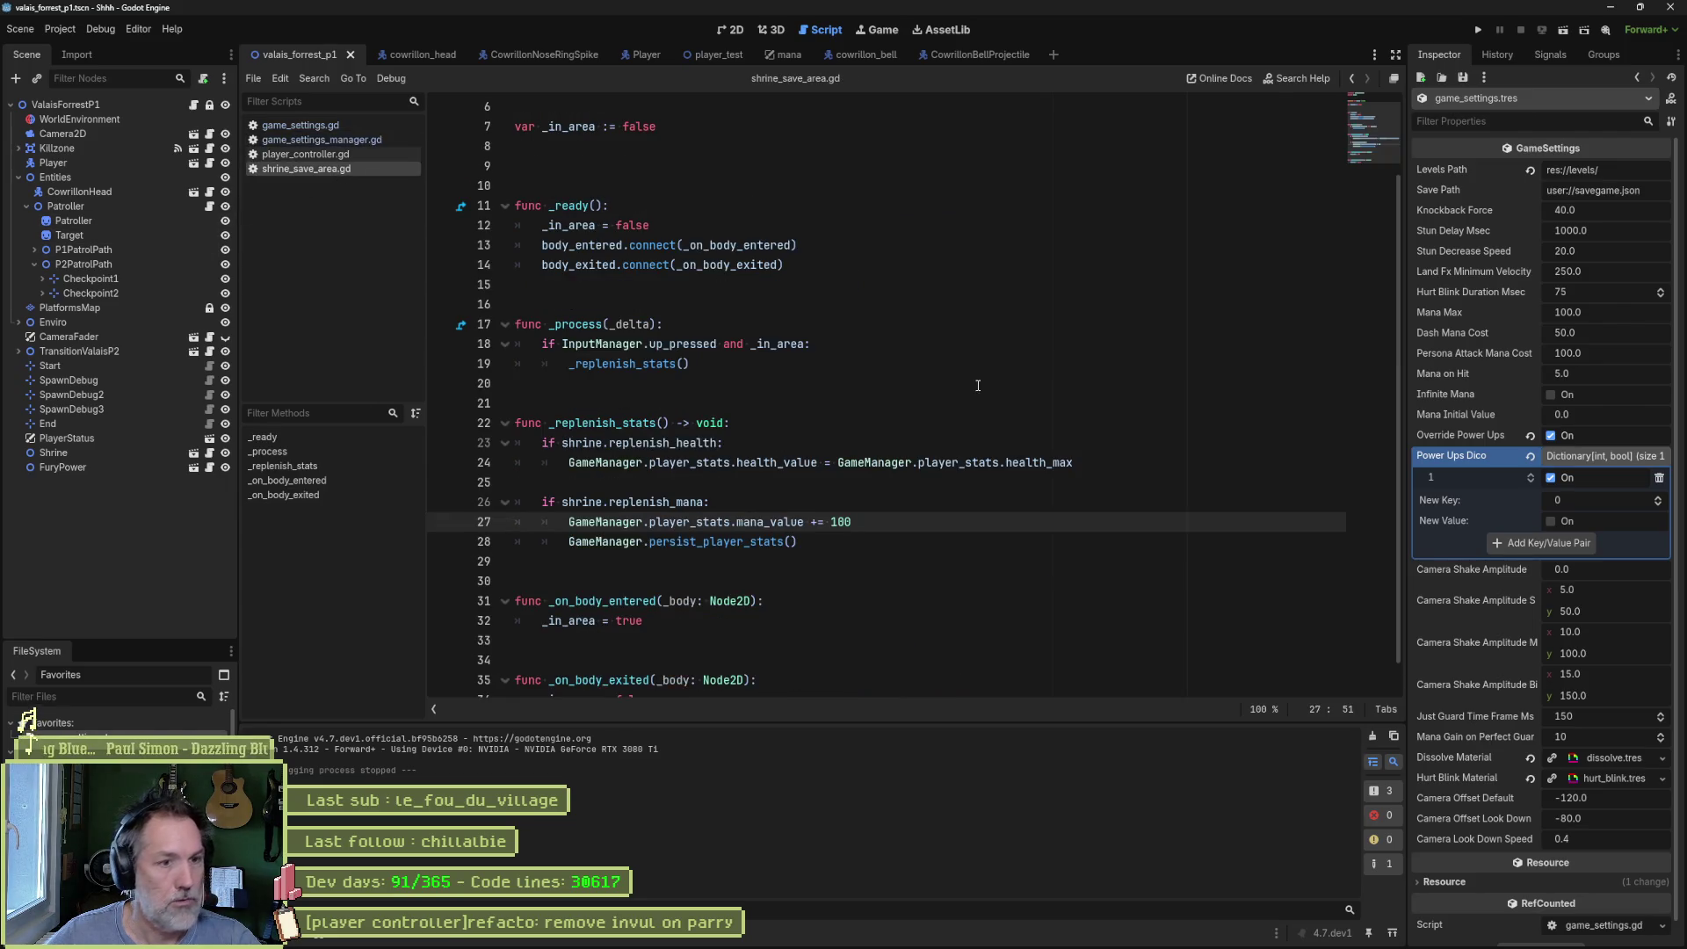
Replace the fixed 100 mana on line 27 with GameSettingsManager.mana_max and save
{"action": "key", "text": "BackSpace"}
{"action": "key", "text": "BackSpace"}
{"action": "key", "text": "BackSpace"}
{"action": "type", "text": "gameset"}
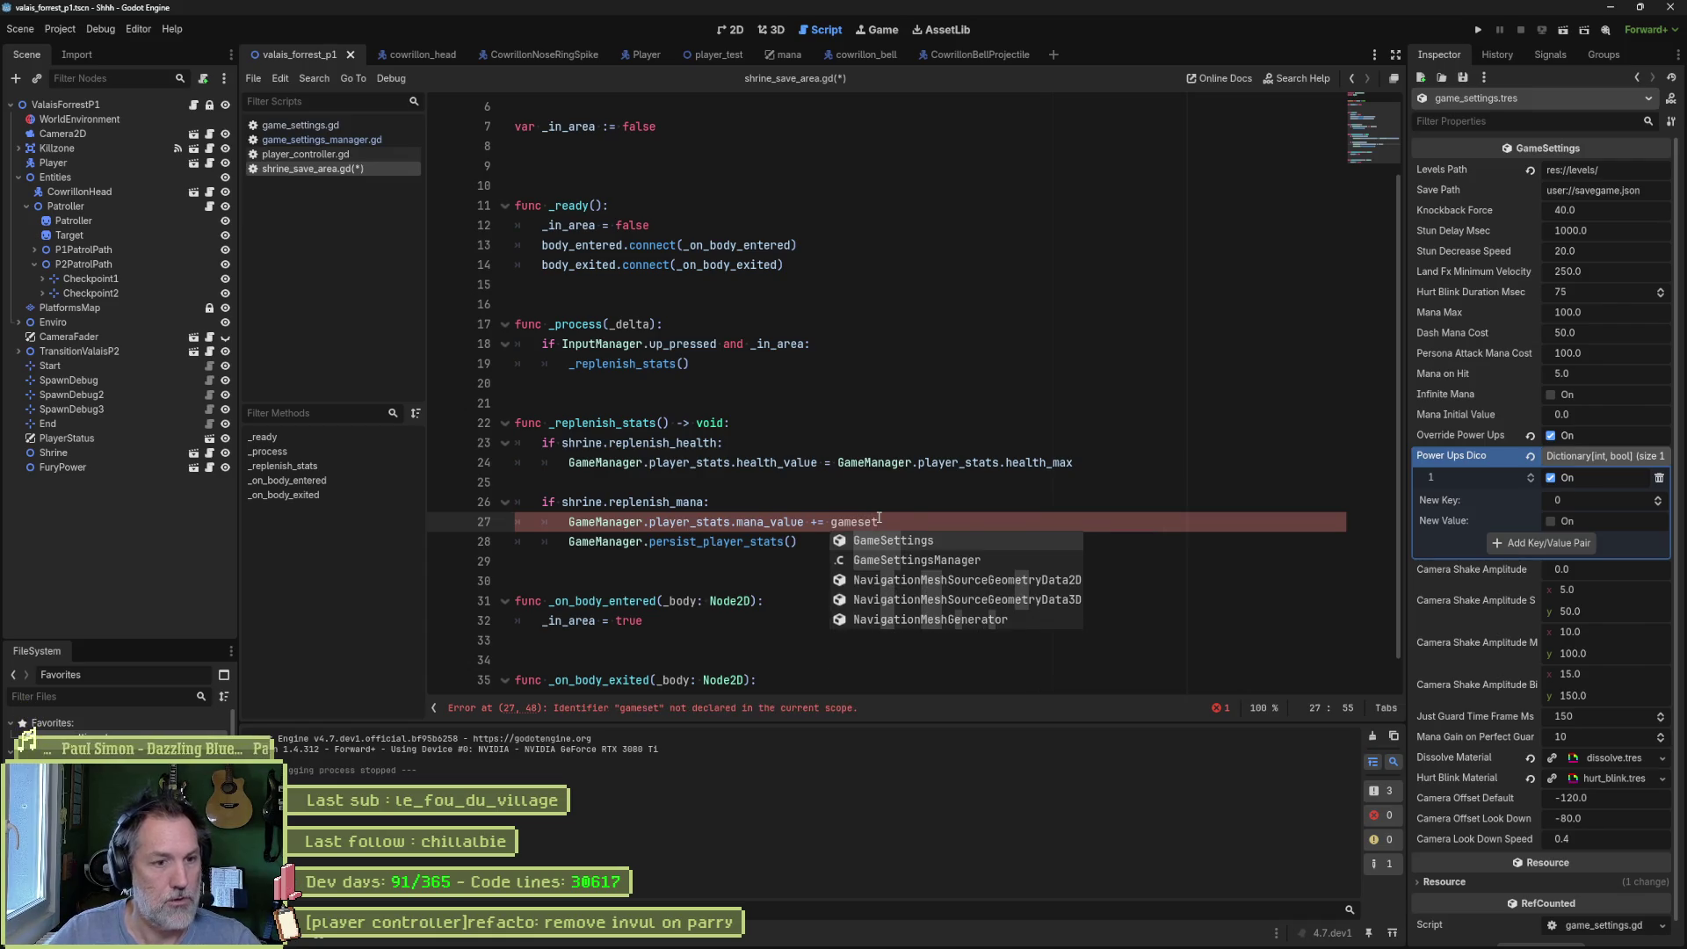
{"action": "key", "text": "Down"}
{"action": "key", "text": "Return"}
{"action": "type", "text": "mana"}
{"action": "key", "text": "Down"}
{"action": "key", "text": "Down"}
{"action": "key", "text": "Return"}
{"action": "key", "text": "ctrl+s"}
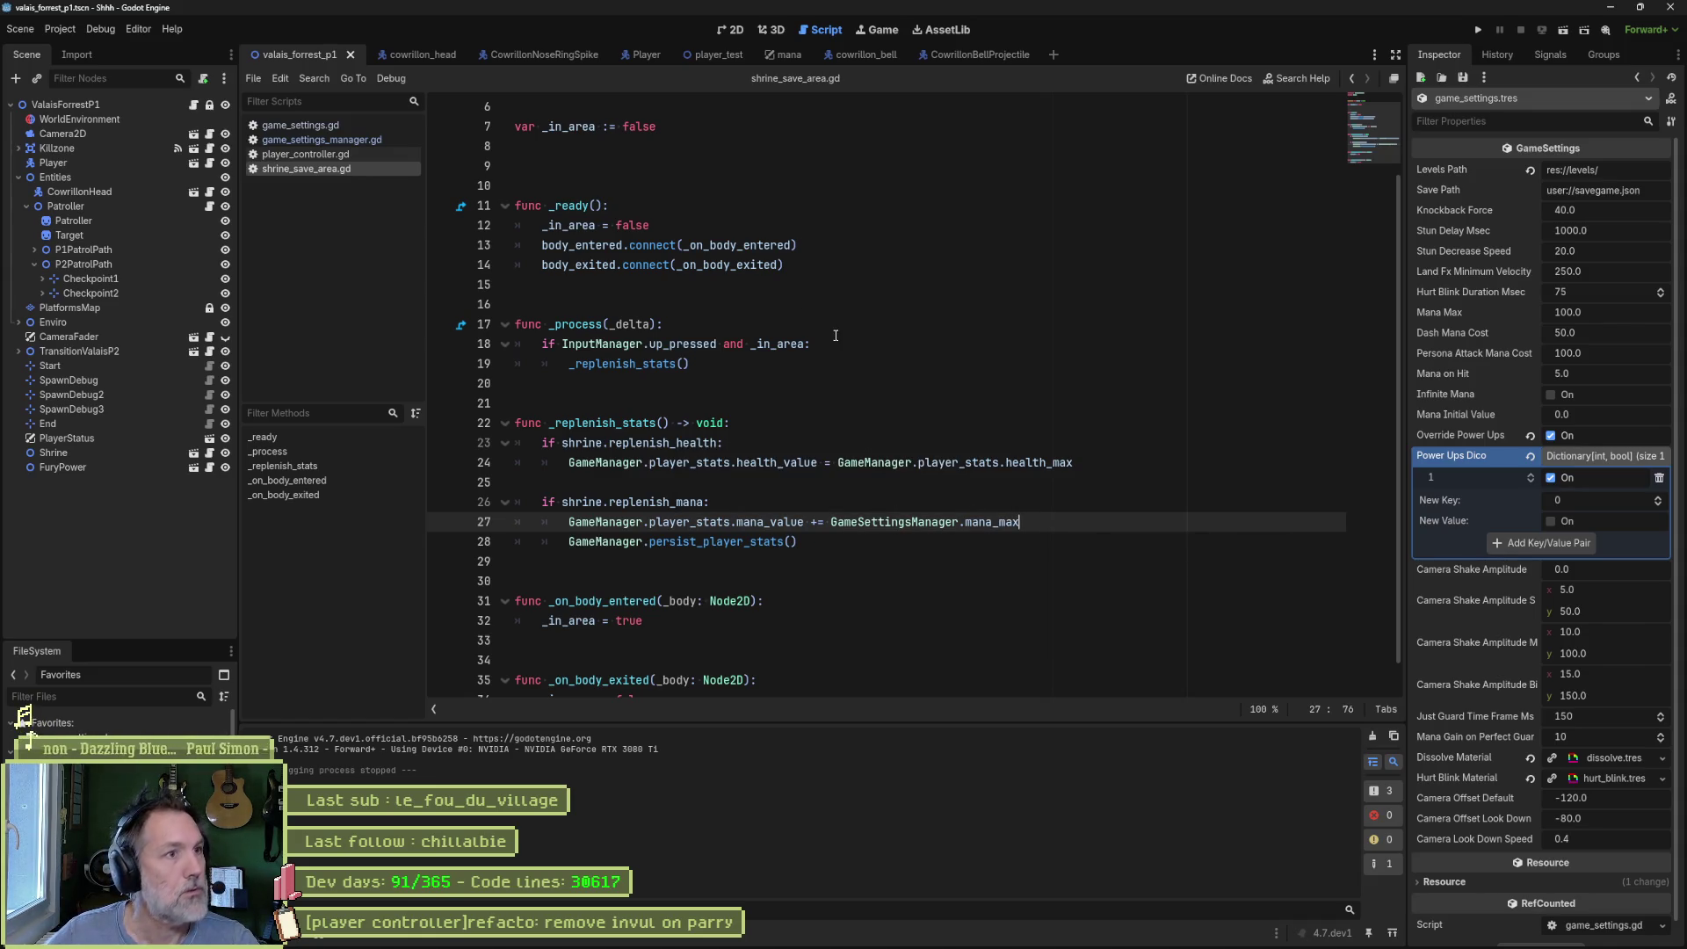
Run the level briefly to test the shrine, then stop the game
{"action": "key", "text": "F6"}
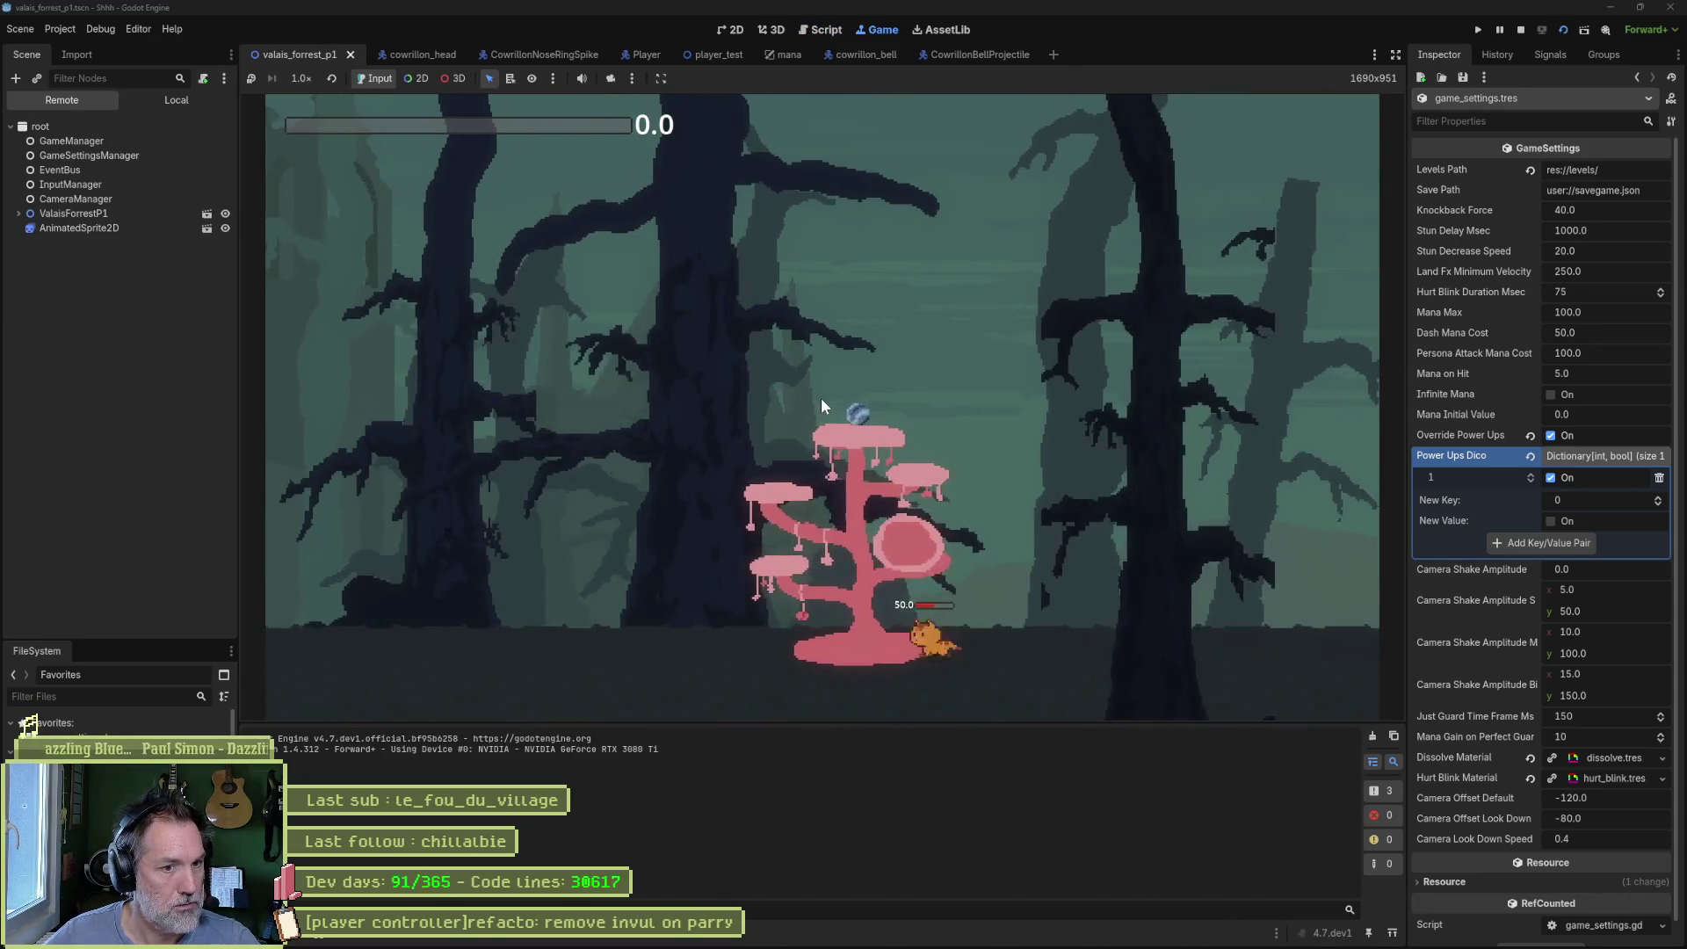
{"action": "key", "text": "F8"}
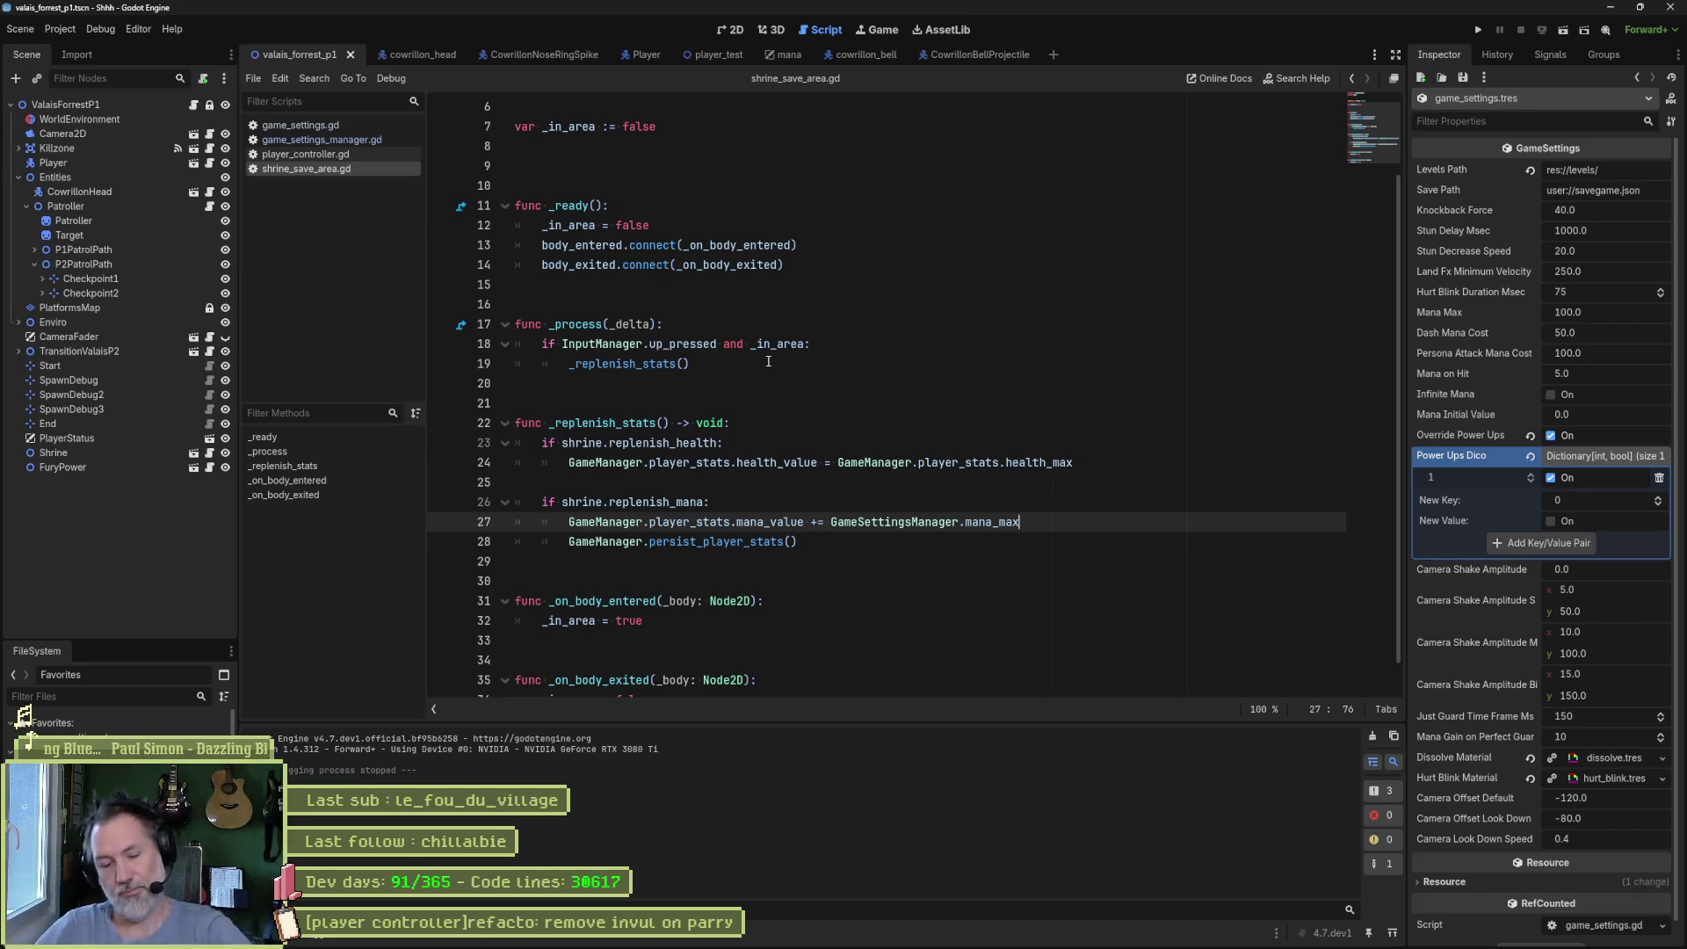
{"action": "mouse_move", "coordinate": [849, 945]}
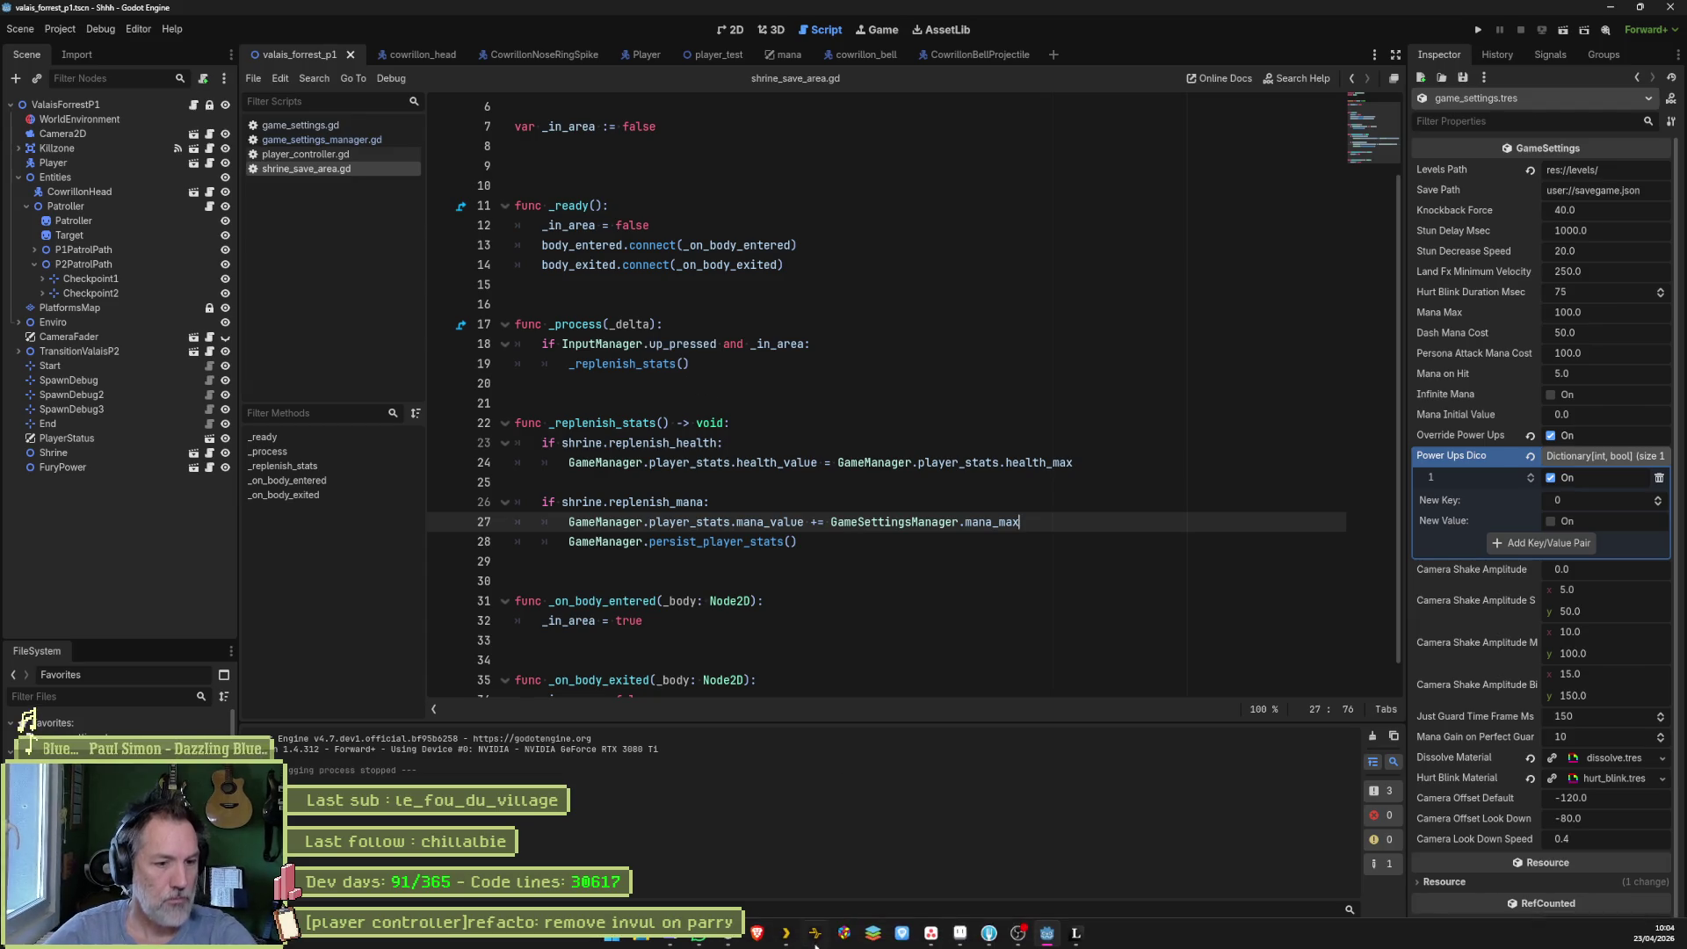
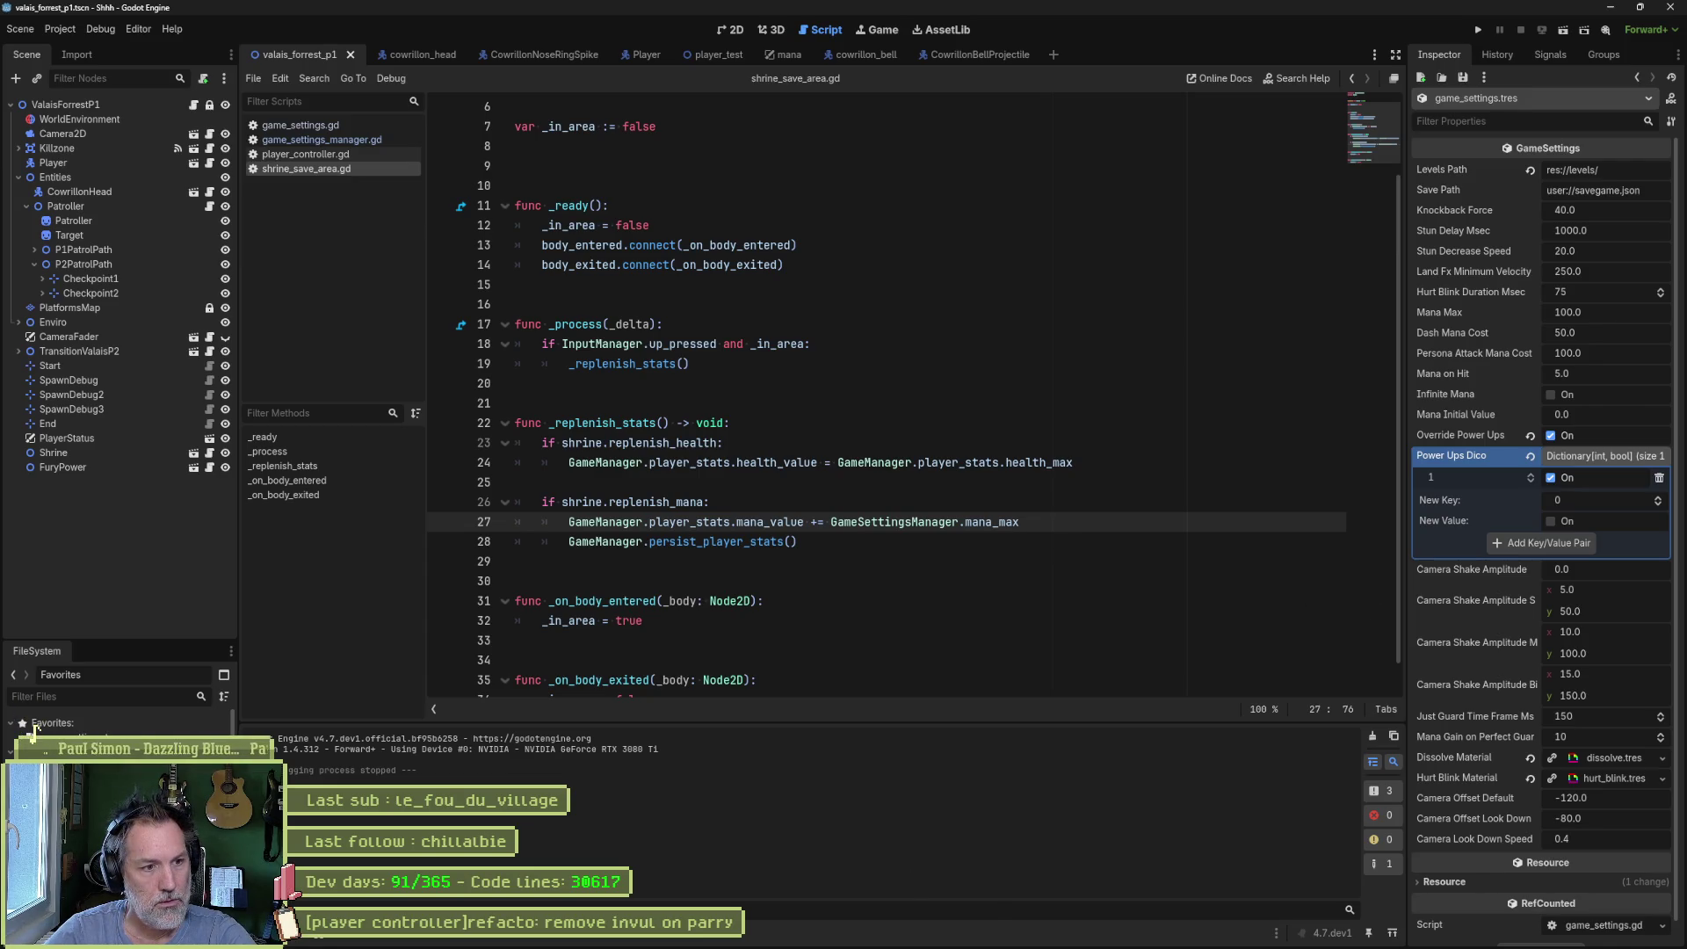
Commit all 25 changed files in Fork with a summary ending 'added: mana max value'
{"action": "left_click", "coordinate": [916, 934]}
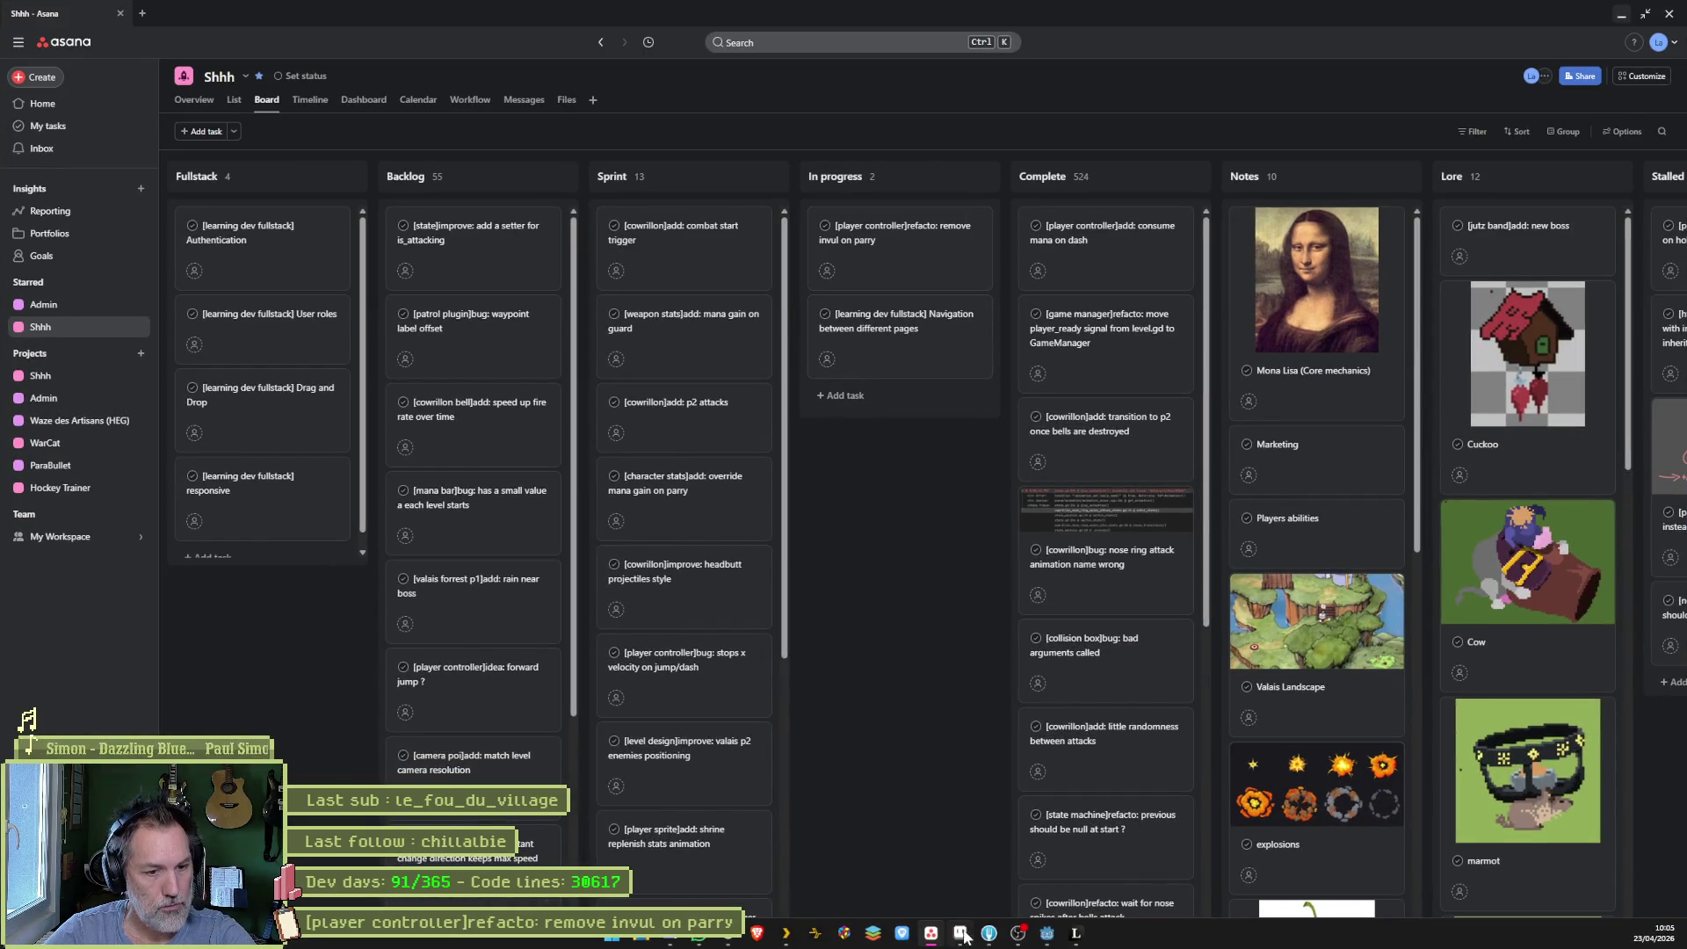
{"action": "left_click", "coordinate": [964, 937]}
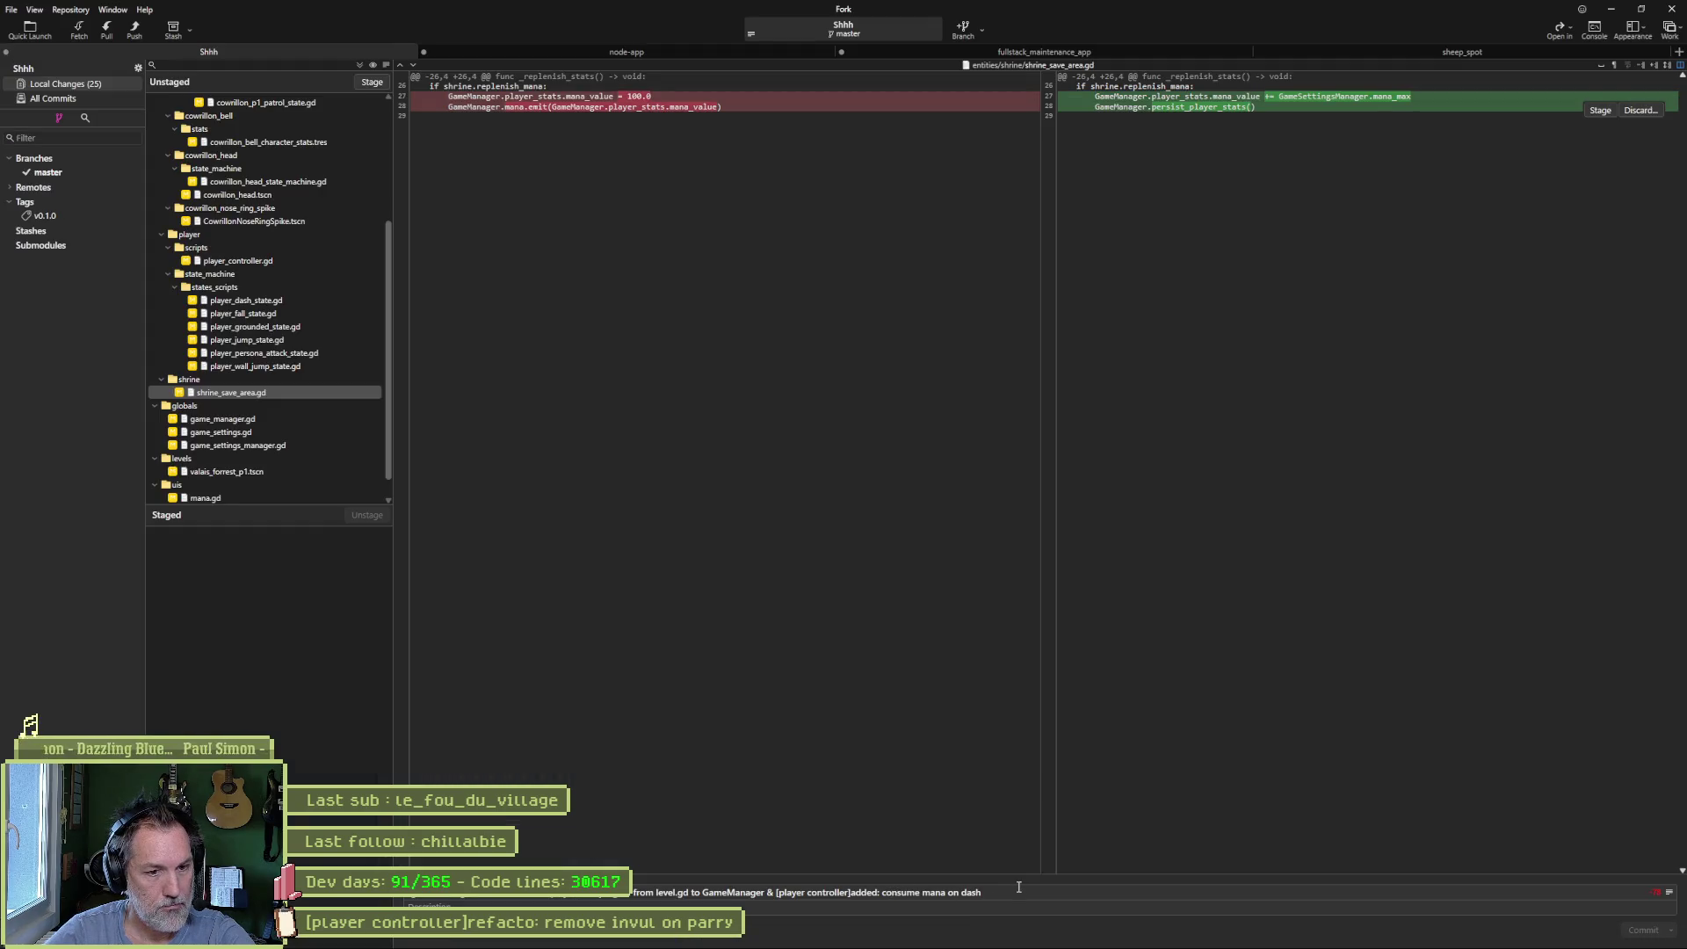
{"action": "type", "text": "&"}
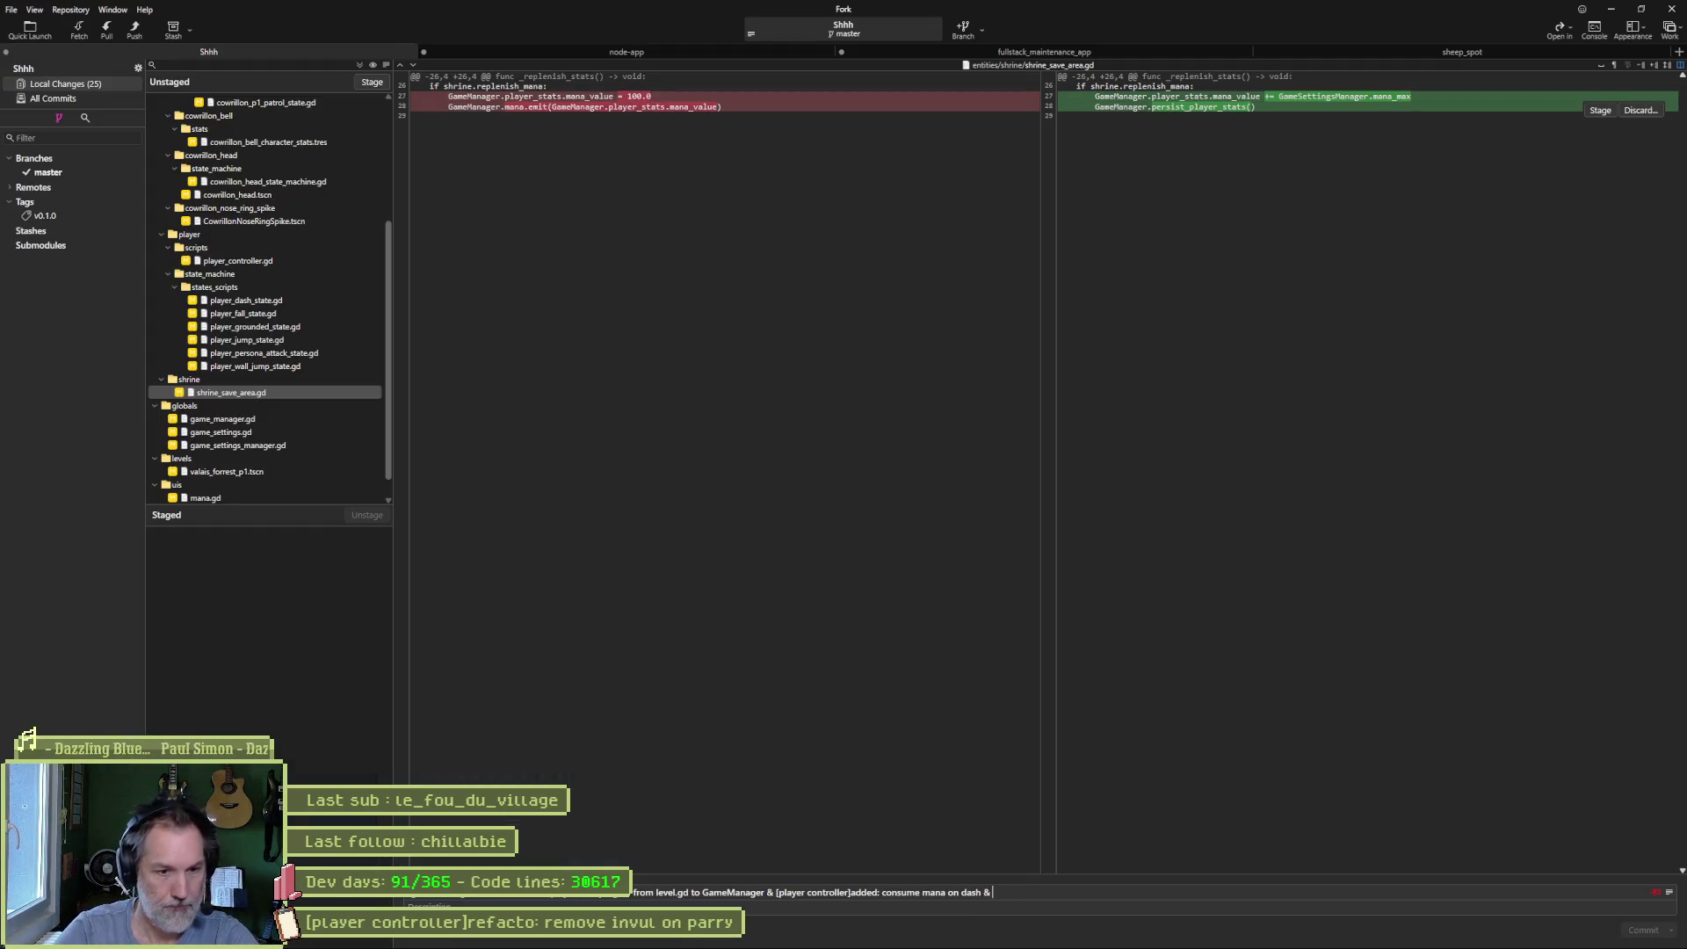
{"action": "type", "text": "]"}
{"action": "type", "text": "game settings]added: mana max value"}
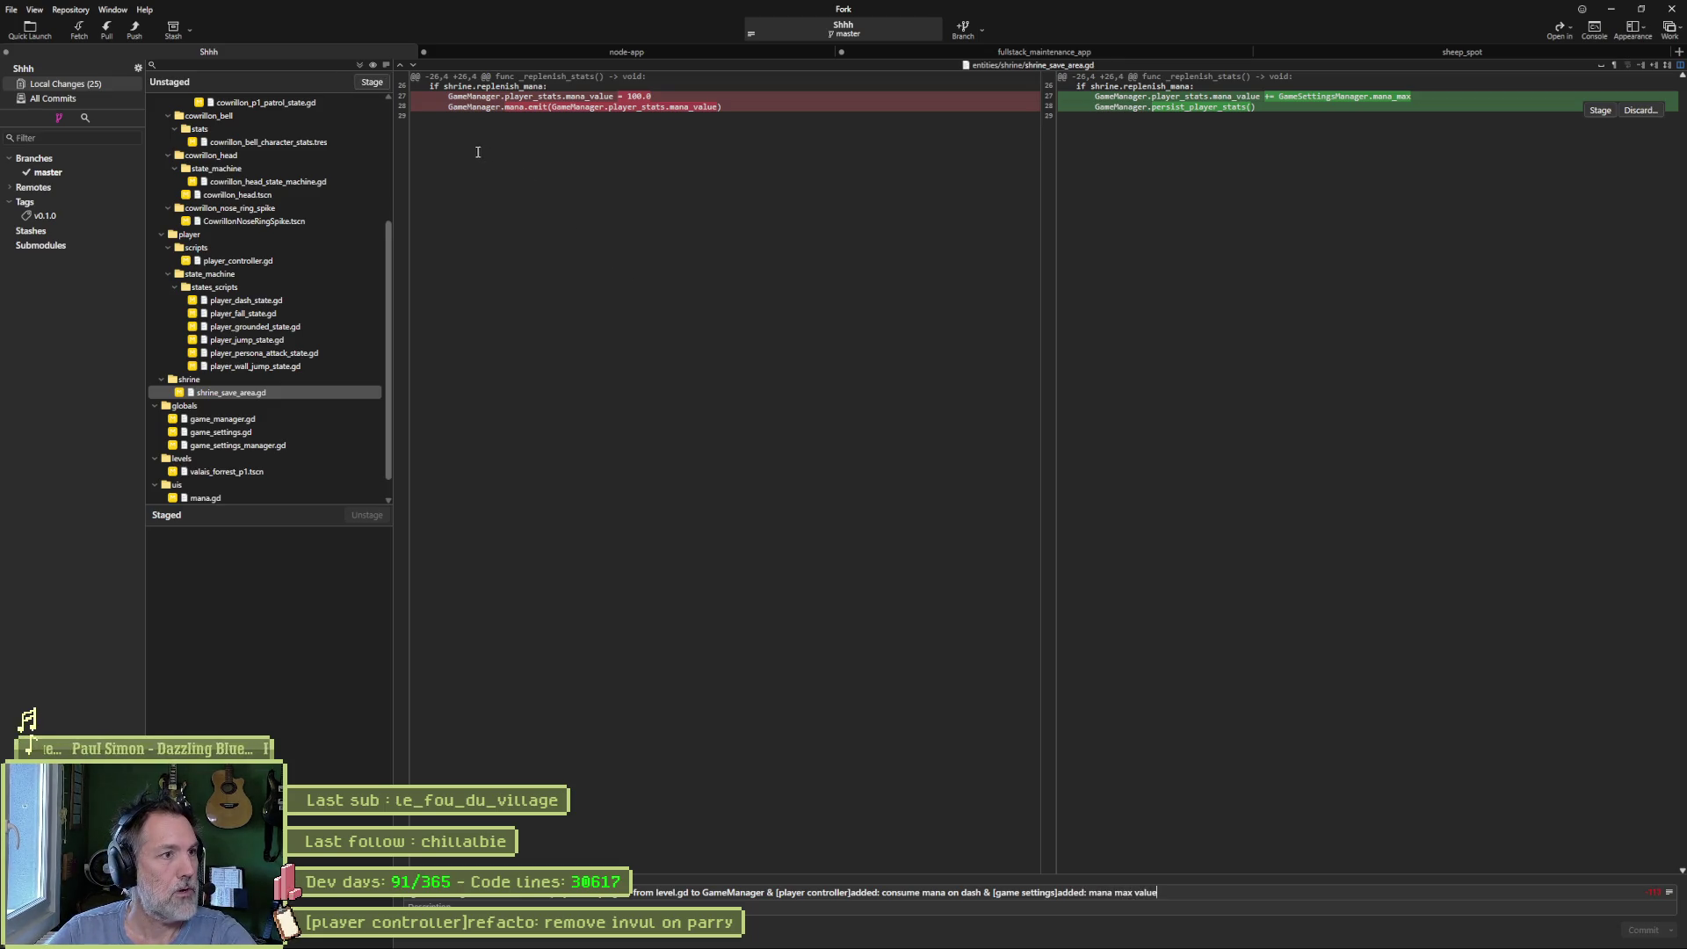
{"action": "left_click", "coordinate": [371, 81]}
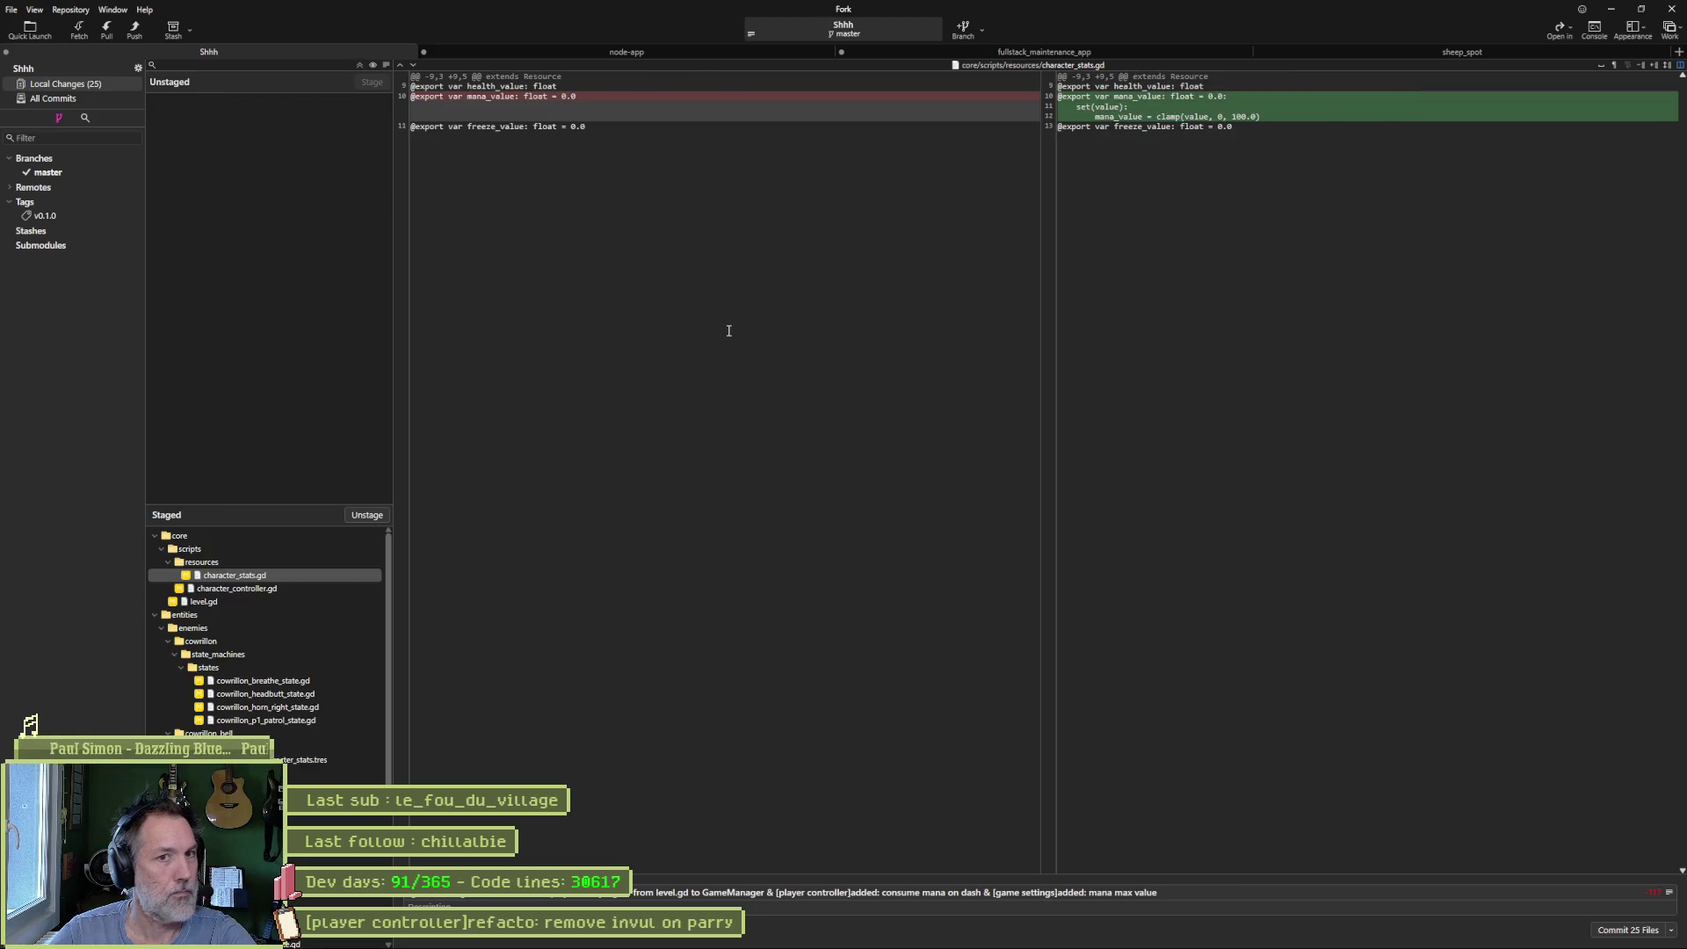
{"action": "key", "text": "ctrl+Return"}
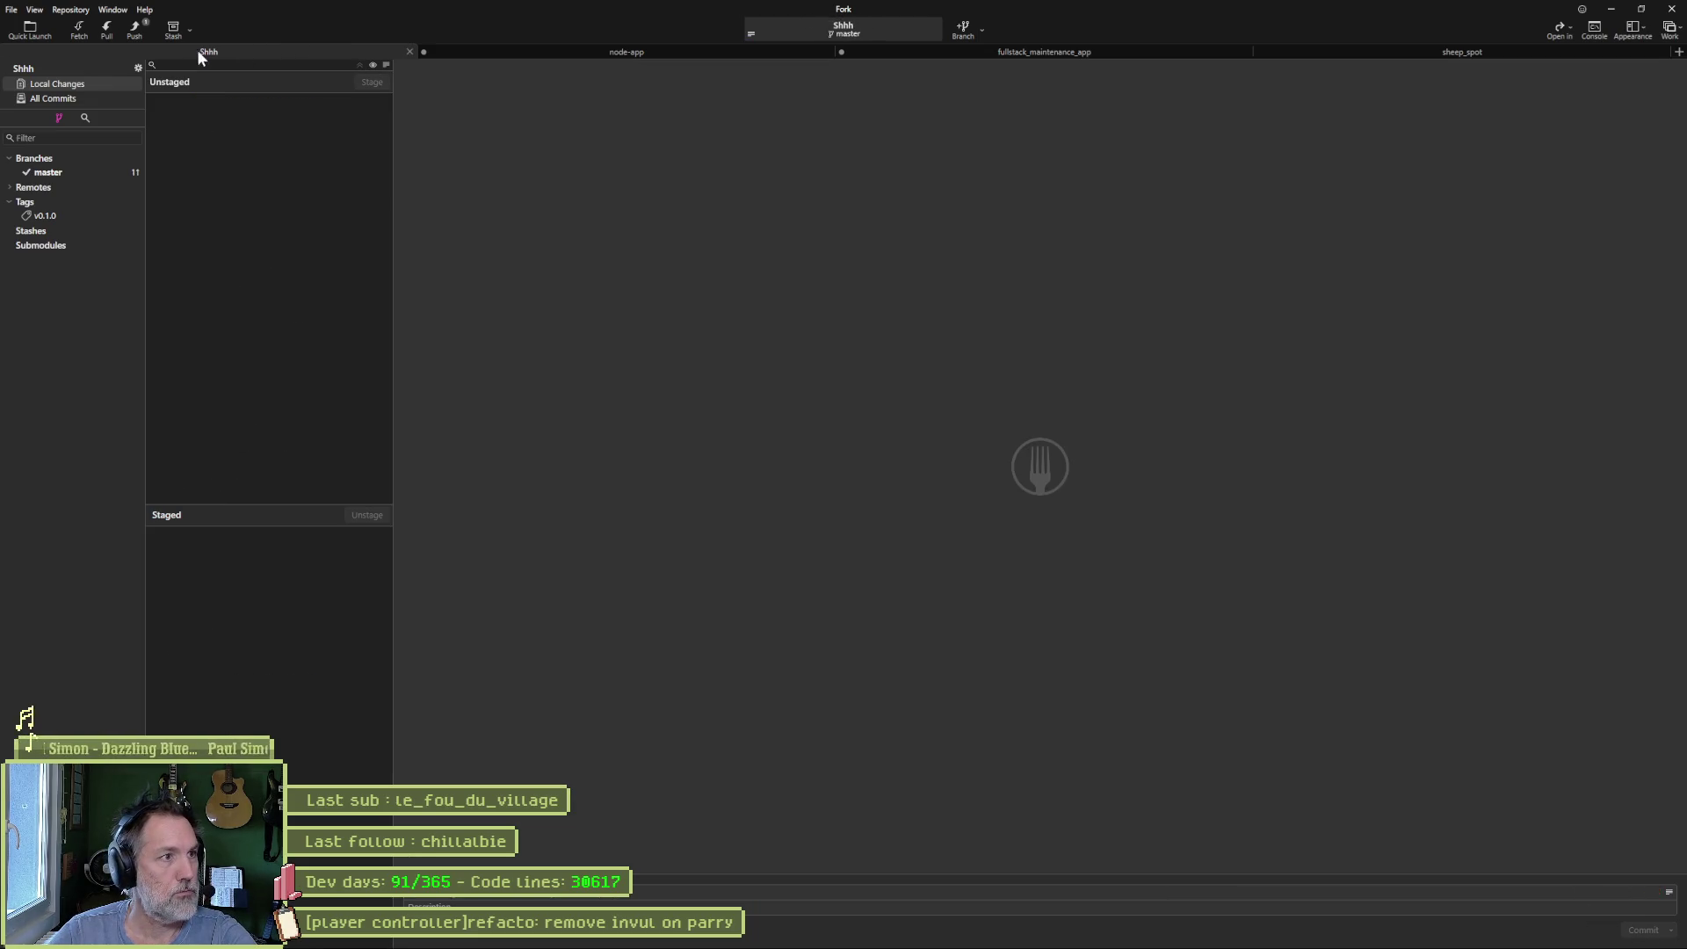
Push master to origin and minimize Fork
{"action": "key", "text": "ctrl+shift+p"}
{"action": "left_click", "coordinate": [934, 523]}
{"action": "left_click", "coordinate": [1613, 11]}
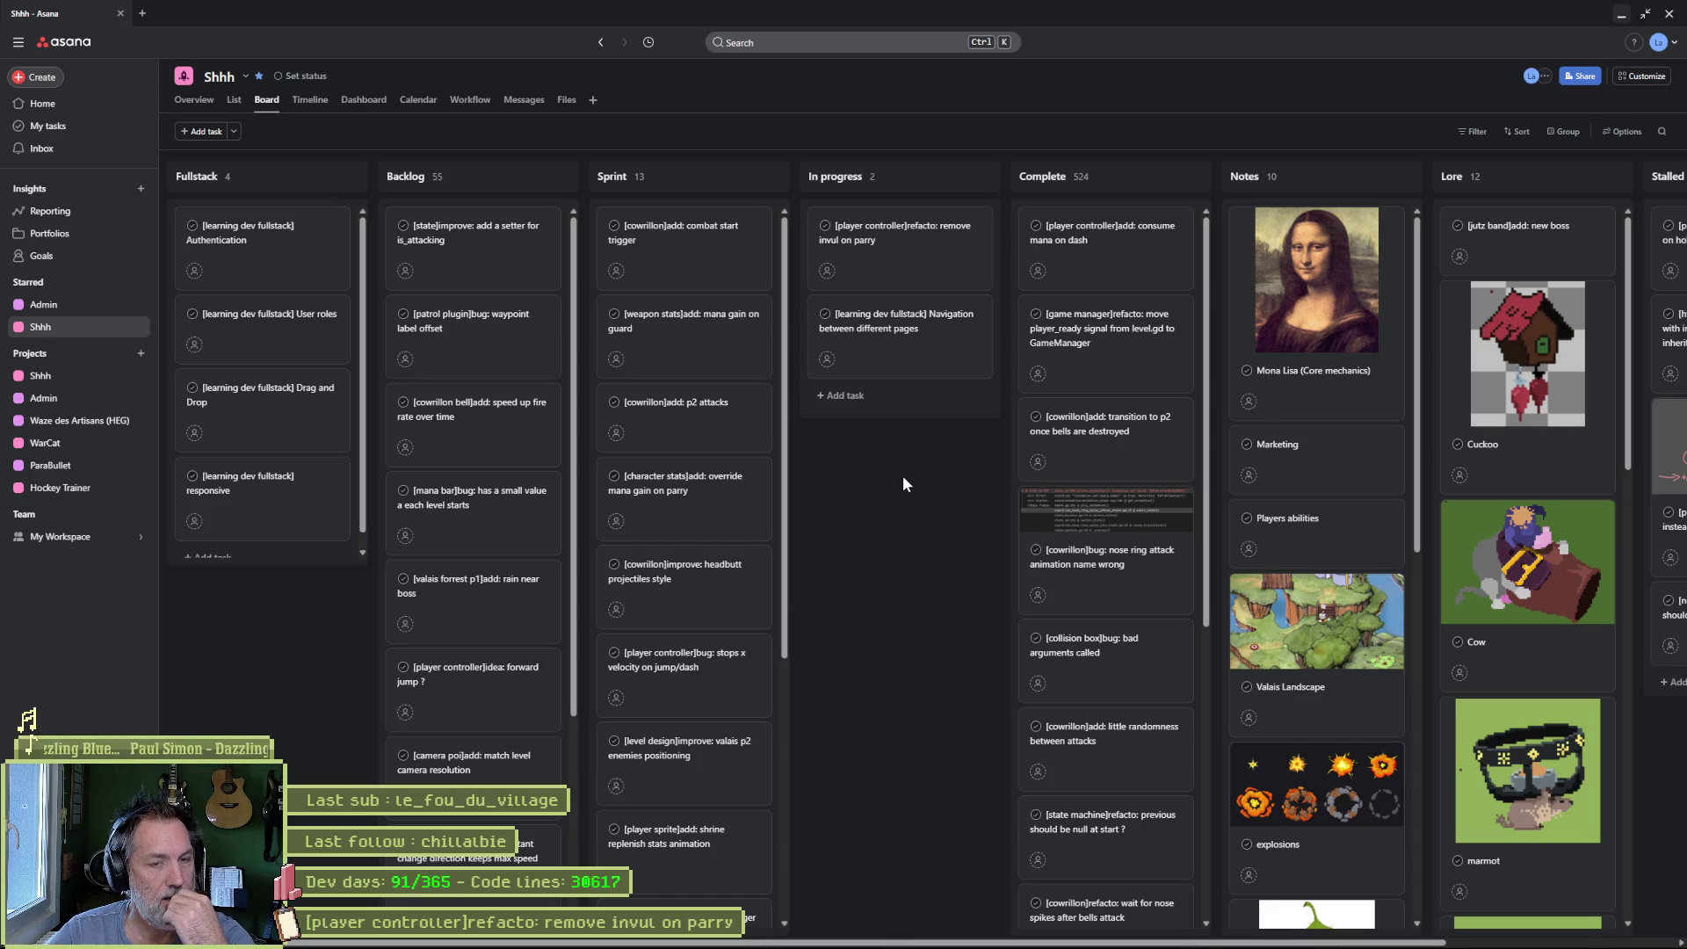
From shrine_save_area.gd, follow player_stats into game_manager.gd, then CharacterStats into character_stats.gd
{"action": "left_click", "coordinate": [1621, 13]}
{"action": "left_click", "coordinate": [757, 385]}
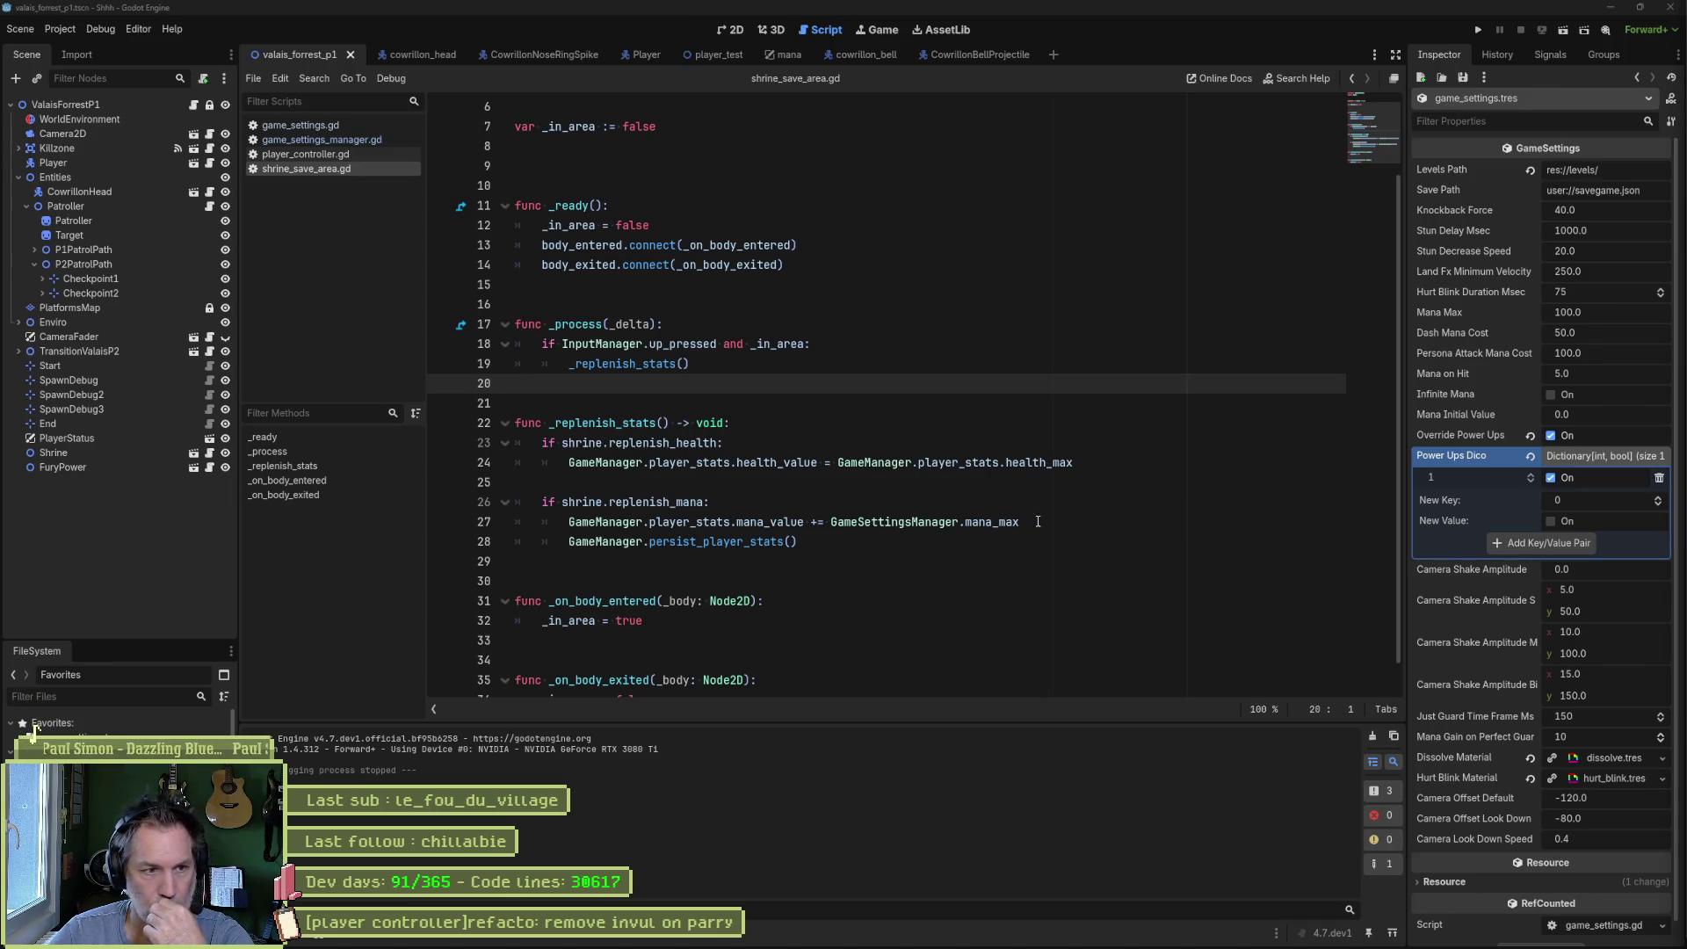
{"action": "left_click", "coordinate": [815, 502]}
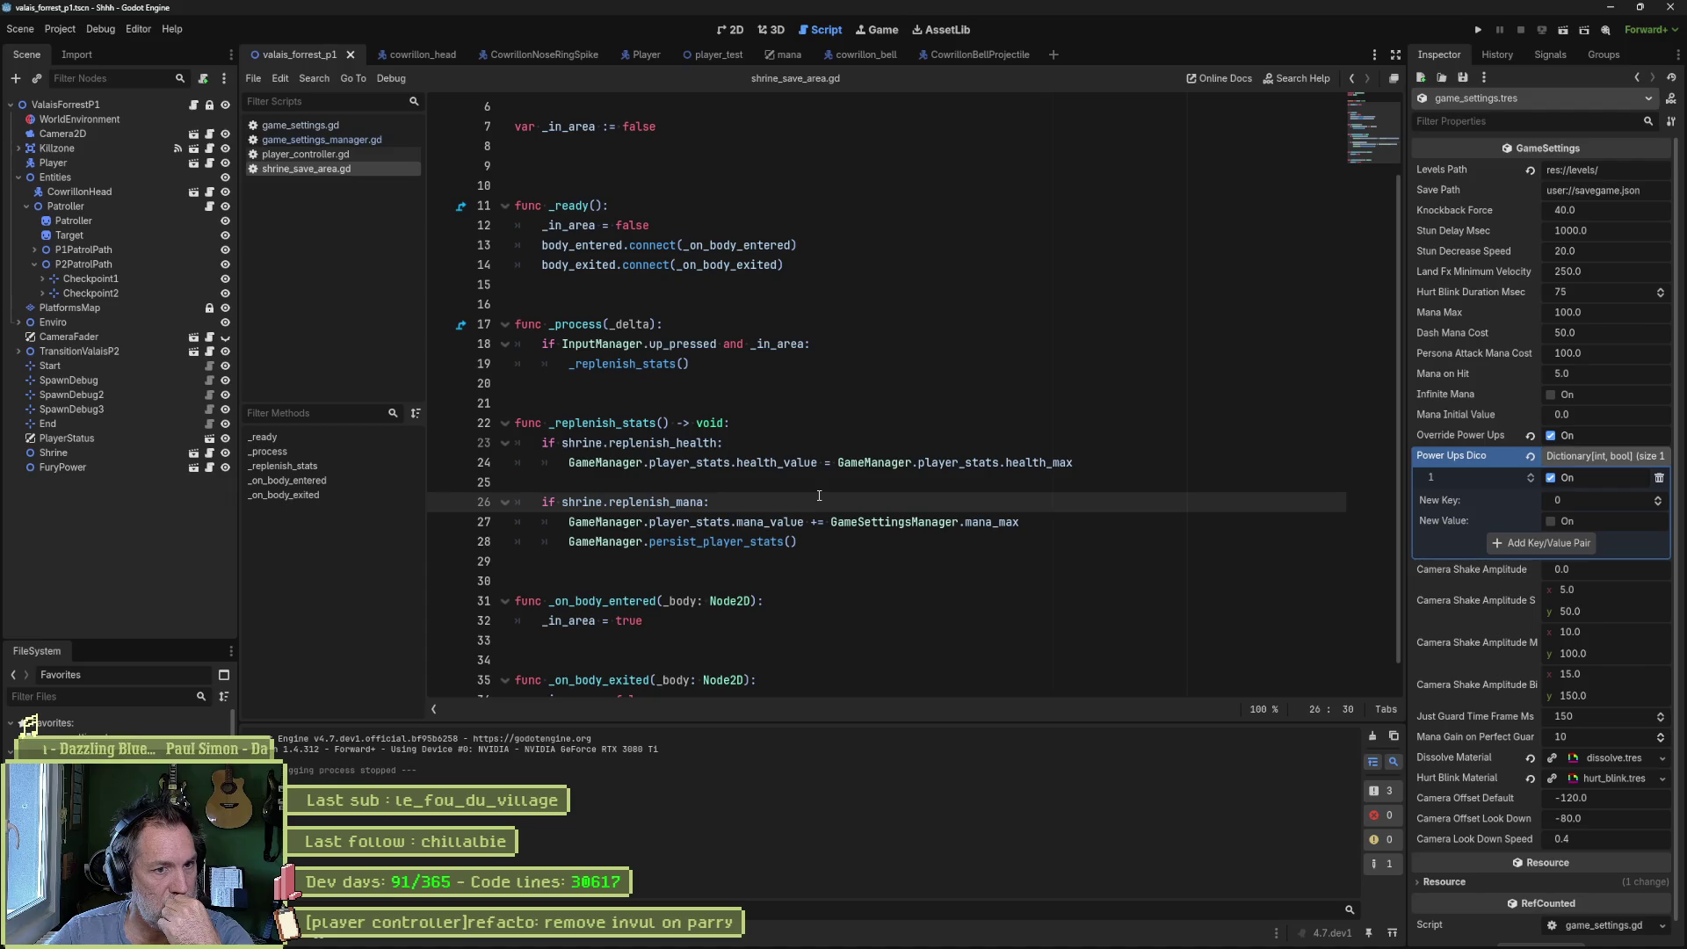
{"action": "left_click_drag", "start_coordinate": [919, 462], "coordinate": [1095, 462]}
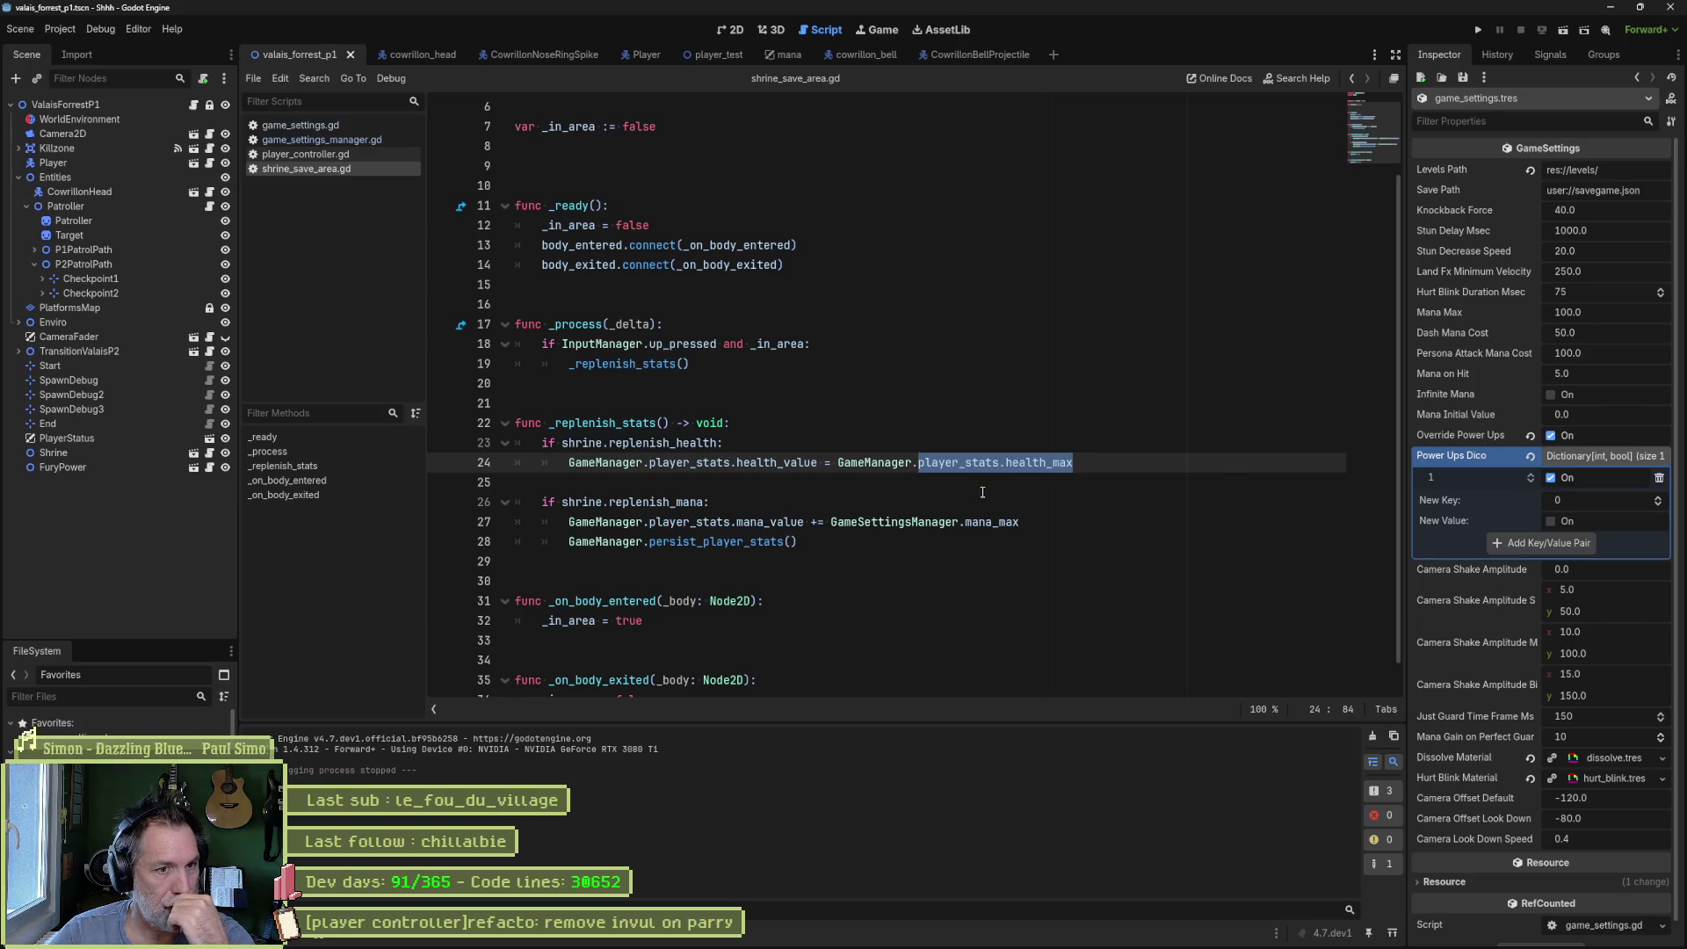
{"action": "left_click", "coordinate": [895, 462]}
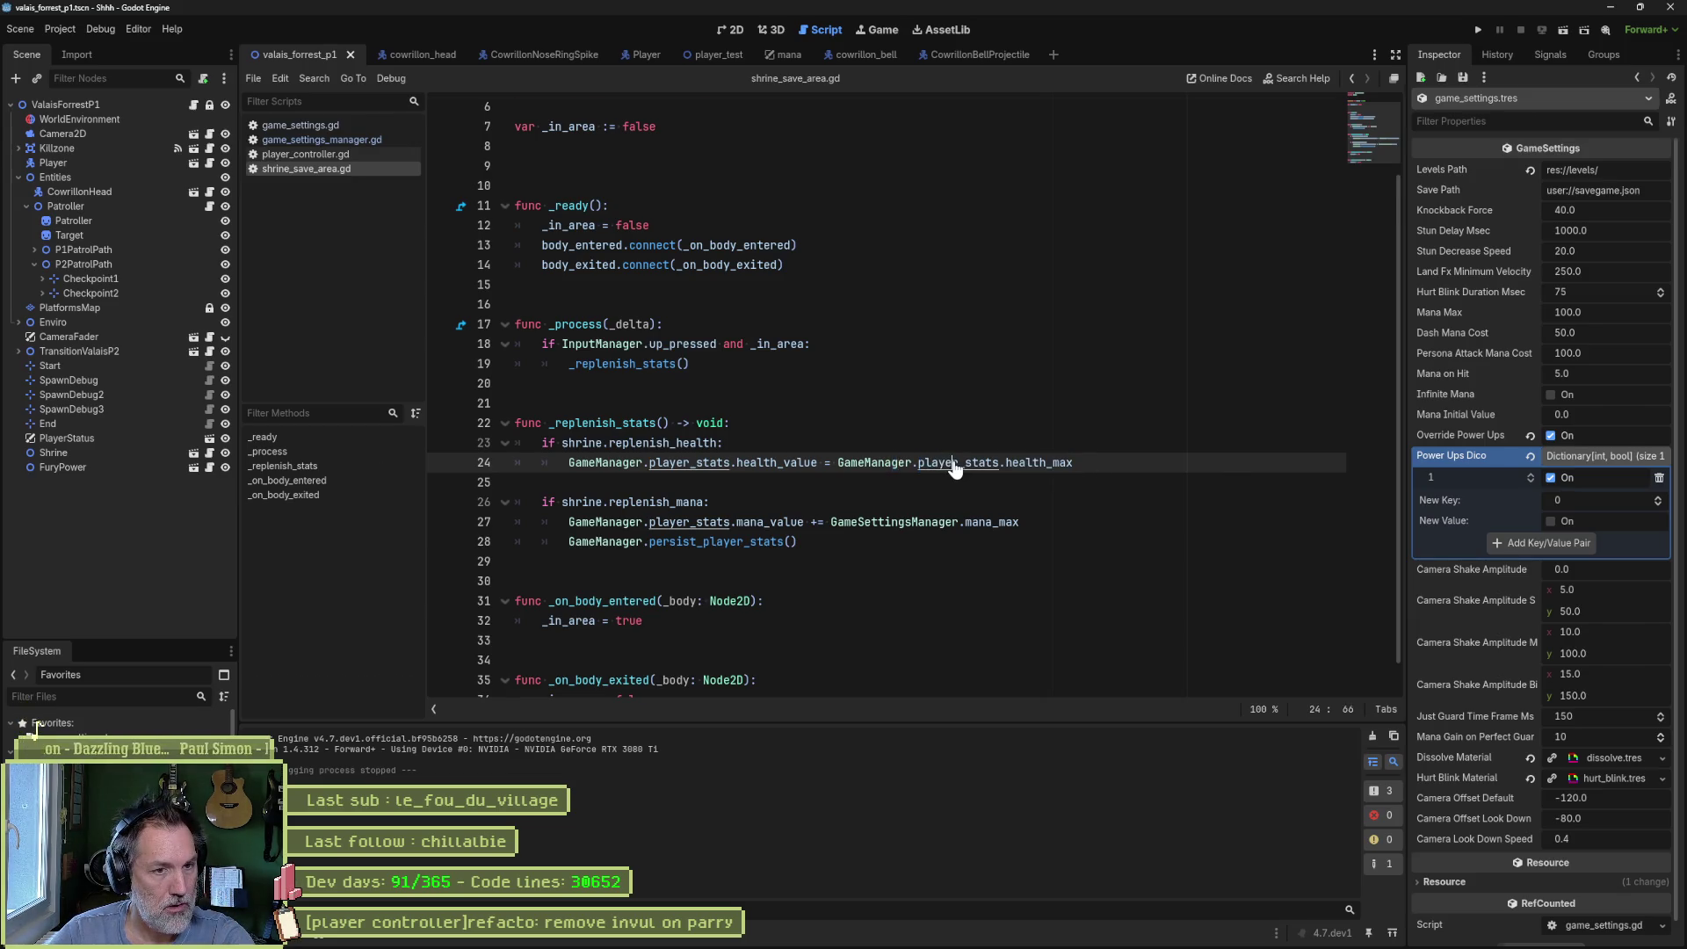
{"action": "left_click", "coordinate": [955, 463], "text": "ctrl"}
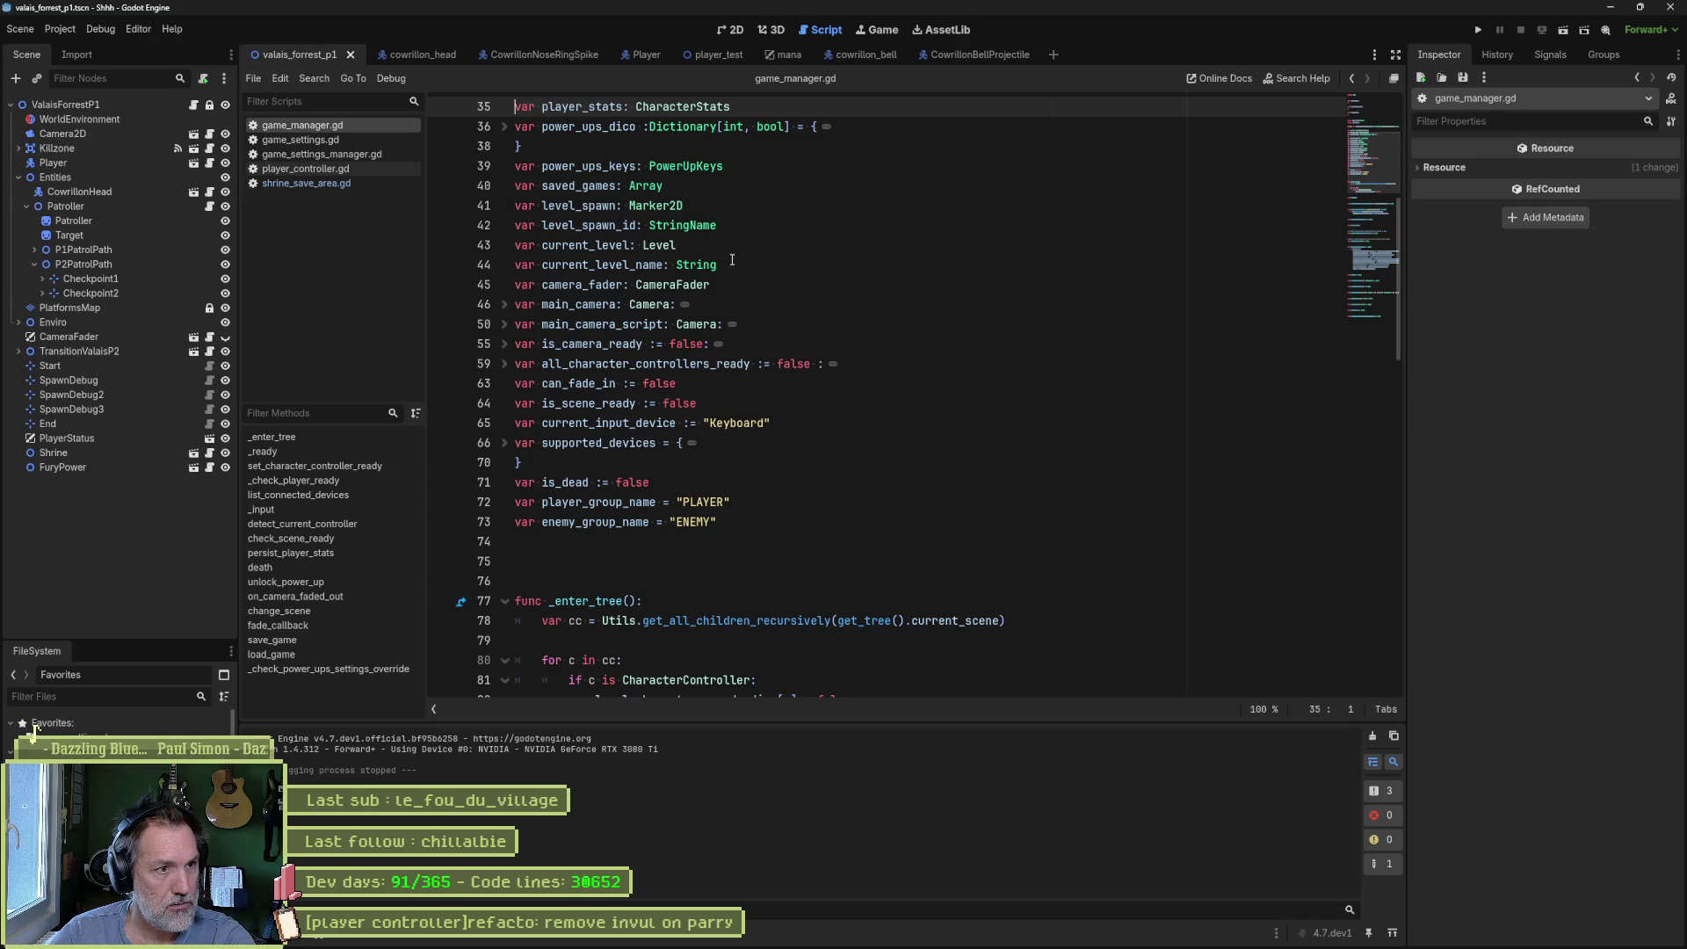
{"action": "left_click", "coordinate": [684, 107], "text": "ctrl"}
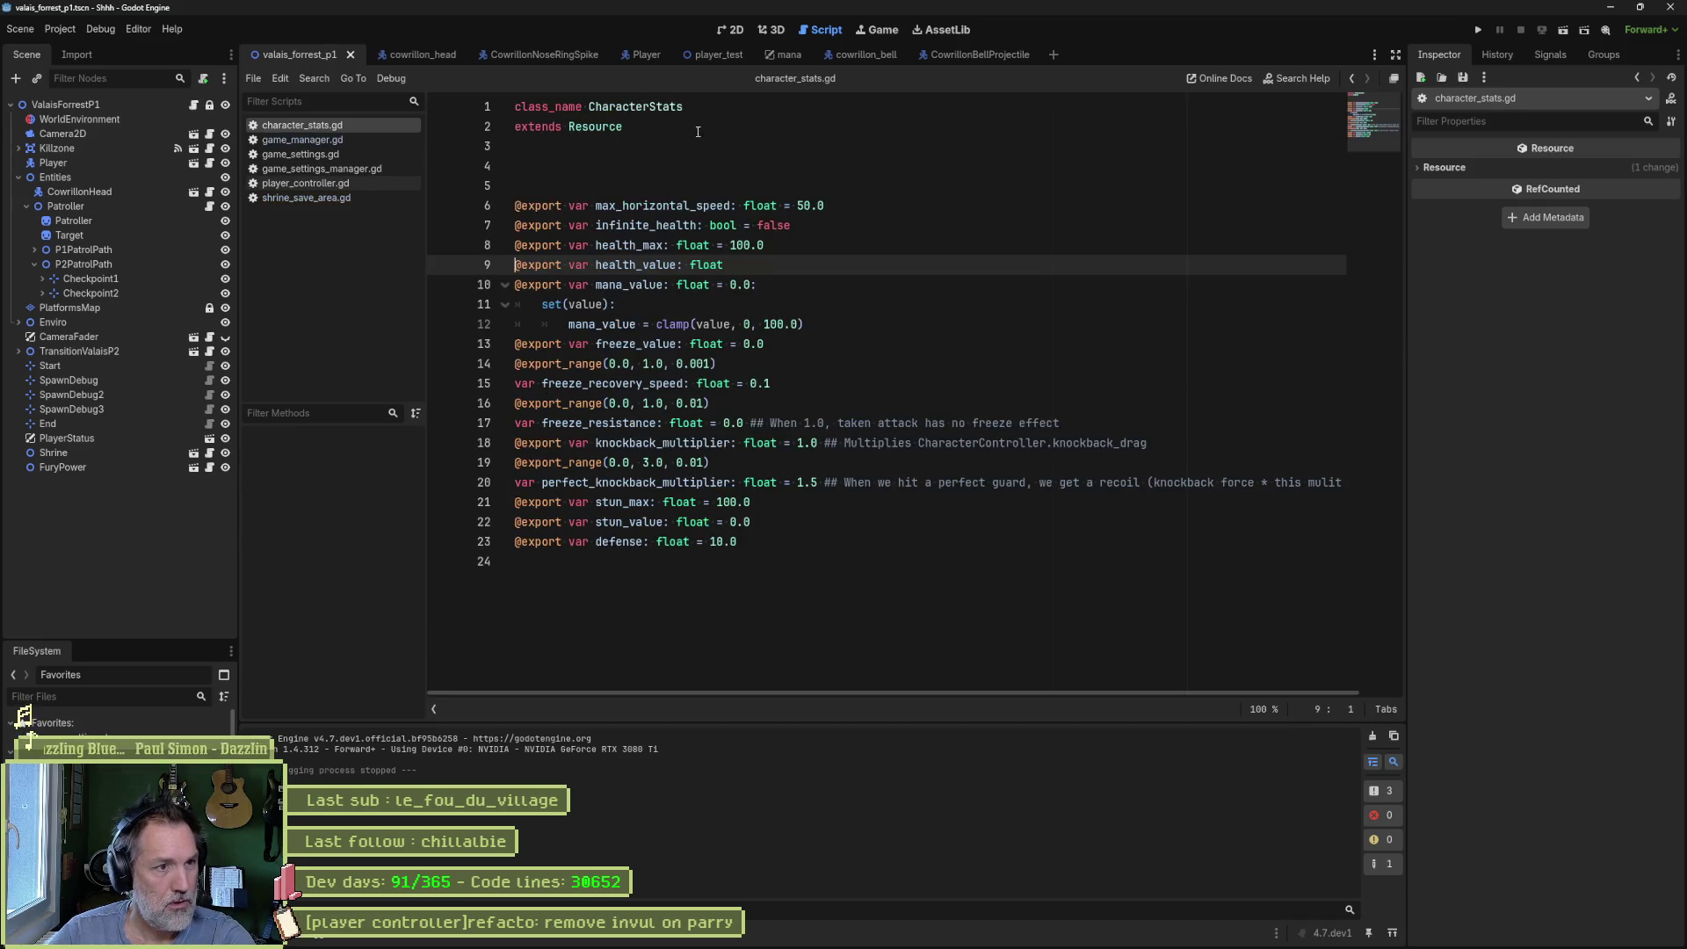
{"action": "double_click", "coordinate": [625, 284]}
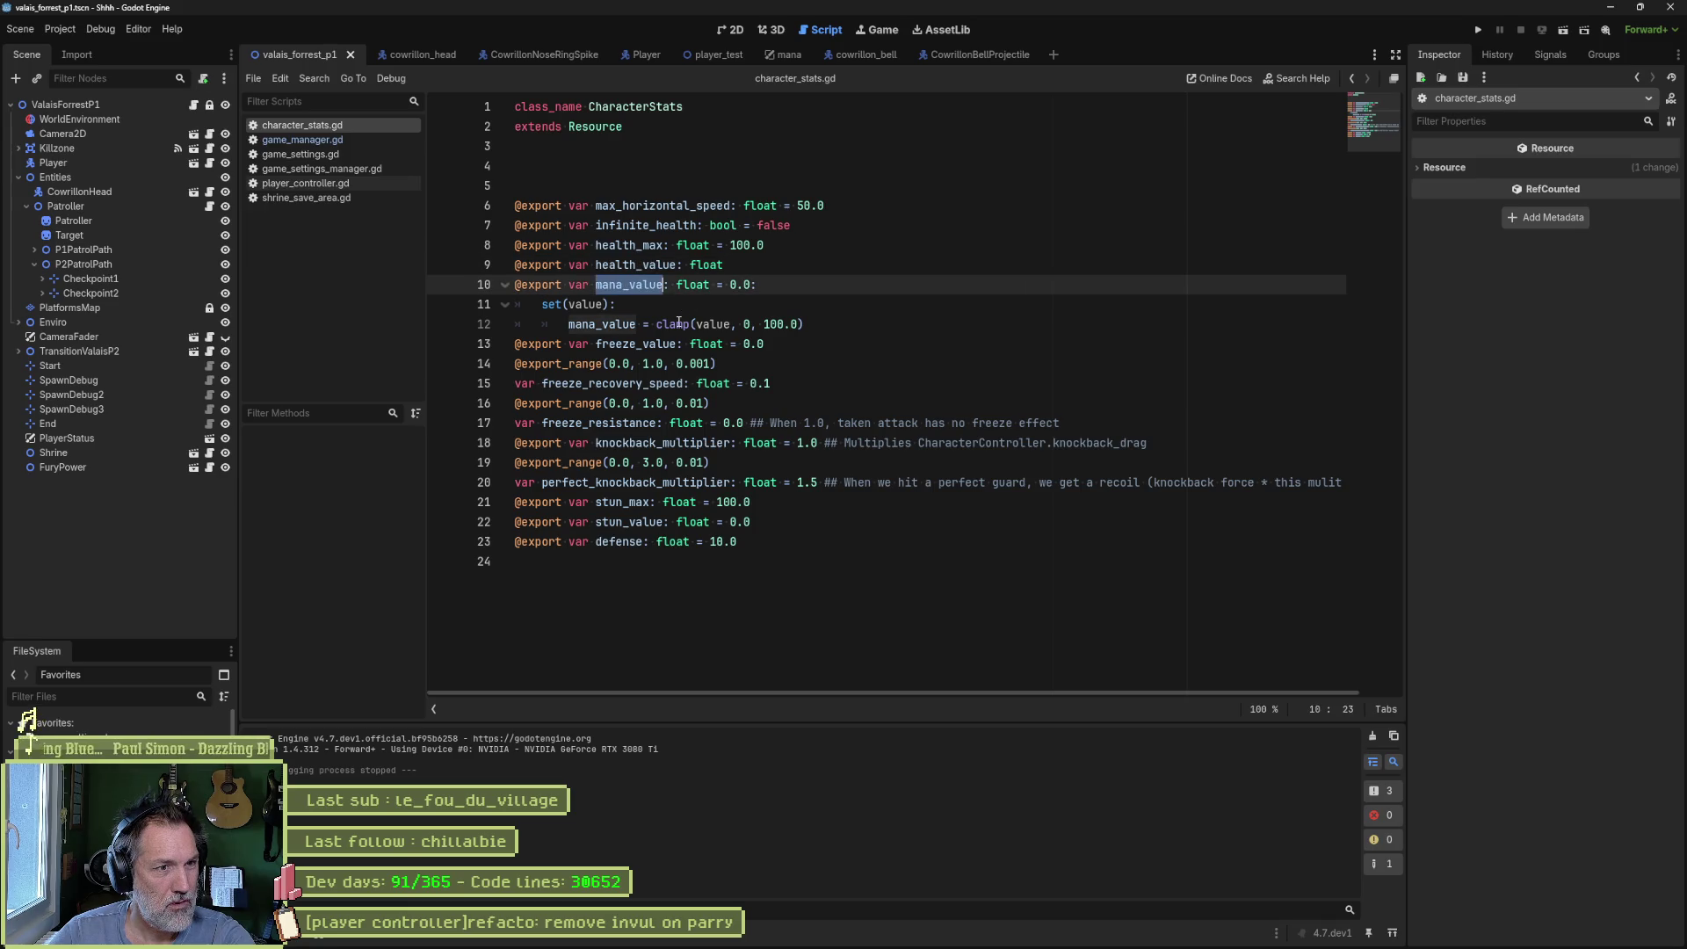
{"action": "double_click", "coordinate": [652, 265]}
{"action": "double_click", "coordinate": [638, 247]}
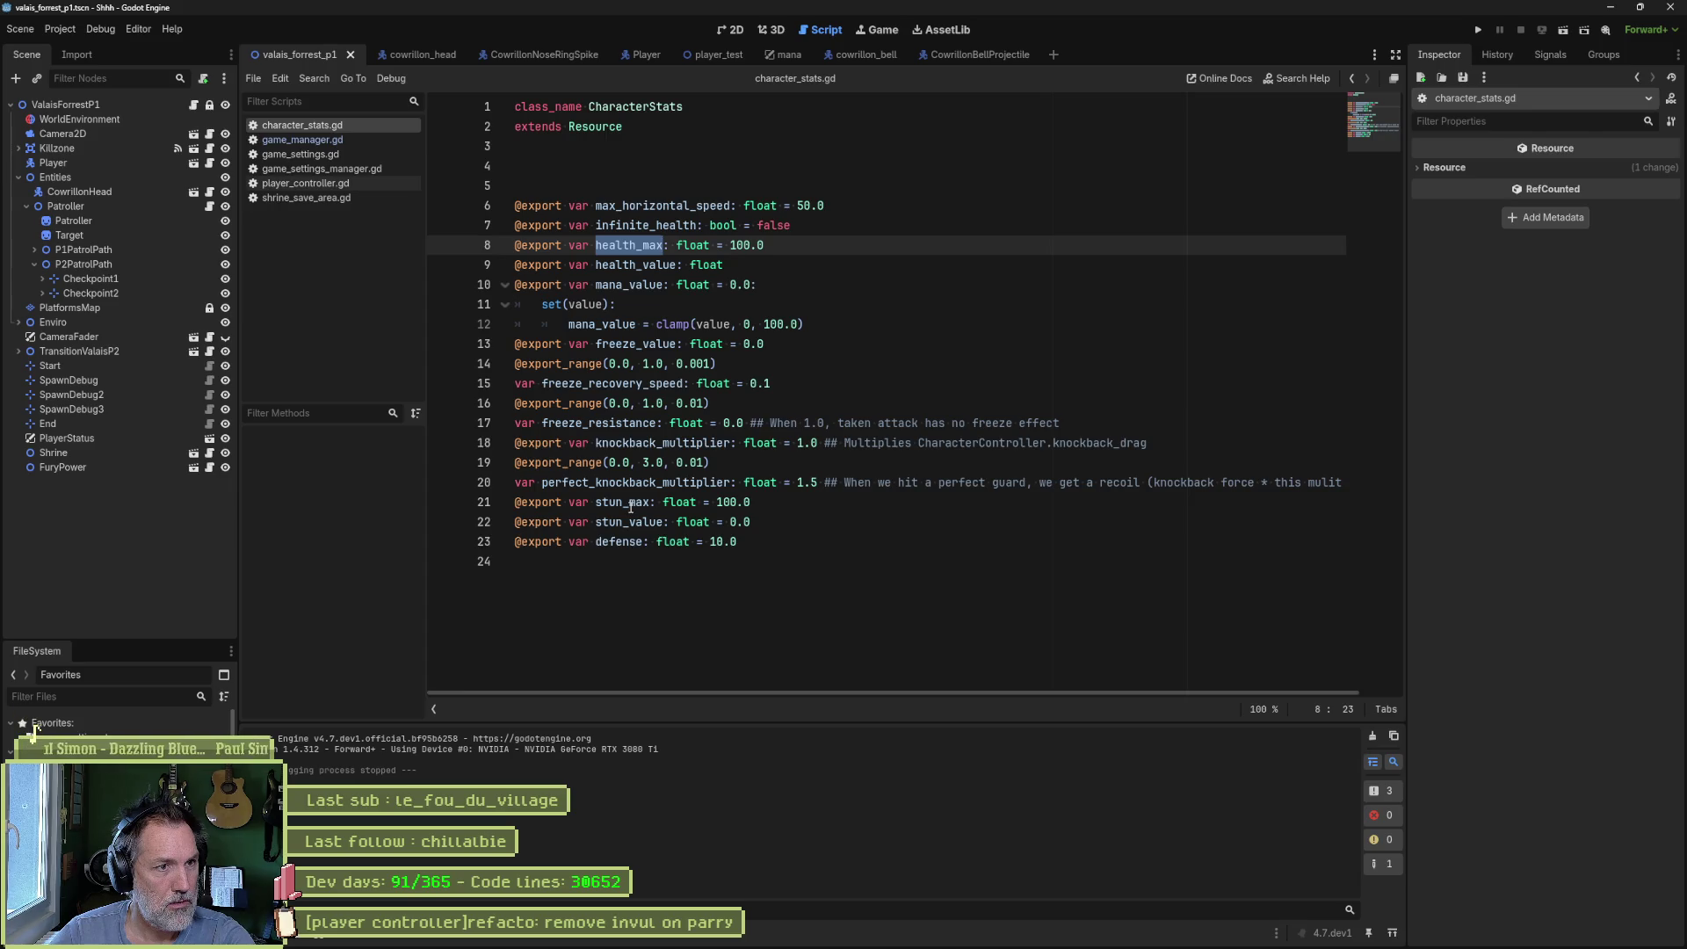
{"action": "double_click", "coordinate": [768, 324]}
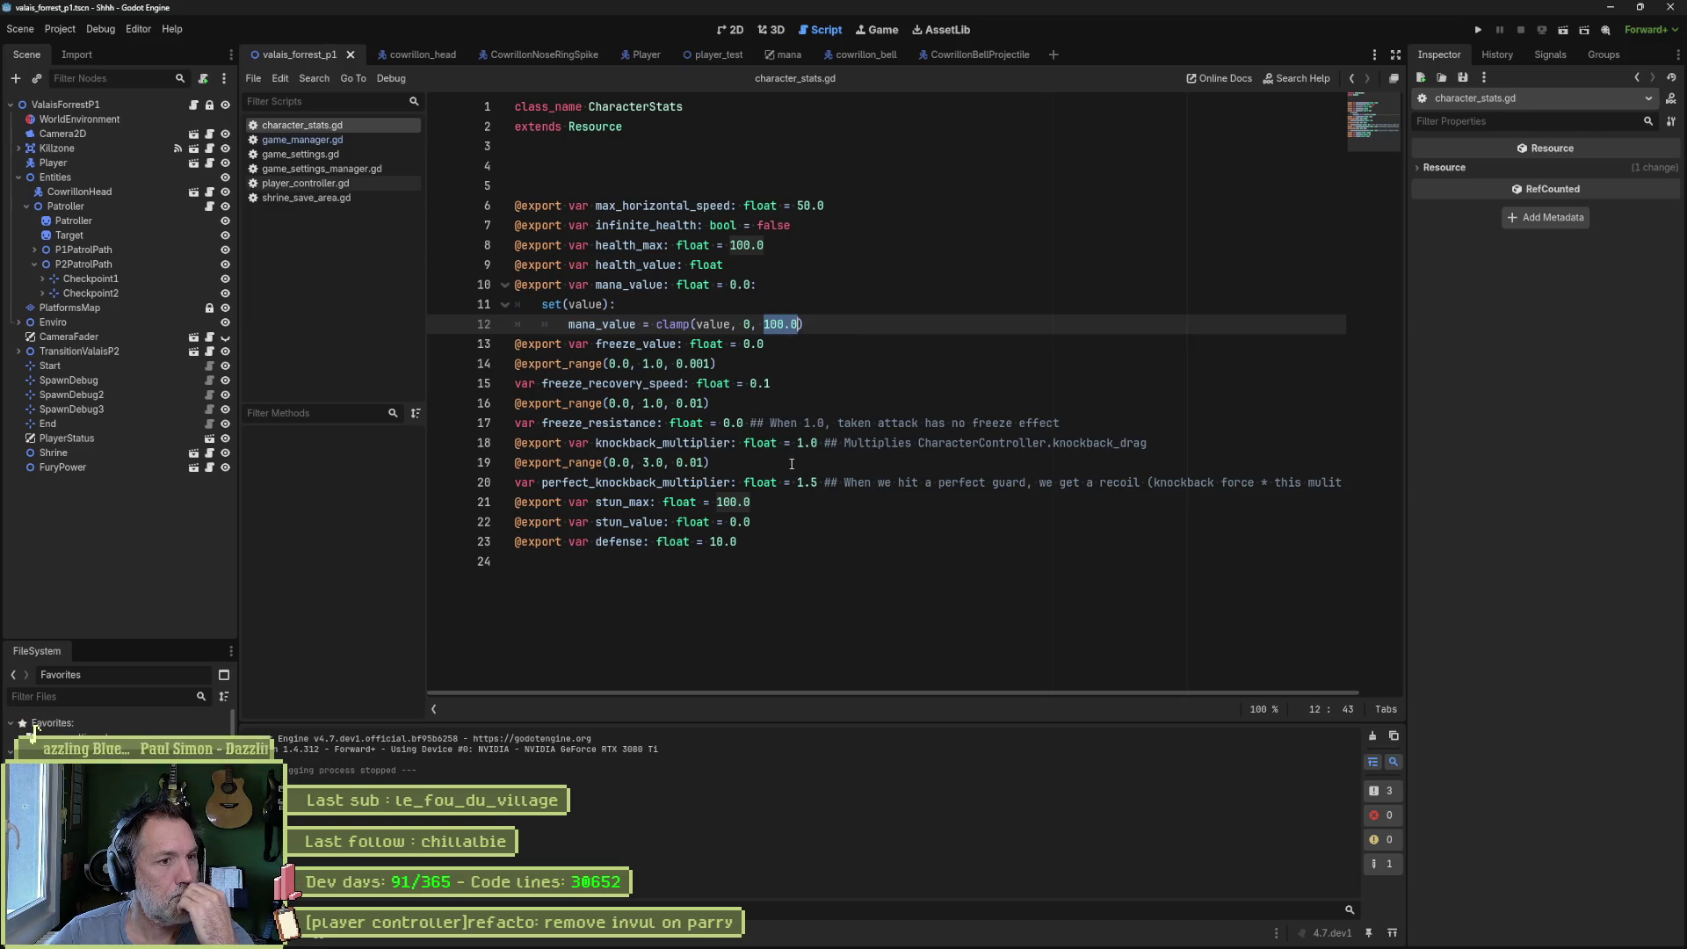
{"action": "key", "text": "alt+Tab"}
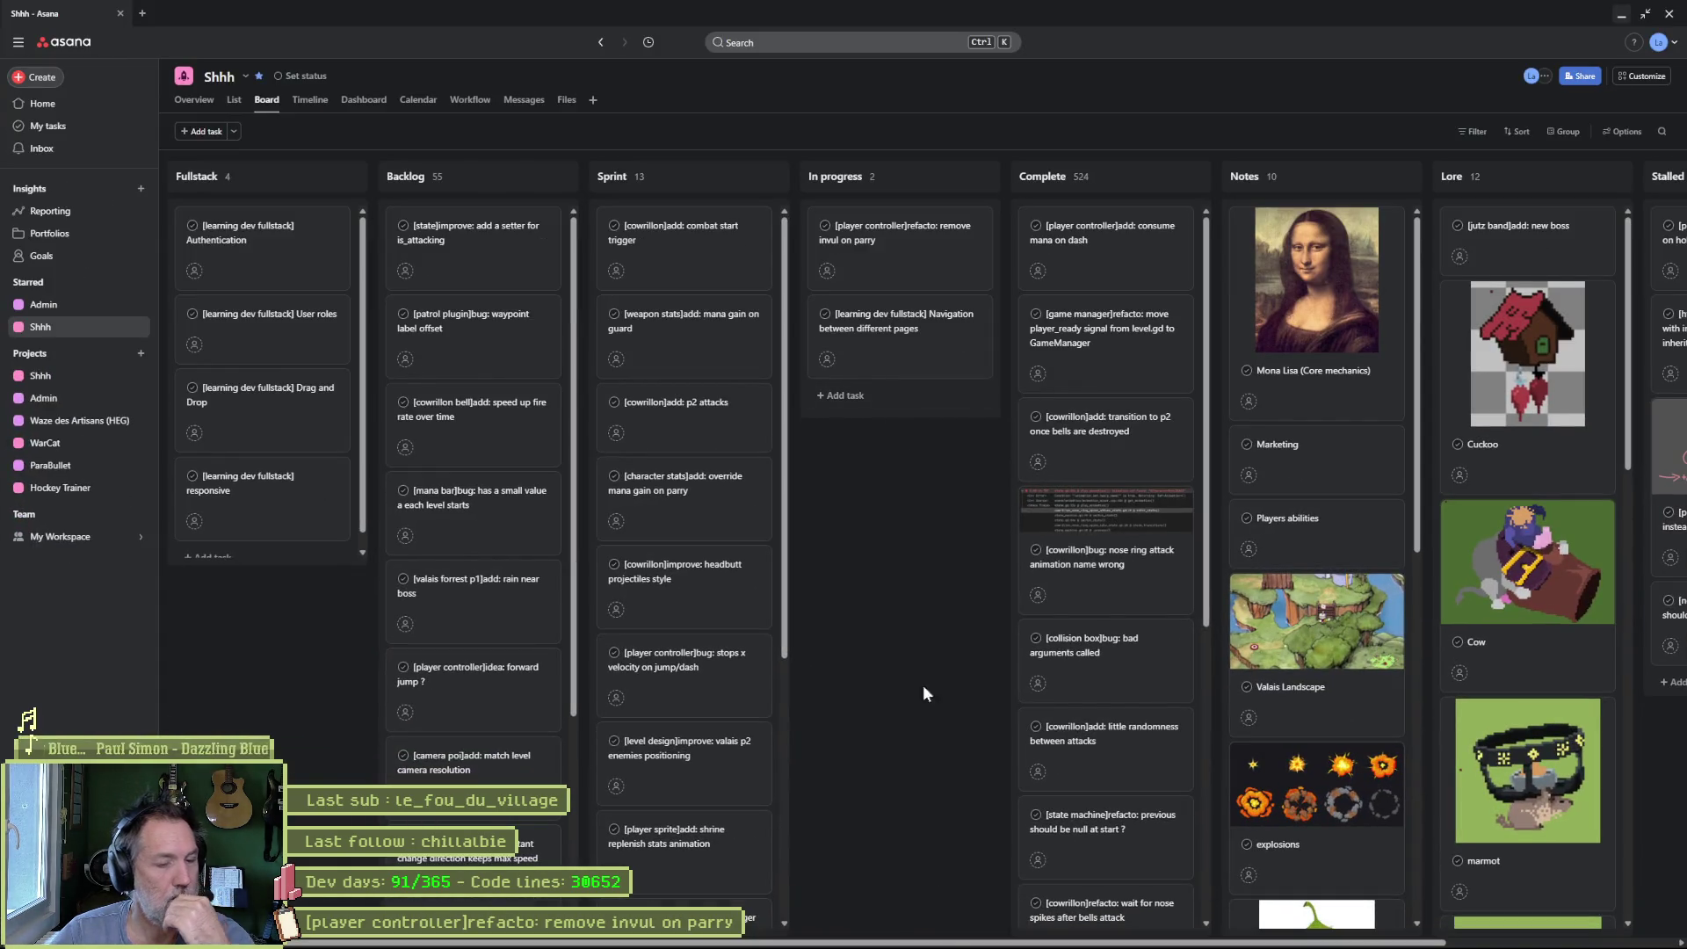
{"action": "left_click", "coordinate": [1047, 933]}
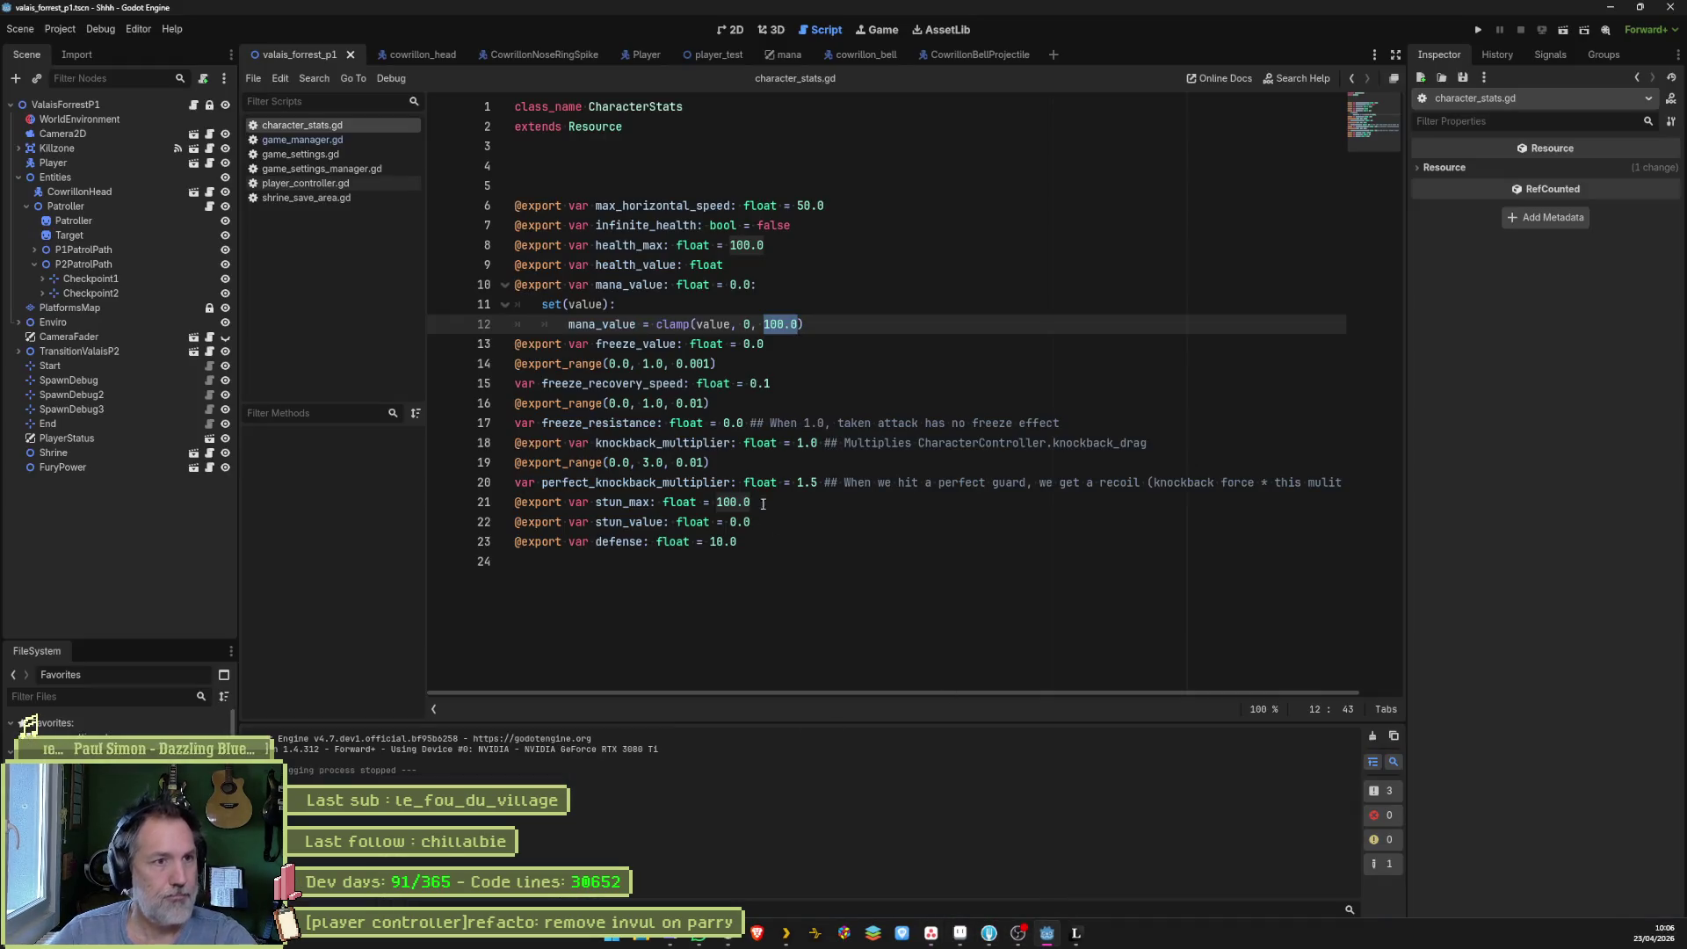
In the 2D view, set the level root's Spawn to SpawnDebug3
{"action": "left_click", "coordinate": [726, 29]}
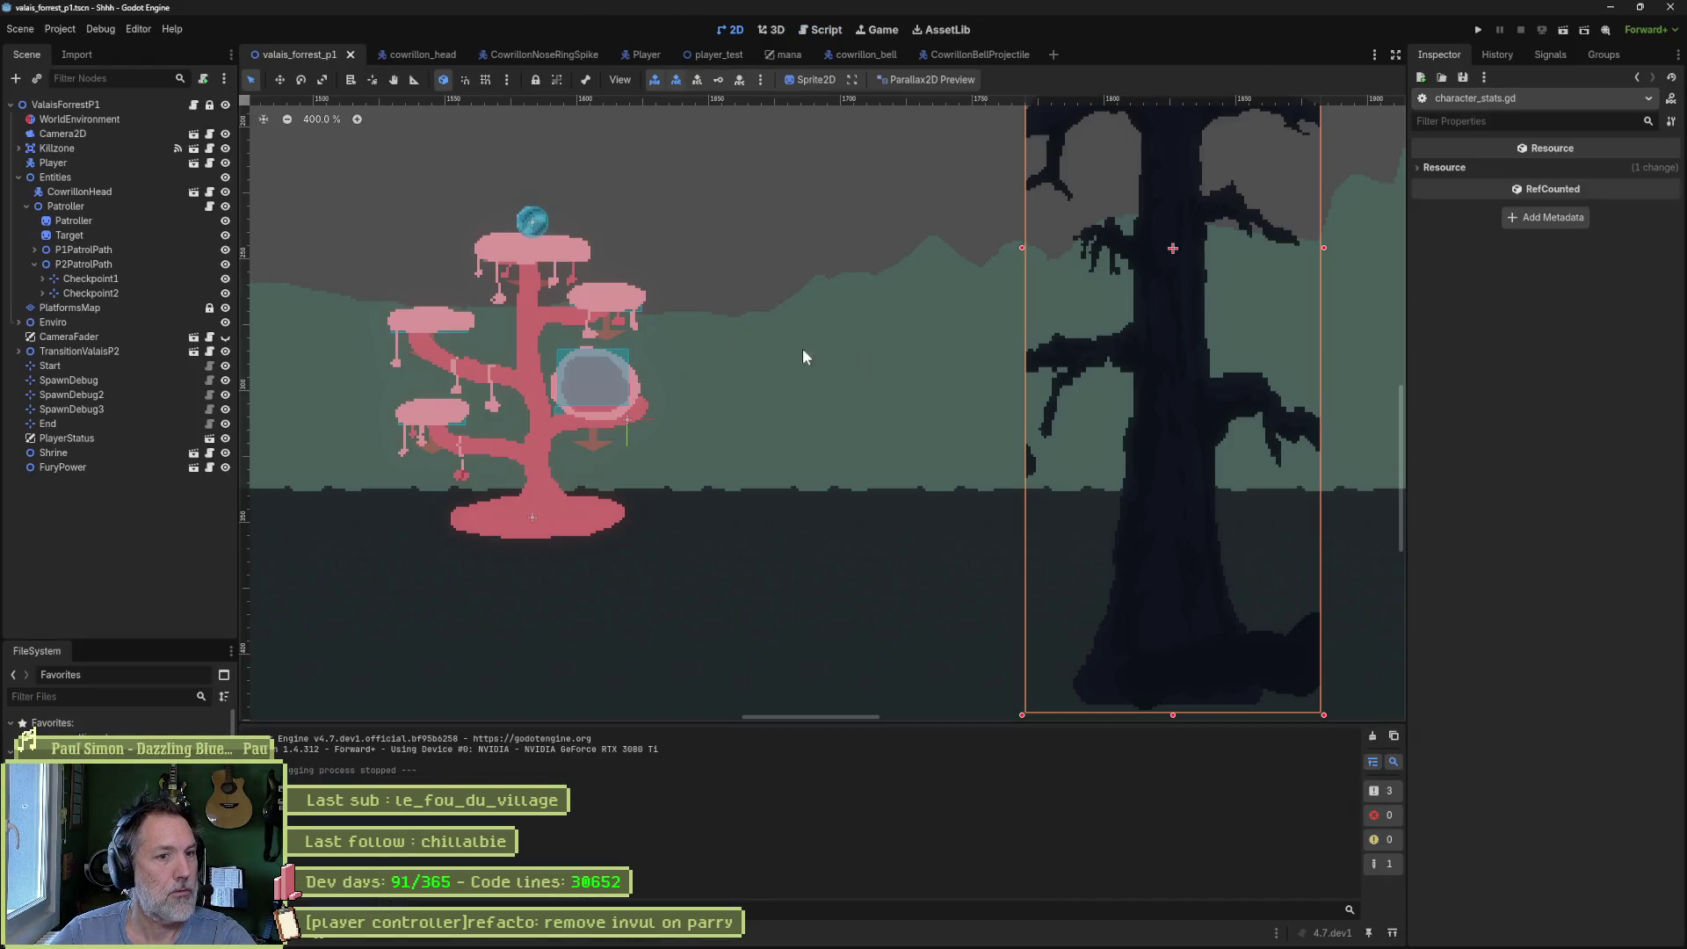
{"action": "scroll", "coordinate": [862, 382], "scroll_direction": "down", "scroll_amount": 3}
{"action": "scroll", "coordinate": [897, 376], "scroll_direction": "right", "scroll_amount": 10}
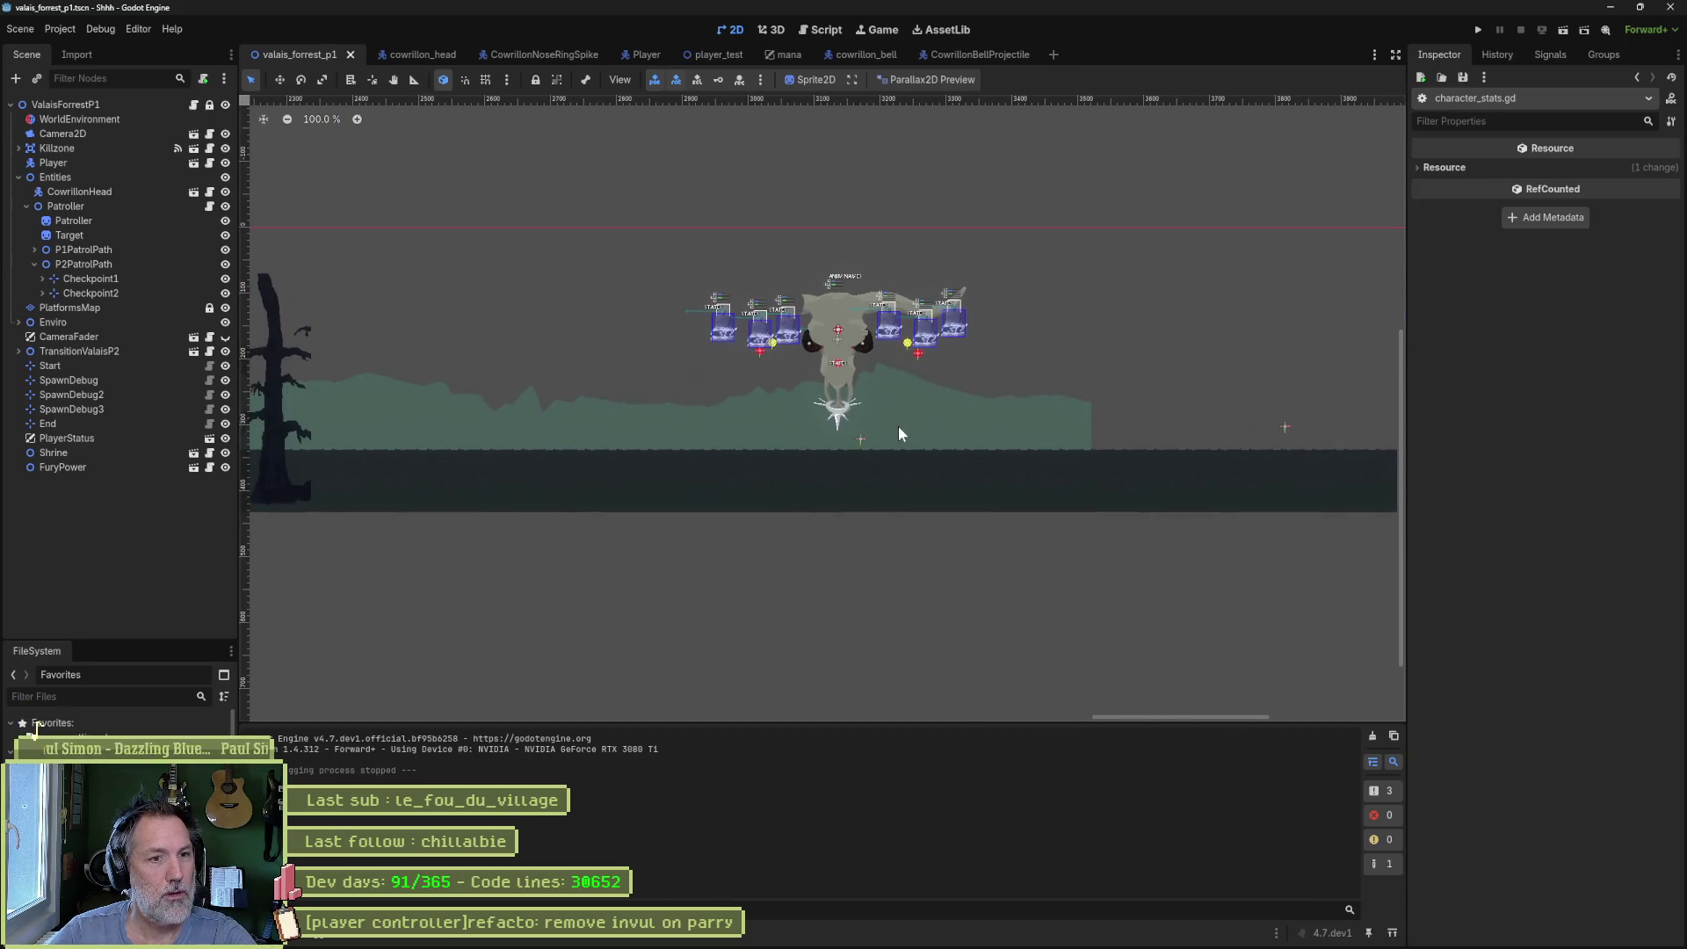
{"action": "left_click", "coordinate": [66, 105]}
{"action": "left_click", "coordinate": [1564, 190]}
{"action": "left_click", "coordinate": [1498, 253]}
Playtest the boss fight, watching mana climb from 10.0 to 20.0, then stop and save
{"action": "key", "text": "F6"}
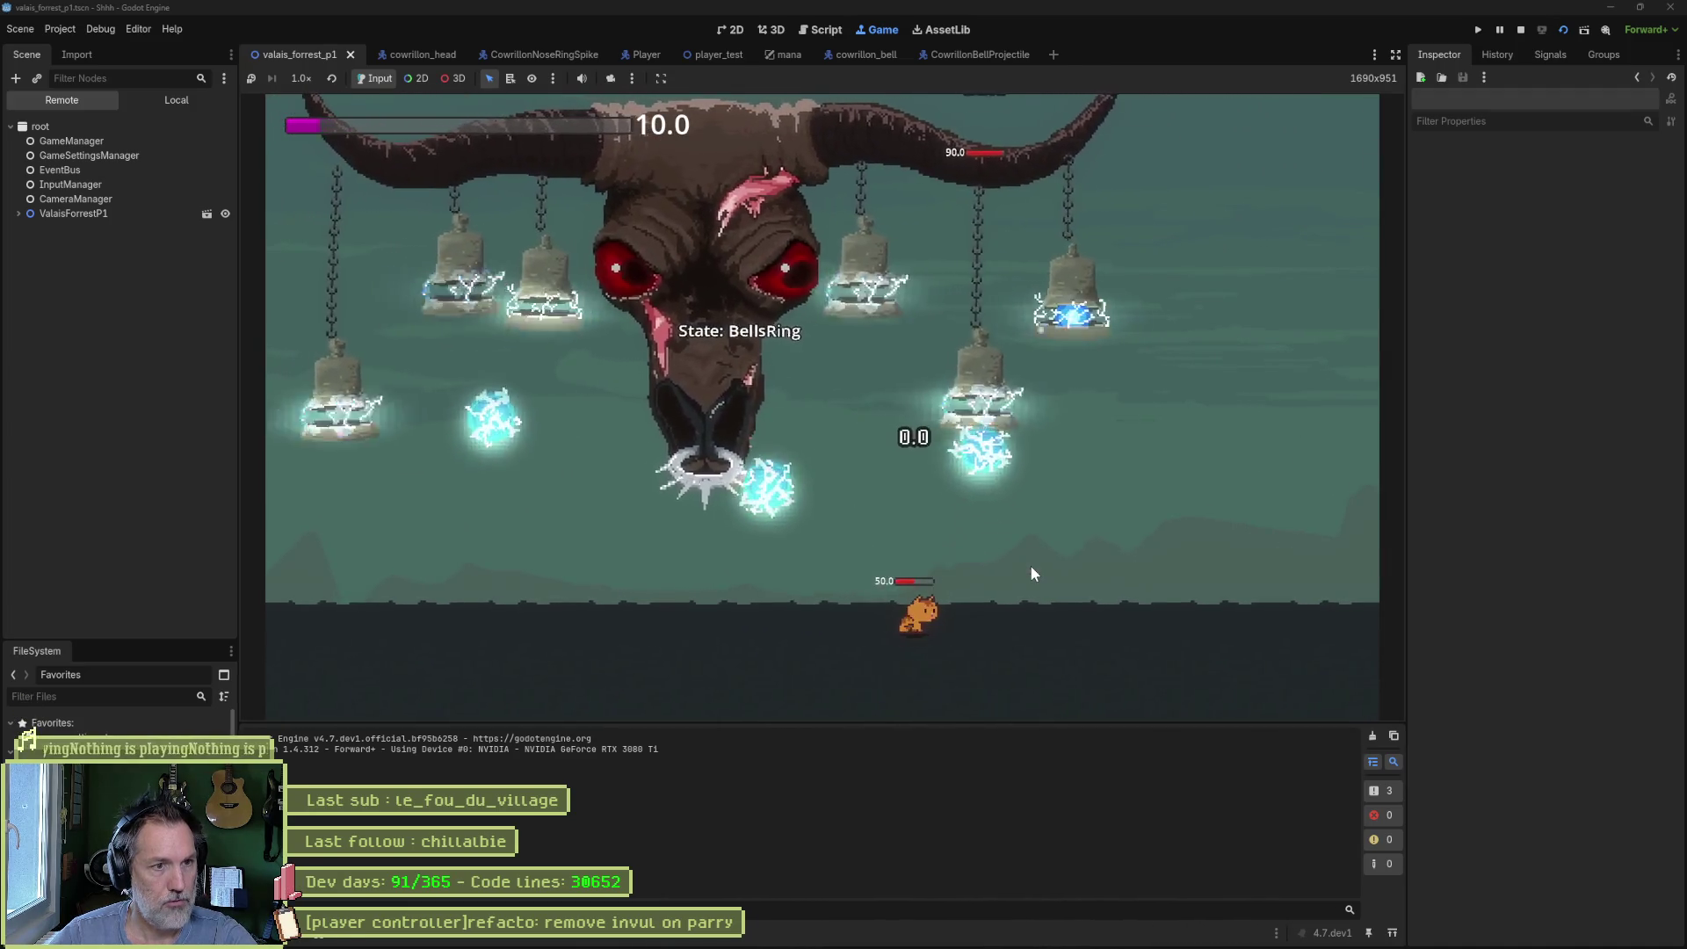
{"action": "key", "text": "Right"}
{"action": "key", "text": "Left"}
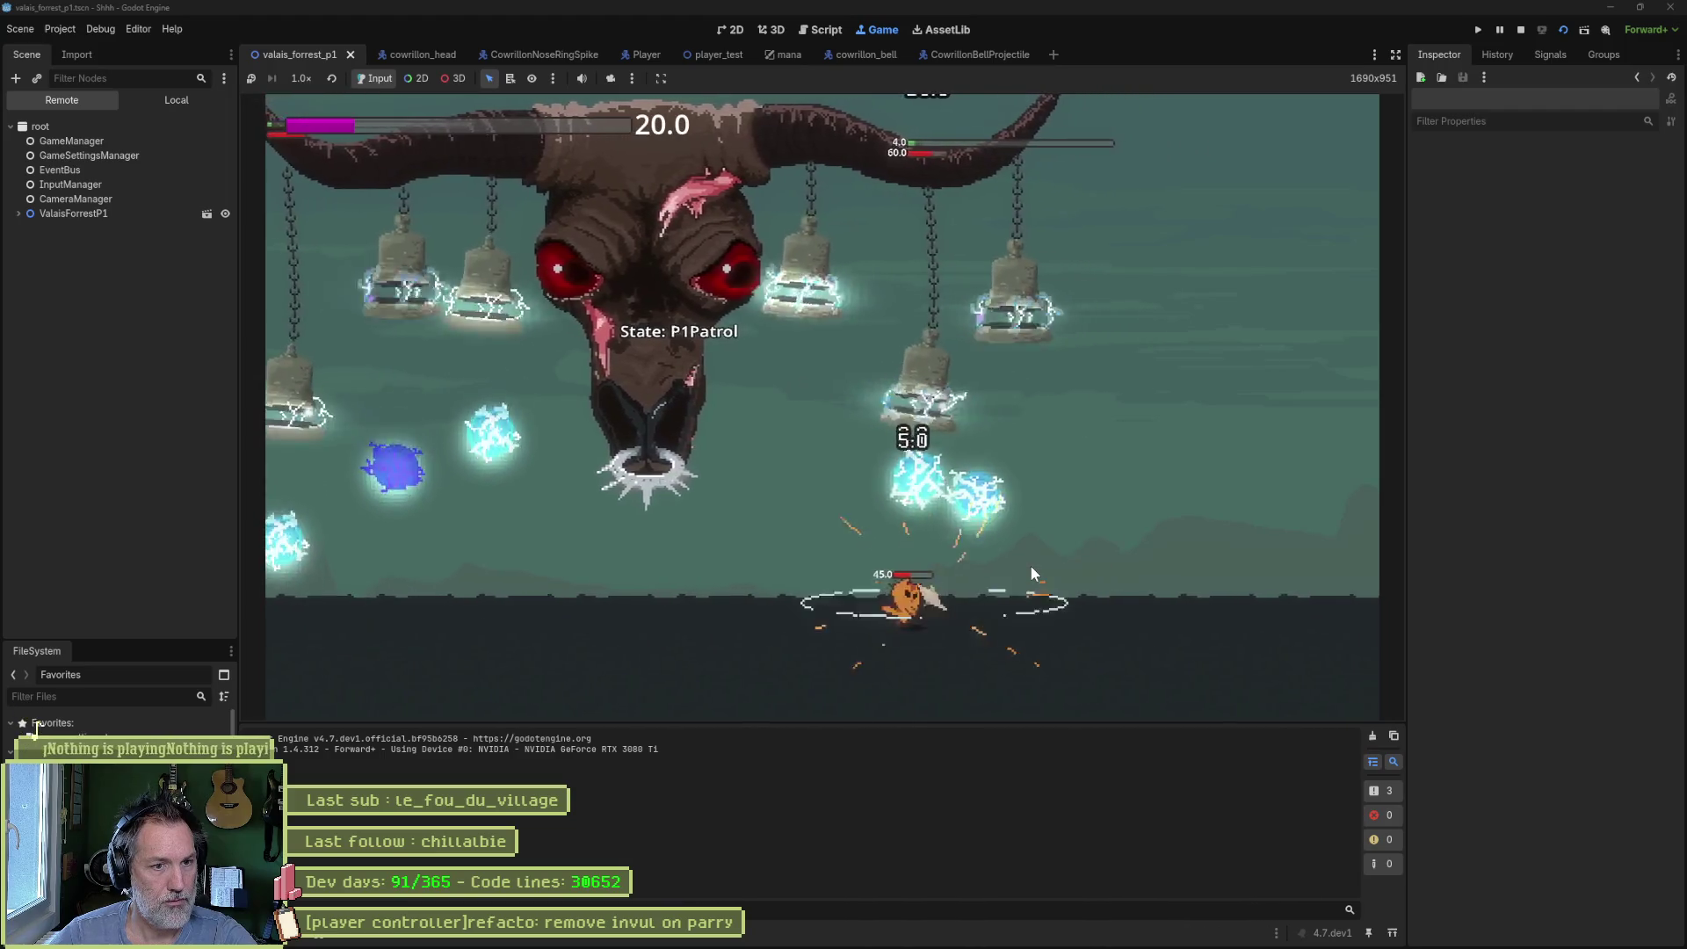
{"action": "key", "text": "F8"}
{"action": "key", "text": "ctrl+s"}
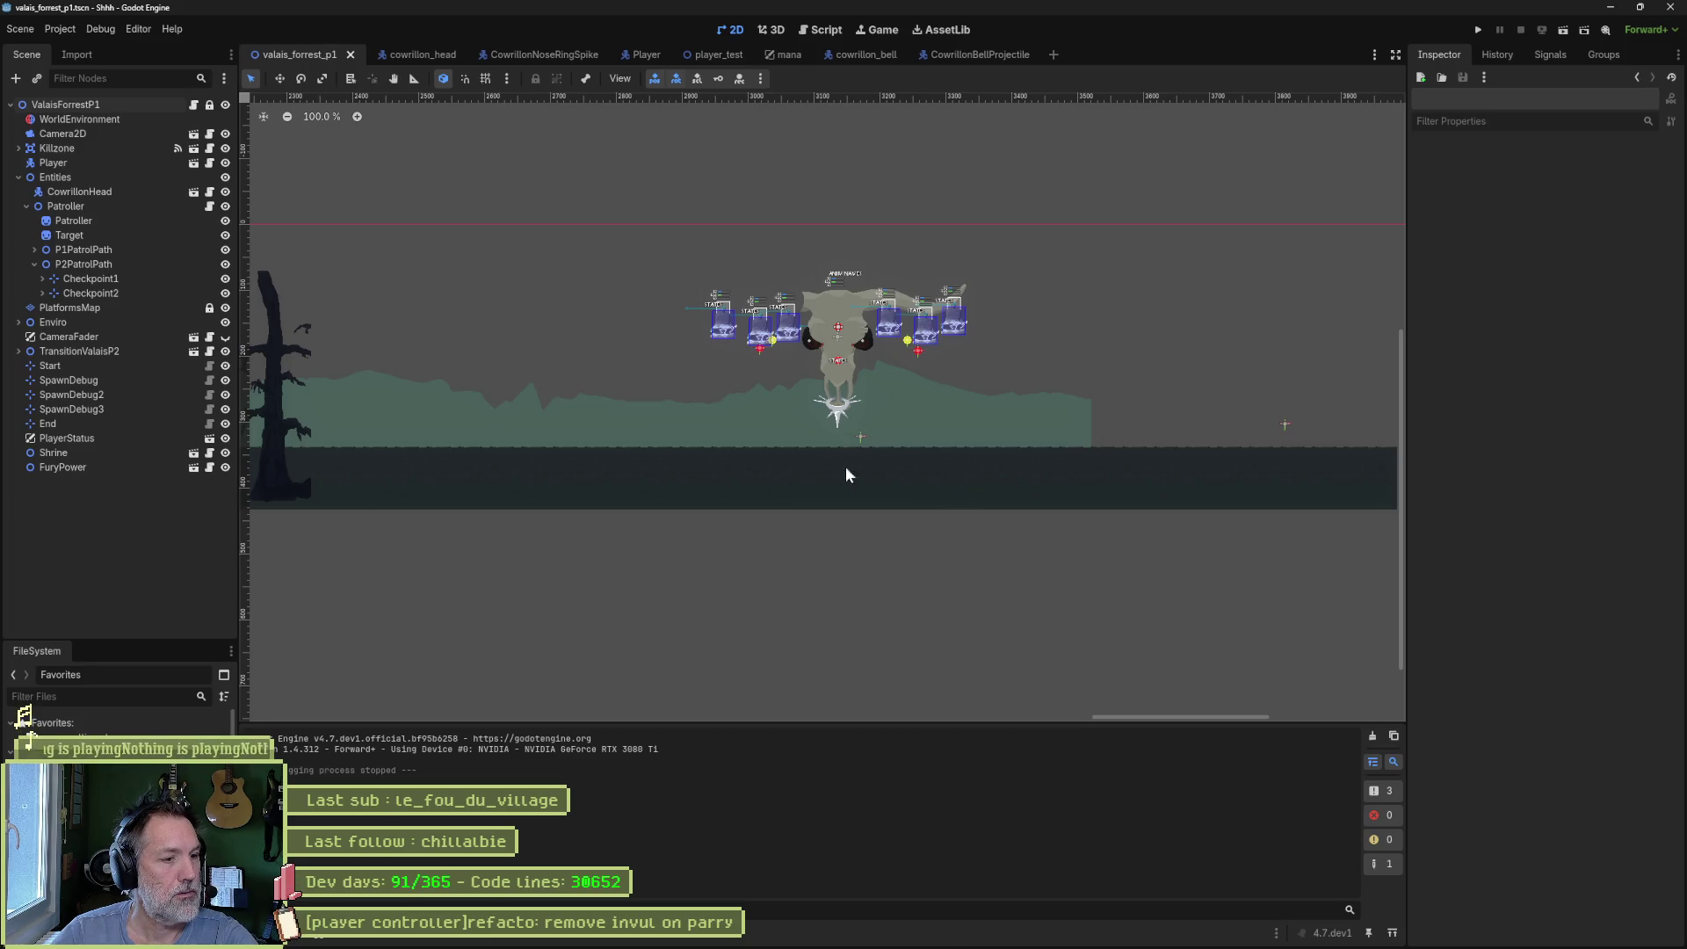
{"action": "left_click", "coordinate": [958, 54]}
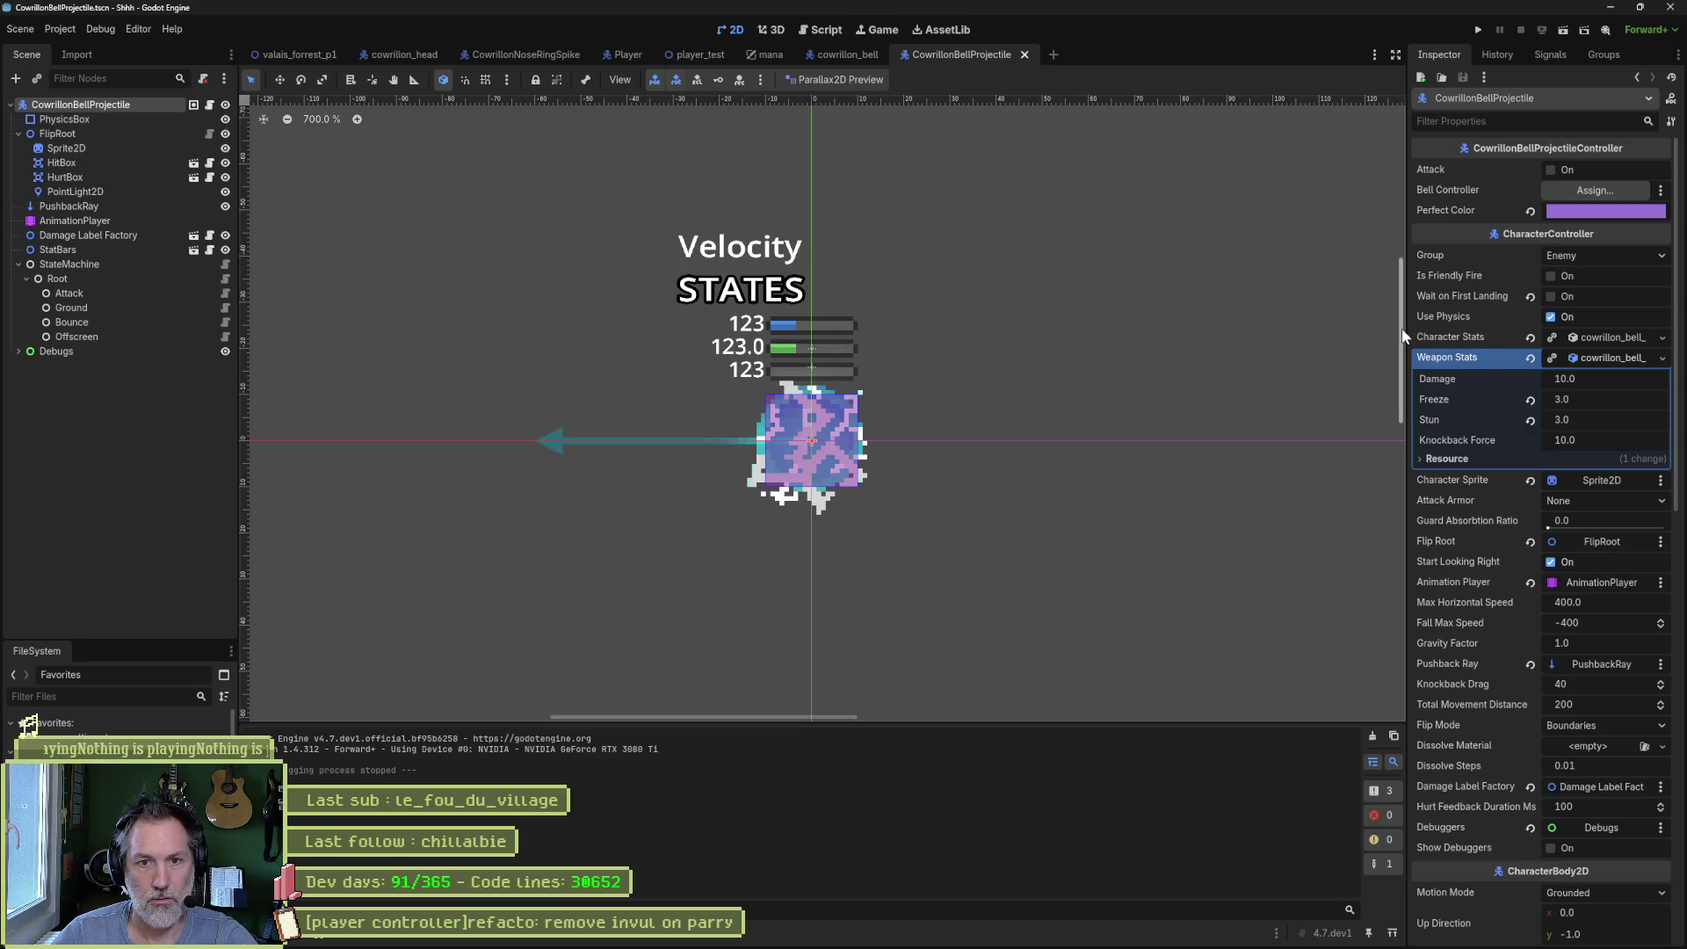
Confirm the CowrillonBellProjectile's Character Stats shows Mana Value 0.0, then switch to Asana
{"action": "left_click", "coordinate": [1605, 338]}
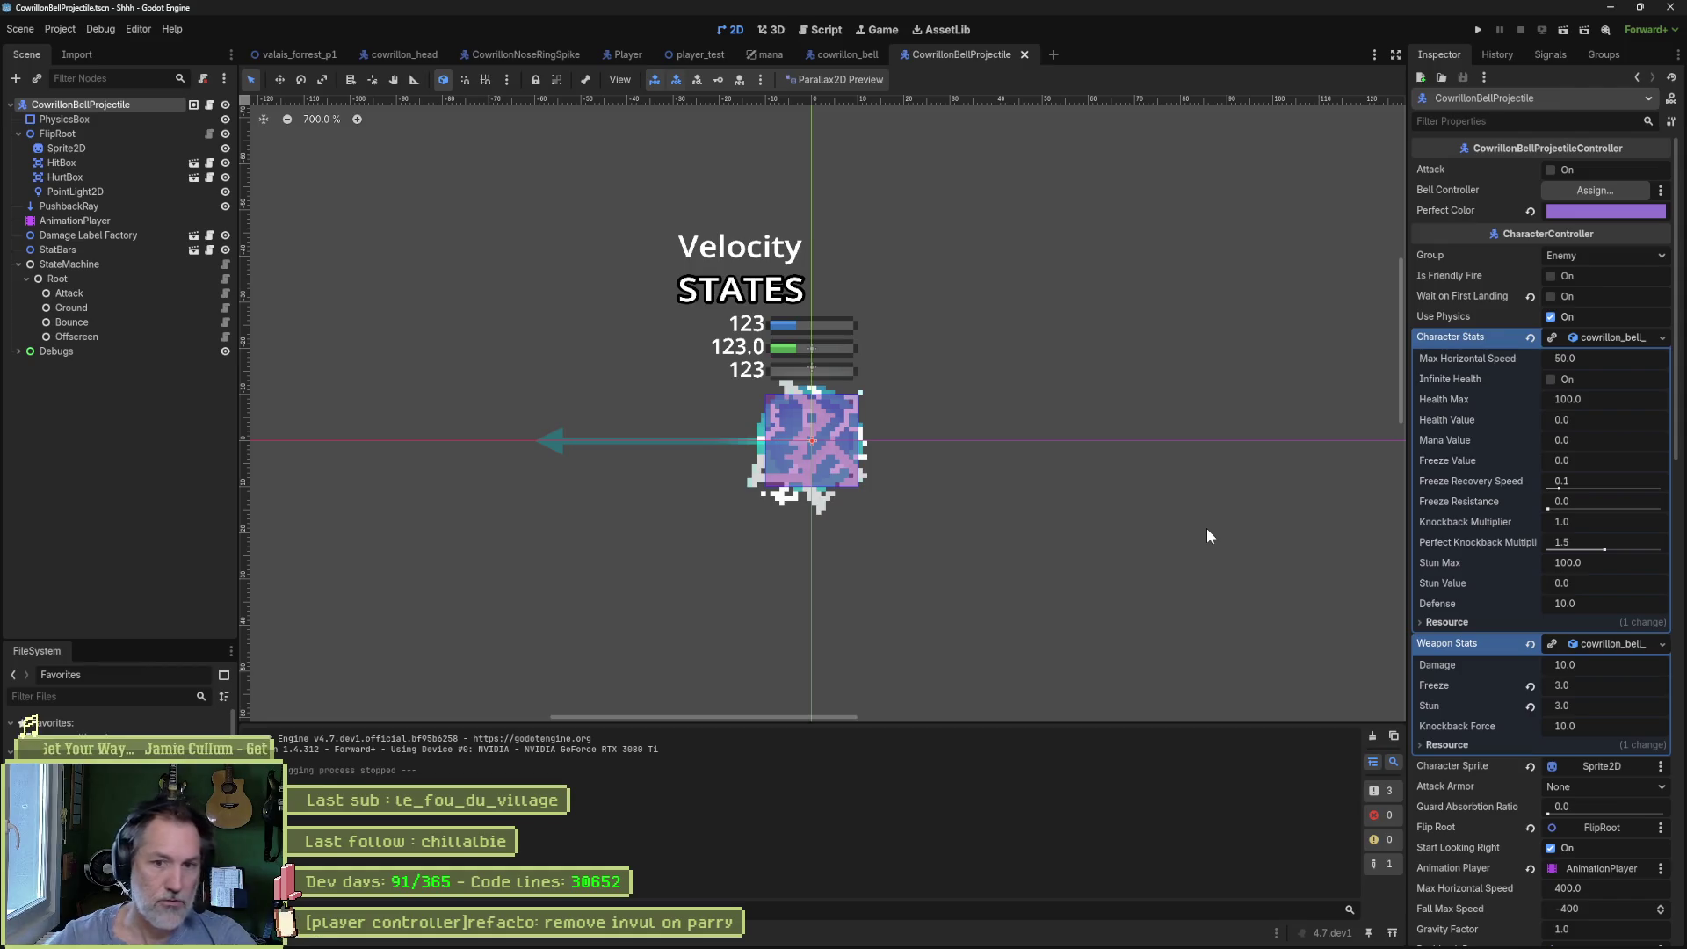
{"action": "left_click", "coordinate": [991, 935]}
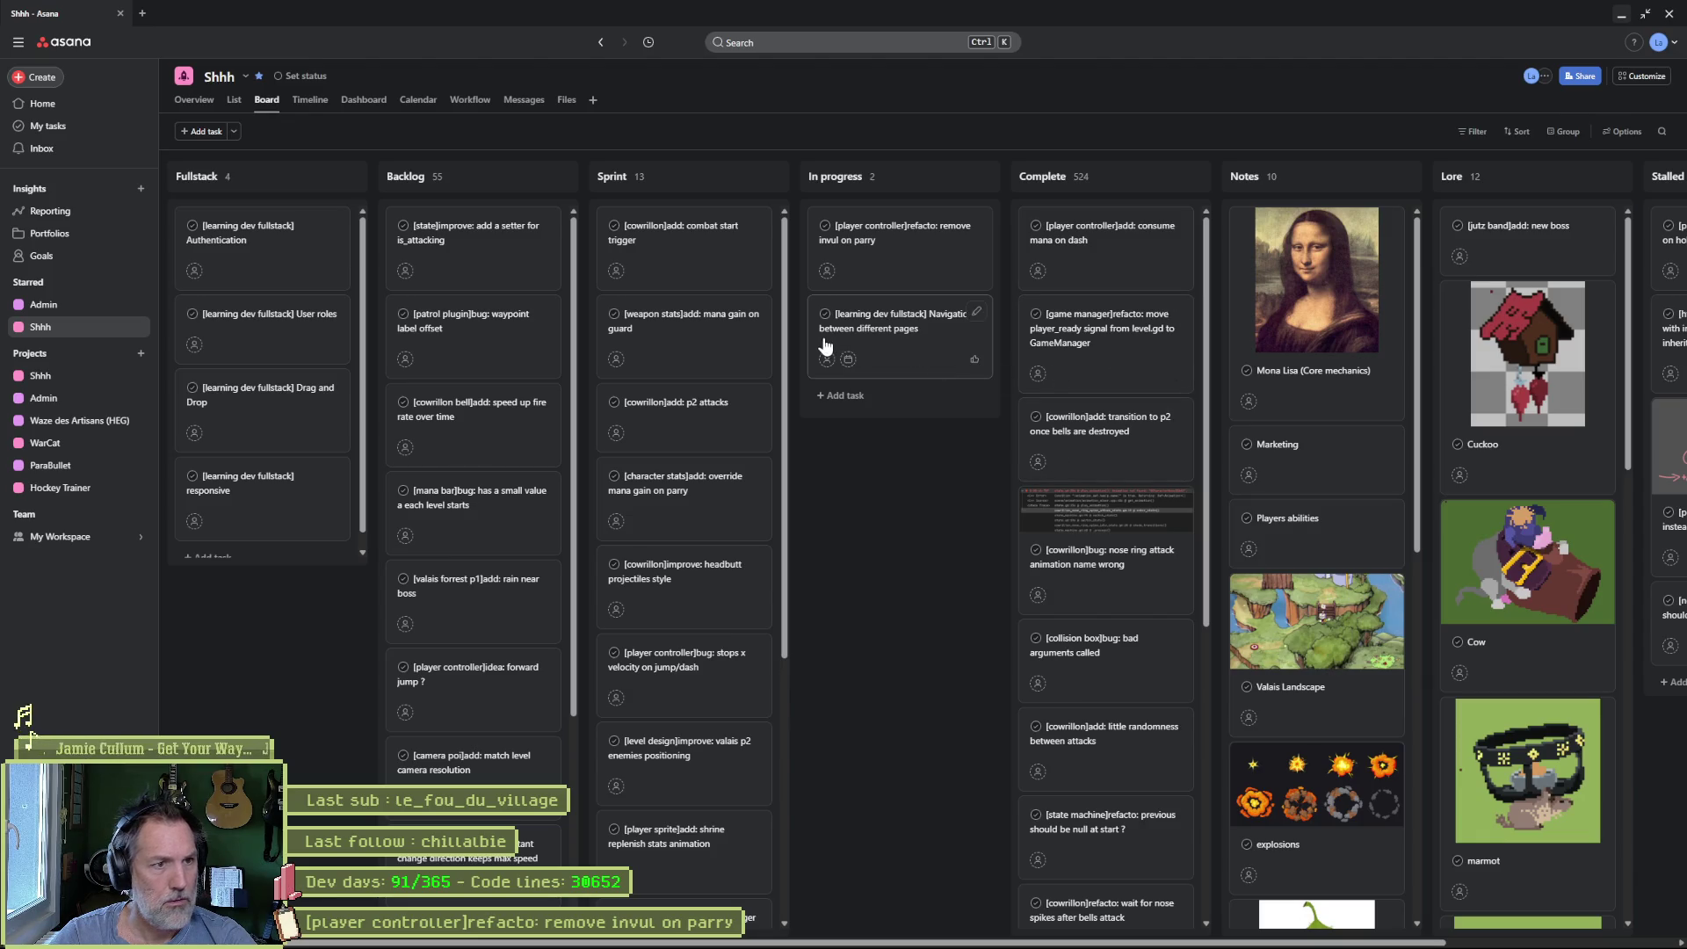
Drag the '[weapon stats]add: mana gain on guard' card into In progress, then minimize the browser
{"action": "mouse_move", "coordinate": [708, 340]}
{"action": "left_mouse_down"}
{"action": "mouse_move", "coordinate": [727, 308]}
{"action": "mouse_move", "coordinate": [879, 255]}
{"action": "mouse_move", "coordinate": [887, 233]}
{"action": "left_mouse_up"}
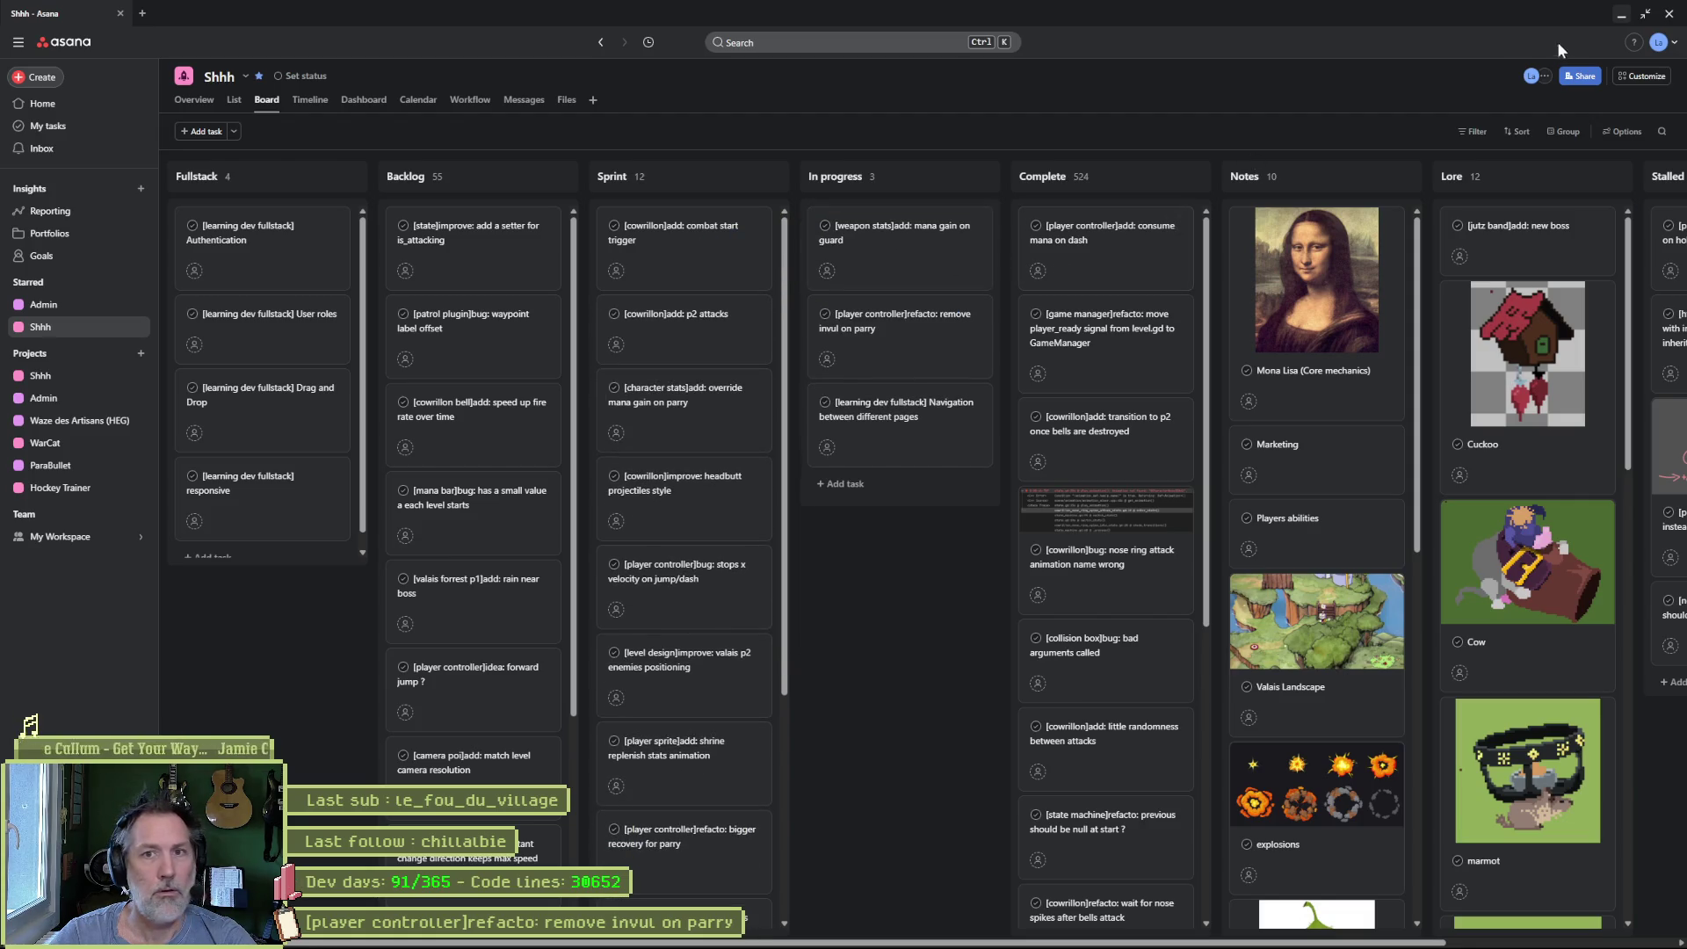
{"action": "left_click", "coordinate": [1622, 14]}
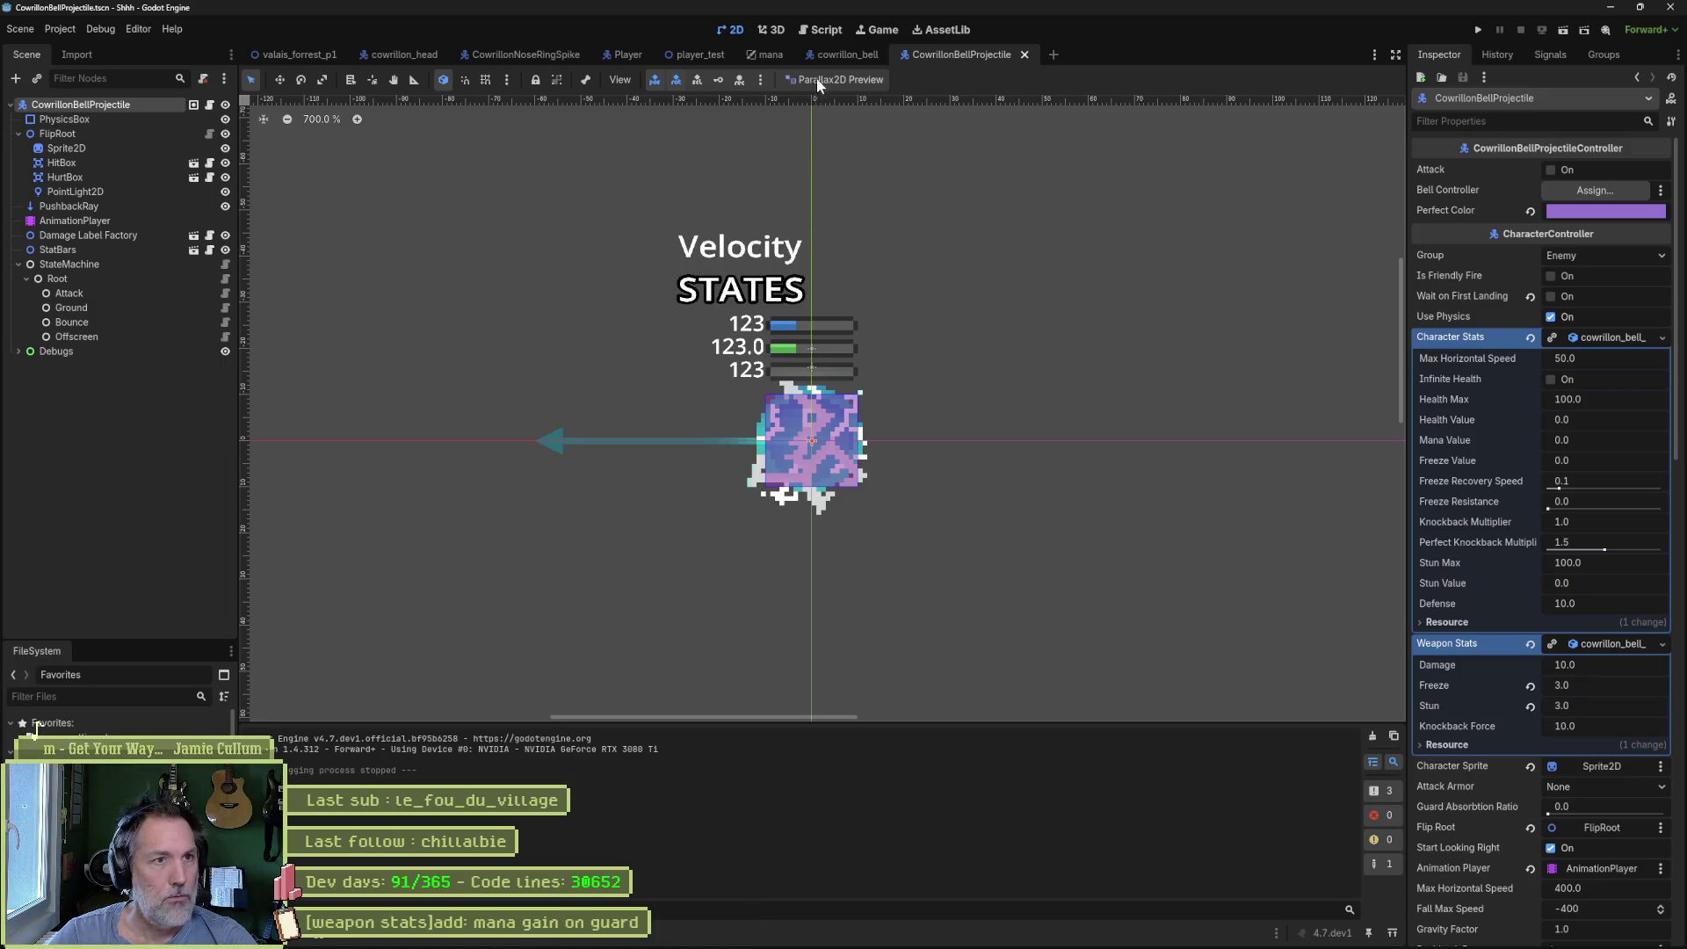
Quick-open the weapon_stats.gd script
{"action": "left_click", "coordinate": [821, 30]}
{"action": "key", "text": "shift+alt+o"}
{"action": "type", "text": "weapon"}
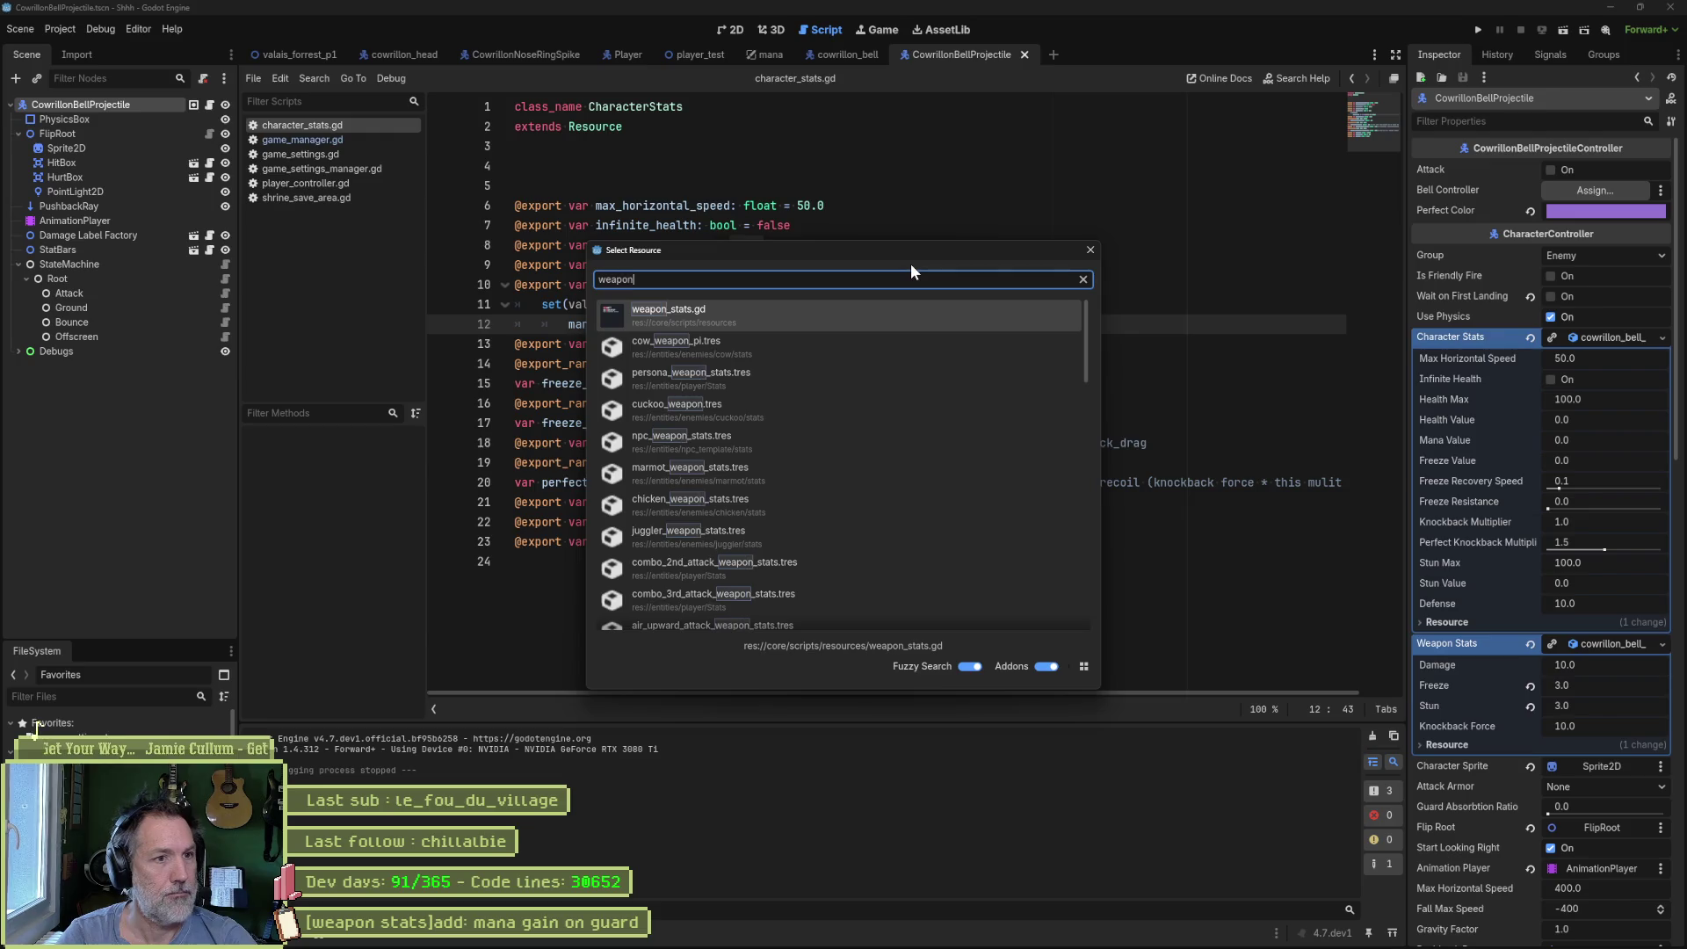
{"action": "key", "text": "Return"}
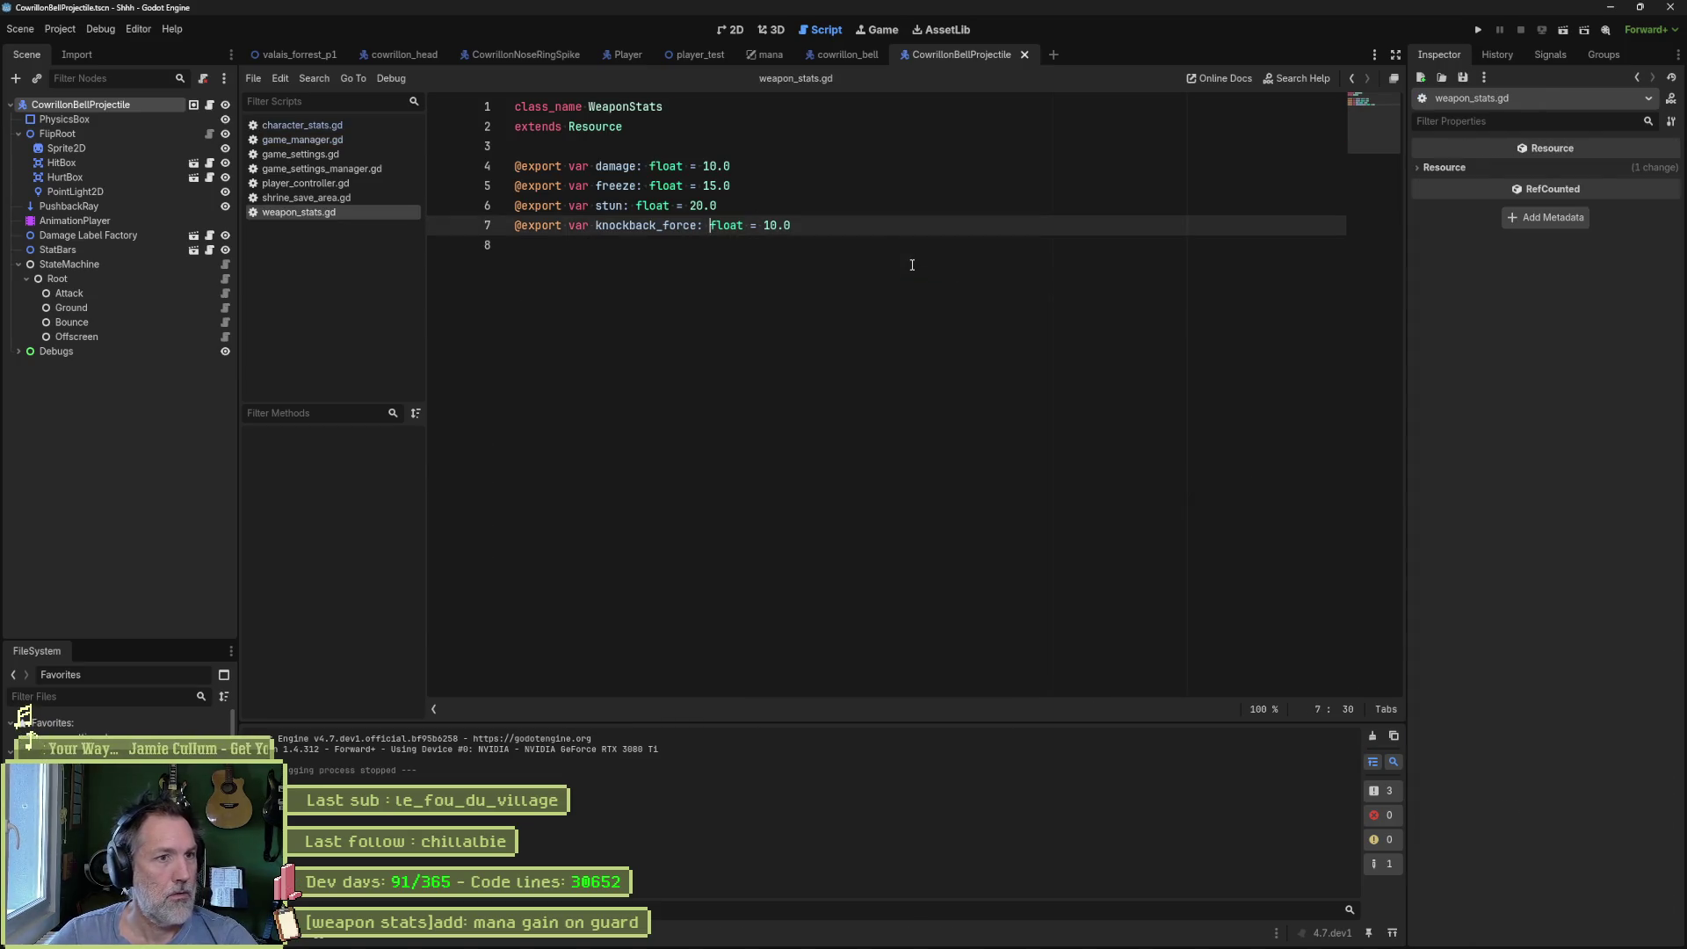
Paste a copy of the knockback_force declaration below damage, rename it mana, and save
{"action": "key", "text": "shift+Up"}
{"action": "key", "text": "ctrl+c"}
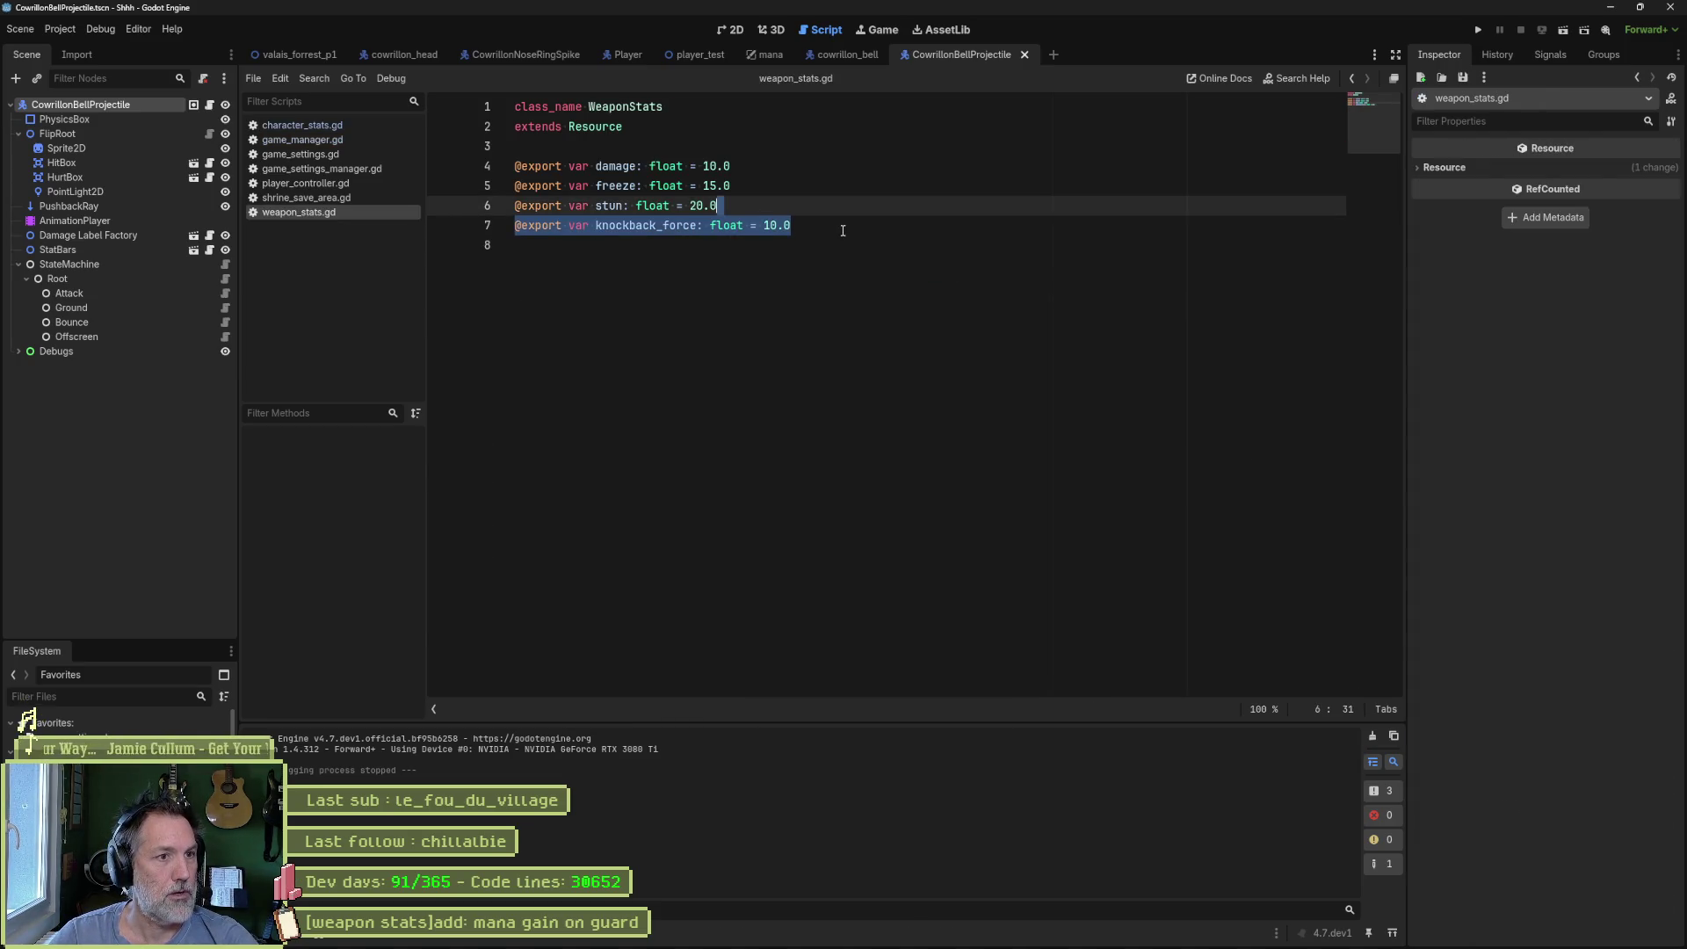
{"action": "key", "text": "Up"}
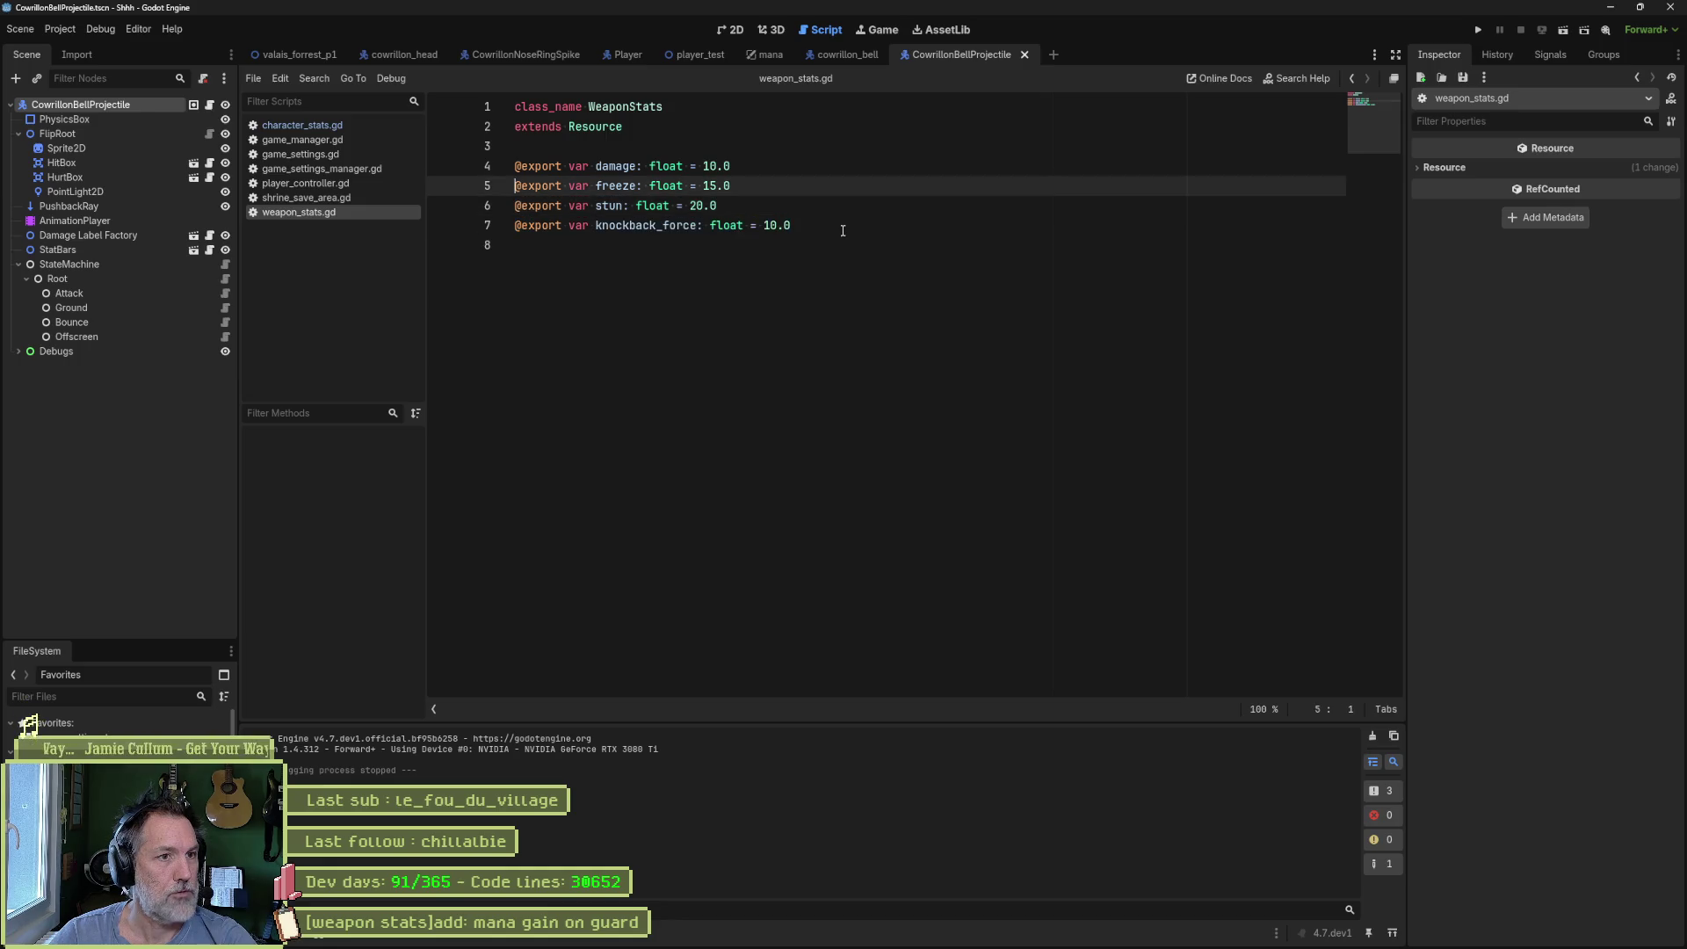
{"action": "key", "text": "Up"}
{"action": "key", "text": "Home"}
{"action": "left_click", "coordinate": [764, 200]}
{"action": "left_click", "coordinate": [771, 170]}
{"action": "key", "text": "Return"}
{"action": "key", "text": "ctrl+v"}
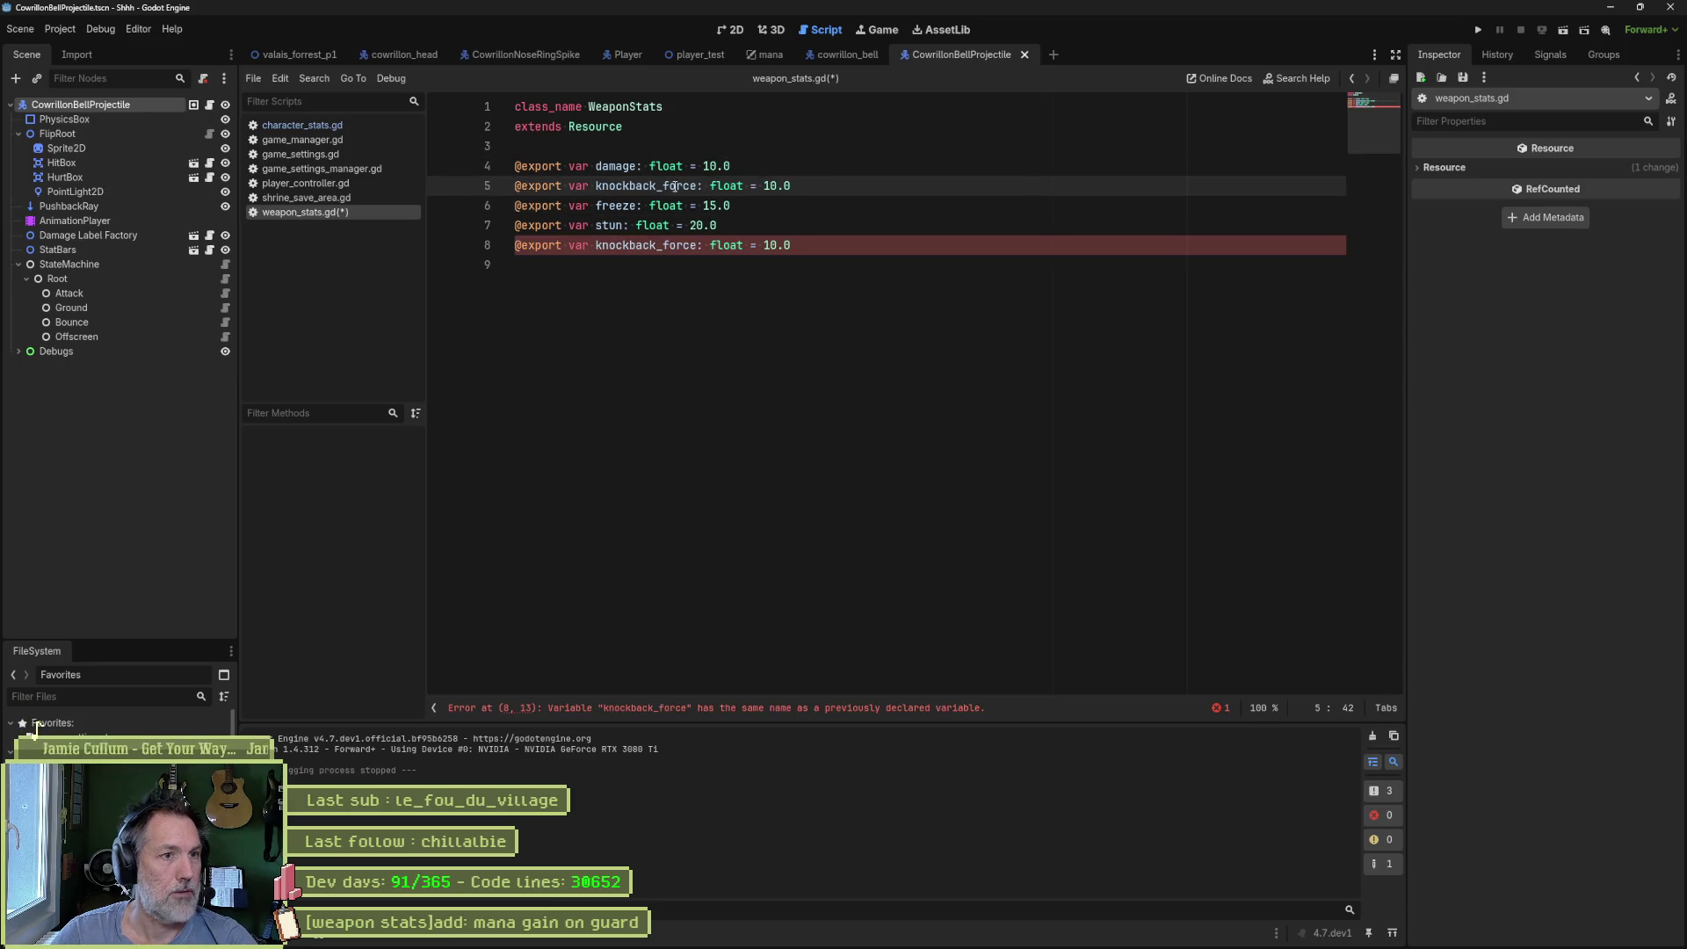
{"action": "double_click", "coordinate": [670, 186]}
{"action": "type", "text": "mana"}
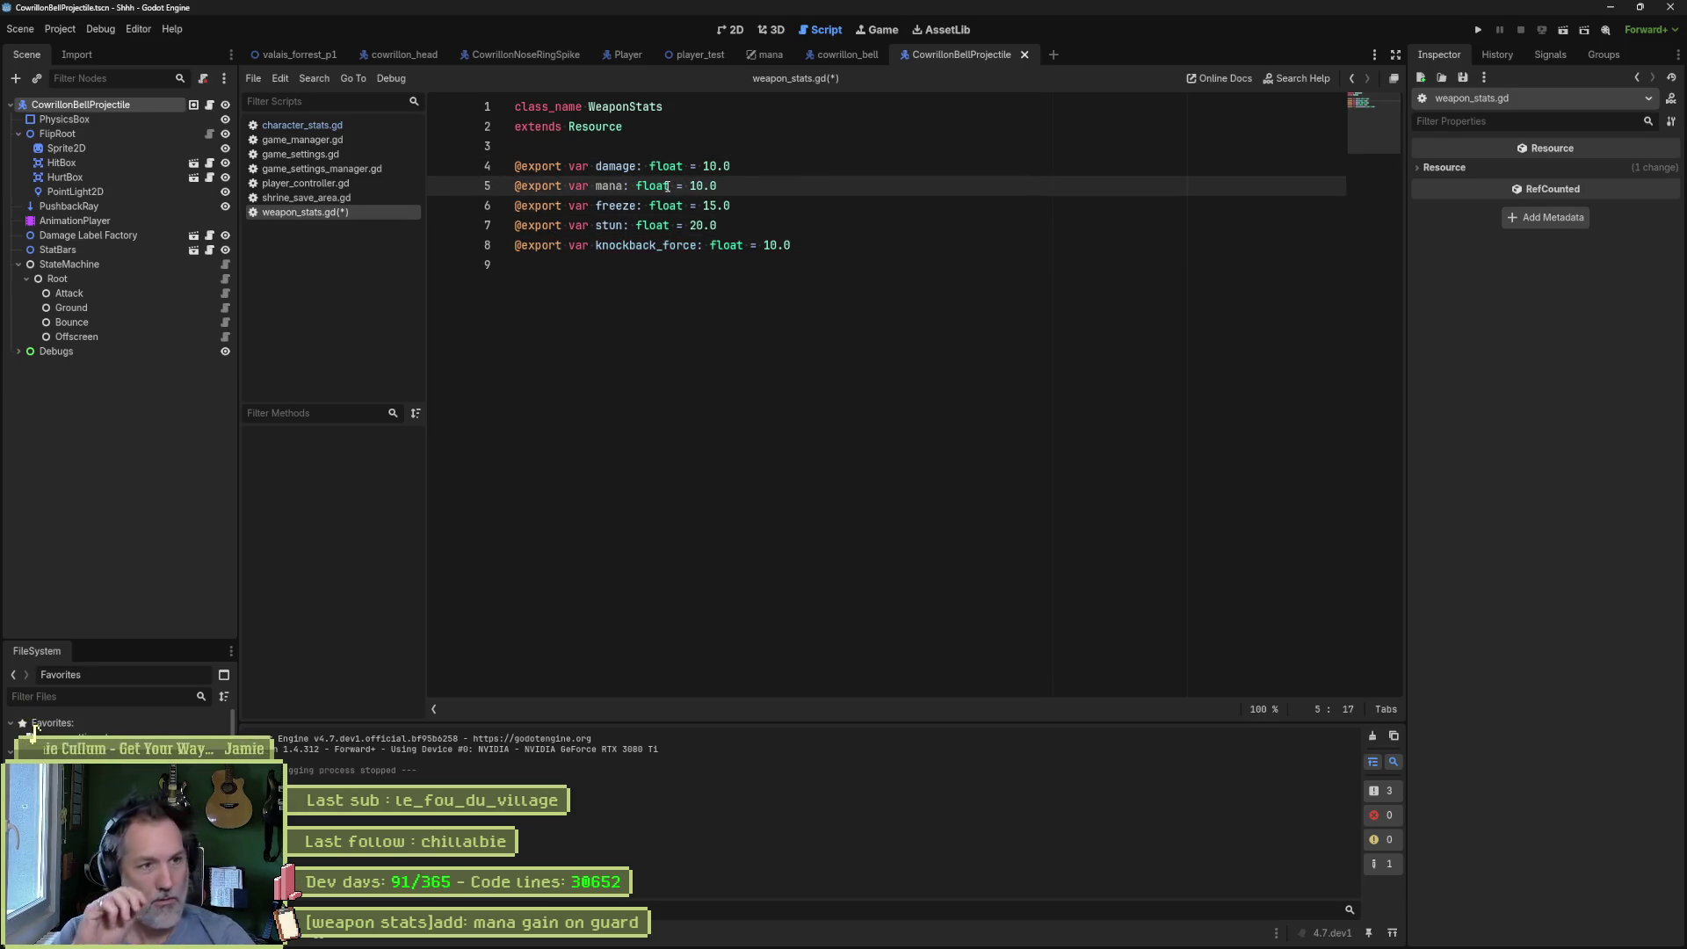
{"action": "key", "text": "ctrl+s"}
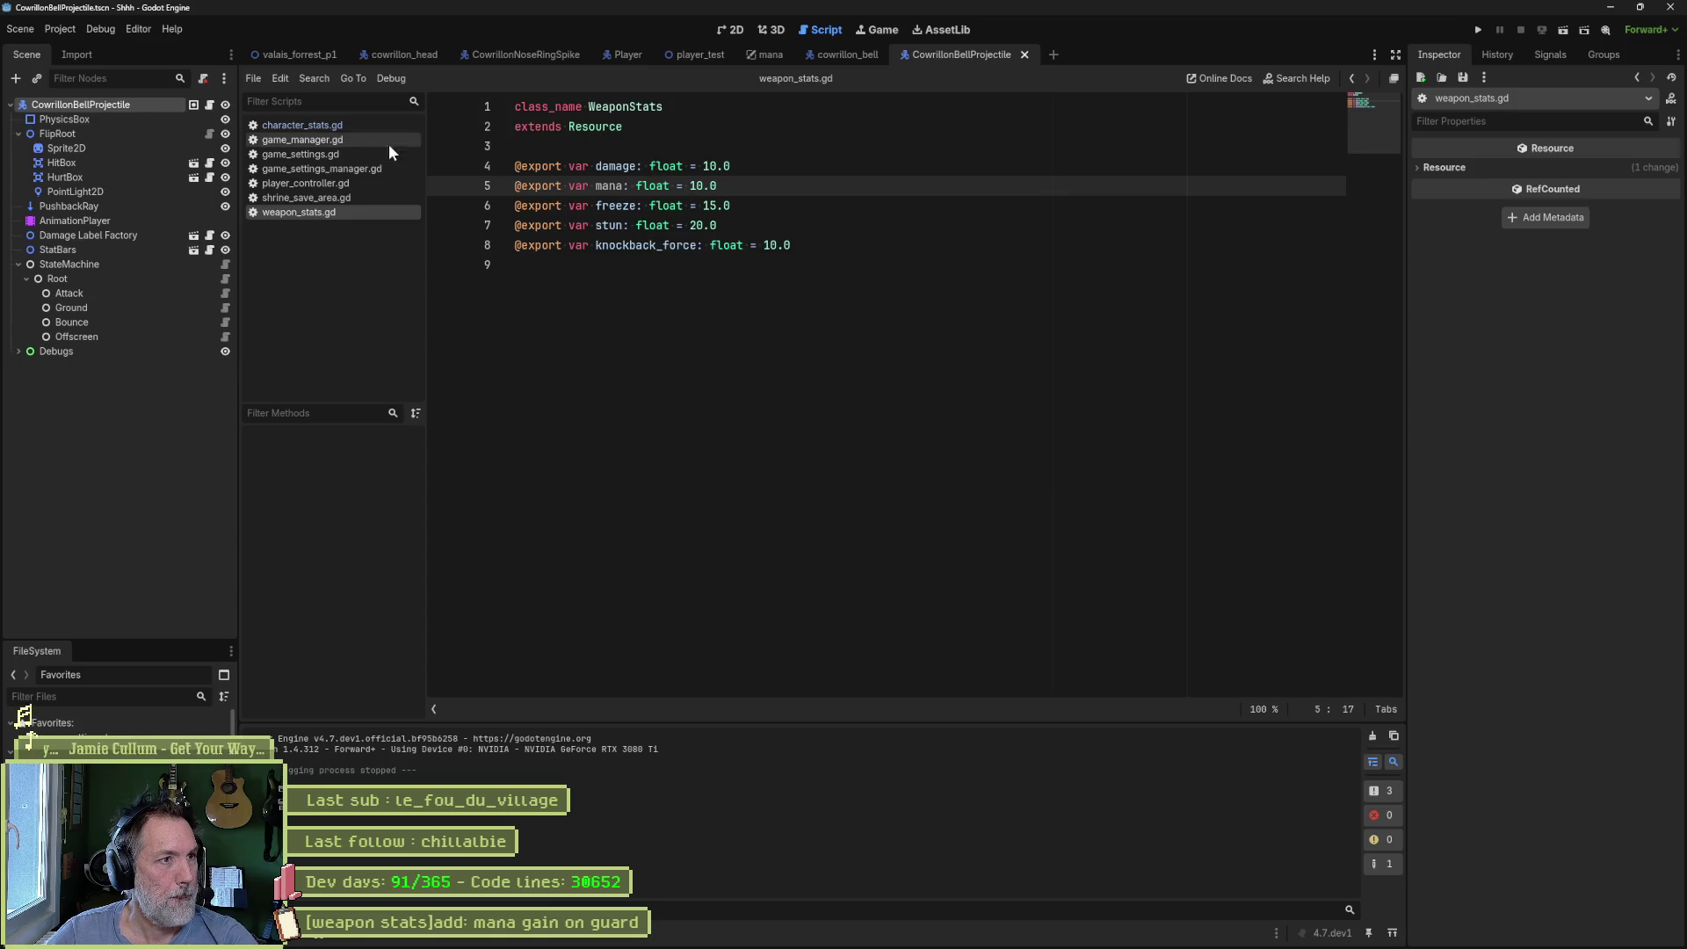
Open character_controller.gd to view its on_guard function
{"action": "key", "text": "shift+alt+o"}
{"action": "type", "text": "chara"}
{"action": "left_click", "coordinate": [721, 309]}
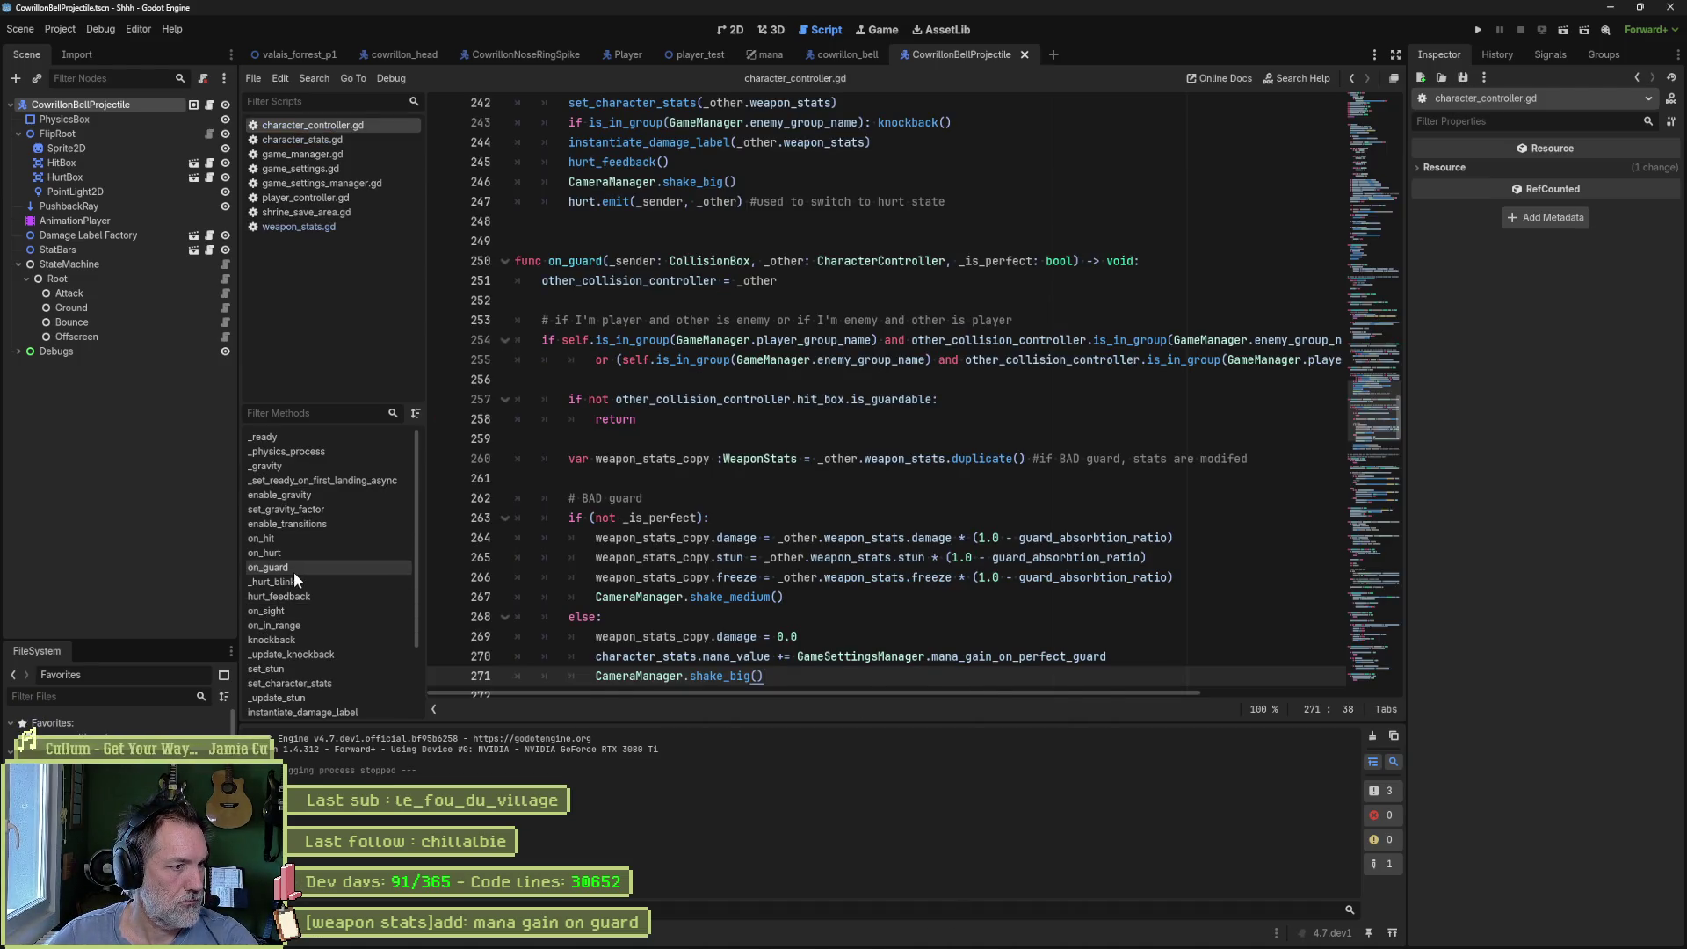
Quick-open player_controller.gd
{"action": "left_click", "coordinate": [294, 569]}
{"action": "key", "text": "shift+alt+o"}
{"action": "type", "text": "player_co"}
{"action": "key", "text": "Return"}
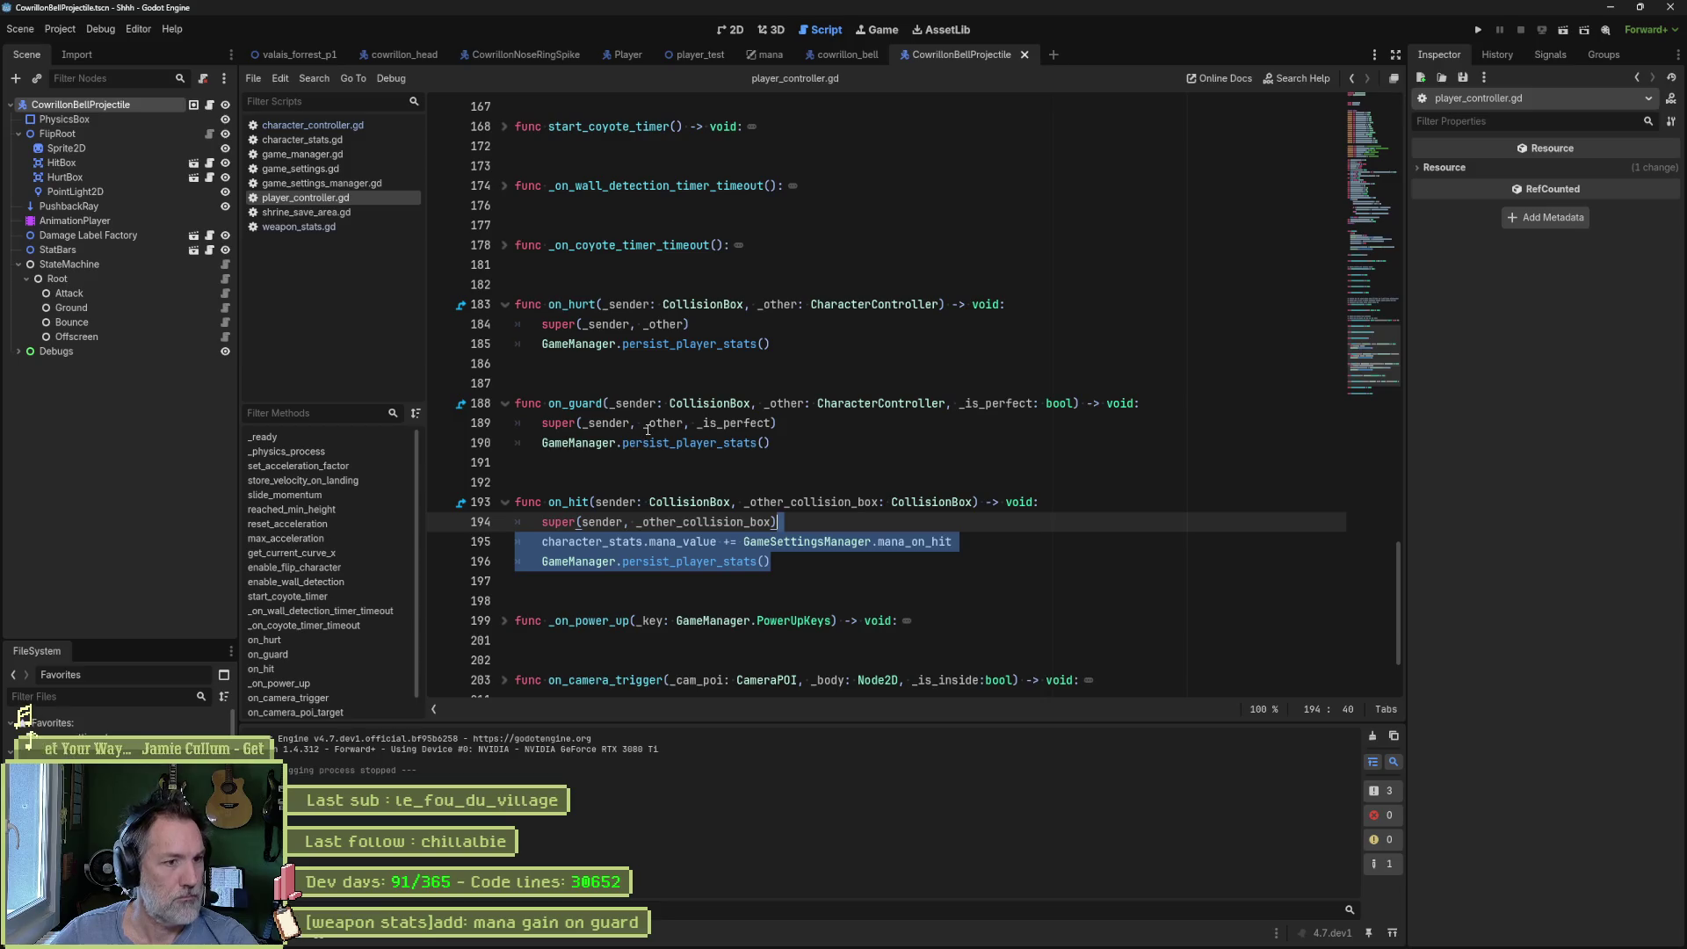
Duplicate the mana_on_hit gain line in on_hit
{"action": "left_click", "coordinate": [693, 443]}
{"action": "left_click_drag", "start_coordinate": [984, 541], "coordinate": [983, 525]}
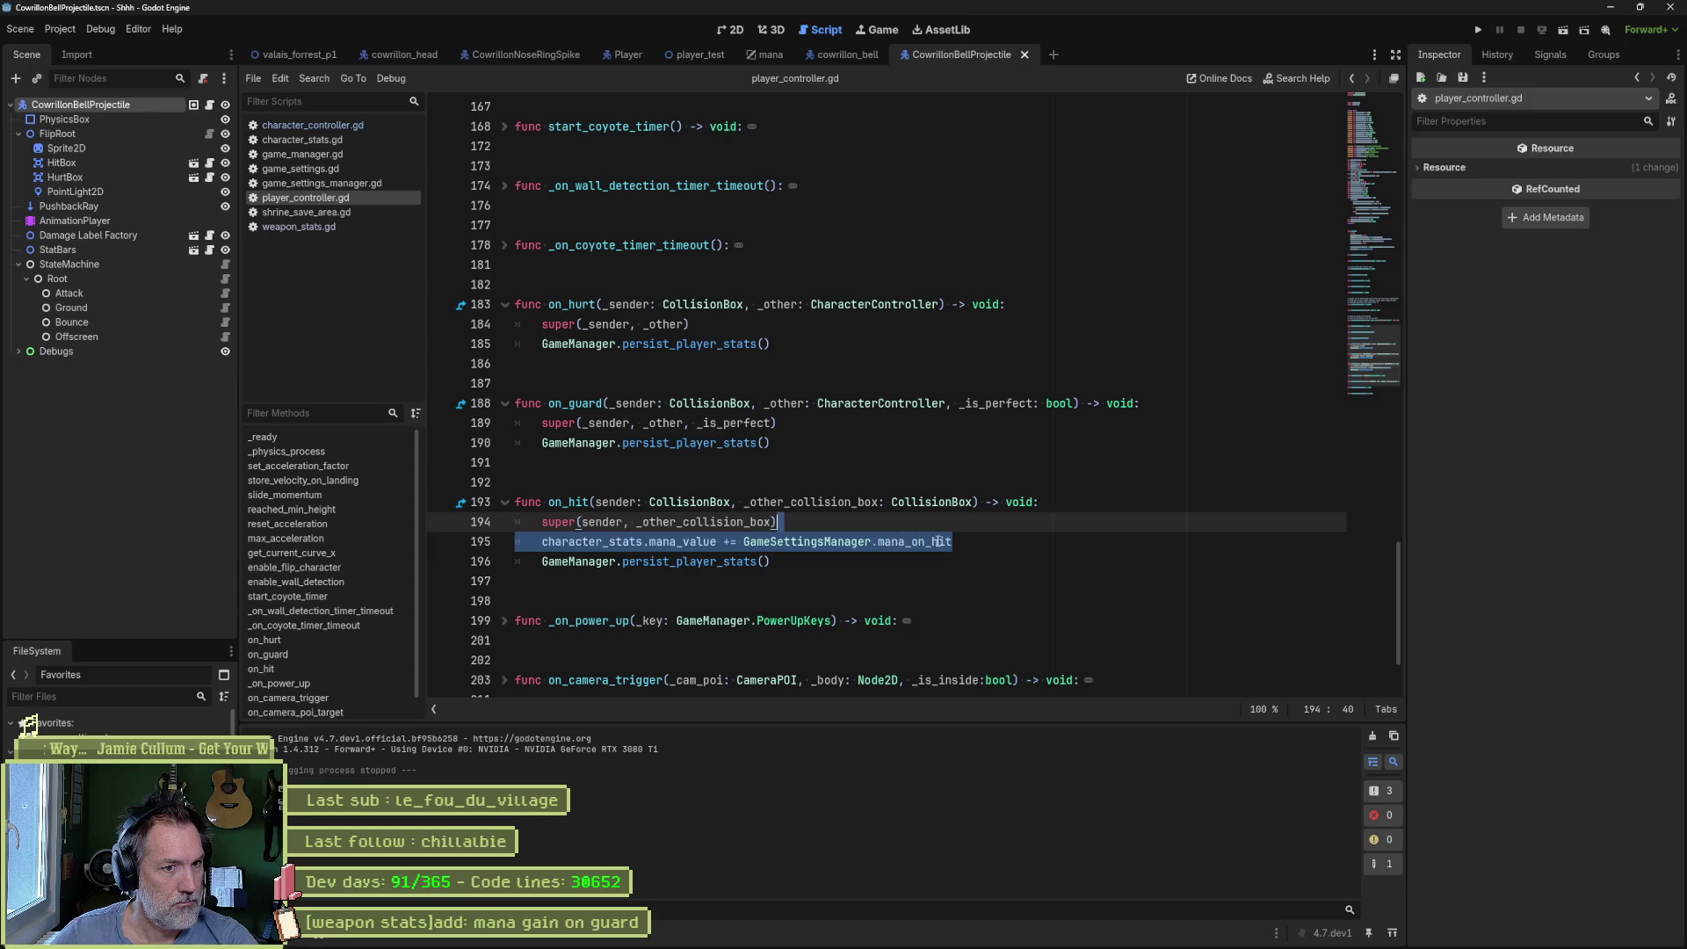
{"action": "mouse_move", "coordinate": [926, 541]}
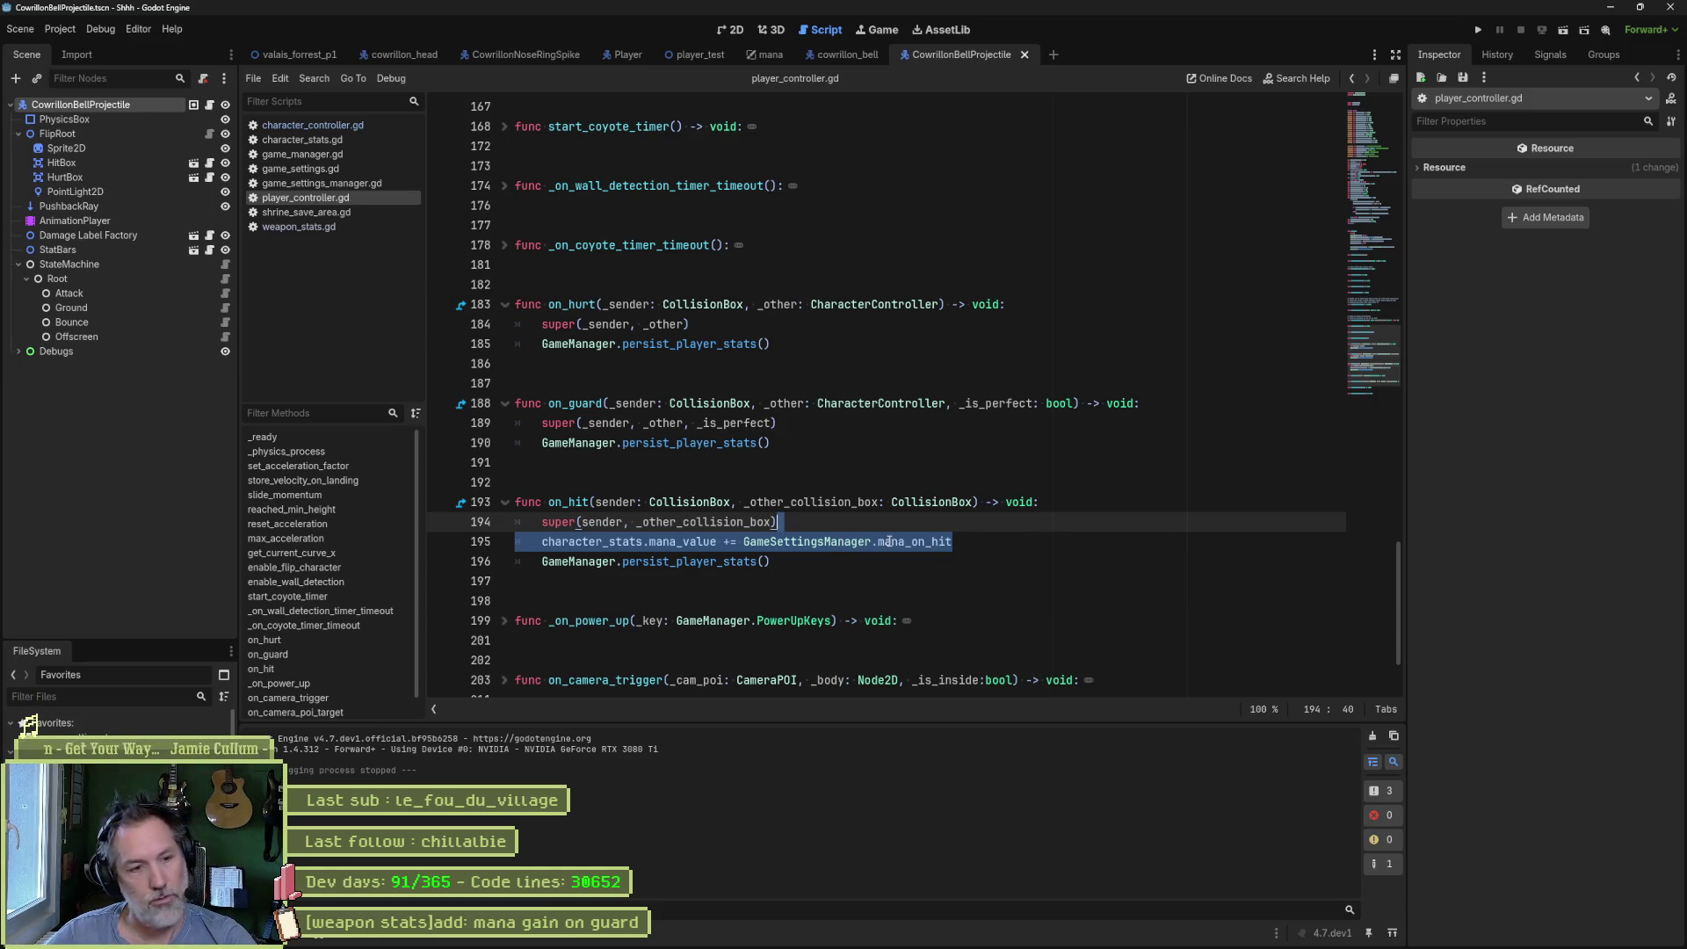
{"action": "double_click", "coordinate": [914, 542]}
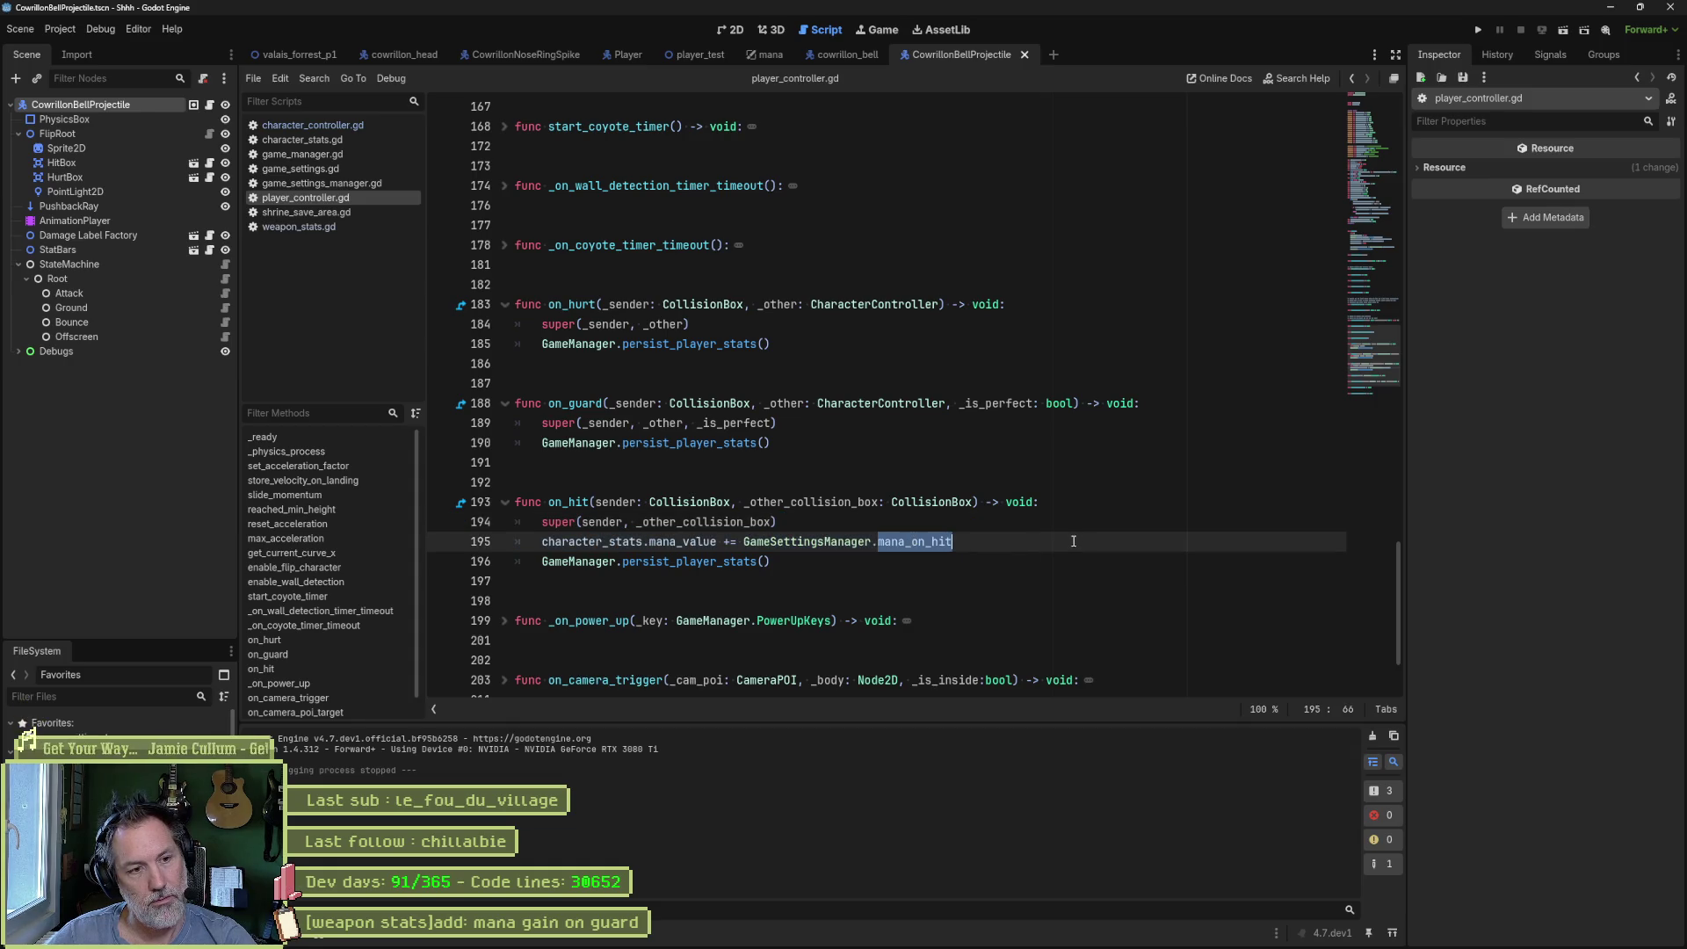
{"action": "left_click", "coordinate": [944, 541]}
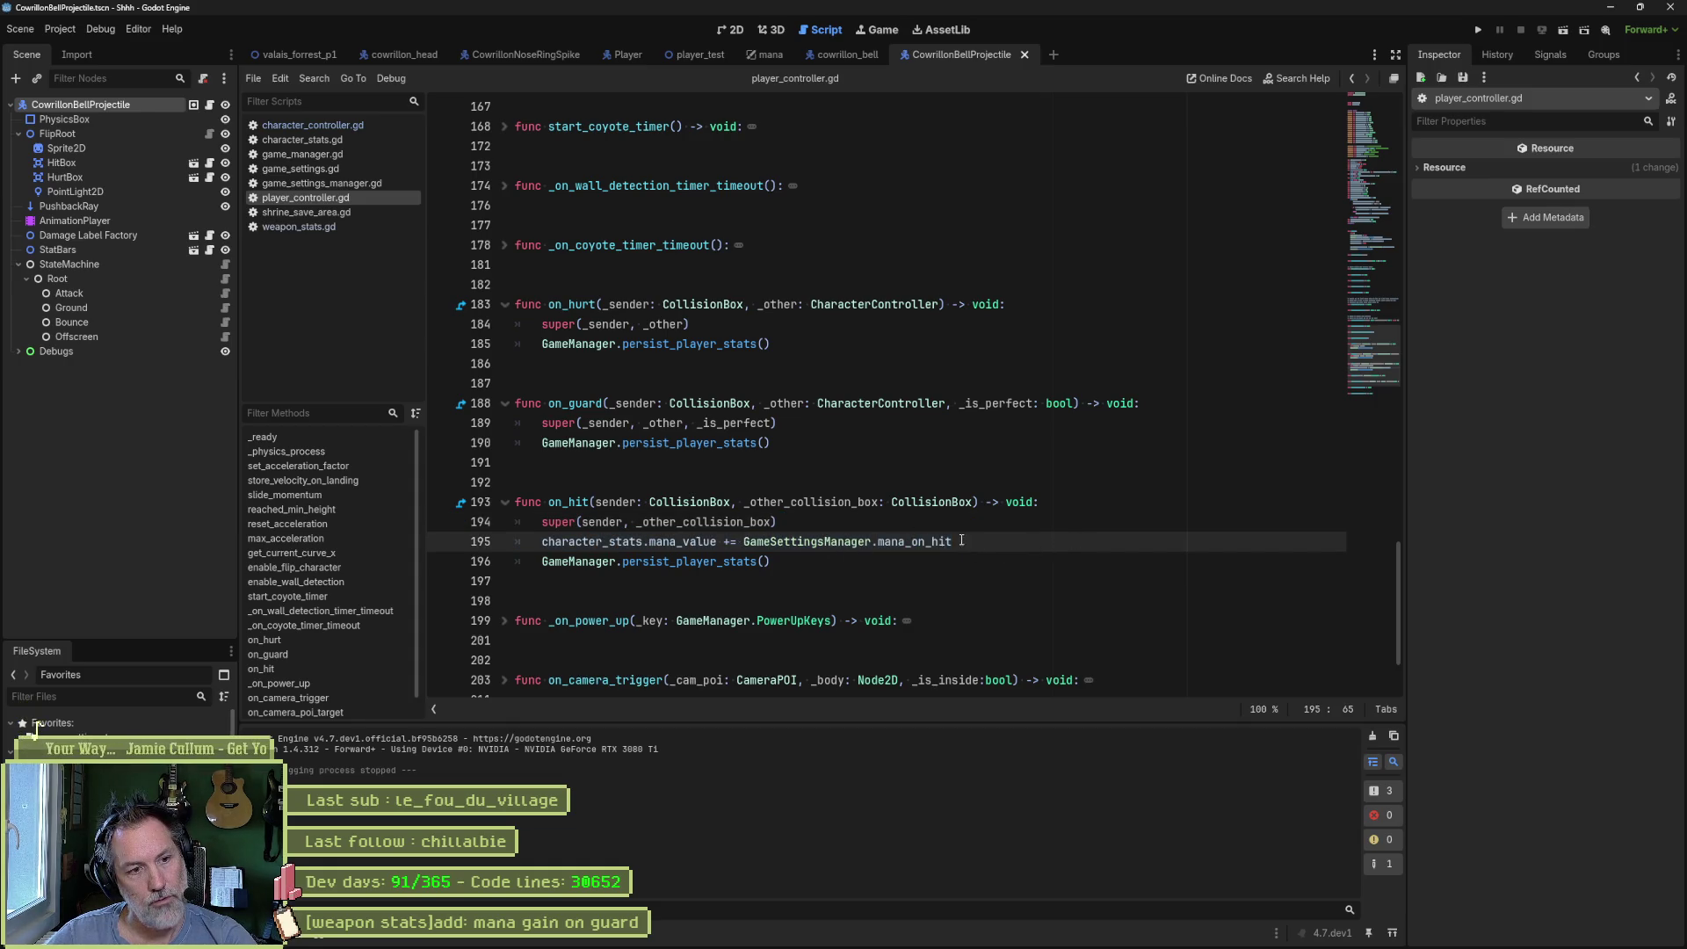
{"action": "left_click_drag", "start_coordinate": [970, 542], "coordinate": [973, 531]}
{"action": "key", "text": "ctrl+shift+d"}
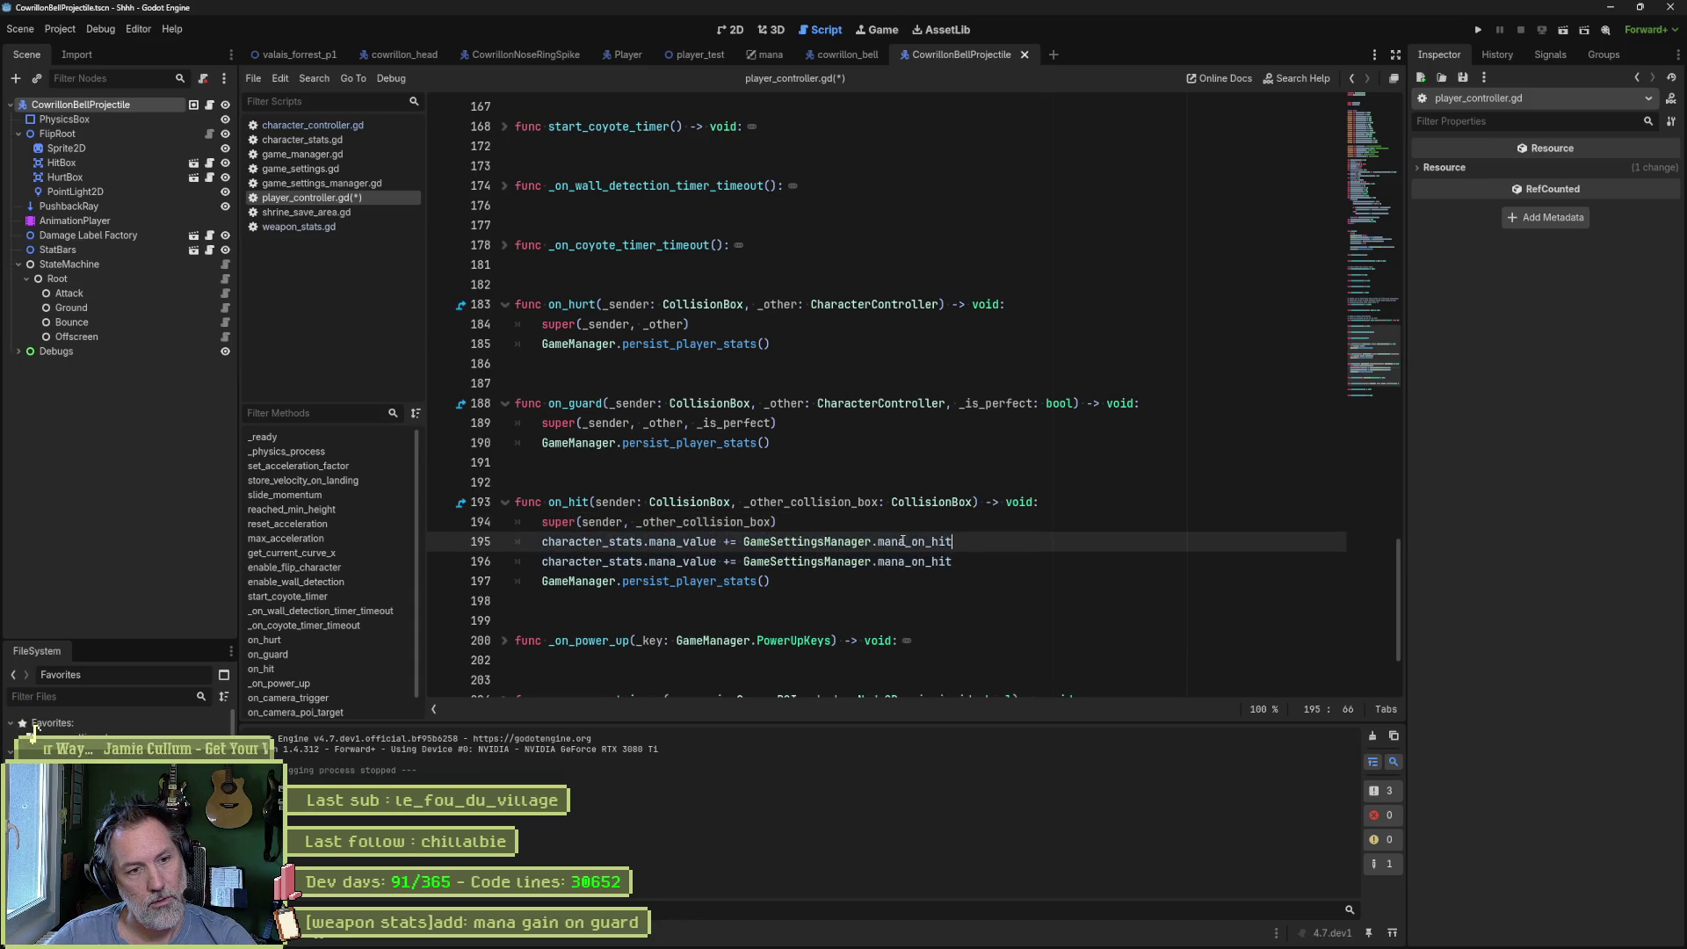
{"action": "left_click_drag", "start_coordinate": [743, 542], "coordinate": [953, 543]}
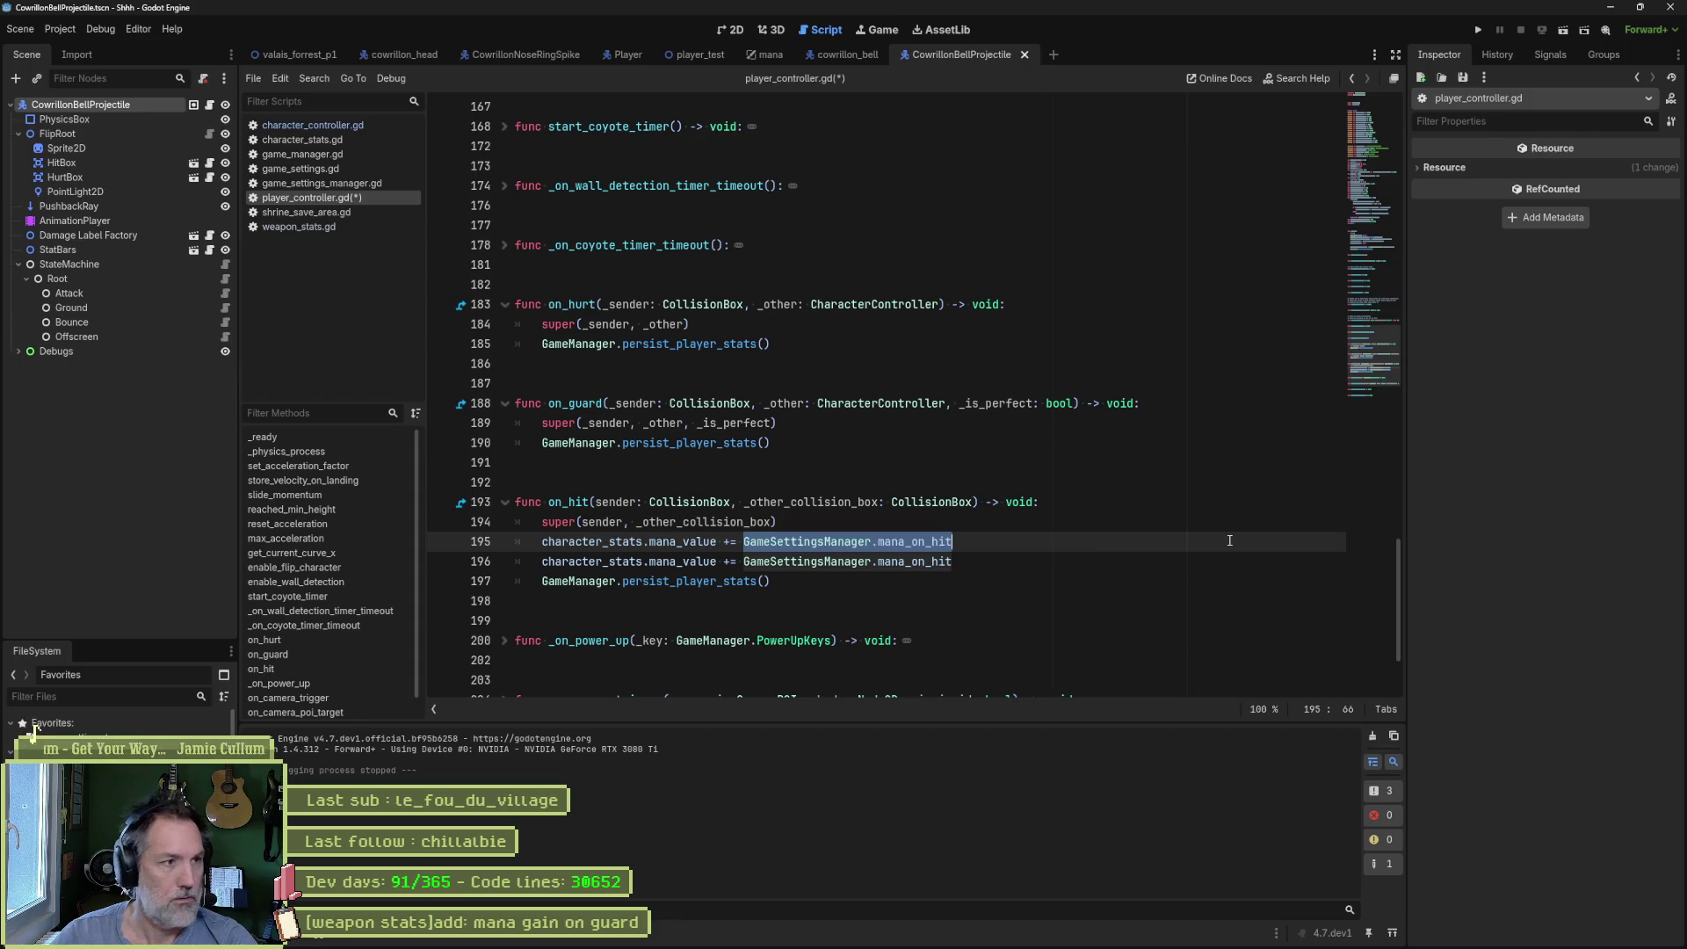
Back in character_controller.gd's on_guard, go to the set_character_stats definition
{"action": "left_click", "coordinate": [338, 128]}
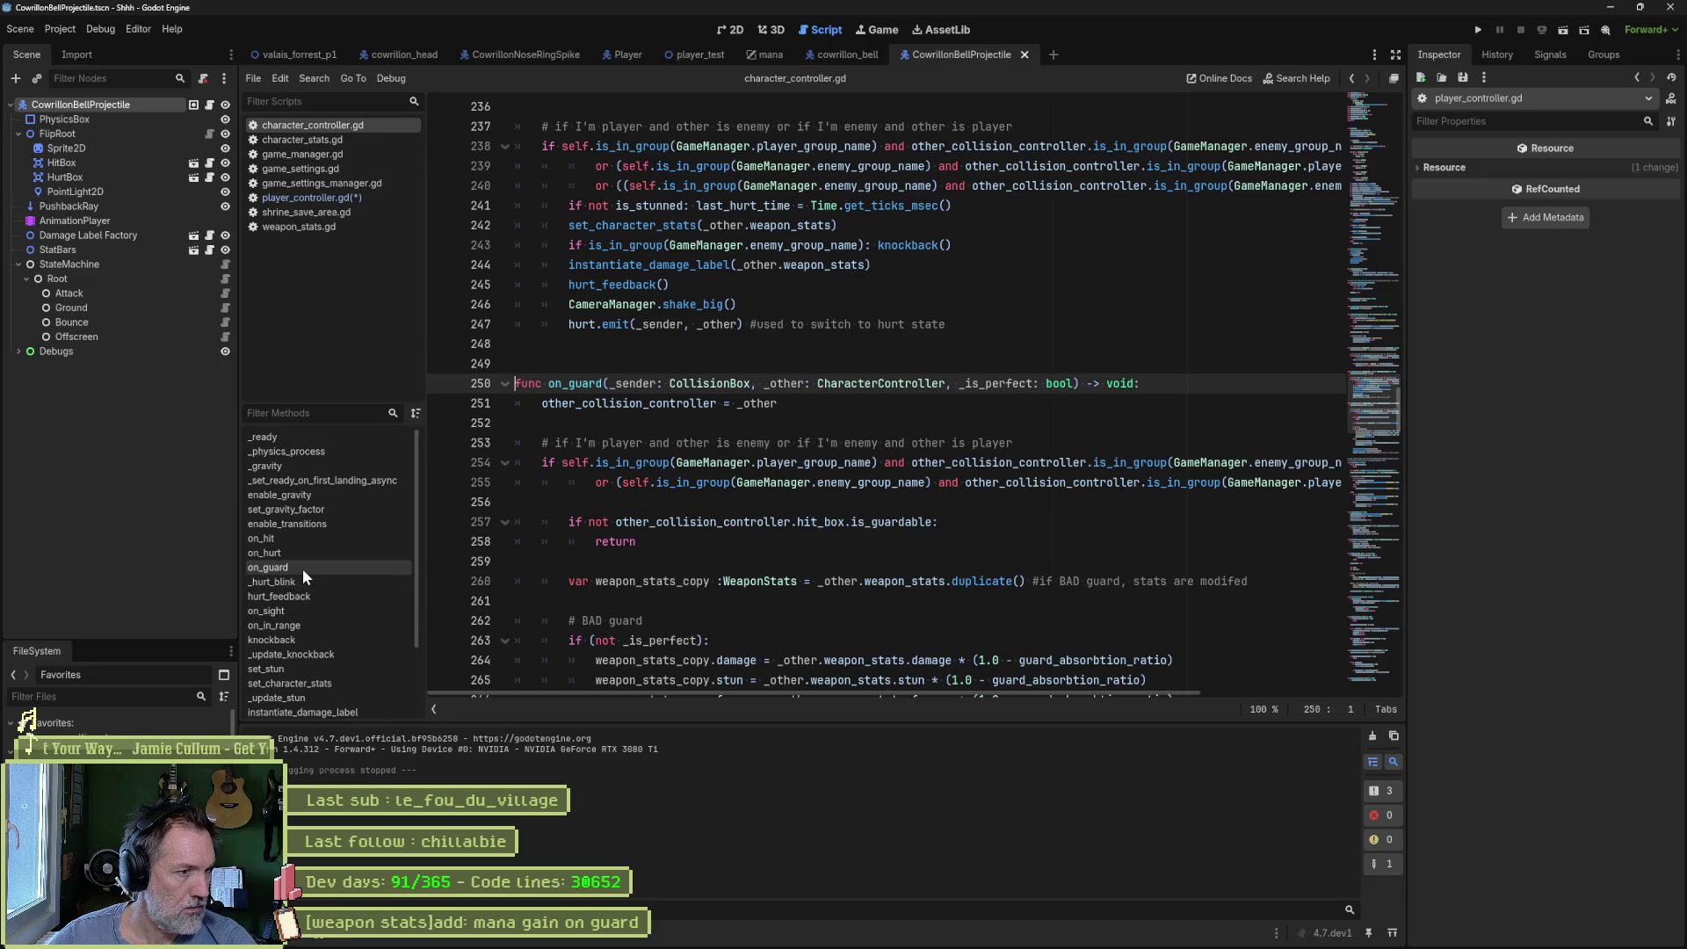
{"action": "left_click", "coordinate": [702, 412]}
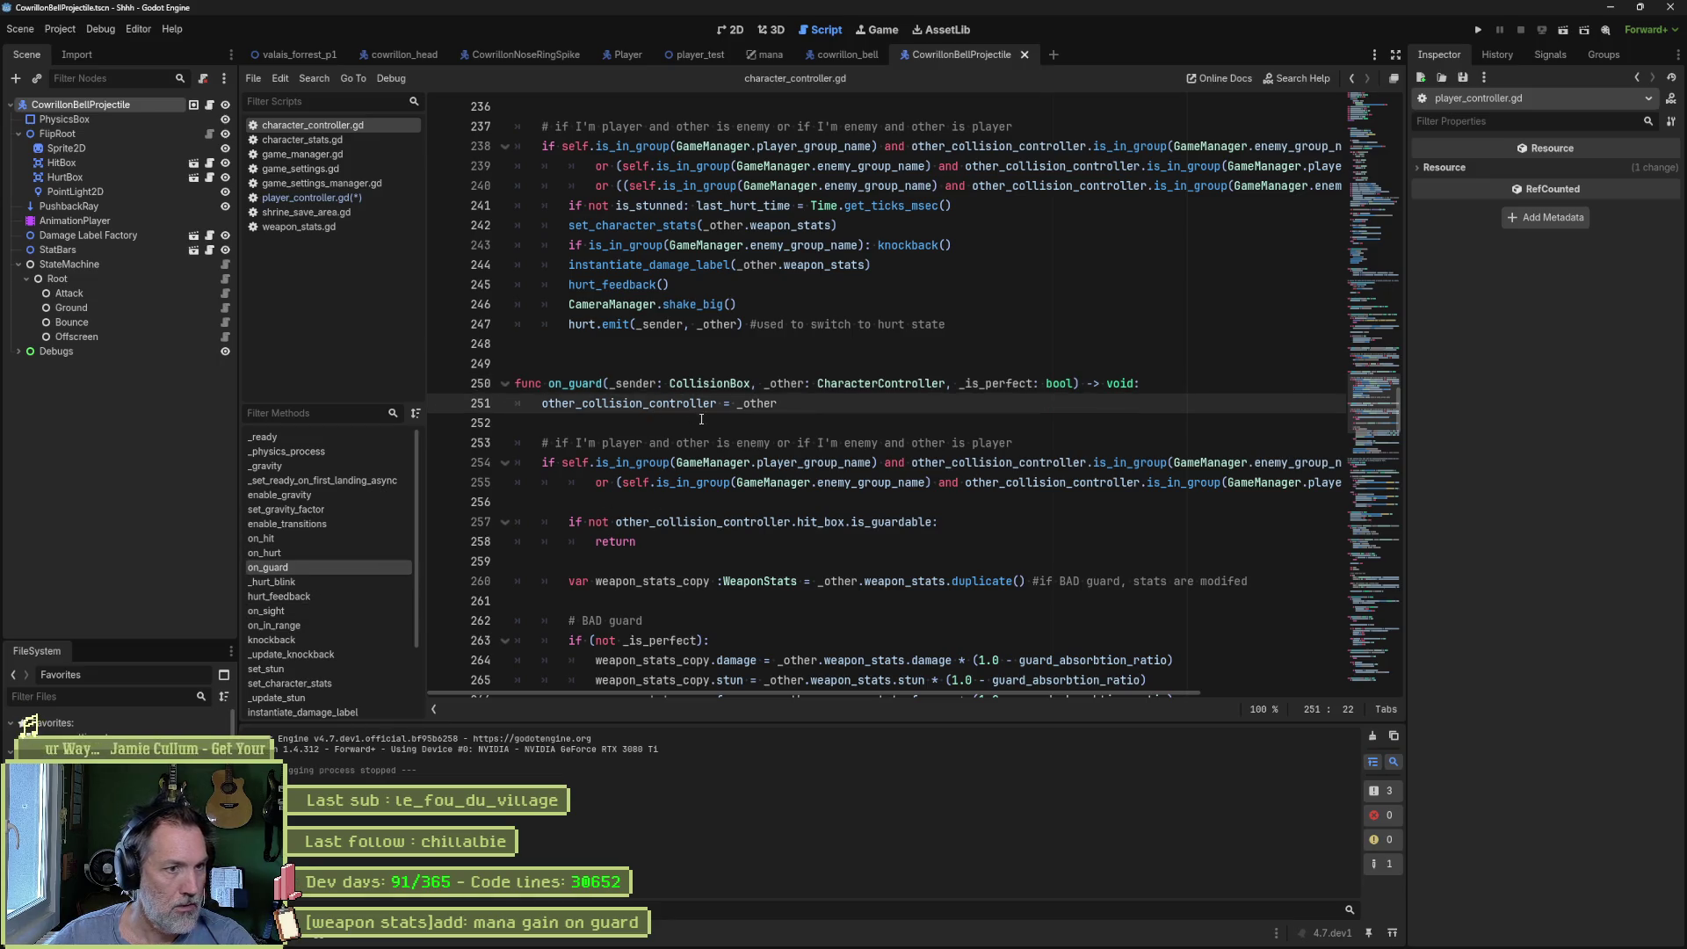
{"action": "double_click", "coordinate": [683, 405]}
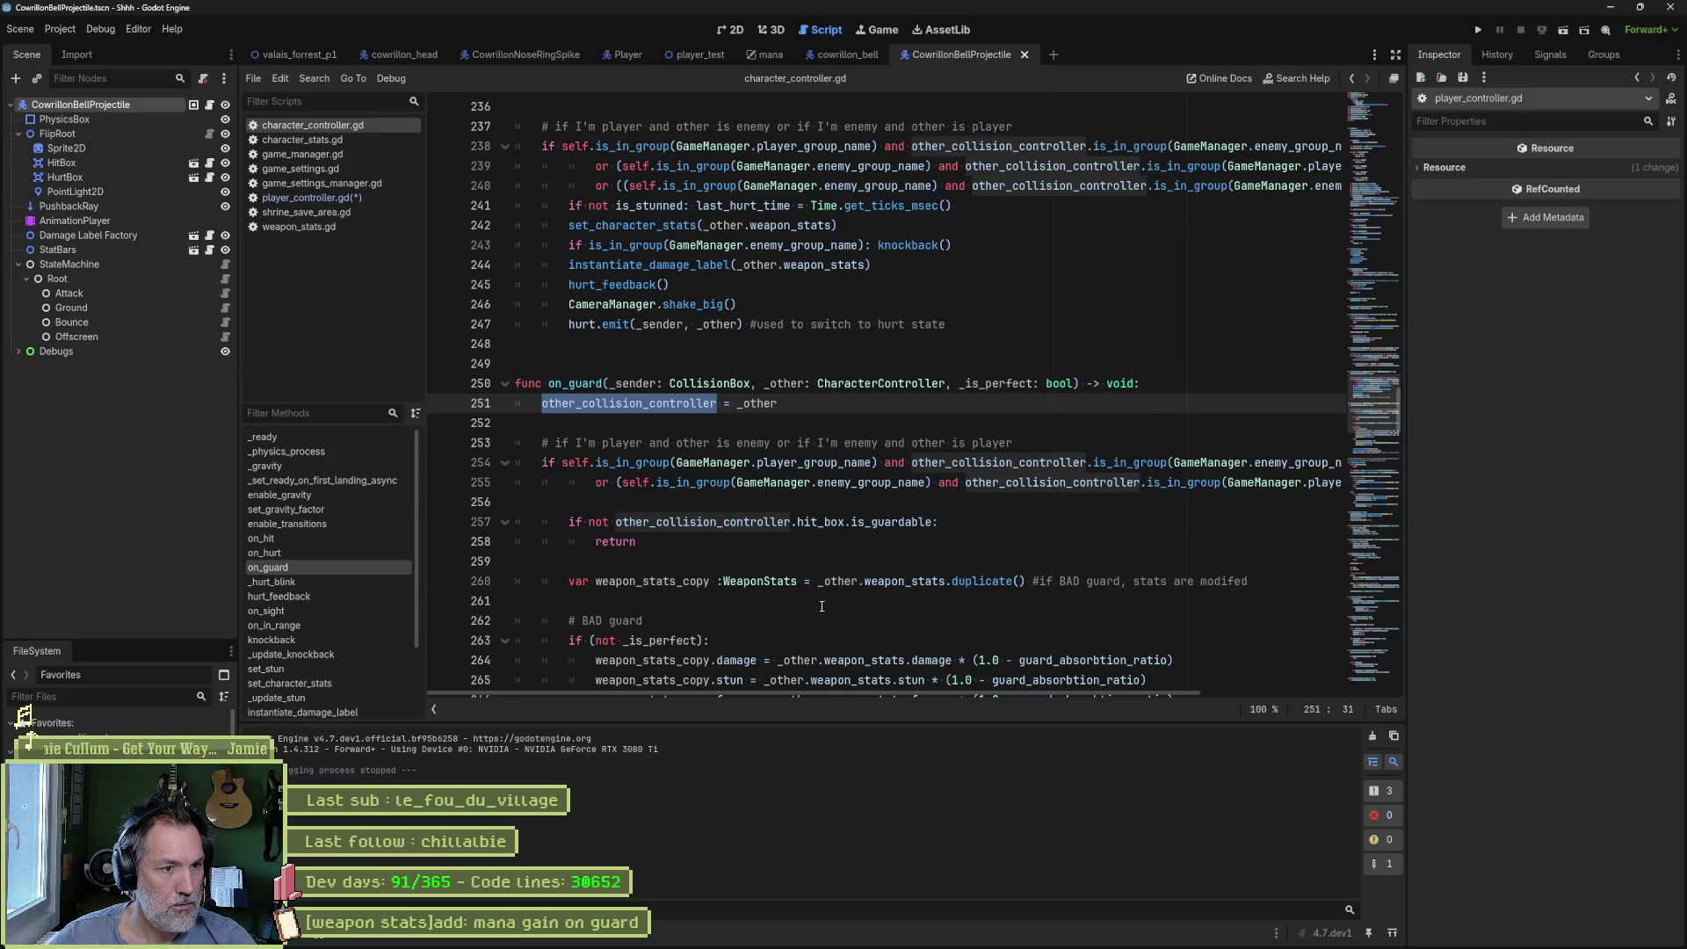
{"action": "scroll", "coordinate": [822, 606], "scroll_direction": "down", "scroll_amount": 2}
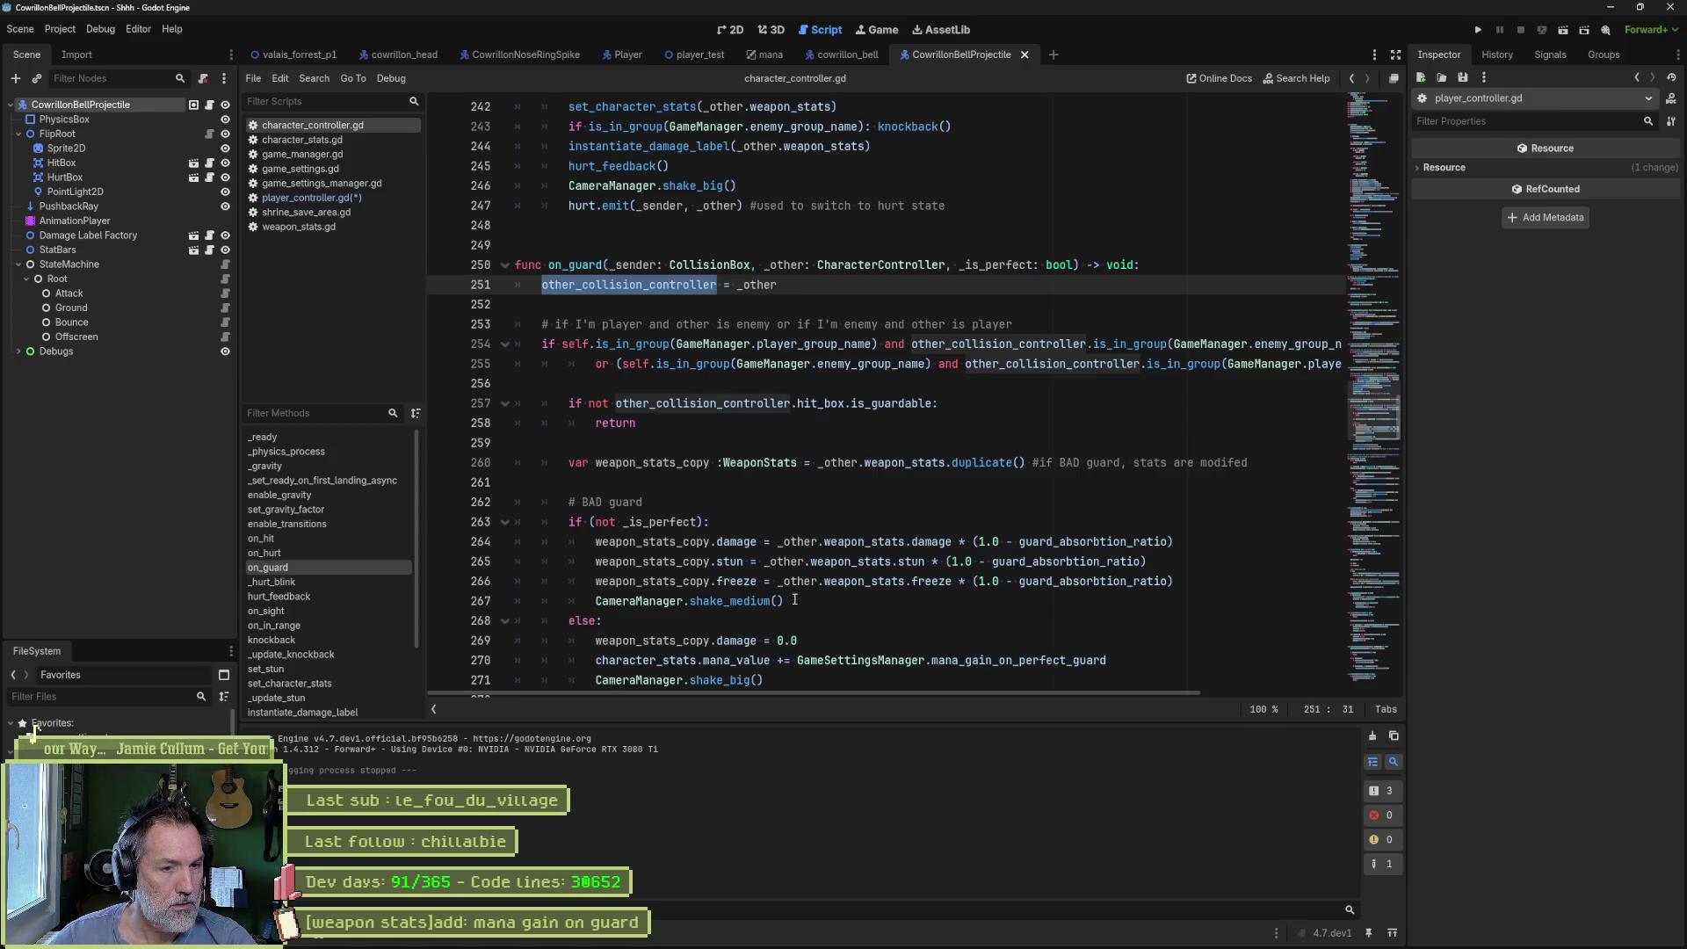
{"action": "scroll", "coordinate": [795, 600], "scroll_direction": "down", "scroll_amount": 2}
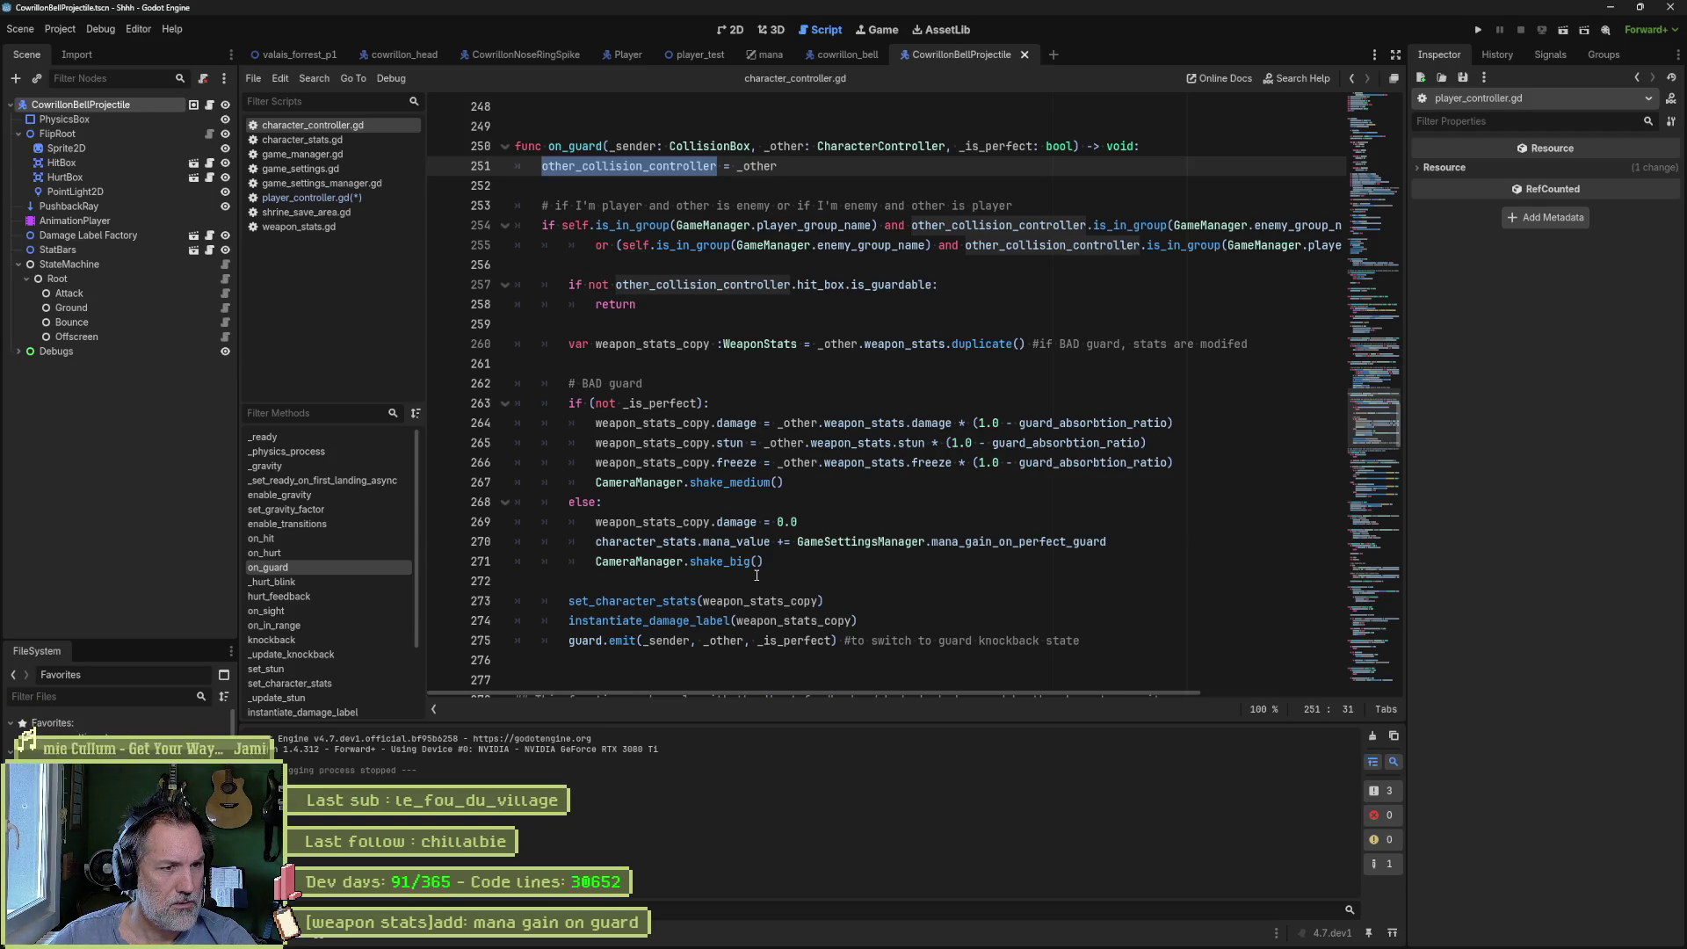
{"action": "left_click", "coordinate": [659, 601], "text": "ctrl"}
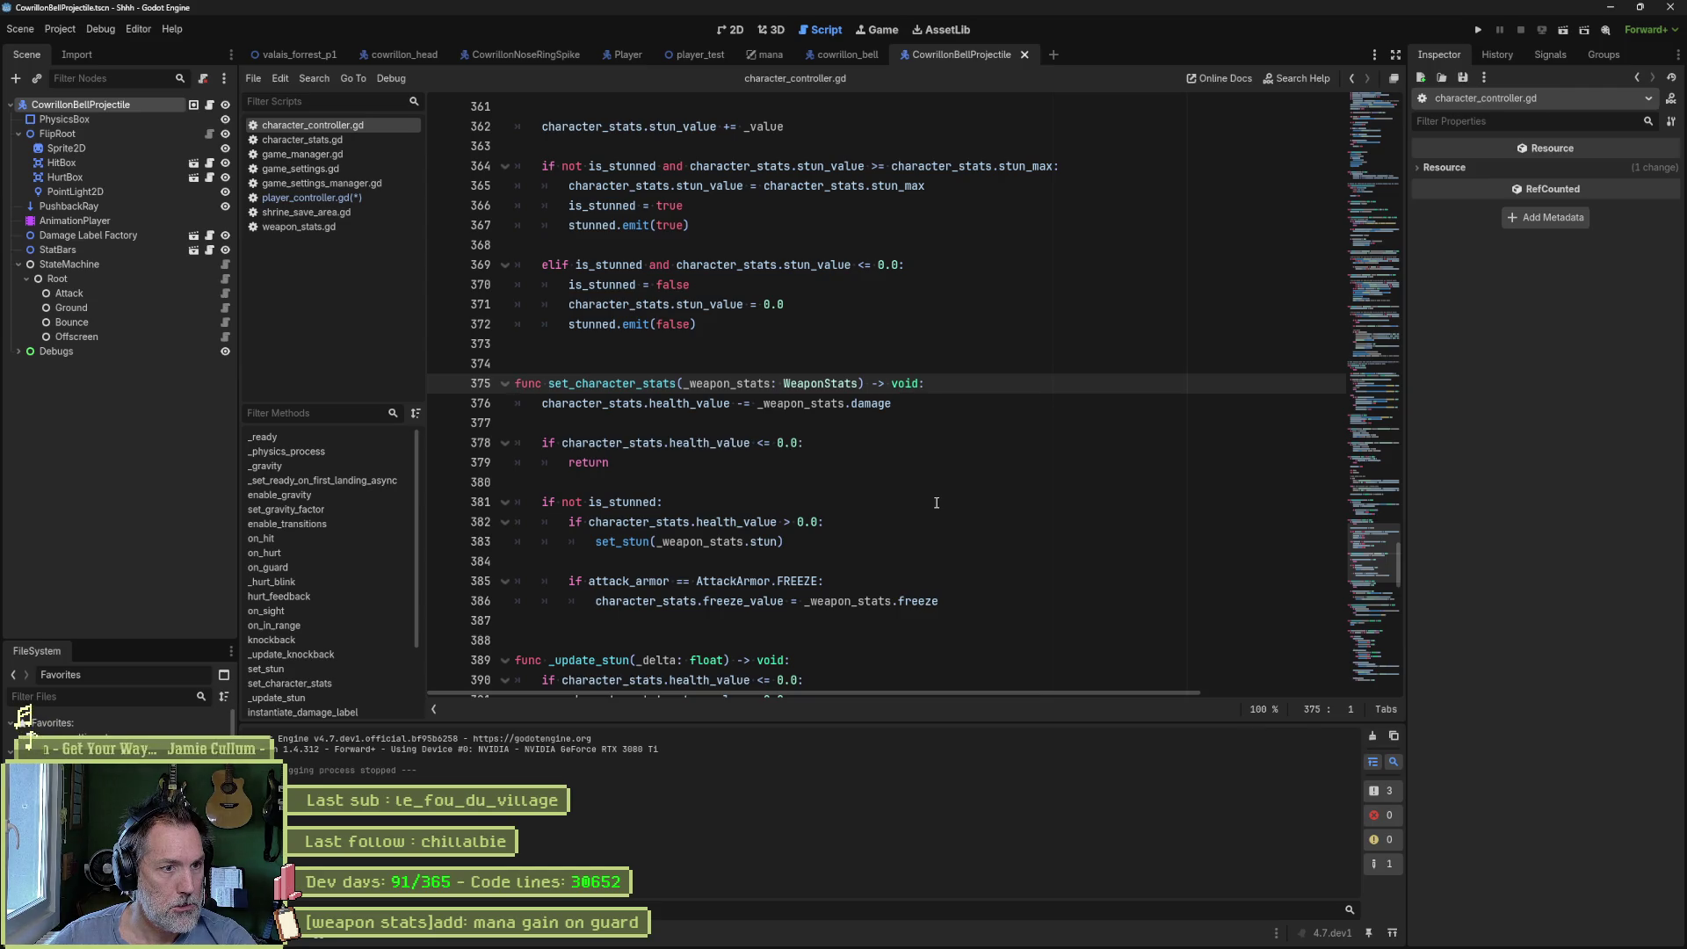
{"action": "key", "text": "alt+Left"}
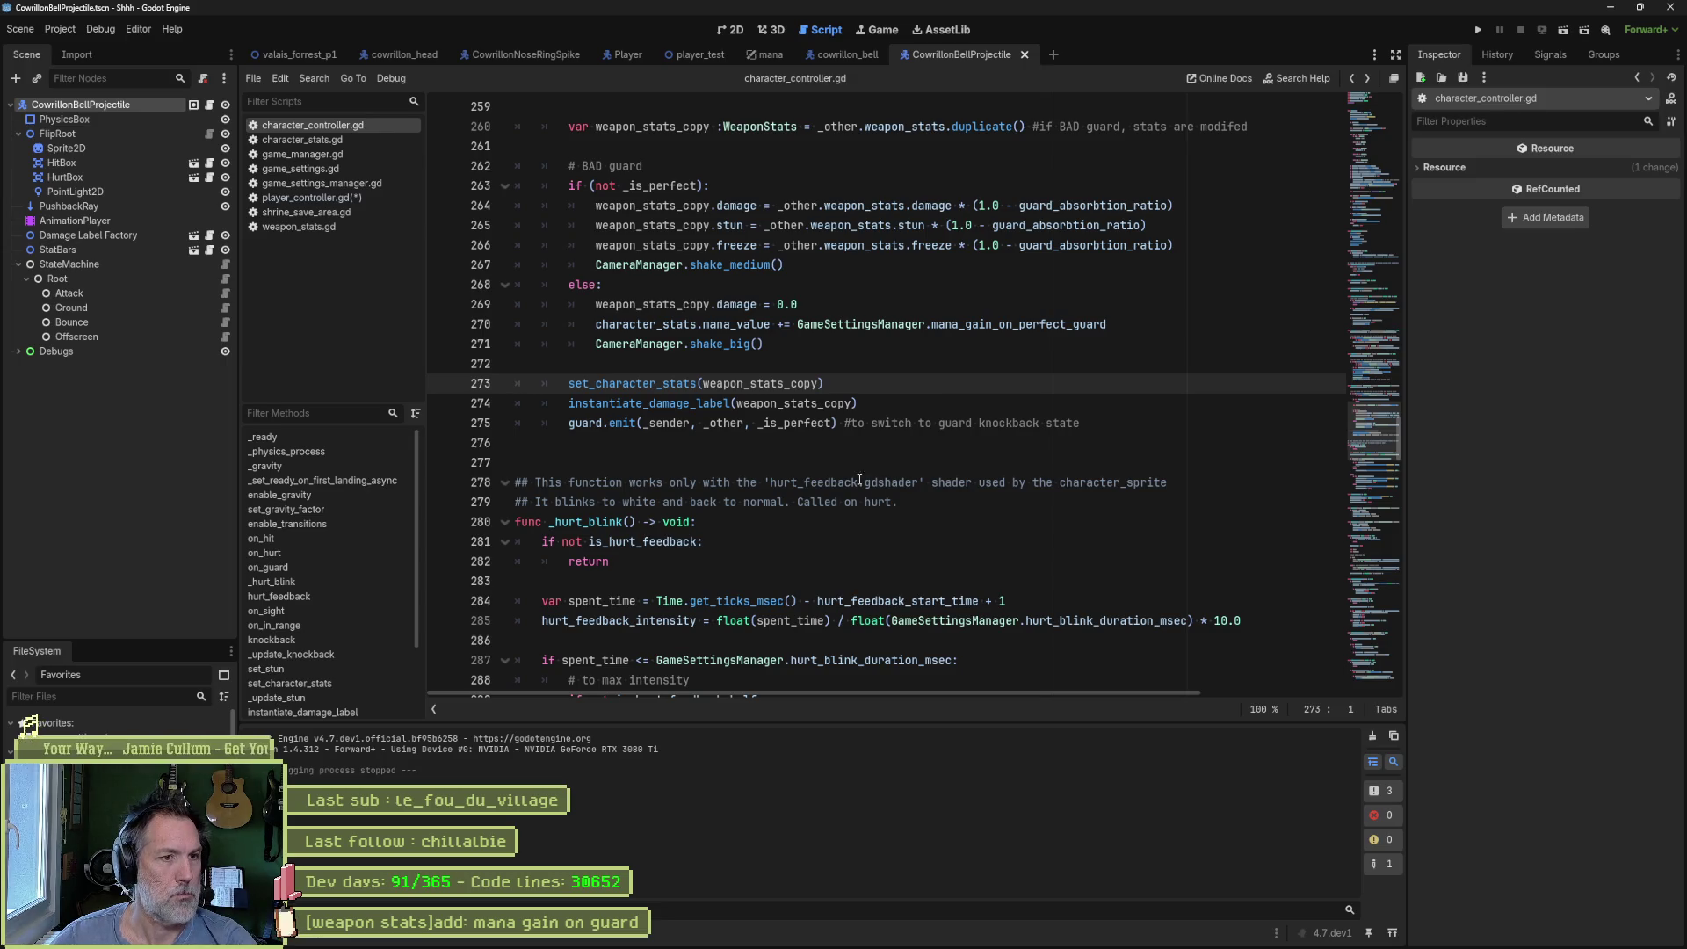
{"action": "double_click", "coordinate": [747, 383]}
{"action": "left_click", "coordinate": [661, 384]}
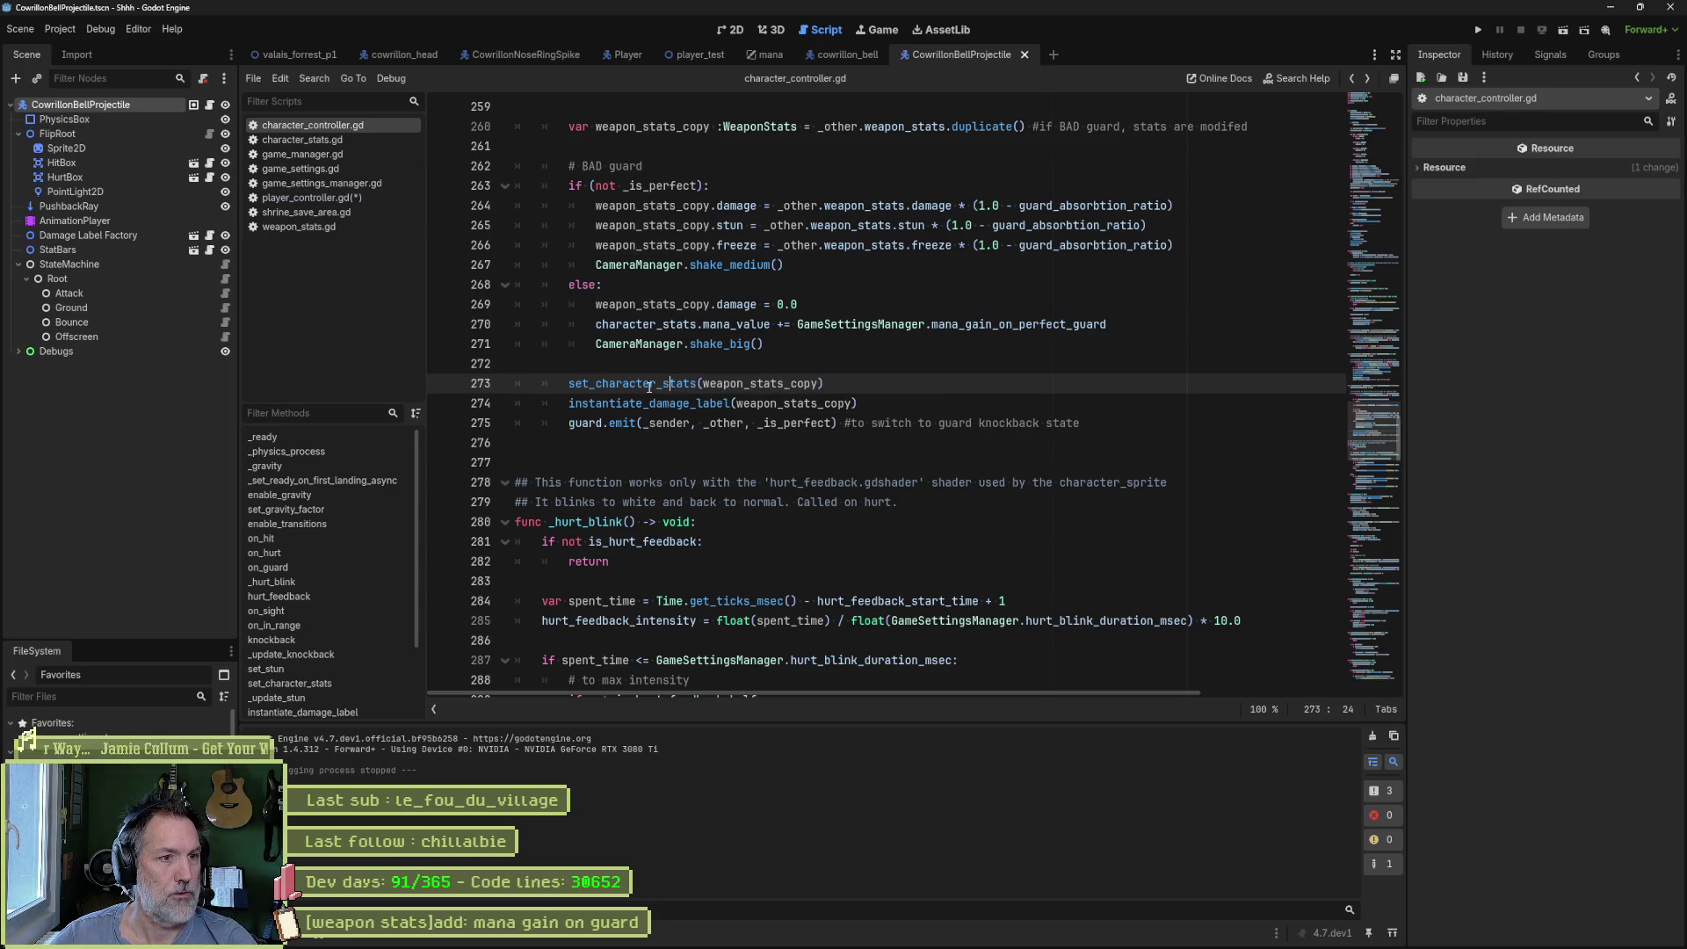
{"action": "mouse_move", "coordinate": [650, 387]}
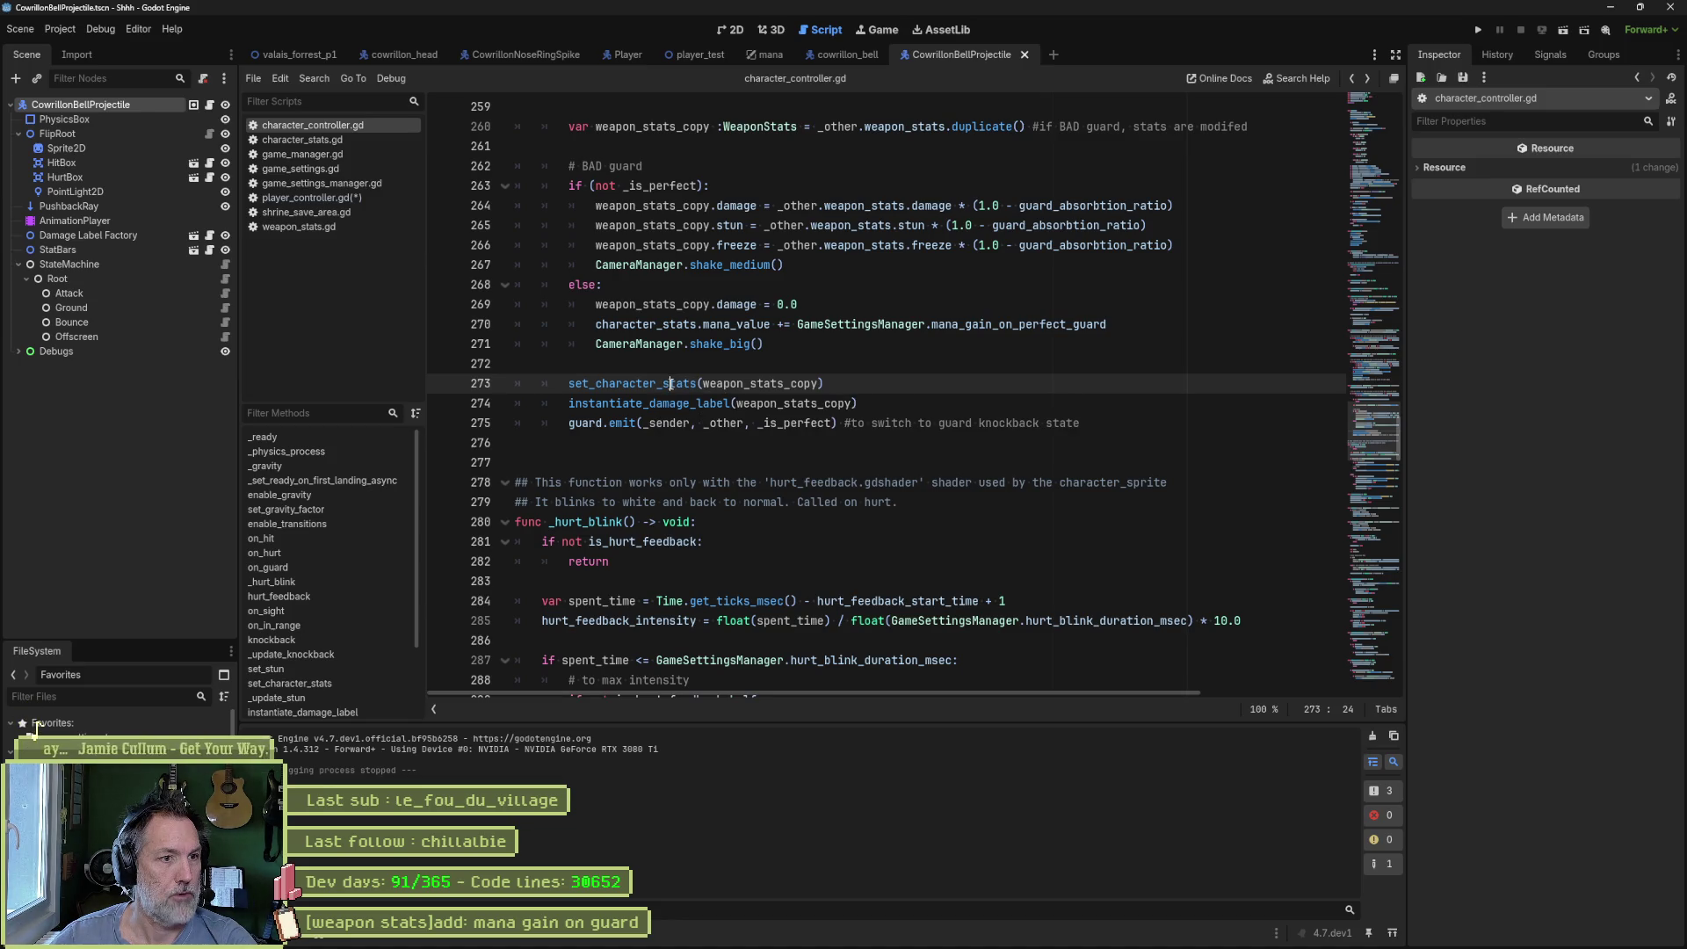
{"action": "left_click", "coordinate": [661, 387], "text": "ctrl"}
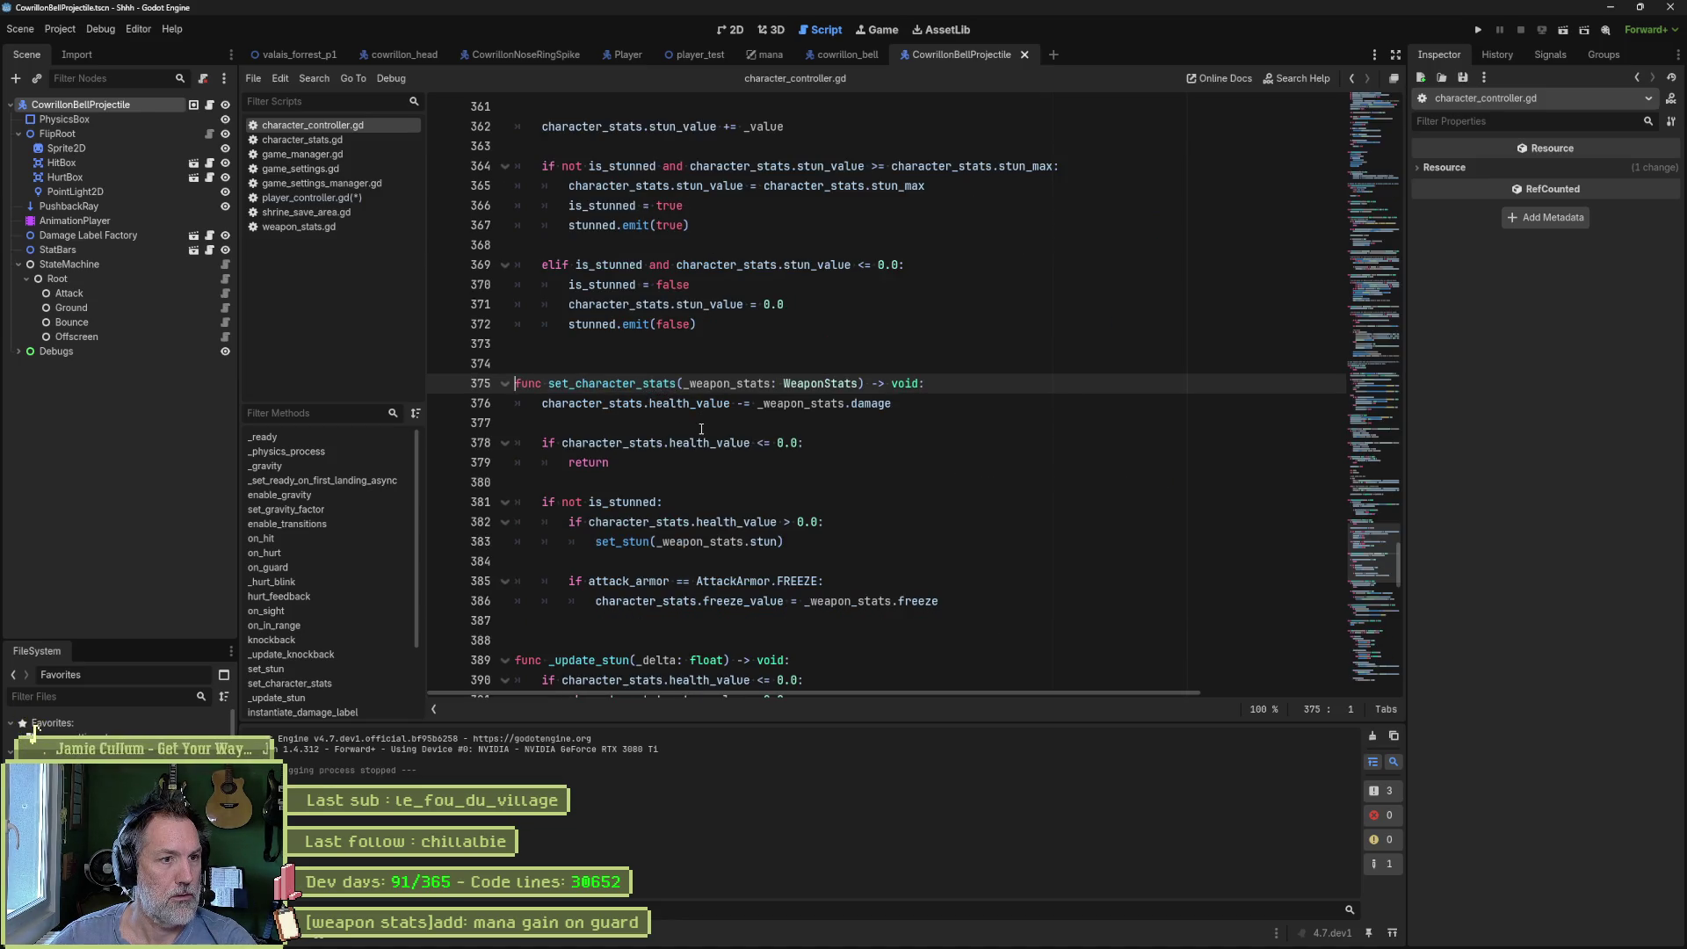
{"action": "mouse_move", "coordinate": [726, 437]}
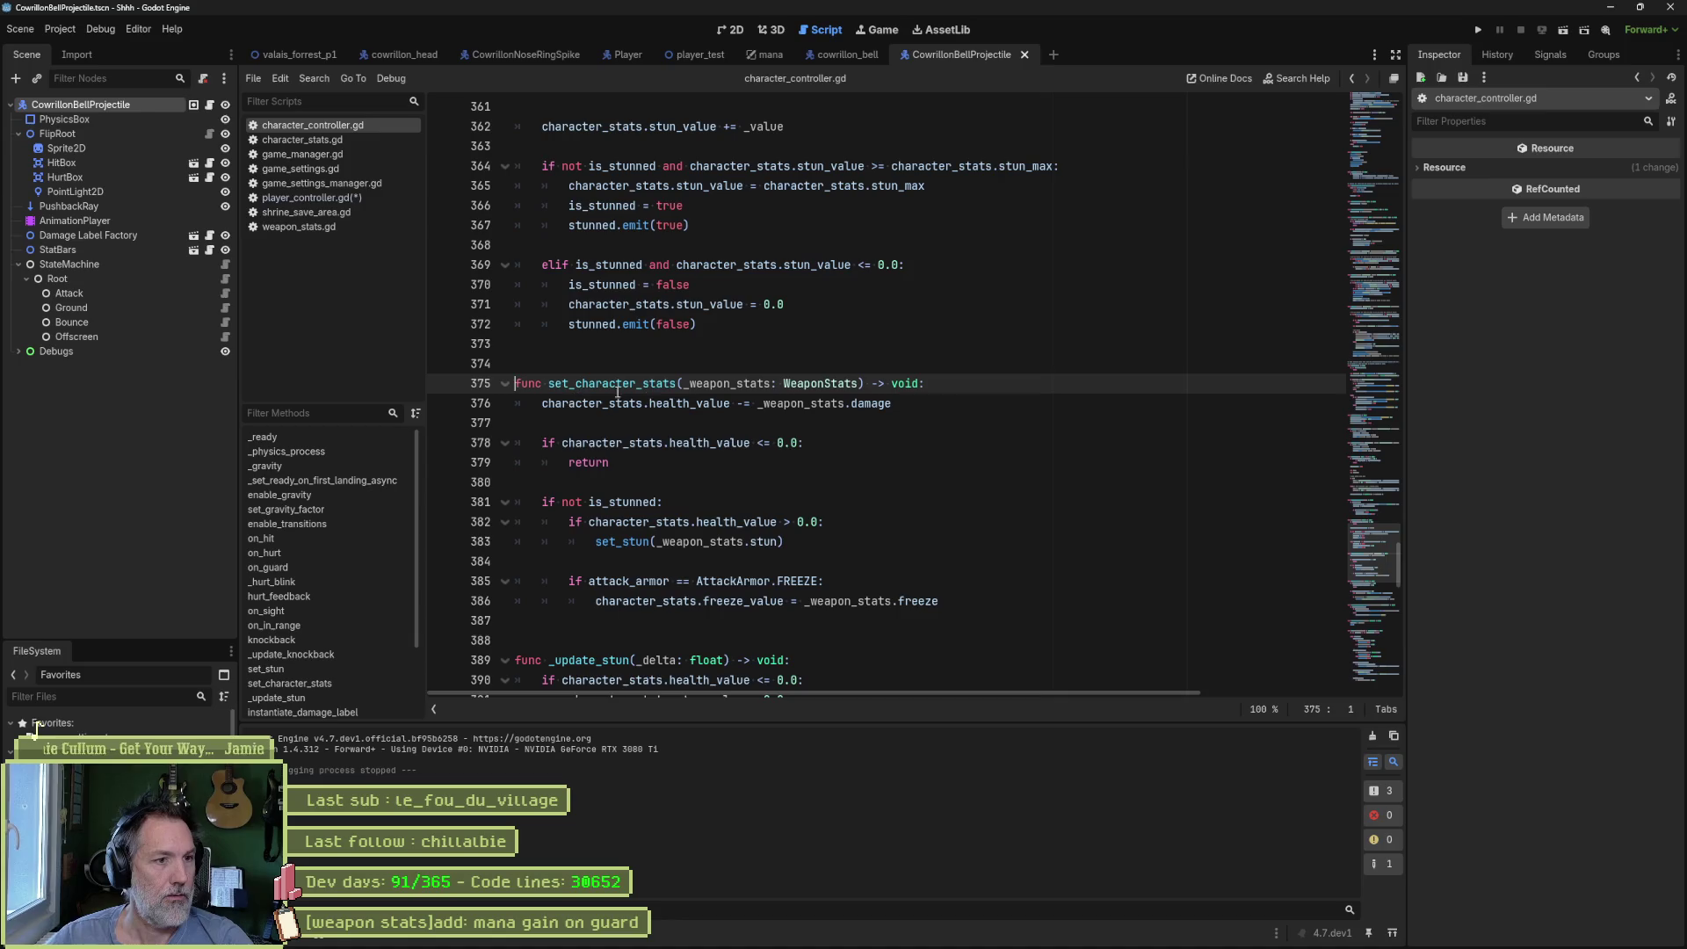
{"action": "double_click", "coordinate": [657, 385]}
{"action": "key", "text": "ctrl+shift+f"}
{"action": "left_click", "coordinate": [824, 541]}
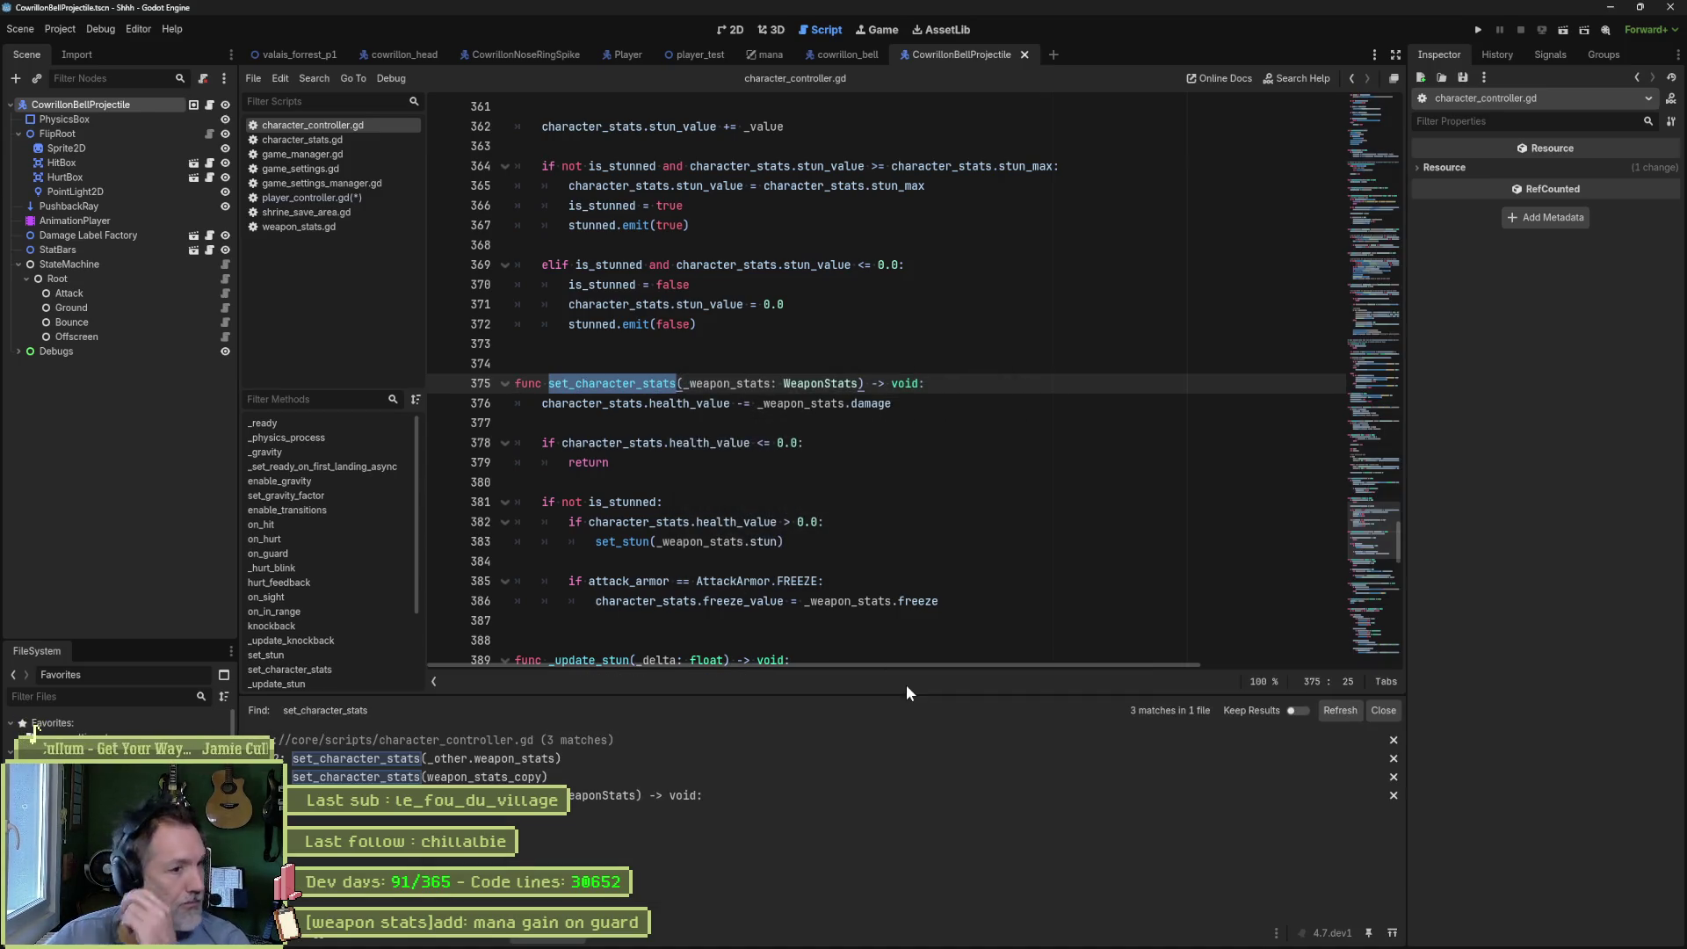
{"action": "left_click", "coordinate": [547, 758]}
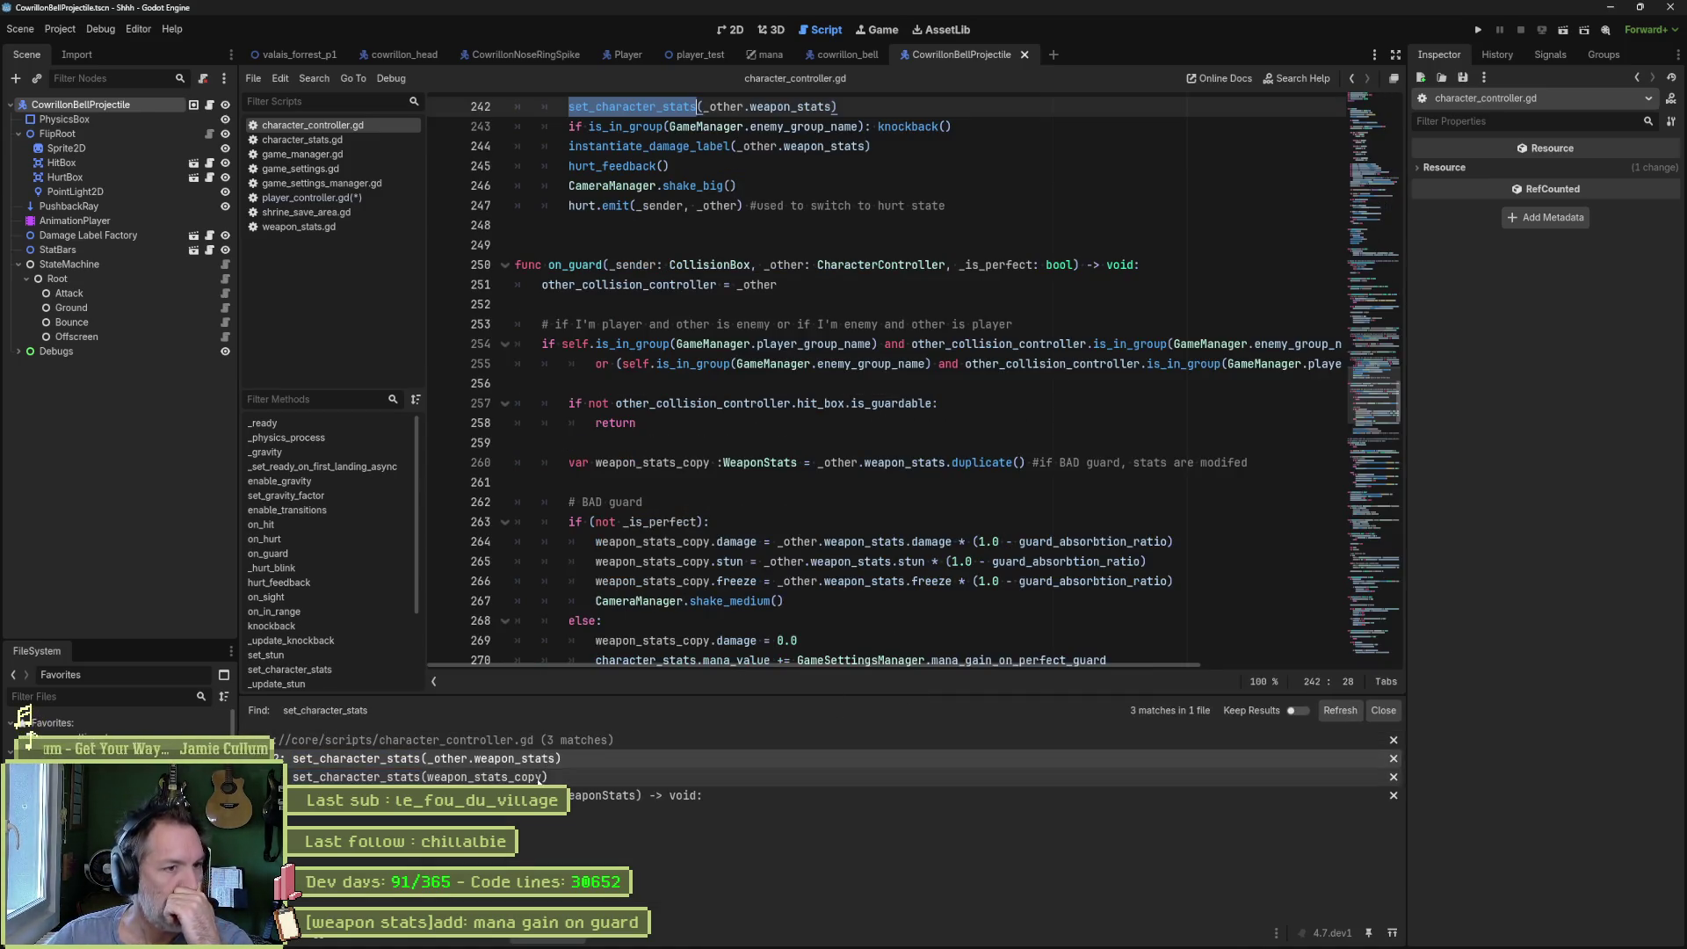
{"action": "key", "text": "Down"}
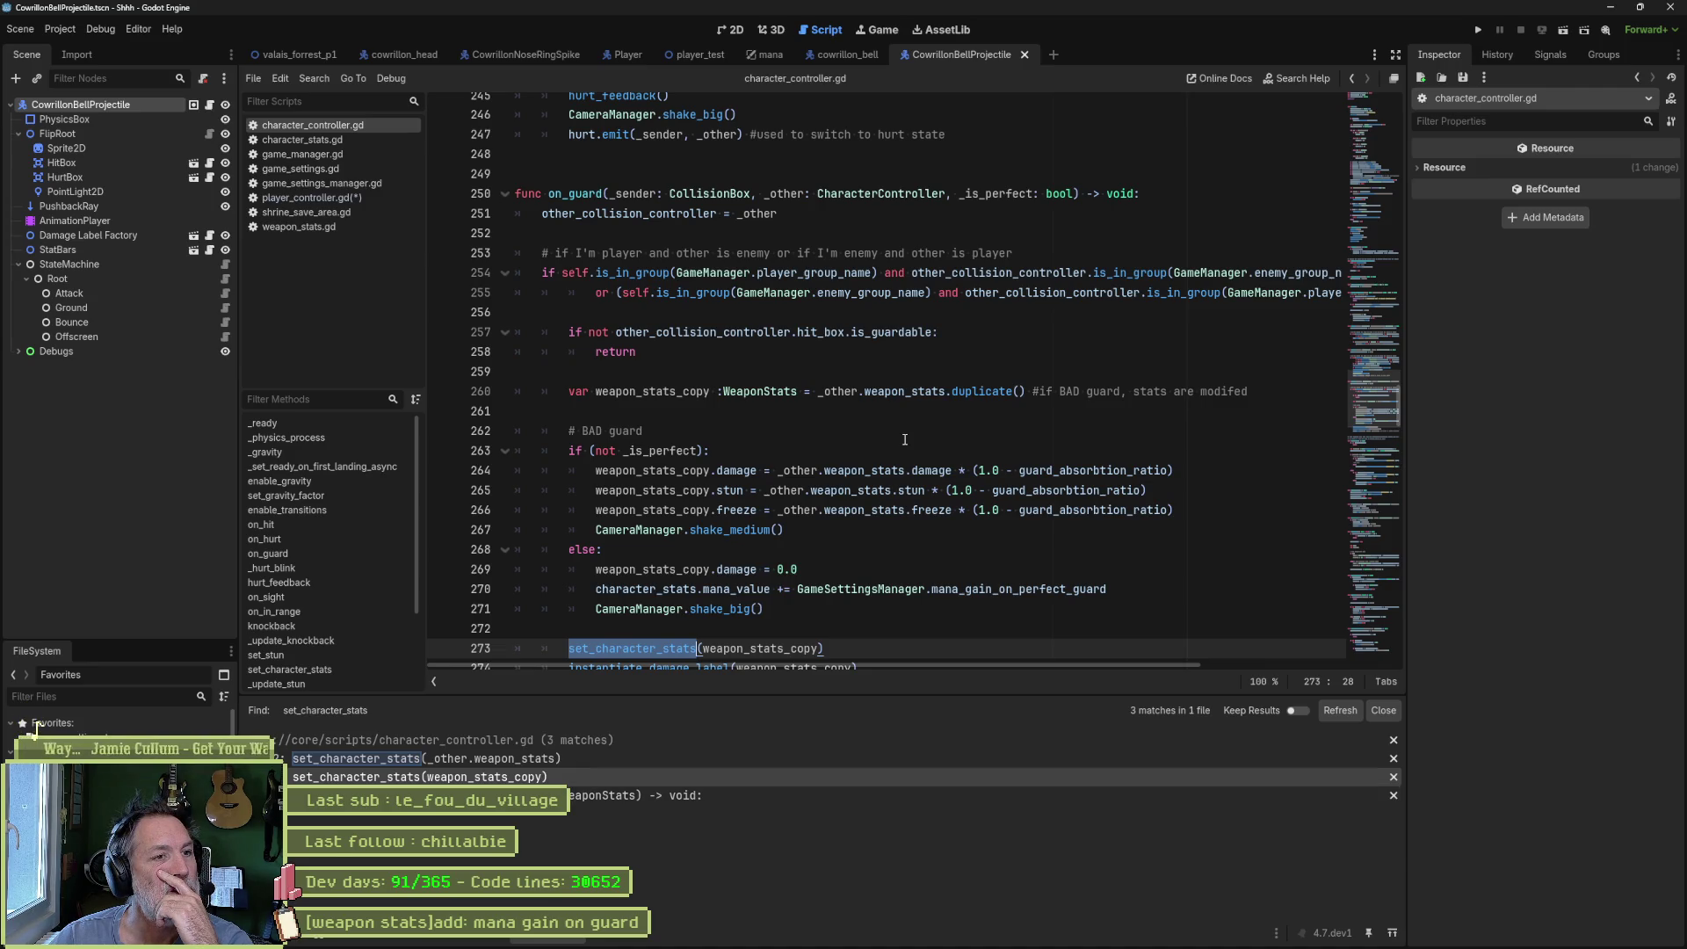
{"action": "scroll", "coordinate": [905, 439], "scroll_direction": "down", "scroll_amount": 1}
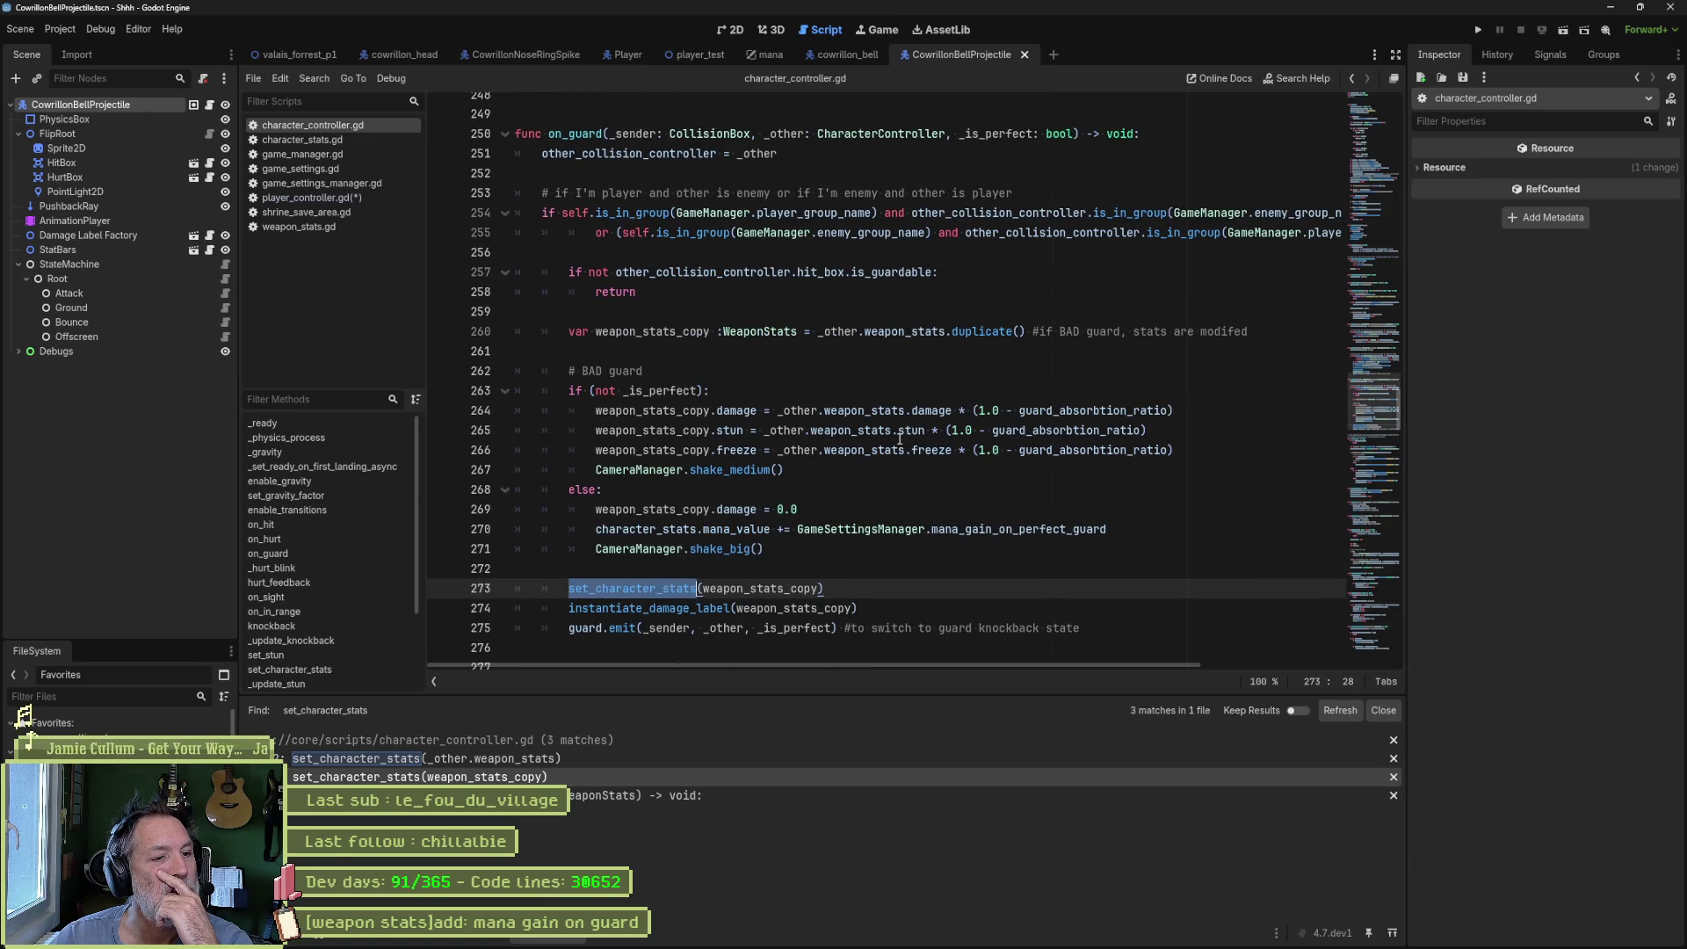
{"action": "scroll", "coordinate": [896, 450], "scroll_direction": "up", "scroll_amount": 3}
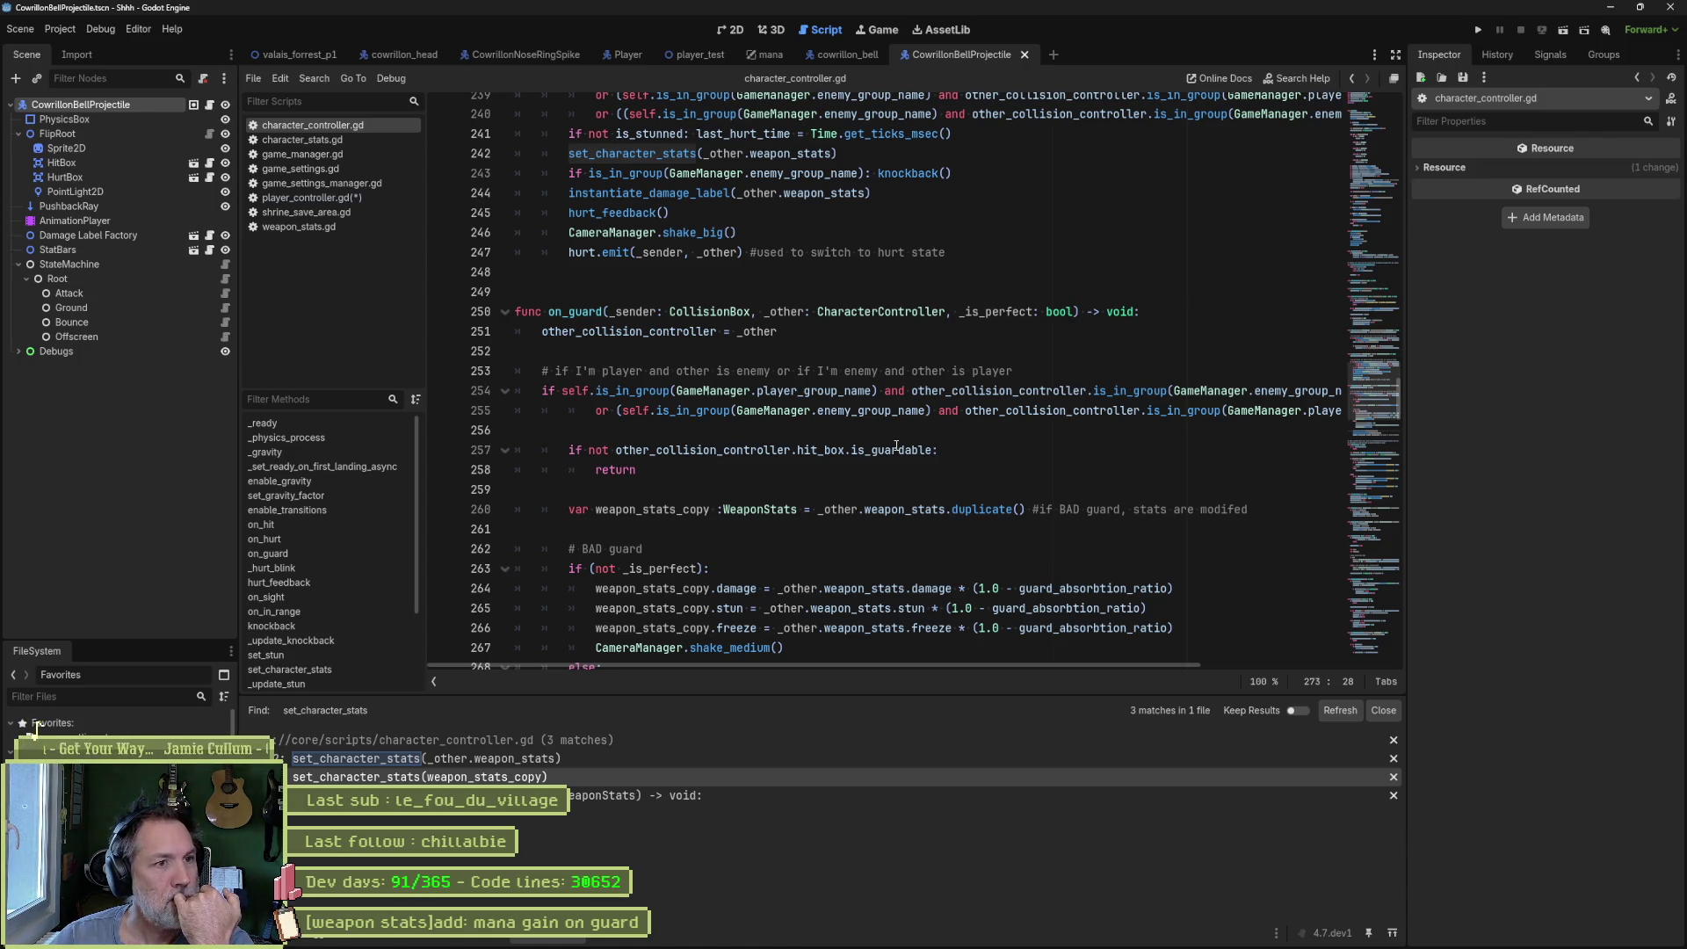
{"action": "scroll", "coordinate": [897, 445], "scroll_direction": "down", "scroll_amount": 3}
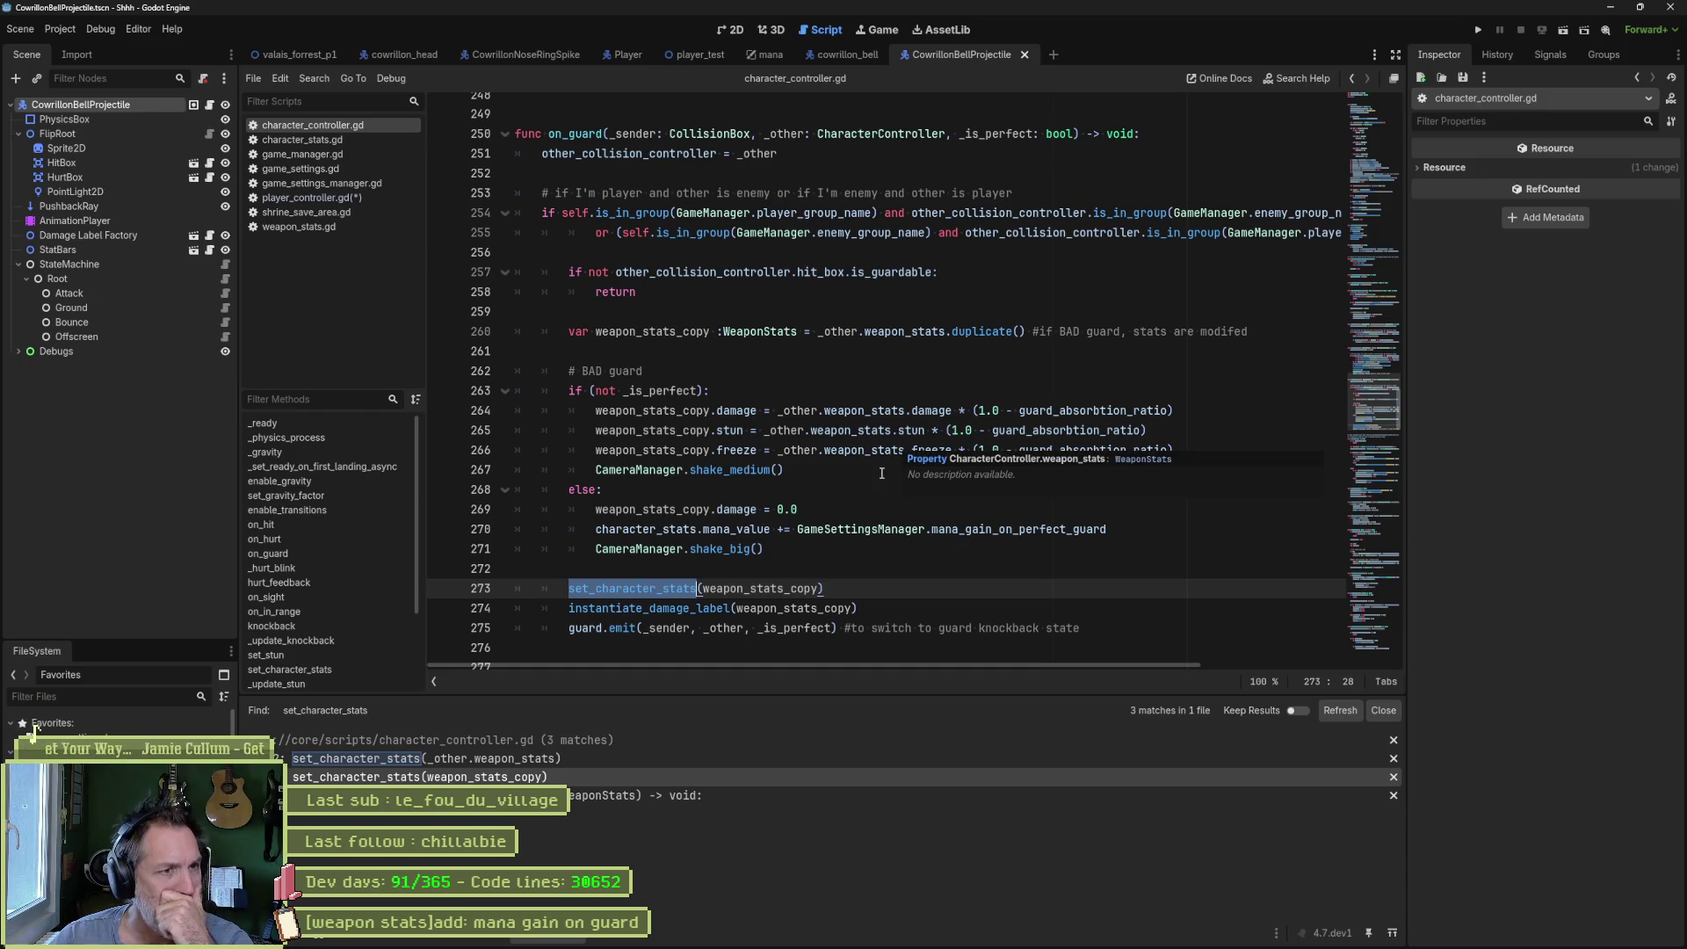
{"action": "left_click", "coordinate": [357, 200]}
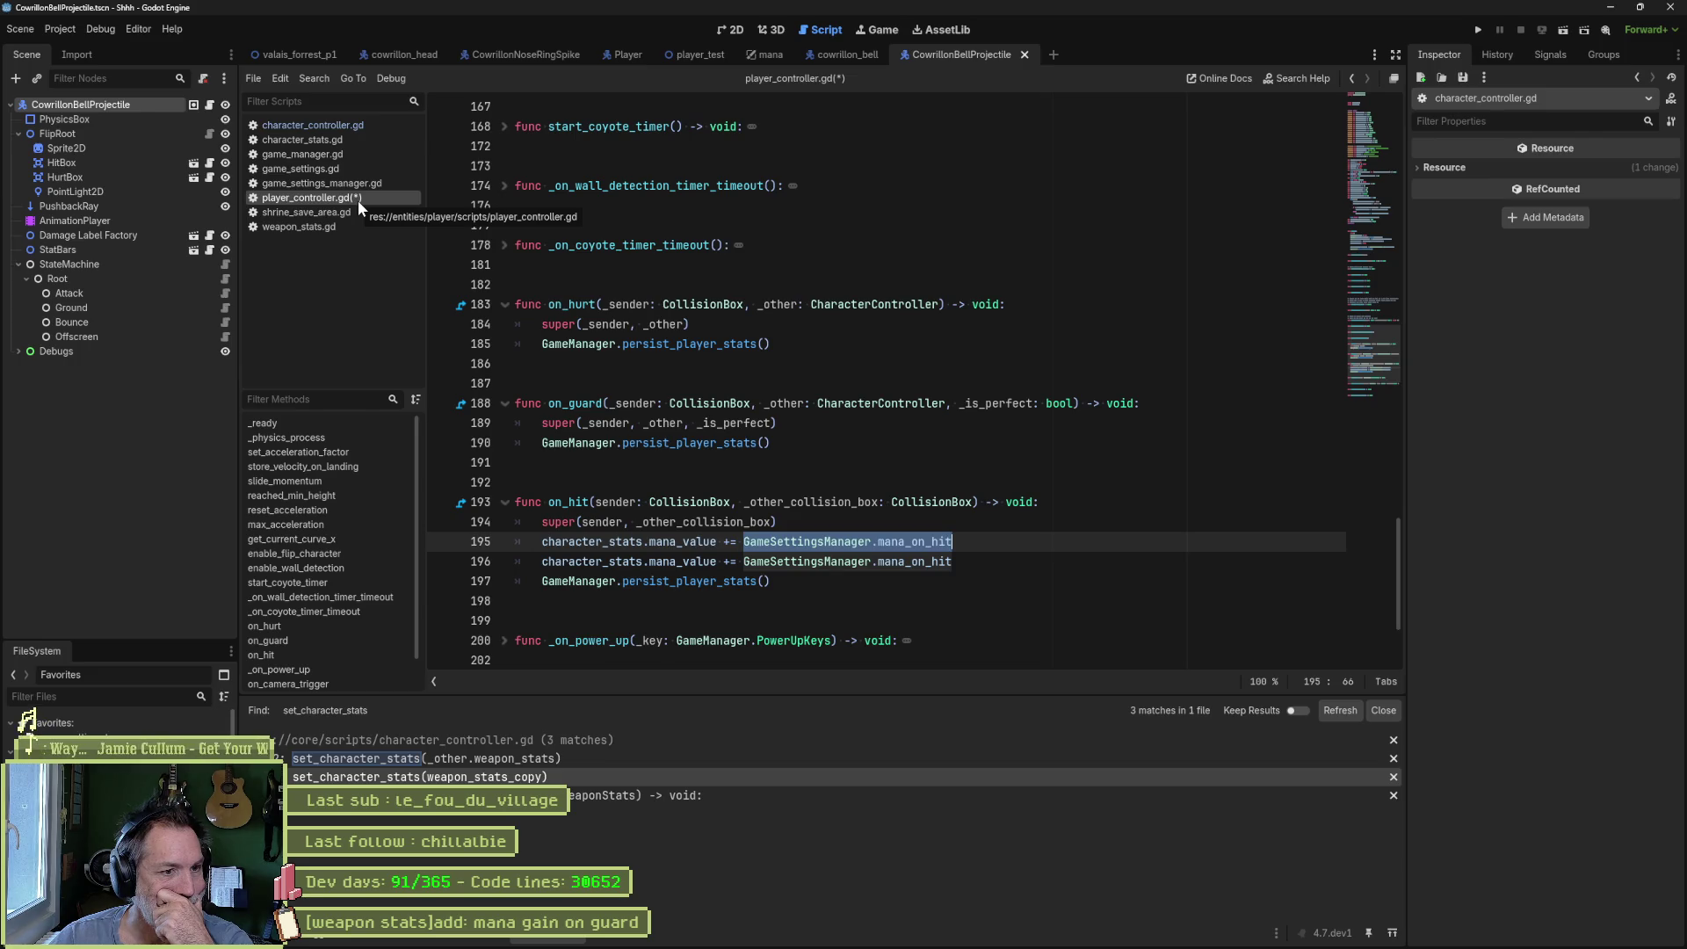
Delete the duplicate mana_on_hit line 196 from on_hit and save player_controller.gd
{"action": "left_click_drag", "start_coordinate": [650, 562], "coordinate": [669, 541]}
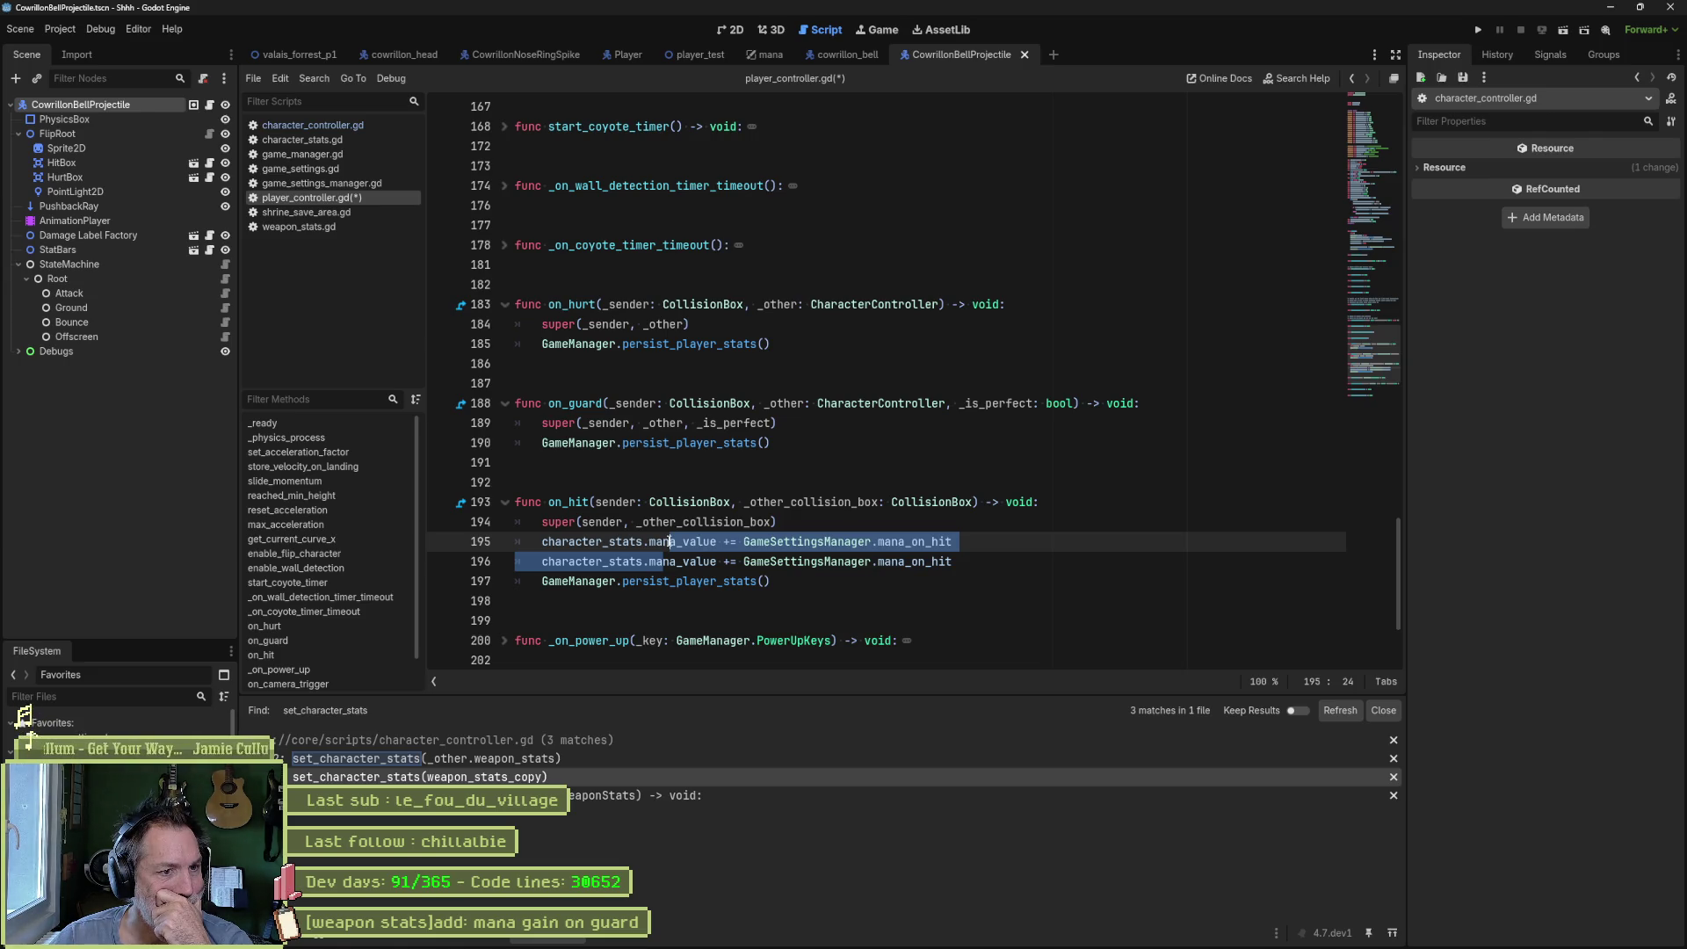
{"action": "left_click", "coordinate": [987, 544]}
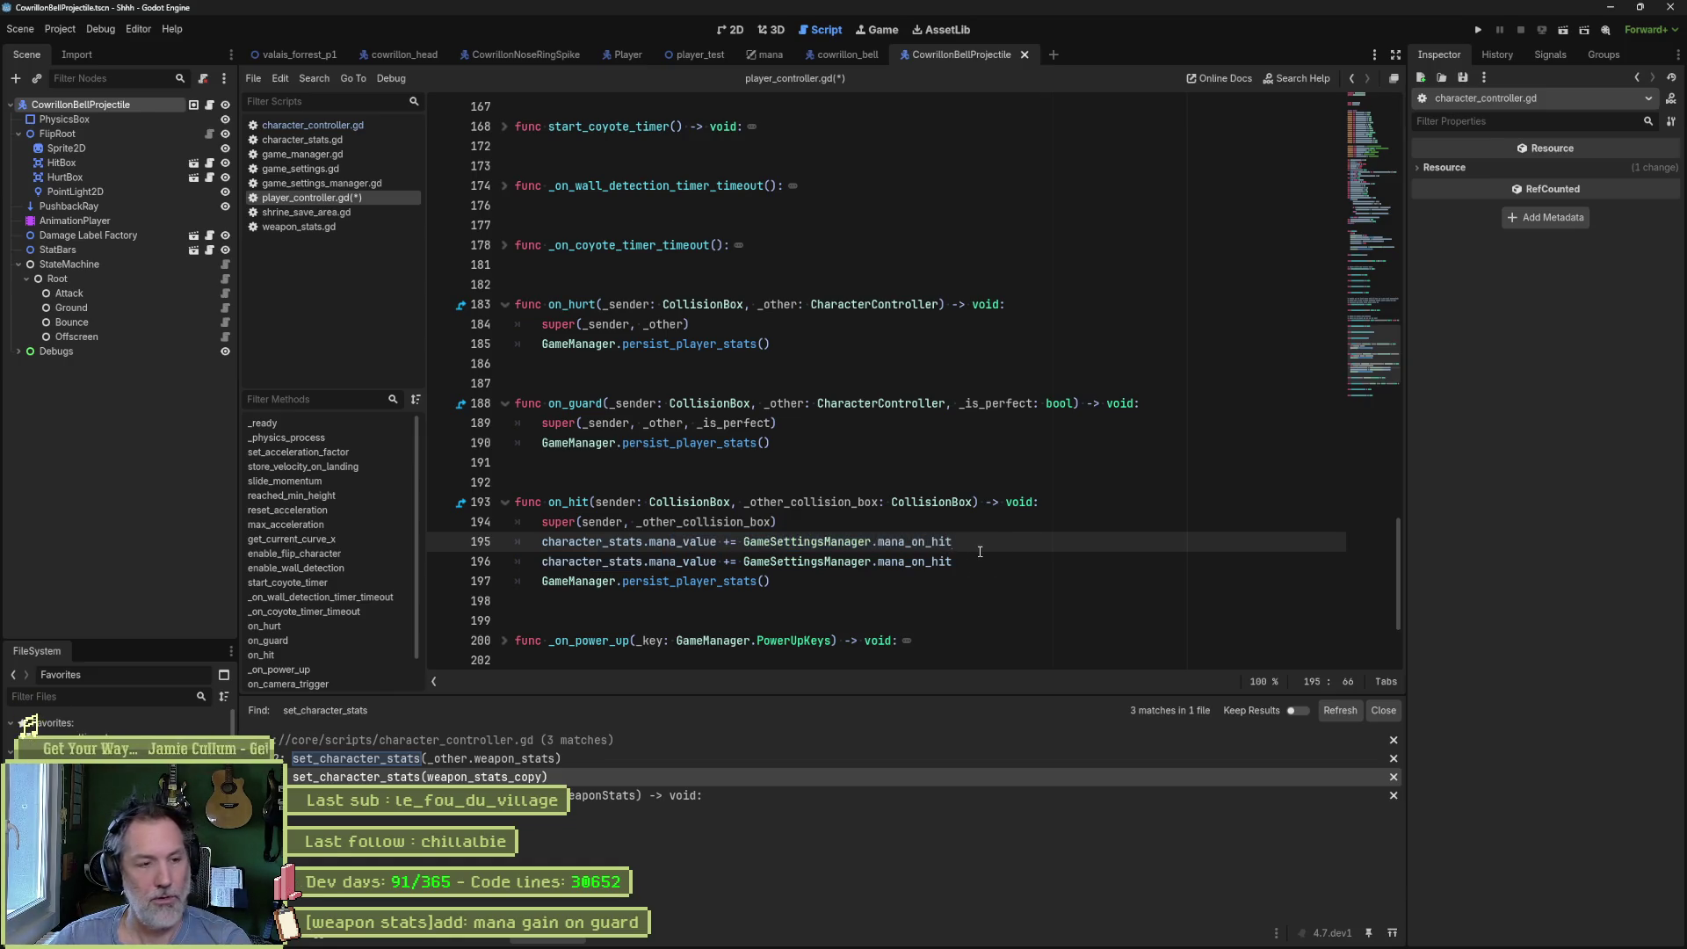
{"action": "key", "text": "ctrl+shift+k"}
{"action": "key", "text": "ctrl+s"}
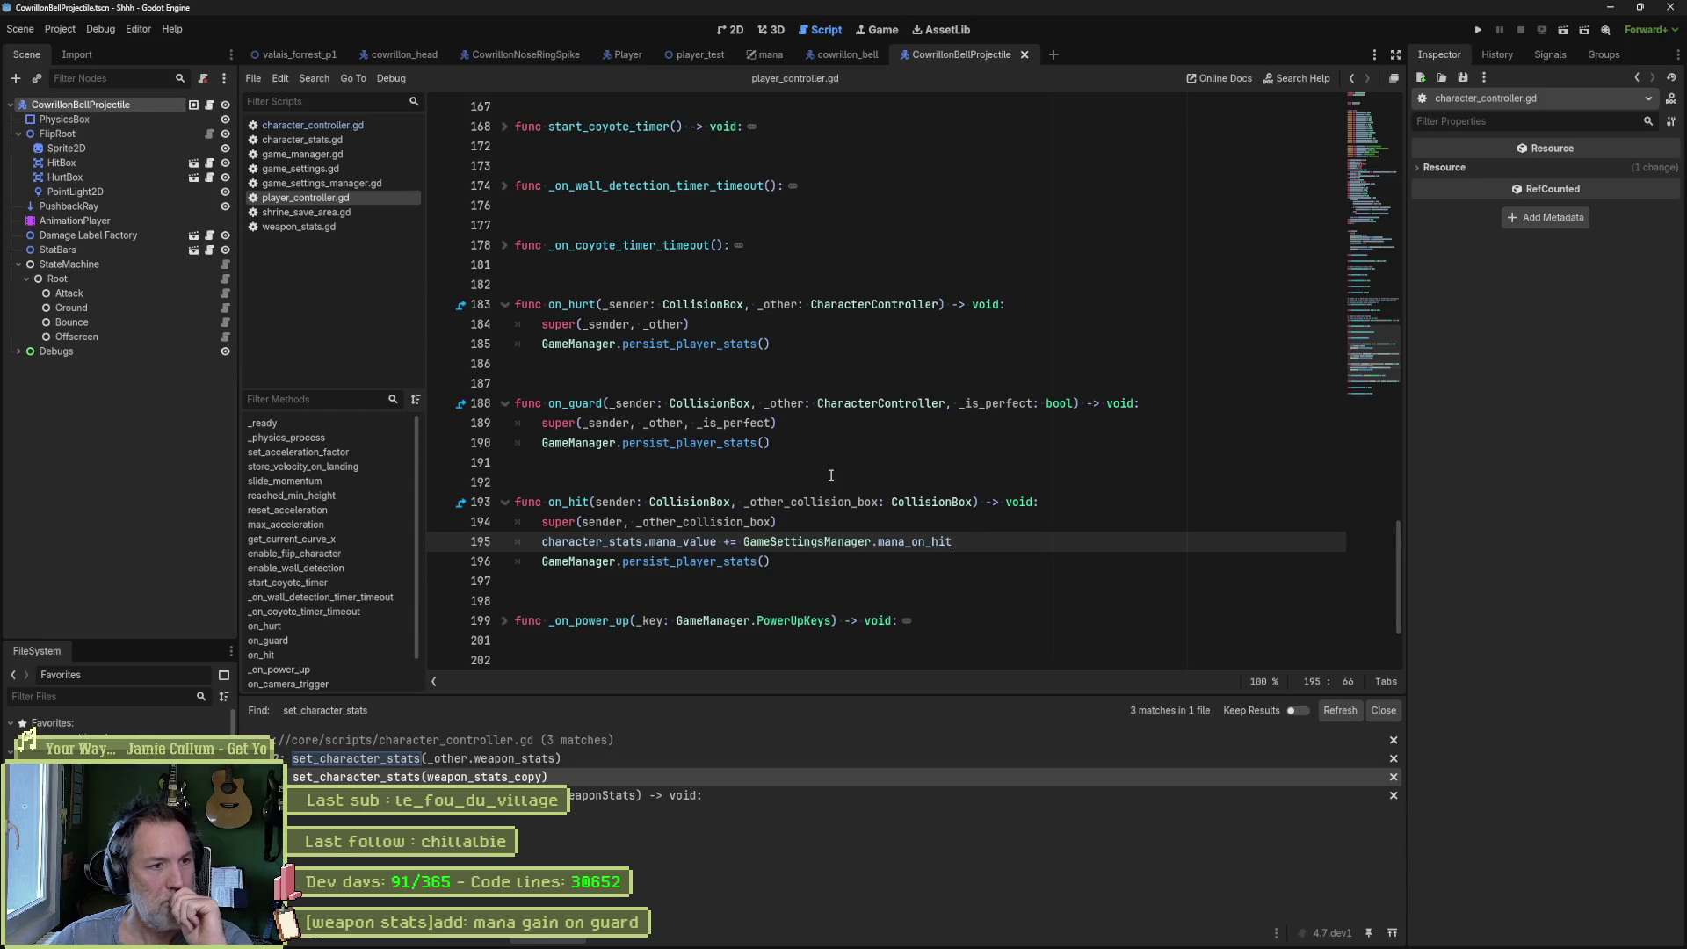
{"action": "left_click", "coordinate": [737, 443]}
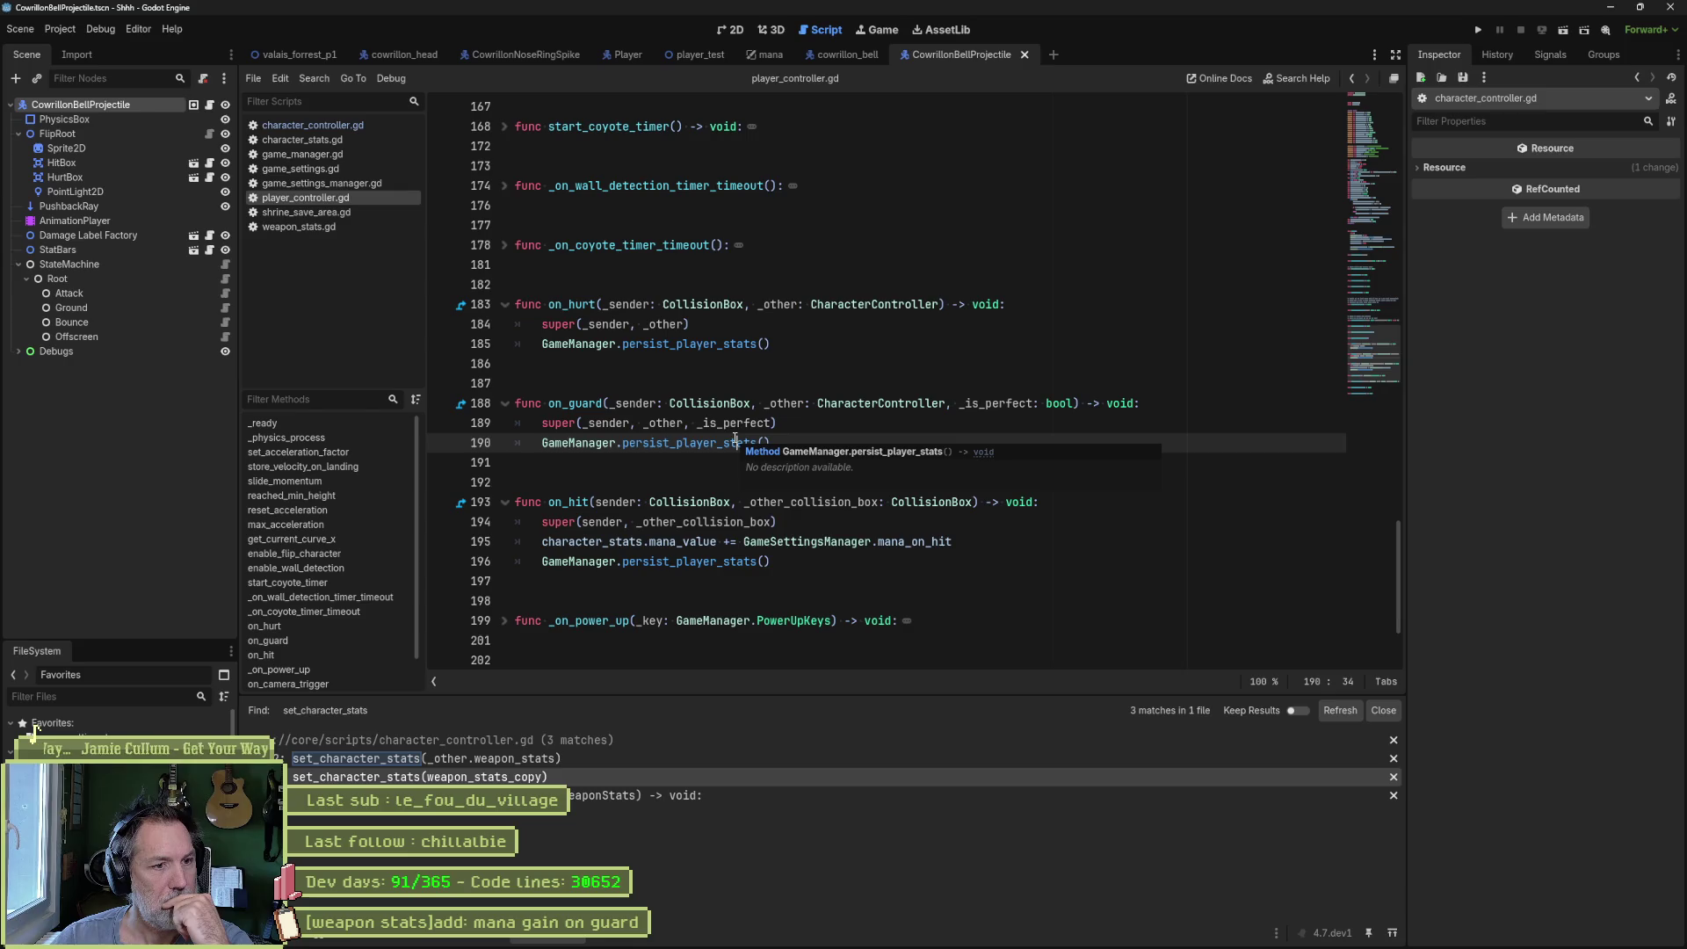
{"action": "left_click_drag", "start_coordinate": [662, 542], "coordinate": [970, 545]}
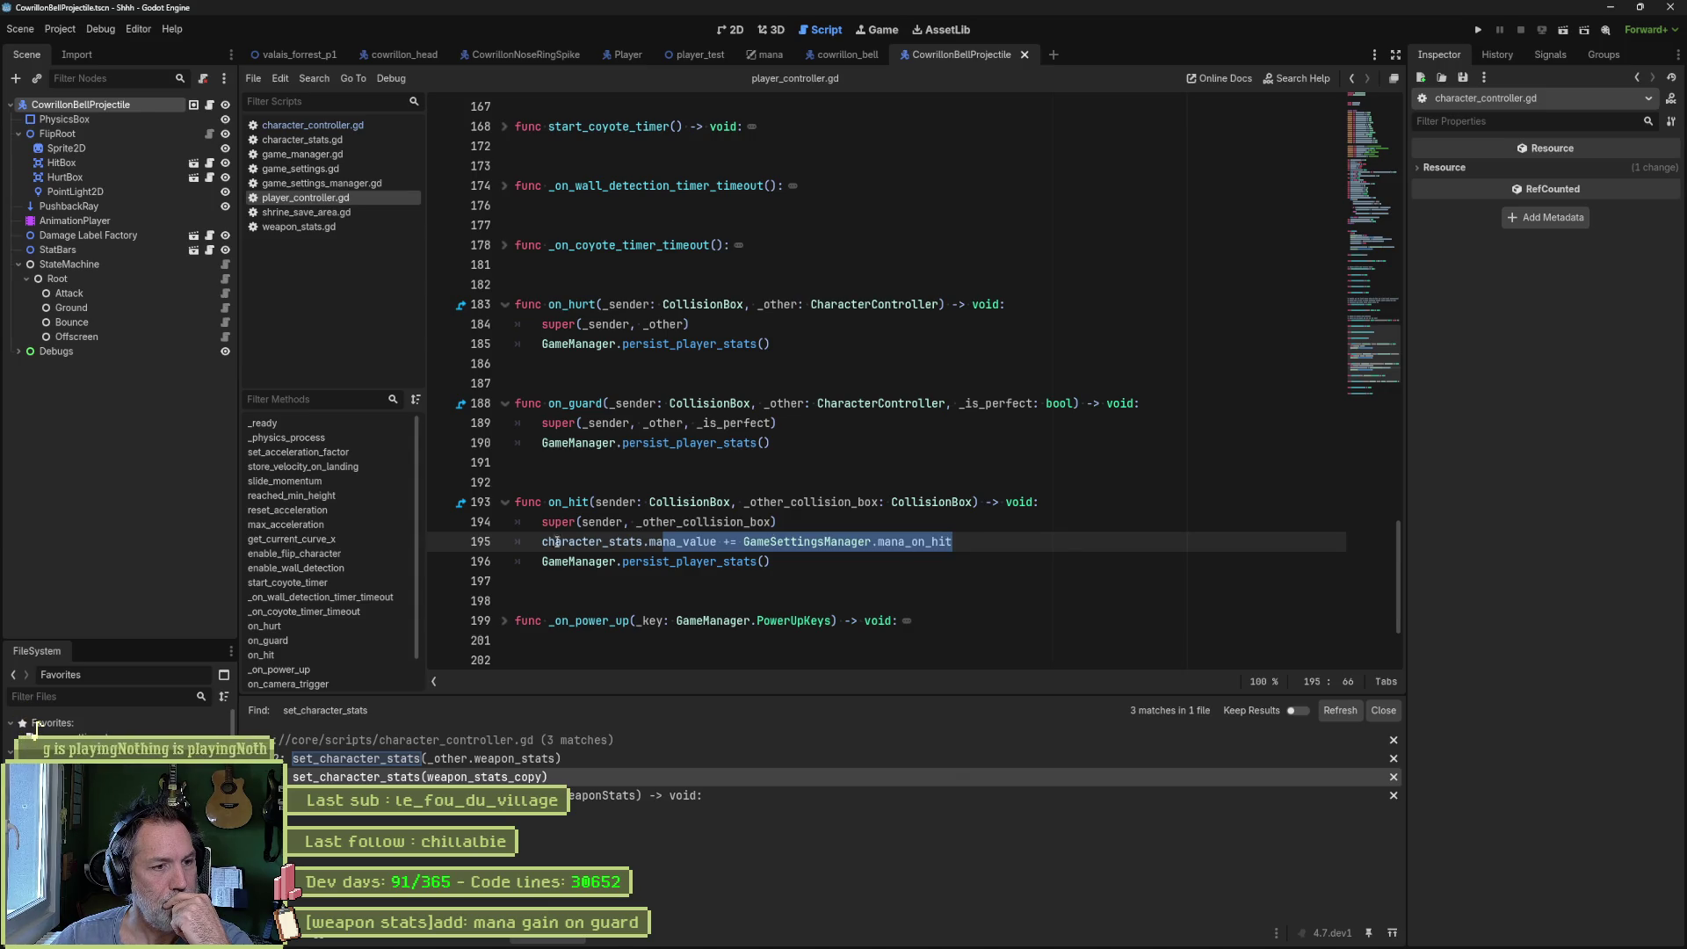
{"action": "mouse_move", "coordinate": [545, 541]}
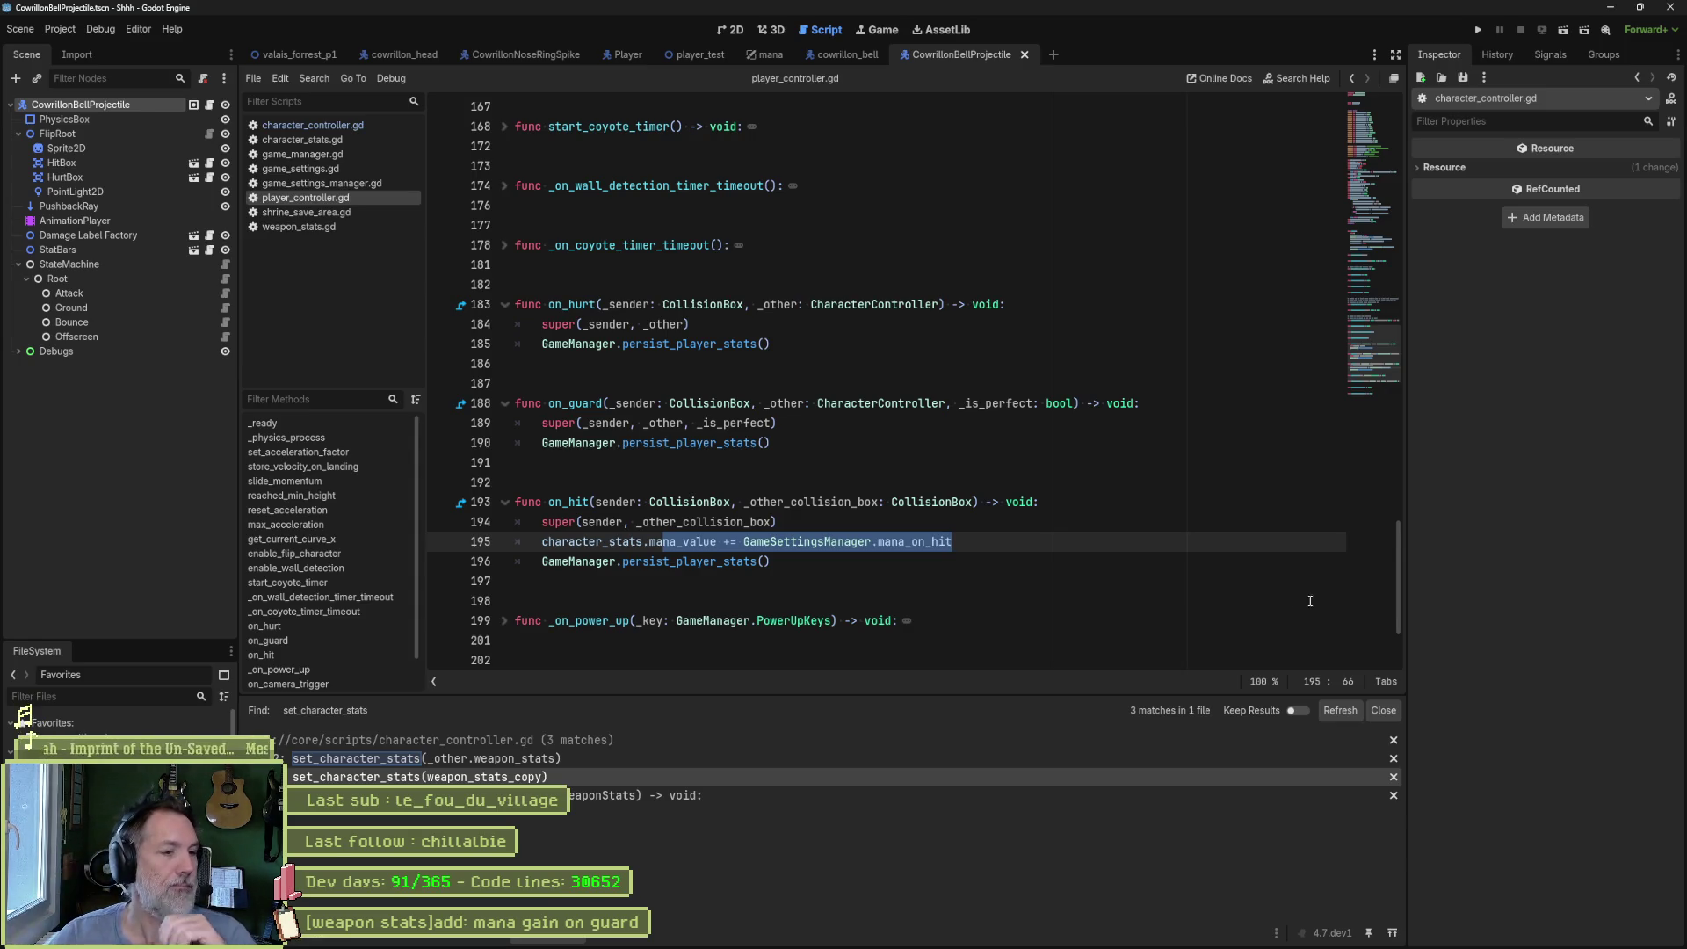
{"action": "mouse_move", "coordinate": [821, 933]}
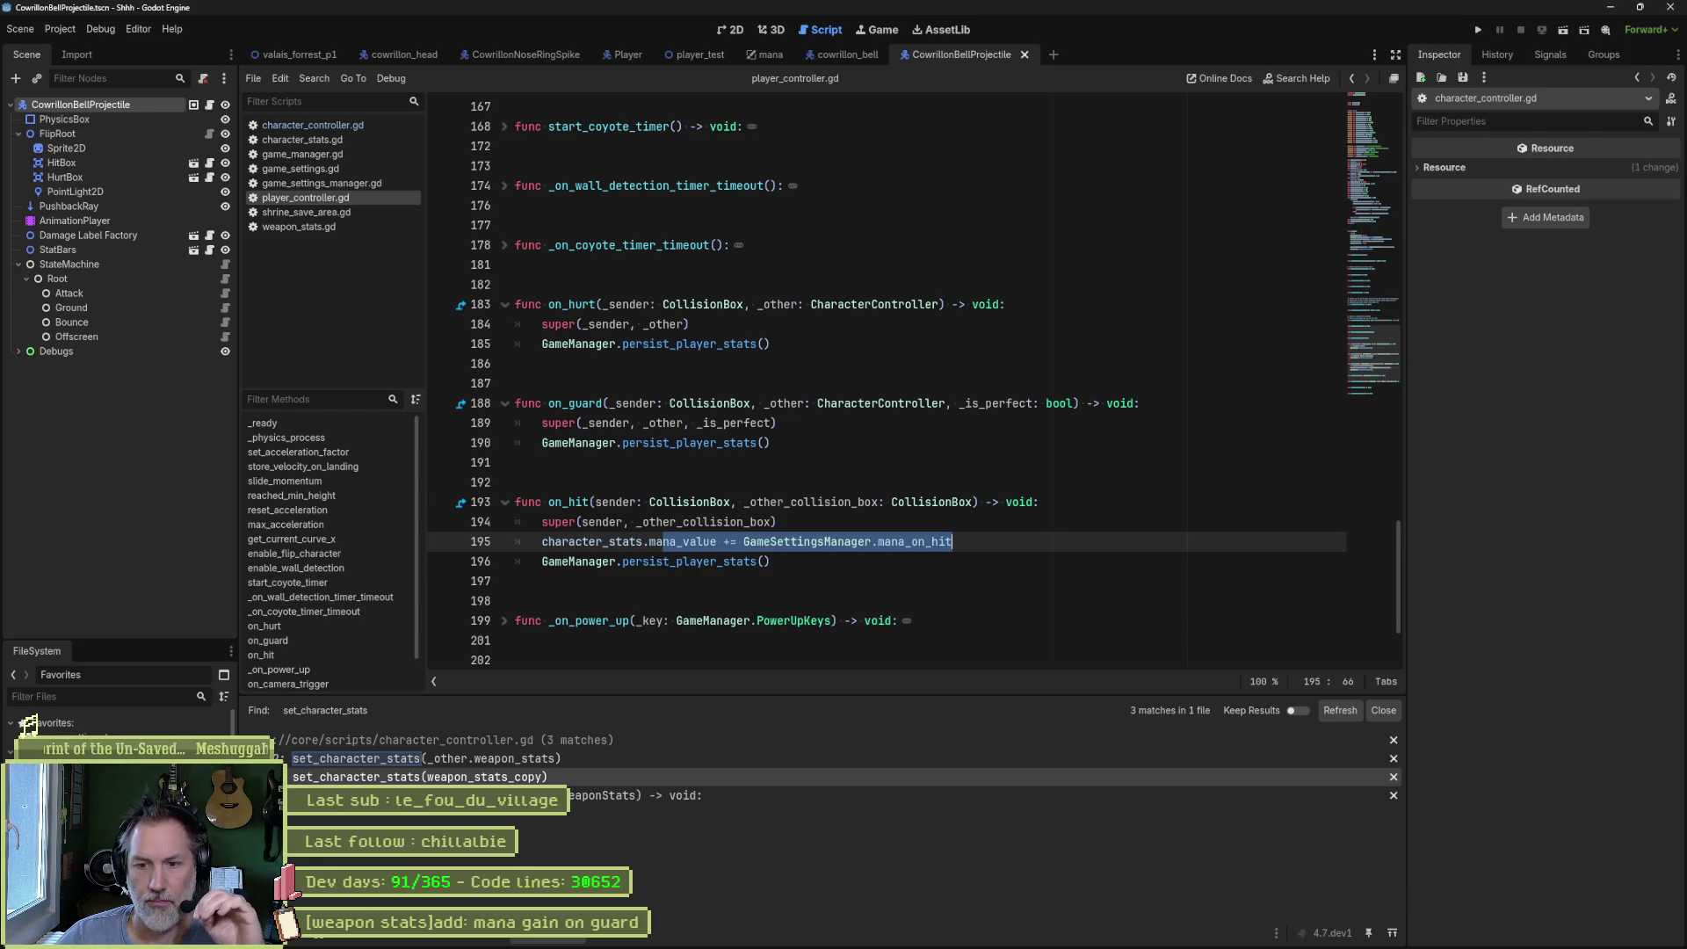
{"action": "left_click", "coordinate": [949, 568]}
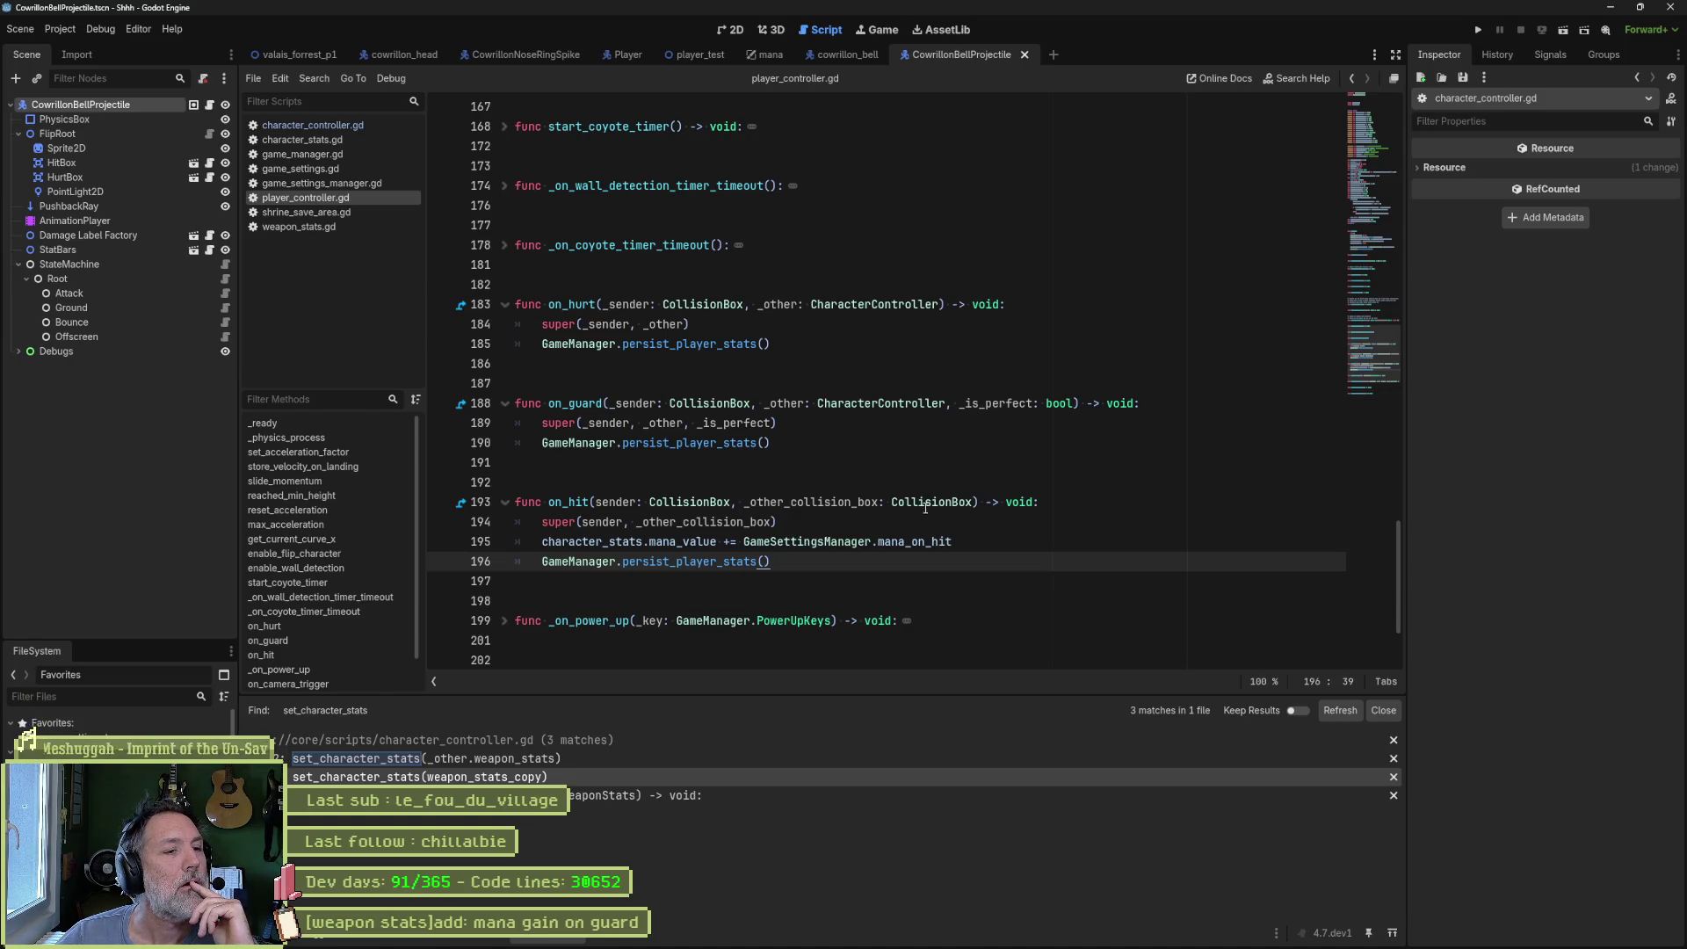
{"action": "left_click_drag", "start_coordinate": [972, 537], "coordinate": [986, 530]}
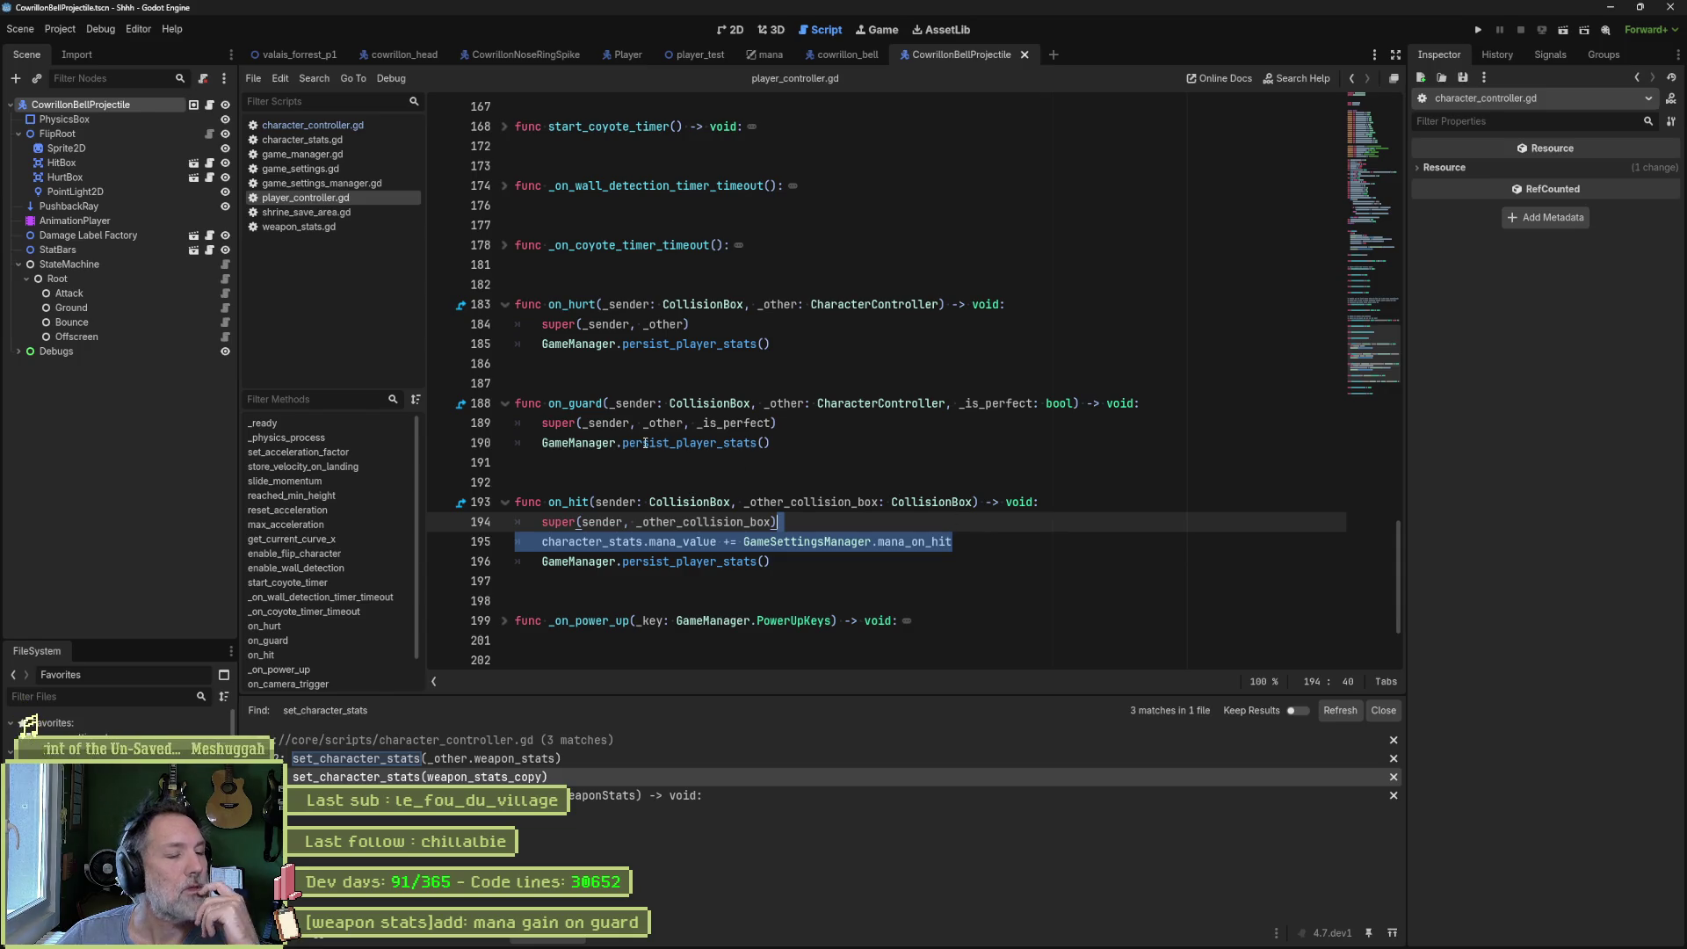
{"action": "mouse_move", "coordinate": [688, 445]}
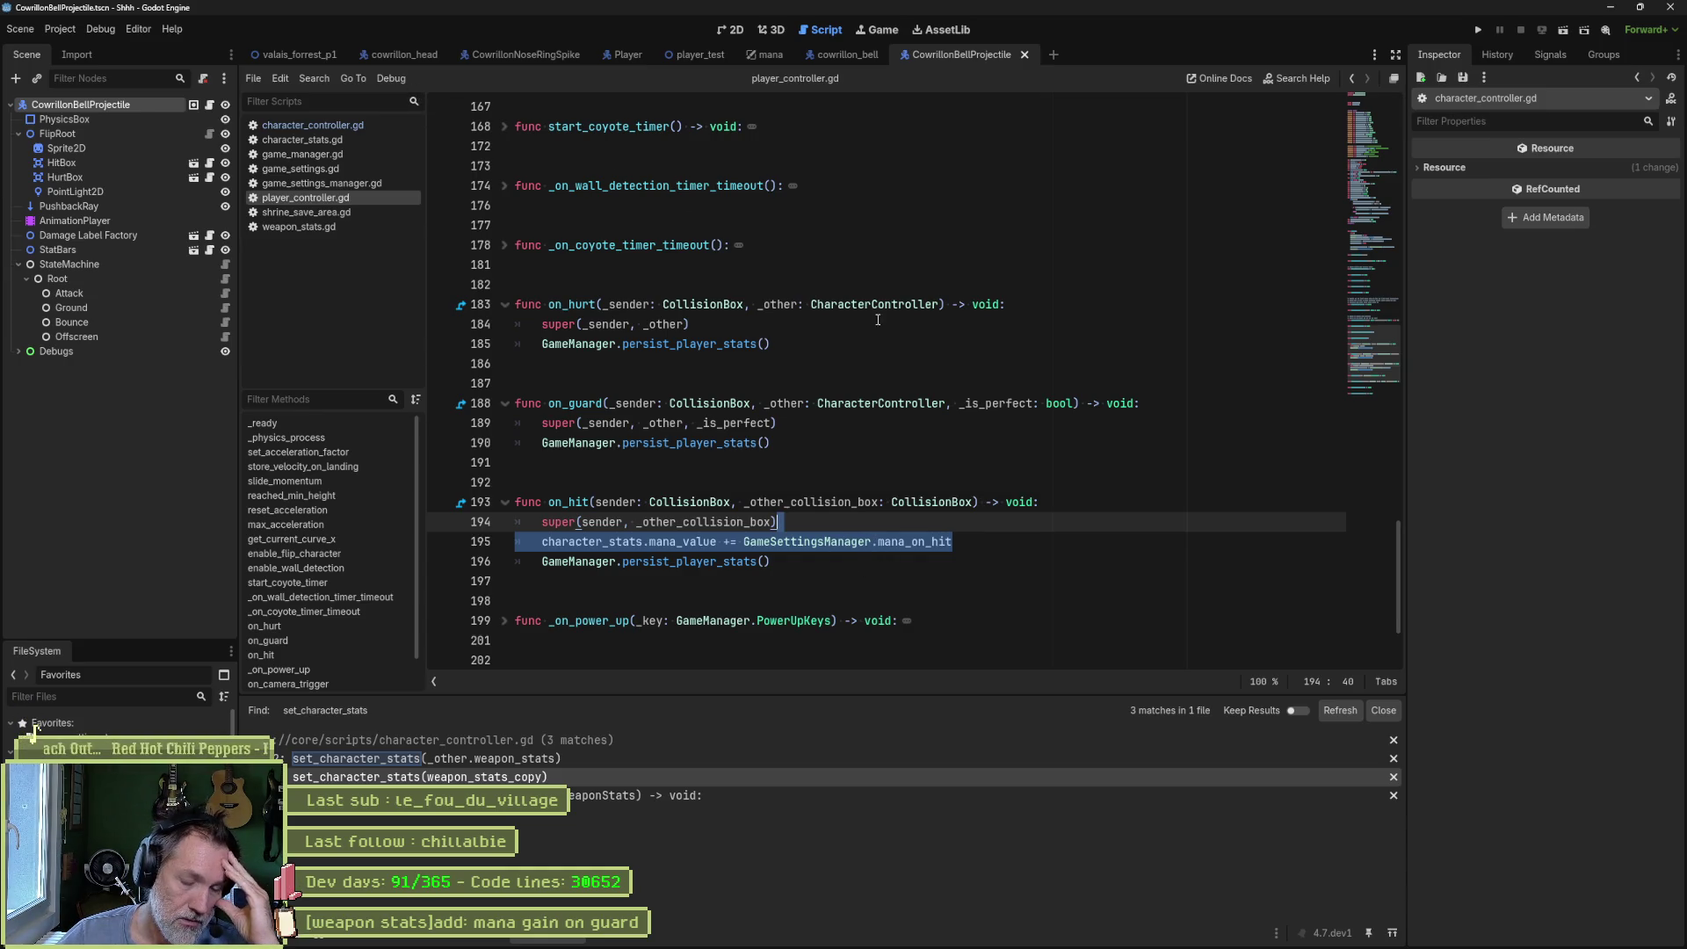
{"action": "key", "text": "alt+shift+o"}
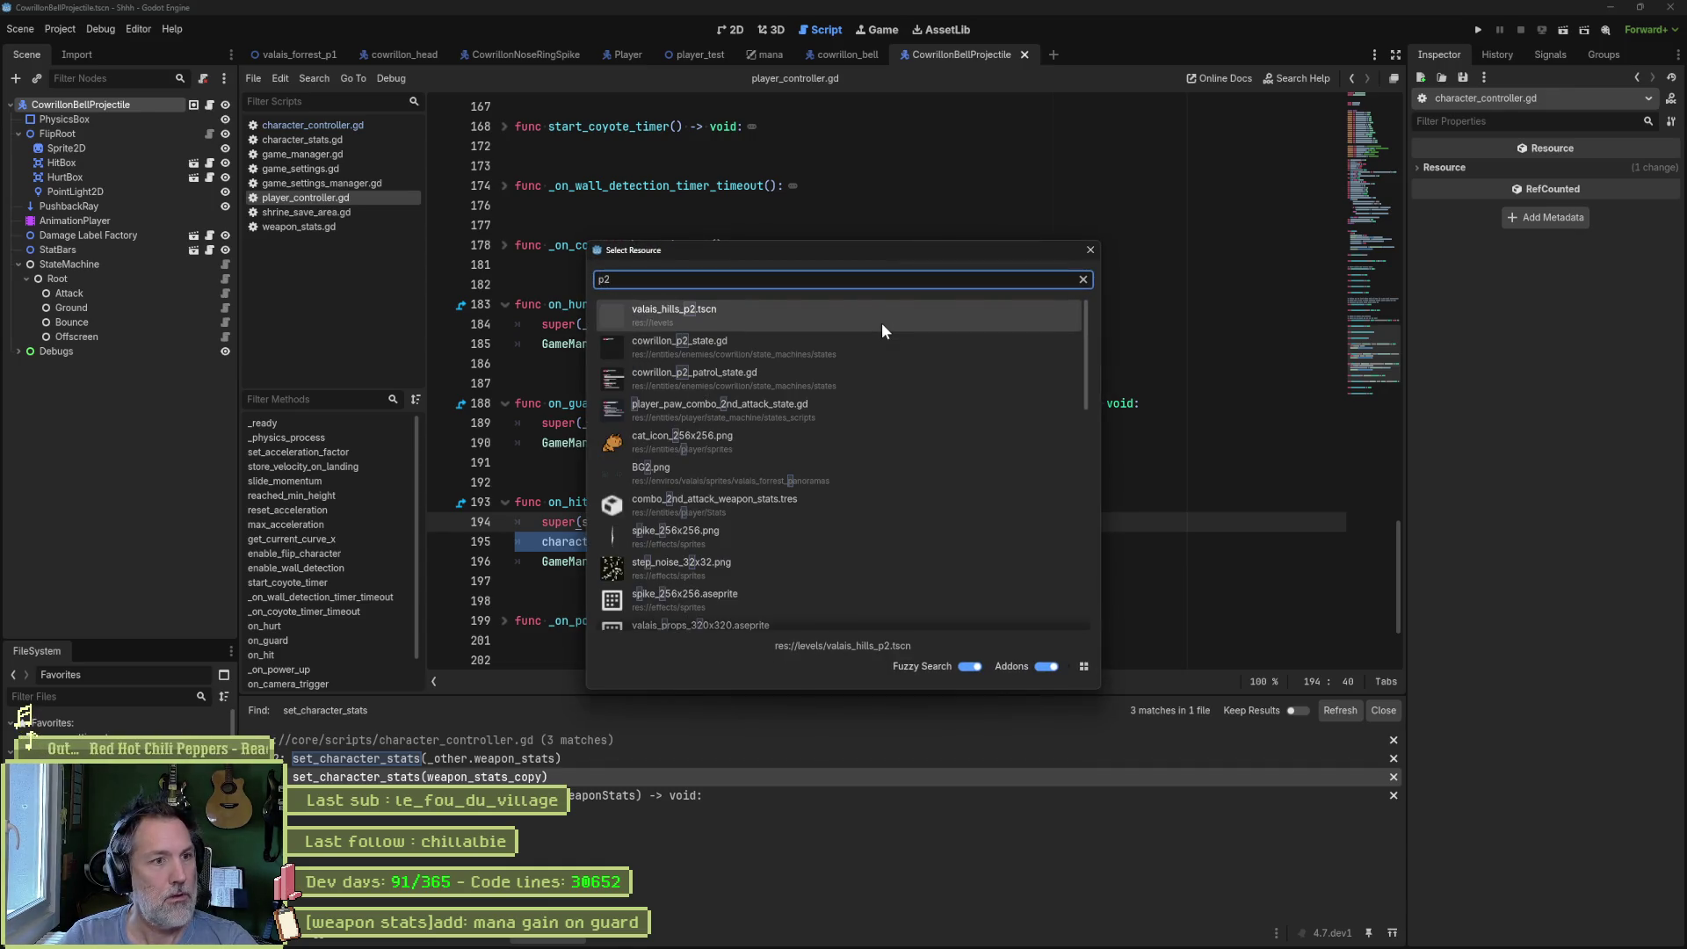
Run valais_hills_p2, see mana rise from 0.0 to 10.0 after hitting the scarecrow, then stop
{"action": "key", "text": "Escape"}
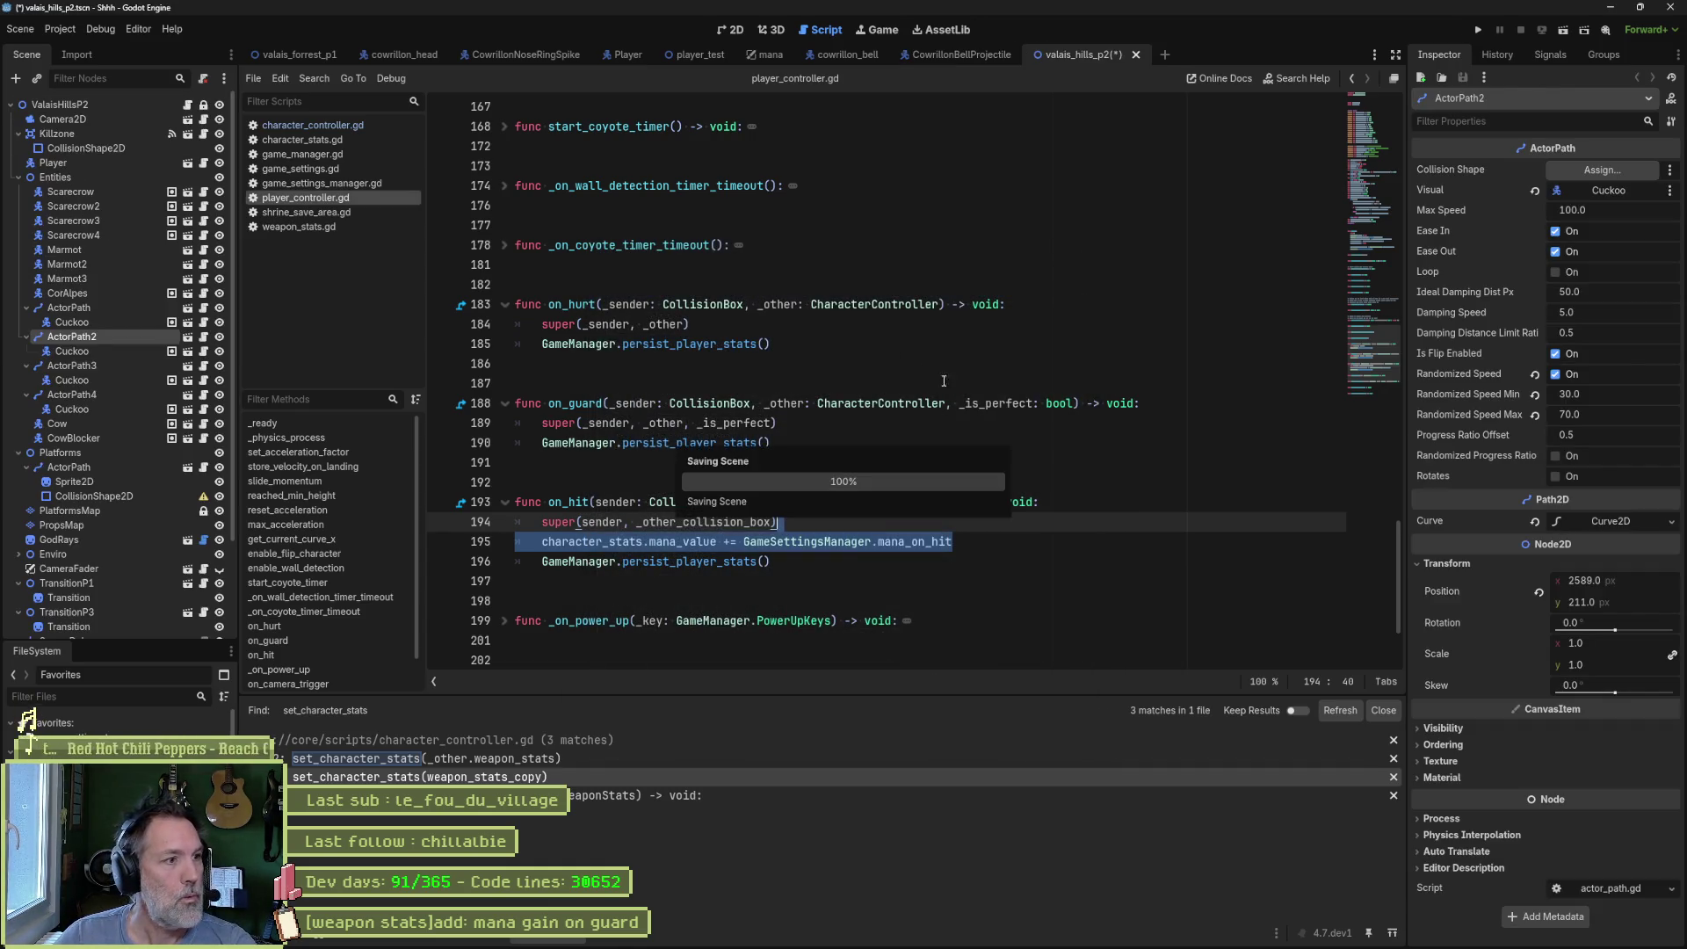
{"action": "key", "text": "F6"}
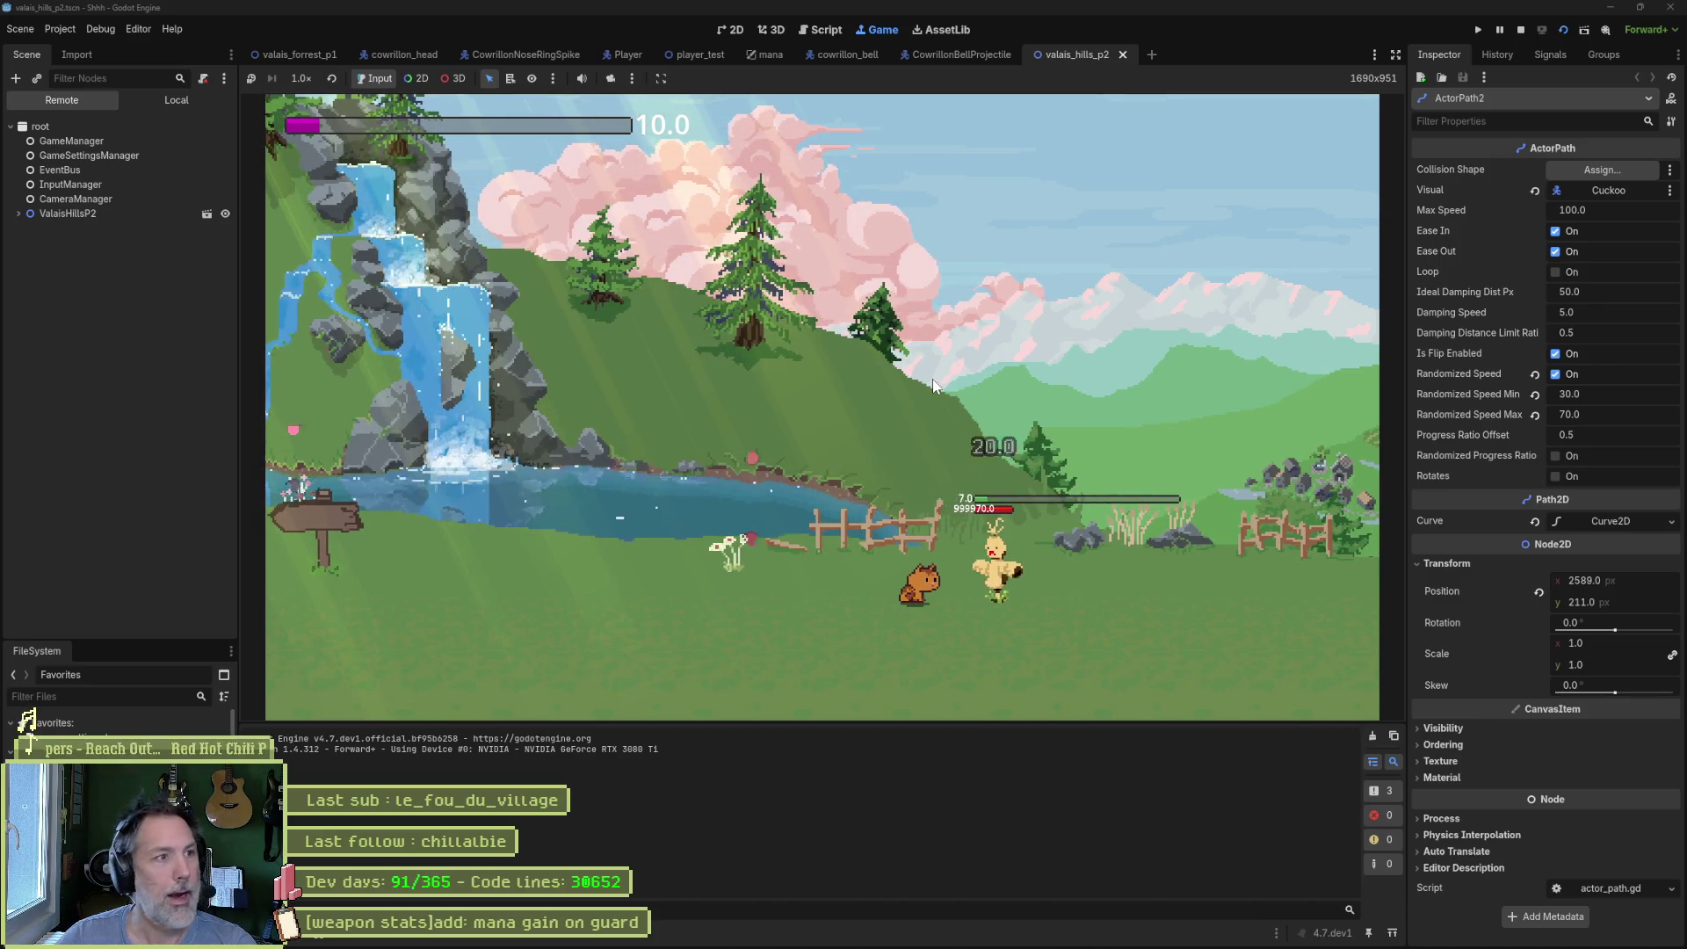
{"action": "key", "text": "F8"}
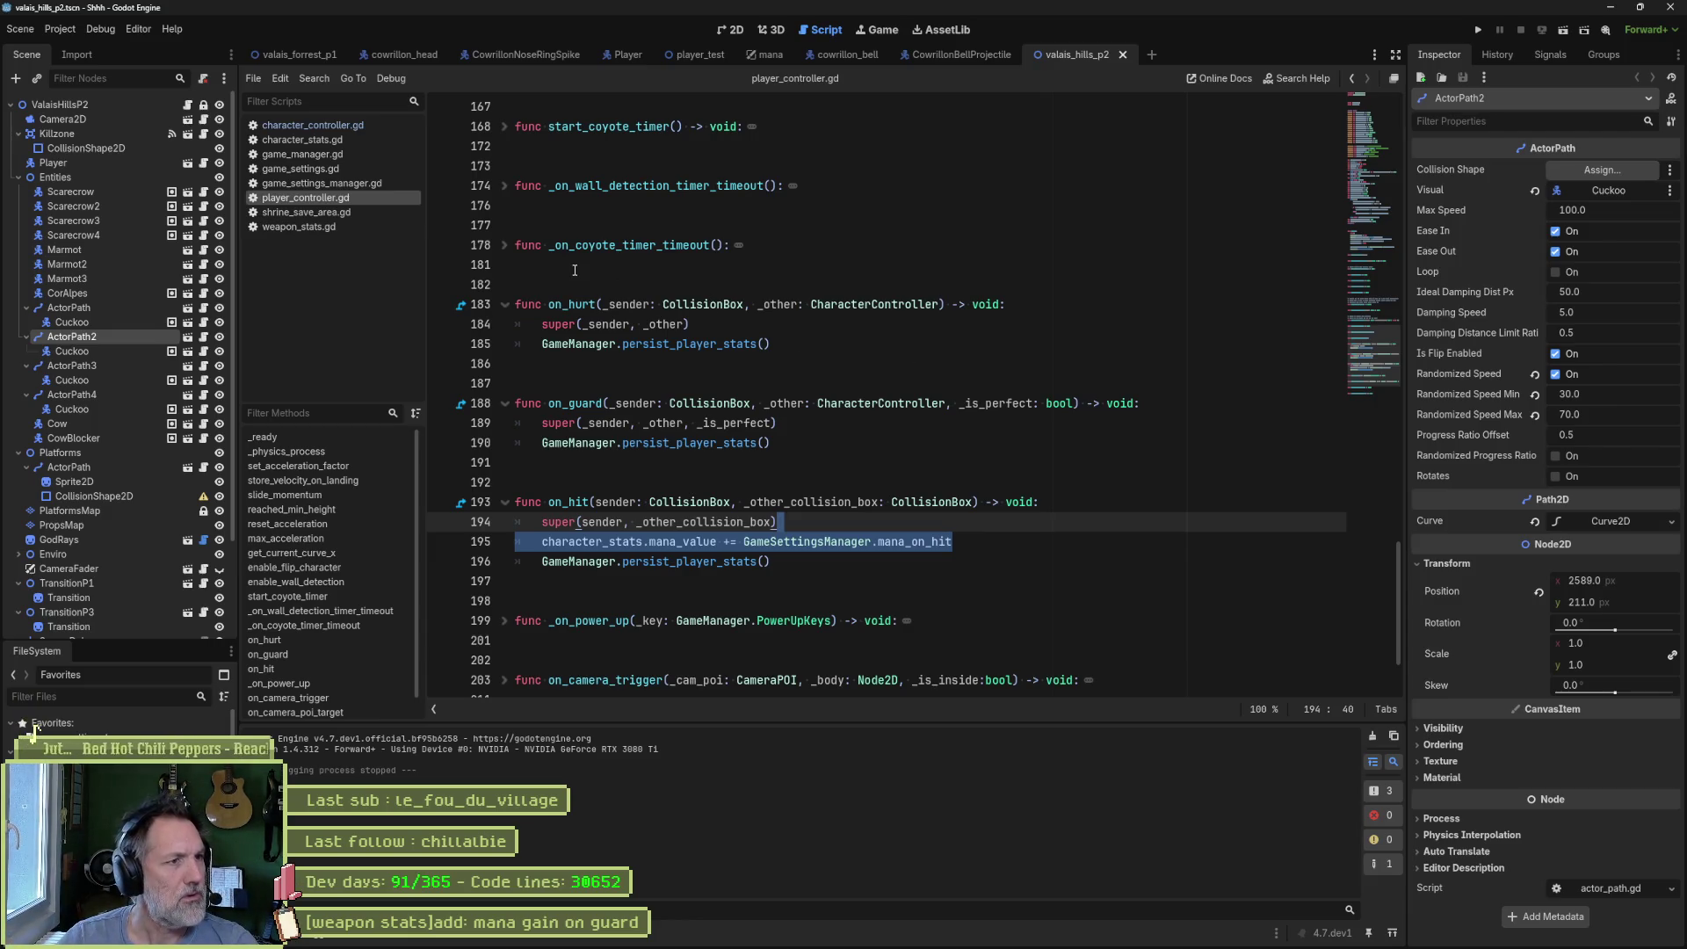
Review on_guard's perfect-guard mana line in character_controller.gd, then go to set_character_stats' definition
{"action": "left_click", "coordinate": [351, 129]}
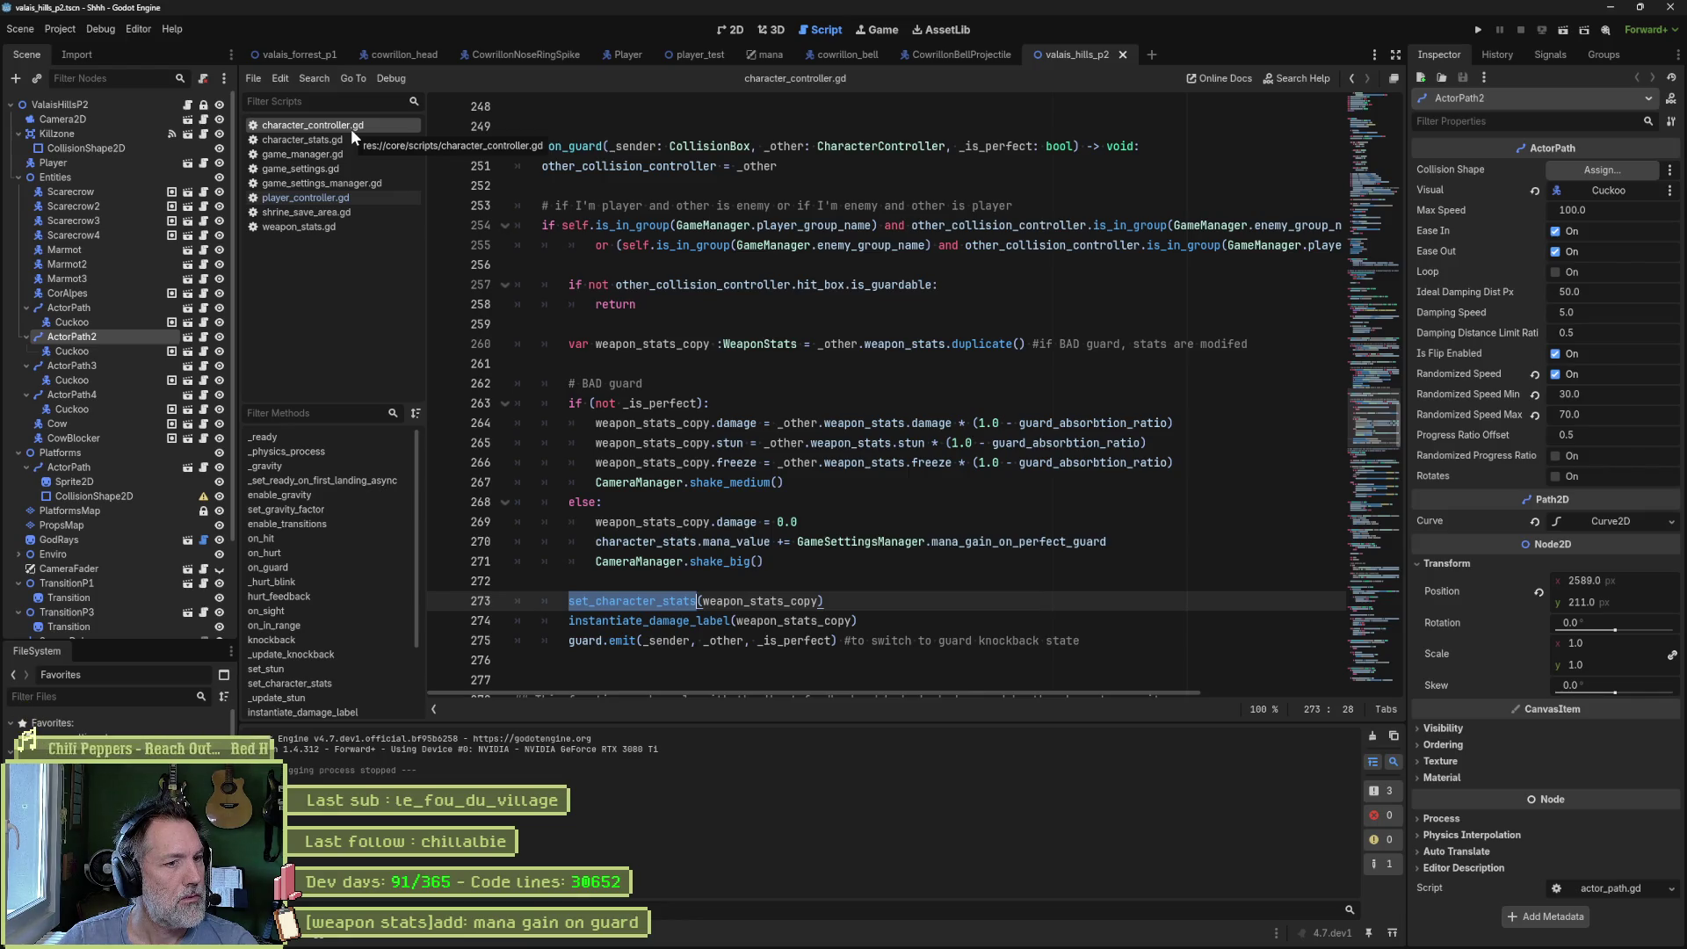
{"action": "left_click", "coordinate": [875, 542]}
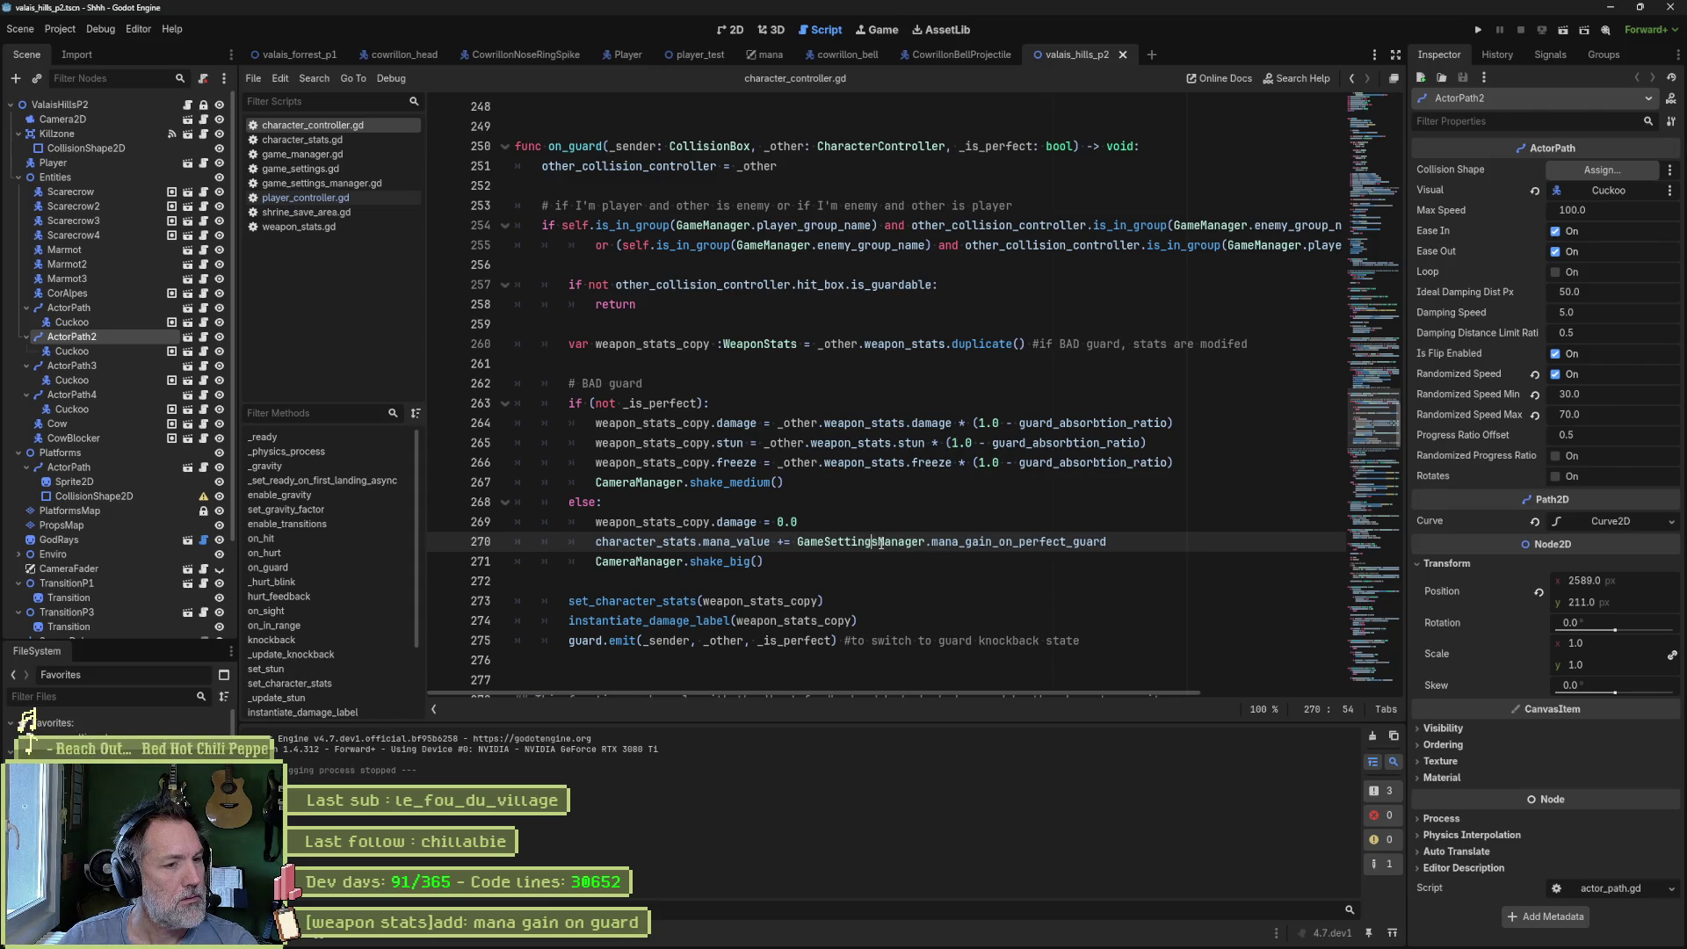
{"action": "left_click", "coordinate": [1117, 536]}
{"action": "left_click_drag", "start_coordinate": [1117, 534], "coordinate": [1117, 521]}
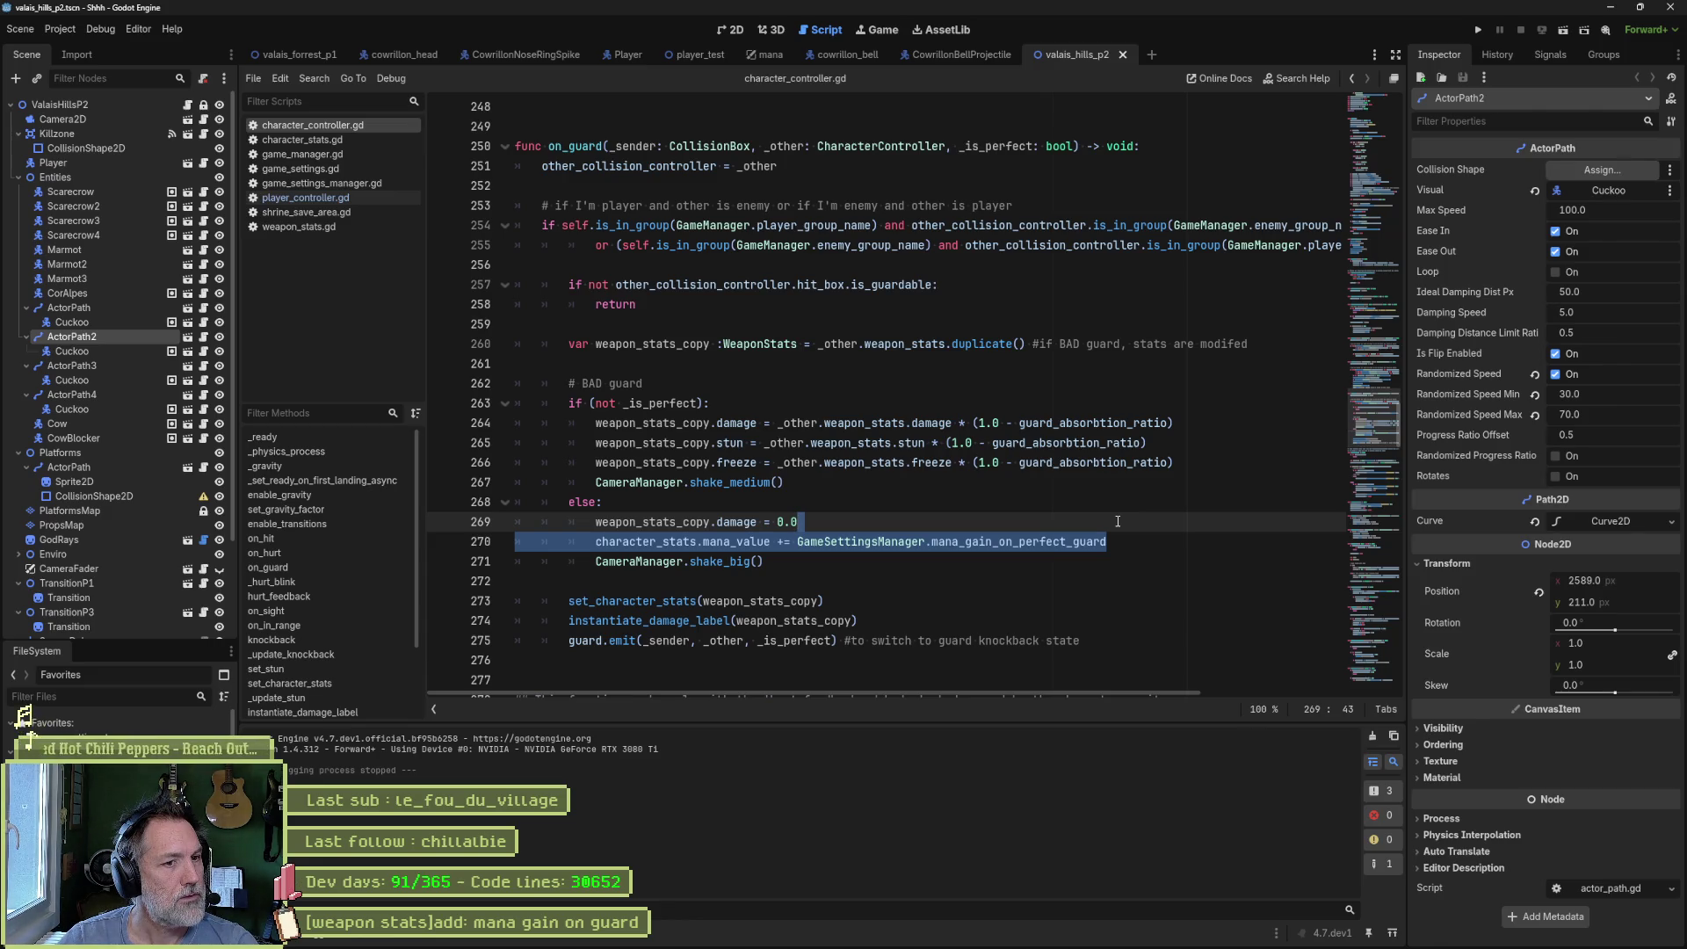
{"action": "left_click", "coordinate": [670, 602]}
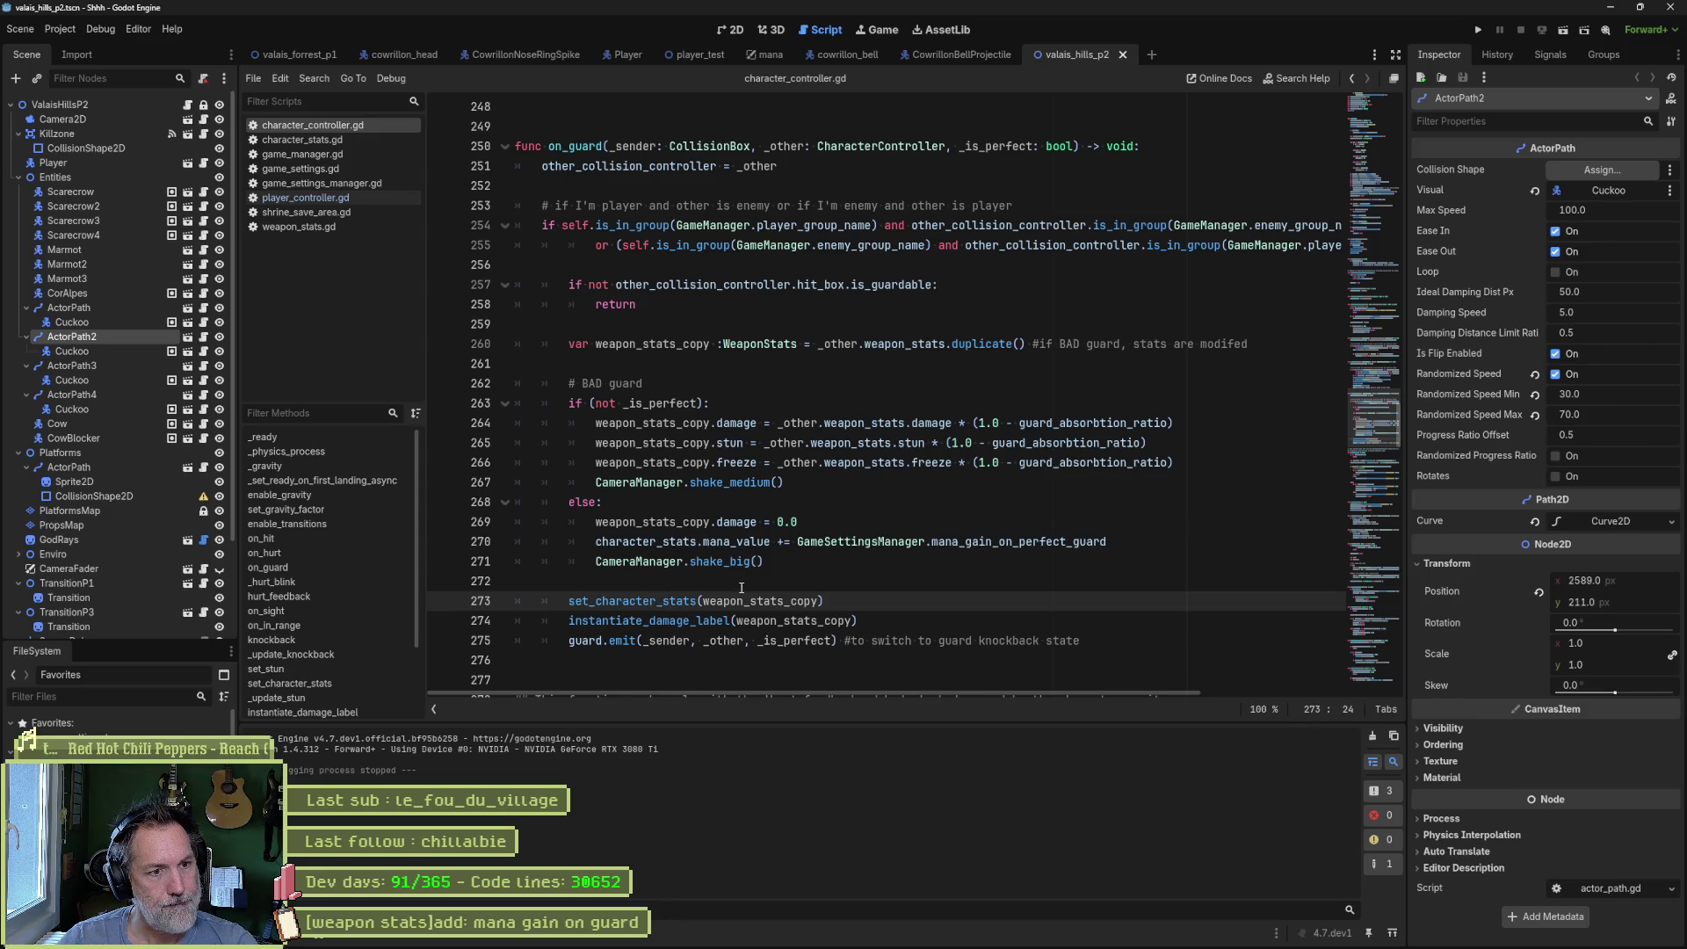
{"action": "left_click", "coordinate": [658, 603], "text": "ctrl"}
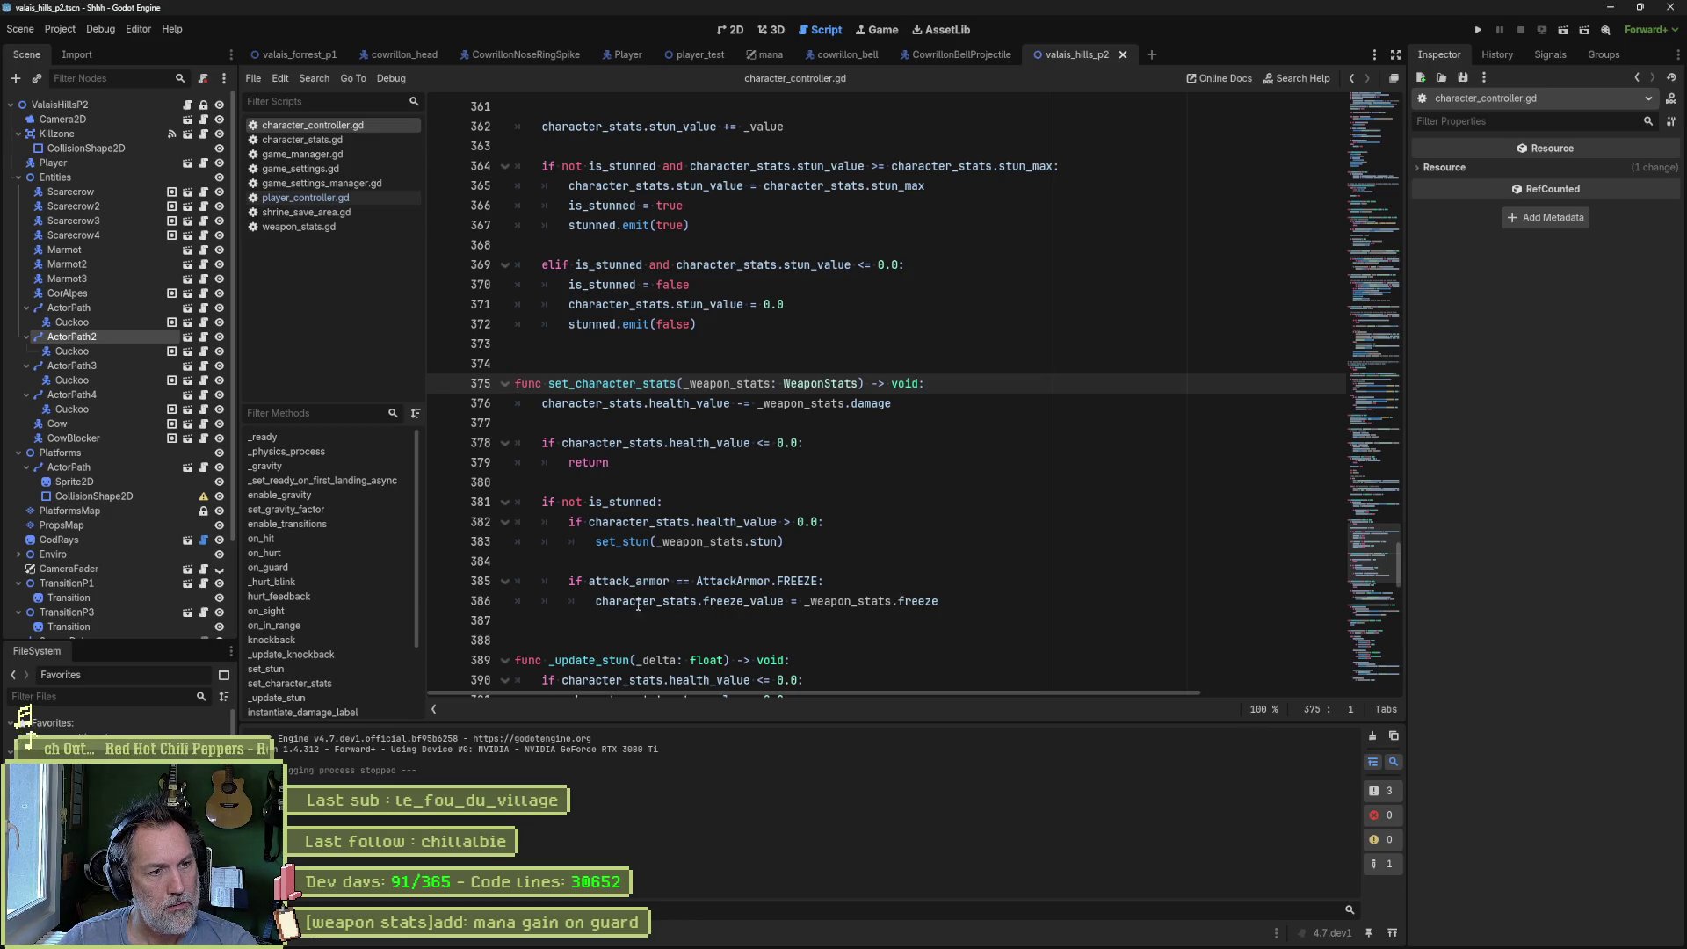
{"action": "left_click_drag", "start_coordinate": [596, 601], "coordinate": [810, 601]}
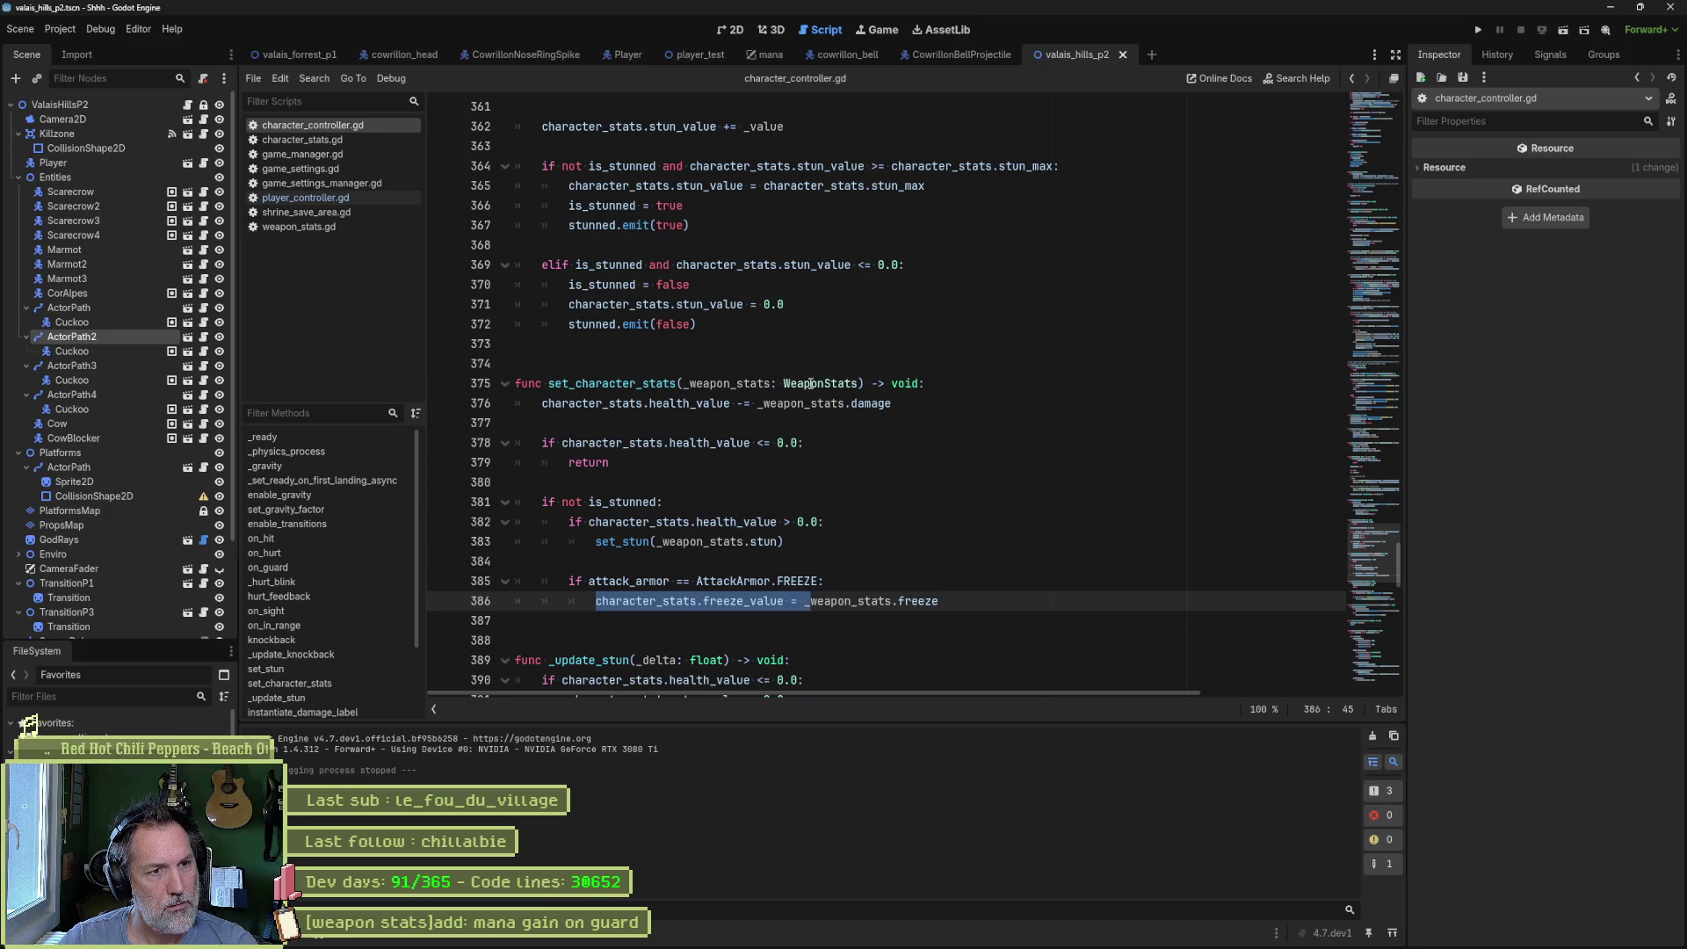
{"action": "key", "text": "alt+Left"}
{"action": "key", "text": "alt+Left"}
{"action": "key", "text": "alt+Left"}
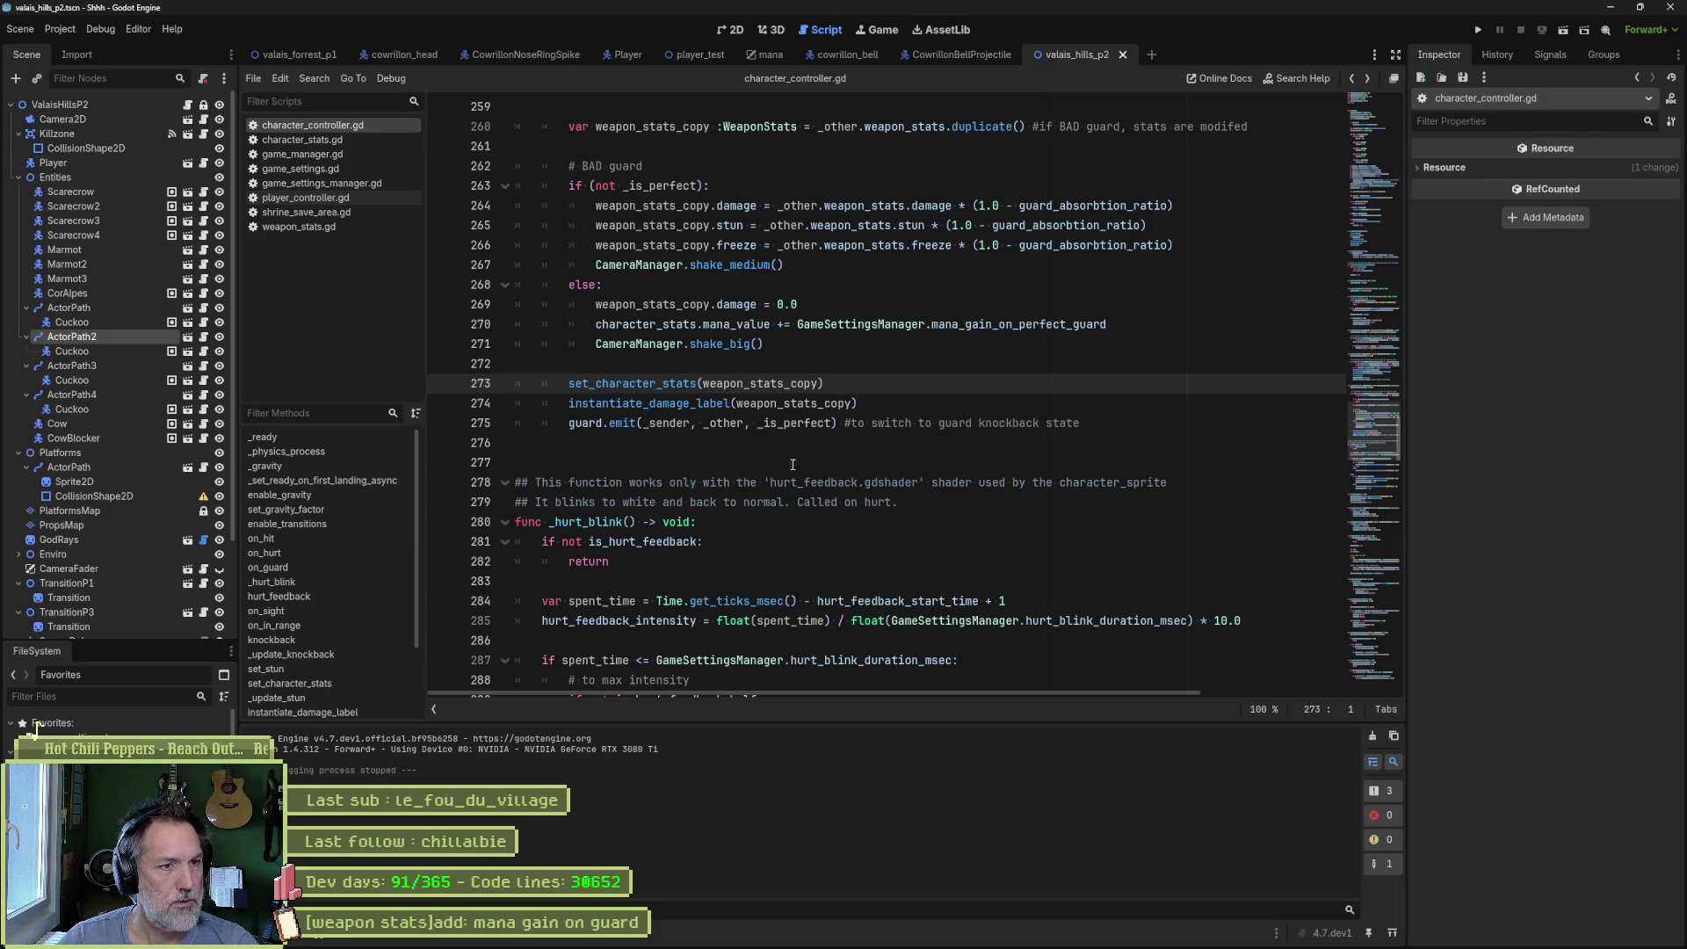
{"action": "scroll", "coordinate": [879, 483], "scroll_direction": "up", "scroll_amount": 3}
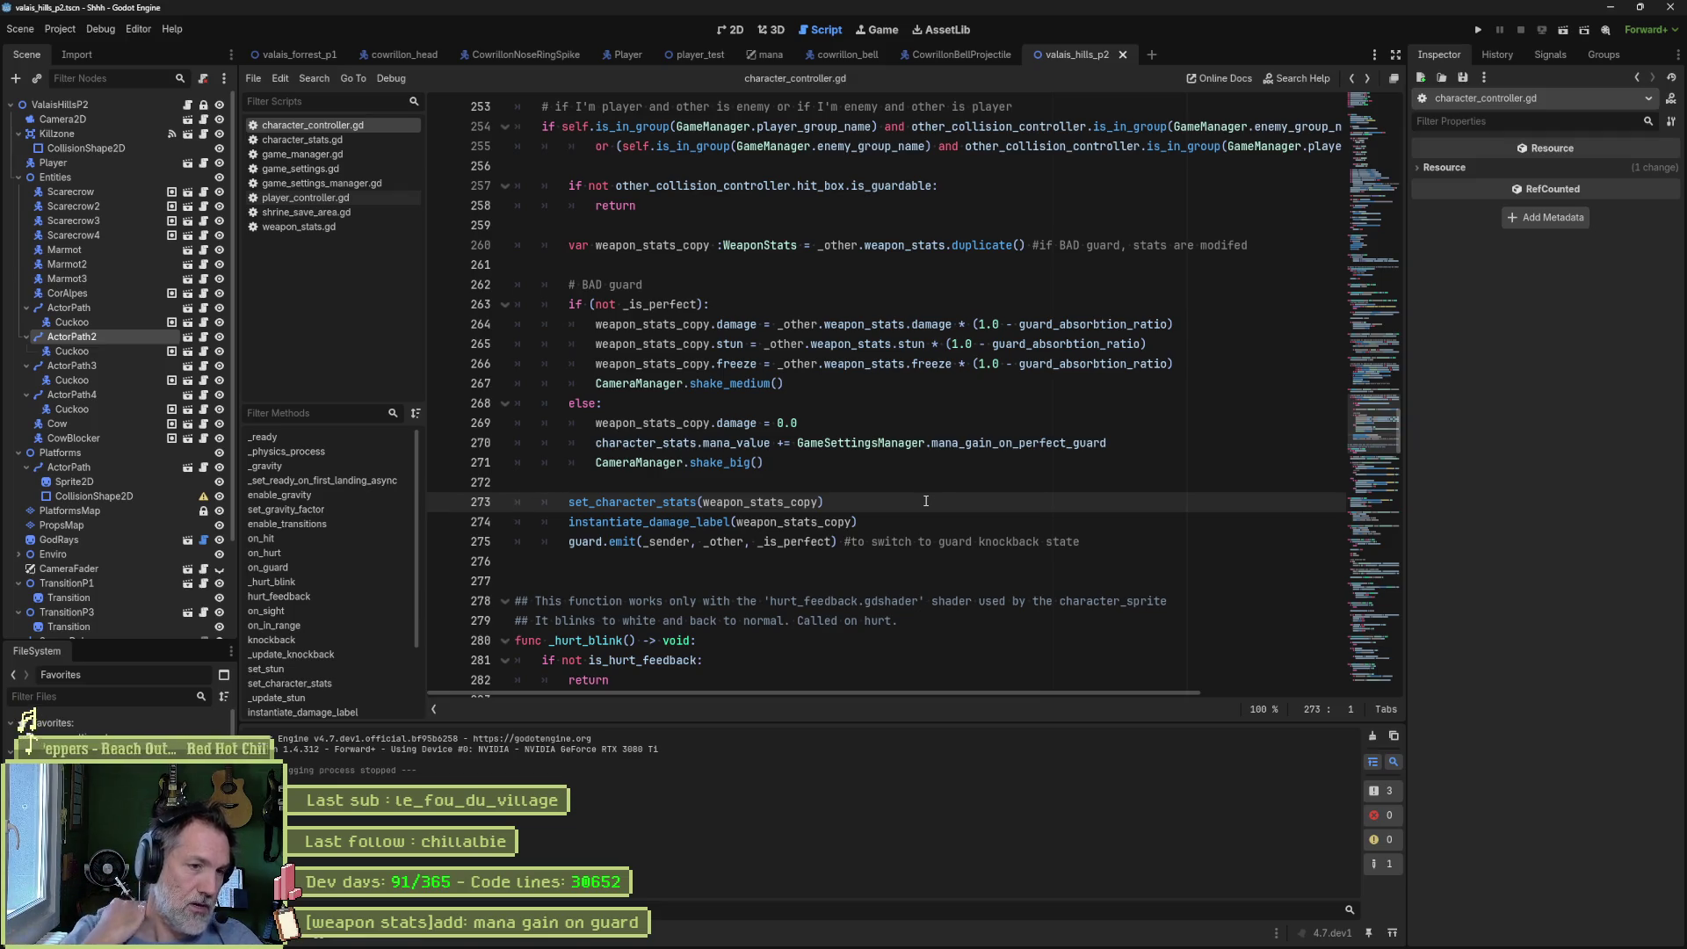
{"action": "scroll", "coordinate": [918, 445], "scroll_direction": "up", "scroll_amount": 2}
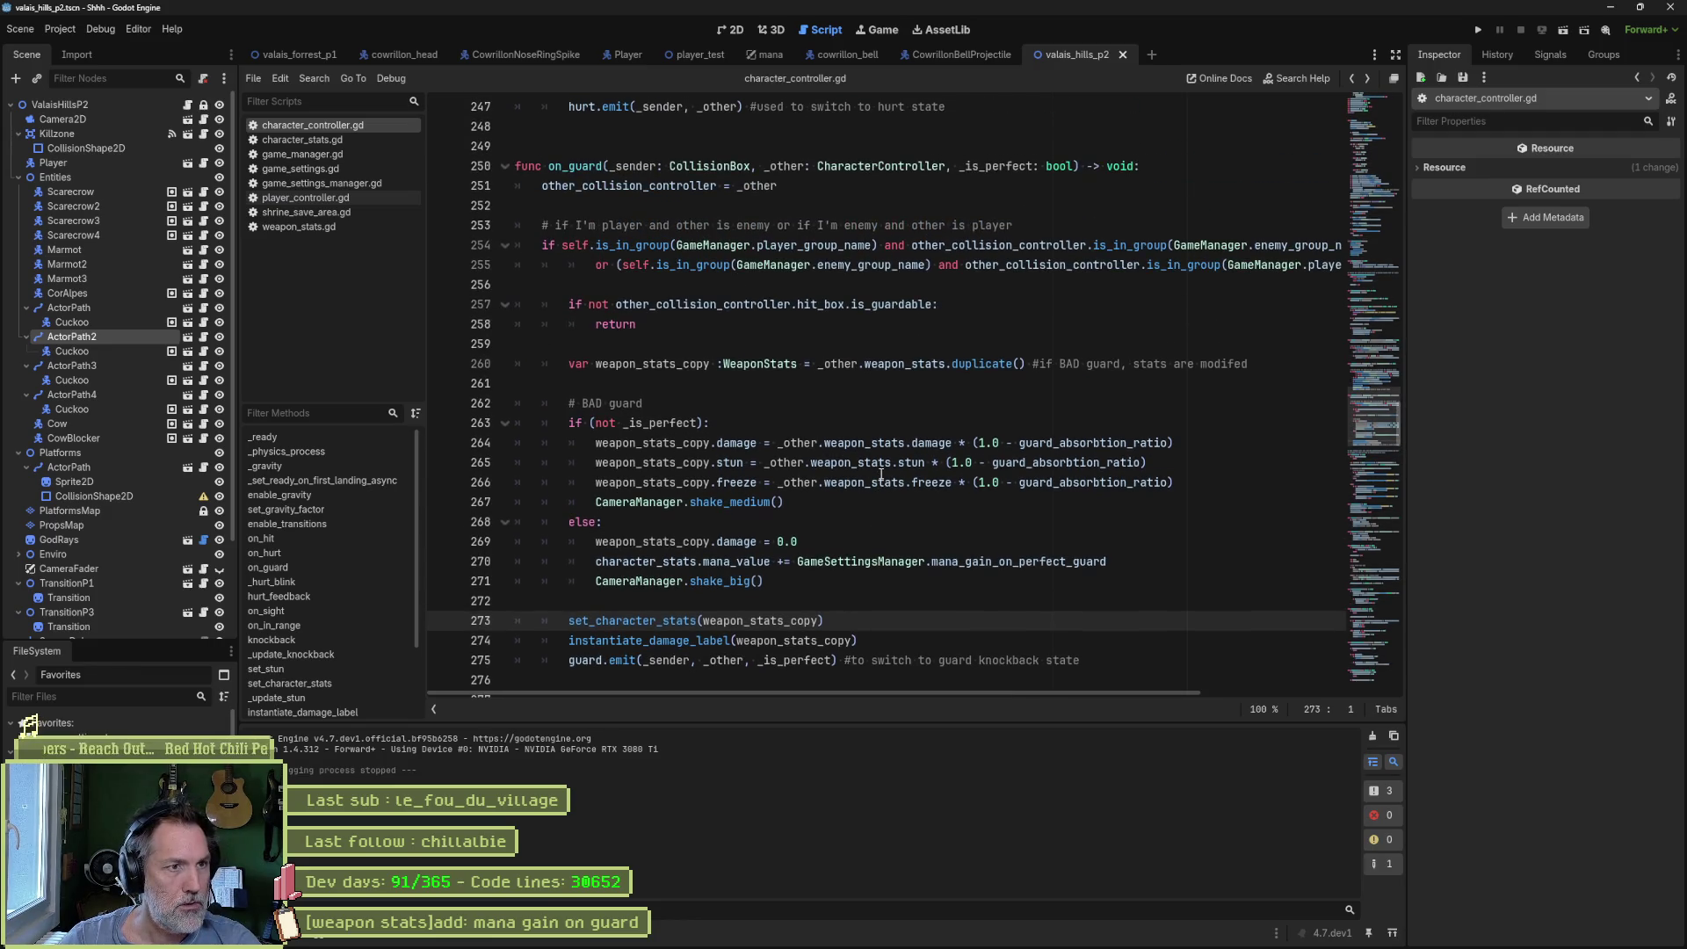
{"action": "scroll", "coordinate": [890, 464], "scroll_direction": "up", "scroll_amount": 2}
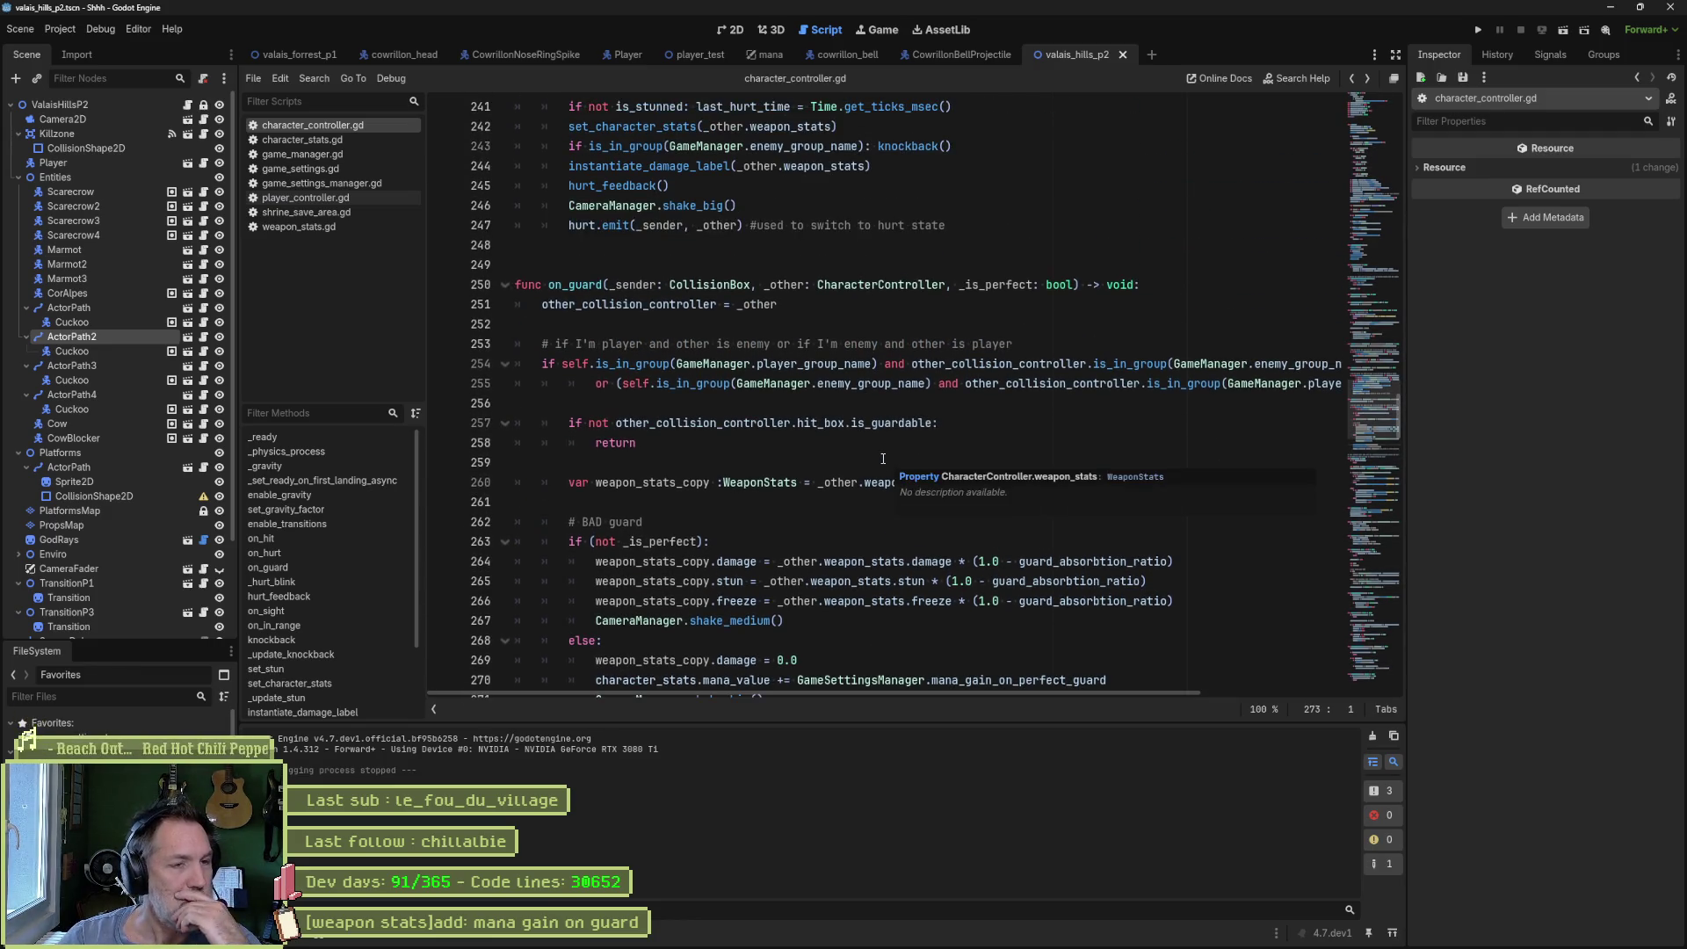
{"action": "left_click", "coordinate": [329, 195]}
{"action": "left_click", "coordinate": [584, 544]}
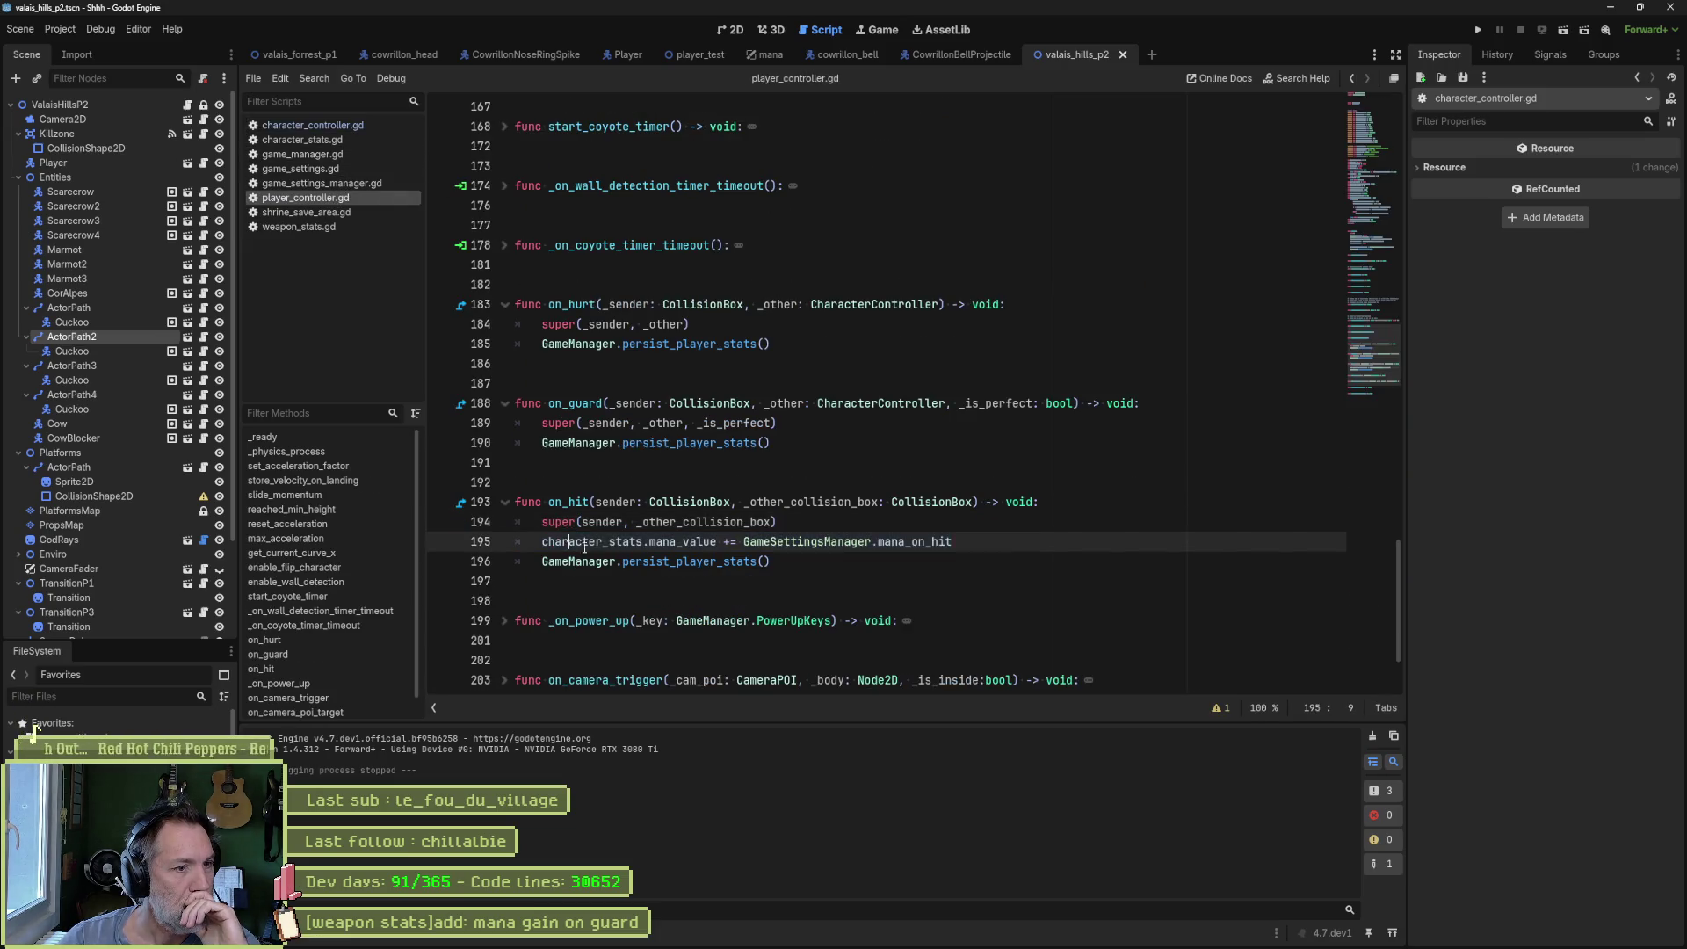
{"action": "left_click_drag", "start_coordinate": [963, 542], "coordinate": [973, 525]}
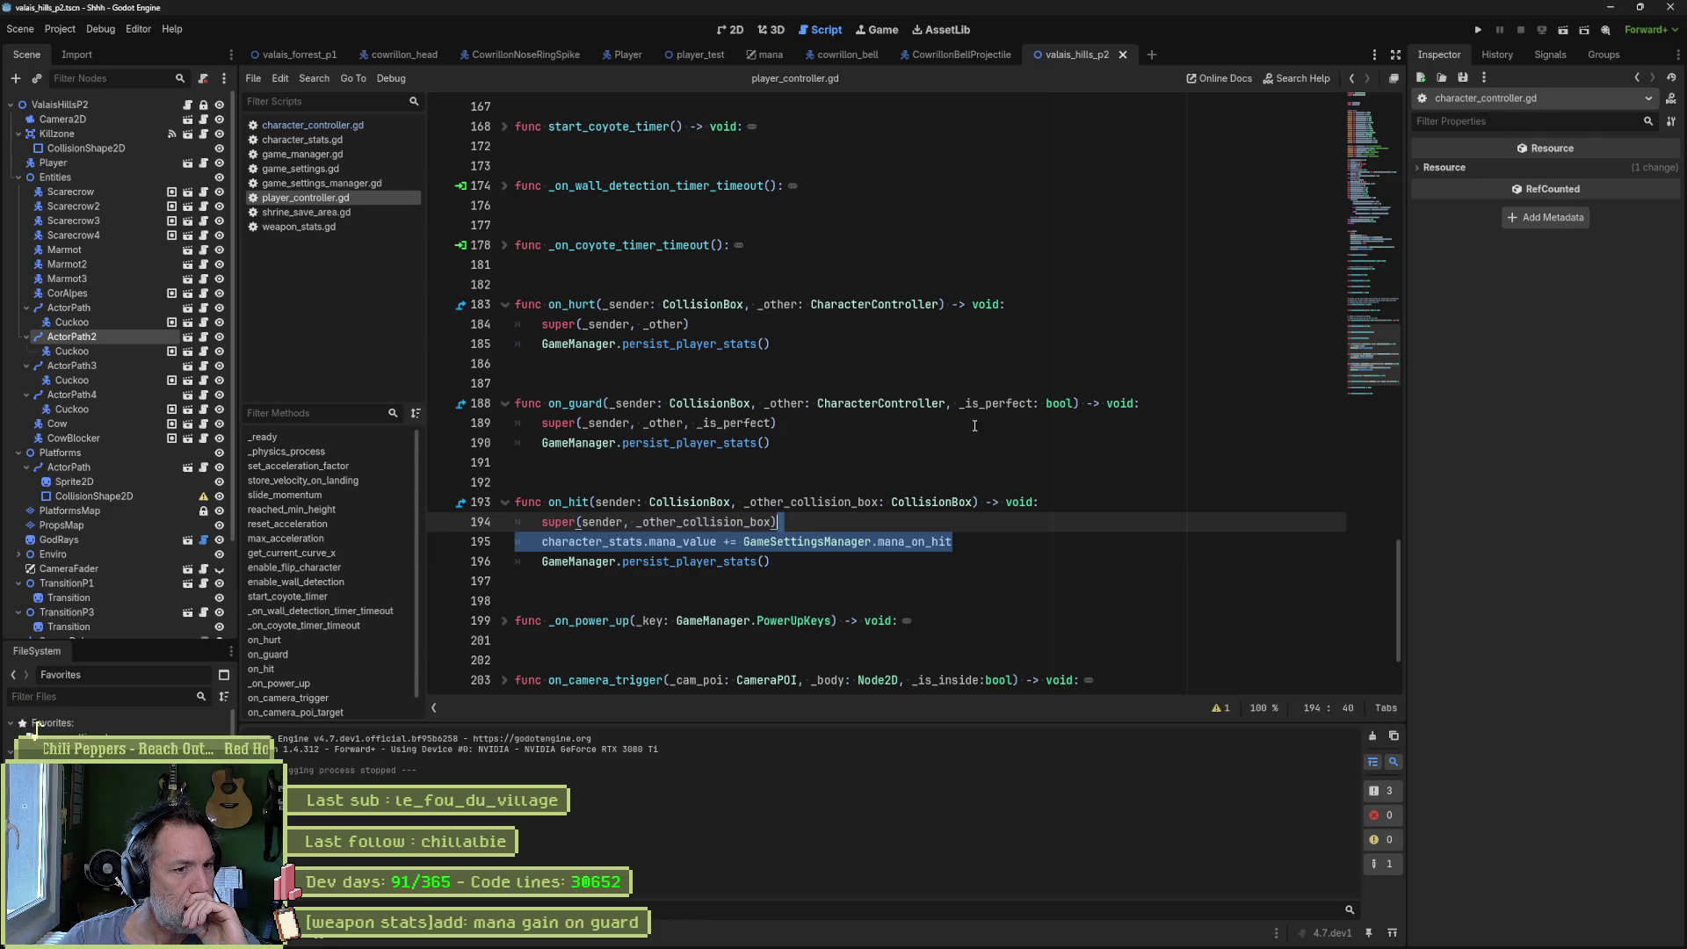
{"action": "left_click", "coordinate": [361, 127]}
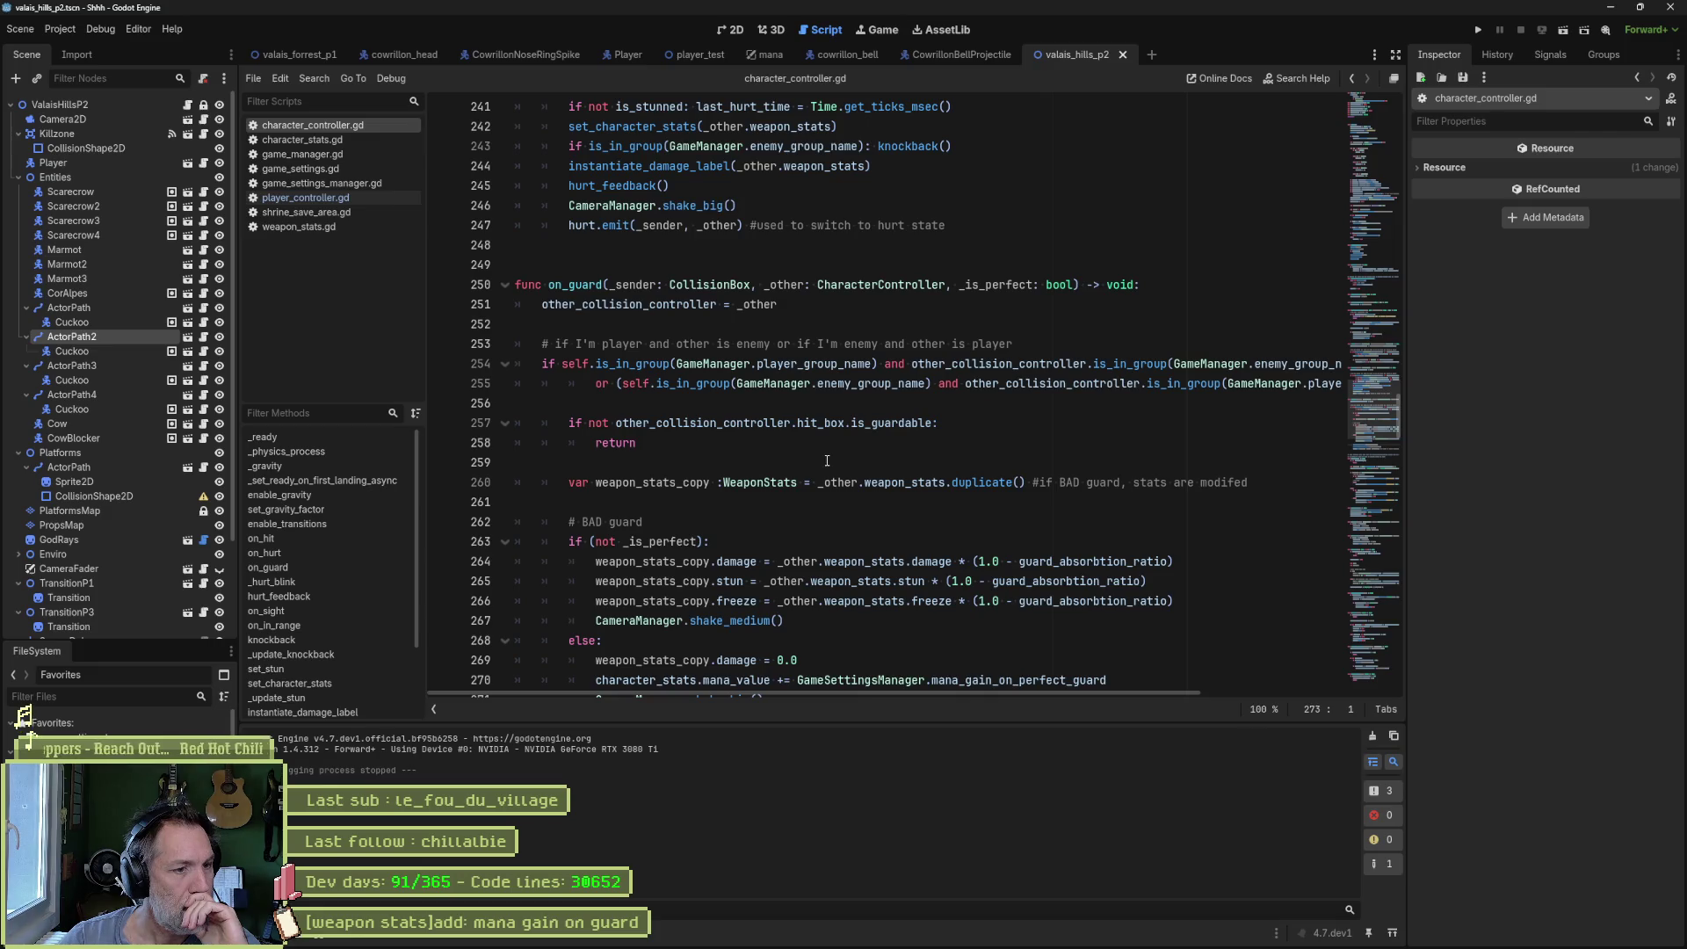
Delete the perfect-guard mana line from on_guard in character_controller.gd
{"action": "scroll", "coordinate": [827, 460], "scroll_direction": "down", "scroll_amount": 2}
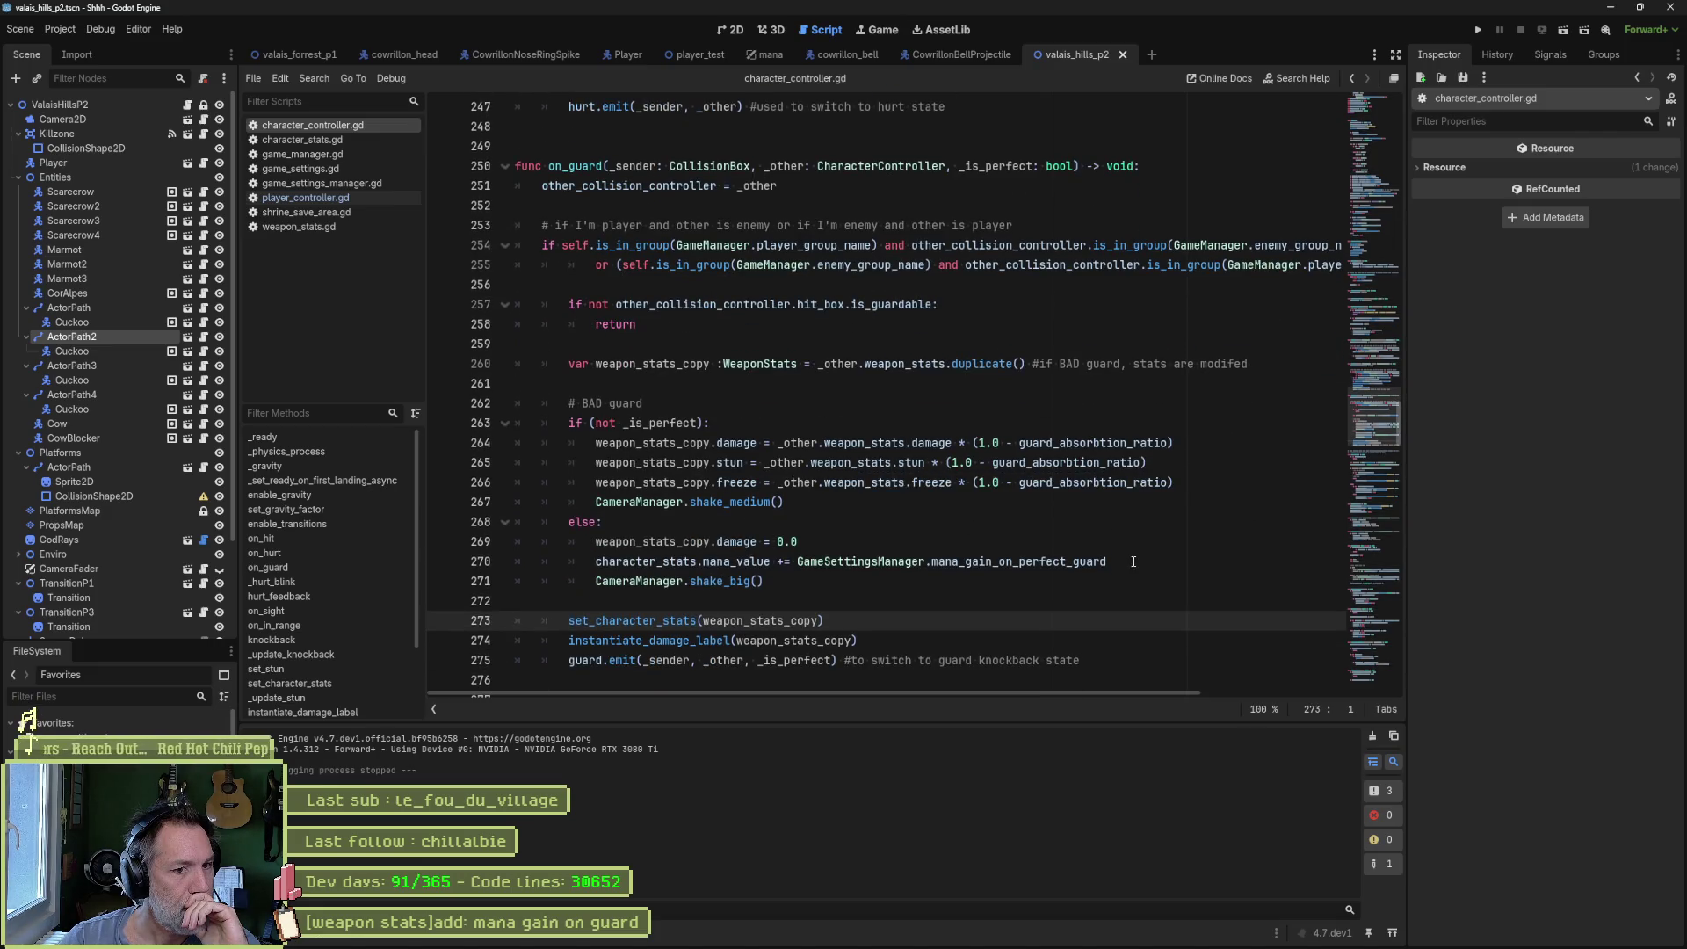
{"action": "left_click_drag", "start_coordinate": [1134, 561], "coordinate": [1134, 549]}
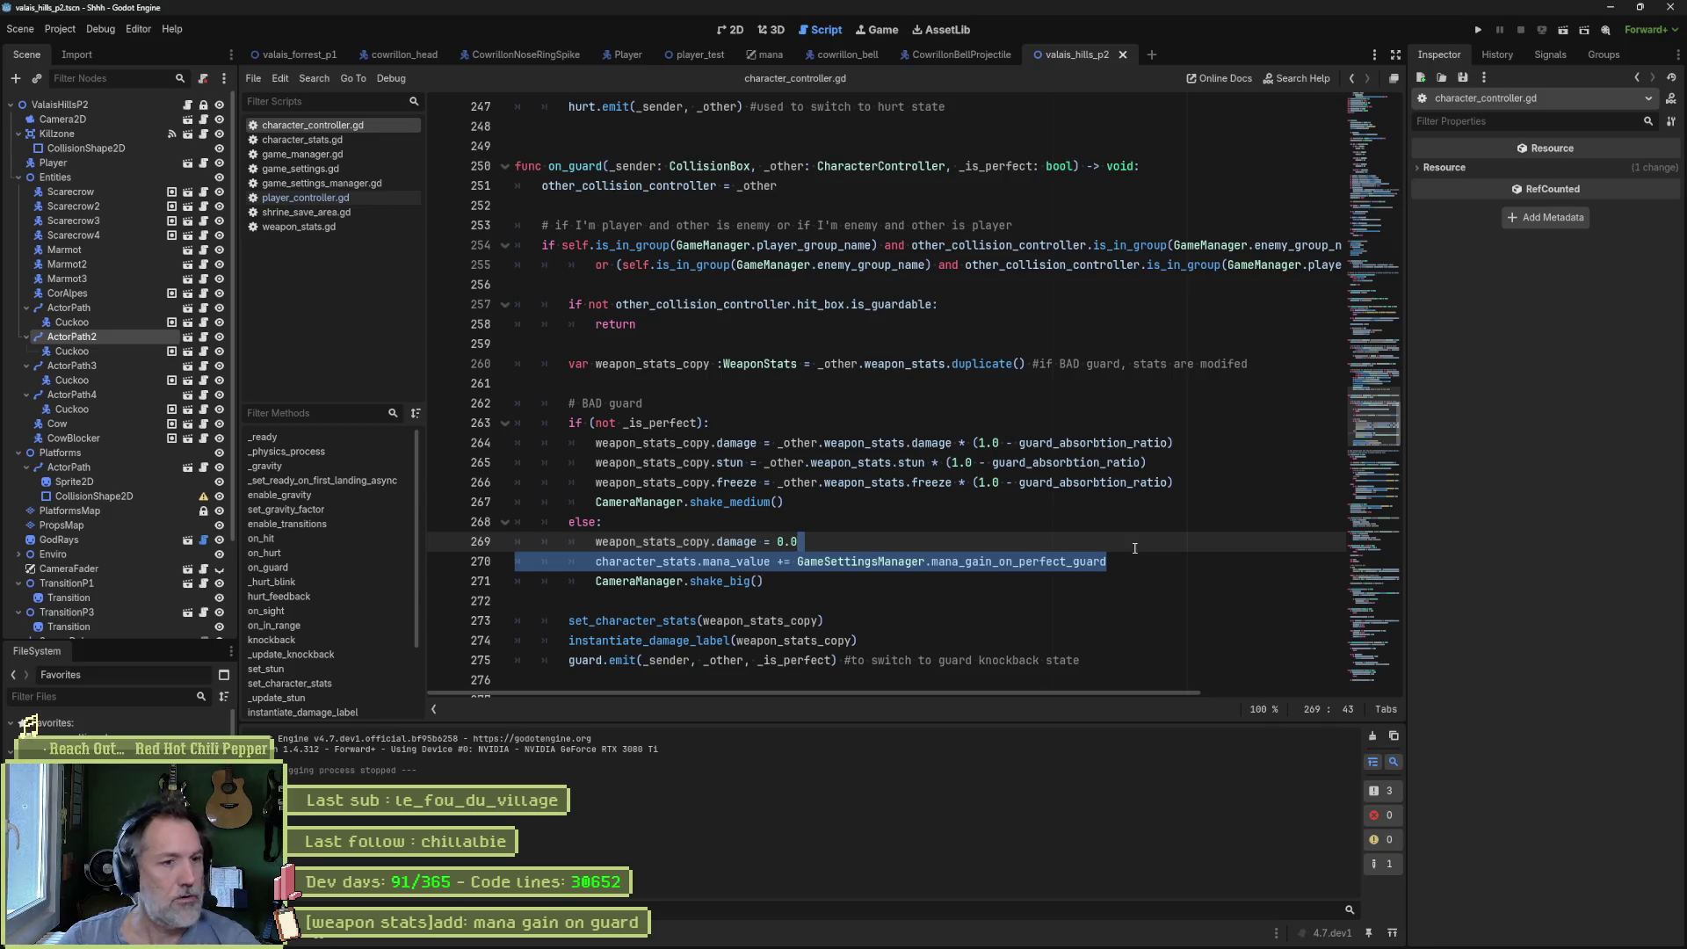
{"action": "key", "text": "BackSpace"}
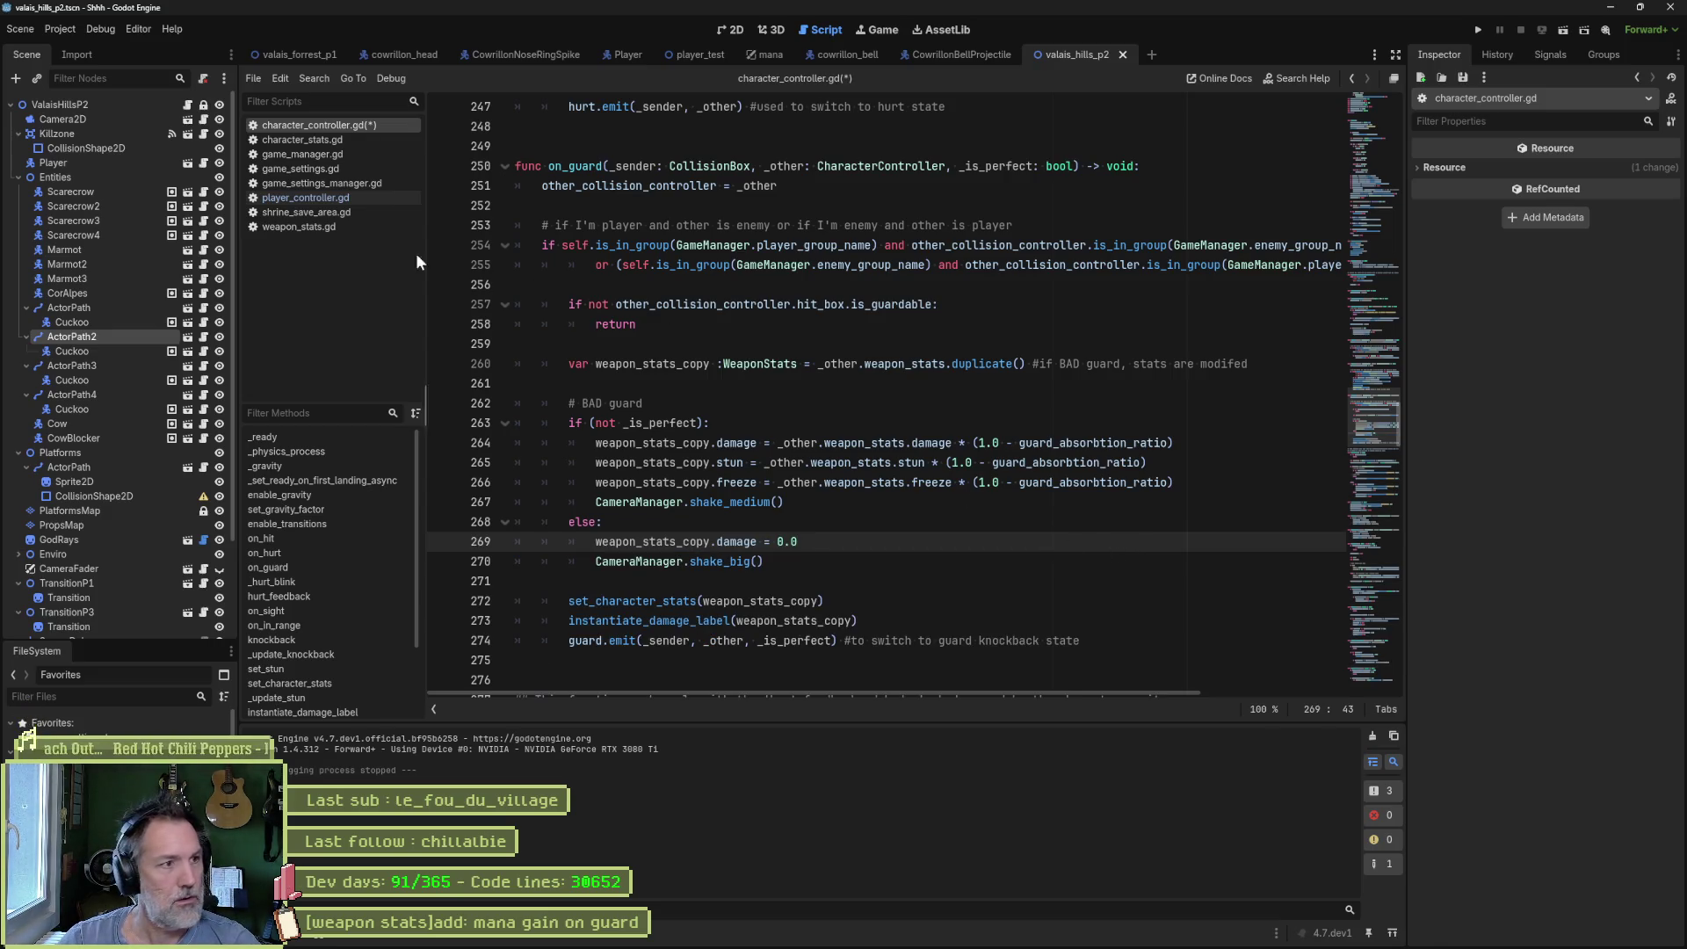
Close the other open scripts so only player_controller.gd remains
{"action": "middle_click", "coordinate": [334, 140]}
{"action": "middle_click", "coordinate": [332, 142]}
{"action": "middle_click", "coordinate": [332, 142]}
{"action": "middle_click", "coordinate": [334, 142]}
{"action": "middle_click", "coordinate": [330, 151]}
{"action": "middle_click", "coordinate": [330, 151]}
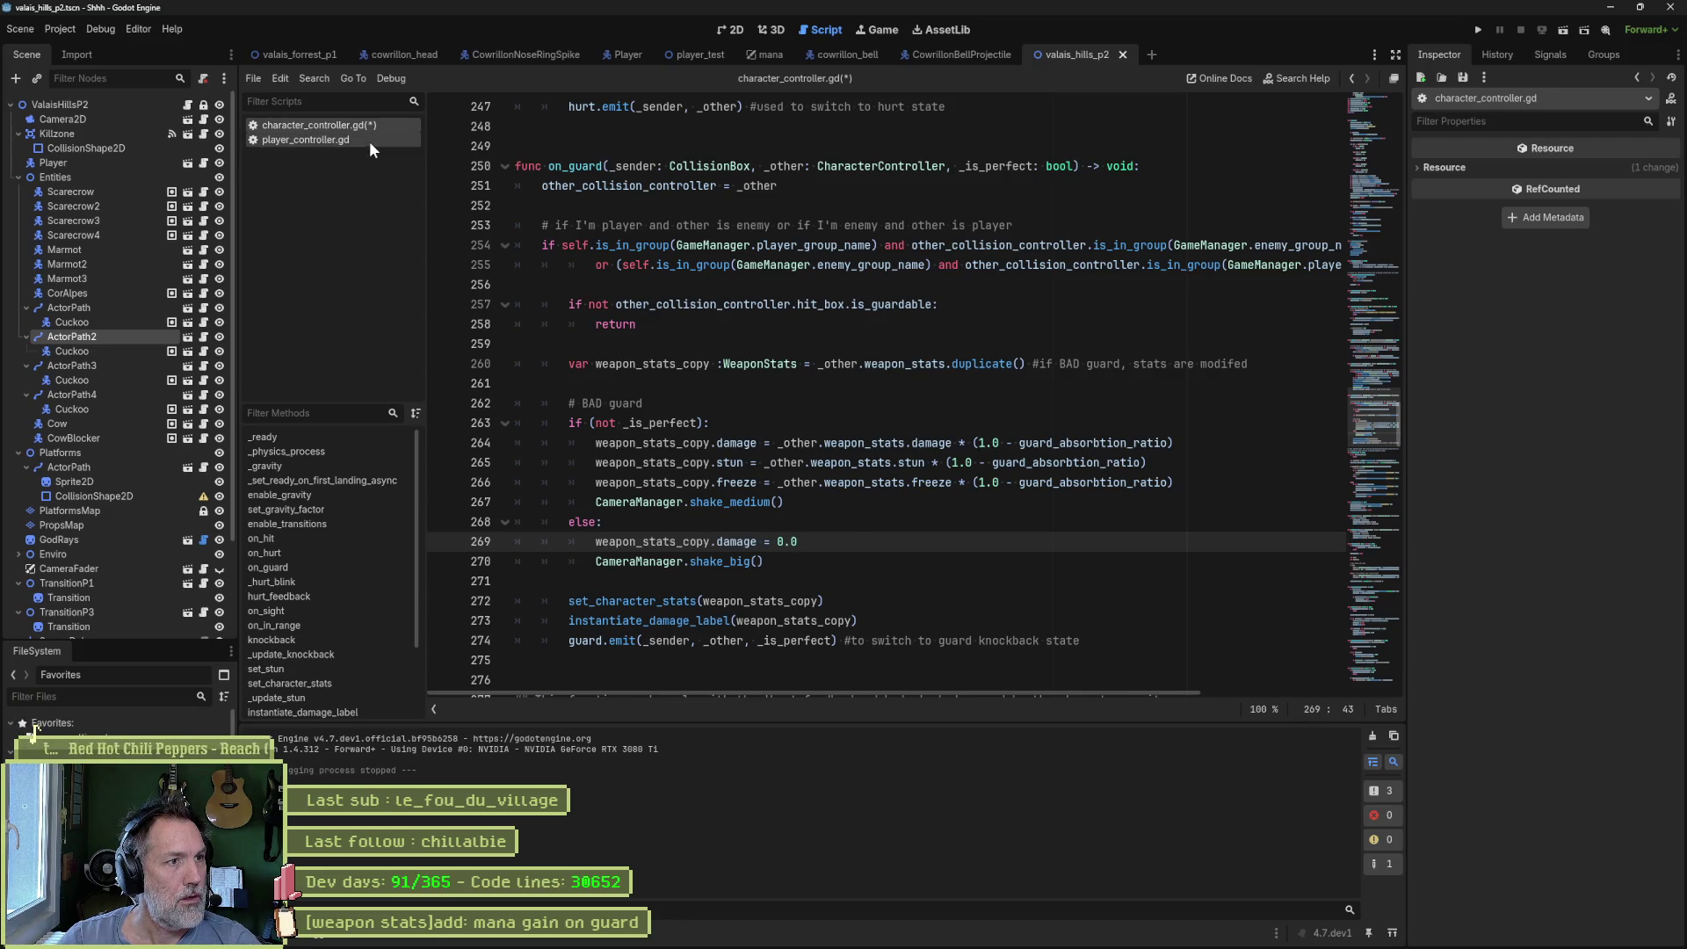
In player_controller.gd's on_guard, add an 'if _is_perfect' condition after super()
{"action": "left_click", "coordinate": [370, 141]}
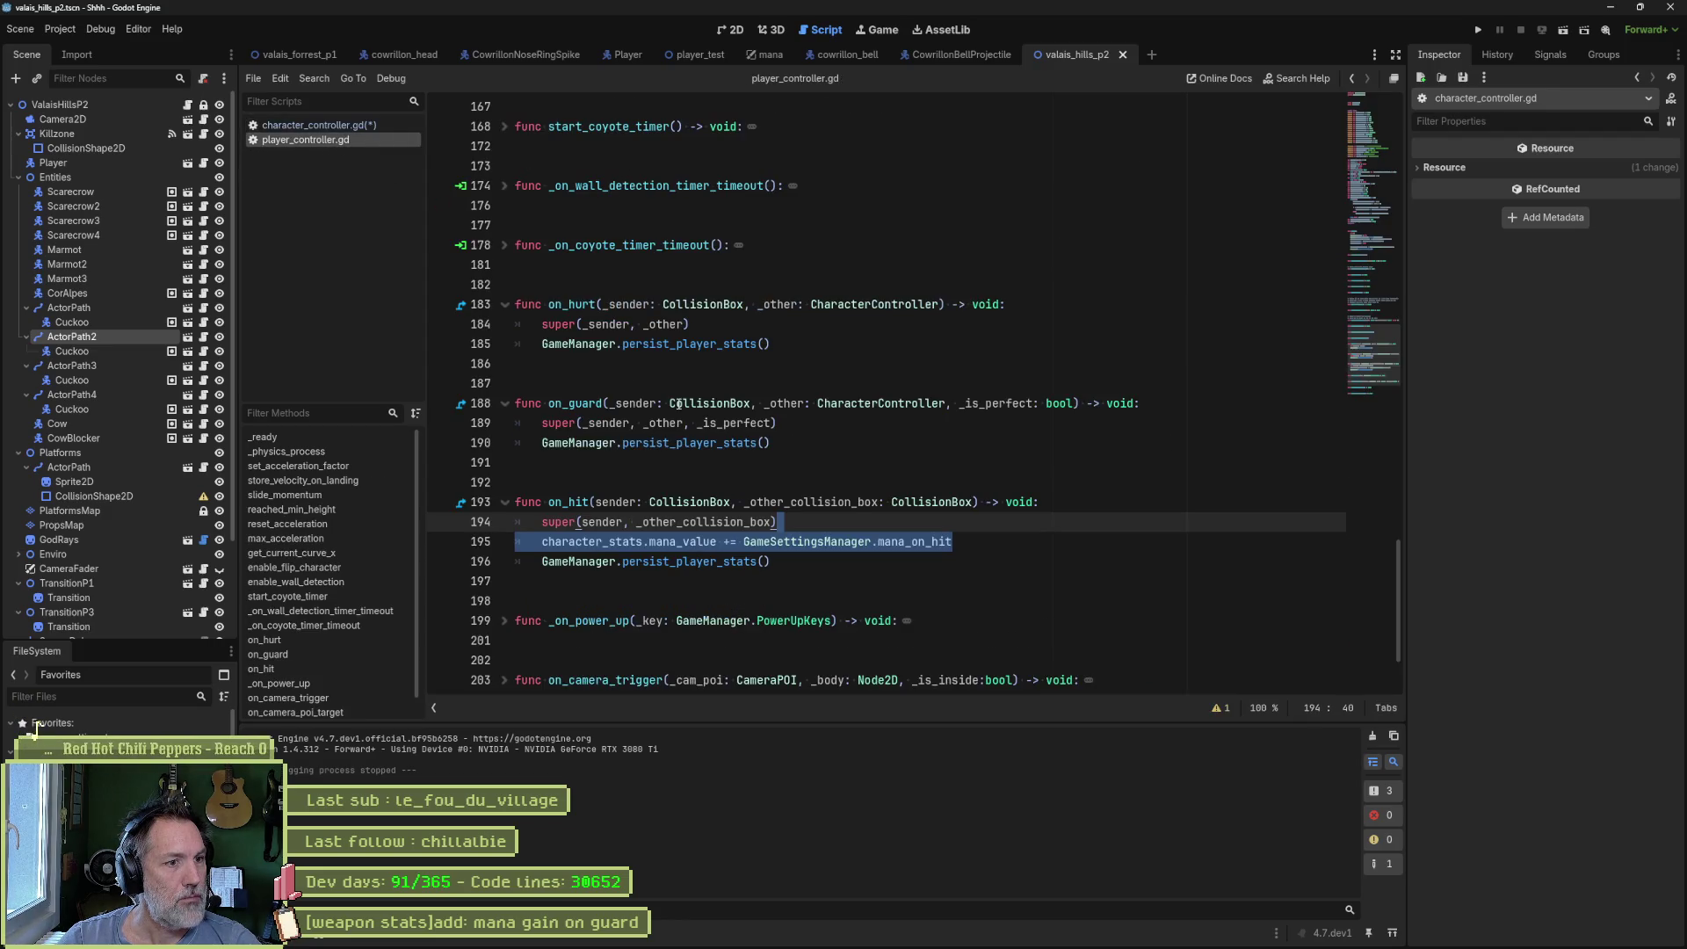
{"action": "left_click", "coordinate": [809, 424]}
{"action": "key", "text": "Return"}
{"action": "type", "text": "if _i"}
{"action": "key", "text": "Return"}
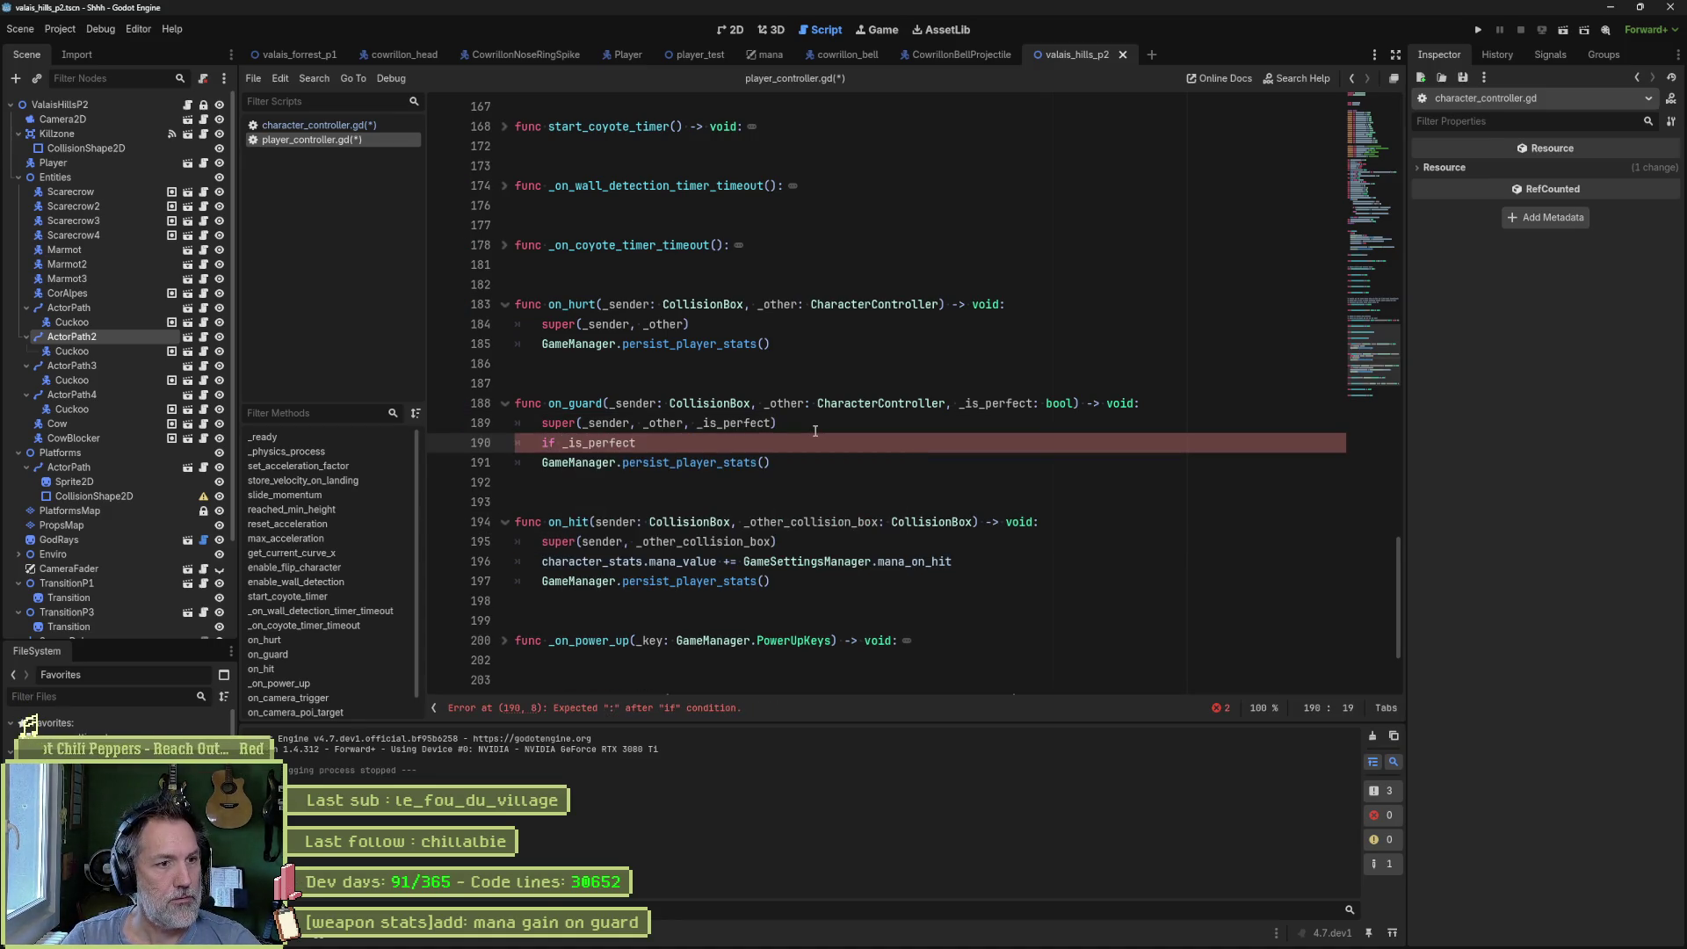
Make it add GameSettingsManager.mana_gain_on_perfect_guard to mana_value, save, and run valais_forrest_p1
{"action": "key", "text": "ctrl+v"}
{"action": "key", "text": "Up"}
{"action": "type", "text": ":"}
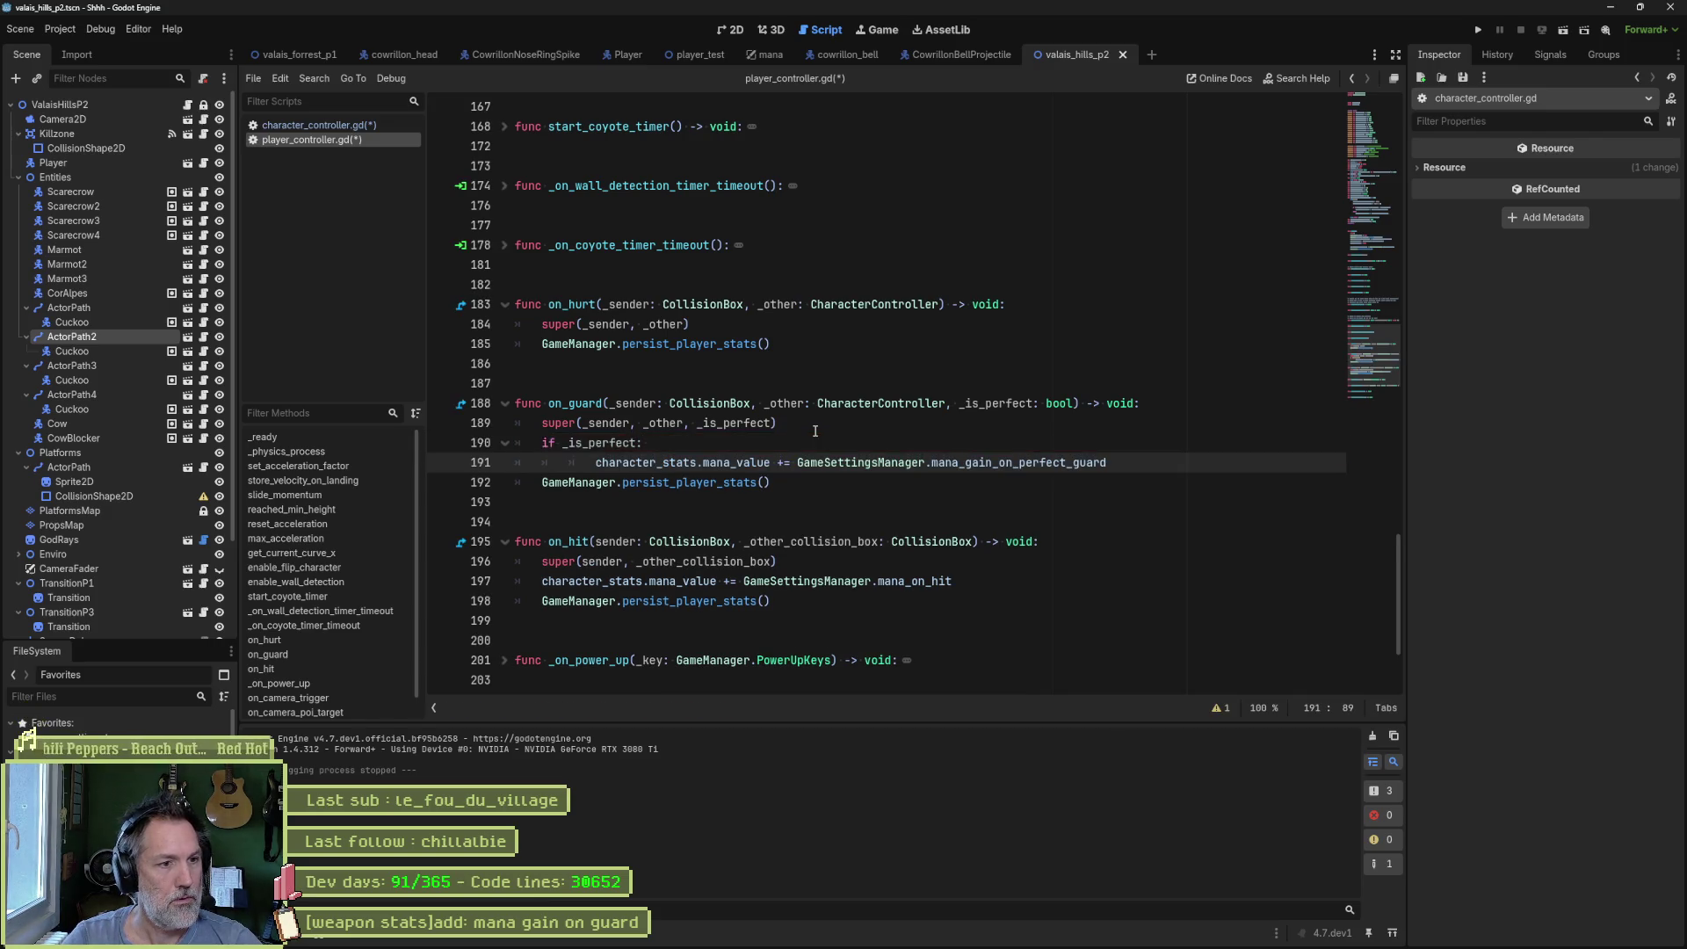
{"action": "key", "text": "Delete"}
{"action": "key", "text": "Delete"}
{"action": "key", "text": "Delete"}
{"action": "key", "text": "Delete"}
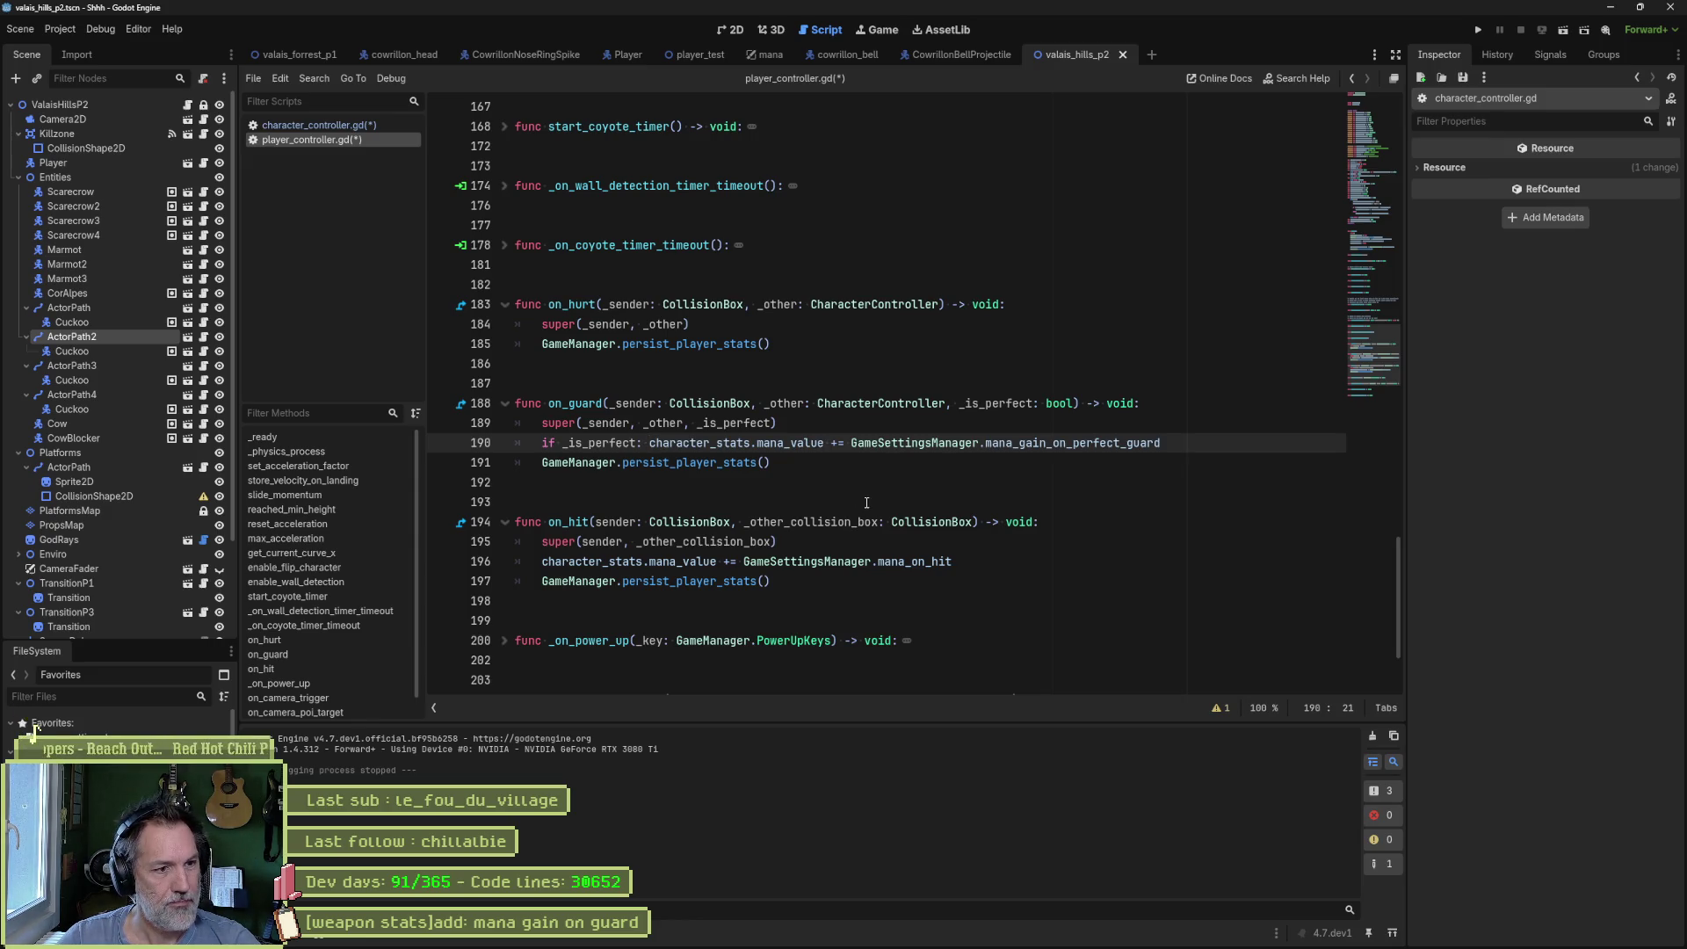
{"action": "key", "text": "ctrl+s"}
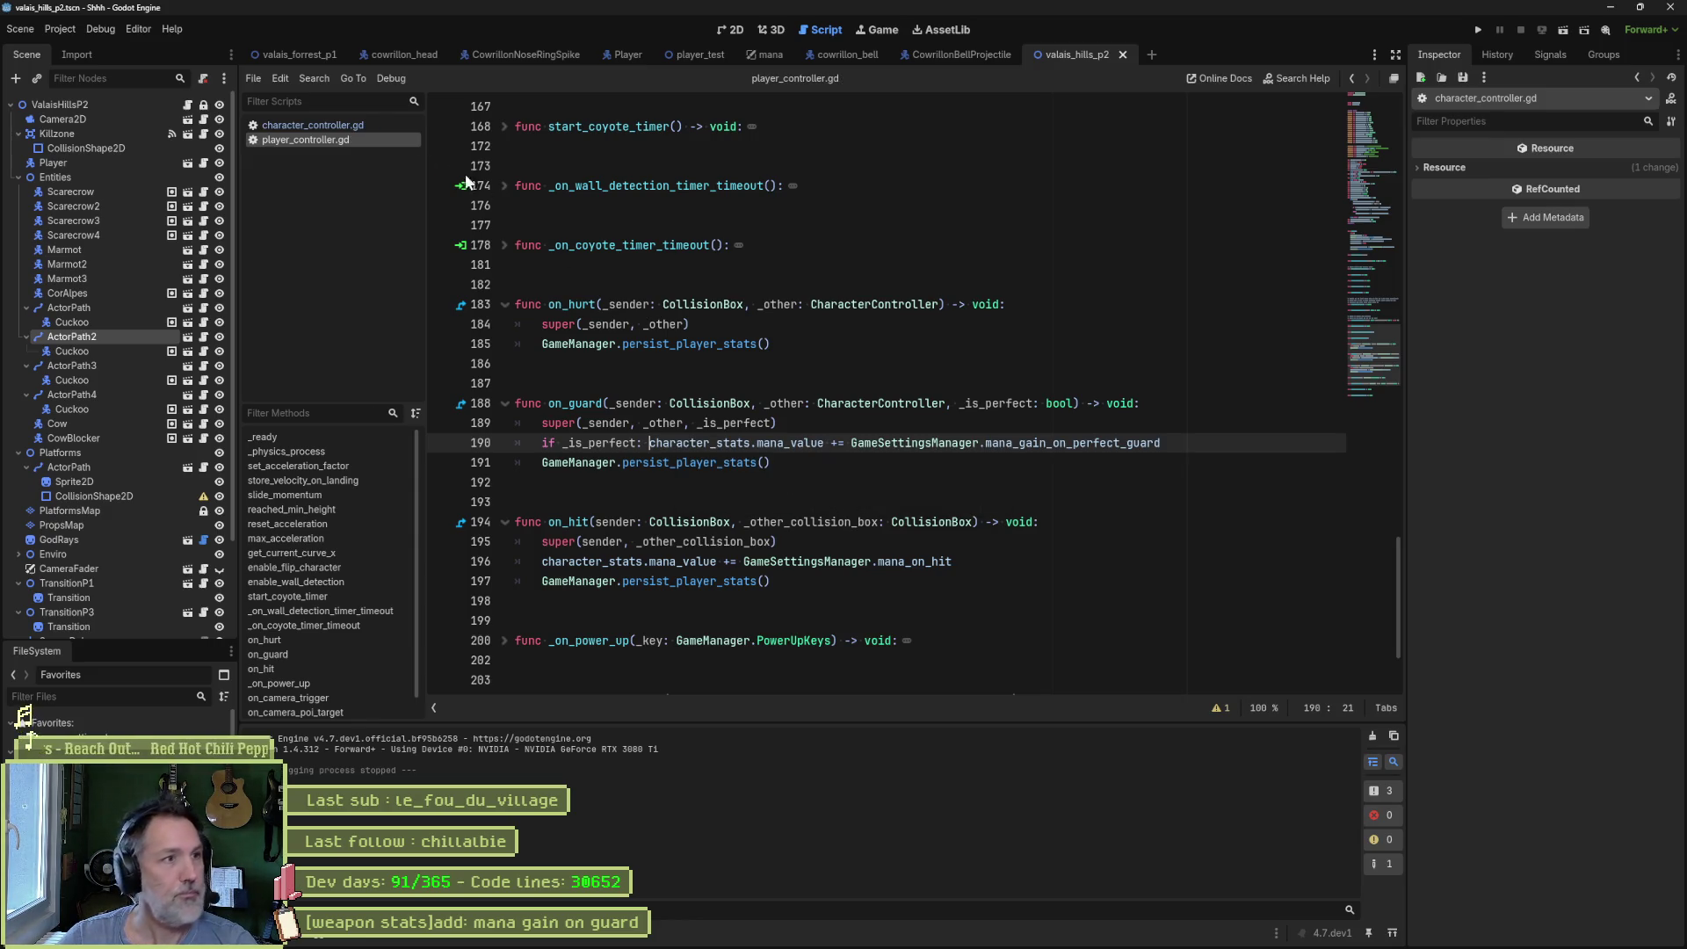
{"action": "left_click", "coordinate": [299, 55]}
{"action": "key", "text": "F6"}
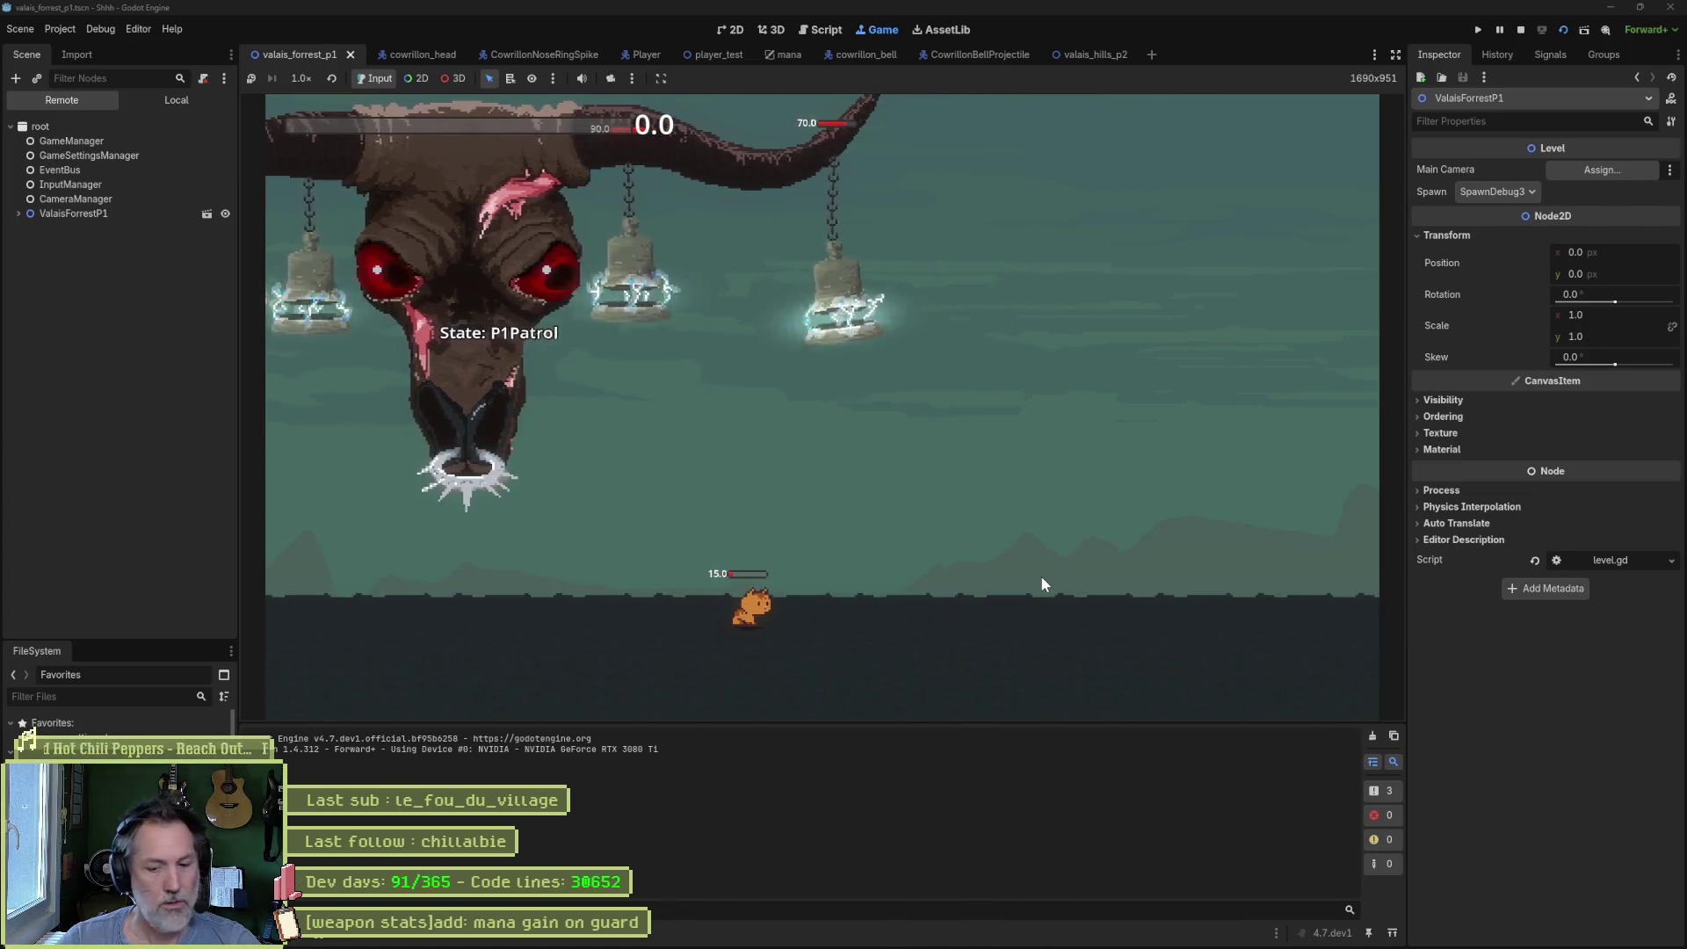
Stop the running valais_forrest_p1 playtest with F8
{"action": "key", "text": "F8"}
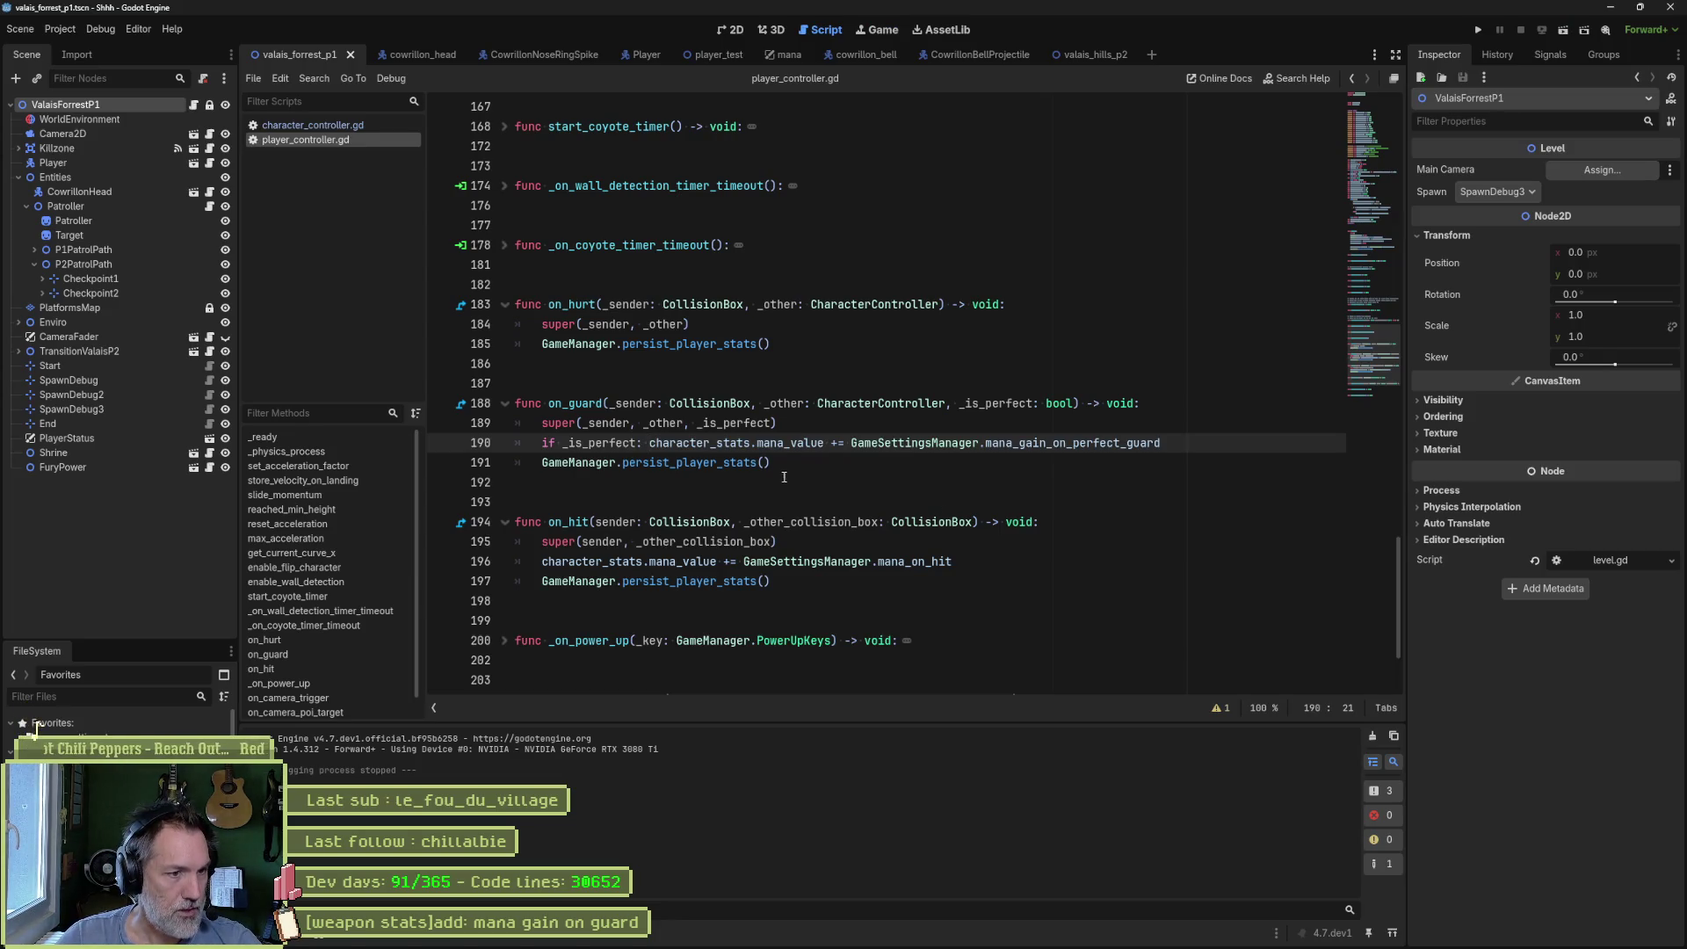
Review the on_hit mana line and the new perfect-guard line in player_controller.gd
{"action": "left_click_drag", "start_coordinate": [963, 563], "coordinate": [966, 545]}
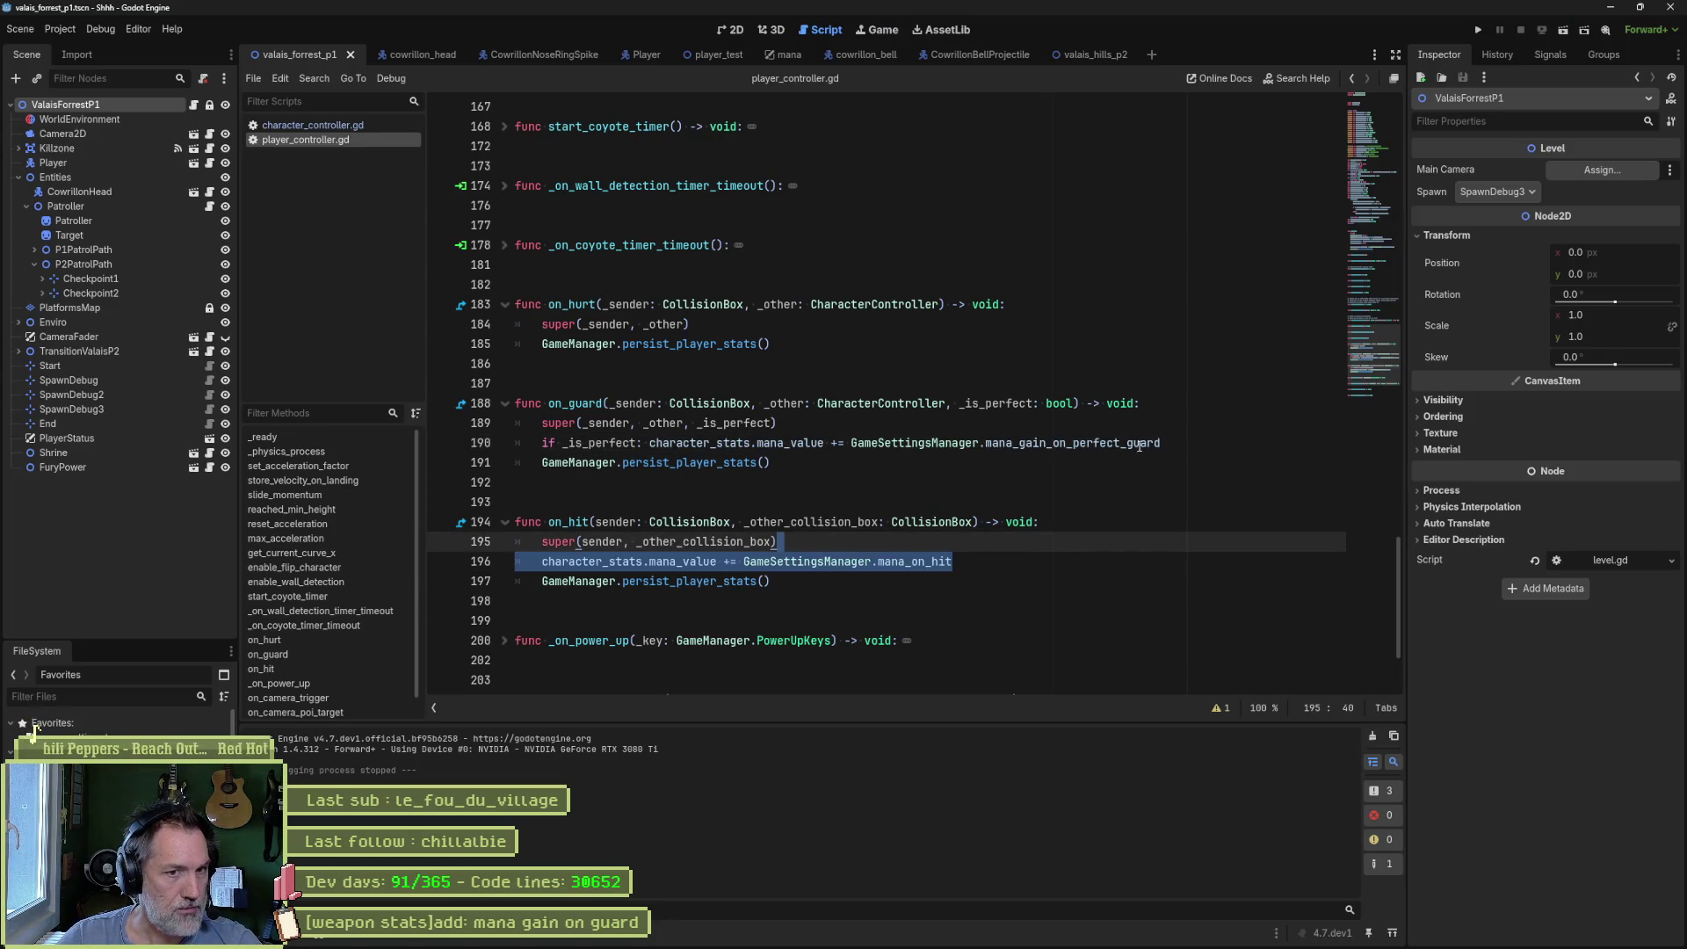
{"action": "left_click_drag", "start_coordinate": [1169, 445], "coordinate": [1176, 425]}
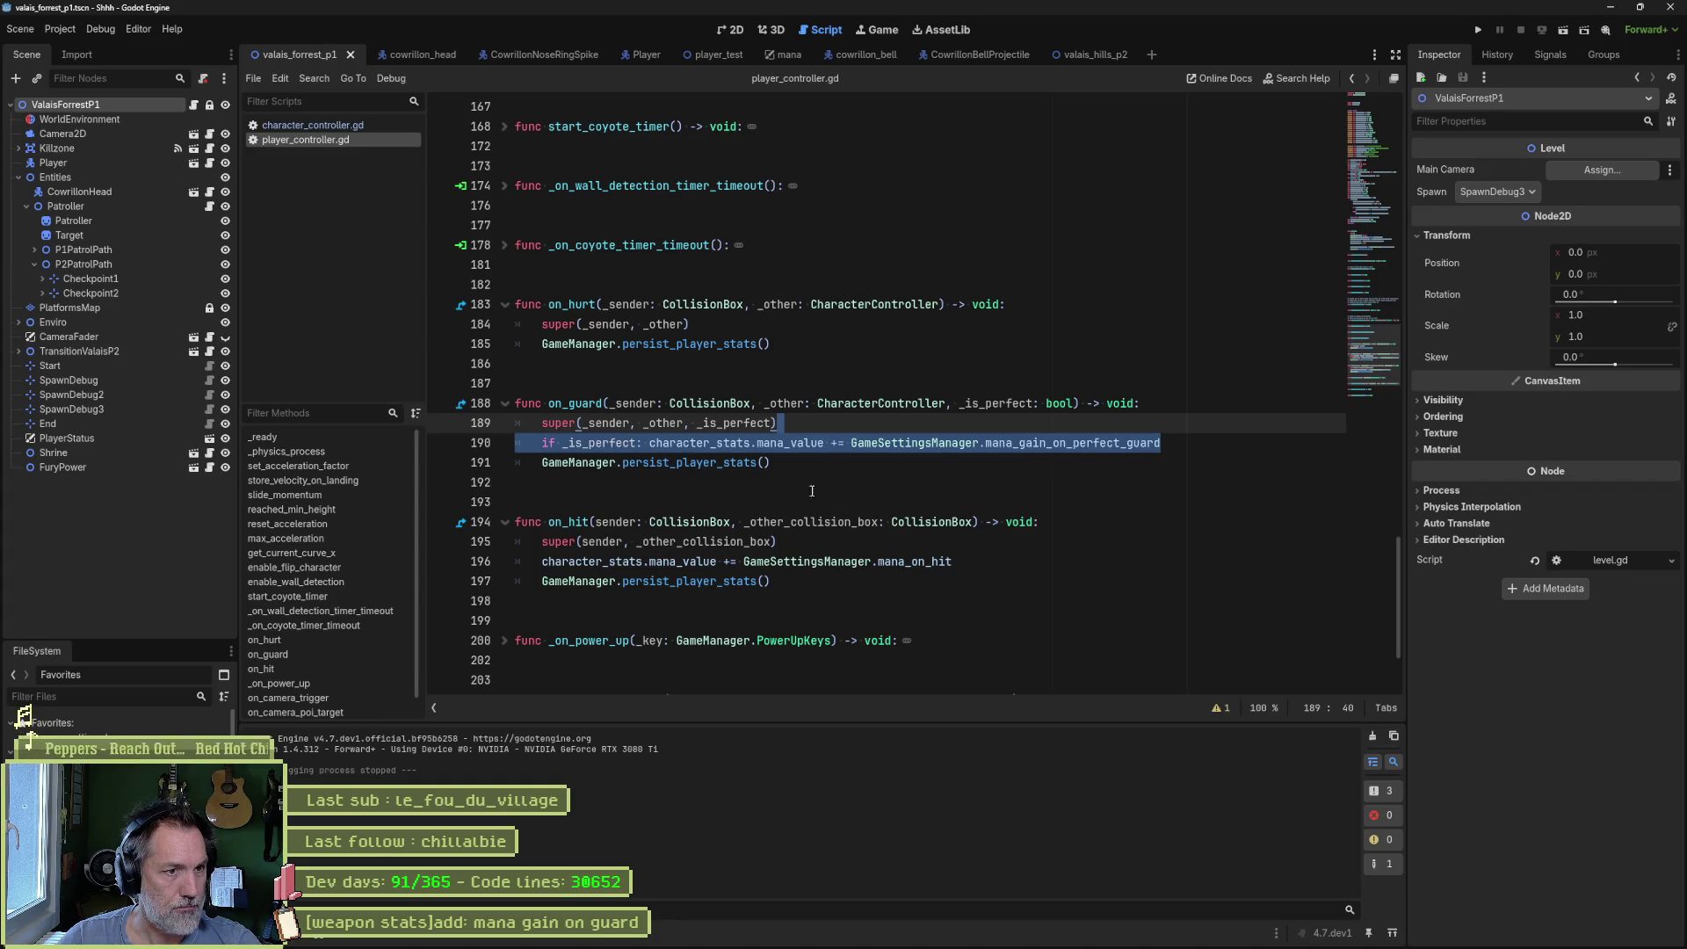
{"action": "left_click", "coordinate": [701, 470]}
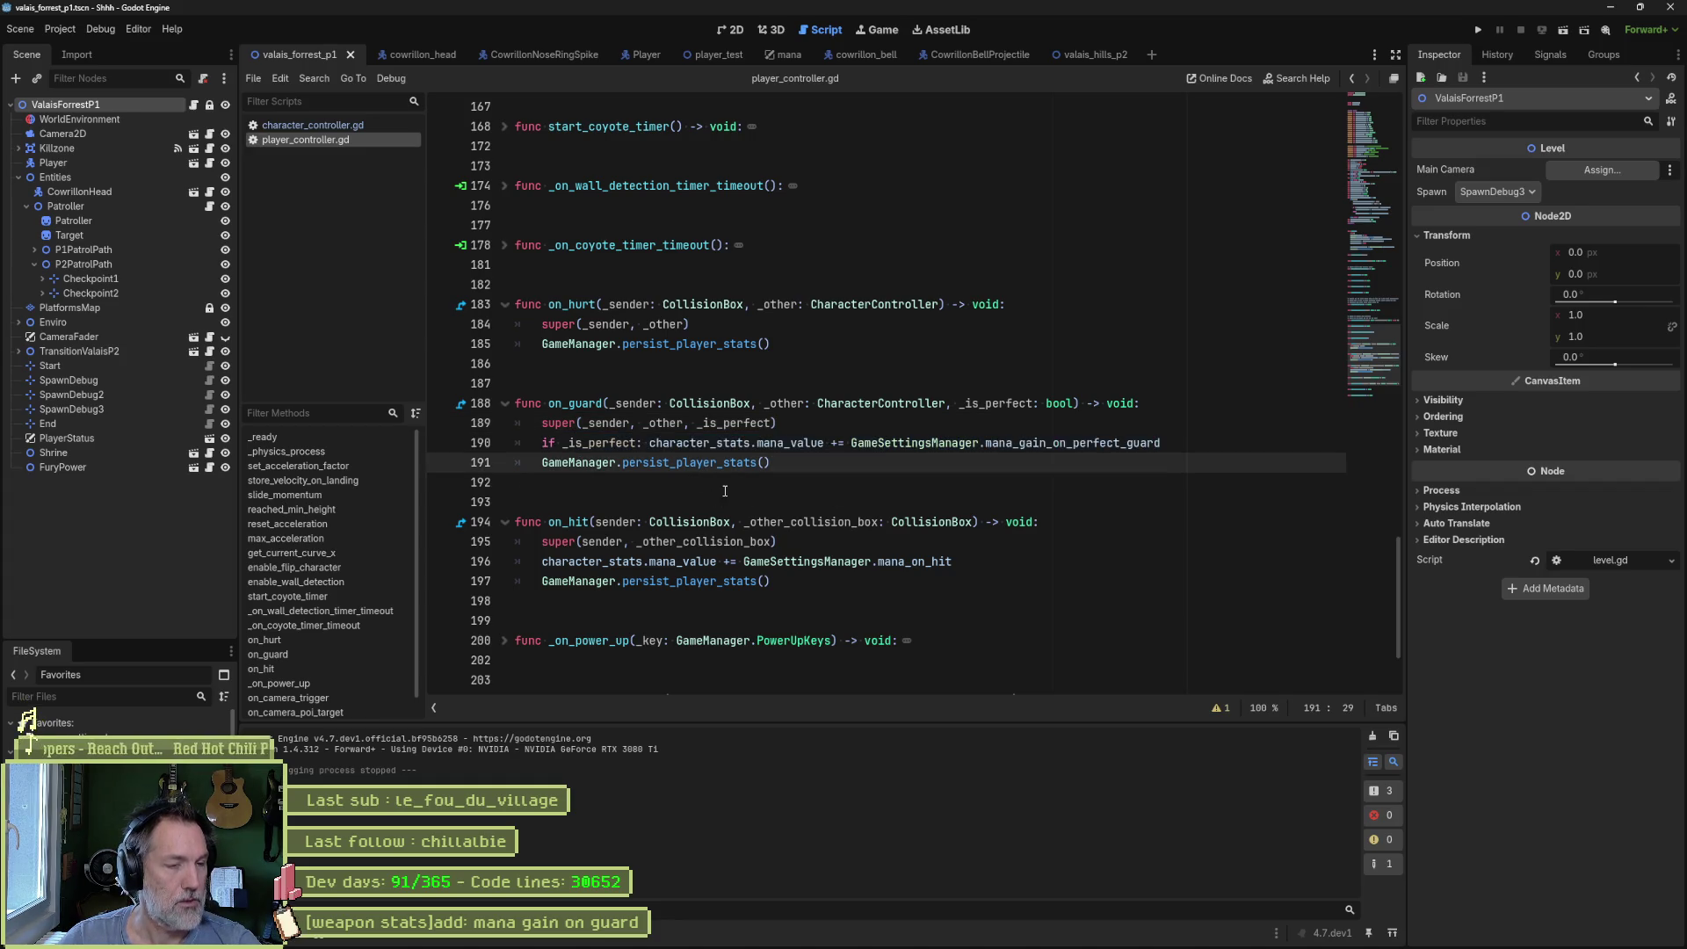
Review on_guard in character_controller.gd and jump to the set_character_stats definition
{"action": "left_click", "coordinate": [314, 121]}
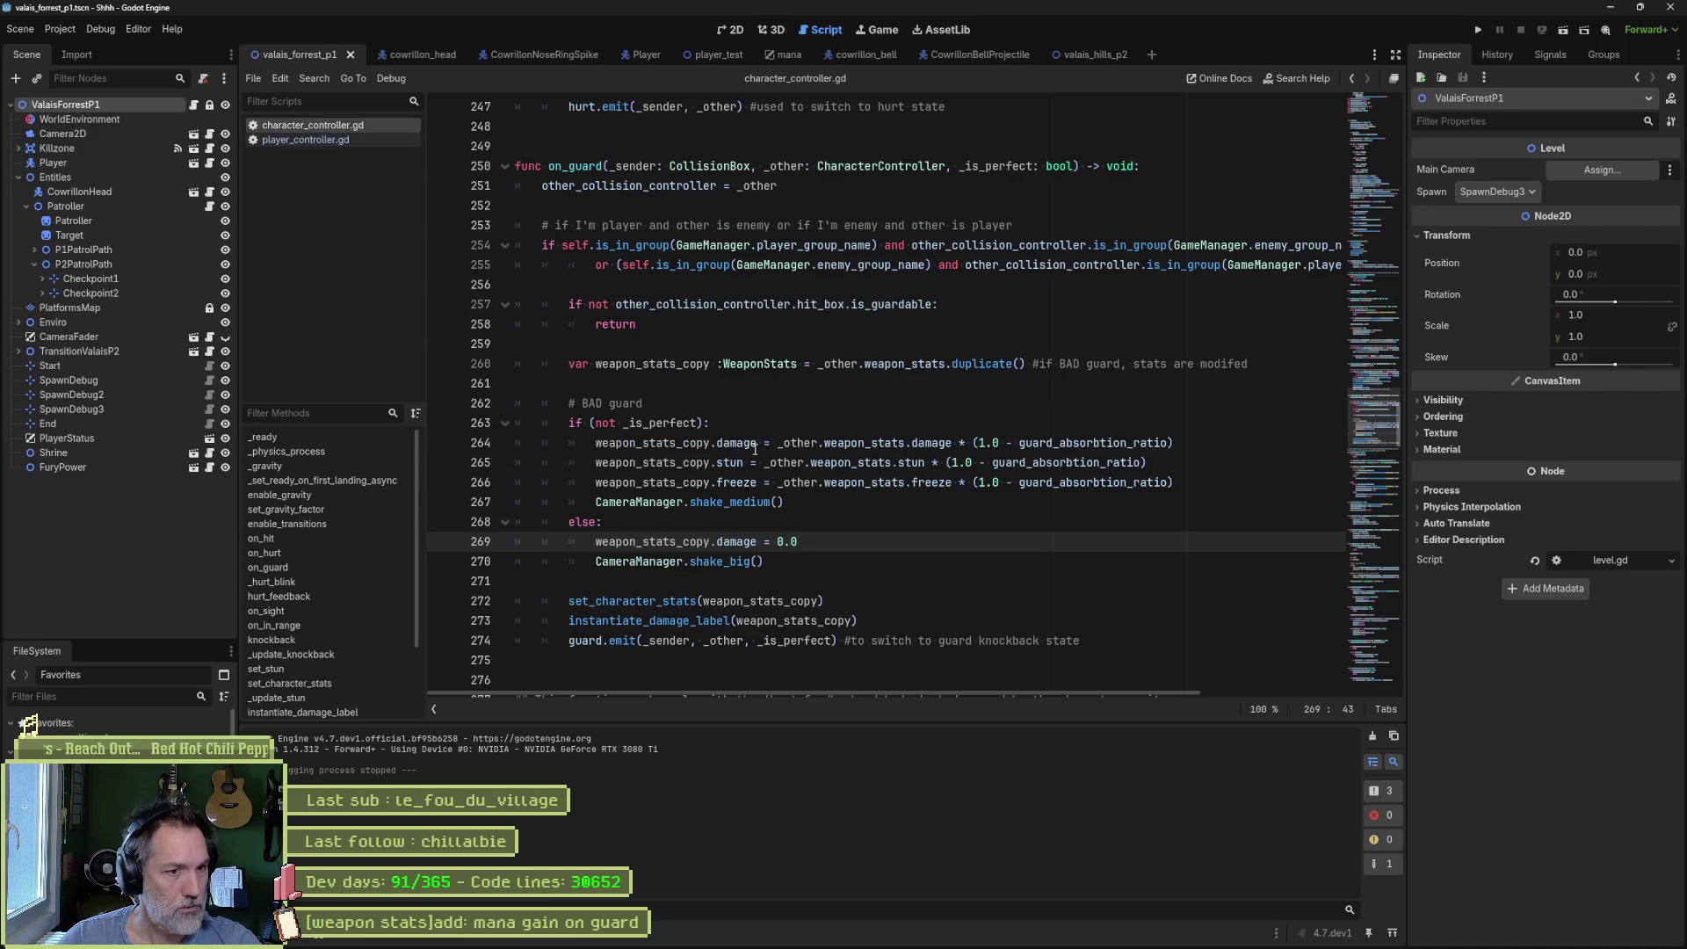
{"action": "mouse_move", "coordinate": [571, 442]}
{"action": "left_mouse_down"}
{"action": "mouse_move", "coordinate": [844, 465]}
{"action": "mouse_move", "coordinate": [879, 562]}
{"action": "mouse_move", "coordinate": [878, 646]}
{"action": "left_mouse_up"}
{"action": "left_click", "coordinate": [889, 543]}
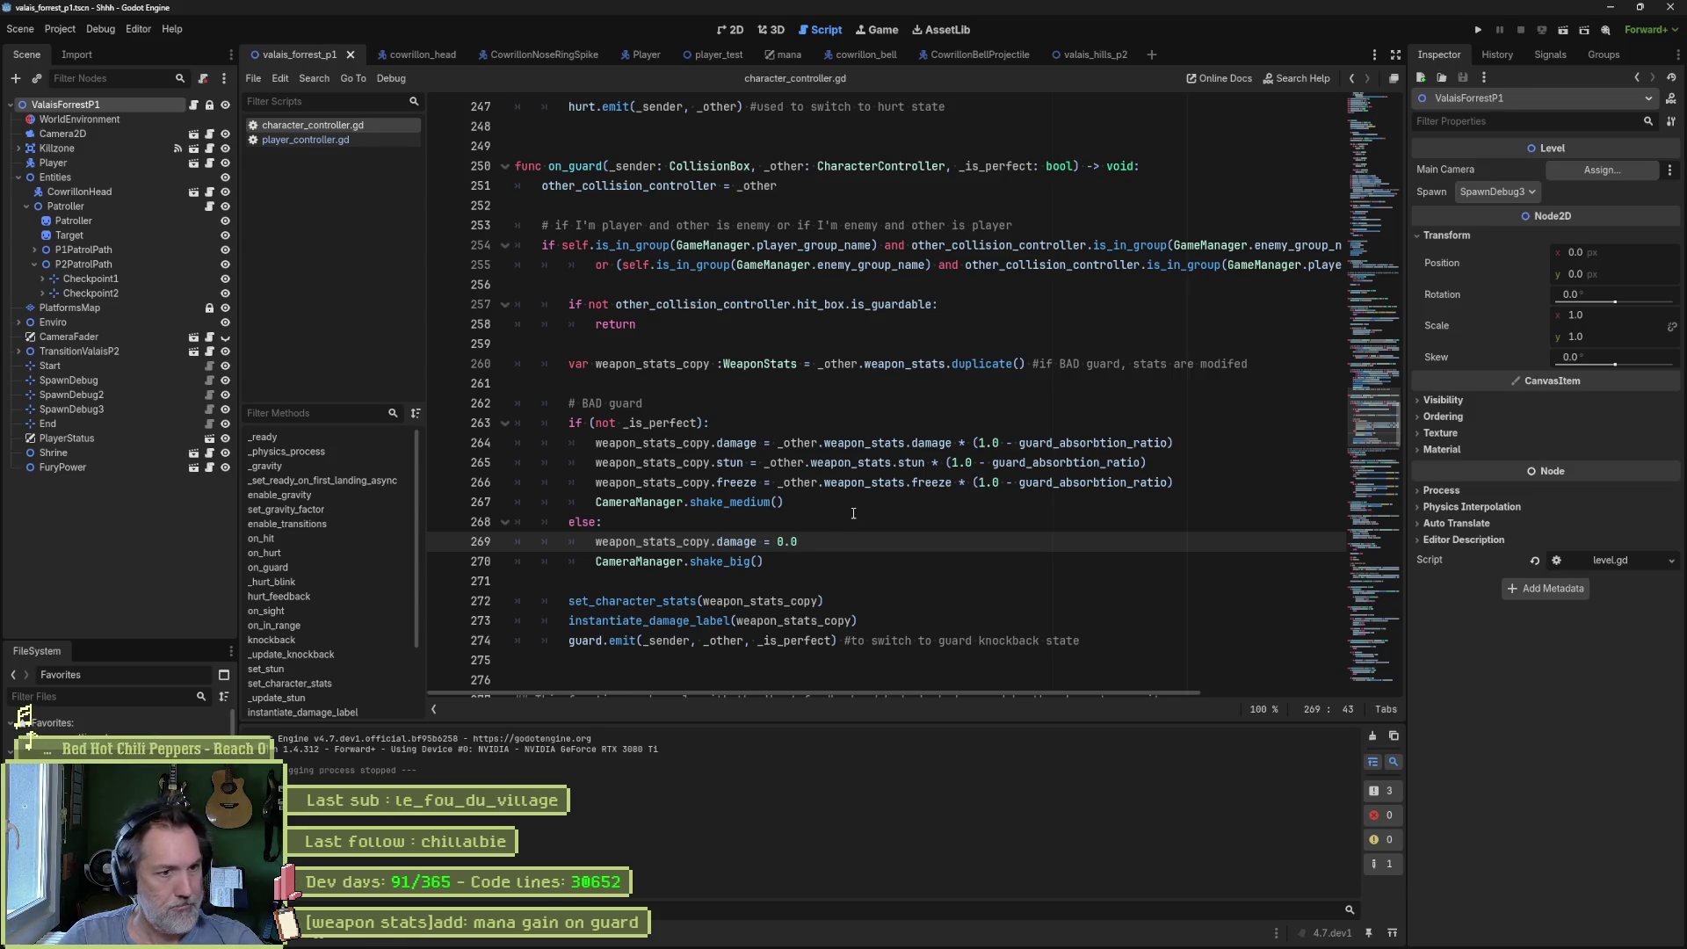
{"action": "left_click", "coordinate": [662, 600]}
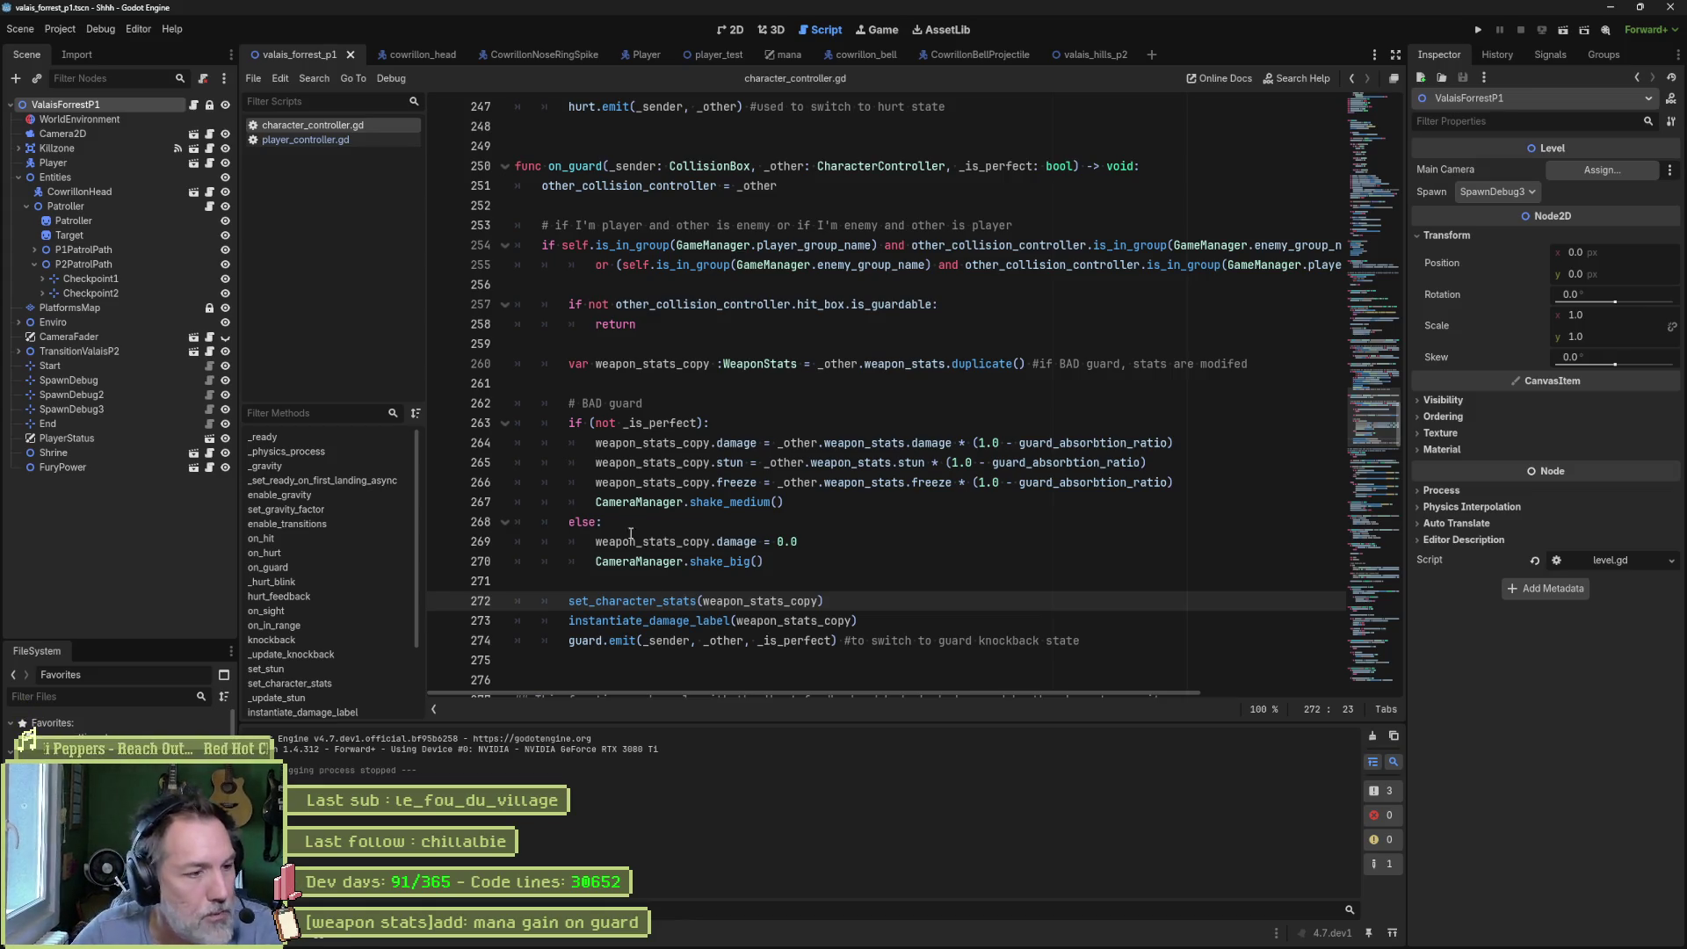
{"action": "left_click", "coordinate": [329, 684]}
Search the whole project for set_character_stats
{"action": "double_click", "coordinate": [594, 387]}
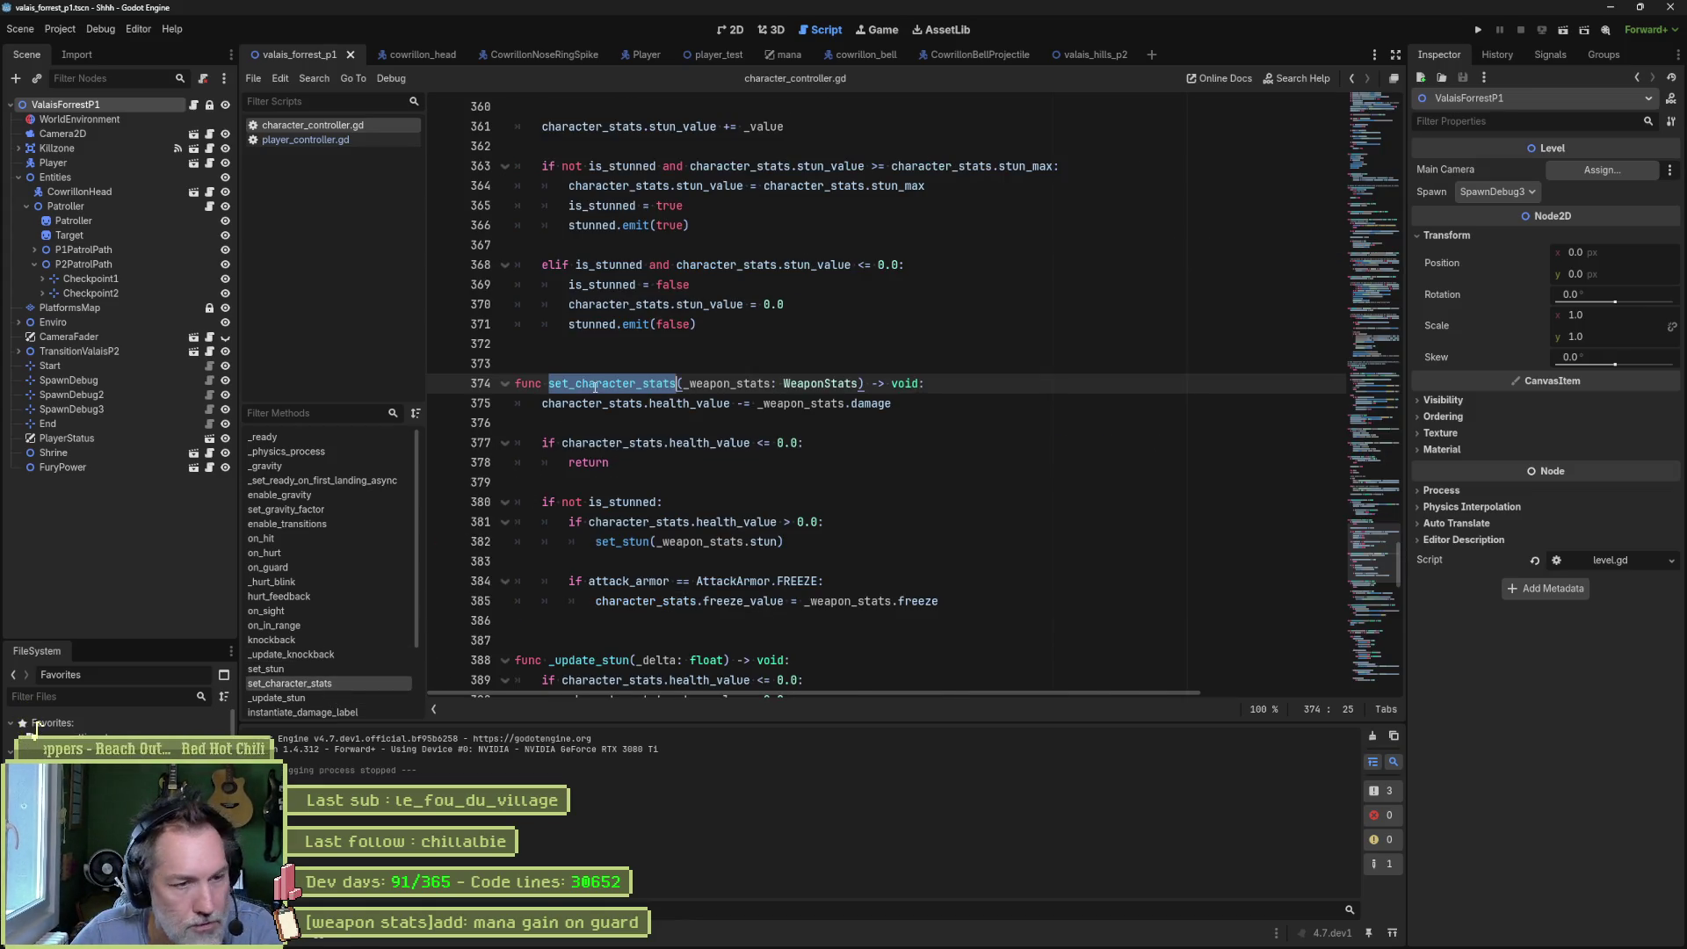
{"action": "key", "text": "ctrl+shift+f"}
{"action": "left_click", "coordinate": [831, 535]}
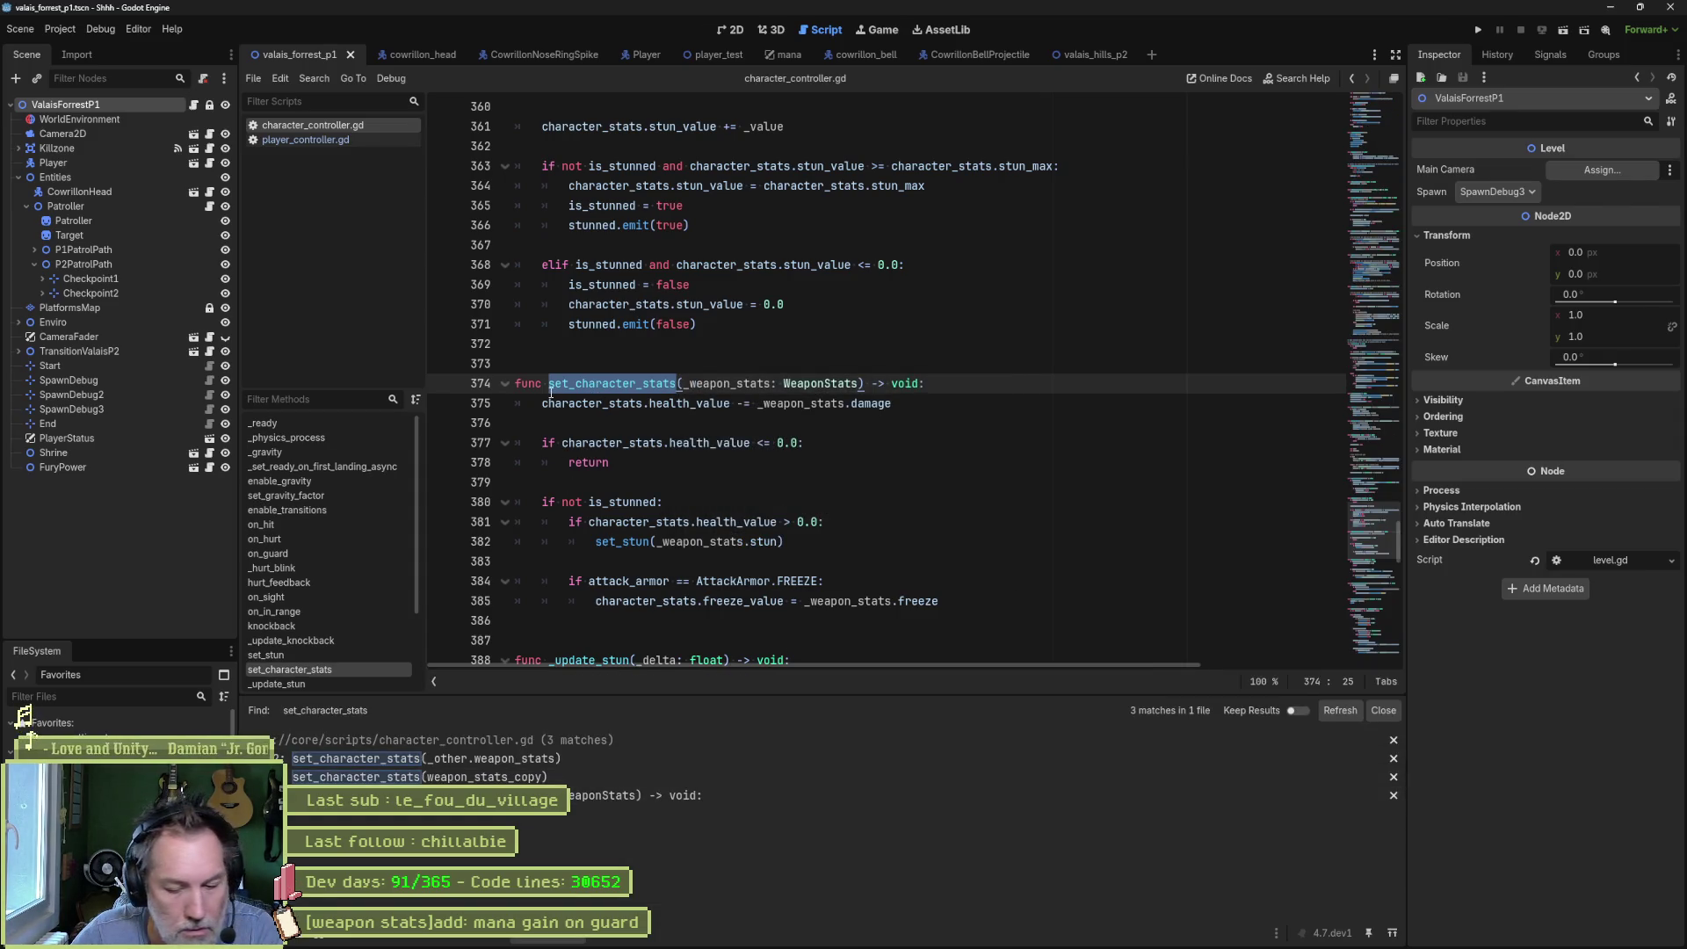
Replace every set_character_stats with _set_character_stats, close the results, and save
{"action": "key", "text": "ctrl+shift+r"}
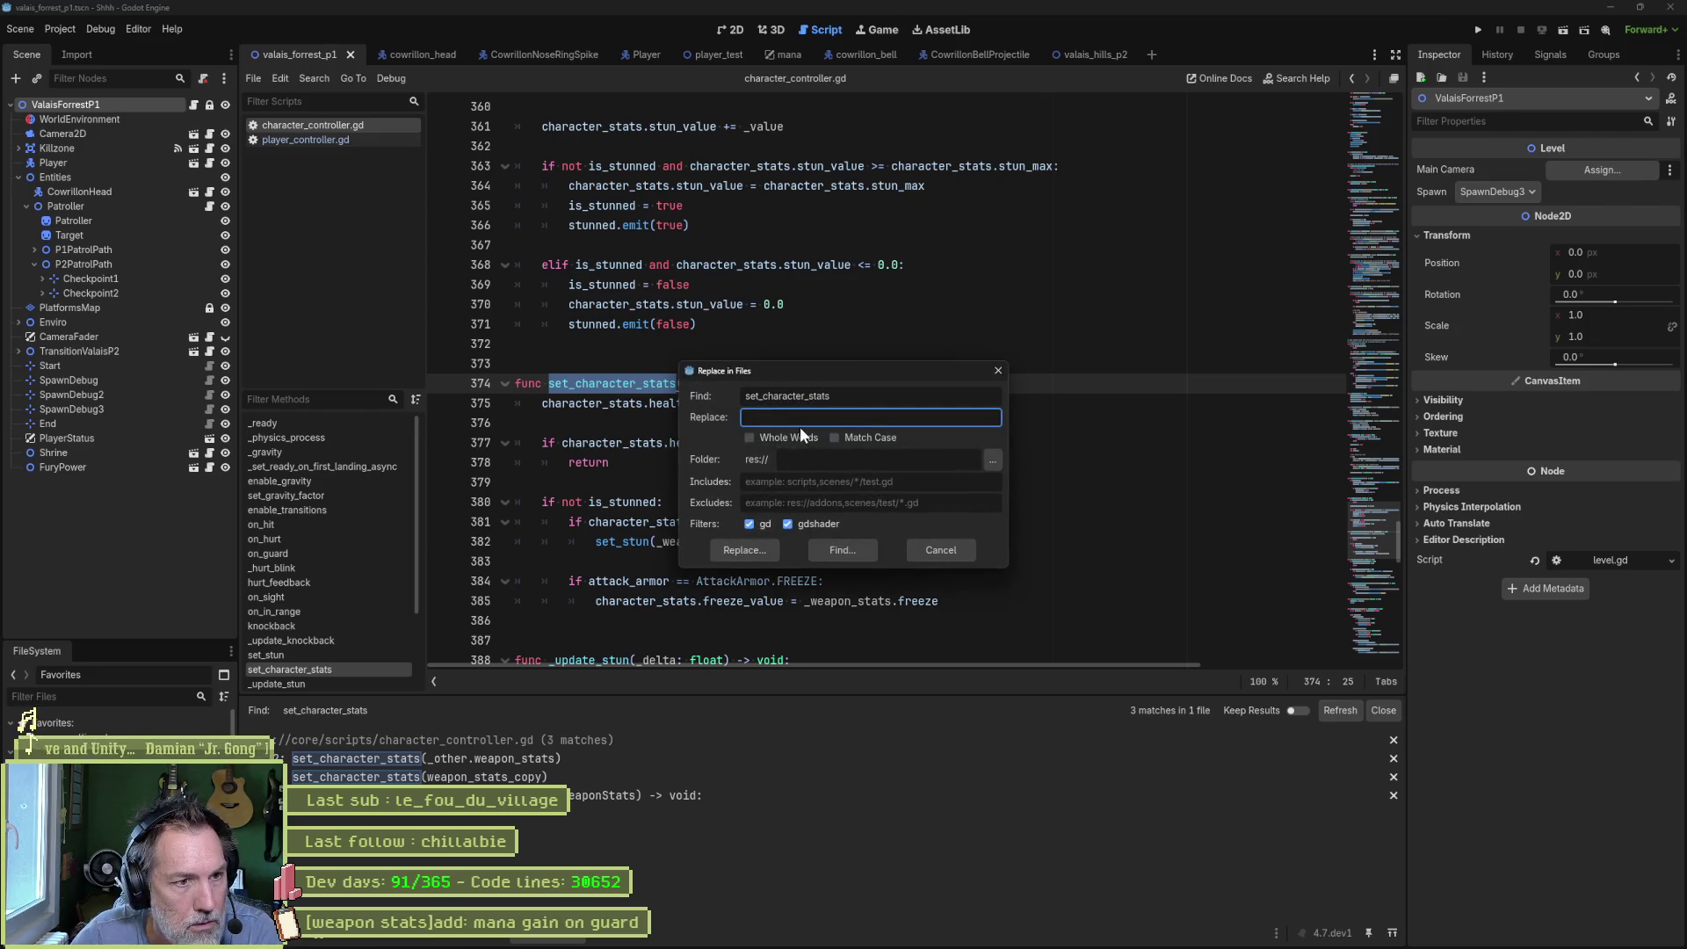
{"action": "type", "text": "set_character_stats"}
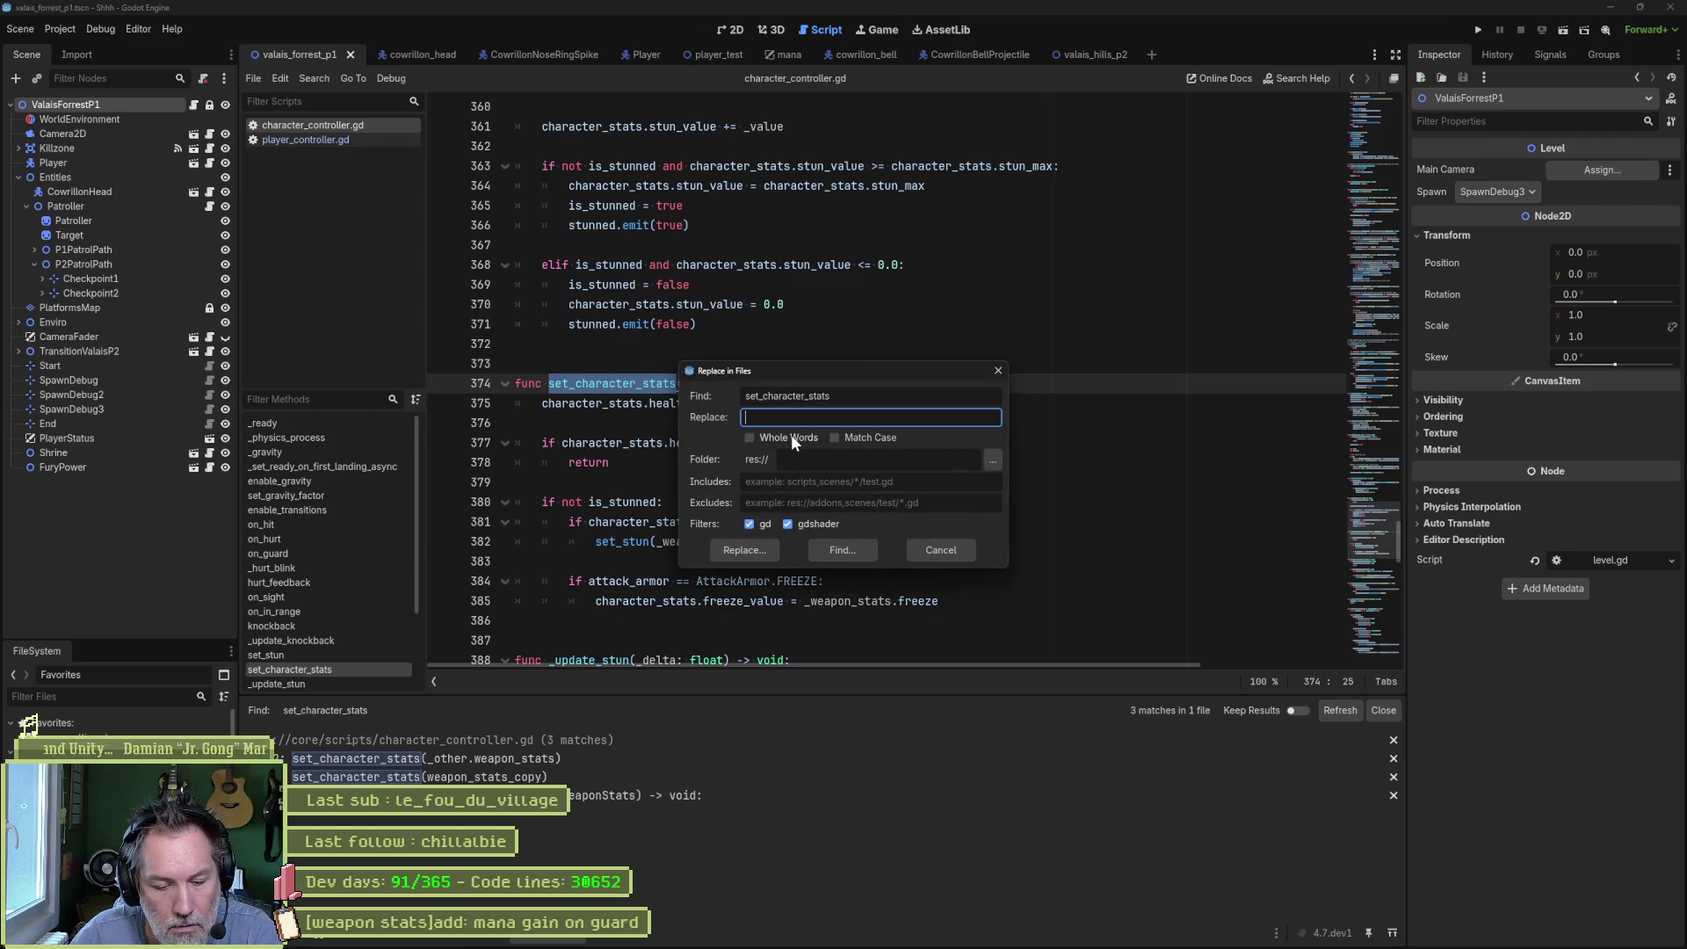
{"action": "key", "text": "Home"}
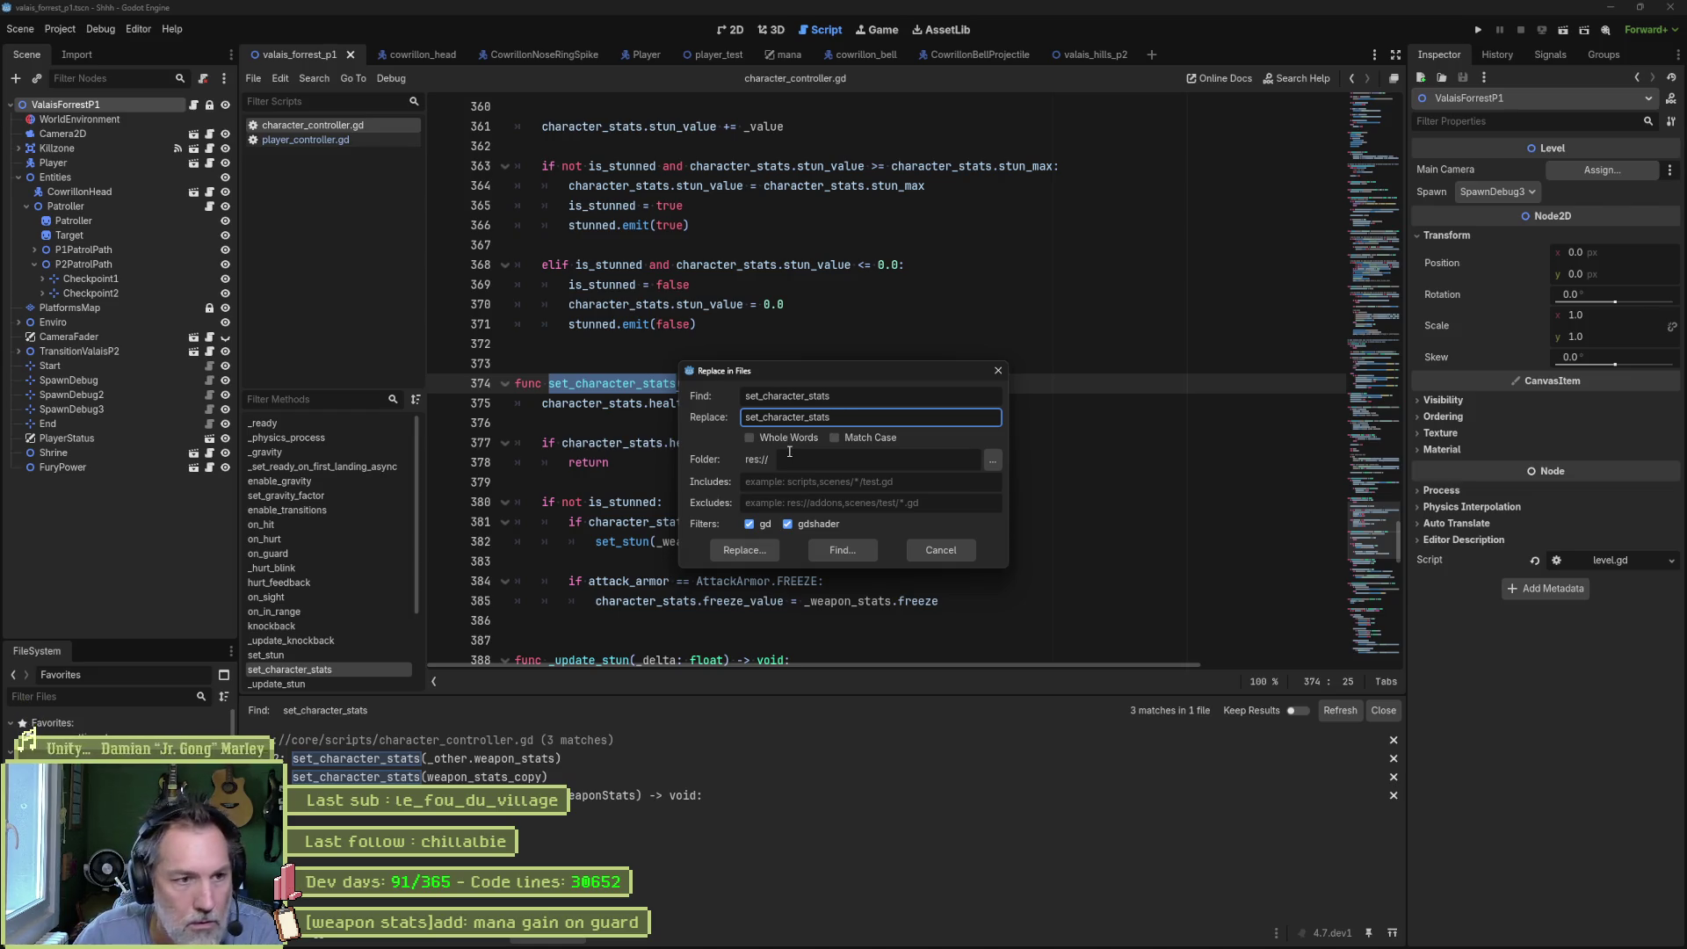
{"action": "type", "text": "_"}
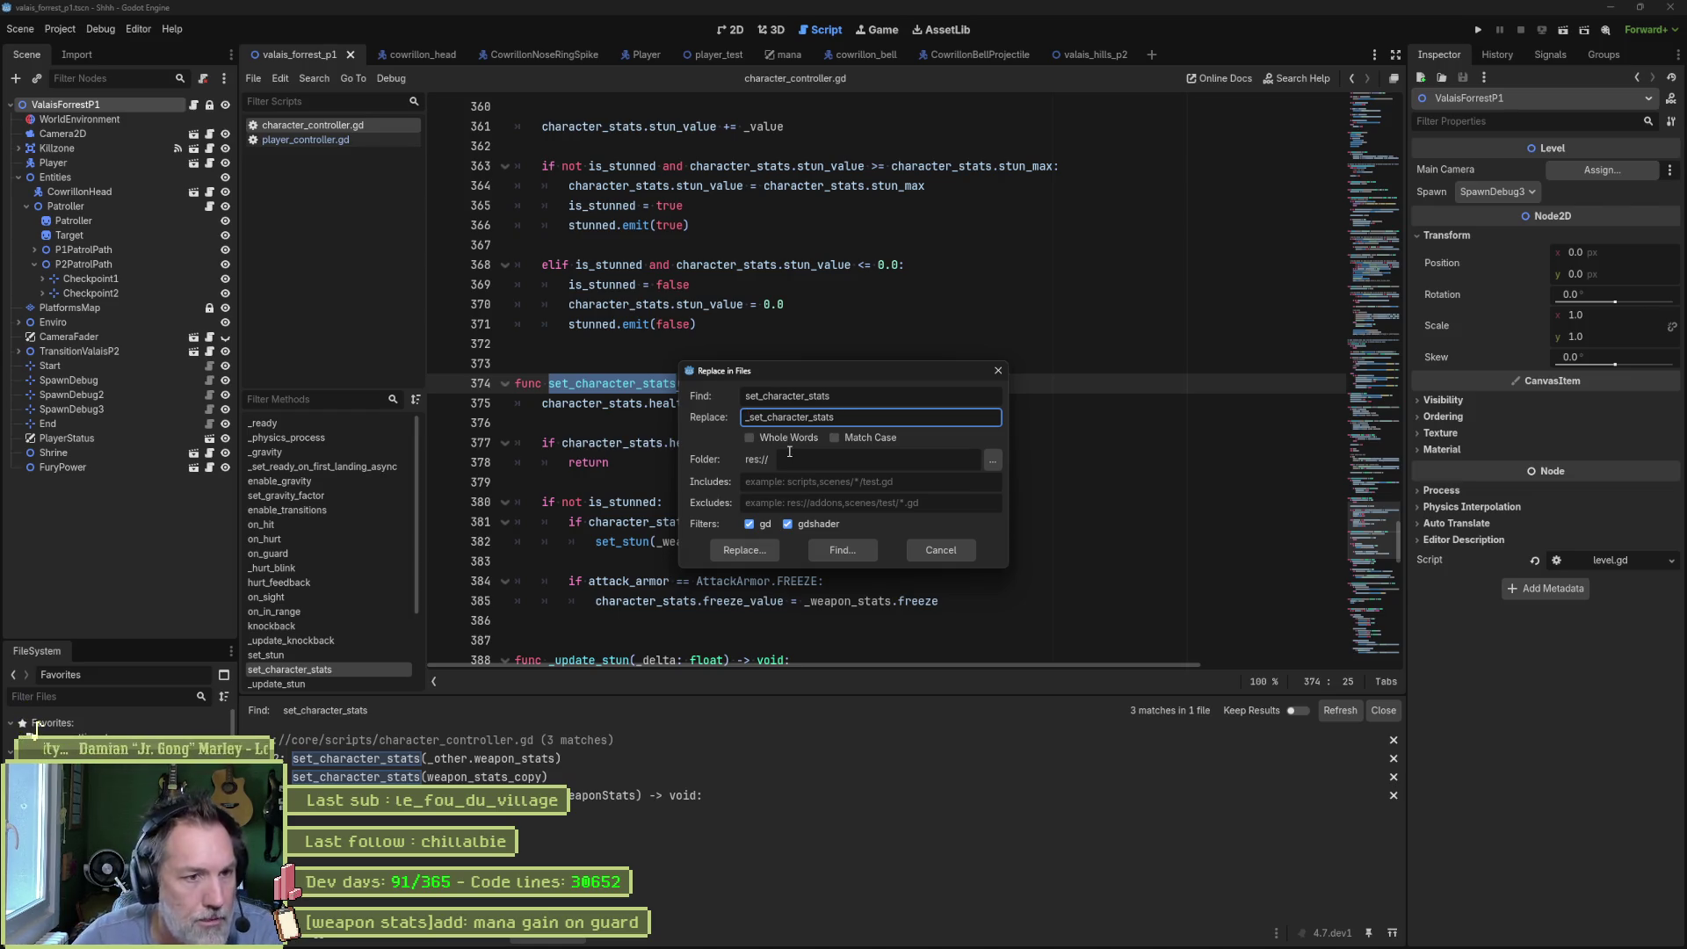
{"action": "left_click", "coordinate": [761, 556]}
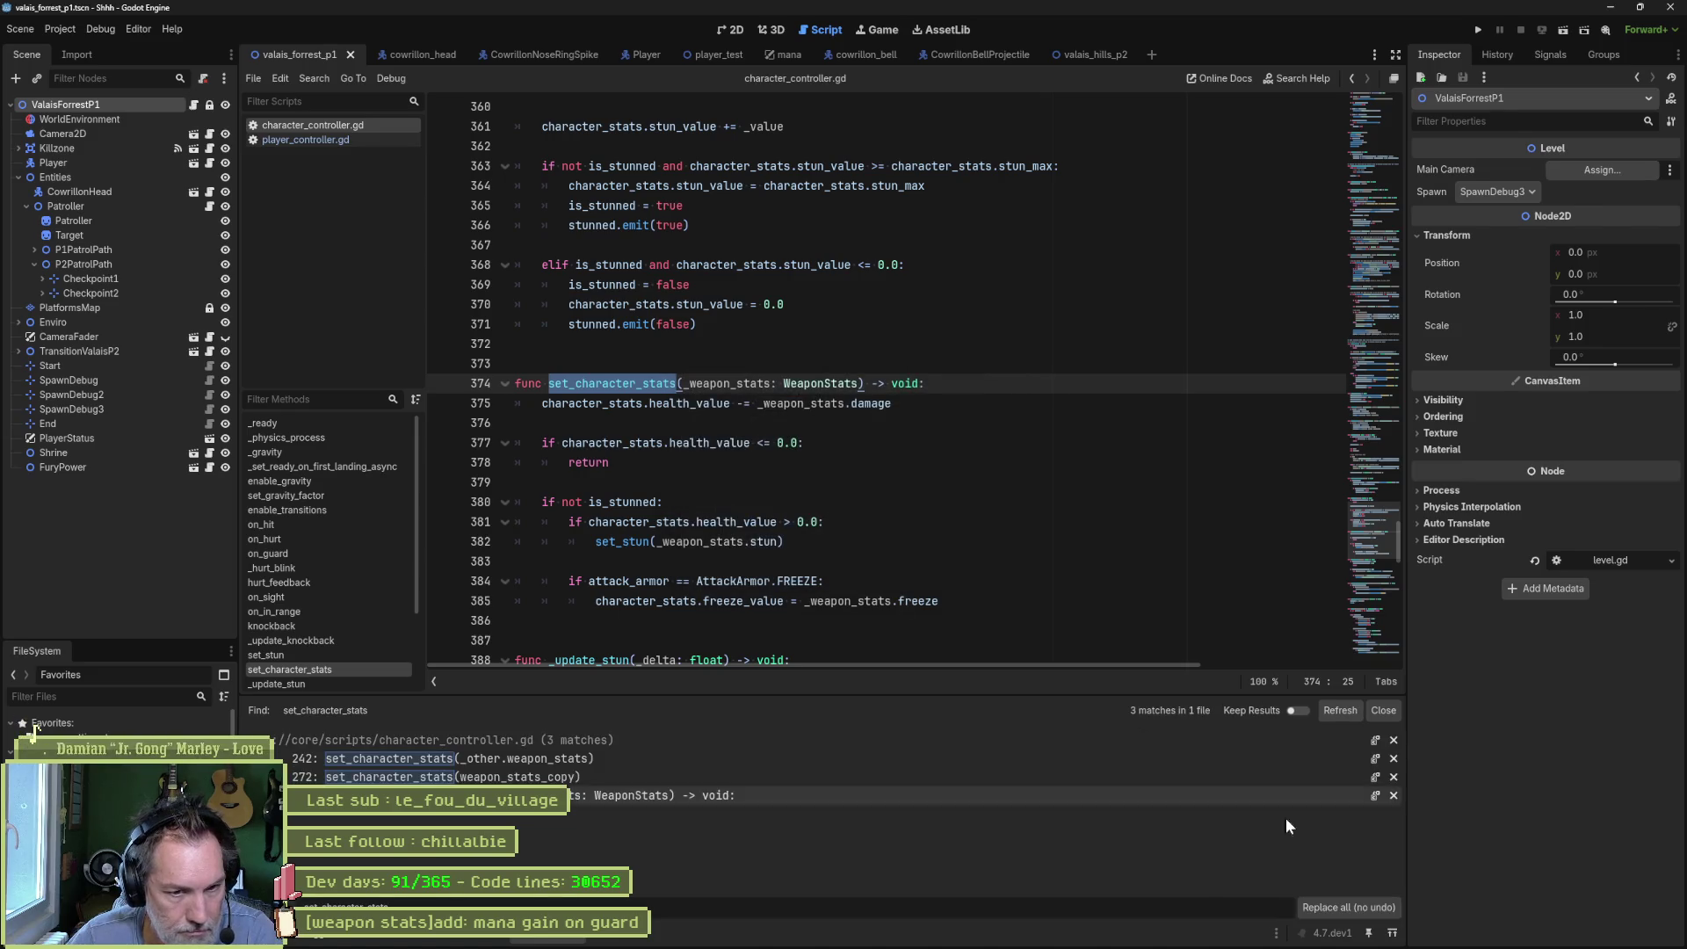
{"action": "left_click", "coordinate": [1362, 903]}
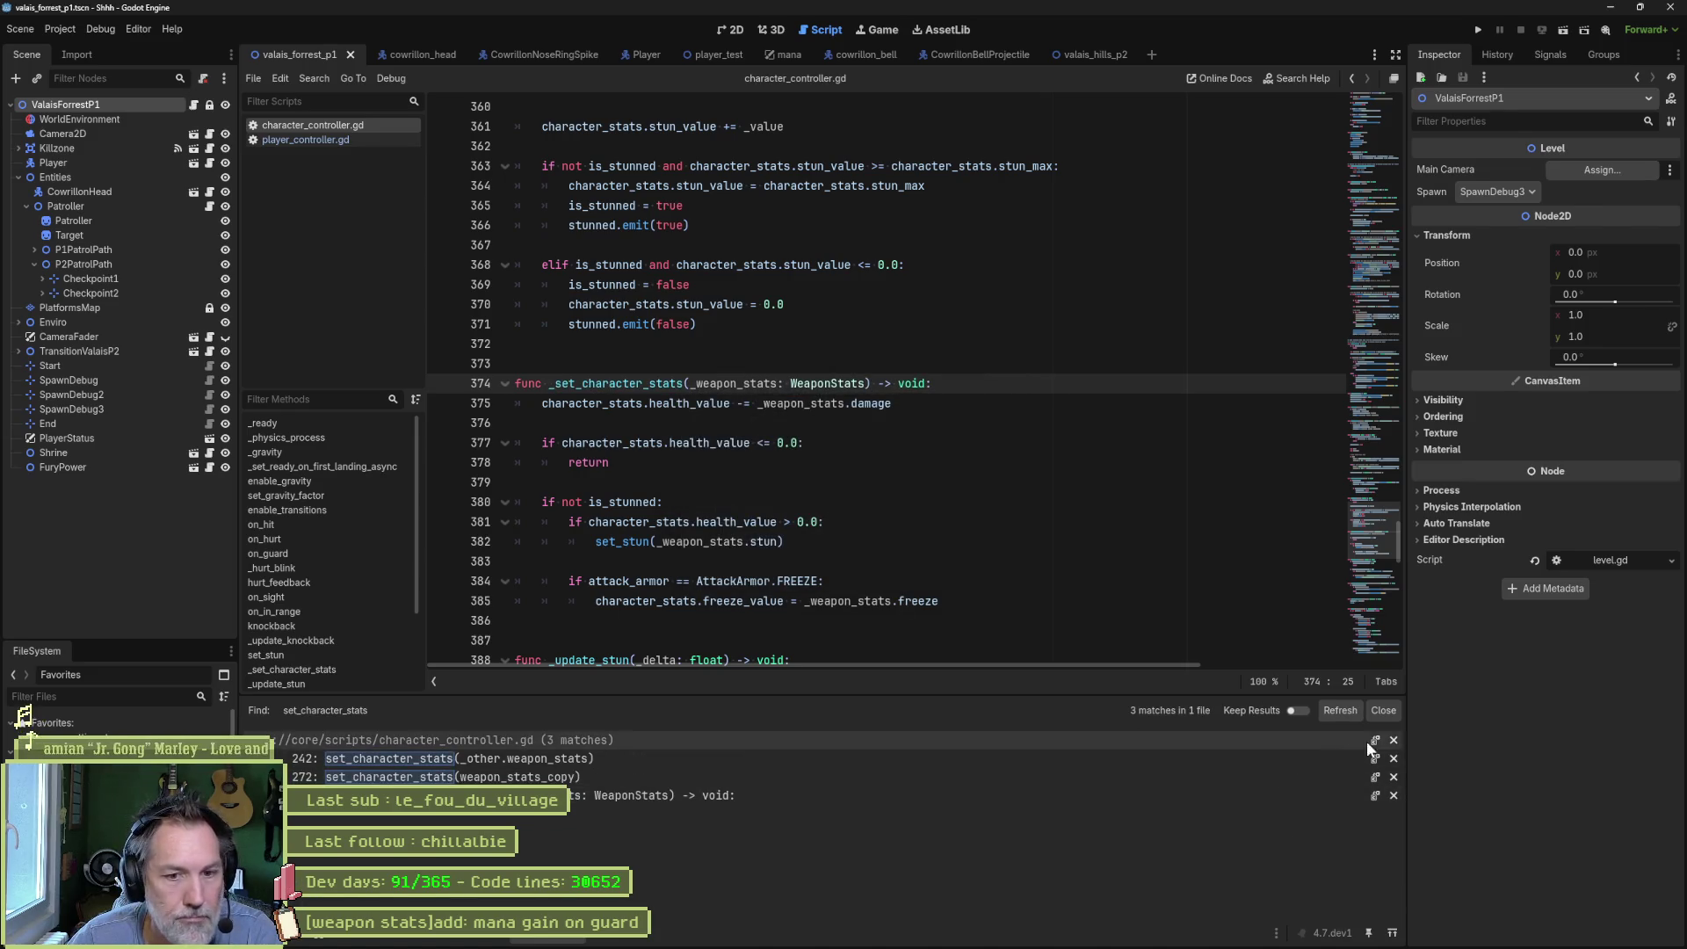
{"action": "left_click", "coordinate": [1346, 710]}
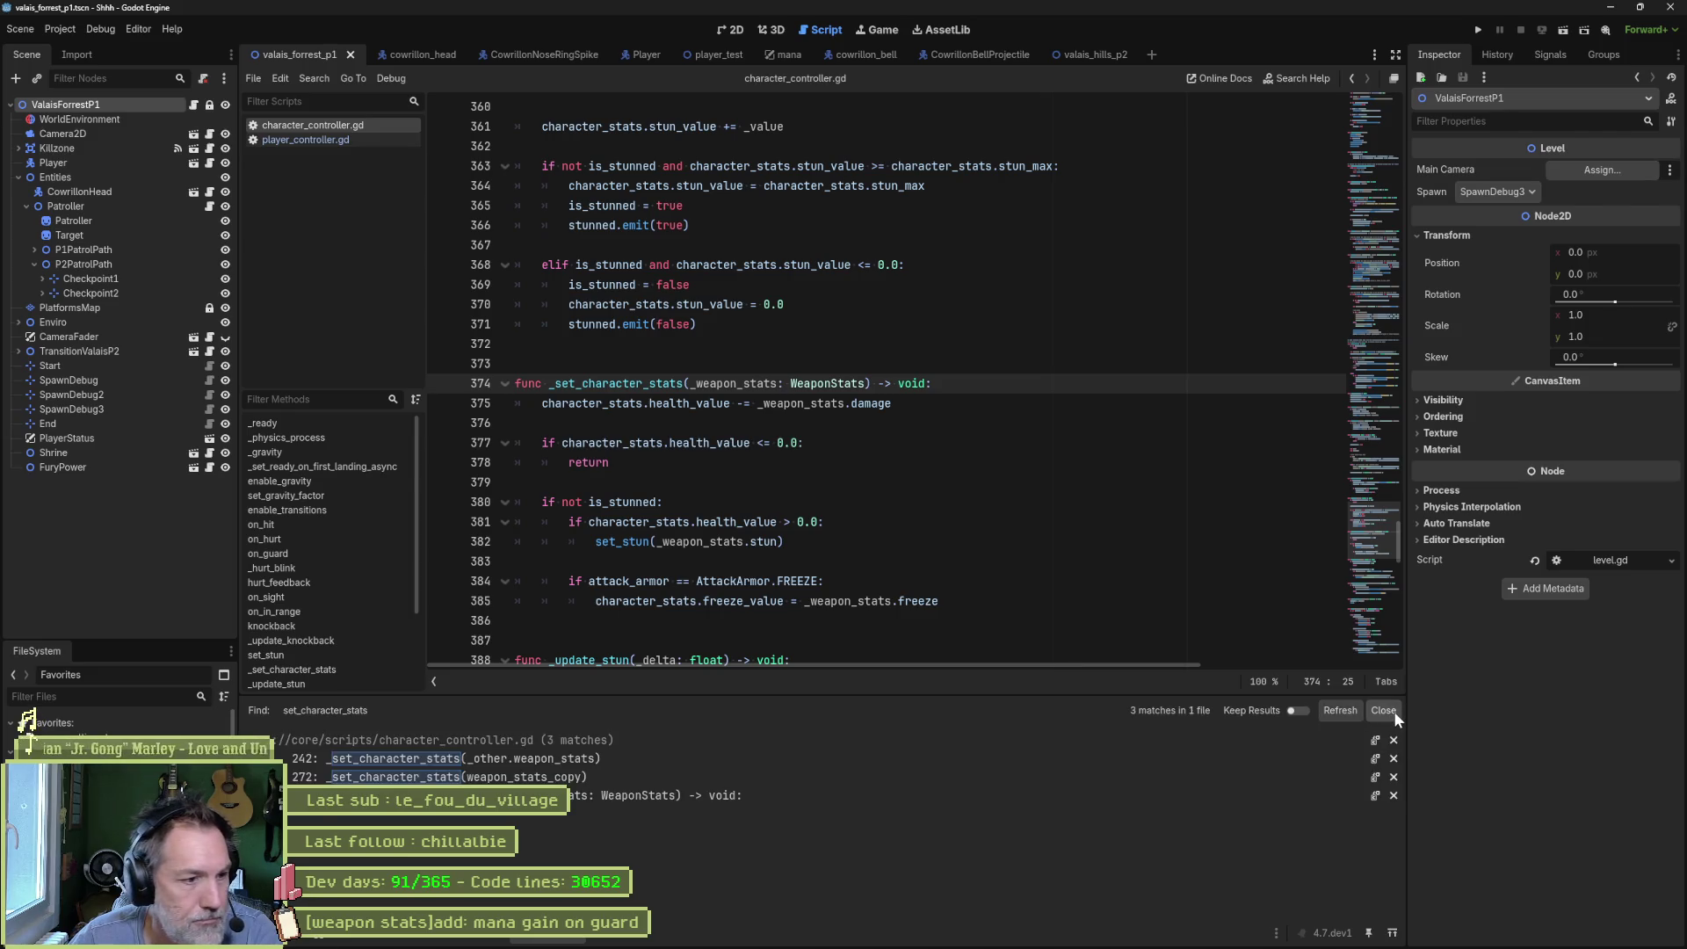
{"action": "left_click", "coordinate": [1394, 710]}
{"action": "left_click", "coordinate": [1020, 522]}
{"action": "key", "text": "ctrl+s"}
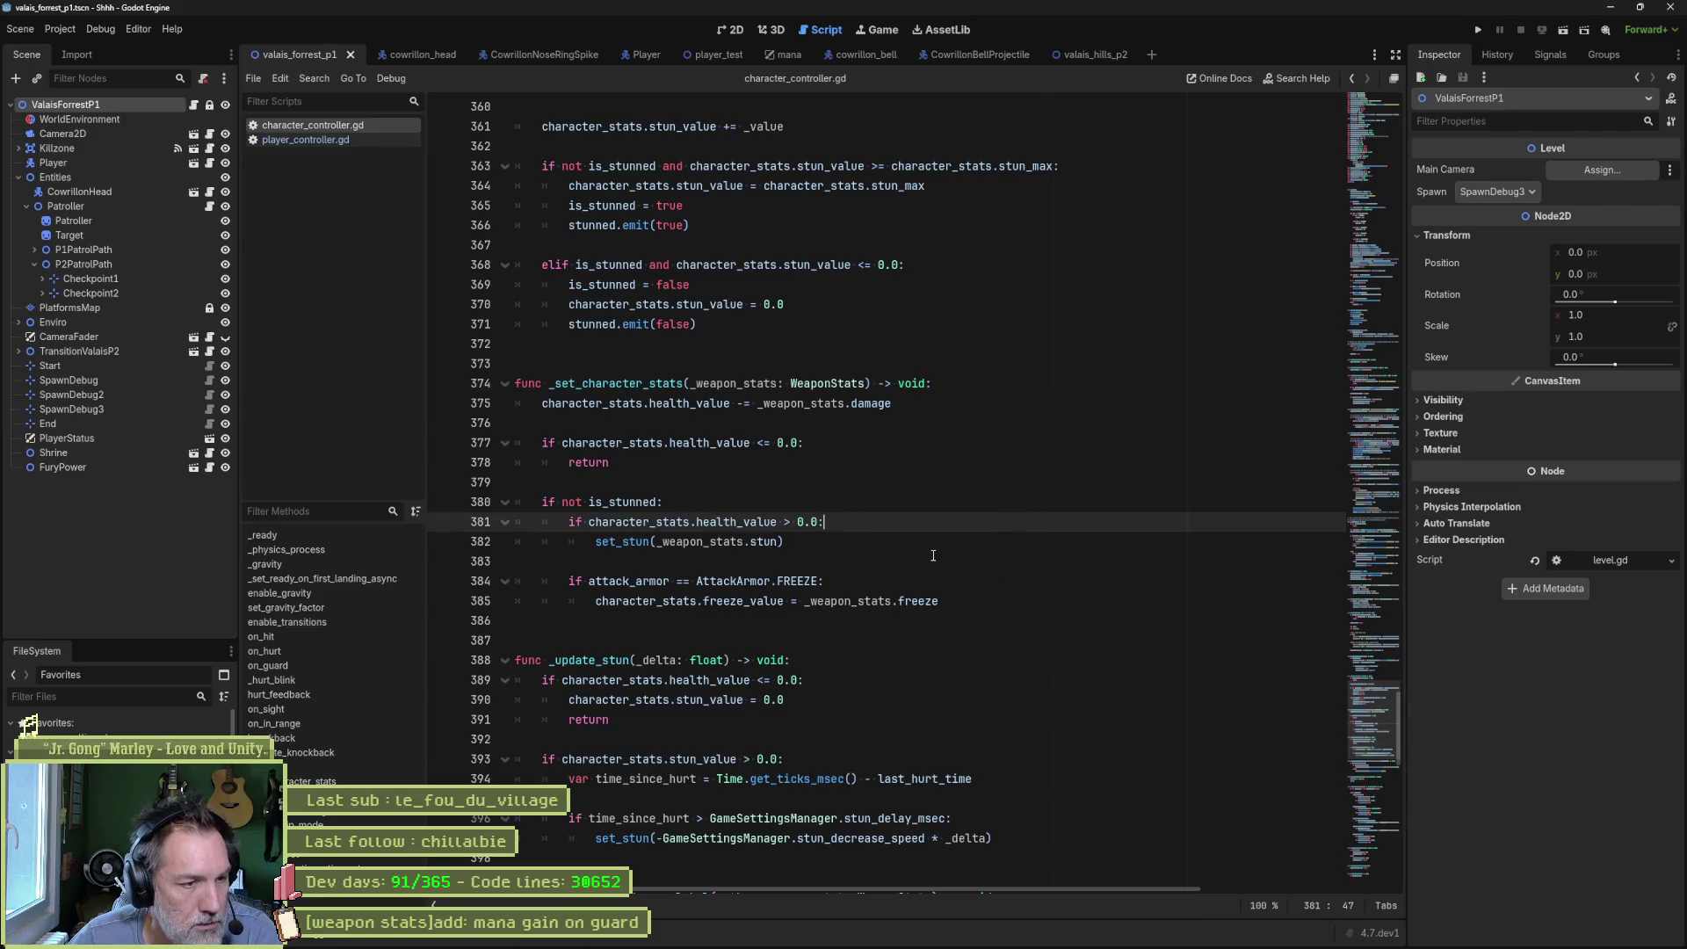
{"action": "double_click", "coordinate": [711, 442]}
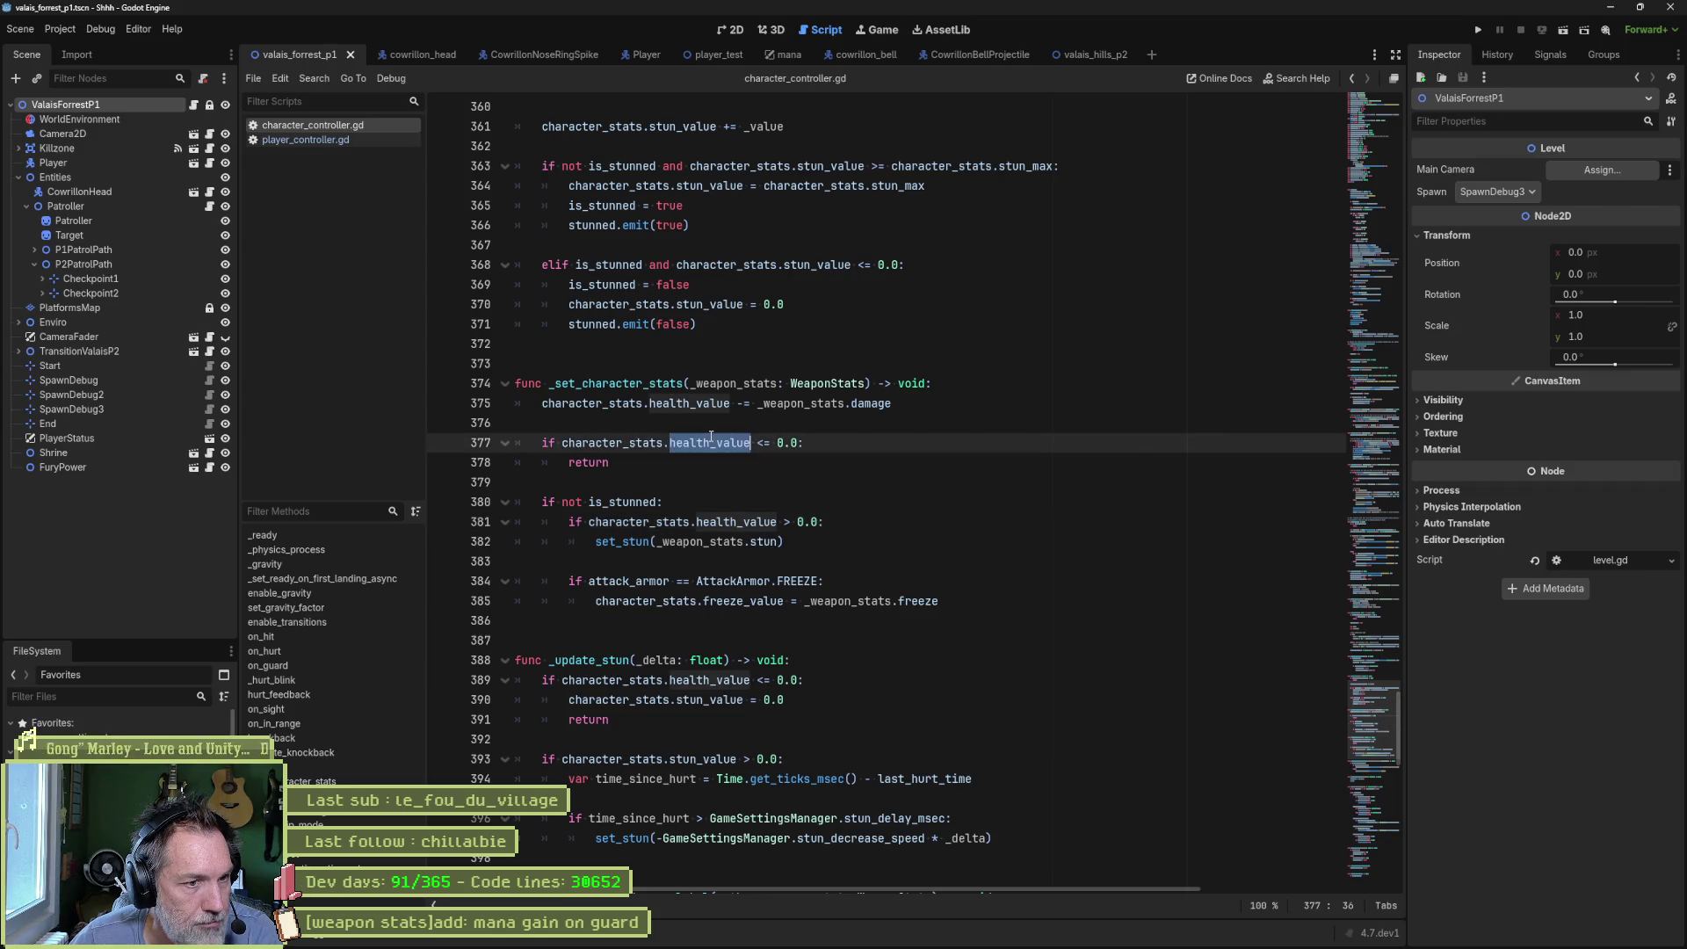
{"action": "left_click", "coordinate": [710, 541]}
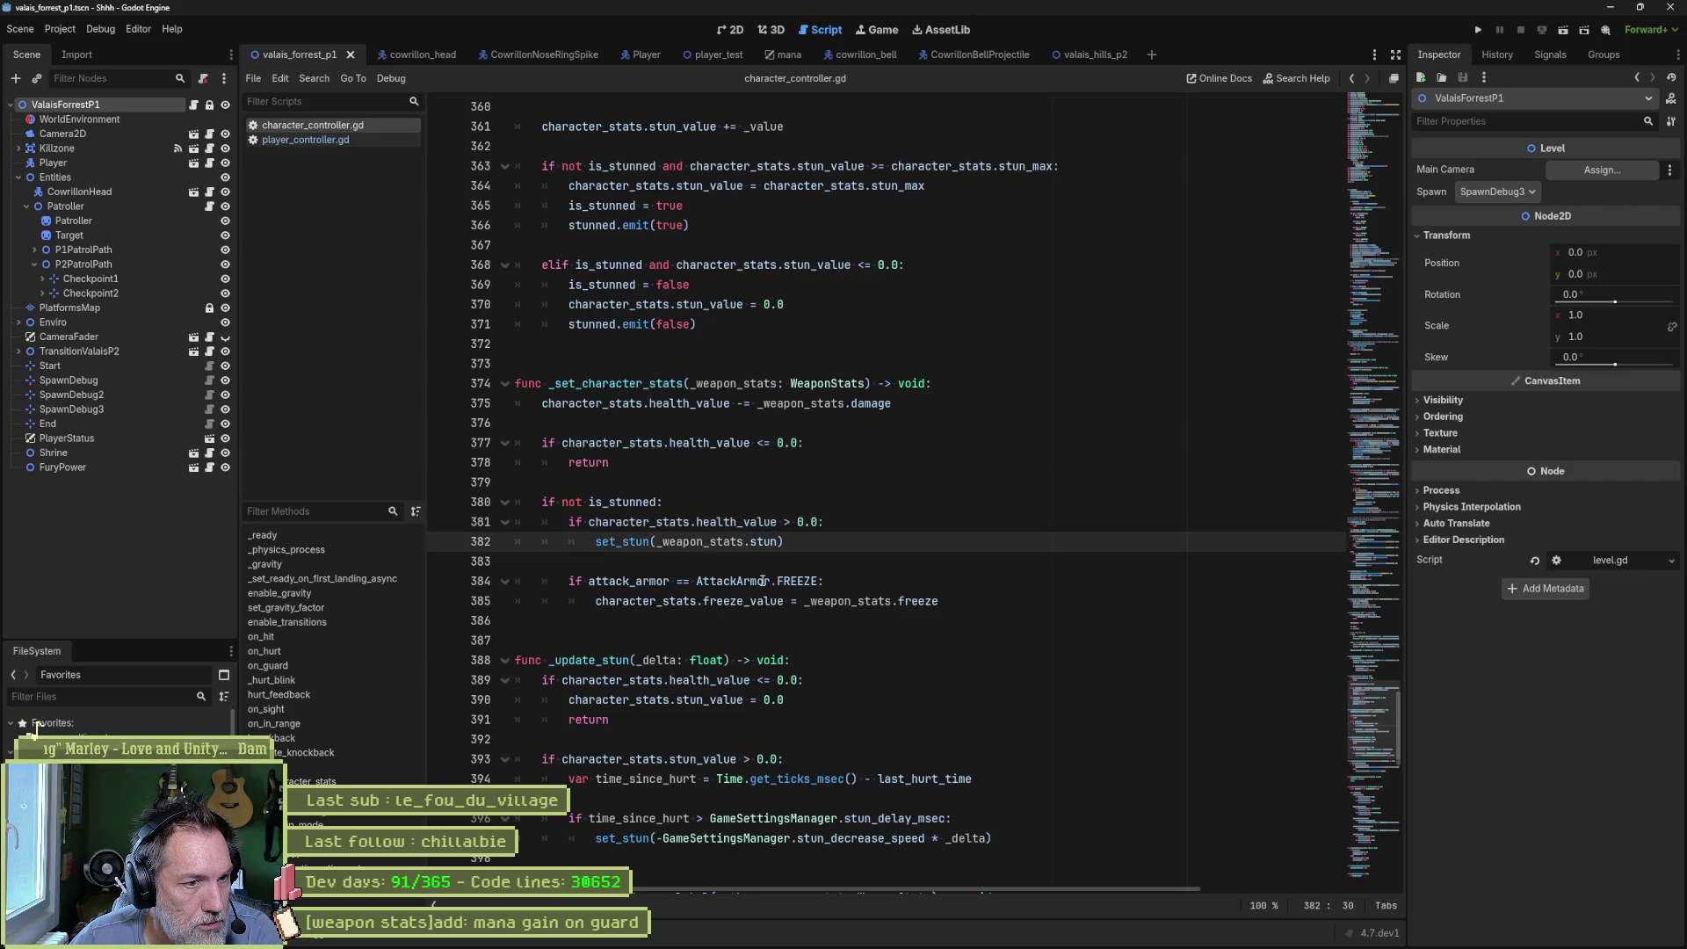
{"action": "double_click", "coordinate": [763, 581]}
{"action": "double_click", "coordinate": [630, 581]}
{"action": "double_click", "coordinate": [754, 601]}
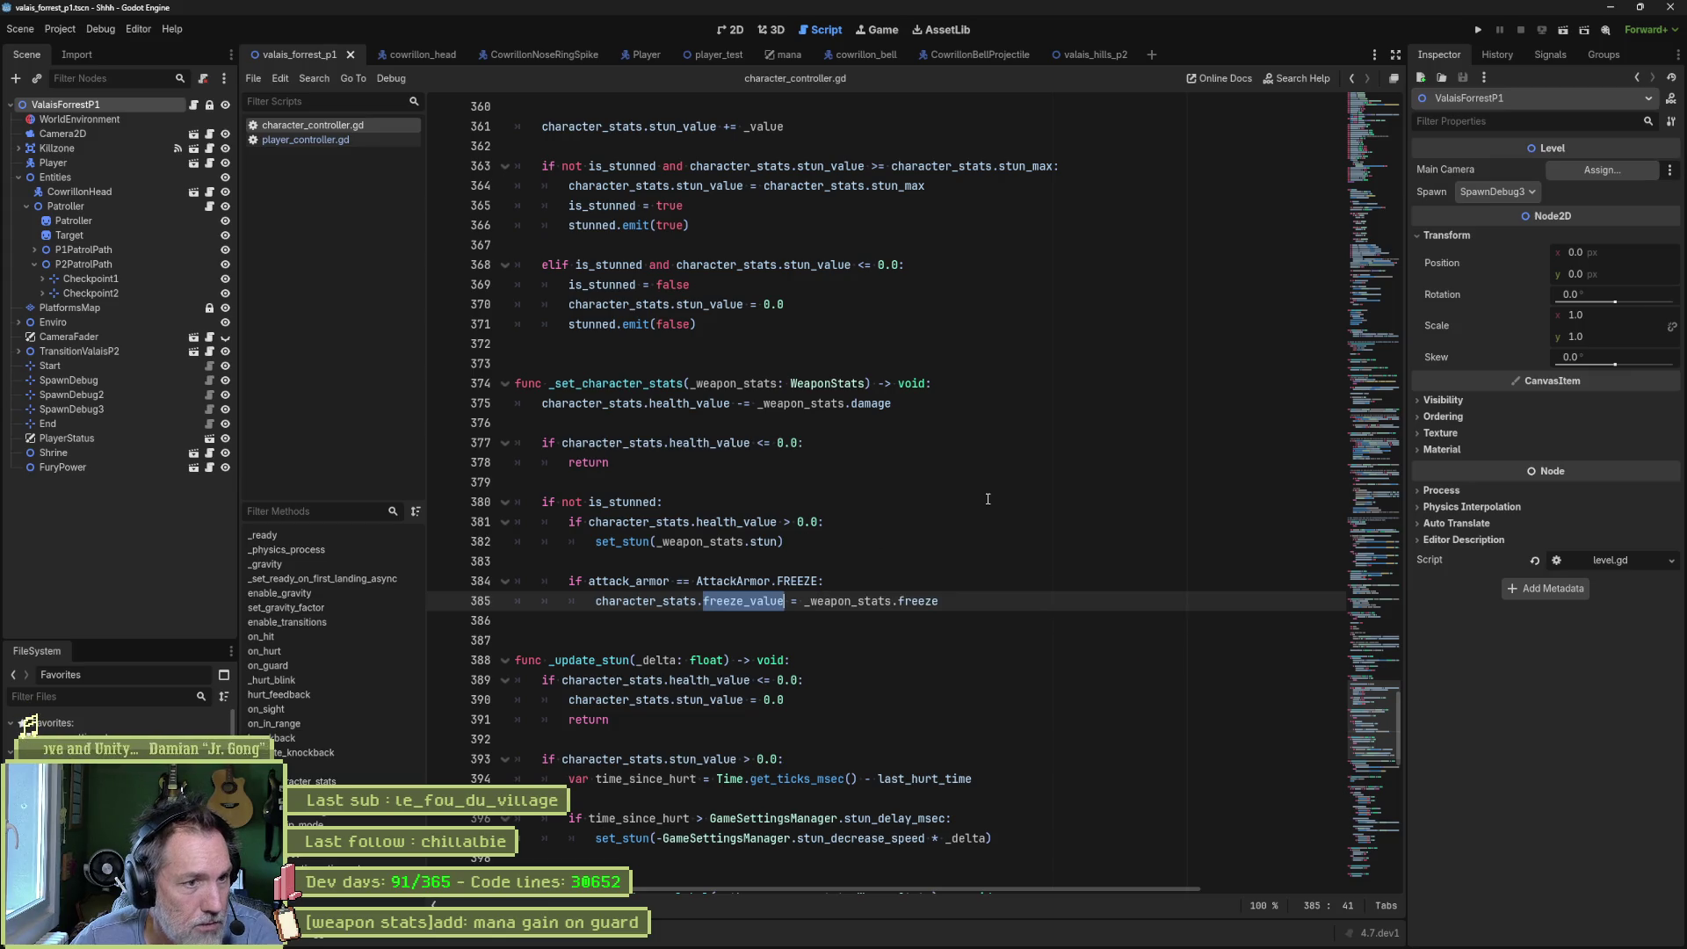
{"action": "left_click", "coordinate": [865, 383]}
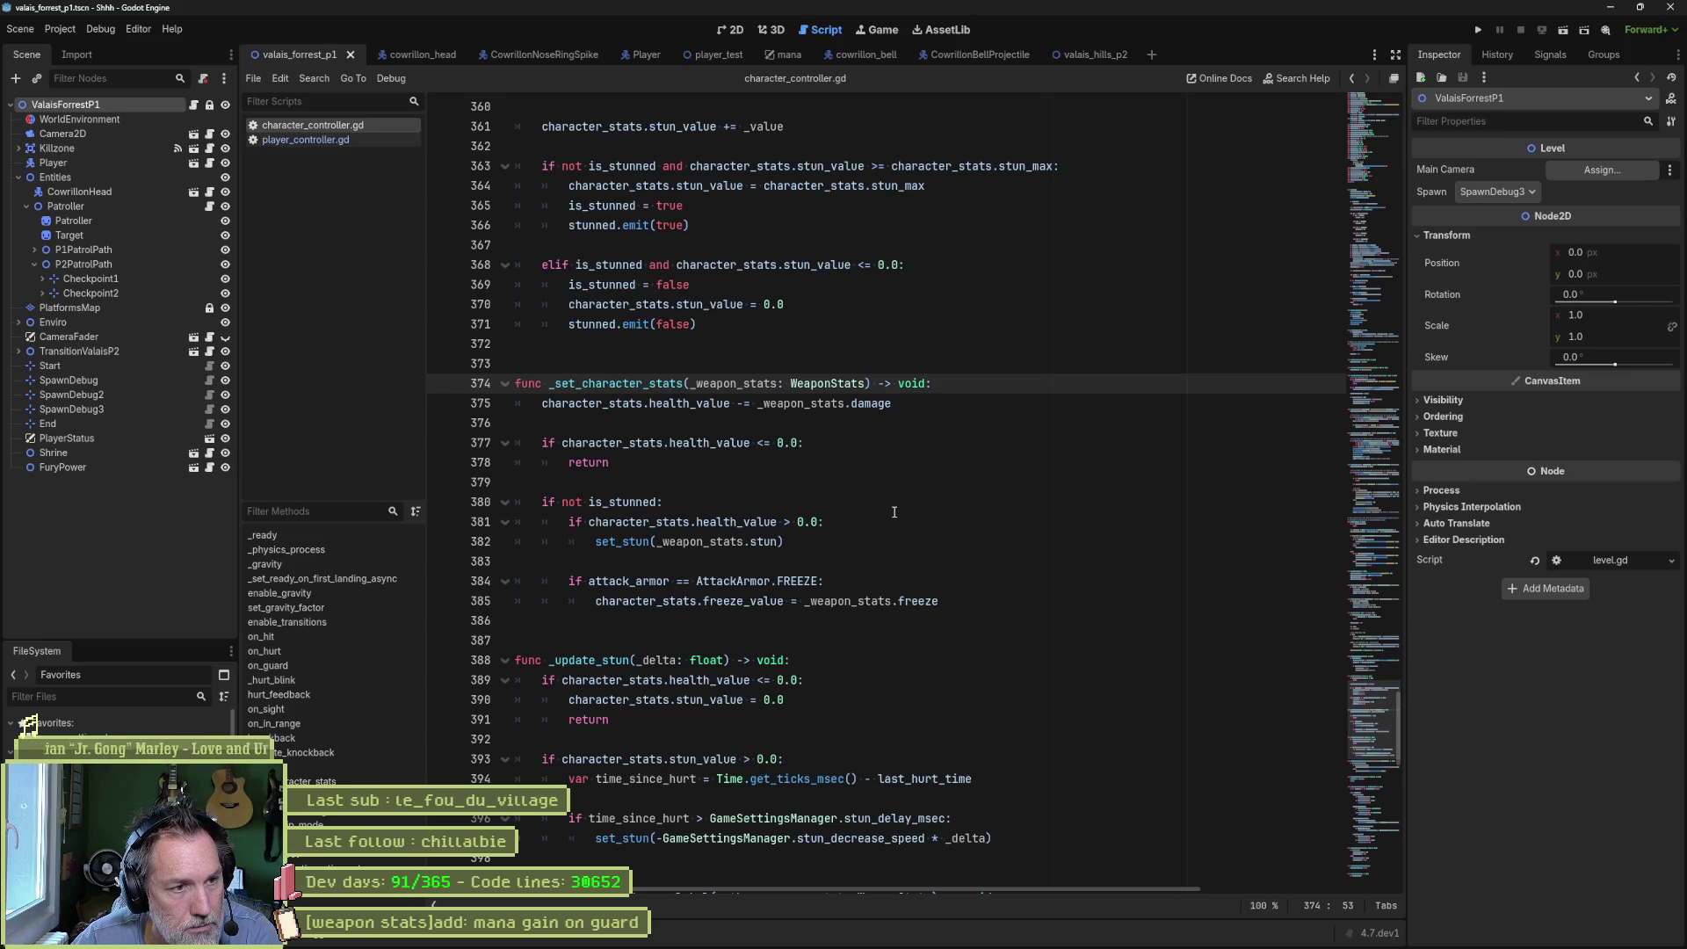
{"action": "left_click", "coordinate": [825, 518]}
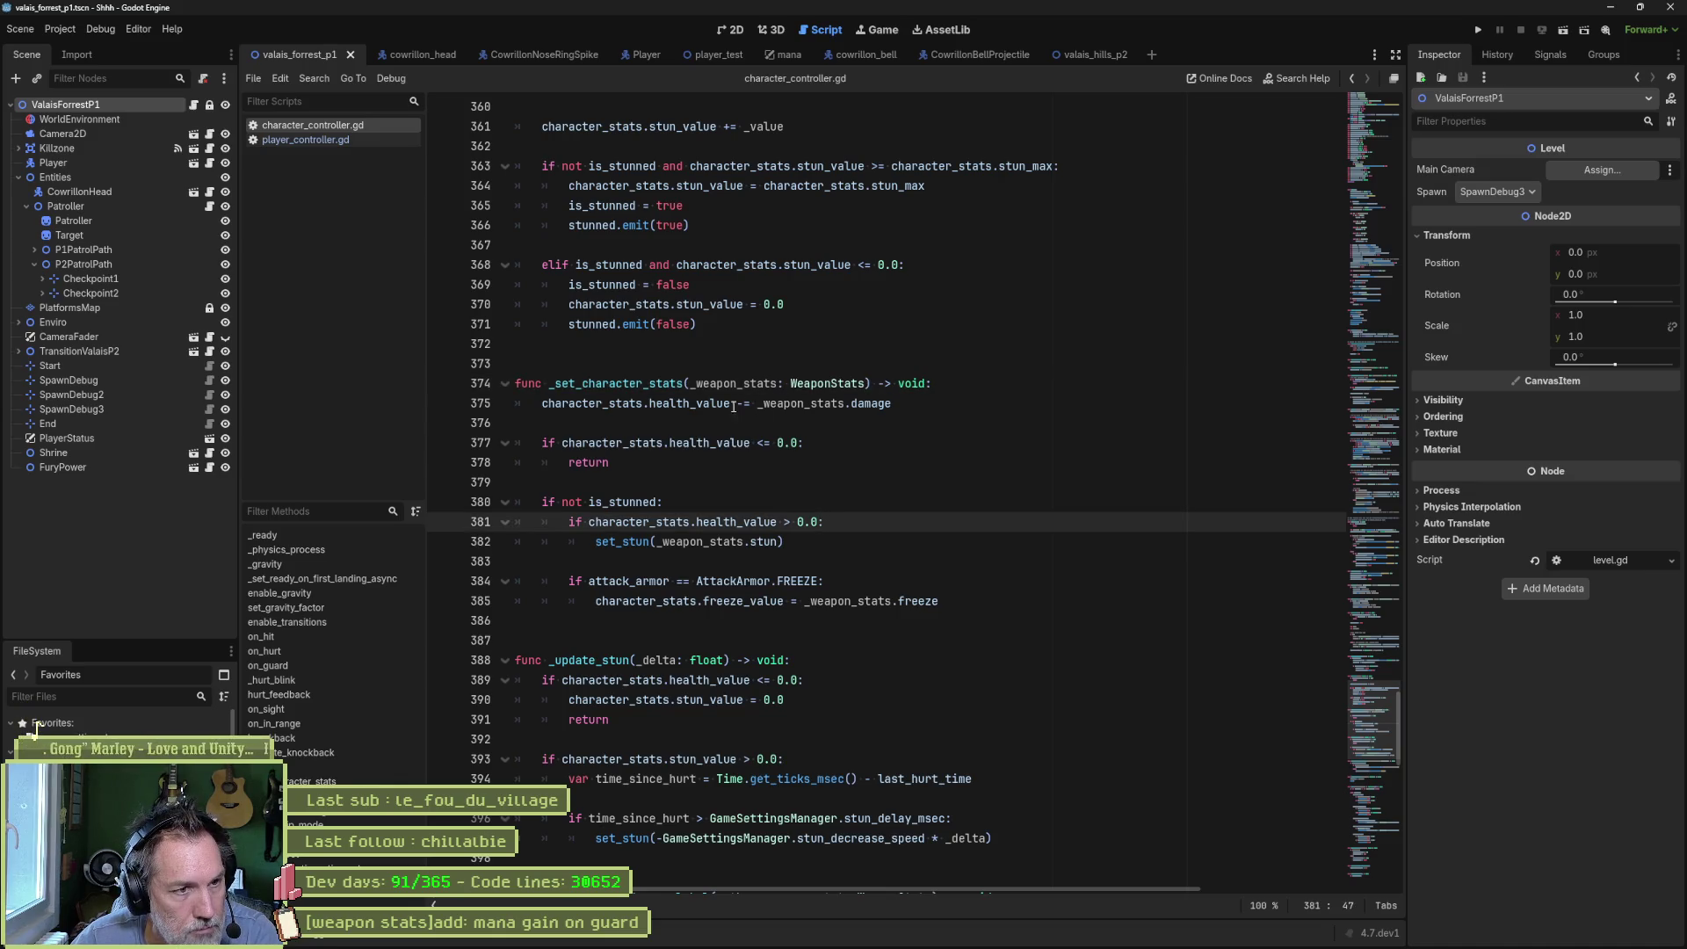
{"action": "mouse_move", "coordinate": [617, 404]}
{"action": "left_mouse_down"}
{"action": "mouse_move", "coordinate": [633, 414]}
{"action": "mouse_move", "coordinate": [640, 601]}
{"action": "left_mouse_up"}
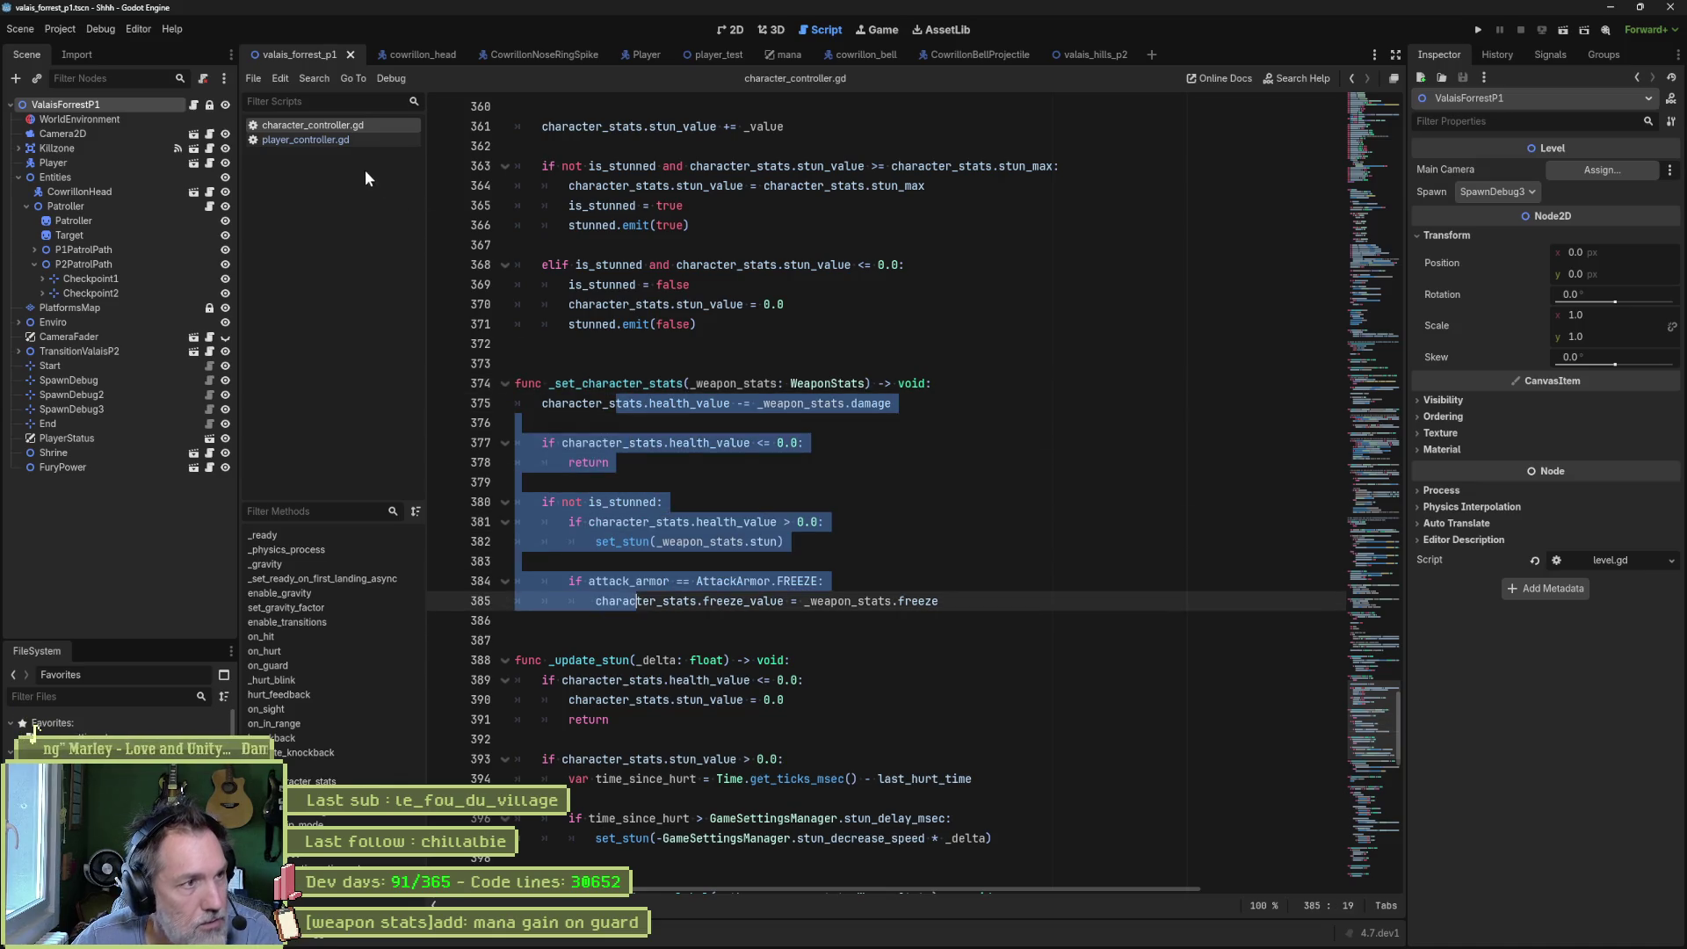
{"action": "left_click", "coordinate": [346, 141]}
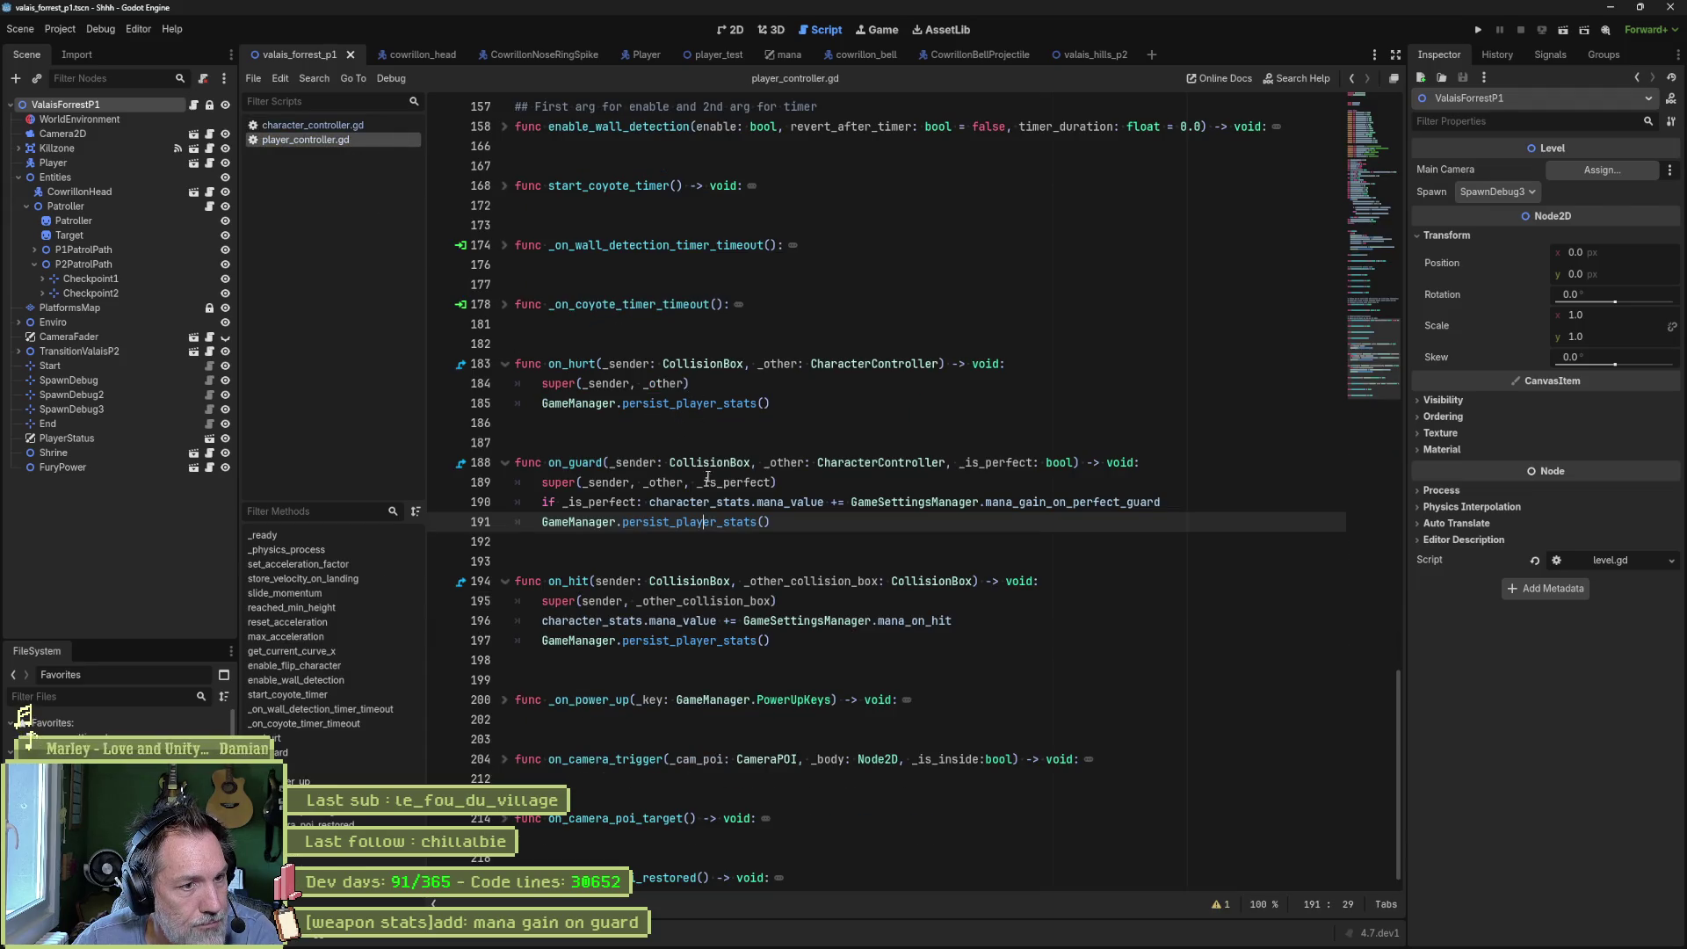
{"action": "left_click_drag", "start_coordinate": [729, 502], "coordinate": [1186, 506]}
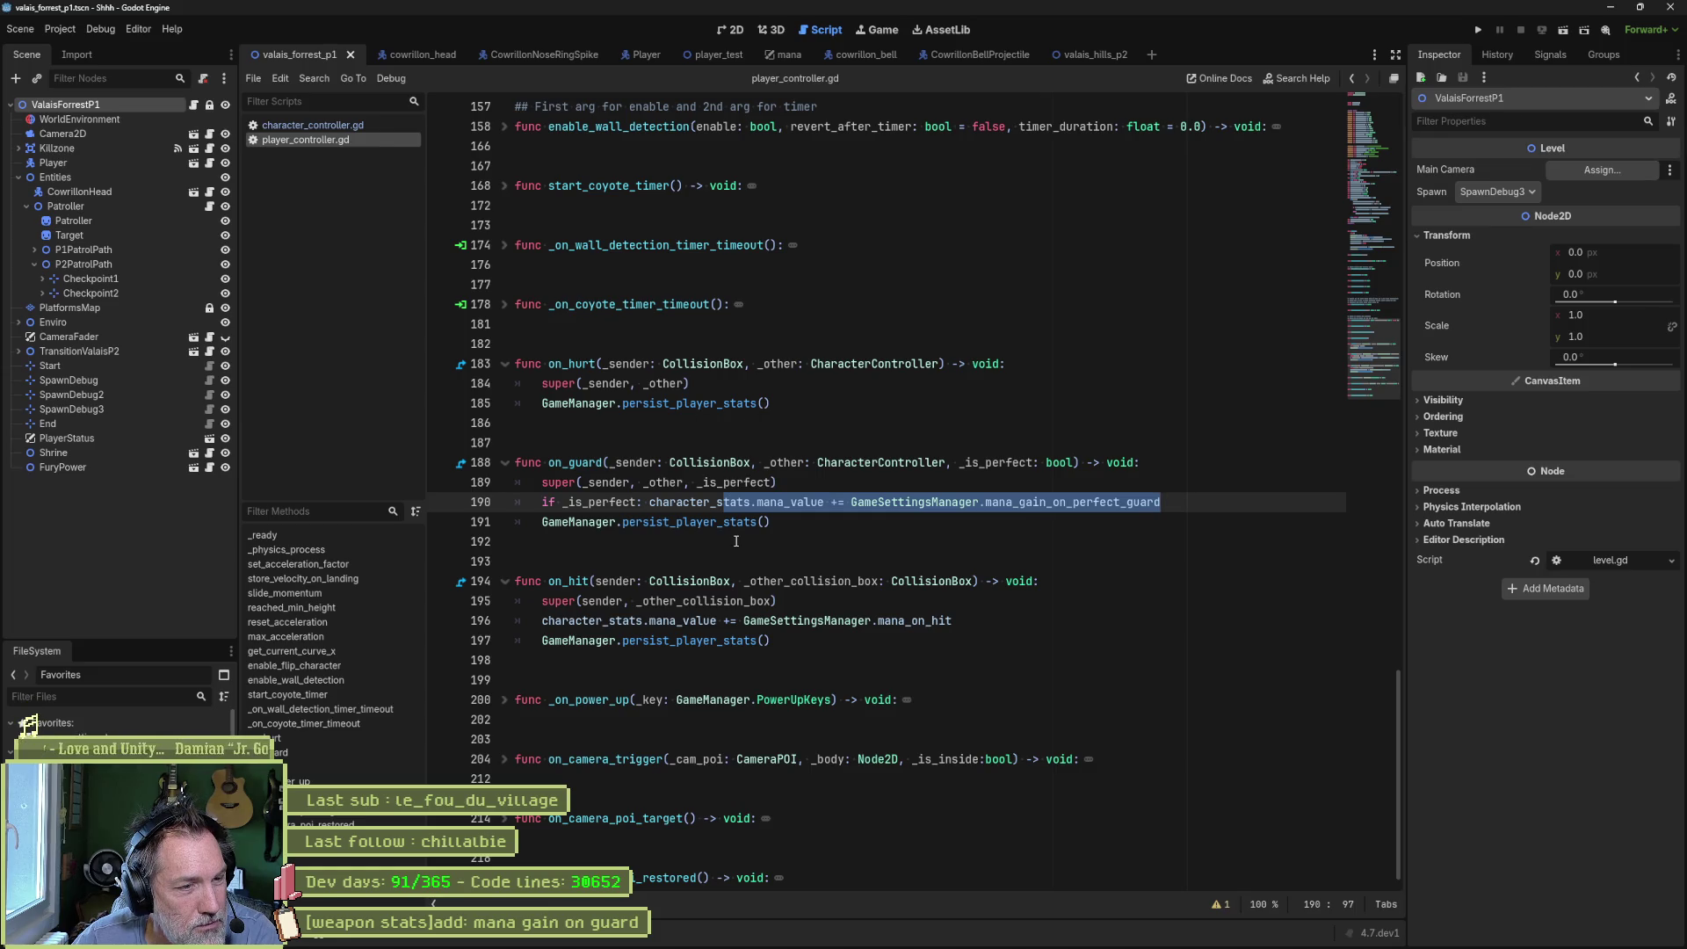
{"action": "left_click", "coordinate": [313, 126]}
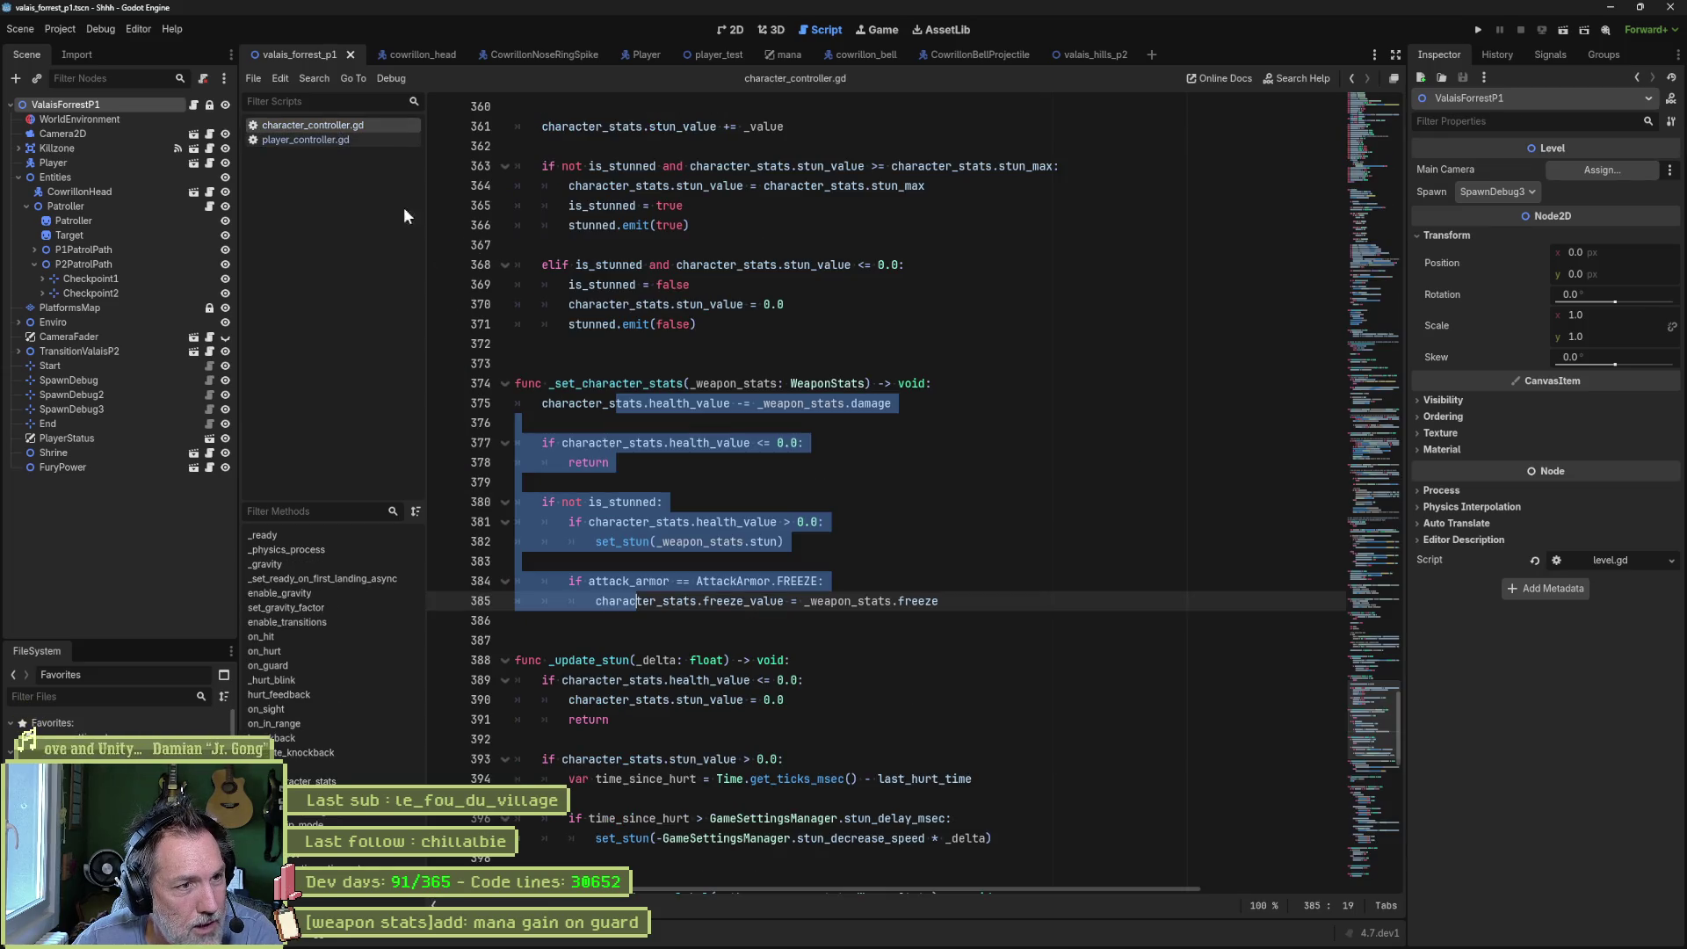
{"action": "left_click", "coordinate": [618, 384]}
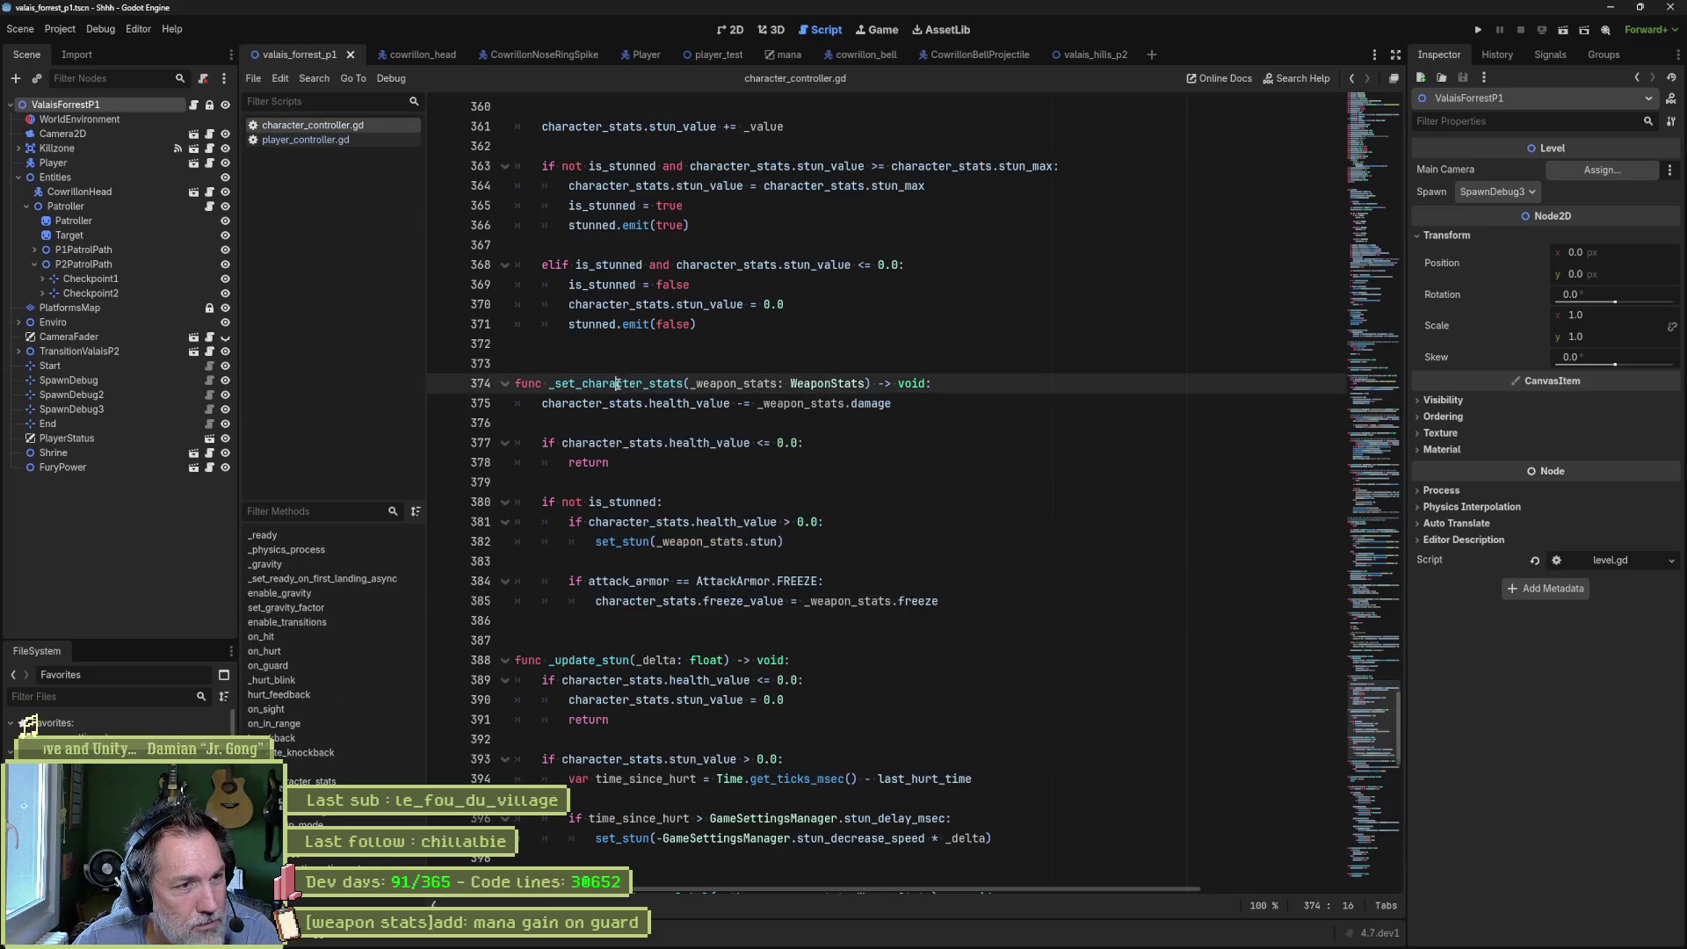
{"action": "left_click", "coordinate": [814, 446]}
{"action": "left_click_drag", "start_coordinate": [993, 604], "coordinate": [1024, 386]}
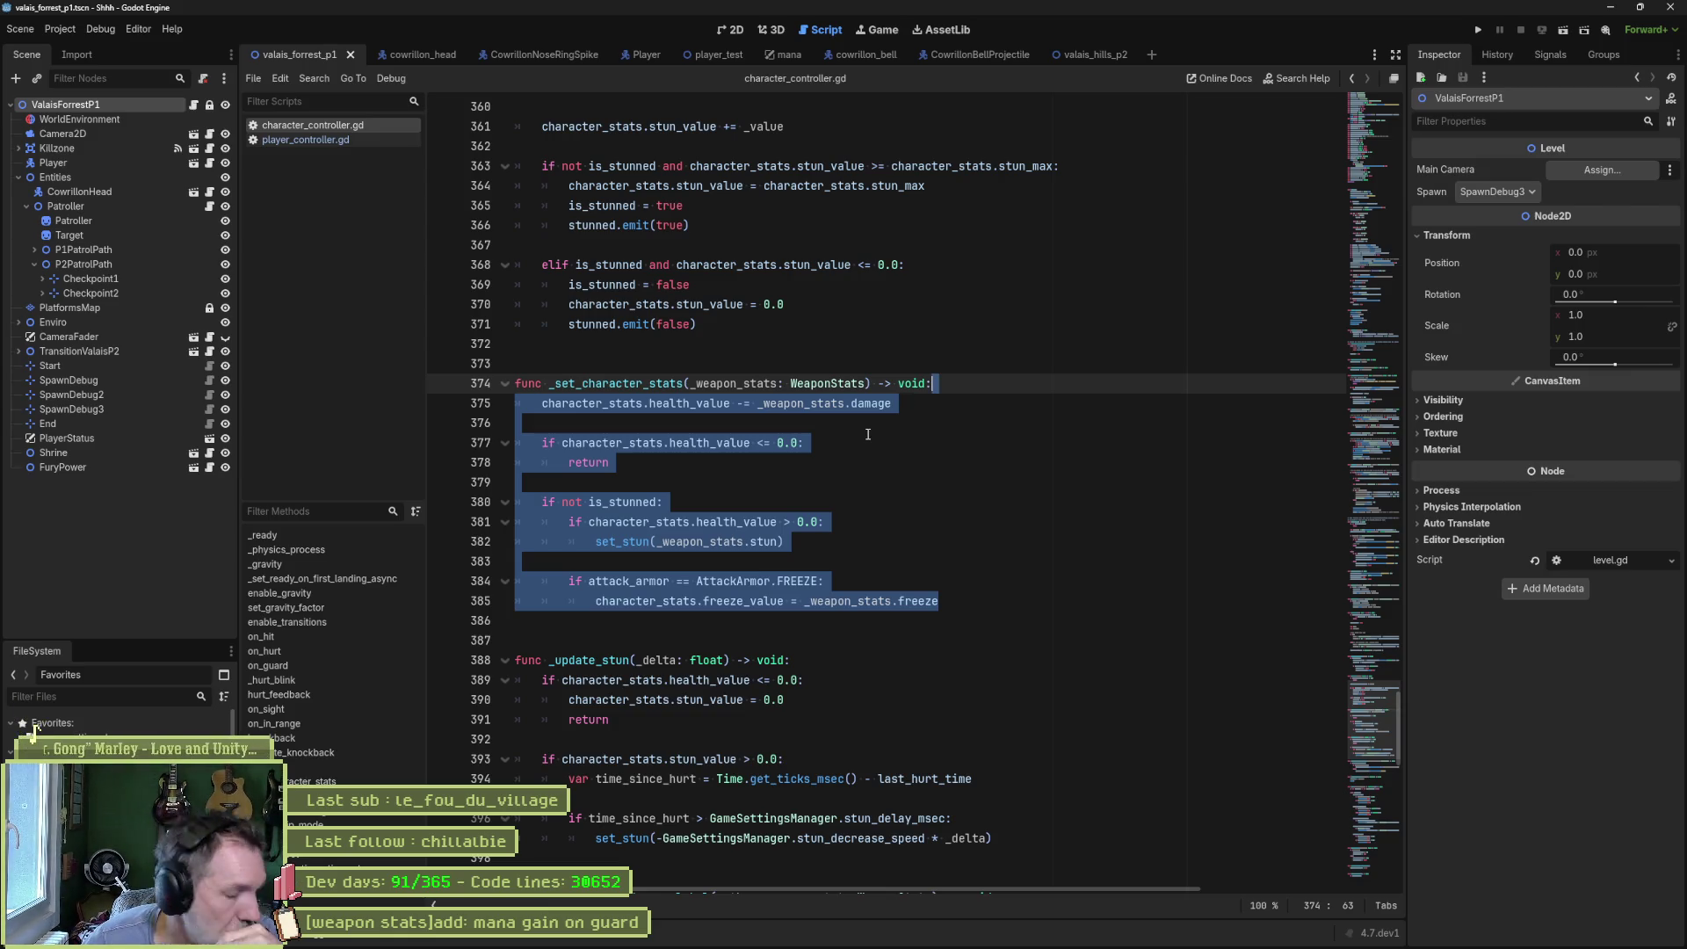
{"action": "double_click", "coordinate": [615, 383]}
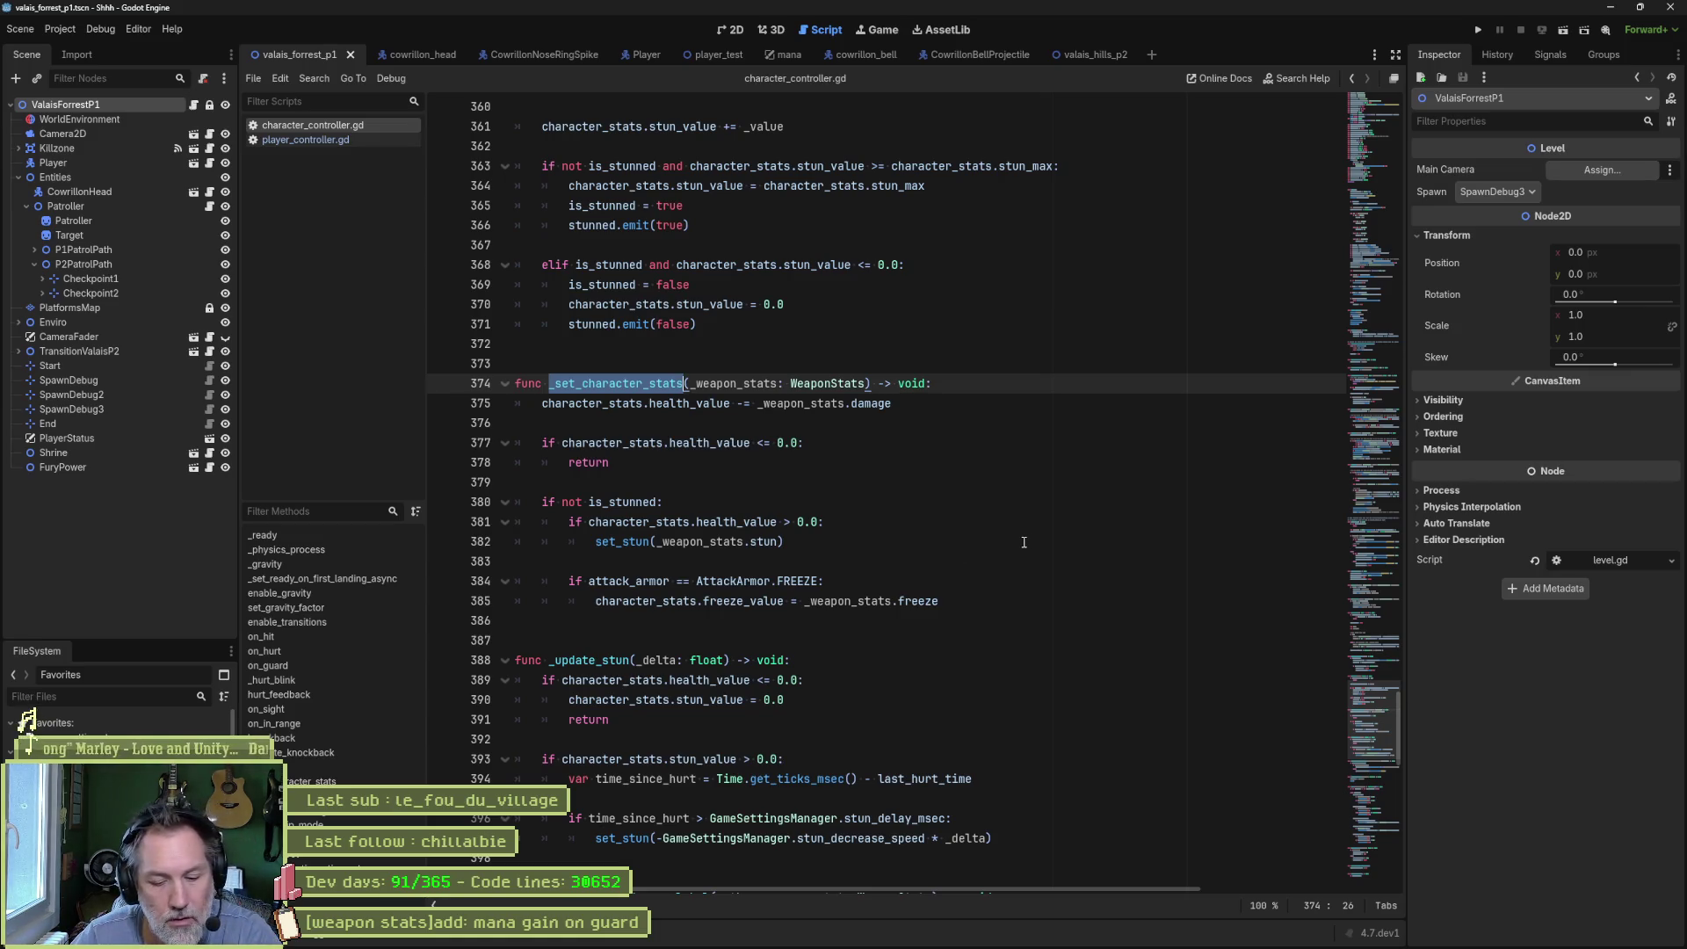
Find _set_character_stats across the project and copy it into the Replace field
{"action": "key", "text": "ctrl+shift+f"}
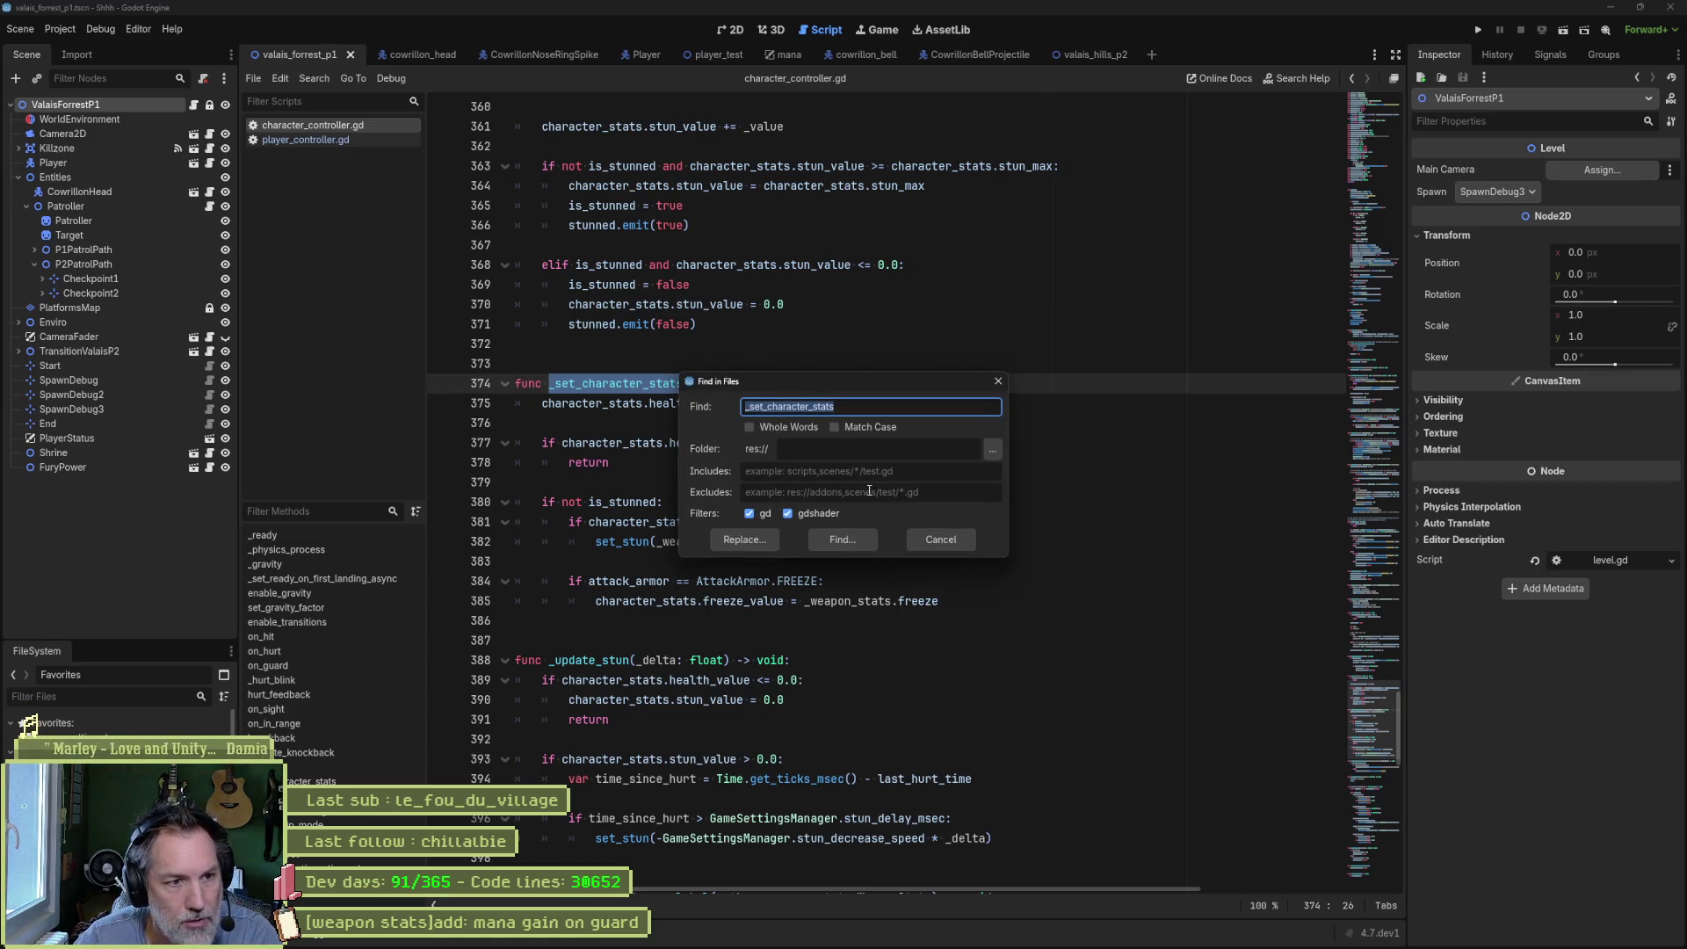
{"action": "left_click", "coordinate": [844, 536]}
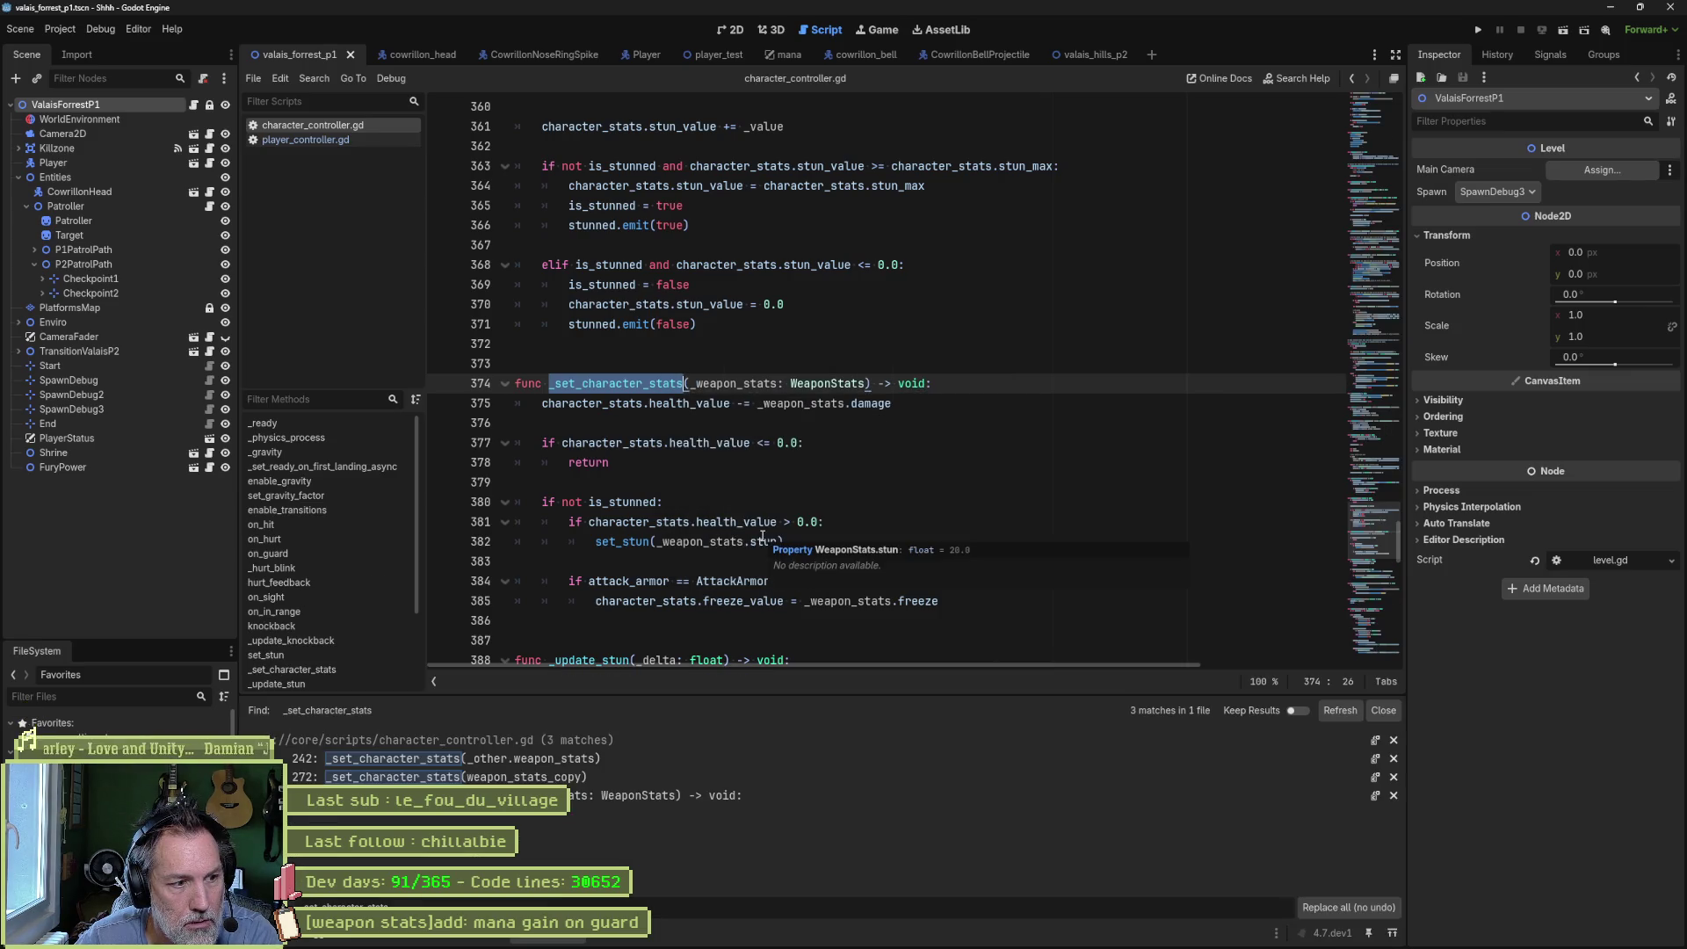
{"action": "key", "text": "ctrl+shift+r"}
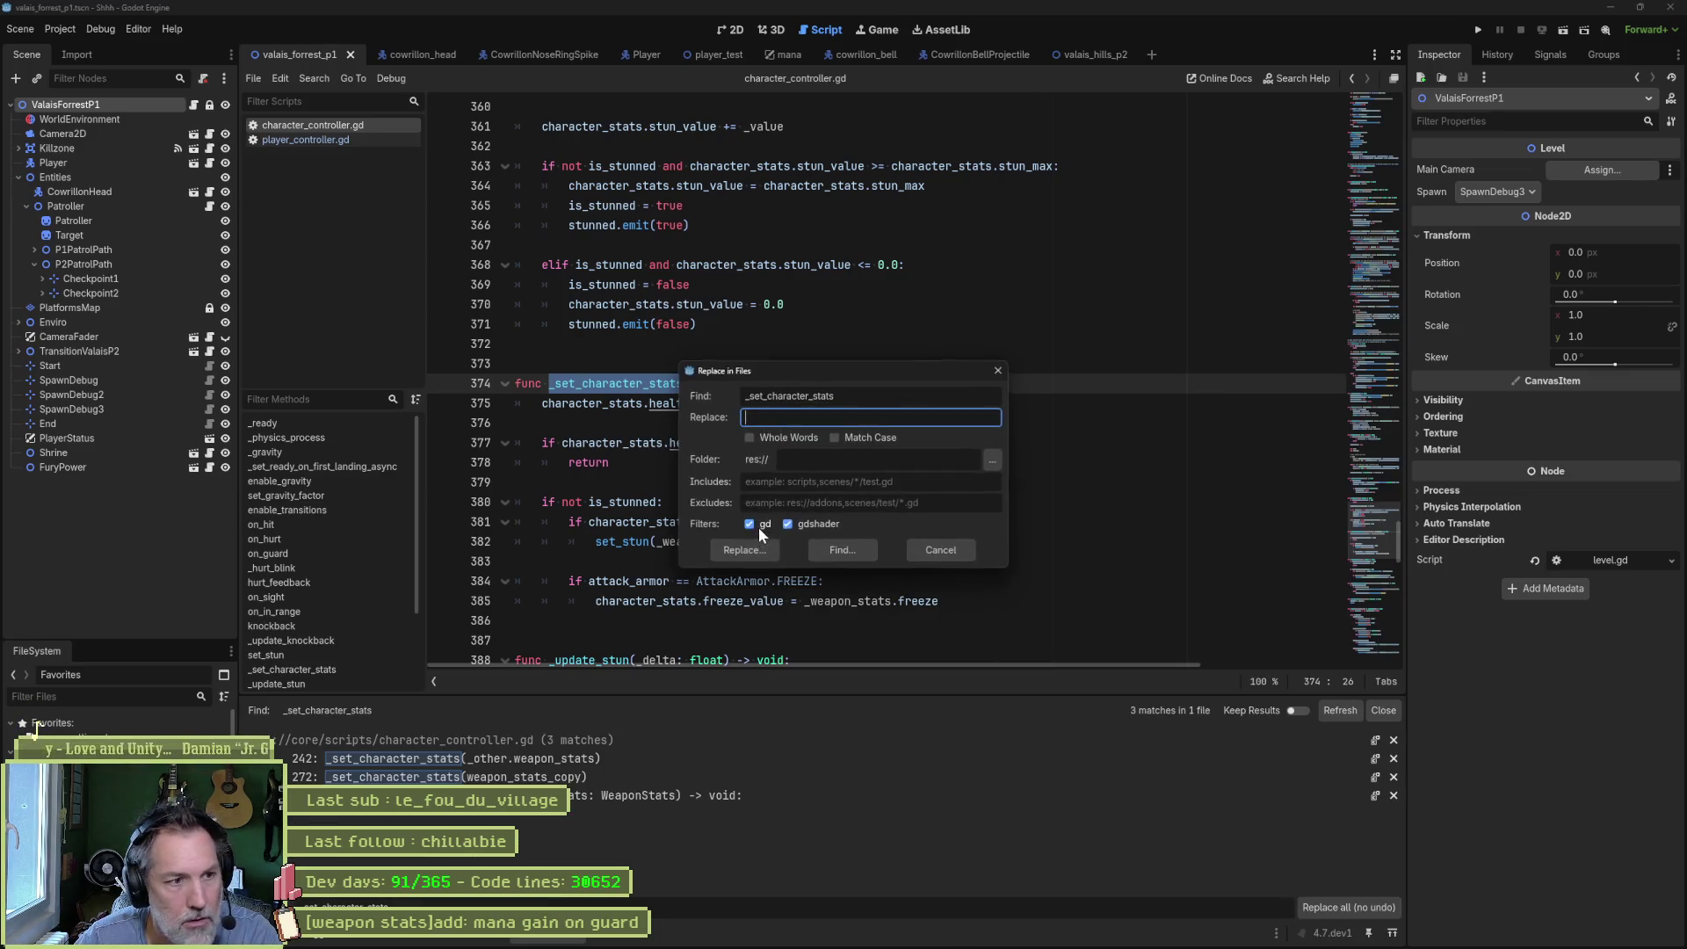
{"action": "double_click", "coordinate": [852, 398]}
{"action": "key", "text": "ctrl+c"}
{"action": "left_click", "coordinate": [808, 419]}
{"action": "key", "text": "ctrl+v"}
Change the replacement to _set_common_character_stats and replace all matches
{"action": "left_click", "coordinate": [767, 418]}
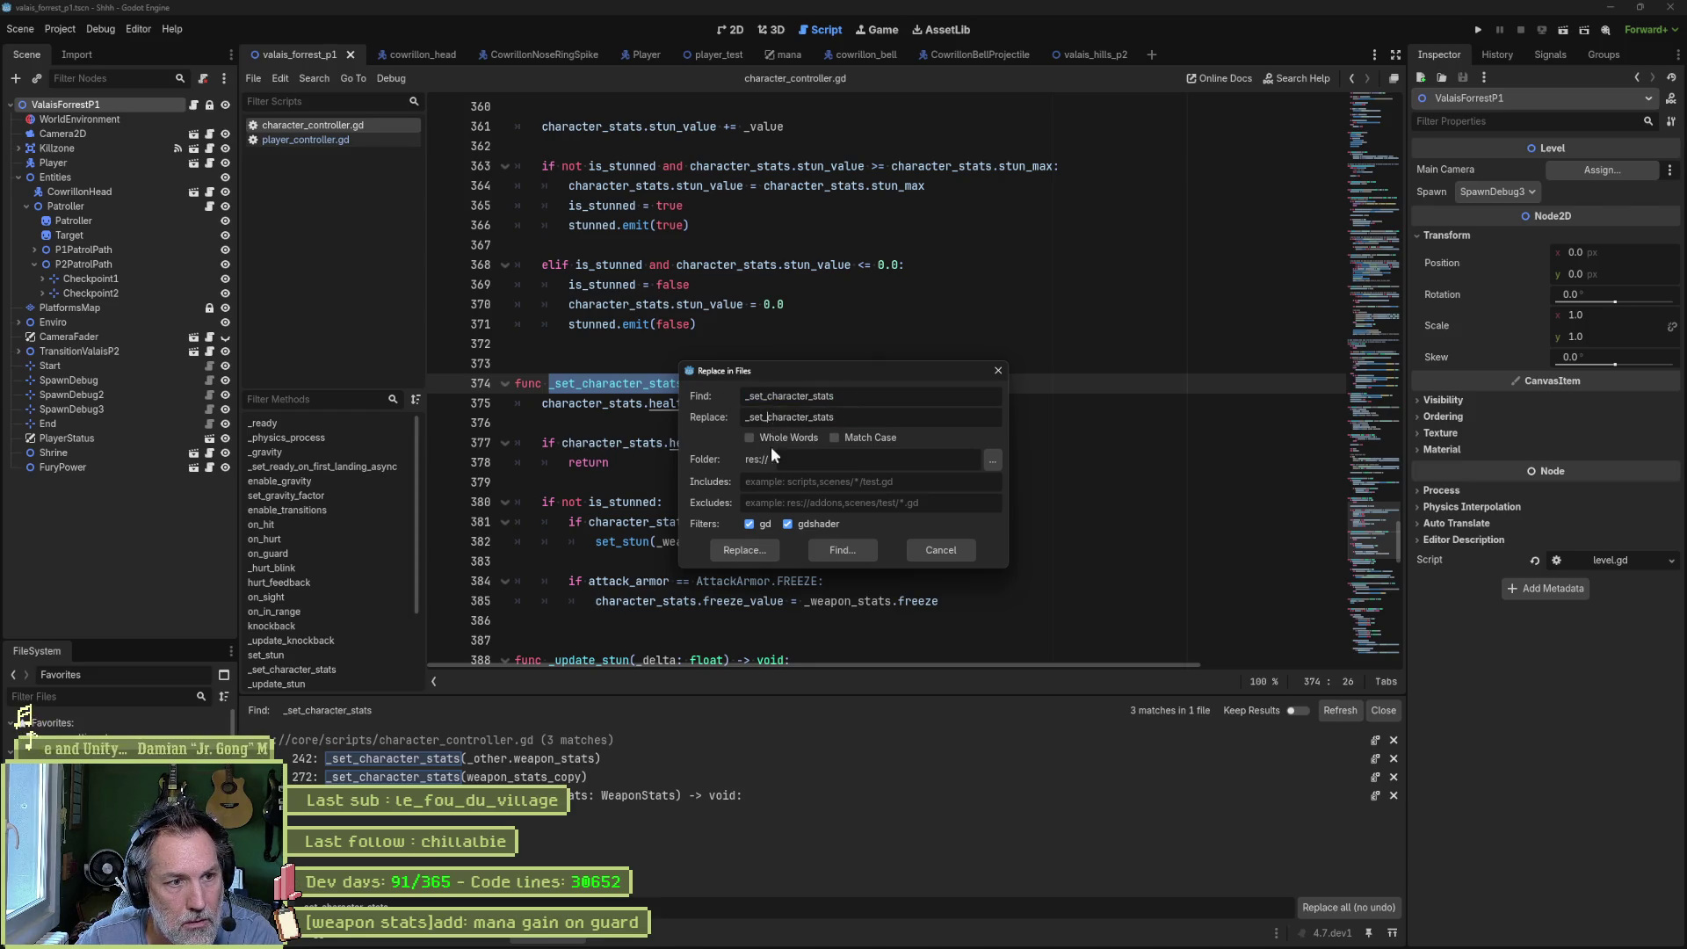
{"action": "type", "text": "common_"}
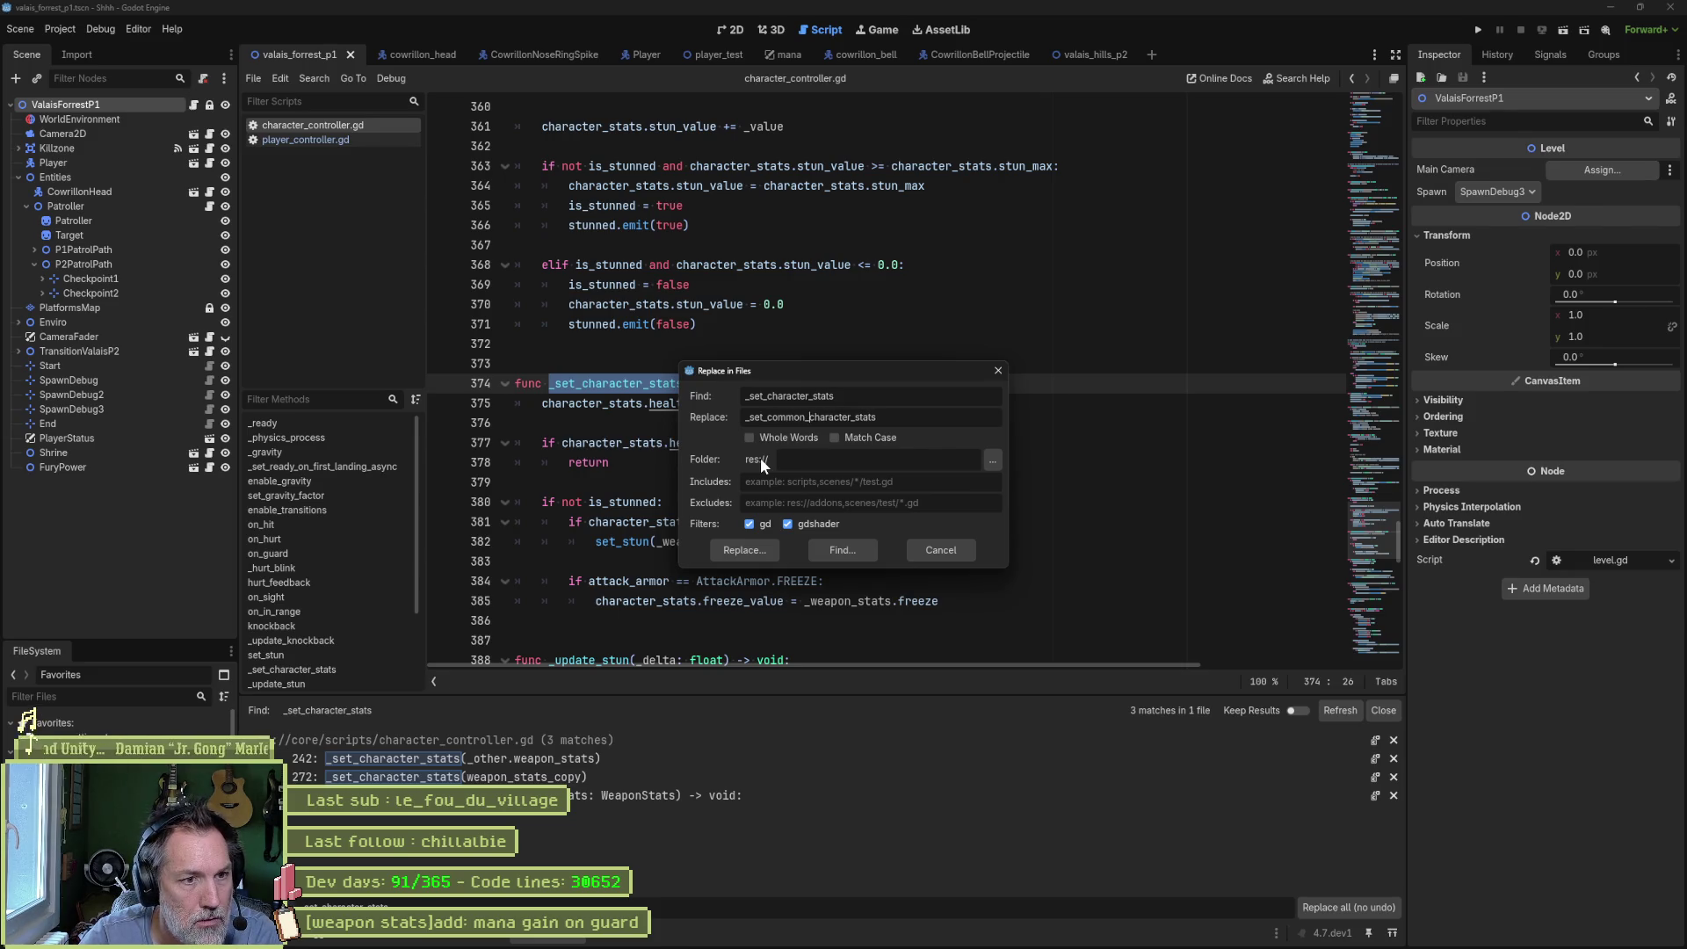
{"action": "left_click", "coordinate": [761, 551]}
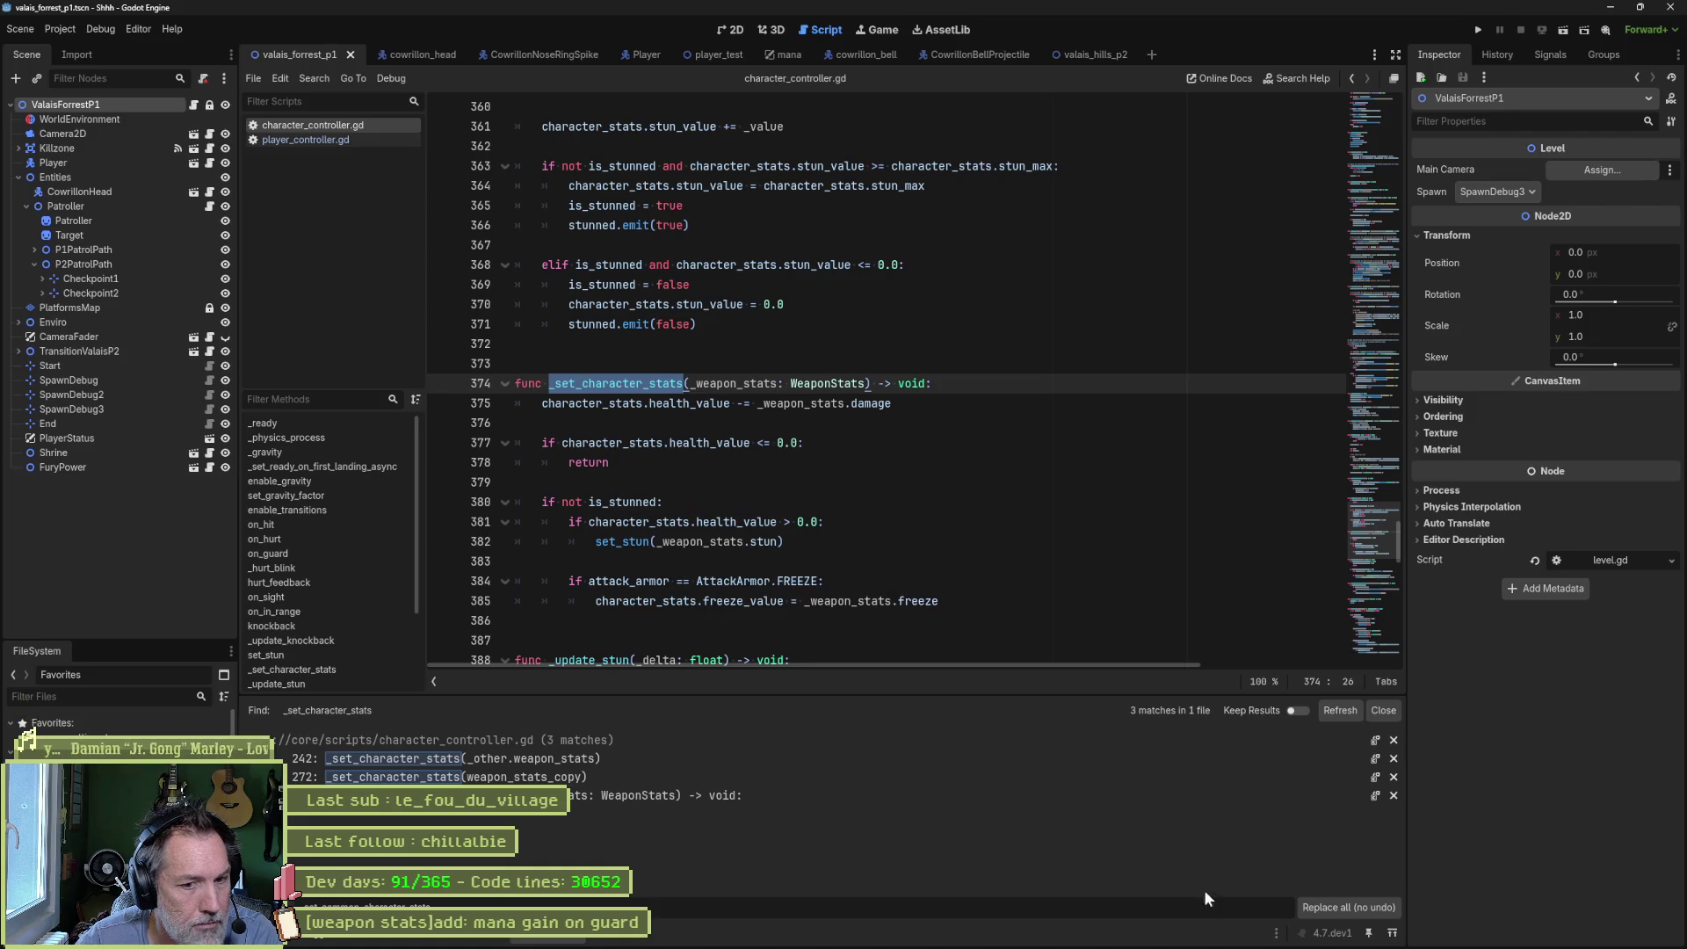
{"action": "left_click", "coordinate": [1349, 917]}
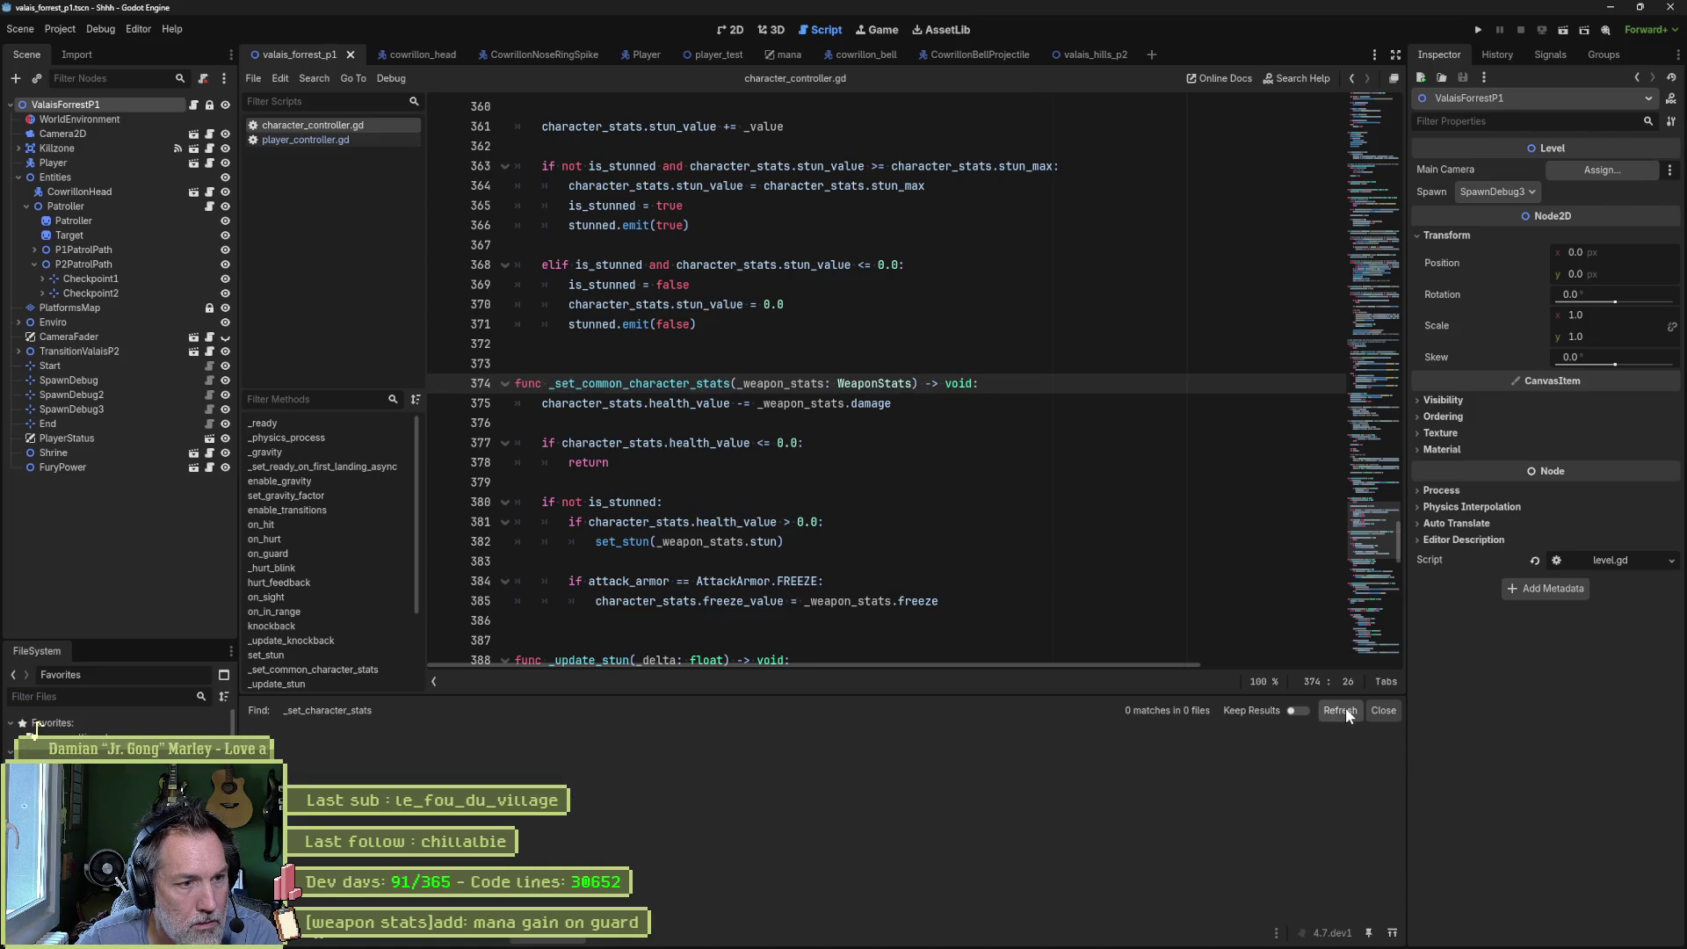
{"action": "left_click", "coordinate": [1381, 711]}
{"action": "left_click", "coordinate": [626, 363]}
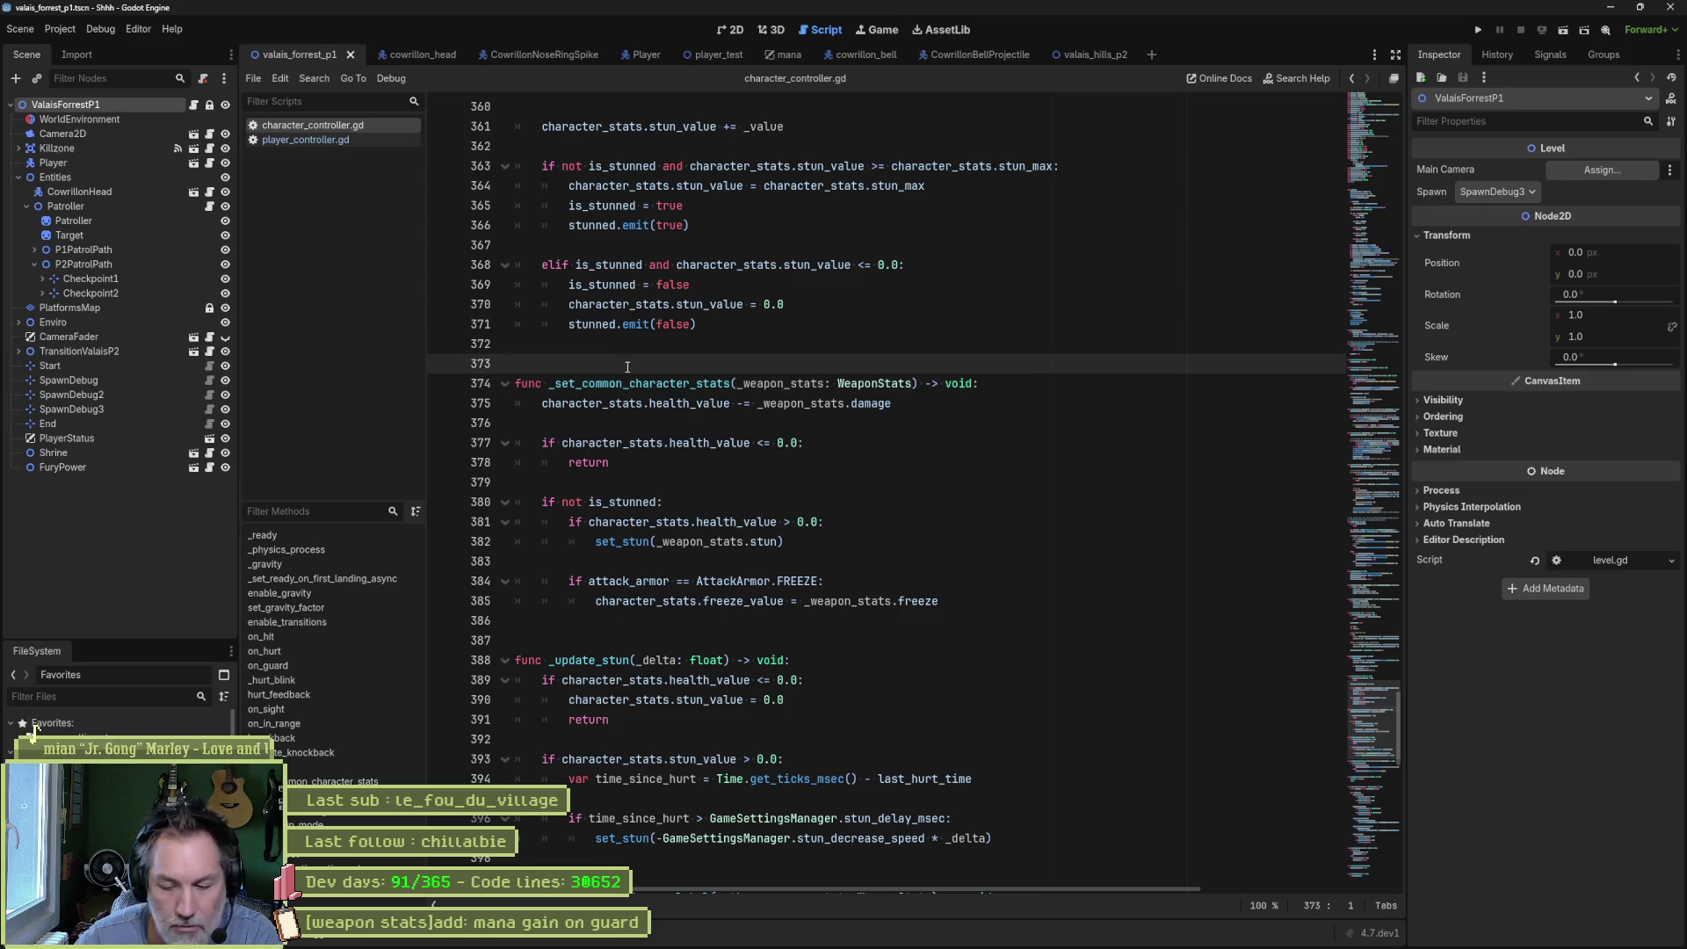
Add the comment '## Sets health, stun and freeze value for all NPC's and player' and save
{"action": "key", "text": "Return"}
{"action": "type", "text": "## "}
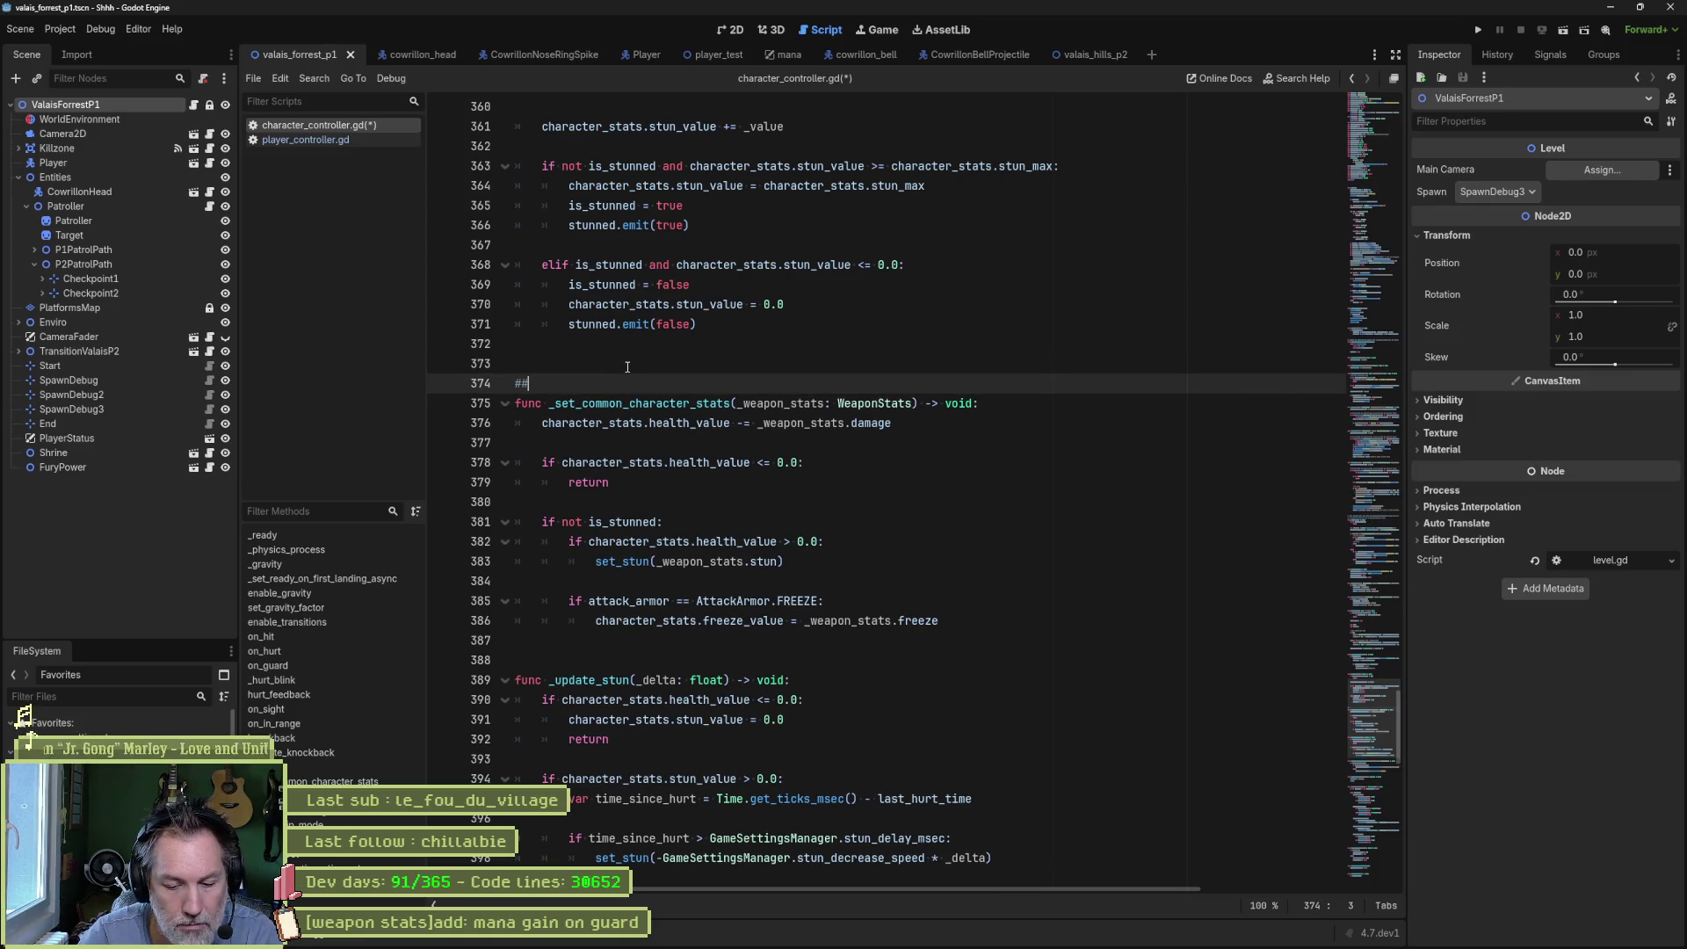
{"action": "type", "text": "Sets health, stun and freeze value for all NPC's and player included"}
{"action": "key", "text": "ctrl+BackSpace"}
{"action": "key", "text": "ctrl+s"}
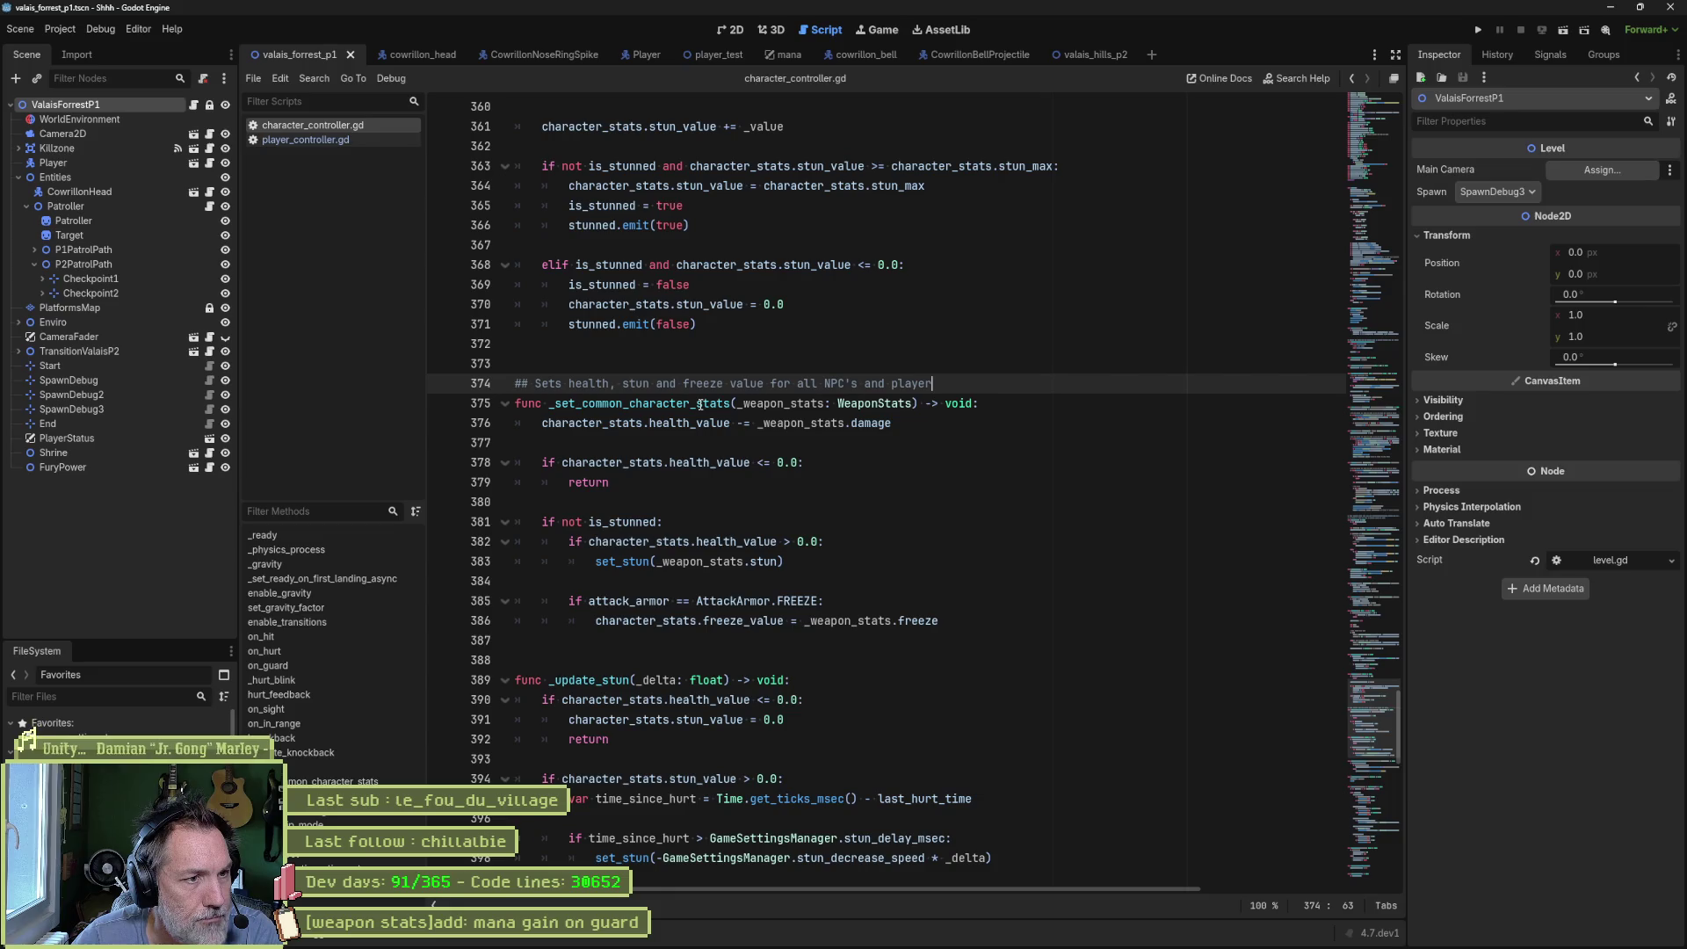
Select the _set_common_character_stats name and search all scripts for it
{"action": "key", "text": "Down"}
{"action": "key", "text": "Down"}
{"action": "key", "text": "Down"}
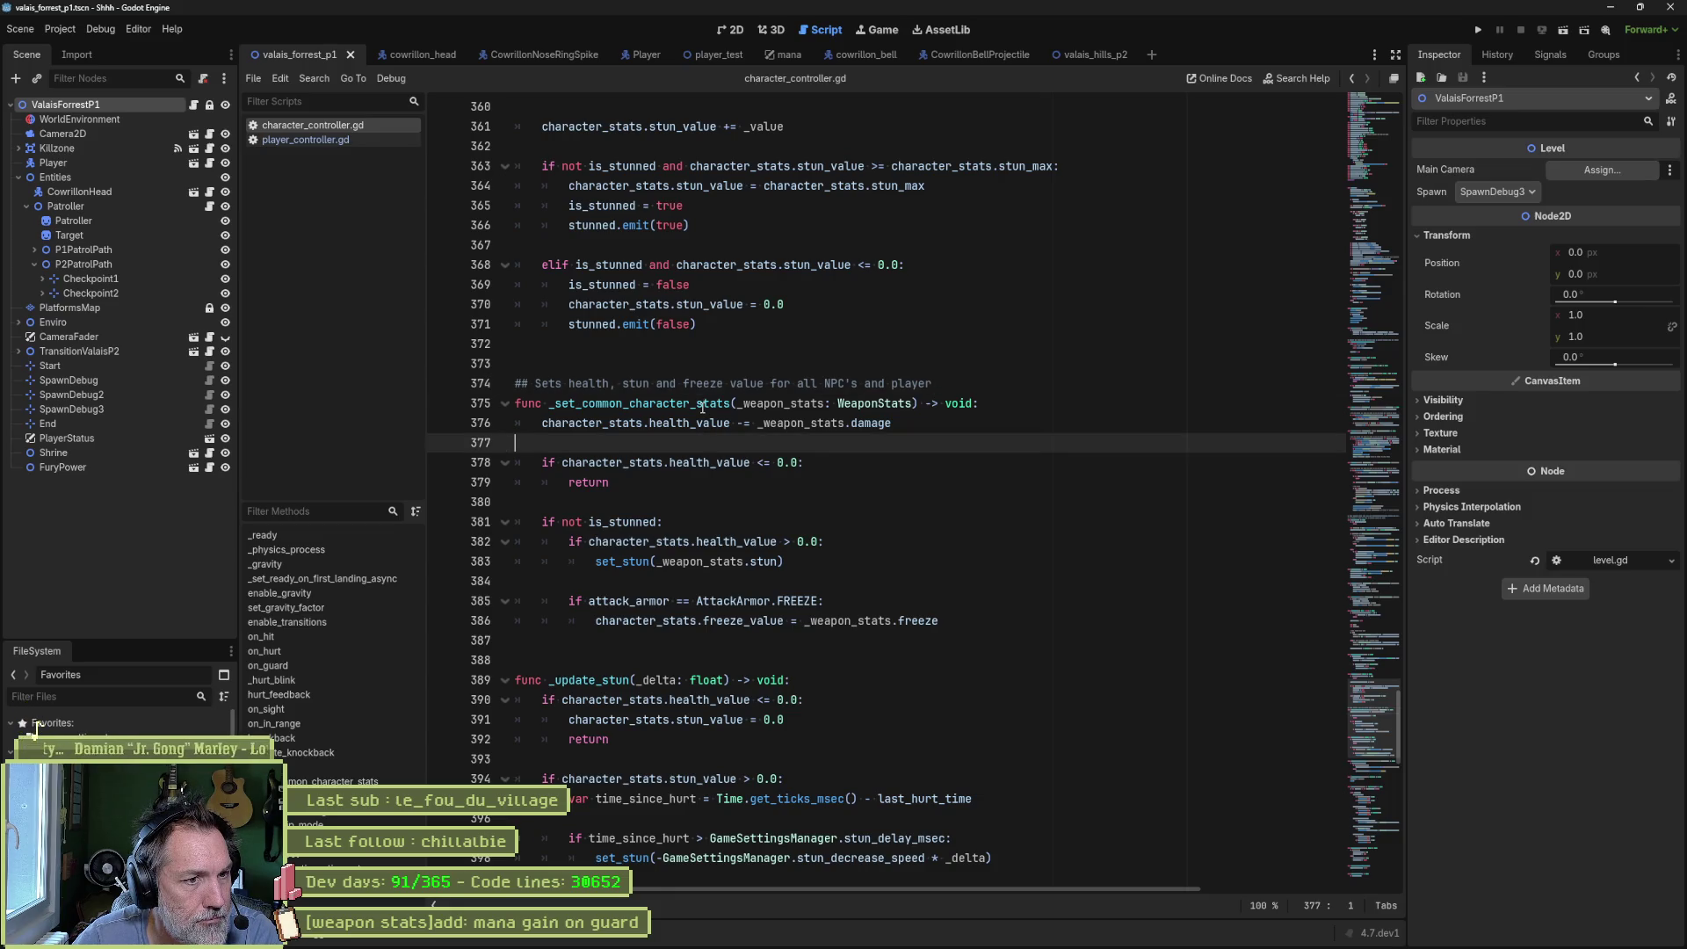
{"action": "left_click", "coordinate": [703, 404]}
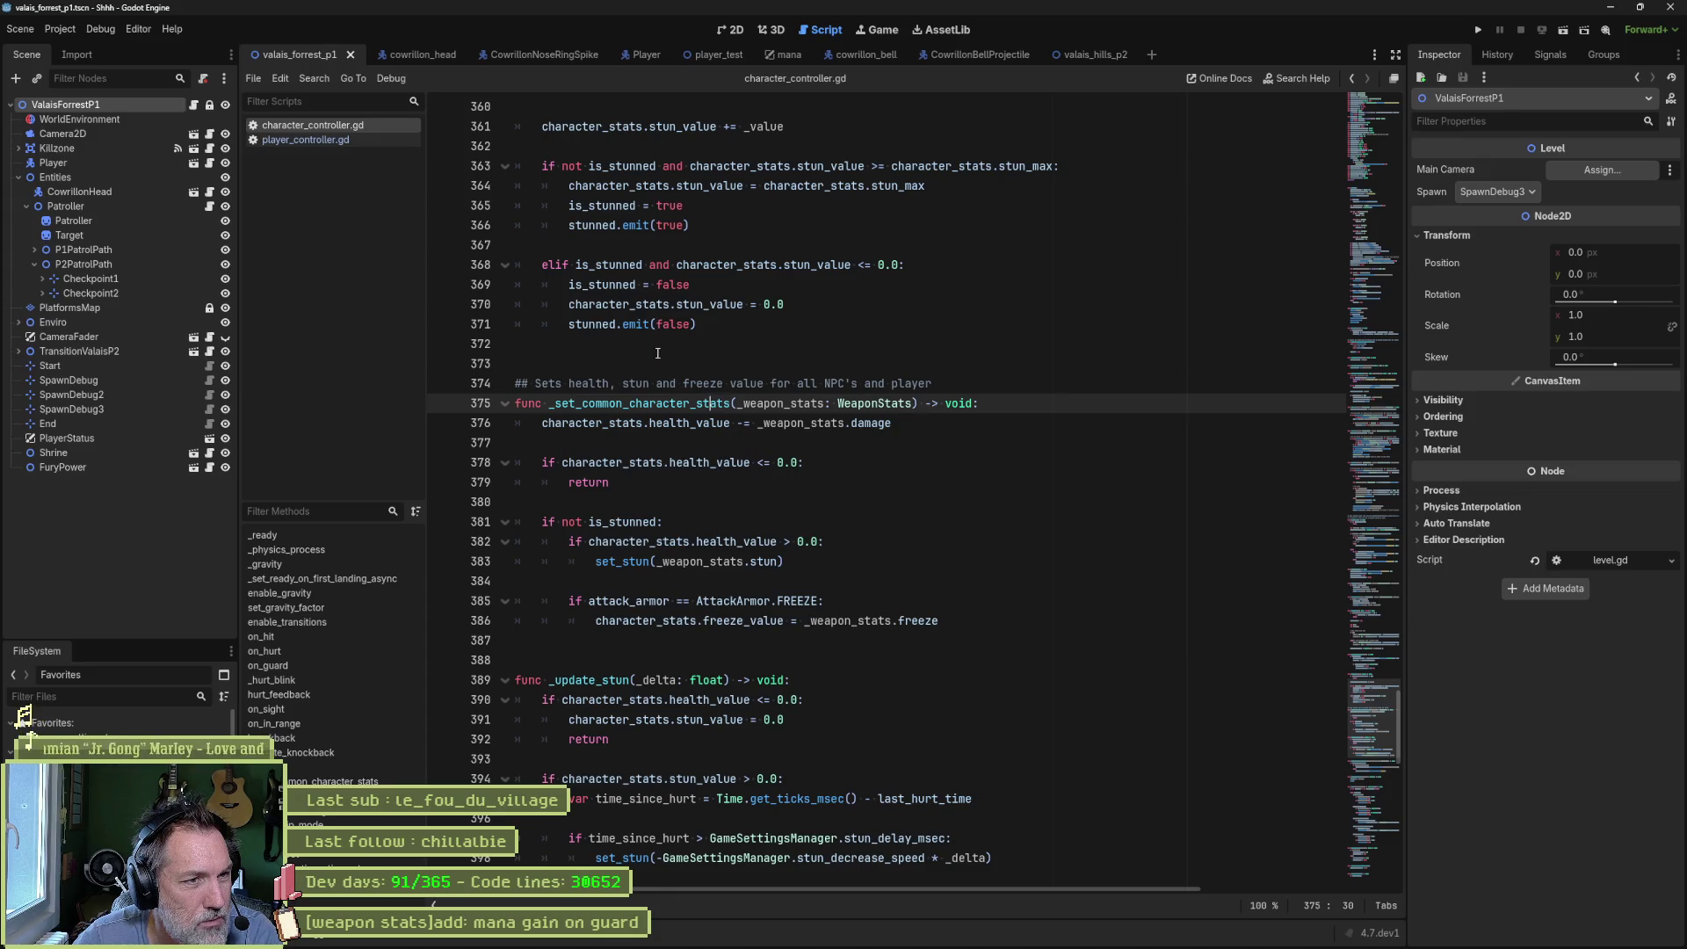
{"action": "double_click", "coordinate": [632, 403]}
{"action": "key", "text": "ctrl+shift+f"}
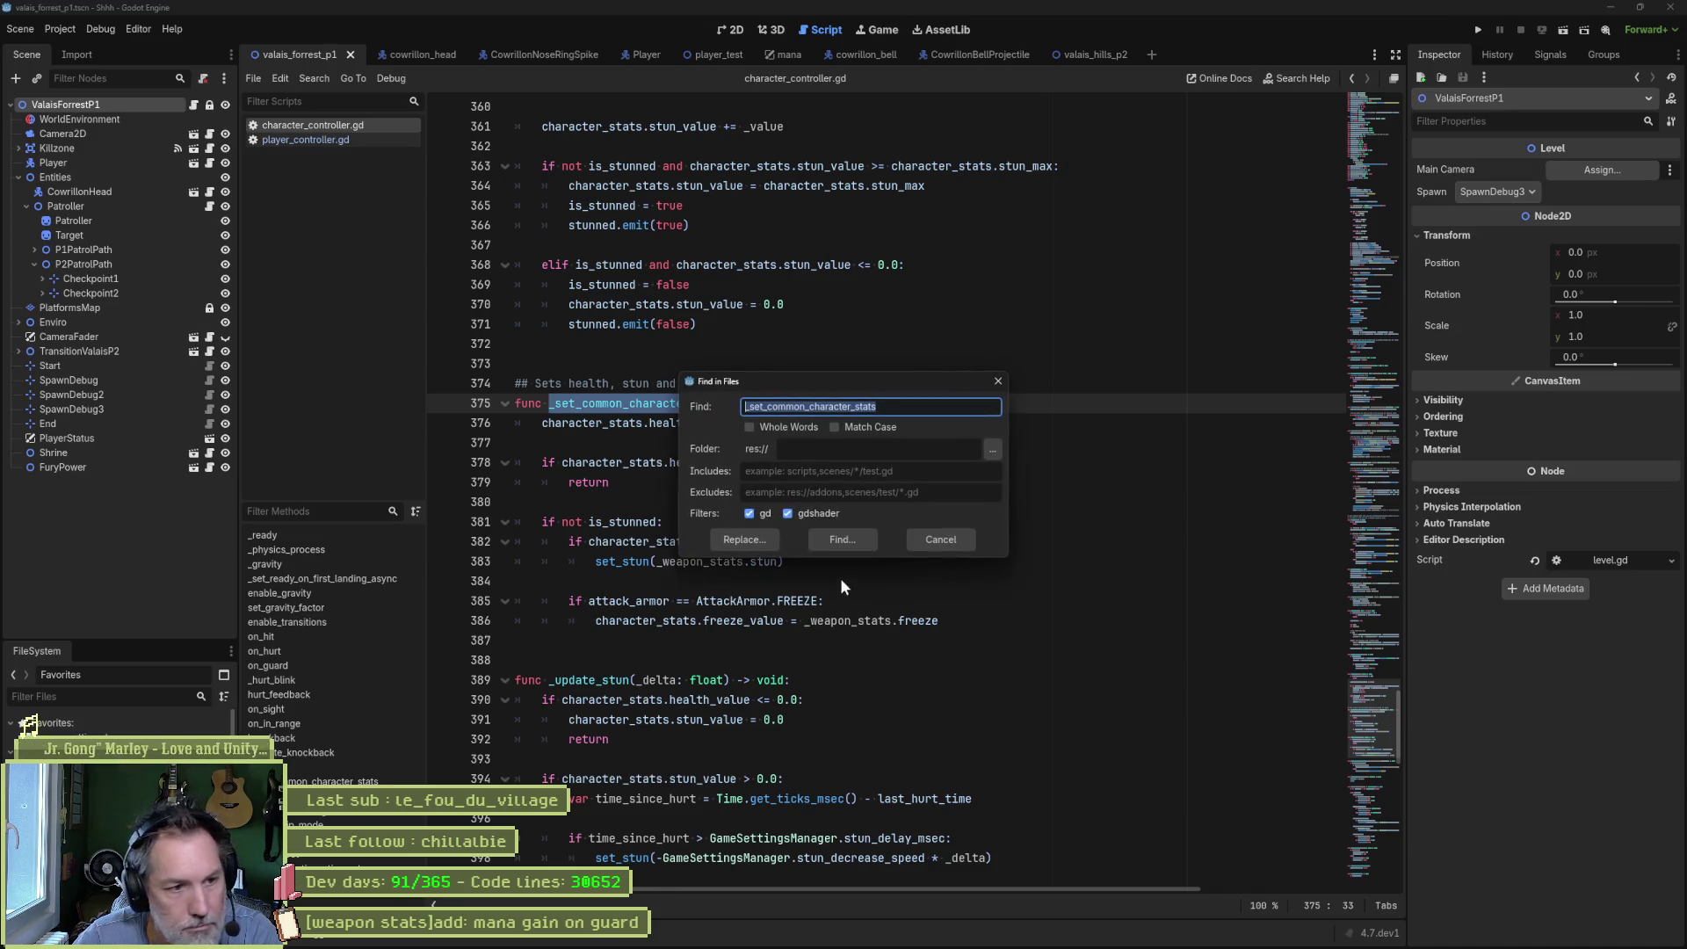
Check the _set_common_character_stats matches, then select instantiate_damage_label on line 273
{"action": "left_click", "coordinate": [843, 539]}
{"action": "left_click", "coordinate": [612, 777]}
{"action": "left_click", "coordinate": [729, 423]}
{"action": "scroll", "coordinate": [747, 383], "scroll_direction": "up", "scroll_amount": 4}
{"action": "mouse_move", "coordinate": [685, 345]}
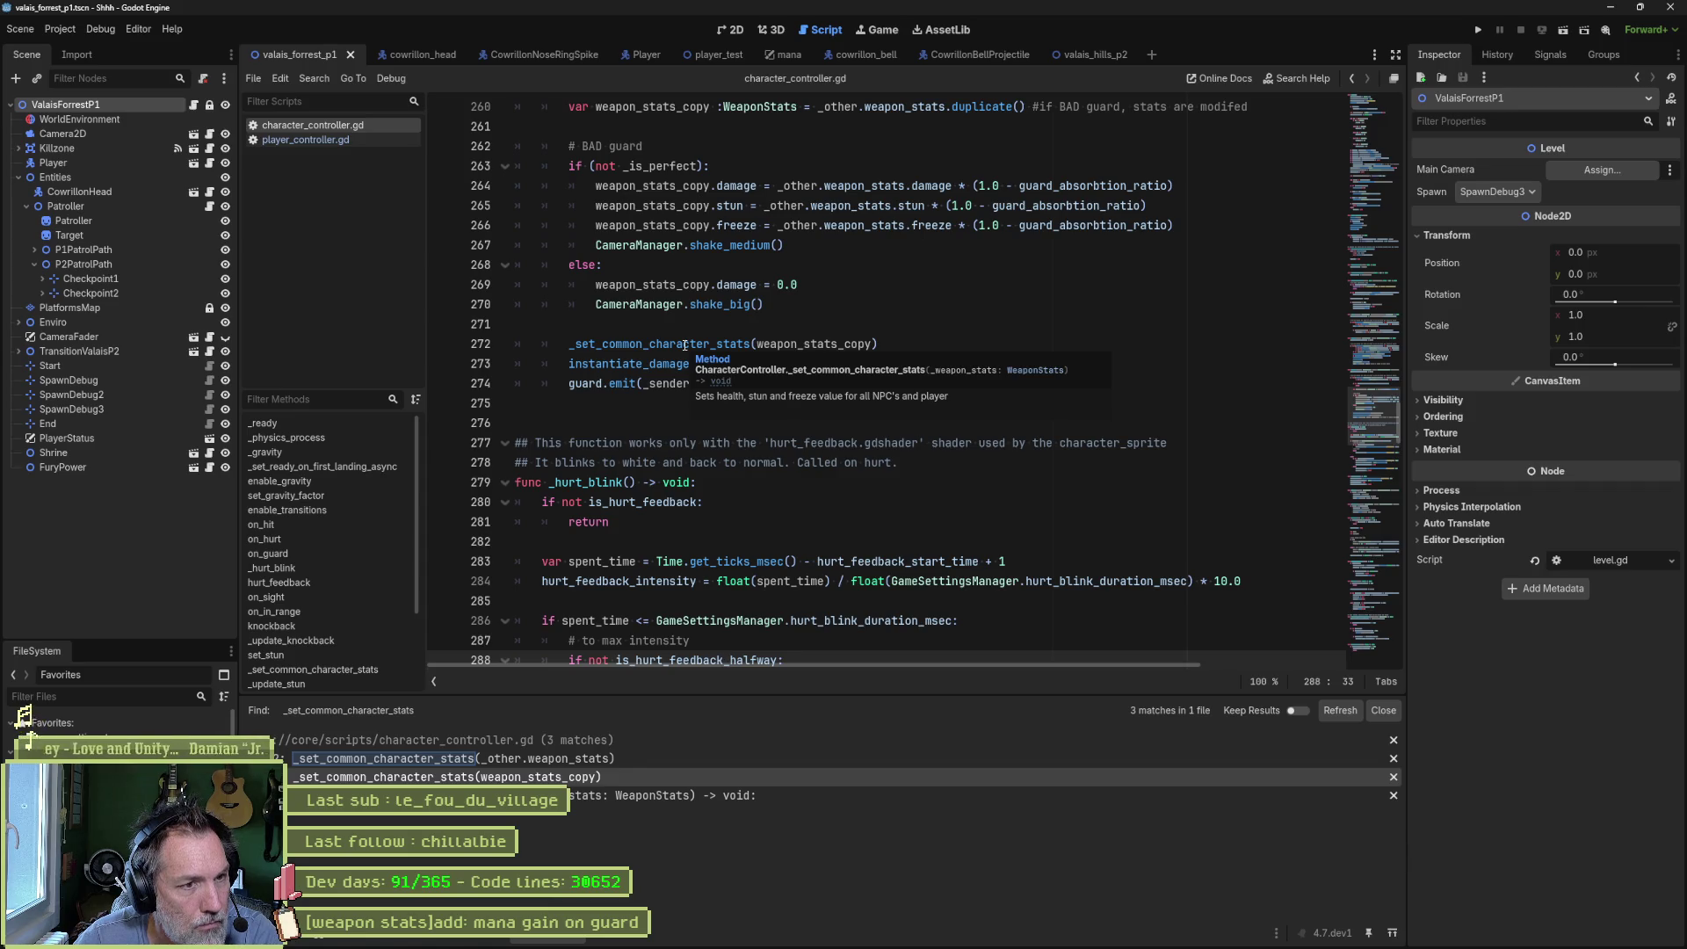
{"action": "left_click", "coordinate": [598, 363]}
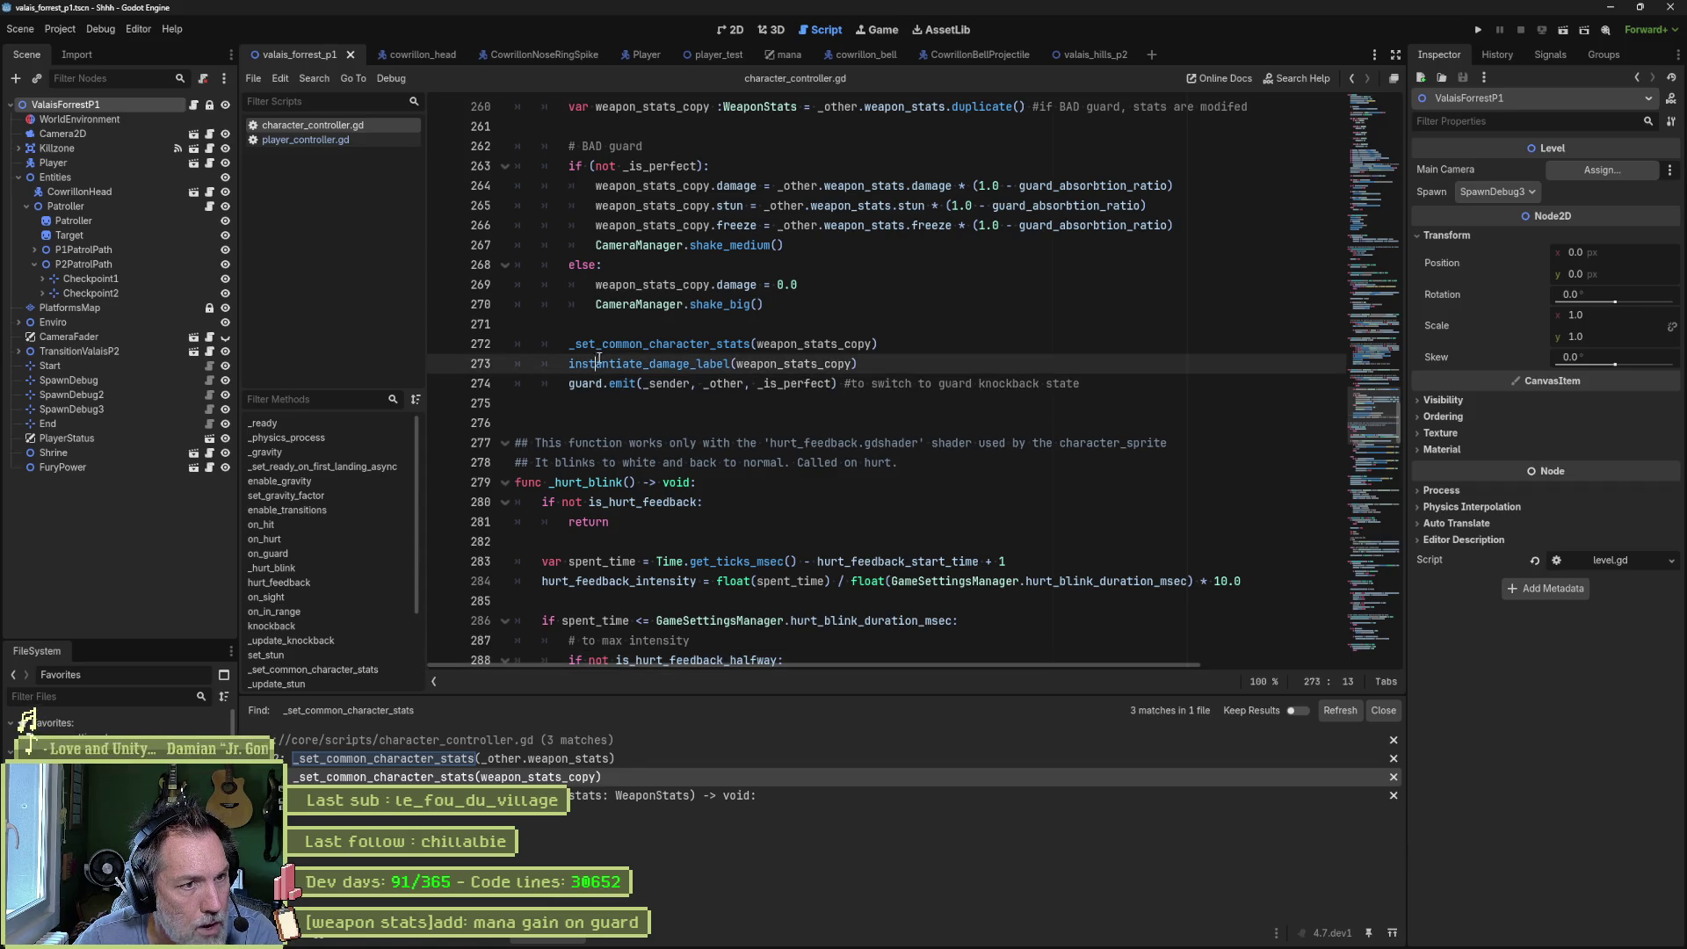
{"action": "double_click", "coordinate": [598, 362]}
Replace instantiate_damage_label with _instantiate_damage_label in every match project-wide
{"action": "key", "text": "ctrl+shift+f"}
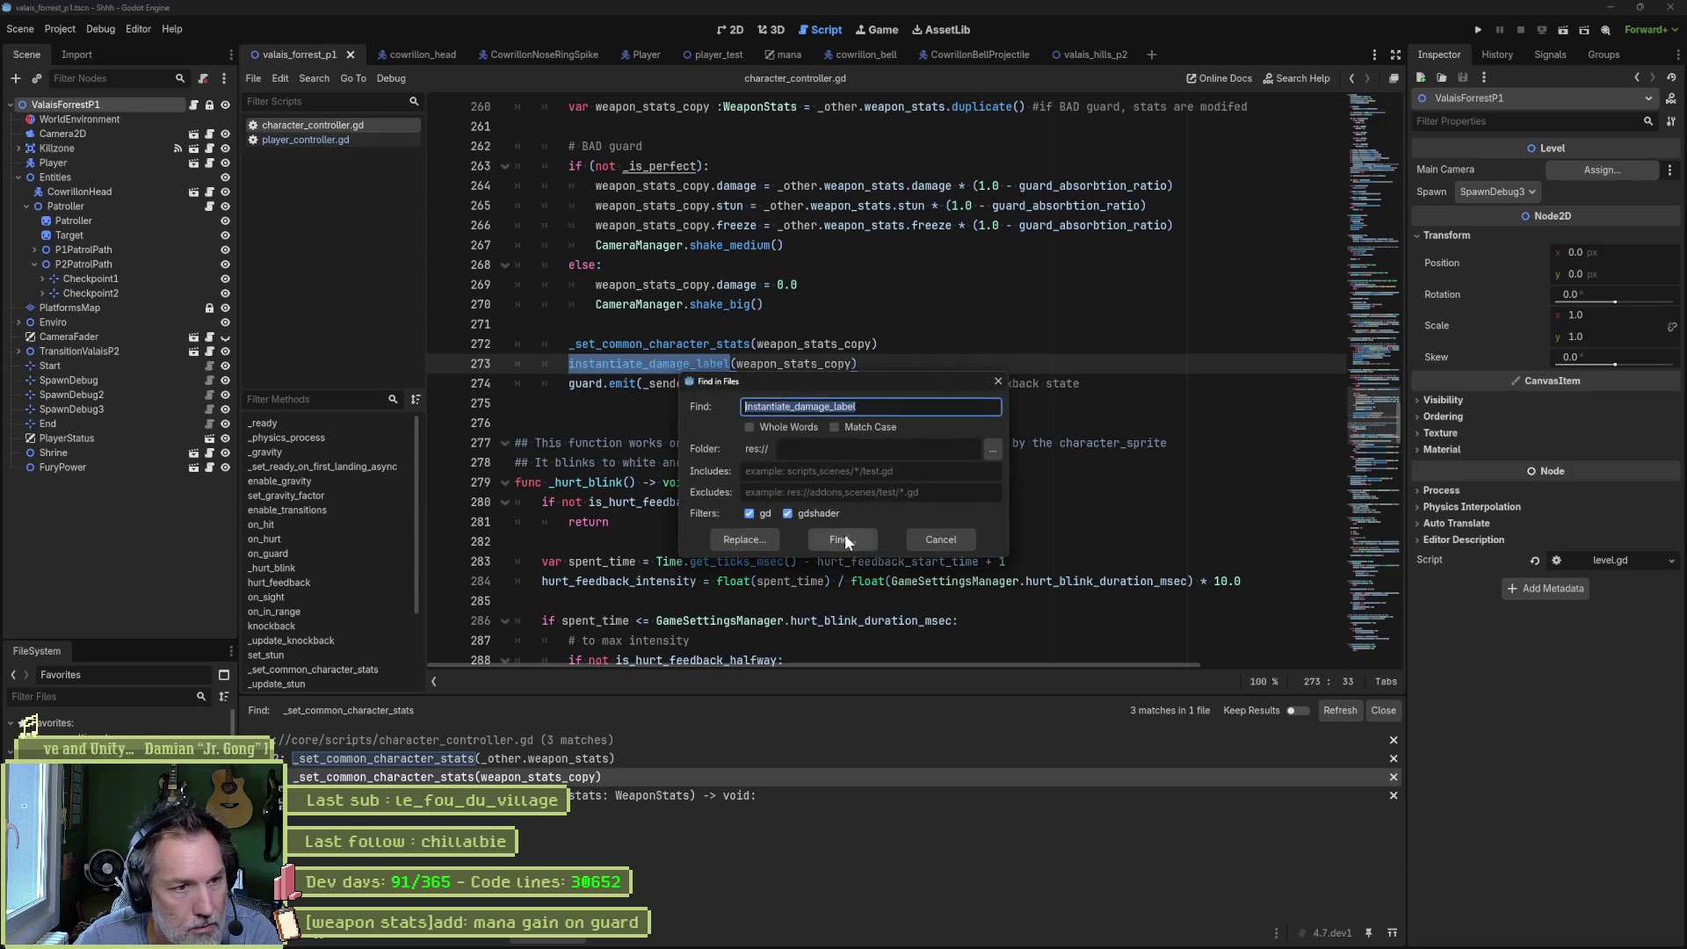
{"action": "left_click", "coordinate": [845, 534]}
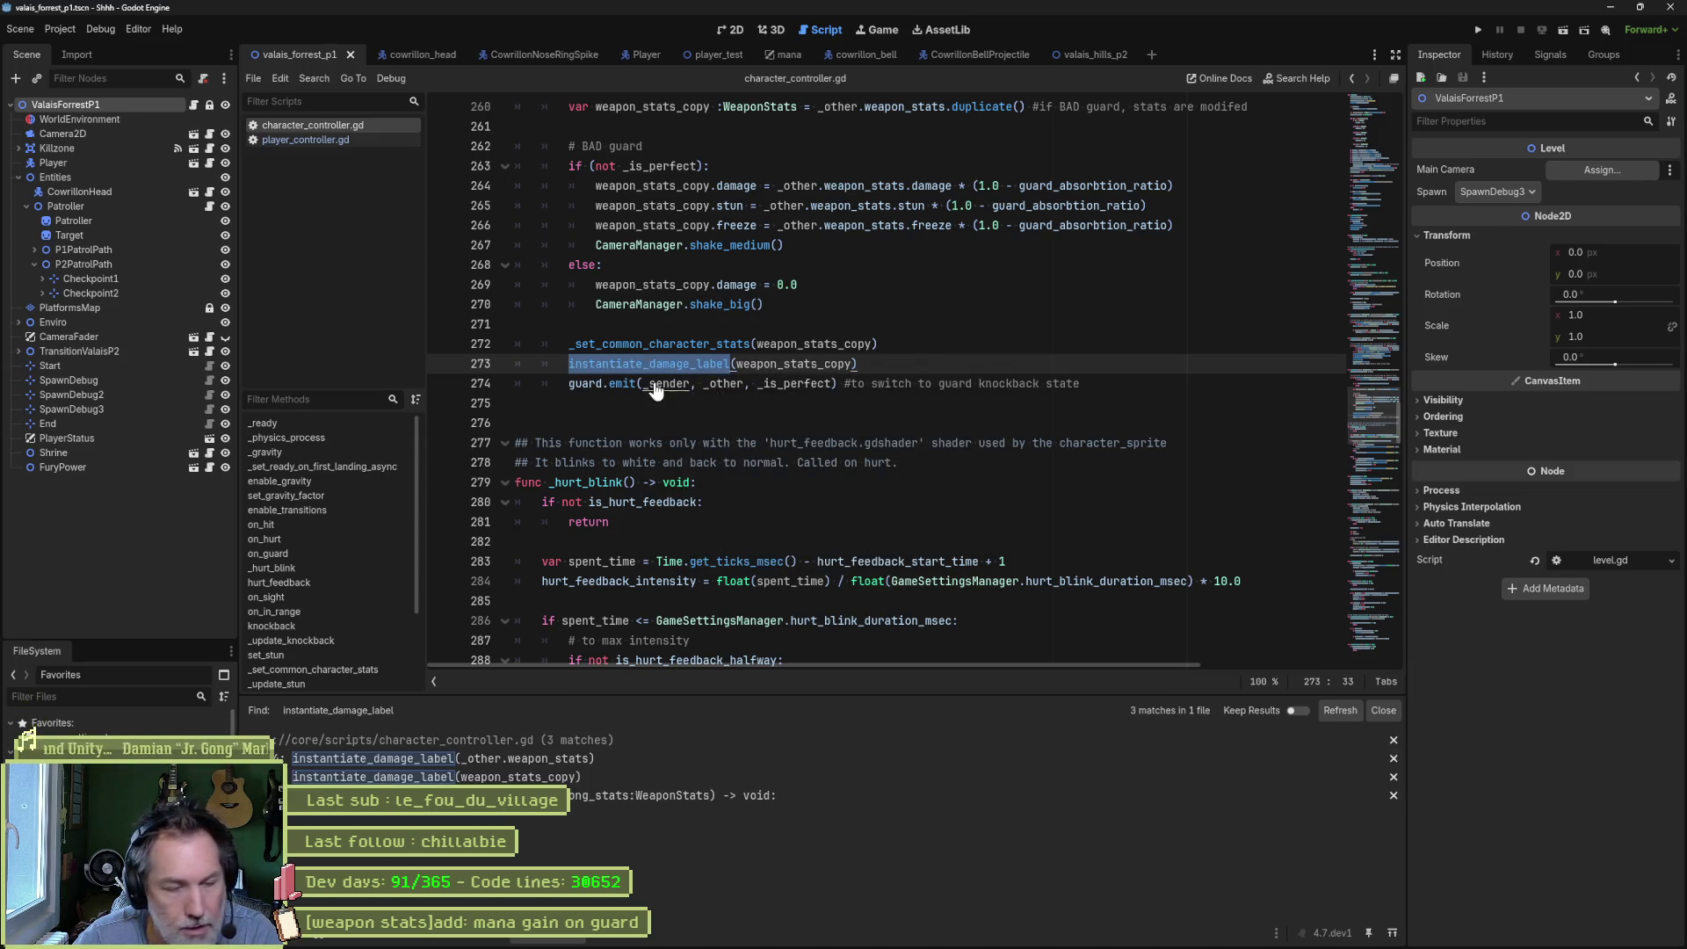
{"action": "key", "text": "ctrl+shift+r"}
{"action": "double_click", "coordinate": [814, 396]}
{"action": "key", "text": "ctrl+c"}
{"action": "left_click", "coordinate": [748, 418]}
{"action": "key", "text": "ctrl+v"}
{"action": "type", "text": "_"}
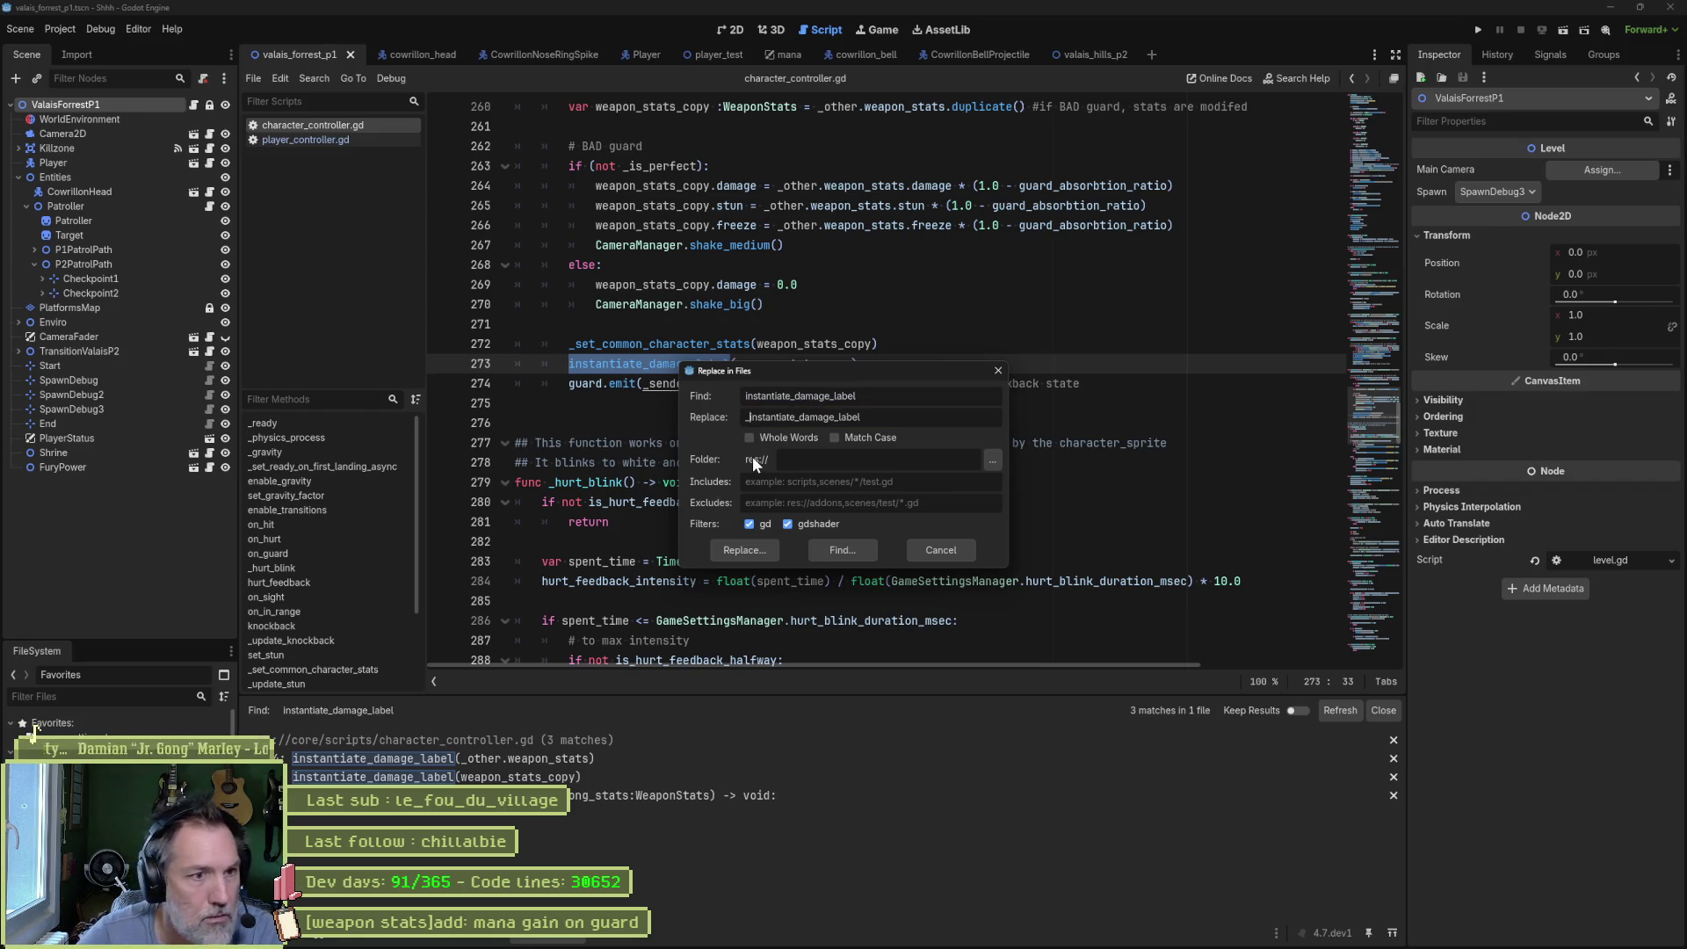
{"action": "left_click", "coordinate": [764, 550]}
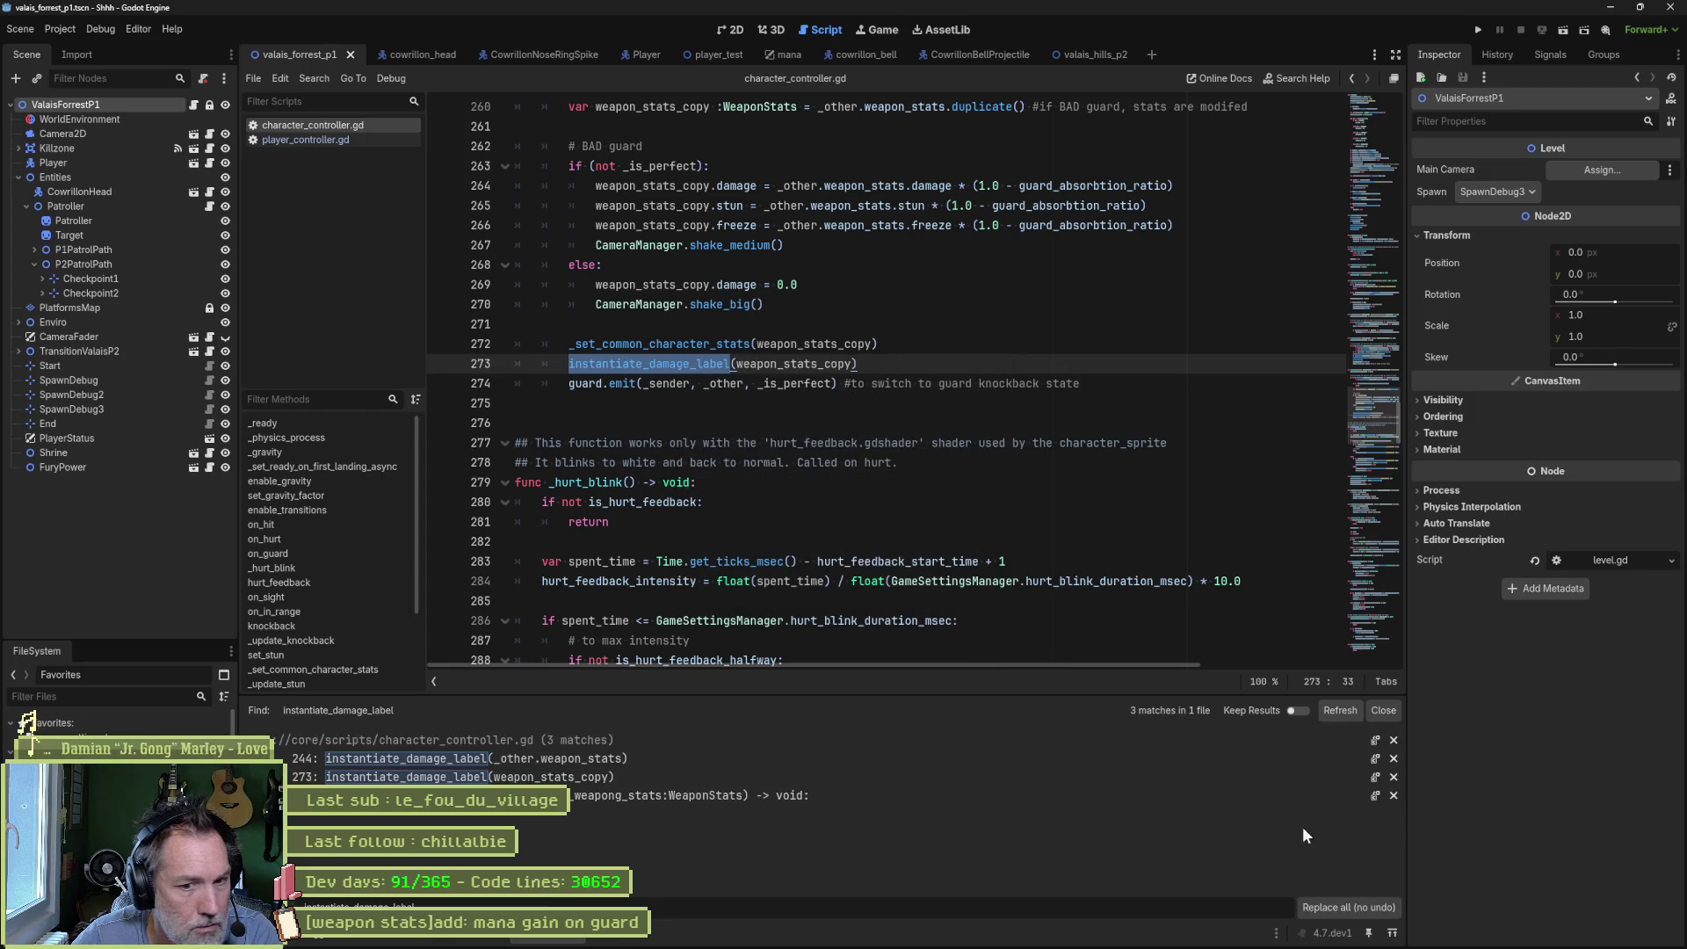
{"action": "left_click", "coordinate": [1330, 899]}
{"action": "left_click", "coordinate": [1380, 709]}
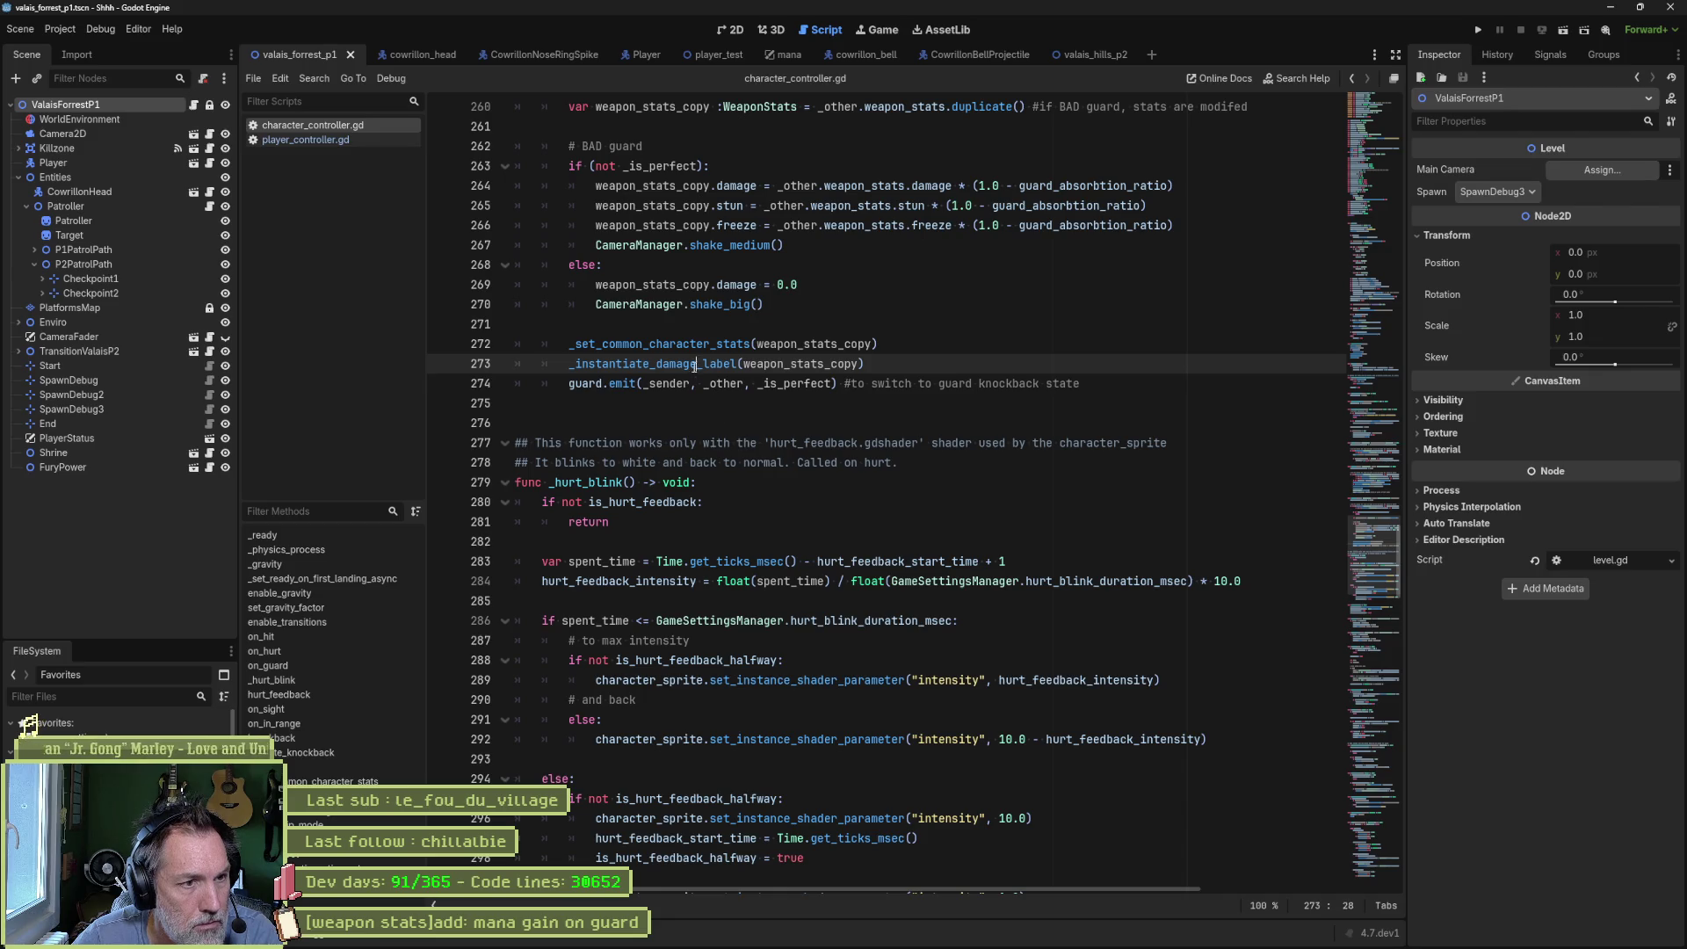
Search for _instantiate_damage_label to confirm its three matches in character_controller.gd
{"action": "double_click", "coordinate": [695, 367]}
{"action": "key", "text": "ctrl+shift+f"}
{"action": "left_click", "coordinate": [847, 537]}
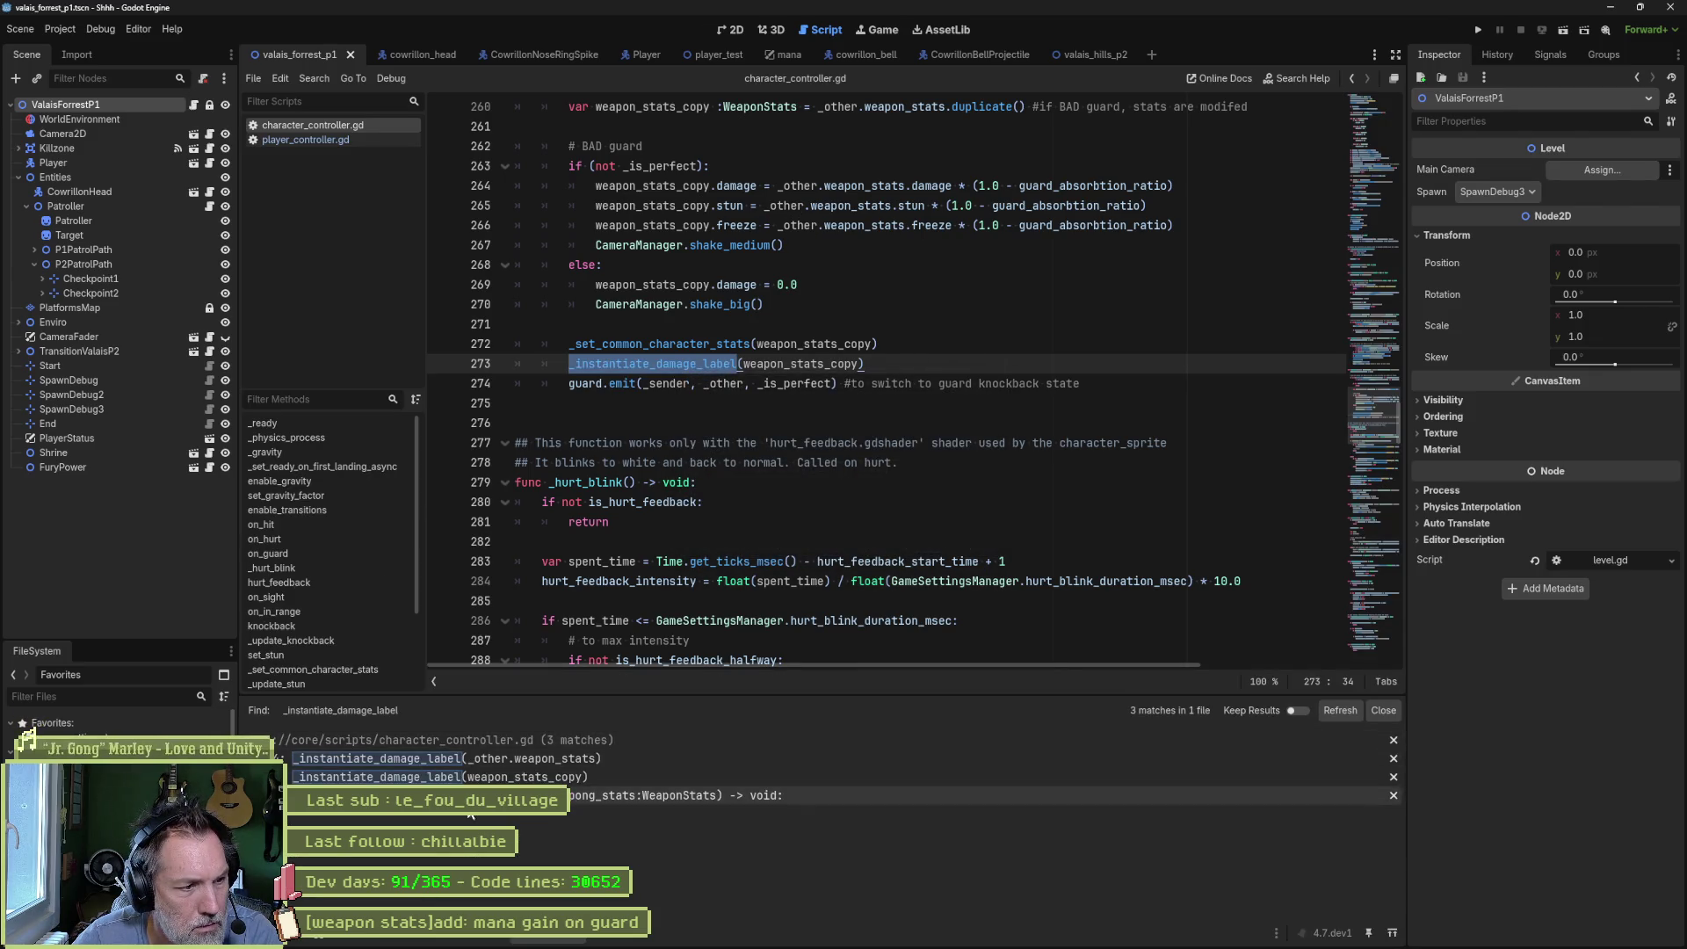
{"action": "left_click", "coordinate": [715, 413]}
{"action": "key", "text": "Down"}
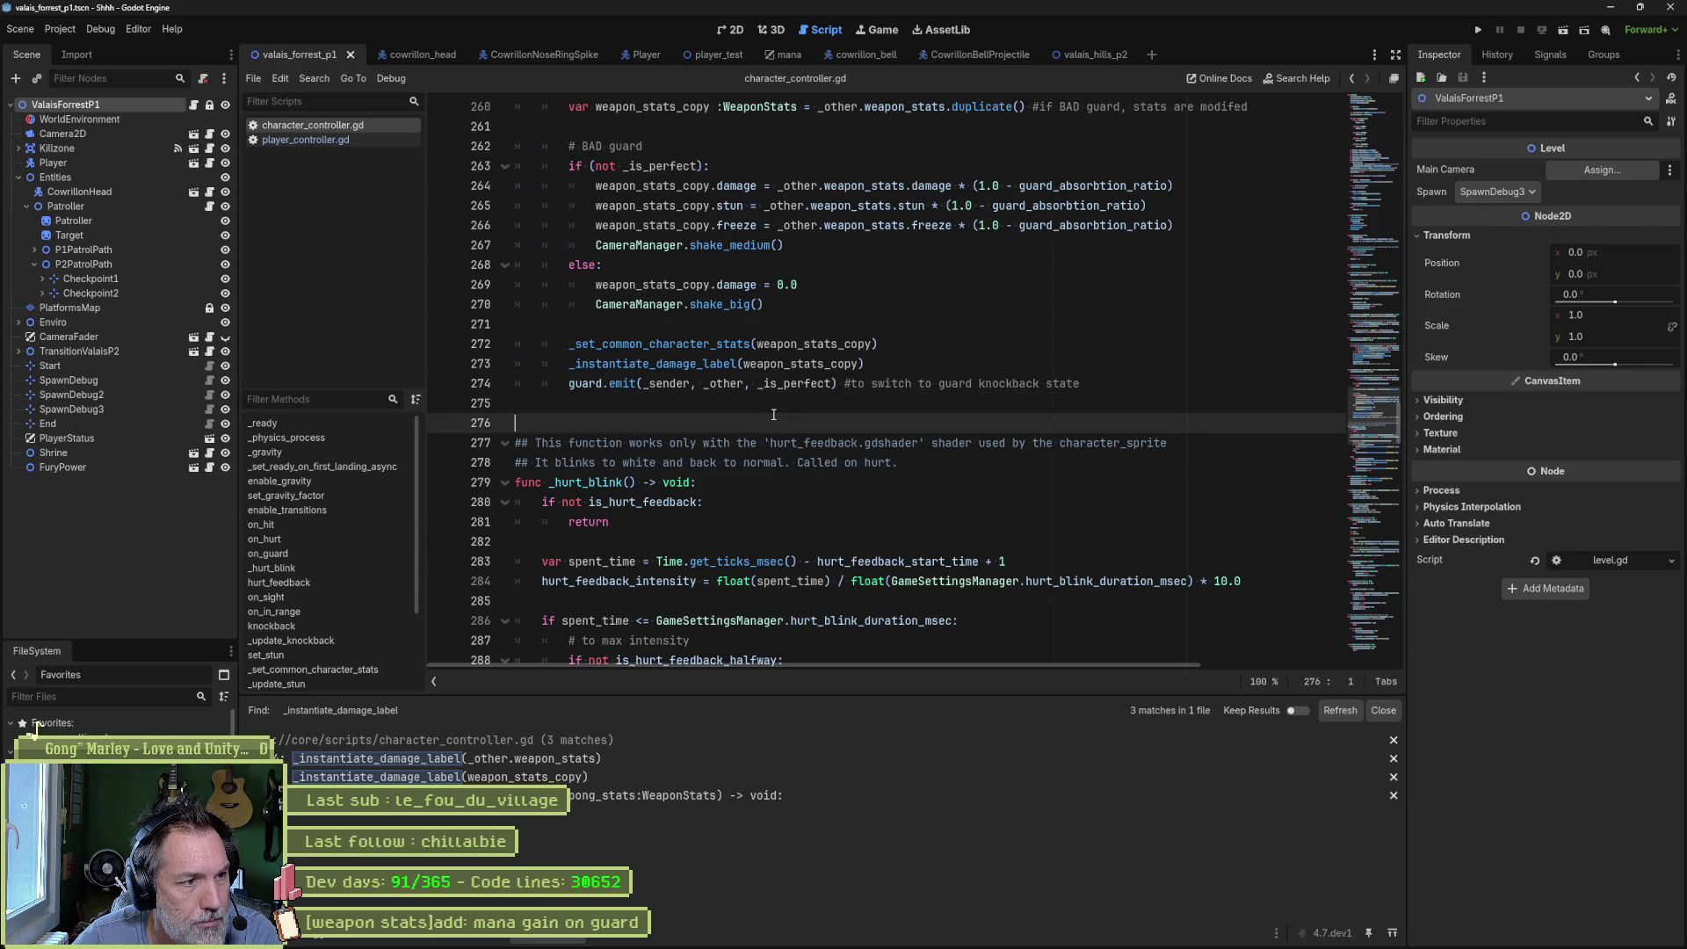
Fold all functions and search the project for set_stun usages
{"action": "key", "text": "ctrl+alt+f"}
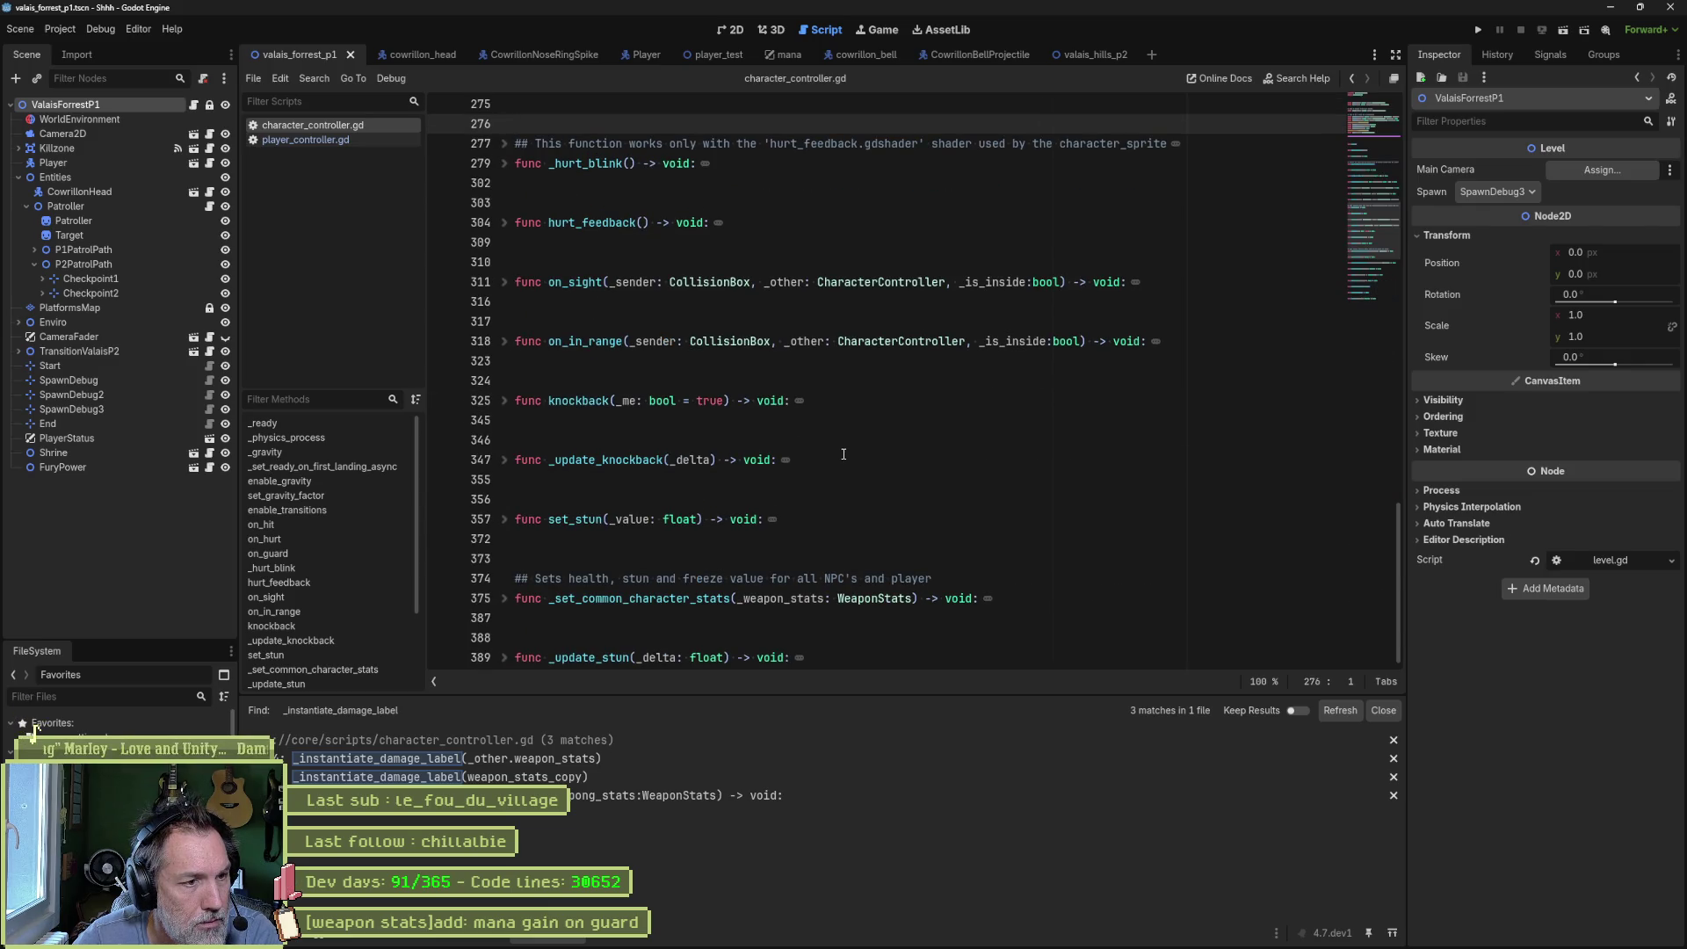
{"action": "double_click", "coordinate": [596, 518]}
{"action": "key", "text": "ctrl+shift+f"}
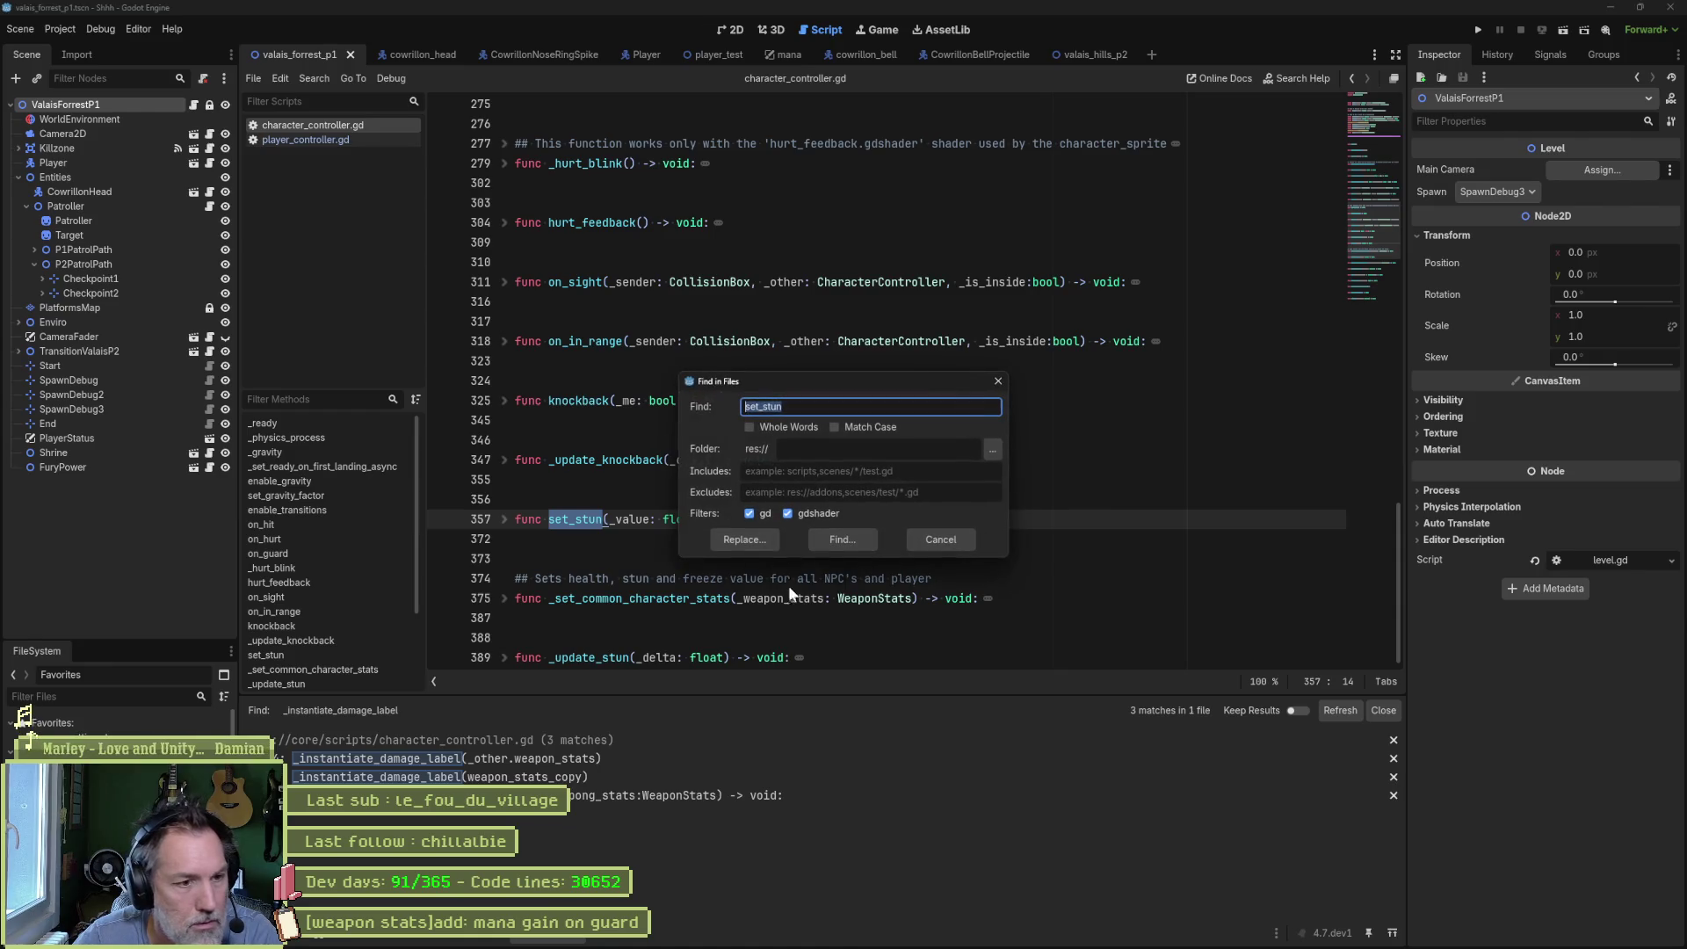
{"action": "left_click", "coordinate": [840, 537]}
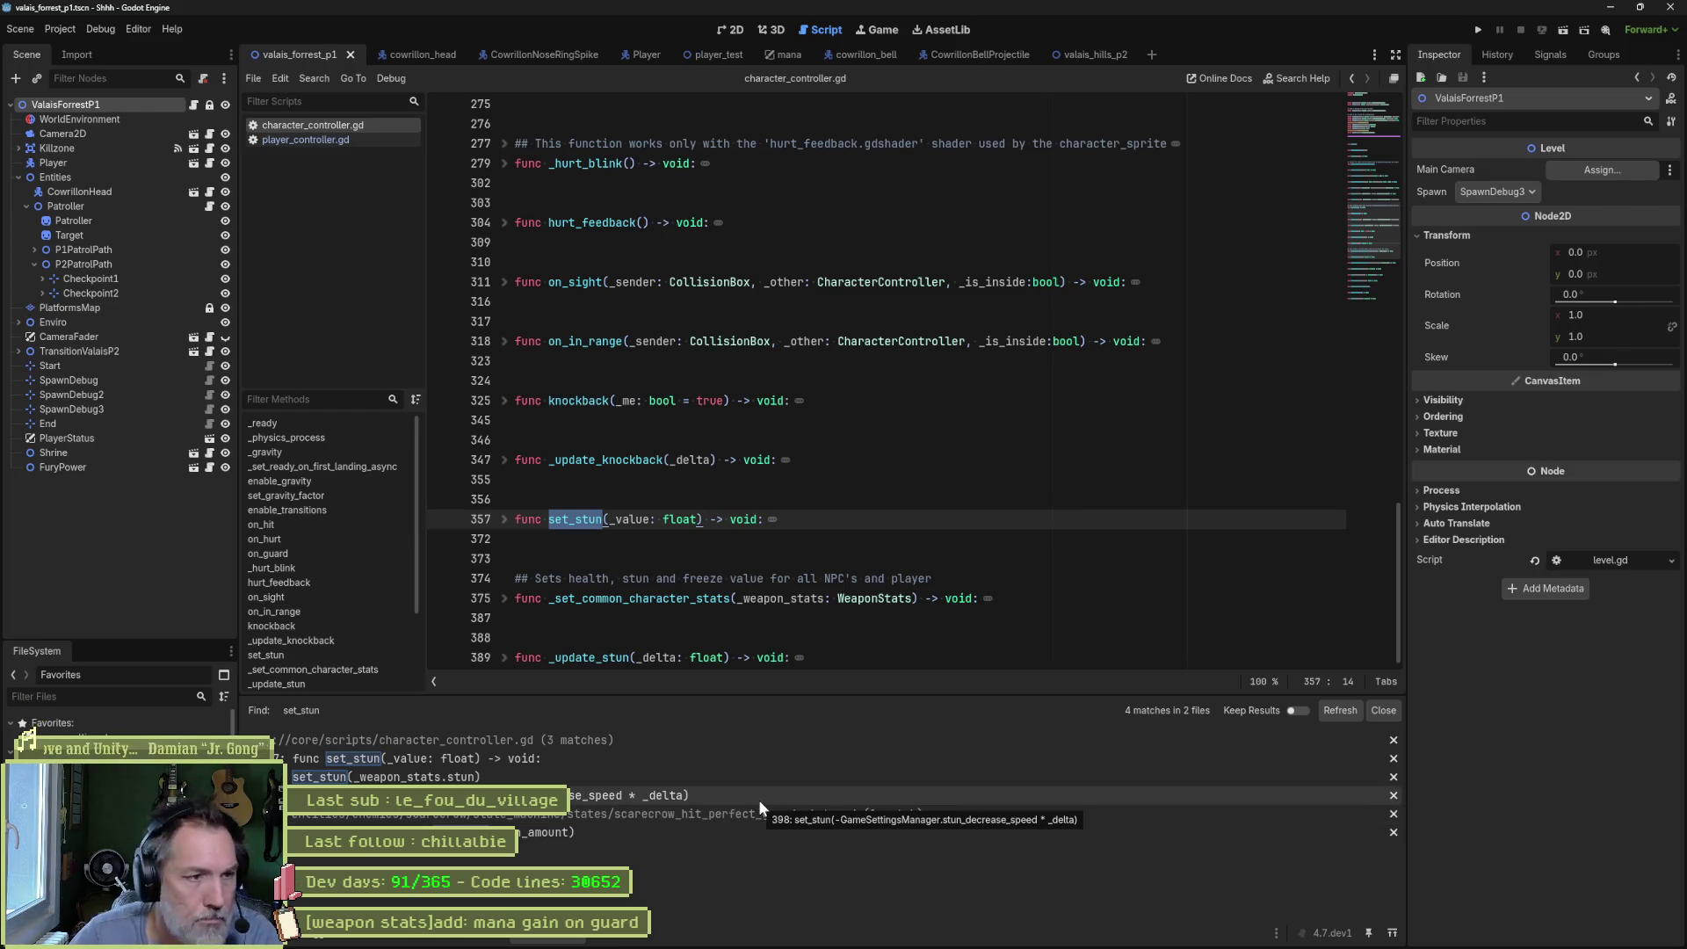
Search the project for set_gravity_factor usages
{"action": "left_click", "coordinate": [361, 484]}
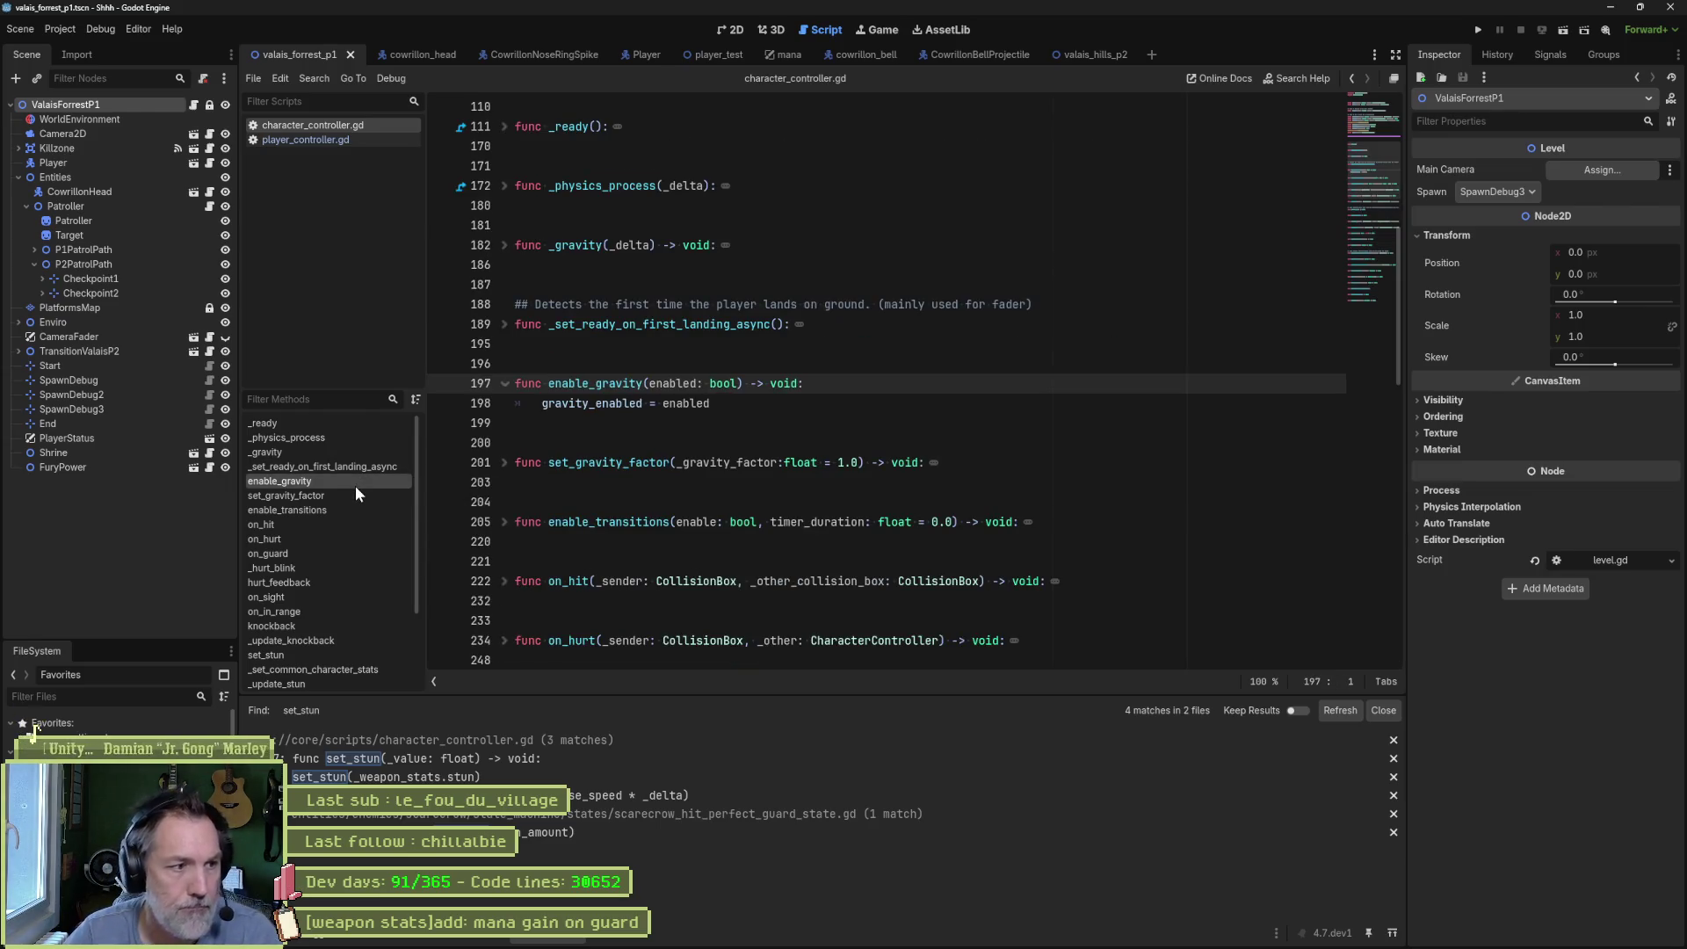
{"action": "left_click", "coordinate": [360, 495]}
{"action": "left_click", "coordinate": [628, 384]}
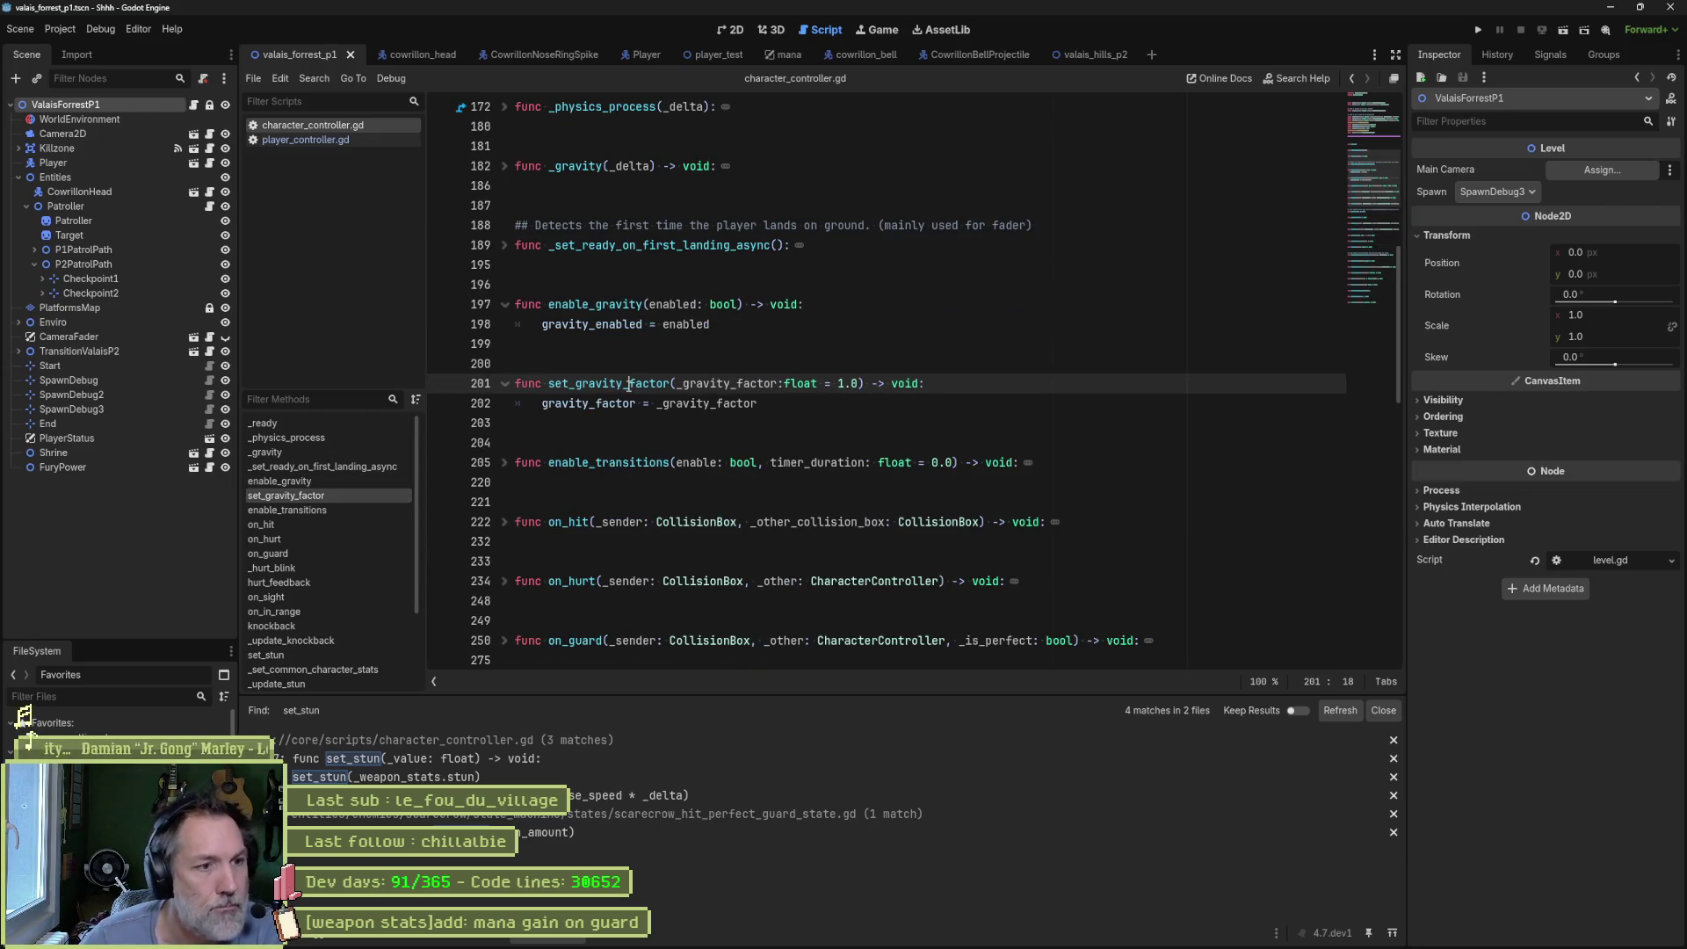
{"action": "double_click", "coordinate": [629, 384]}
{"action": "key", "text": "ctrl+shift+f"}
{"action": "left_click", "coordinate": [811, 538]}
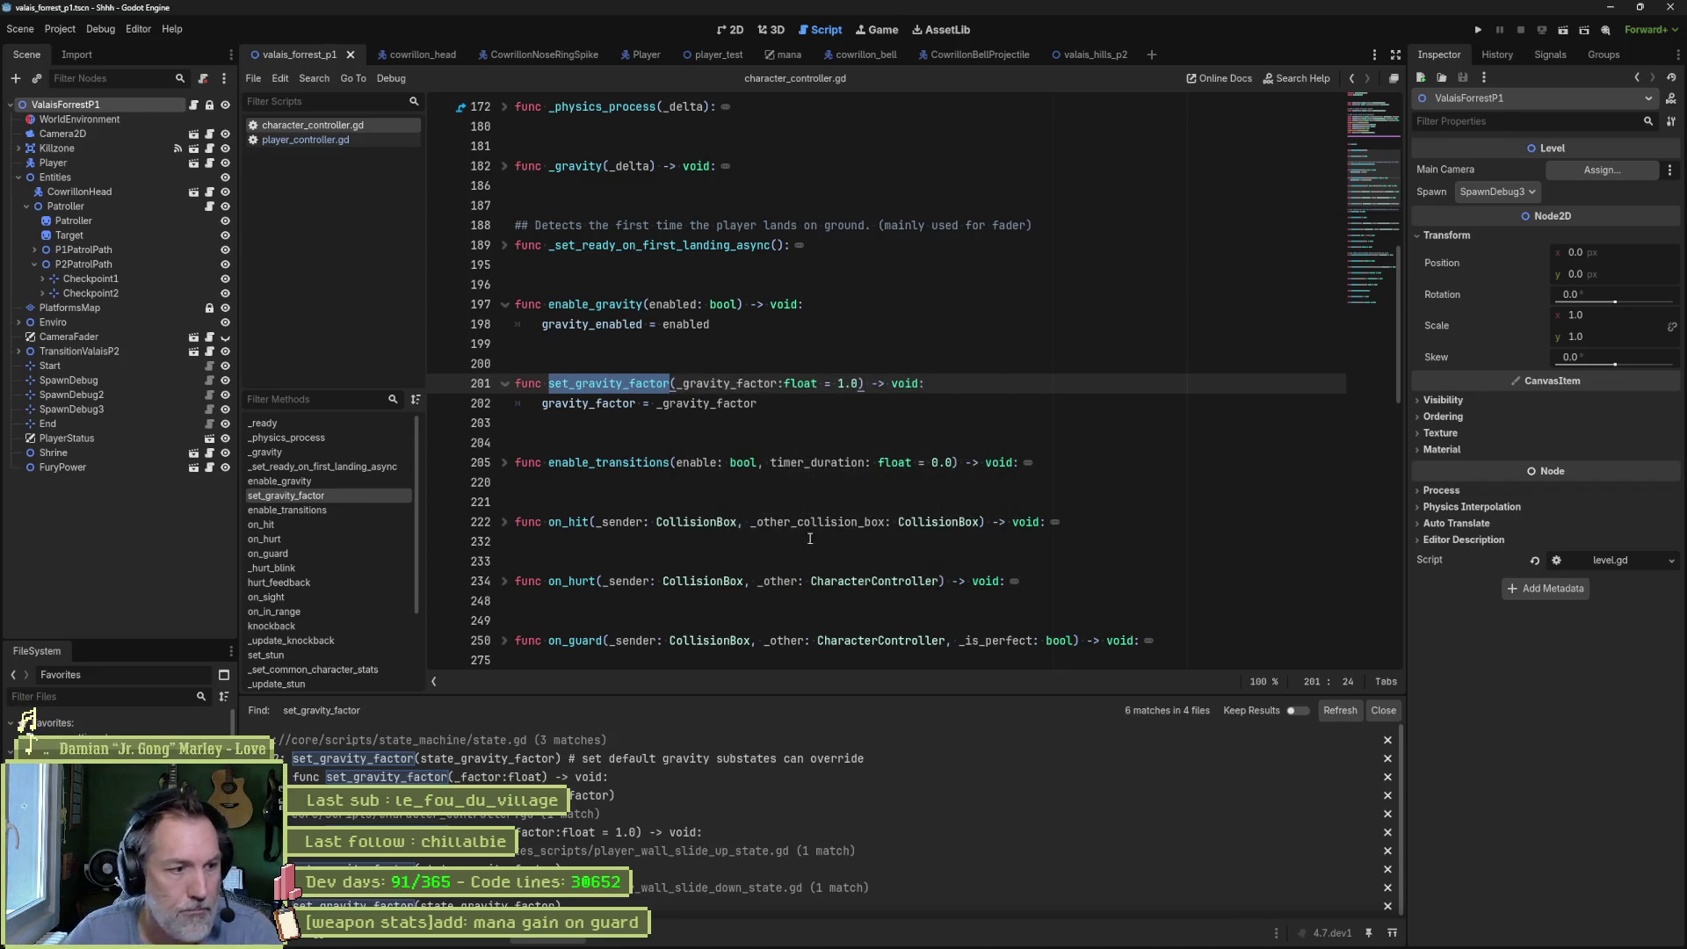
Search the project for enable_transitions usages
{"action": "left_click", "coordinate": [326, 508]}
{"action": "double_click", "coordinate": [652, 384]}
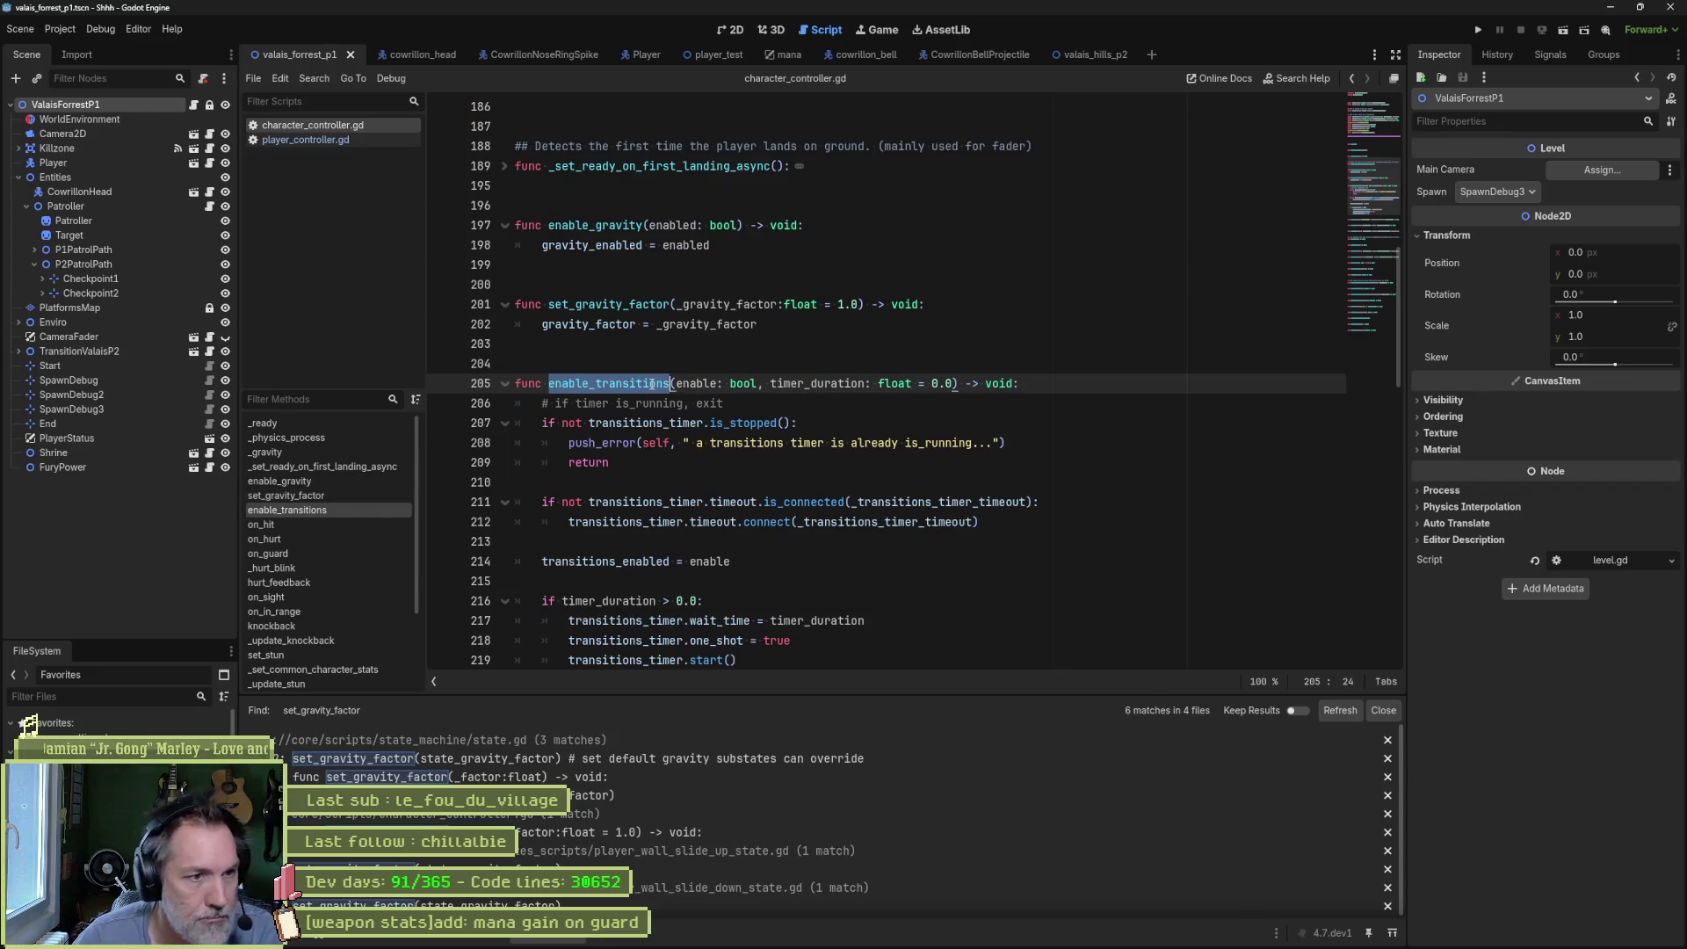
{"action": "key", "text": "ctrl+shift+f"}
{"action": "left_click", "coordinate": [858, 538]}
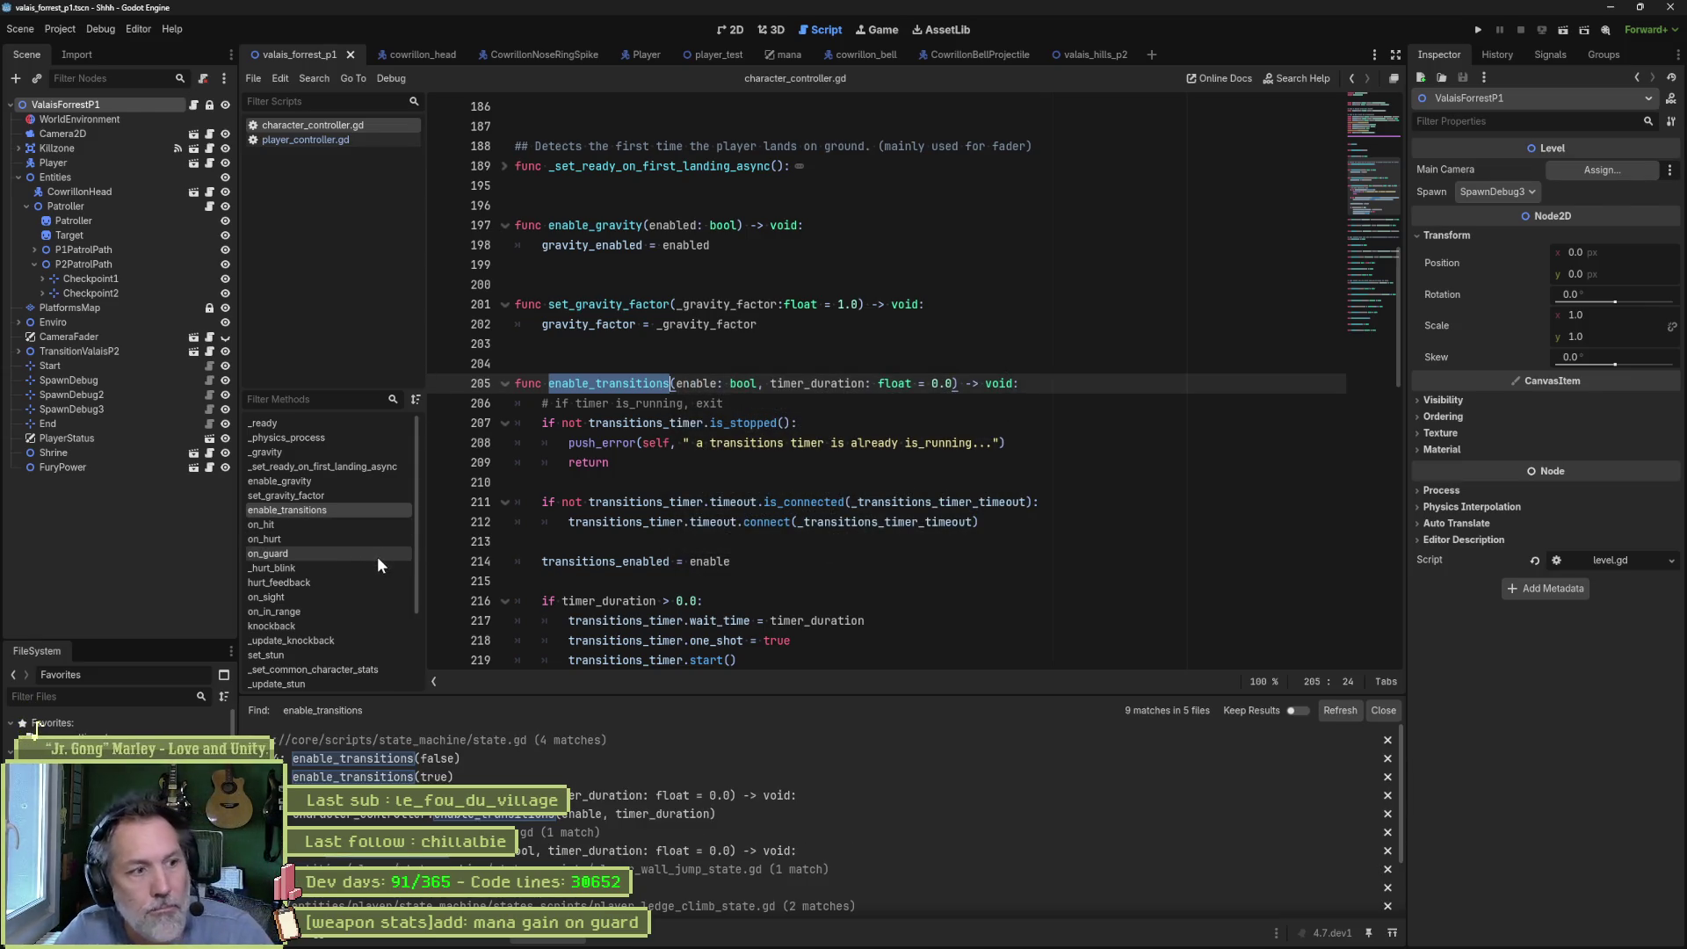
Search the project for hurt_feedback usages
{"action": "left_click", "coordinate": [370, 581]}
{"action": "left_click", "coordinate": [569, 384]}
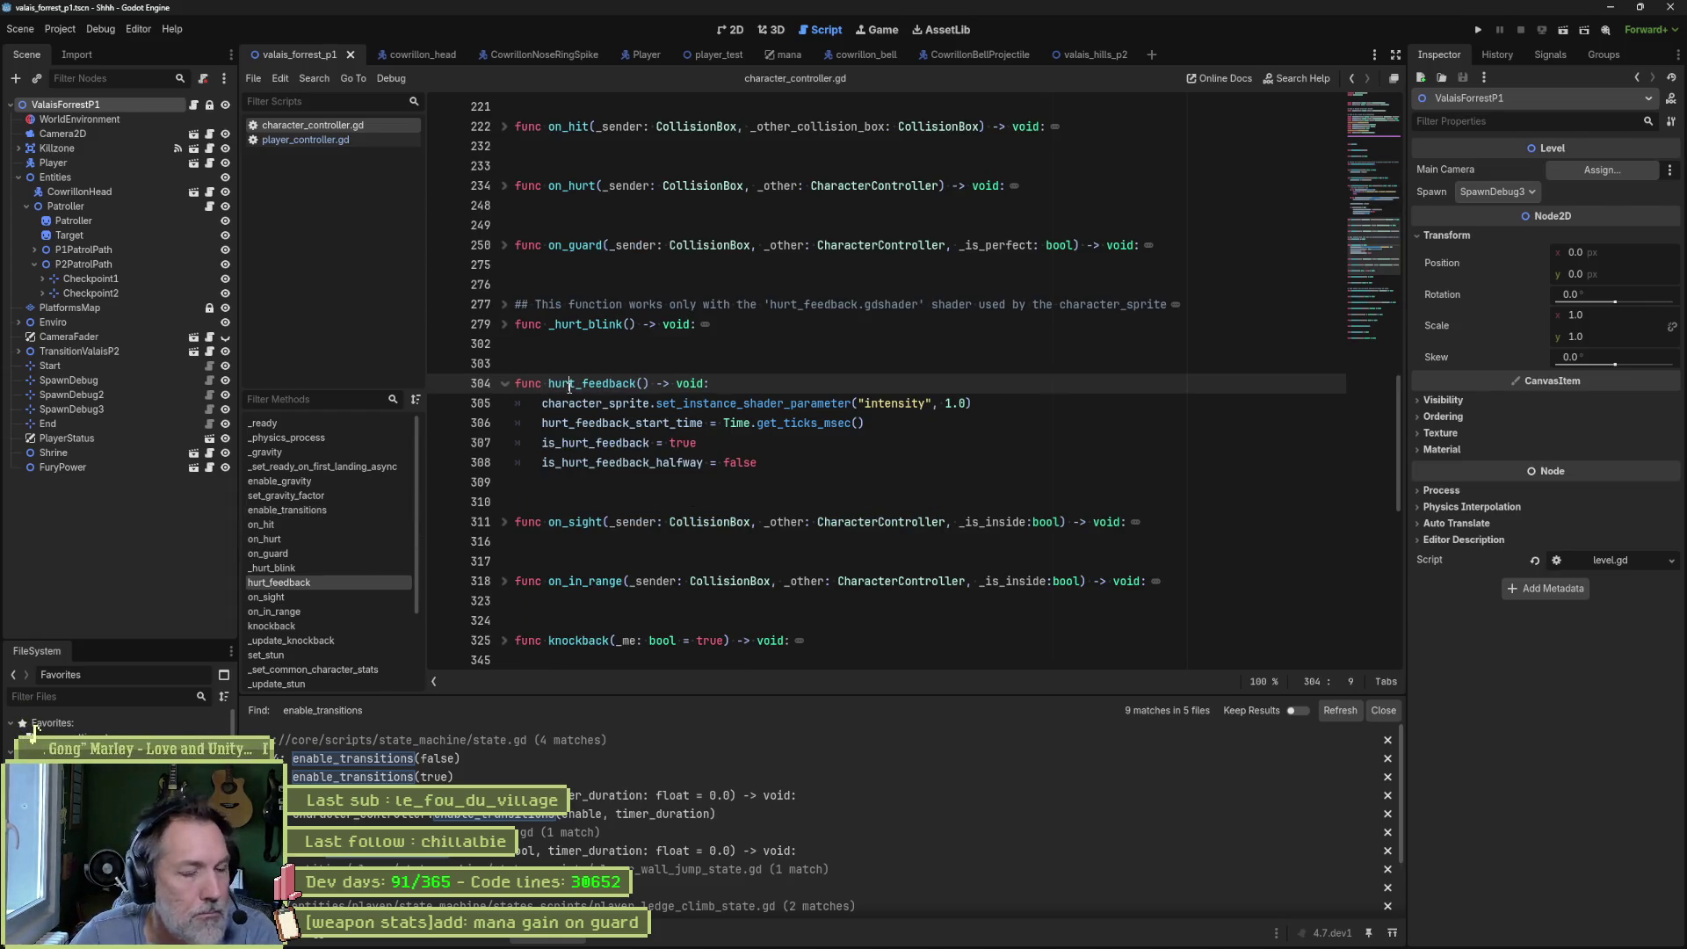
{"action": "double_click", "coordinate": [569, 384]}
{"action": "key", "text": "ctrl+shift+f"}
{"action": "left_click", "coordinate": [845, 541]}
{"action": "scroll", "coordinate": [745, 791], "scroll_direction": "down", "scroll_amount": 5}
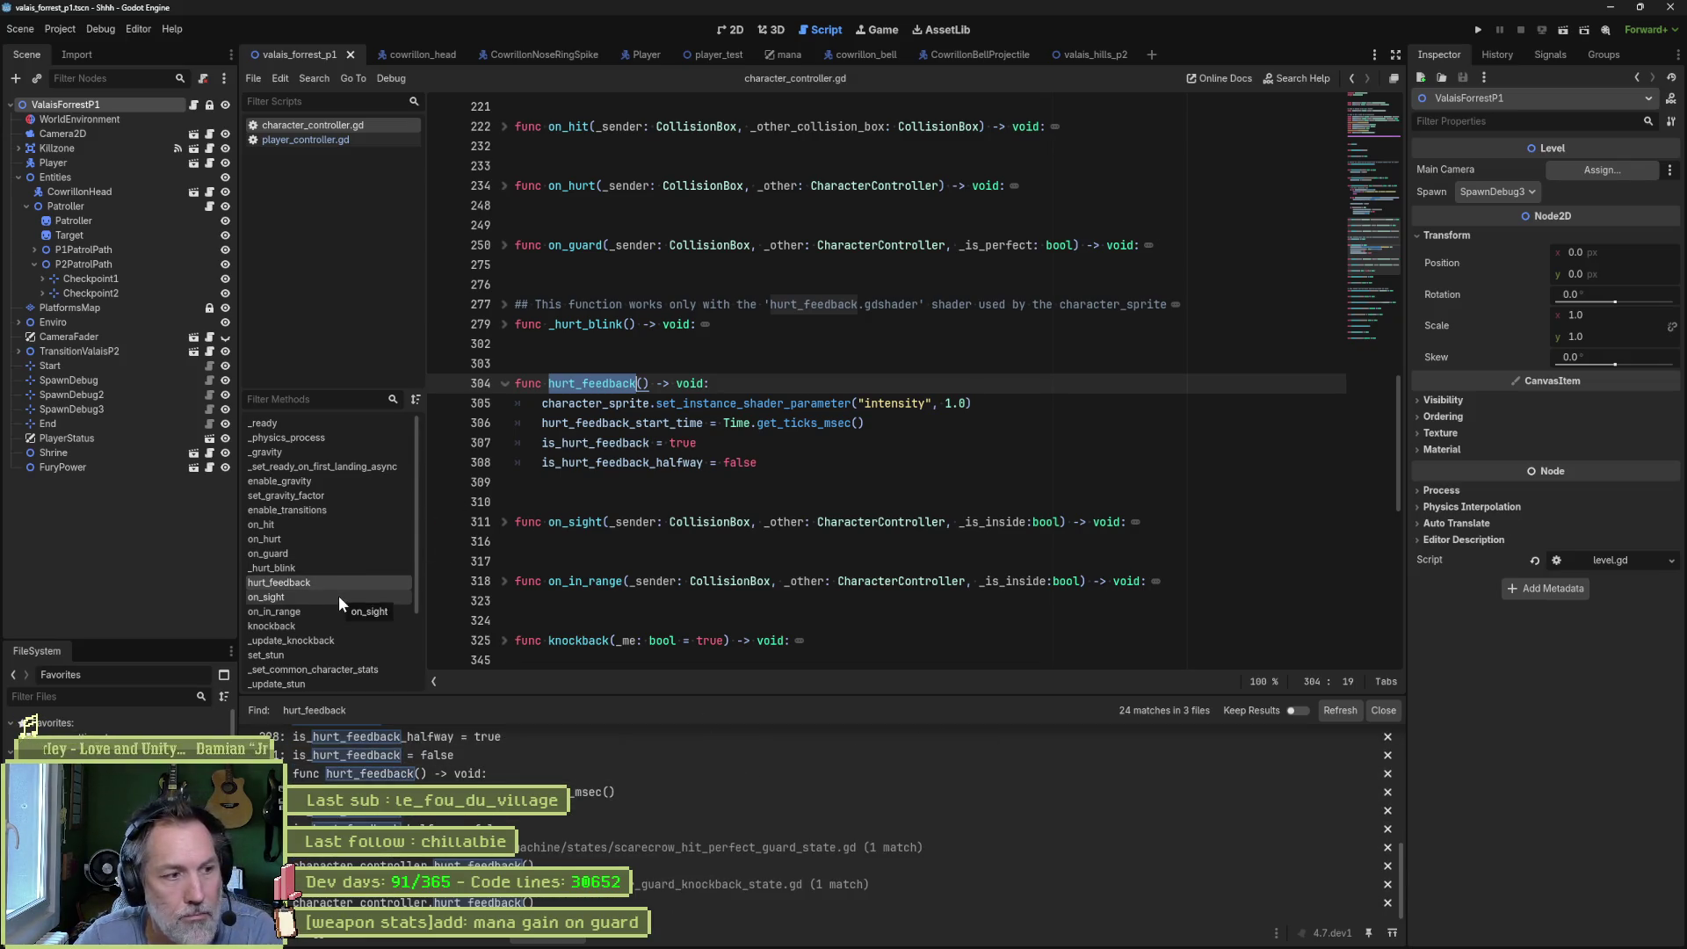
Search the project for knockback usages
{"action": "left_click", "coordinate": [344, 624]}
{"action": "double_click", "coordinate": [576, 384]}
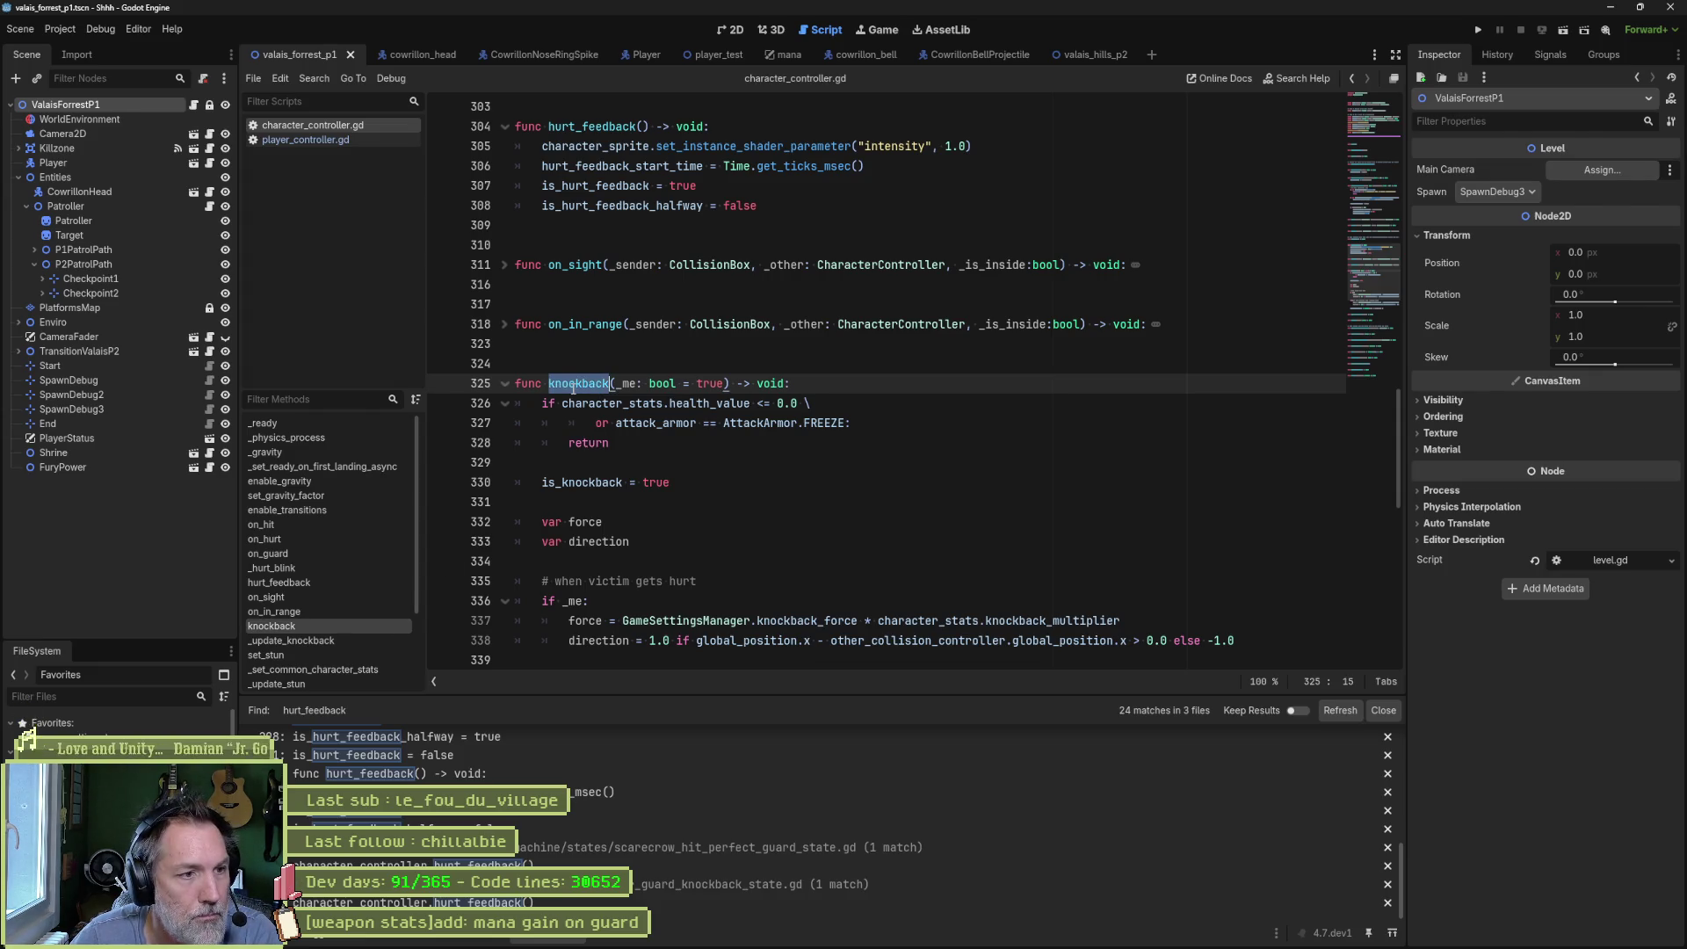
{"action": "key", "text": "ctrl+shift+f"}
{"action": "left_click", "coordinate": [874, 545]}
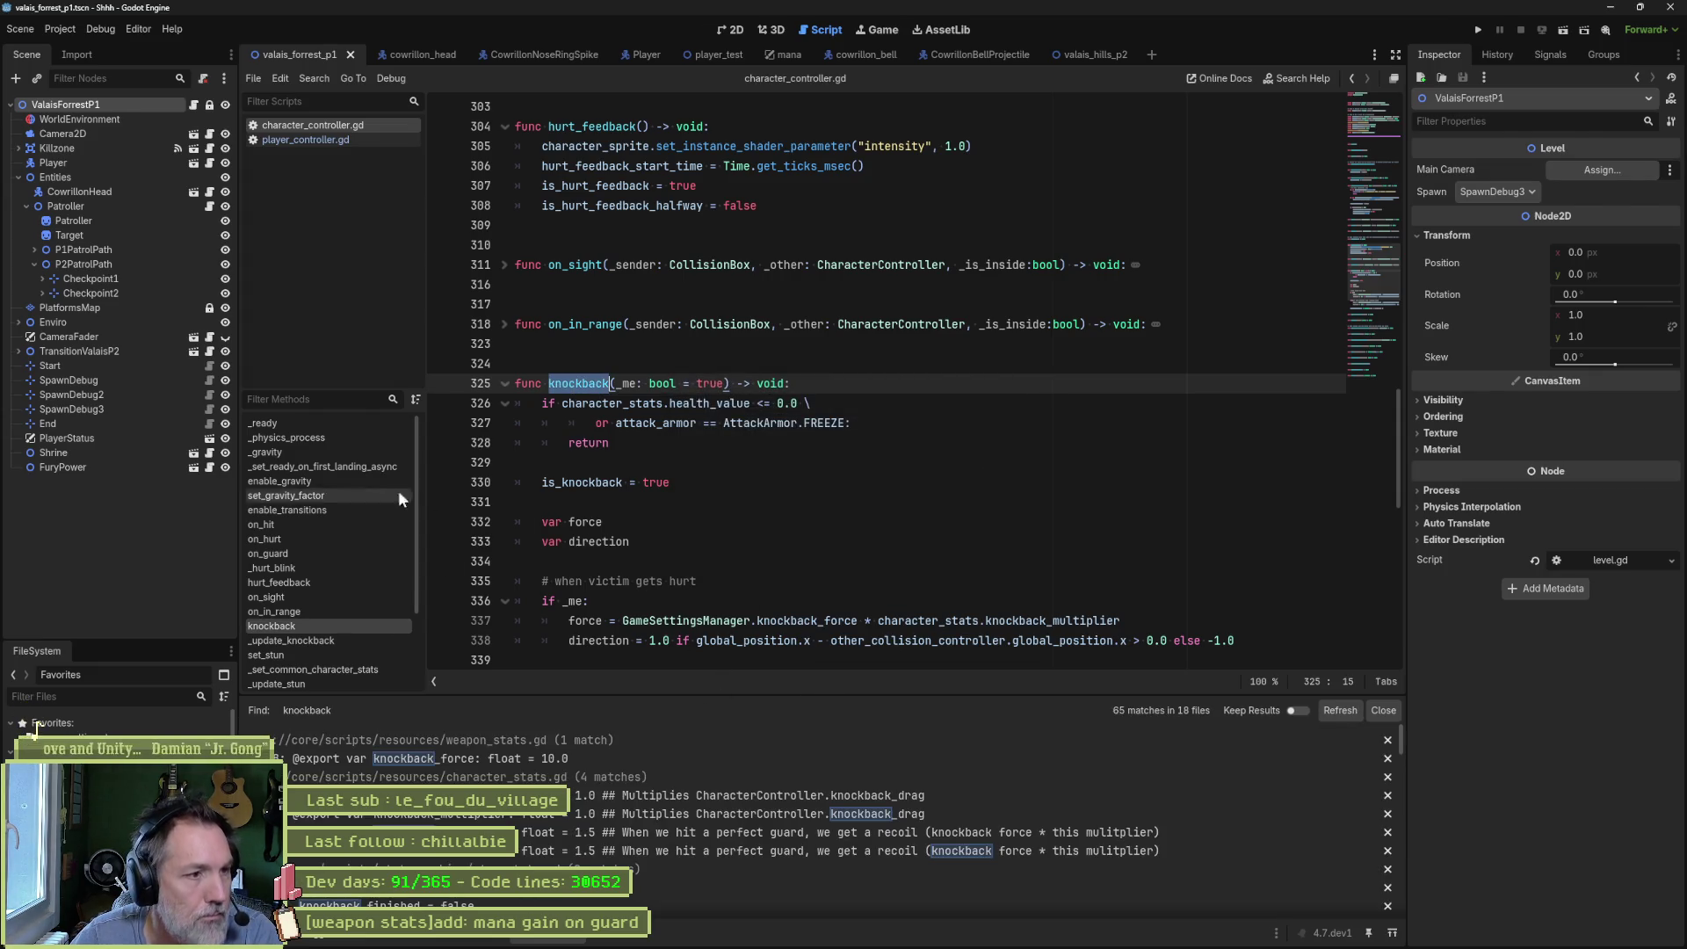
{"action": "scroll", "coordinate": [299, 620], "scroll_direction": "down", "scroll_amount": 2}
{"action": "scroll", "coordinate": [299, 620], "scroll_direction": "down", "scroll_amount": 1}
Recheck where set_stun is used across the project
{"action": "left_click", "coordinate": [287, 548]}
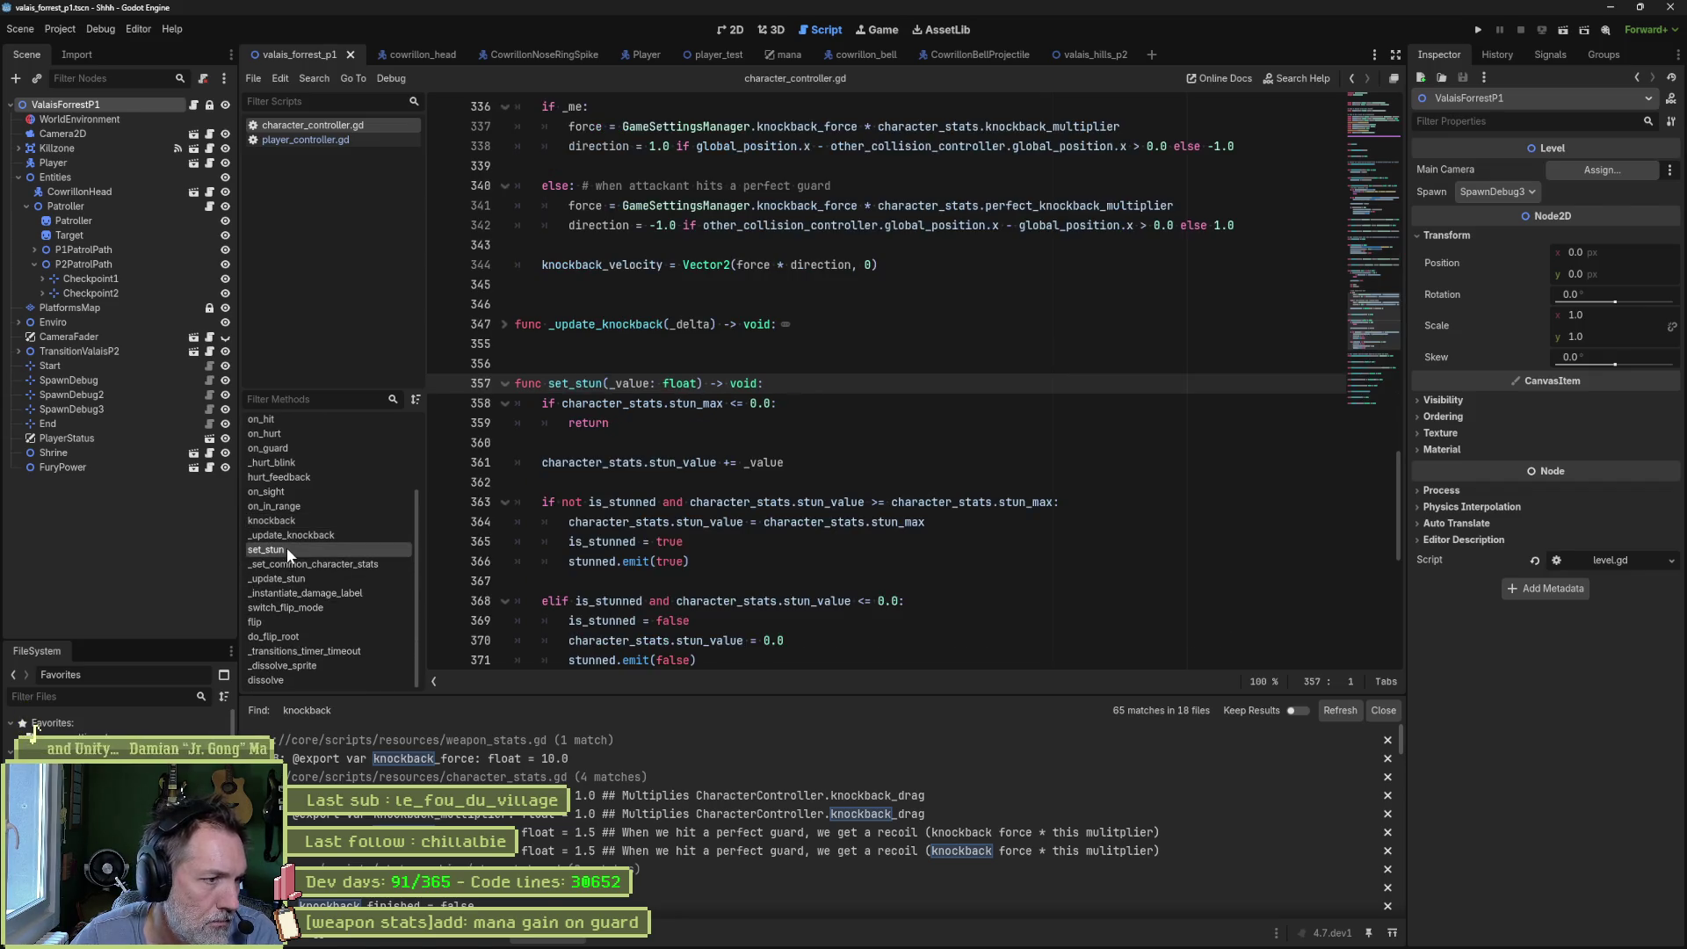
{"action": "double_click", "coordinate": [576, 384]}
{"action": "key", "text": "ctrl+shift+f"}
{"action": "left_click", "coordinate": [845, 542]}
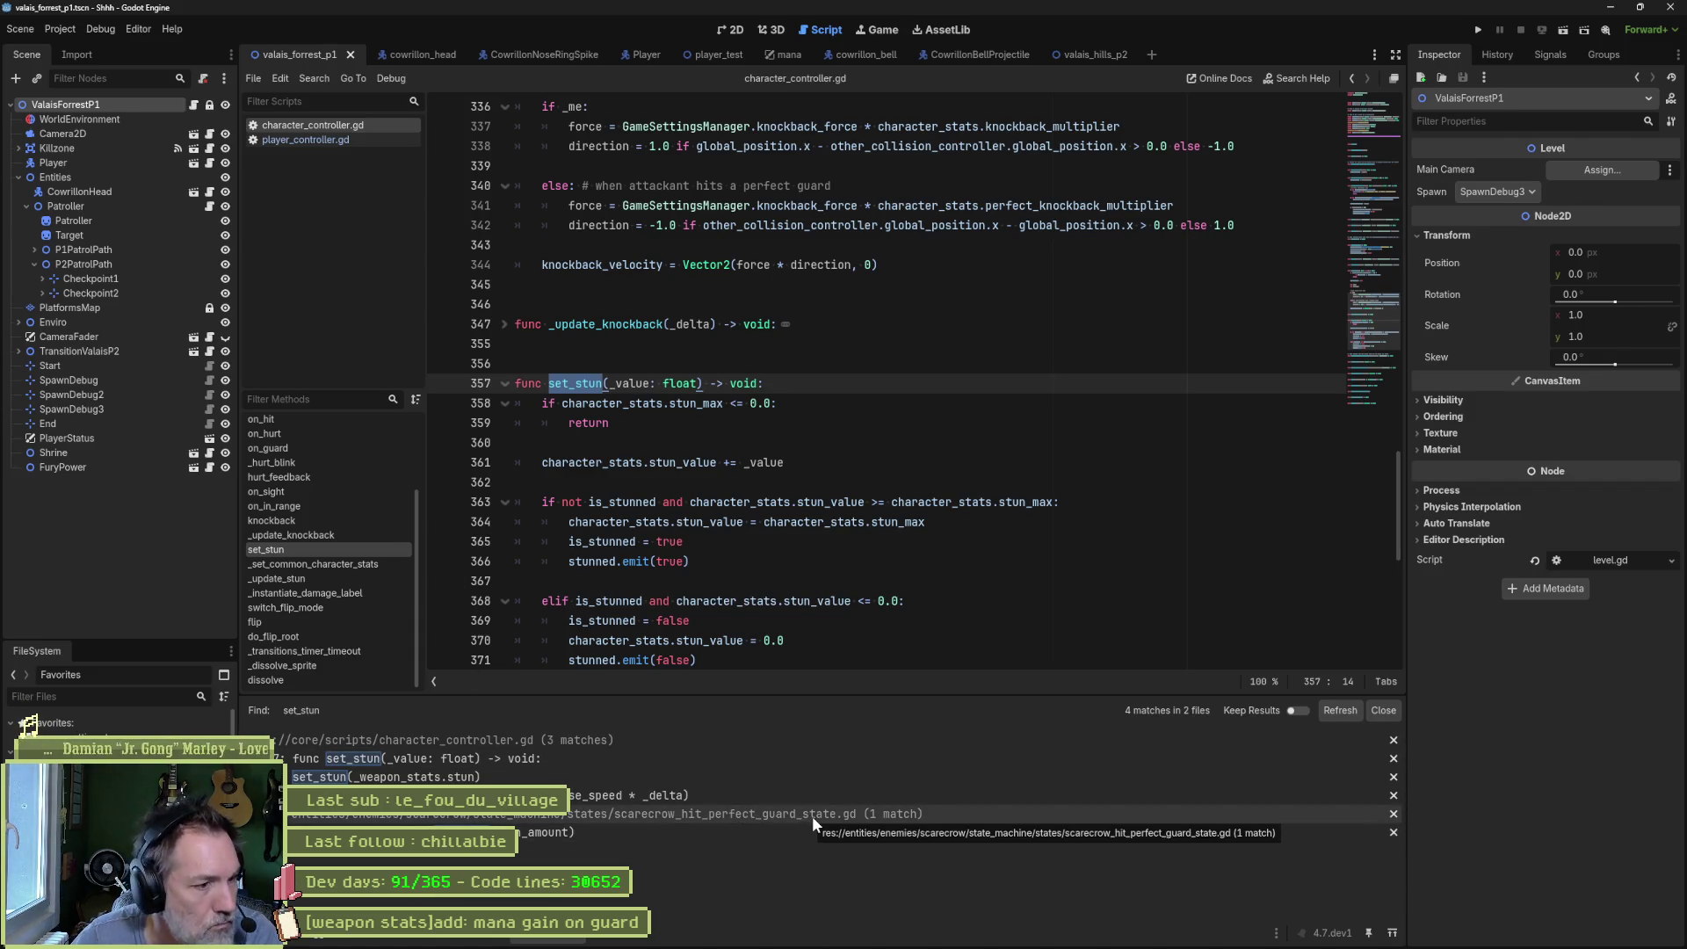
{"action": "left_click", "coordinate": [334, 607]}
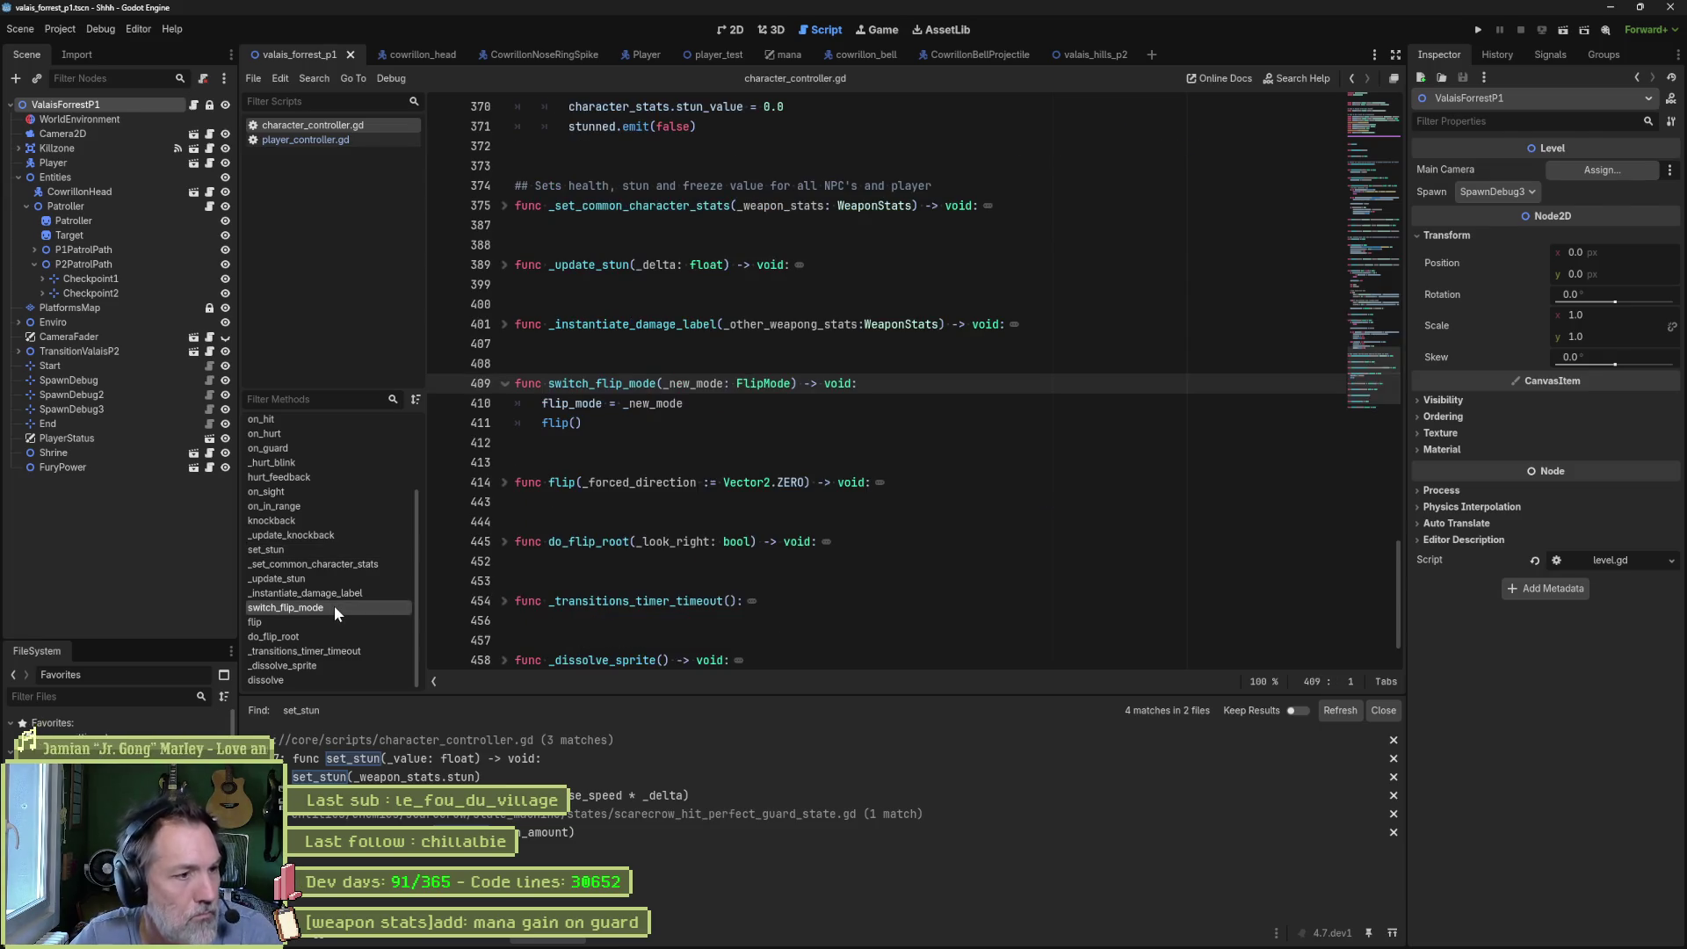
Confirm switch_flip_mode has one match, delete the function, save, and run the game
{"action": "key", "text": "ctrl+shift+f"}
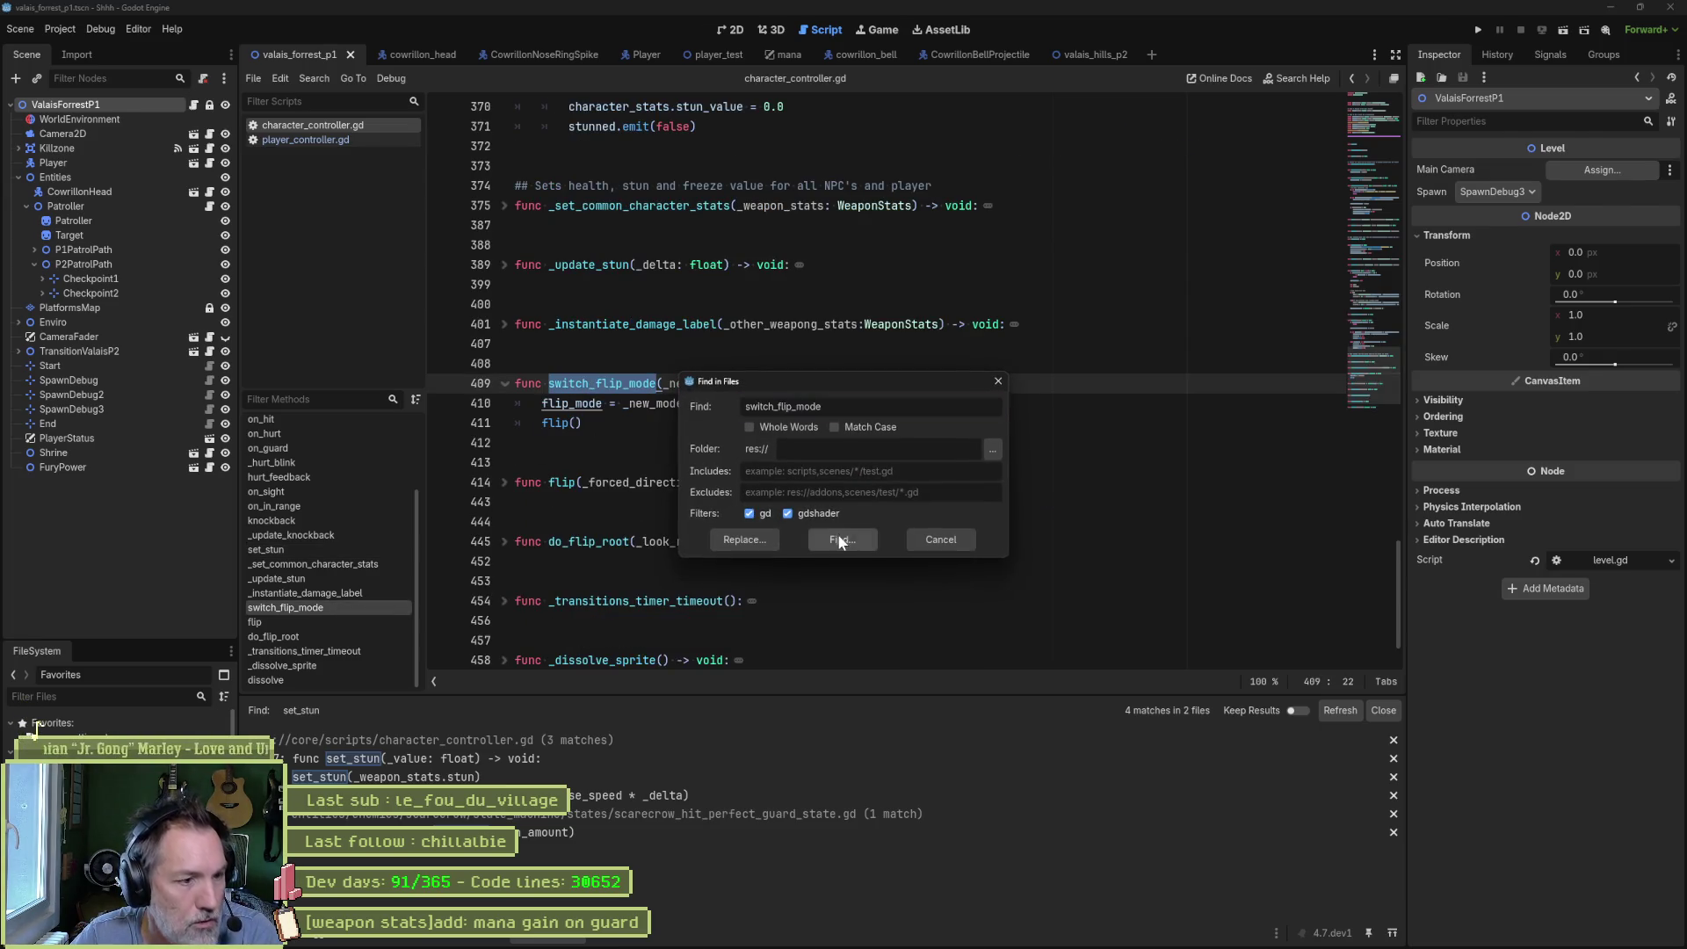
{"action": "left_click", "coordinate": [836, 534]}
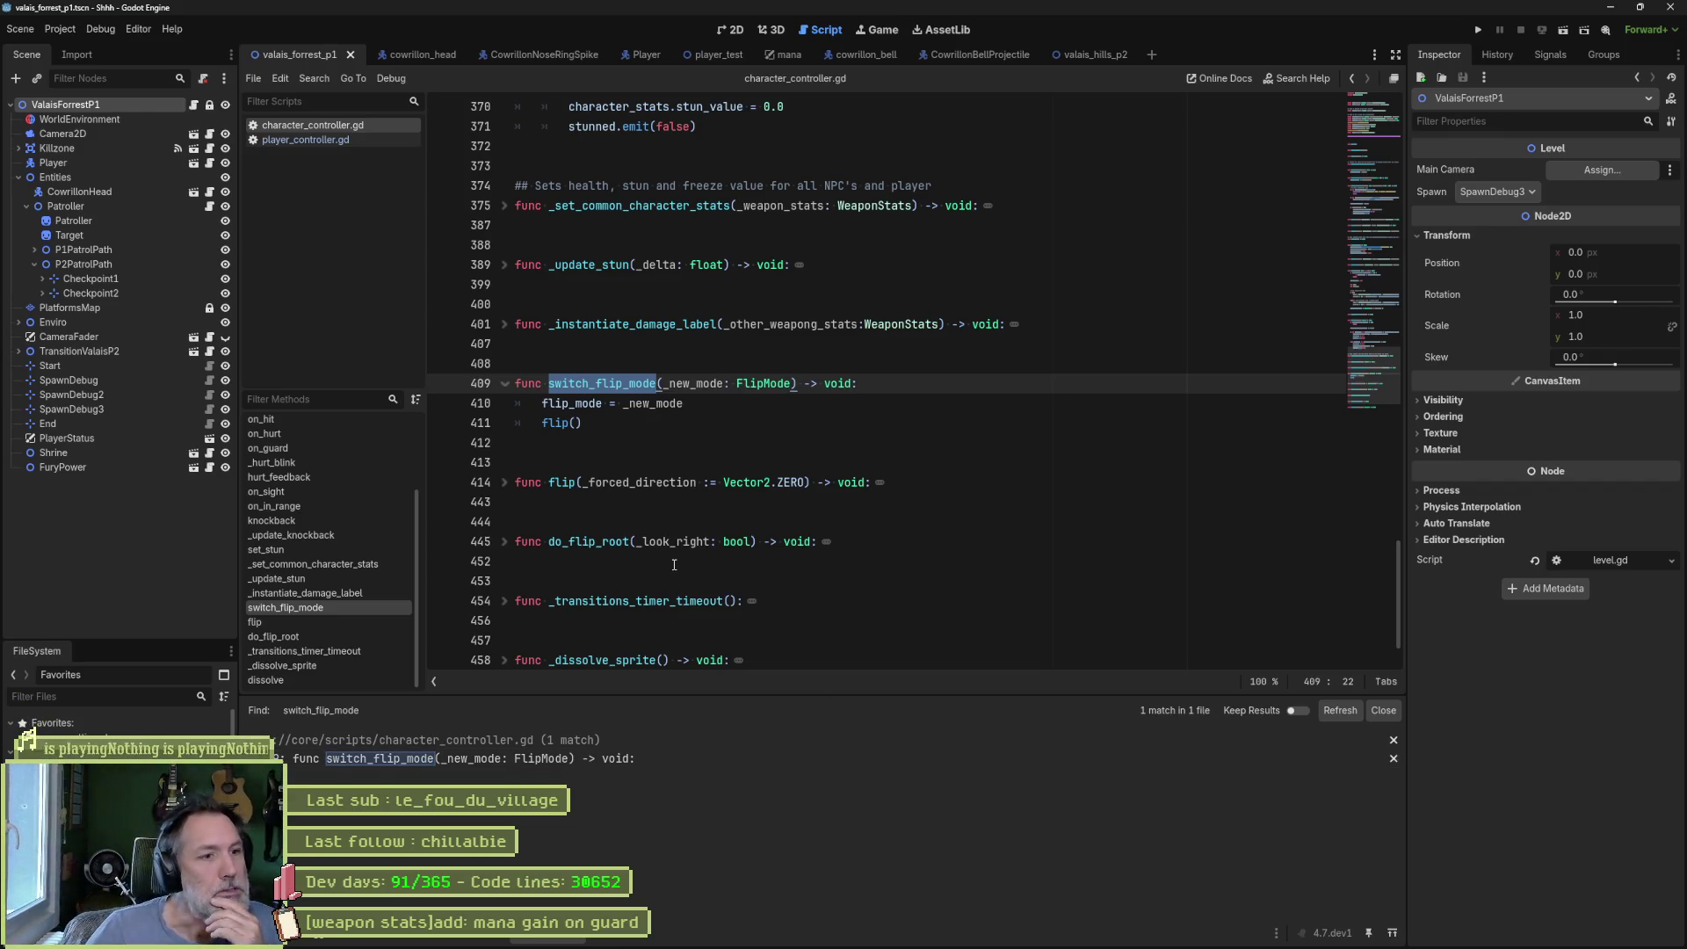
{"action": "left_click_drag", "start_coordinate": [587, 422], "coordinate": [480, 368]}
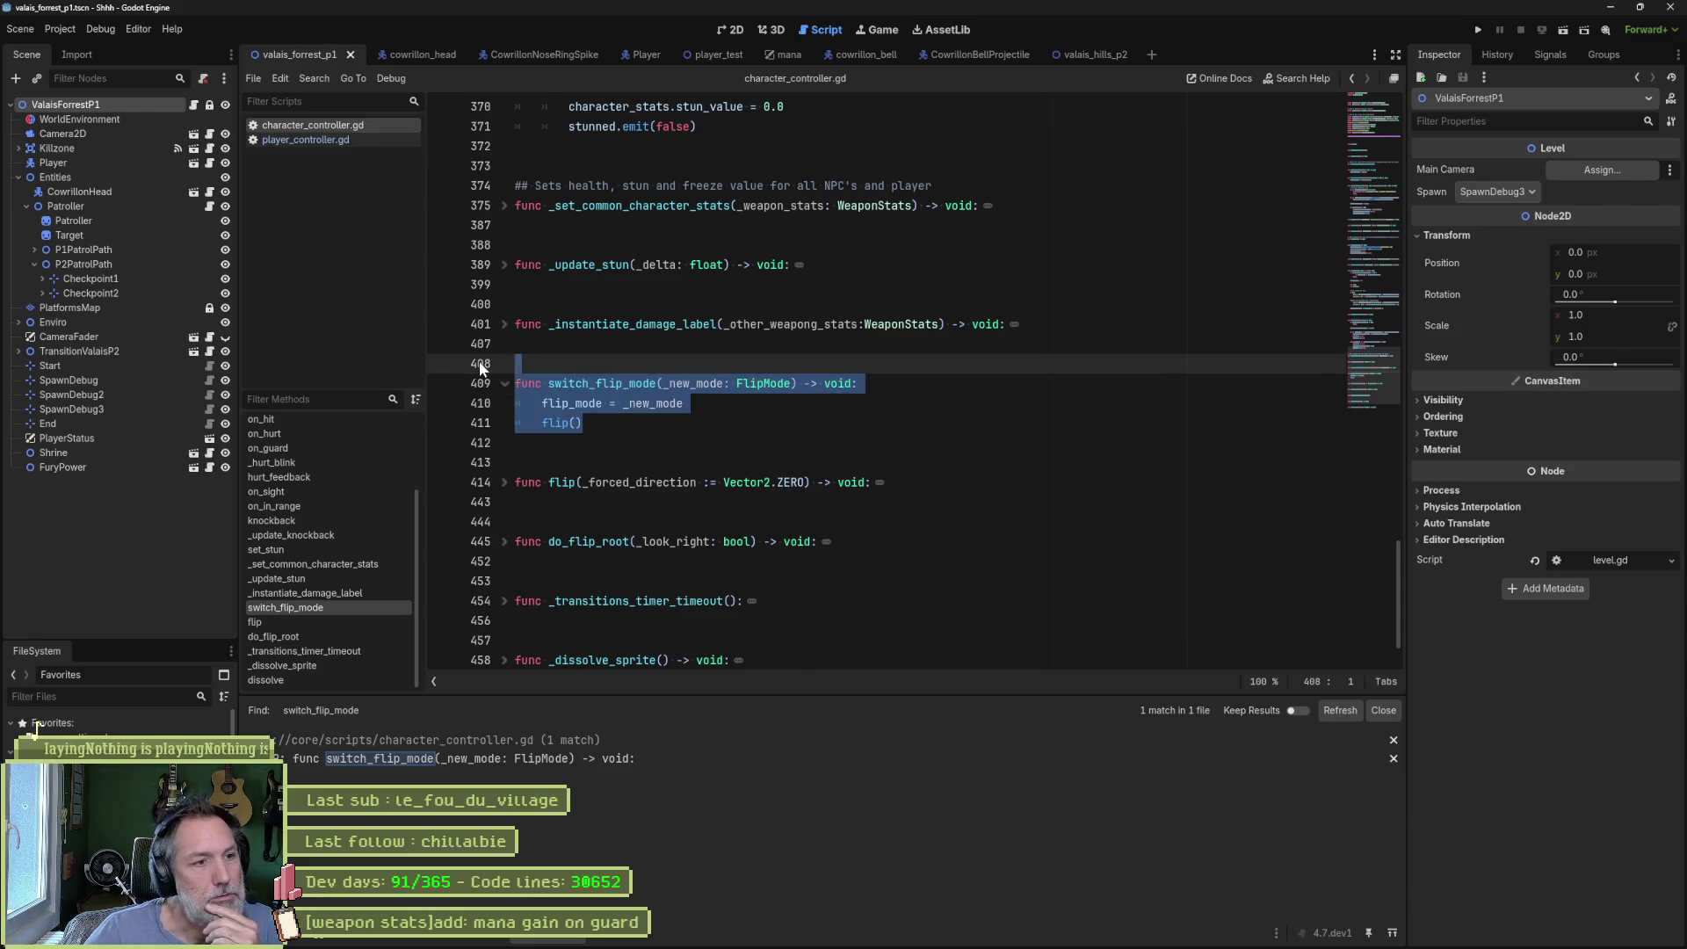
{"action": "key", "text": "Delete"}
{"action": "key", "text": "Delete"}
{"action": "key", "text": "Delete"}
{"action": "key", "text": "ctrl+s"}
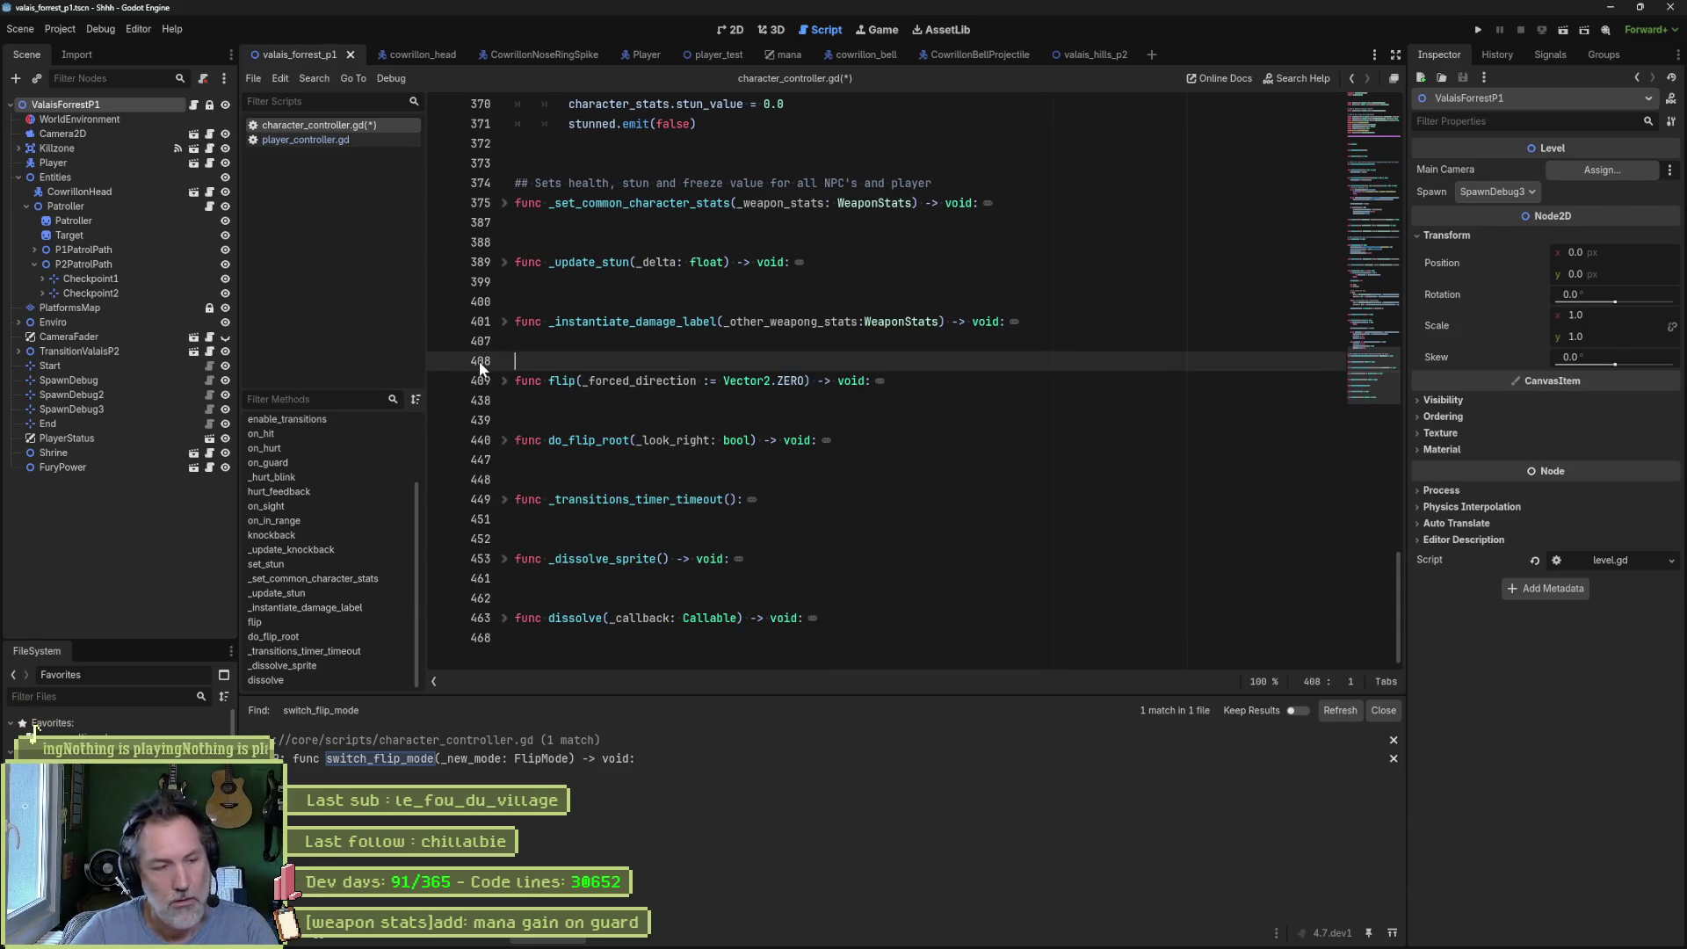
{"action": "key", "text": "F5"}
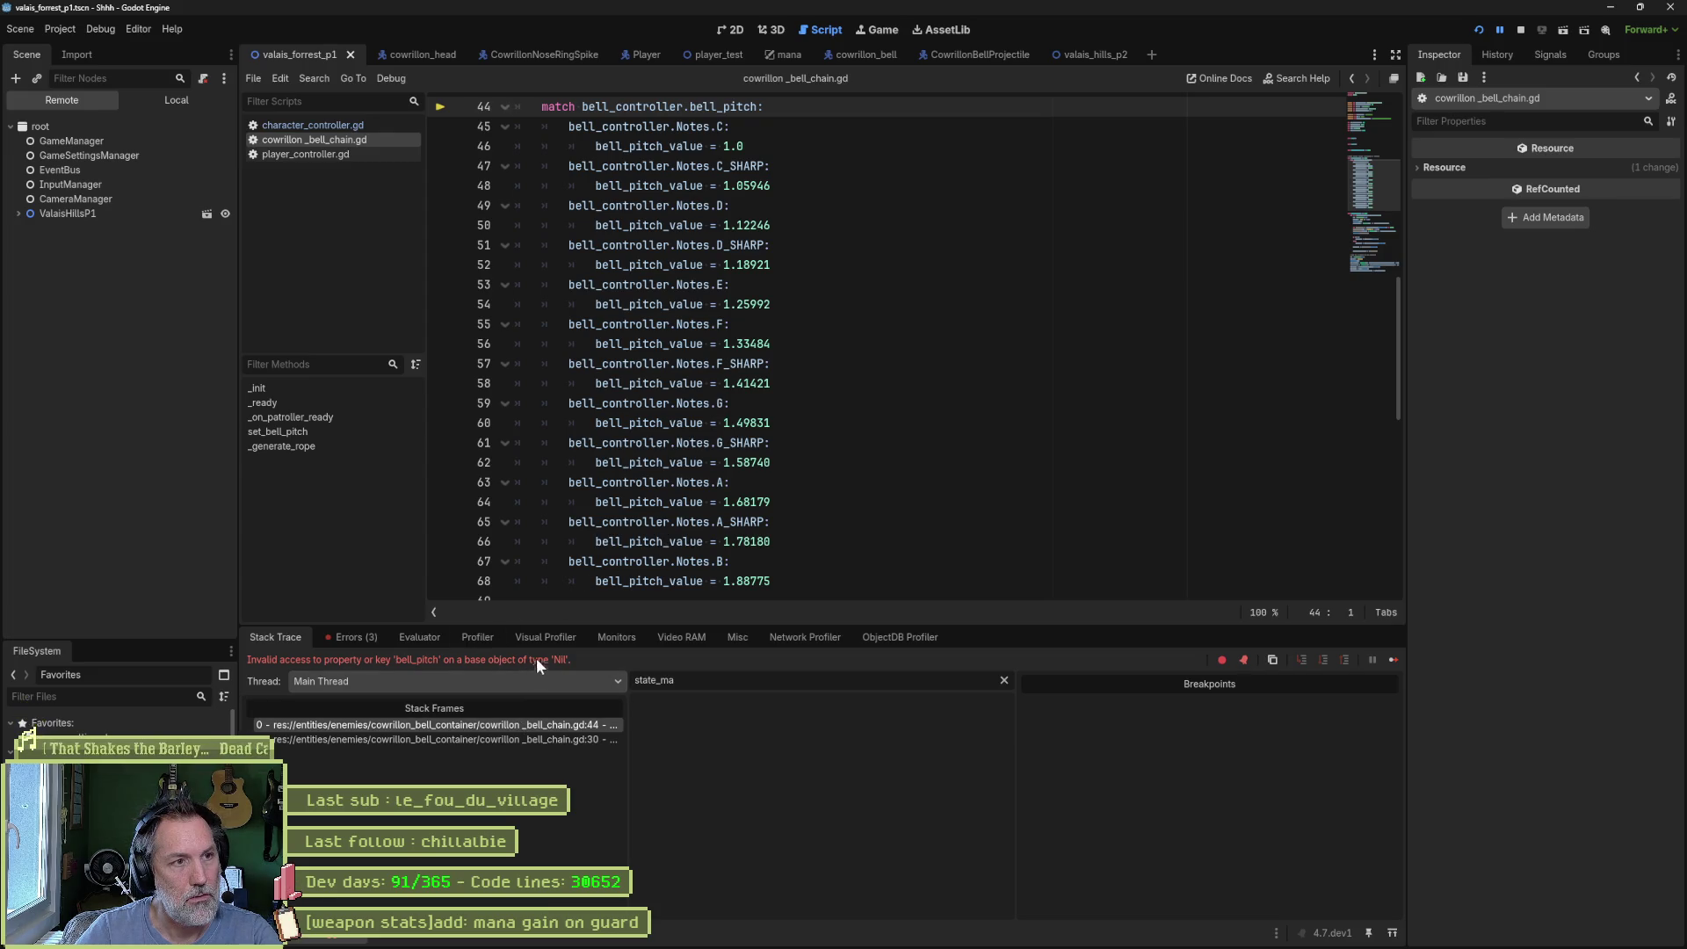
Check the line 30 and line 44 stack frames and evaluate bell_controller, which returns null
{"action": "scroll", "coordinate": [663, 345], "scroll_direction": "up", "scroll_amount": 4}
{"action": "mouse_move", "coordinate": [662, 345]}
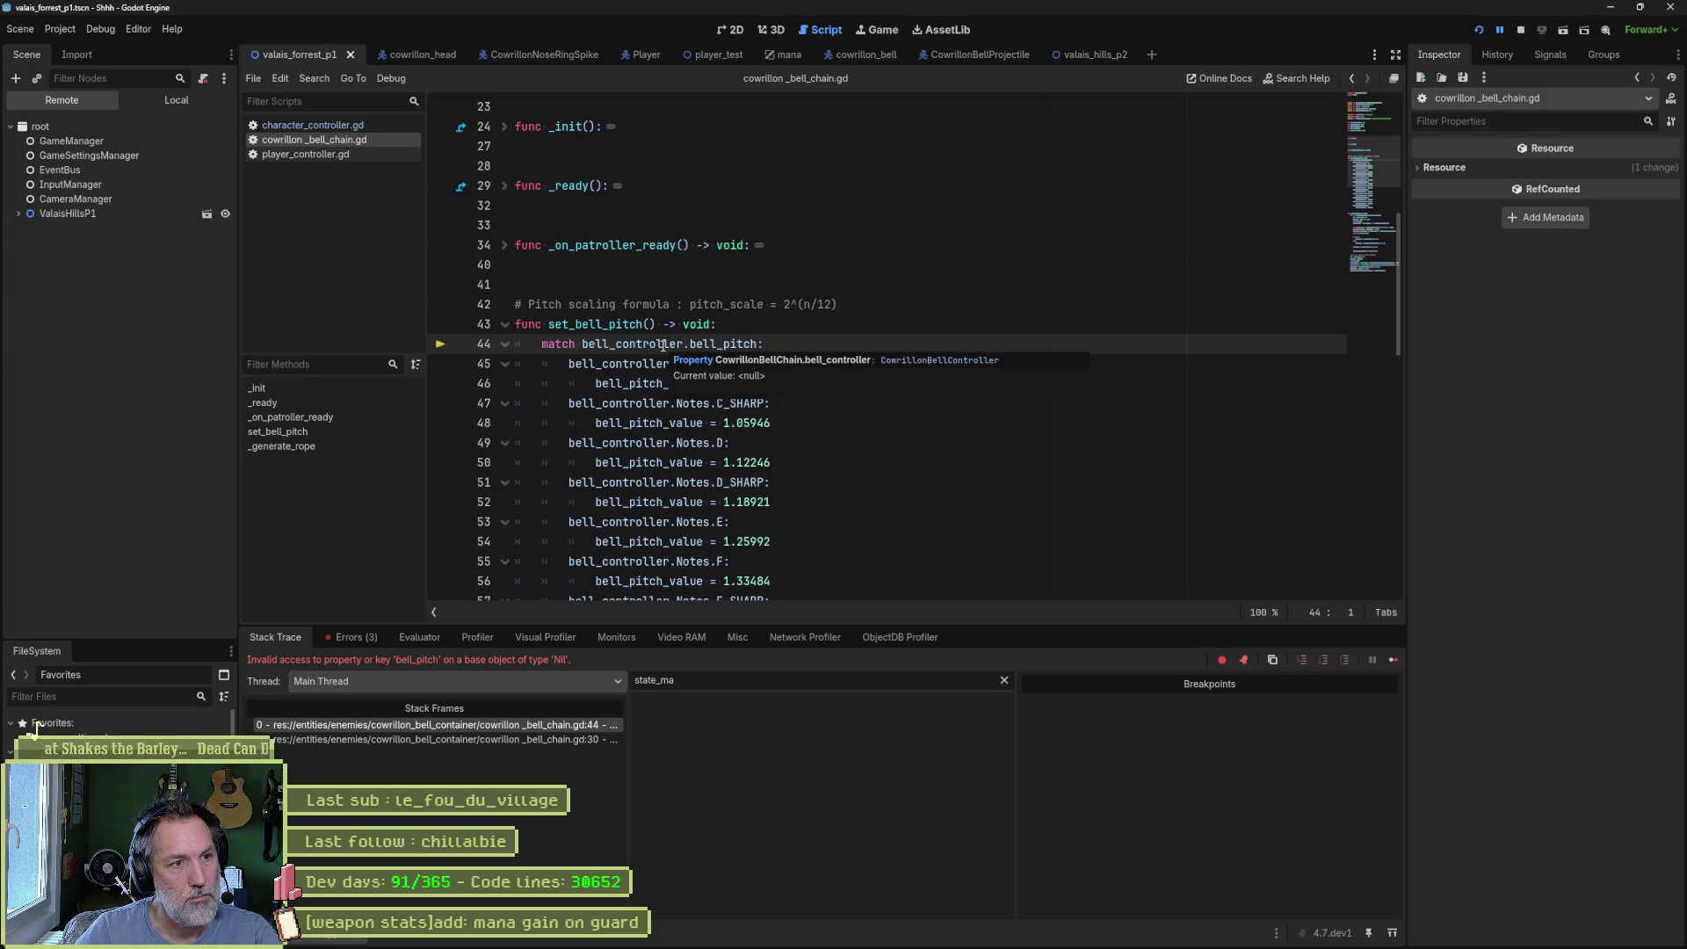
{"action": "left_click", "coordinate": [441, 741]}
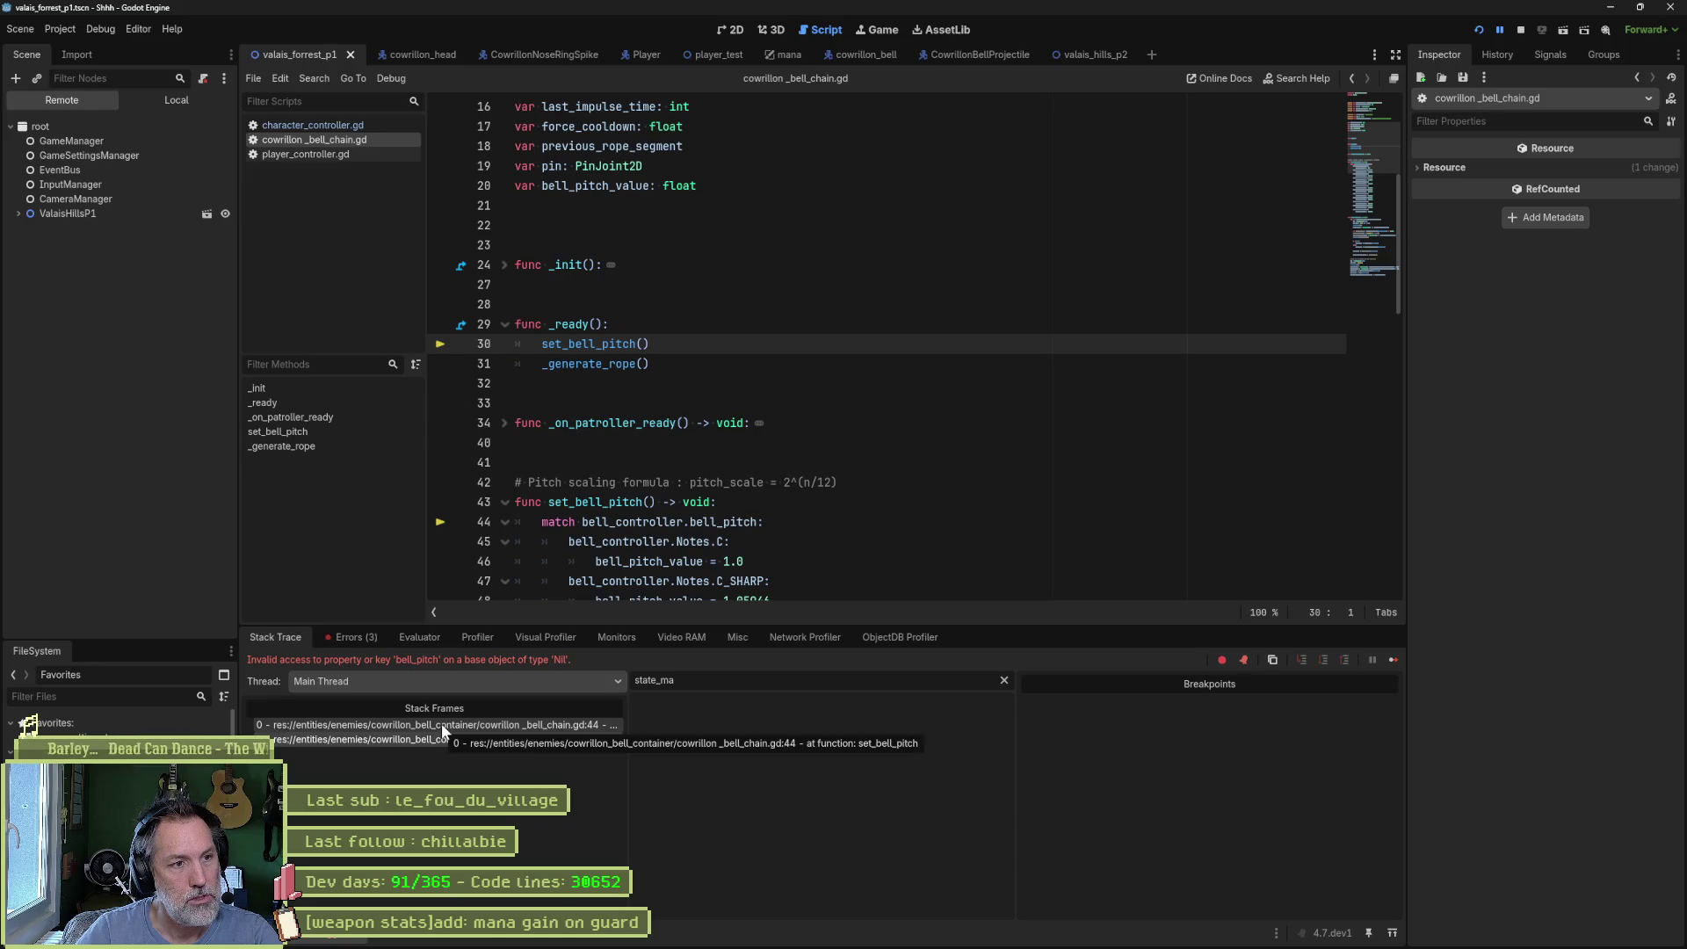
{"action": "left_click", "coordinate": [441, 724]}
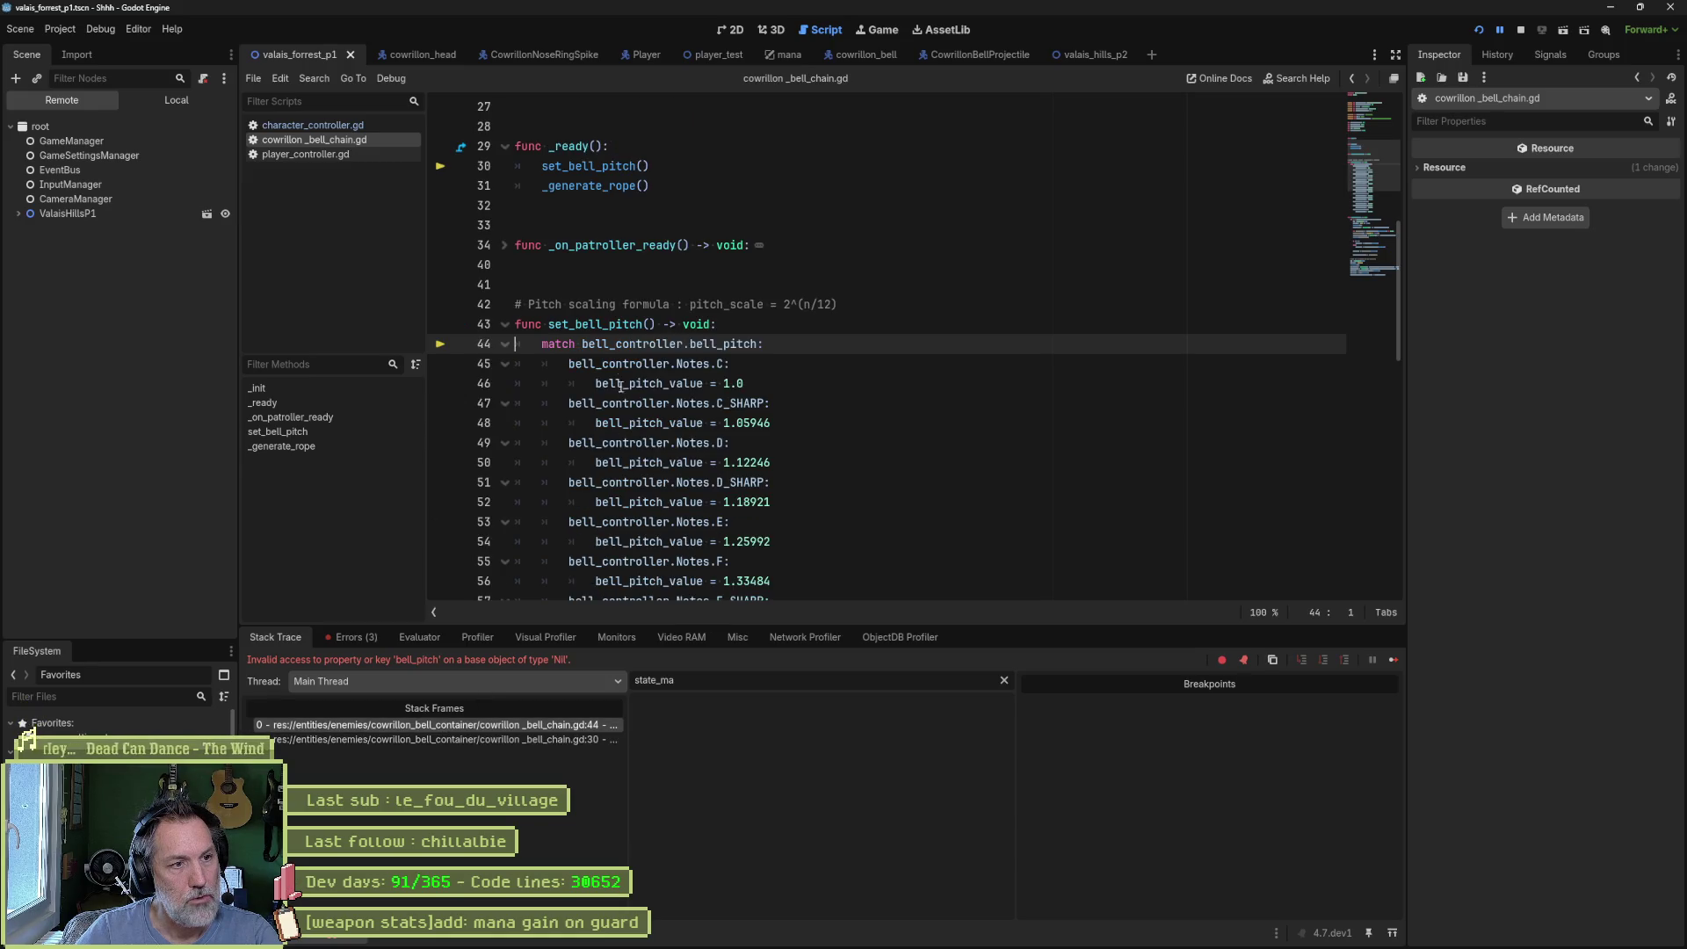
{"action": "double_click", "coordinate": [629, 344]}
{"action": "key", "text": "ctrl+c"}
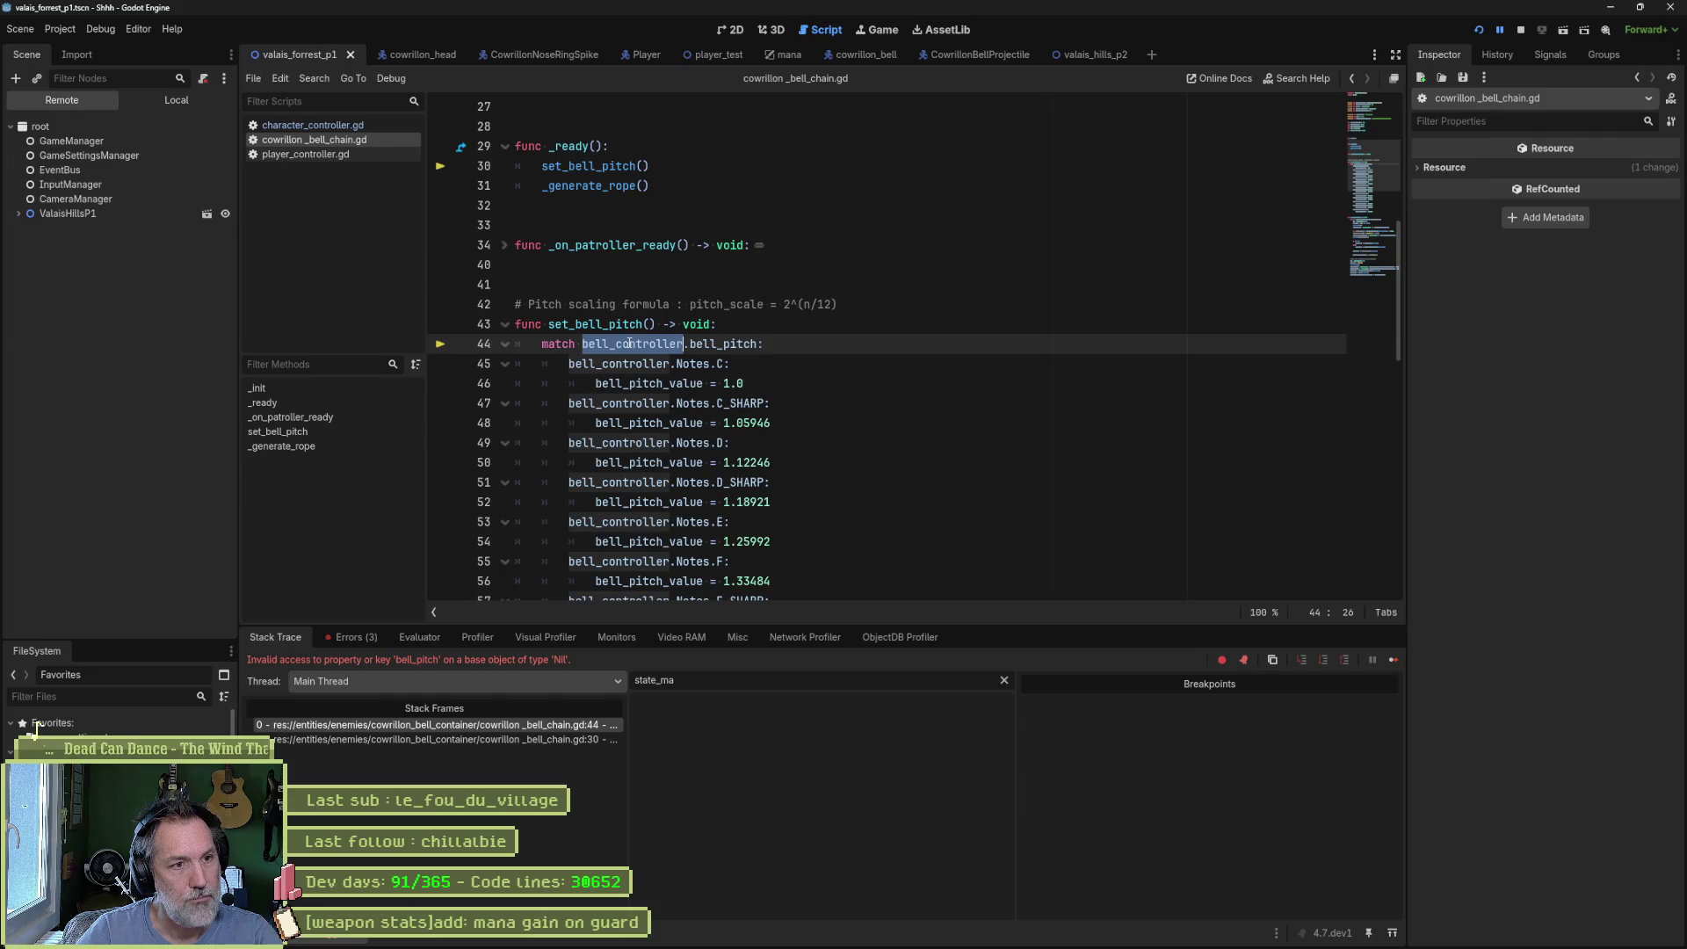
{"action": "left_click", "coordinate": [419, 637]}
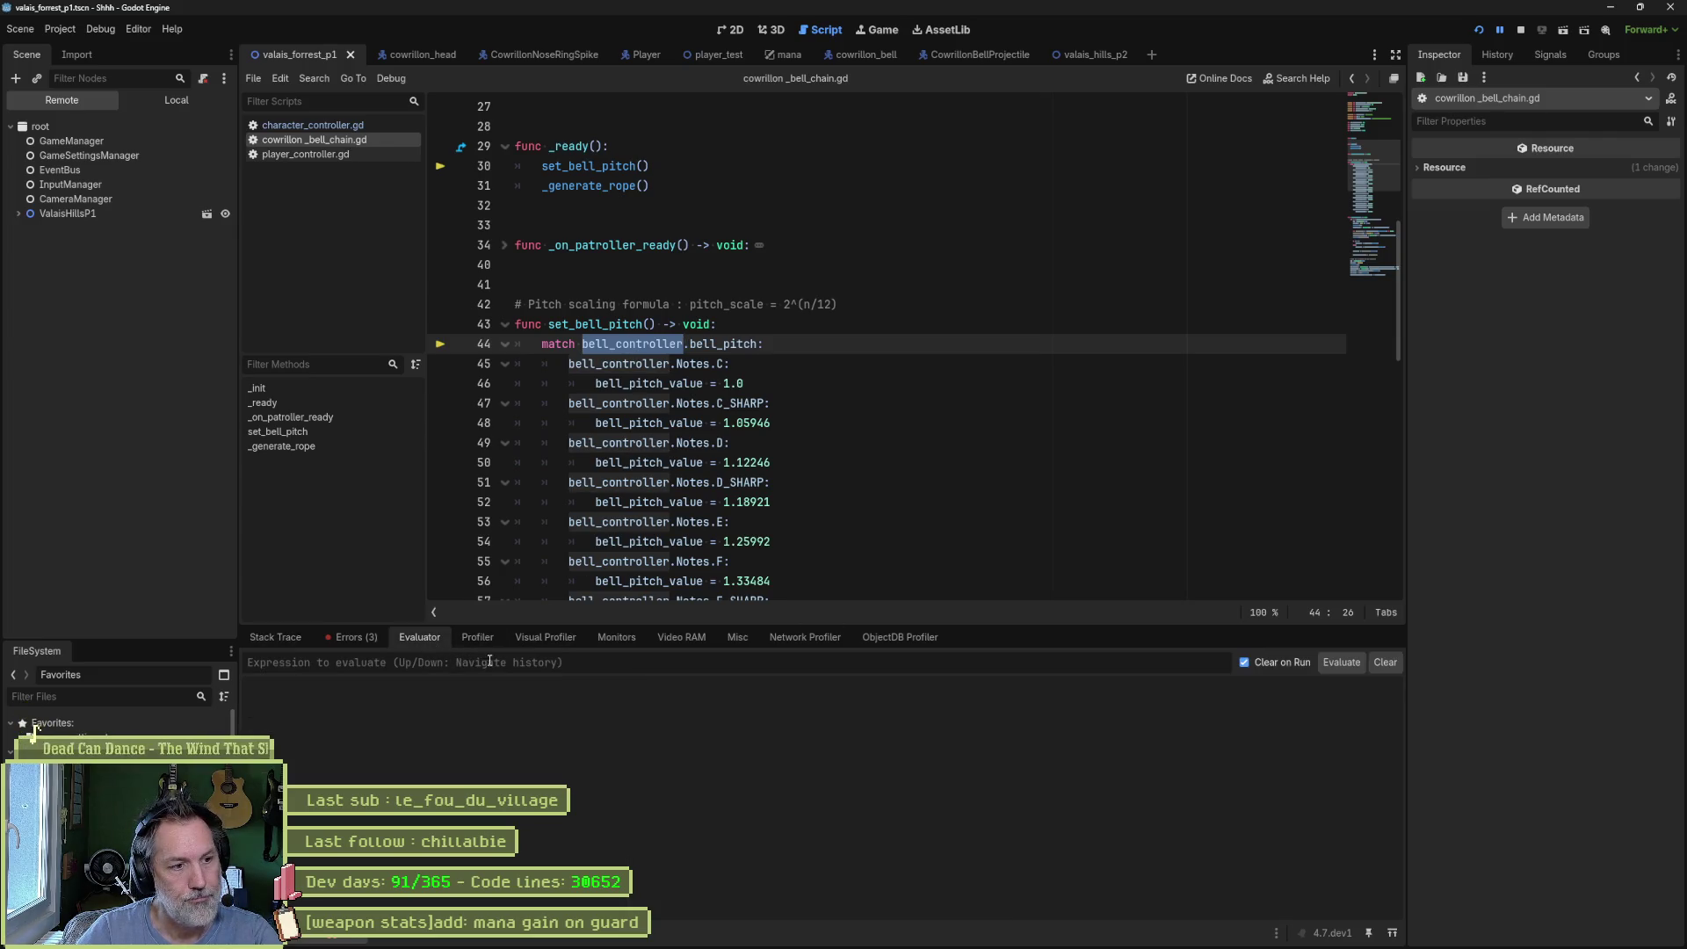
{"action": "key", "text": "ctrl+v"}
{"action": "key", "text": "Return"}
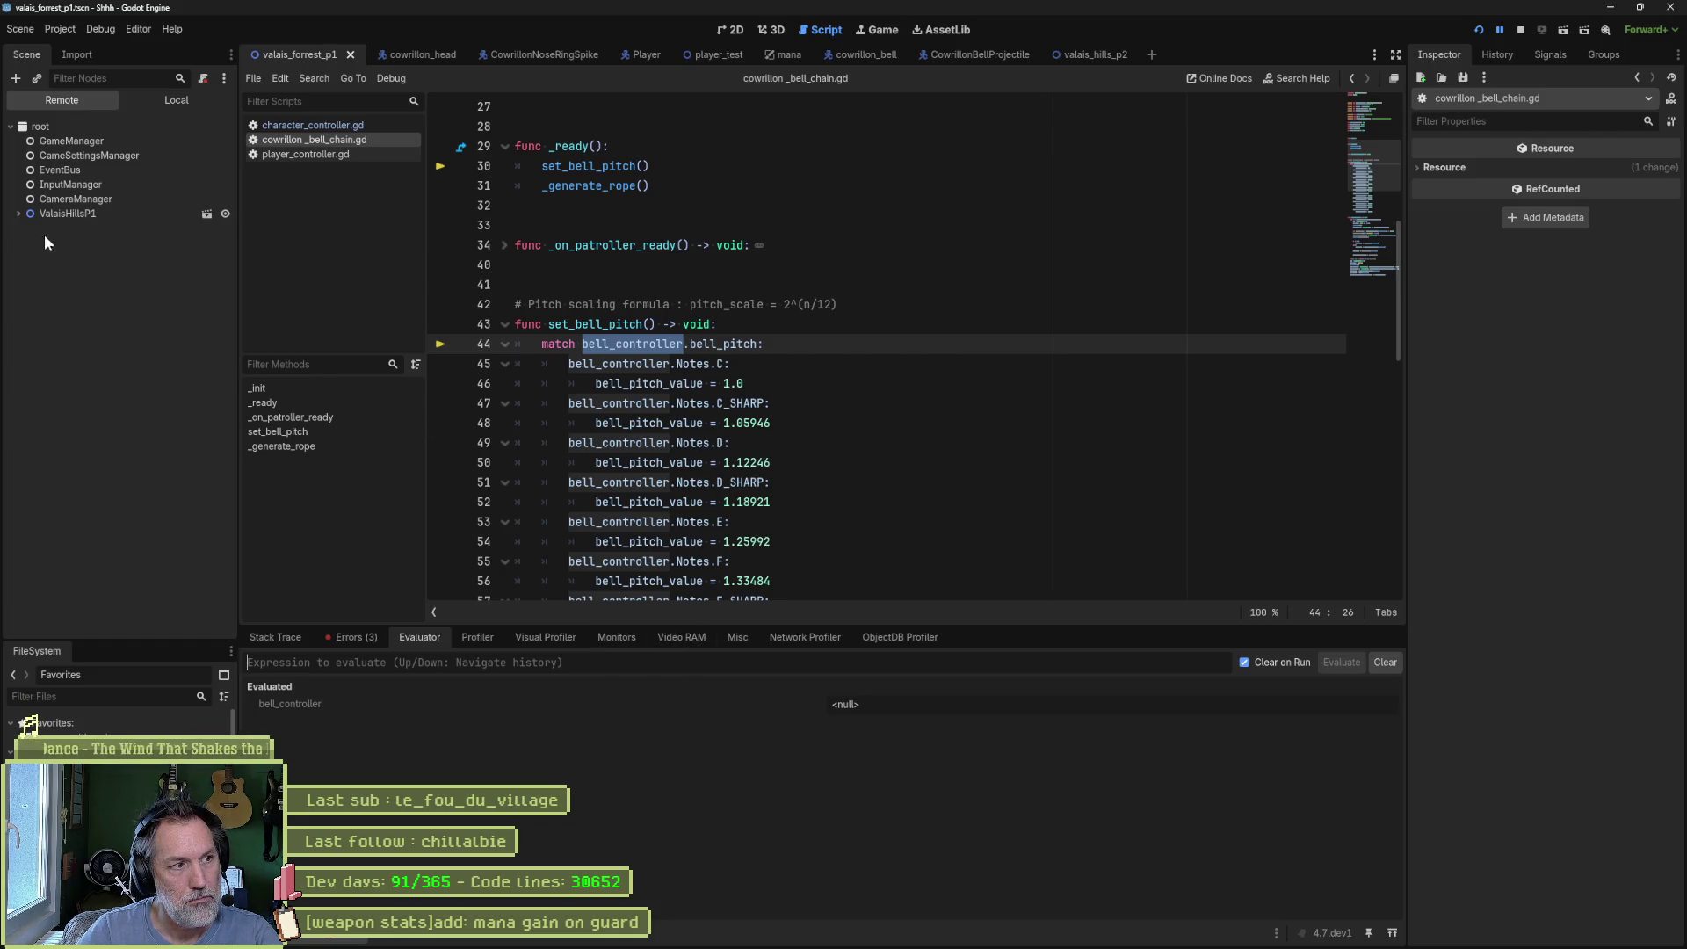
Expand ValaisHillsP1 and briefly open BG1 ground in the Remote tree, then show the 2D workspace
{"action": "left_click", "coordinate": [19, 215]}
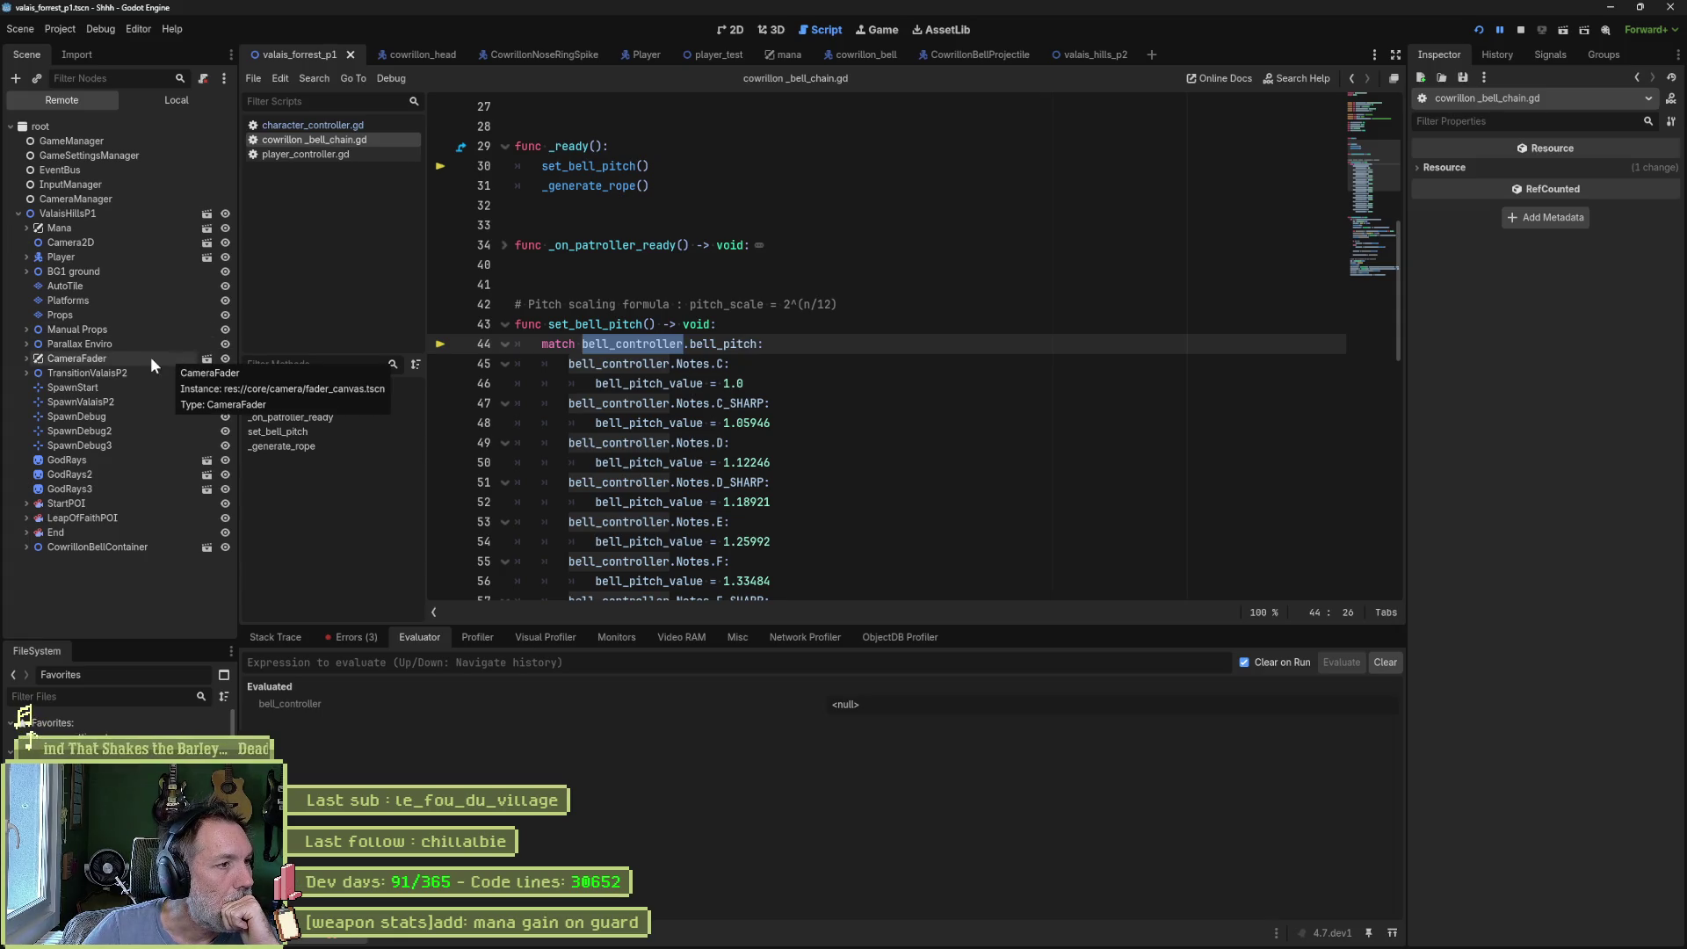
{"action": "left_click", "coordinate": [30, 274]}
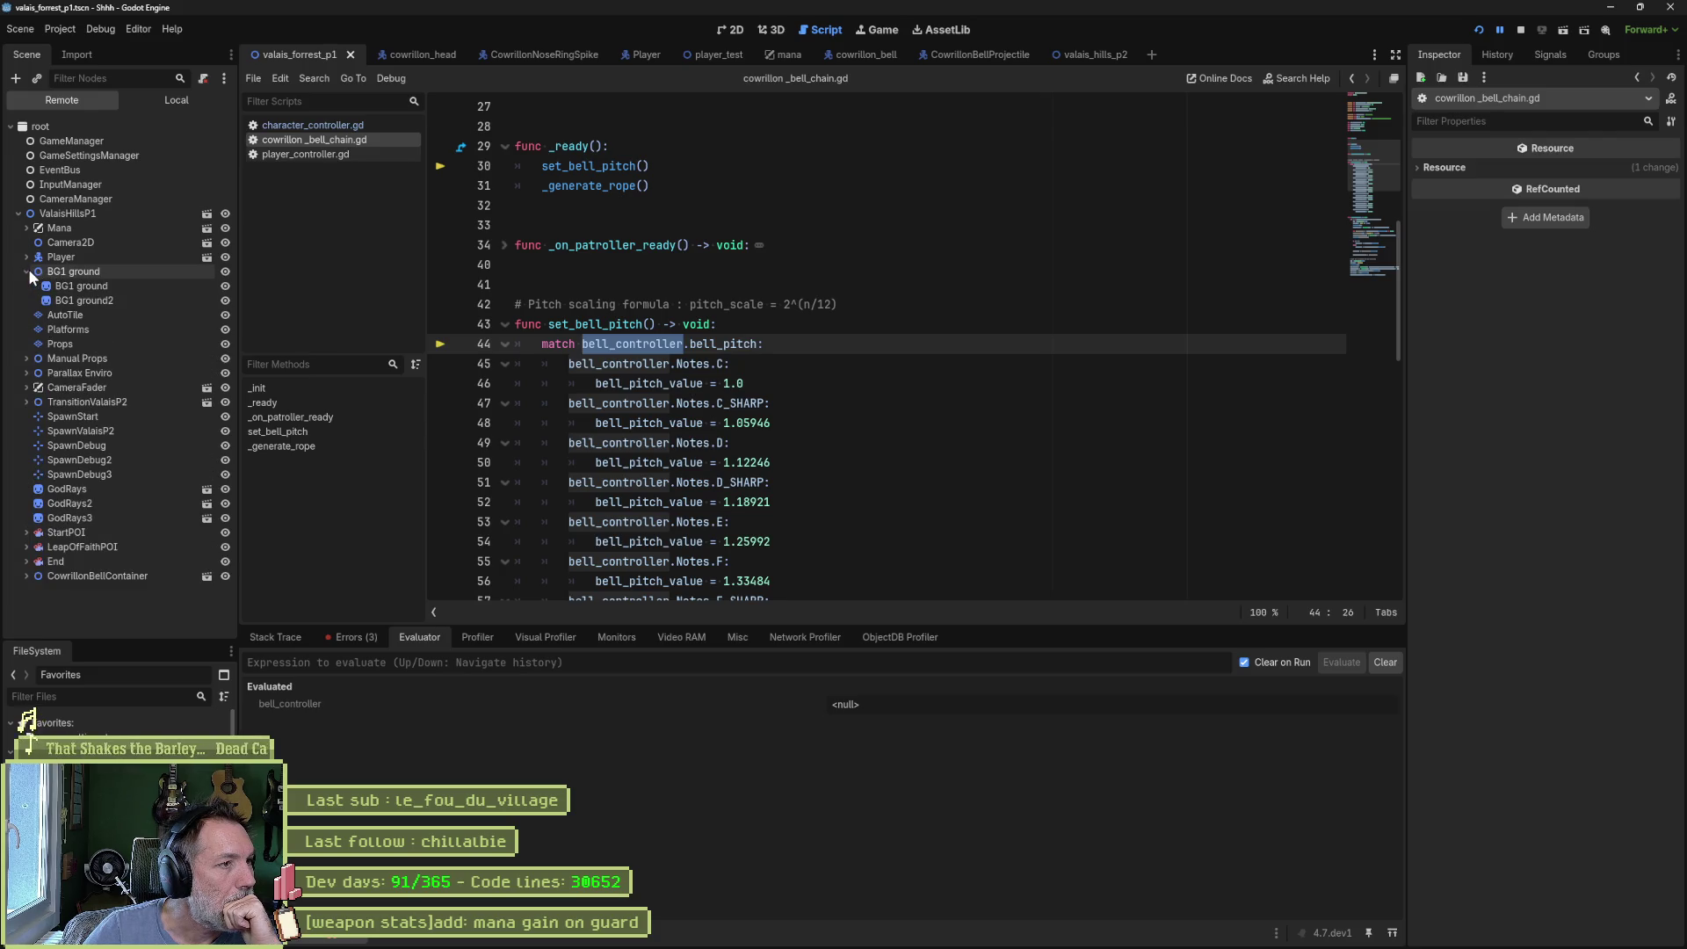
{"action": "left_click", "coordinate": [31, 276]}
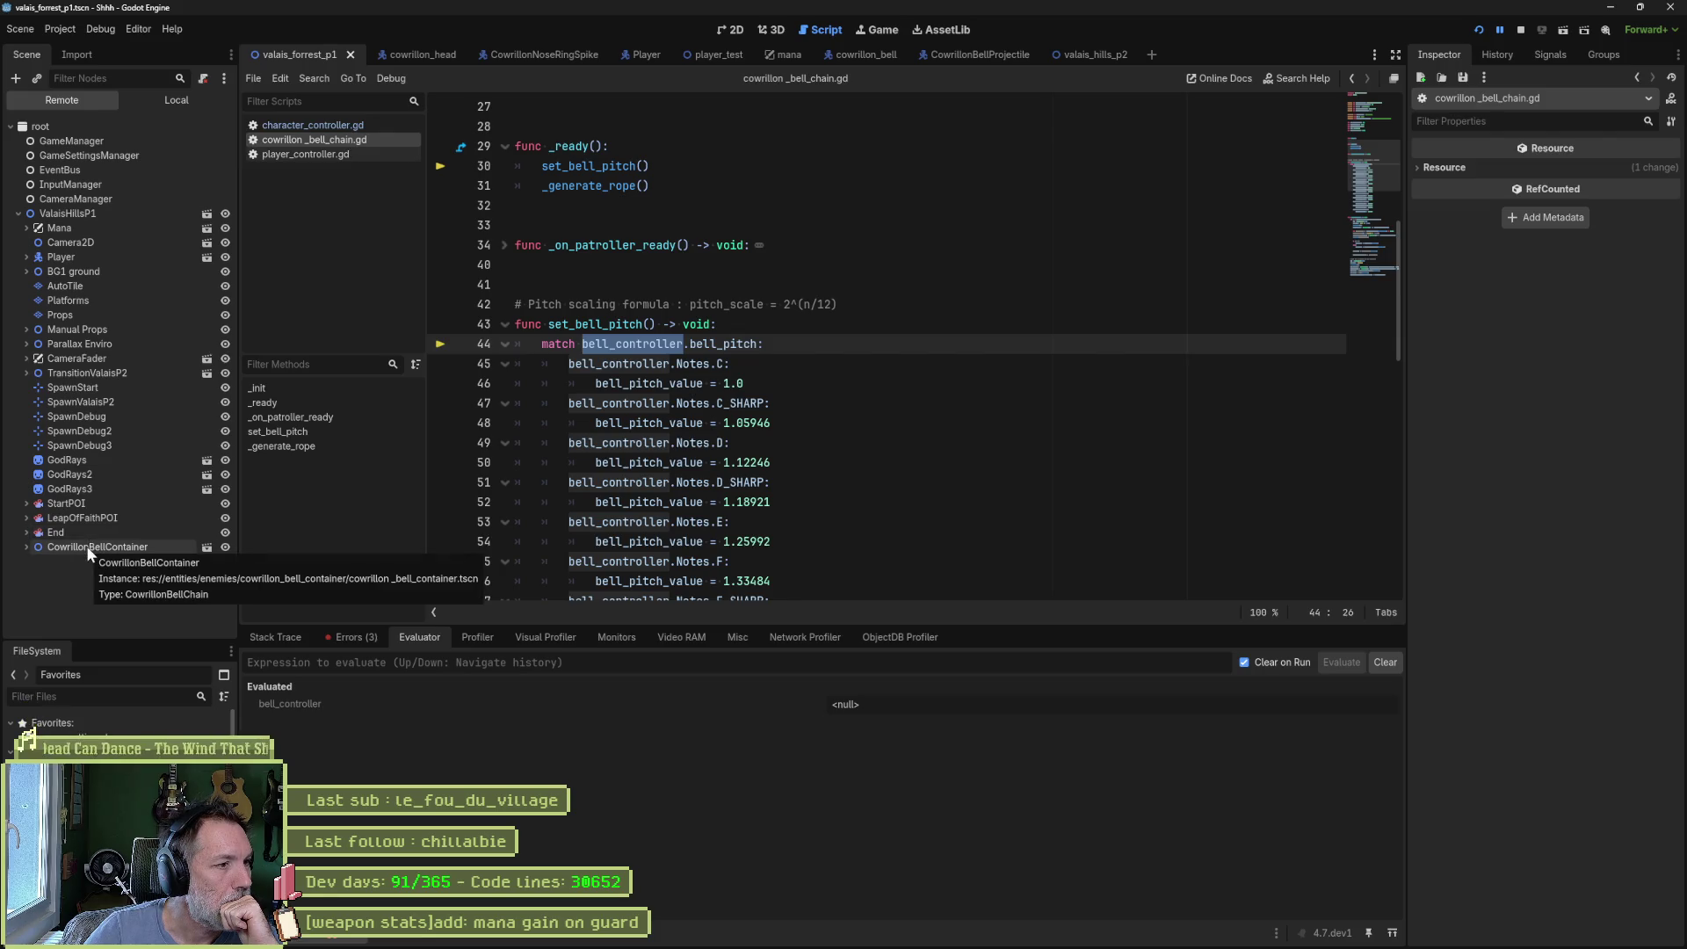
{"action": "left_click", "coordinate": [734, 29]}
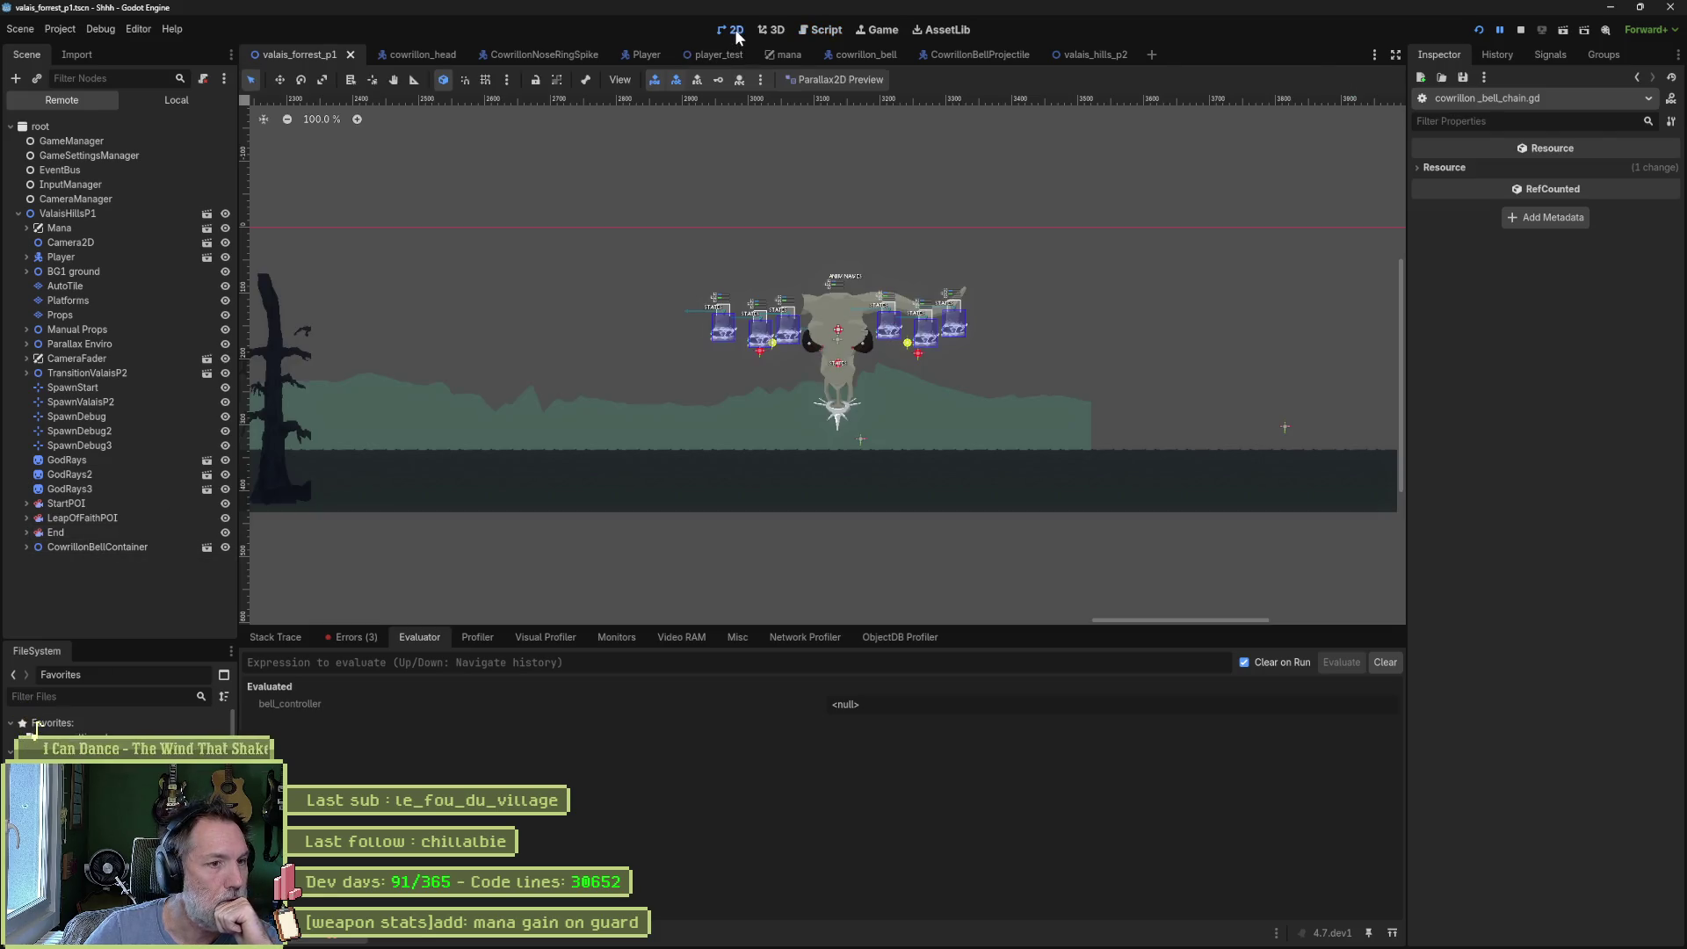
Inspect the live CowrillonBellContainer node, pan the level view, and switch to the Move tool
{"action": "left_click", "coordinate": [77, 548]}
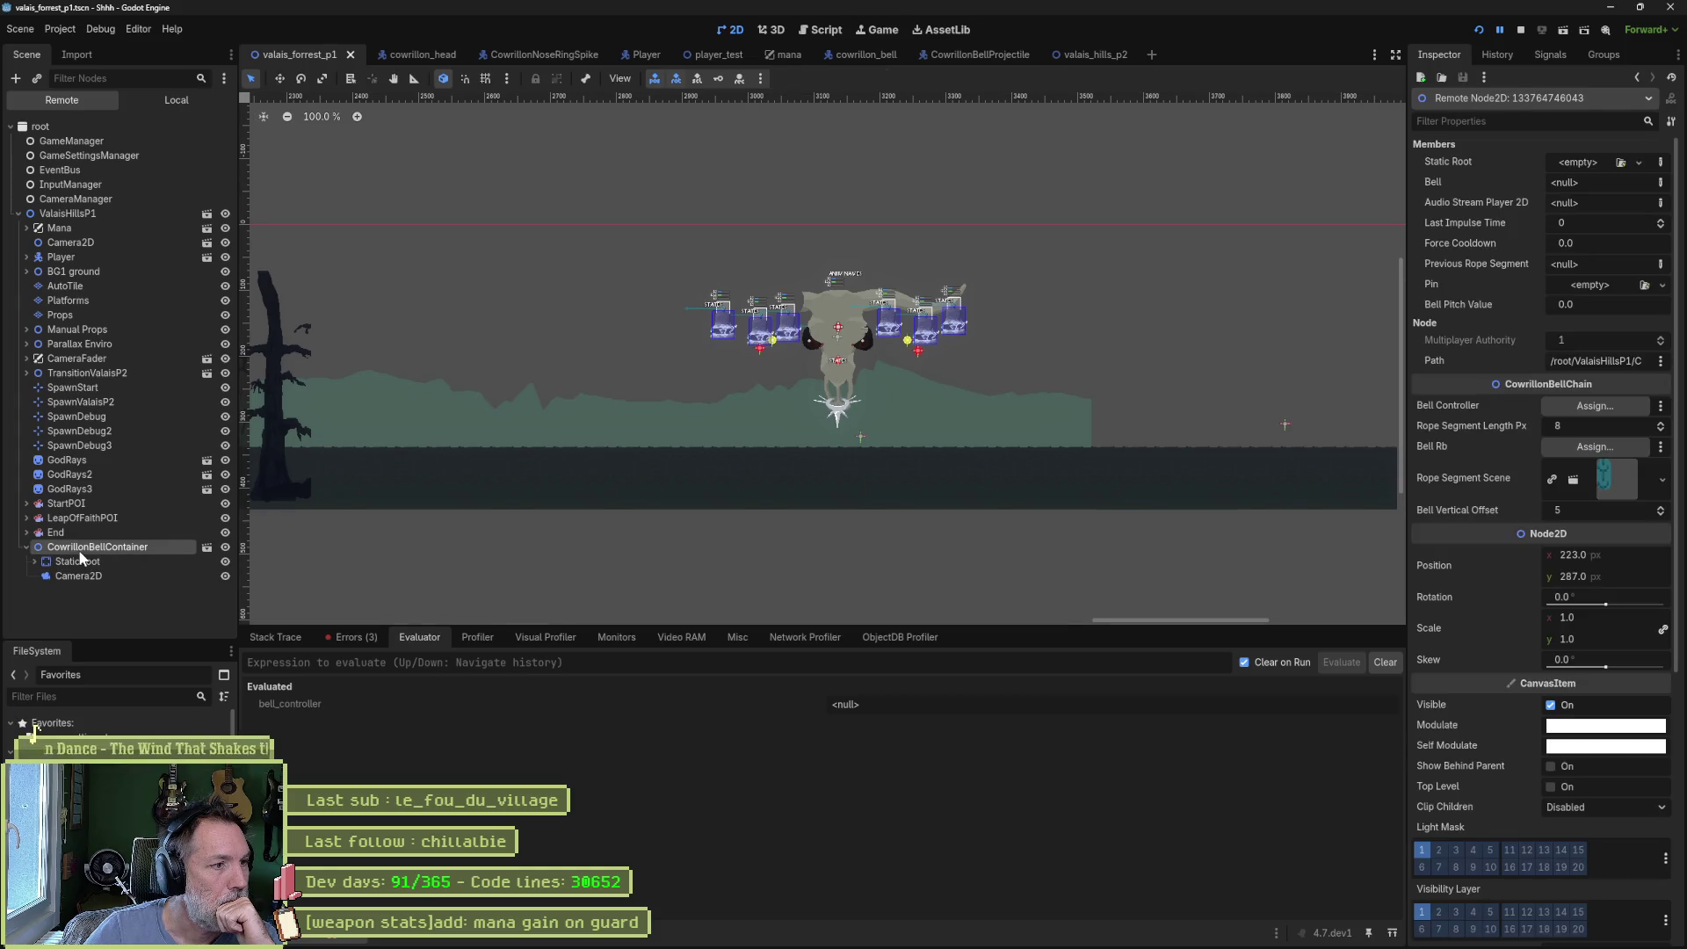
{"action": "scroll", "coordinate": [480, 389], "scroll_direction": "down", "scroll_amount": 3}
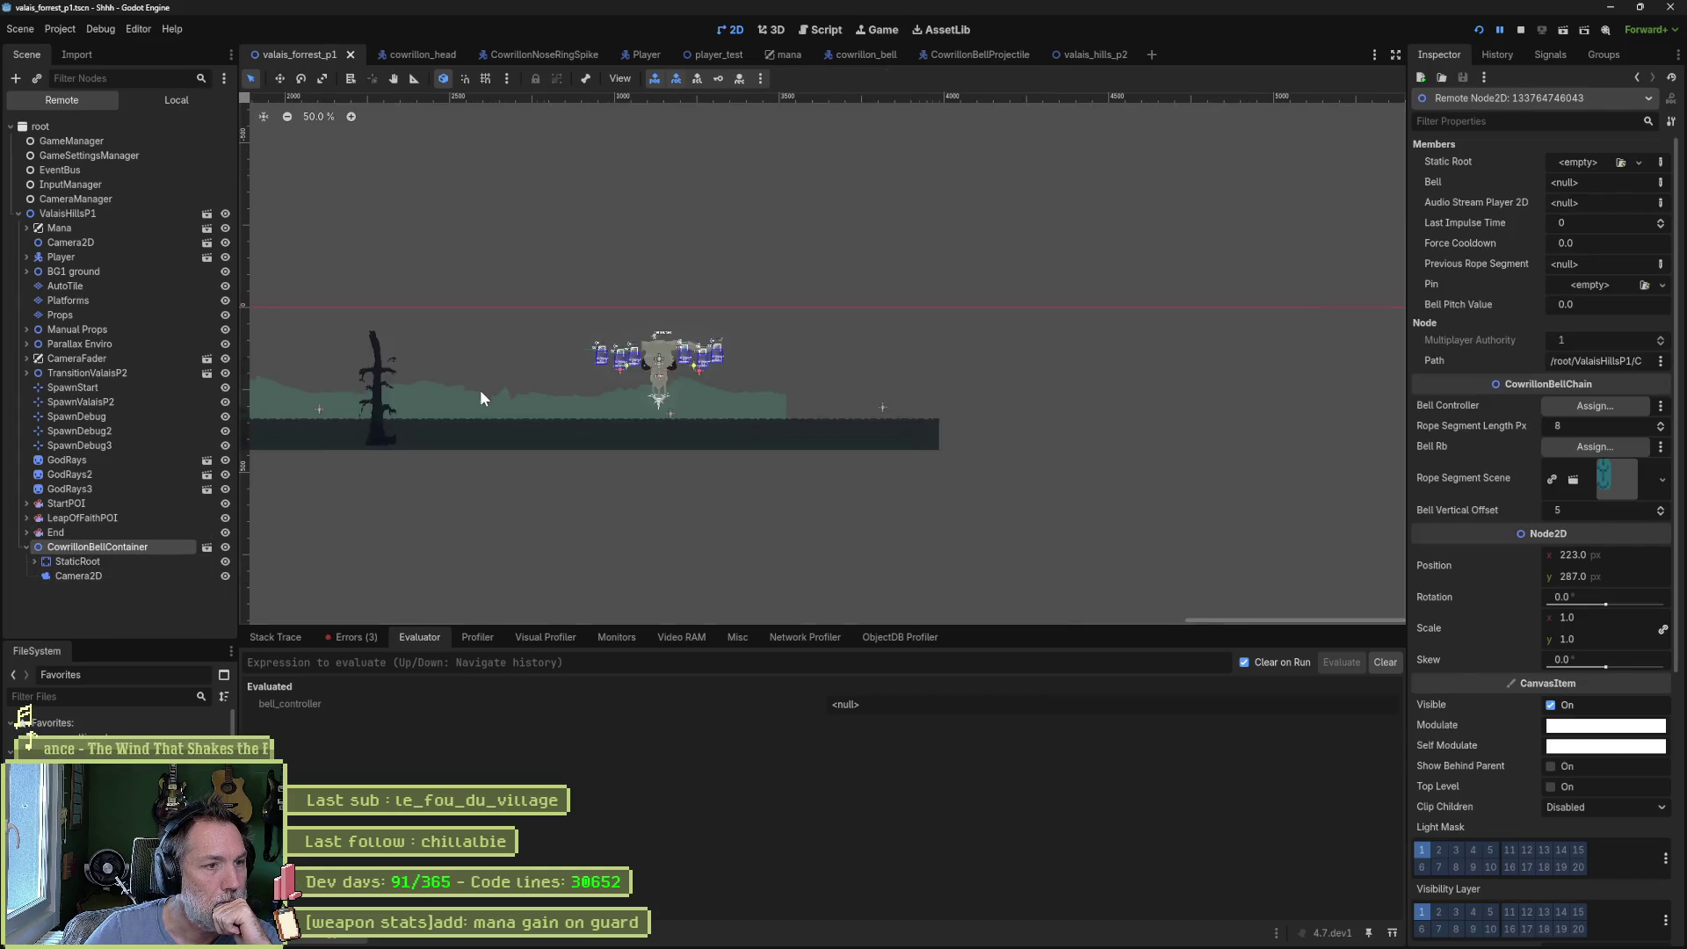
{"action": "mouse_move", "coordinate": [501, 386]}
{"action": "left_mouse_down"}
{"action": "mouse_move", "coordinate": [1128, 351]}
{"action": "mouse_move", "coordinate": [957, 356]}
{"action": "left_mouse_up"}
{"action": "key", "text": "w"}
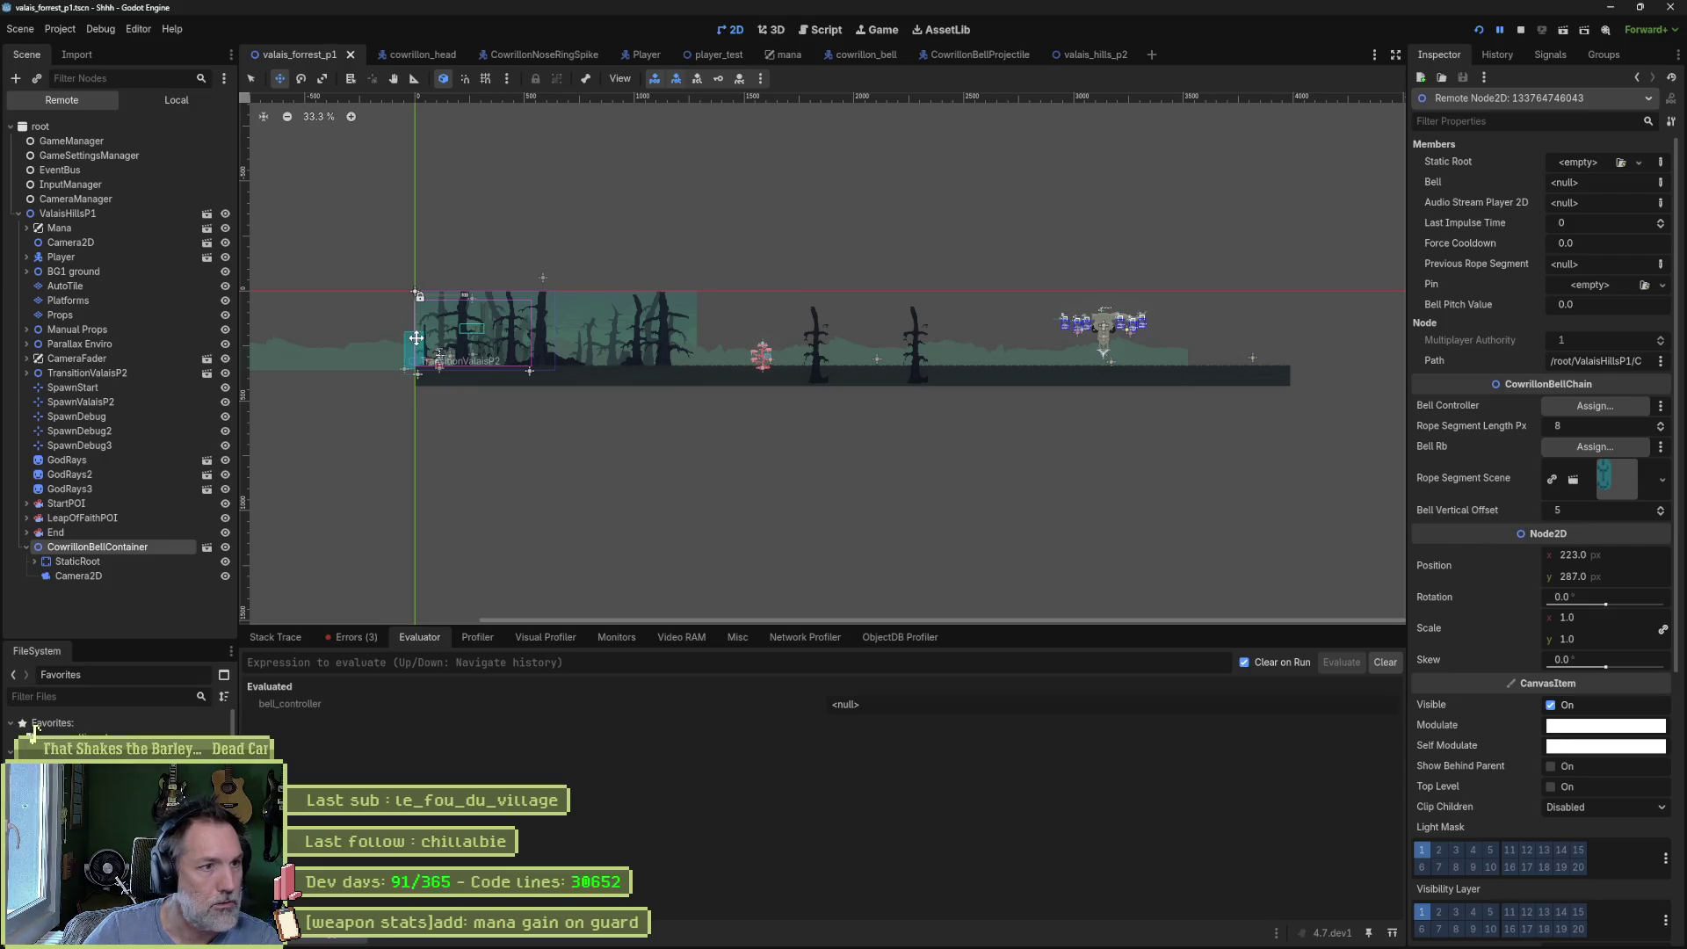
{"action": "scroll", "coordinate": [395, 332], "scroll_direction": "up", "scroll_amount": 6}
{"action": "scroll", "coordinate": [500, 336], "scroll_direction": "down", "scroll_amount": 4}
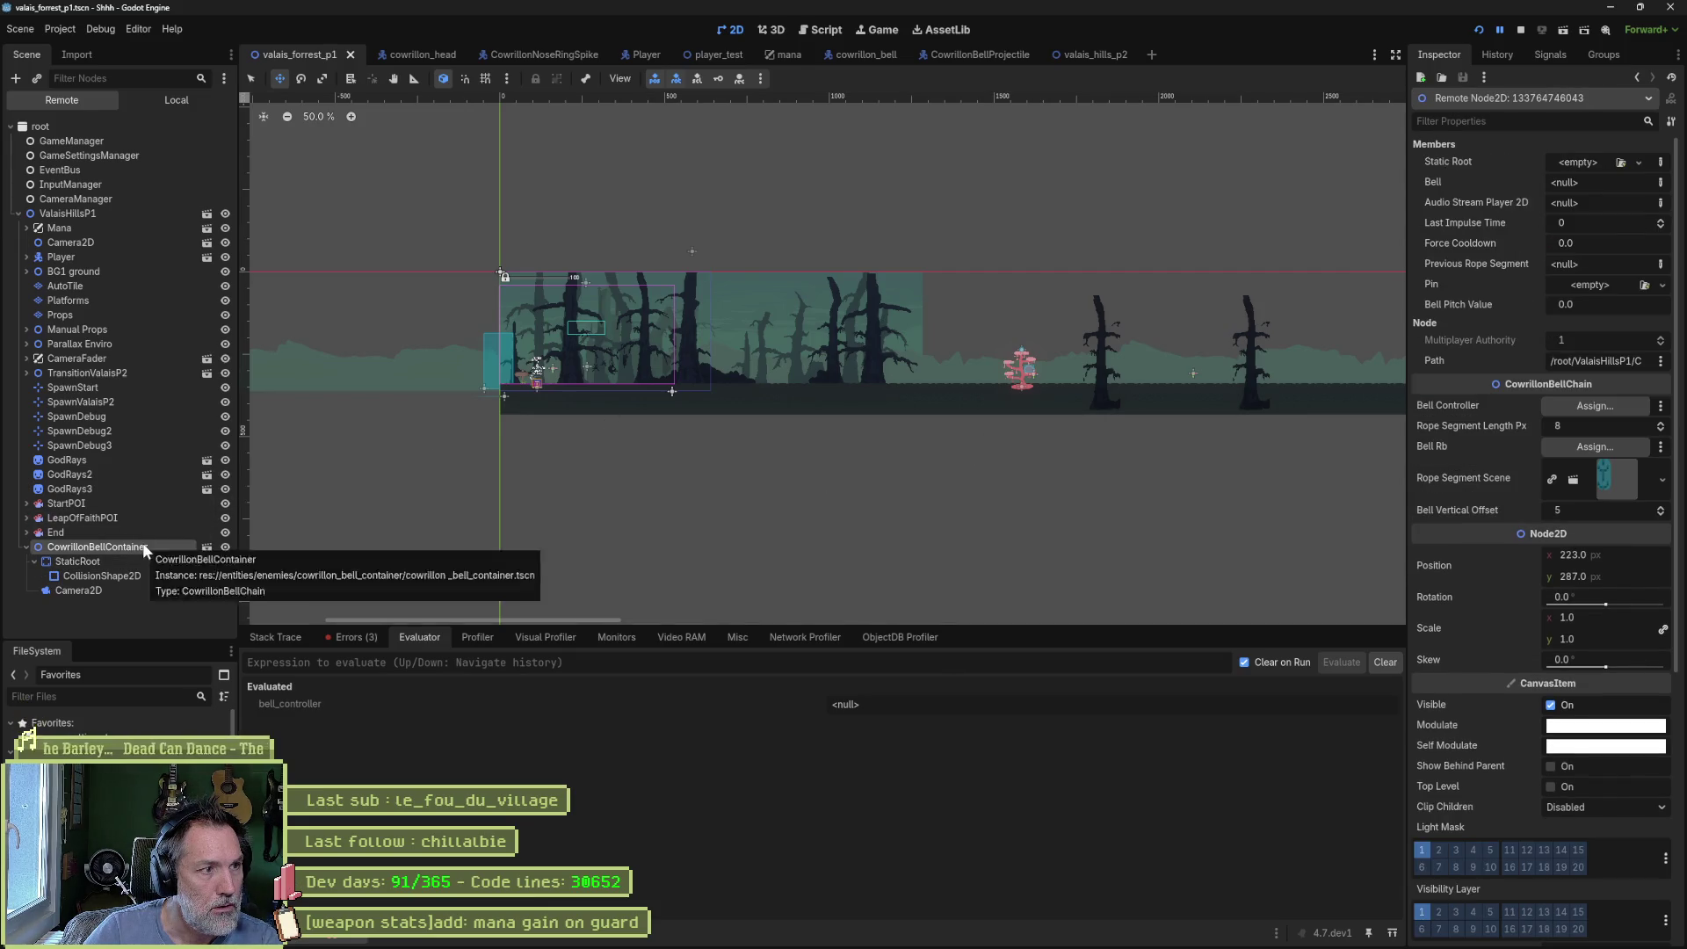
Inspect the live Player node, pan around the canvas, and stop the game with F8
{"action": "left_click", "coordinate": [104, 258]}
{"action": "mouse_move", "coordinate": [989, 359]}
{"action": "left_mouse_down"}
{"action": "mouse_move", "coordinate": [412, 360]}
{"action": "mouse_move", "coordinate": [872, 350]}
{"action": "left_mouse_up"}
{"action": "scroll", "coordinate": [389, 376], "scroll_direction": "up", "scroll_amount": 5}
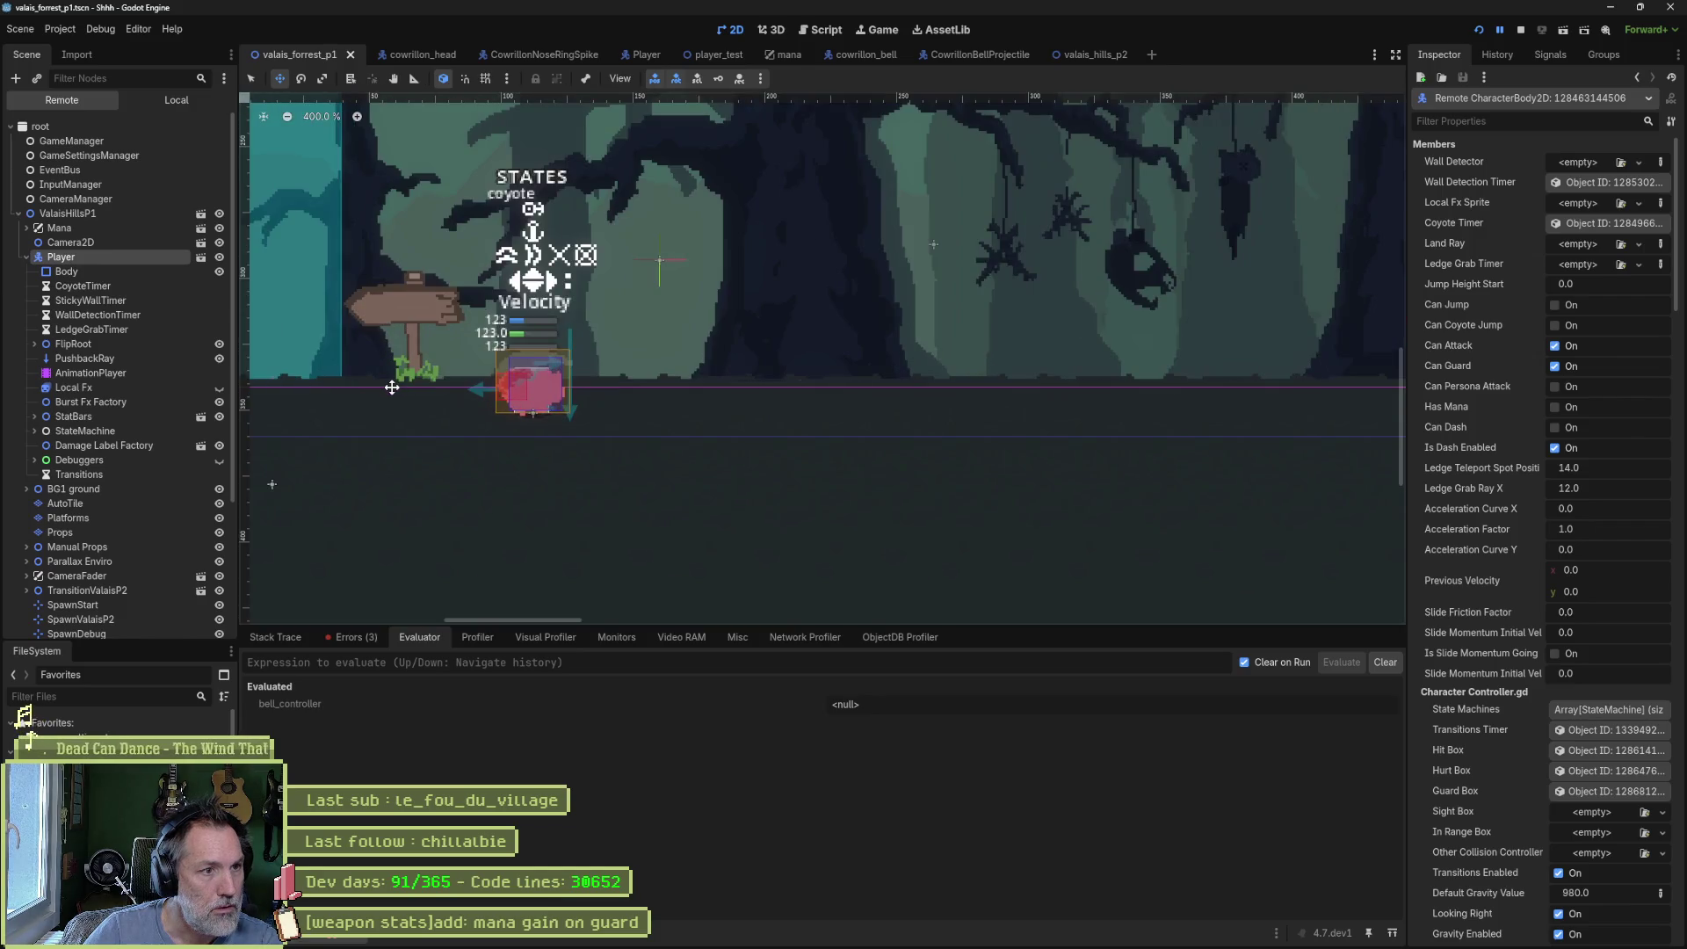
{"action": "scroll", "coordinate": [492, 373], "scroll_direction": "down", "scroll_amount": 5}
{"action": "scroll", "coordinate": [662, 372], "scroll_direction": "down", "scroll_amount": 1}
{"action": "scroll", "coordinate": [572, 281], "scroll_direction": "right", "scroll_amount": 3}
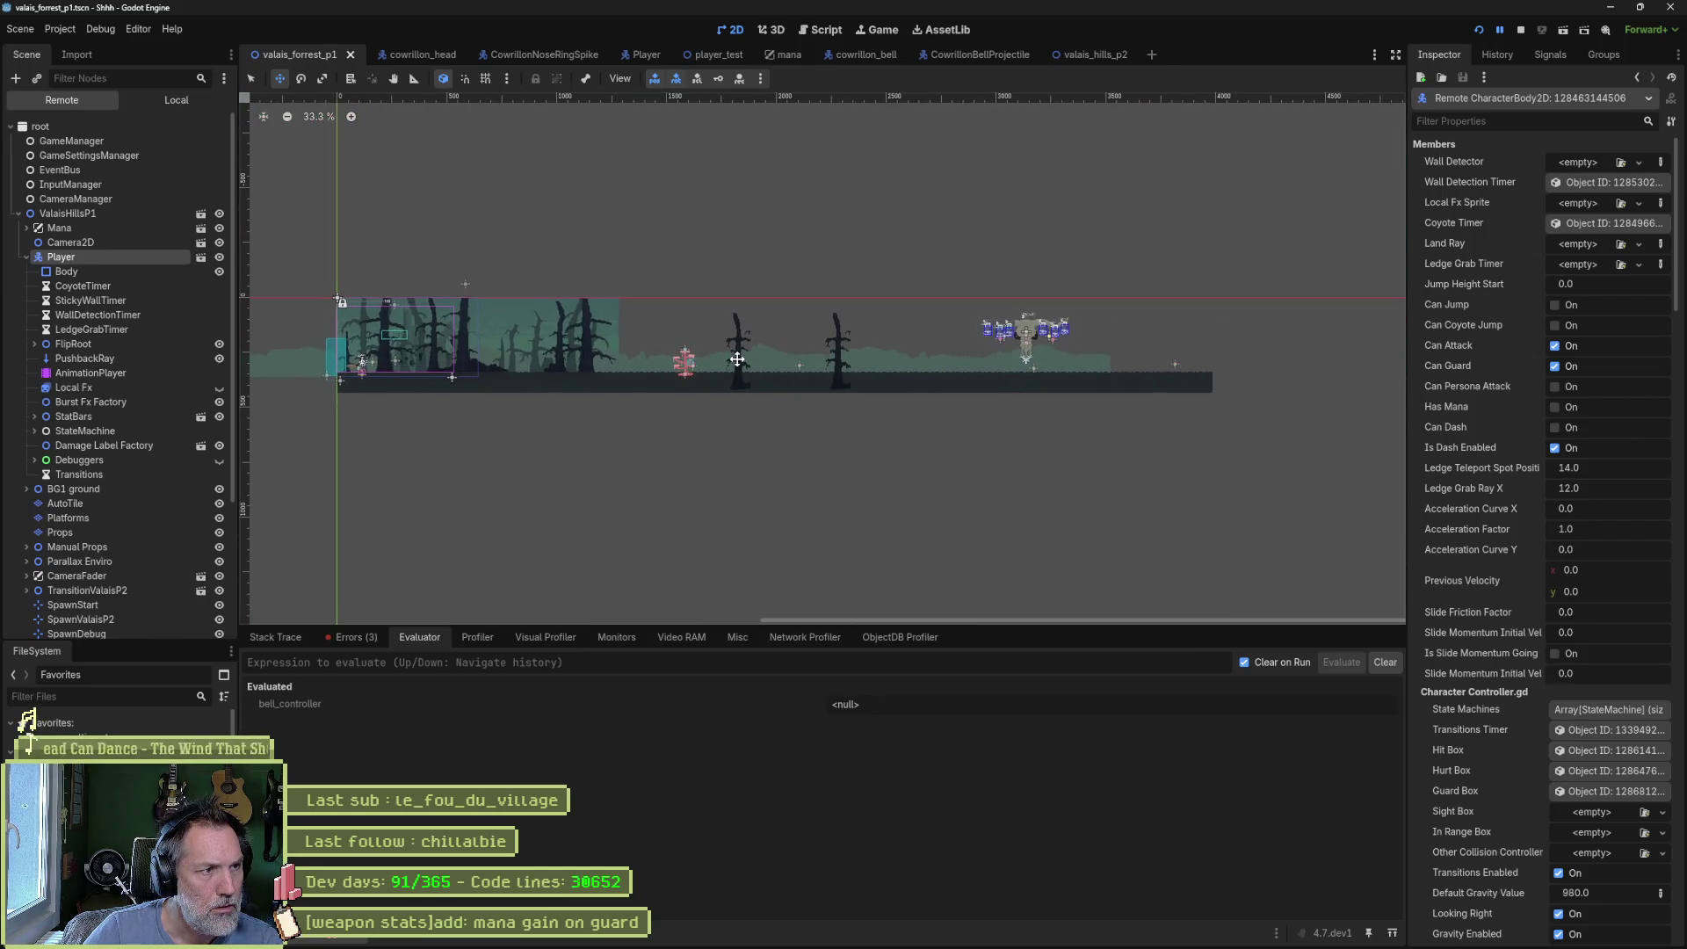
{"action": "key", "text": "F8"}
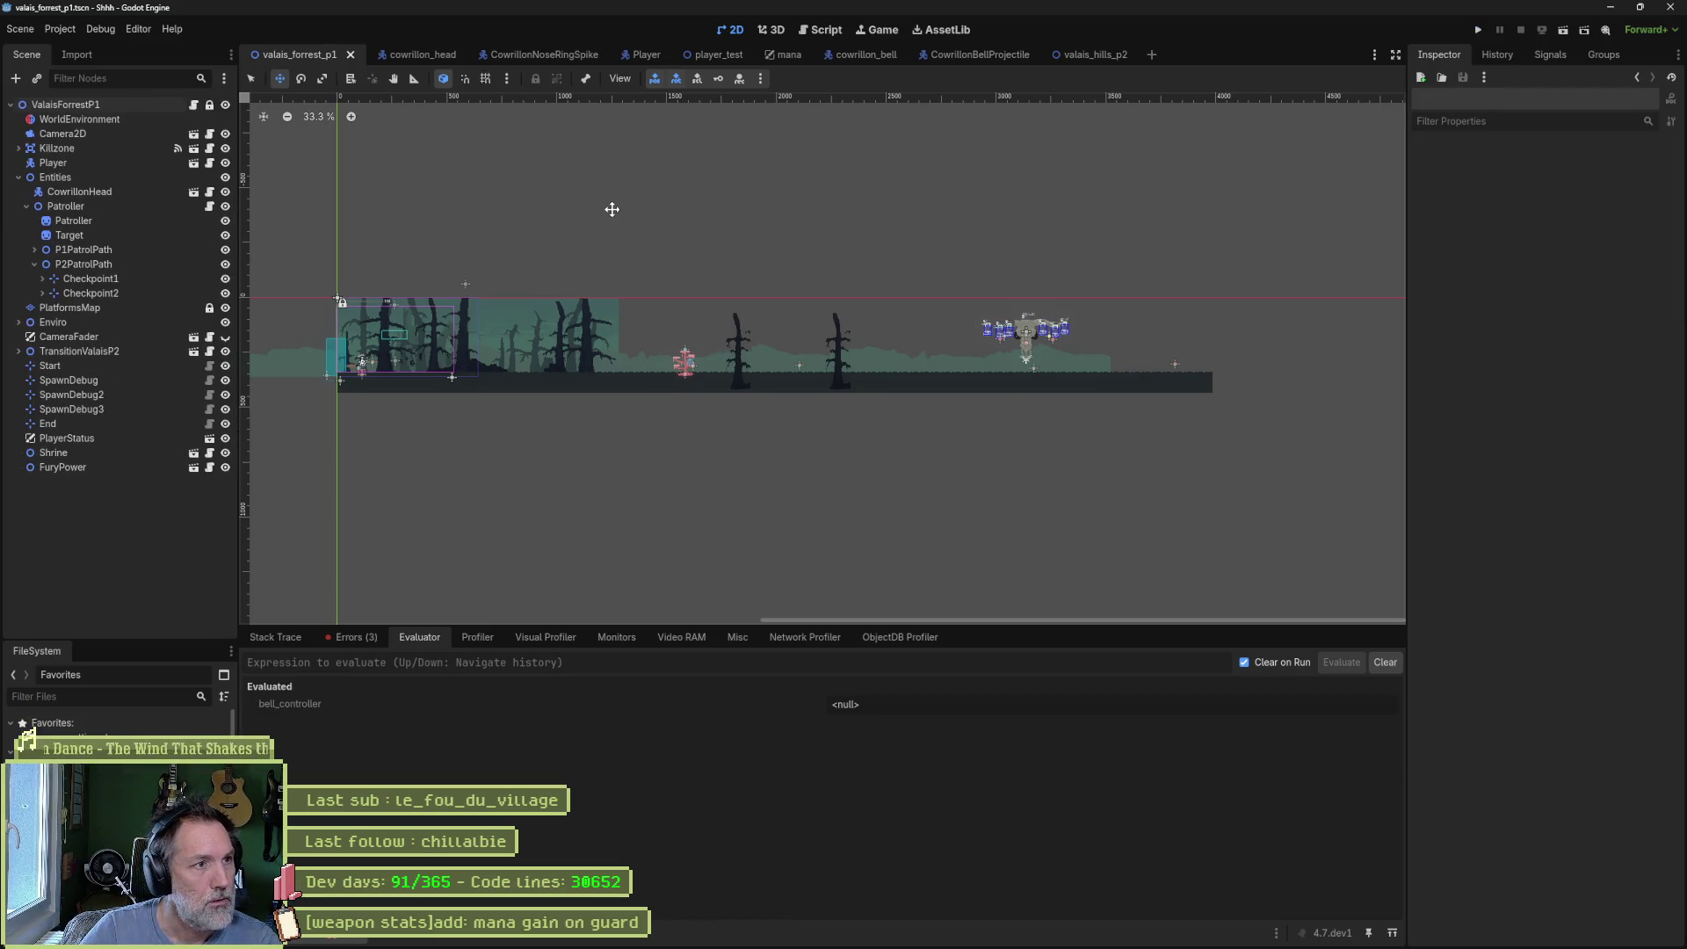
Run the current scene twice until it errors on null bell_pitch, stop it, and open Project Settings
{"action": "key", "text": "F6"}
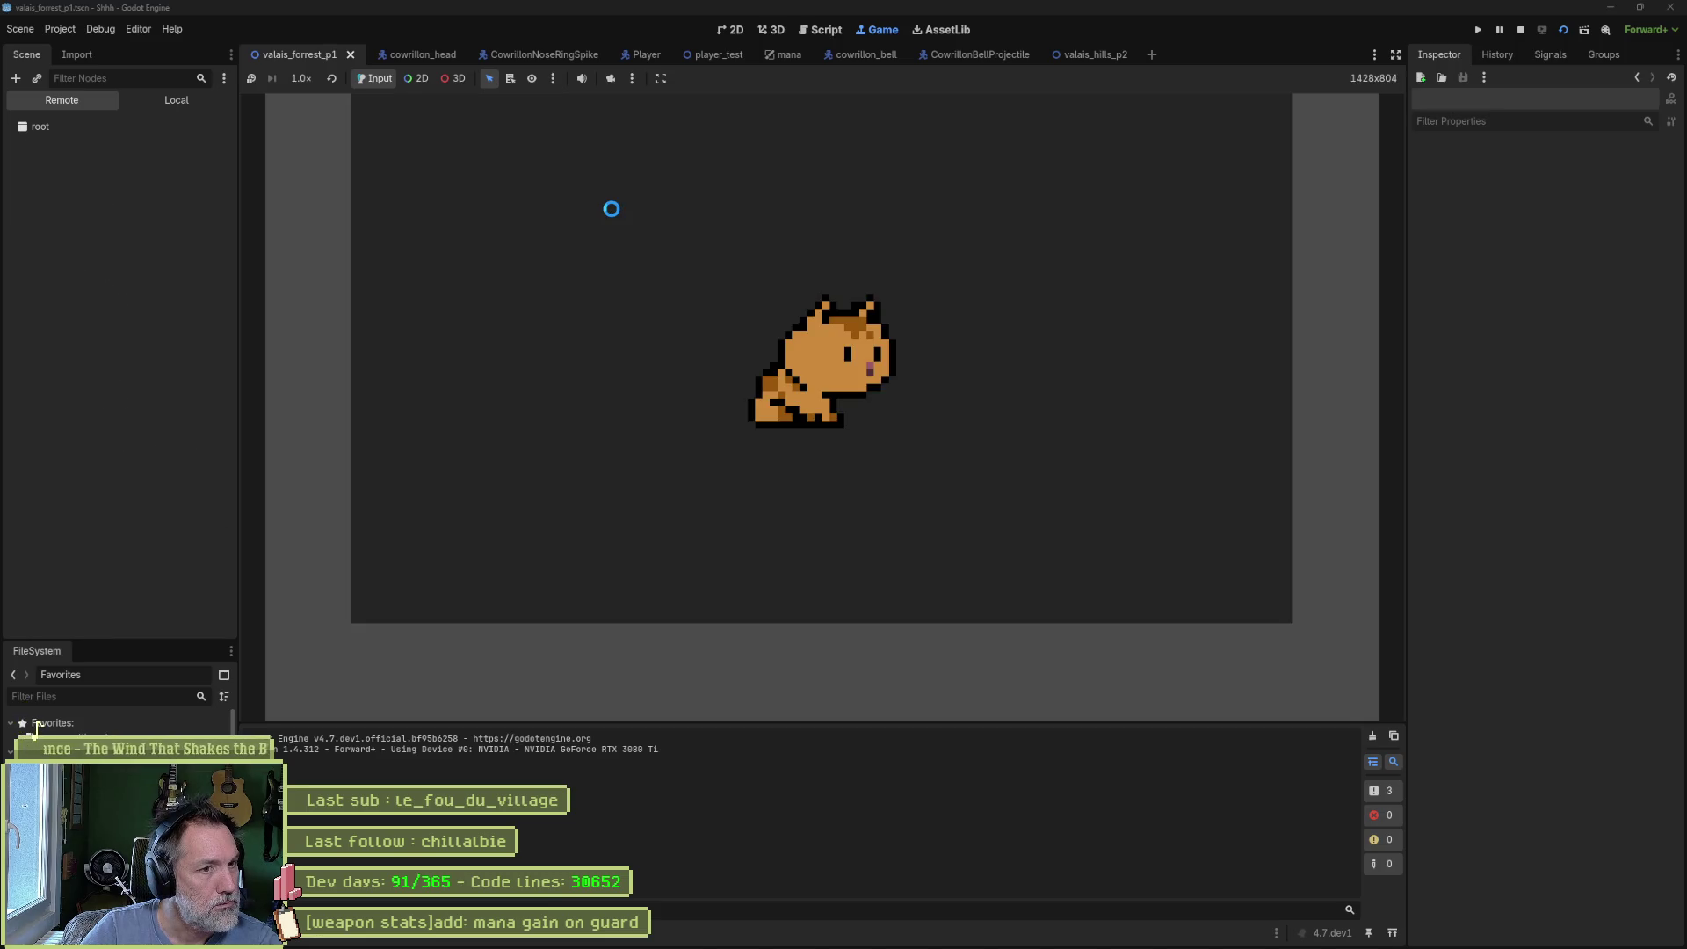
{"action": "key", "text": "F8"}
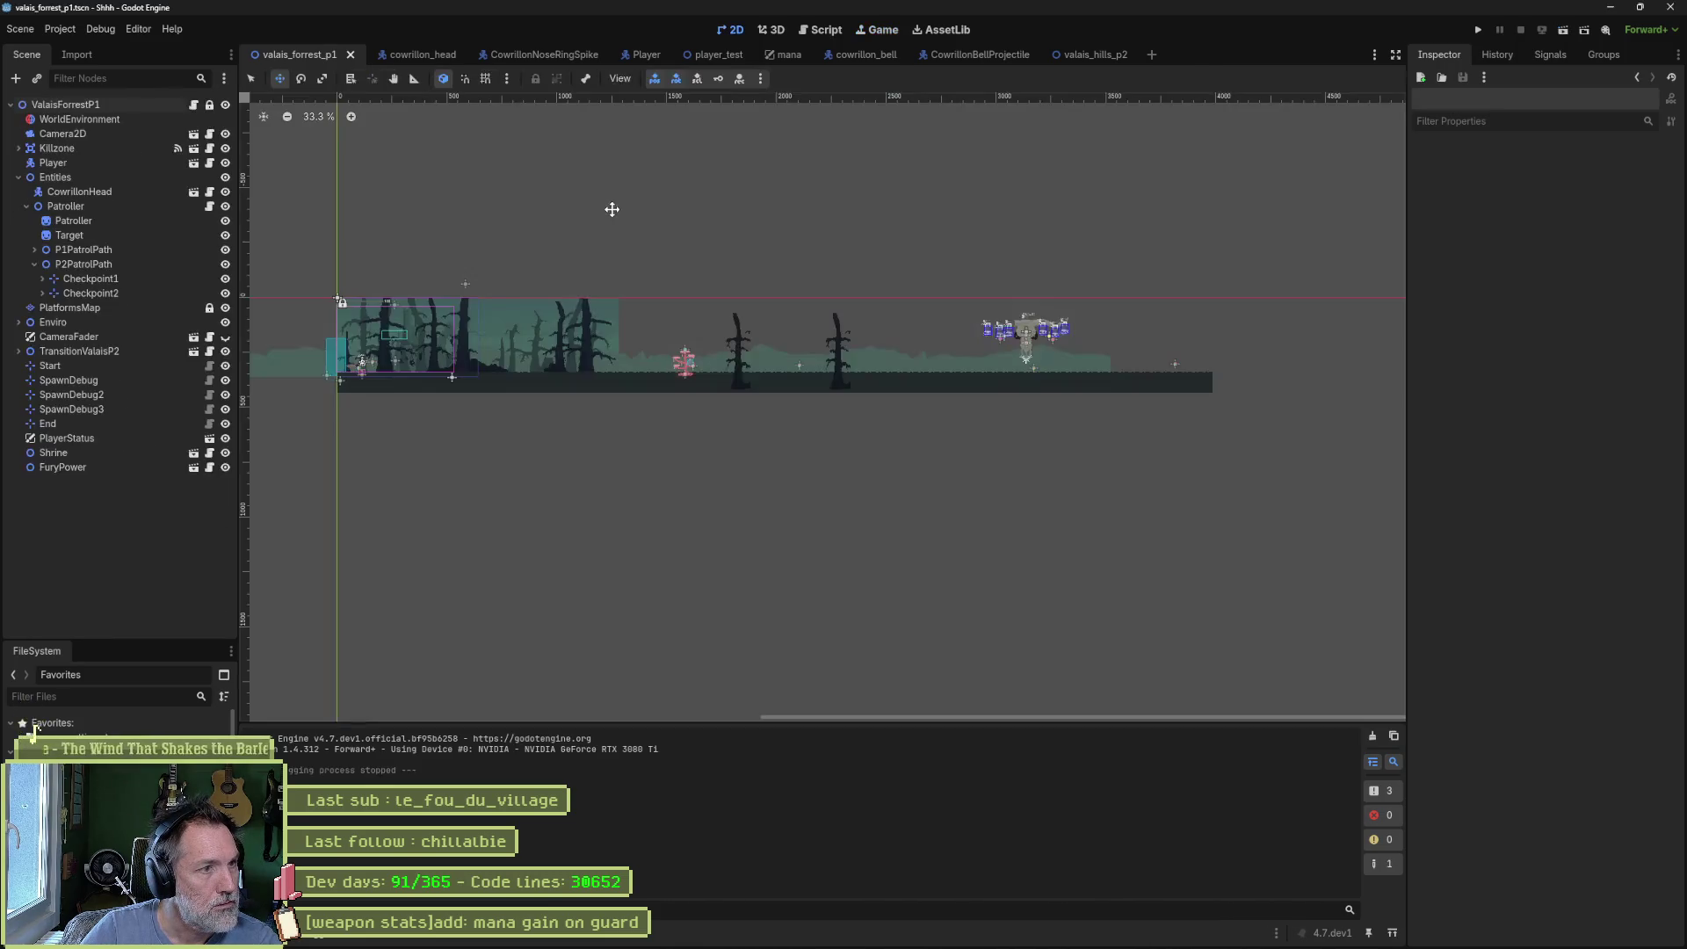
{"action": "key", "text": "F6"}
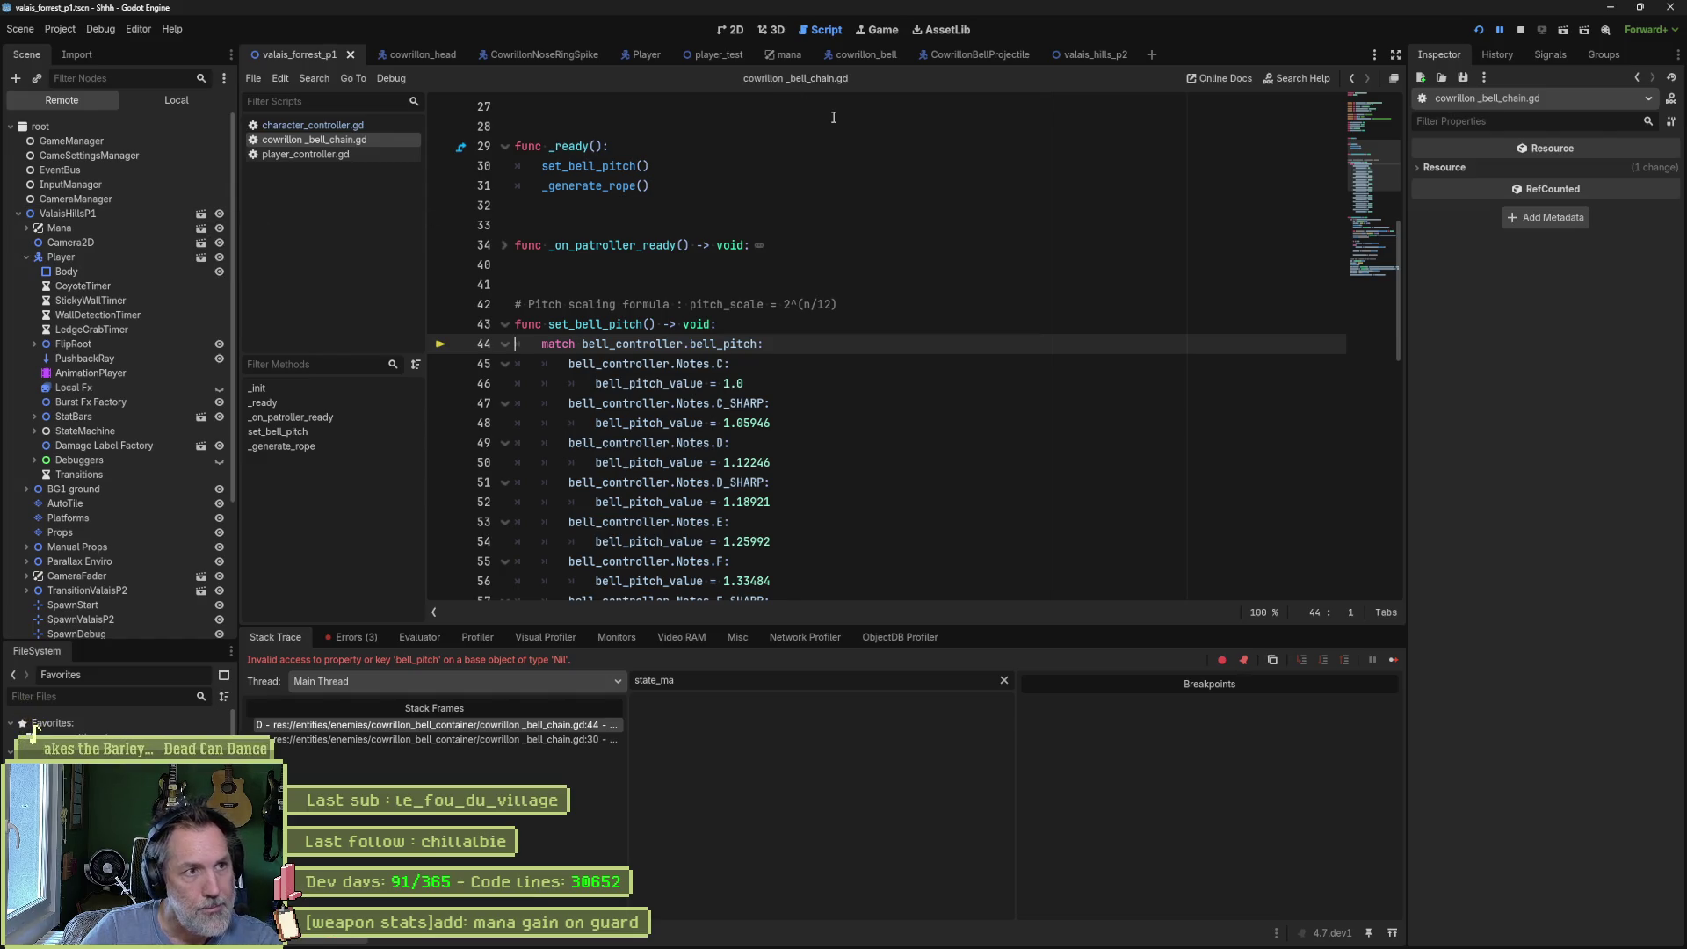
{"action": "key", "text": "F8"}
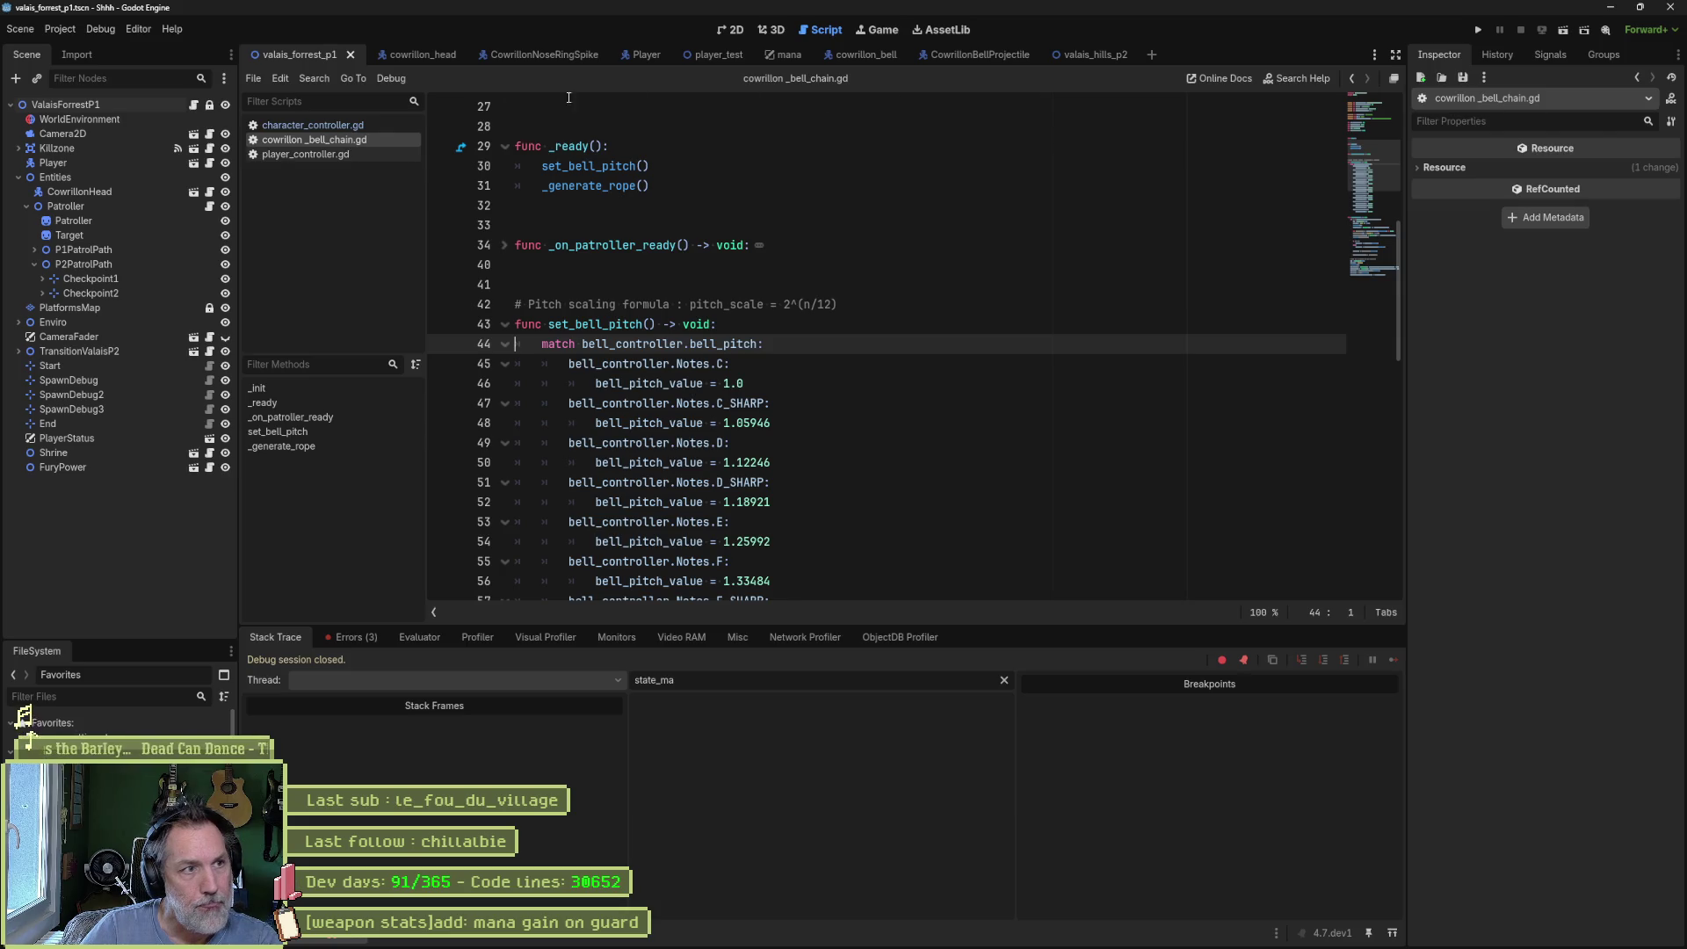
{"action": "left_click", "coordinate": [46, 30]}
{"action": "left_click", "coordinate": [45, 45]}
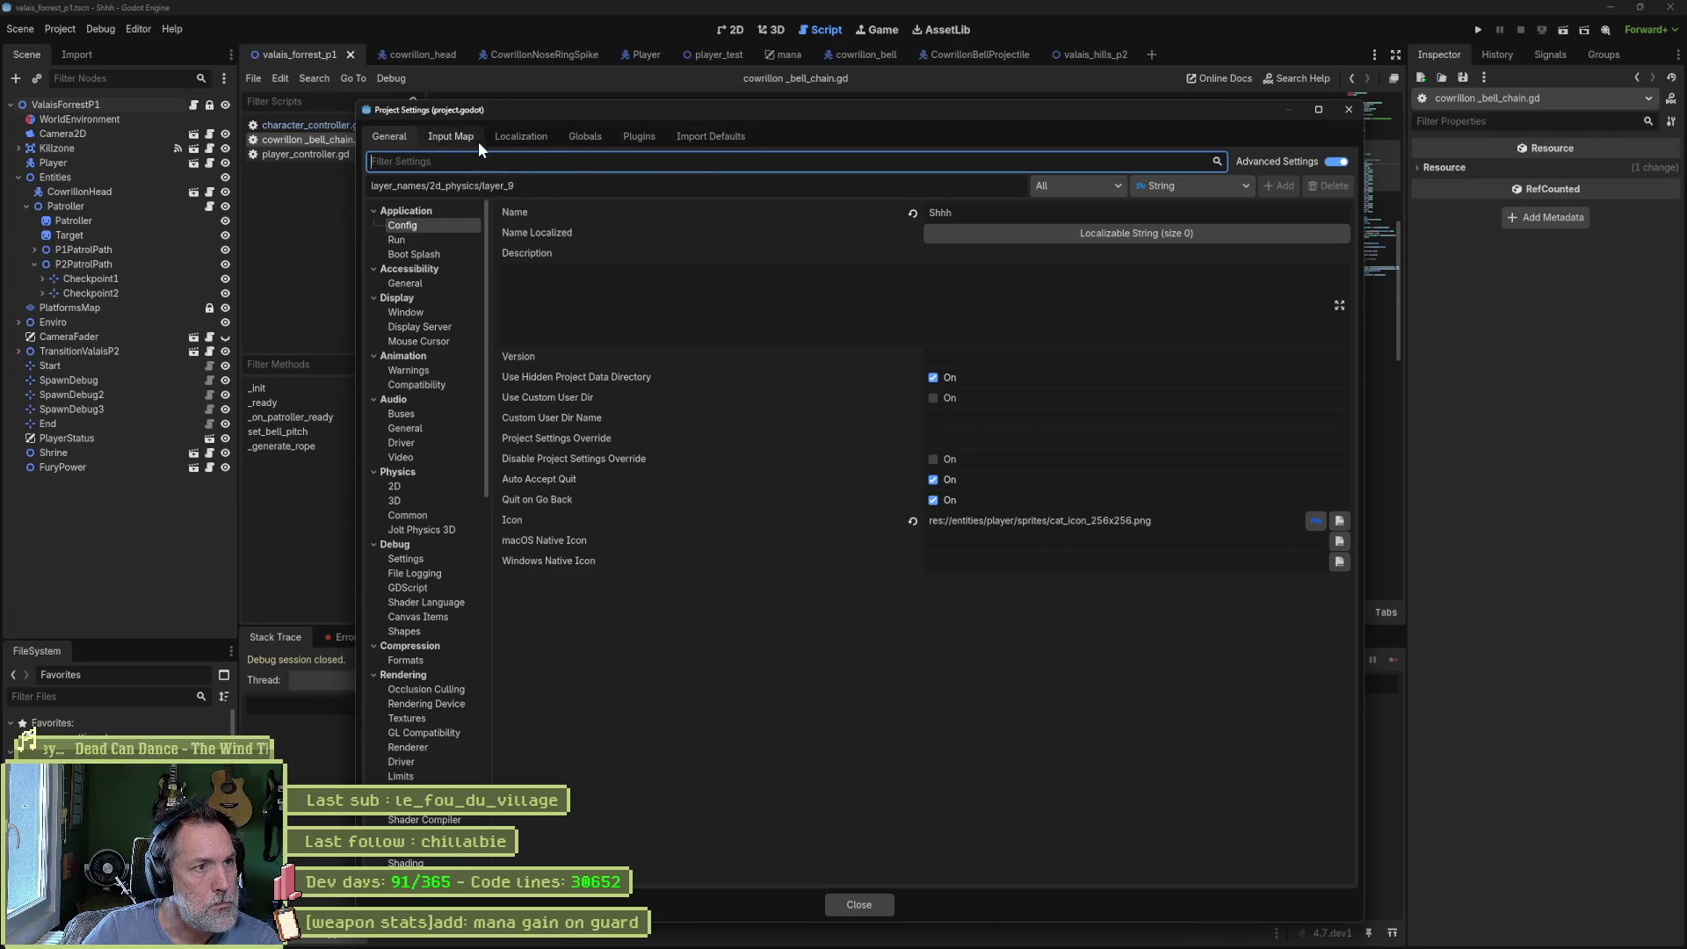
Confirm Main Scene is still valais_hills_p1.tscn under Application > Run, cancel browsing, and close settings
{"action": "left_click", "coordinate": [442, 243]}
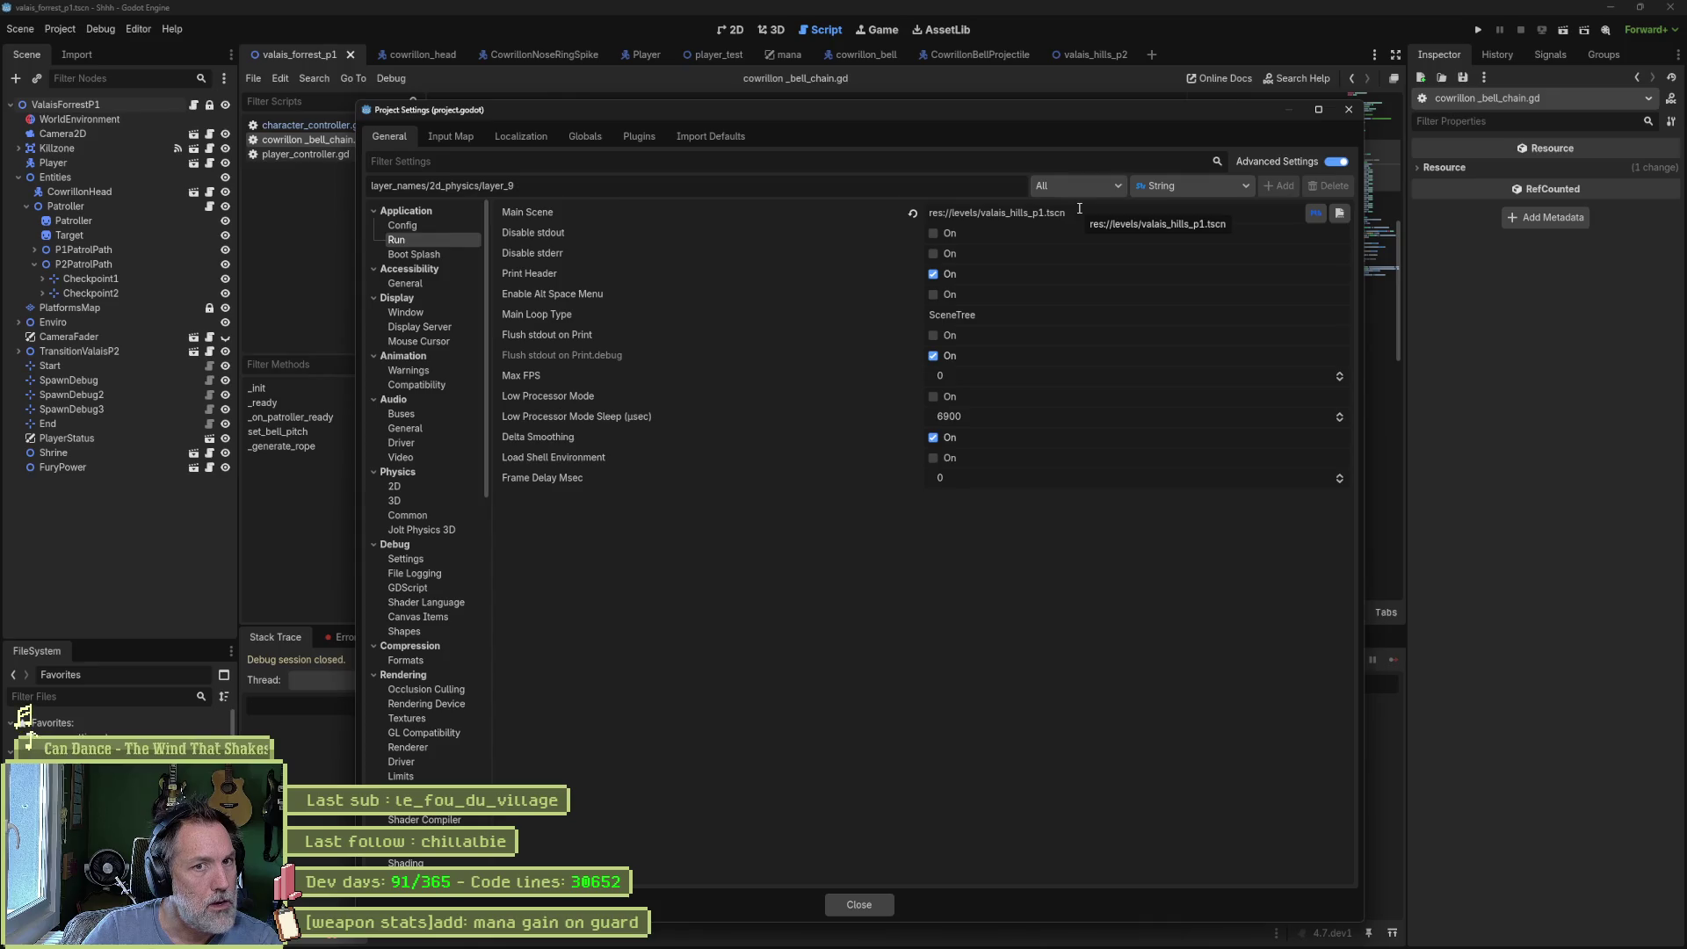
{"action": "left_click", "coordinate": [1314, 215]}
{"action": "left_click", "coordinate": [1314, 215]}
{"action": "left_click", "coordinate": [1336, 215]}
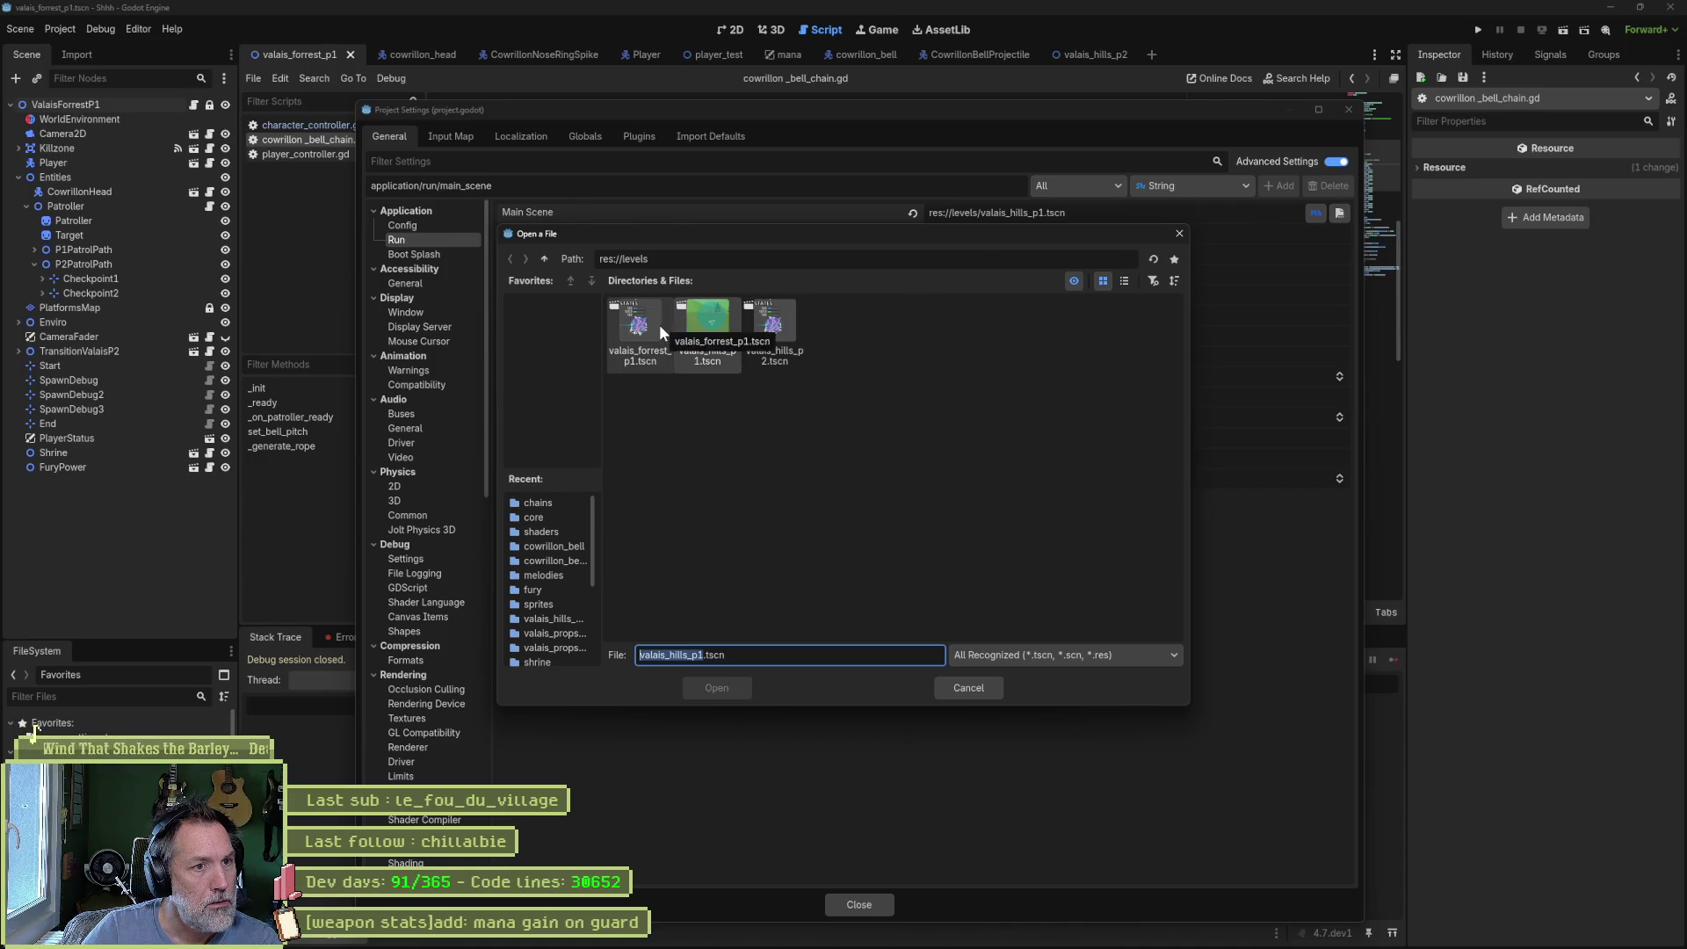
{"action": "left_click", "coordinate": [968, 688]}
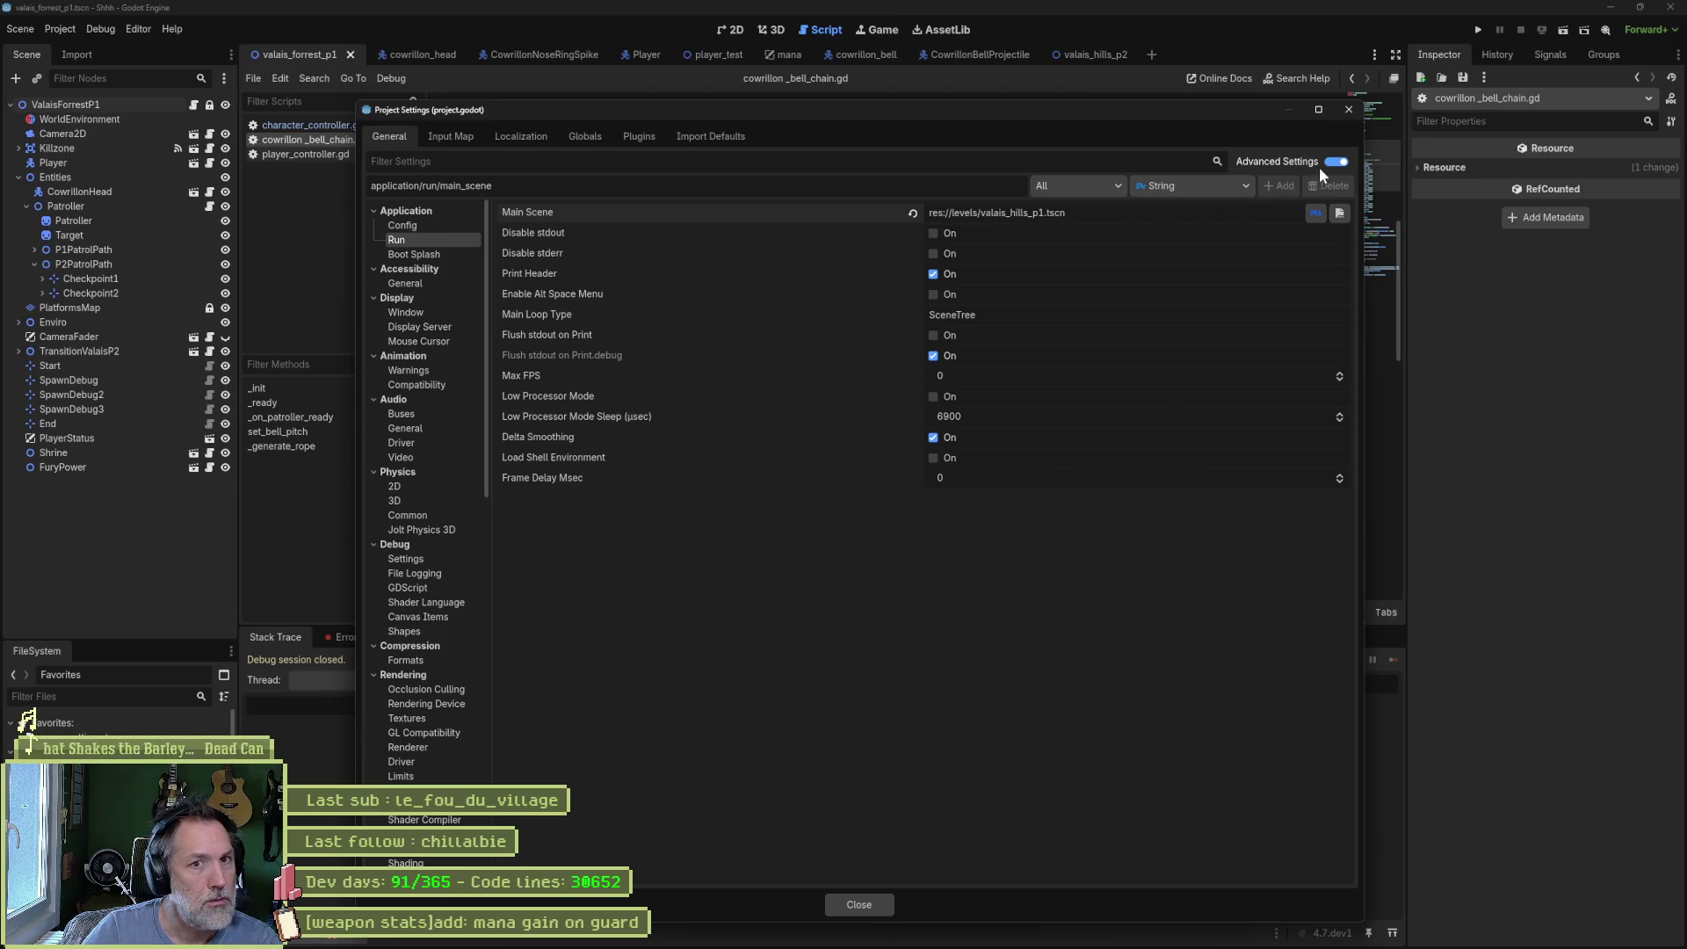
{"action": "left_click", "coordinate": [1348, 109]}
Run the project with F5, stop it after the bell_pitch error, and return to 2D
{"action": "key", "text": "F5"}
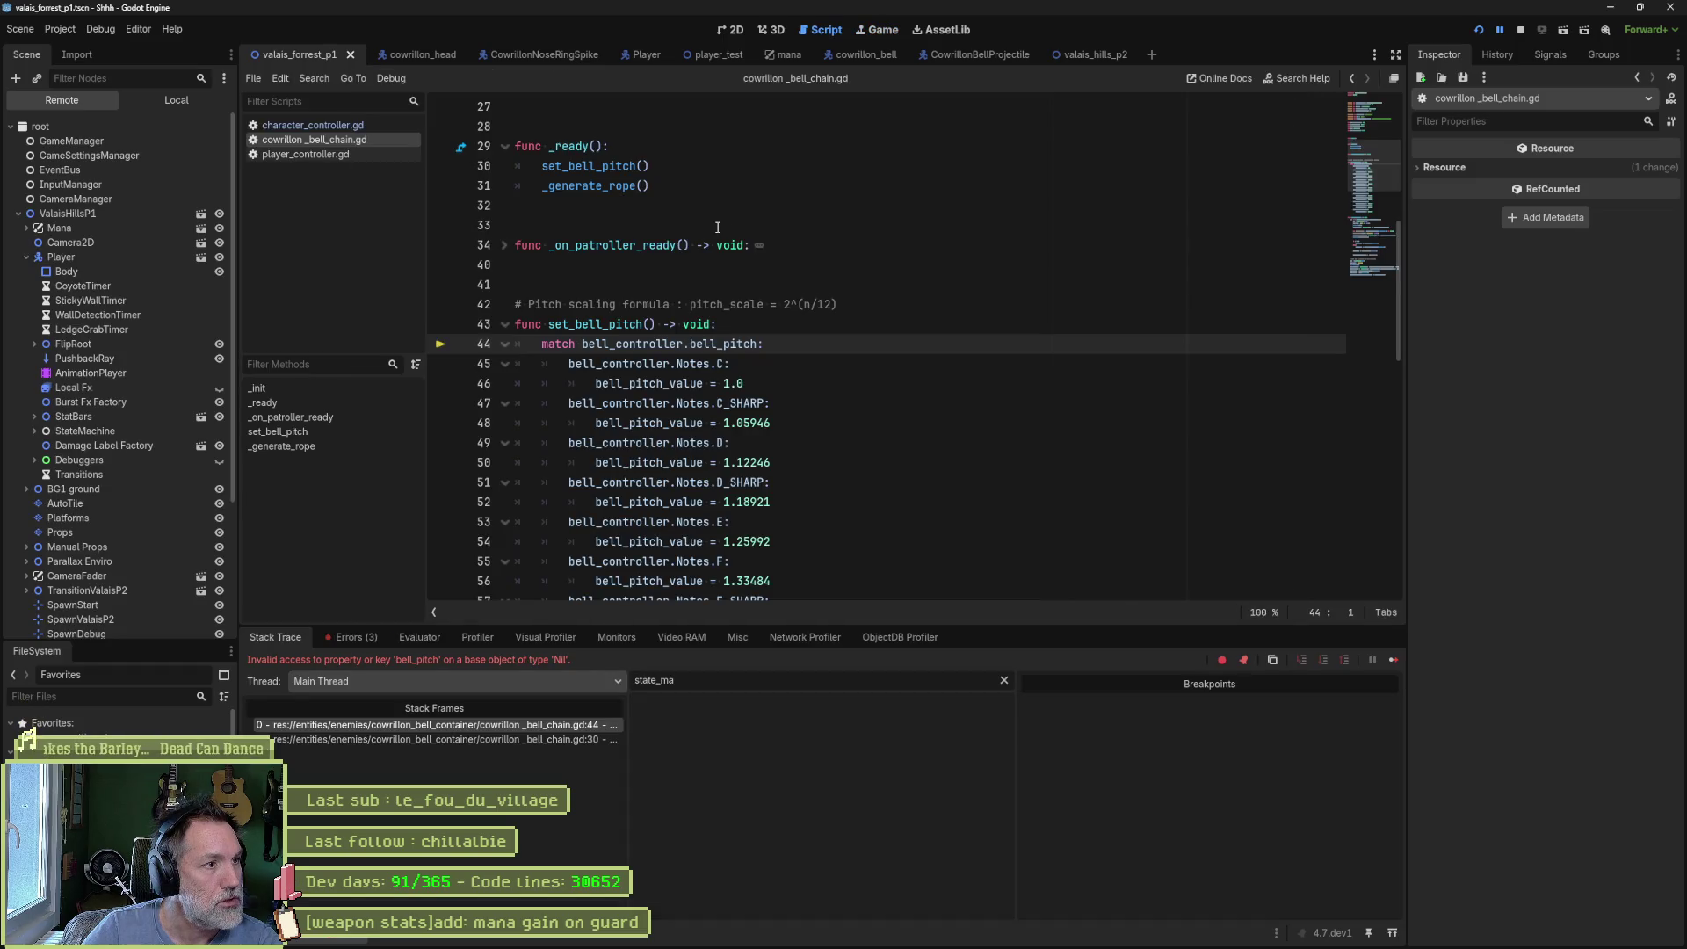
{"action": "key", "text": "F8"}
{"action": "left_click", "coordinate": [730, 30]}
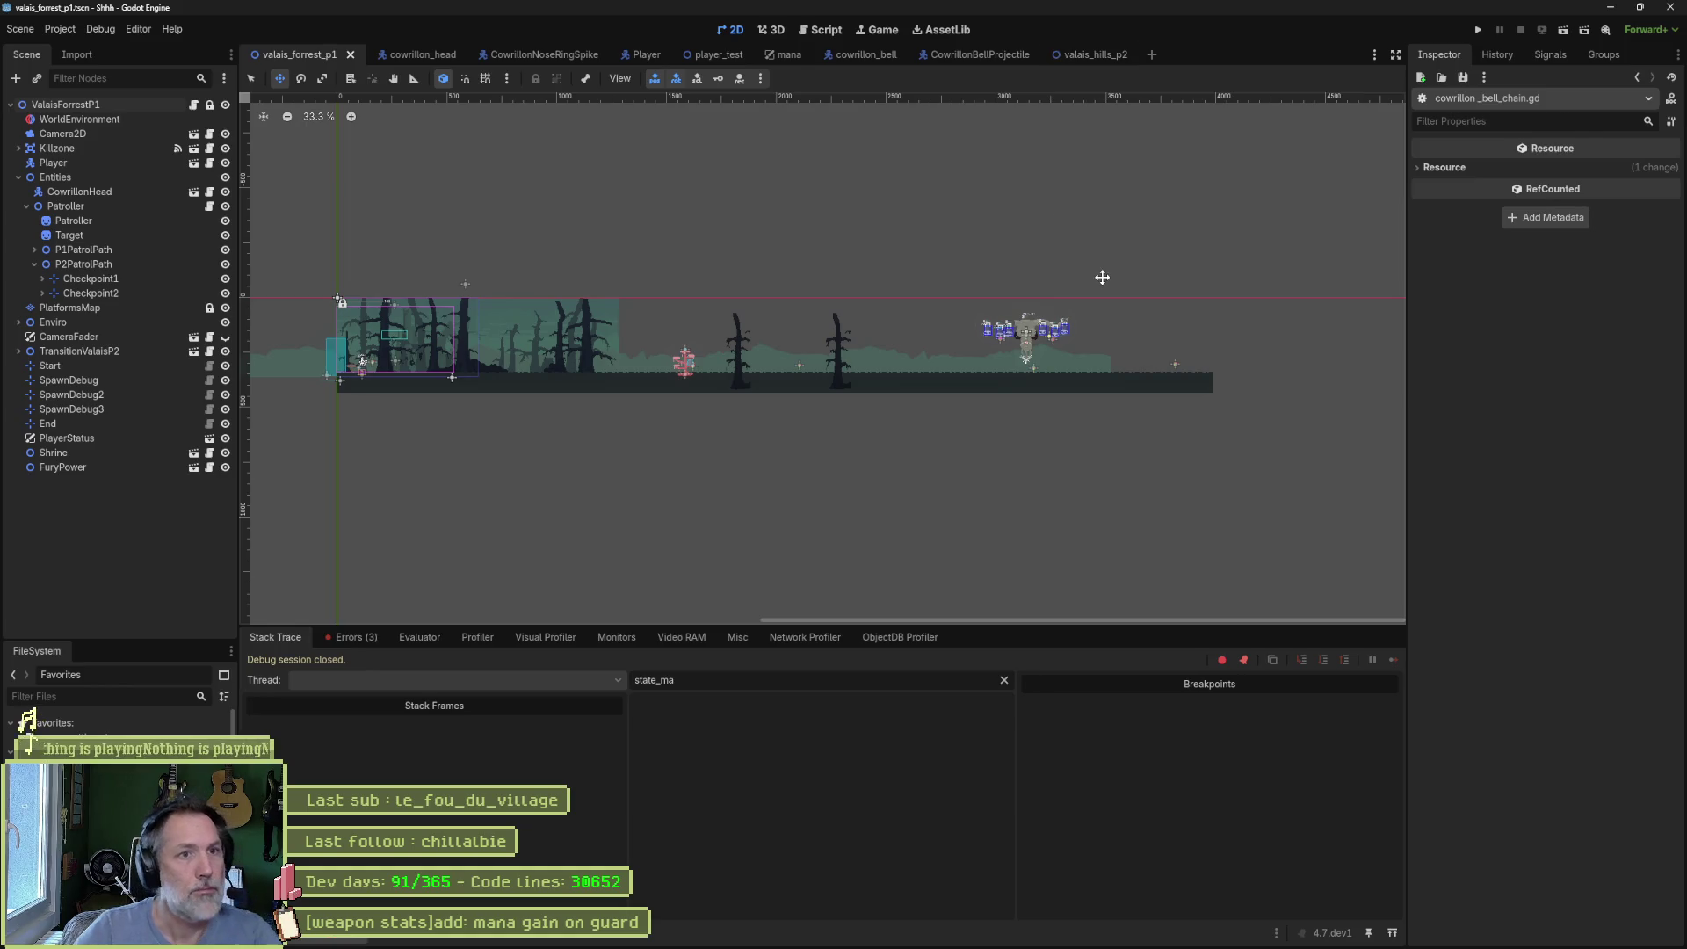
Open valais_hills_p1.tscn, delete its CowrillonBellContainer node, and save the scene
{"action": "key", "text": "shift+alt+o"}
{"action": "type", "text": "p1"}
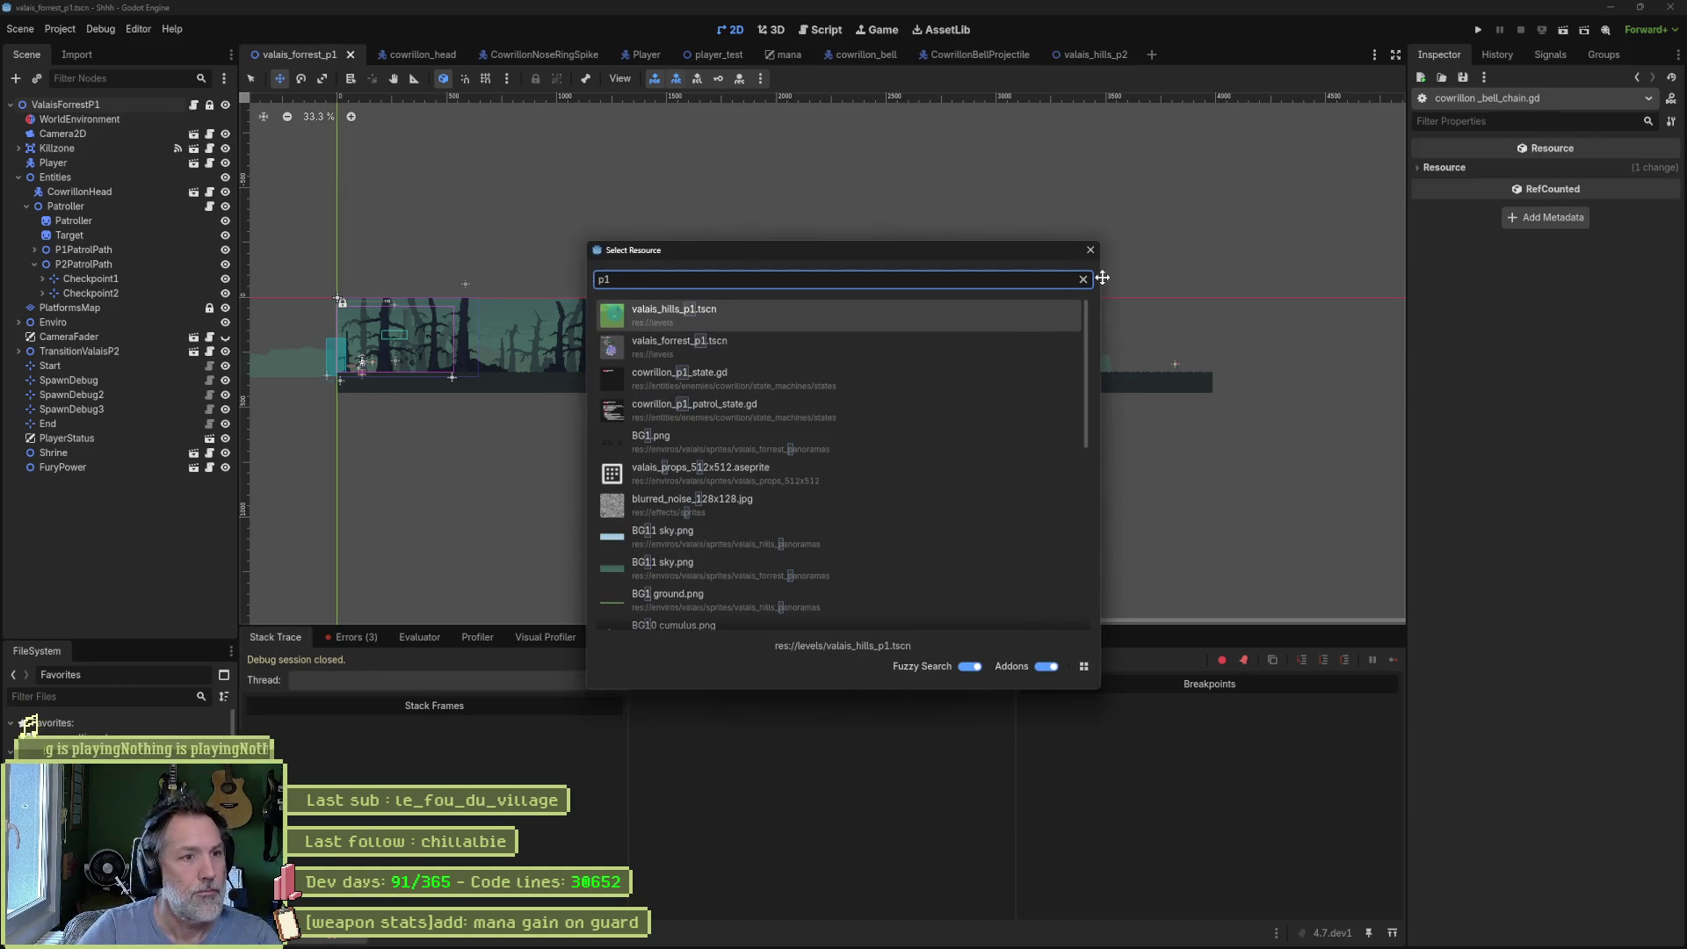
{"action": "key", "text": "Return"}
{"action": "left_click", "coordinate": [109, 437]}
{"action": "key", "text": "Delete"}
{"action": "key", "text": "Return"}
{"action": "key", "text": "ctrl+s"}
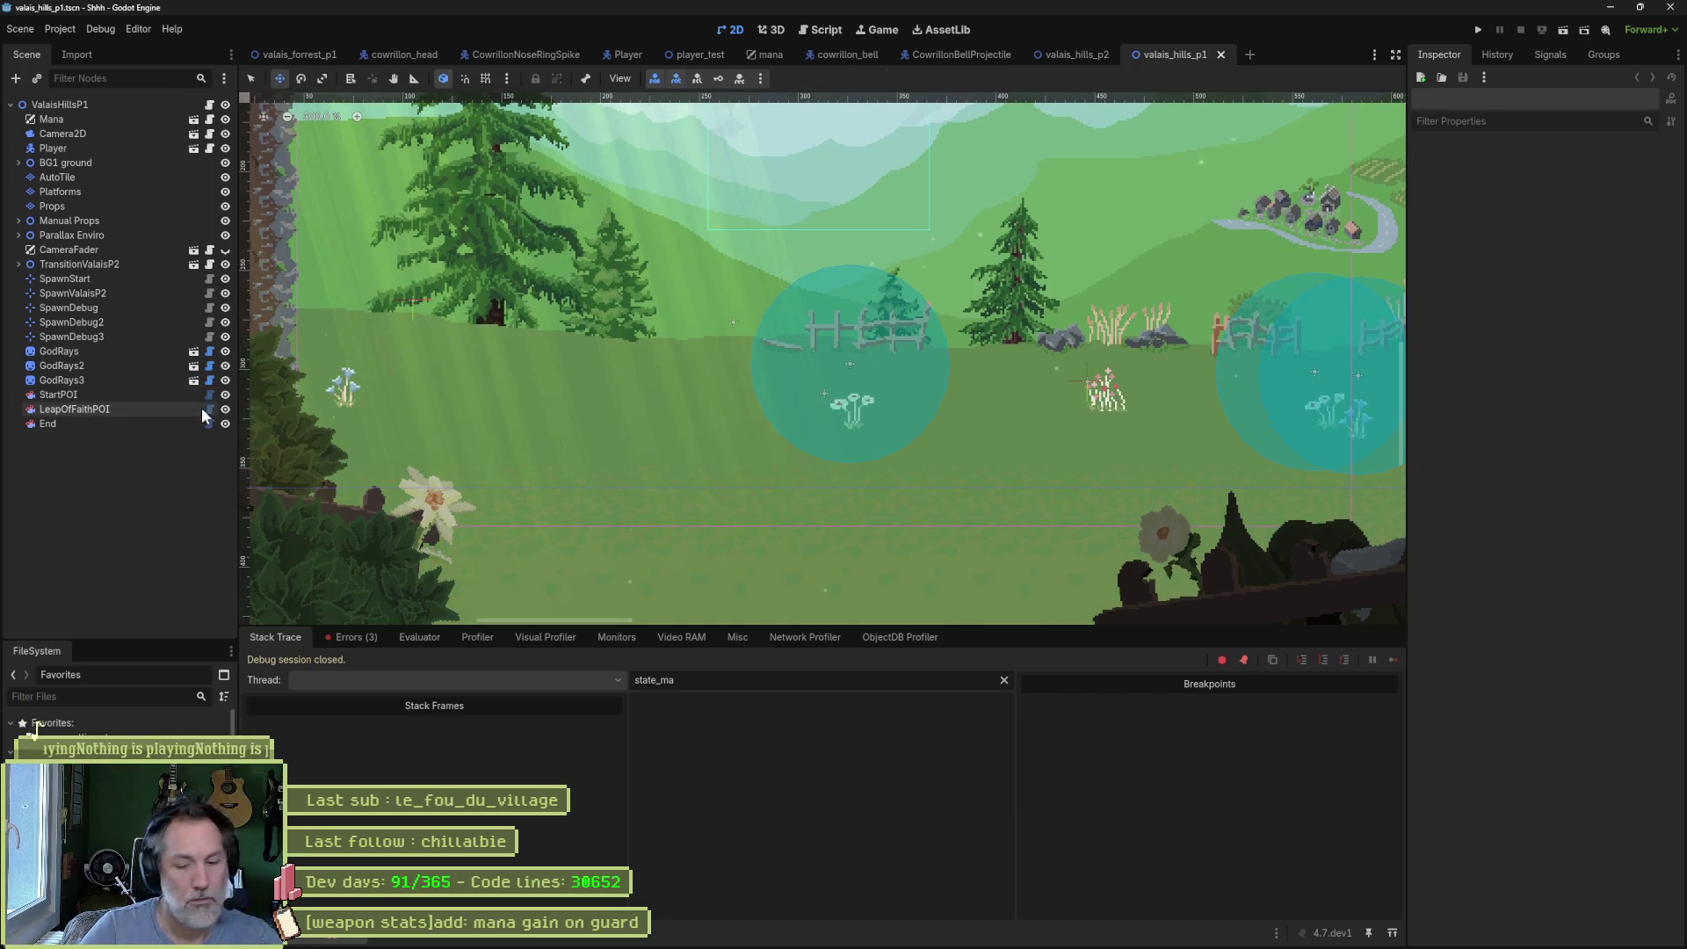
Run the game and move the cat right across the hills, jumping the grassy and rocky ledges
{"action": "key", "text": "F6"}
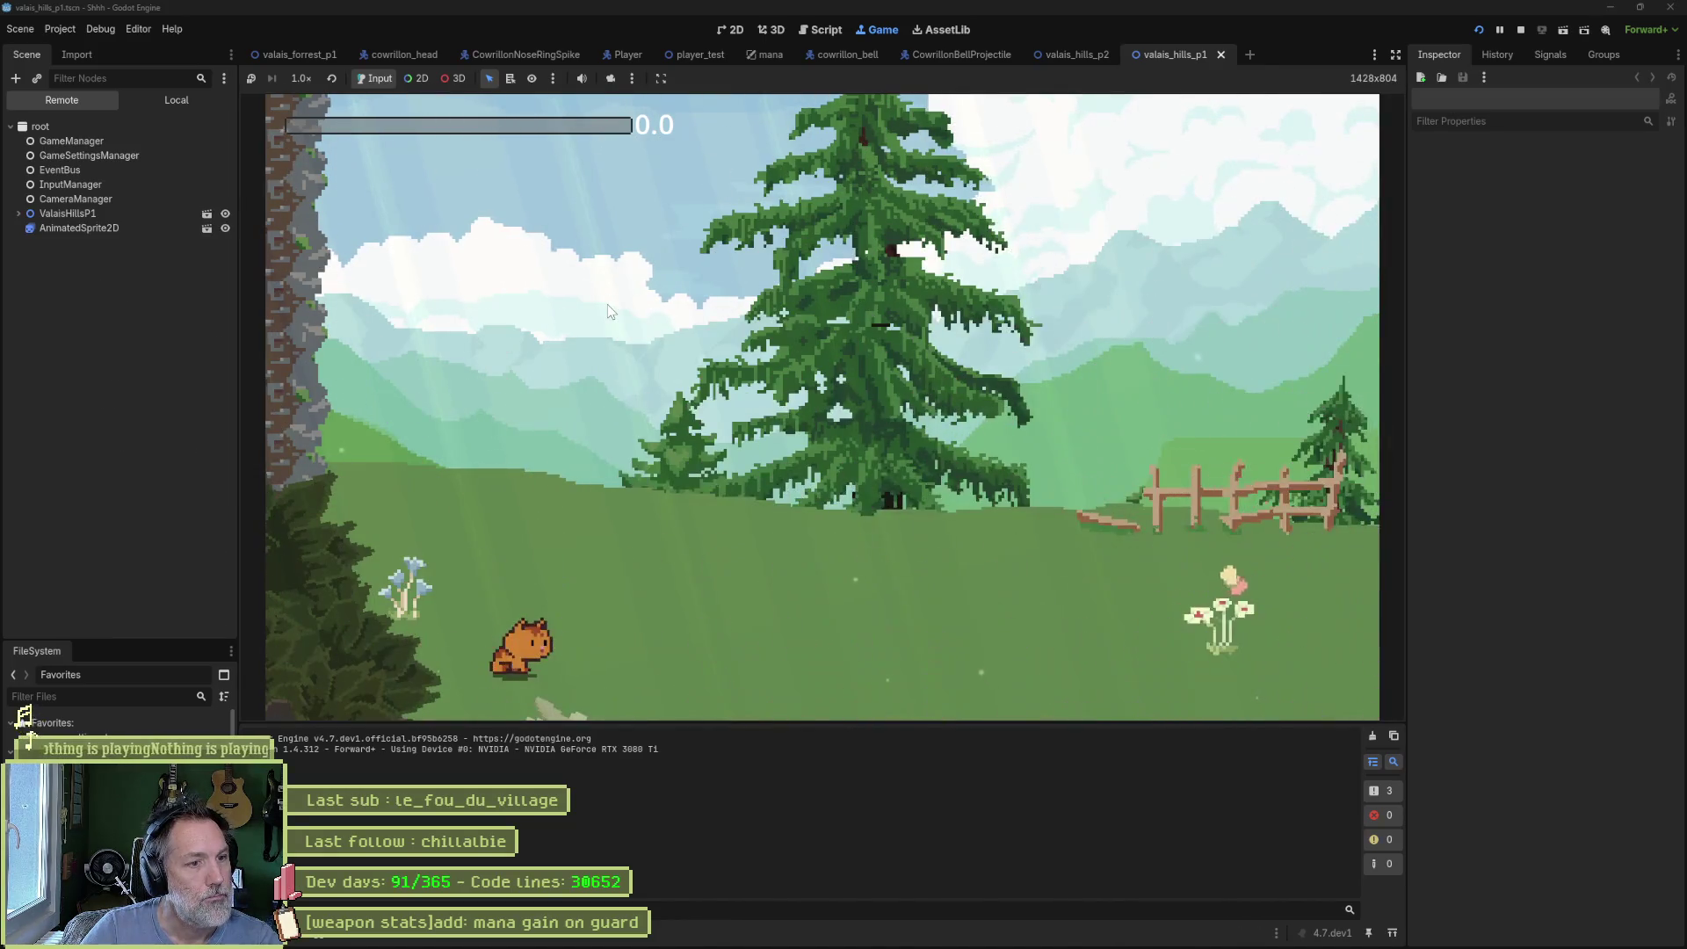
{"action": "key", "text": "Right"}
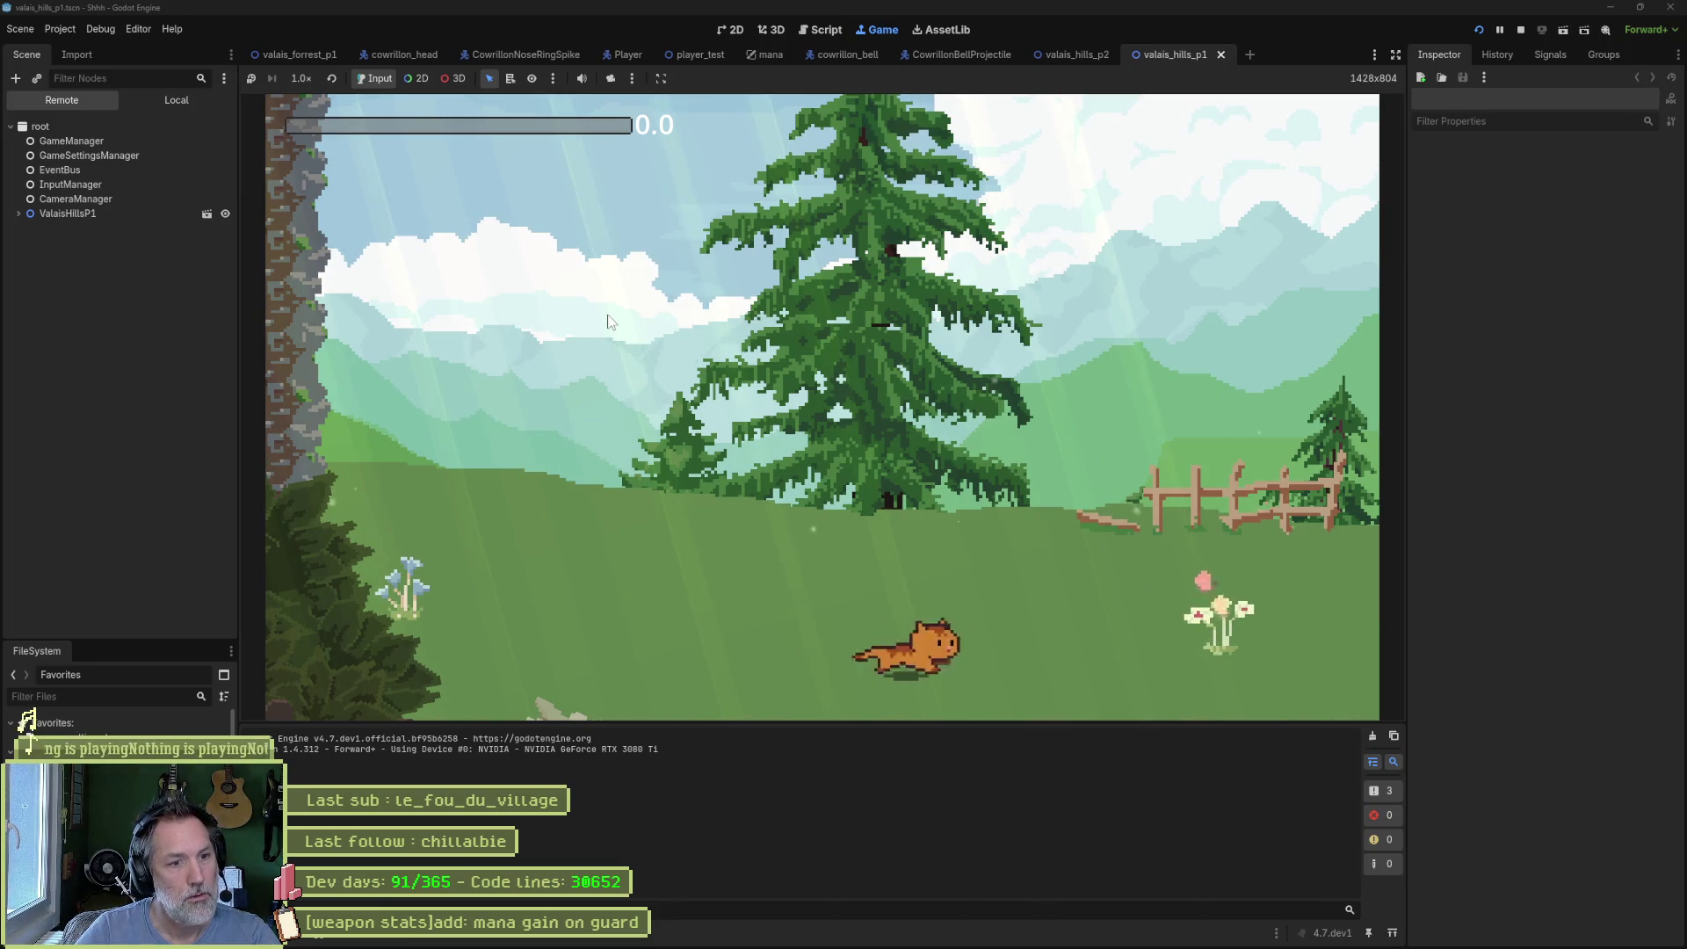
{"action": "key", "text": "Right"}
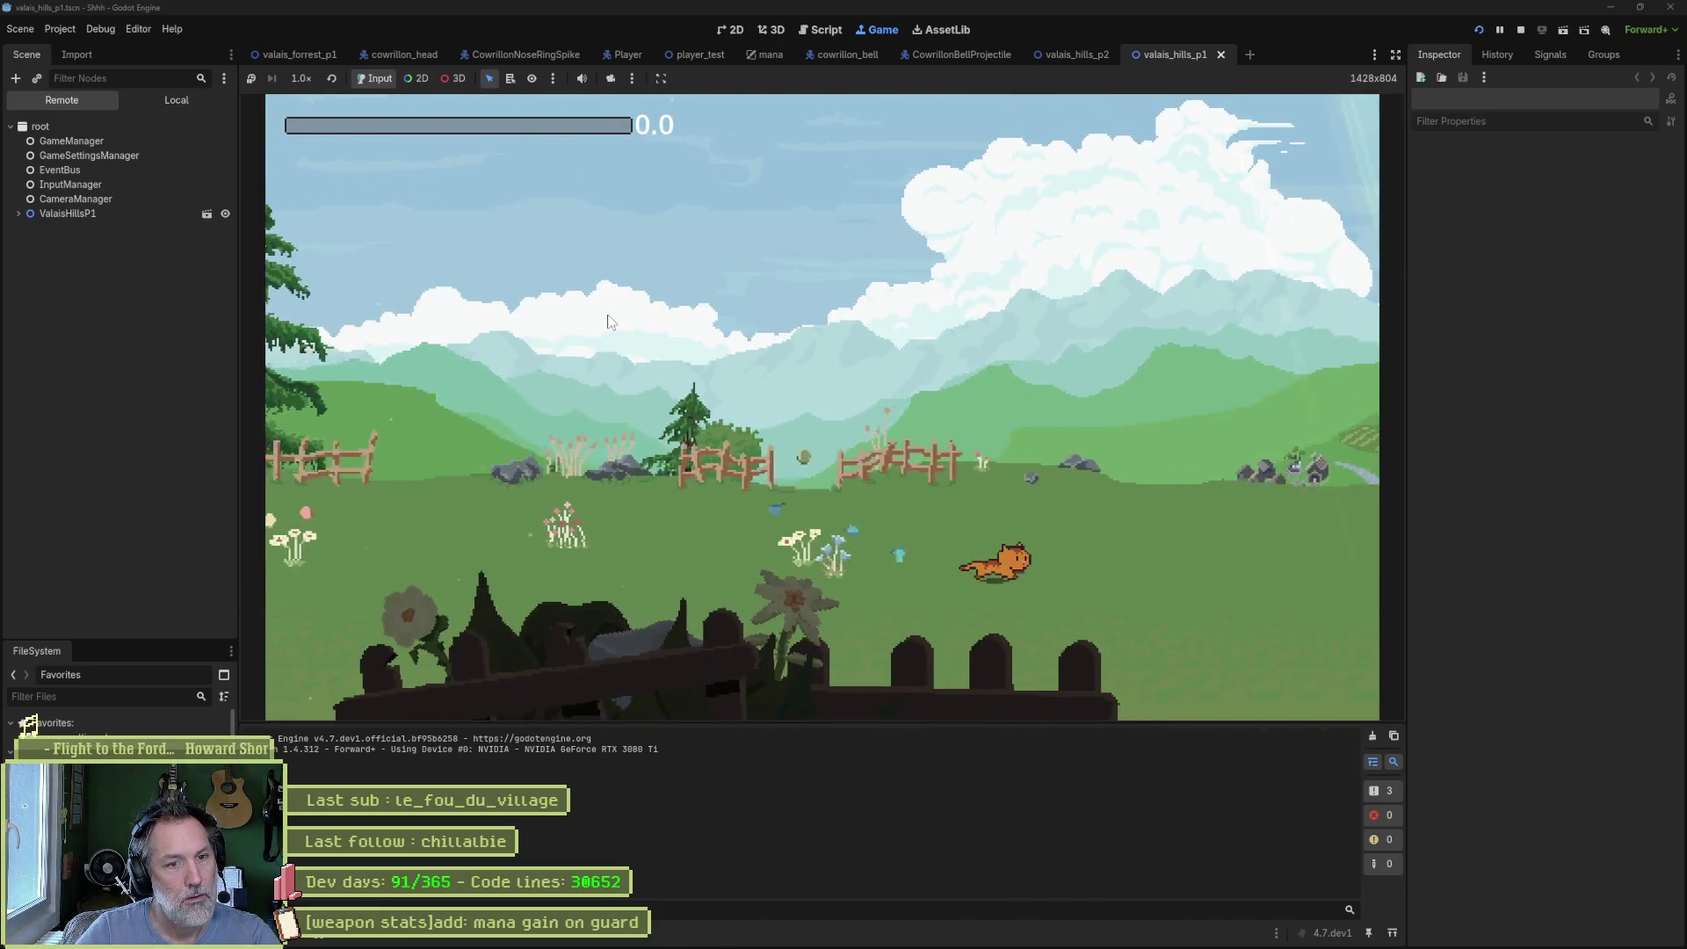
{"action": "key", "text": "Right"}
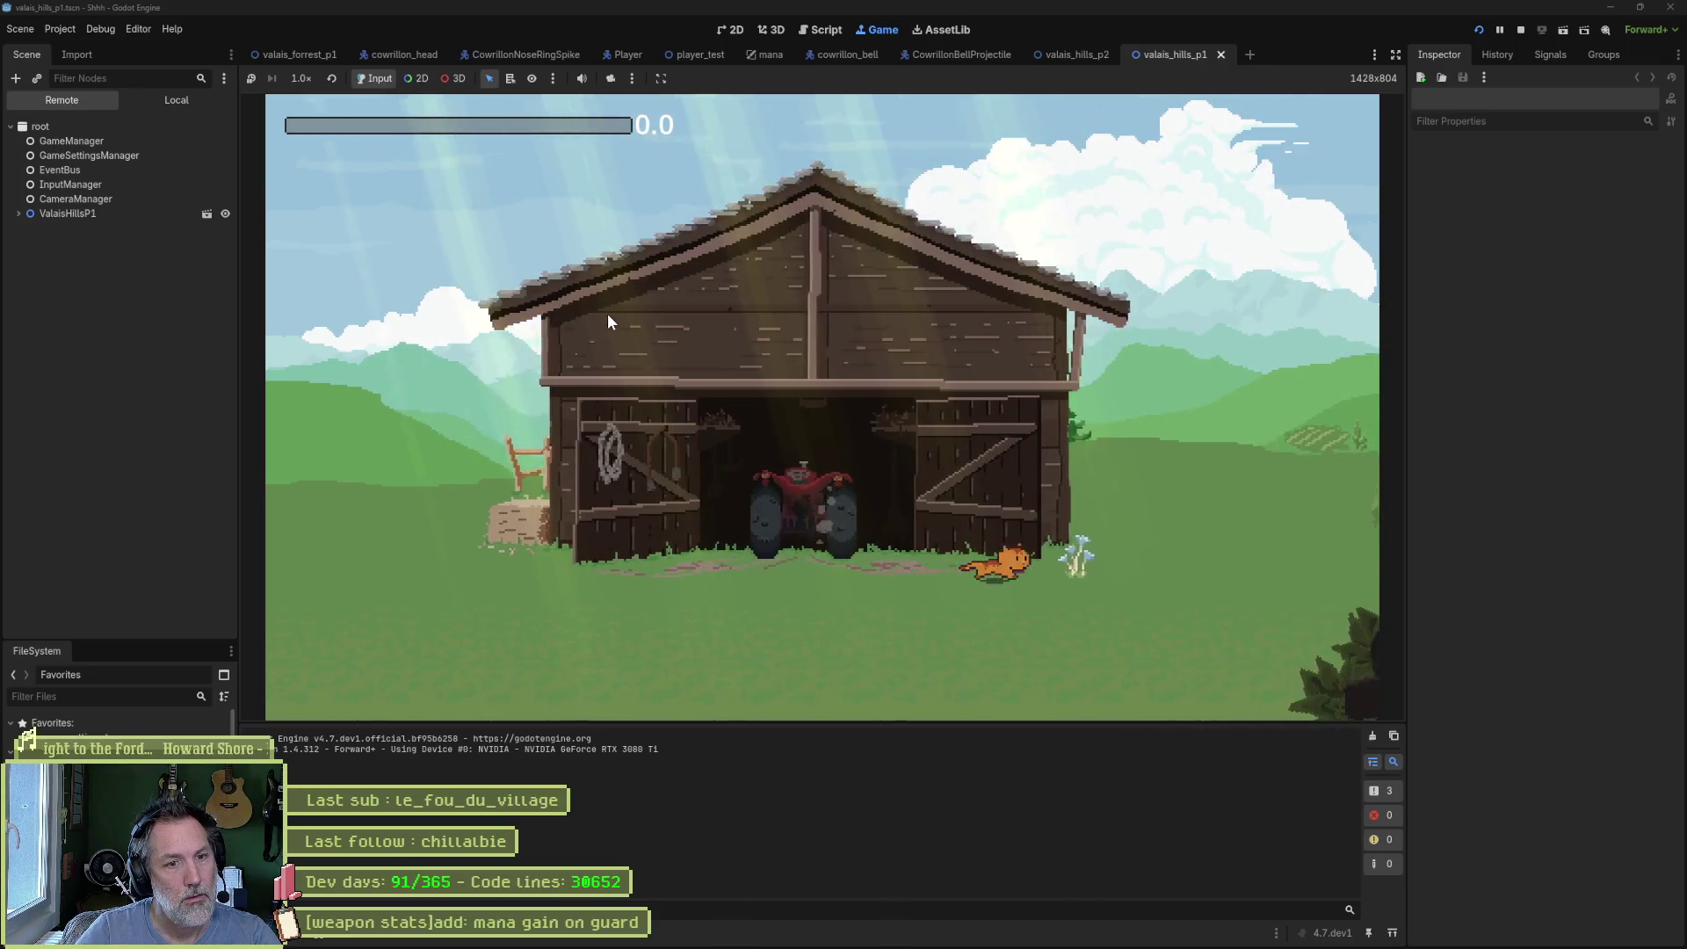
{"action": "key", "text": "Right"}
{"action": "key", "text": "space"}
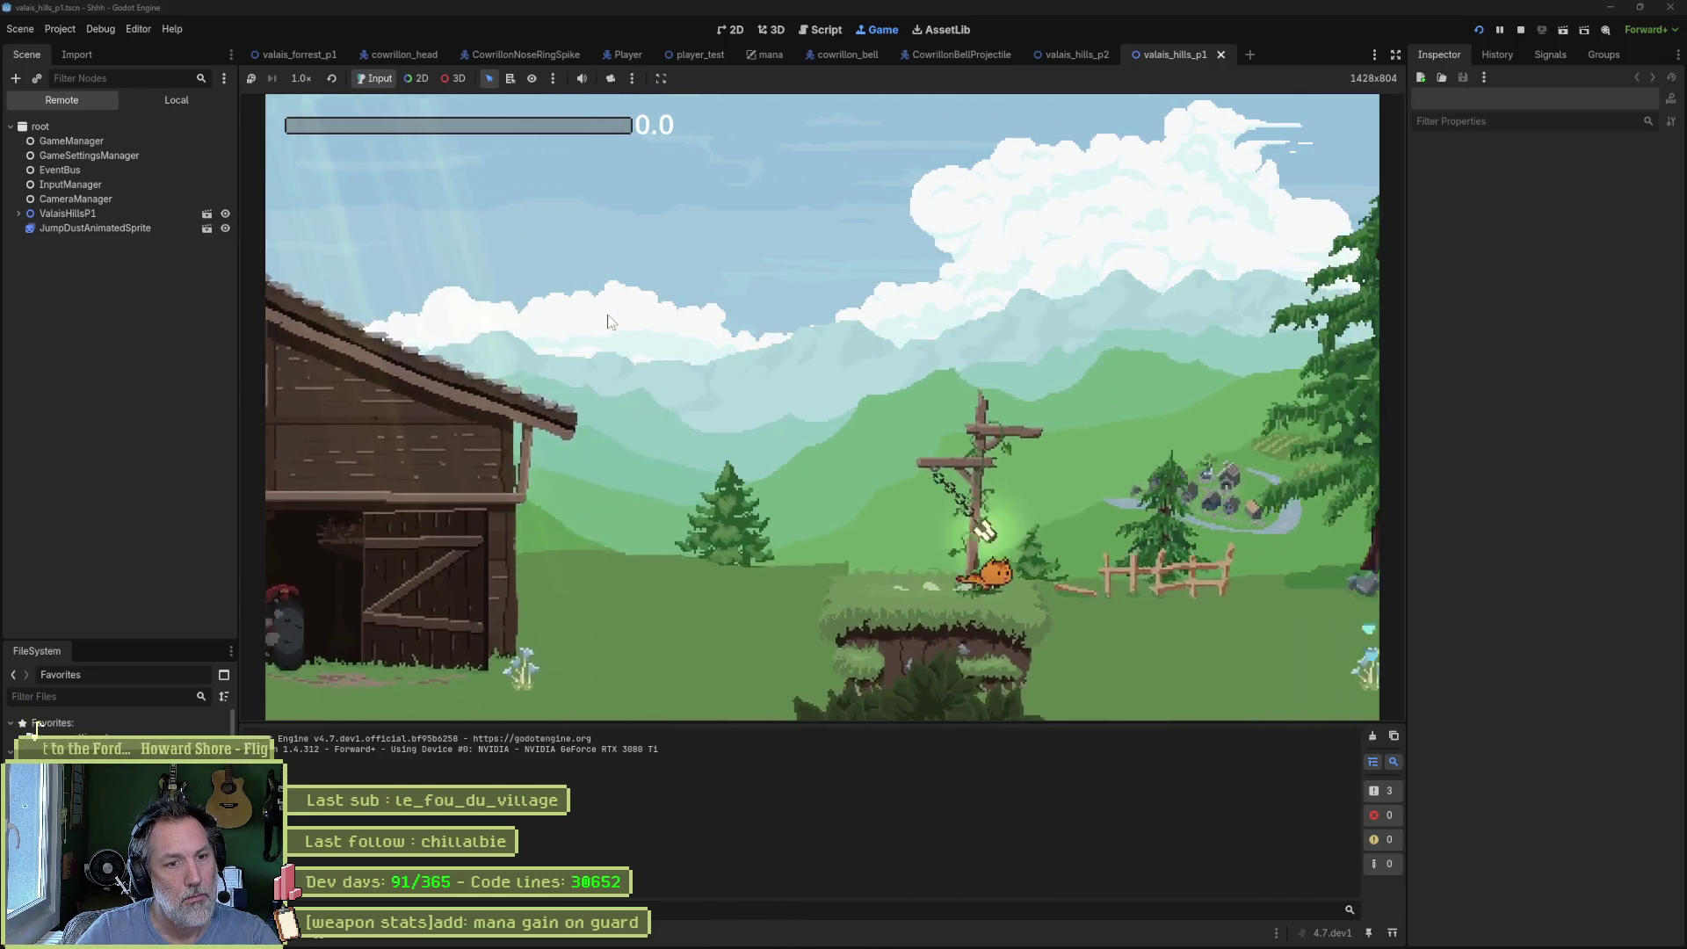
{"action": "key", "text": "Right"}
{"action": "key", "text": "space"}
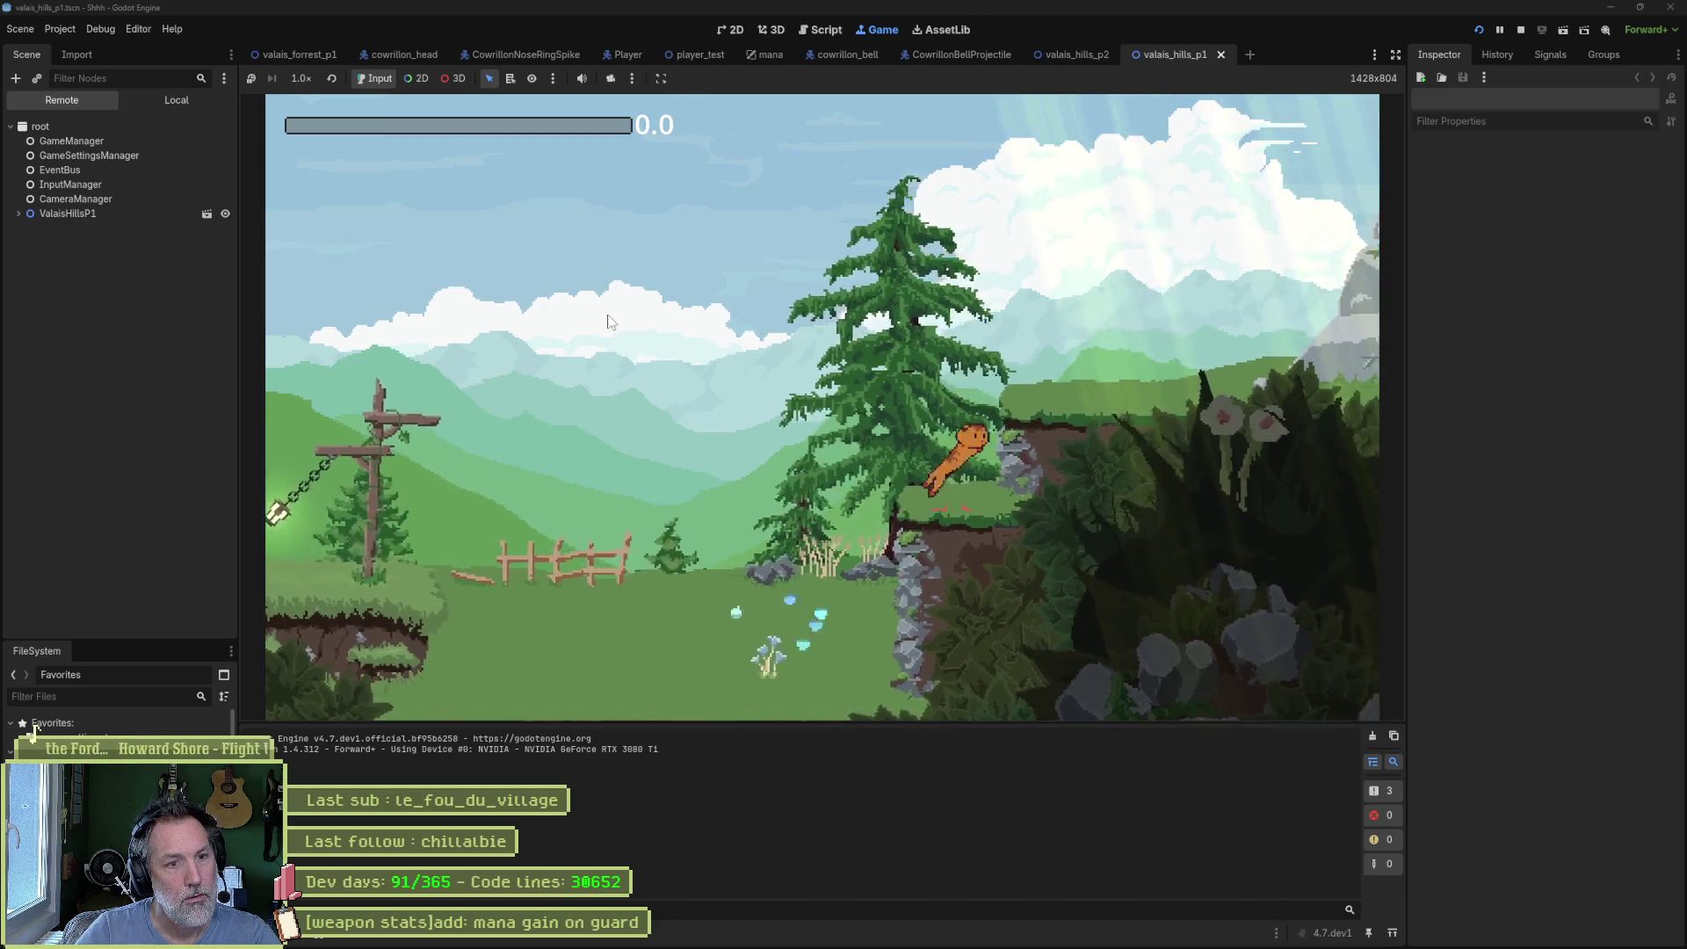
{"action": "key", "text": "Right"}
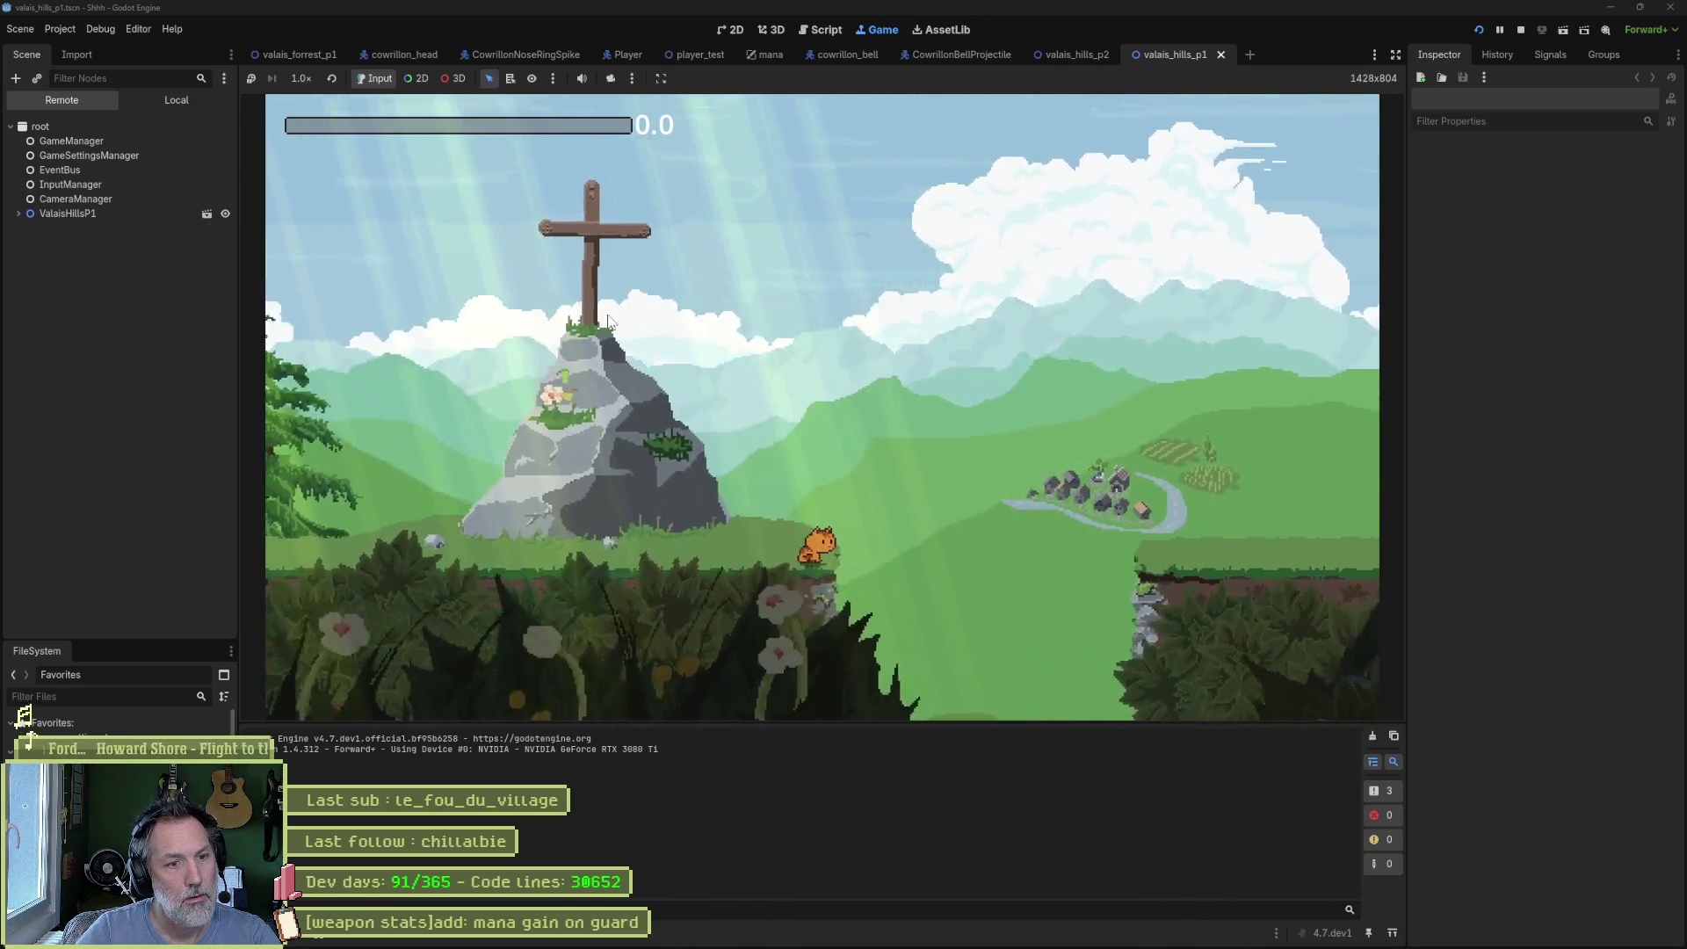
{"action": "key", "text": "Right"}
{"action": "key", "text": "space"}
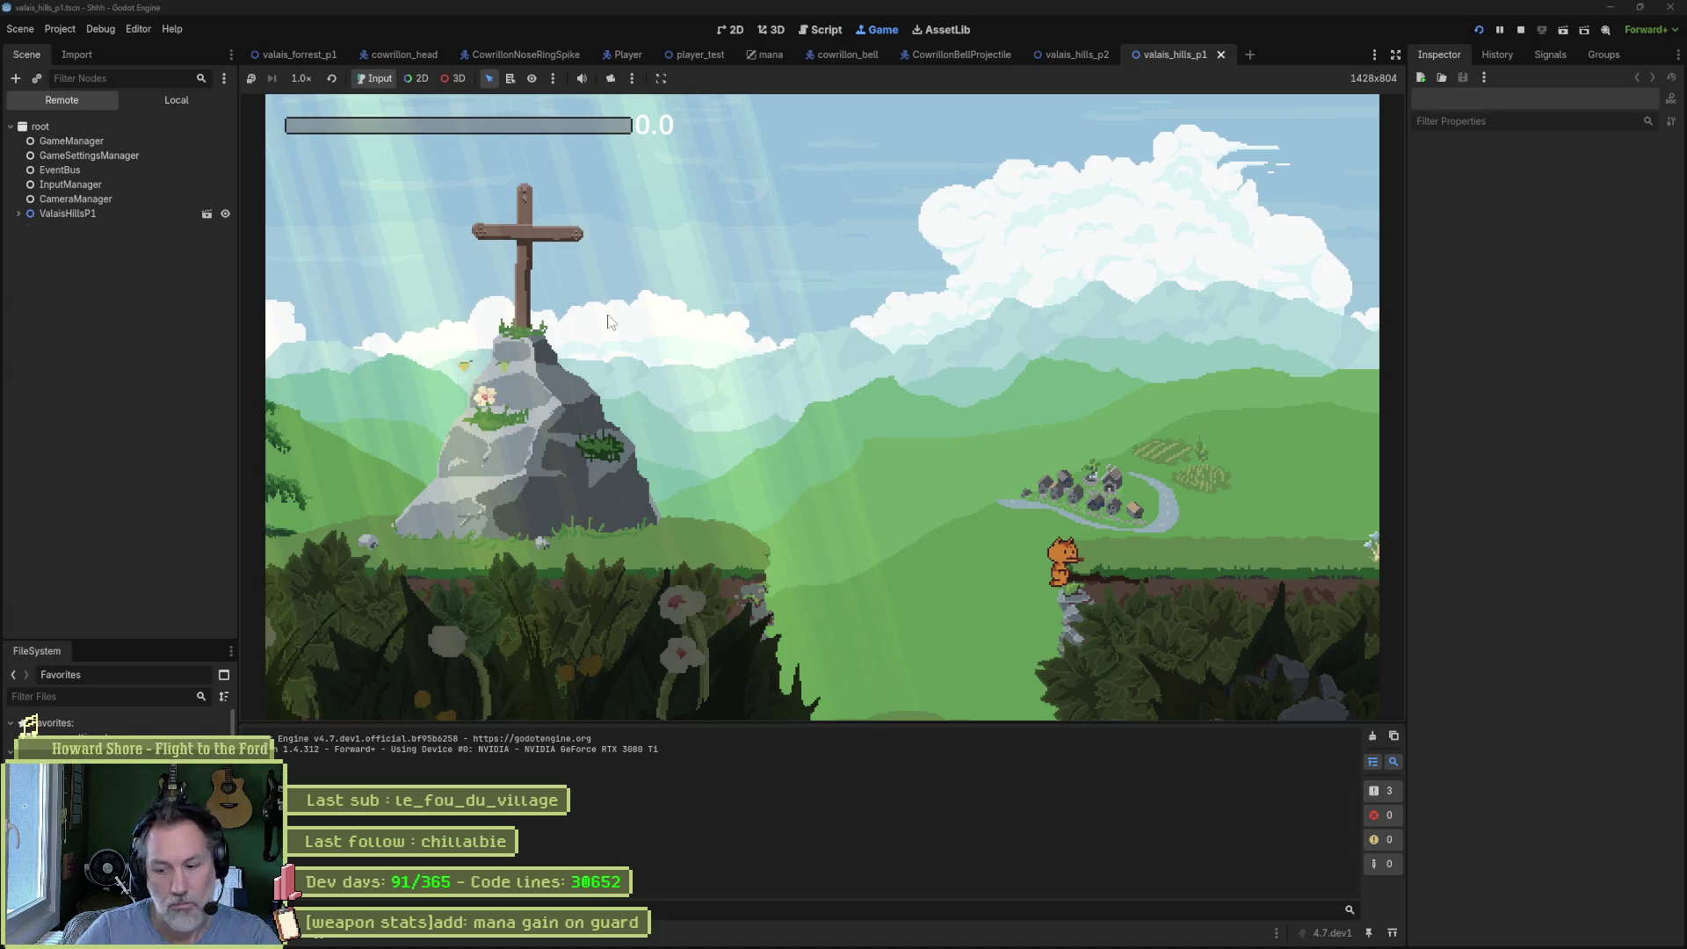
Carry the cat through the next stretch, jumping ledges and the gap into the waterfall meadow
{"action": "key", "text": "Right"}
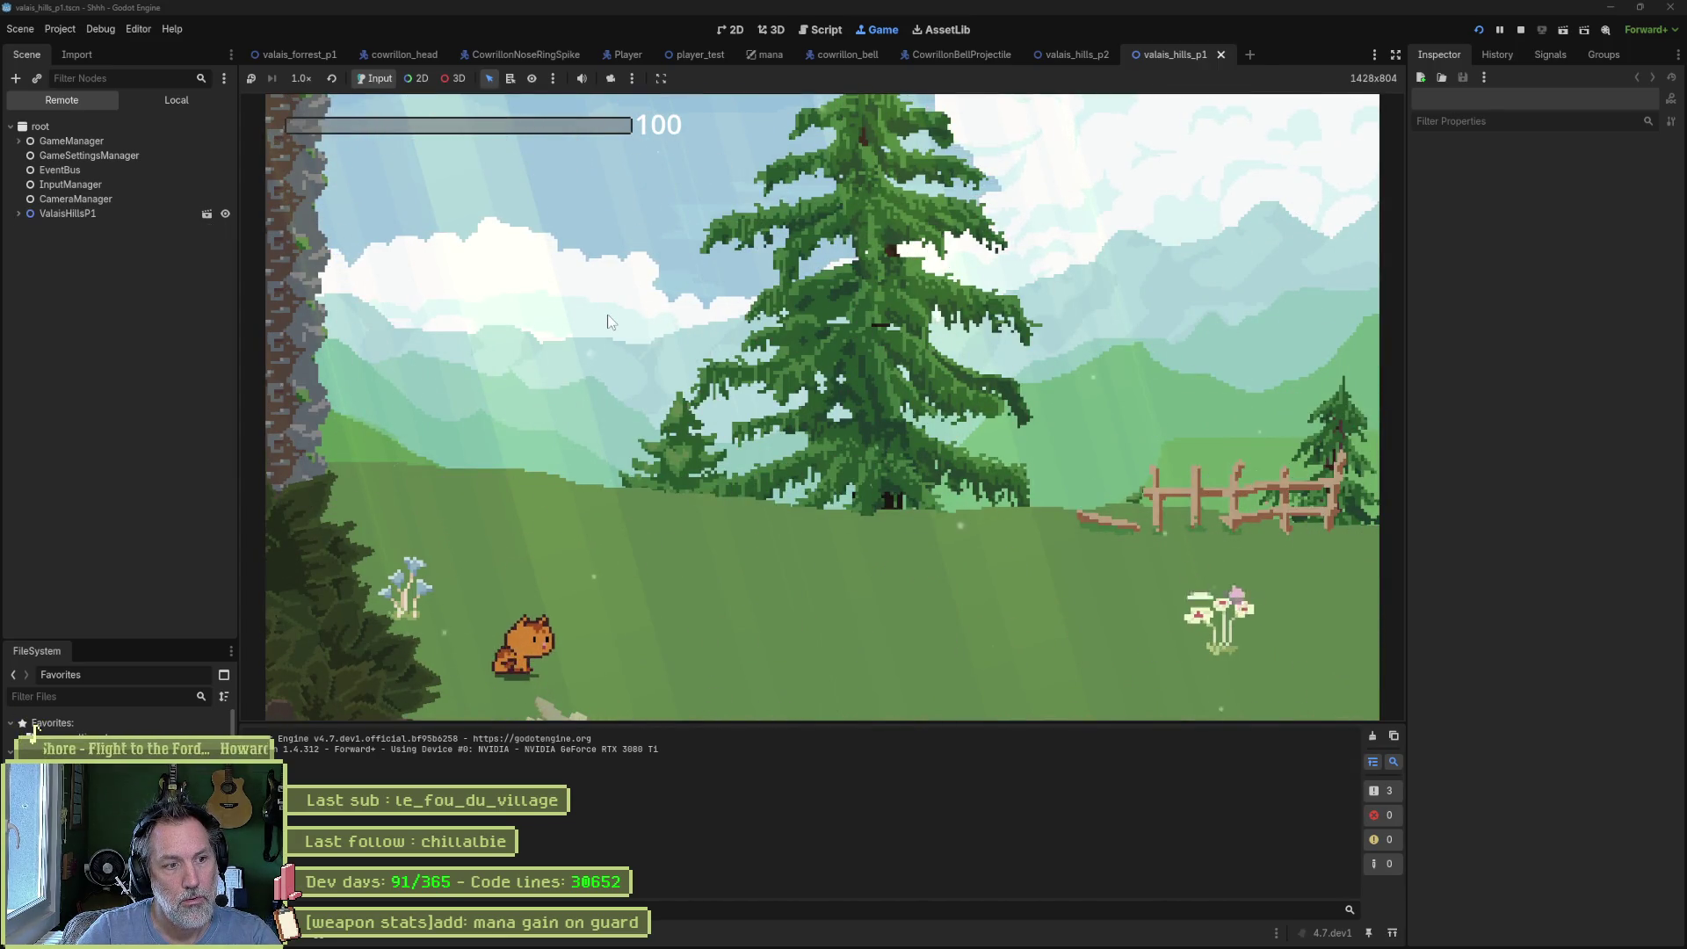
{"action": "key", "text": "Right"}
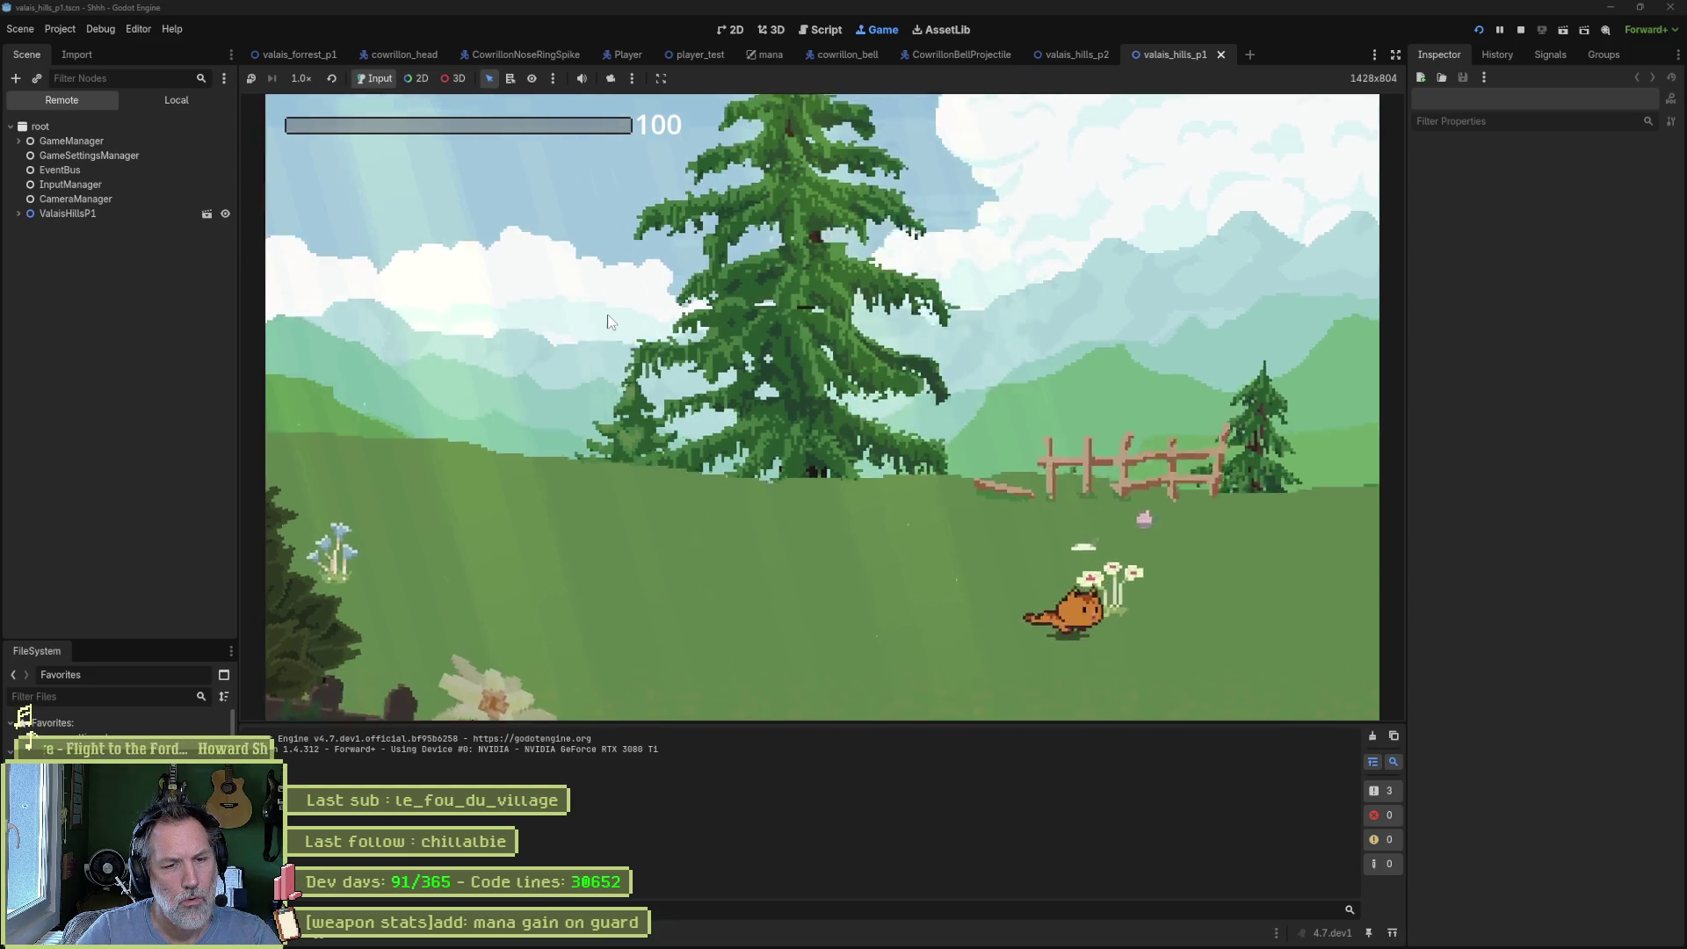
{"action": "key", "text": "Right"}
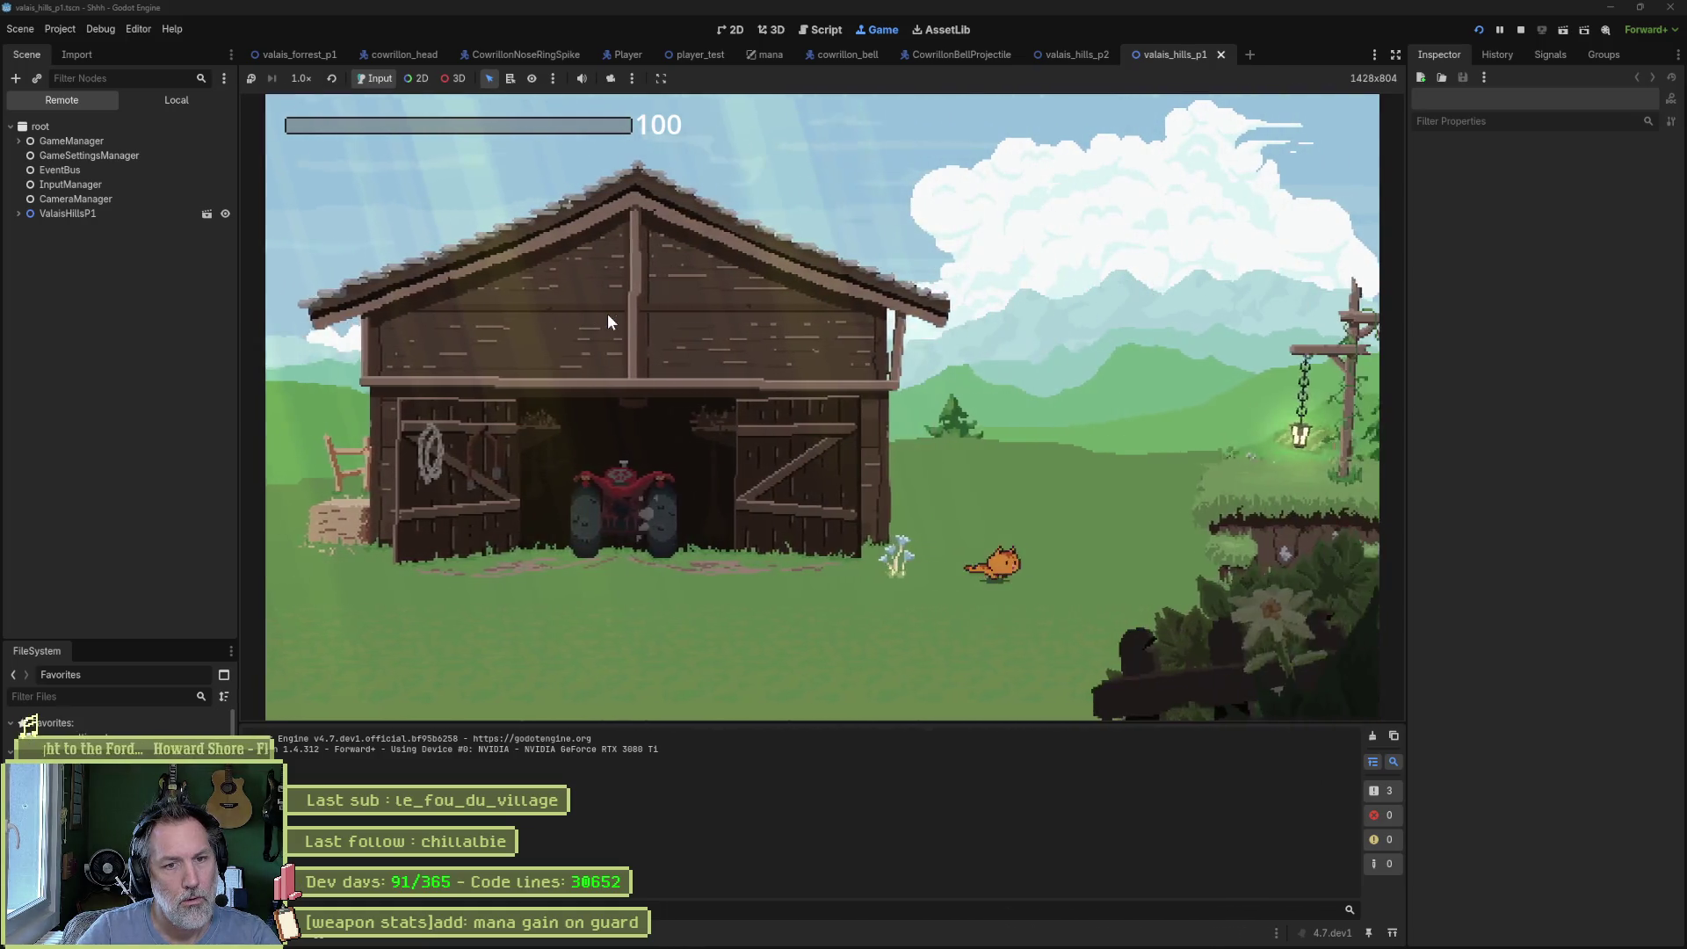
{"action": "key", "text": "space"}
{"action": "key", "text": "space"}
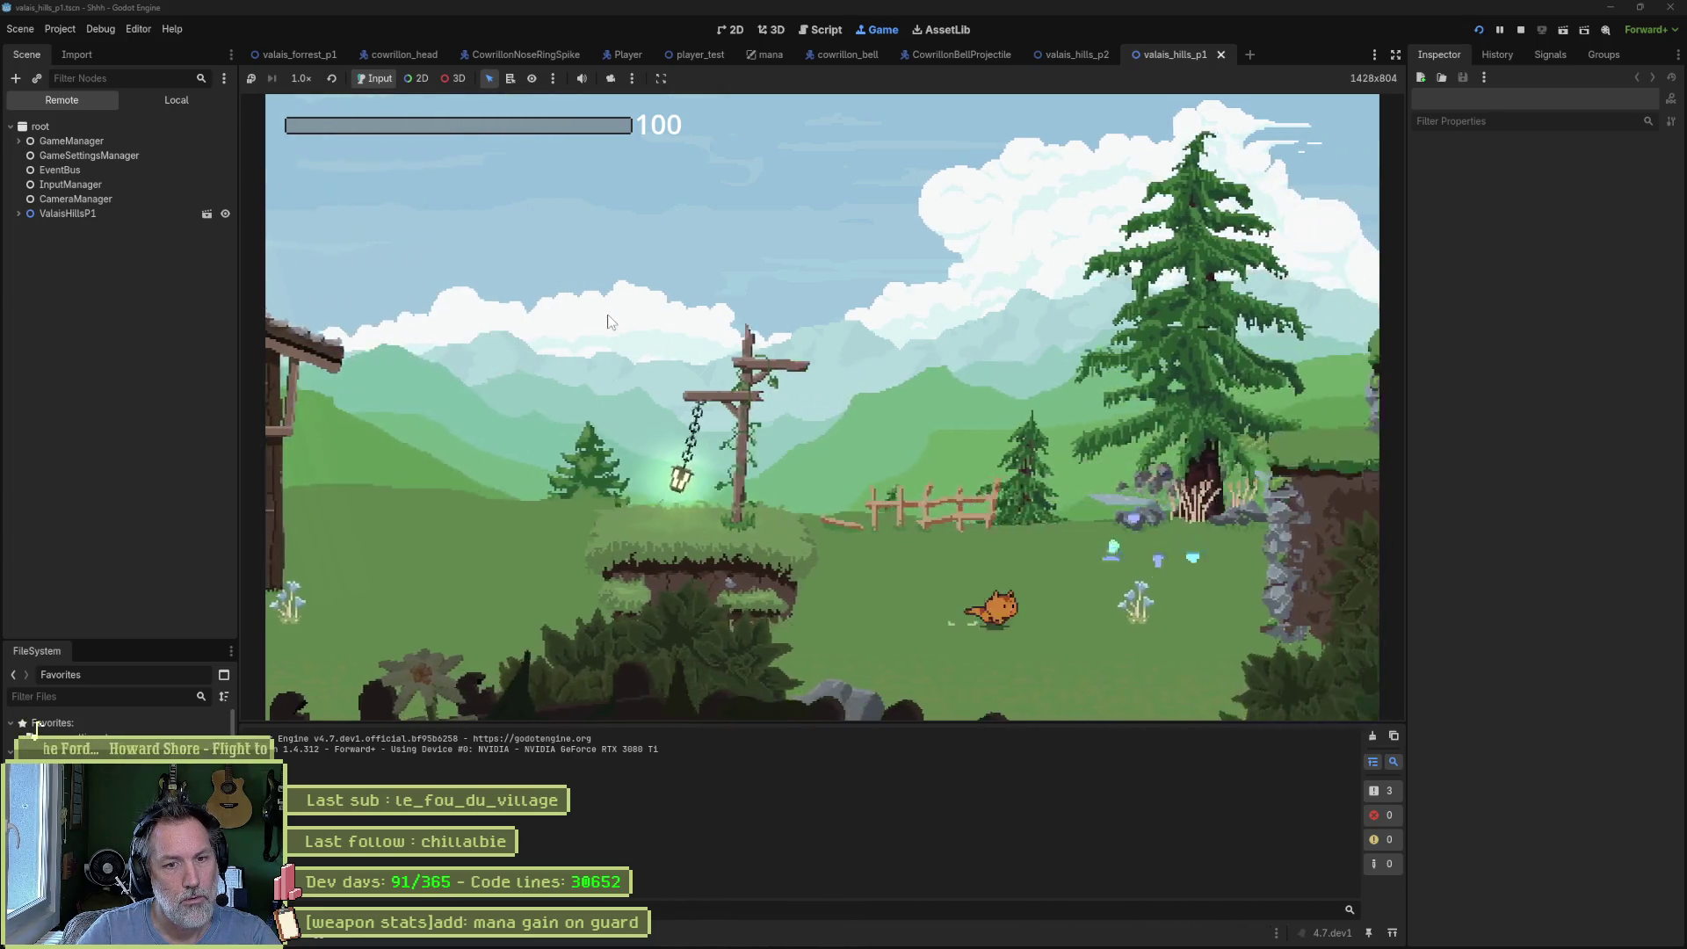
{"action": "key", "text": "space"}
{"action": "key", "text": "Right"}
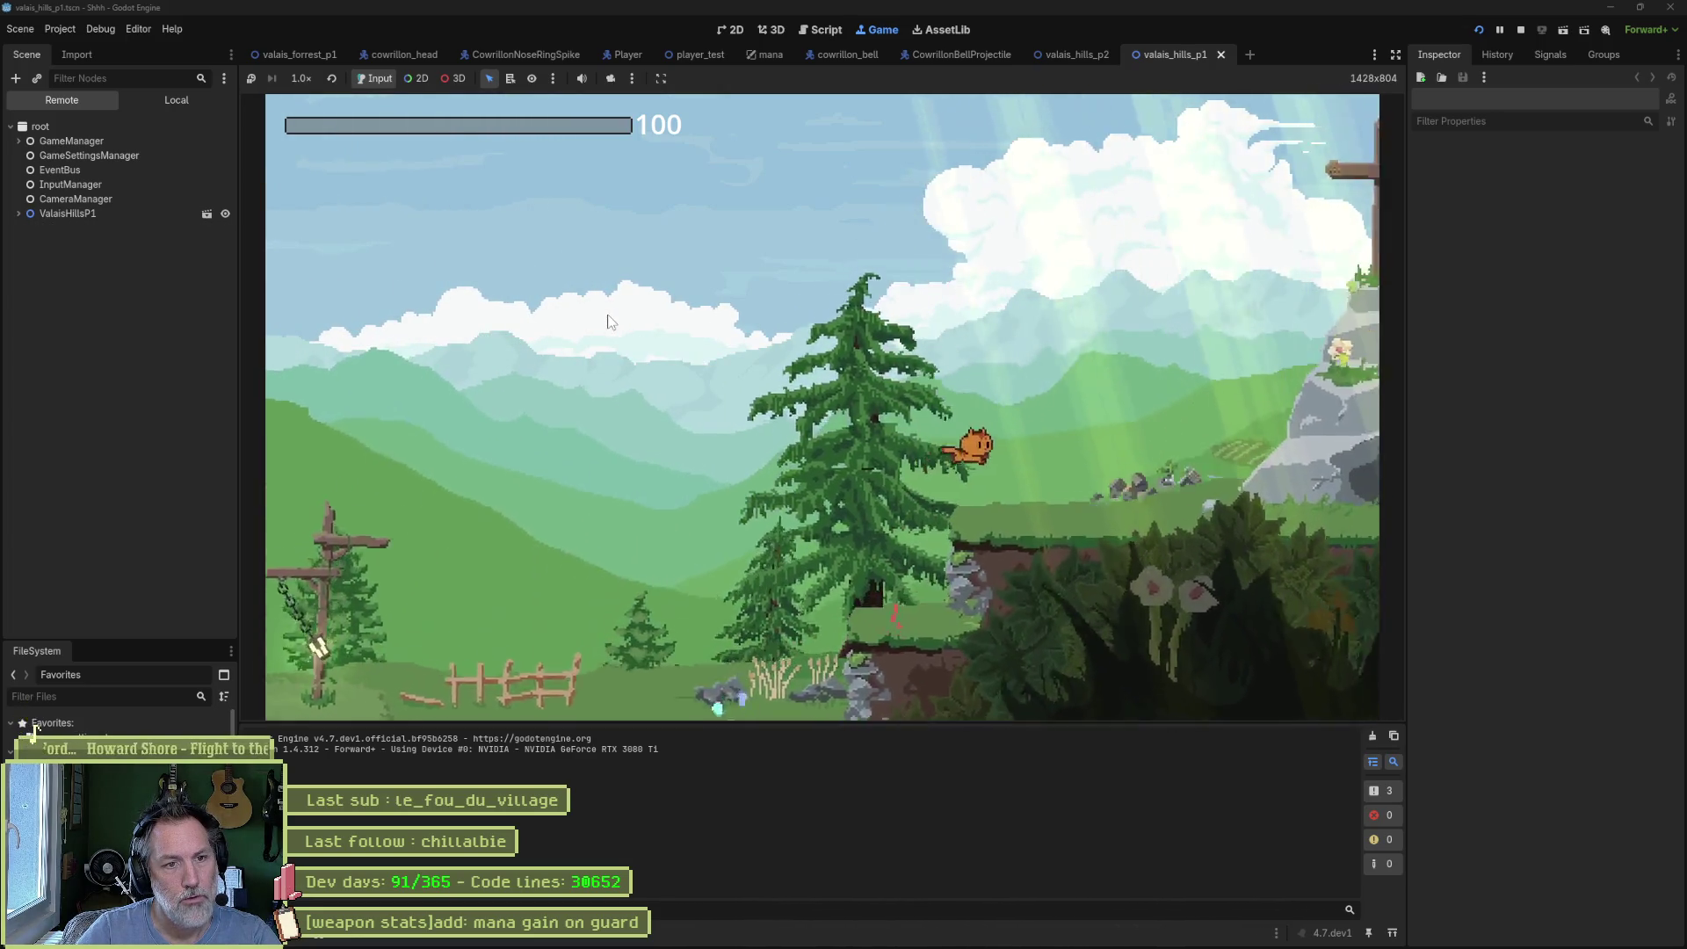
{"action": "key", "text": "space"}
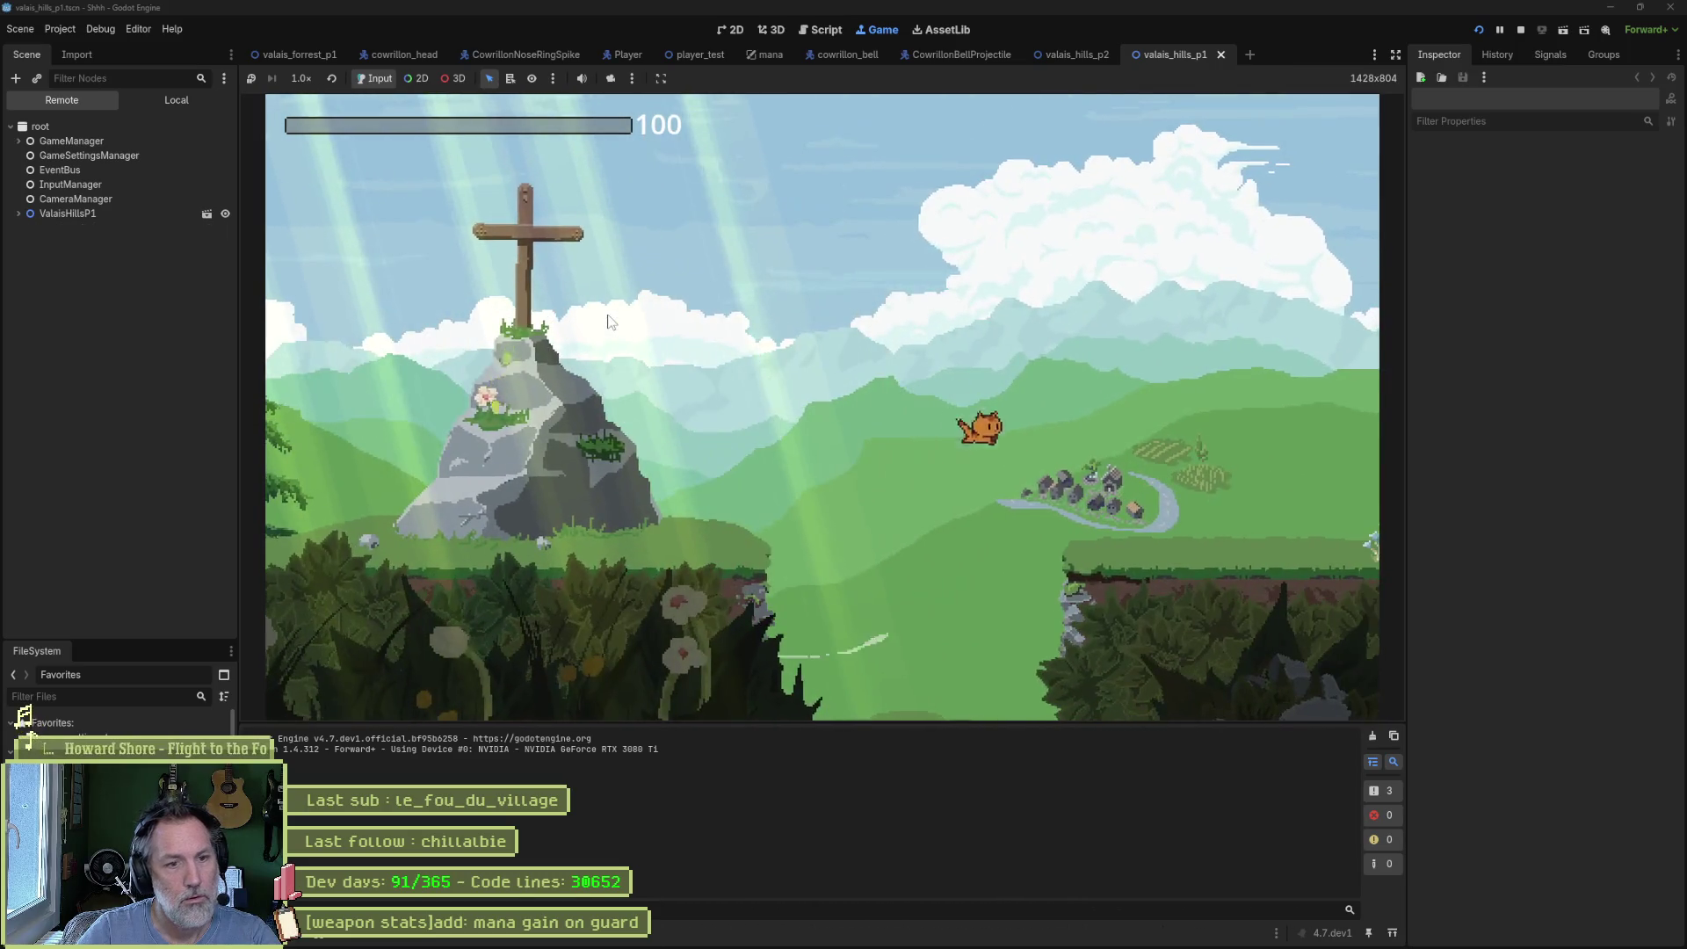
{"action": "key", "text": "Right"}
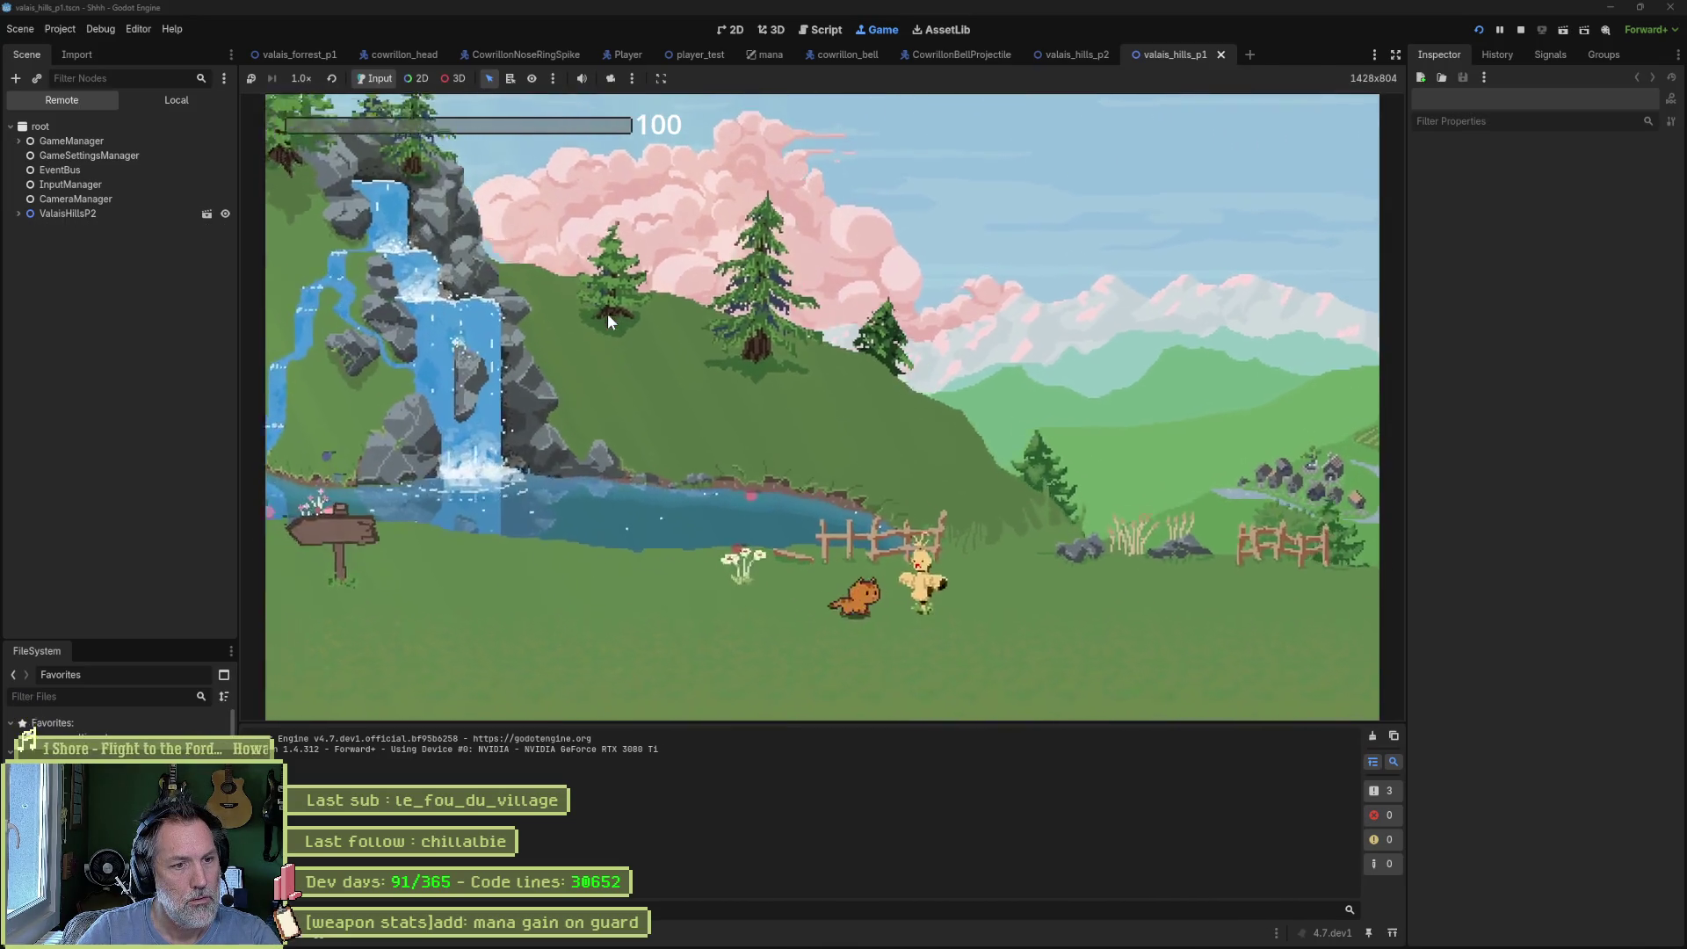
Hit the straw enemy four times, dropping its health to 999958, then inspect the live GameManager node
{"action": "left_click", "coordinate": [608, 313]}
{"action": "left_click", "coordinate": [608, 314]}
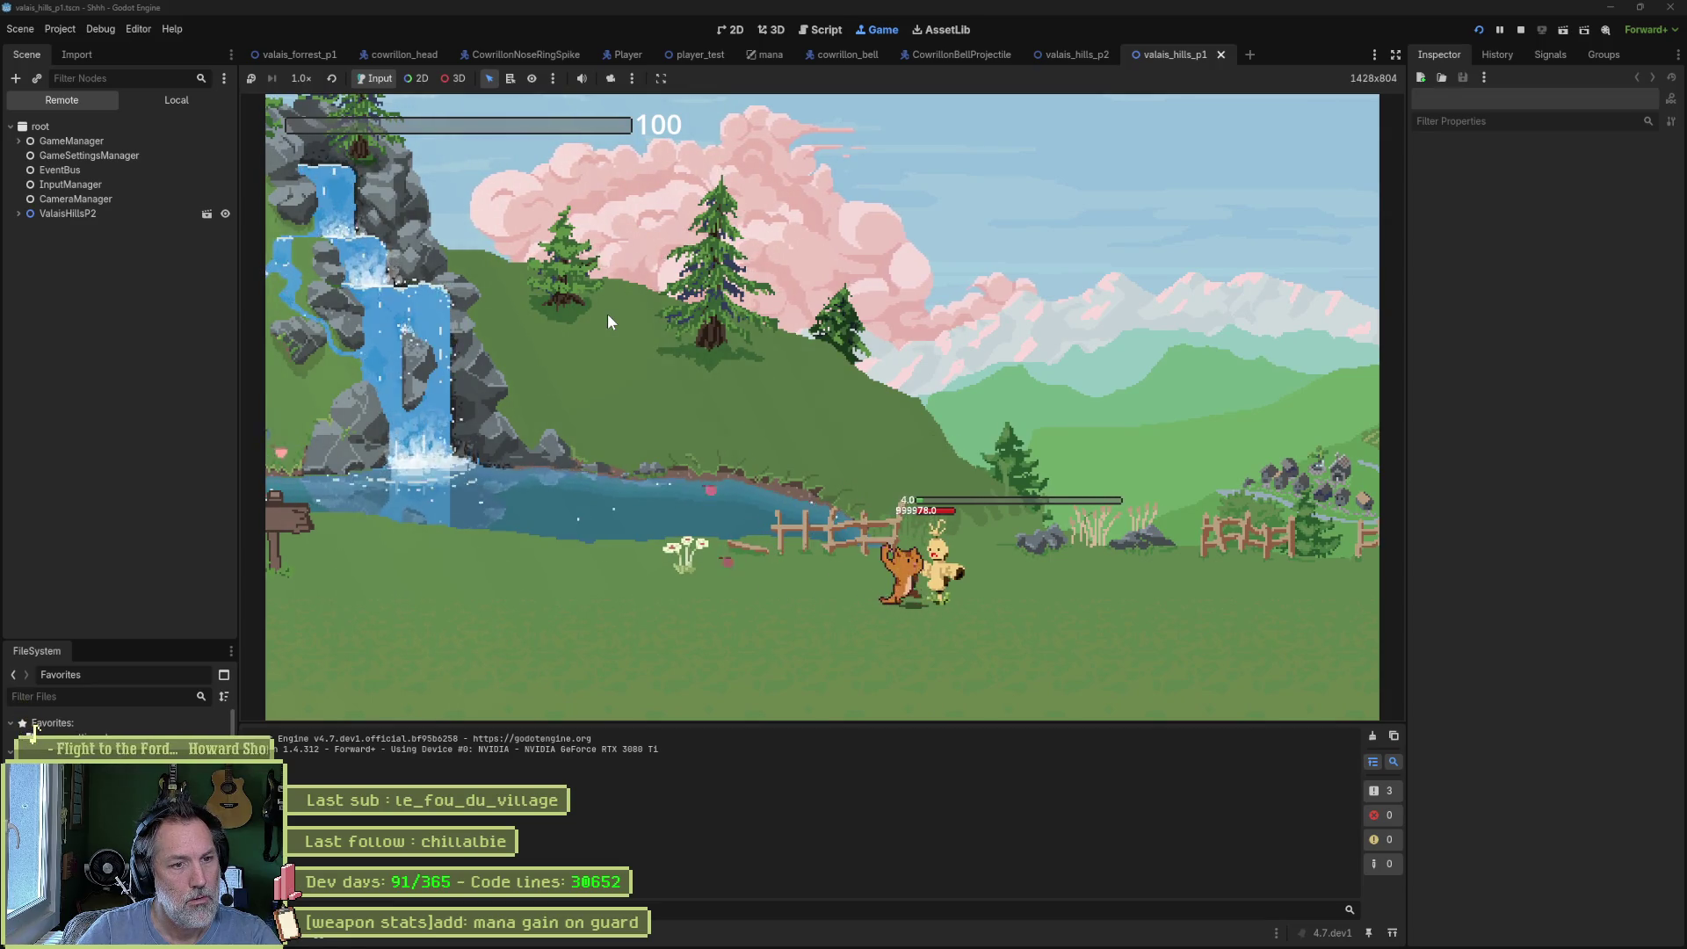
{"action": "left_click", "coordinate": [608, 313]}
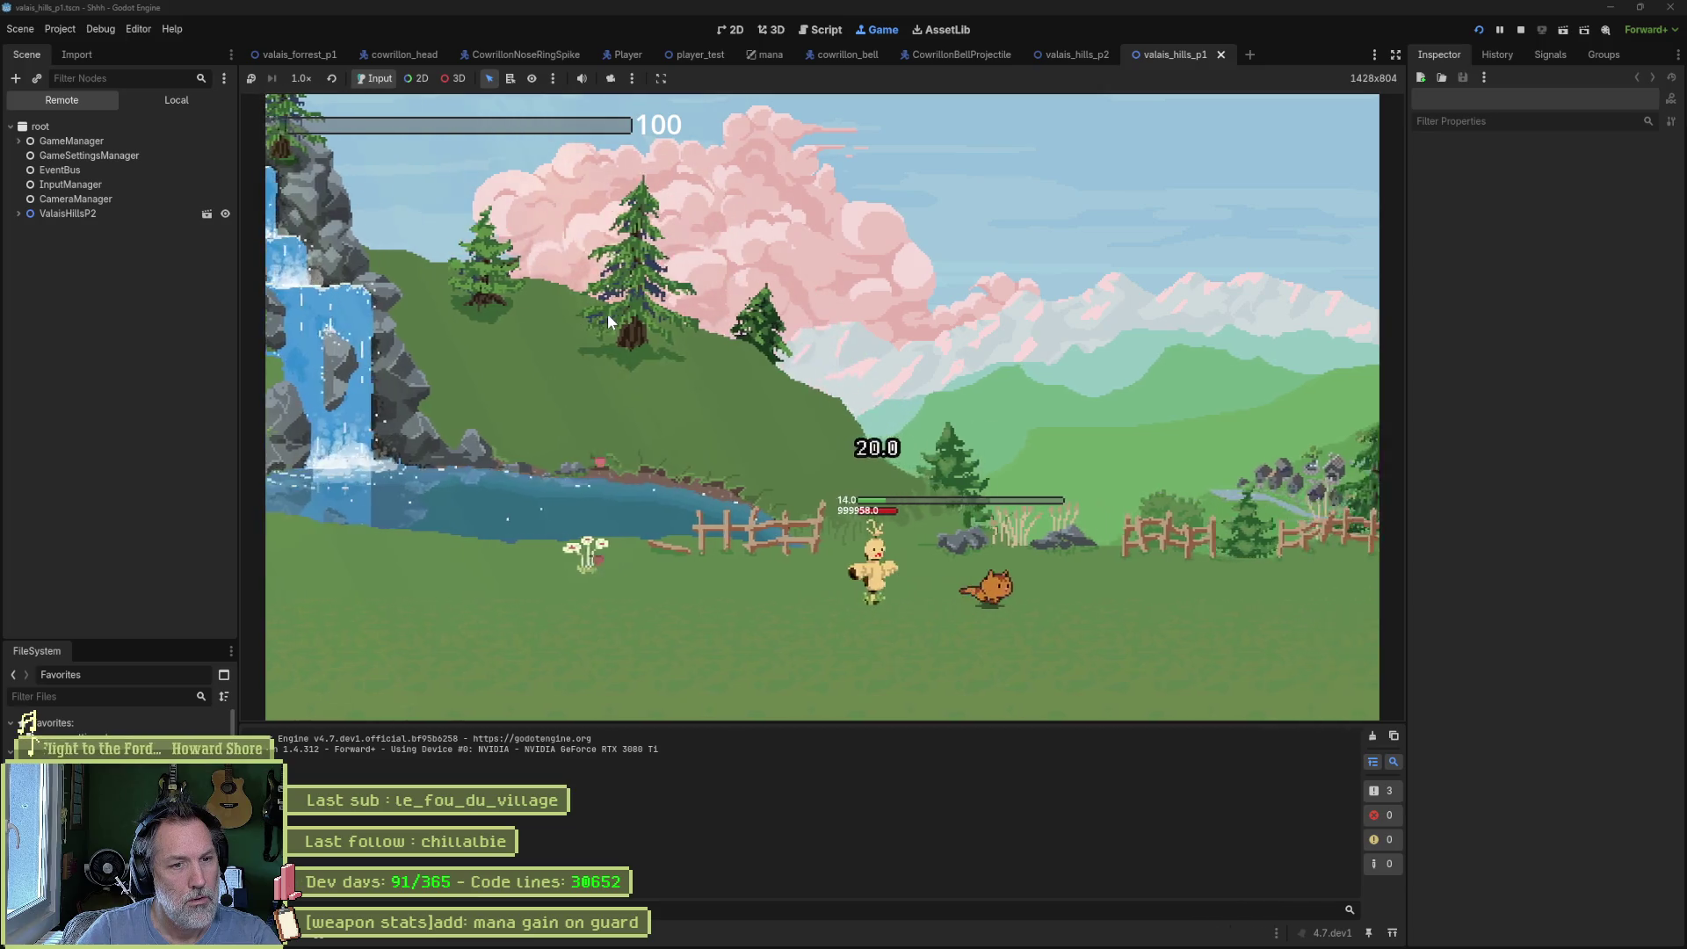
{"action": "key", "text": "d"}
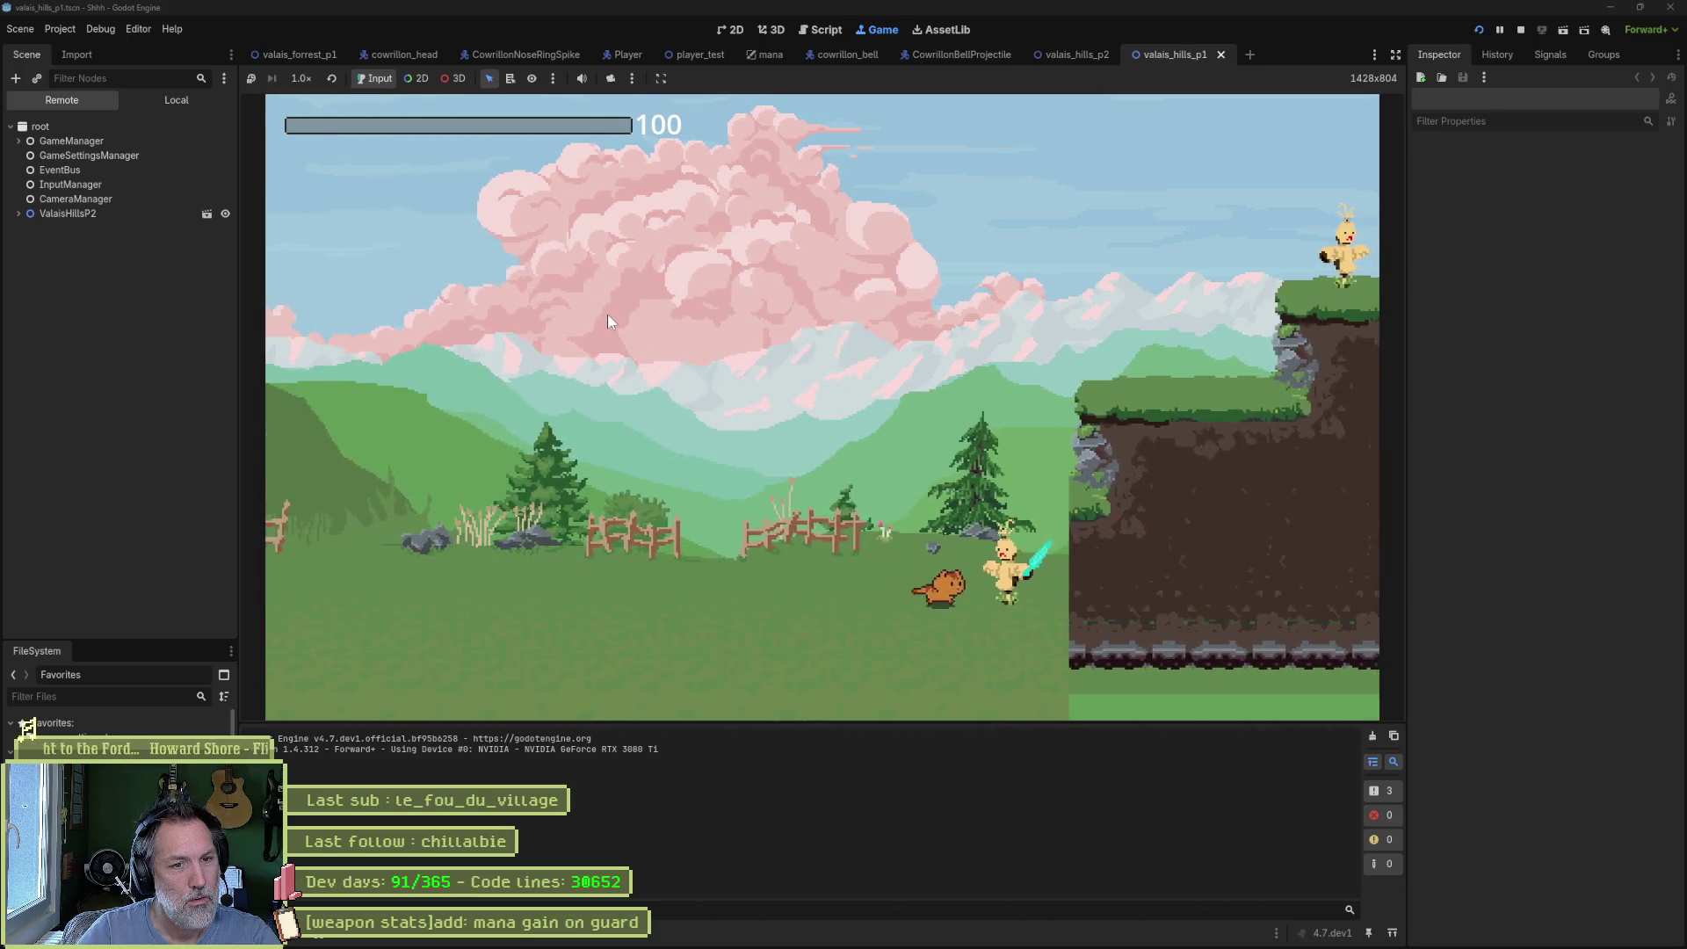
{"action": "left_click", "coordinate": [608, 314]}
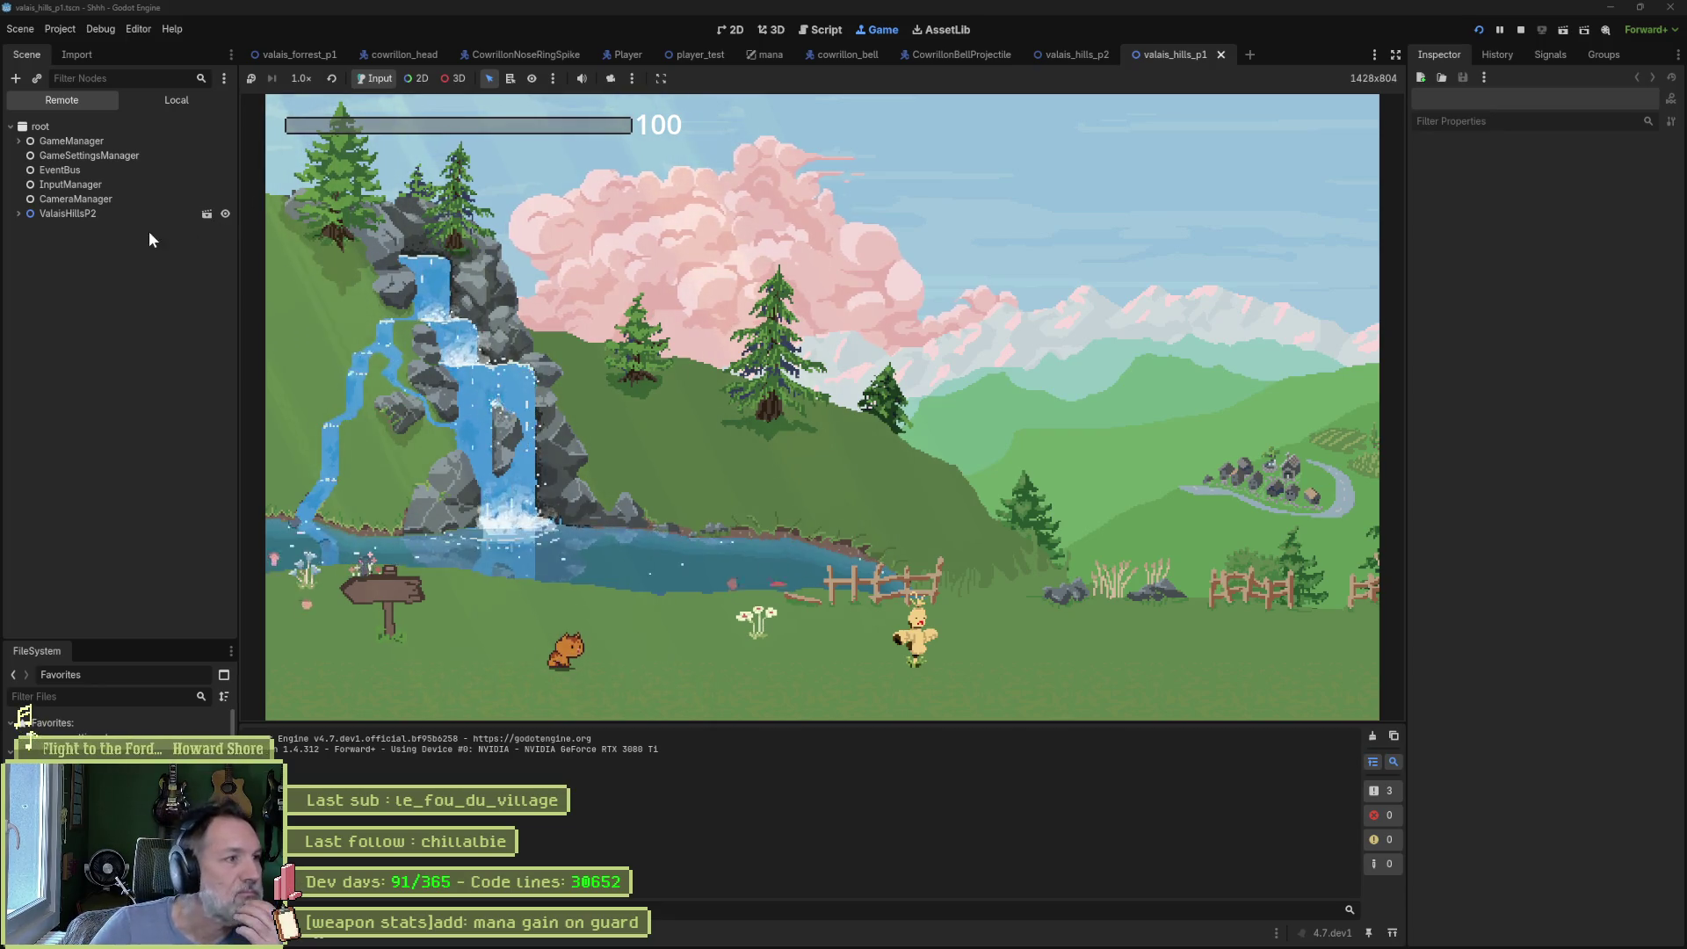
{"action": "left_click", "coordinate": [118, 145]}
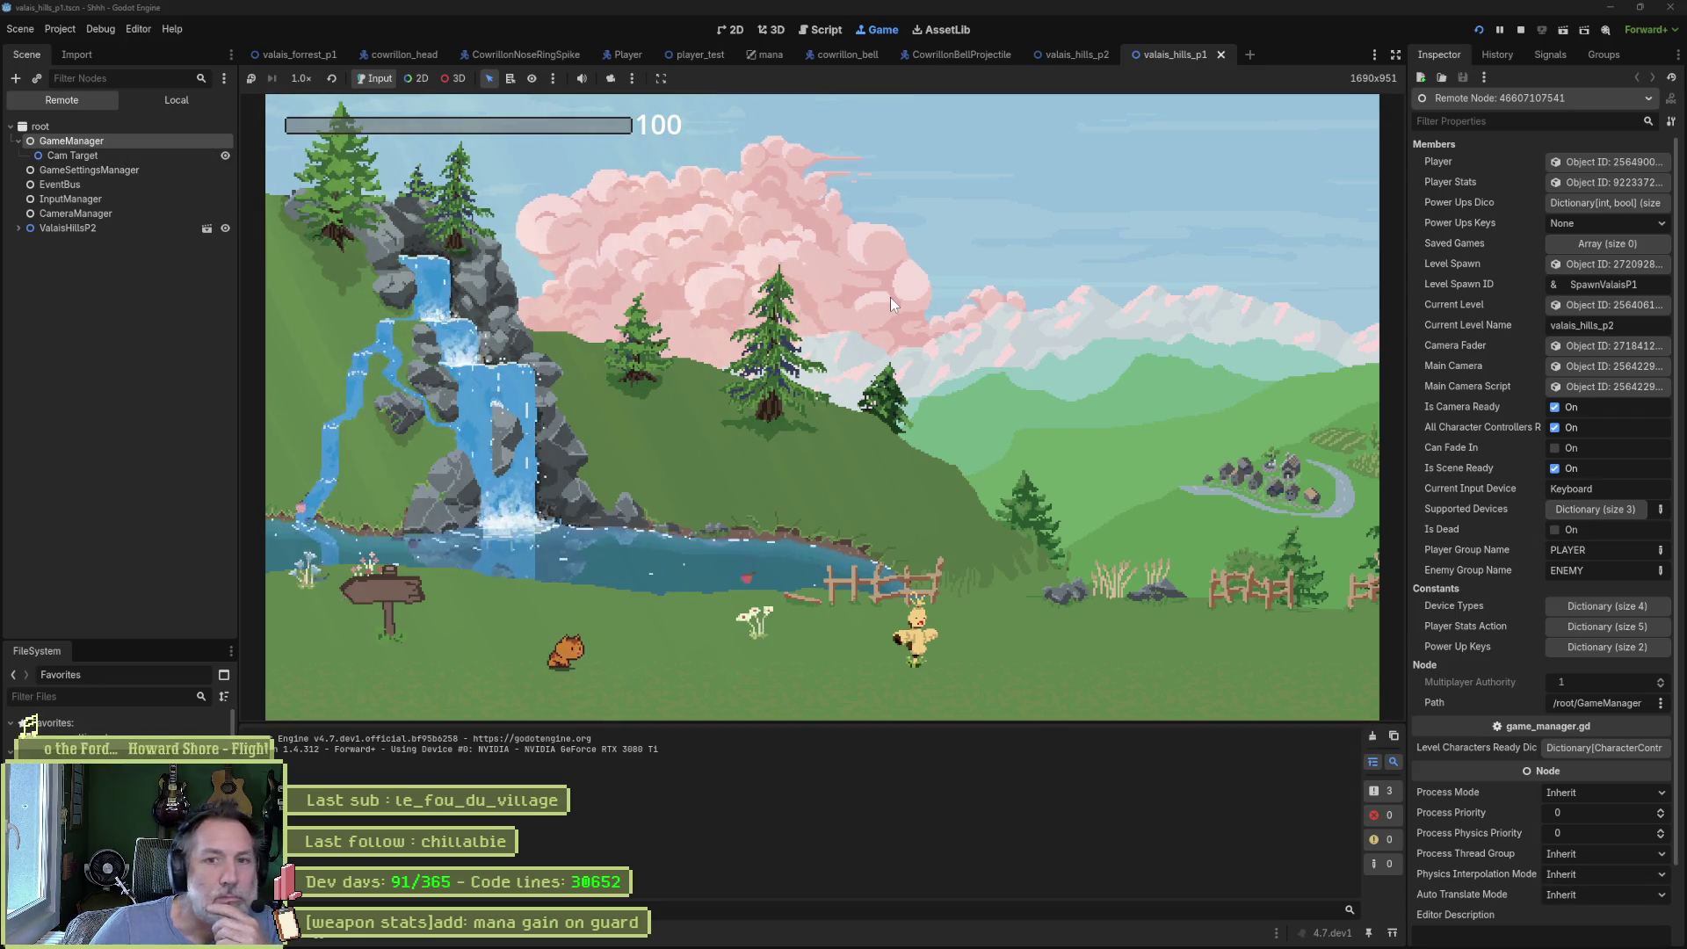
View Player Stats showing Mana Value 0.0, stop the game, and switch to the mana scene
{"action": "left_click", "coordinate": [1605, 182]}
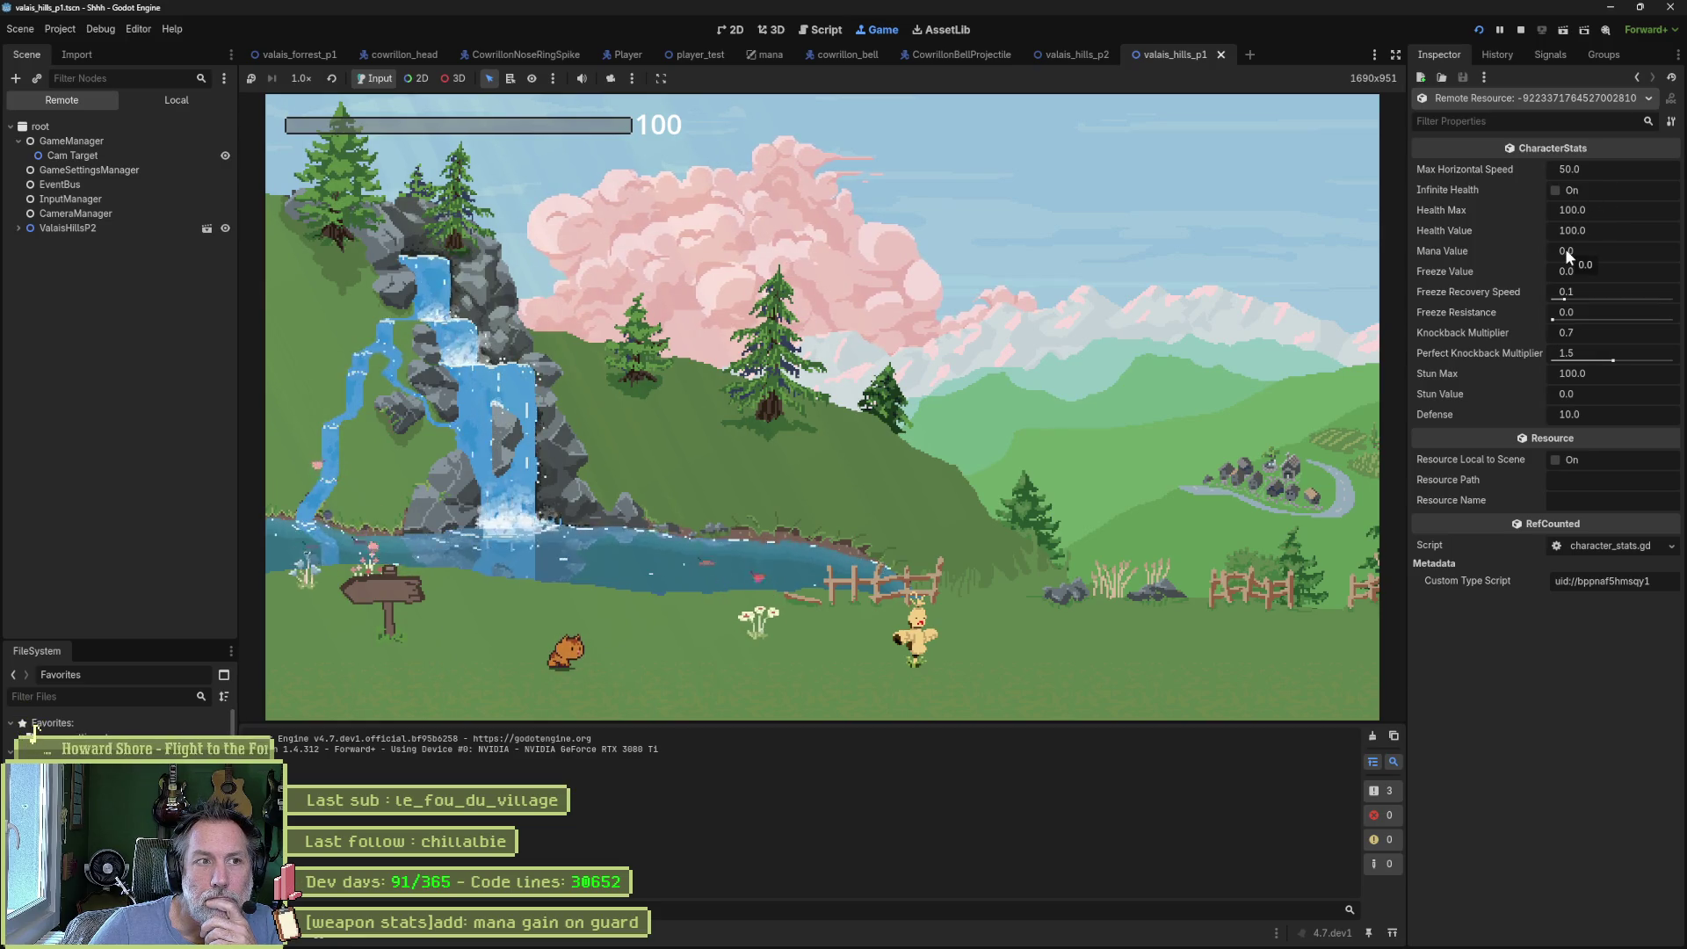
{"action": "left_click", "coordinate": [1520, 33]}
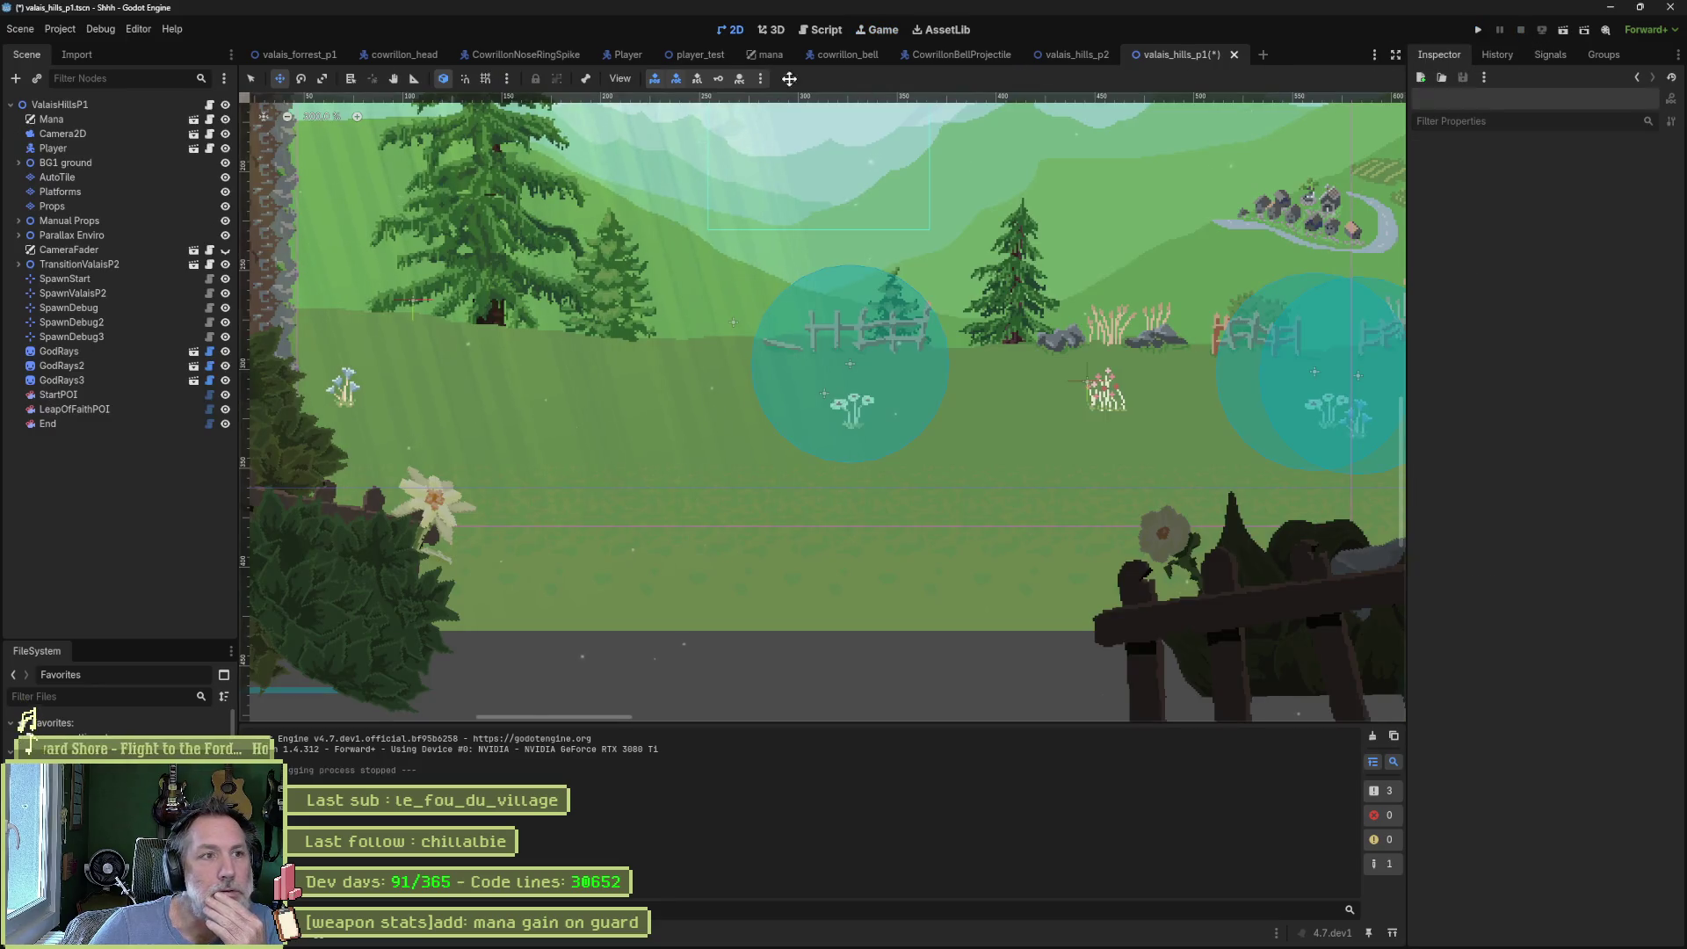
{"action": "left_click", "coordinate": [770, 56]}
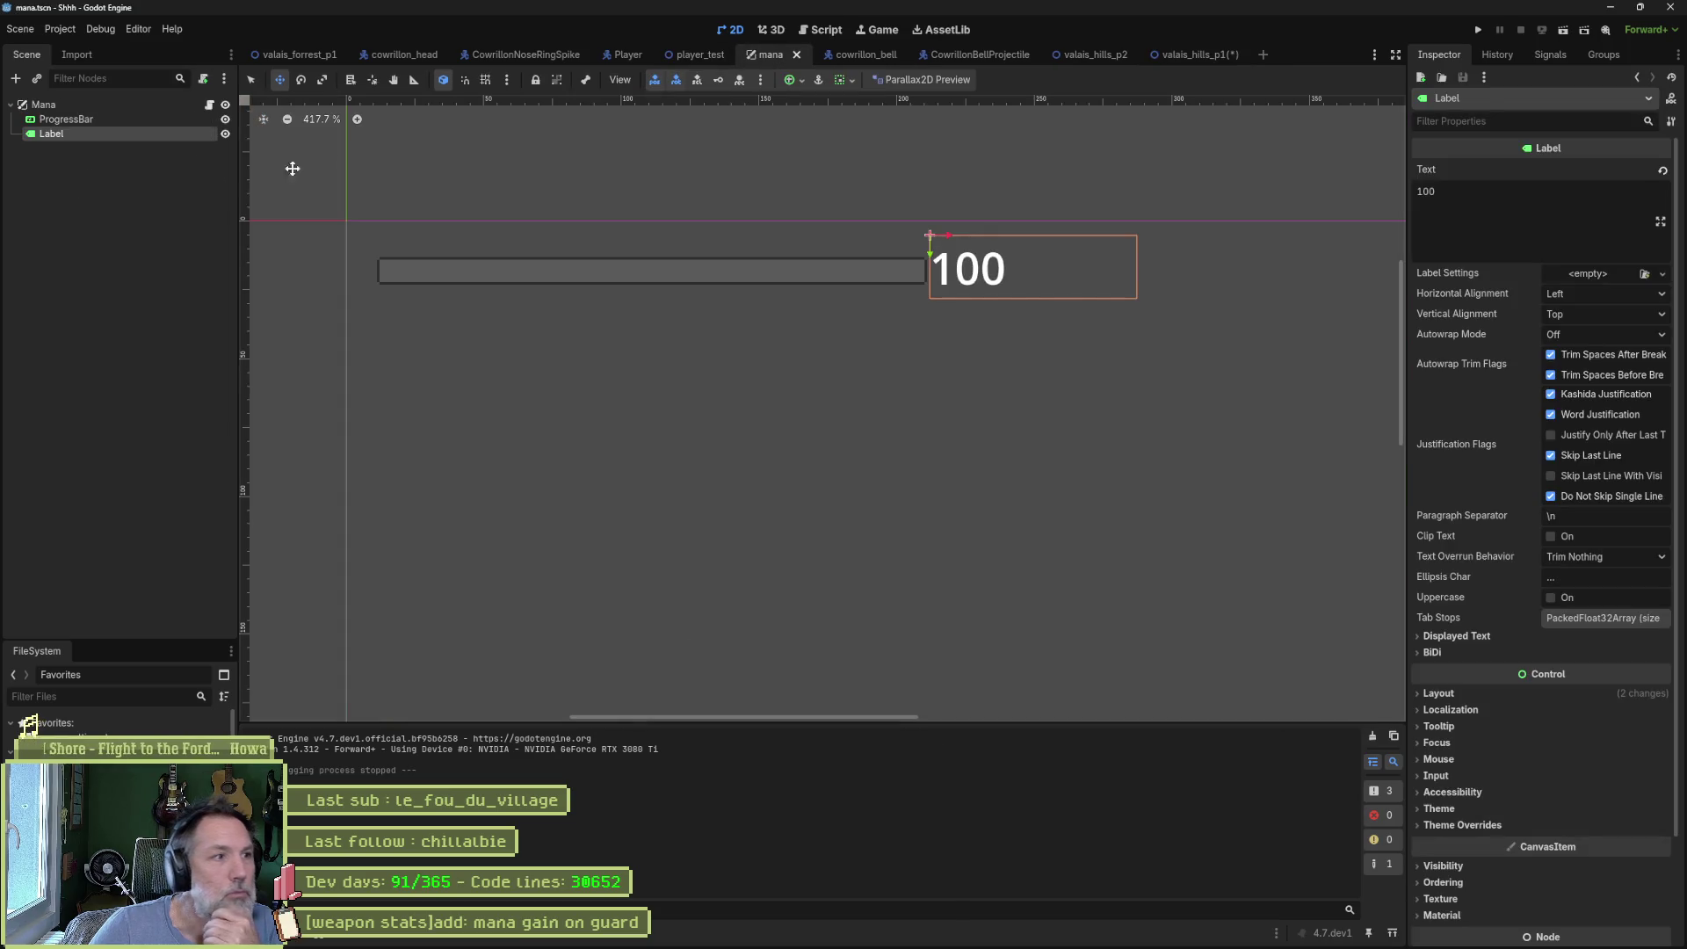
Change the mana Label's text from 100 to n/a, save, and return to valais_forrest_p1
{"action": "left_click", "coordinate": [1549, 192]}
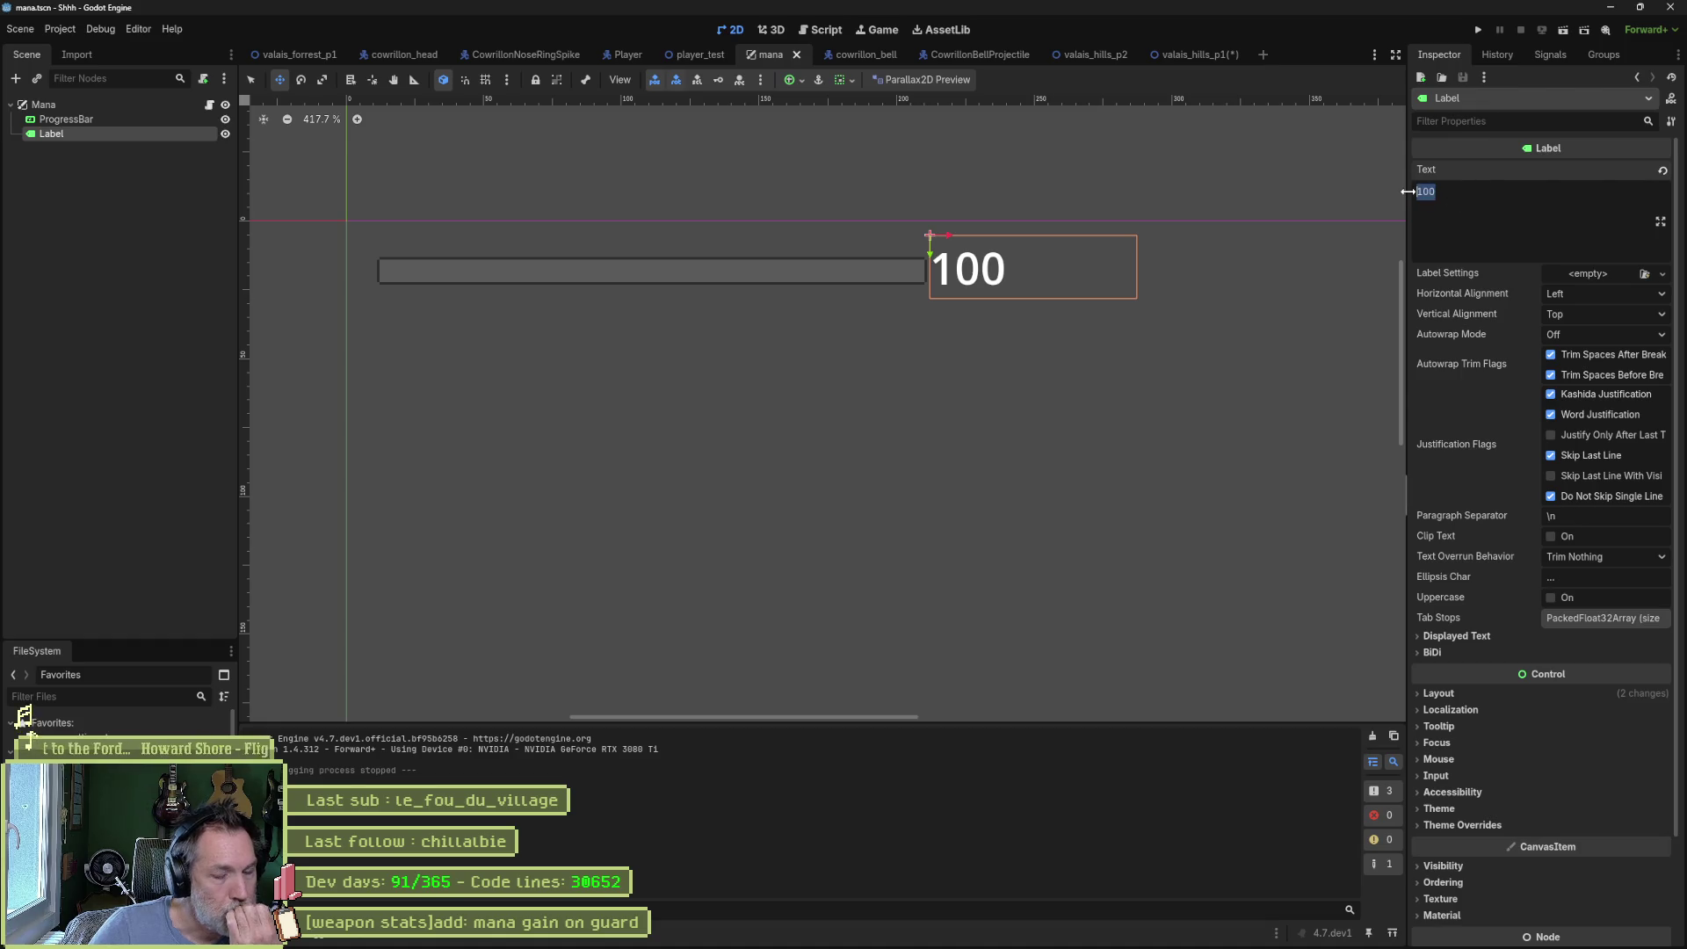
{"action": "type", "text": "n/a"}
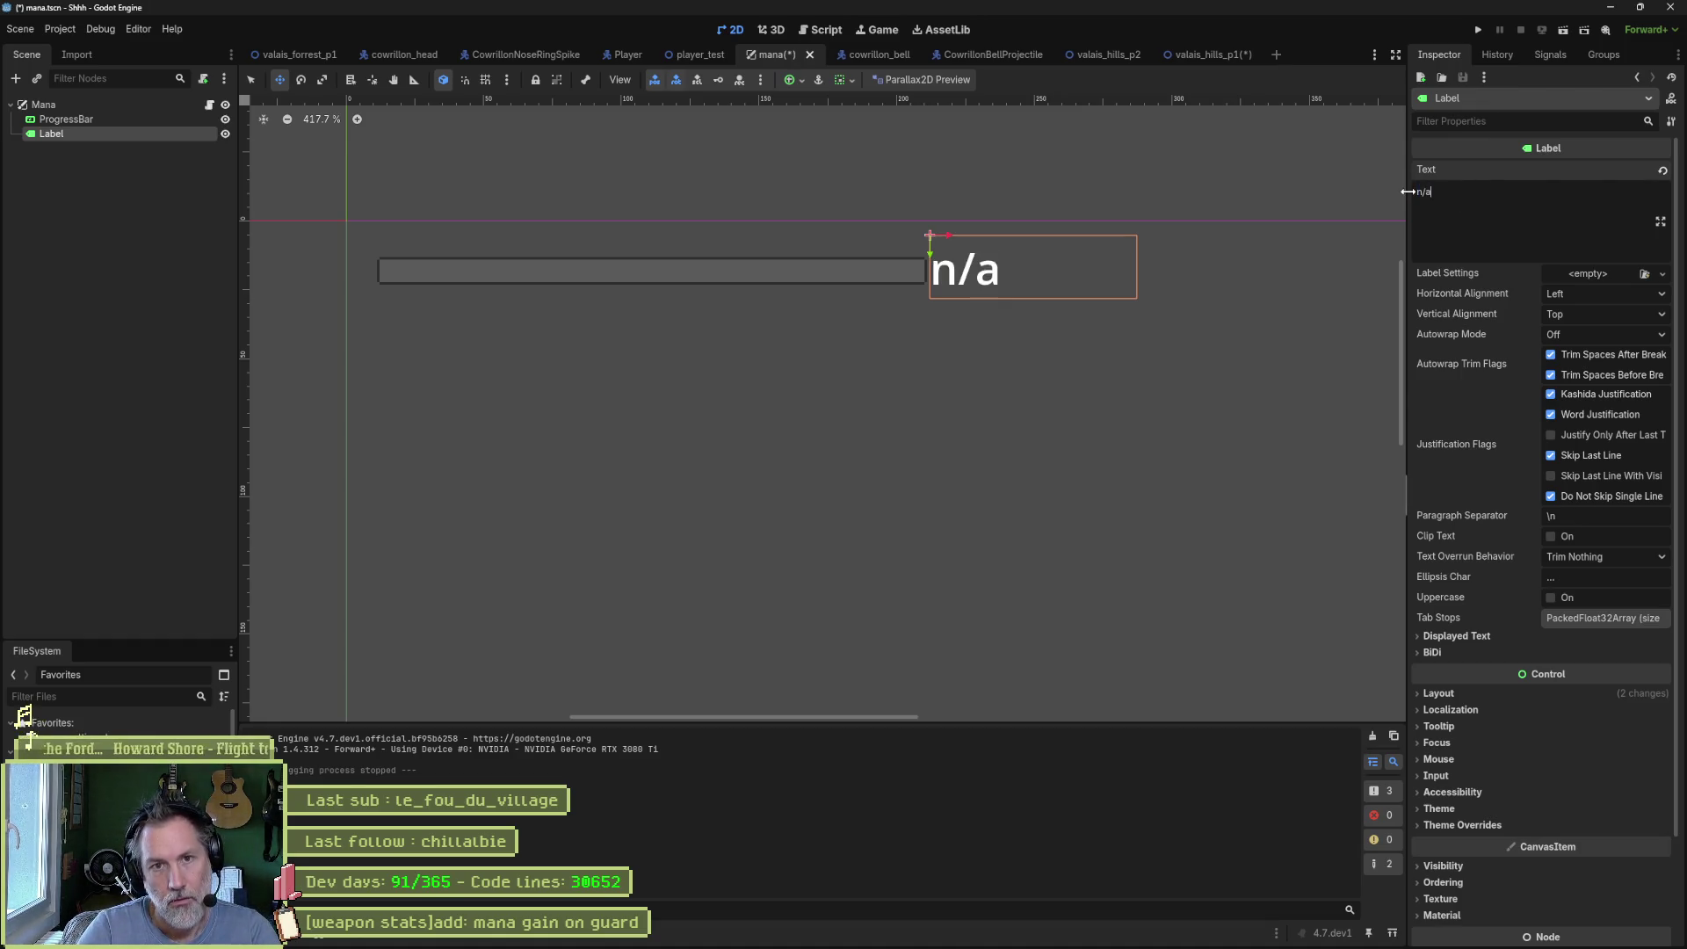
{"action": "key", "text": "ctrl+s"}
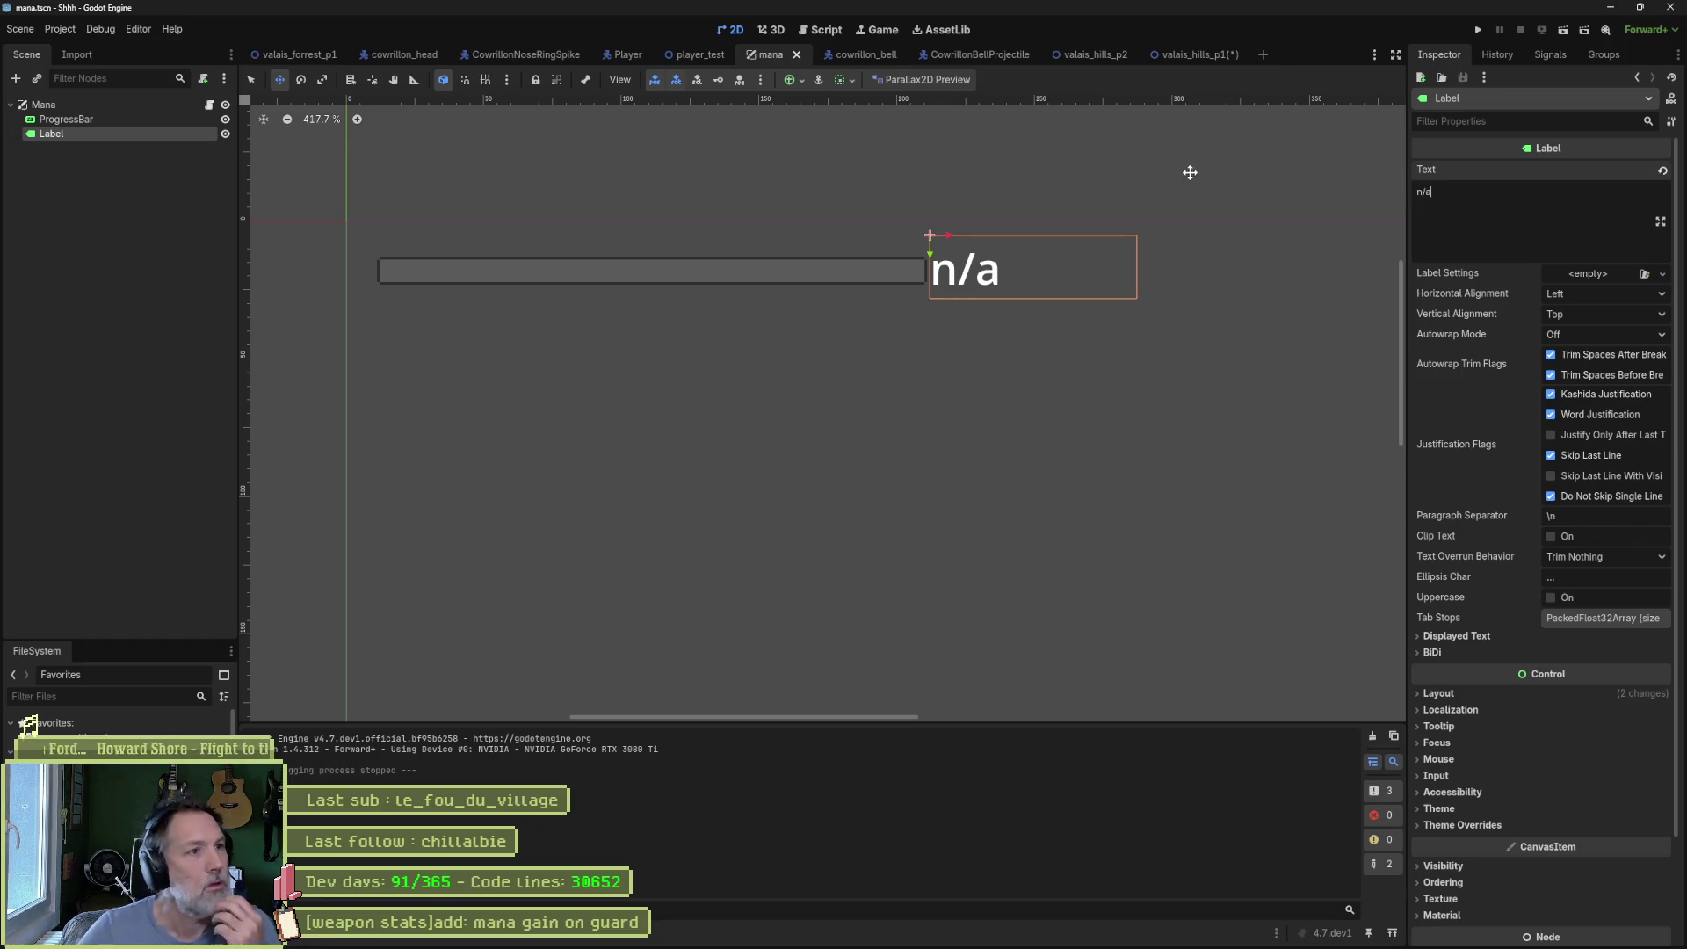
{"action": "left_click", "coordinate": [304, 55]}
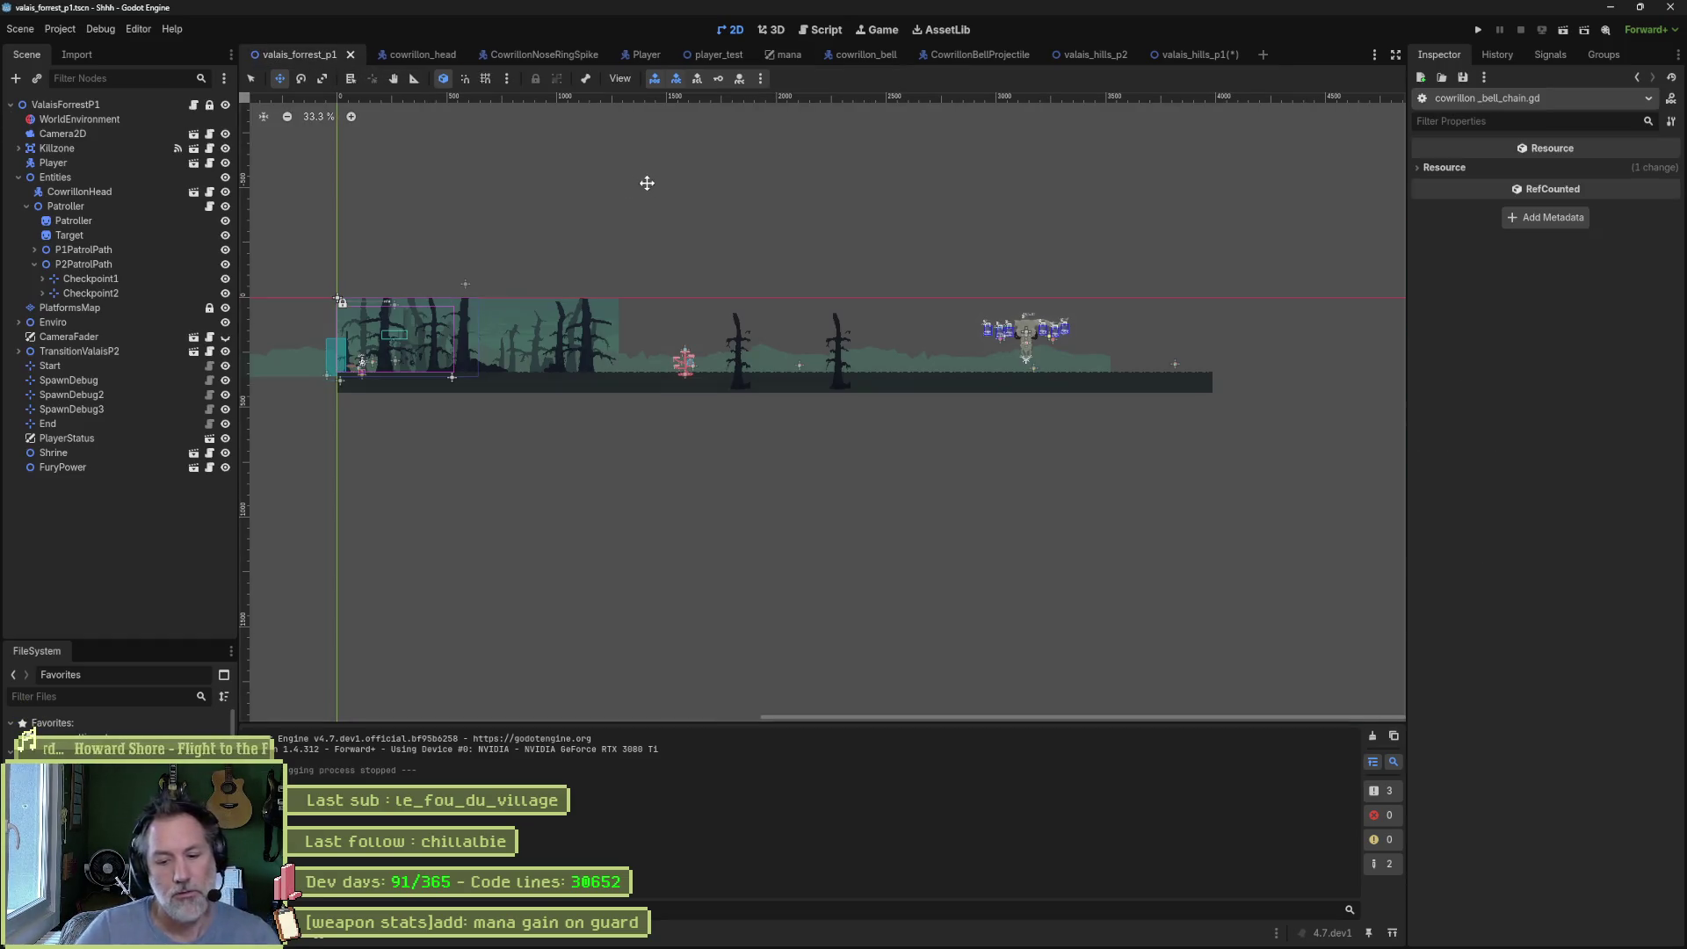
Playtest with F5, running the cat into ValaisHillsP2 to see the n/a mana label, then stop
{"action": "key", "text": "F5"}
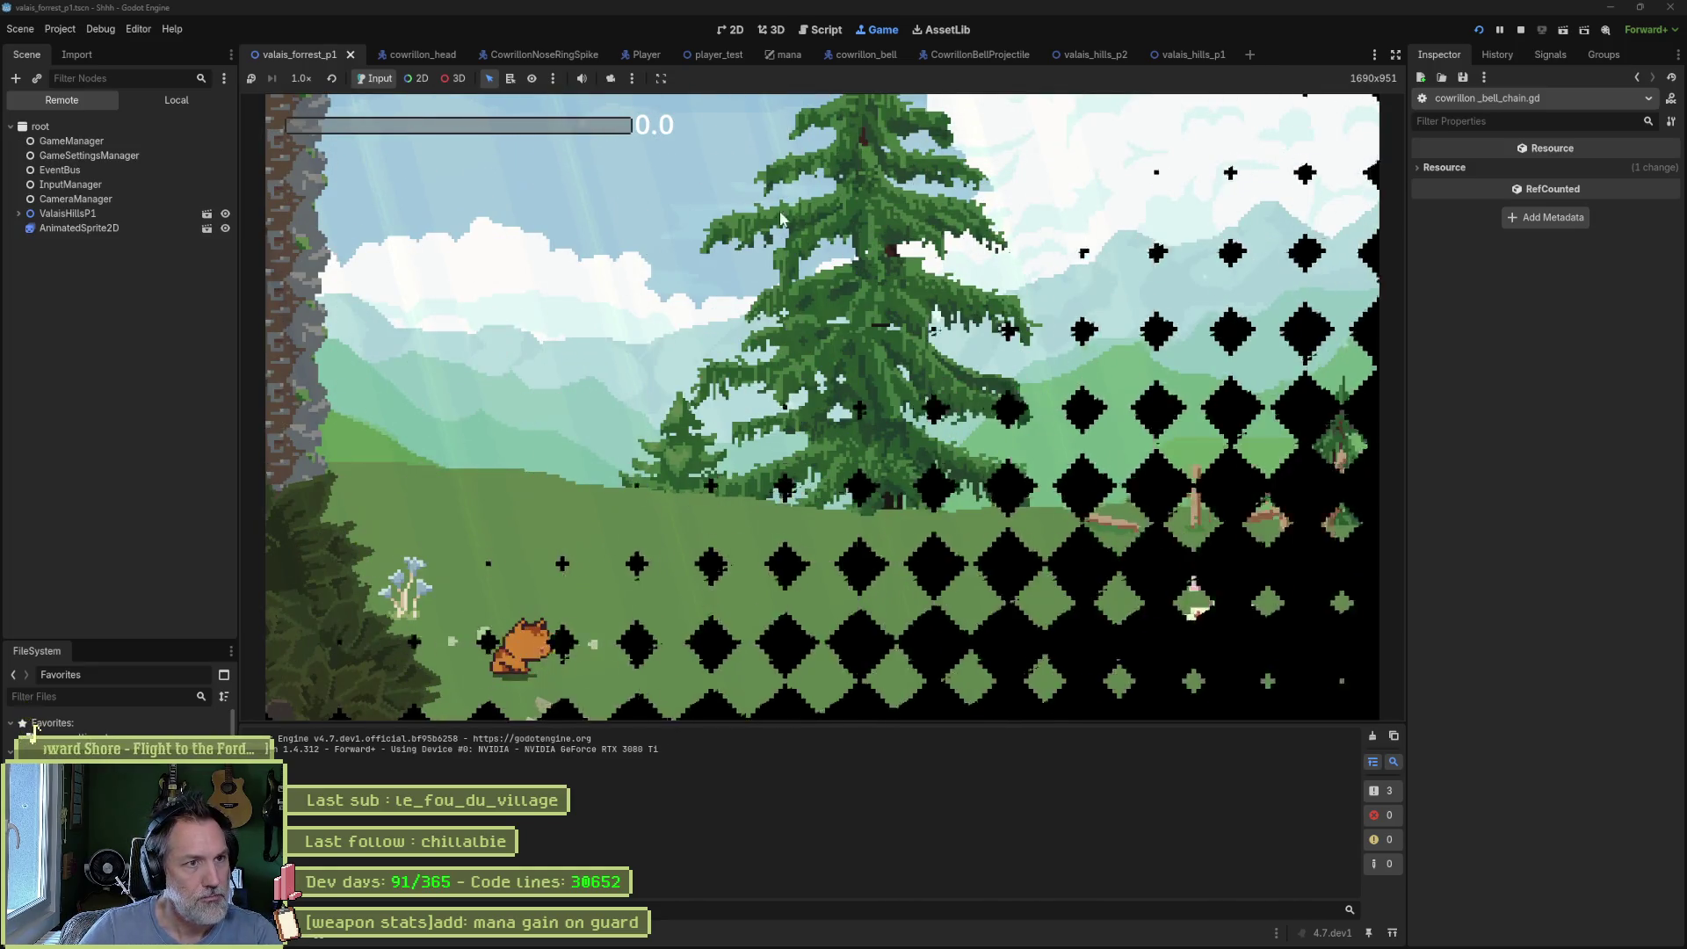
{"action": "key", "text": "Right"}
{"action": "key", "text": "Right"}
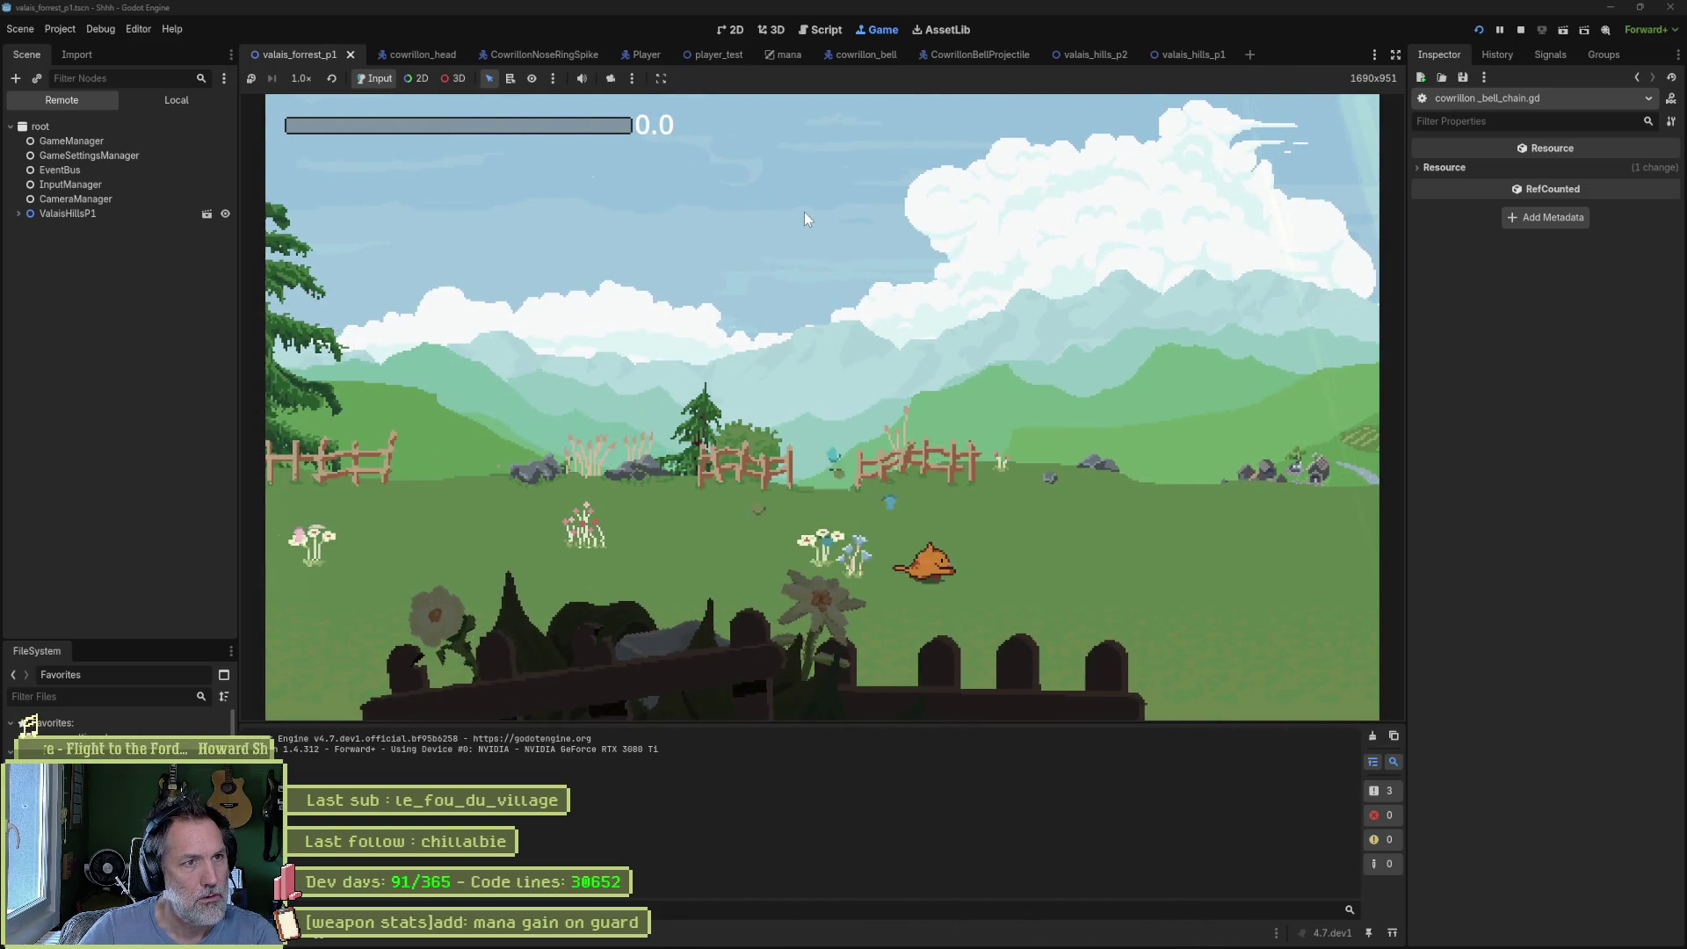
{"action": "key", "text": "Right"}
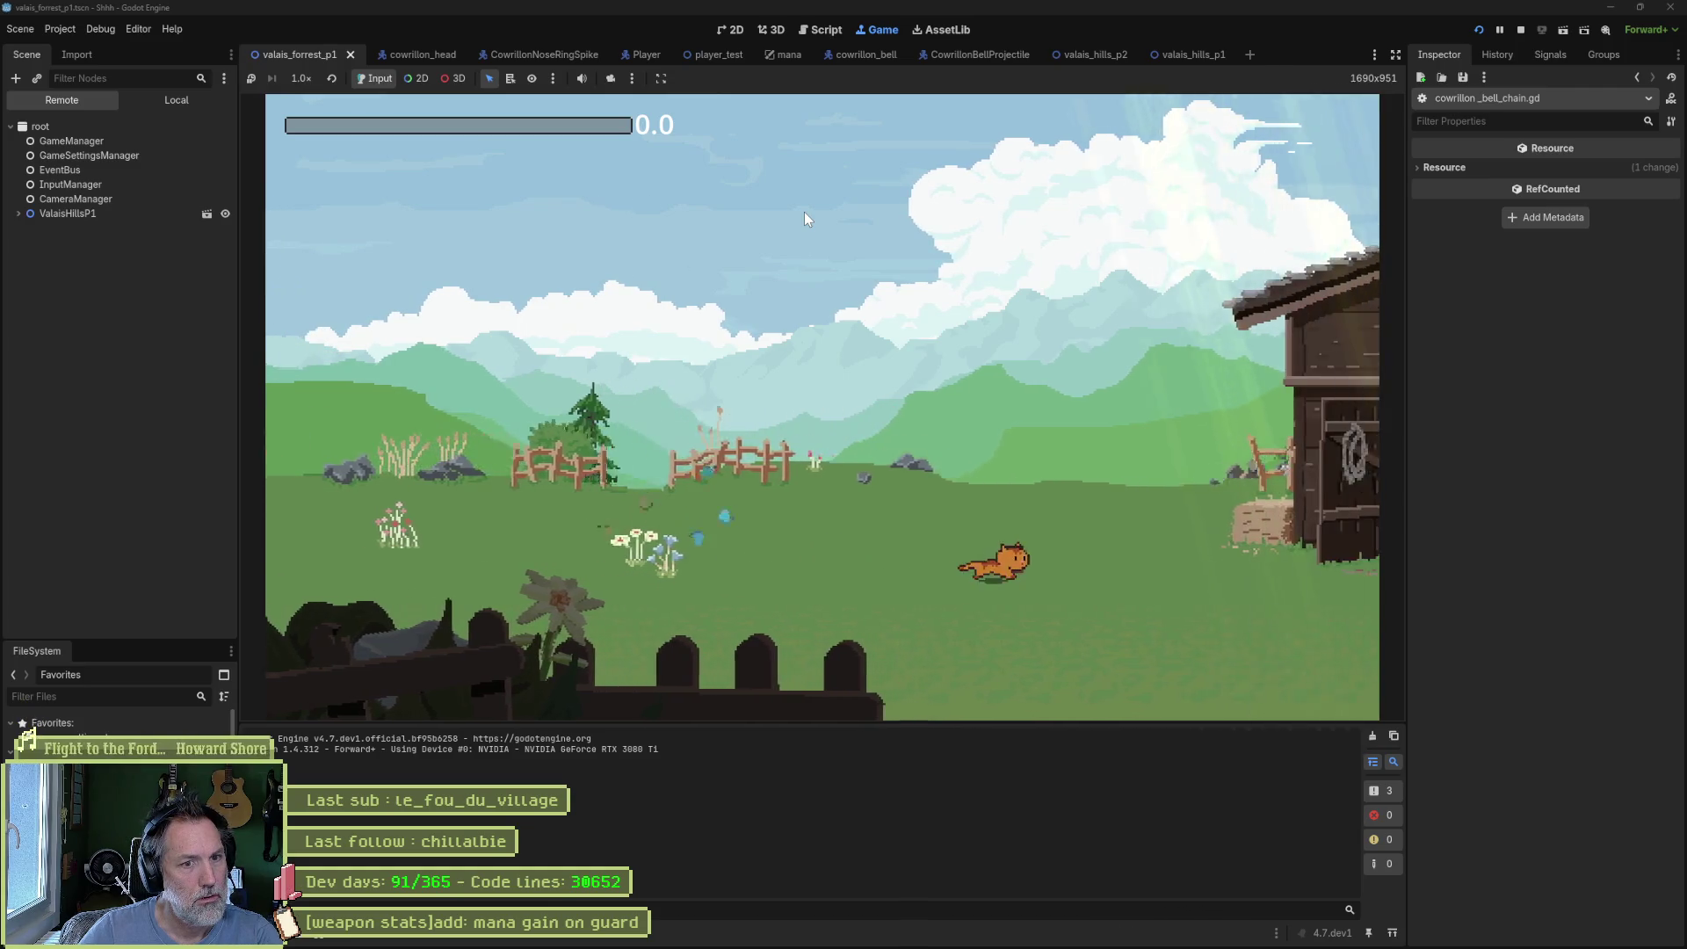
{"action": "key", "text": "Right"}
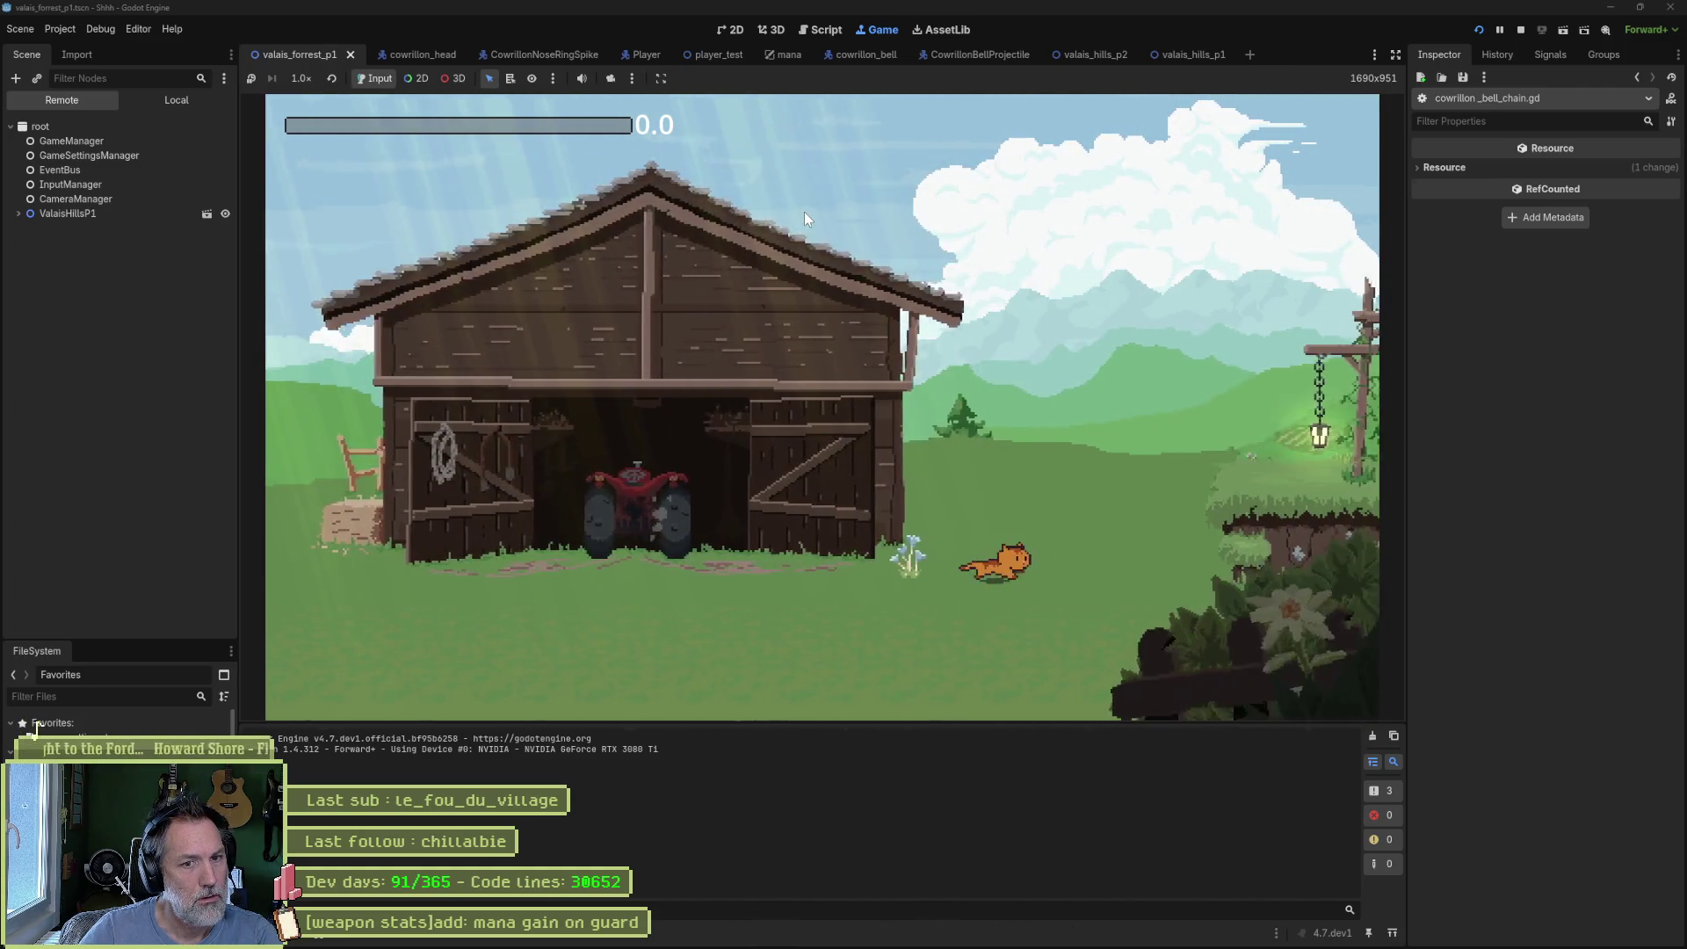
{"action": "key", "text": "Right"}
{"action": "key", "text": "space"}
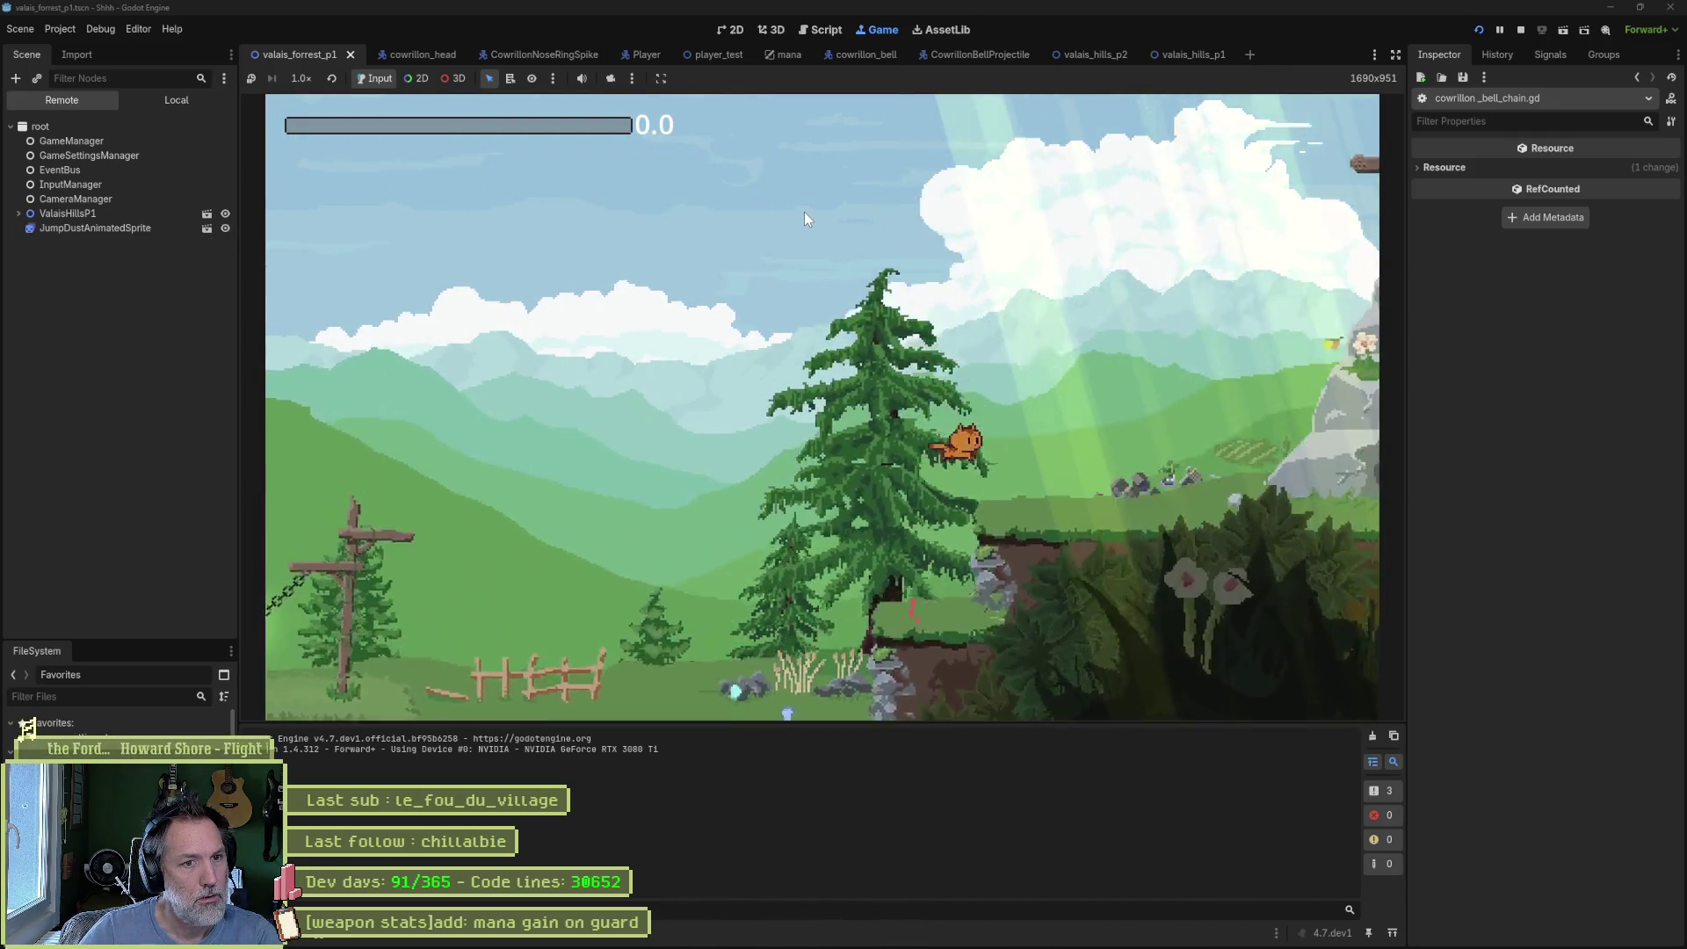
{"action": "key", "text": "Right"}
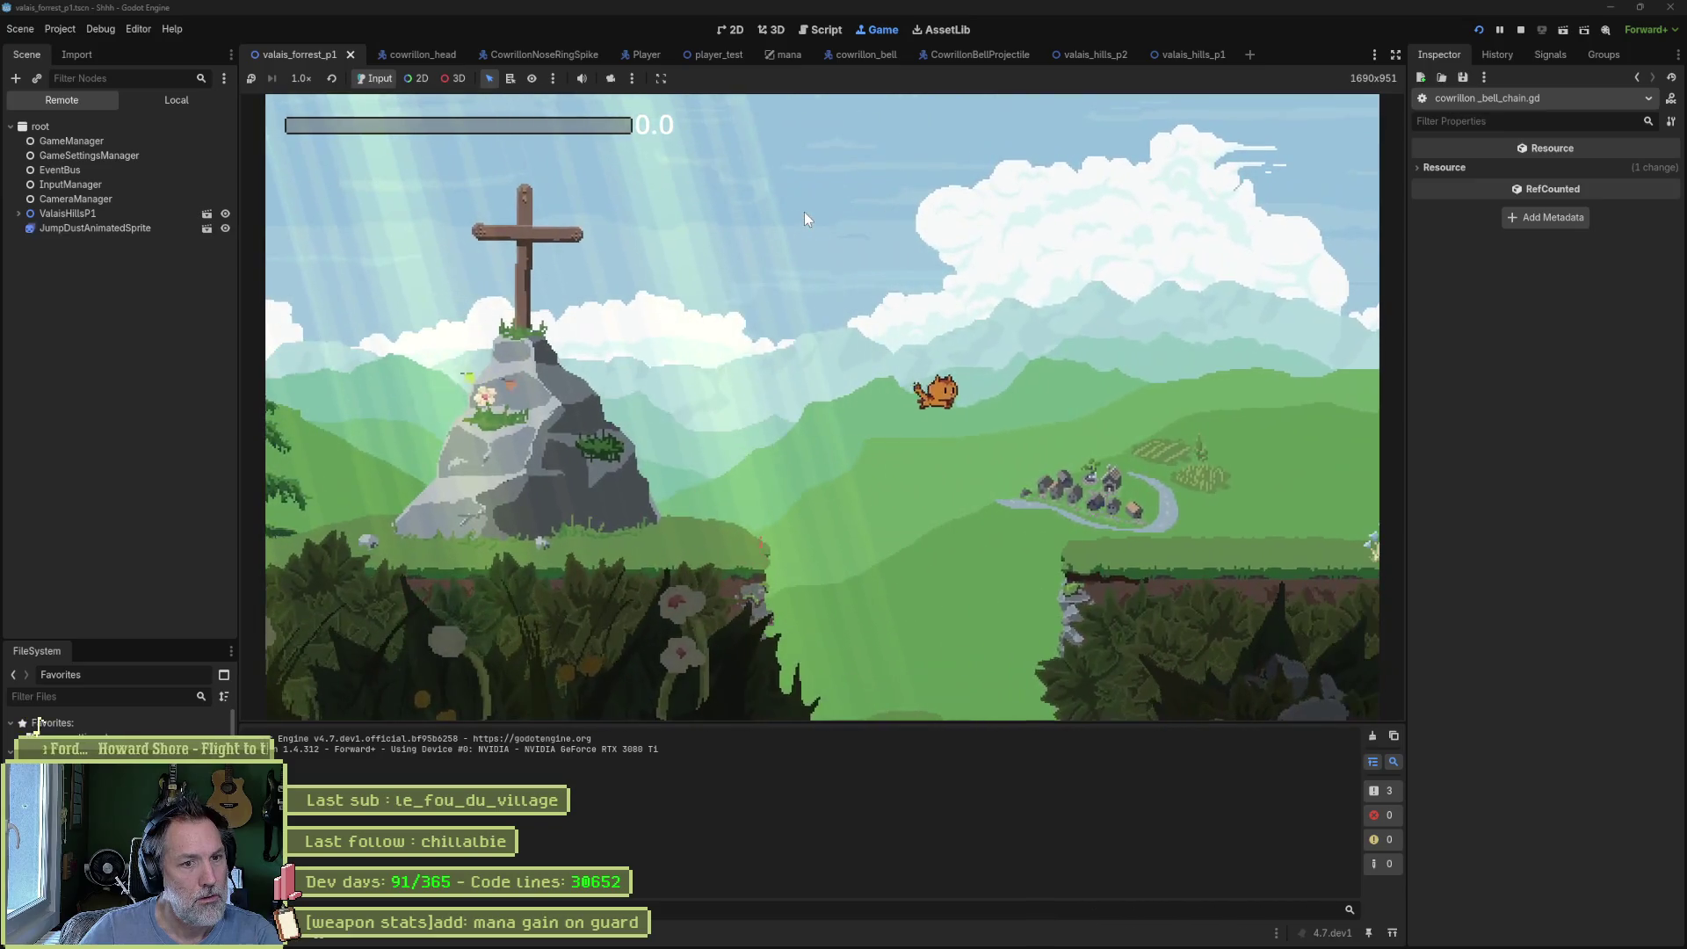
{"action": "key", "text": "Right"}
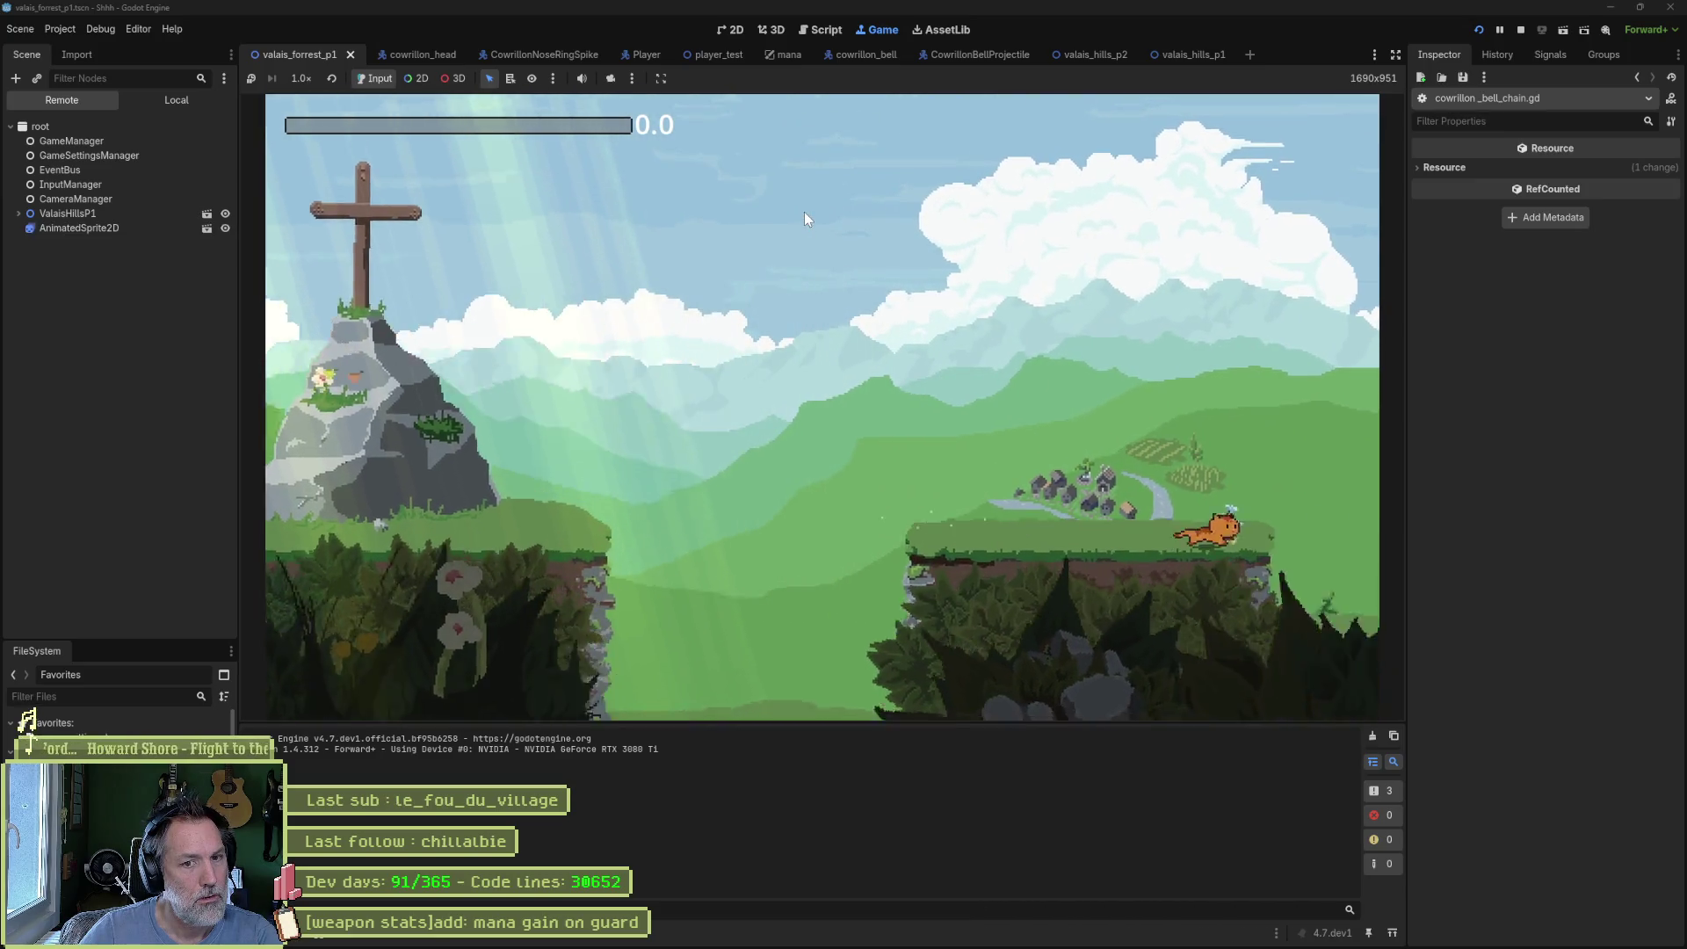
{"action": "key", "text": "Right"}
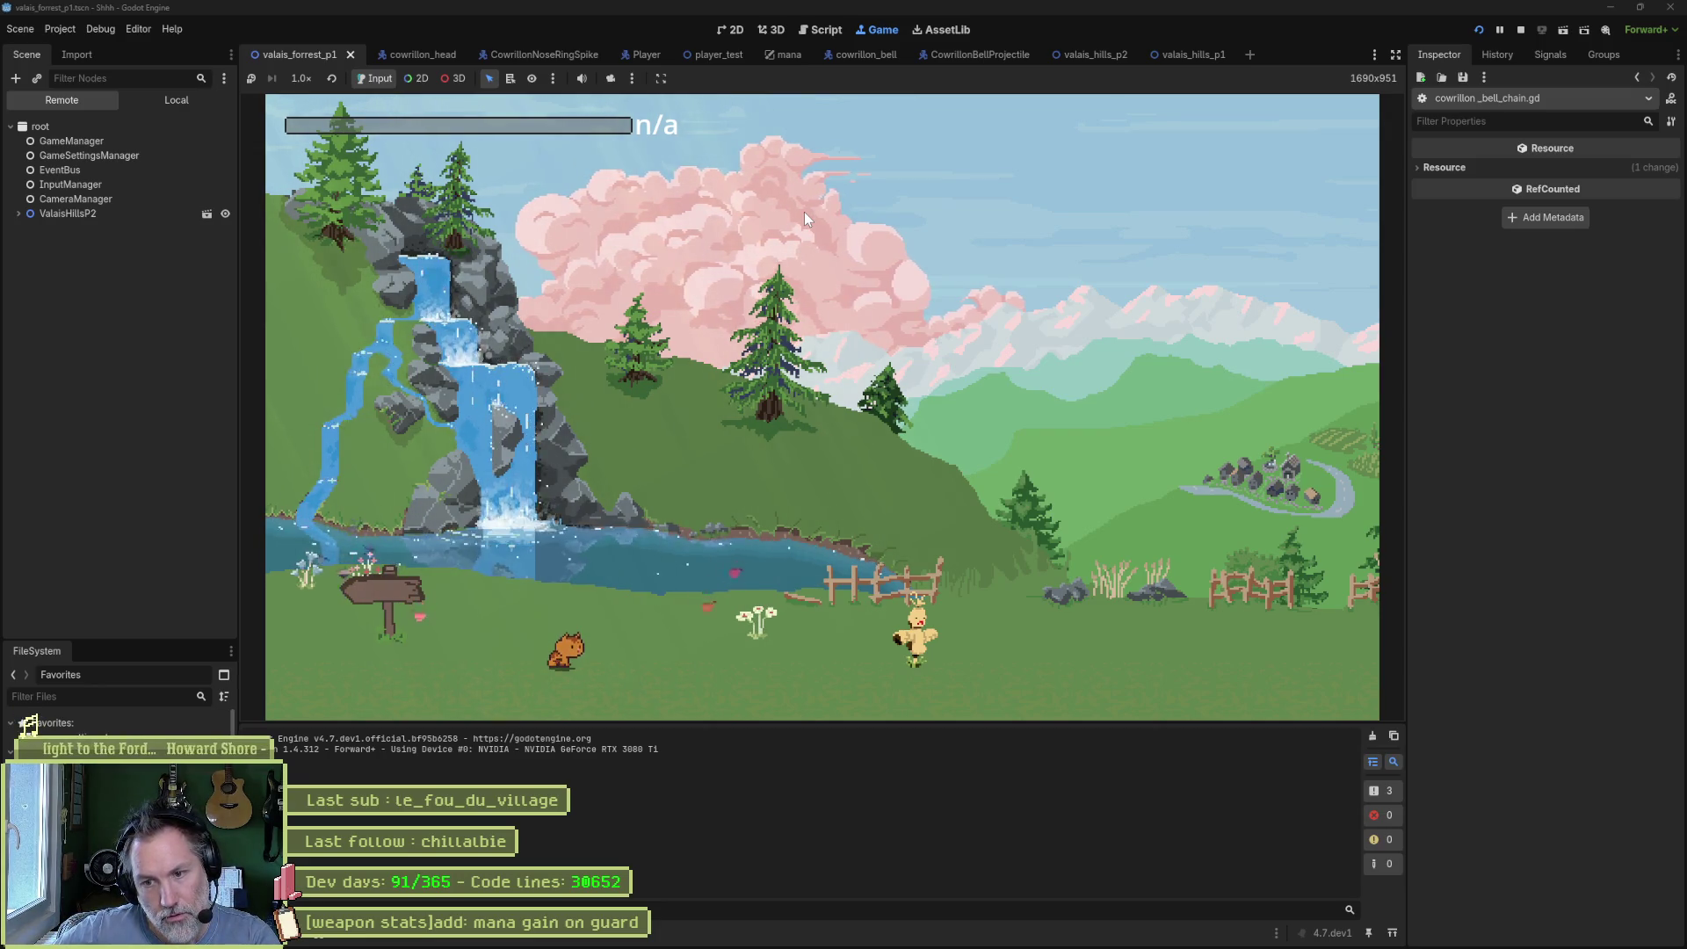
{"action": "key", "text": "F8"}
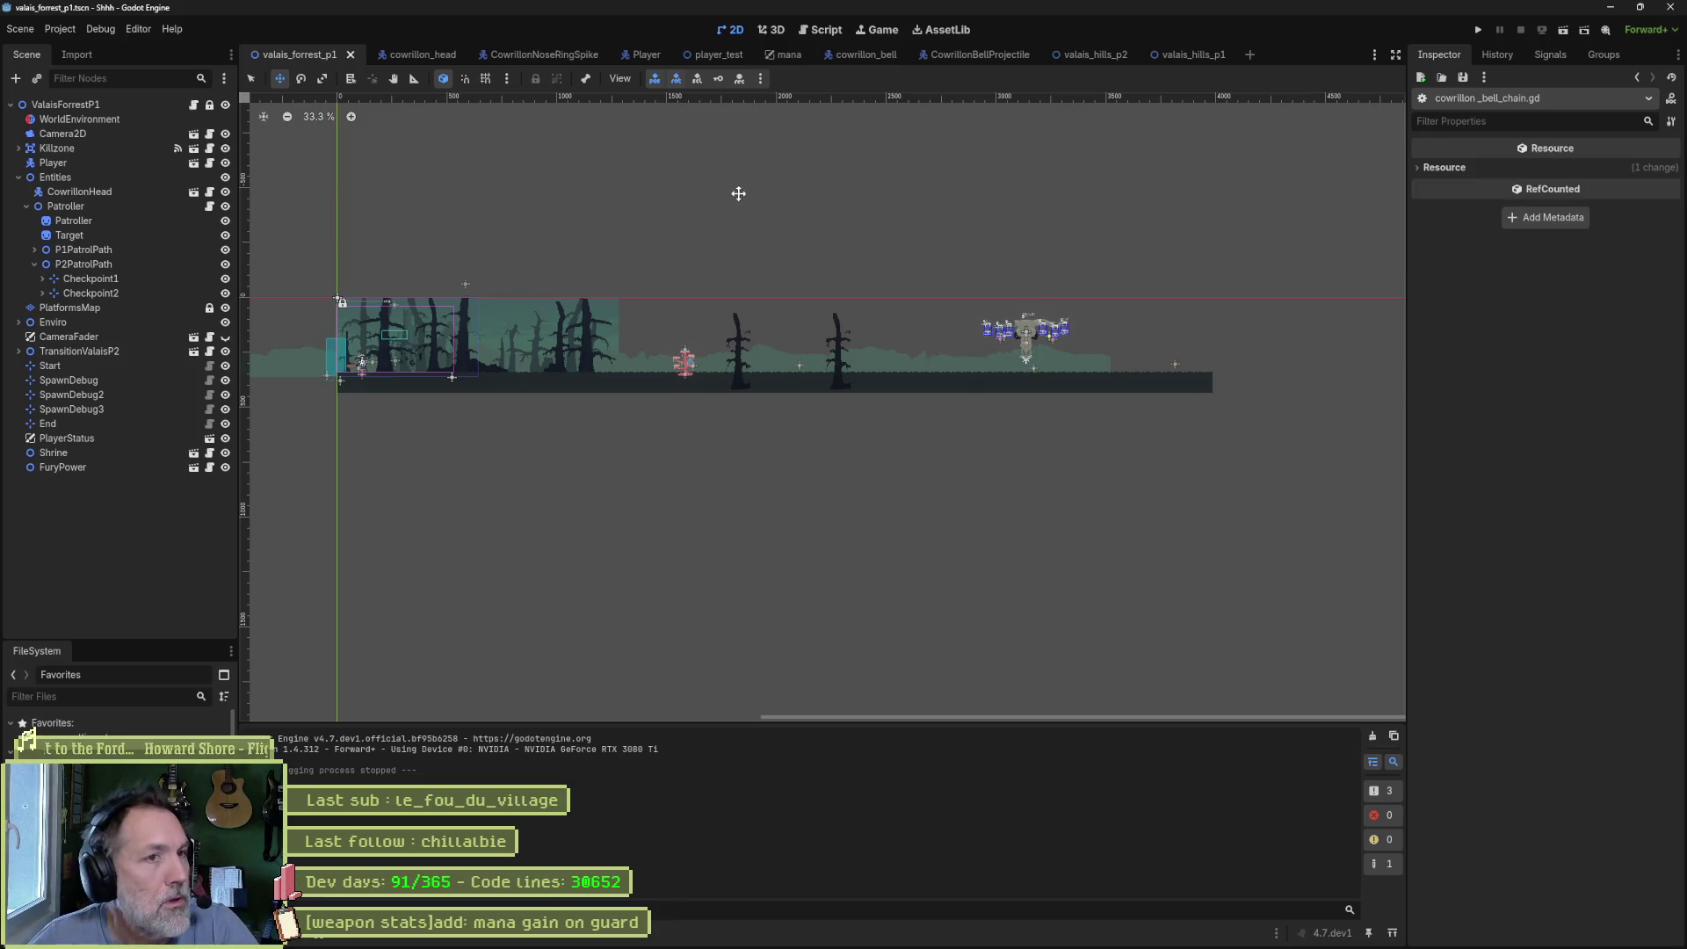
Add Sprint task '[mana bar]bug: now value on entering new scene' and open the mana gain on guard task
{"action": "left_click", "coordinate": [812, 35]}
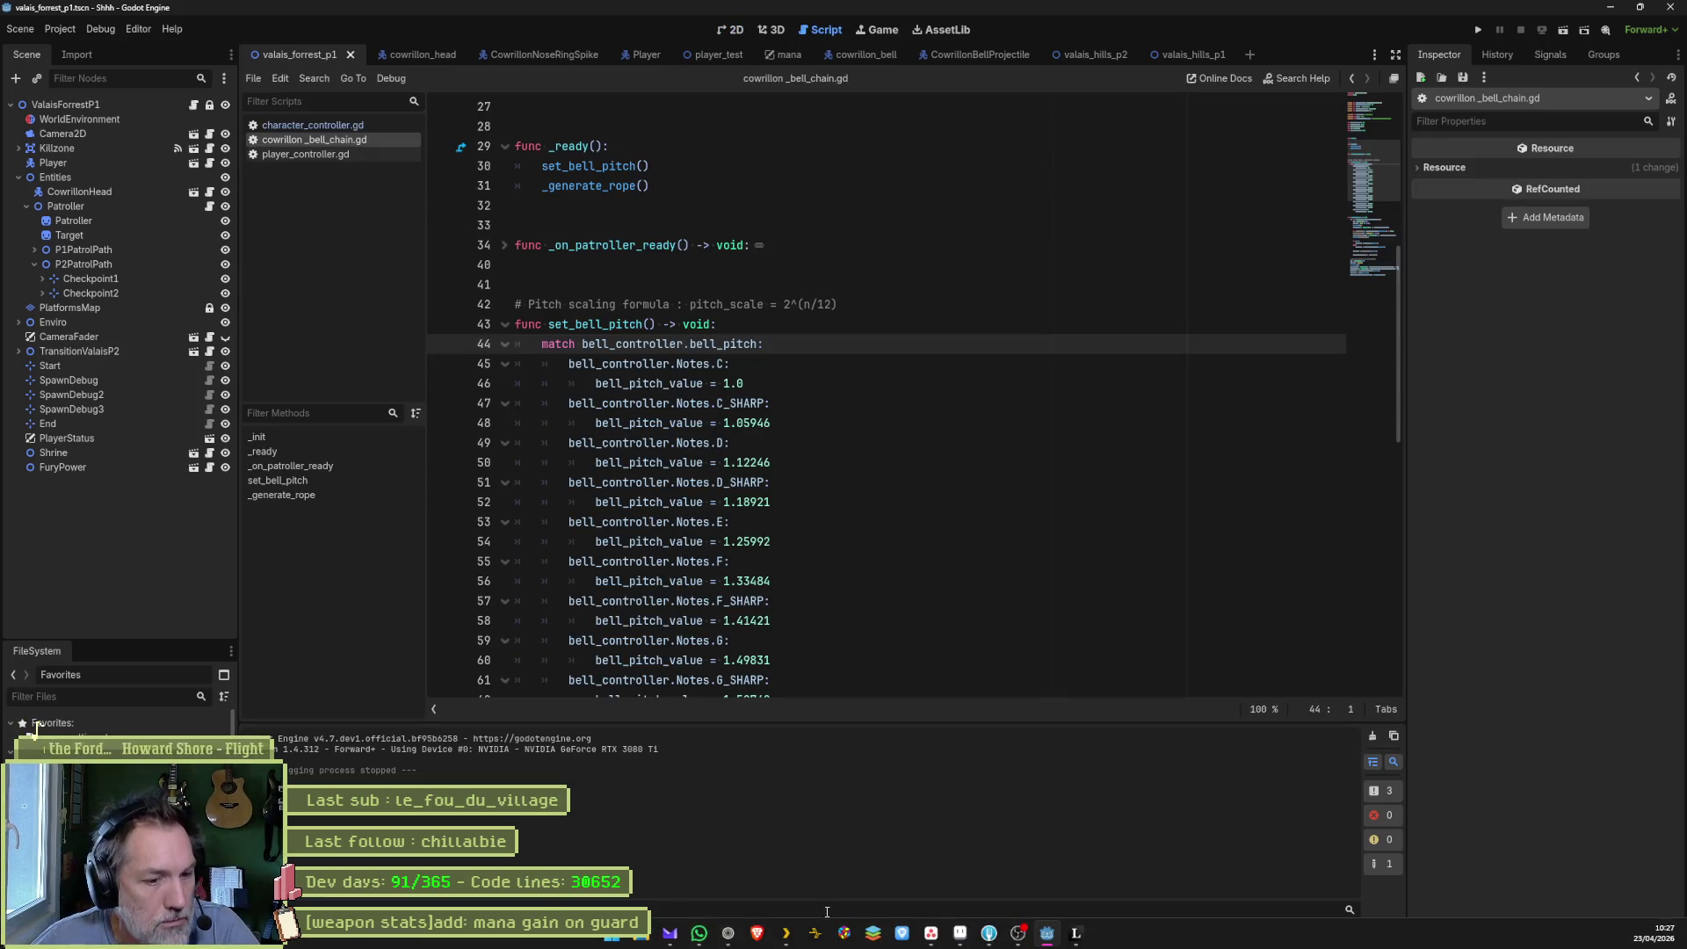
{"action": "key", "text": "alt+Tab"}
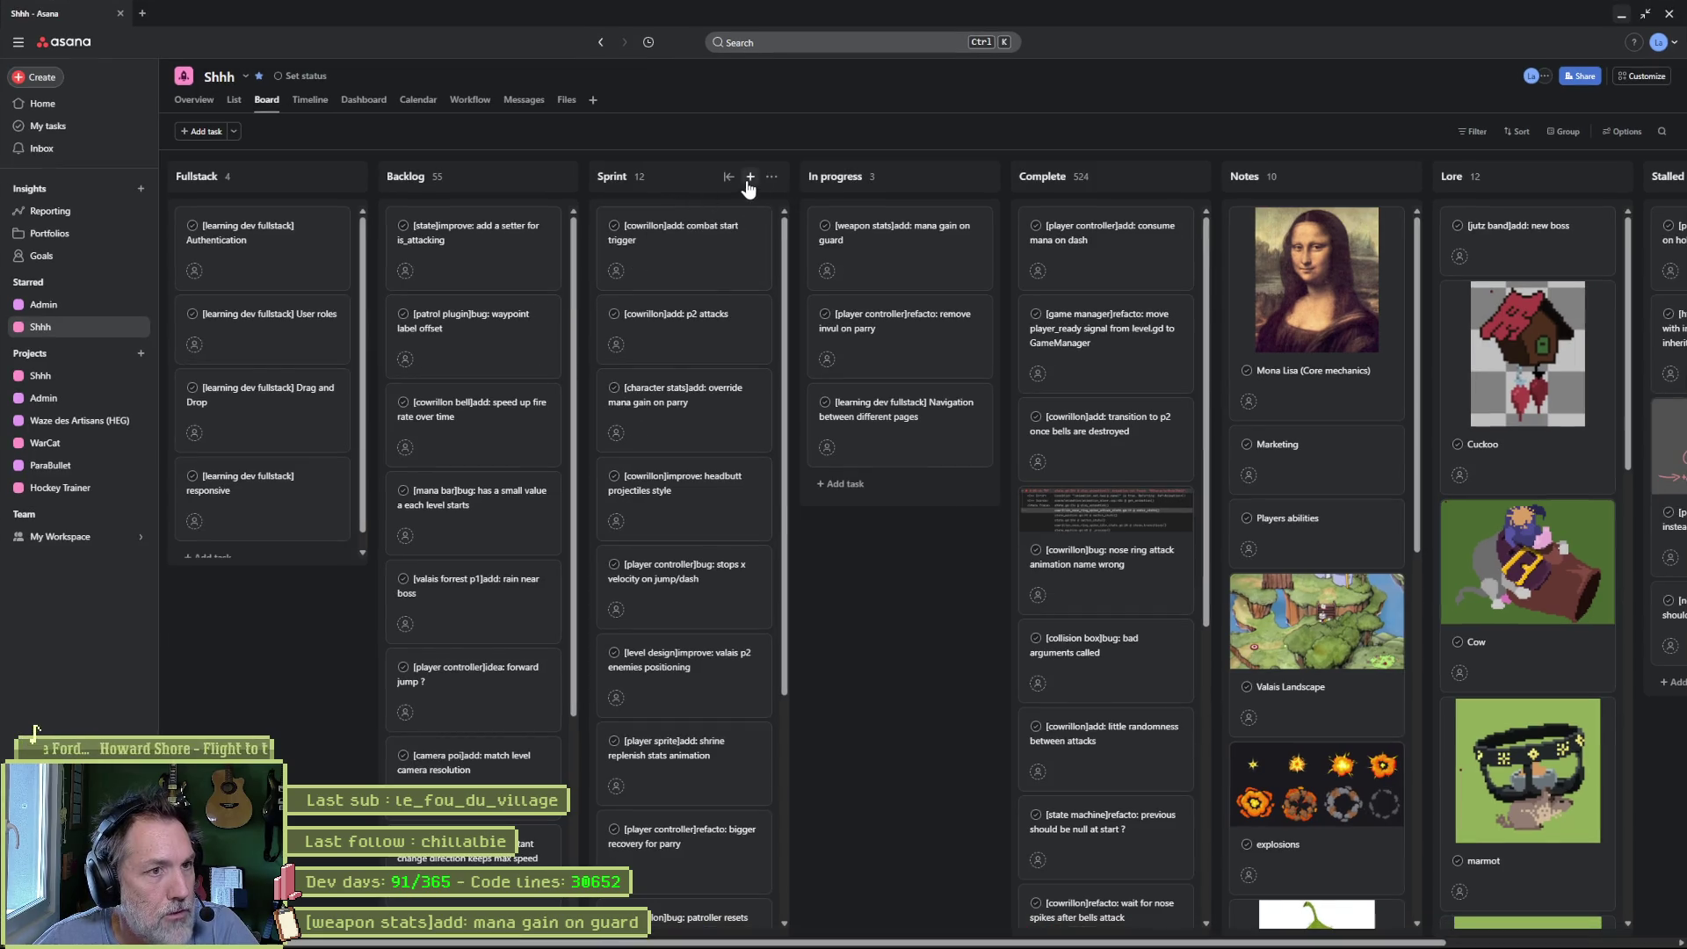
{"action": "left_click", "coordinate": [749, 178]}
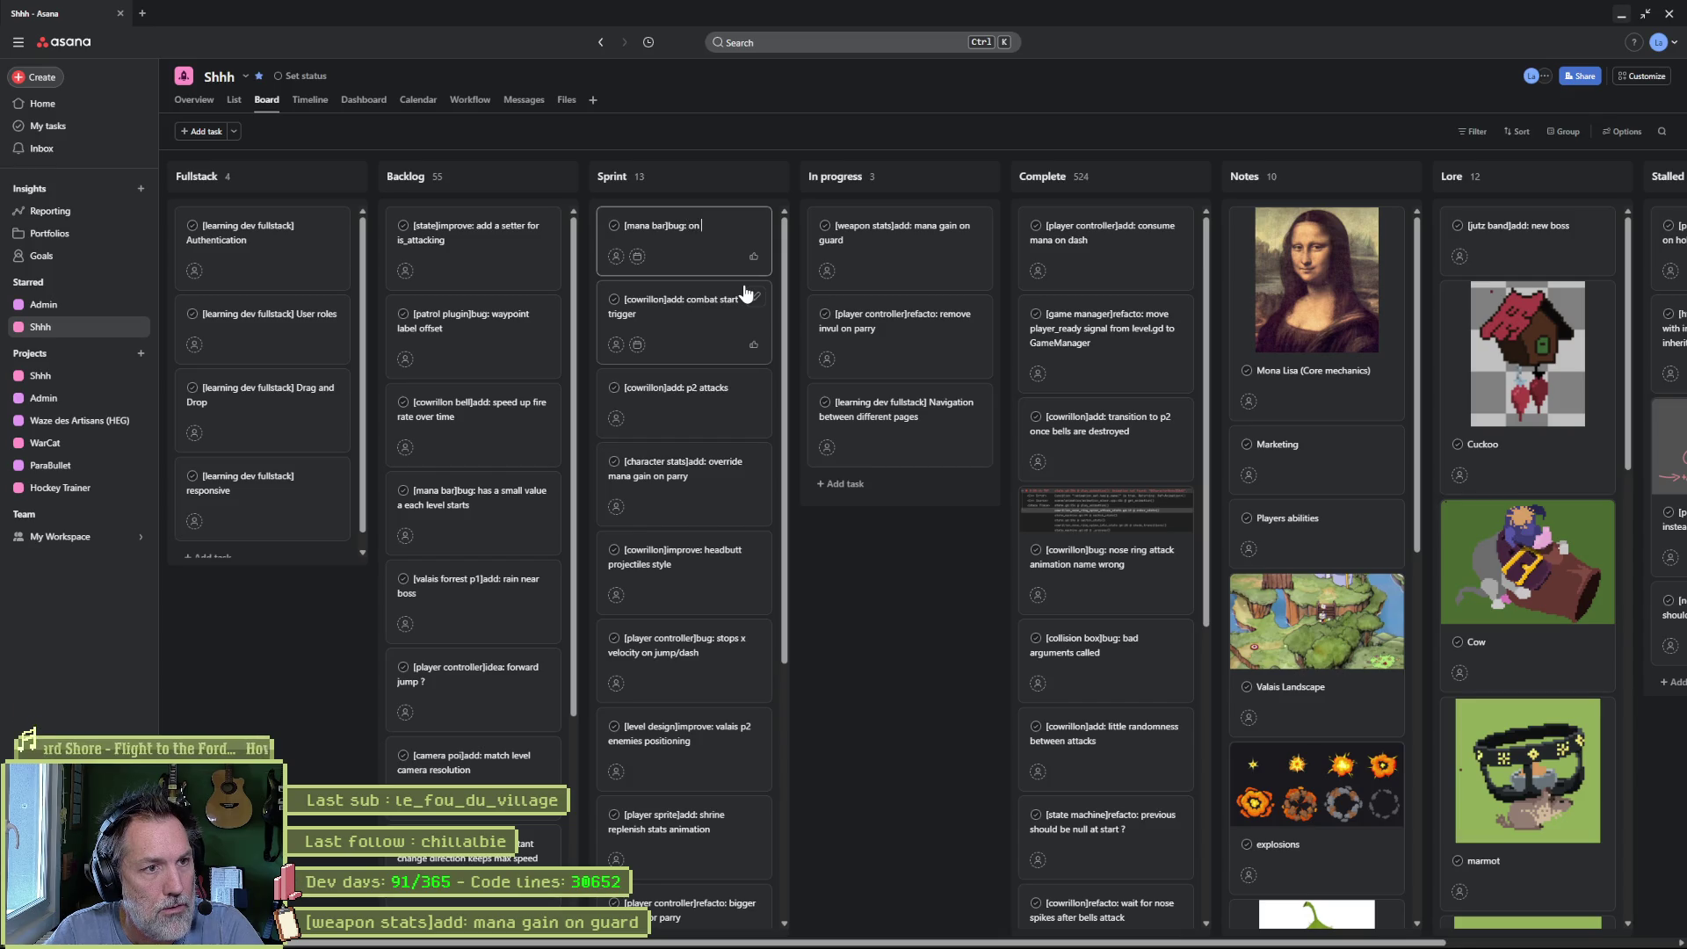
{"action": "type", "text": "scene"}
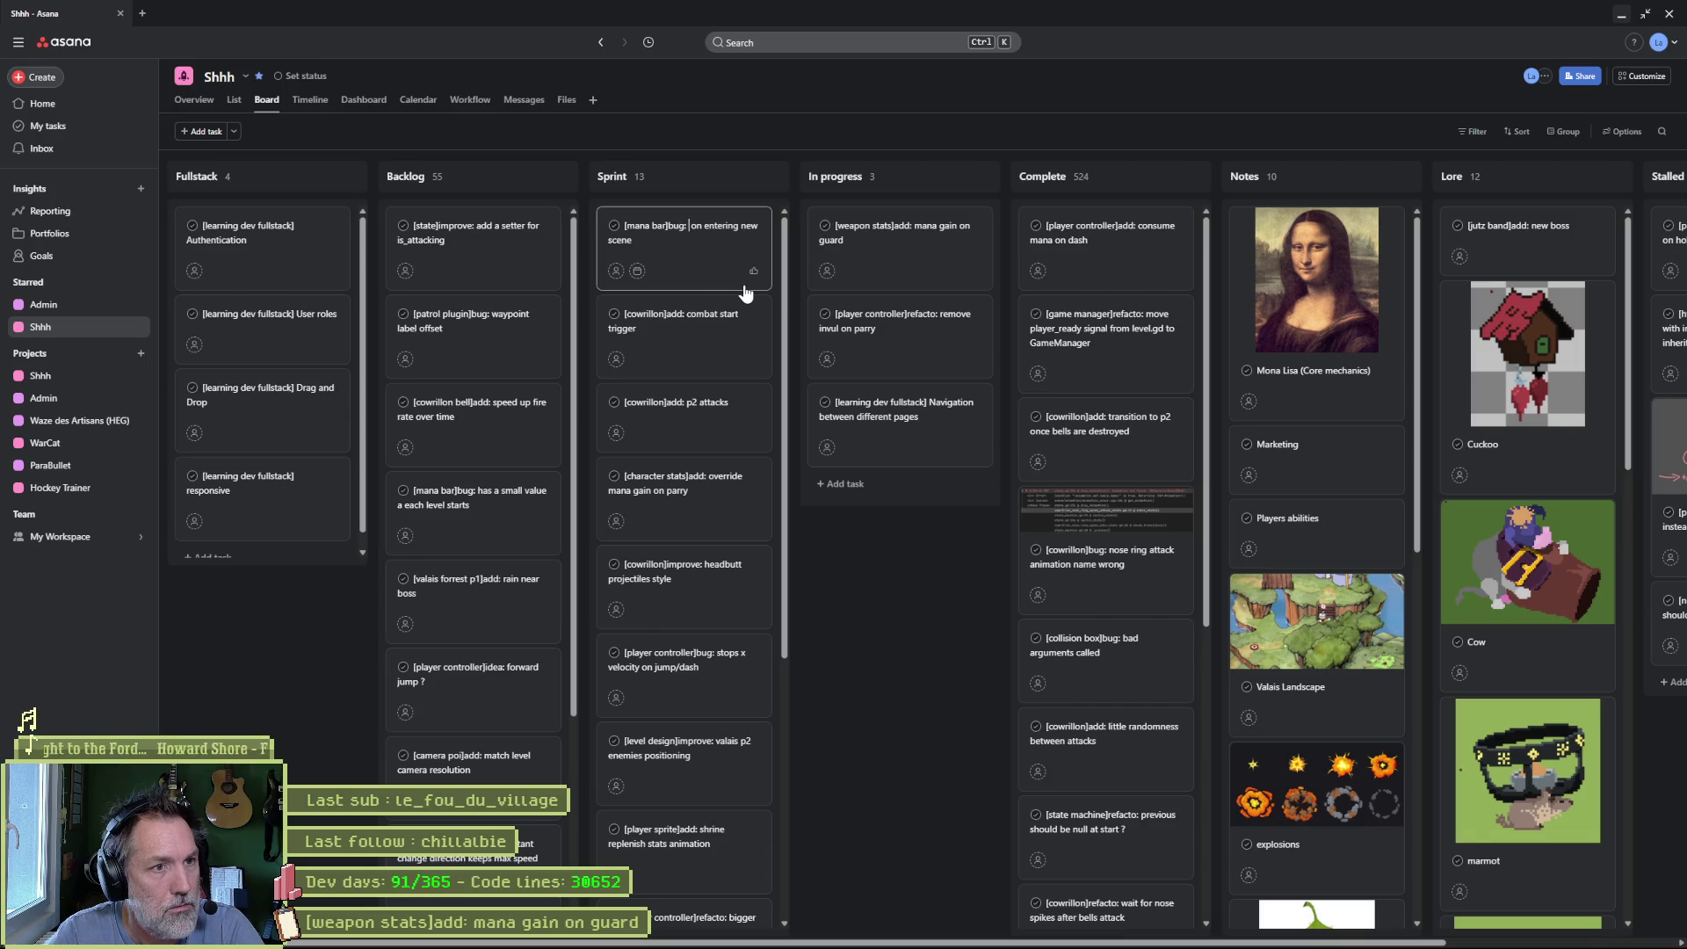
{"action": "type", "text": "value"}
{"action": "key", "text": "Return"}
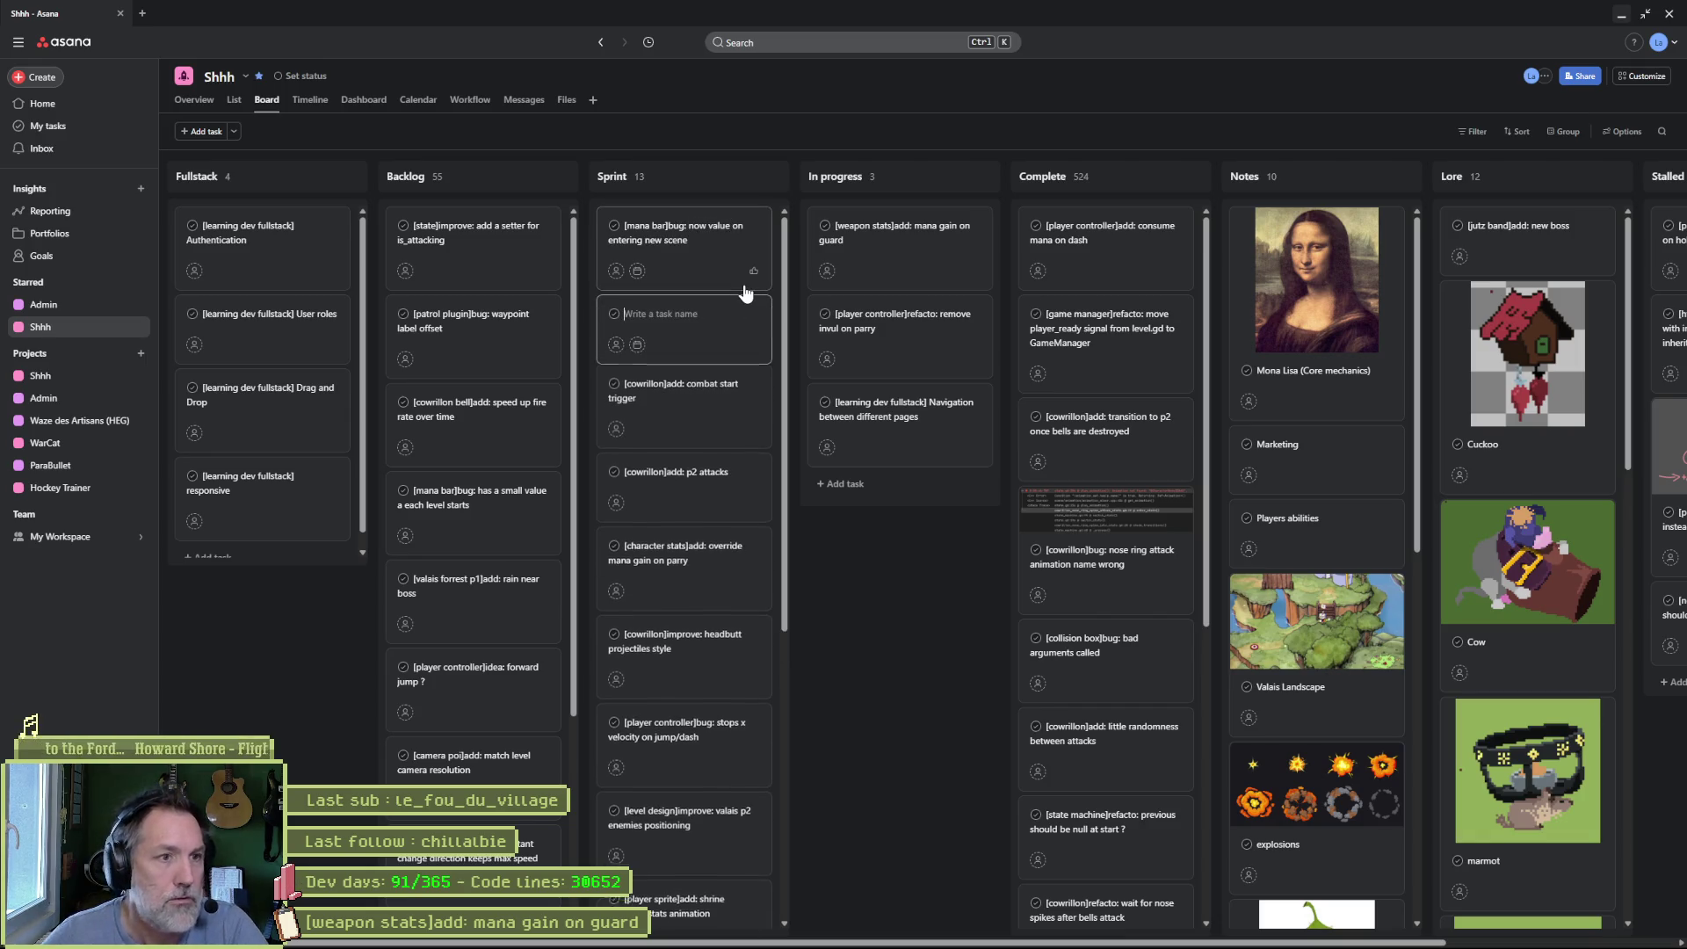
{"action": "left_click", "coordinate": [835, 687]}
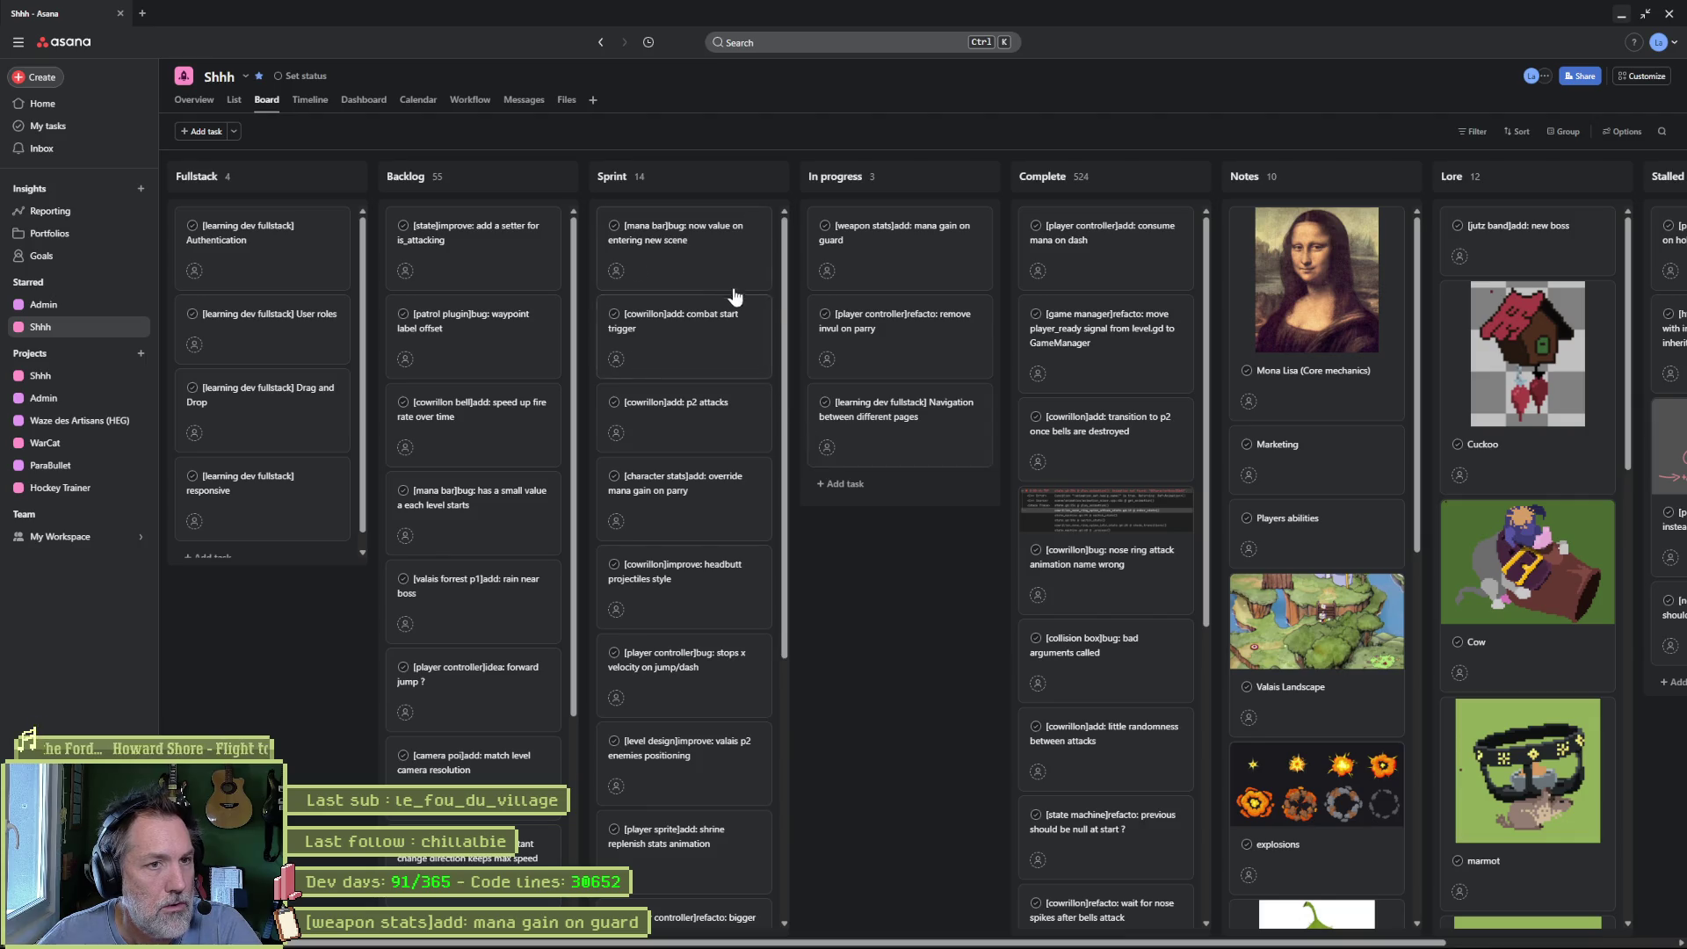
{"action": "left_click", "coordinate": [917, 239]}
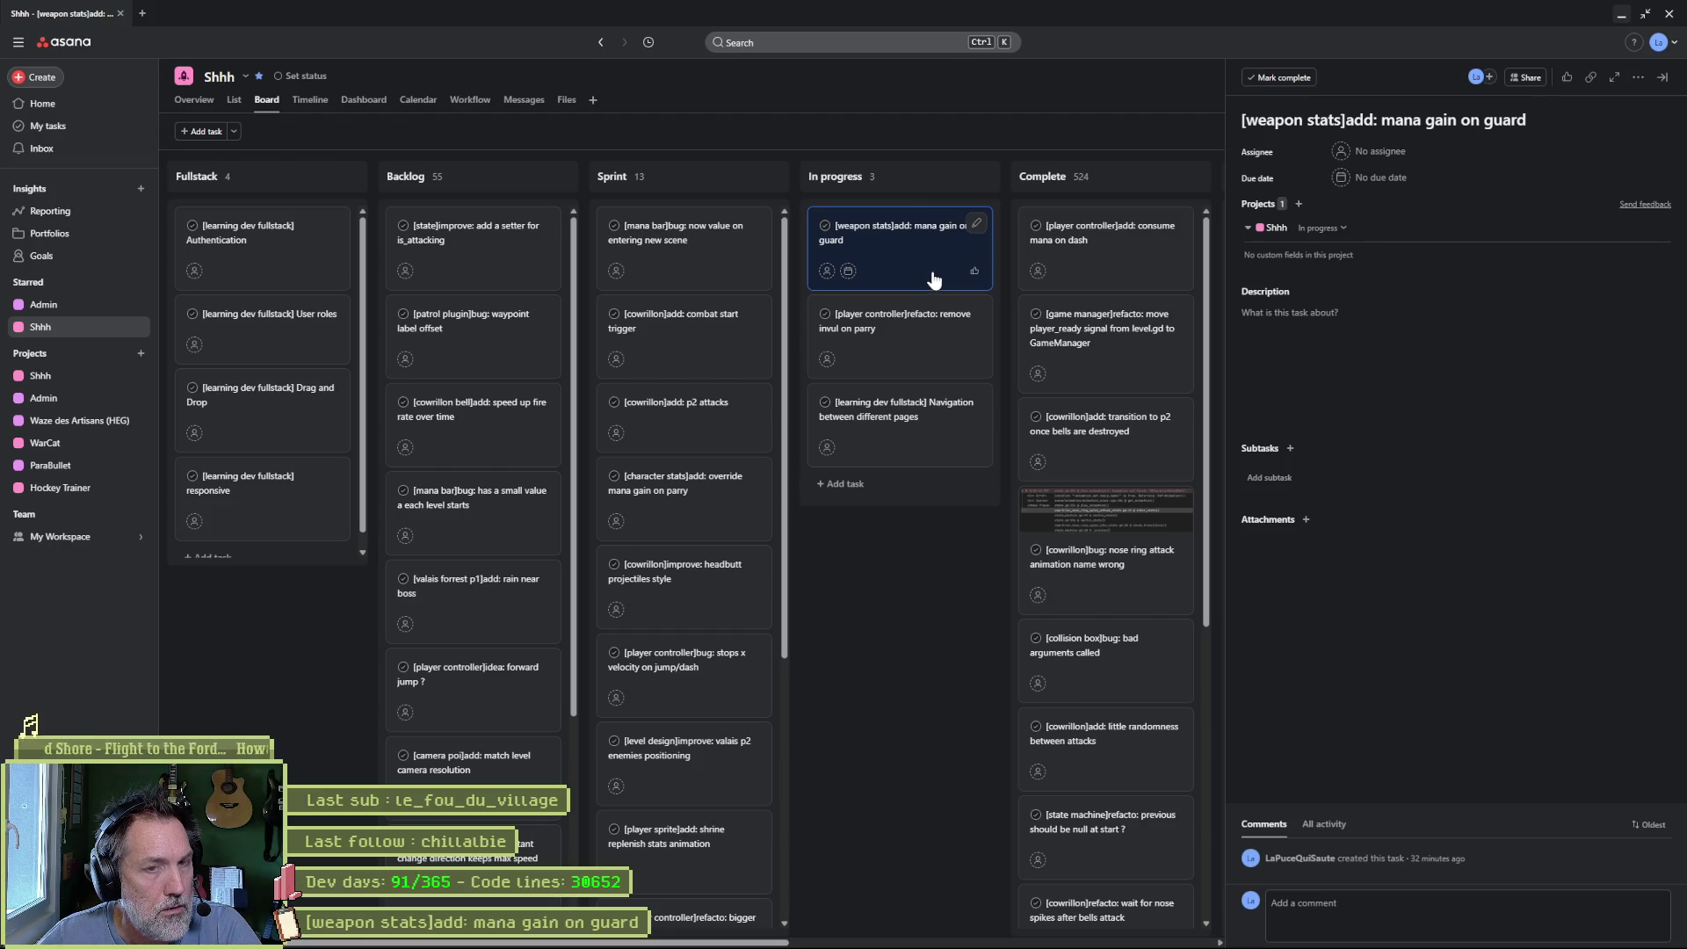
{"action": "left_click", "coordinate": [989, 944]}
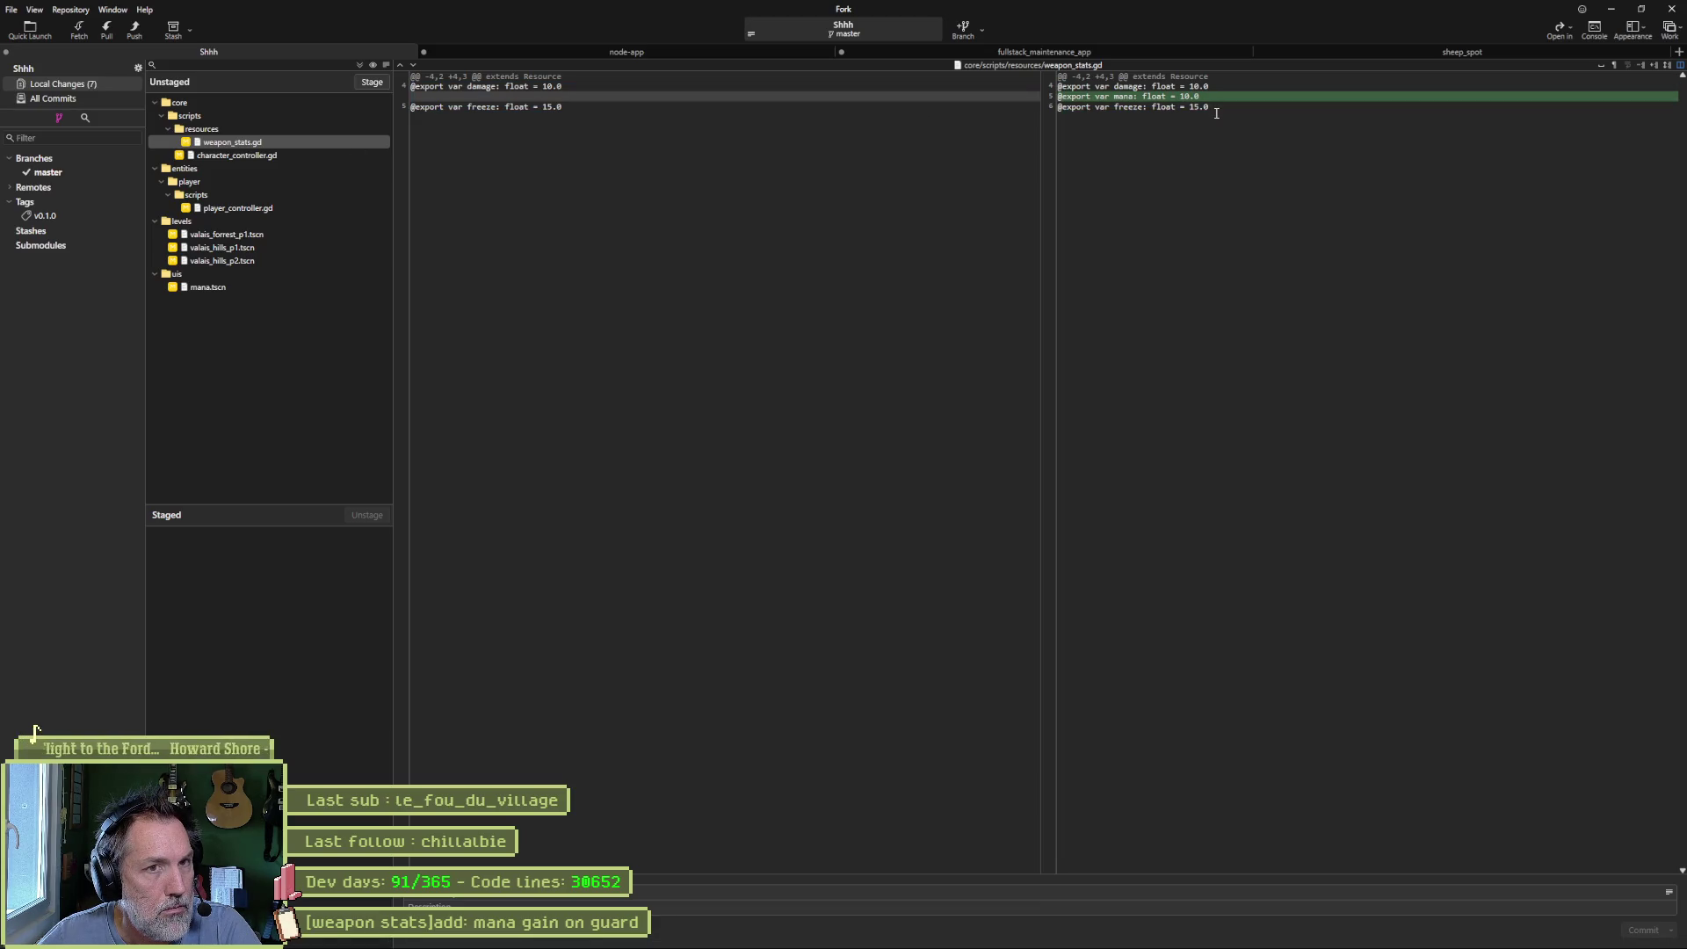
{"action": "key", "text": "alt+Tab"}
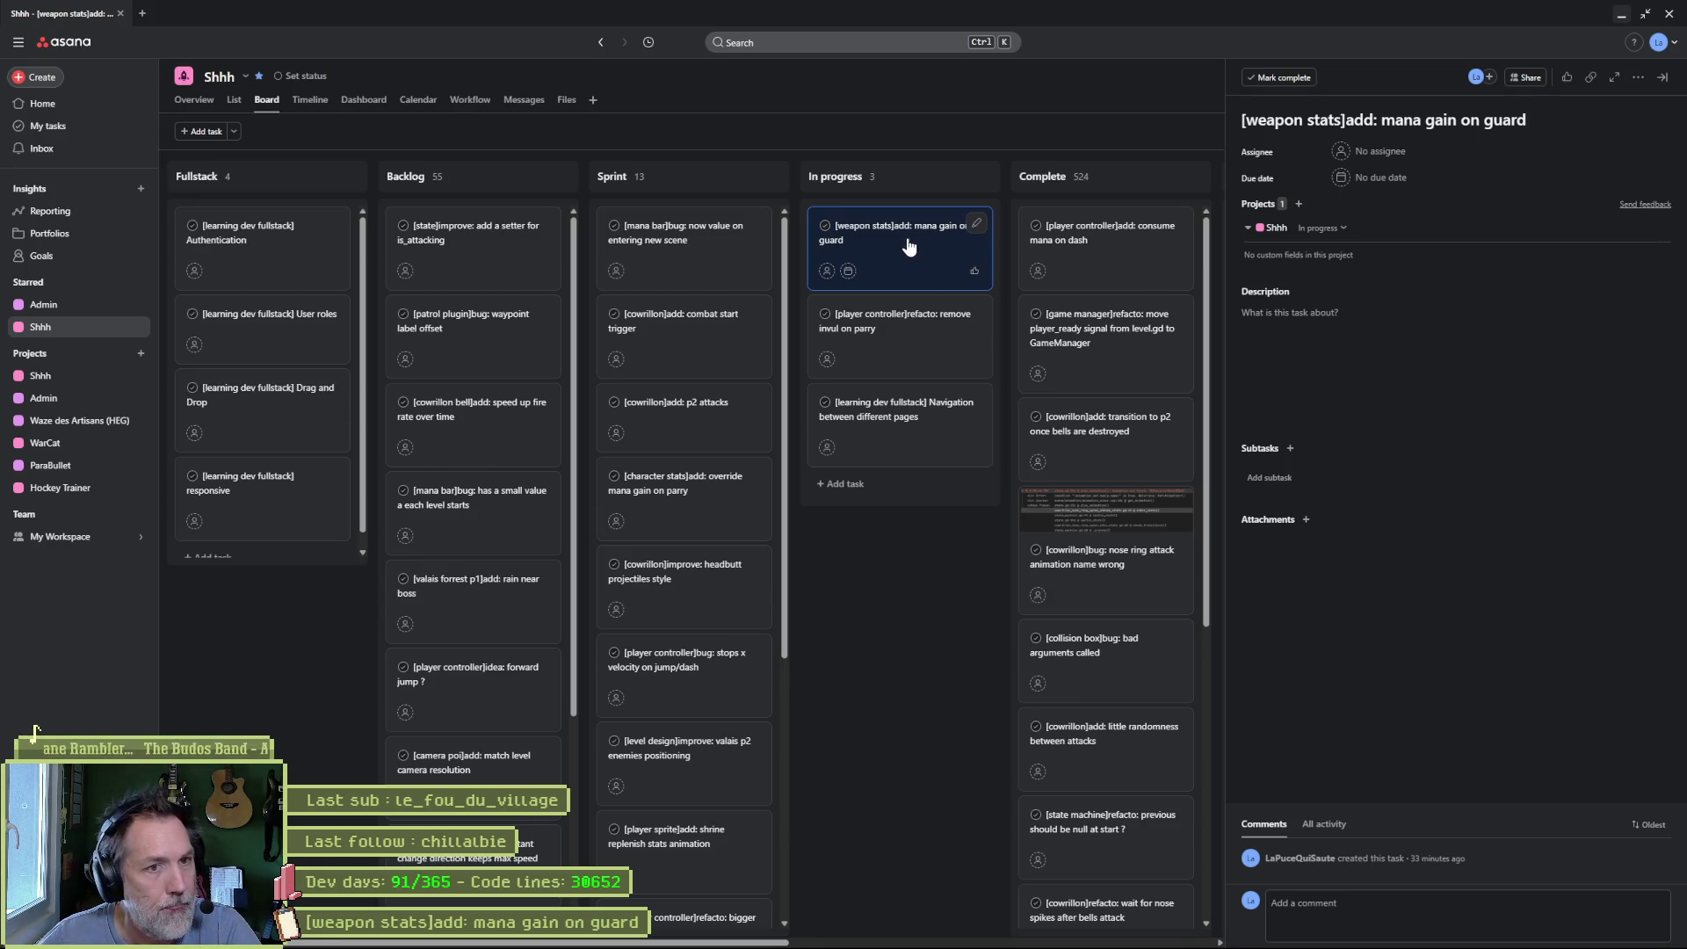
{"action": "left_click", "coordinate": [1345, 119]}
Drag the mana gain on guard card from In progress to Complete, then return to Fork
{"action": "mouse_move", "coordinate": [846, 269]}
{"action": "left_mouse_down"}
{"action": "mouse_move", "coordinate": [1108, 237]}
{"action": "mouse_move", "coordinate": [1063, 267]}
{"action": "left_mouse_up"}
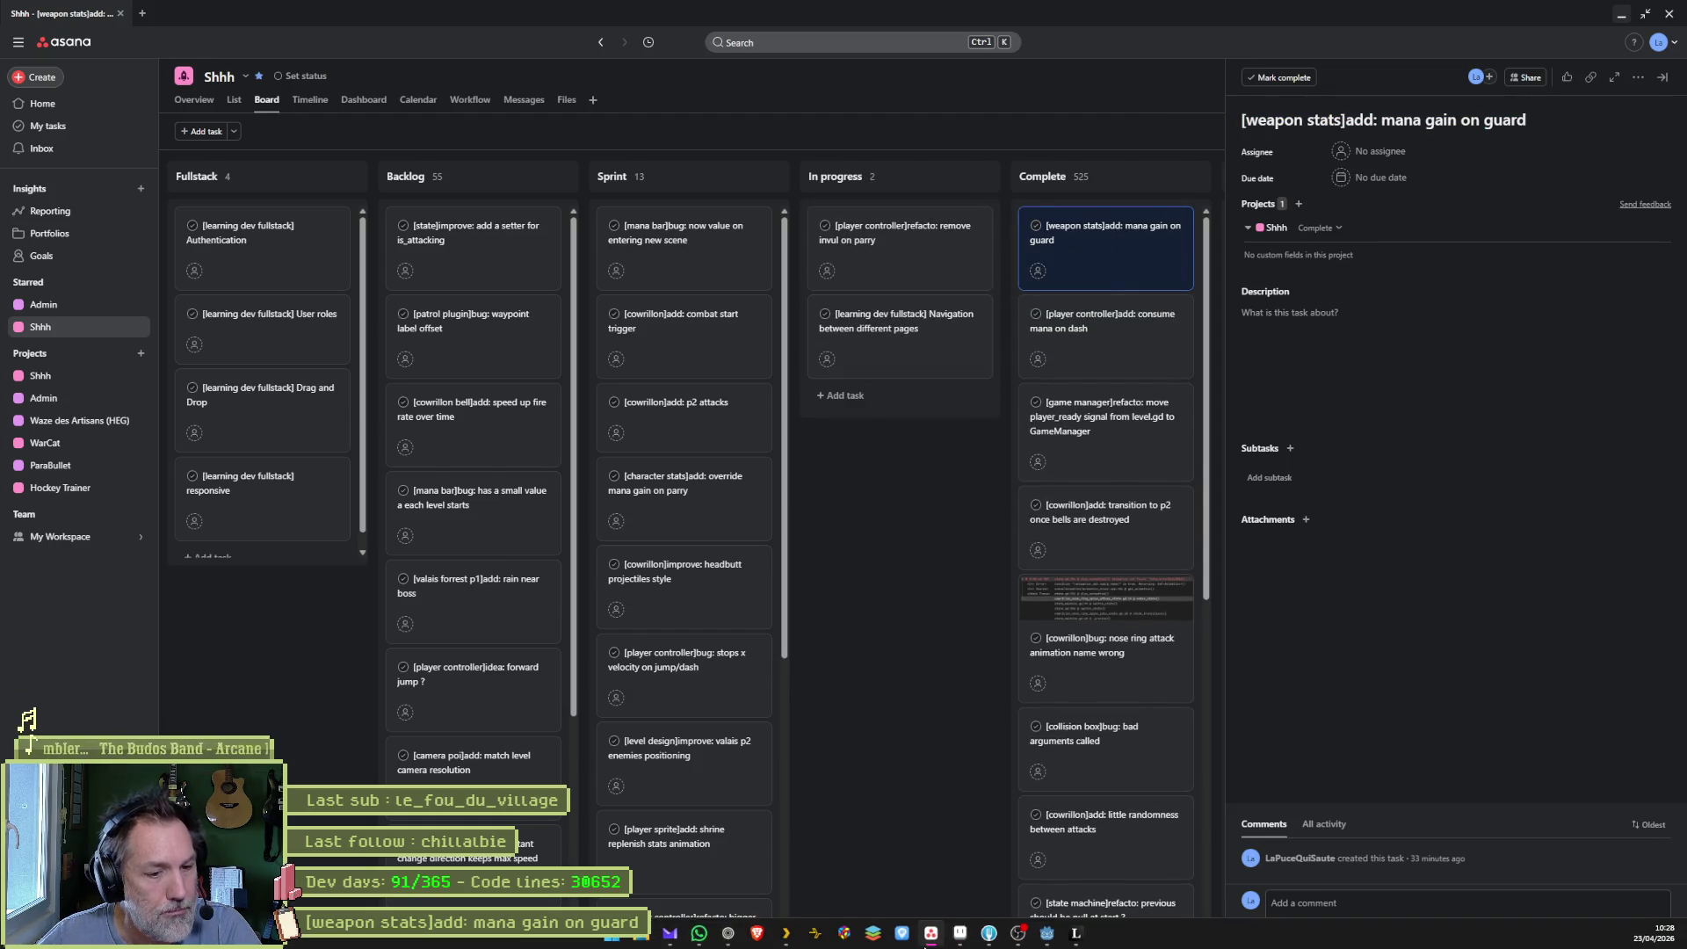
{"action": "left_click", "coordinate": [988, 933]}
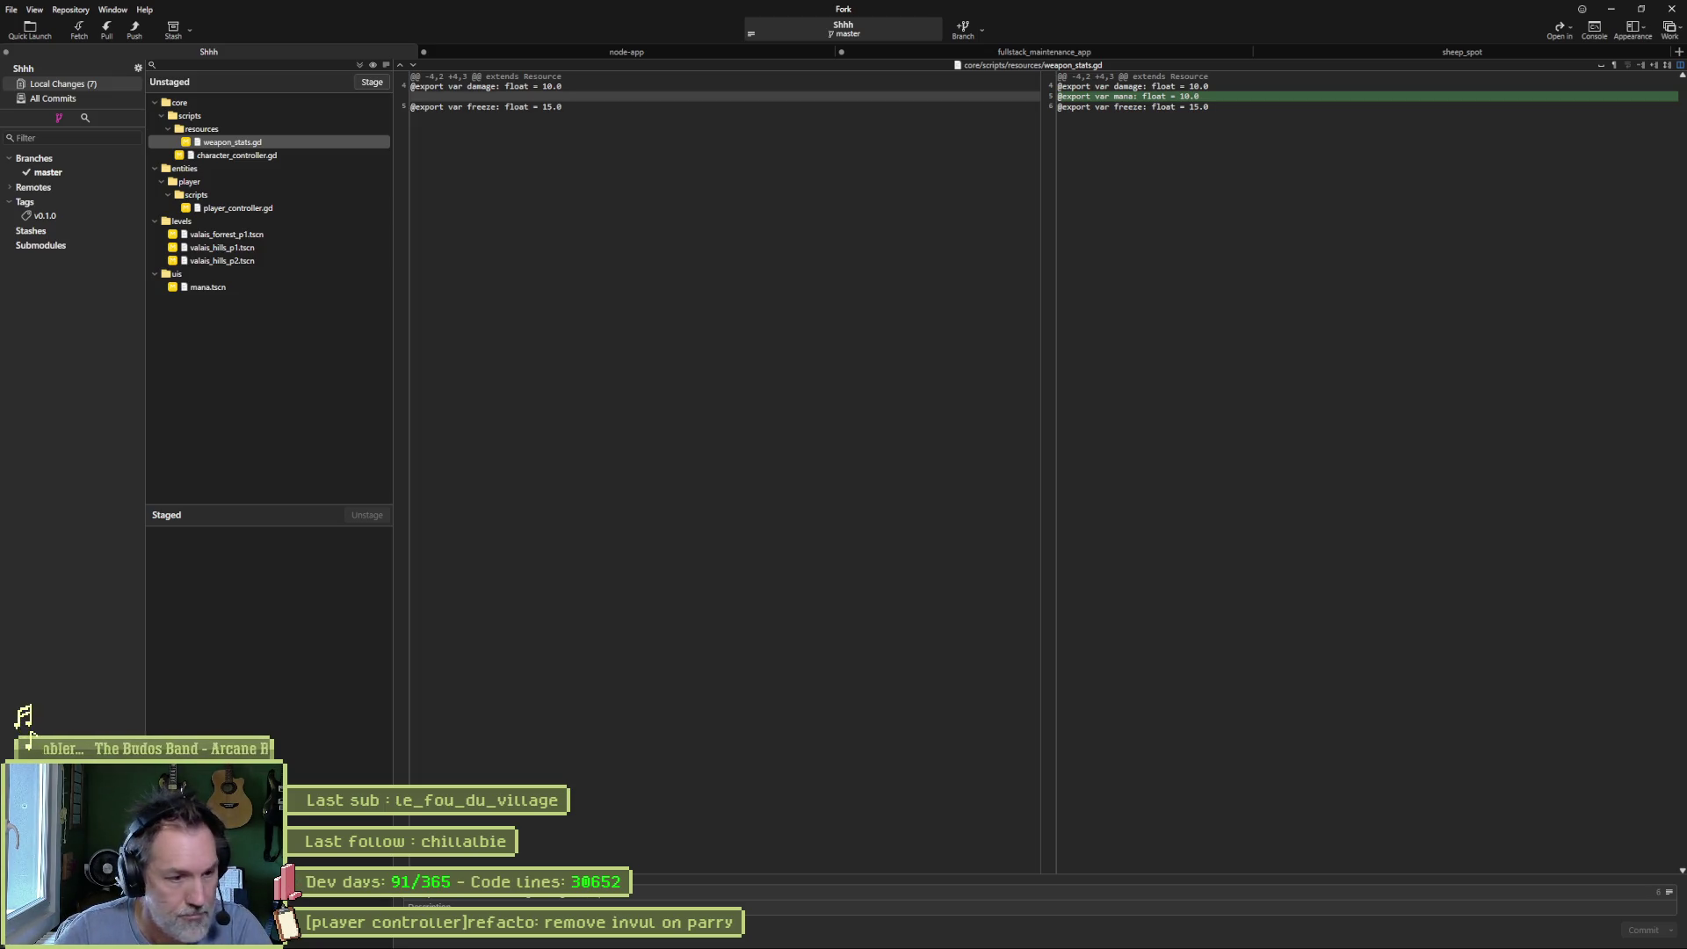
Enter the commit summary '…stats]added: mana gain on guard' and review the character_controller.gd and player_controller.gd diffs
{"action": "type", "text": "stats"}
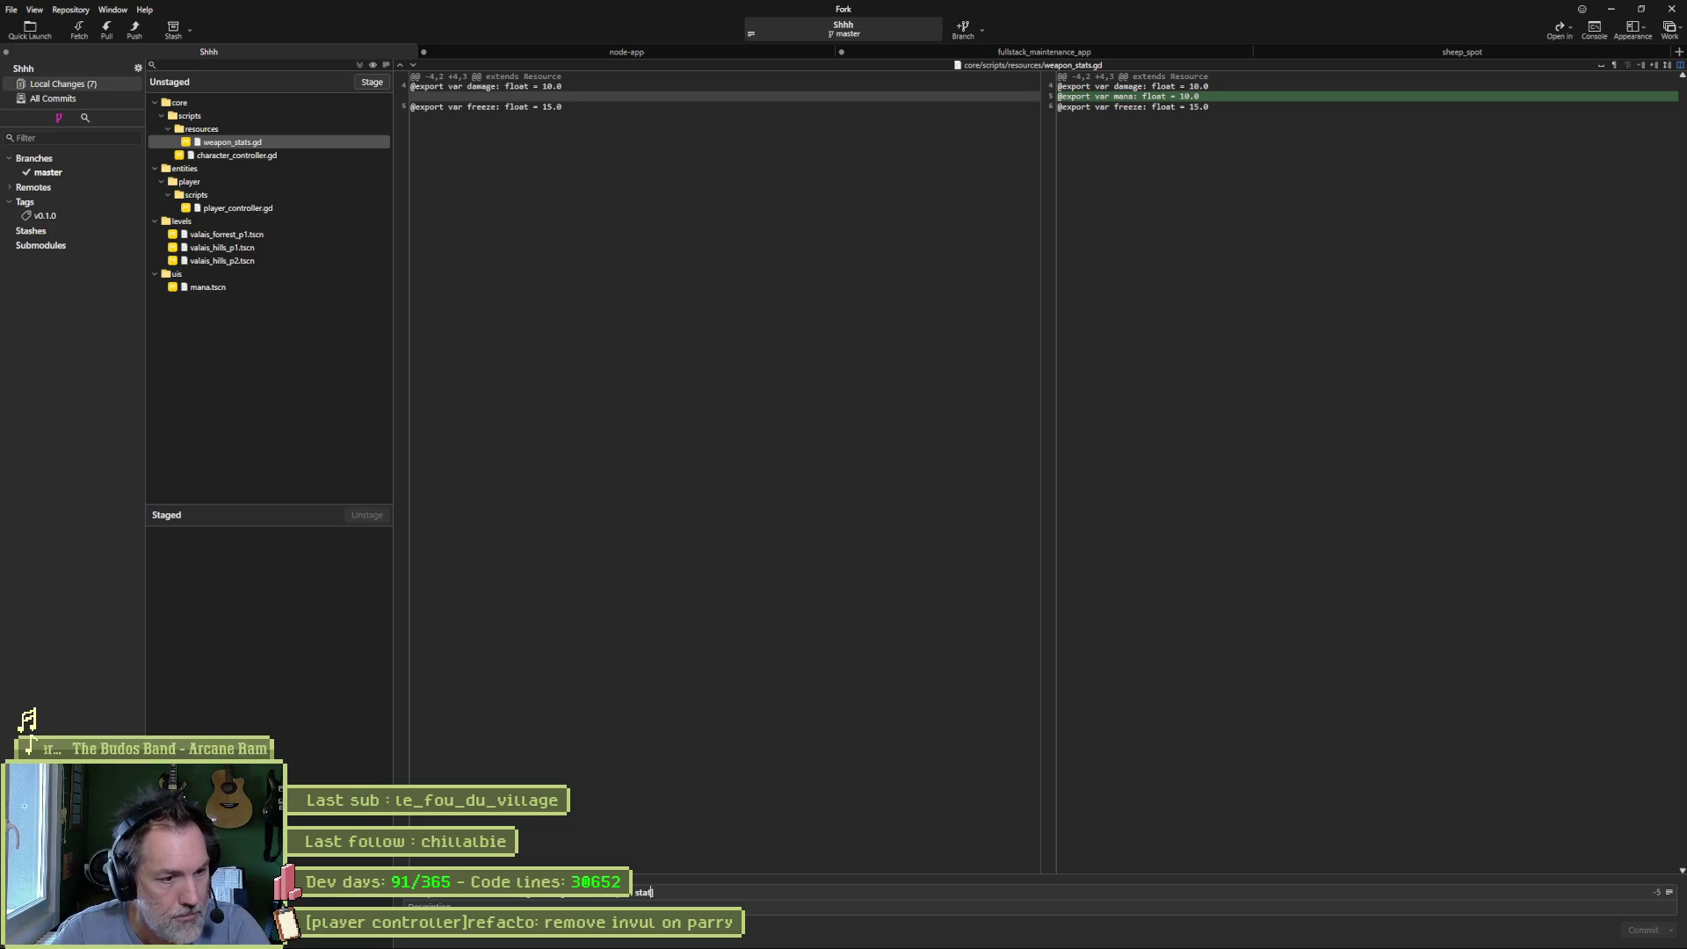
{"action": "type", "text": "]added: "}
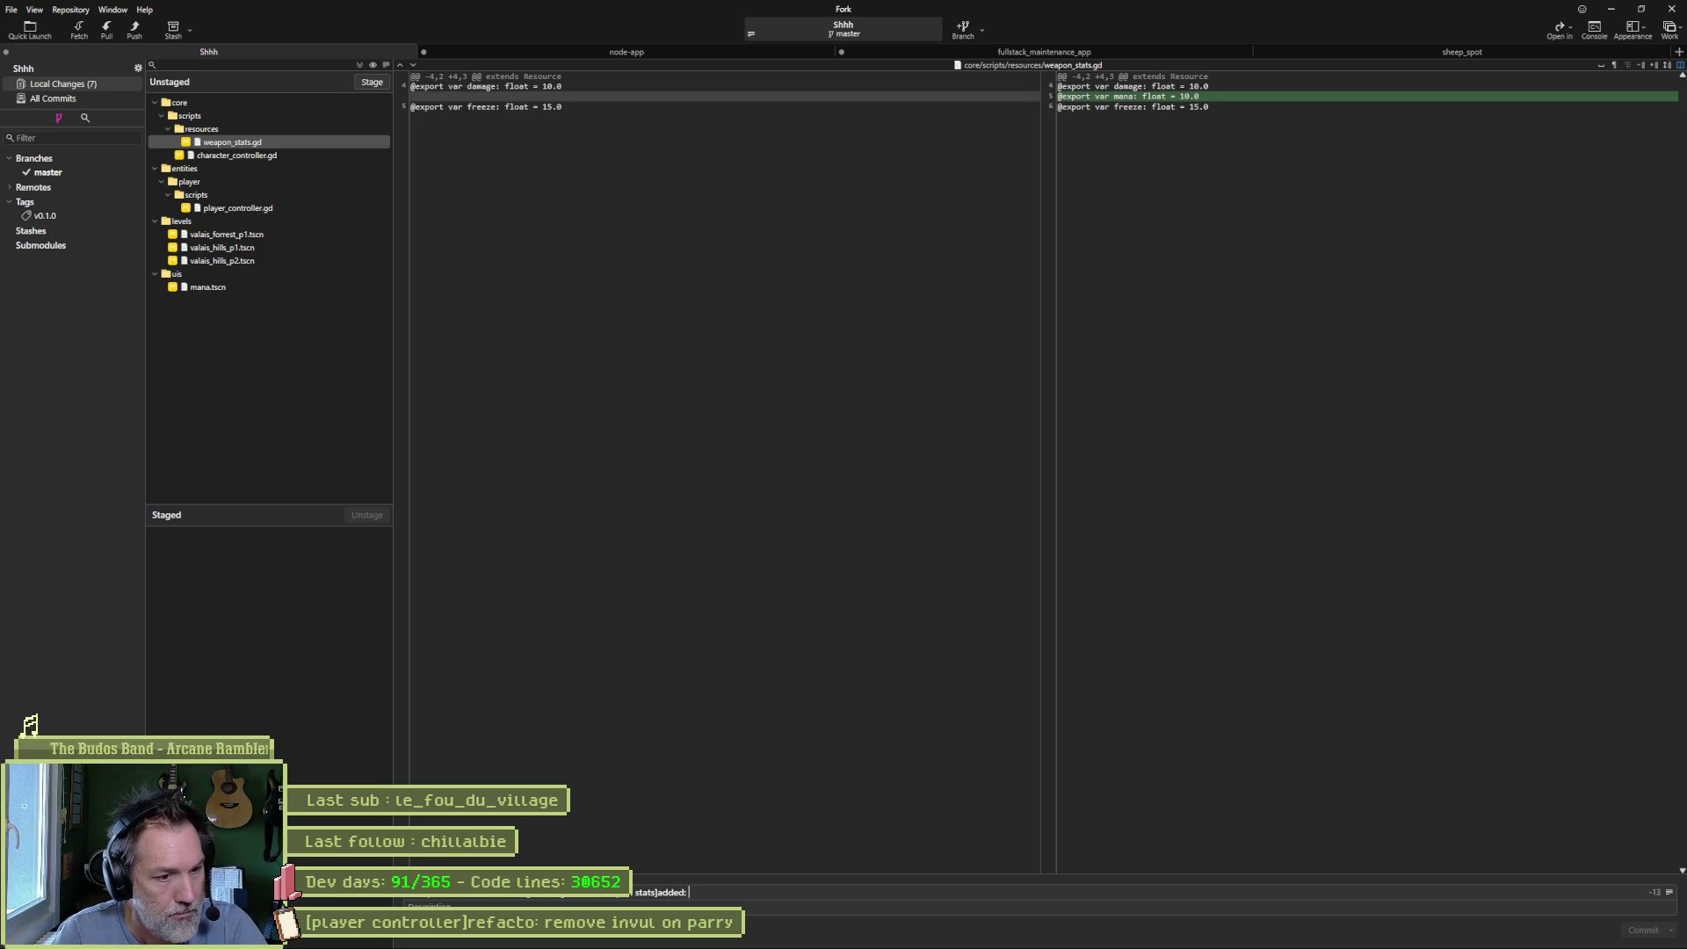
{"action": "type", "text": "mana"}
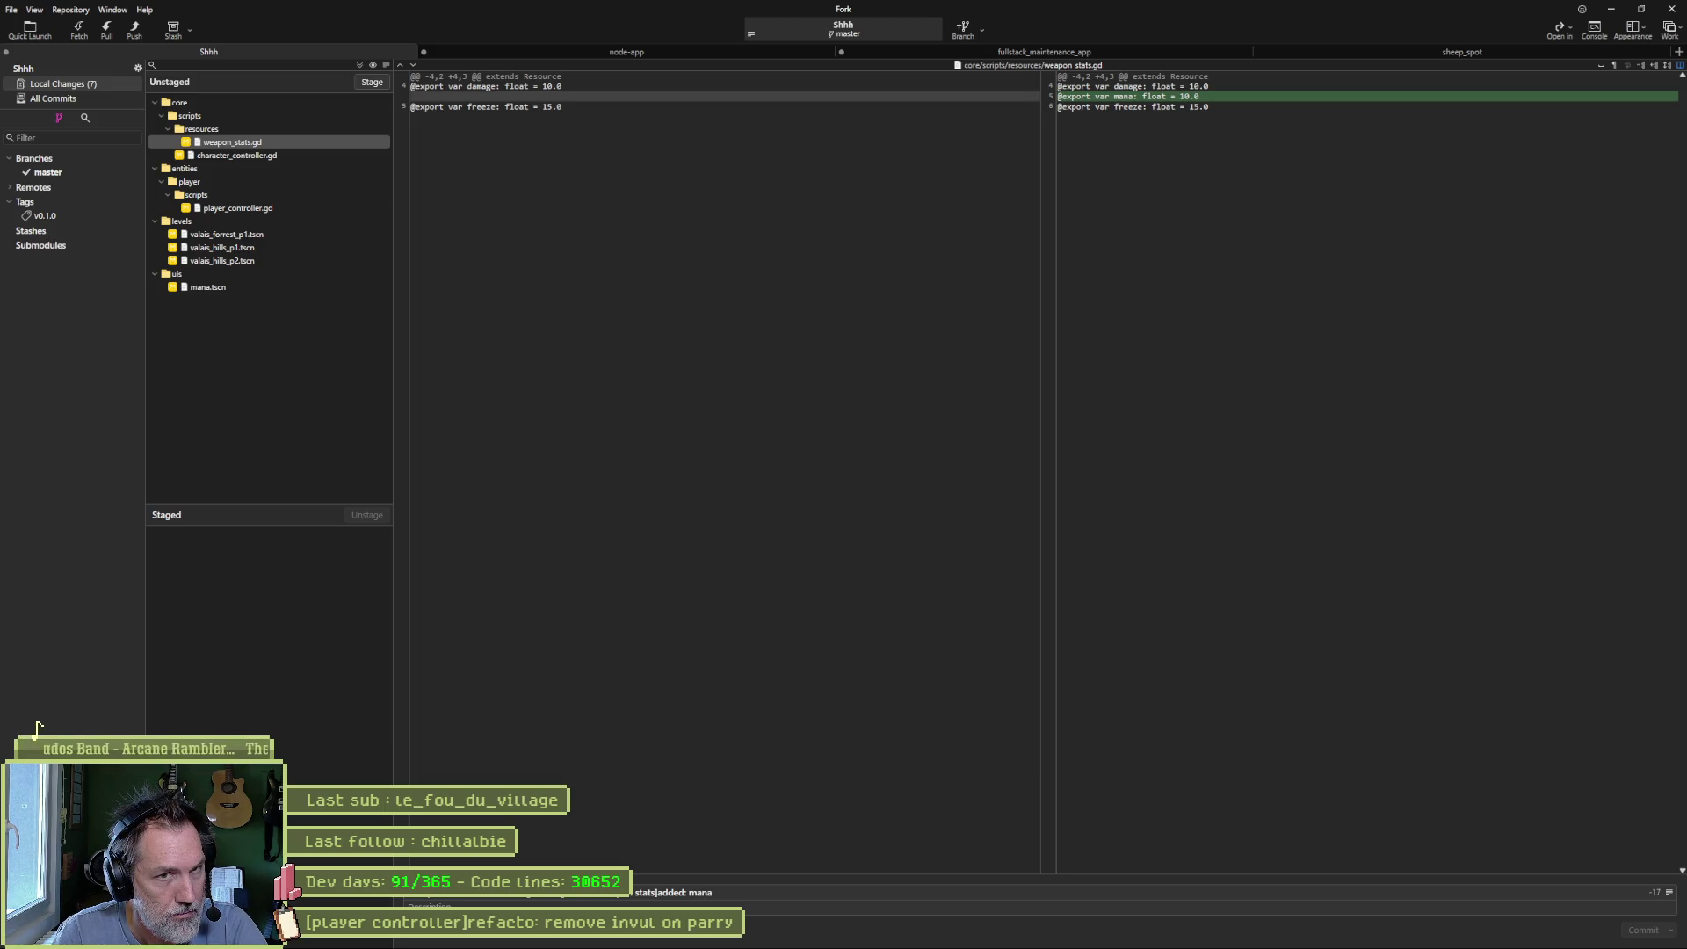
{"action": "type", "text": " gain"}
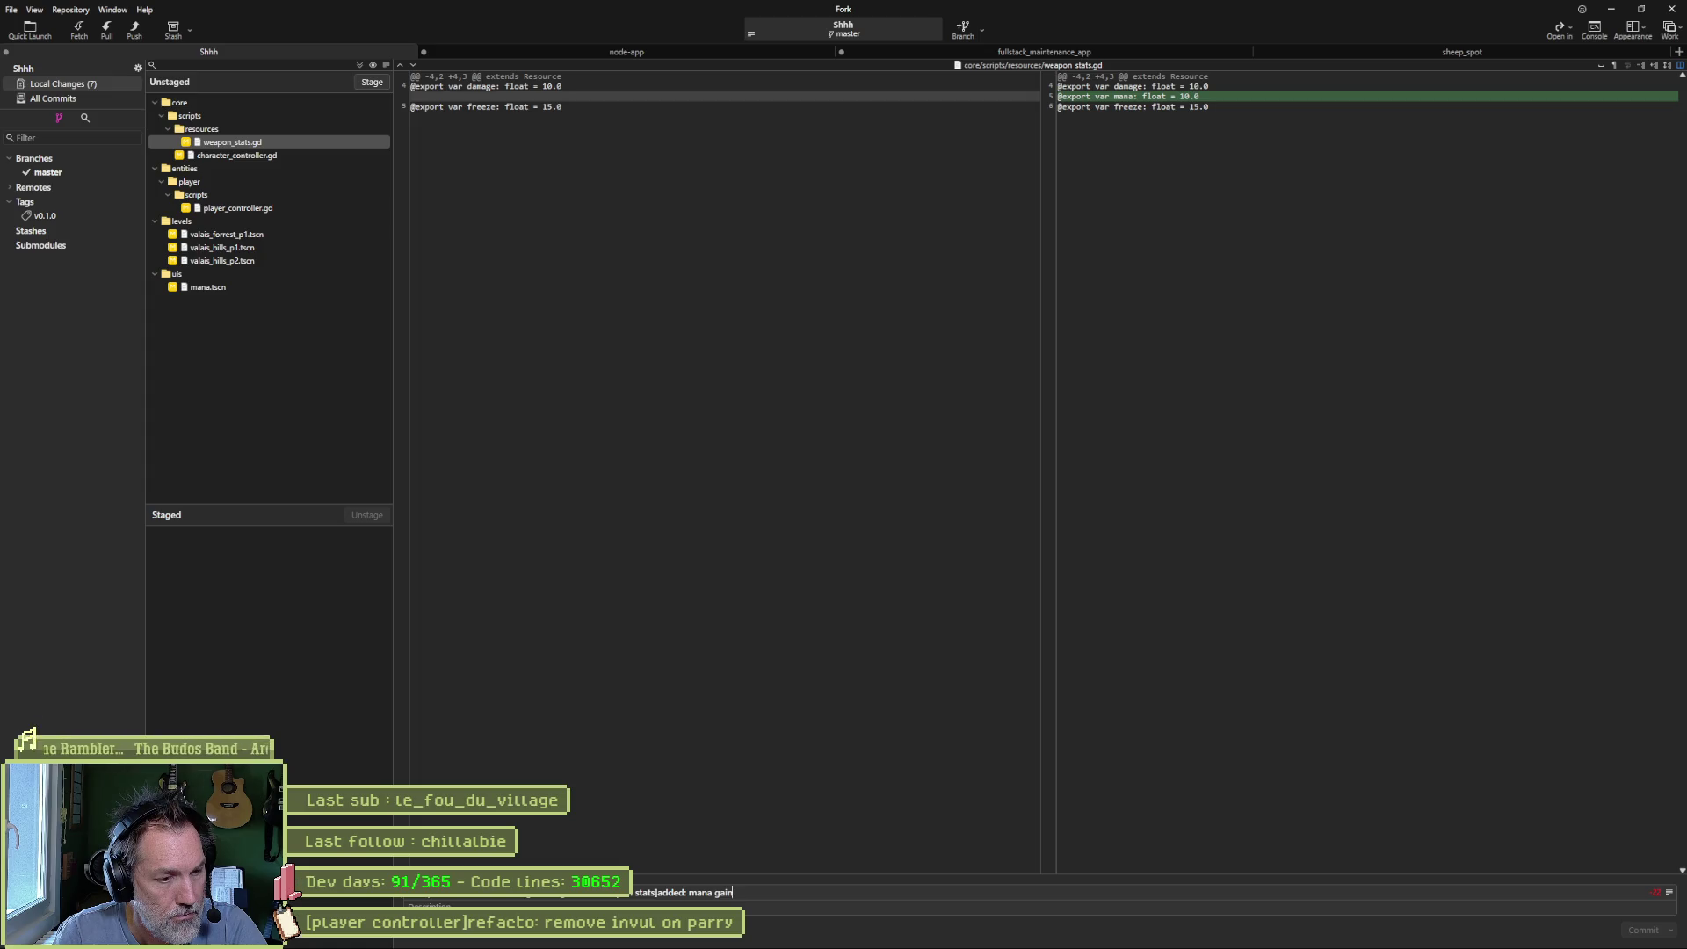
{"action": "type", "text": "on guard"}
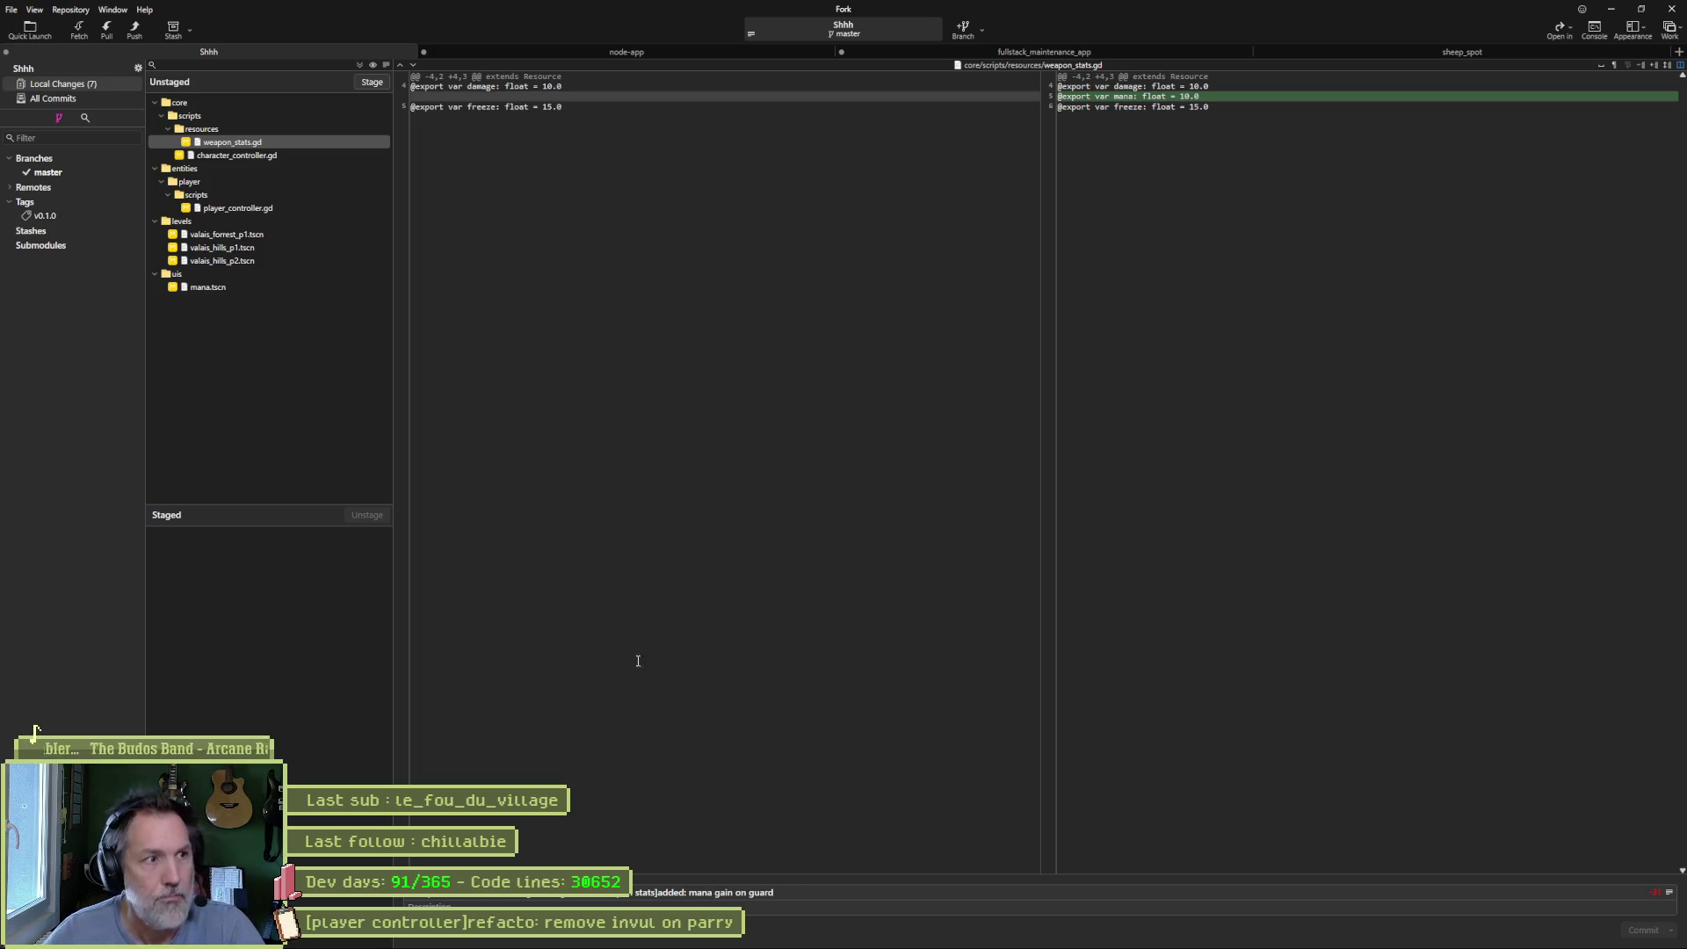
{"action": "left_click", "coordinate": [230, 156]}
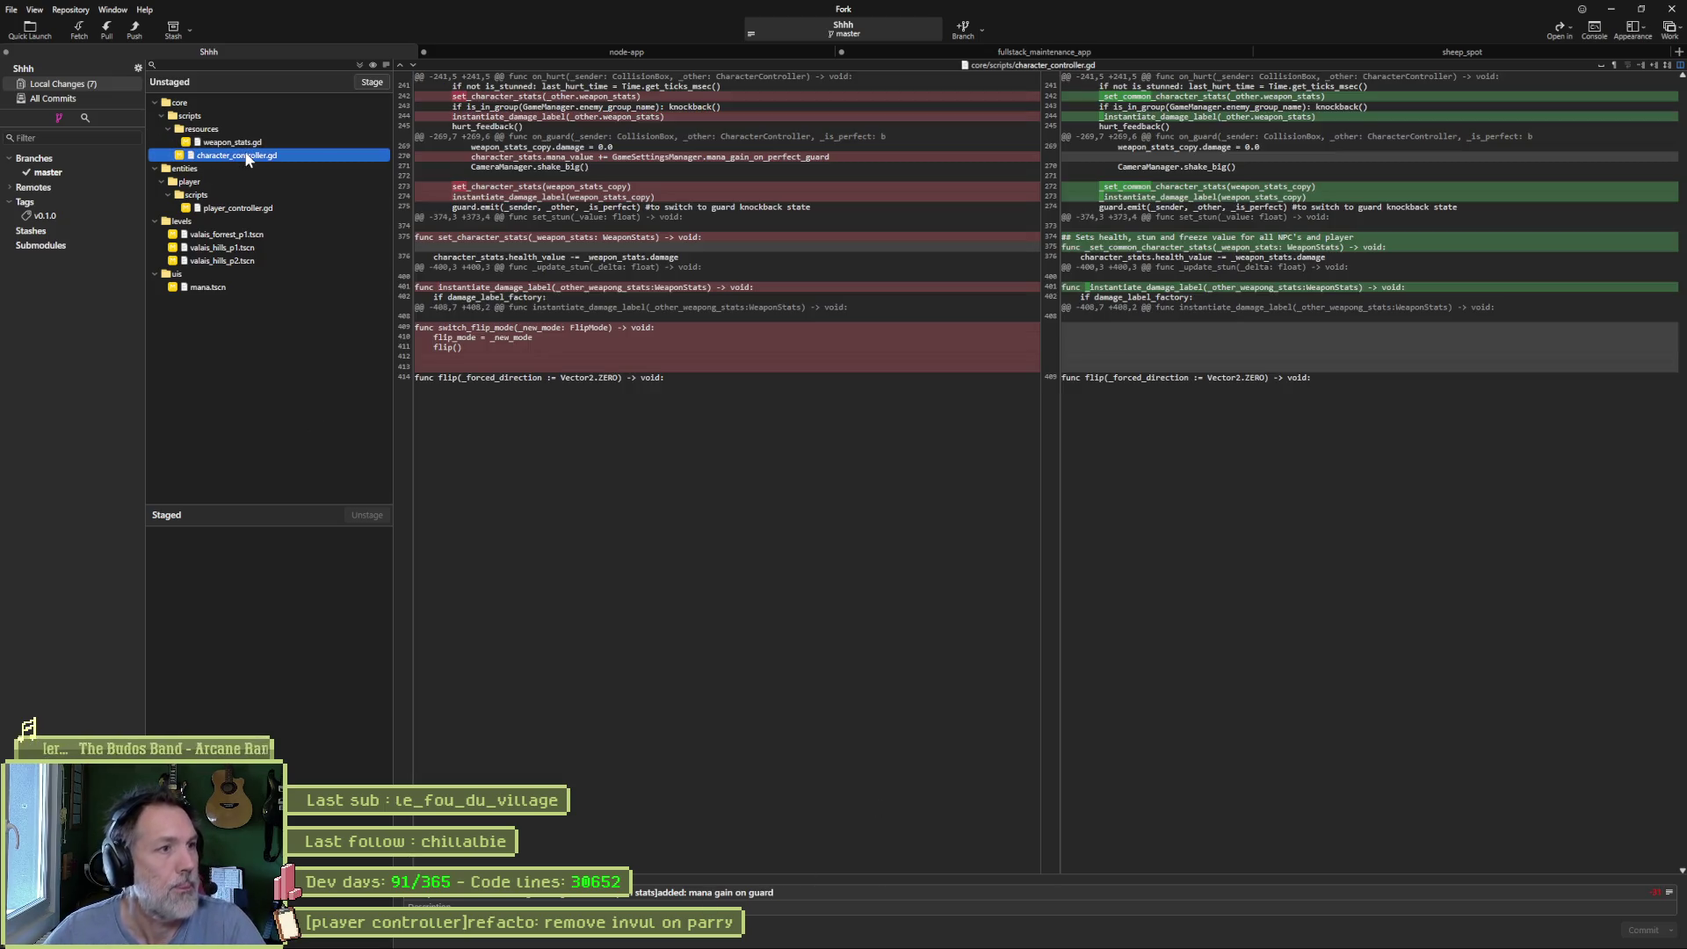
{"action": "left_click", "coordinate": [285, 209]}
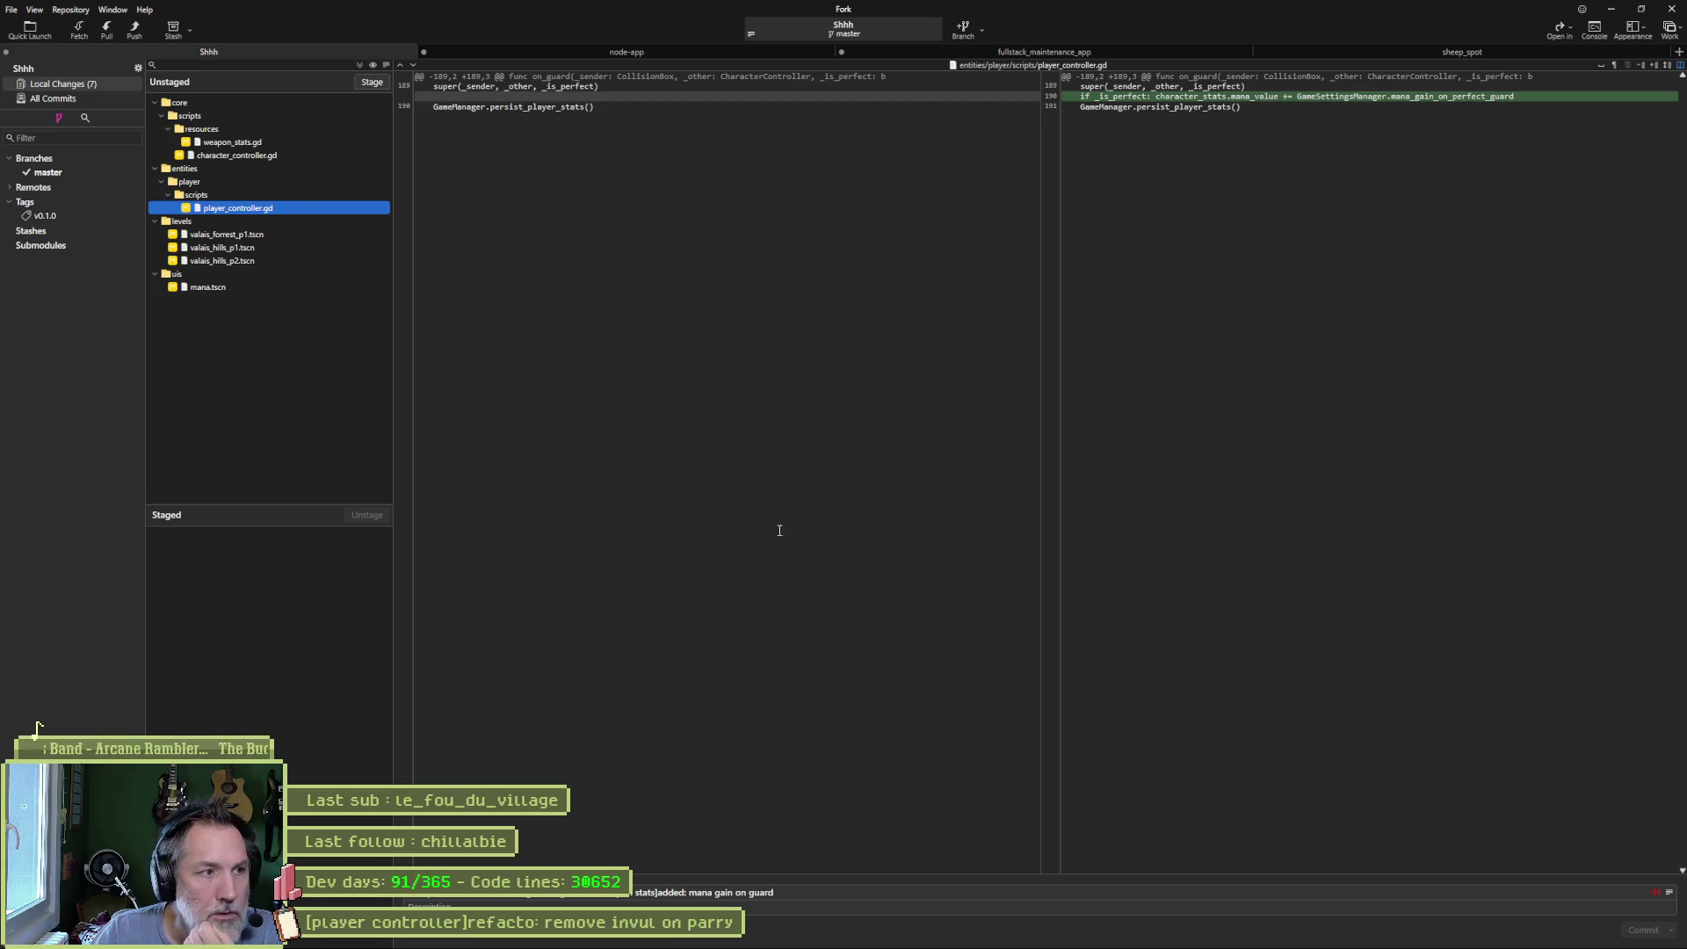
Stage all 7 changed files, commit them, and push master to origin
{"action": "left_click", "coordinate": [368, 81]}
{"action": "left_click", "coordinate": [1630, 930]}
{"action": "left_click", "coordinate": [134, 31]}
{"action": "left_click", "coordinate": [928, 519]}
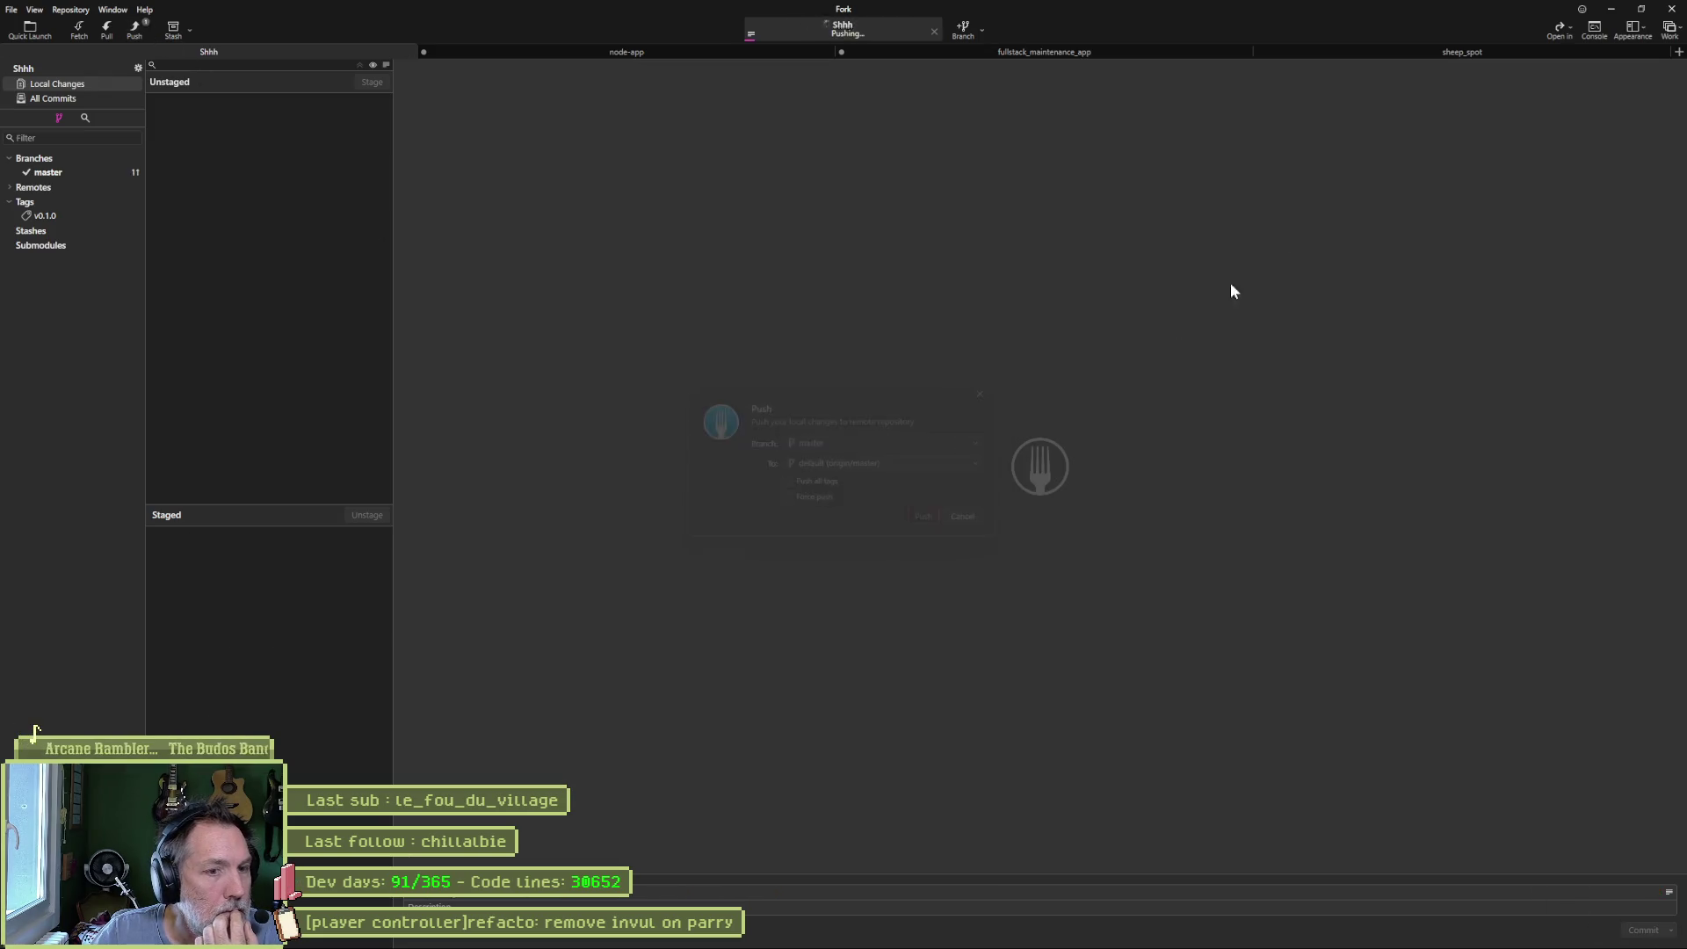
{"action": "left_click", "coordinate": [1611, 9]}
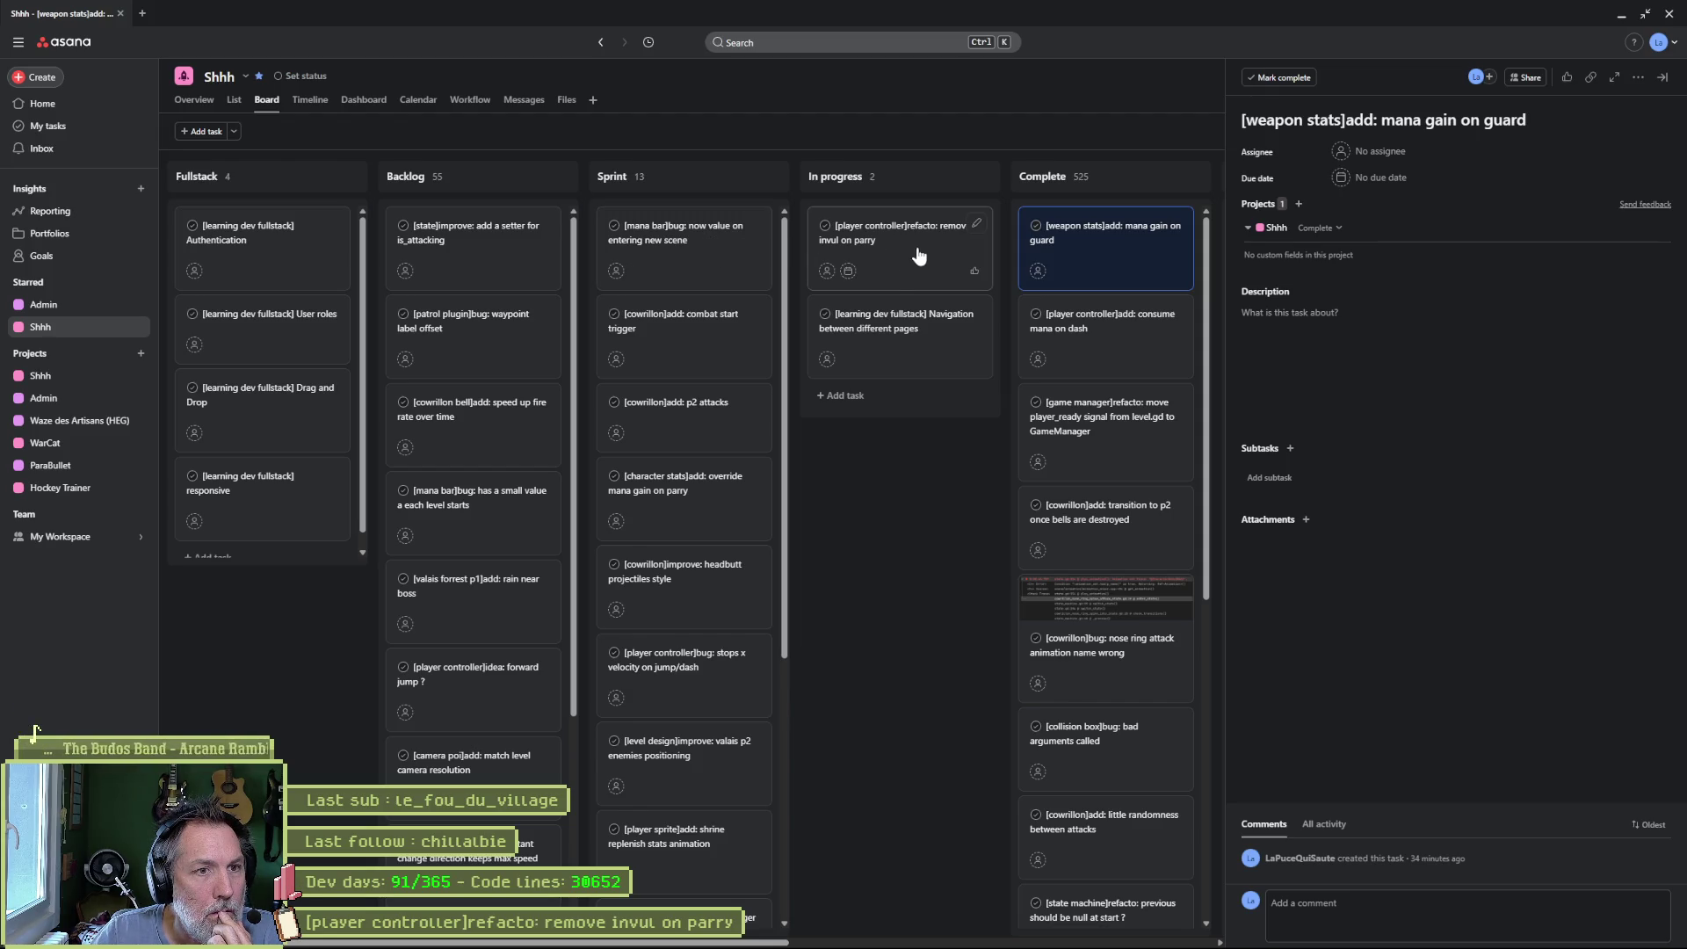
Move the '[mana bar]bug' card from Sprint to In progress, then go back to Godot
{"action": "left_click_drag", "start_coordinate": [690, 233], "coordinate": [914, 255]}
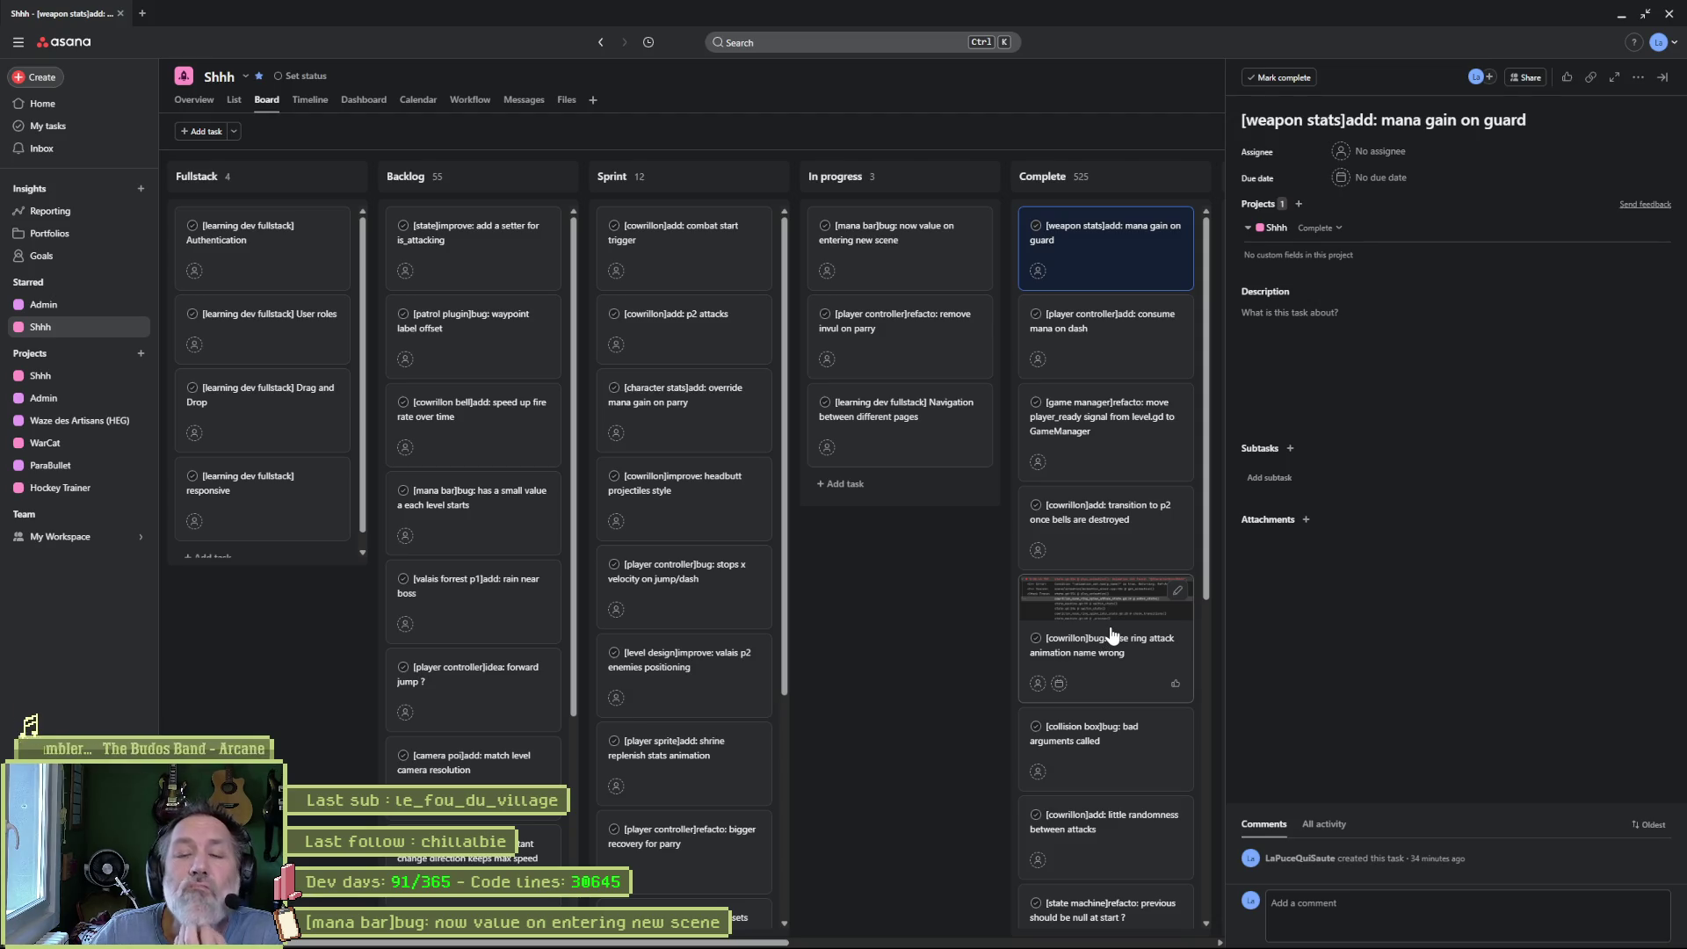
{"action": "left_click", "coordinate": [1617, 24]}
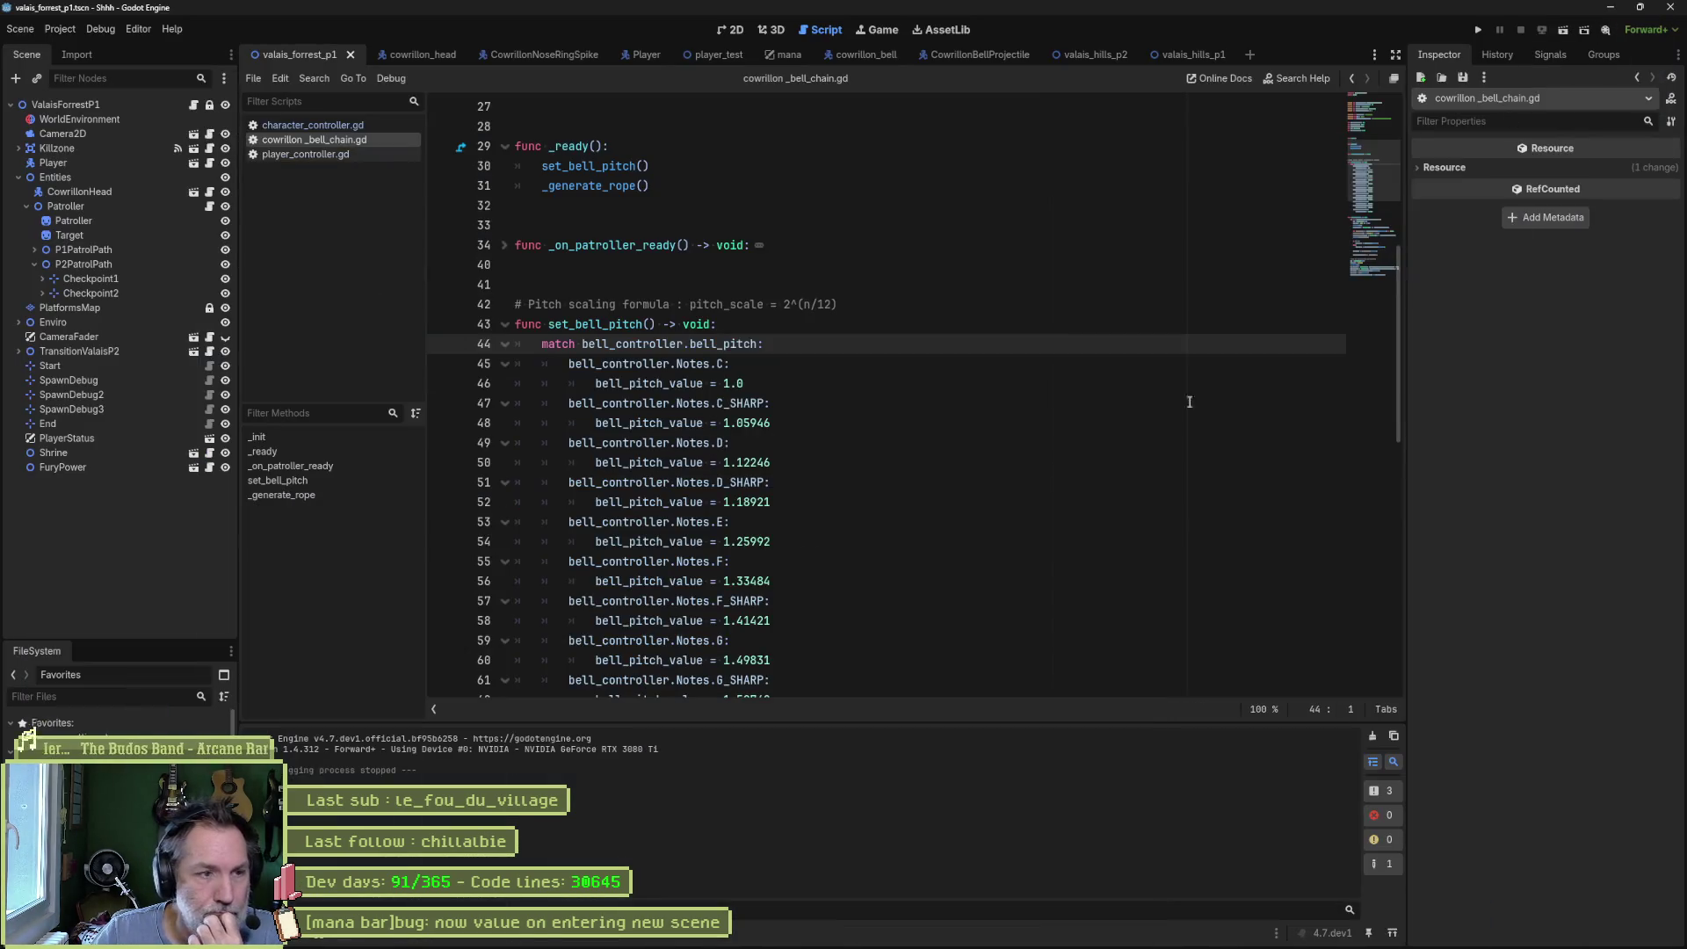
Close cowrillon_bell_chain.gd and retitle the Asana task '[mana bar]bug: no value on entering new scene'
{"action": "middle_click", "coordinate": [334, 140]}
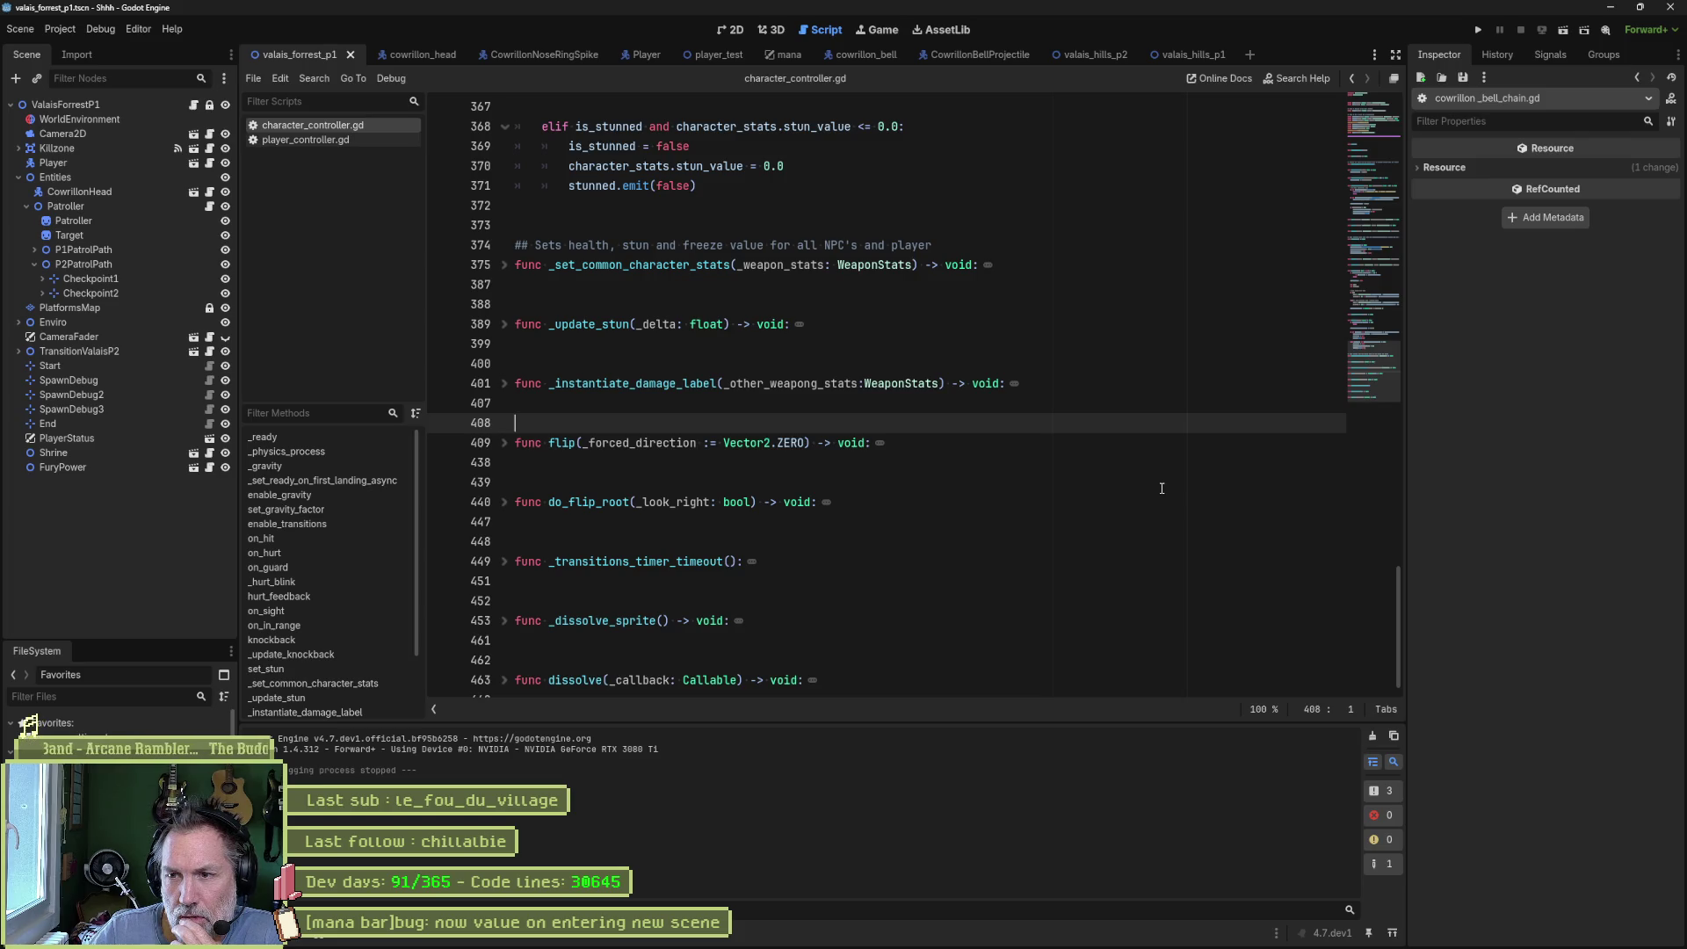
{"action": "mouse_move", "coordinate": [977, 942]}
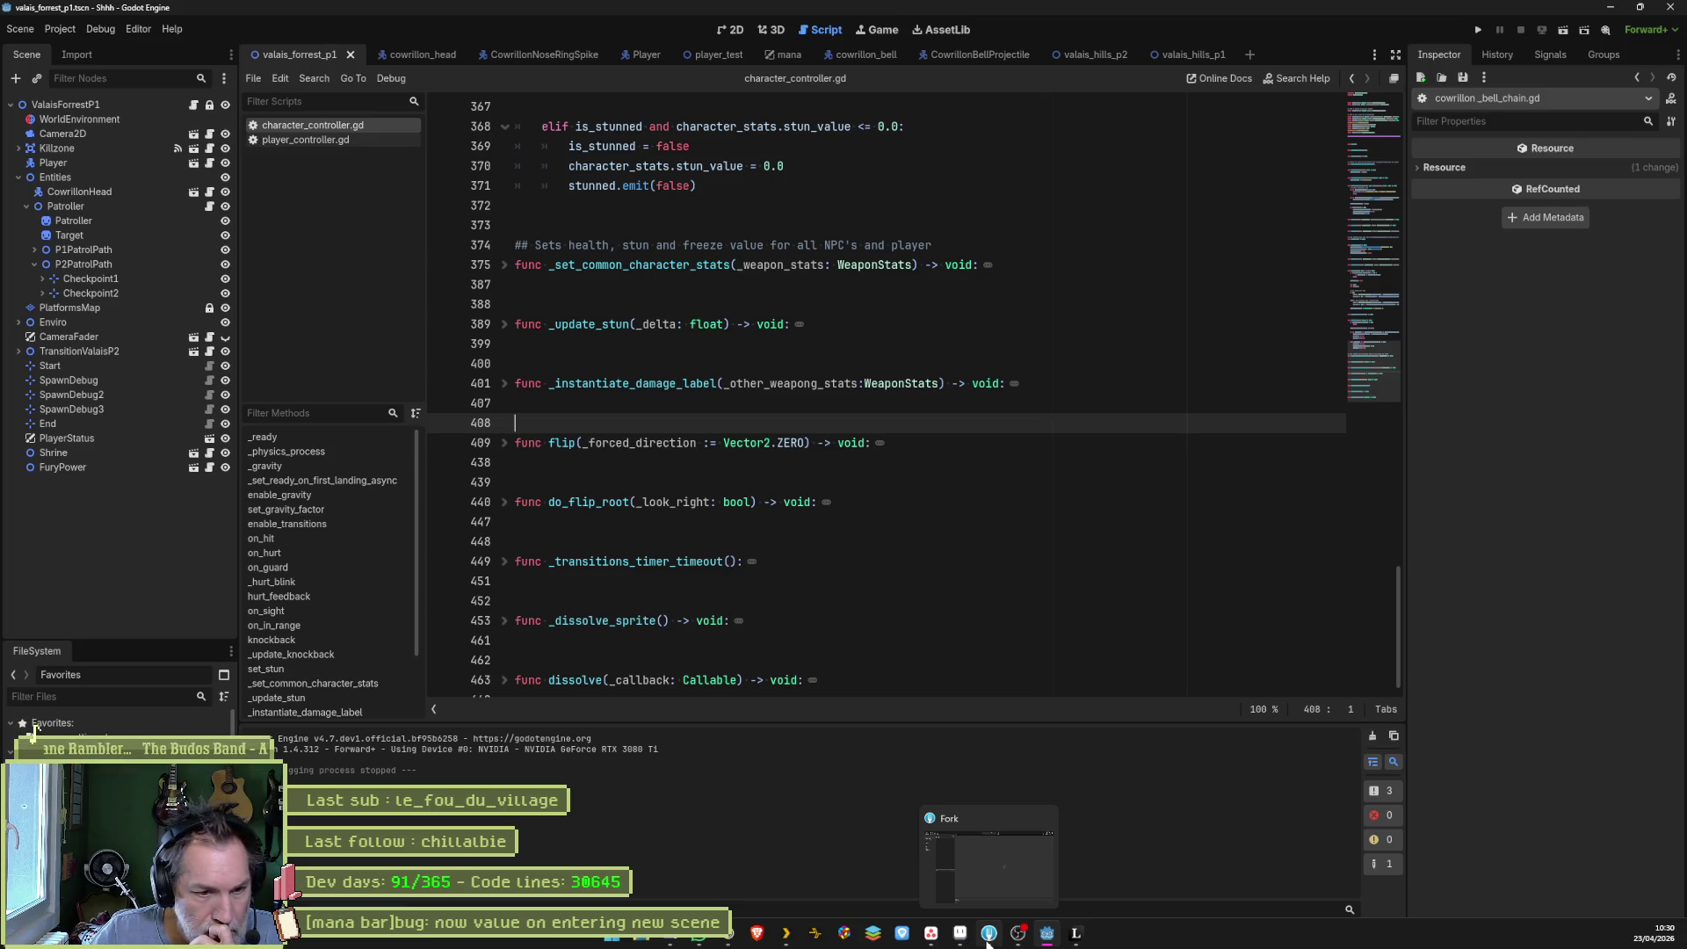
{"action": "left_click", "coordinate": [960, 934]}
{"action": "left_click", "coordinate": [870, 255]}
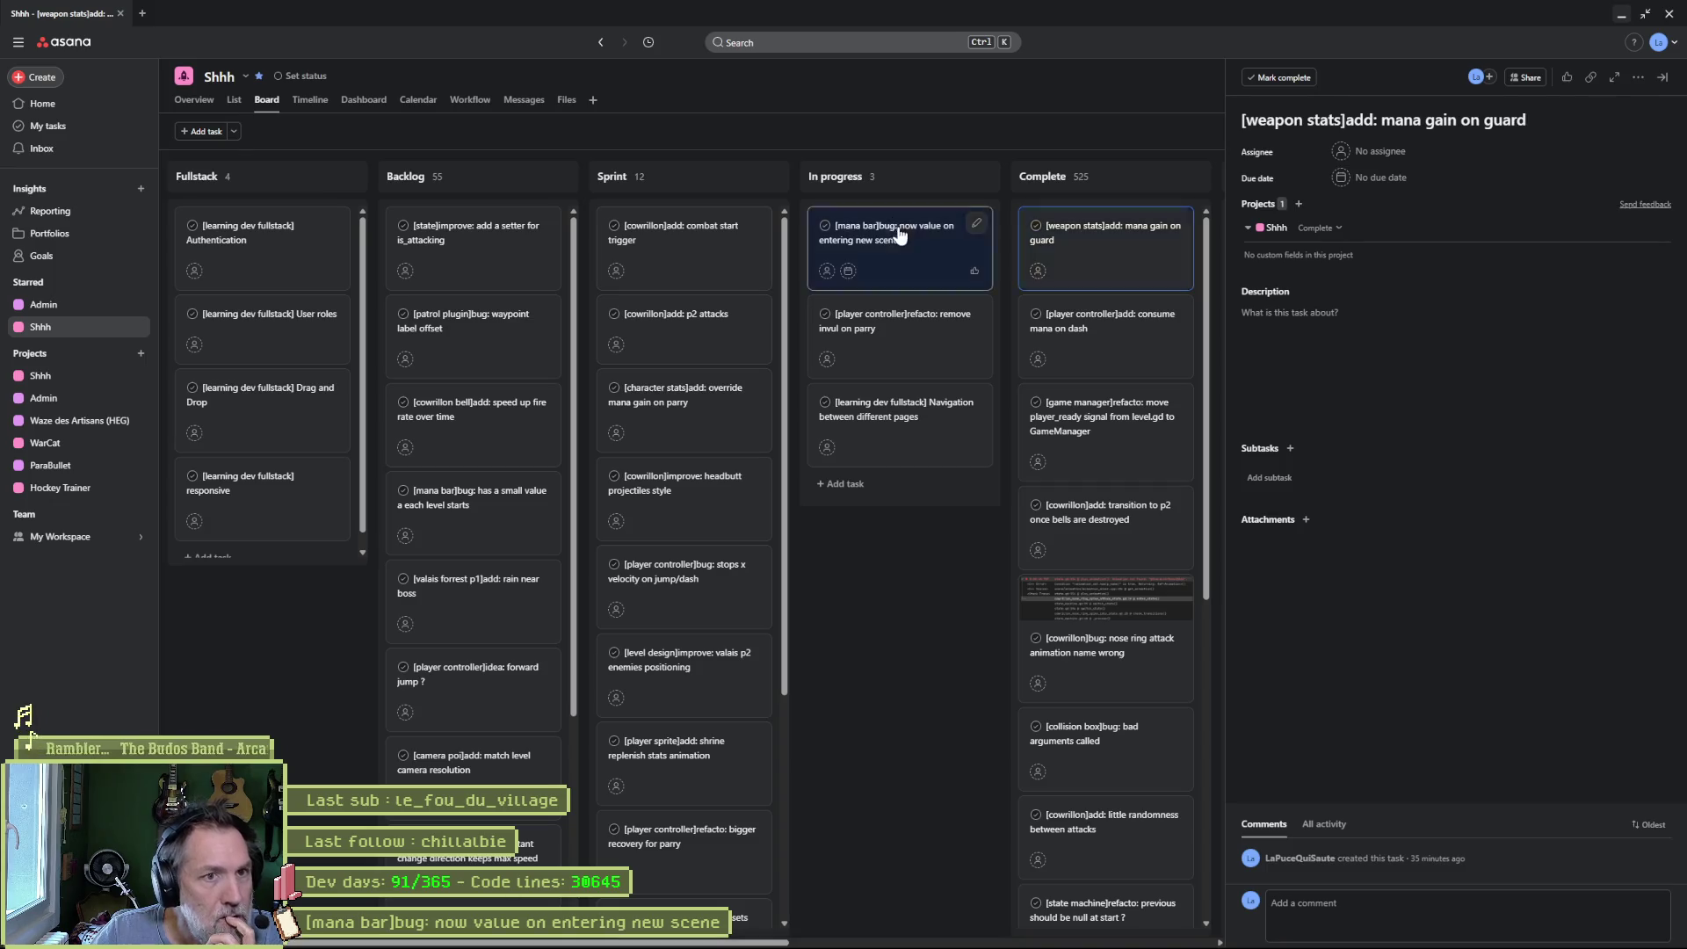
{"action": "left_click", "coordinate": [1386, 120]}
{"action": "key", "text": "BackSpace"}
{"action": "left_click", "coordinate": [914, 591]}
{"action": "left_click", "coordinate": [1621, 17]}
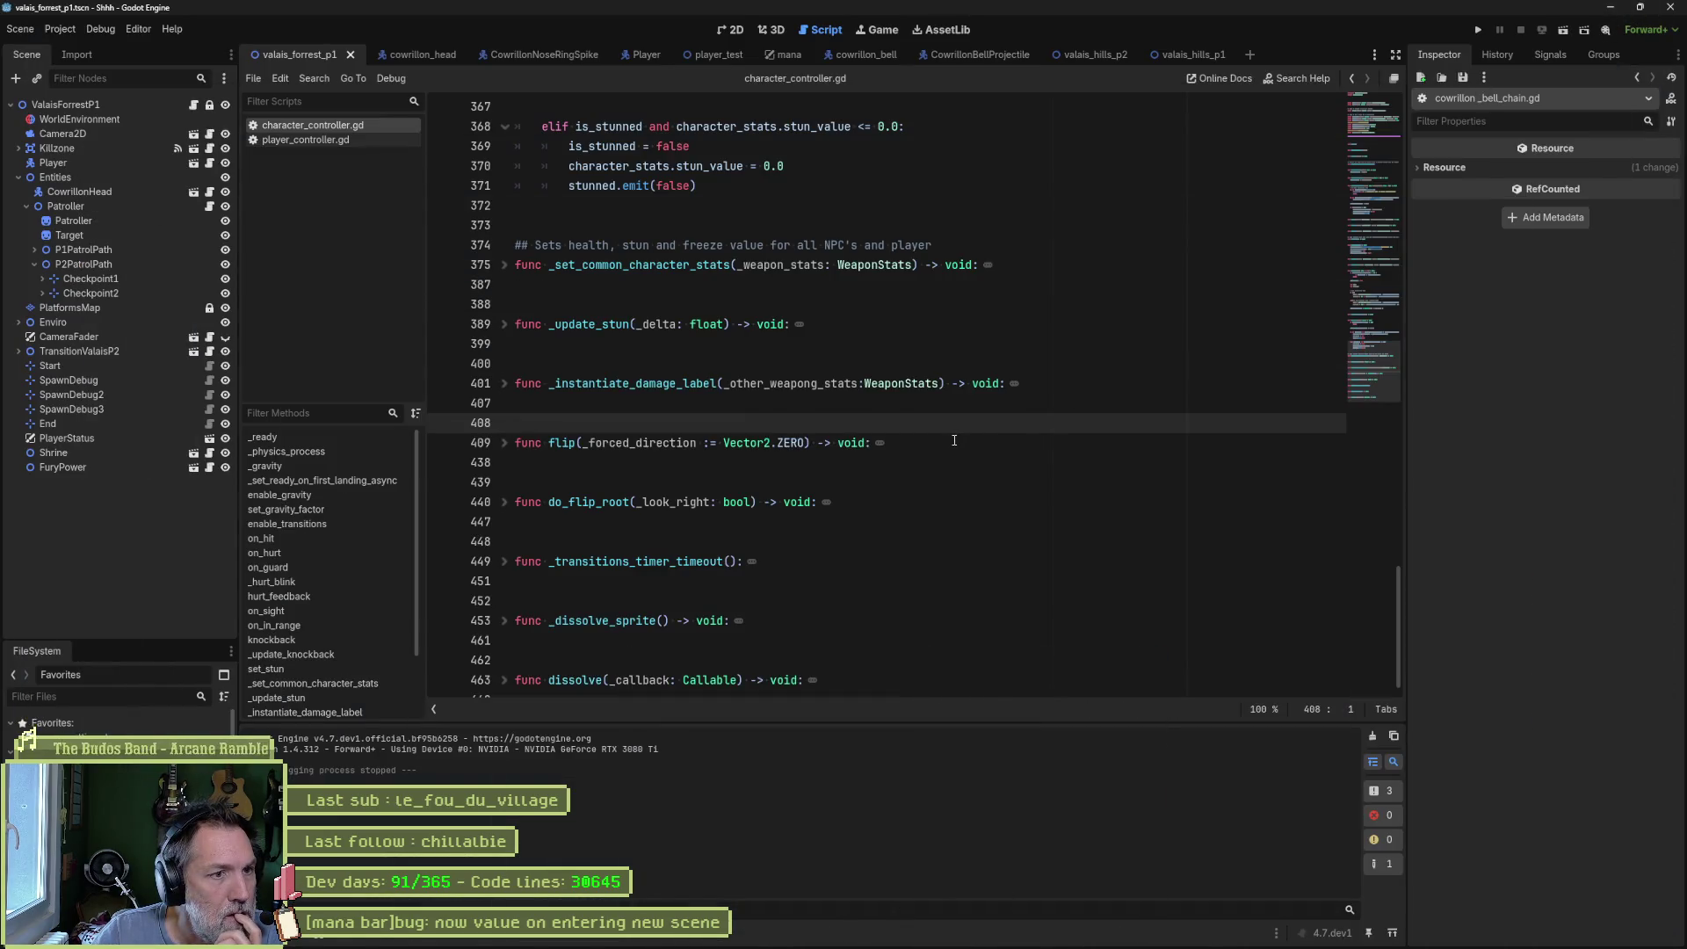